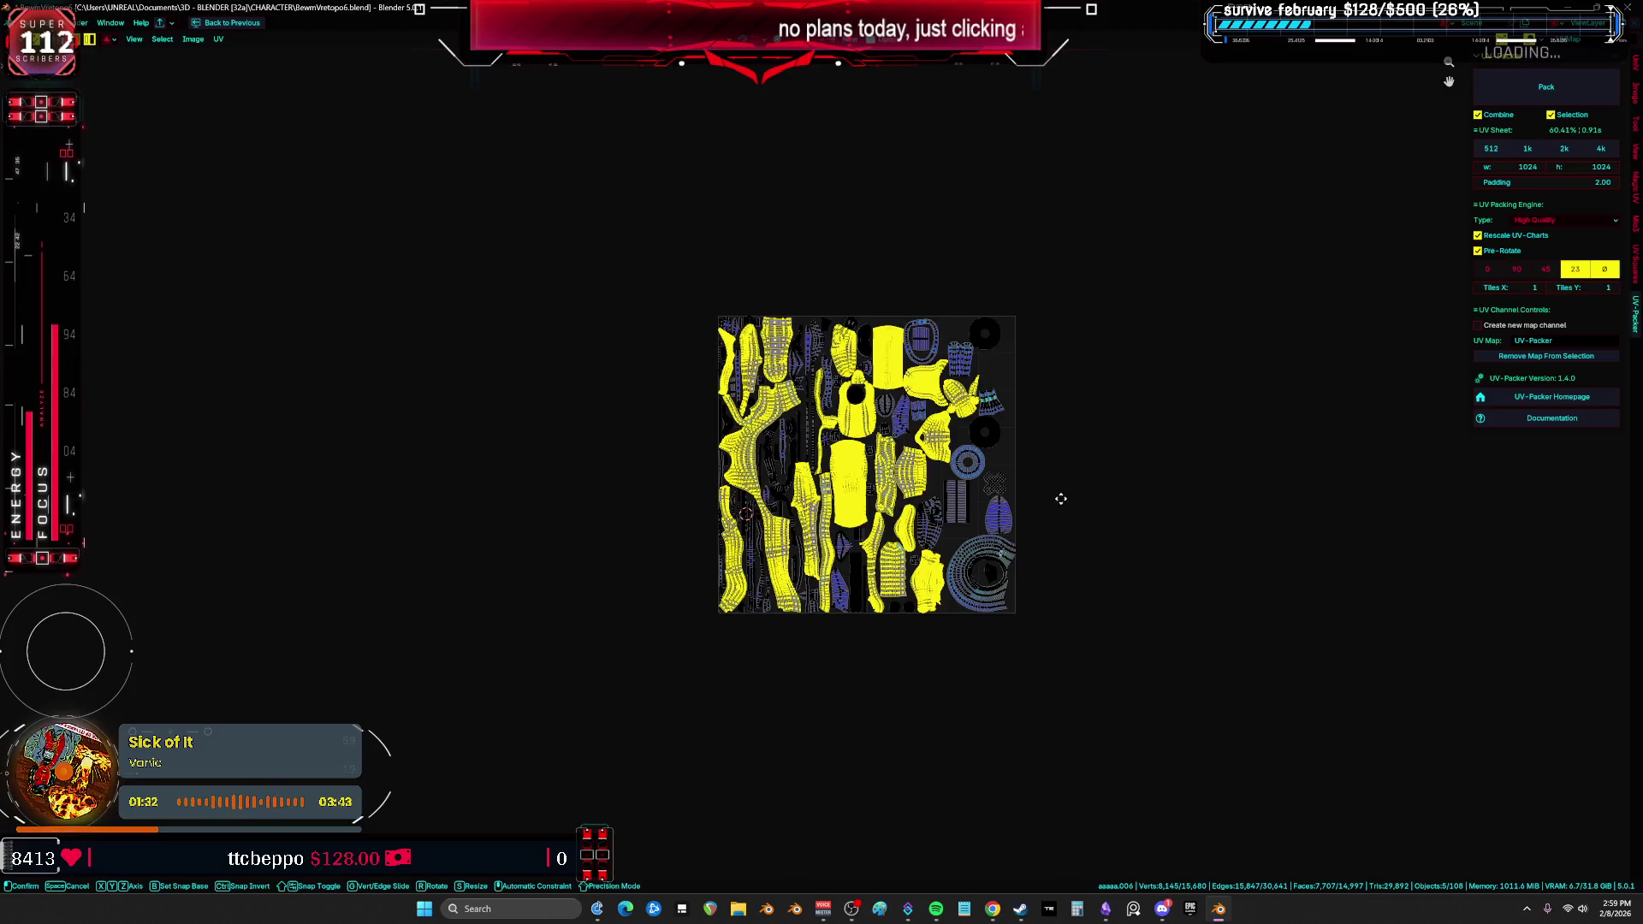
Step: Allow islands outside the image bounds and slide the small islands left along X, out of the 0–1 tile
{"action": "left_click", "coordinate": [217, 39]}
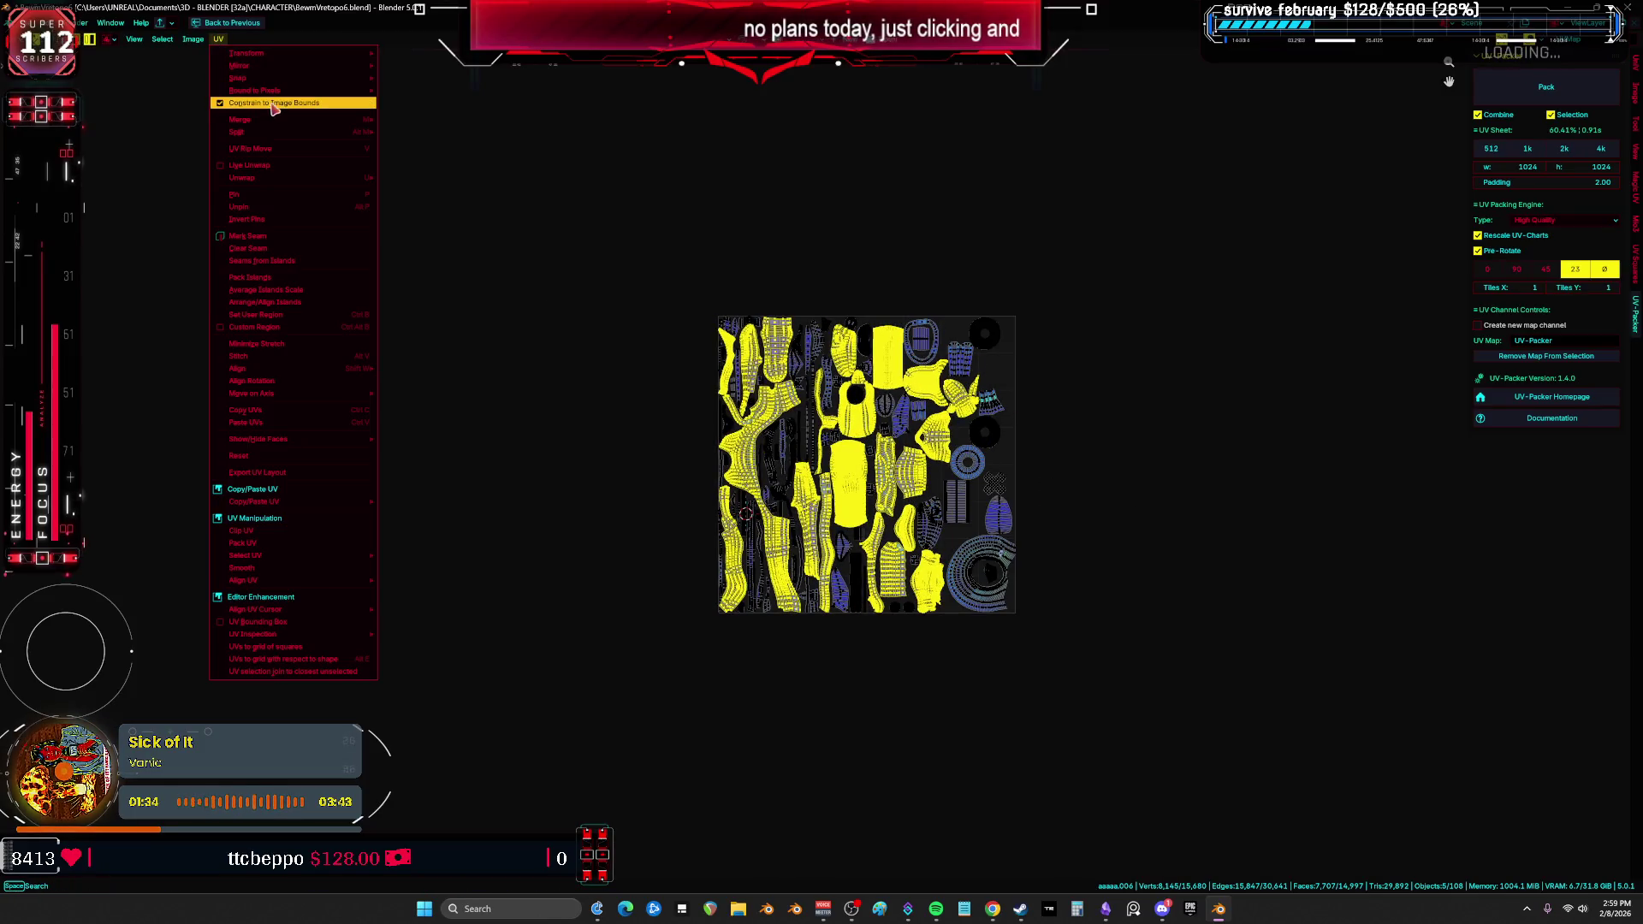
{"action": "key", "text": "g"}
{"action": "left_click", "coordinate": [1057, 495]}
{"action": "key", "text": "ctrl+i"}
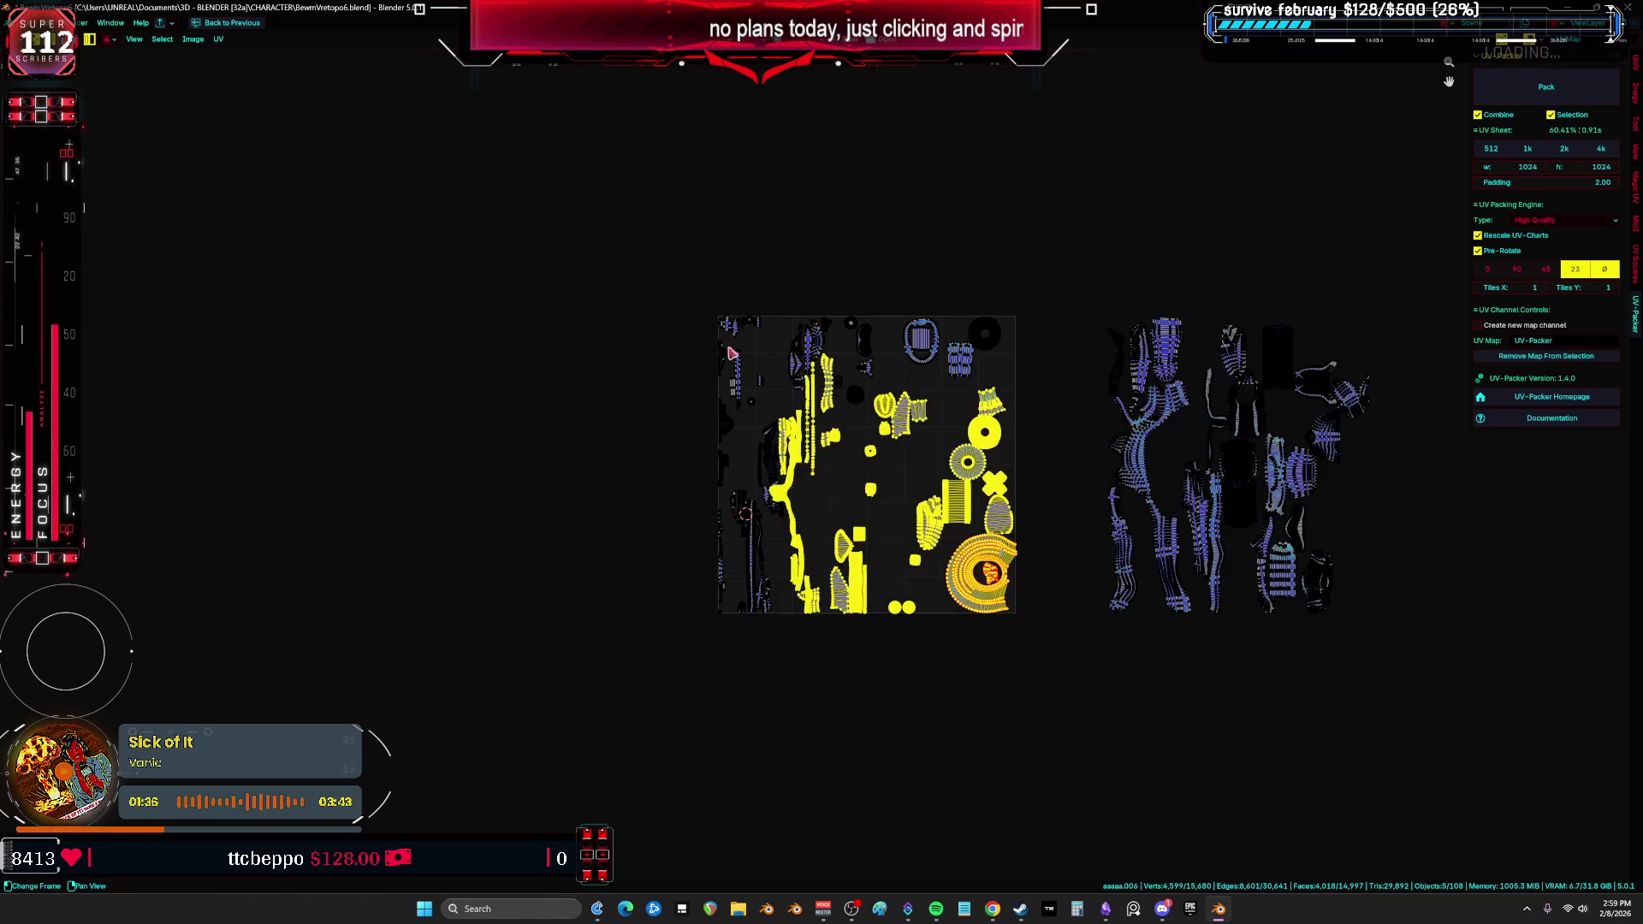
{"action": "key", "text": "a"}
{"action": "key", "text": "g"}
{"action": "key", "text": "x"}
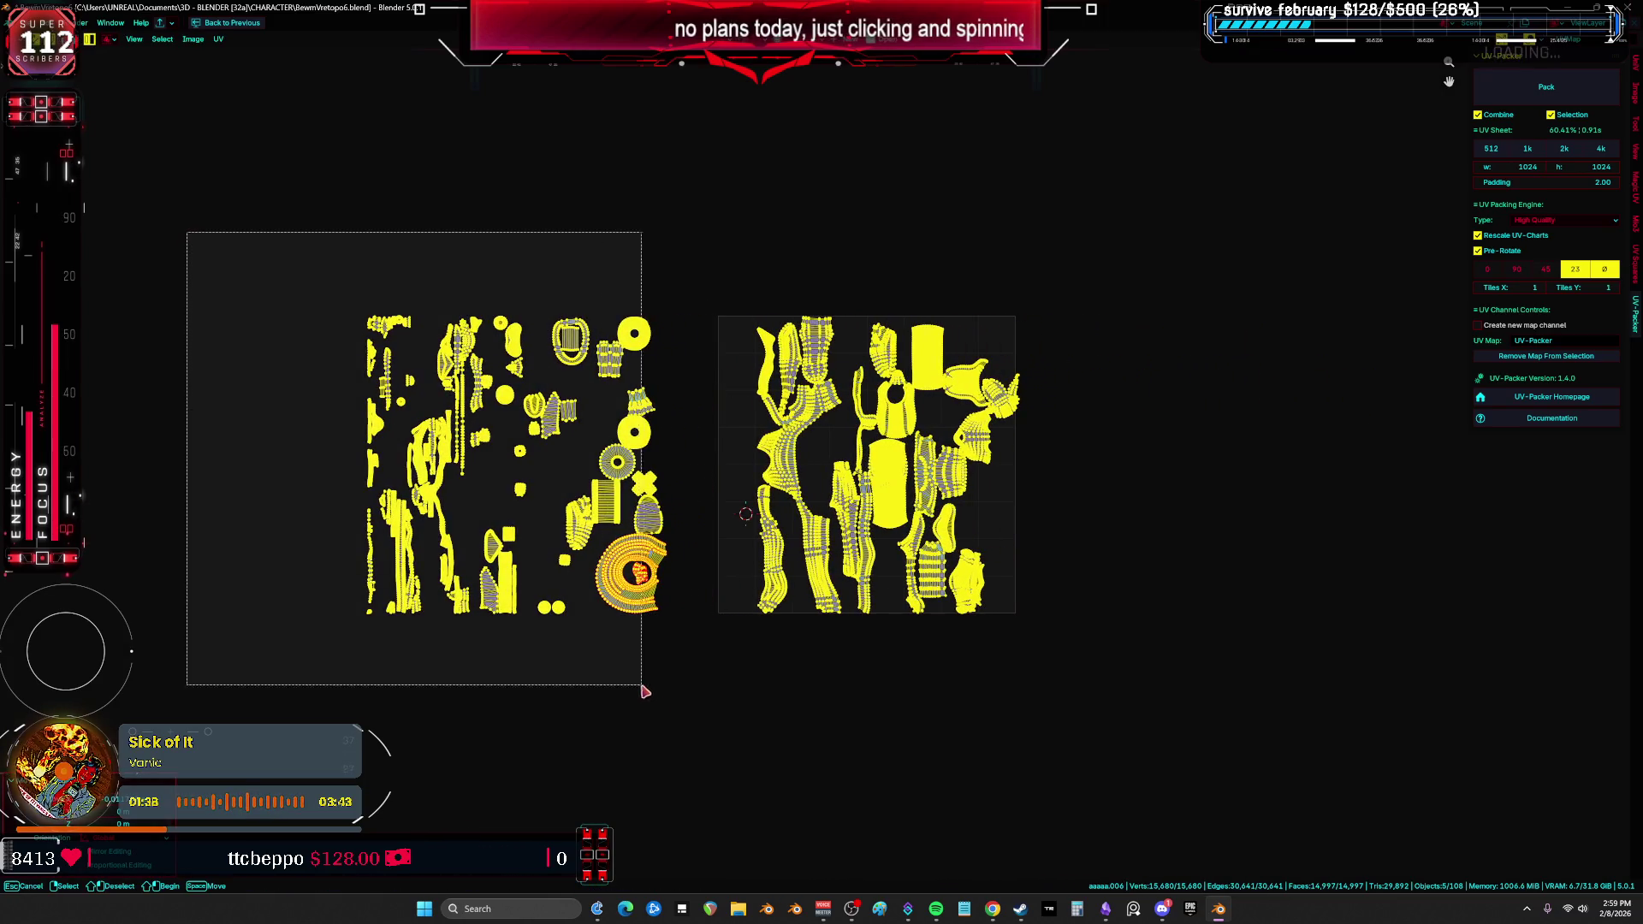
Step: Clear the selection and box-select the large character islands inside the UV tile
{"action": "left_click", "coordinate": [696, 634]}
{"action": "scroll", "coordinate": [691, 628], "scroll_direction": "up", "scroll_amount": 1}
{"action": "left_click_drag", "start_coordinate": [1154, 691], "coordinate": [708, 177]}
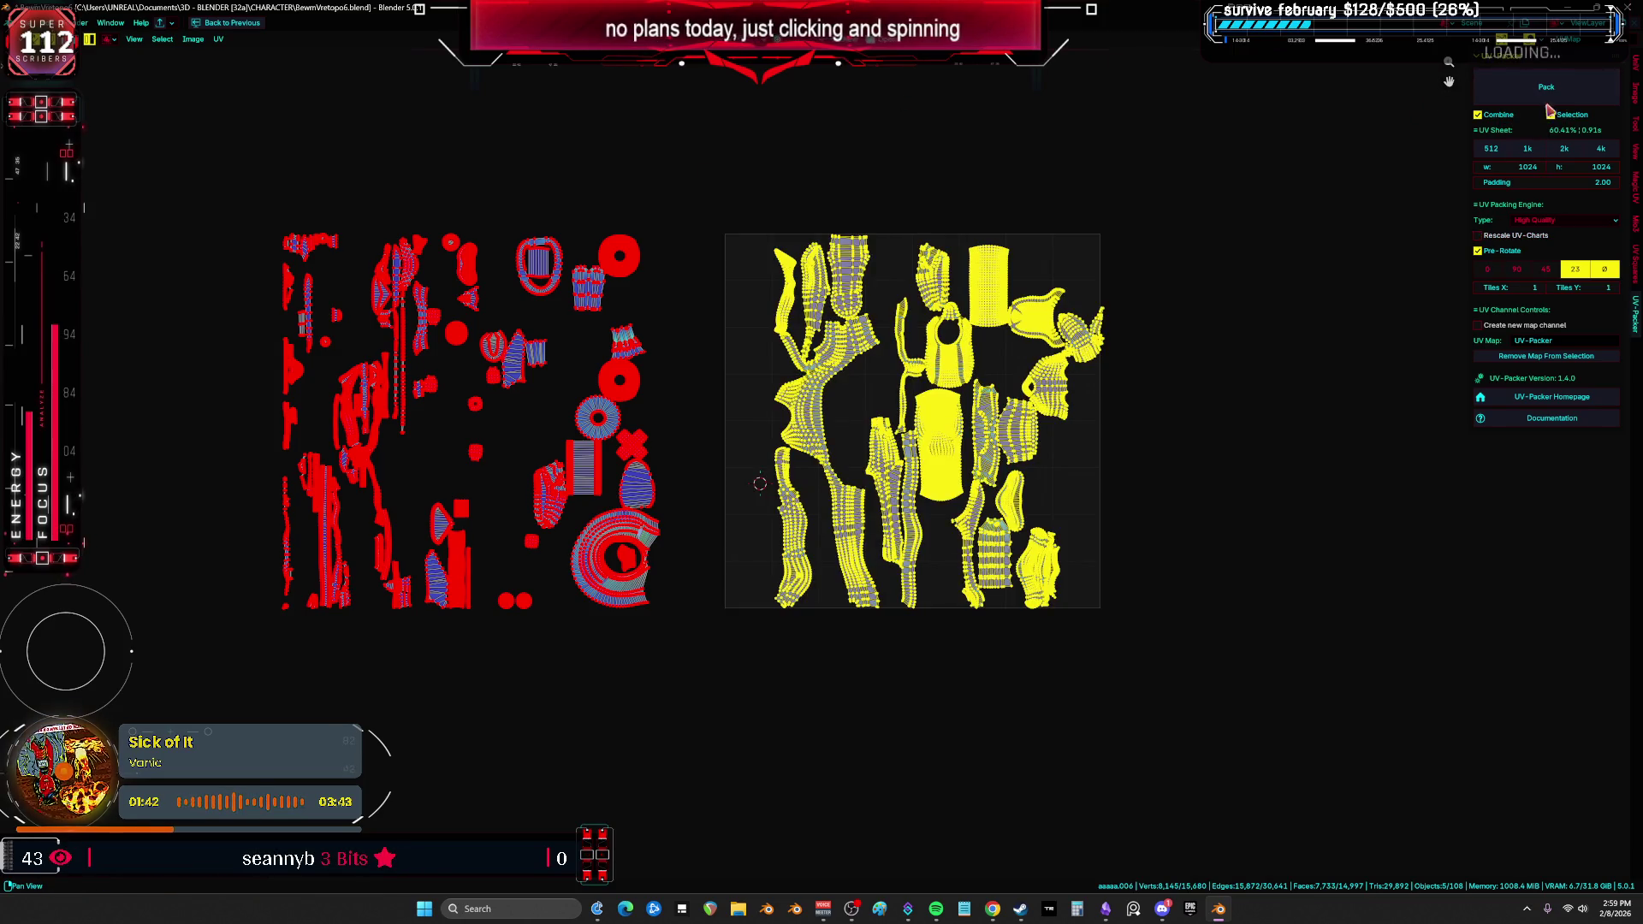
{"action": "scroll", "coordinate": [977, 426], "scroll_direction": "up", "scroll_amount": 2}
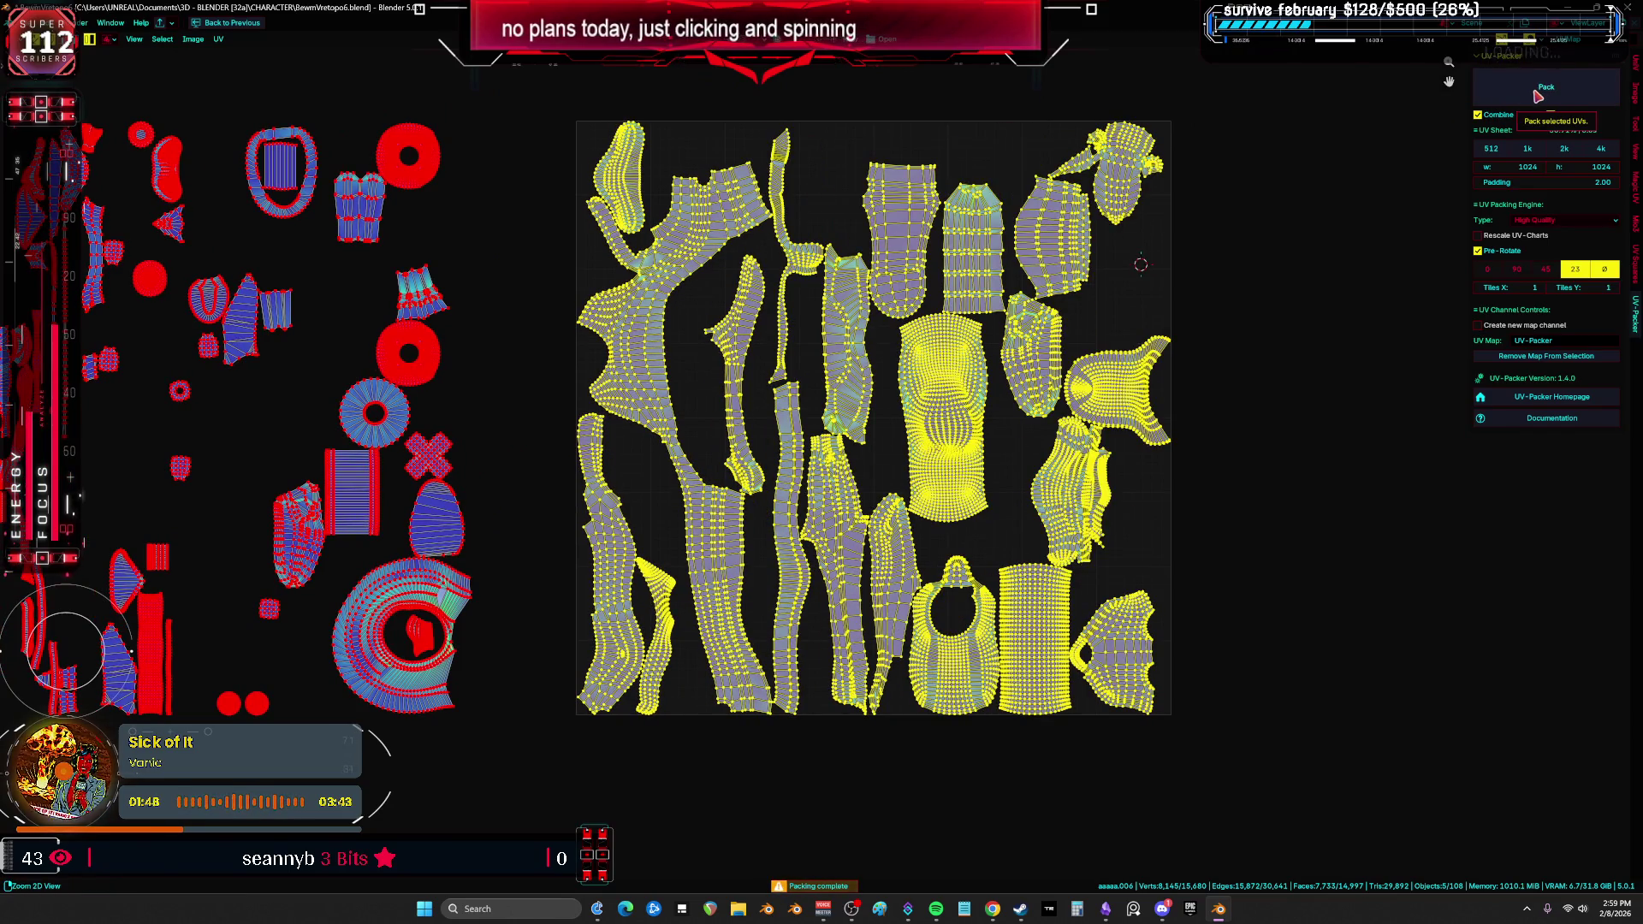
Step: Run UV-Packer's Pack four times to compare different layouts of the selected islands
{"action": "left_click", "coordinate": [1538, 92]}
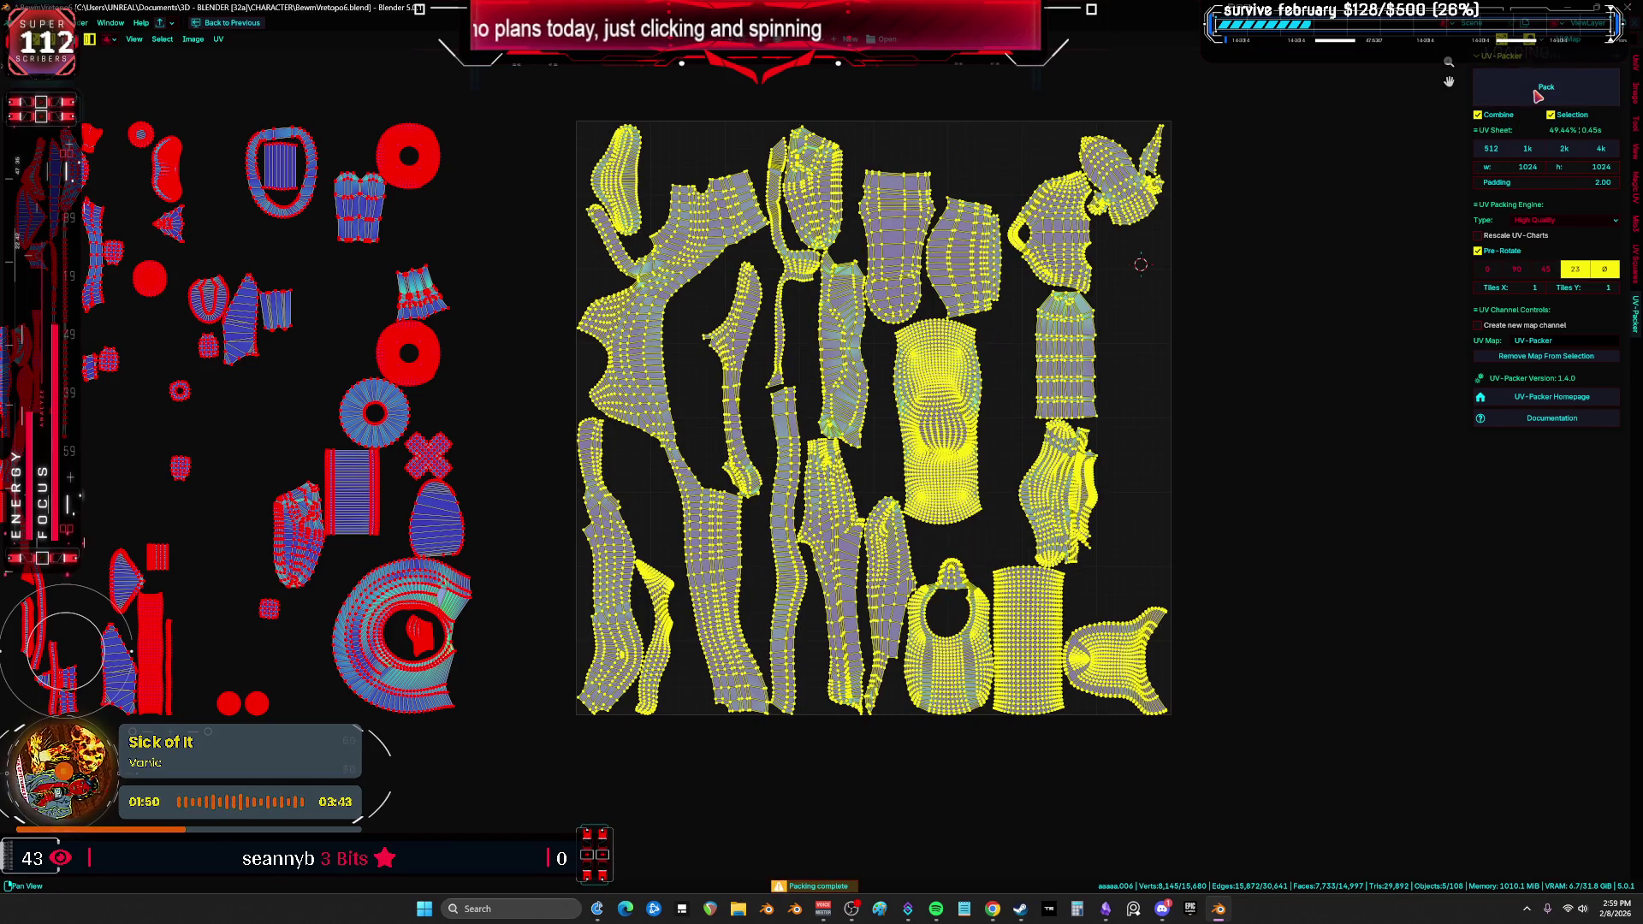
{"action": "left_click", "coordinate": [1543, 90]}
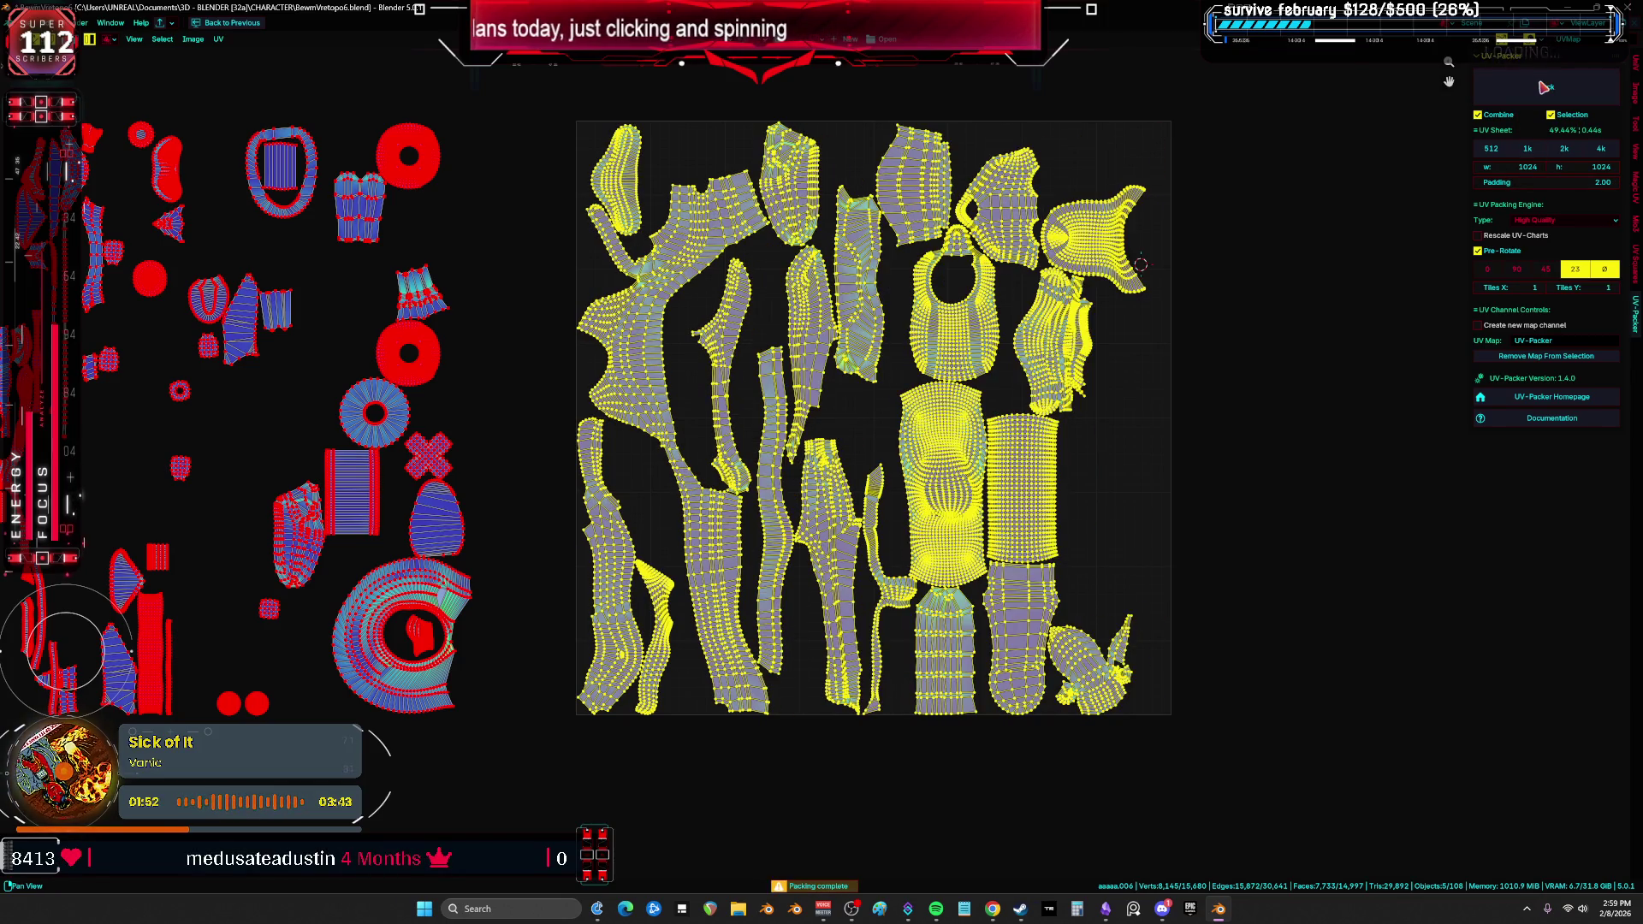
{"action": "left_click", "coordinate": [1536, 86]}
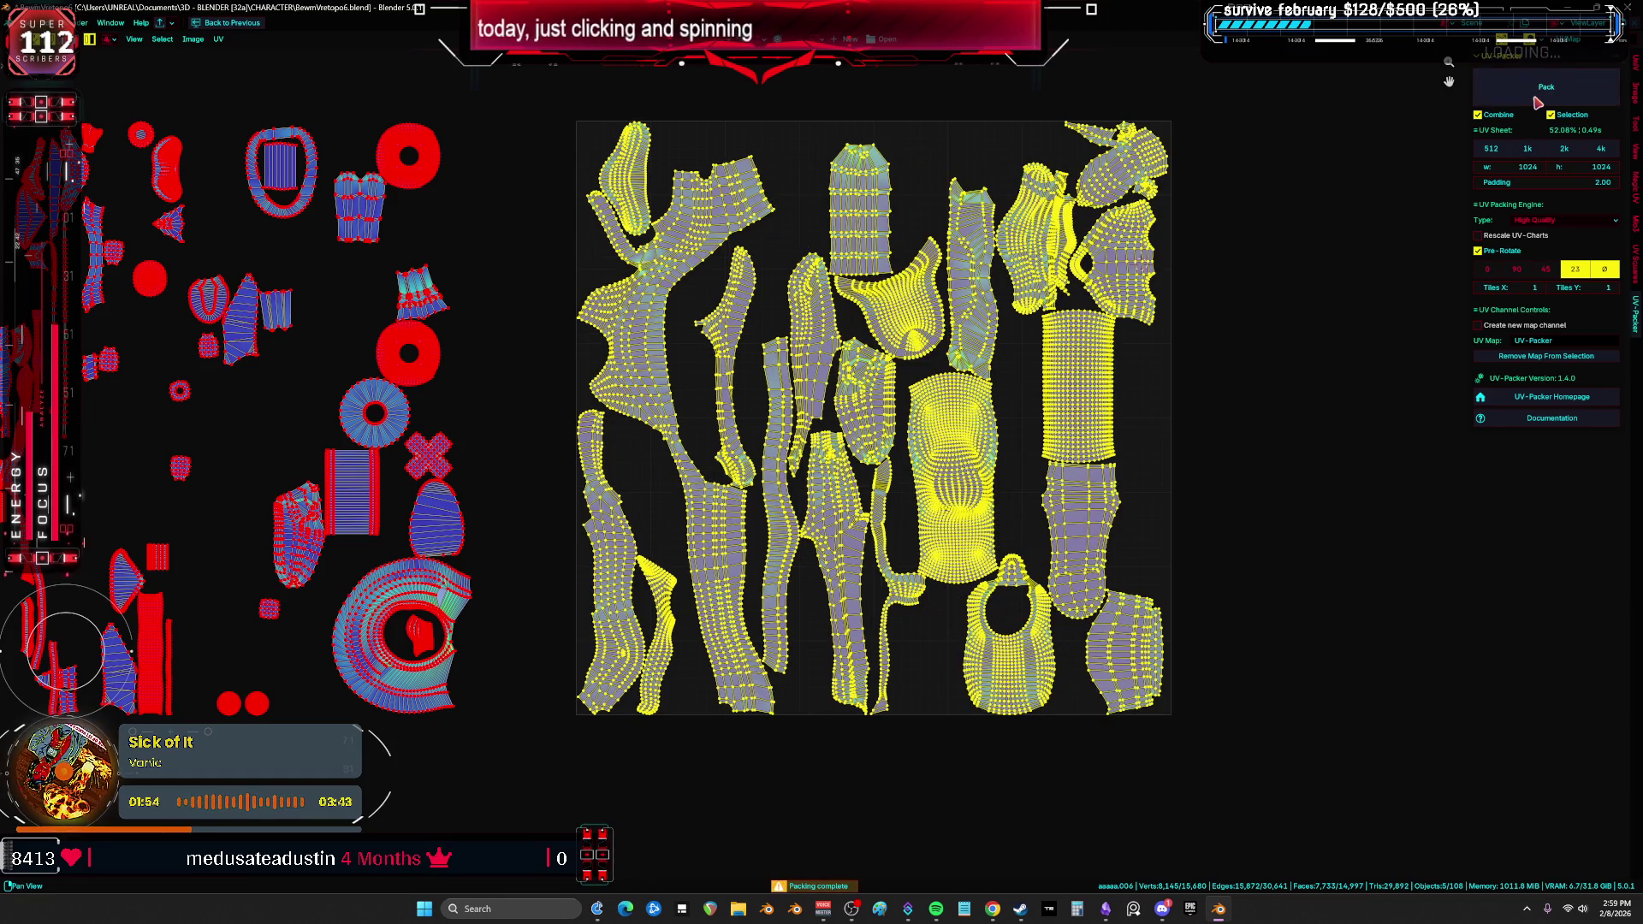
{"action": "left_click", "coordinate": [1534, 88]}
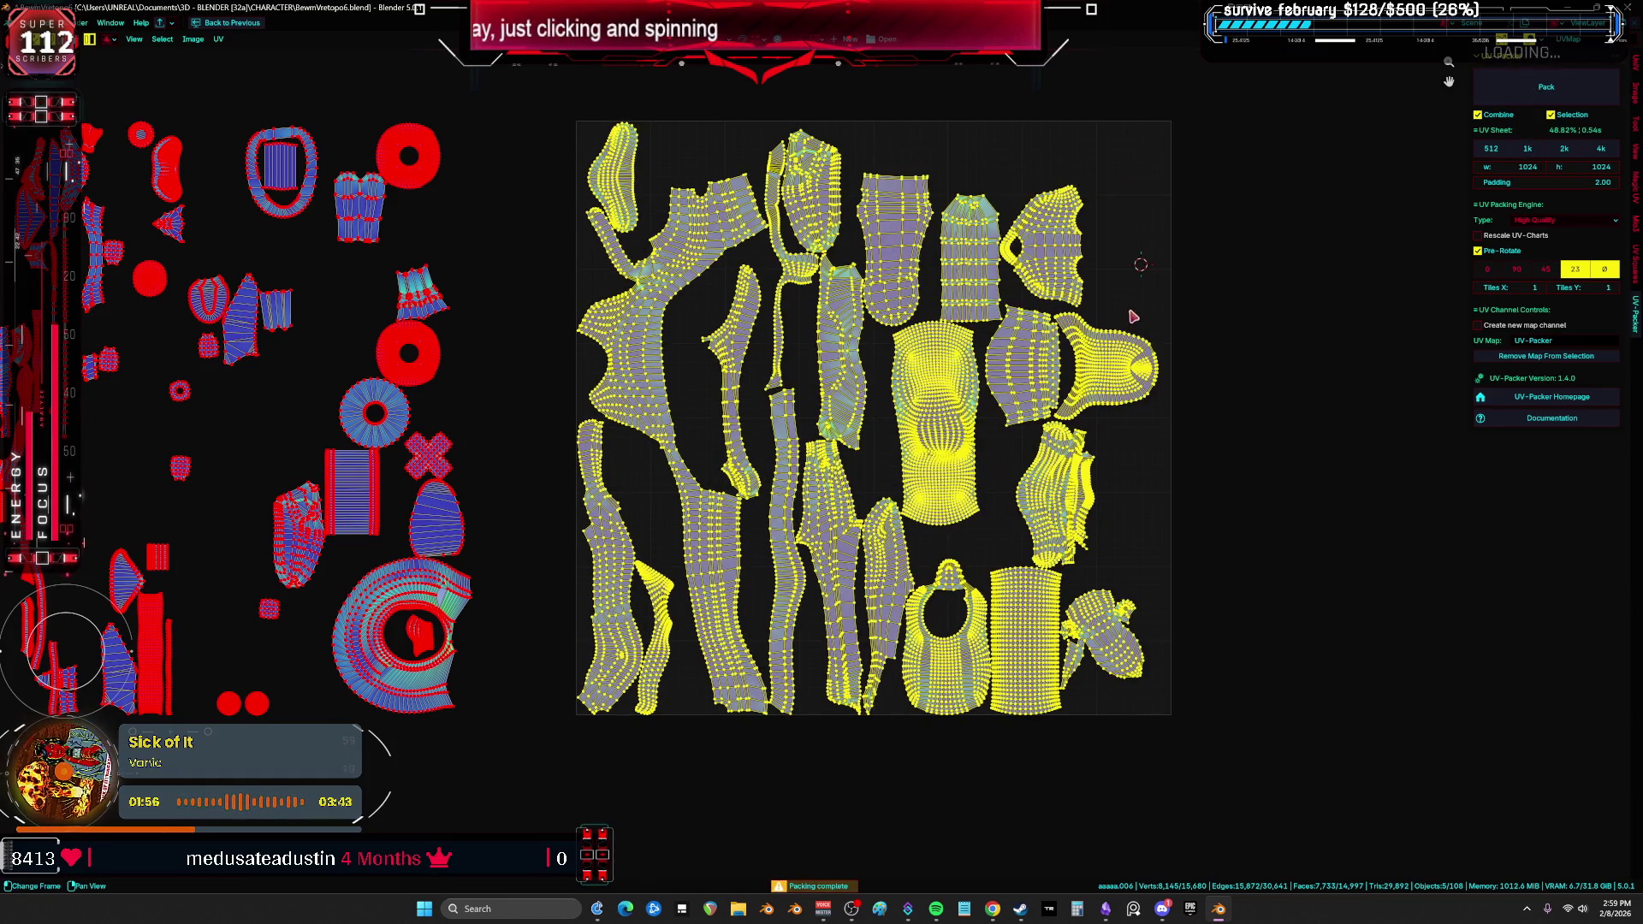
Step: Select every island except the large ring island, then clear the selection
{"action": "key", "text": "a"}
{"action": "key", "text": "alt"}
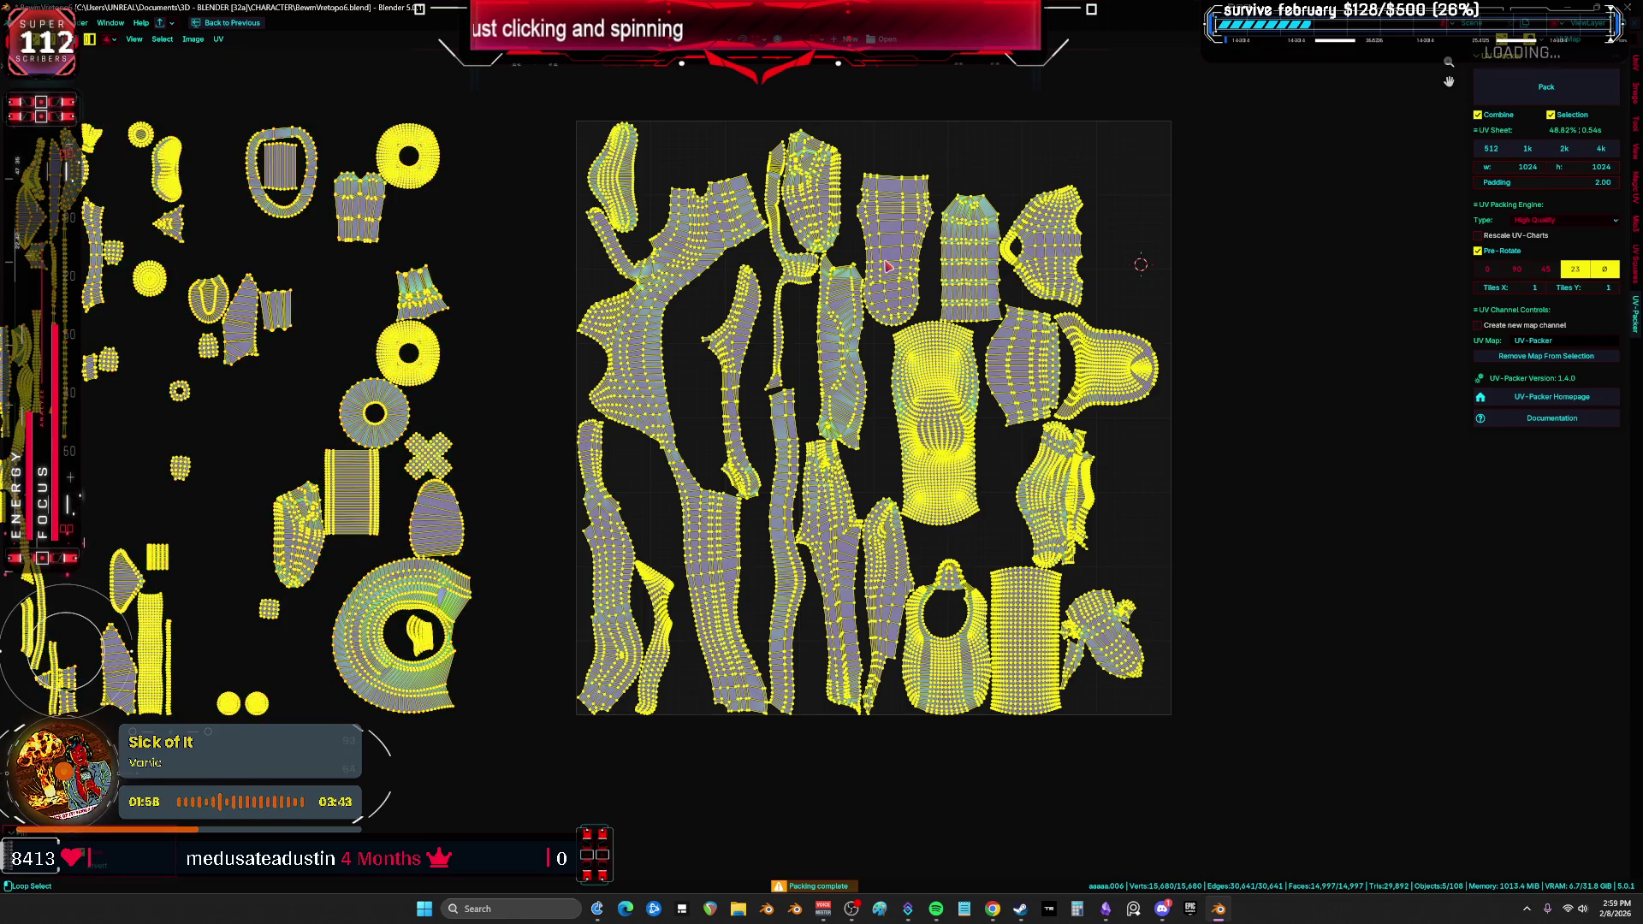
{"action": "left_click", "coordinate": [473, 659]}
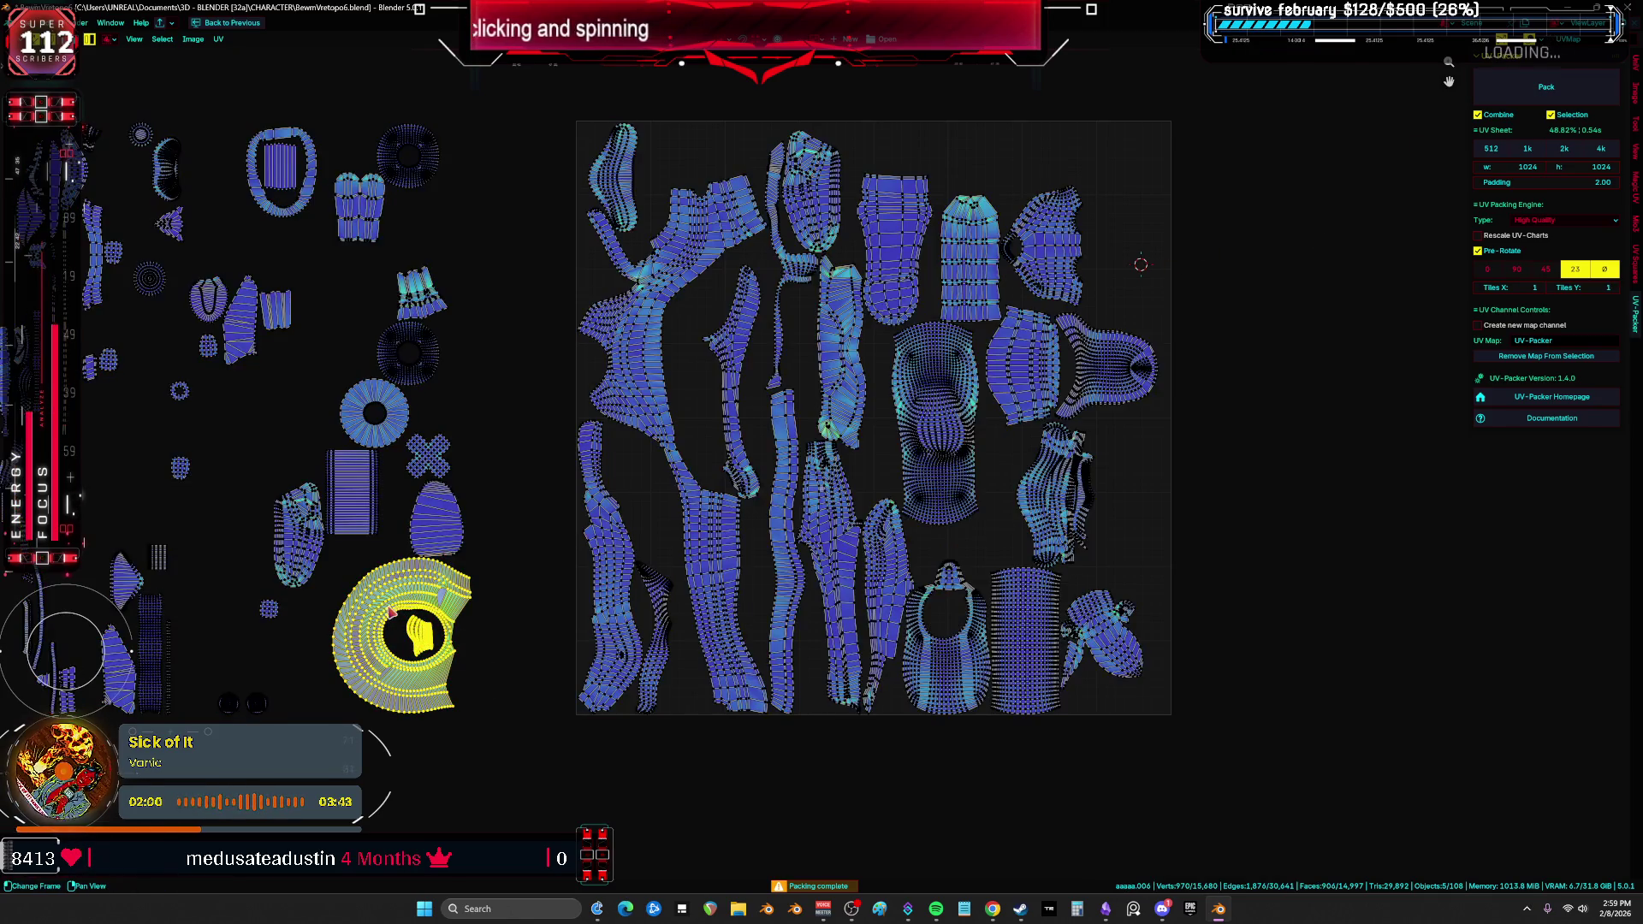
{"action": "key", "text": "a"}
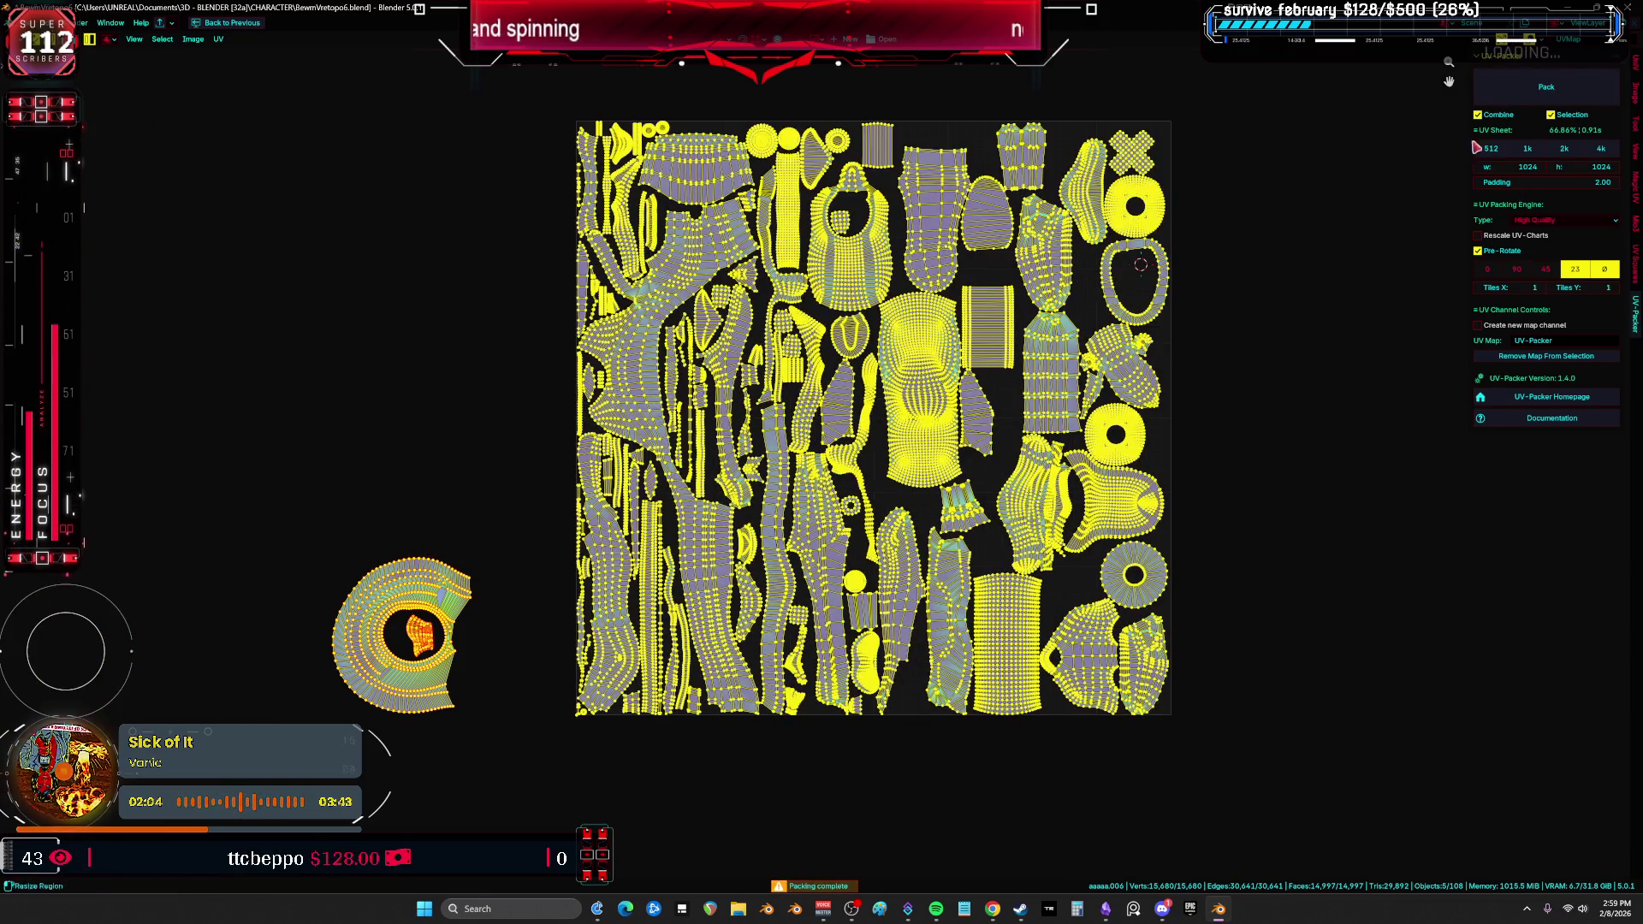
{"action": "key", "text": "alt+a"}
Step: Select the small leftover islands near the tile's bottom and left side
{"action": "scroll", "coordinate": [1012, 541], "scroll_direction": "up", "scroll_amount": 2}
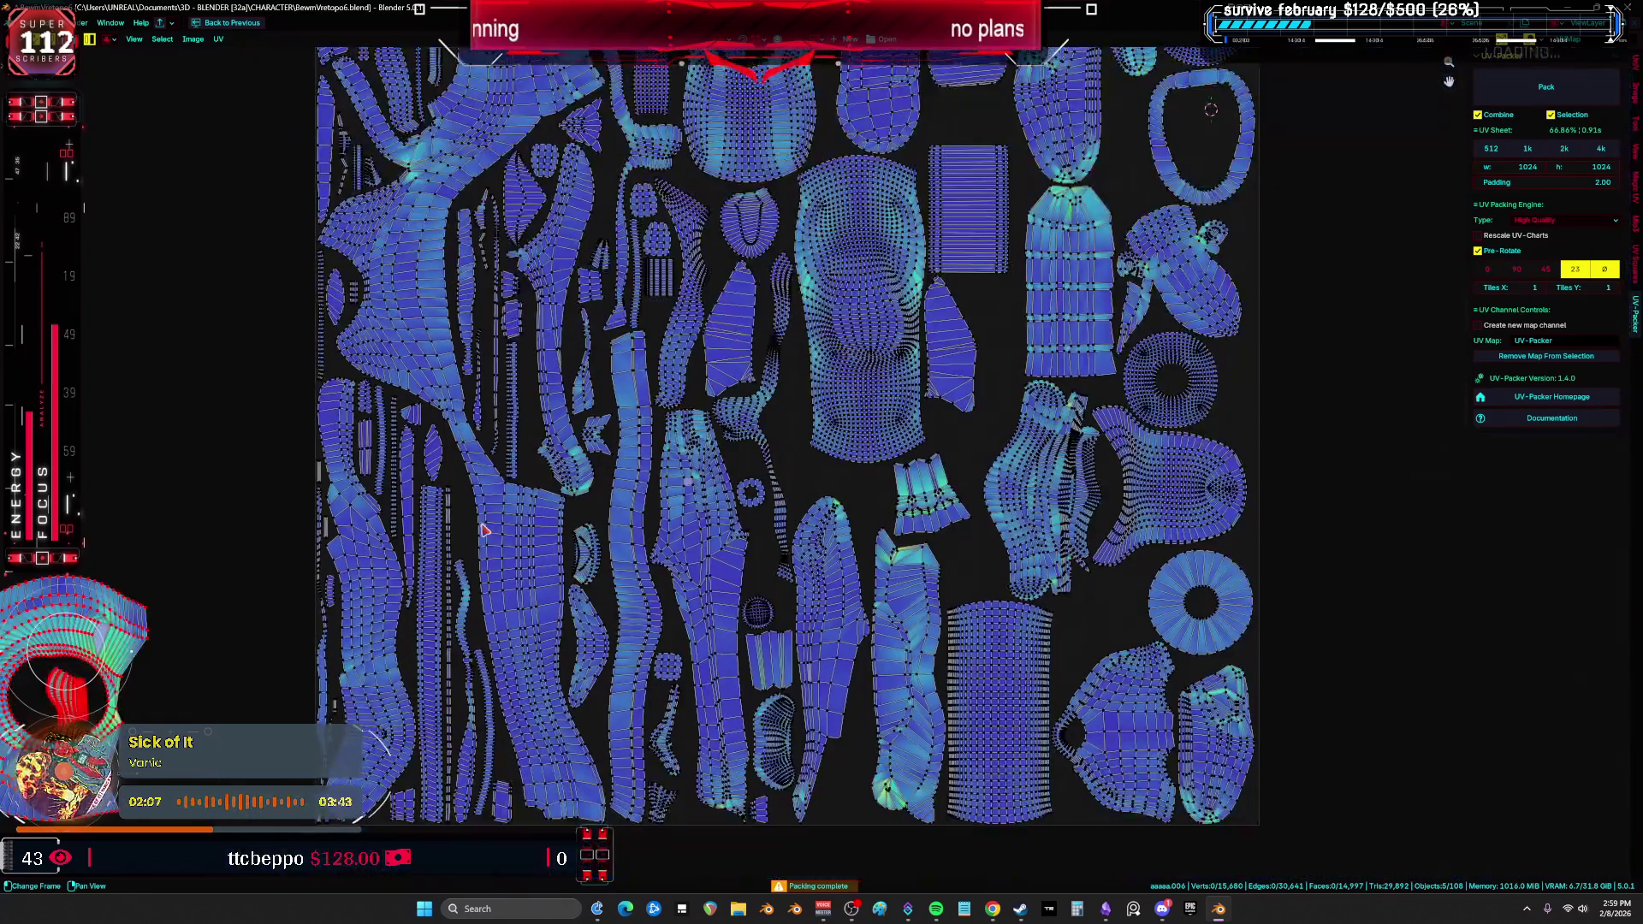
{"action": "middle_click_drag", "start_coordinate": [764, 820], "coordinate": [788, 723]}
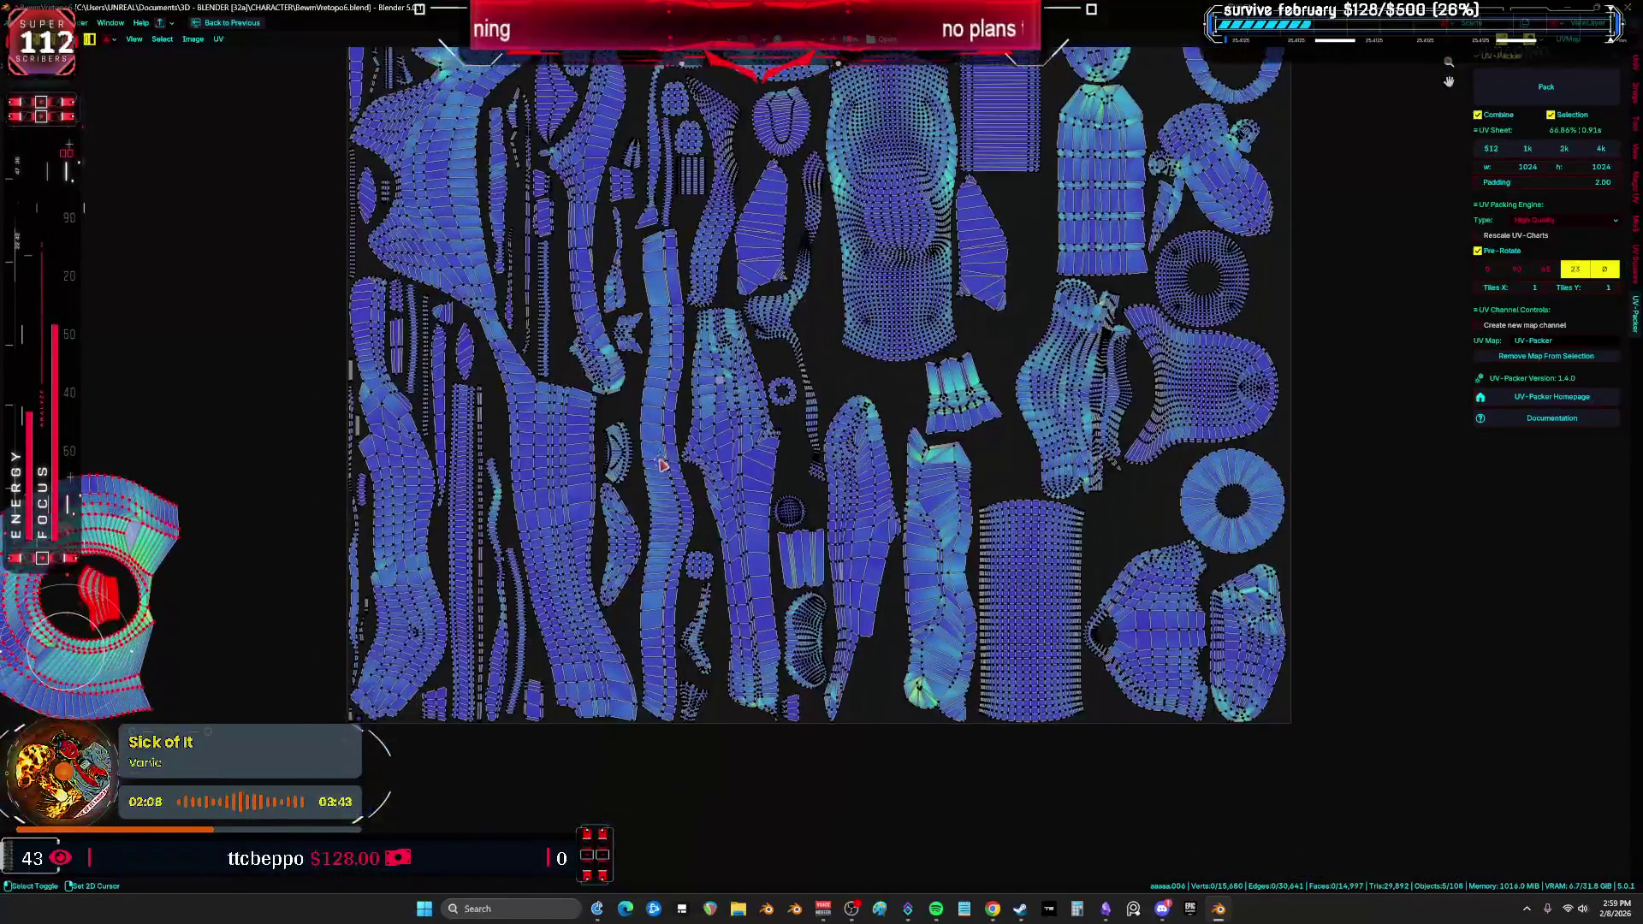
{"action": "left_click", "coordinate": [697, 707], "text": "shift"}
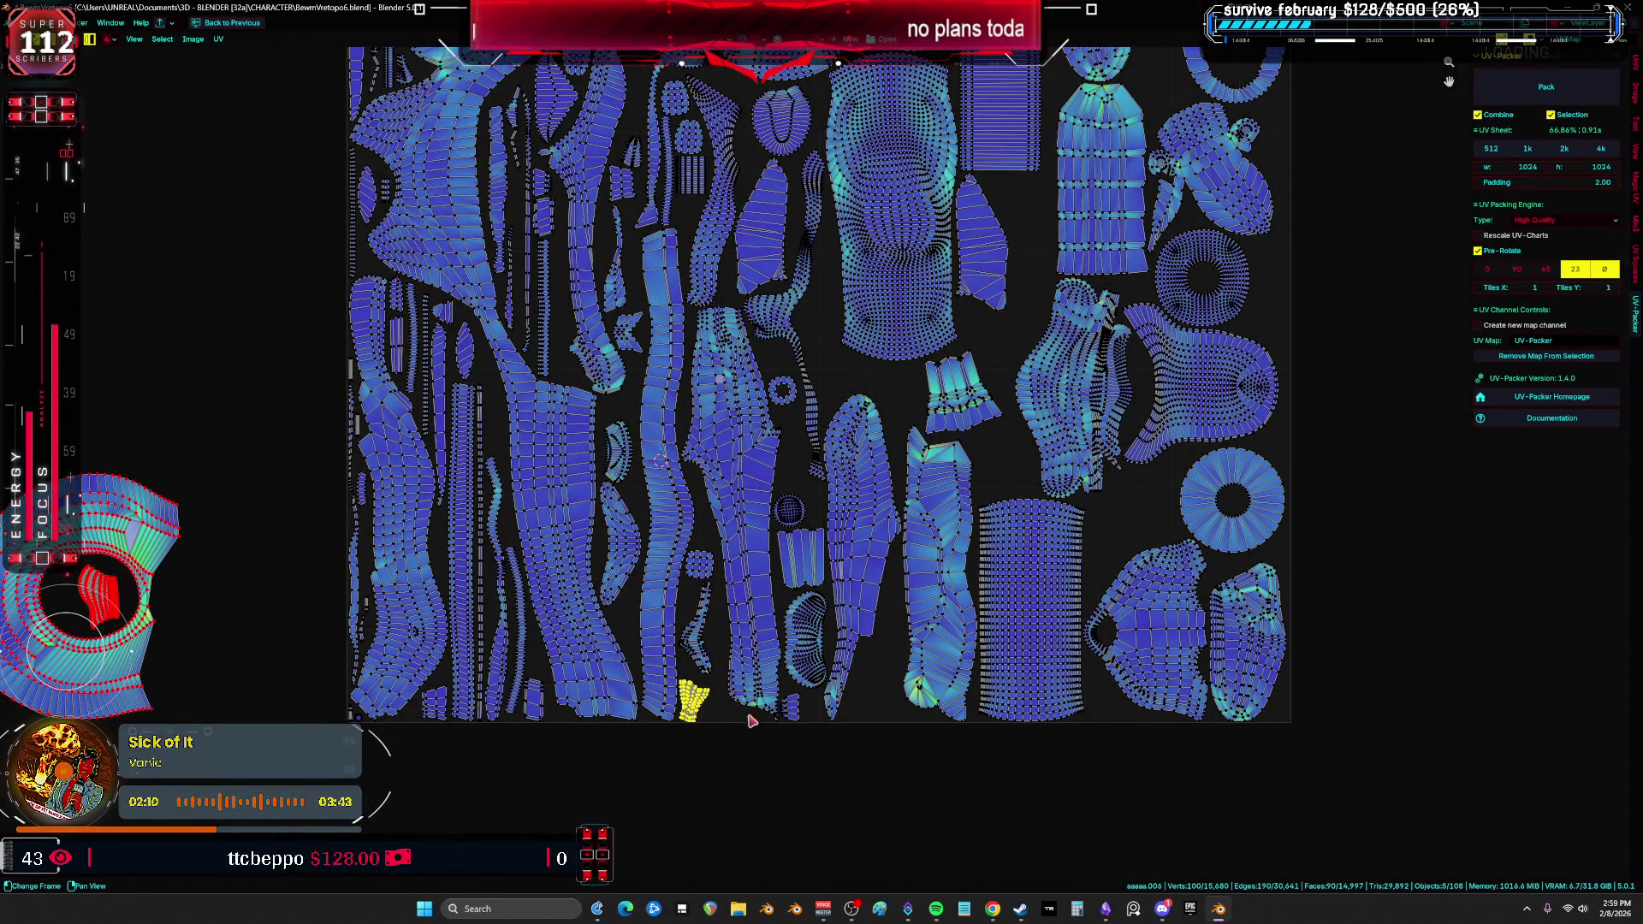
{"action": "left_click", "coordinate": [789, 708], "text": "shift"}
{"action": "left_click", "coordinate": [788, 510], "text": "shift"}
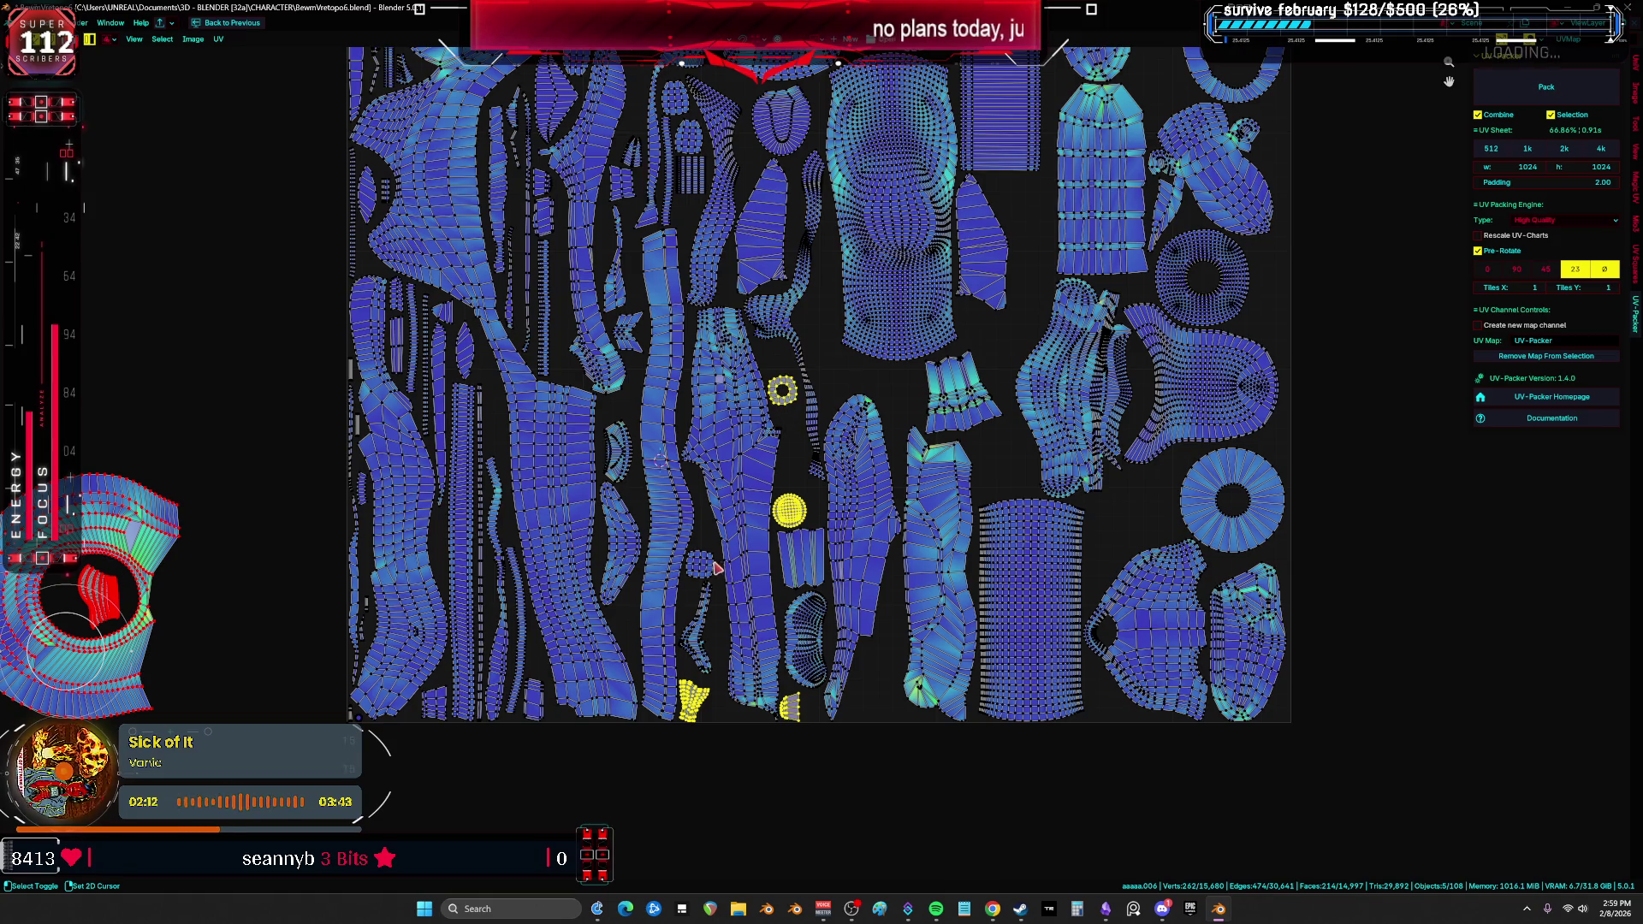
{"action": "left_click", "coordinate": [537, 706], "text": "shift"}
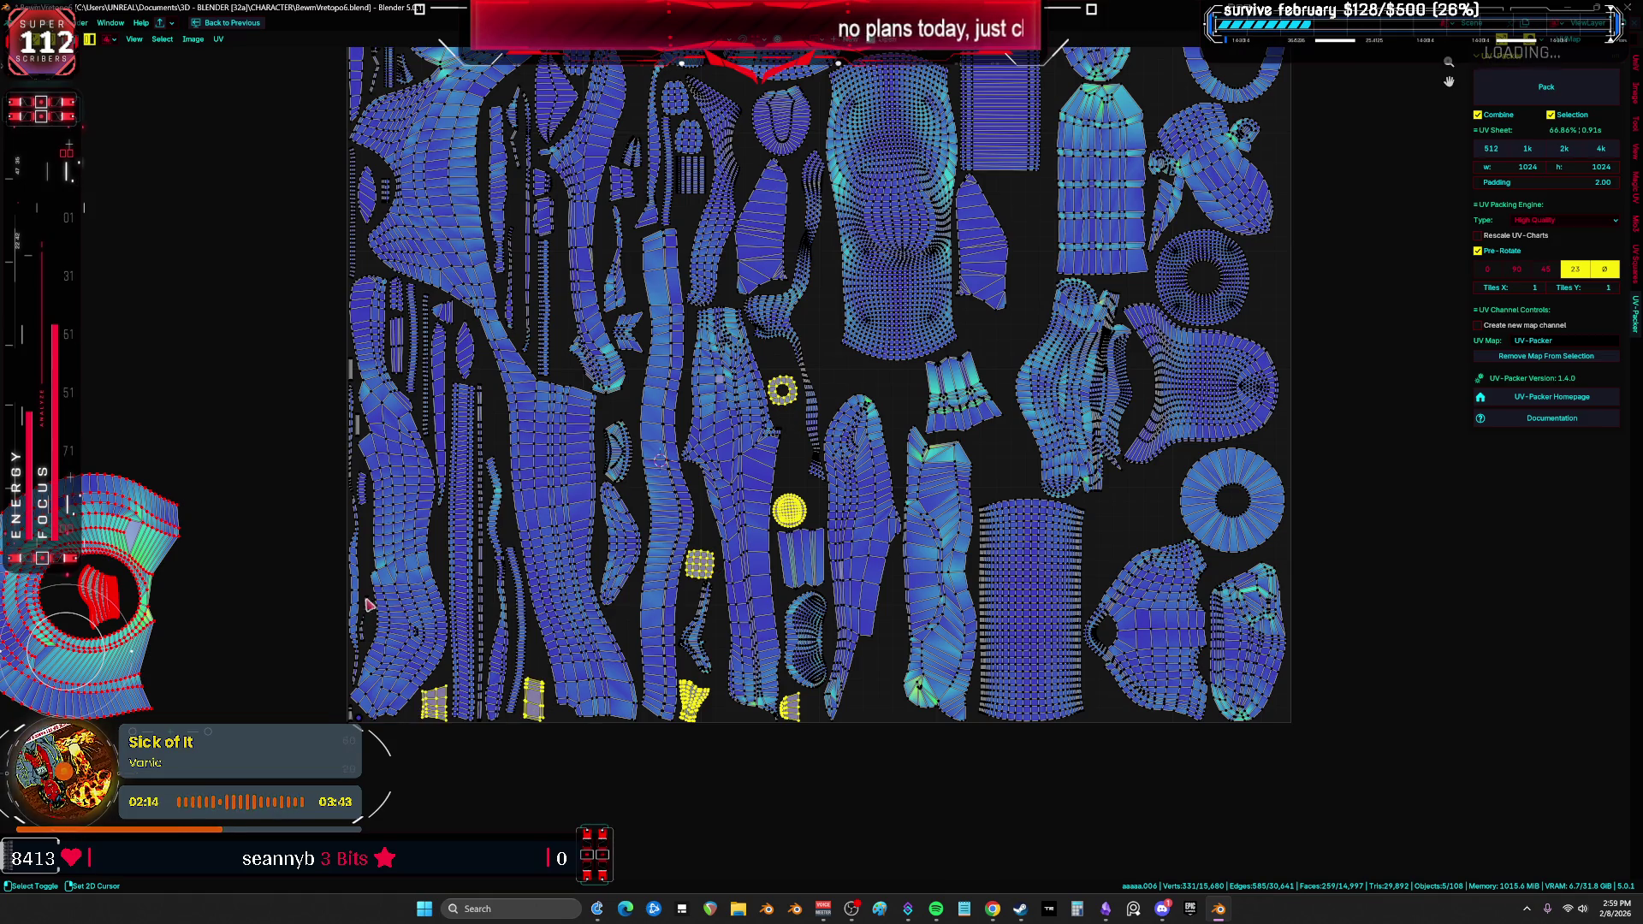
{"action": "scroll", "coordinate": [368, 604], "scroll_direction": "up", "scroll_amount": 4}
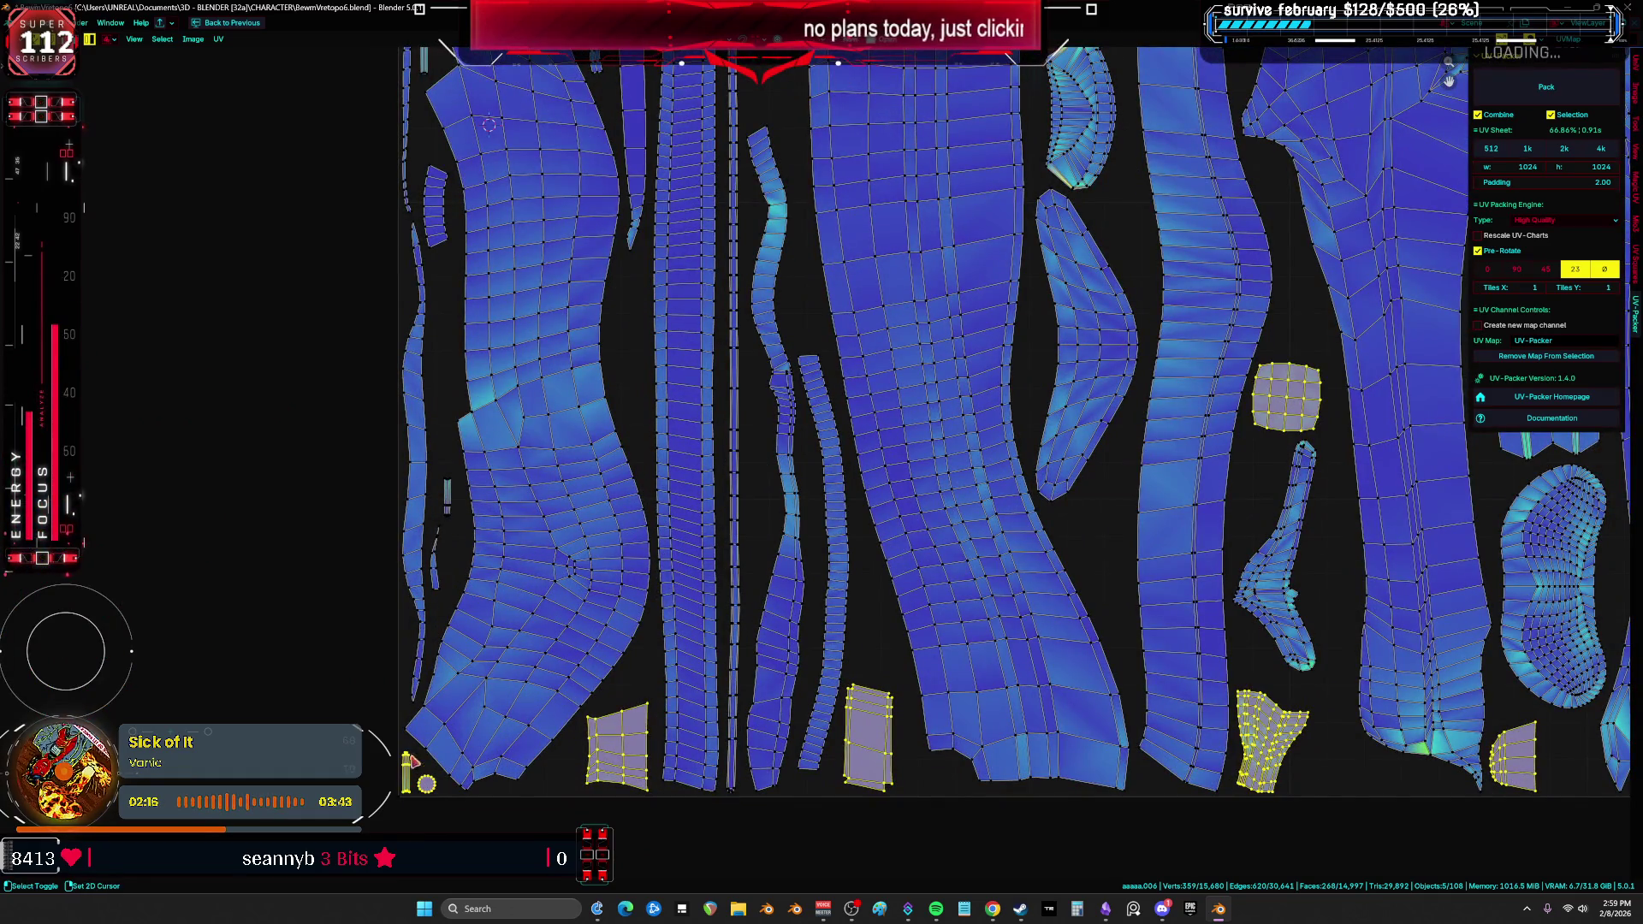
{"action": "middle_click_drag", "start_coordinate": [467, 441], "coordinate": [457, 617]}
{"action": "left_click", "coordinate": [425, 381], "text": "shift"}
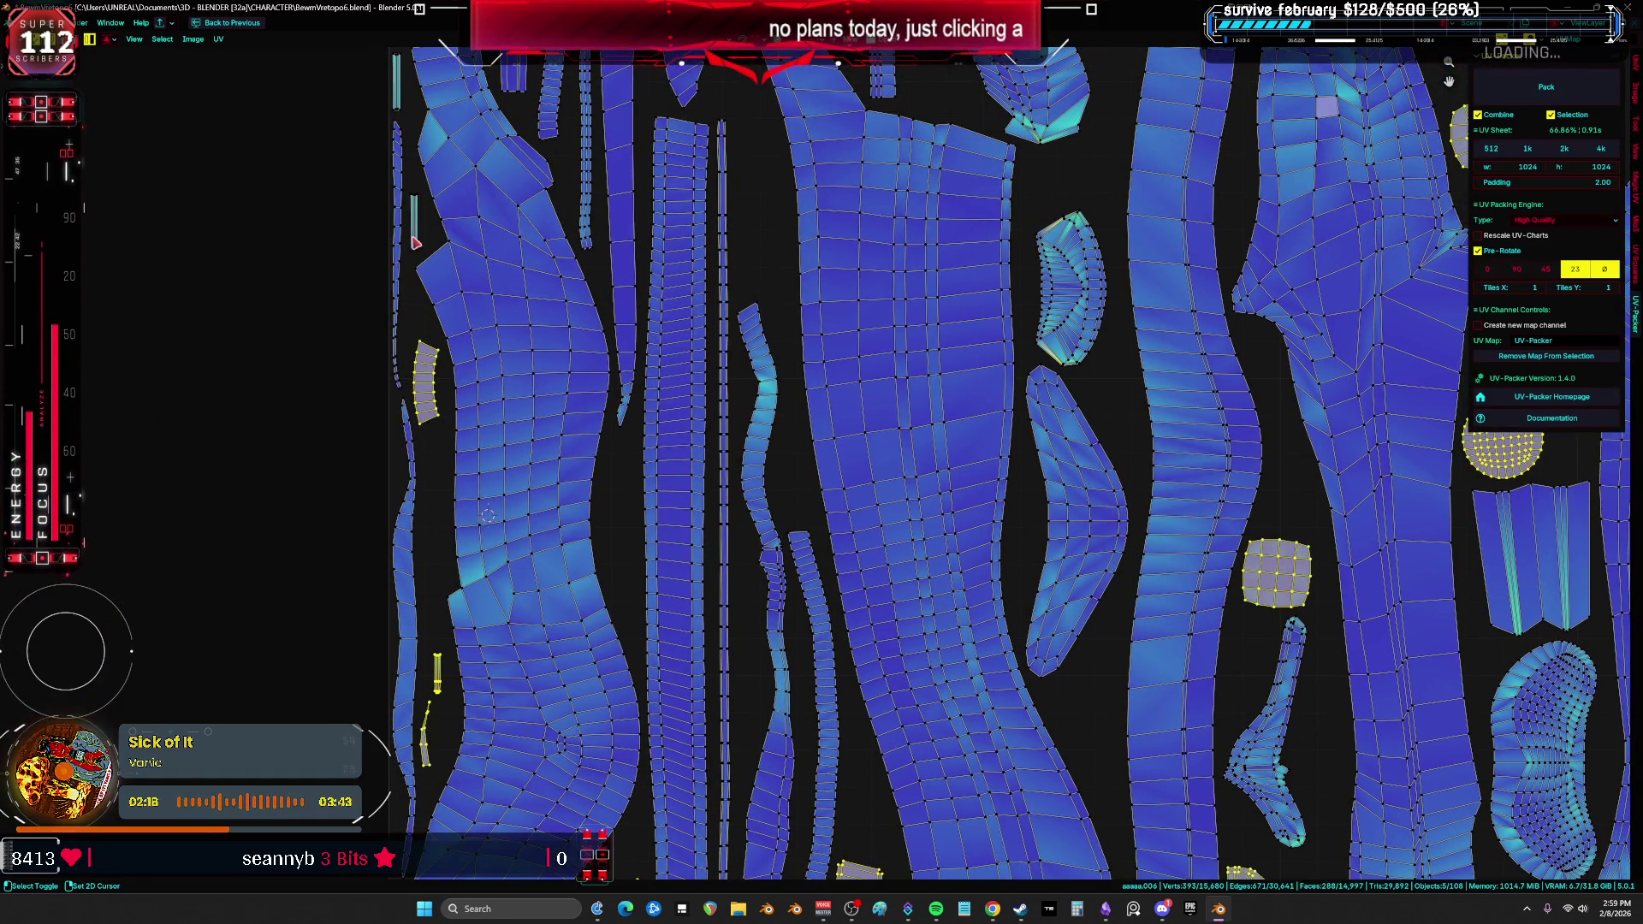
{"action": "middle_click_drag", "start_coordinate": [440, 186], "coordinate": [427, 478]}
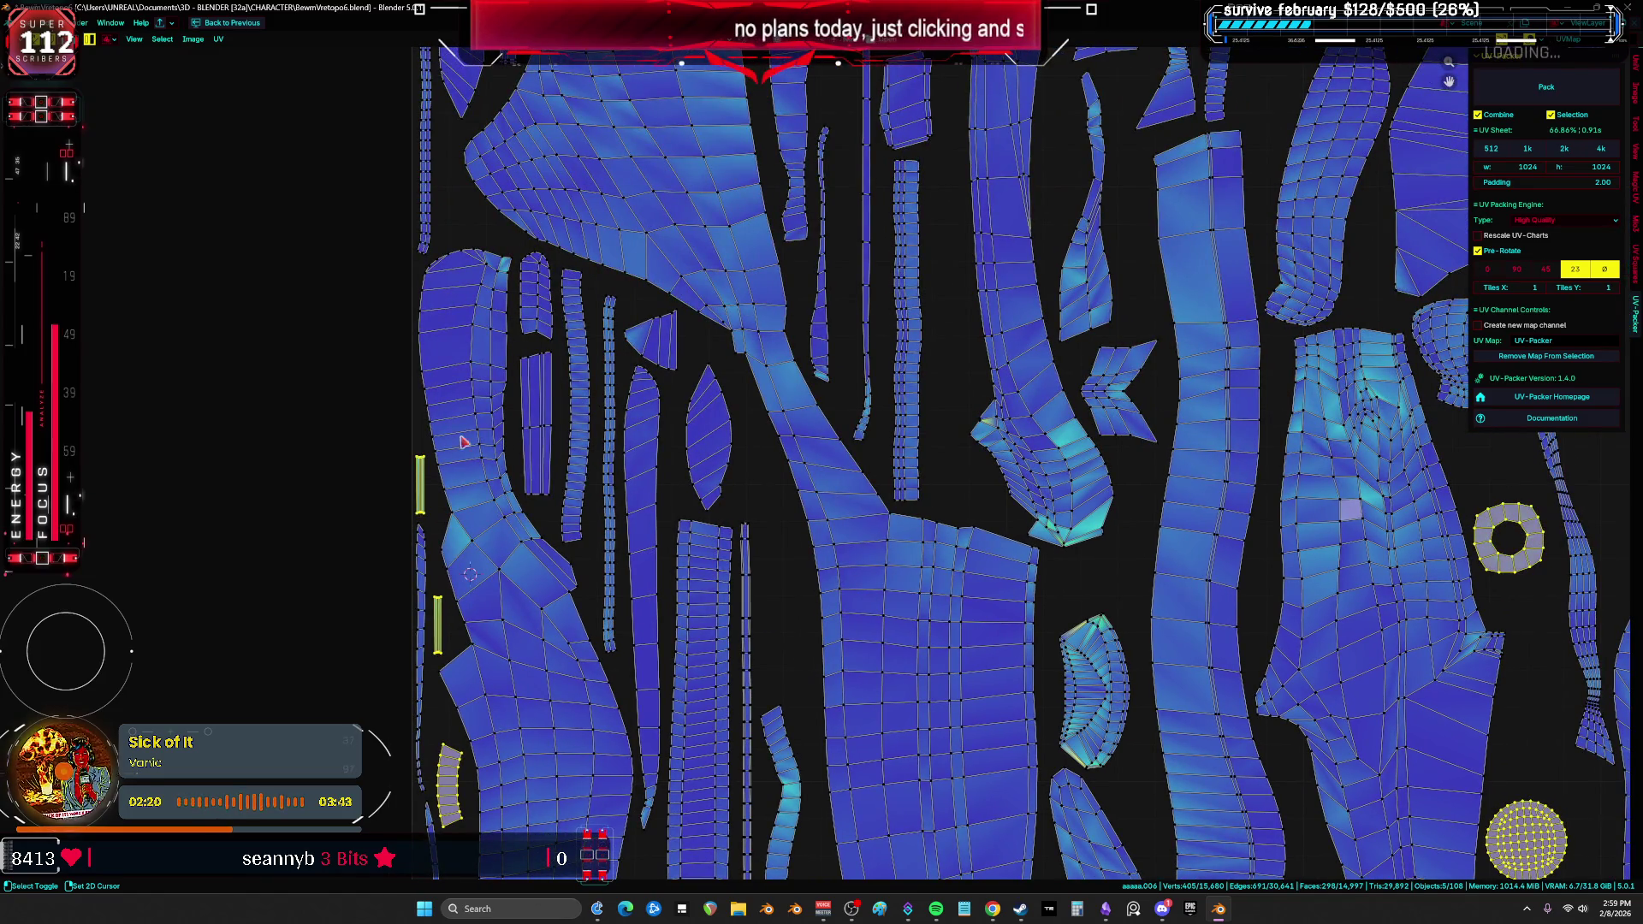
{"action": "scroll", "coordinate": [462, 441], "scroll_direction": "down", "scroll_amount": 5}
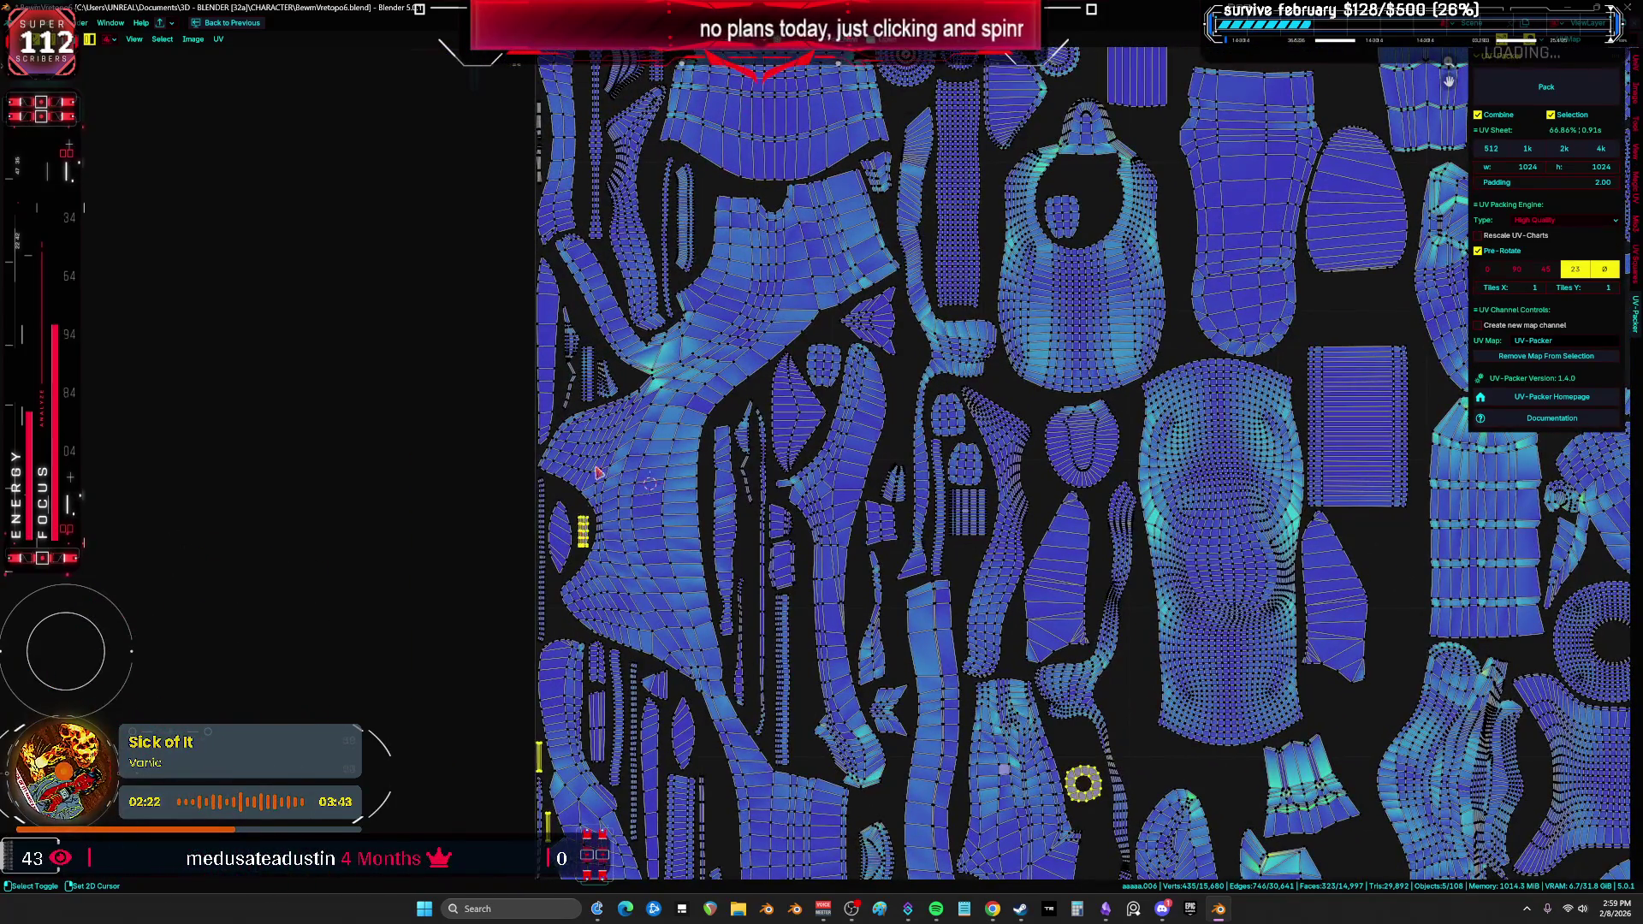
{"action": "scroll", "coordinate": [596, 473], "scroll_direction": "down", "scroll_amount": 4}
{"action": "scroll", "coordinate": [676, 300], "scroll_direction": "up", "scroll_amount": 6}
Step: Add the small circle, bib island, thin strips, star-shaped island and long strips to the selection
{"action": "left_click", "coordinate": [672, 295], "text": "shift"}
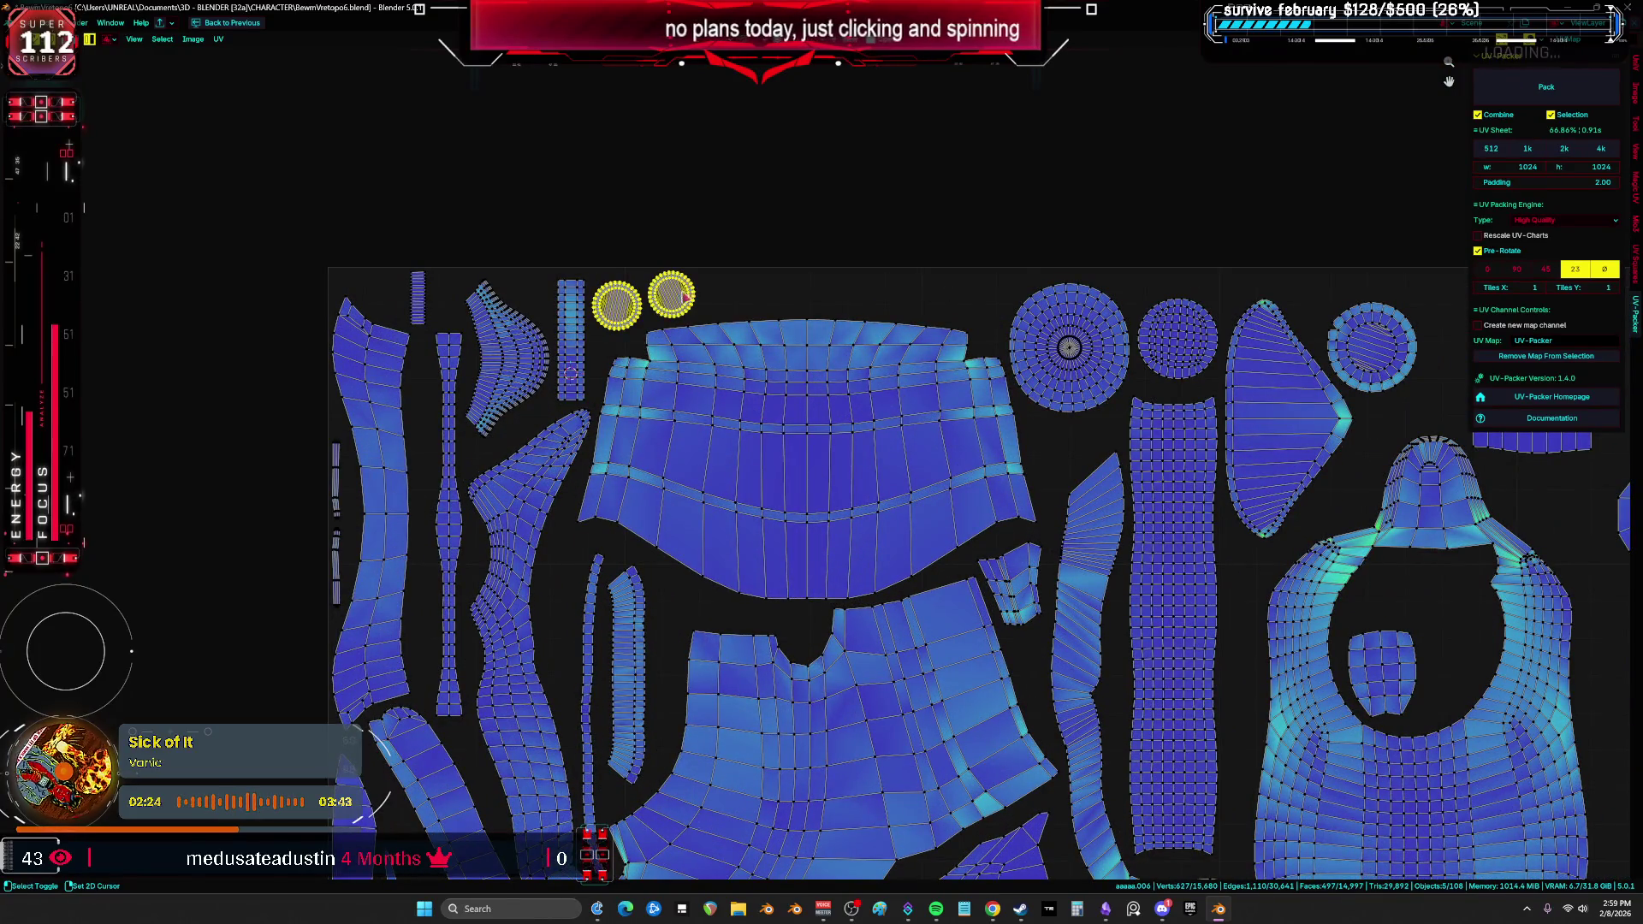
{"action": "left_click", "coordinate": [420, 306], "text": "shift"}
{"action": "left_click", "coordinate": [333, 508], "text": "shift"}
{"action": "left_click", "coordinate": [342, 569], "text": "shift"}
{"action": "scroll", "coordinate": [628, 272], "scroll_direction": "down", "scroll_amount": 3}
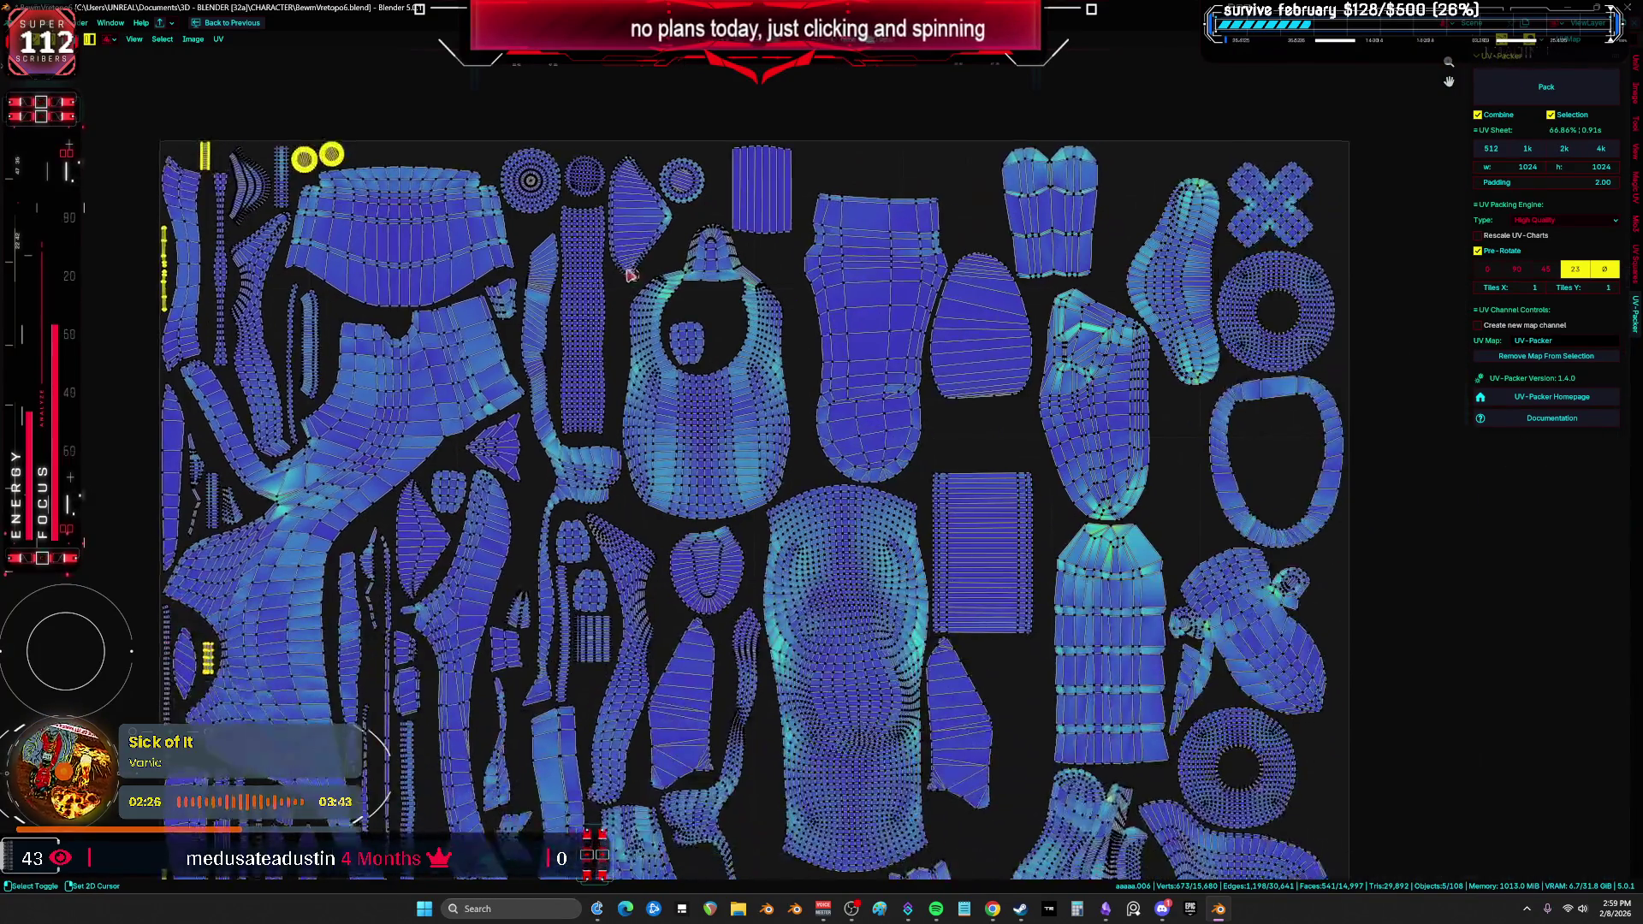
{"action": "middle_click_drag", "start_coordinate": [937, 455], "coordinate": [898, 360]}
{"action": "left_click", "coordinate": [657, 257], "text": "shift"}
{"action": "left_click", "coordinate": [542, 449], "text": "shift"}
{"action": "left_click", "coordinate": [561, 499], "text": "shift"}
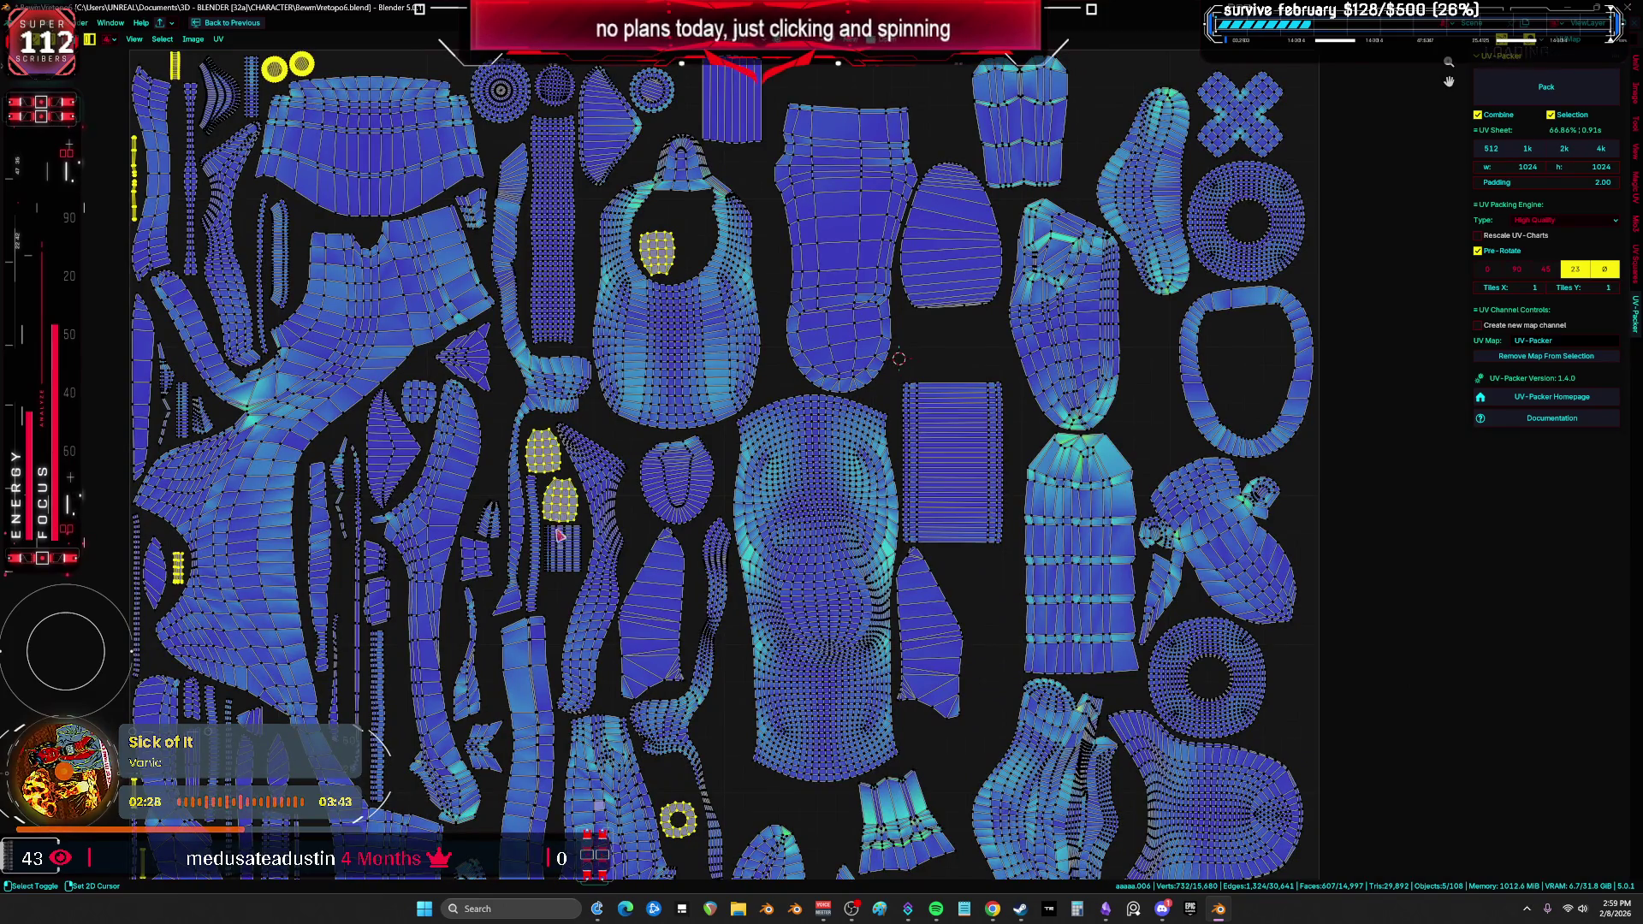
{"action": "left_click", "coordinate": [562, 548], "text": "shift"}
{"action": "left_click", "coordinate": [534, 568], "text": "shift"}
{"action": "left_click", "coordinate": [477, 565], "text": "shift"}
{"action": "left_click", "coordinate": [469, 650], "text": "shift"}
{"action": "left_click", "coordinate": [483, 746], "text": "shift"}
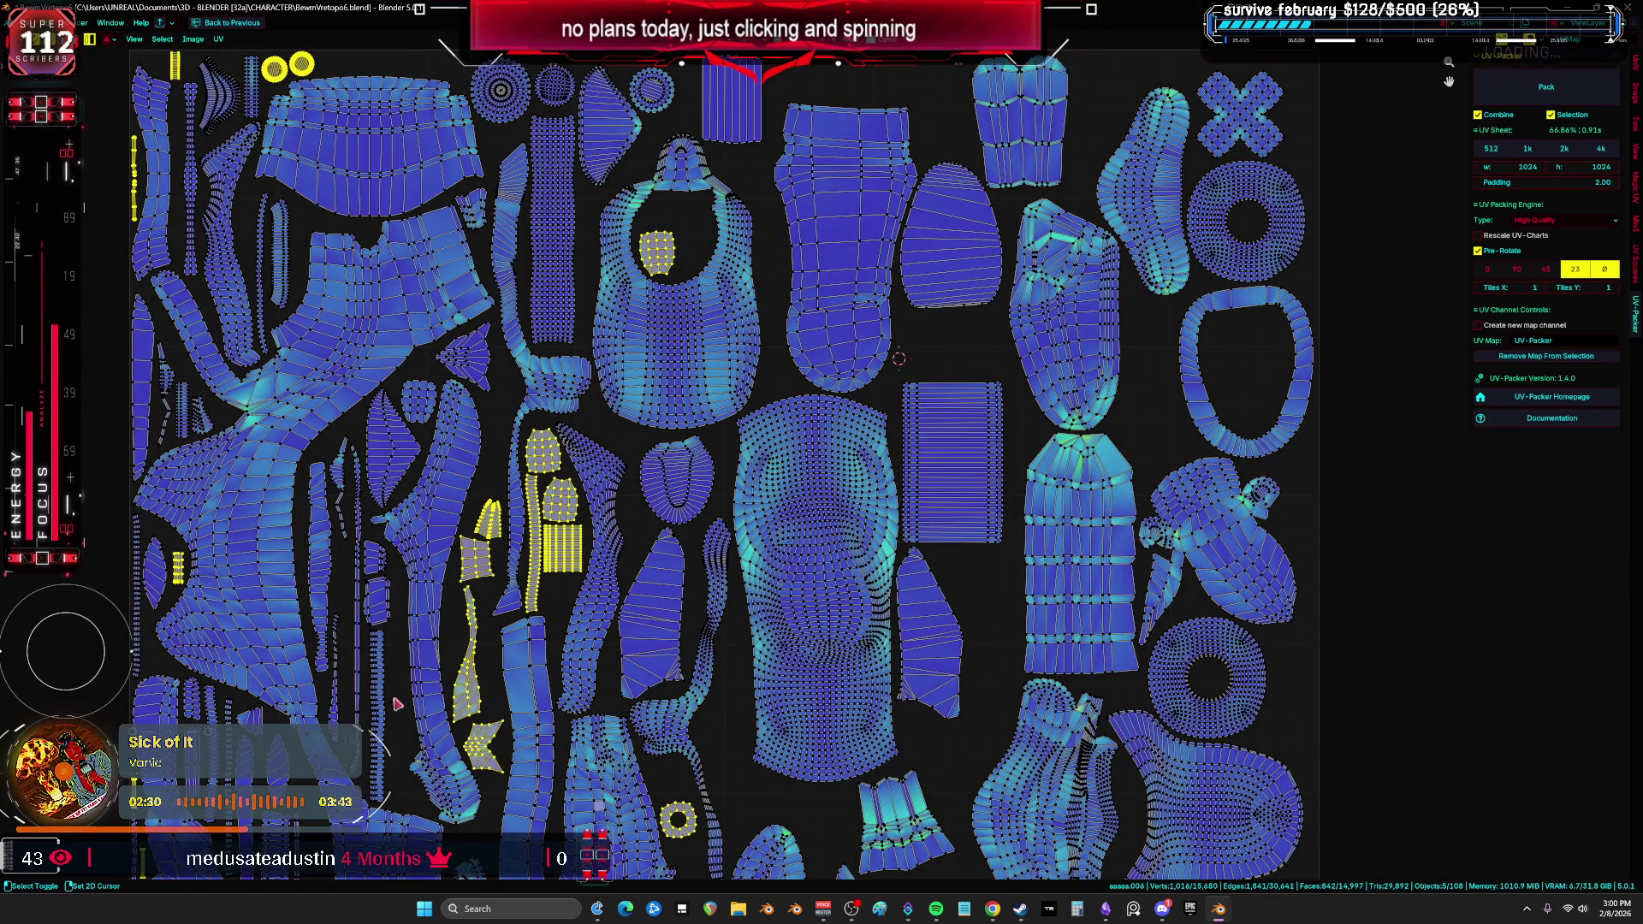
{"action": "left_click", "coordinate": [355, 599], "text": "shift"}
{"action": "left_click", "coordinate": [376, 701], "text": "shift"}
{"action": "left_click", "coordinate": [331, 660], "text": "shift"}
{"action": "left_click", "coordinate": [379, 608], "text": "shift"}
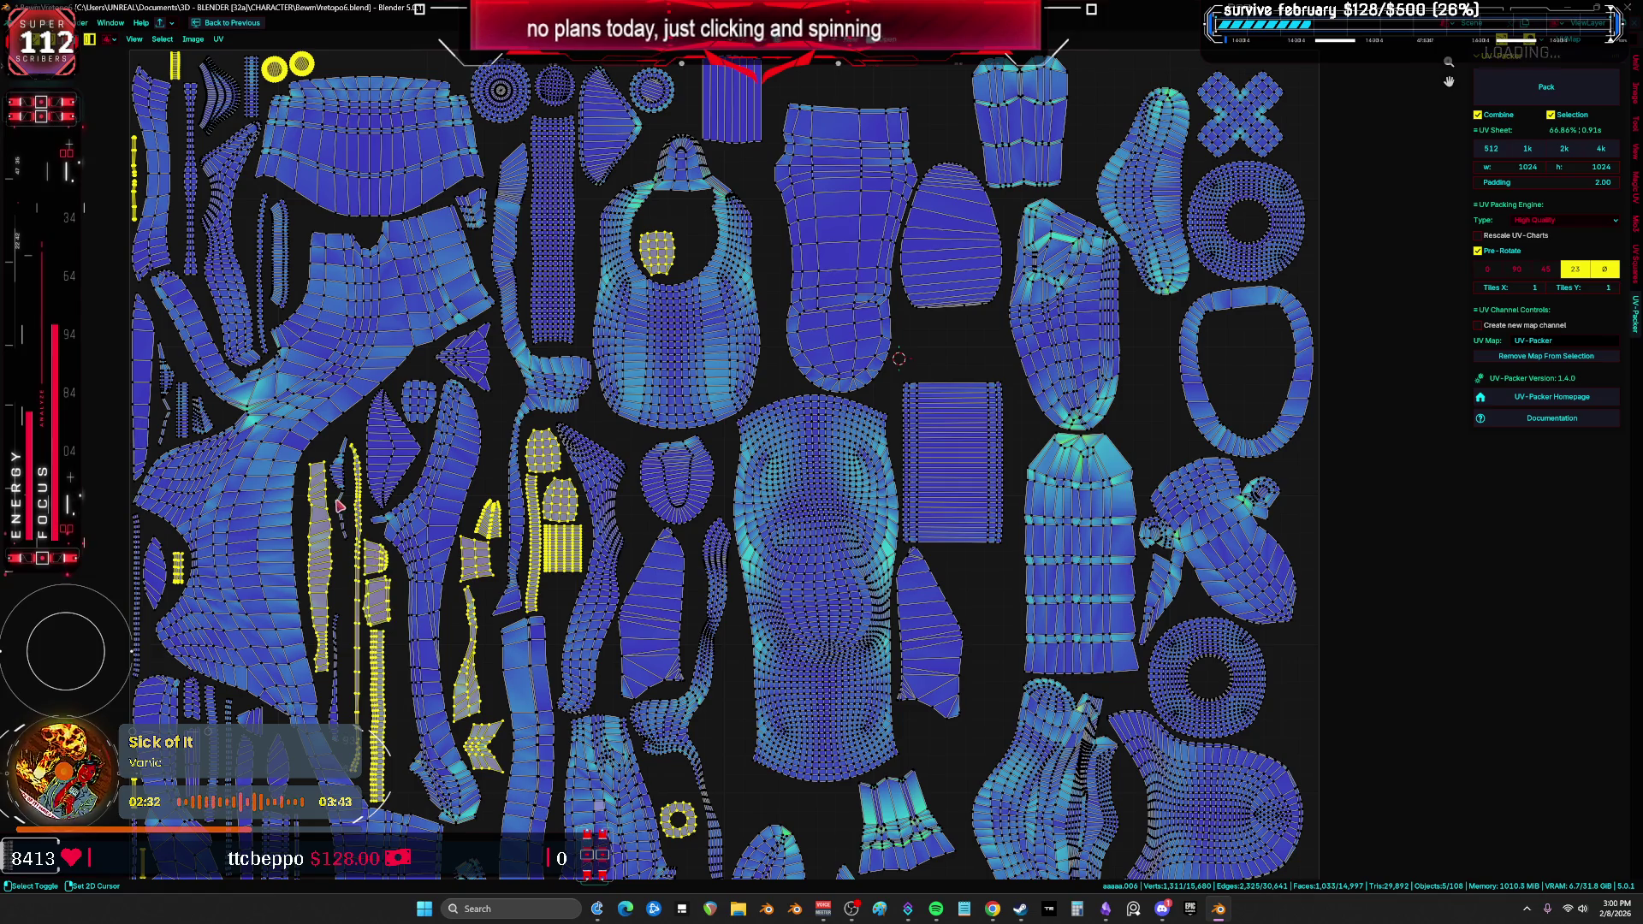
{"action": "left_click", "coordinate": [421, 402], "text": "shift"}
Step: Add the small curved island and the tall thin islands to the set-aside selection
{"action": "scroll", "coordinate": [524, 366], "scroll_direction": "down", "scroll_amount": 4}
{"action": "scroll", "coordinate": [914, 404], "scroll_direction": "up", "scroll_amount": 3}
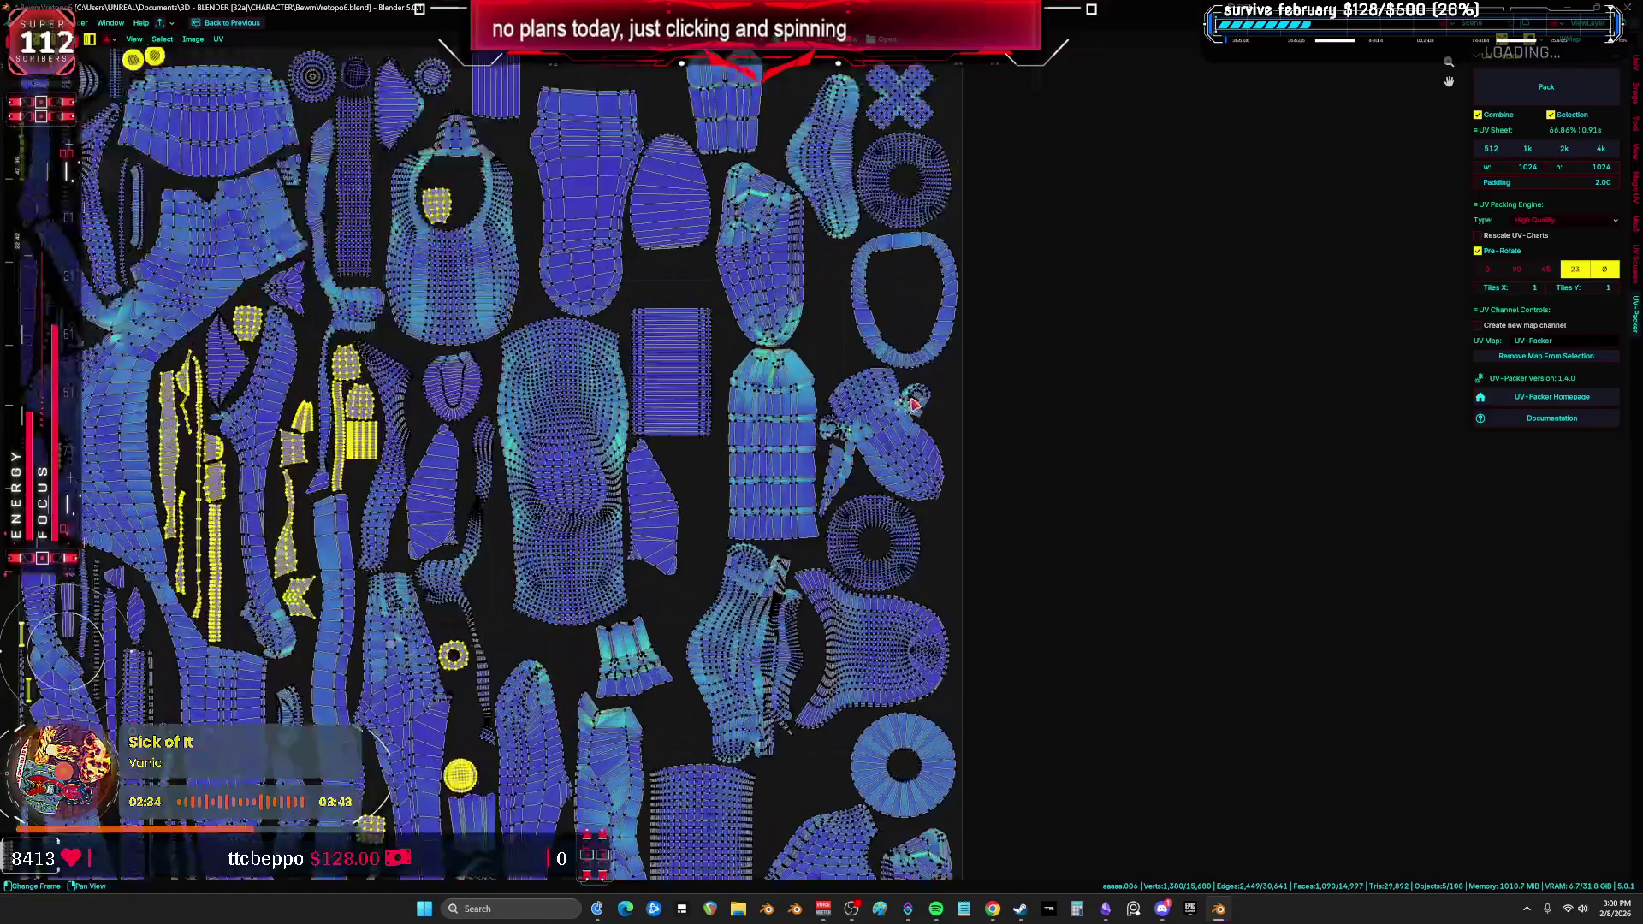
{"action": "middle_click_drag", "start_coordinate": [913, 404], "coordinate": [791, 402]}
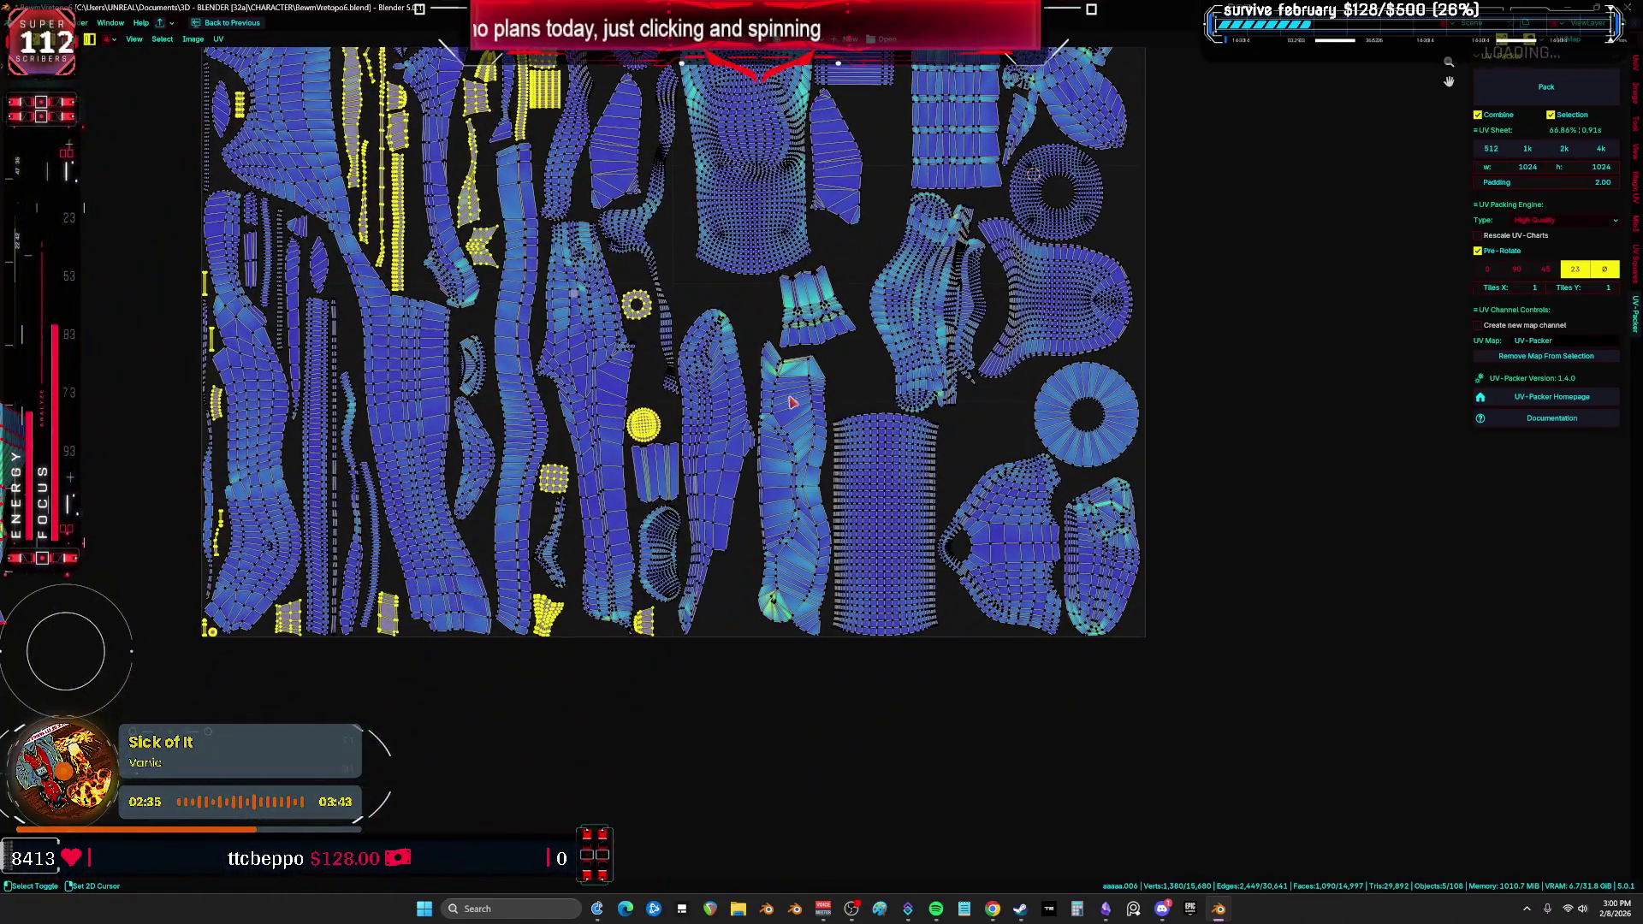
{"action": "left_click", "coordinate": [554, 537], "text": "shift"}
{"action": "middle_click_drag", "start_coordinate": [752, 294], "coordinate": [763, 452]}
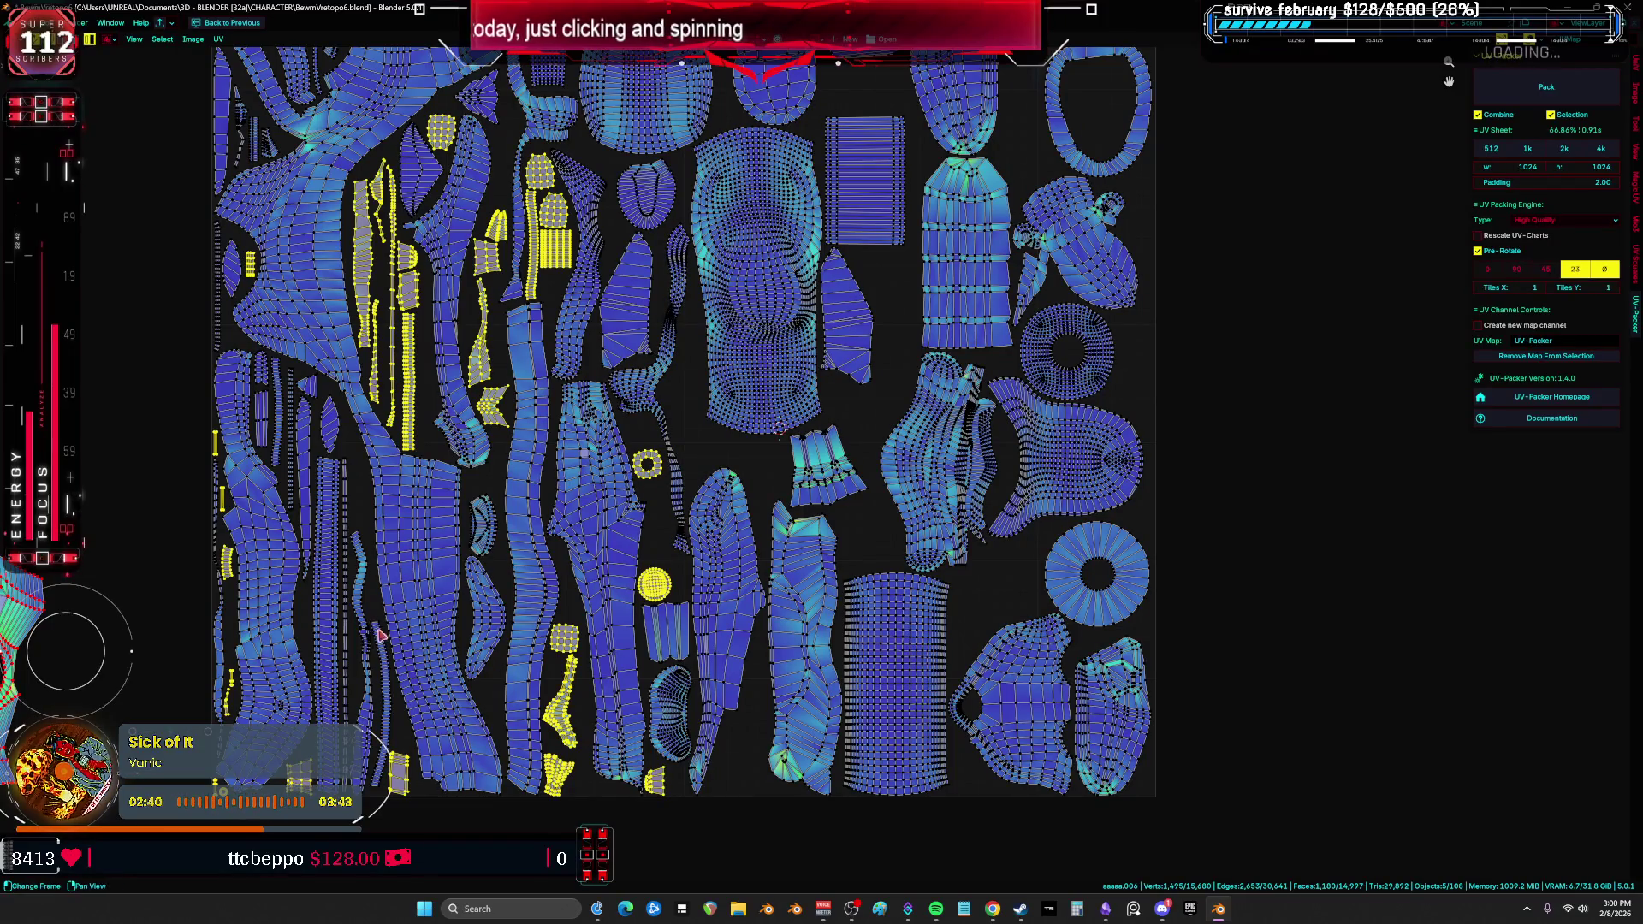
{"action": "left_click", "coordinate": [309, 391], "text": "shift"}
{"action": "left_click", "coordinate": [267, 412], "text": "shift"}
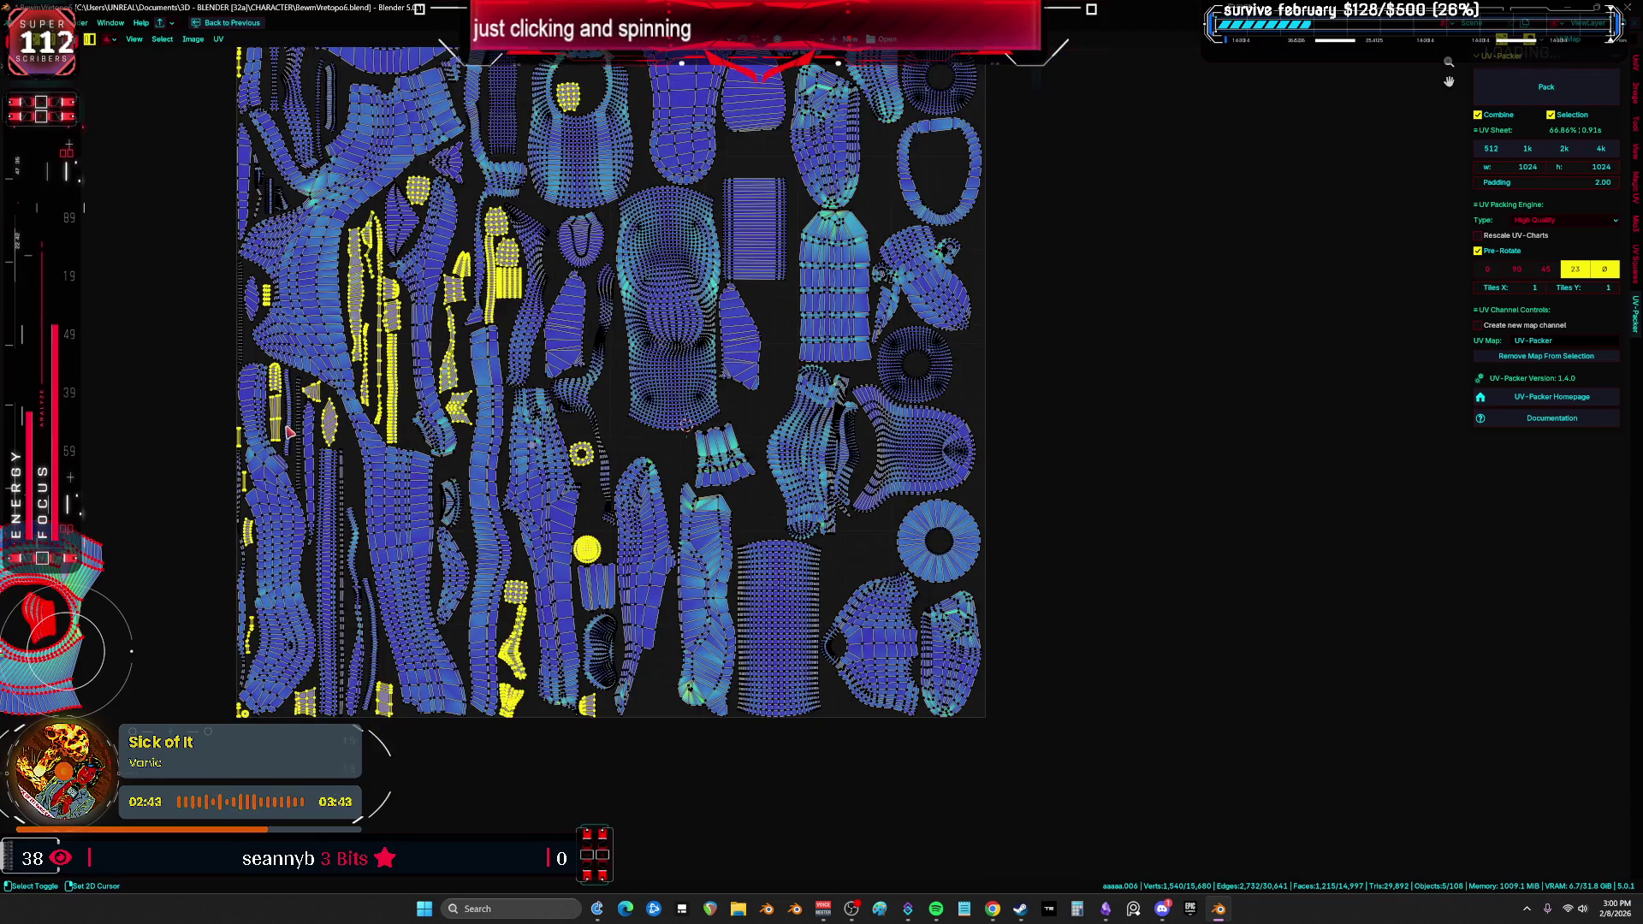
{"action": "left_click", "coordinate": [291, 432], "text": "shift"}
{"action": "scroll", "coordinate": [582, 334], "scroll_direction": "down", "scroll_amount": 2}
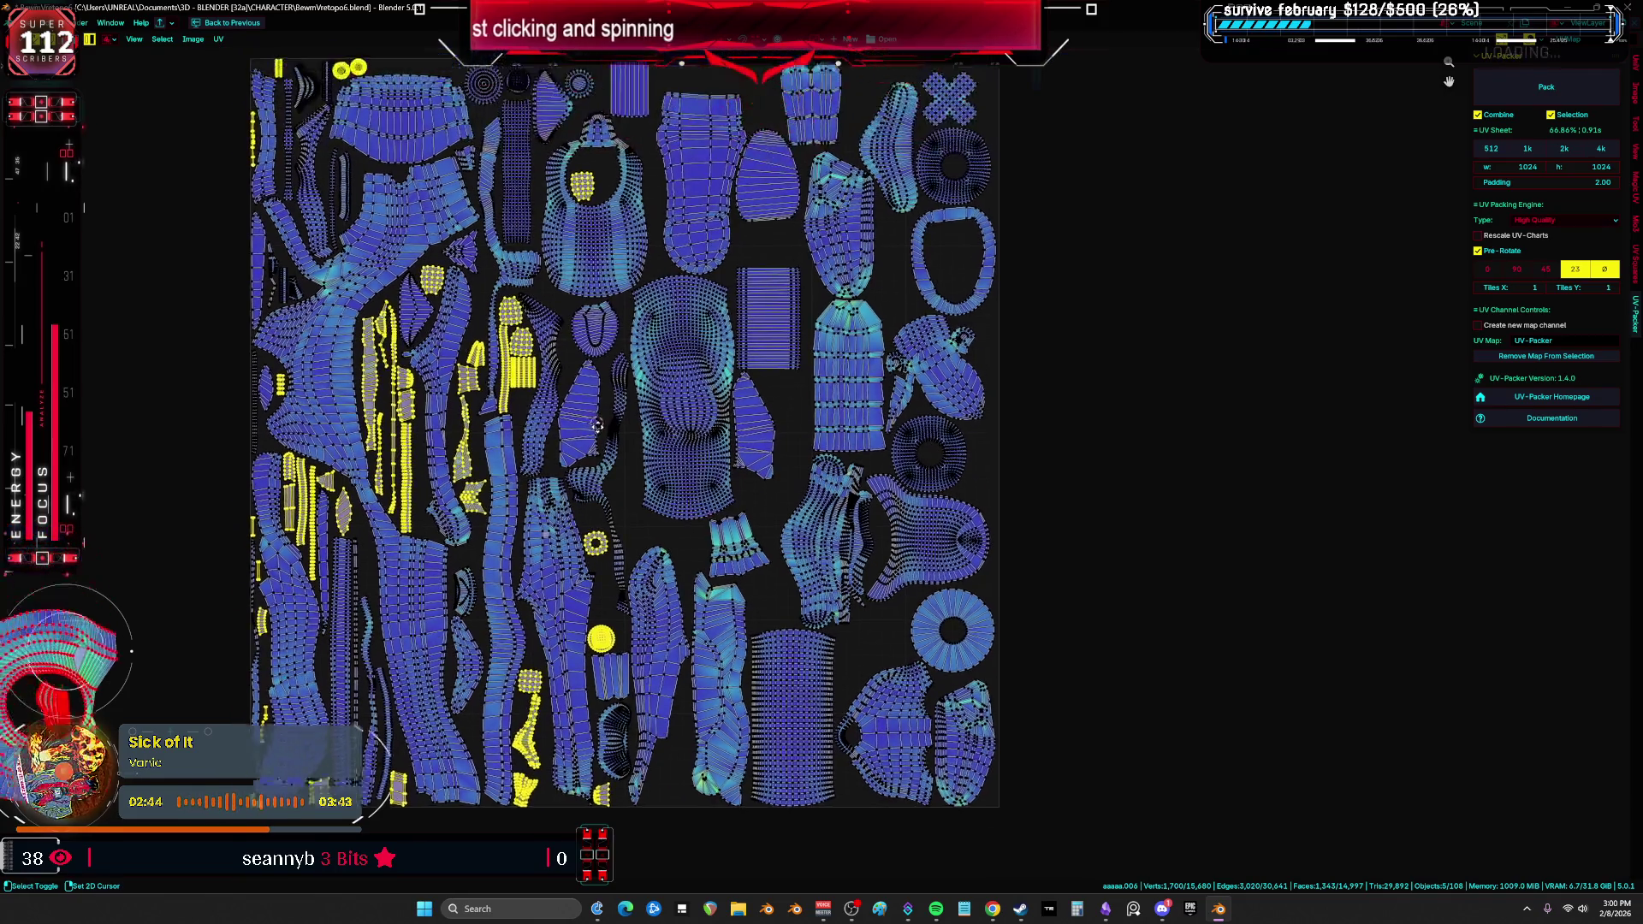
{"action": "middle_click_drag", "start_coordinate": [659, 414], "coordinate": [666, 619]}
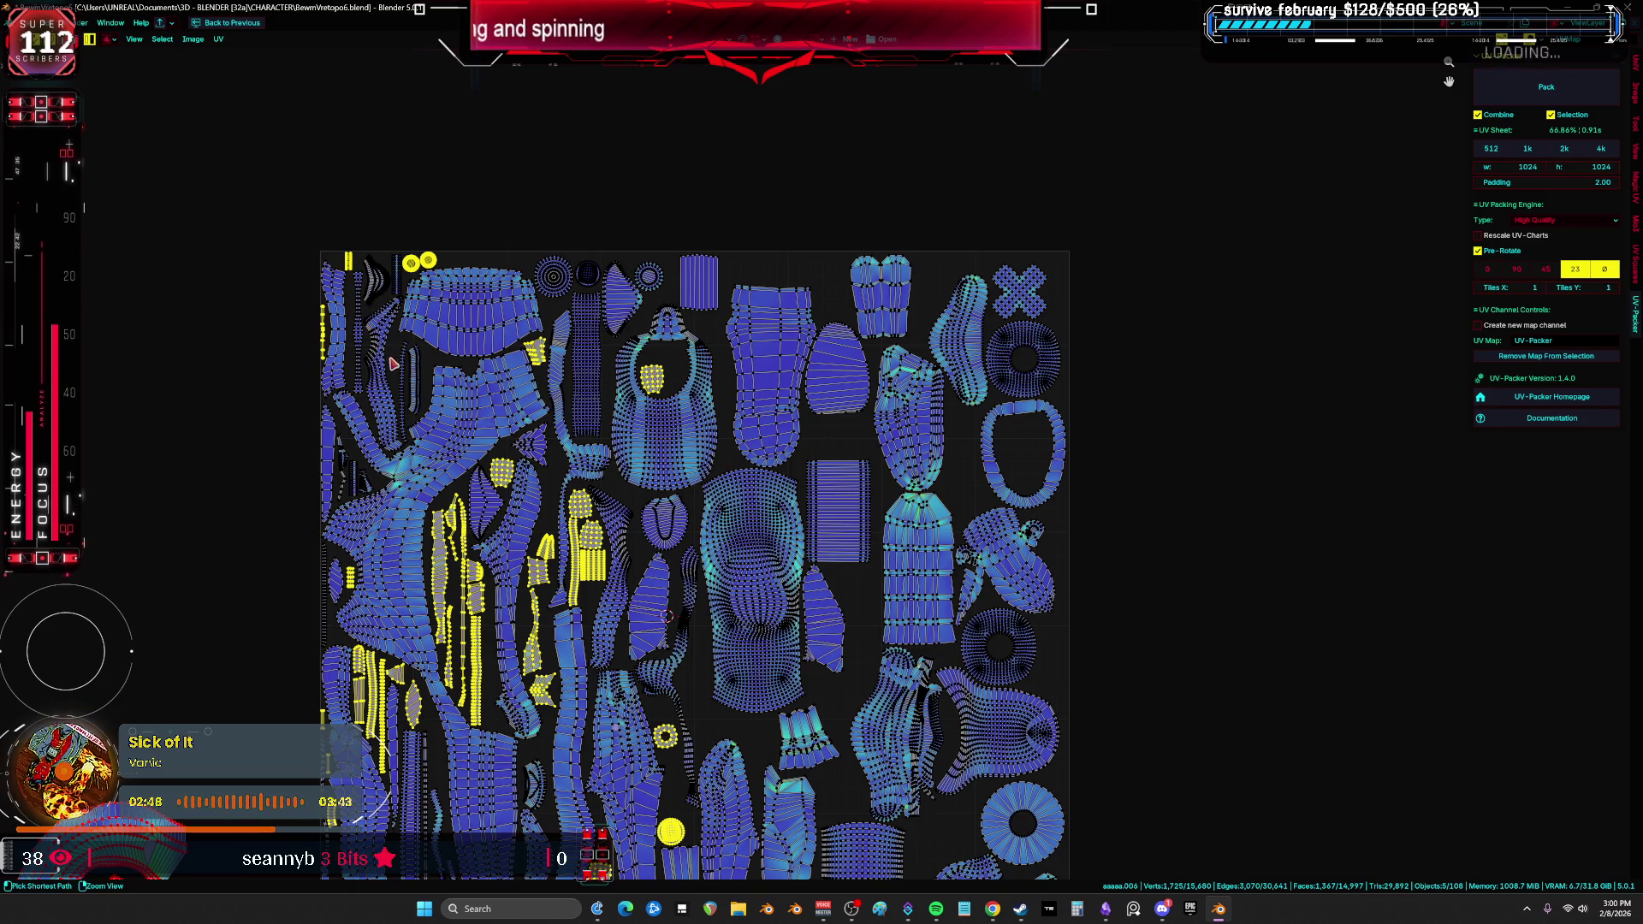
{"action": "left_click", "coordinate": [372, 495], "text": "shift"}
{"action": "scroll", "coordinate": [1111, 502], "scroll_direction": "up", "scroll_amount": 3}
{"action": "scroll", "coordinate": [826, 574], "scroll_direction": "down", "scroll_amount": 5}
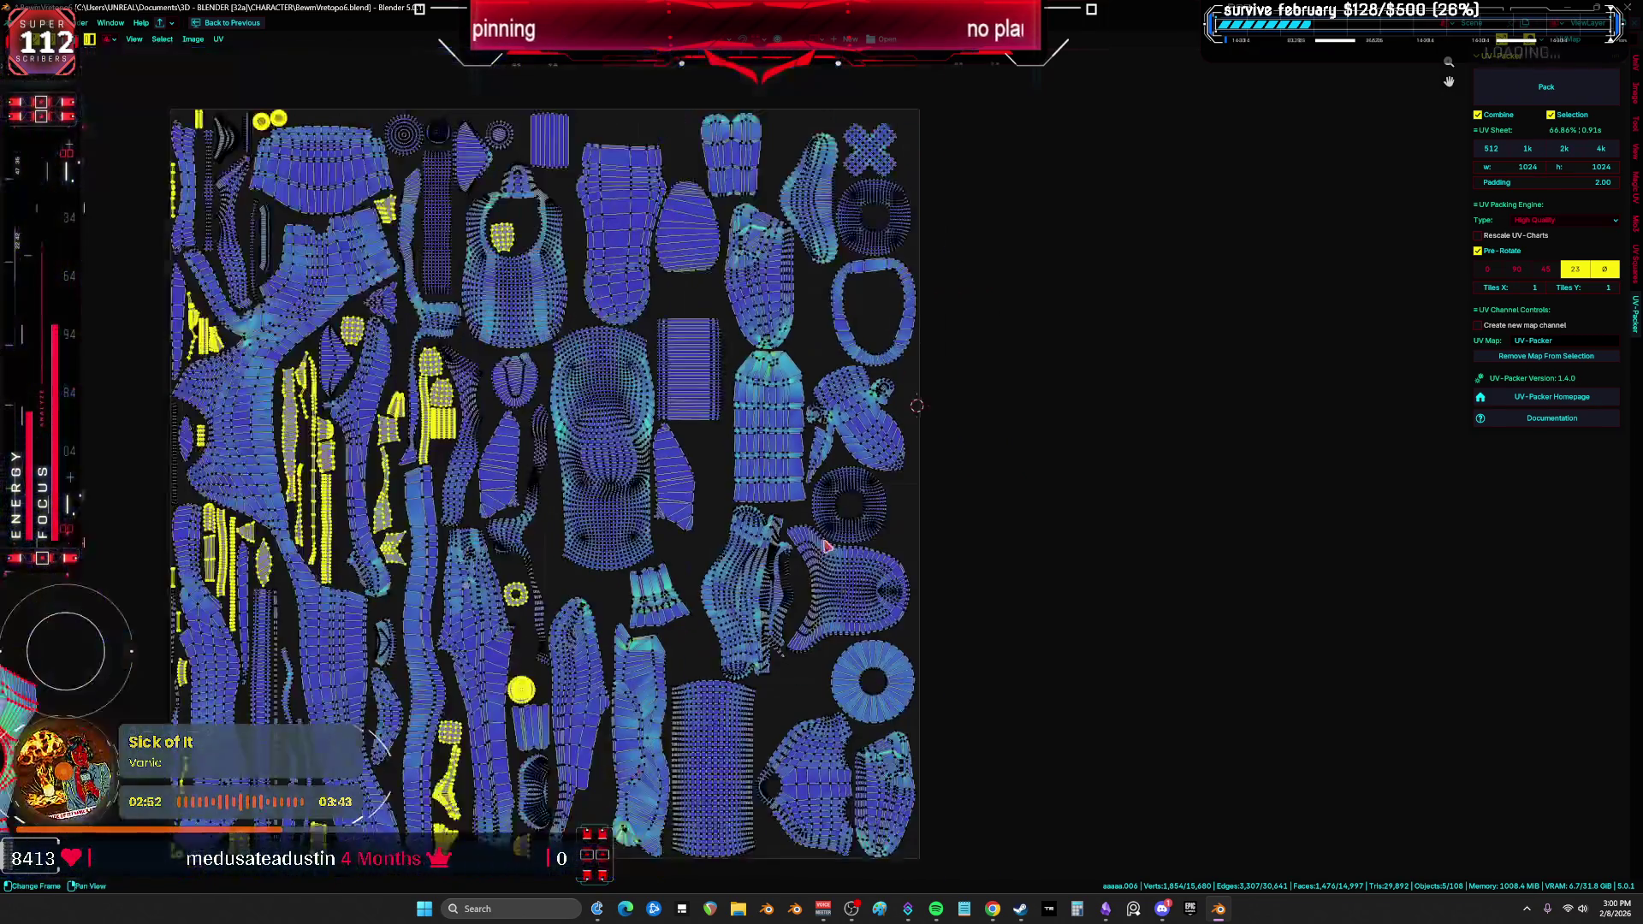
Step: Move the chosen islands horizontally to sit left of the UV tile
{"action": "key", "text": "g"}
{"action": "key", "text": "x"}
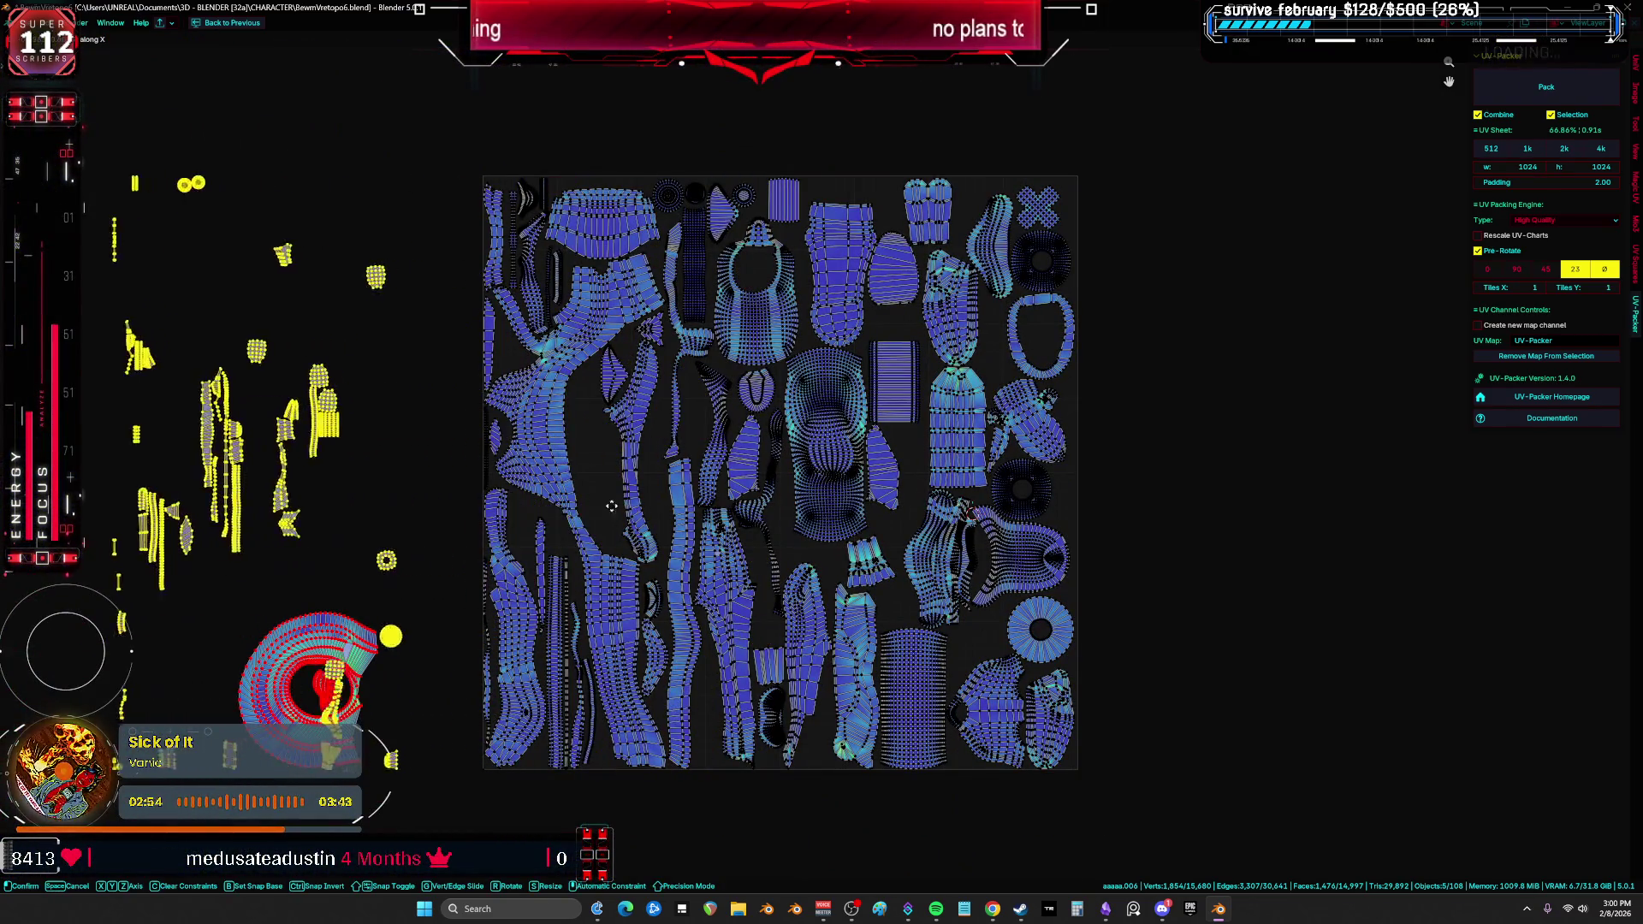
{"action": "left_click", "coordinate": [403, 506]}
{"action": "scroll", "coordinate": [664, 480], "scroll_direction": "down", "scroll_amount": 2}
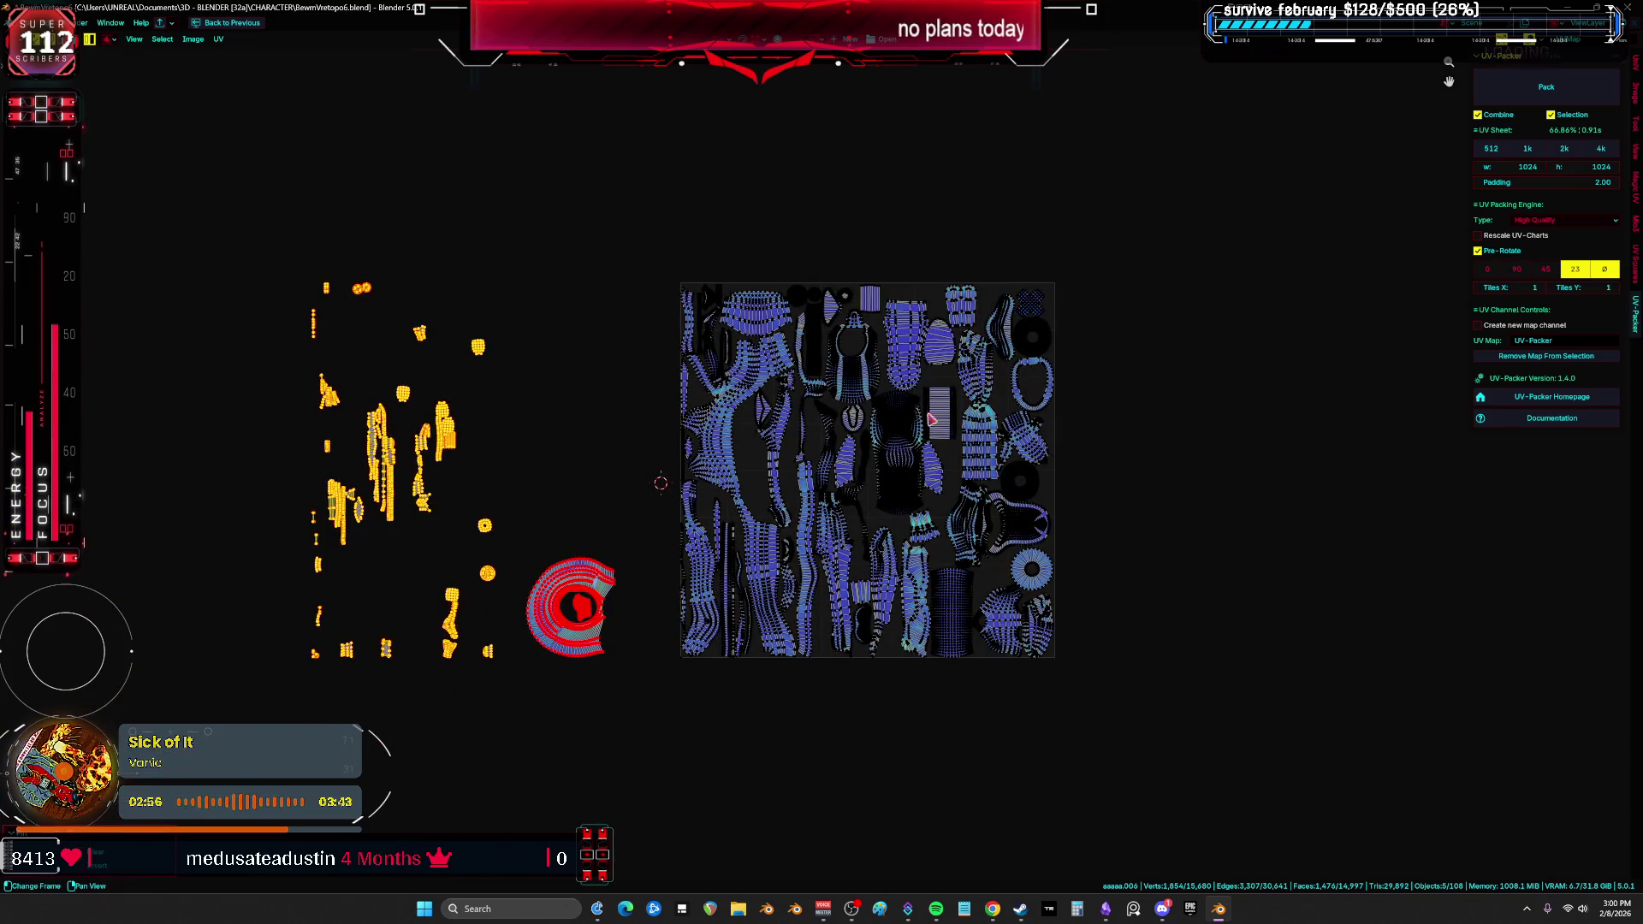
Step: Select all remaining islands and pack them with UV-Packer, reaching about 66.5% coverage
{"action": "key", "text": "a"}
{"action": "left_click", "coordinate": [1546, 86]}
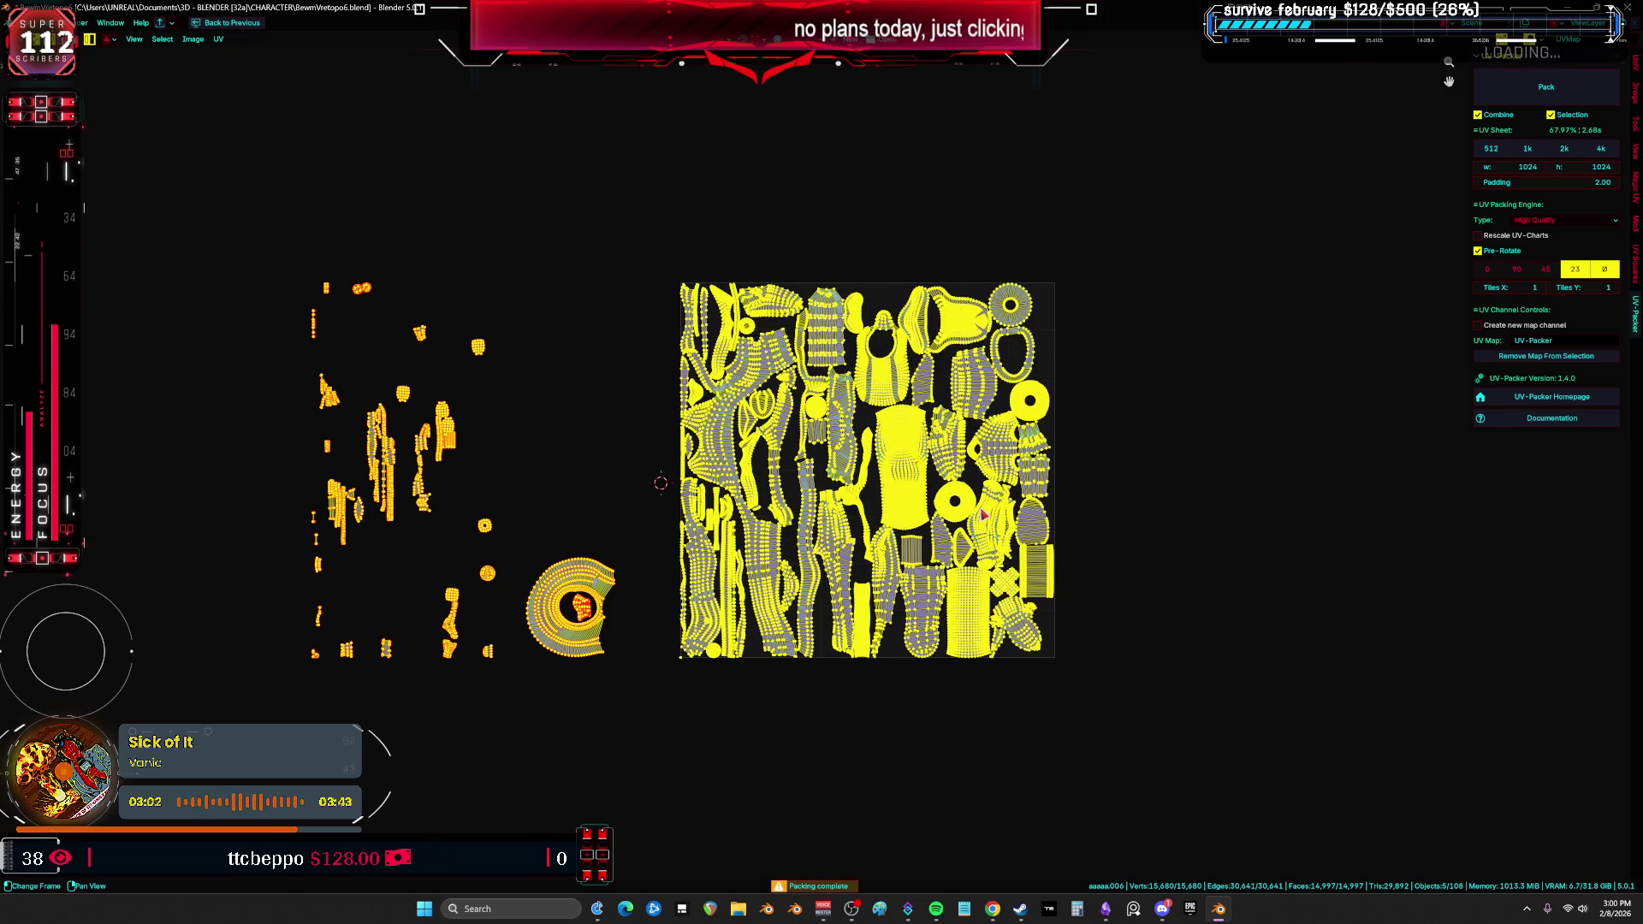
{"action": "key", "text": "Home"}
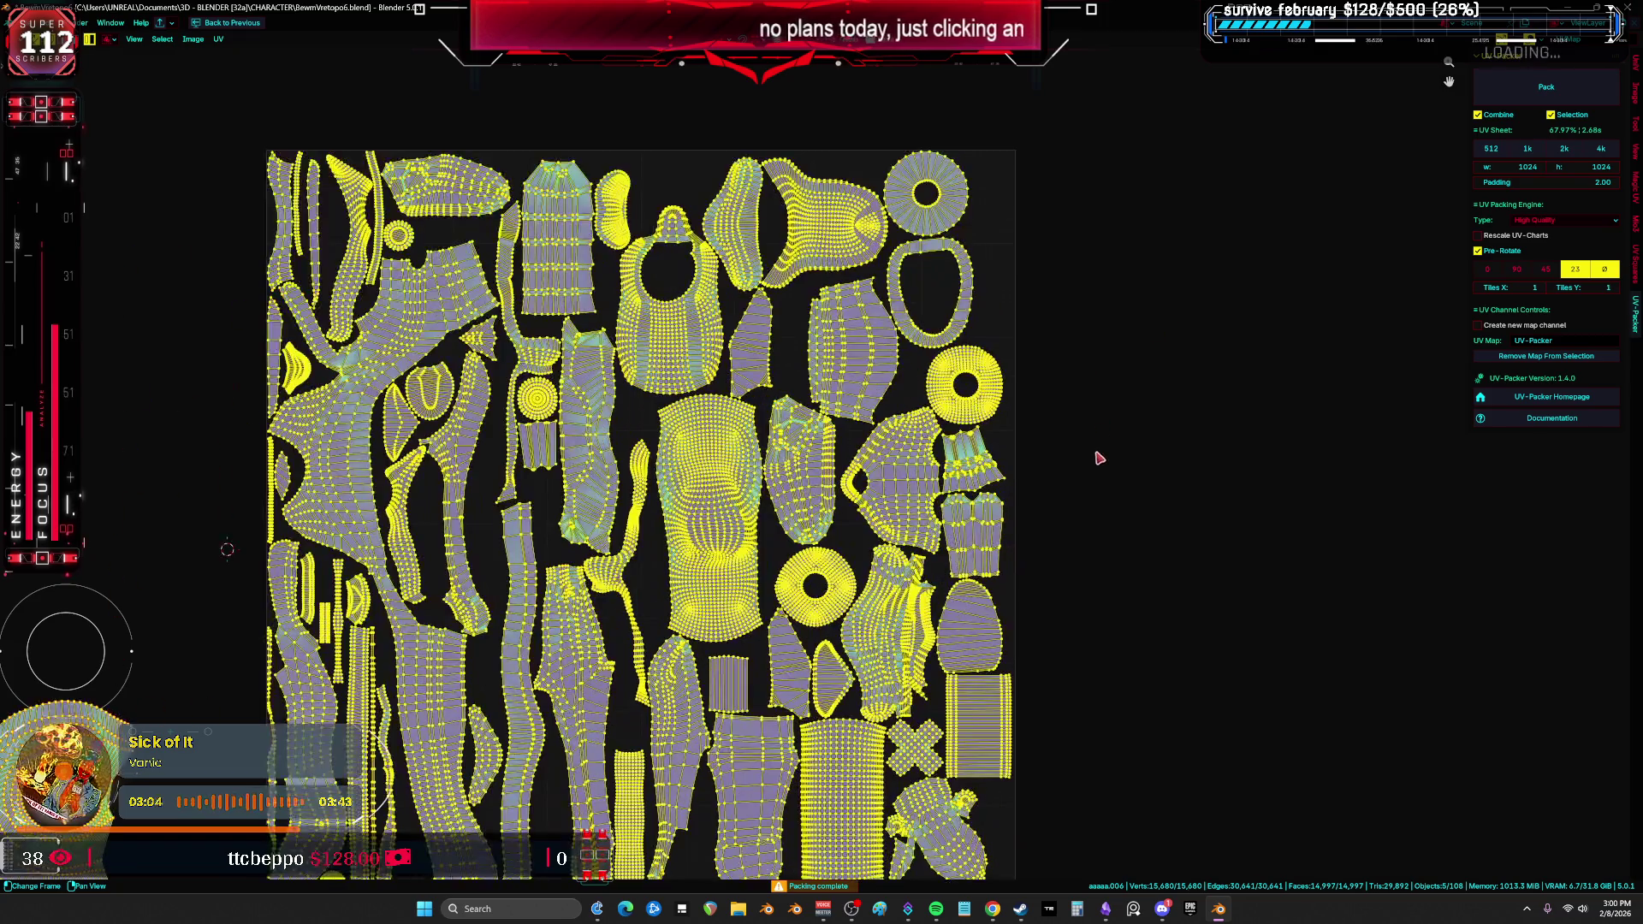
{"action": "key", "text": "alt+a"}
{"action": "key", "text": "a"}
{"action": "middle_click_drag", "start_coordinate": [1049, 505], "coordinate": [1205, 421]}
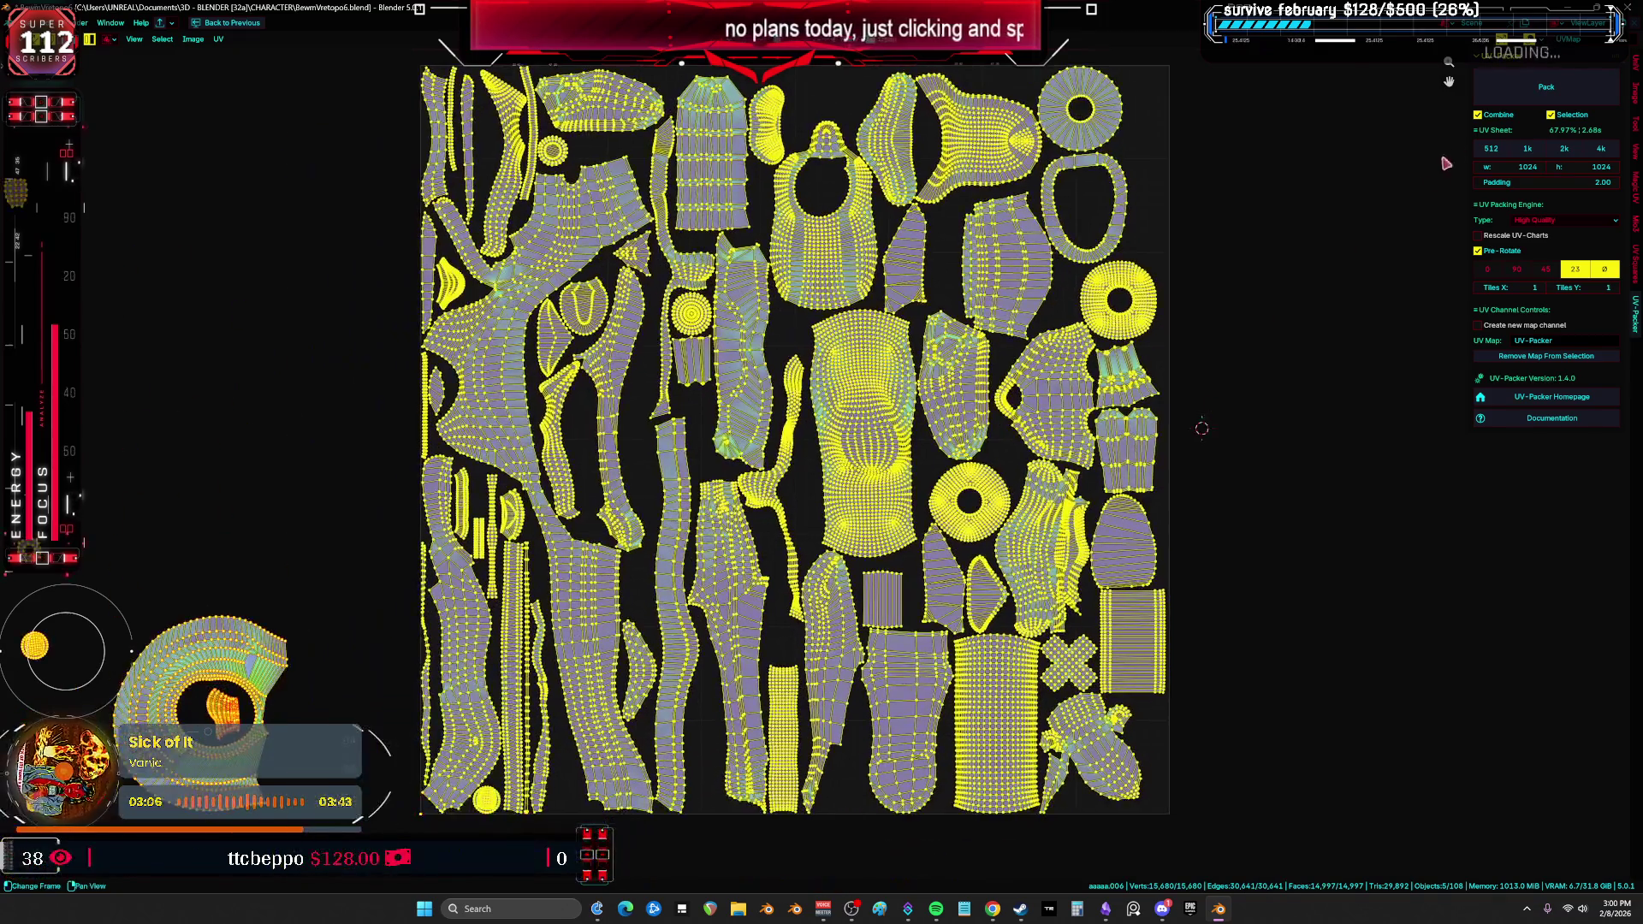
{"action": "left_click", "coordinate": [1527, 95]}
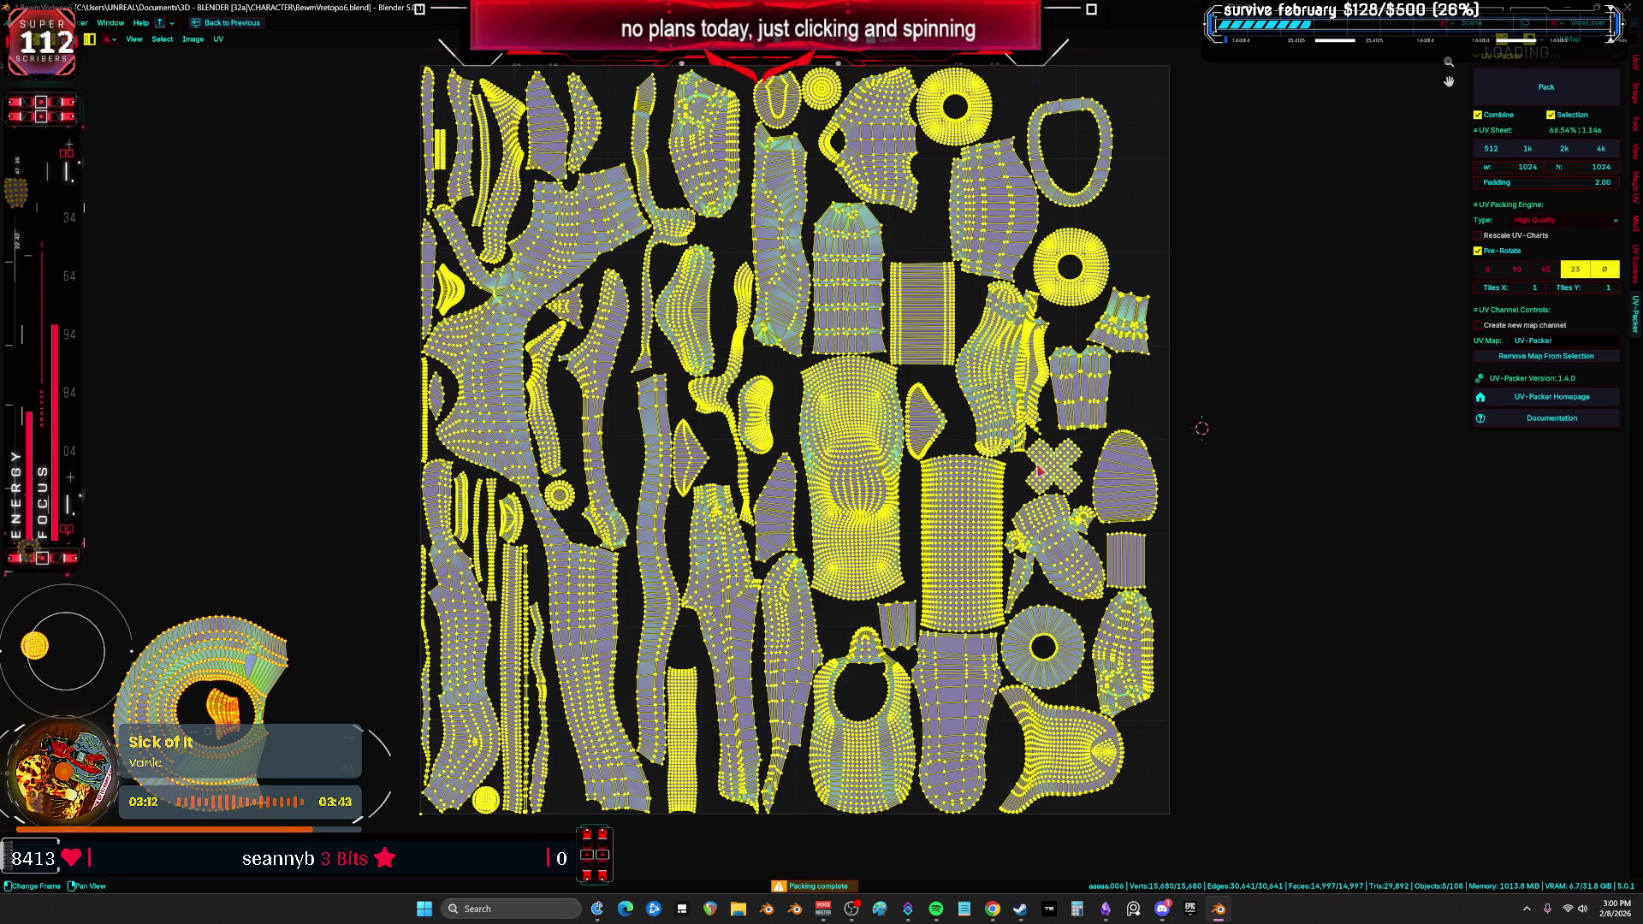
Step: Select the triangular, crescent, thin lower-left and round islands and drag them left of the tile
{"action": "key", "text": "alt+a"}
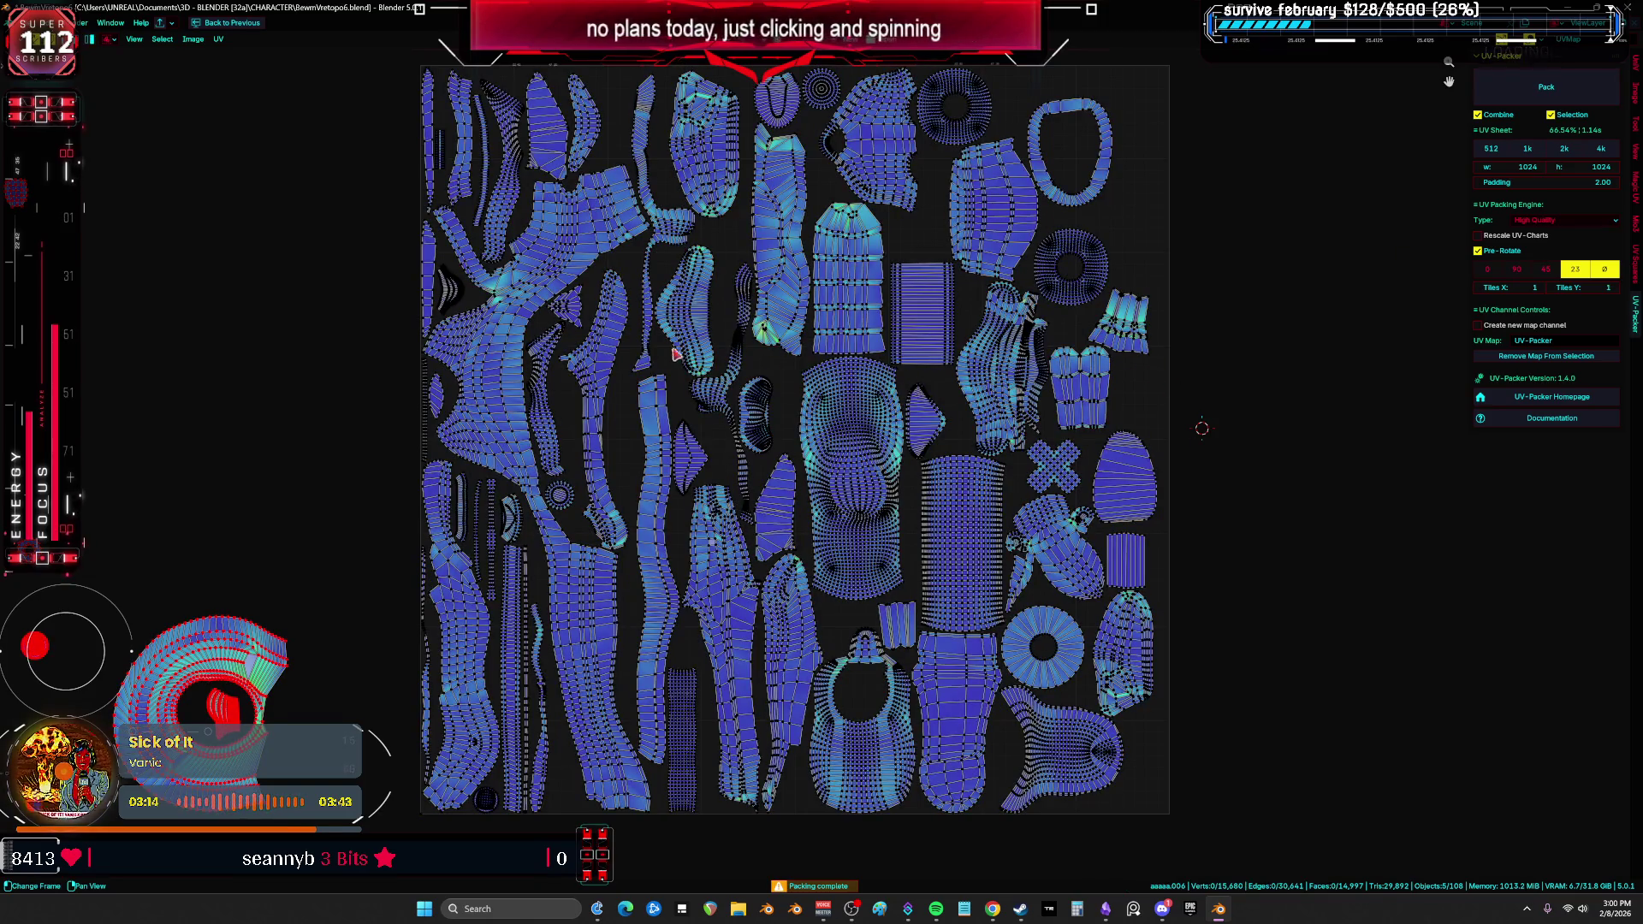
{"action": "key", "text": "ctrl+p"}
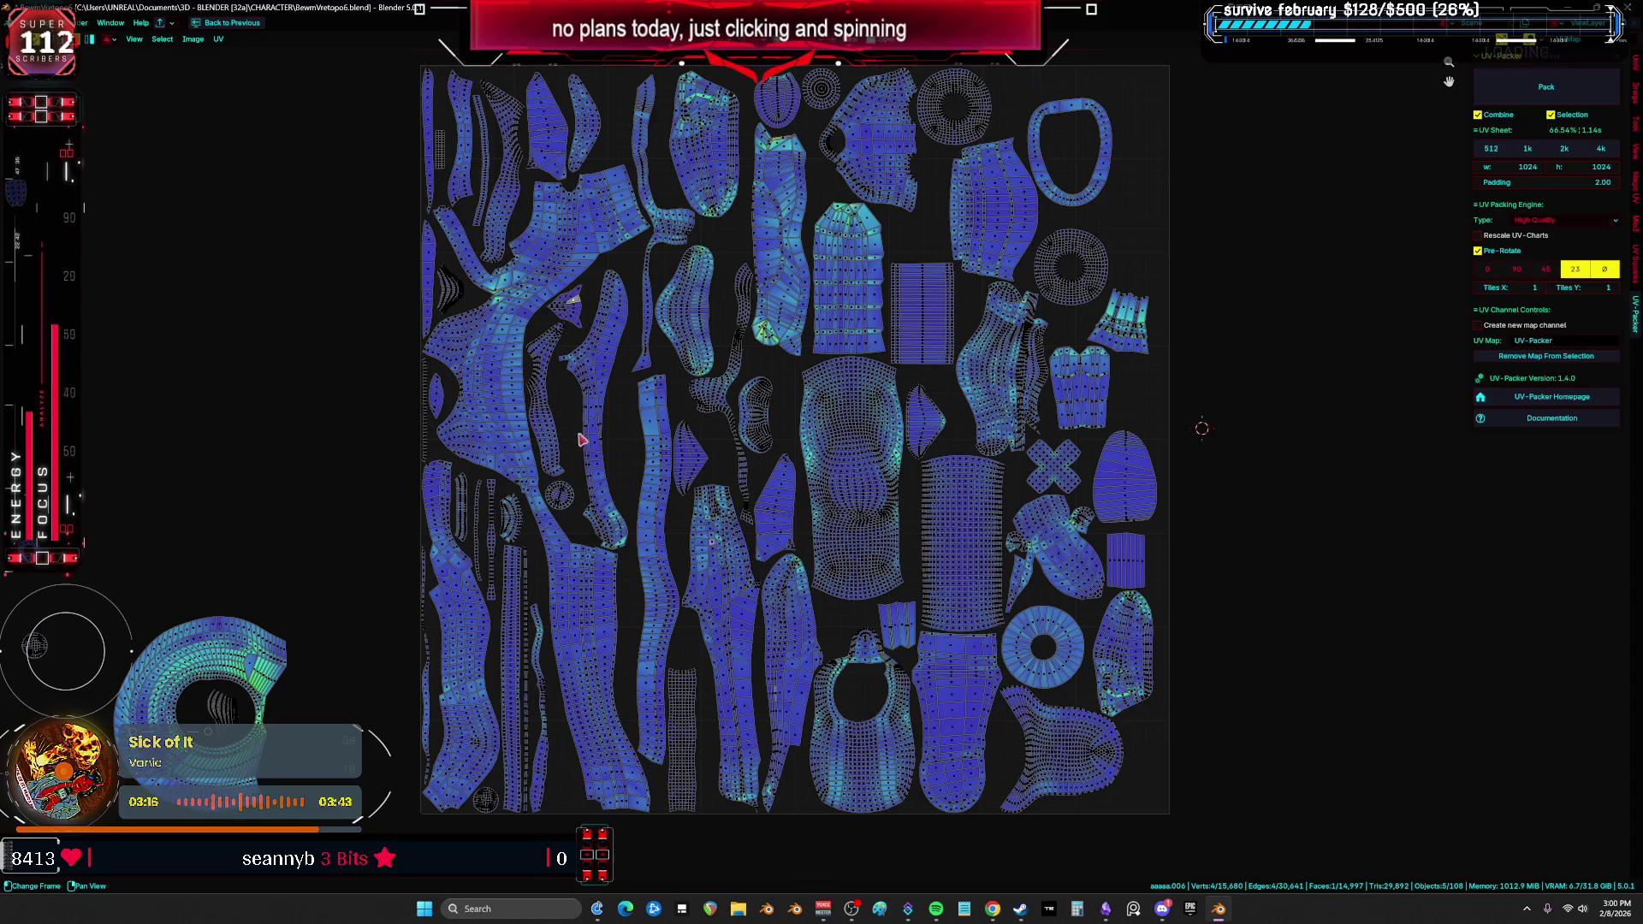
{"action": "left_click", "coordinate": [559, 494]}
{"action": "left_click", "coordinate": [564, 303], "text": "shift"}
{"action": "left_click", "coordinate": [450, 291], "text": "shift"}
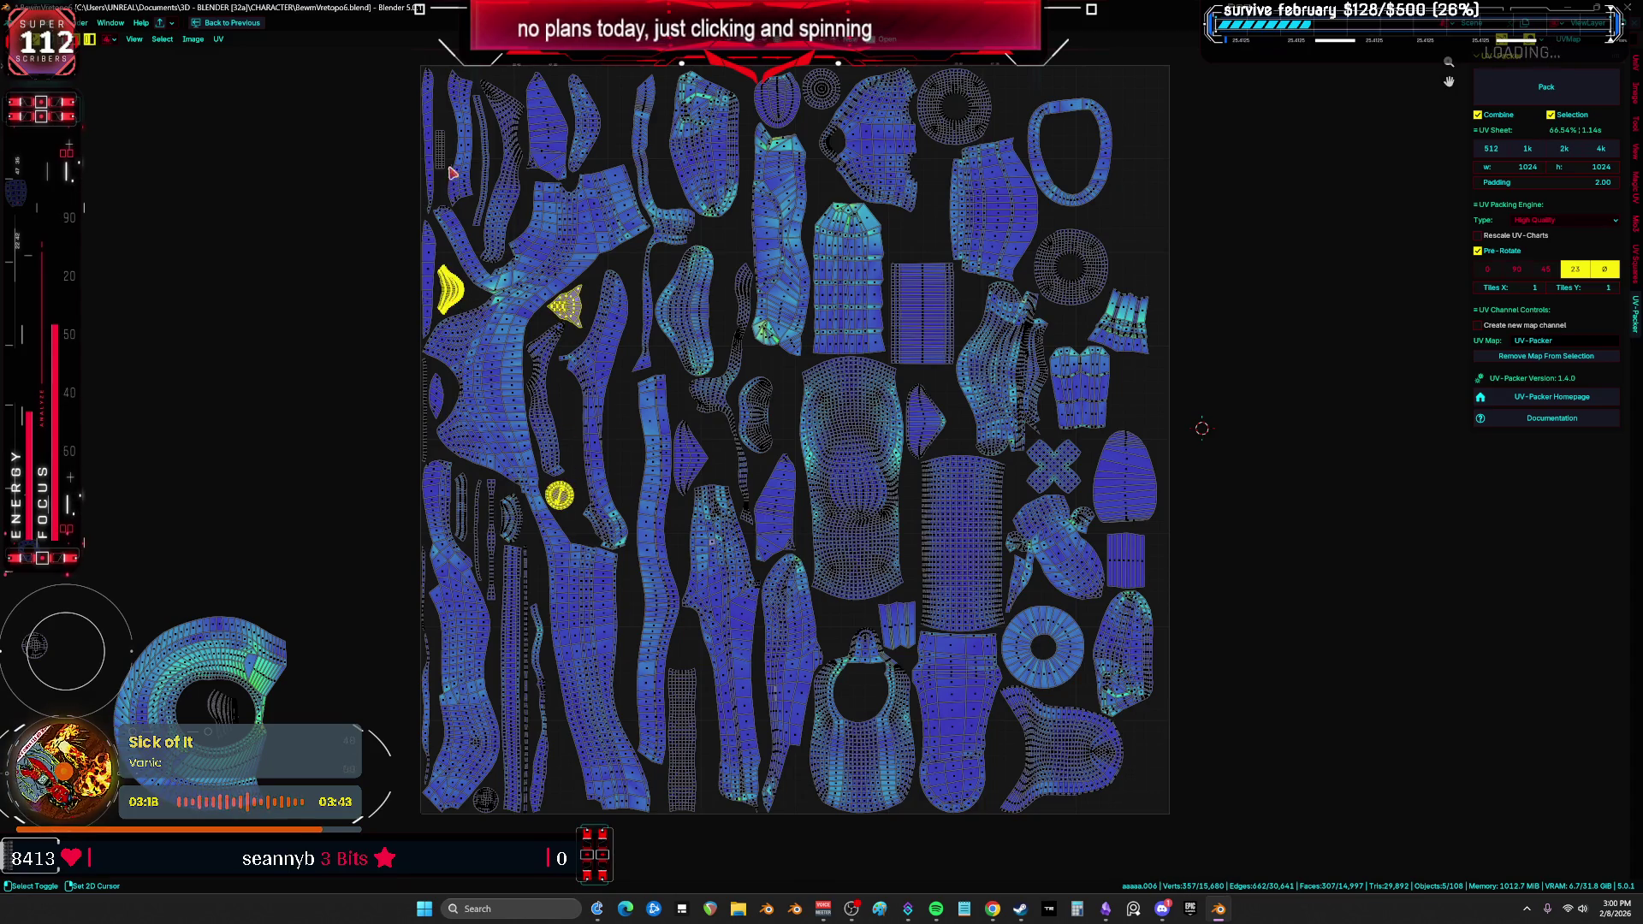
{"action": "left_click", "coordinate": [462, 509], "text": "shift"}
{"action": "left_click", "coordinate": [477, 522], "text": "shift"}
{"action": "left_click", "coordinate": [490, 539], "text": "shift"}
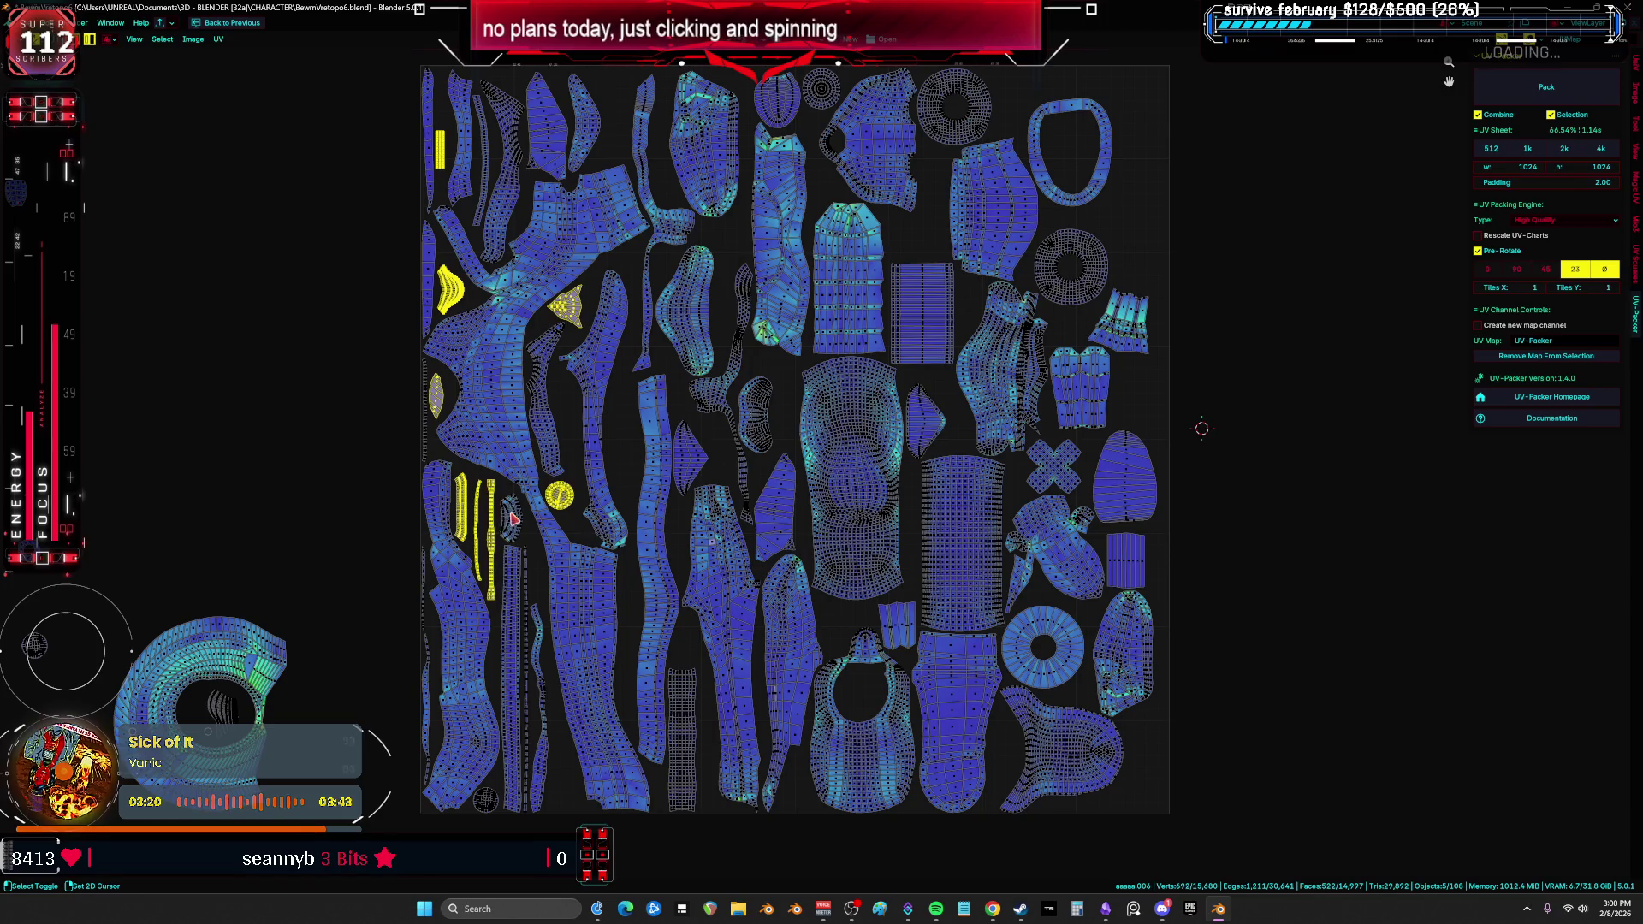
{"action": "left_click", "coordinate": [510, 518], "text": "shift"}
{"action": "left_click", "coordinate": [423, 590], "text": "shift"}
{"action": "left_click", "coordinate": [428, 663], "text": "shift"}
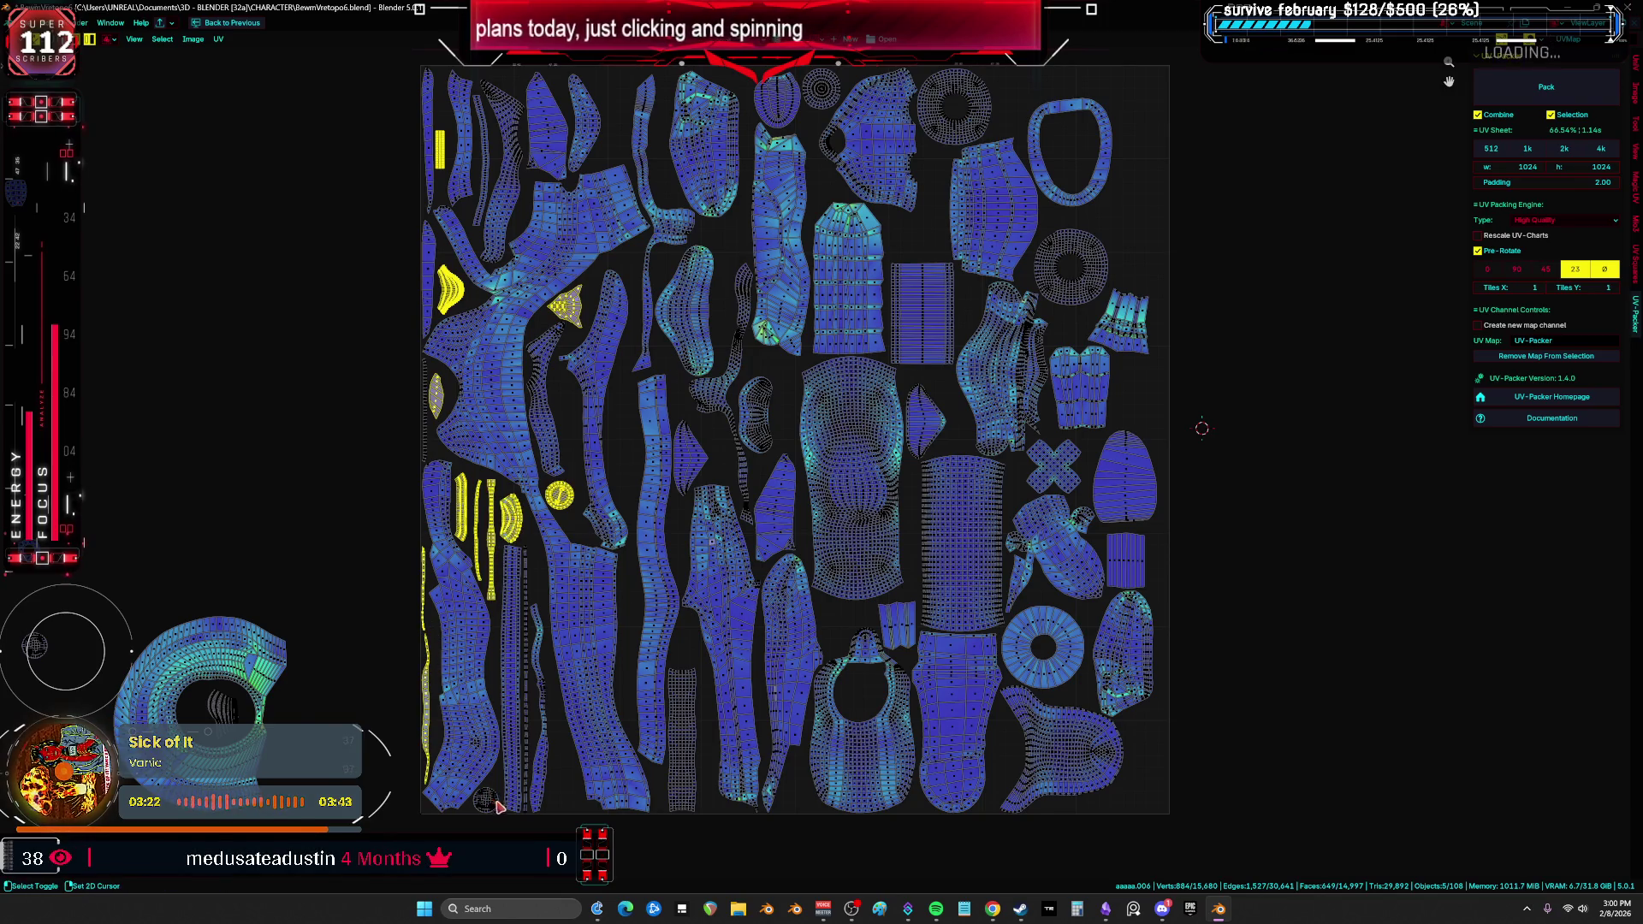
{"action": "scroll", "coordinate": [496, 808], "scroll_direction": "down", "scroll_amount": 2}
{"action": "left_click", "coordinate": [485, 800], "text": "shift"}
{"action": "left_click_drag", "start_coordinate": [487, 723], "coordinate": [272, 599]}
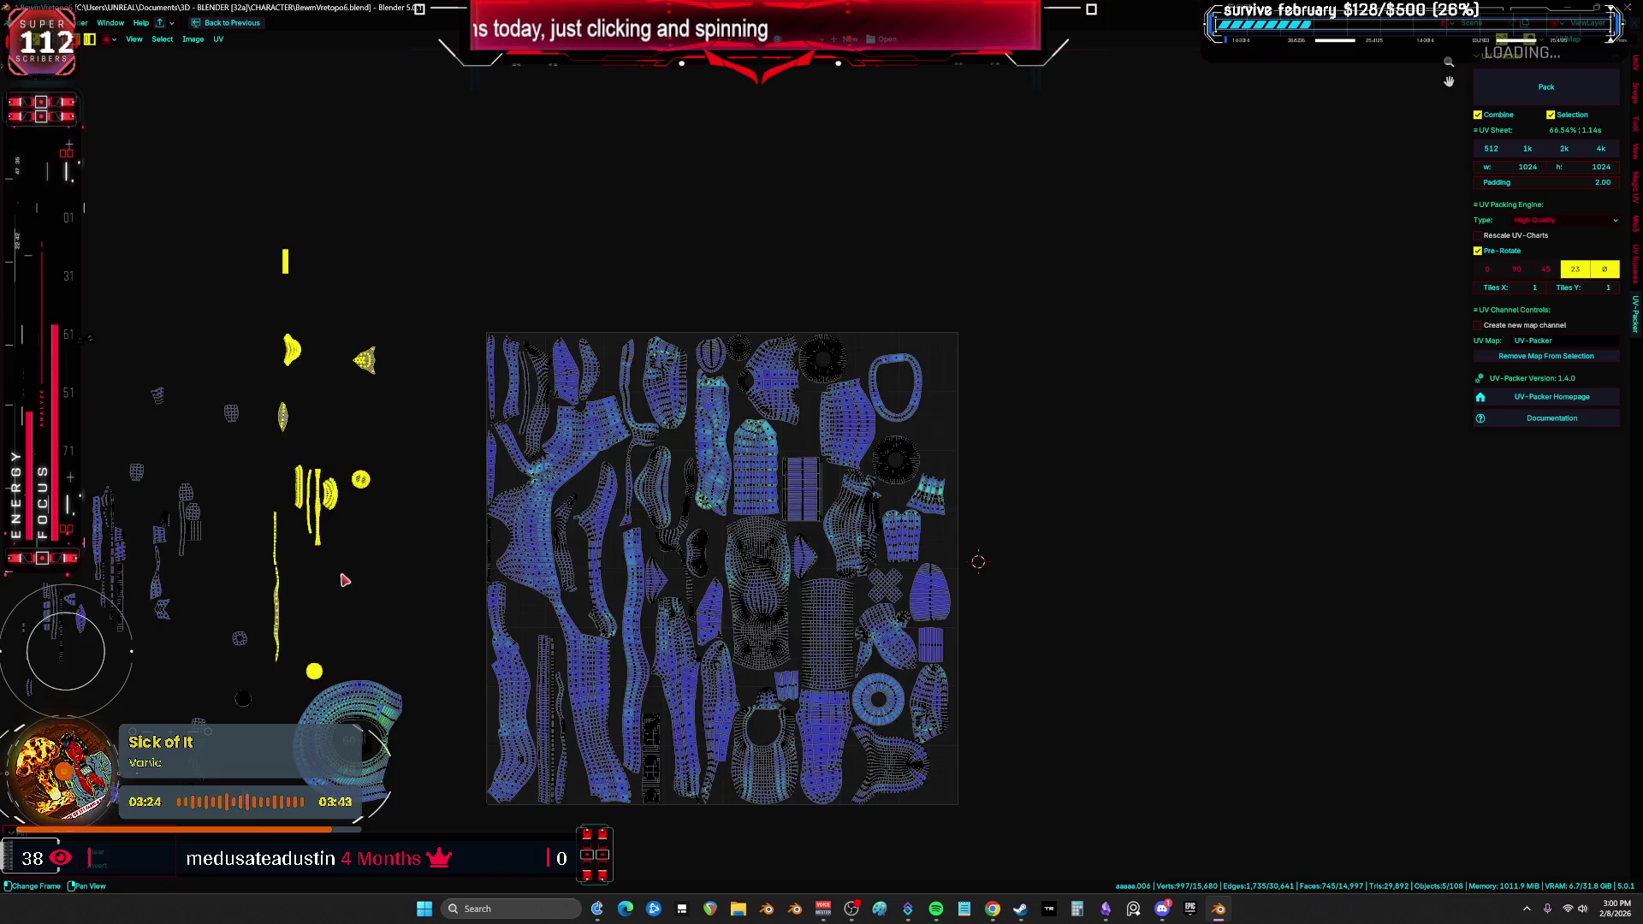
Step: Move the small round, two ring, bean, leaf and X-shaped islands left of the tile
{"action": "key", "text": "Home"}
{"action": "left_click", "coordinate": [637, 605], "text": "shift"}
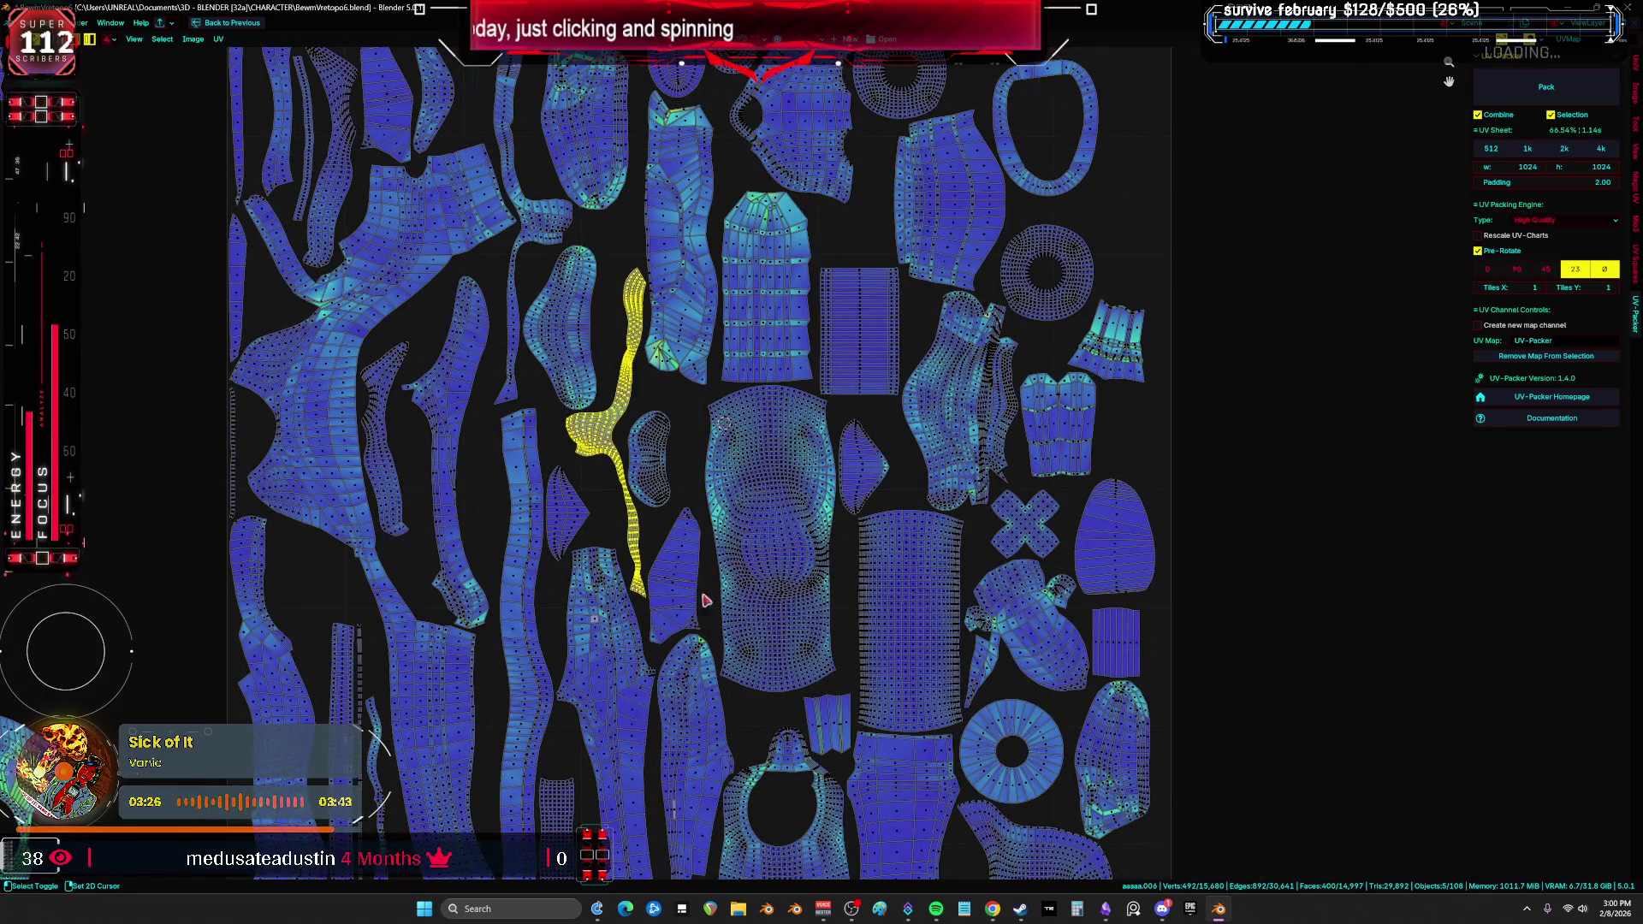
{"action": "scroll", "coordinate": [650, 479], "scroll_direction": "down", "scroll_amount": 1}
{"action": "key", "text": "a"}
{"action": "scroll", "coordinate": [832, 553], "scroll_direction": "down", "scroll_amount": 1}
{"action": "middle_click_drag", "start_coordinate": [832, 554], "coordinate": [862, 587]}
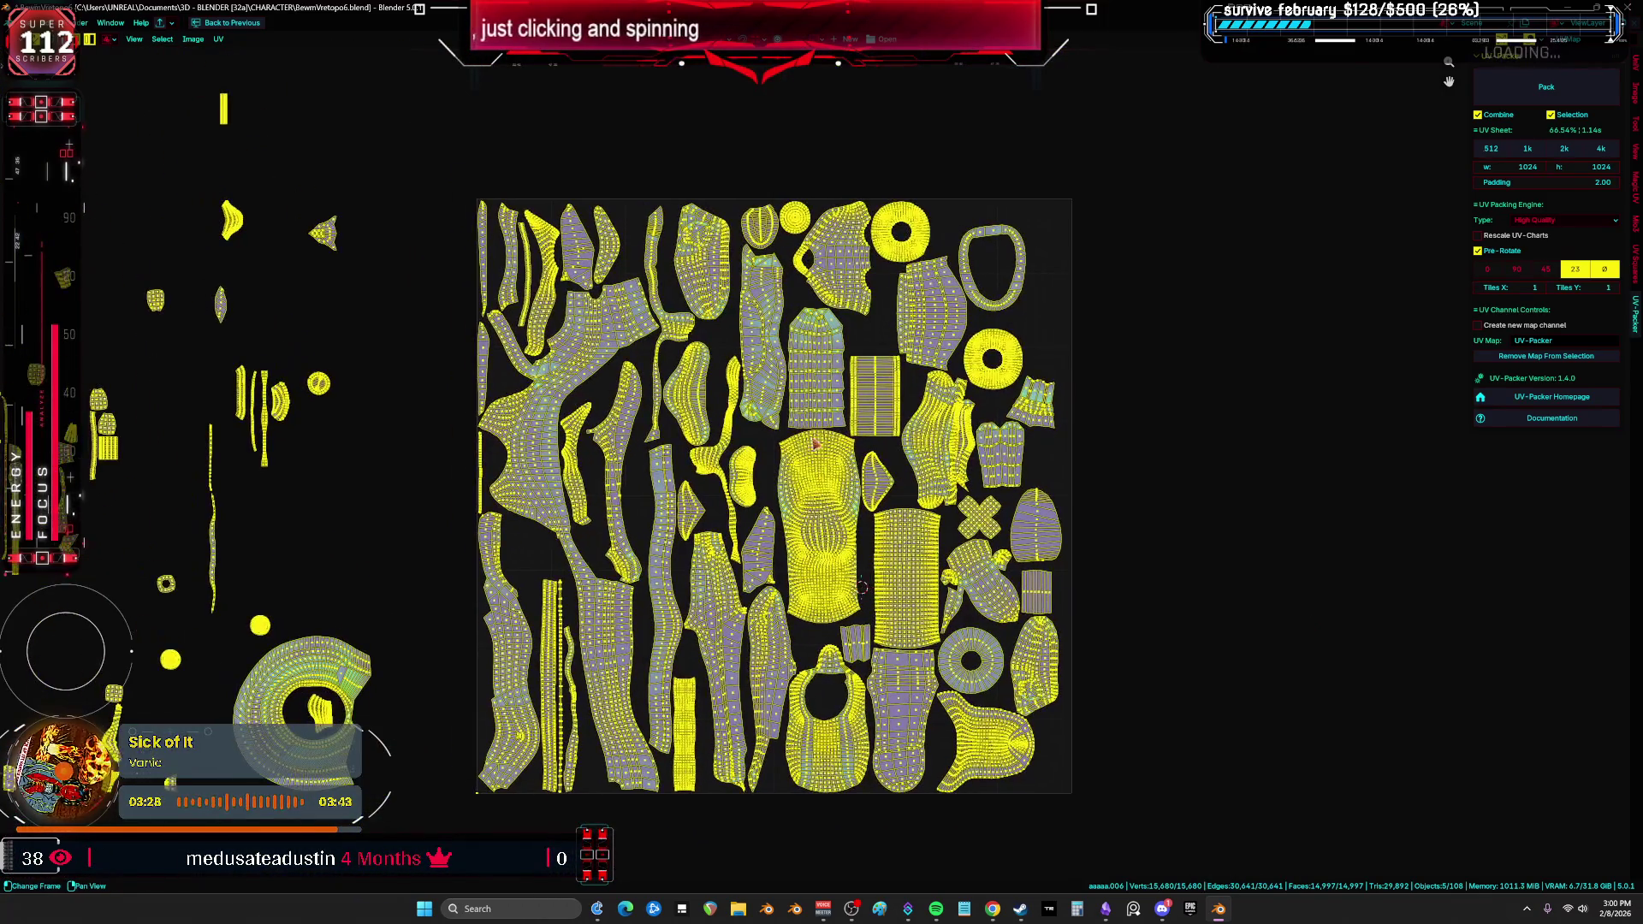
{"action": "left_click", "coordinate": [785, 224]}
{"action": "left_click", "coordinate": [890, 239], "text": "shift"}
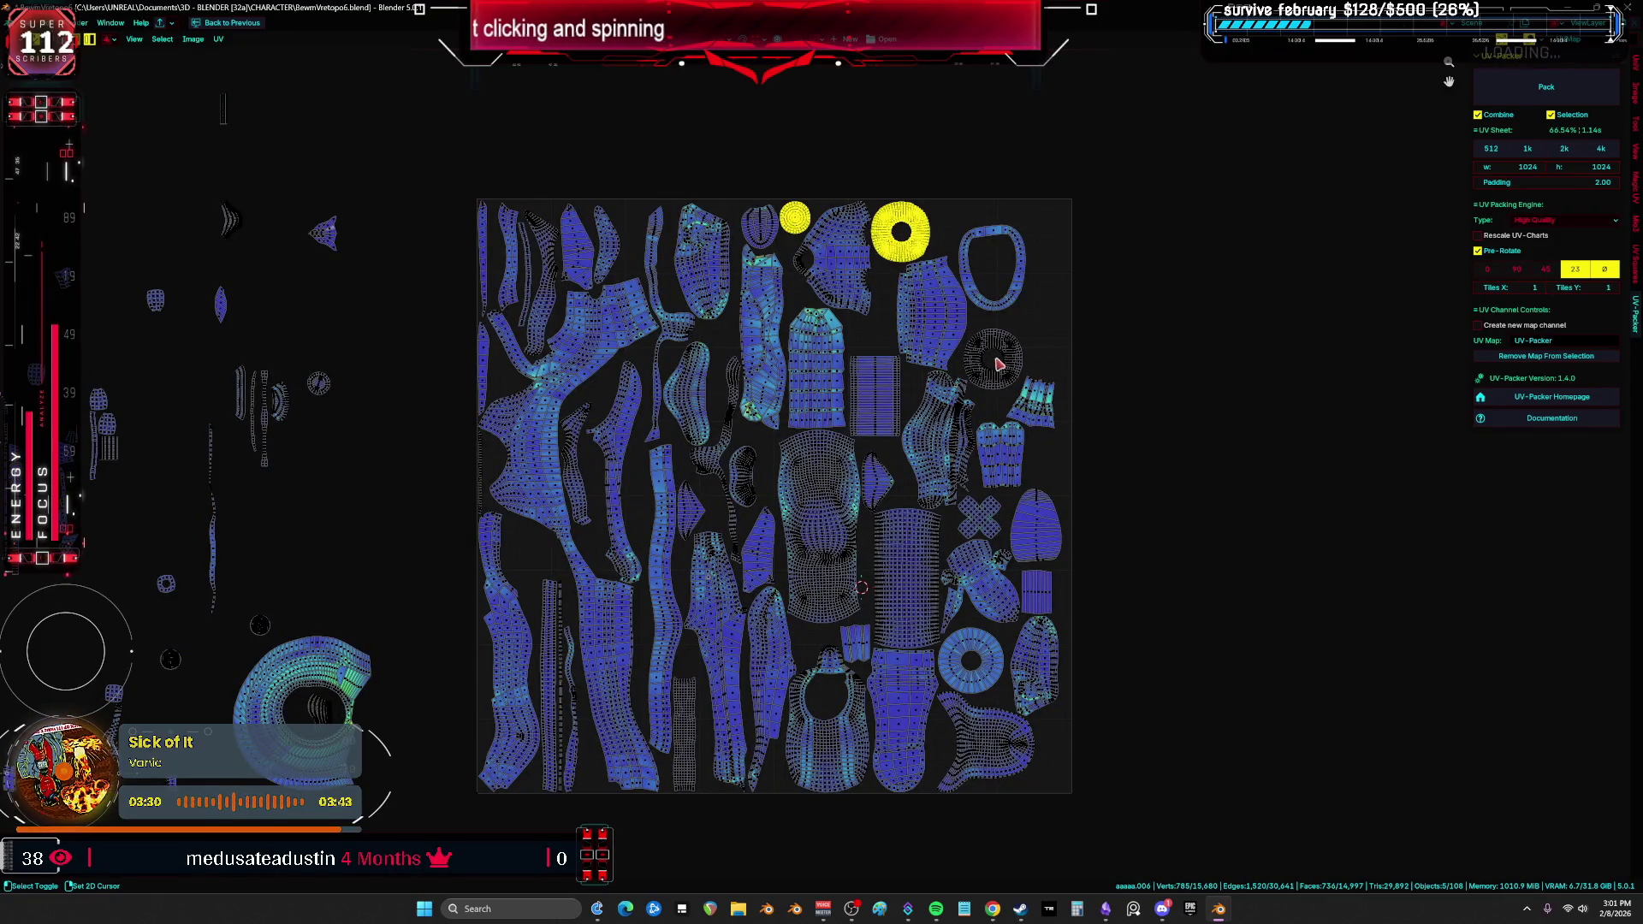
{"action": "left_click", "coordinate": [990, 357], "text": "shift"}
{"action": "left_click", "coordinate": [746, 476], "text": "shift"}
{"action": "left_click", "coordinate": [877, 490], "text": "shift"}
{"action": "left_click", "coordinate": [982, 532], "text": "shift"}
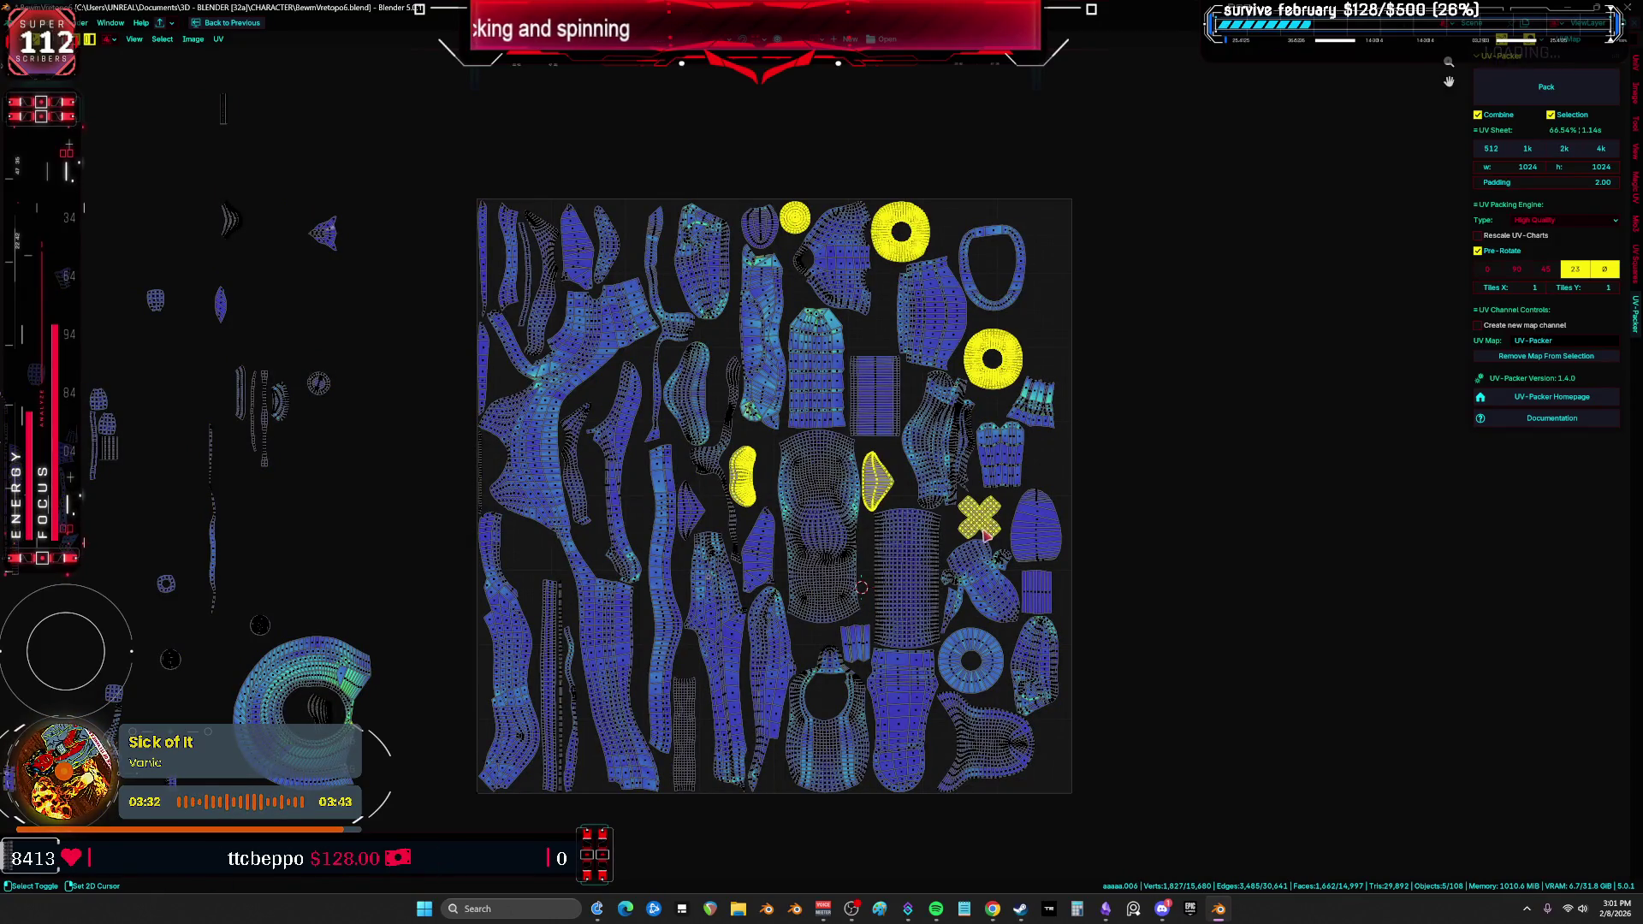
{"action": "left_click", "coordinate": [880, 655], "text": "shift"}
{"action": "scroll", "coordinate": [880, 655], "scroll_direction": "down", "scroll_amount": 1}
{"action": "key", "text": "g"}
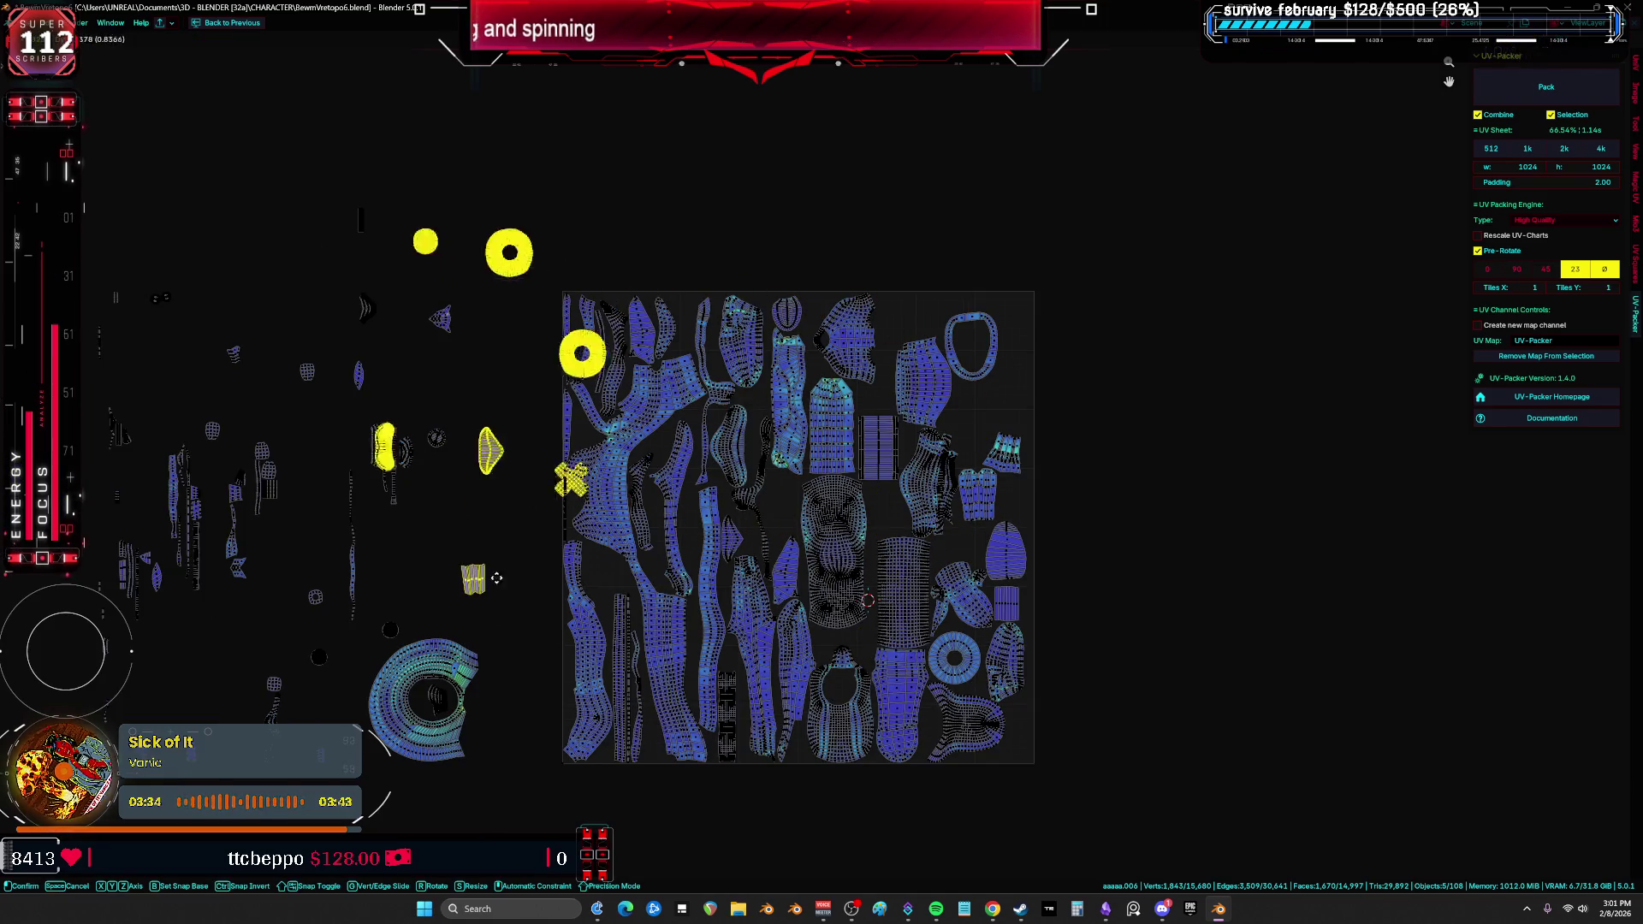
{"action": "left_click", "coordinate": [573, 507]}
Step: Select all islands and pack twice with UV-Packer, raising coverage to about 69.8%
{"action": "key", "text": "a"}
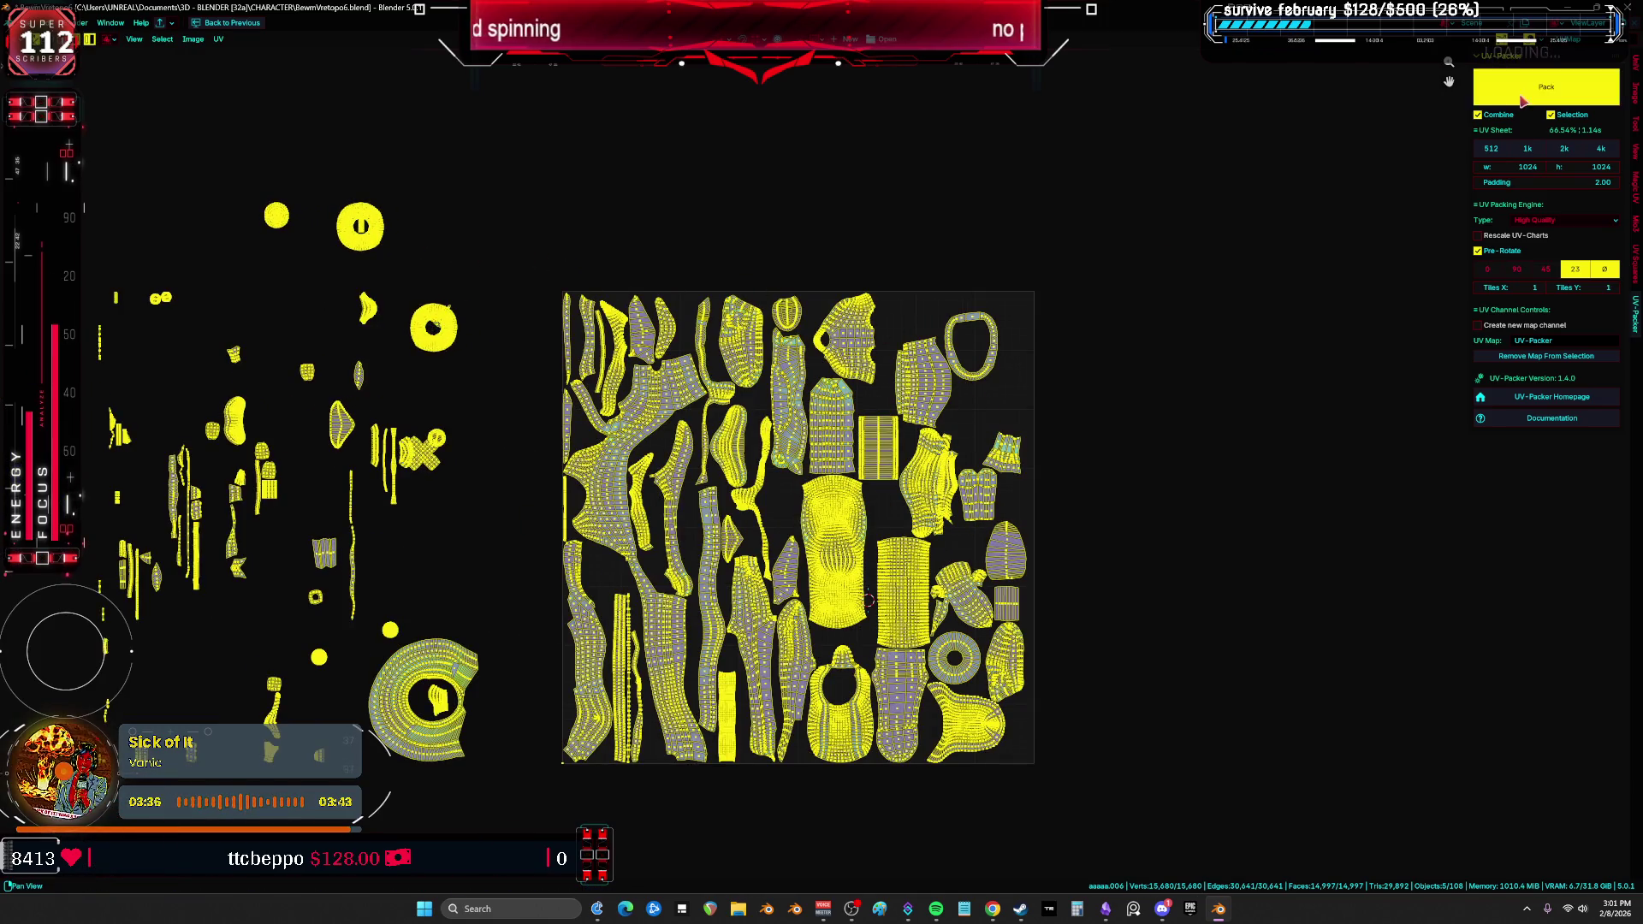
{"action": "left_click", "coordinate": [1546, 87]}
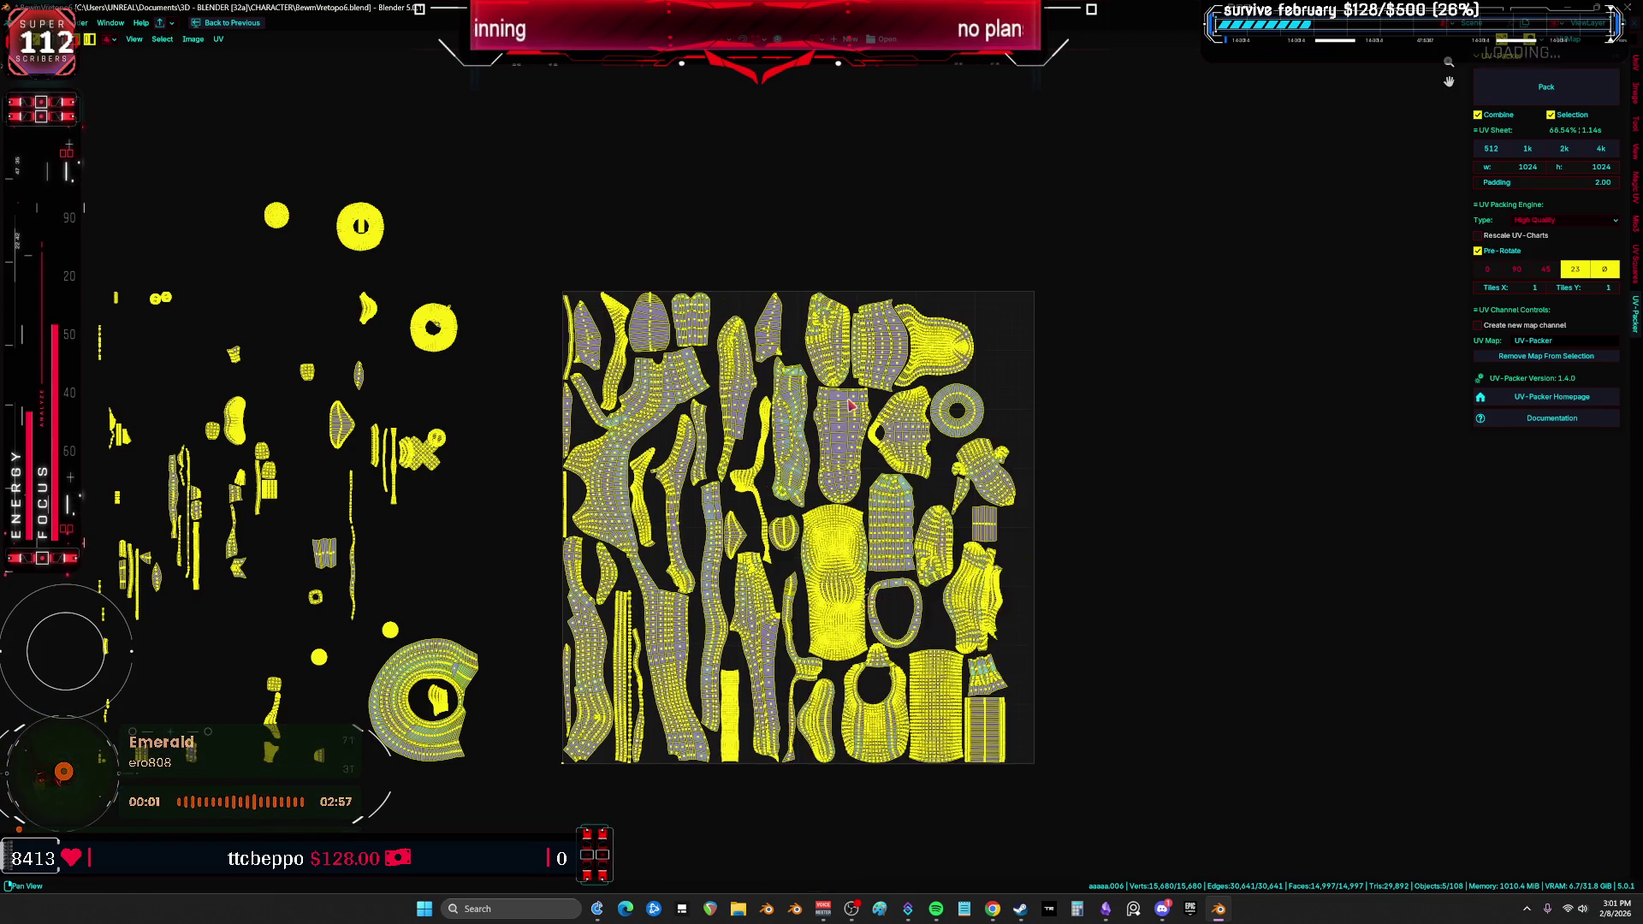
{"action": "left_click", "coordinate": [1517, 88]}
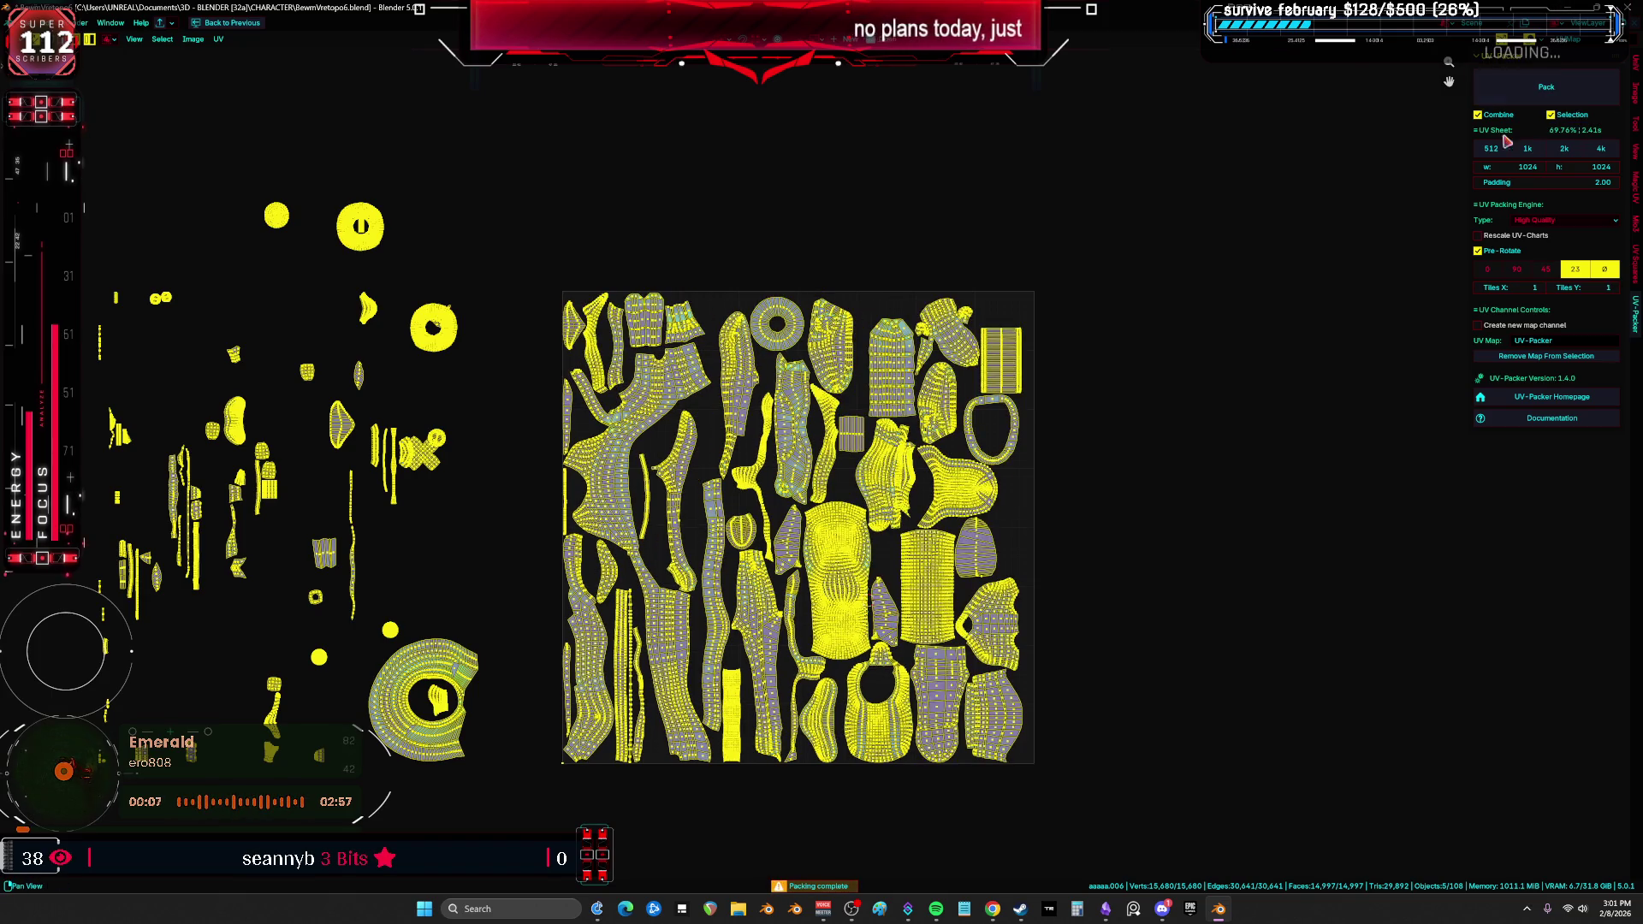
{"action": "scroll", "coordinate": [1082, 403], "scroll_direction": "up", "scroll_amount": 2}
{"action": "left_click", "coordinate": [1069, 406]}
Step: Select the thin edge strips and the small oval island and move them horizontally left of the tile
{"action": "mouse_move", "coordinate": [1002, 377]}
{"action": "middle_mouse_down"}
{"action": "mouse_move", "coordinate": [1192, 162]}
{"action": "mouse_move", "coordinate": [1240, 160]}
{"action": "middle_mouse_up"}
{"action": "left_click", "coordinate": [452, 342]}
{"action": "left_click", "coordinate": [577, 338], "text": "shift"}
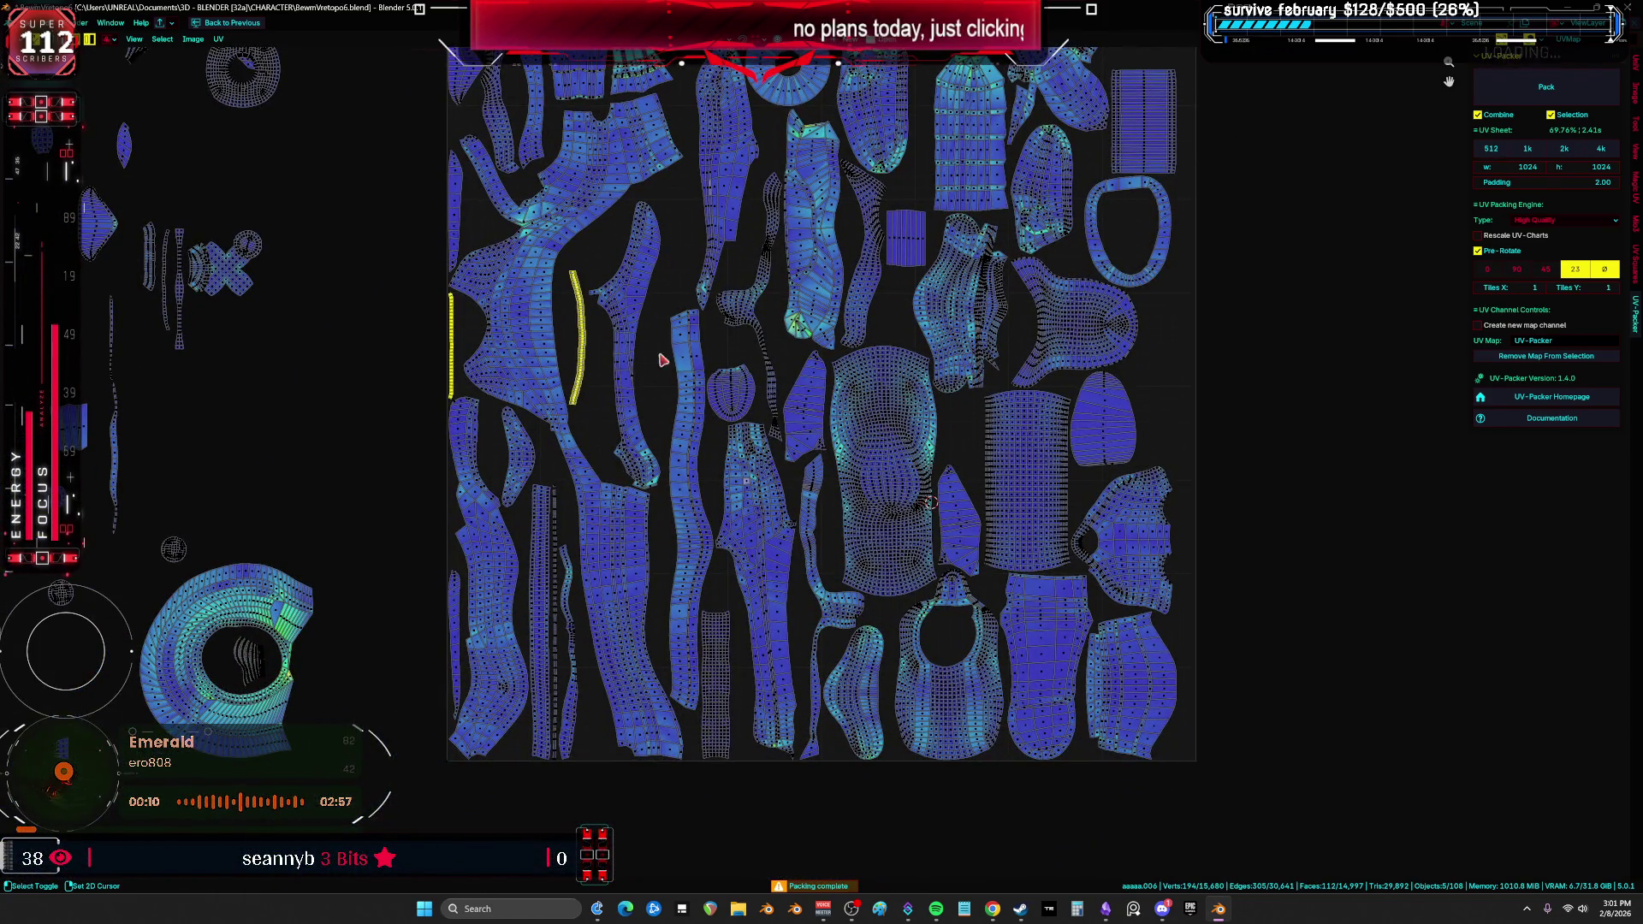
{"action": "left_click", "coordinate": [569, 647], "text": "shift"}
{"action": "left_click", "coordinate": [556, 651], "text": "shift"}
{"action": "left_click", "coordinate": [542, 651], "text": "shift"}
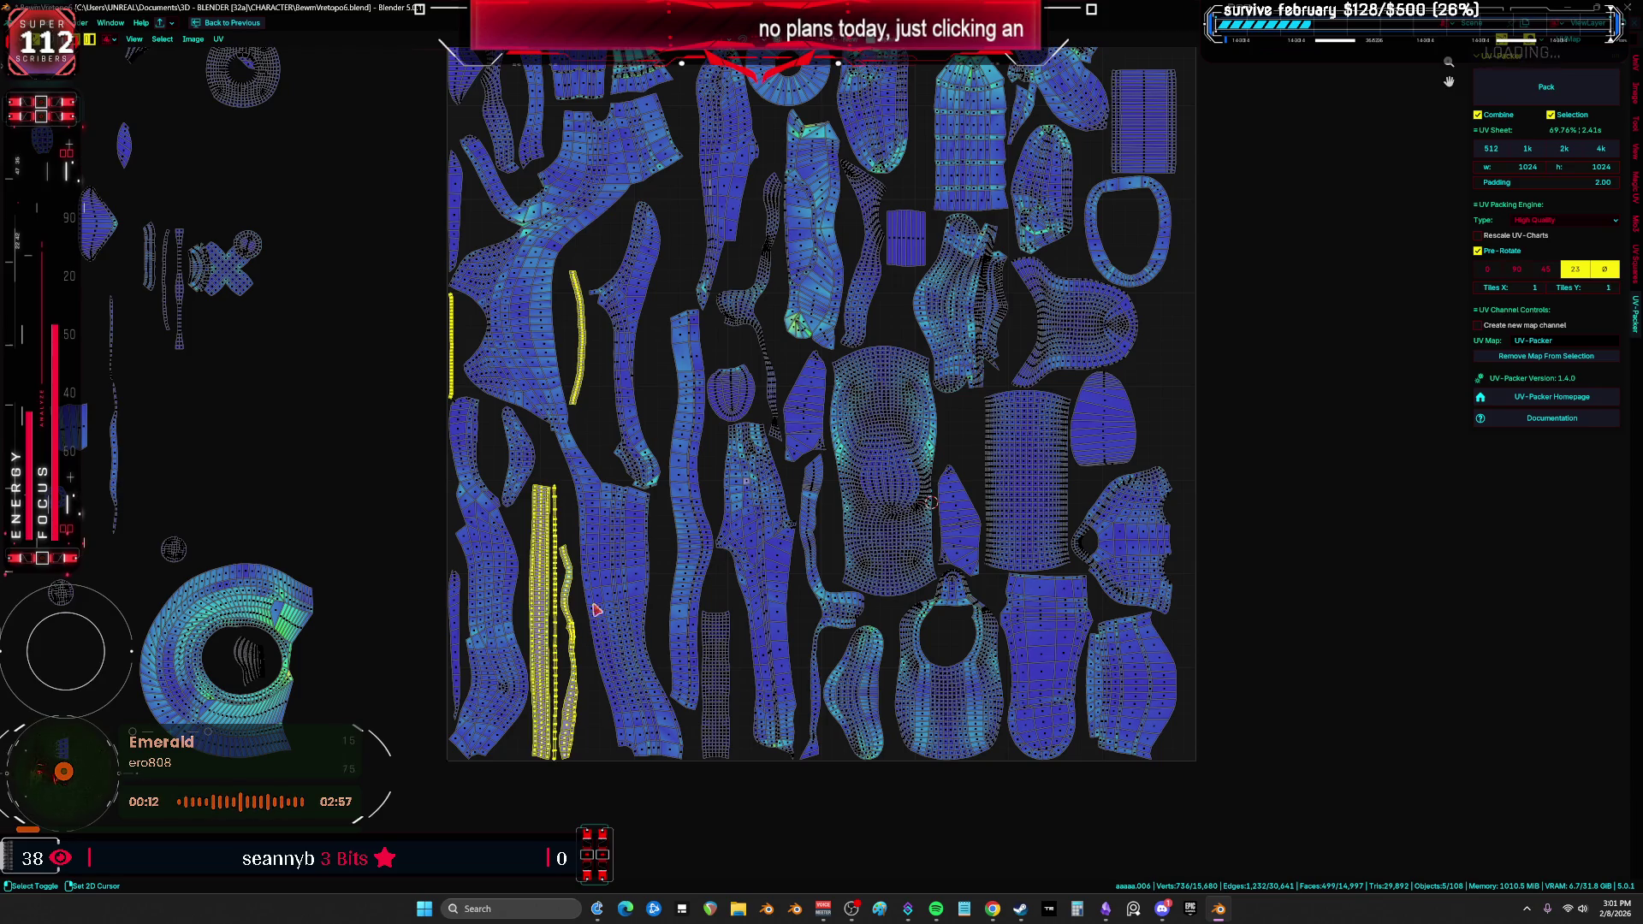
{"action": "left_click", "coordinate": [459, 621], "text": "shift"}
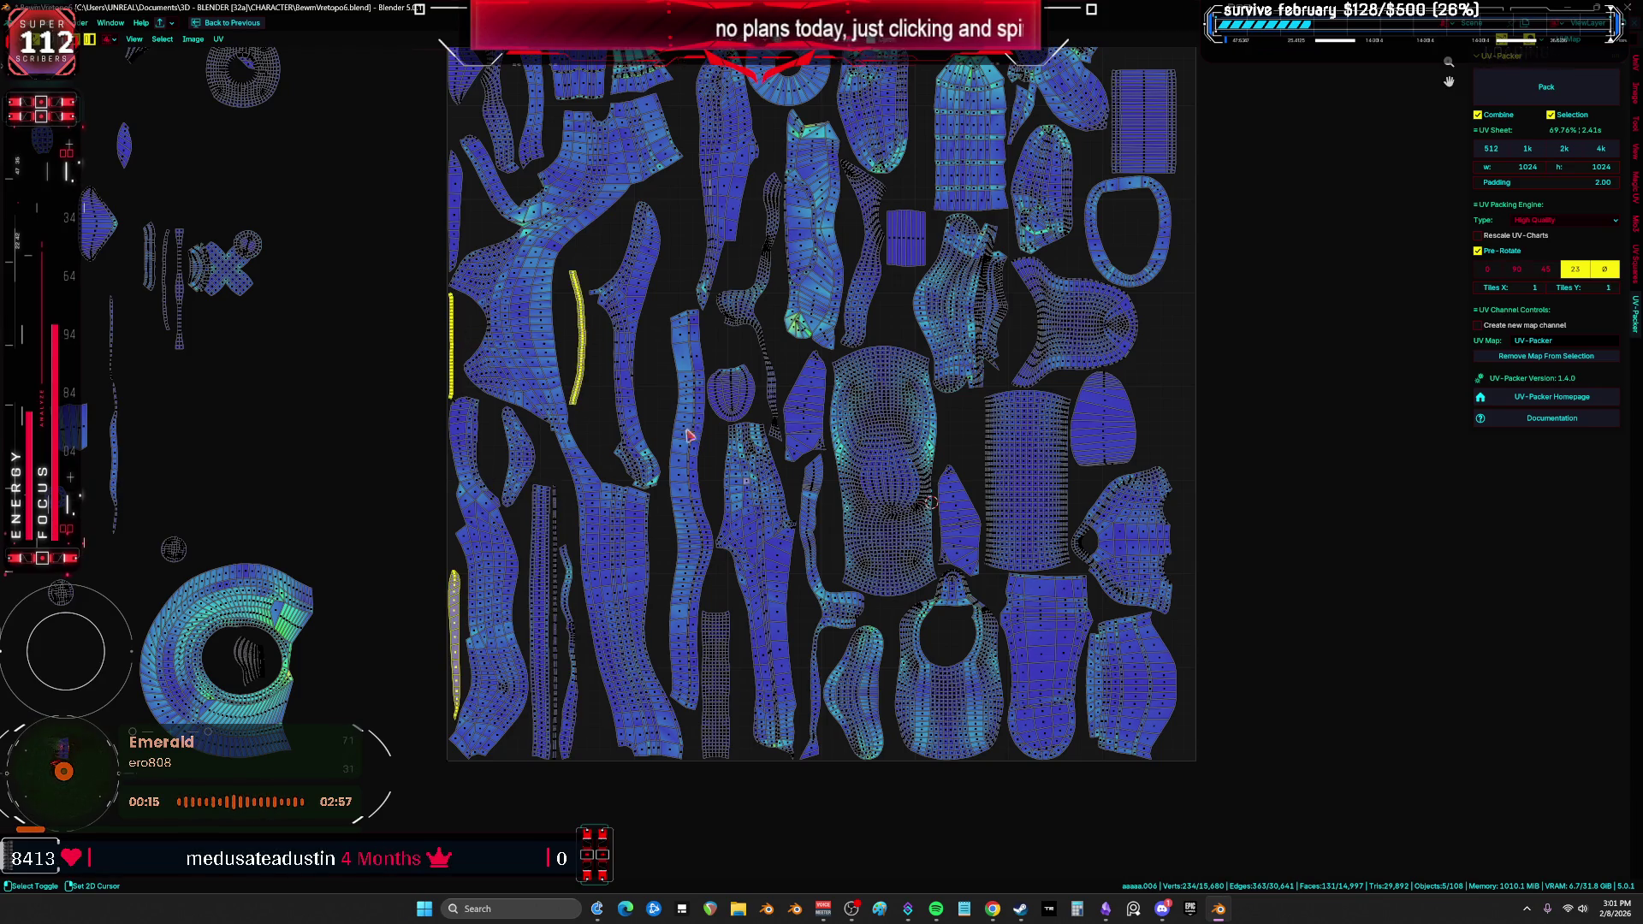
{"action": "middle_click_drag", "start_coordinate": [774, 474], "coordinate": [804, 562]}
{"action": "left_click", "coordinate": [753, 508], "text": "shift"}
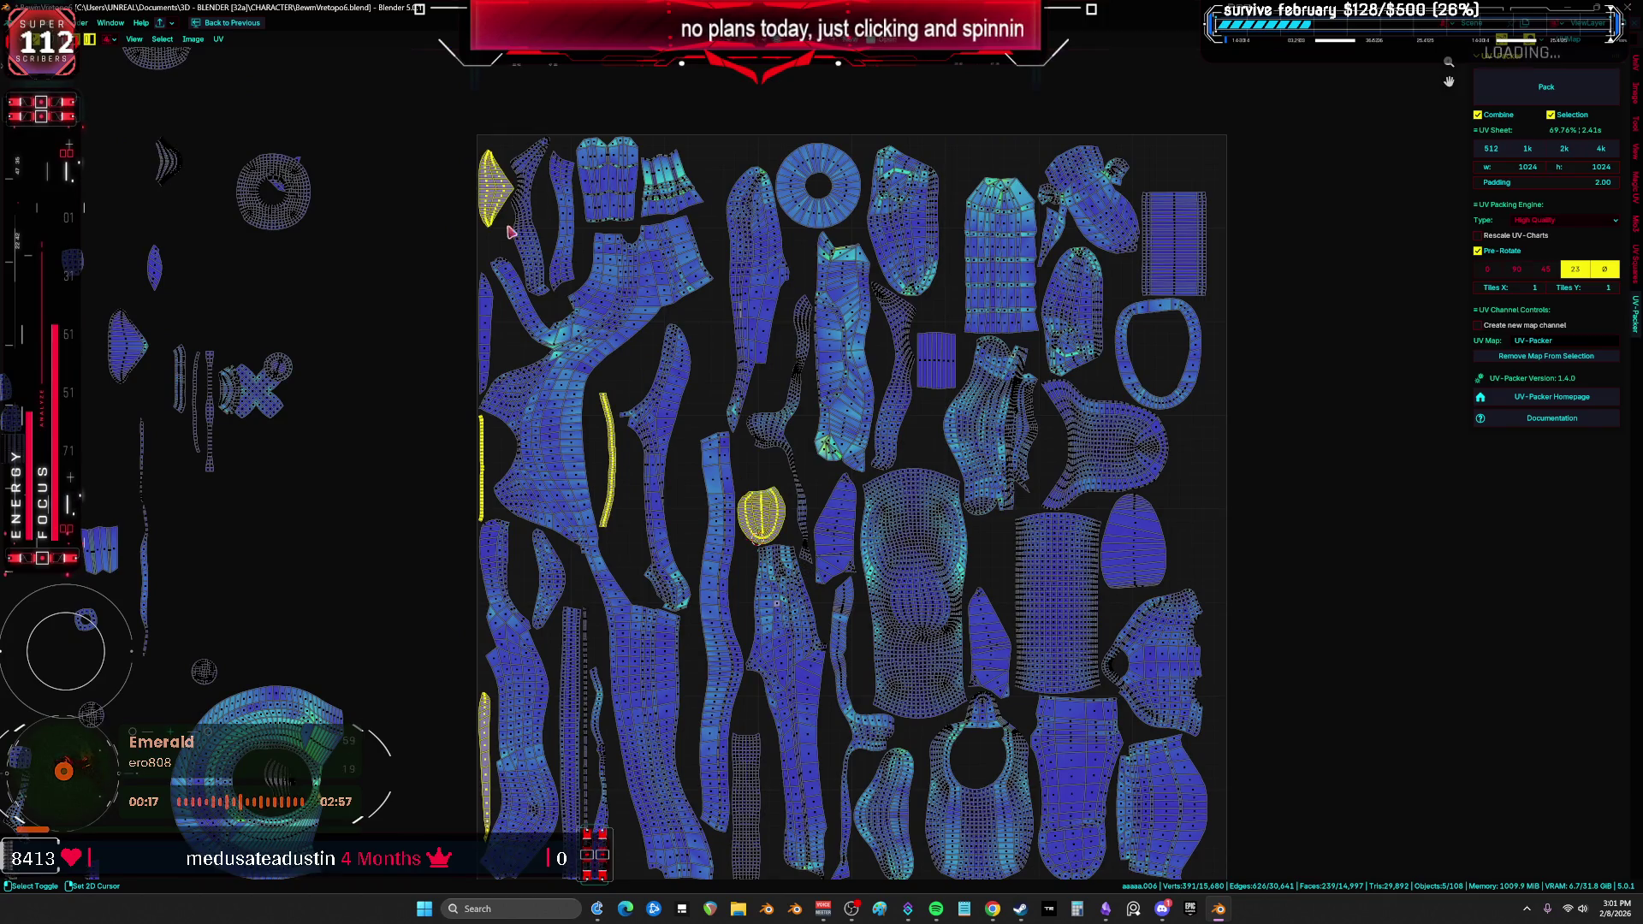
{"action": "scroll", "coordinate": [753, 508], "scroll_direction": "down", "scroll_amount": 3}
{"action": "key", "text": "g"}
{"action": "key", "text": "x"}
{"action": "left_click", "coordinate": [505, 410]}
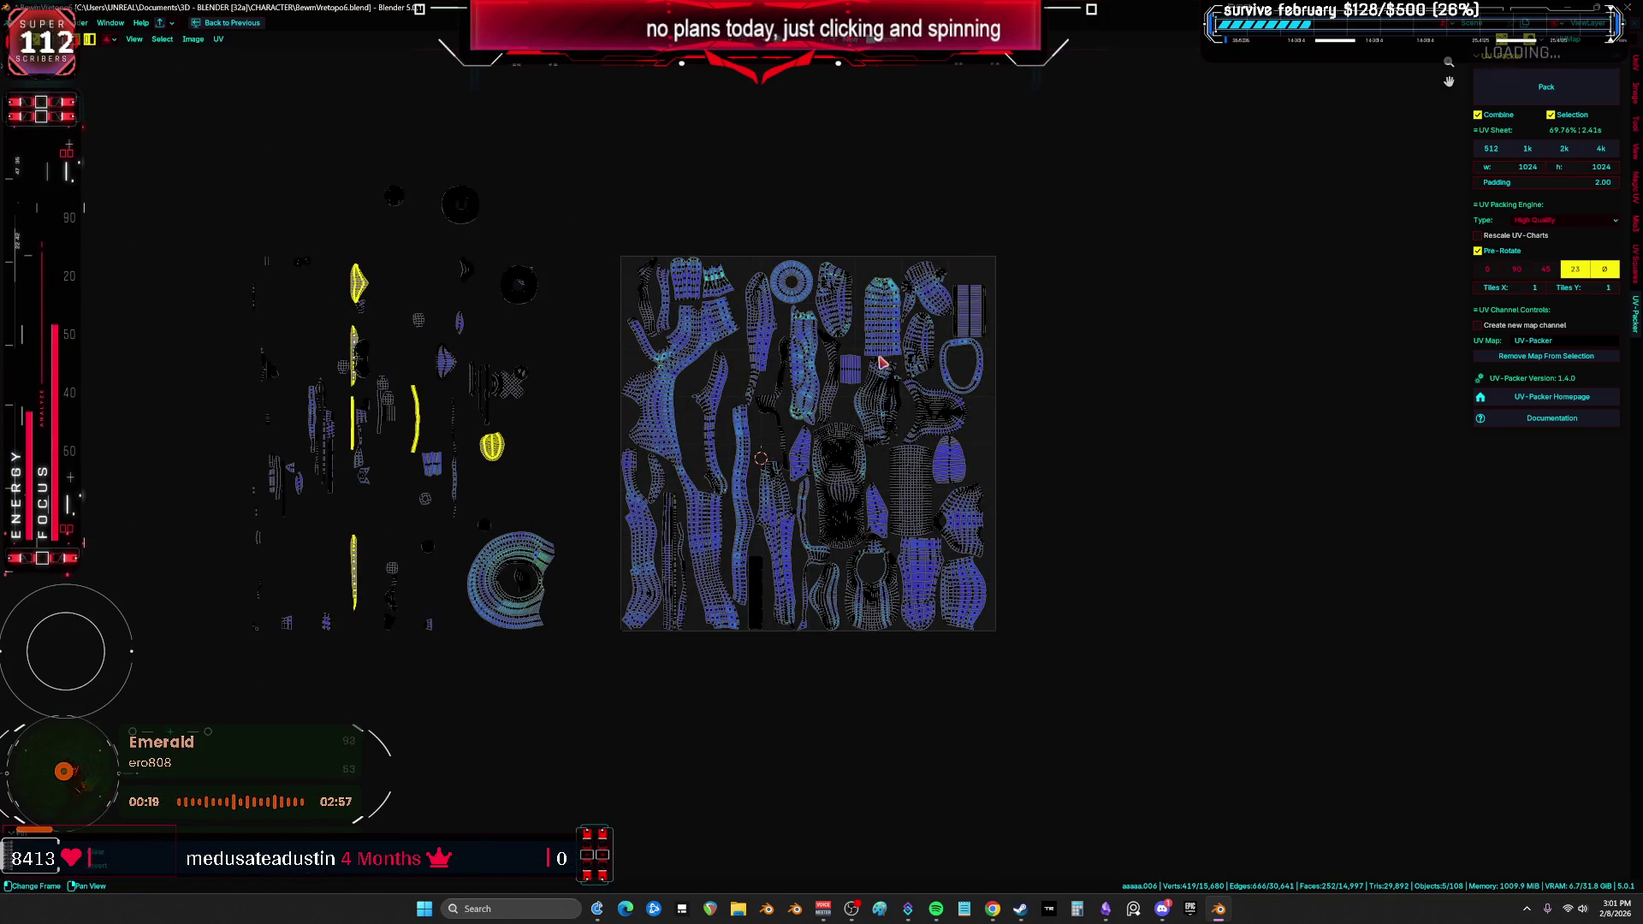
Step: Select all islands and repack with UV-Packer, giving about 69.4% coverage
{"action": "key", "text": "a"}
{"action": "left_click", "coordinate": [1547, 92]}
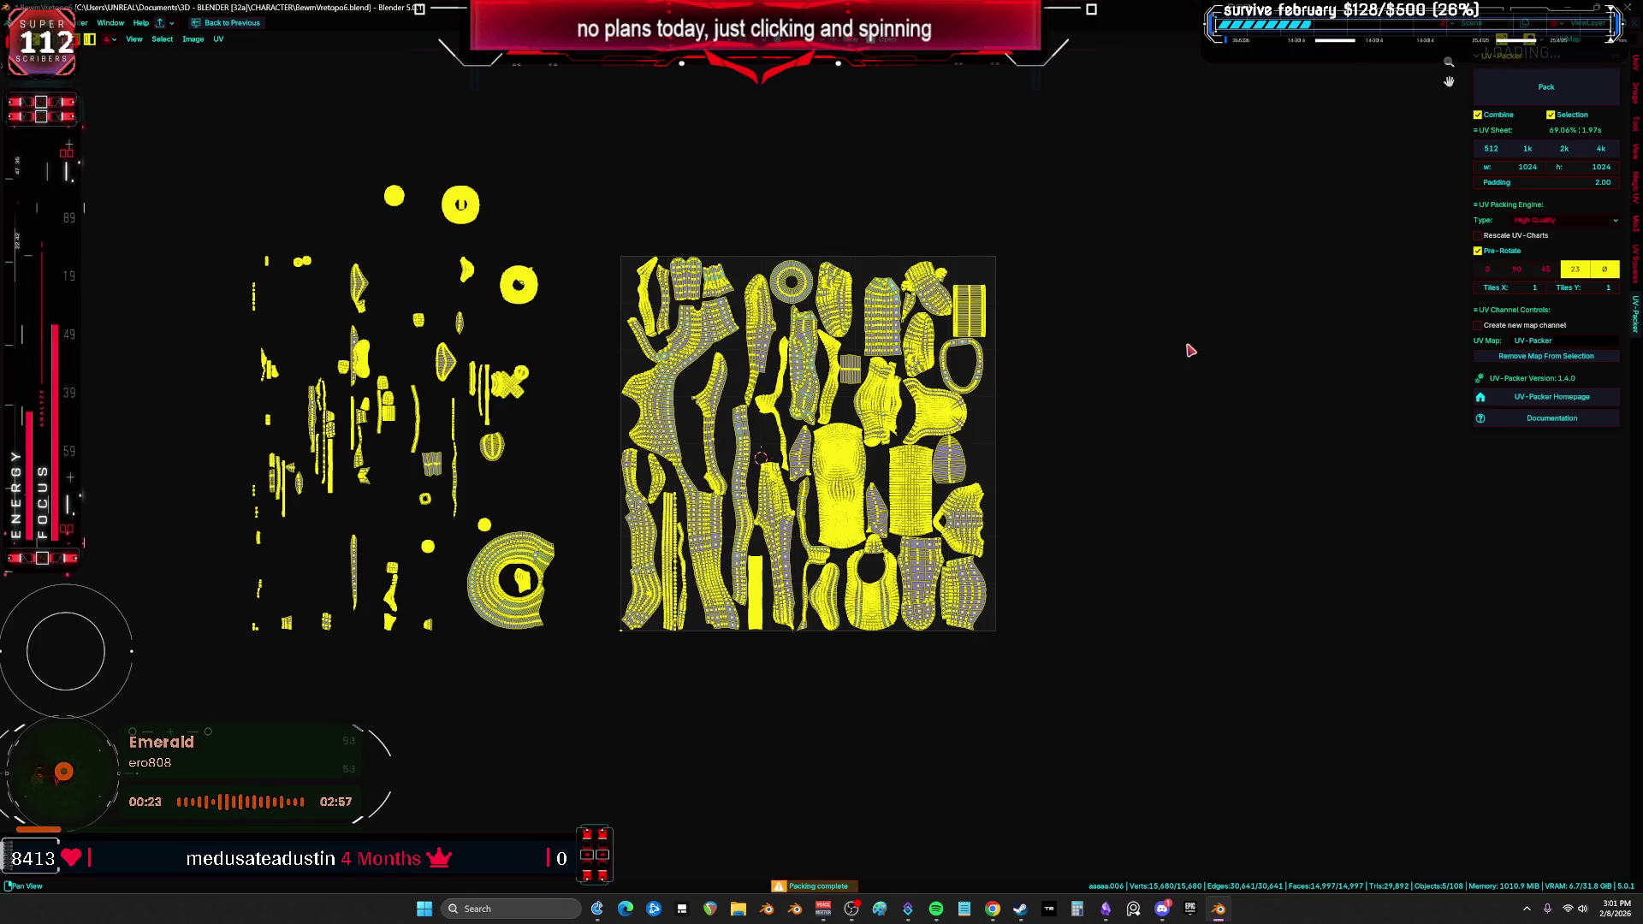
{"action": "scroll", "coordinate": [1189, 350], "scroll_direction": "up", "scroll_amount": 2}
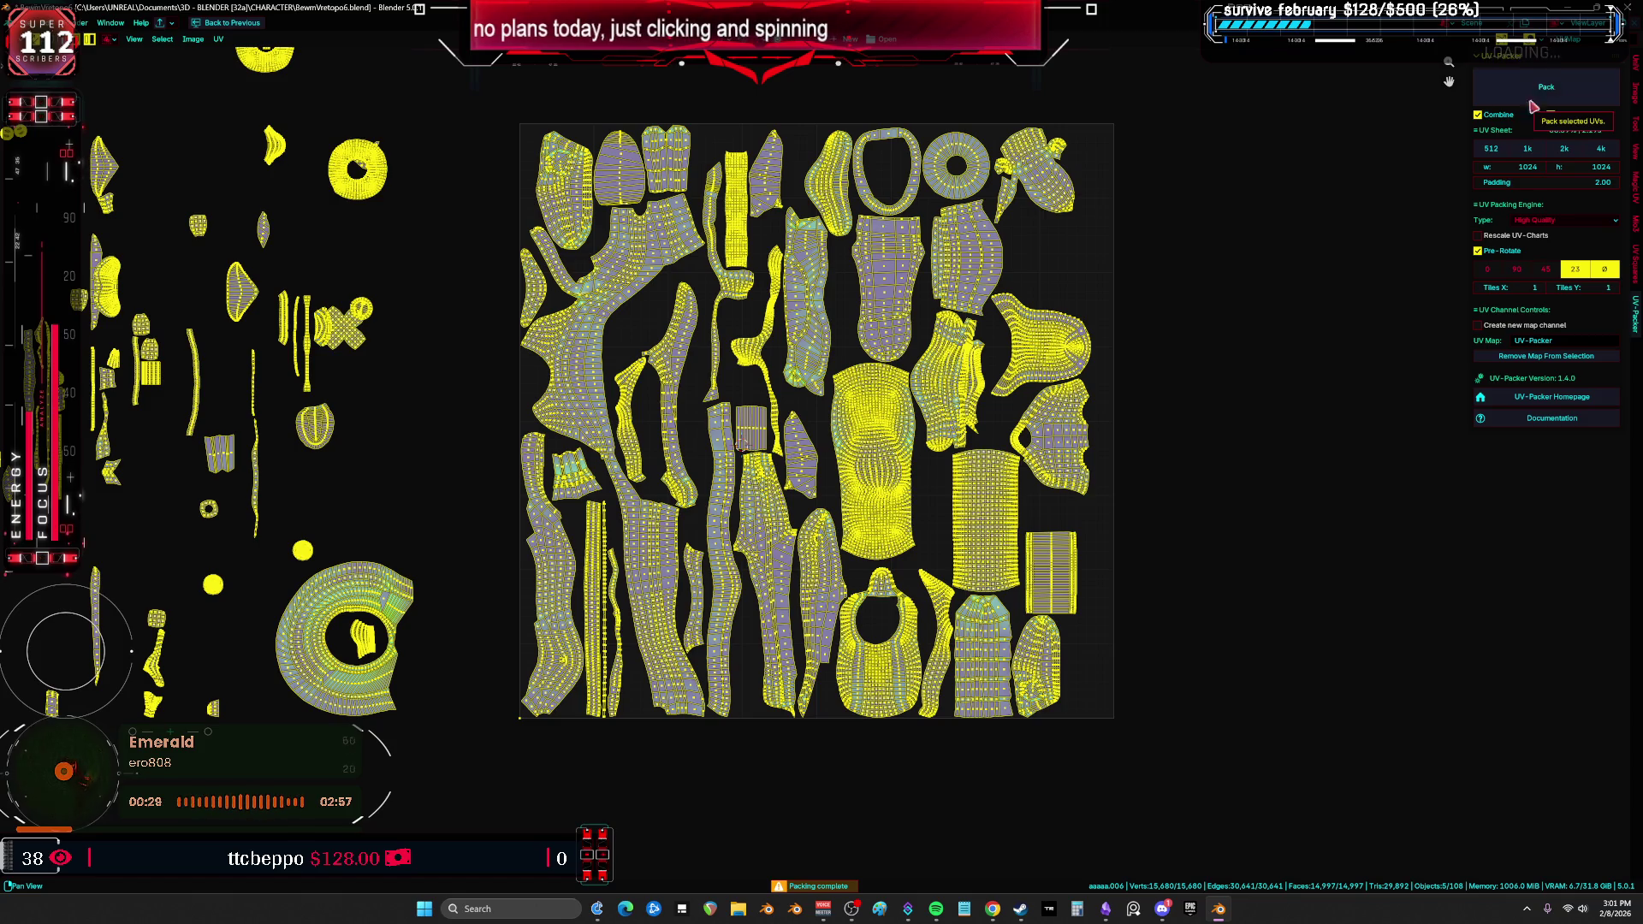
Step: Move a small rectangular island down into a gap in the tile
{"action": "left_click", "coordinate": [997, 610]}
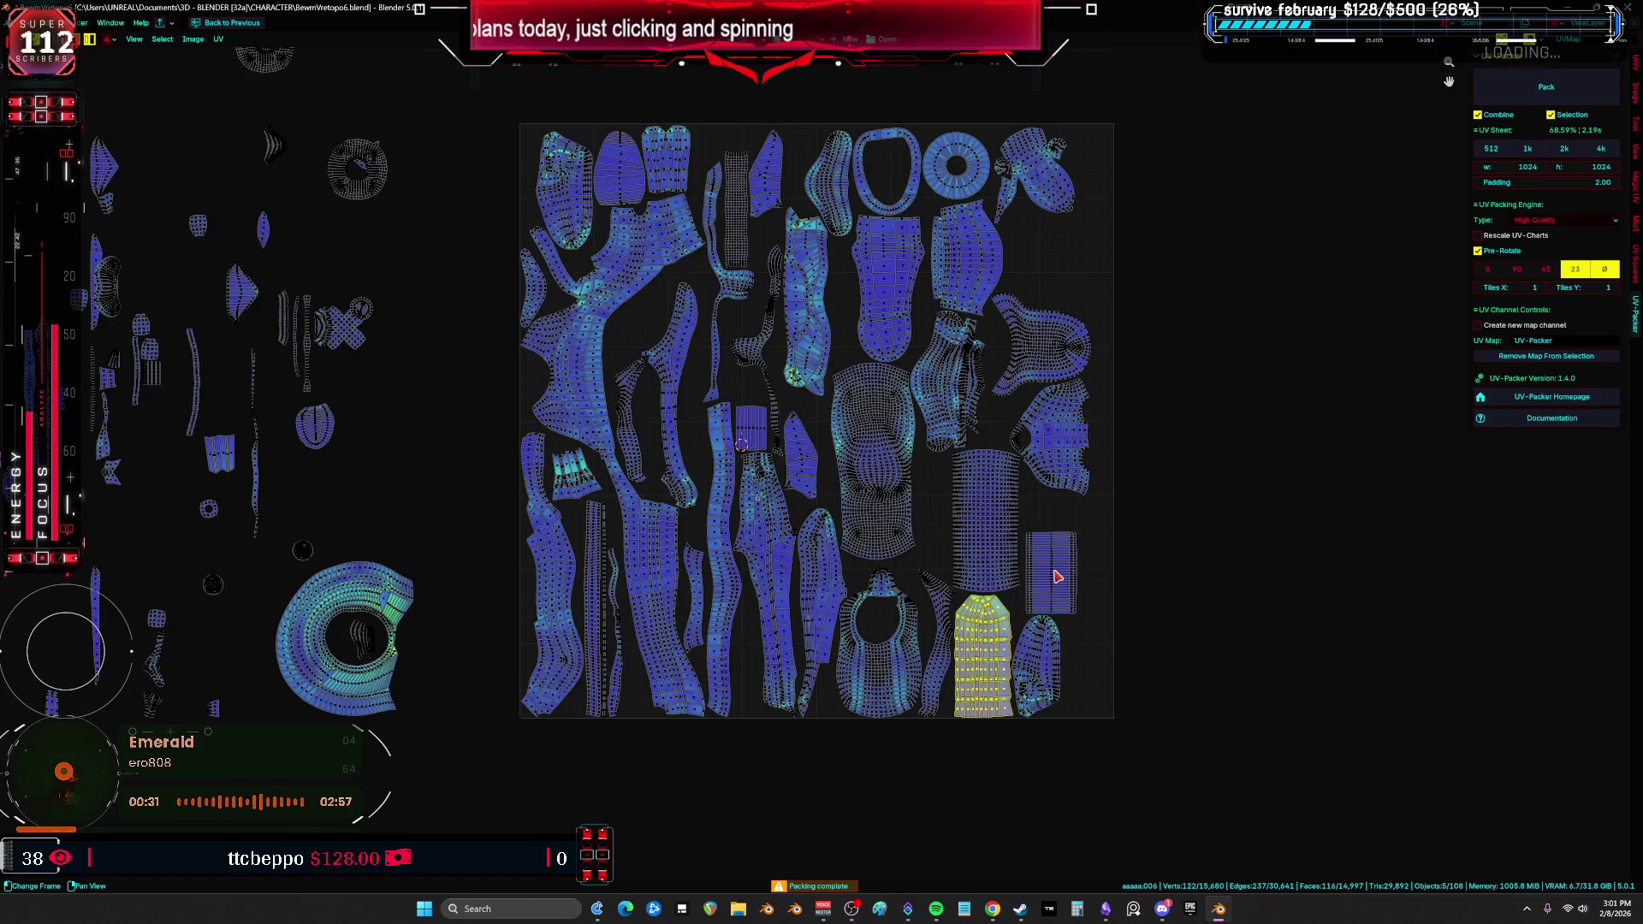
{"action": "mouse_move", "coordinate": [1057, 575]}
{"action": "left_mouse_down"}
{"action": "mouse_move", "coordinate": [1124, 700]}
{"action": "mouse_move", "coordinate": [1074, 654]}
{"action": "left_mouse_up"}
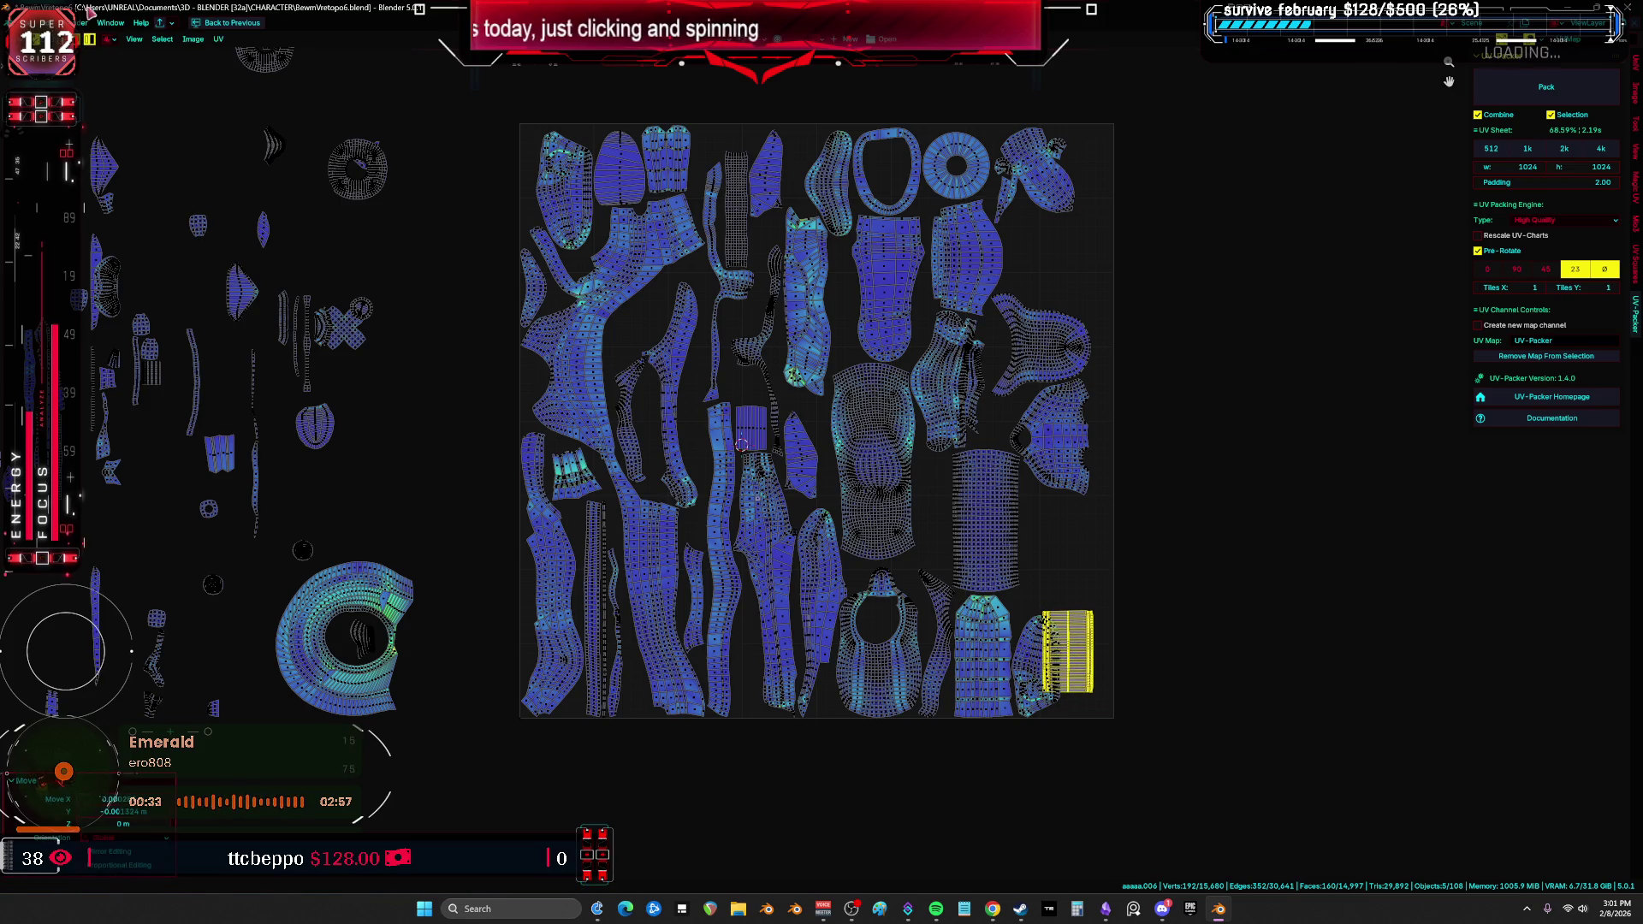
{"action": "key", "text": "g"}
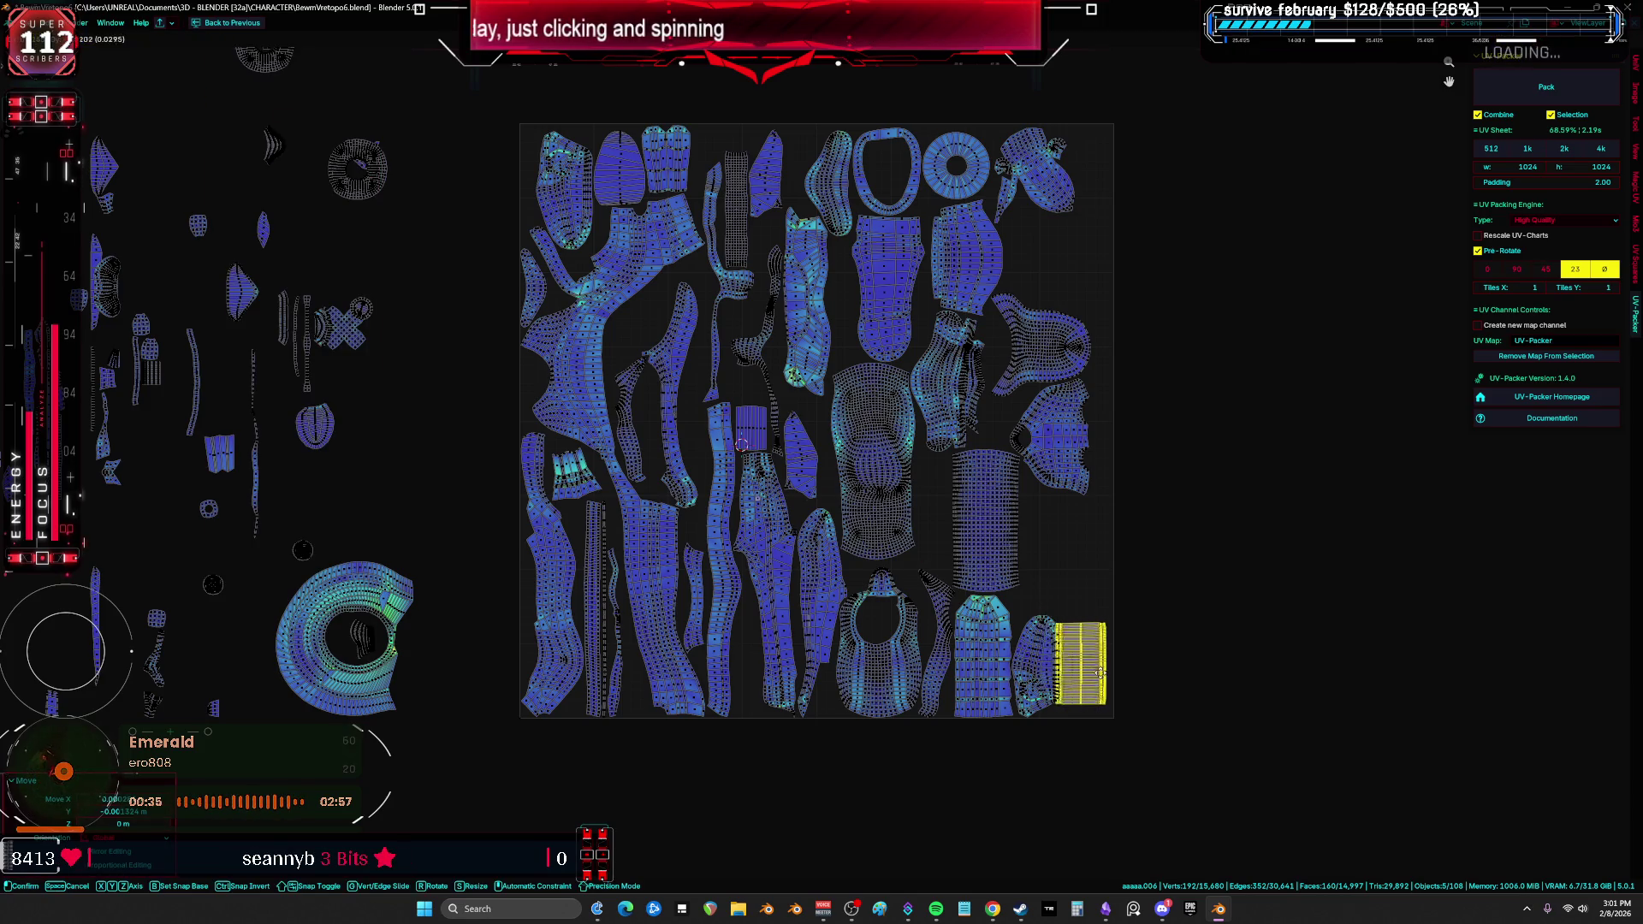
{"action": "left_click", "coordinate": [1104, 672]}
Step: Try dragging a thin strip island to the tile's right edge, then undo it
{"action": "middle_click_drag", "start_coordinate": [858, 382], "coordinate": [795, 340]}
{"action": "left_click", "coordinate": [541, 597]}
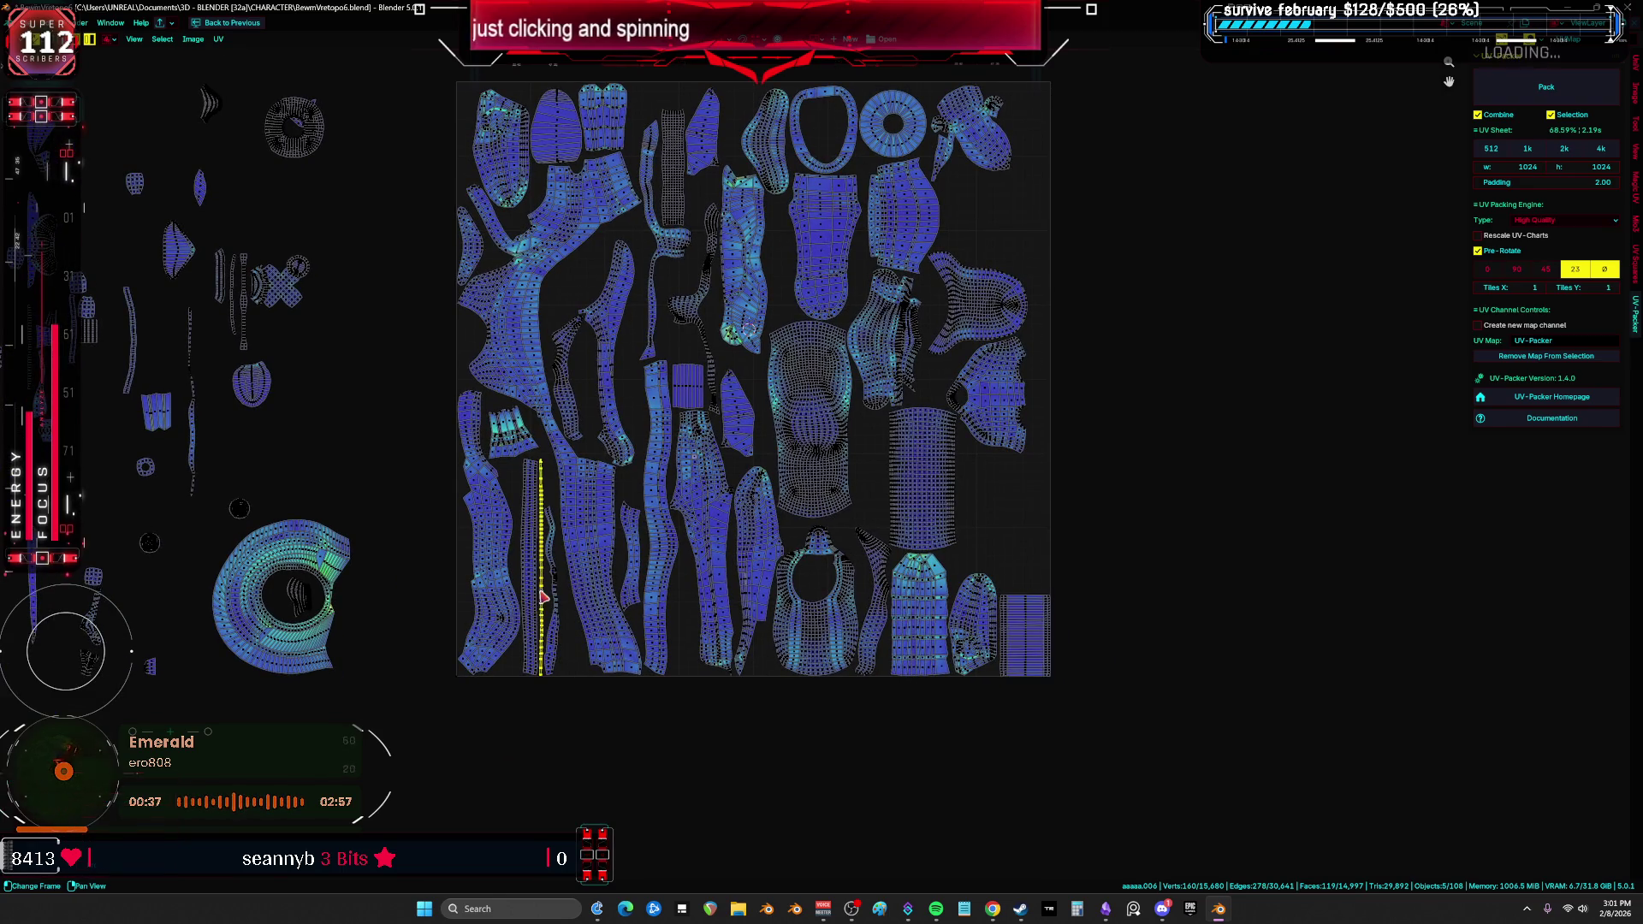
{"action": "mouse_move", "coordinate": [530, 602]}
{"action": "left_mouse_down"}
{"action": "mouse_move", "coordinate": [984, 590]}
{"action": "mouse_move", "coordinate": [1068, 572]}
{"action": "left_mouse_up"}
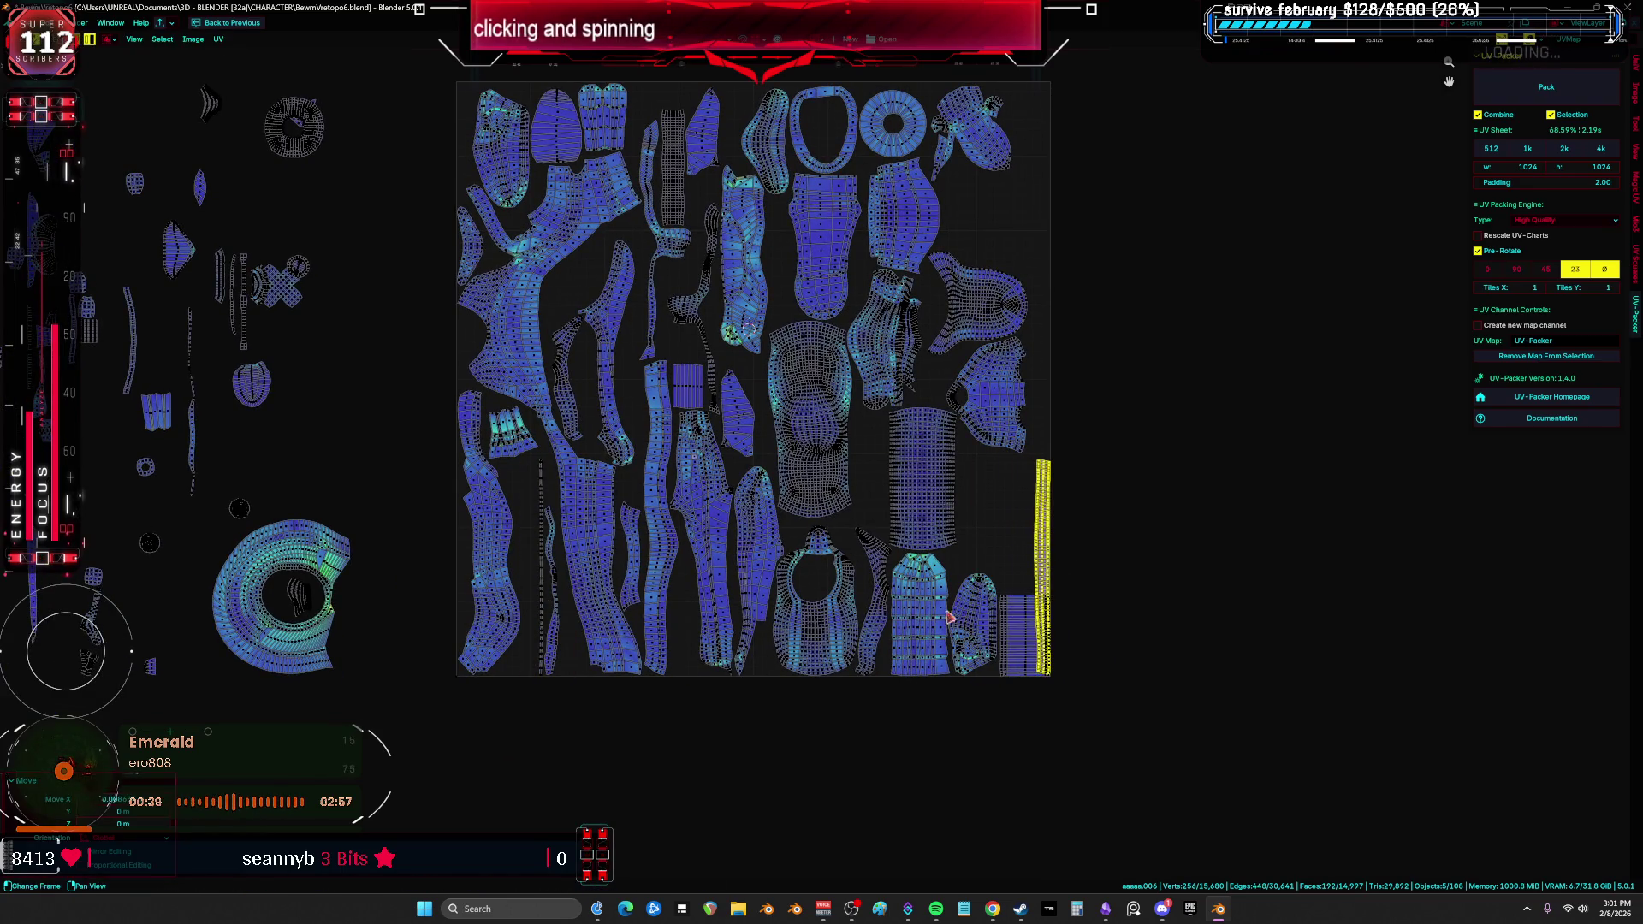
{"action": "key", "text": "ctrl+z"}
{"action": "key", "text": "ctrl+z"}
{"action": "key", "text": "ctrl+z"}
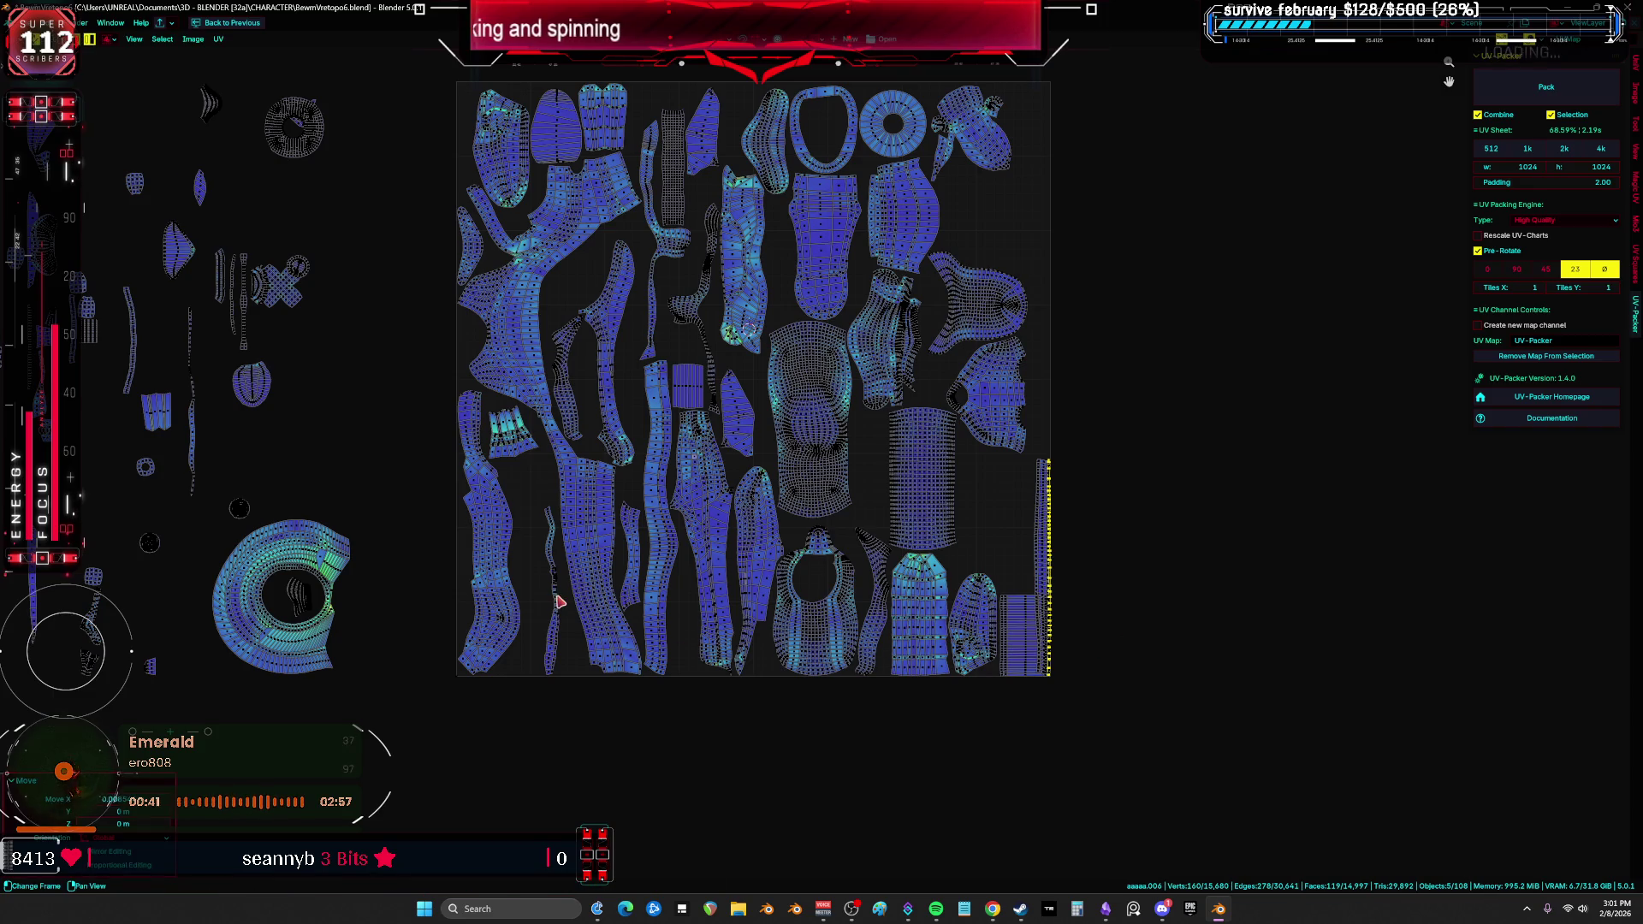
Step: Shift the block island left and slide the thin right strip horizontally into place
{"action": "left_click", "coordinate": [558, 602]}
{"action": "left_click", "coordinate": [1028, 640]}
{"action": "scroll", "coordinate": [1028, 640], "scroll_direction": "up", "scroll_amount": 2}
{"action": "left_click_drag", "start_coordinate": [1027, 633], "coordinate": [1001, 634]}
{"action": "left_click", "coordinate": [1053, 620]}
{"action": "key", "text": "g"}
{"action": "key", "text": "x"}
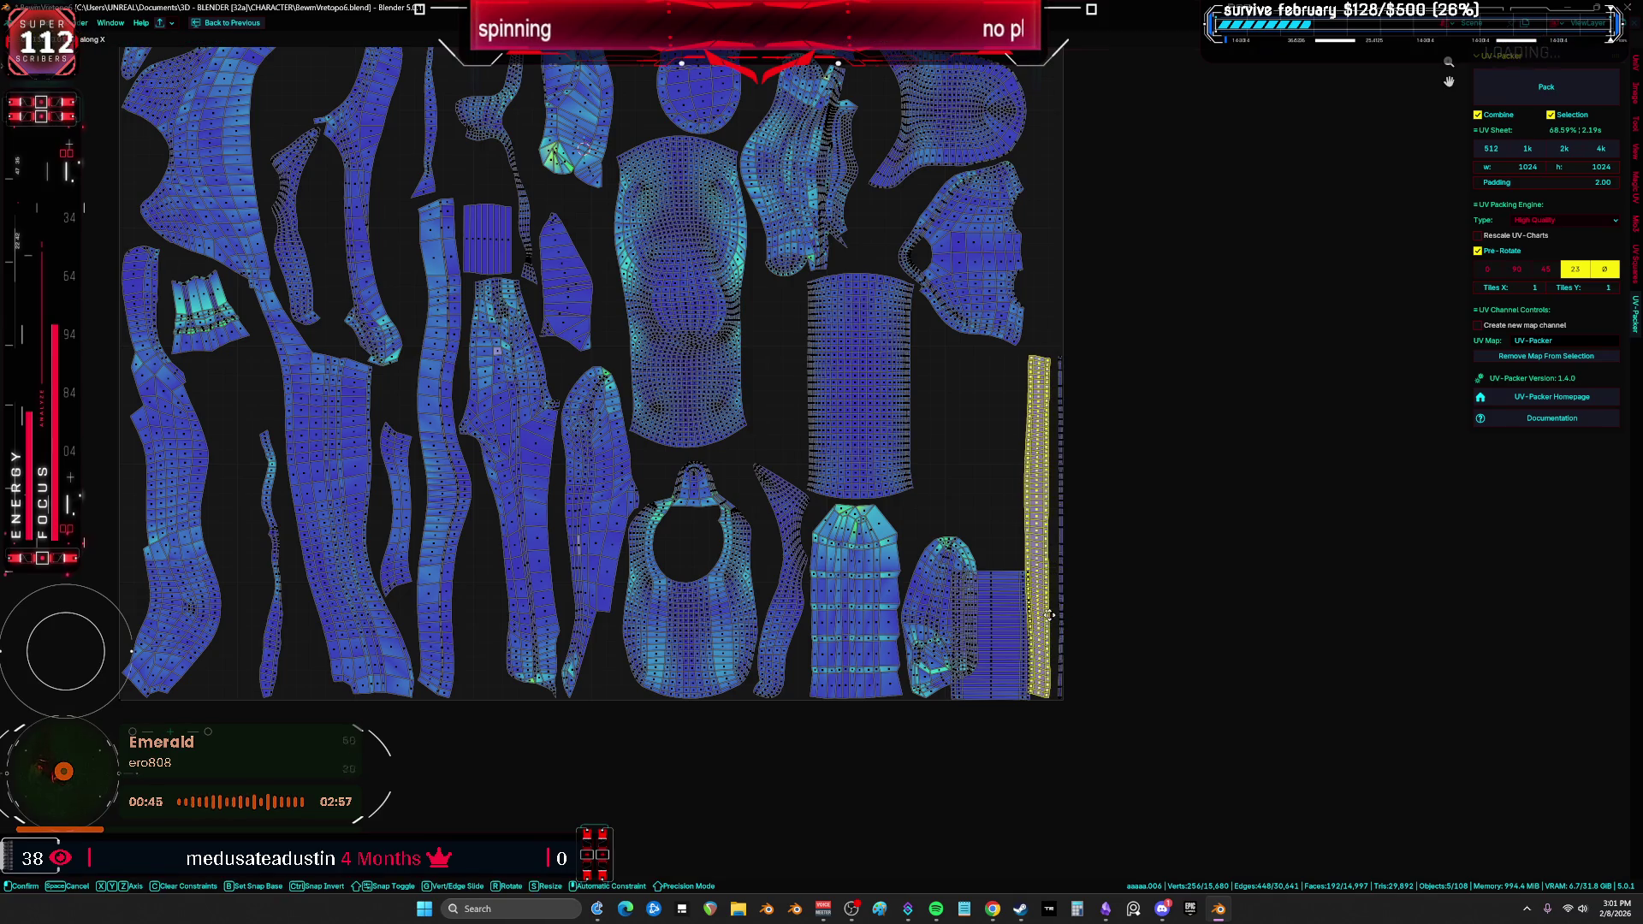
{"action": "left_click", "coordinate": [1046, 625]}
Step: Nudge the block island slightly further left with an X-constrained move
{"action": "left_click", "coordinate": [992, 636]}
{"action": "key", "text": "g"}
{"action": "key", "text": "x"}
{"action": "left_click", "coordinate": [988, 635]}
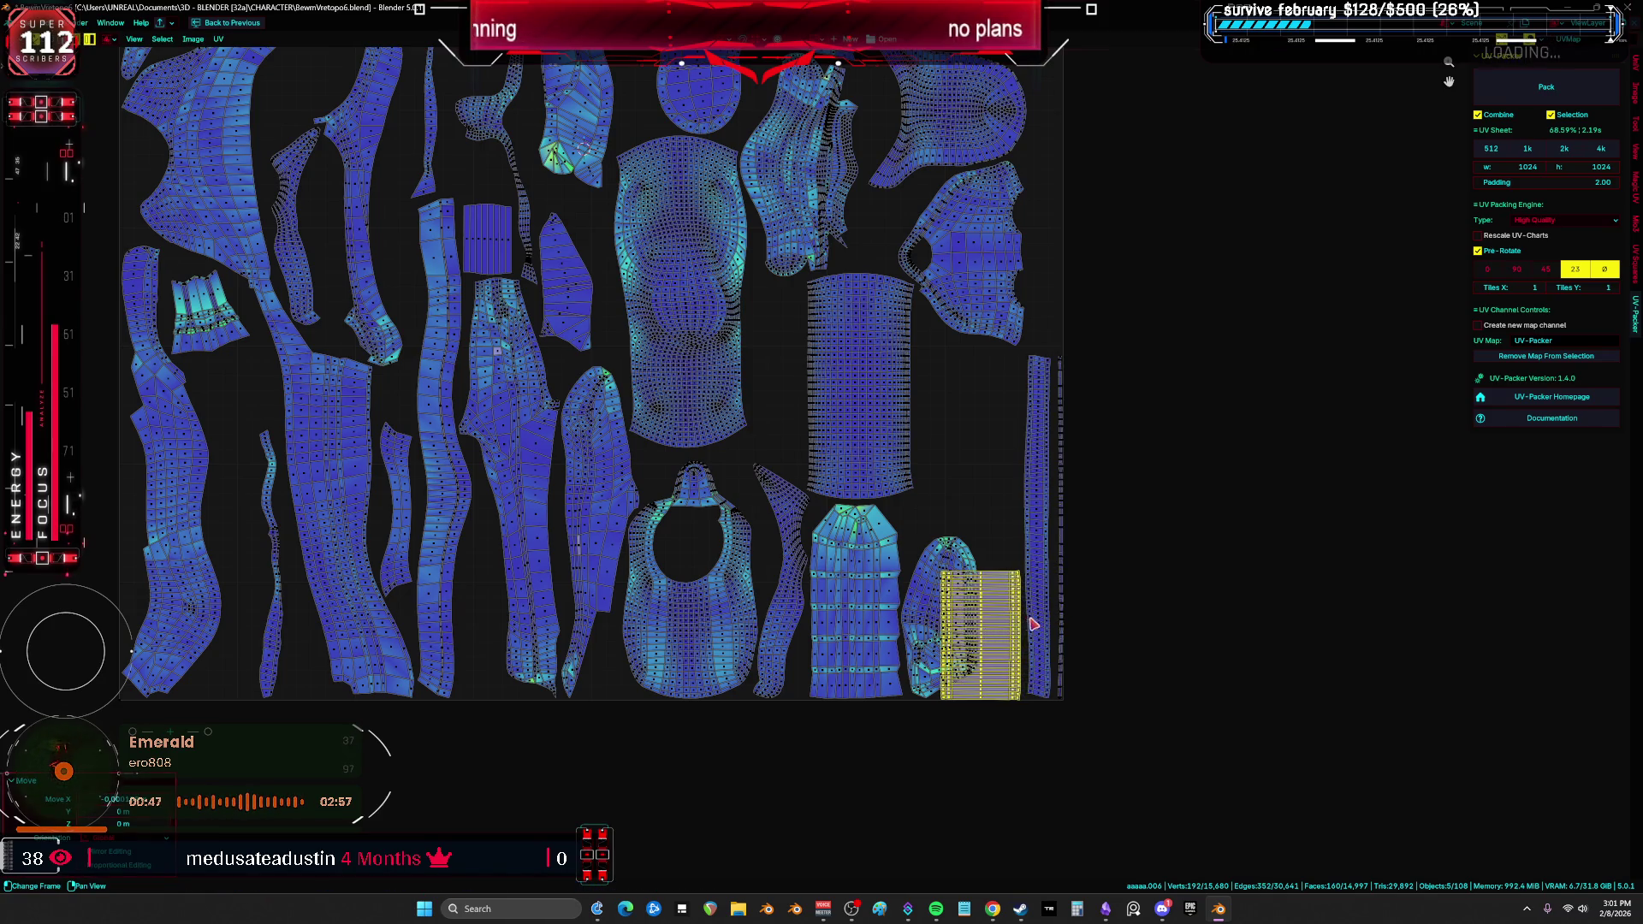
{"action": "left_click", "coordinate": [1035, 625]}
{"action": "left_click", "coordinate": [1016, 651]}
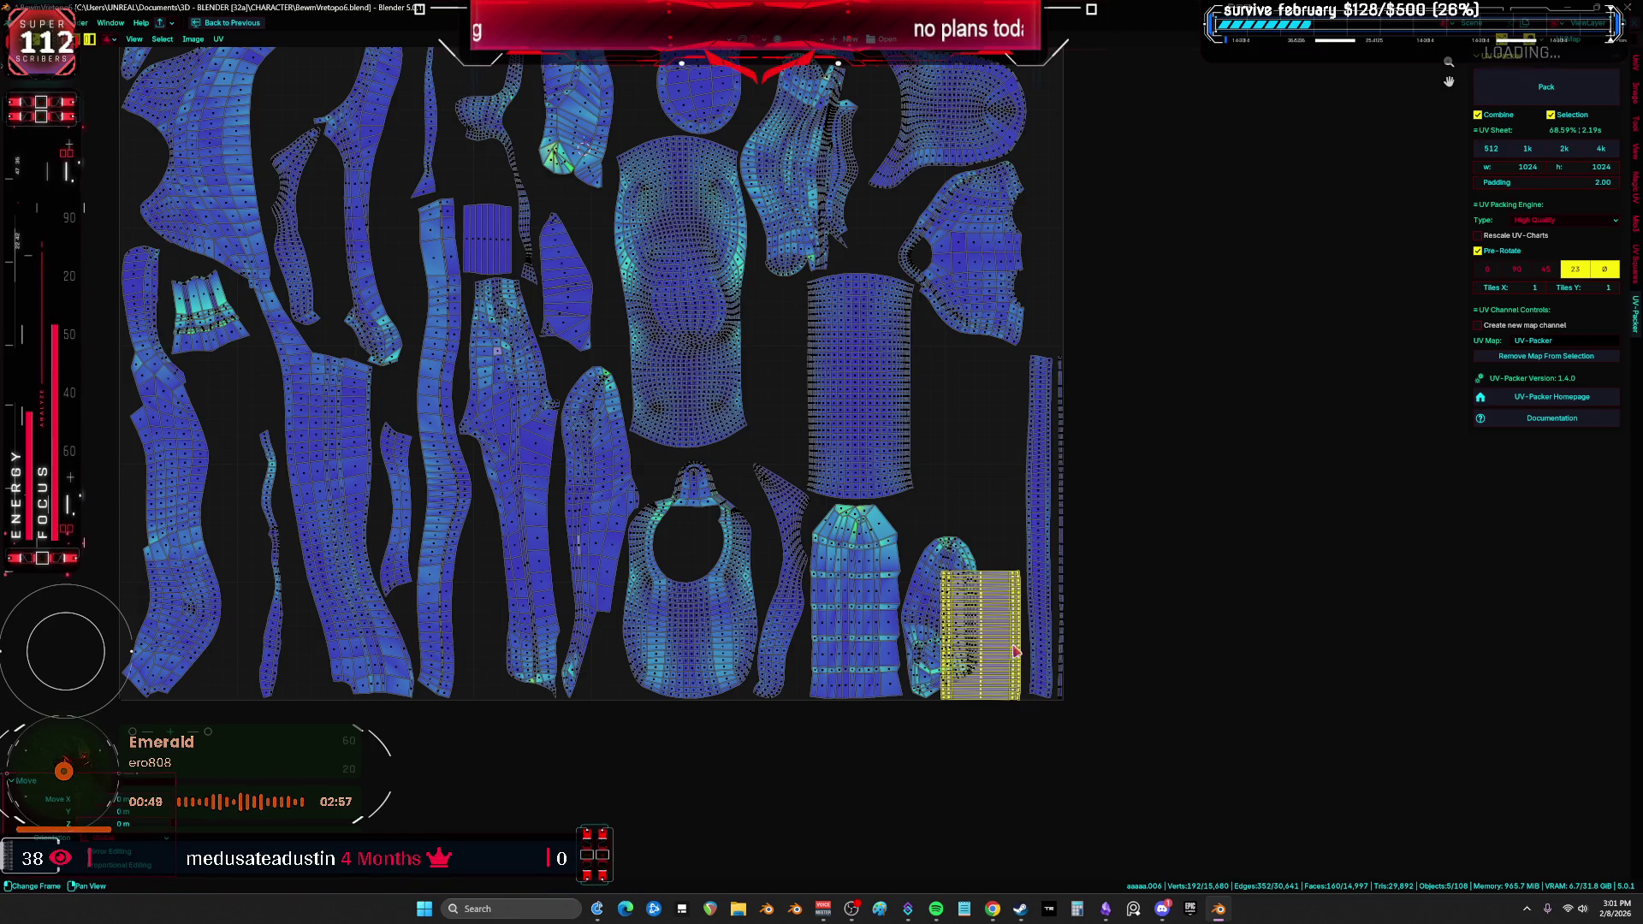
{"action": "left_click", "coordinate": [1049, 603]}
{"action": "key", "text": "ctrl+space"}
{"action": "key", "text": "ctrl+space"}
{"action": "key", "text": "ctrl+space"}
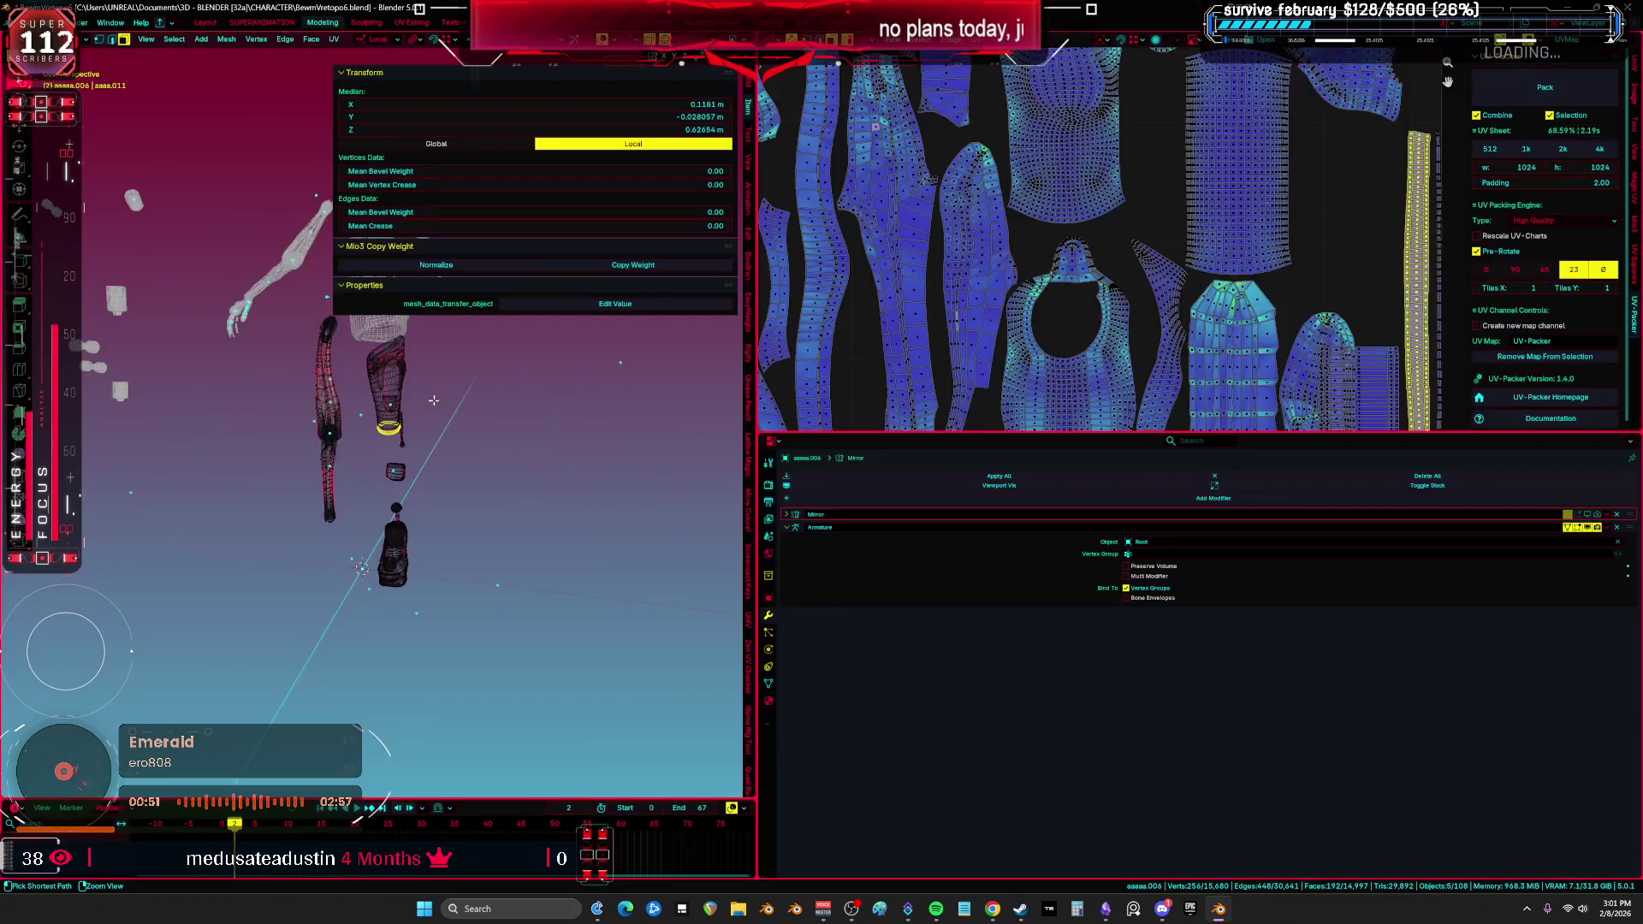
{"action": "key", "text": "ctrl+space"}
{"action": "scroll", "coordinate": [1001, 348], "scroll_direction": "down", "scroll_amount": 2}
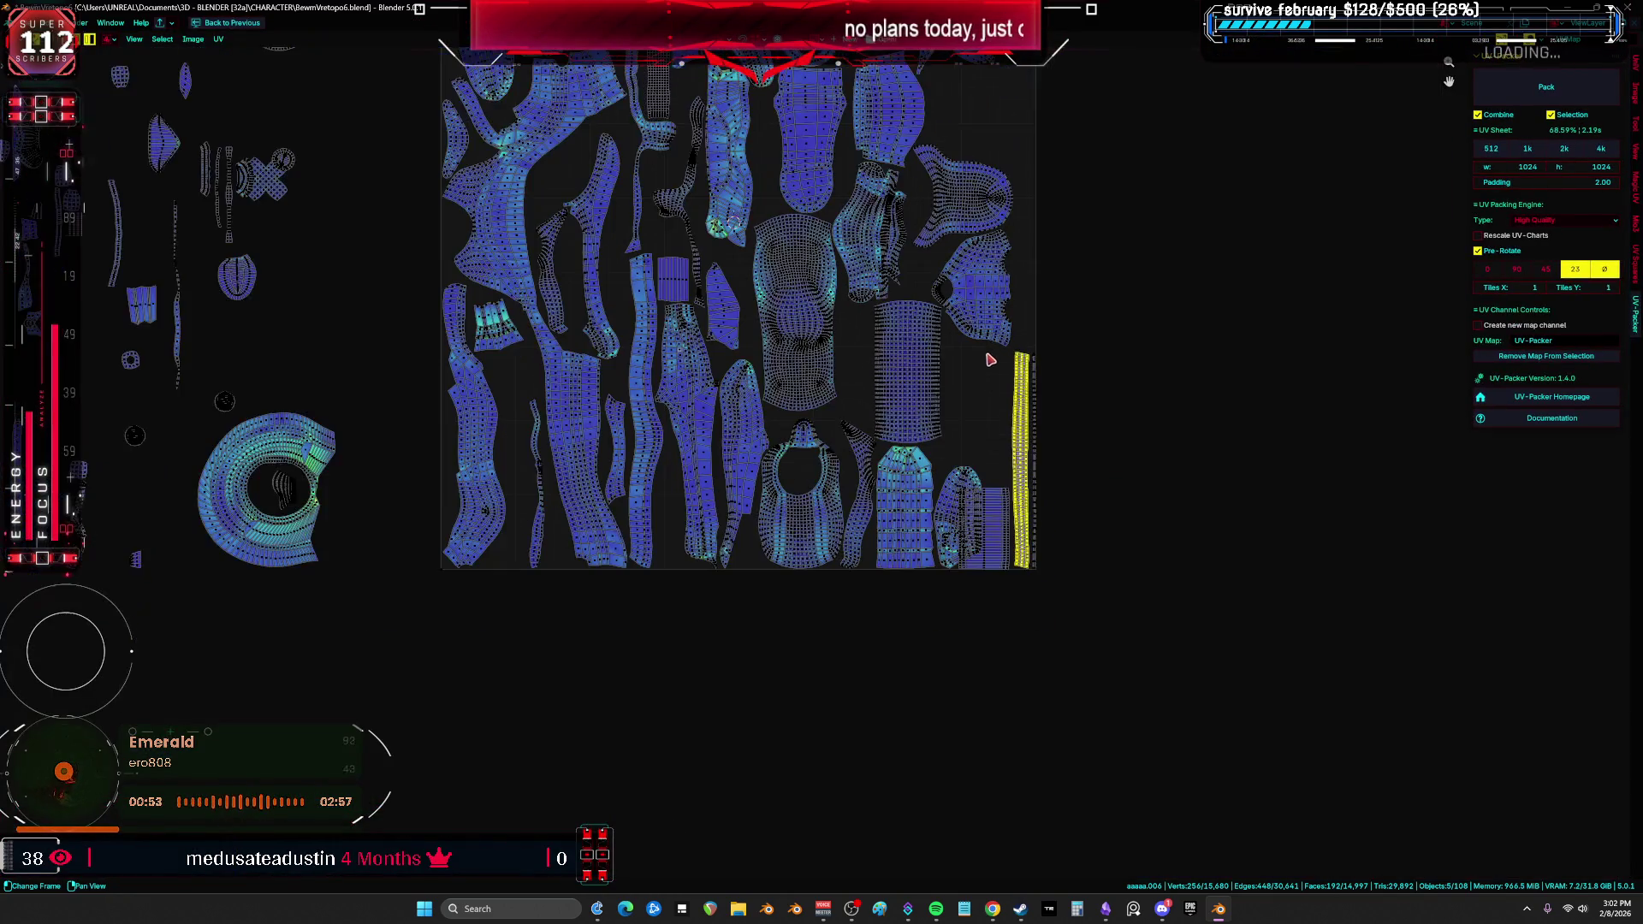
Step: Drop the larger block island into the tile's bottom-right corner beside the strips
{"action": "left_click", "coordinate": [1019, 392], "text": "shift"}
{"action": "scroll", "coordinate": [1035, 398], "scroll_direction": "up", "scroll_amount": 5}
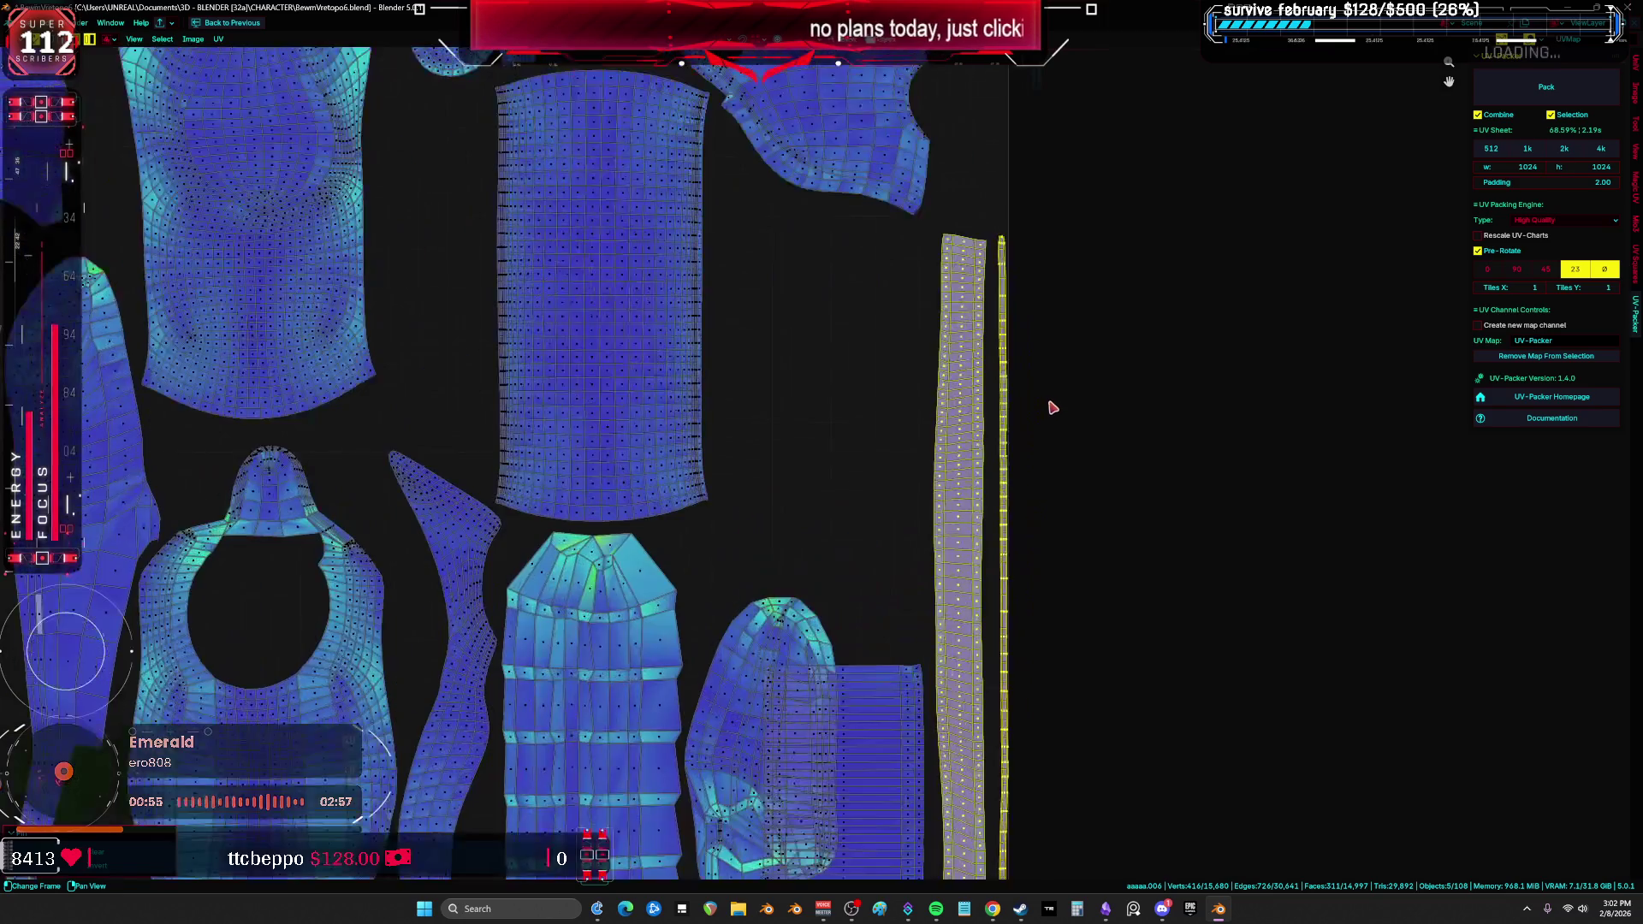
{"action": "left_click", "coordinate": [939, 620]}
{"action": "scroll", "coordinate": [936, 616], "scroll_direction": "down", "scroll_amount": 3}
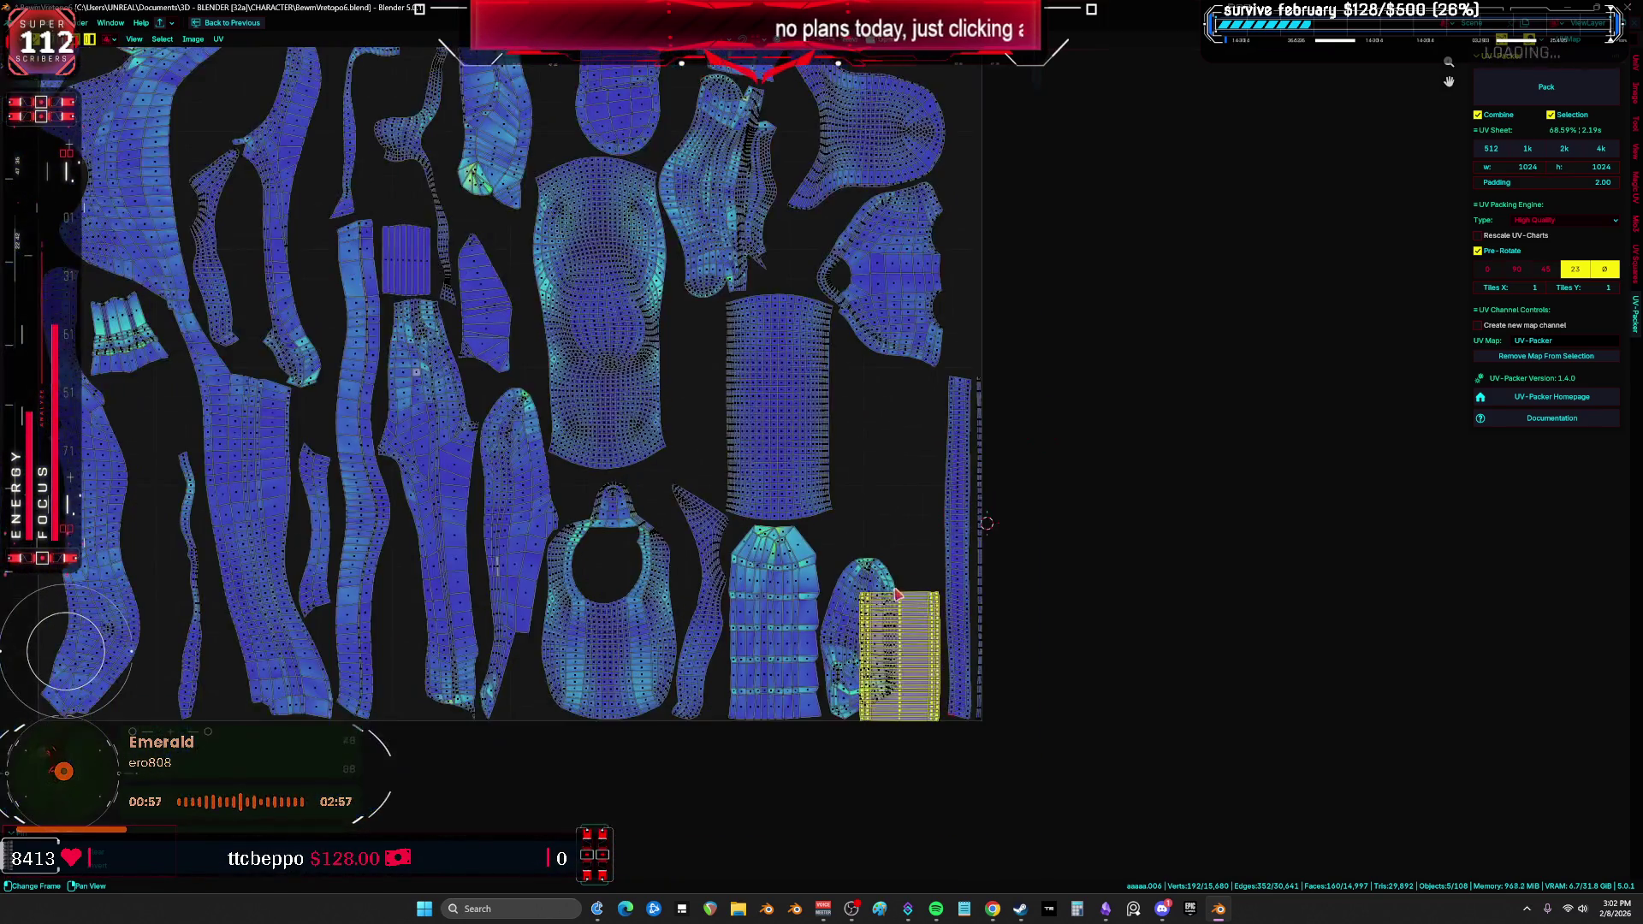
{"action": "left_click", "coordinate": [1027, 573]}
{"action": "key", "text": "g"}
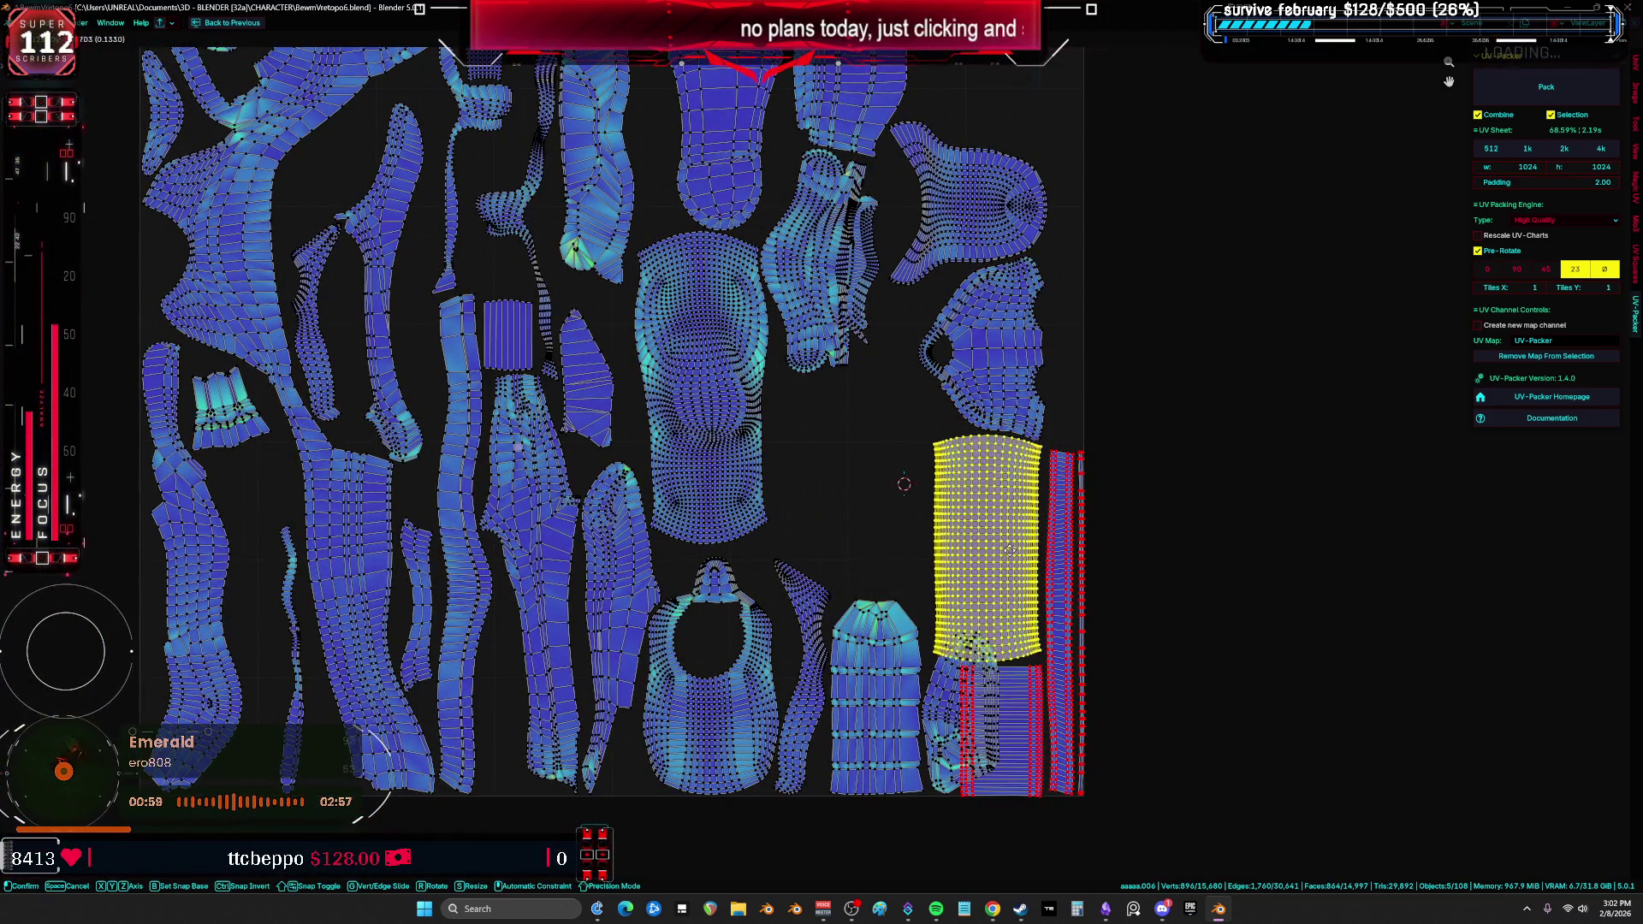
{"action": "left_click", "coordinate": [1012, 553]}
Step: Place the dense torso island next to the block in the bottom-right corner
{"action": "scroll", "coordinate": [1012, 553], "scroll_direction": "down", "scroll_amount": 1}
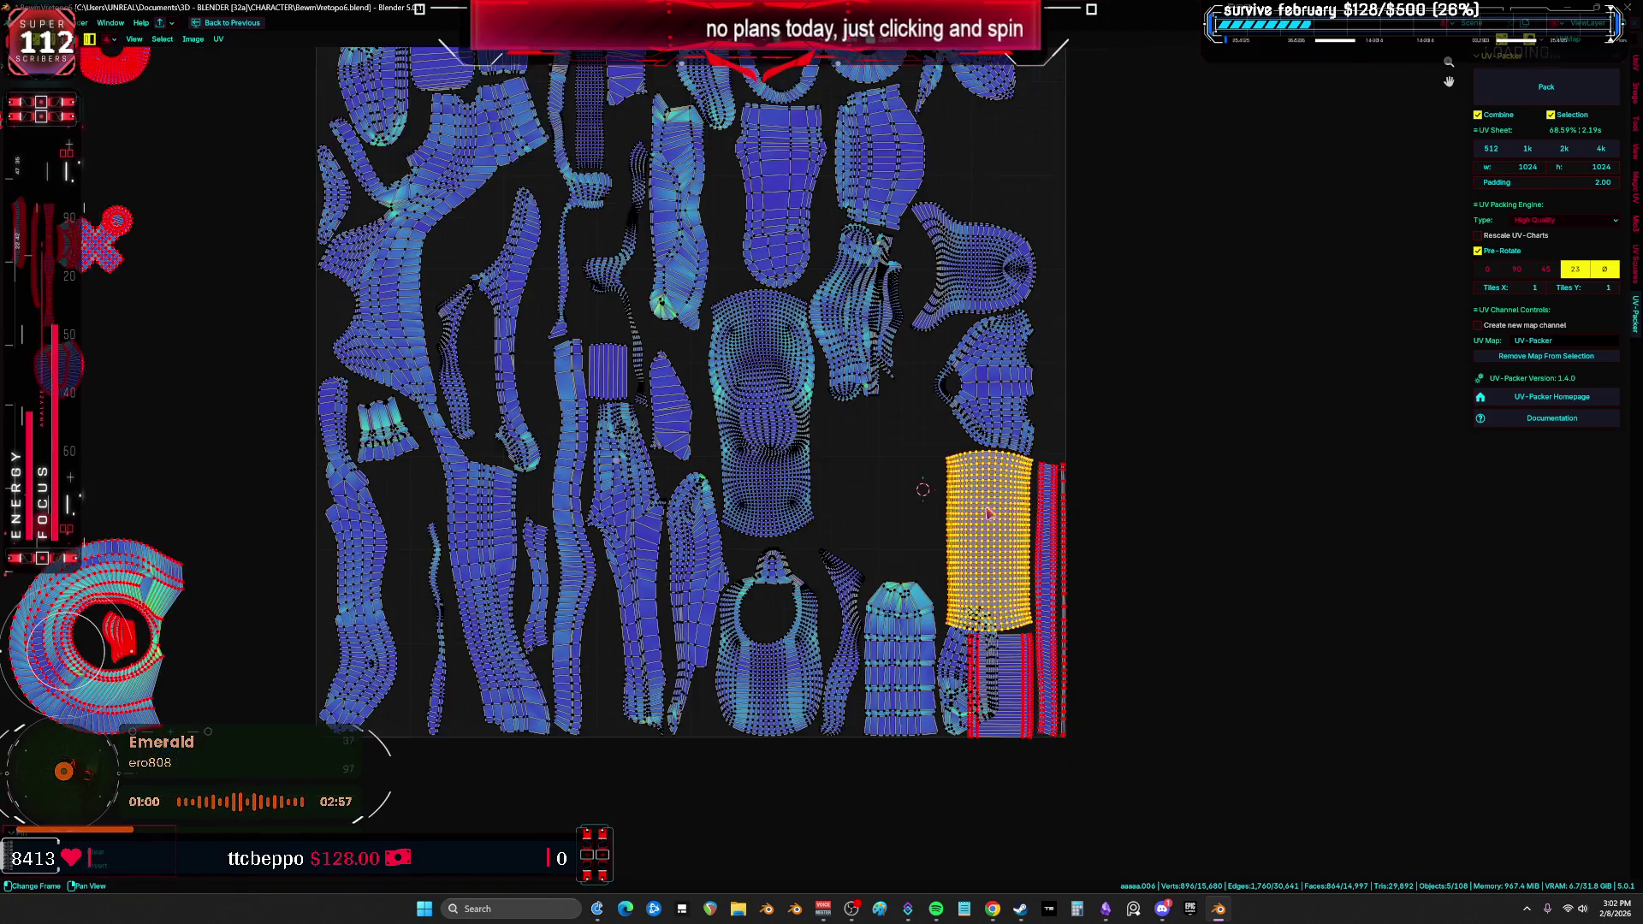
{"action": "left_click", "coordinate": [821, 505]}
{"action": "key", "text": "g"}
{"action": "left_click", "coordinate": [948, 703]}
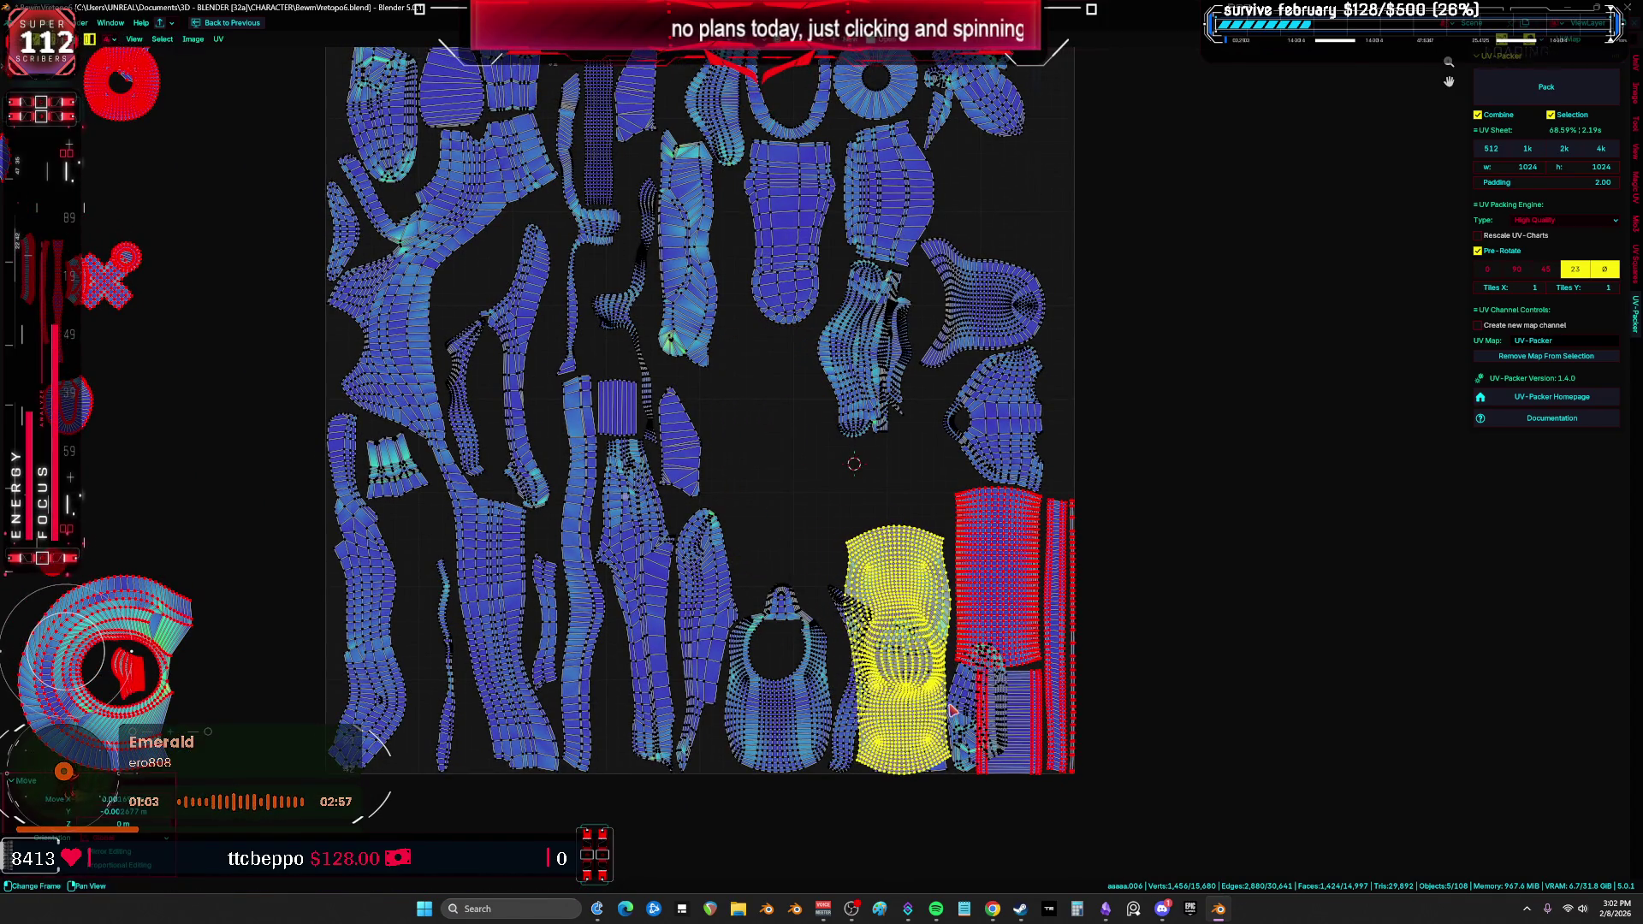
{"action": "scroll", "coordinate": [971, 625], "scroll_direction": "up", "scroll_amount": 2}
{"action": "key", "text": "g"}
{"action": "left_click", "coordinate": [971, 626]}
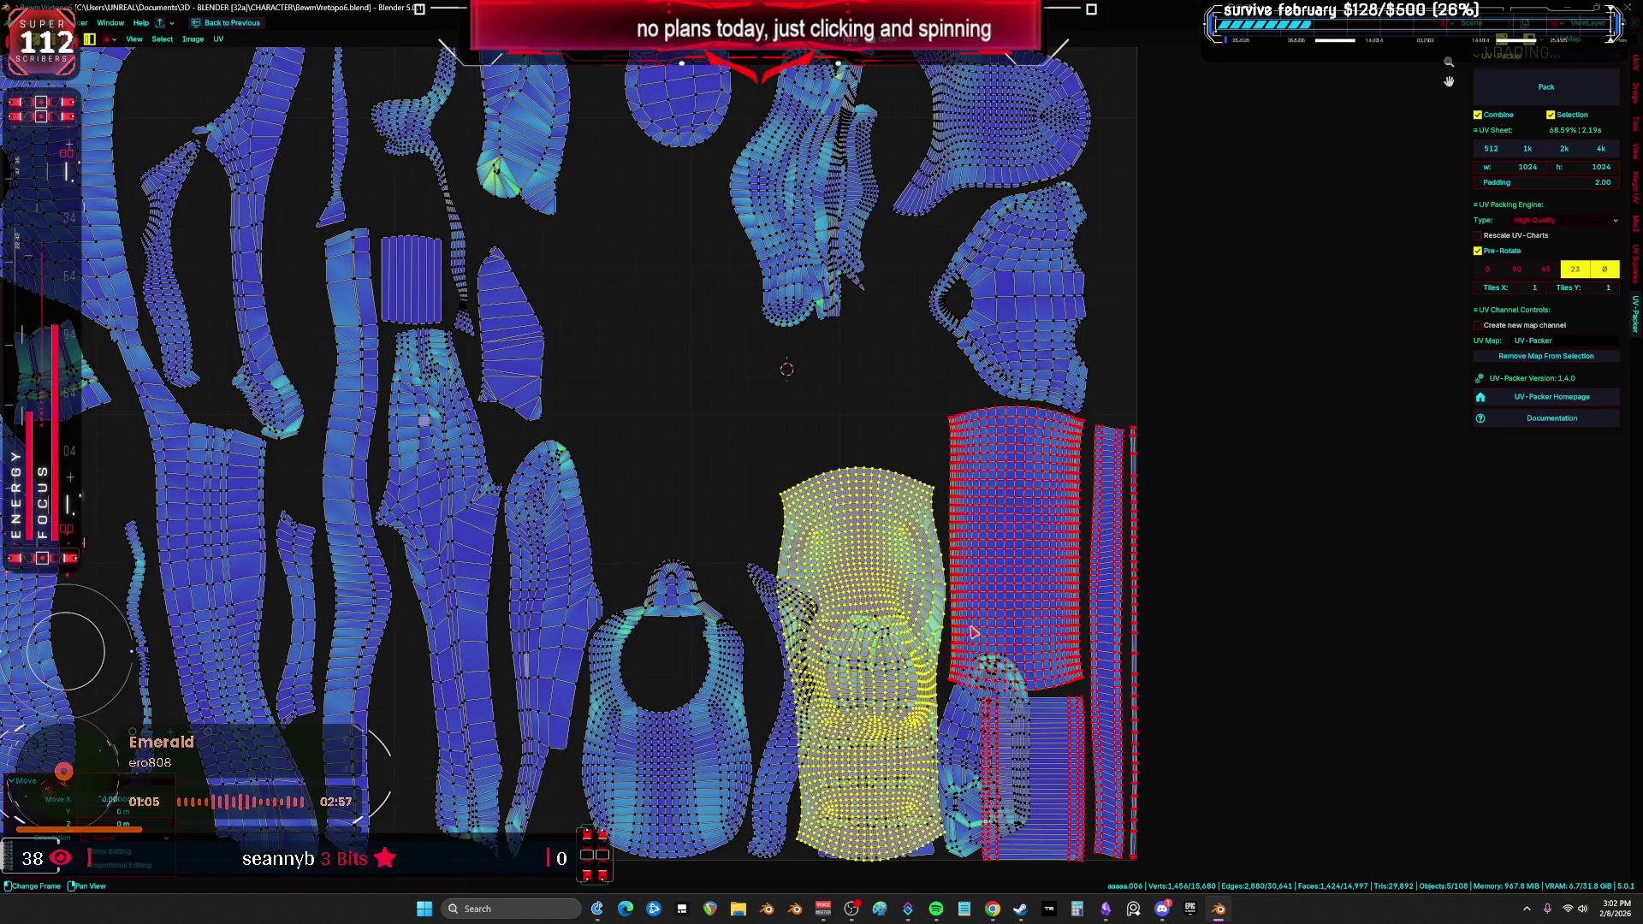
{"action": "scroll", "coordinate": [971, 625], "scroll_direction": "down", "scroll_amount": 3}
Step: Rotate an upright island to lie horizontal and set it on the tile's bottom edge
{"action": "key", "text": "a"}
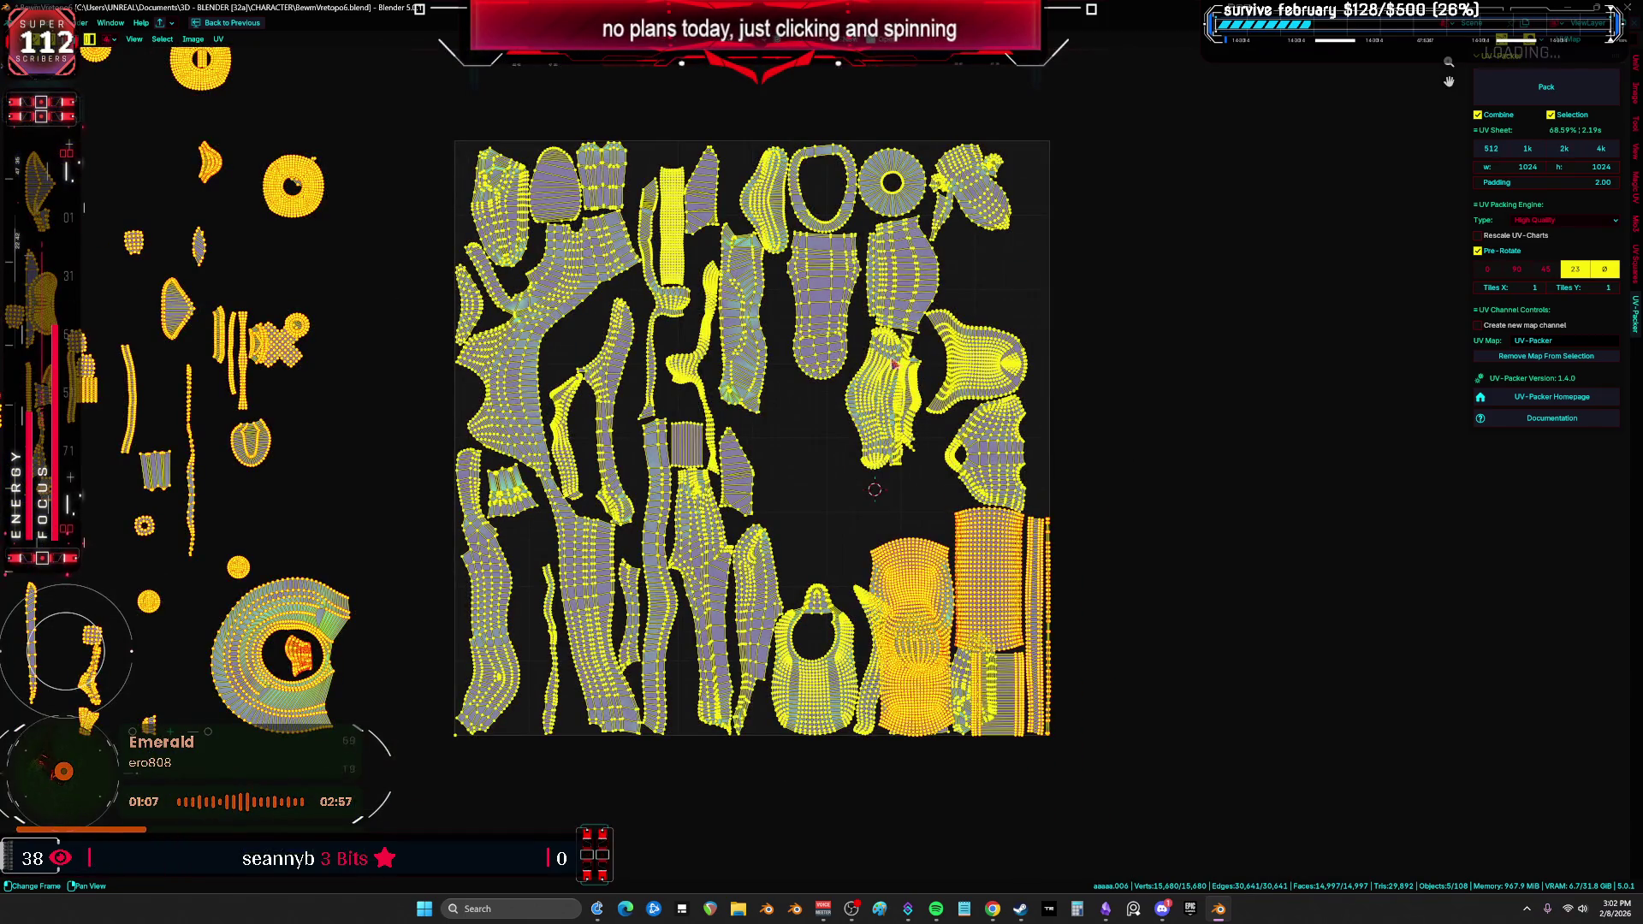
{"action": "left_click", "coordinate": [760, 496]}
{"action": "key", "text": "r"}
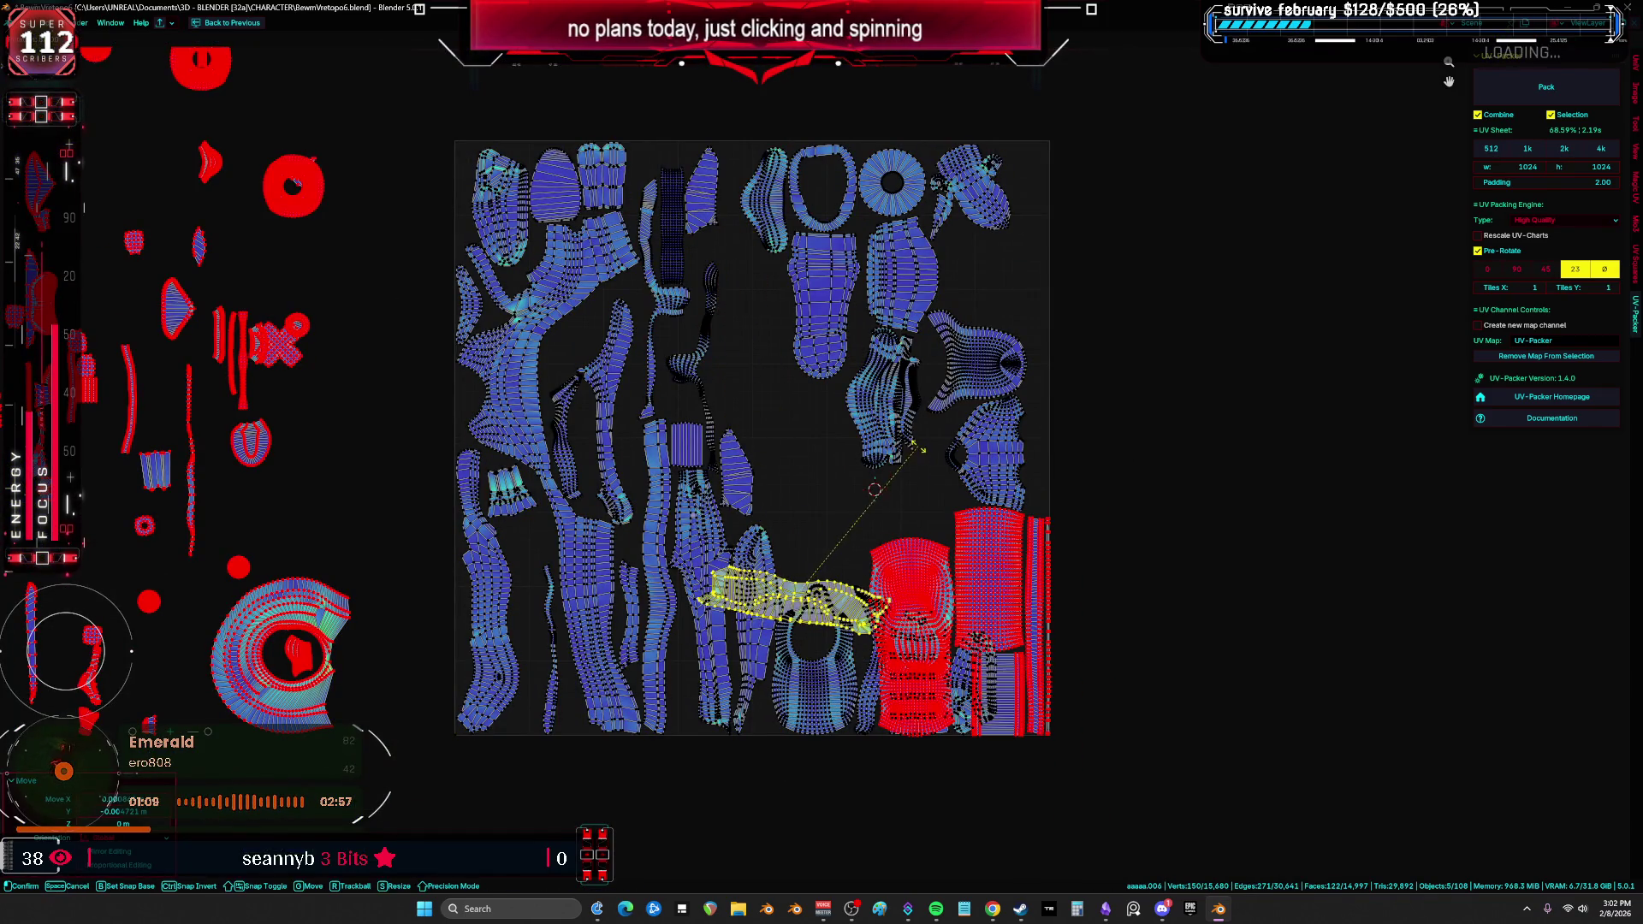
{"action": "left_click", "coordinate": [919, 425]}
{"action": "key", "text": "r"}
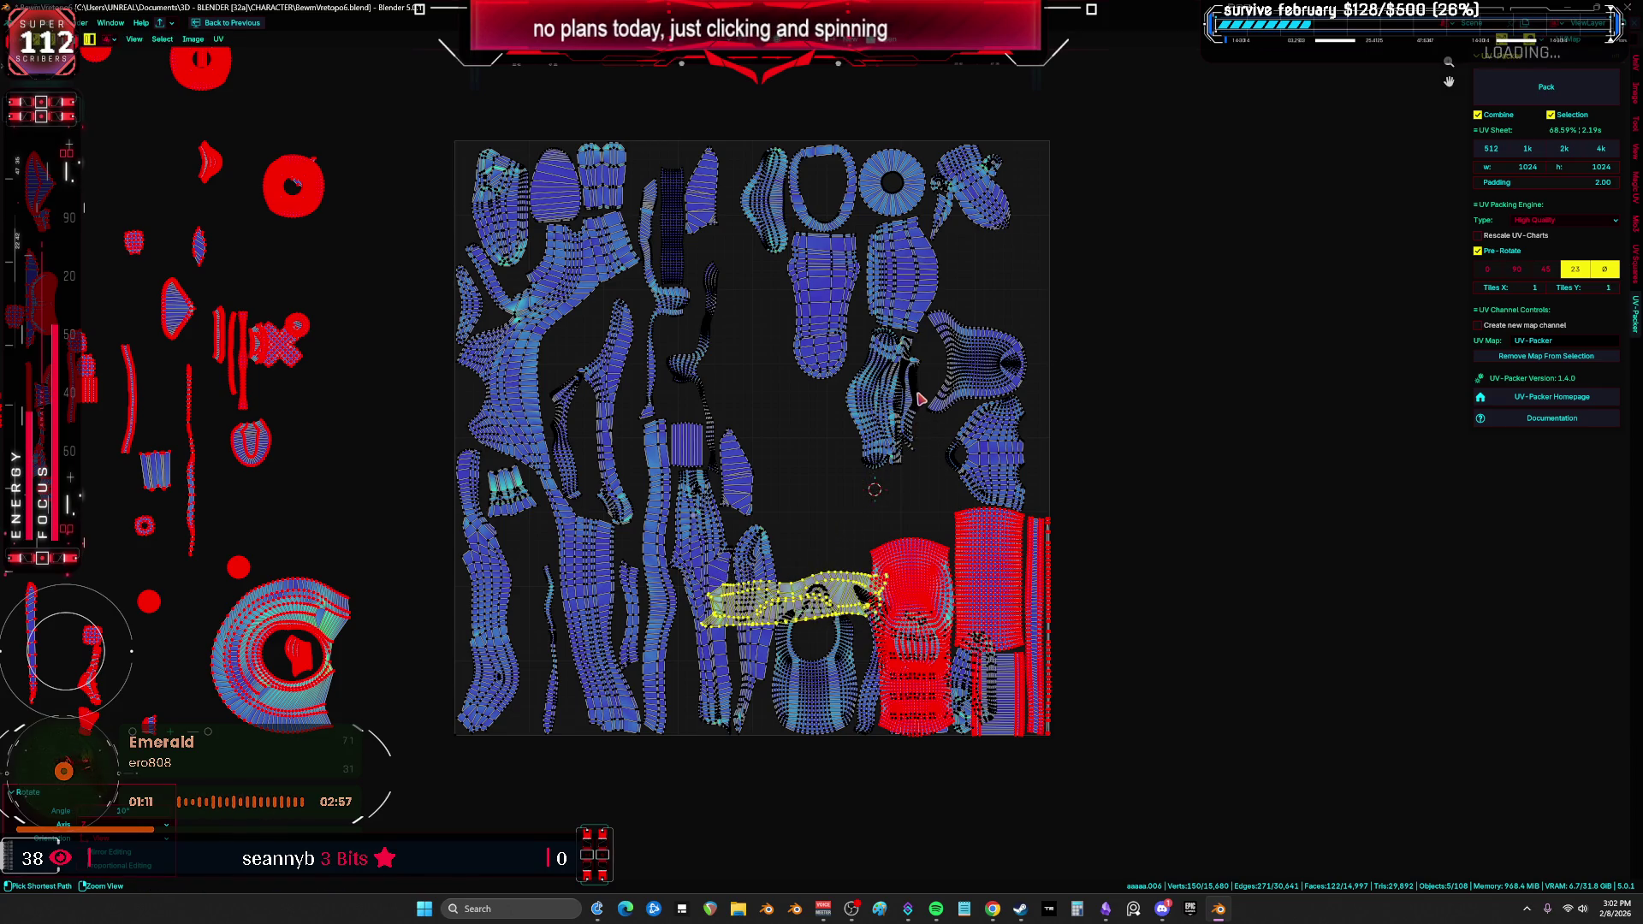
{"action": "left_click", "coordinate": [926, 401]}
{"action": "key", "text": "g"}
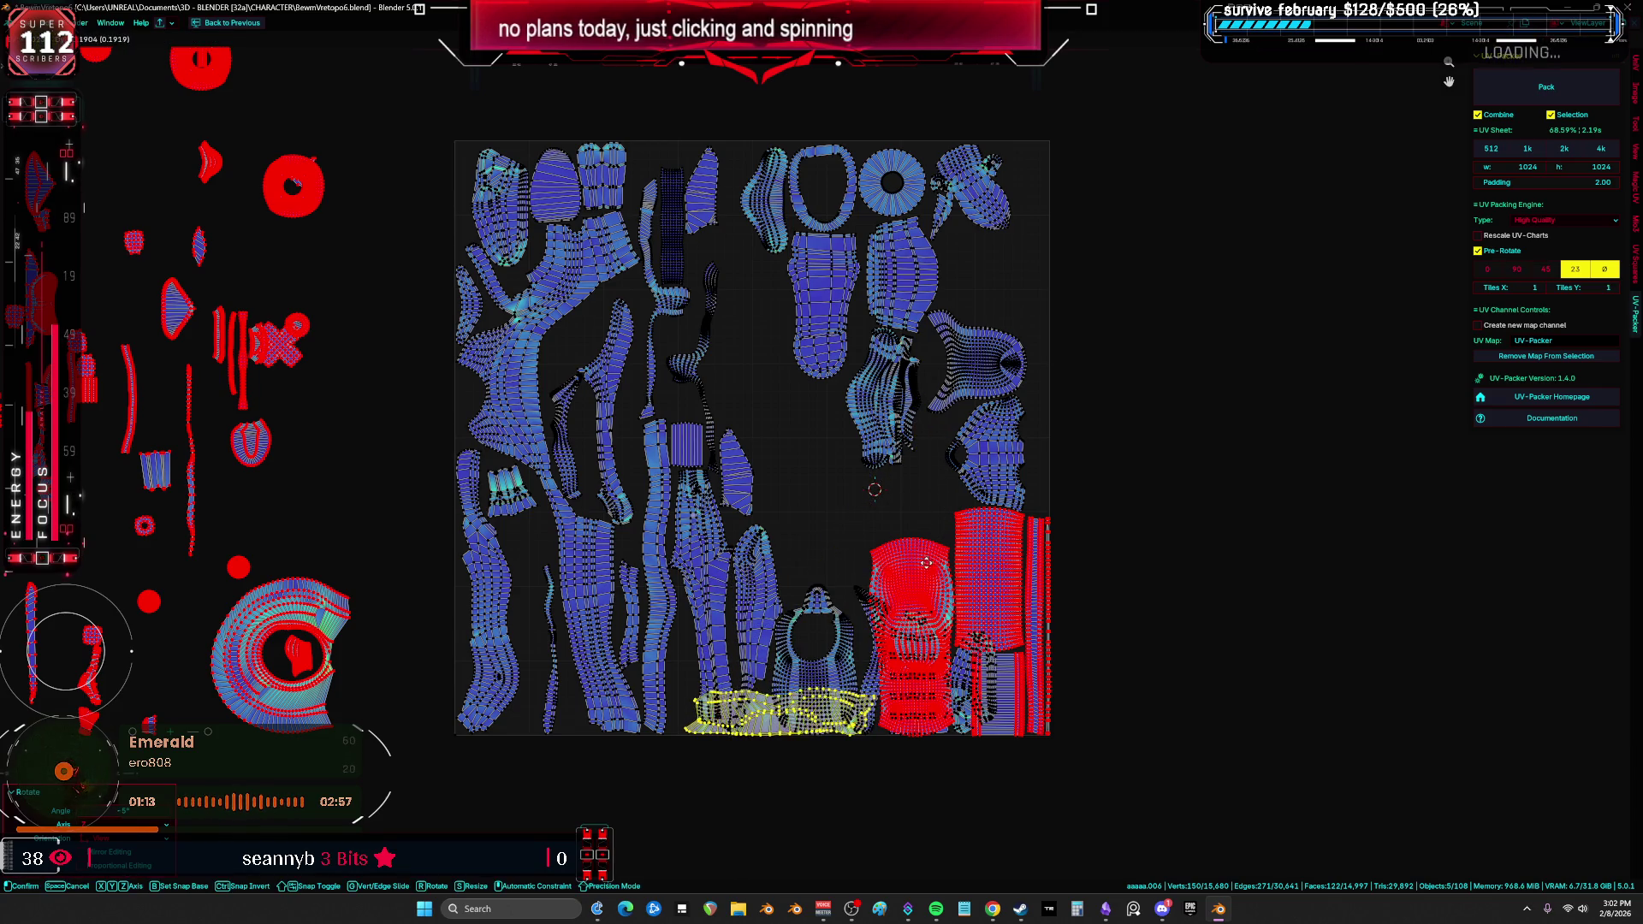
{"action": "left_click", "coordinate": [769, 586]}
Step: Move a strip island onto the tile's right edge
{"action": "left_click", "coordinate": [774, 514]}
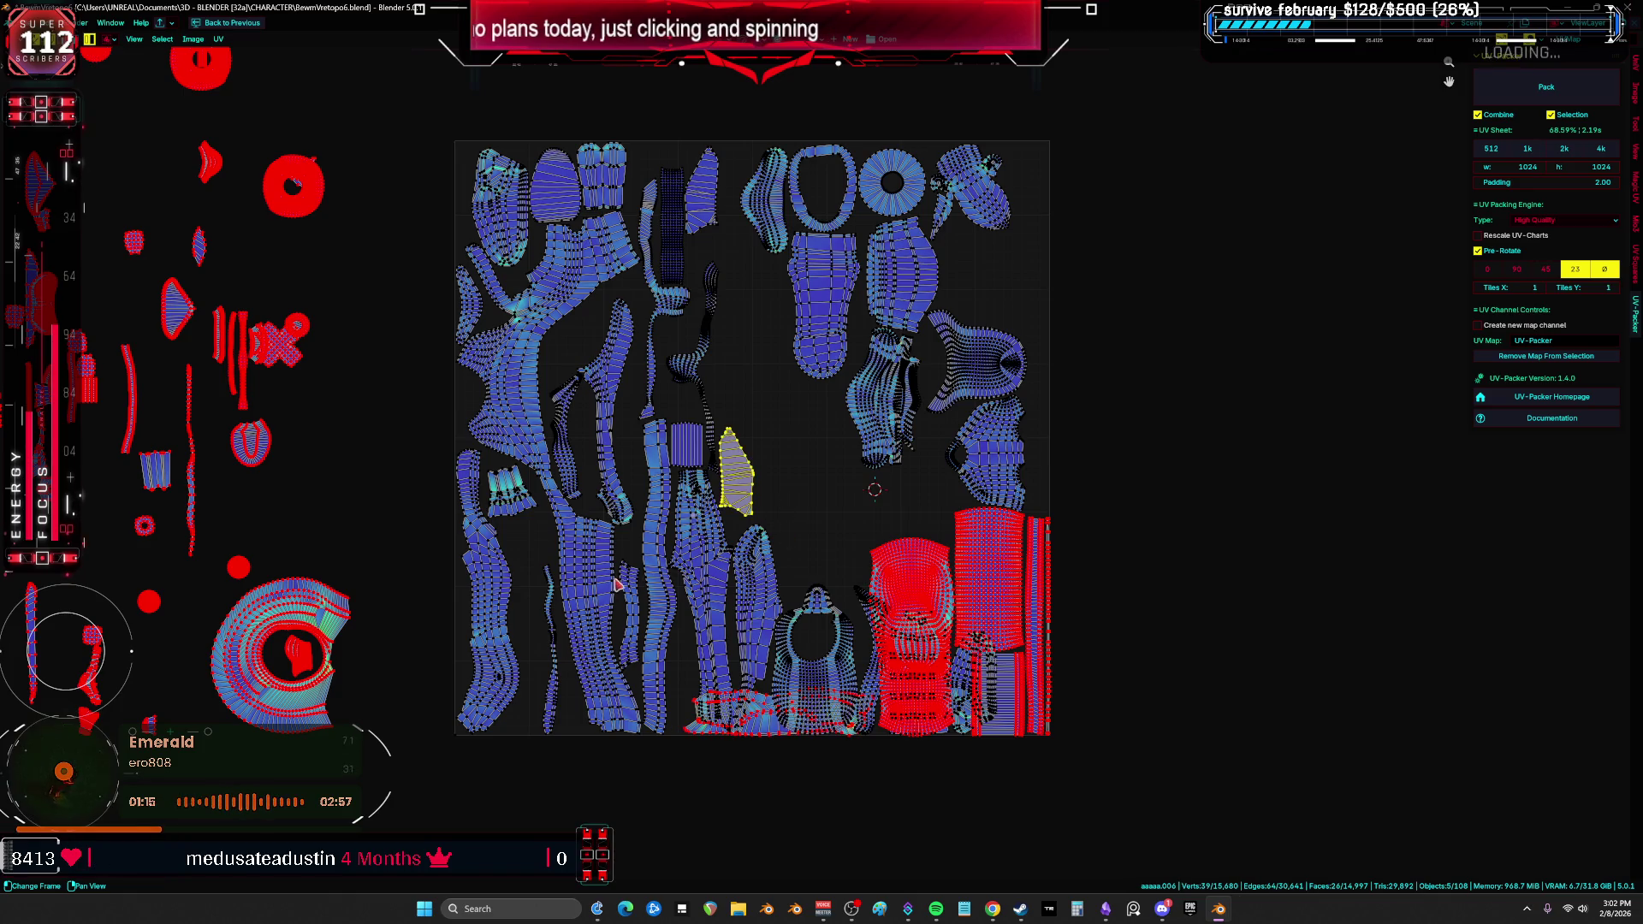
{"action": "key", "text": "a"}
{"action": "left_click", "coordinate": [672, 242]}
{"action": "key", "text": "g"}
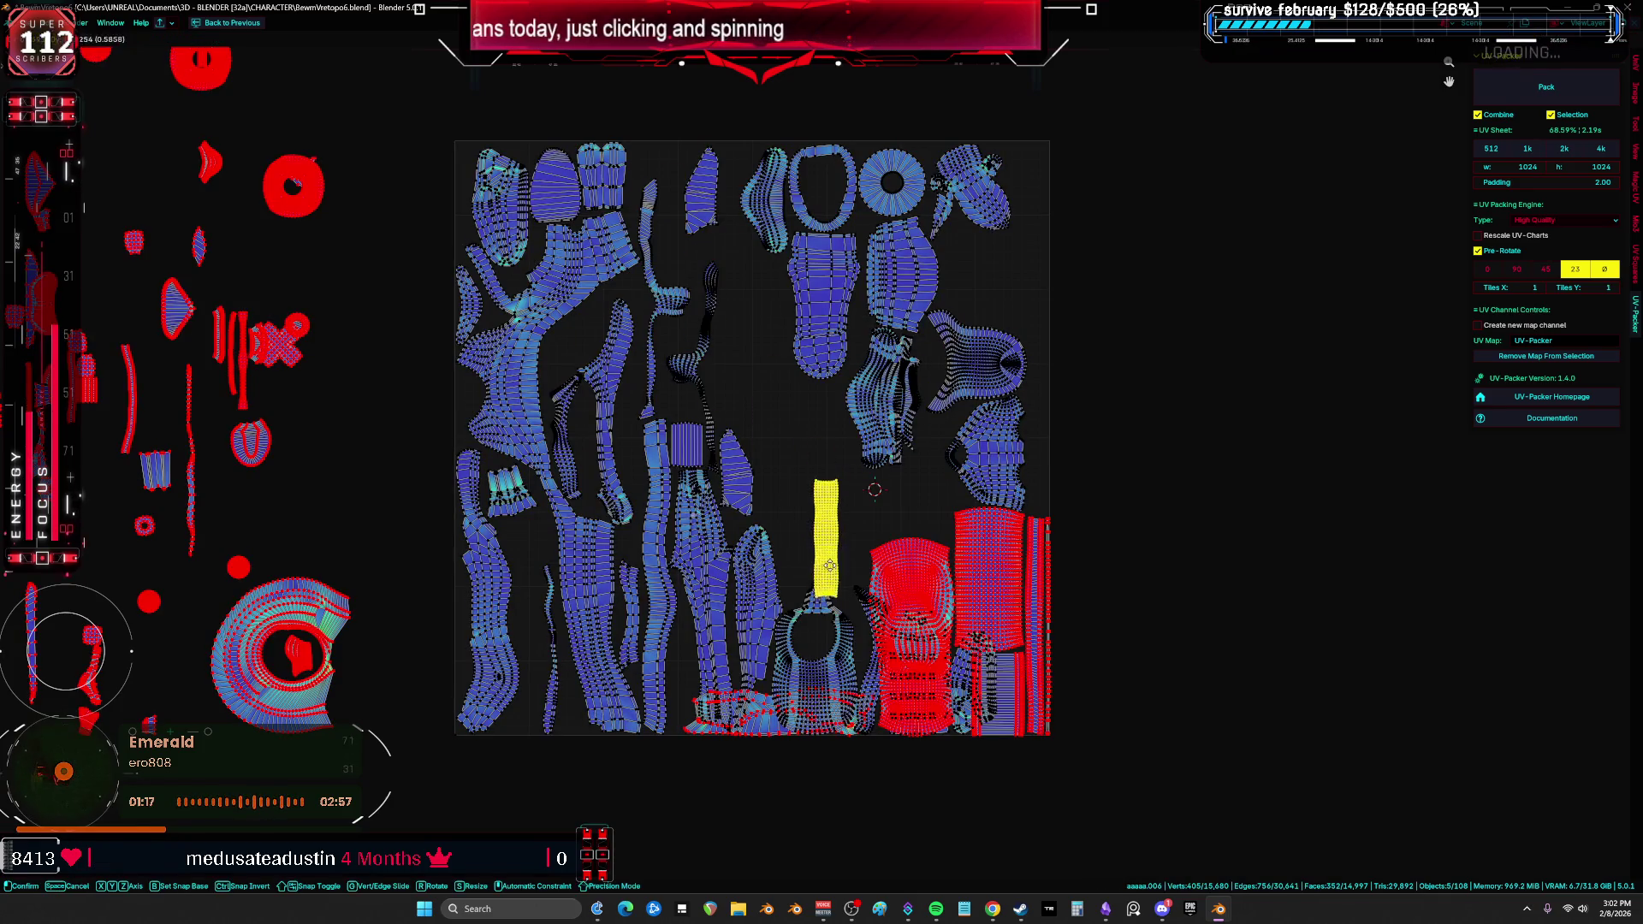
{"action": "left_click", "coordinate": [1052, 481]}
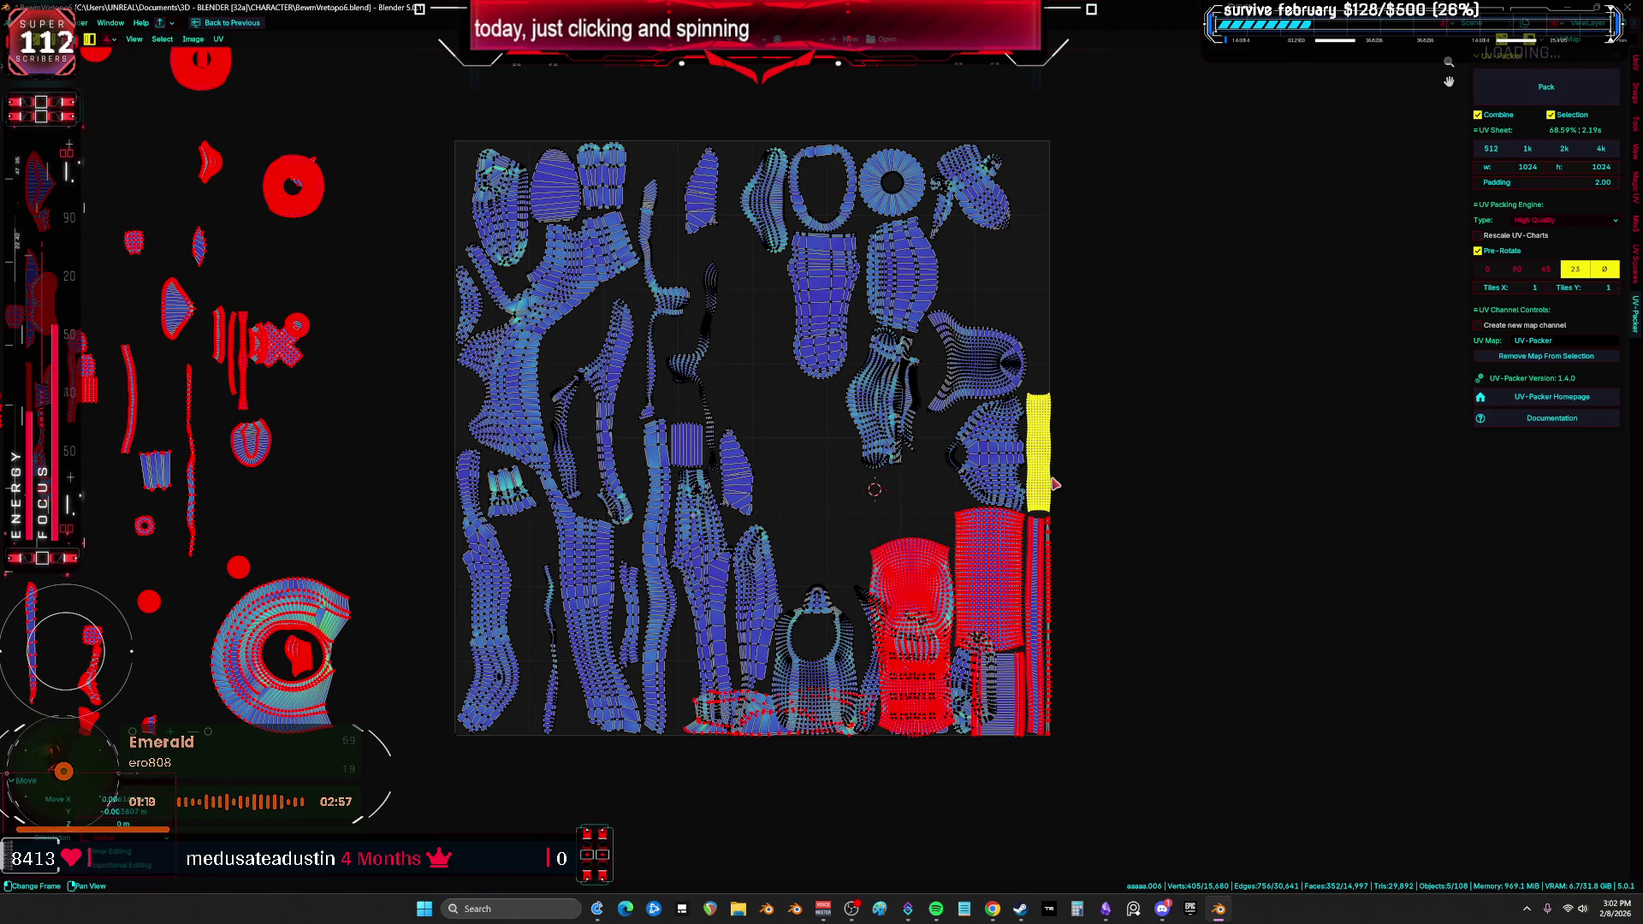
Step: Repack all islands with UV-Packer, reaching about 67.2% coverage
{"action": "key", "text": "a"}
{"action": "left_click", "coordinate": [1532, 101]}
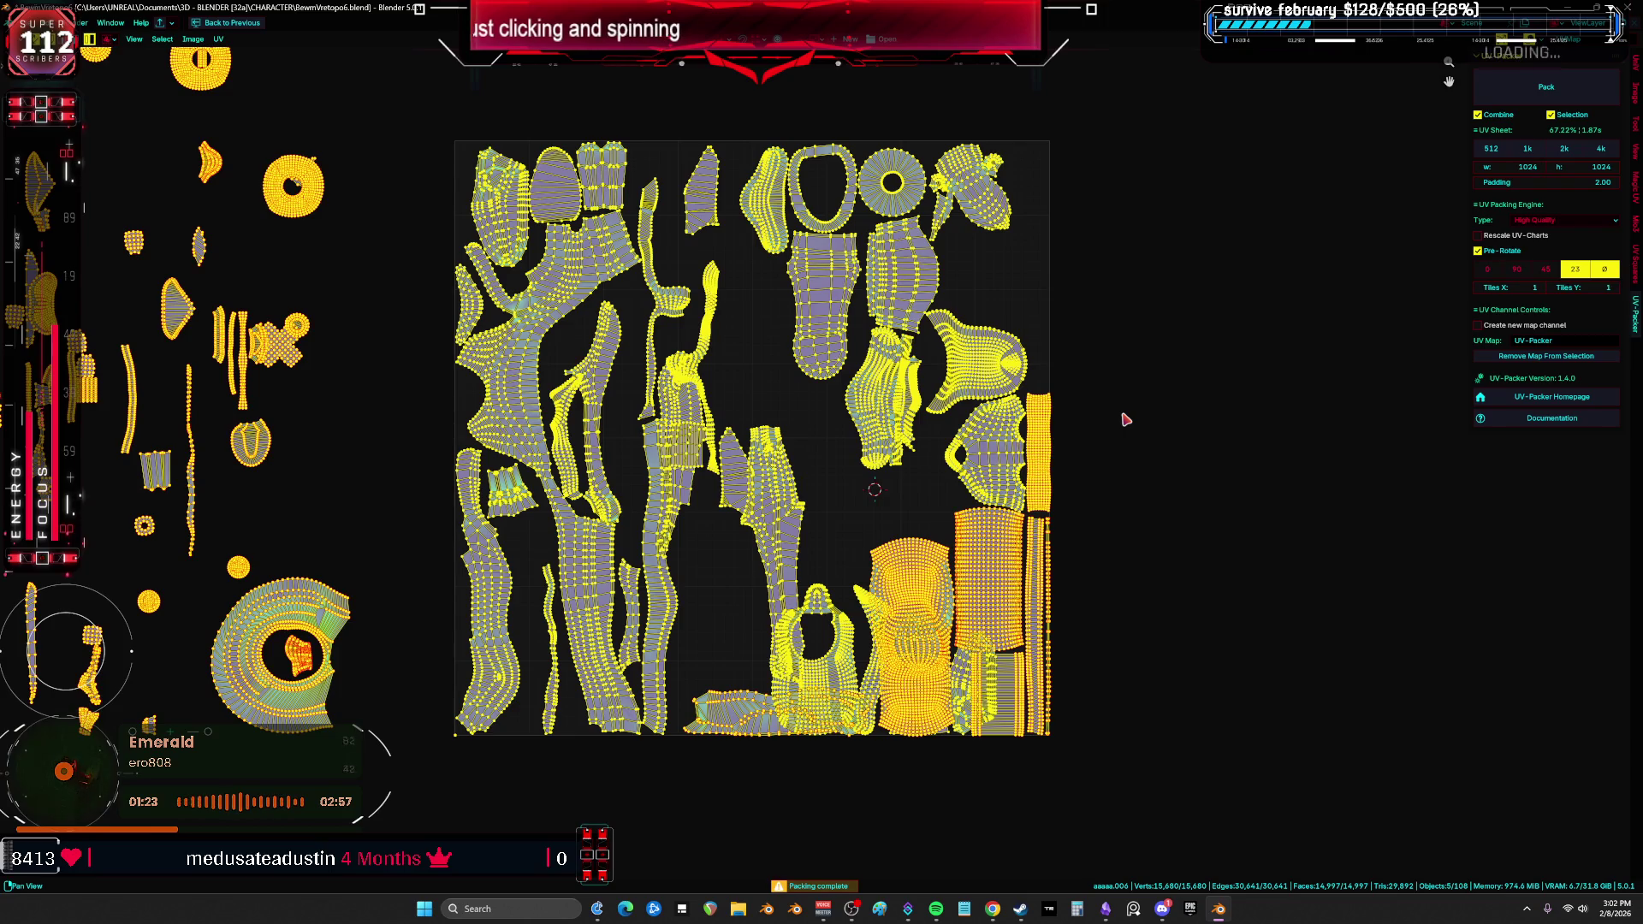
{"action": "key", "text": "alt+a"}
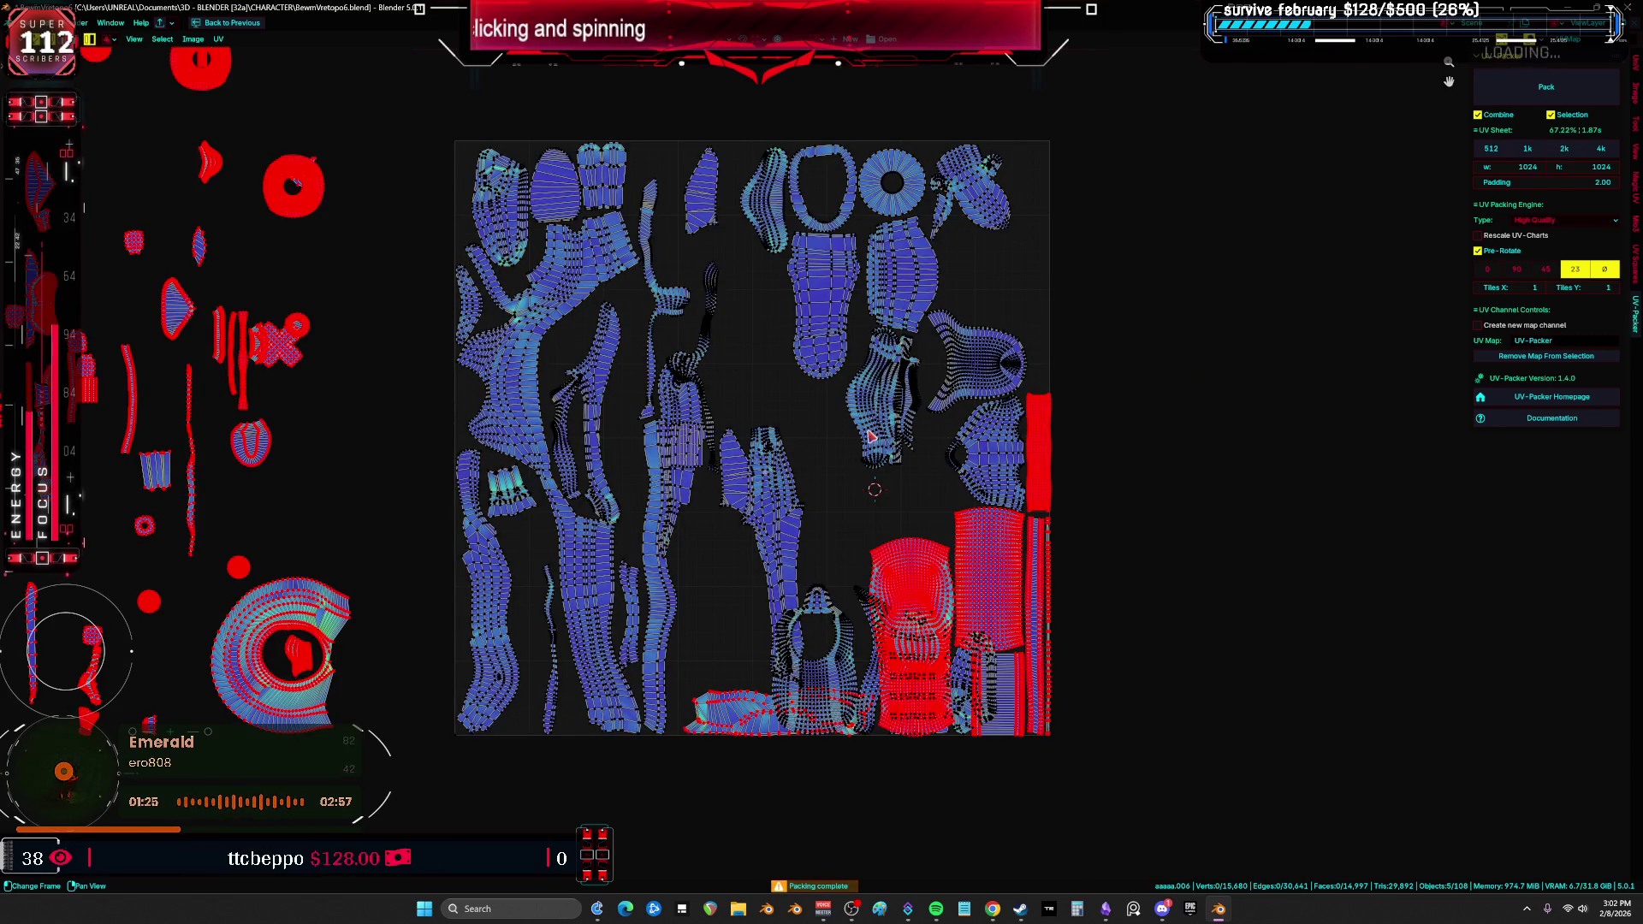
Step: Drop the small leftover island into a gap in the tile
{"action": "key", "text": "a"}
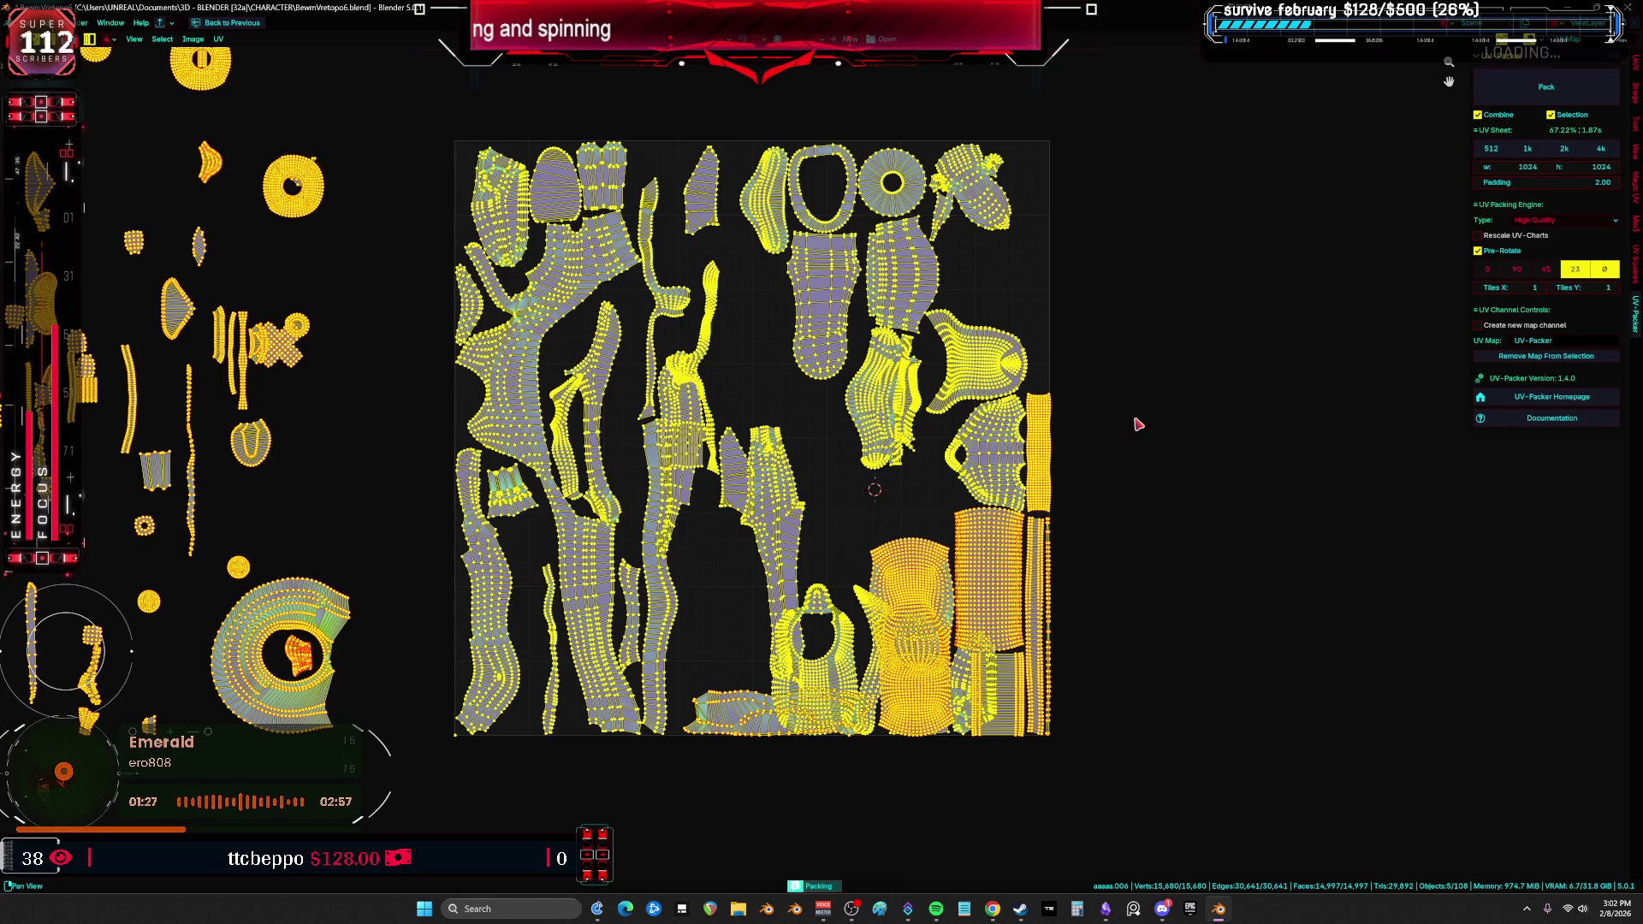
{"action": "key", "text": "alt+a"}
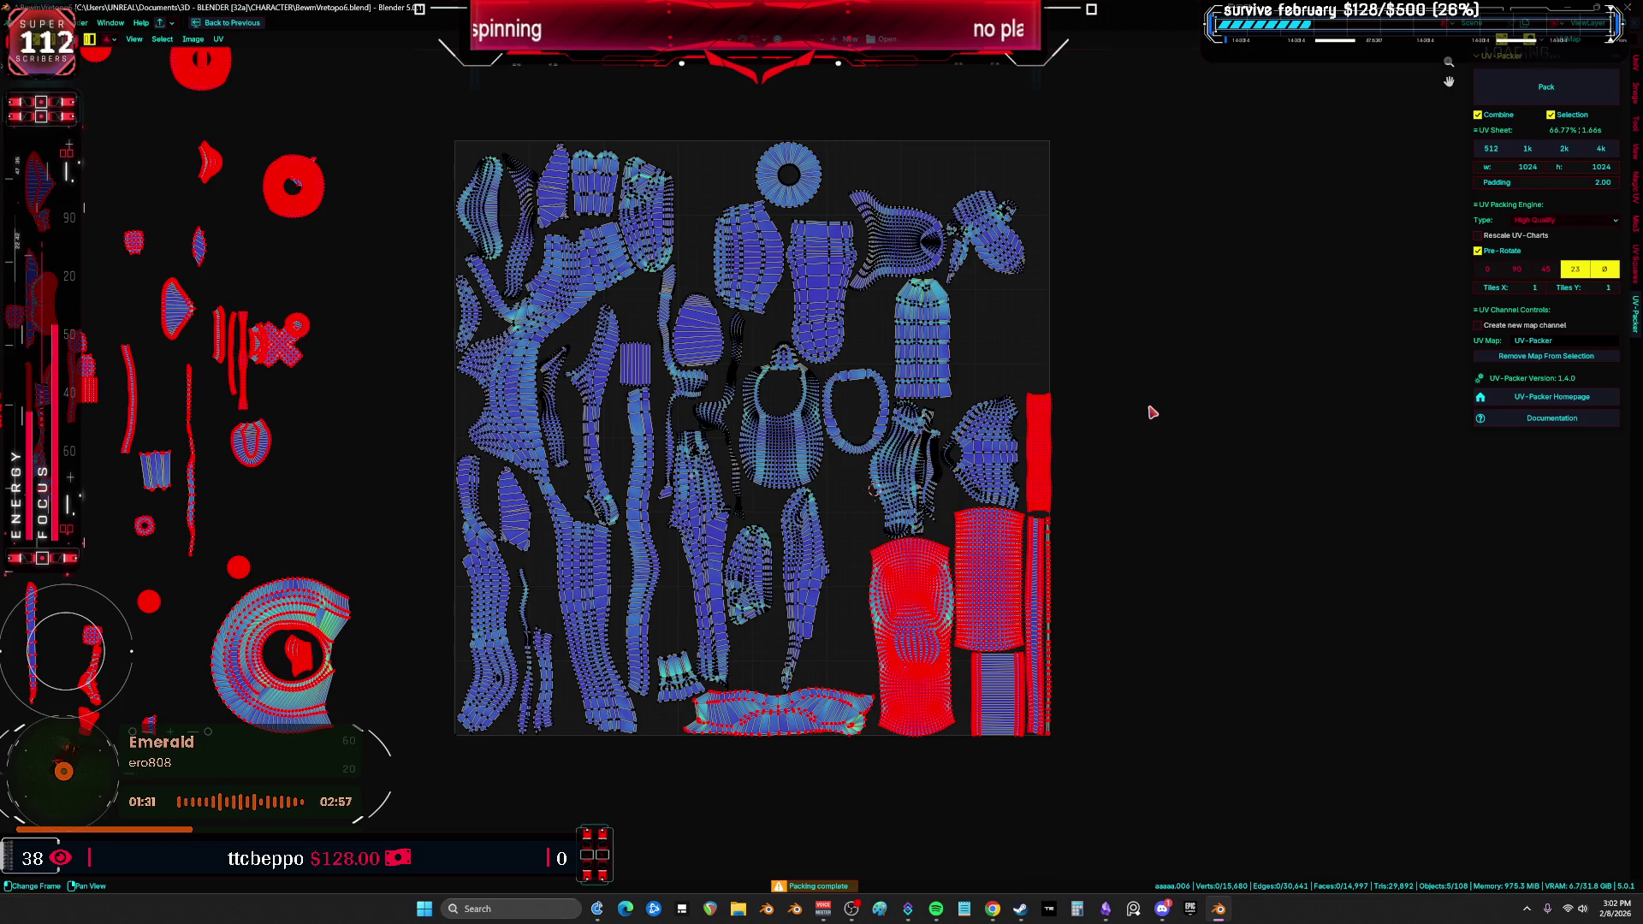
{"action": "key", "text": "a"}
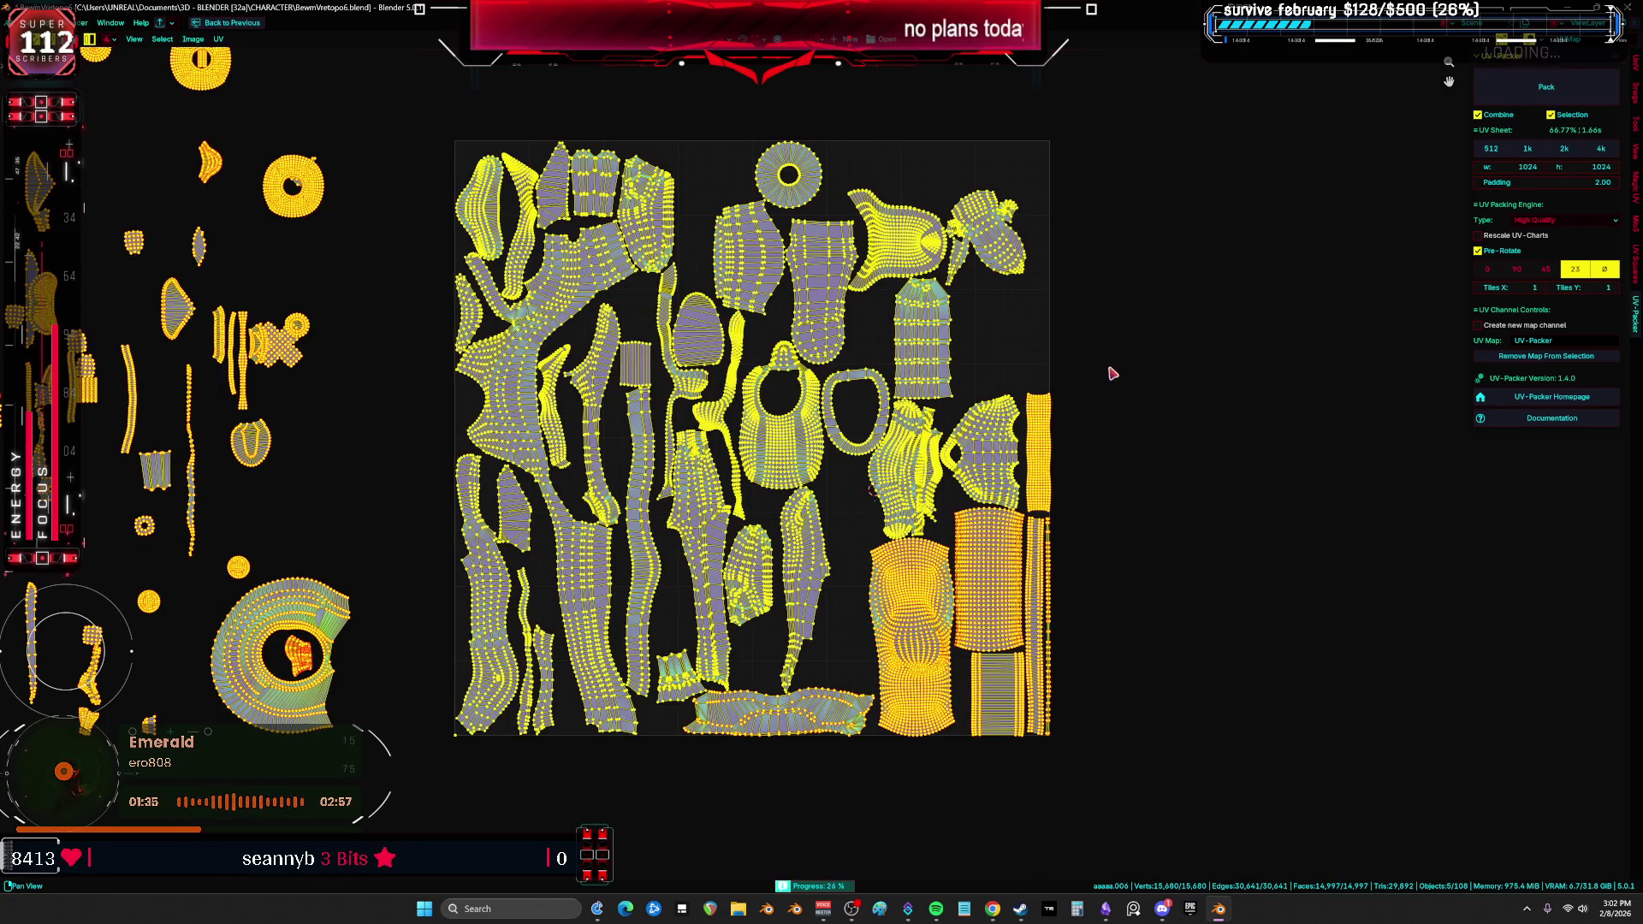
{"action": "mouse_move", "coordinate": [1096, 367]}
{"action": "middle_mouse_down"}
{"action": "mouse_move", "coordinate": [1158, 374]}
{"action": "mouse_move", "coordinate": [1162, 390]}
{"action": "middle_mouse_up"}
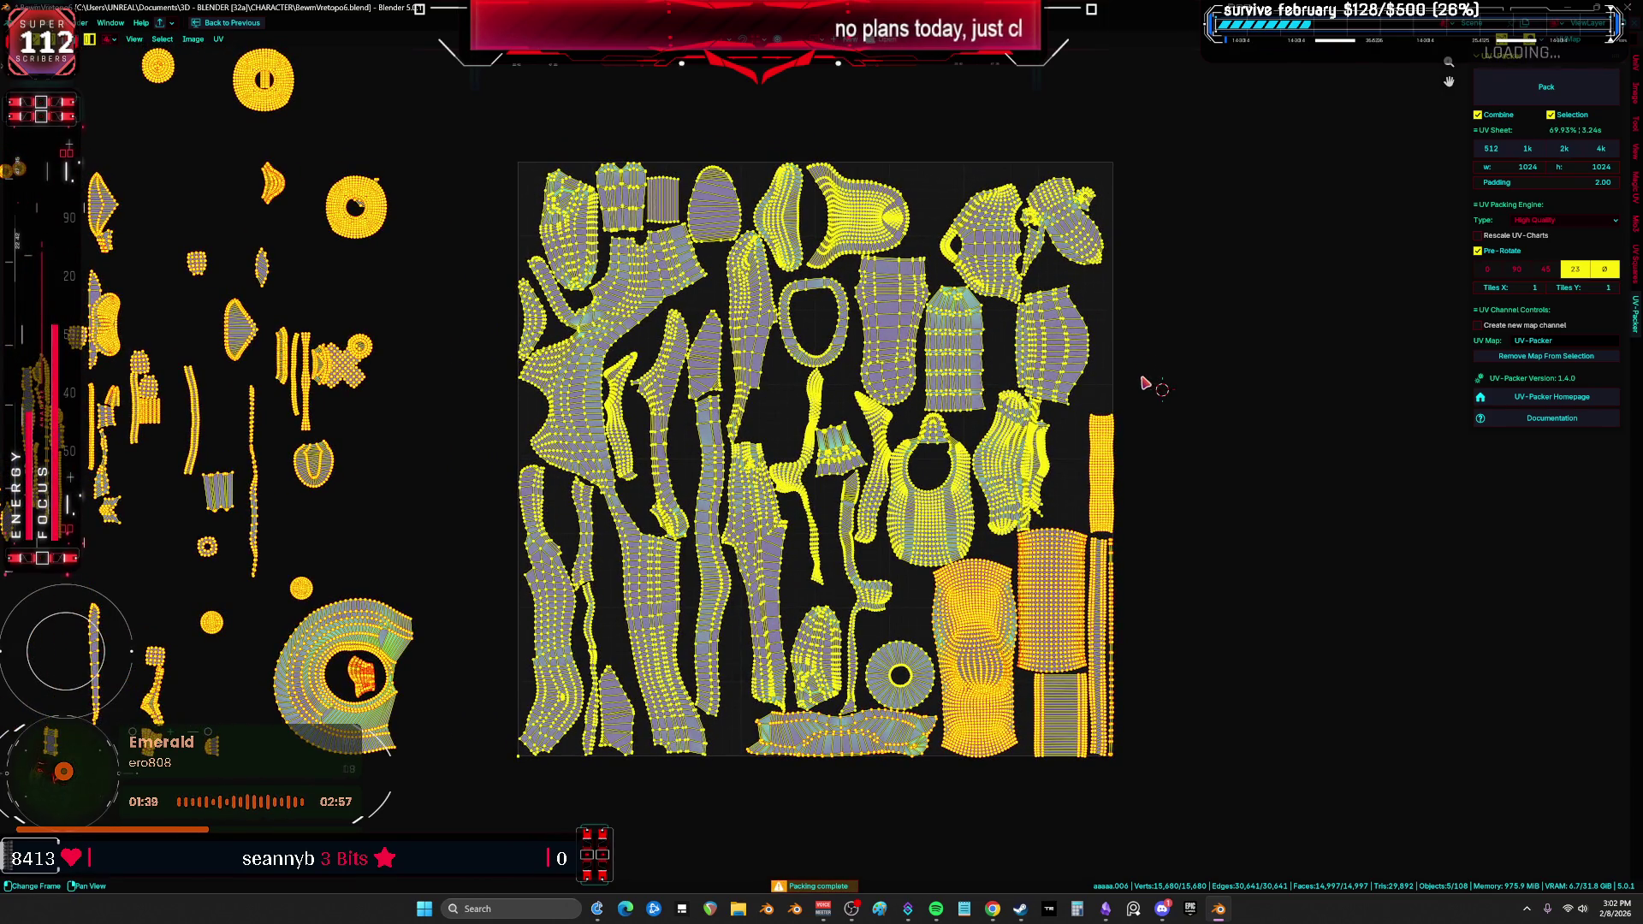
{"action": "left_click", "coordinate": [651, 195]}
{"action": "key", "text": "g"}
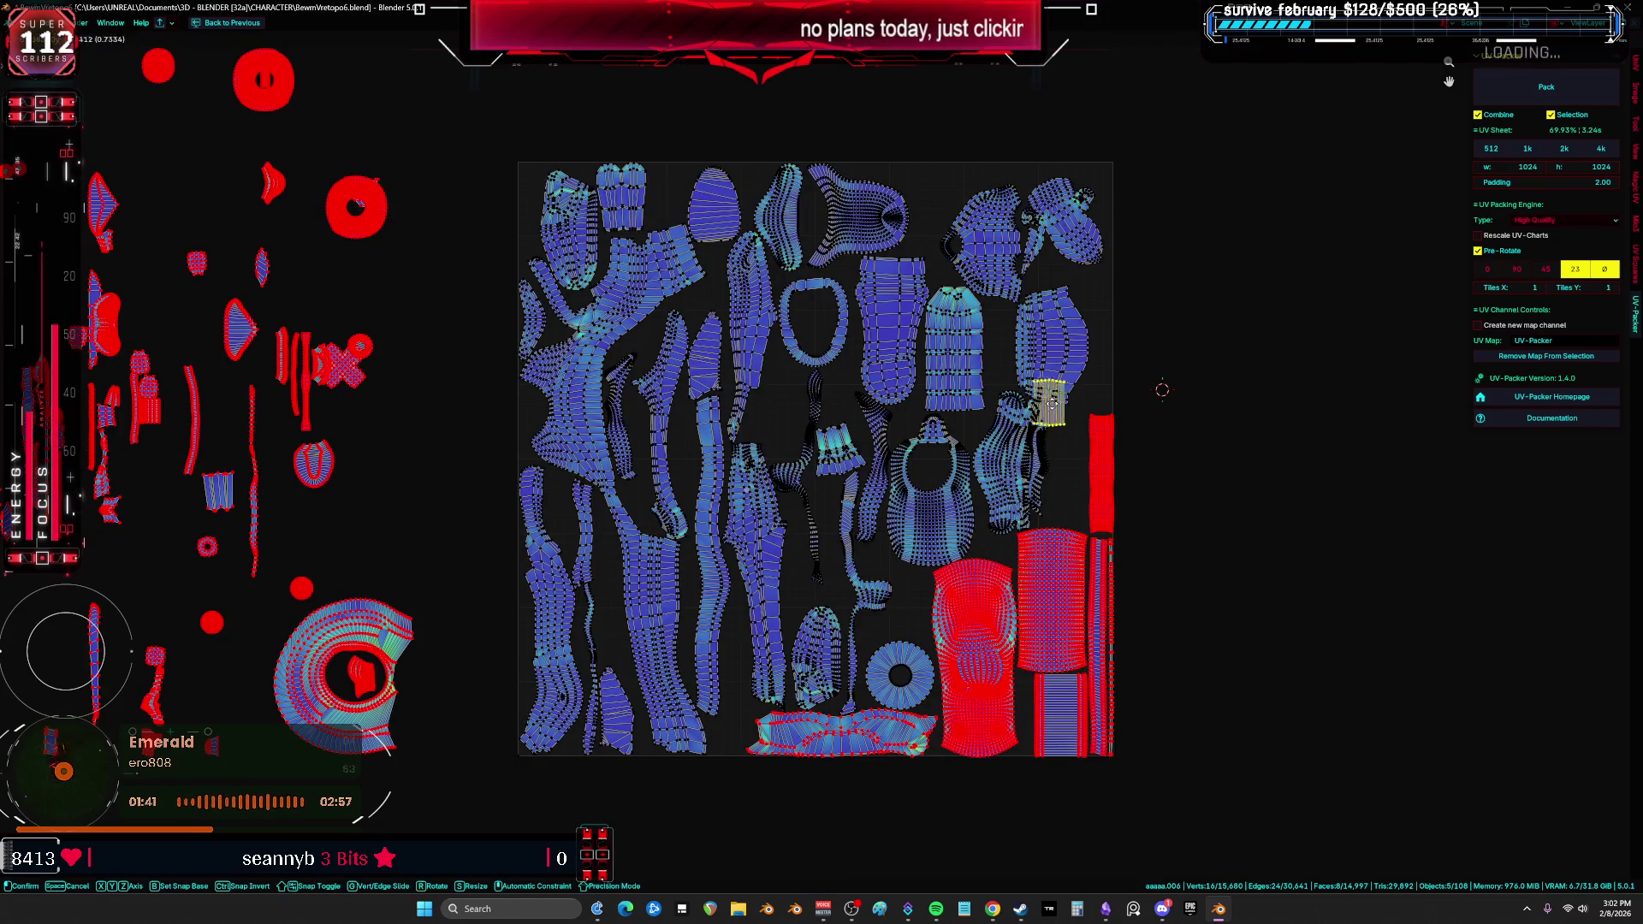
{"action": "left_click", "coordinate": [1067, 500]}
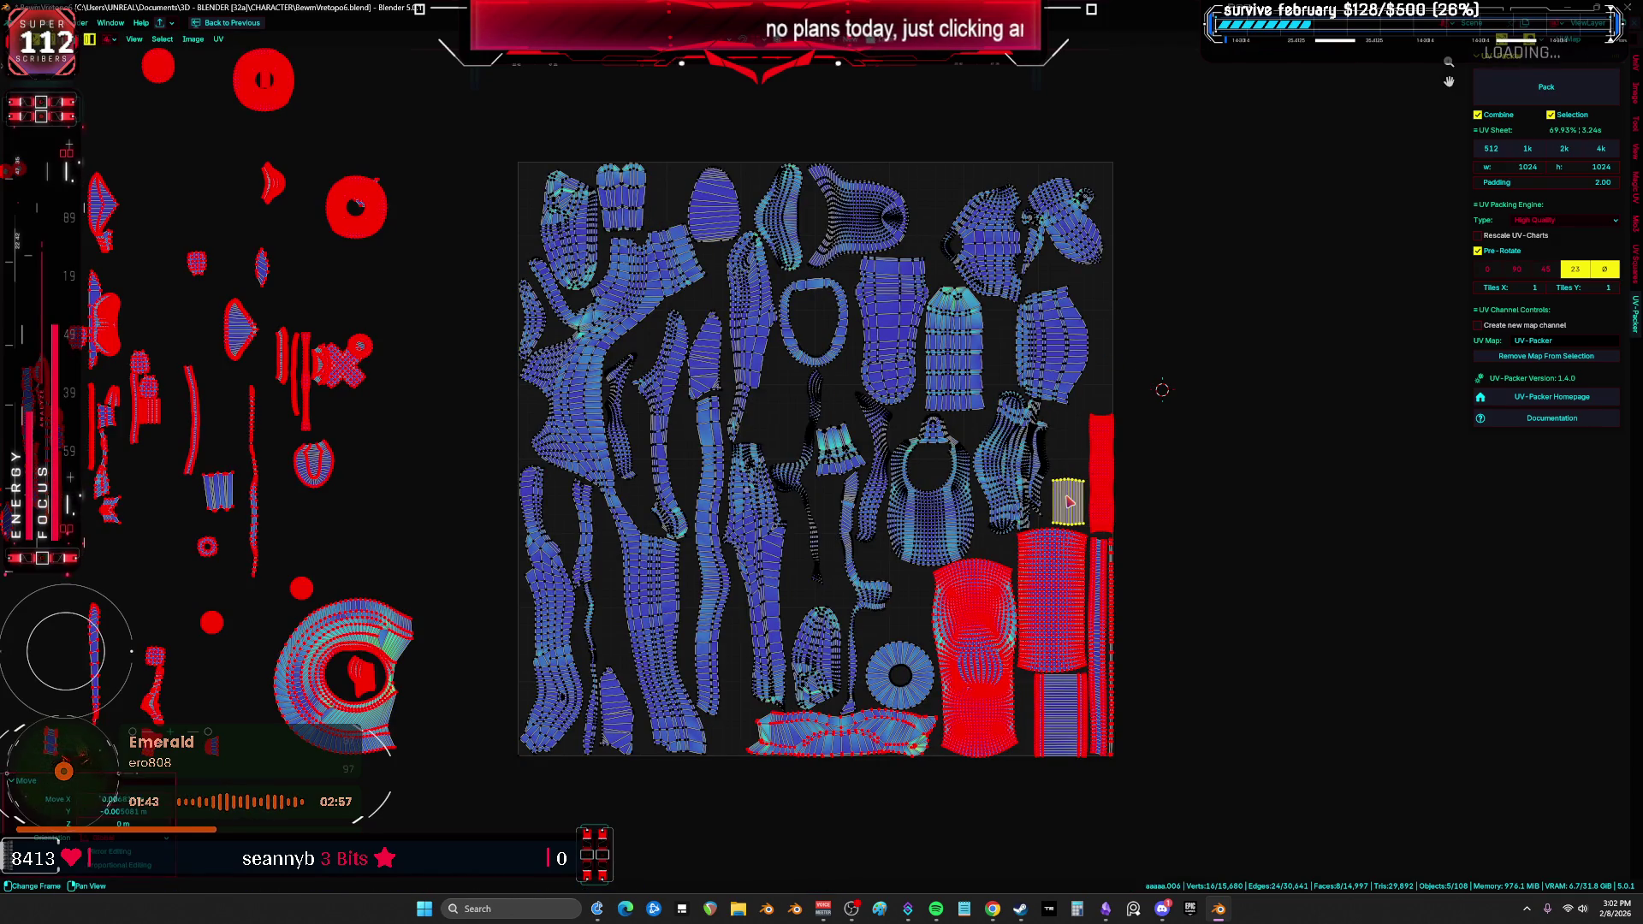
Step: Repack all islands with UV-Packer twice
{"action": "key", "text": "a"}
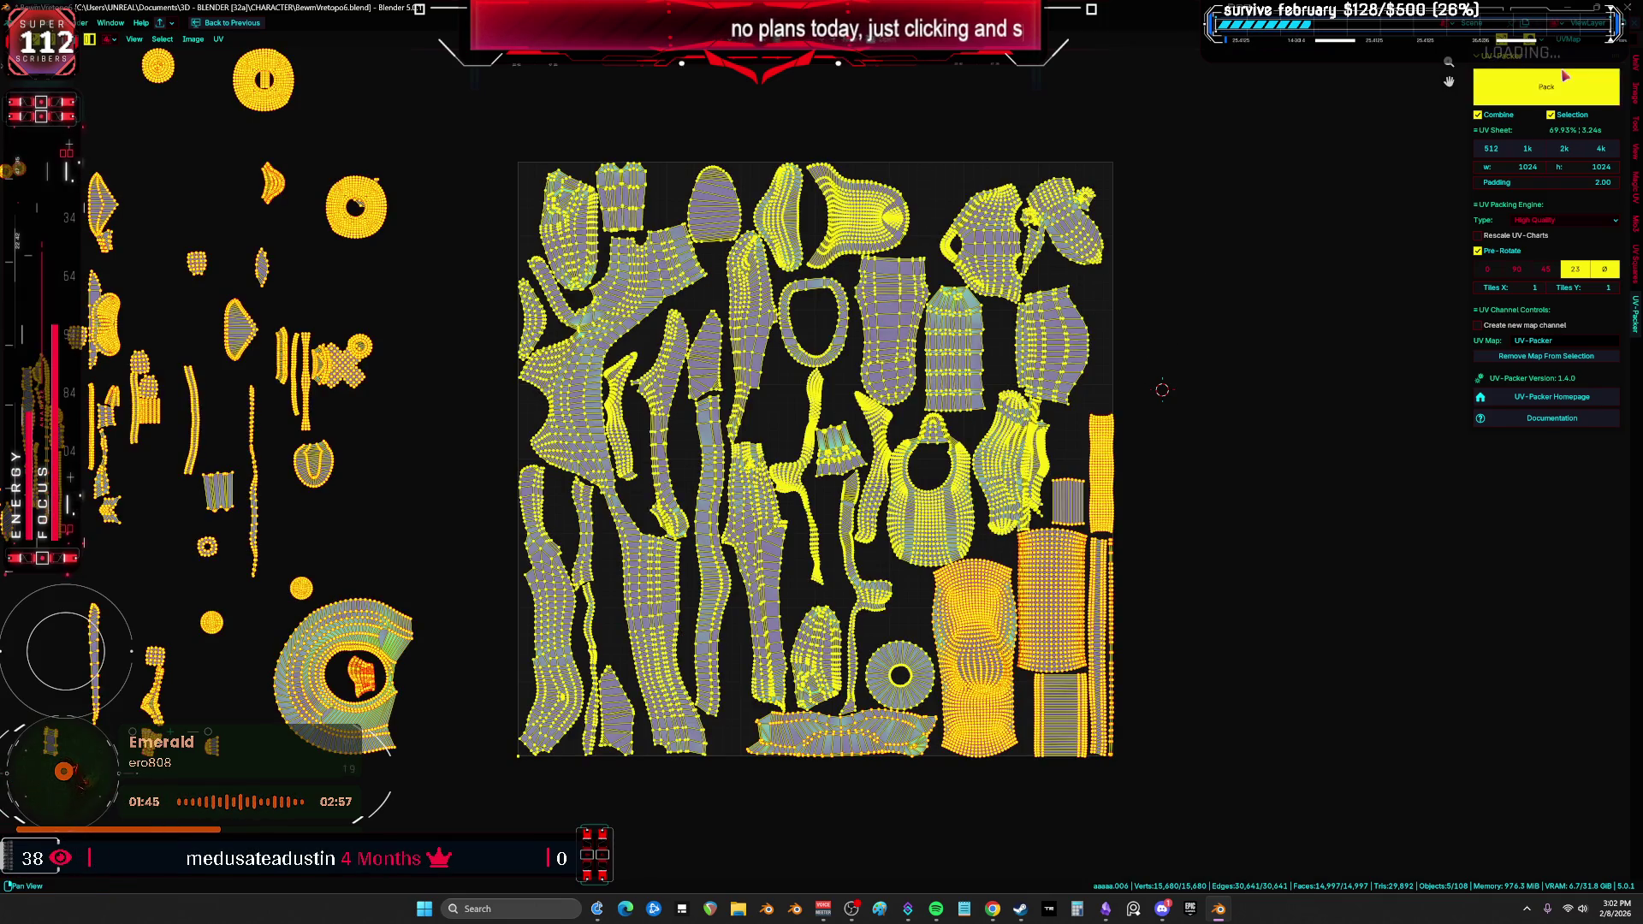
{"action": "left_click", "coordinate": [1546, 87]}
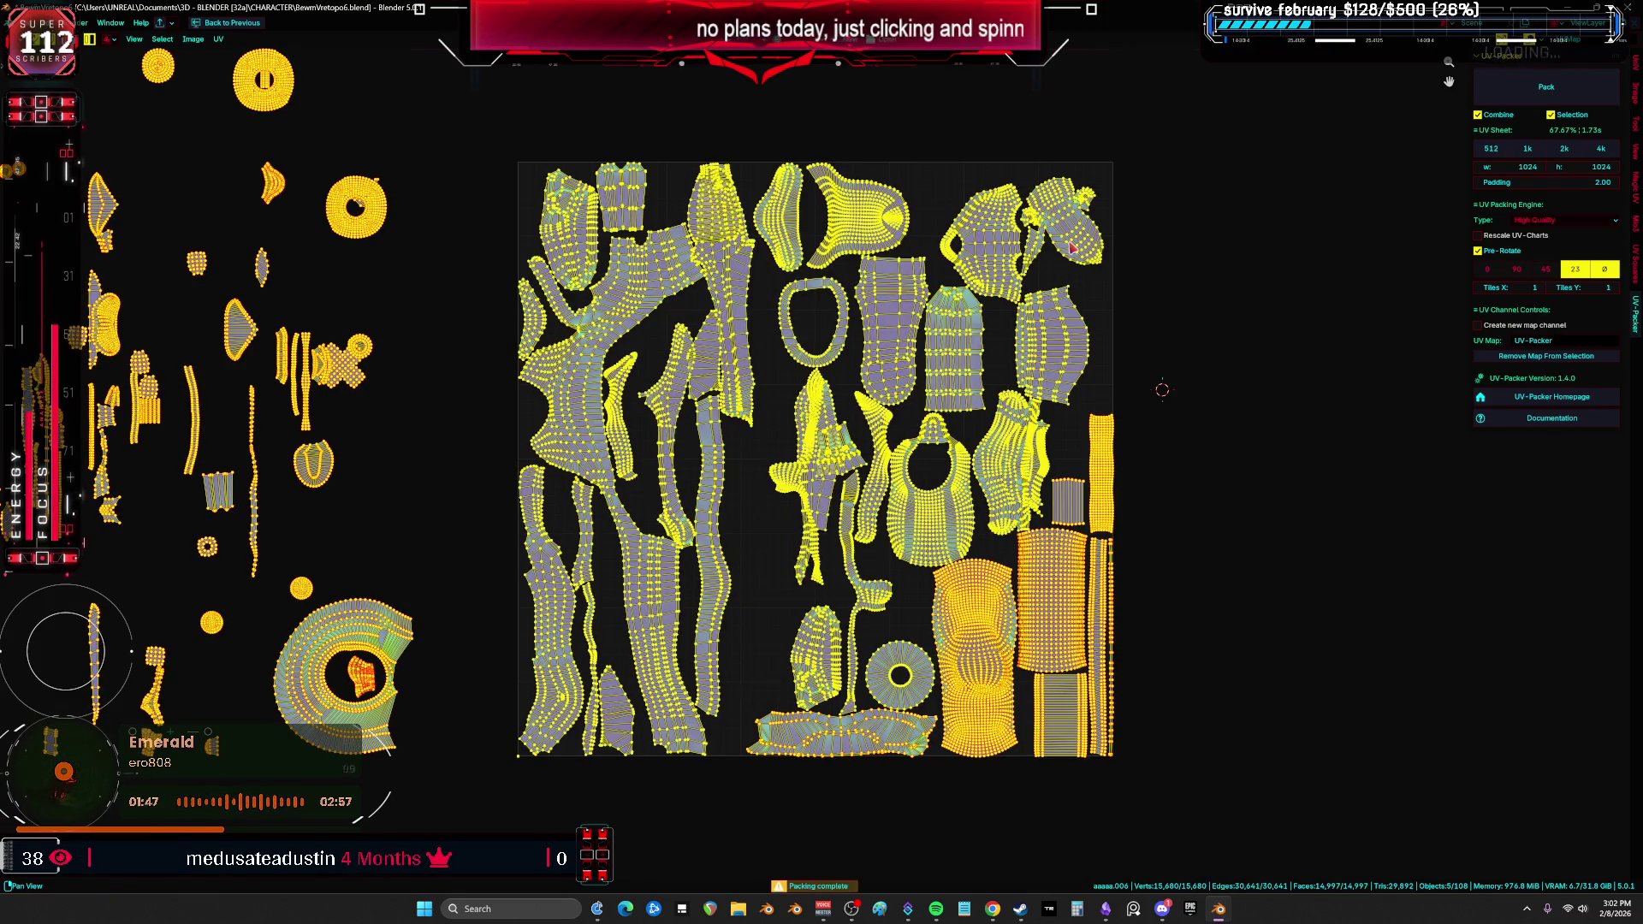
{"action": "key", "text": "alt+a"}
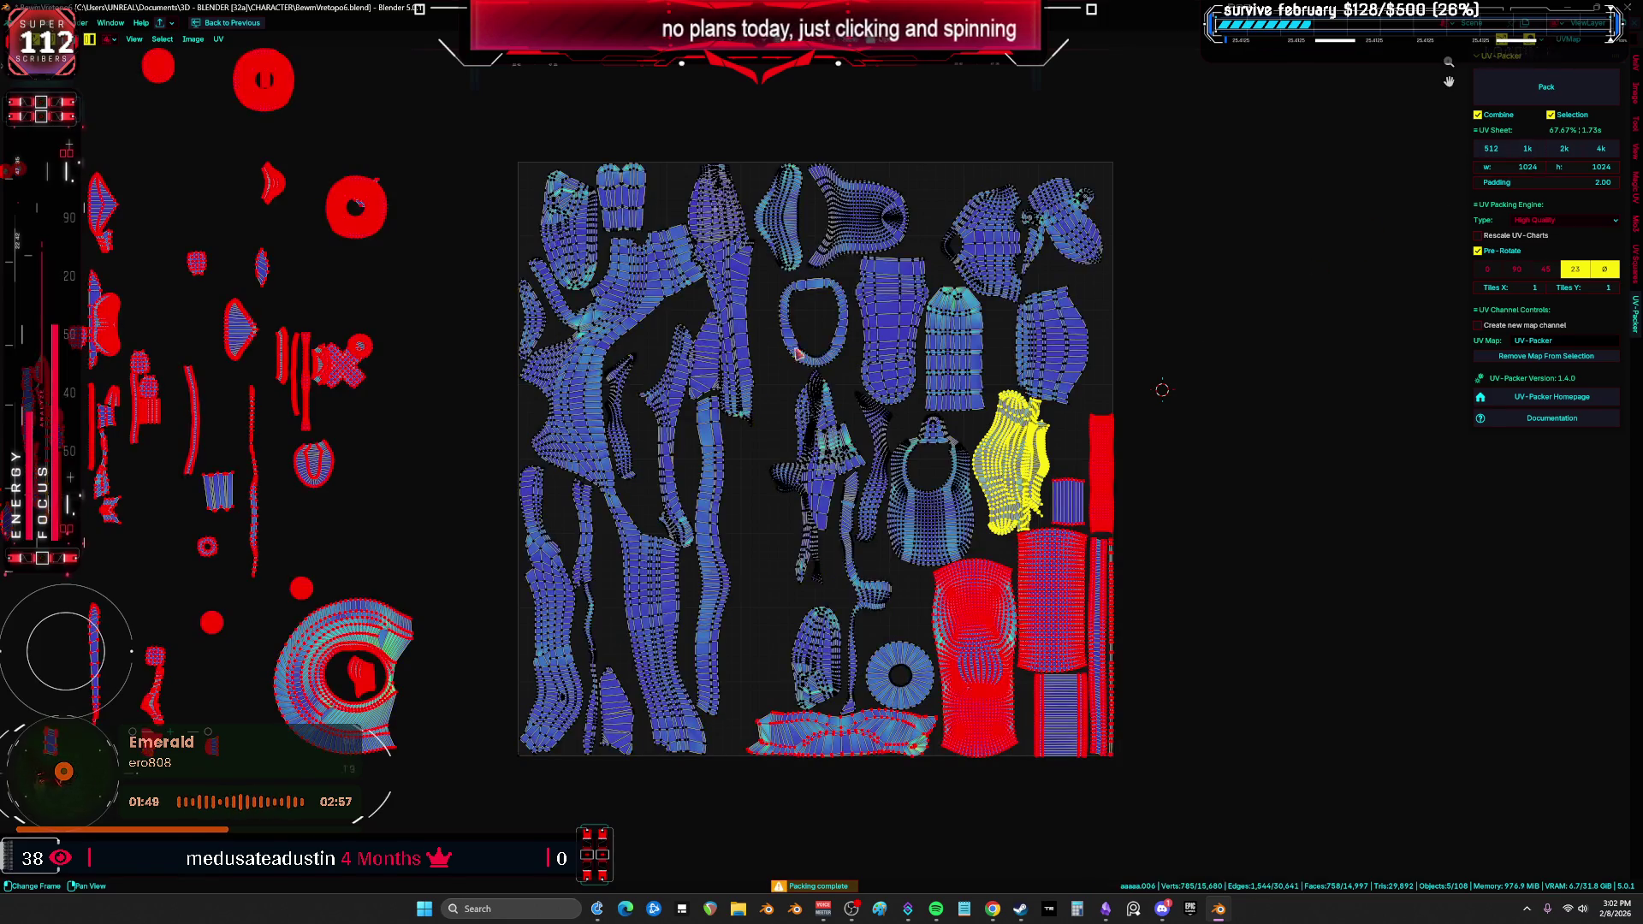
{"action": "key", "text": "a"}
{"action": "left_click", "coordinate": [1531, 96]}
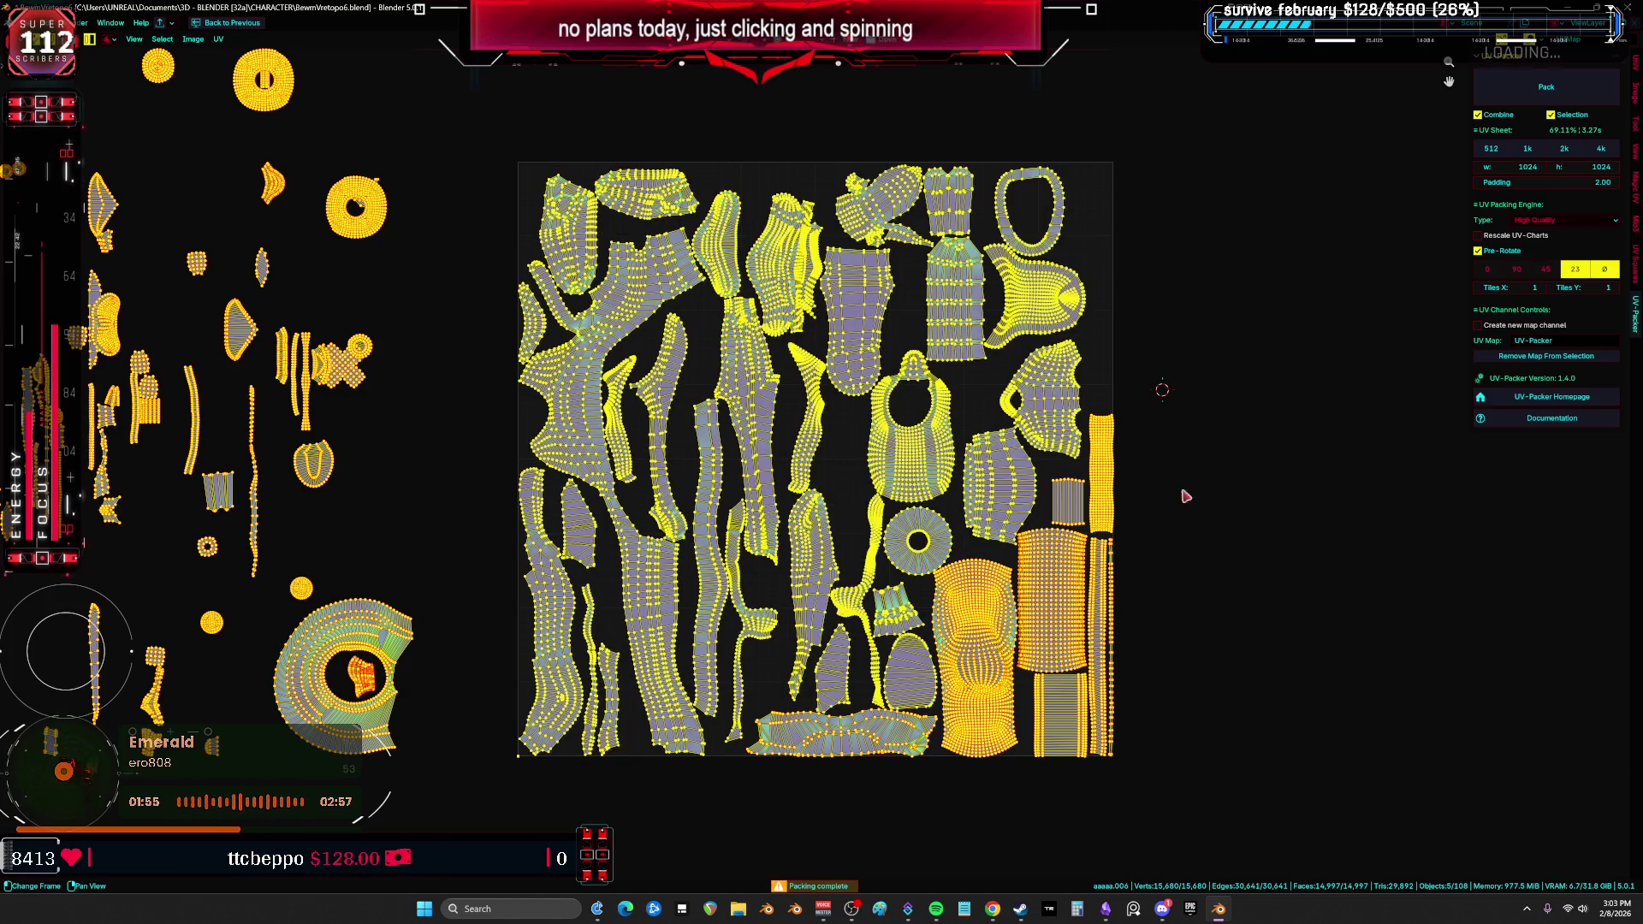
{"action": "key", "text": "alt+a"}
Step: Move the large lower-right islands, upper-right strip and bottom island into the tile's bottom-left corner
{"action": "left_click_drag", "start_coordinate": [1180, 708], "coordinate": [935, 624]}
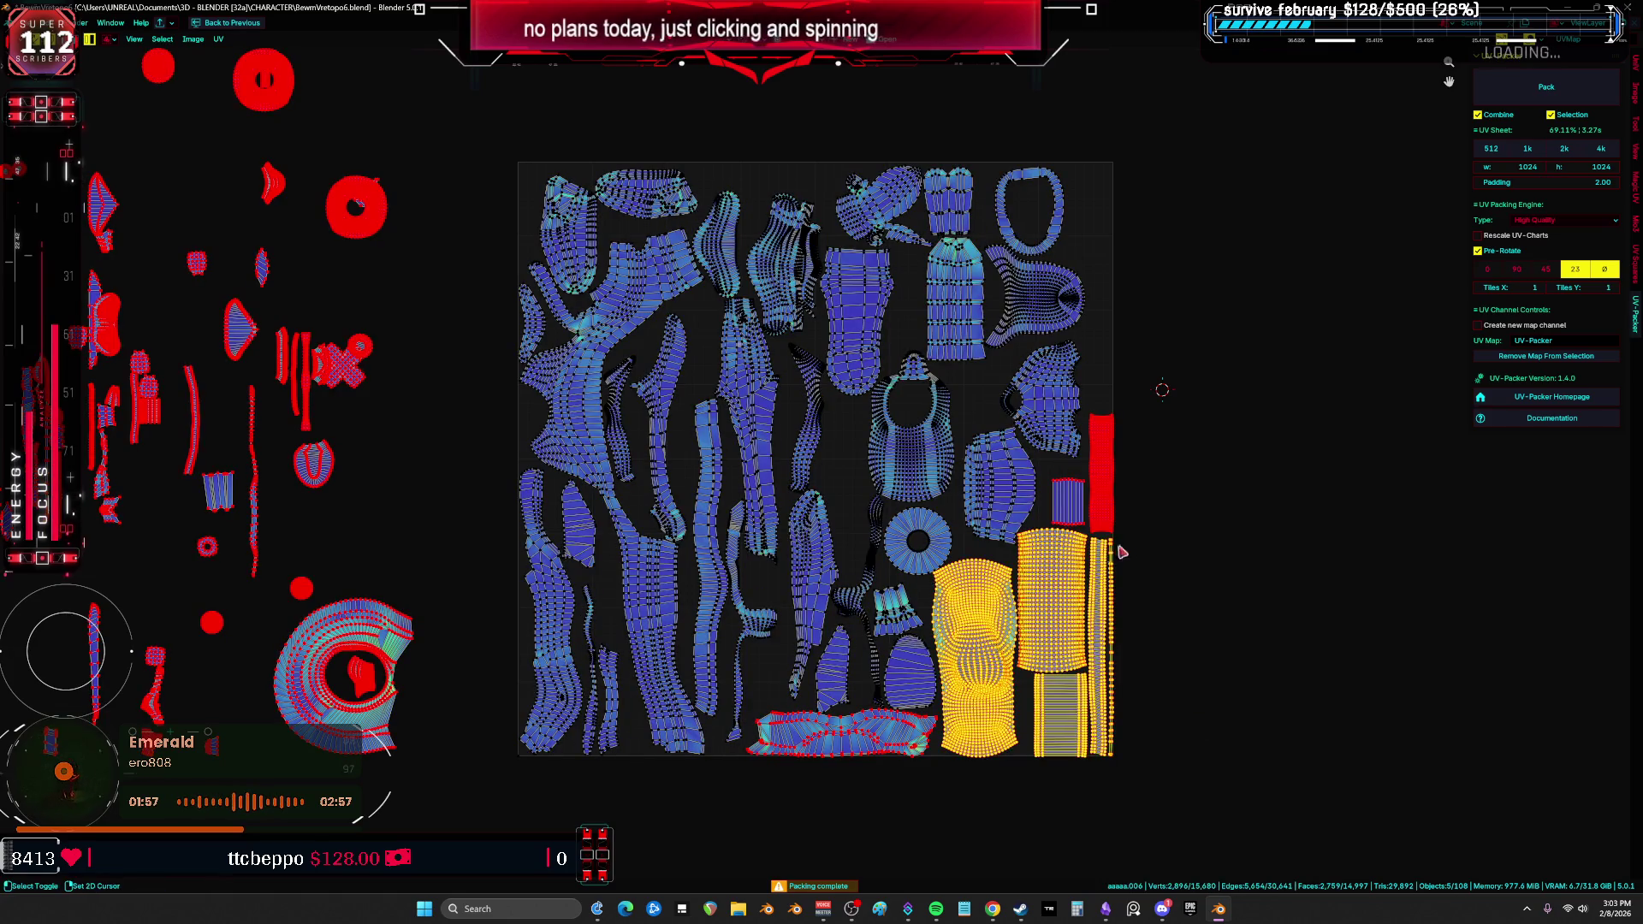
{"action": "left_click_drag", "start_coordinate": [1122, 410], "coordinate": [1054, 556], "text": "shift"}
{"action": "left_click", "coordinate": [913, 751]}
{"action": "key", "text": "g"}
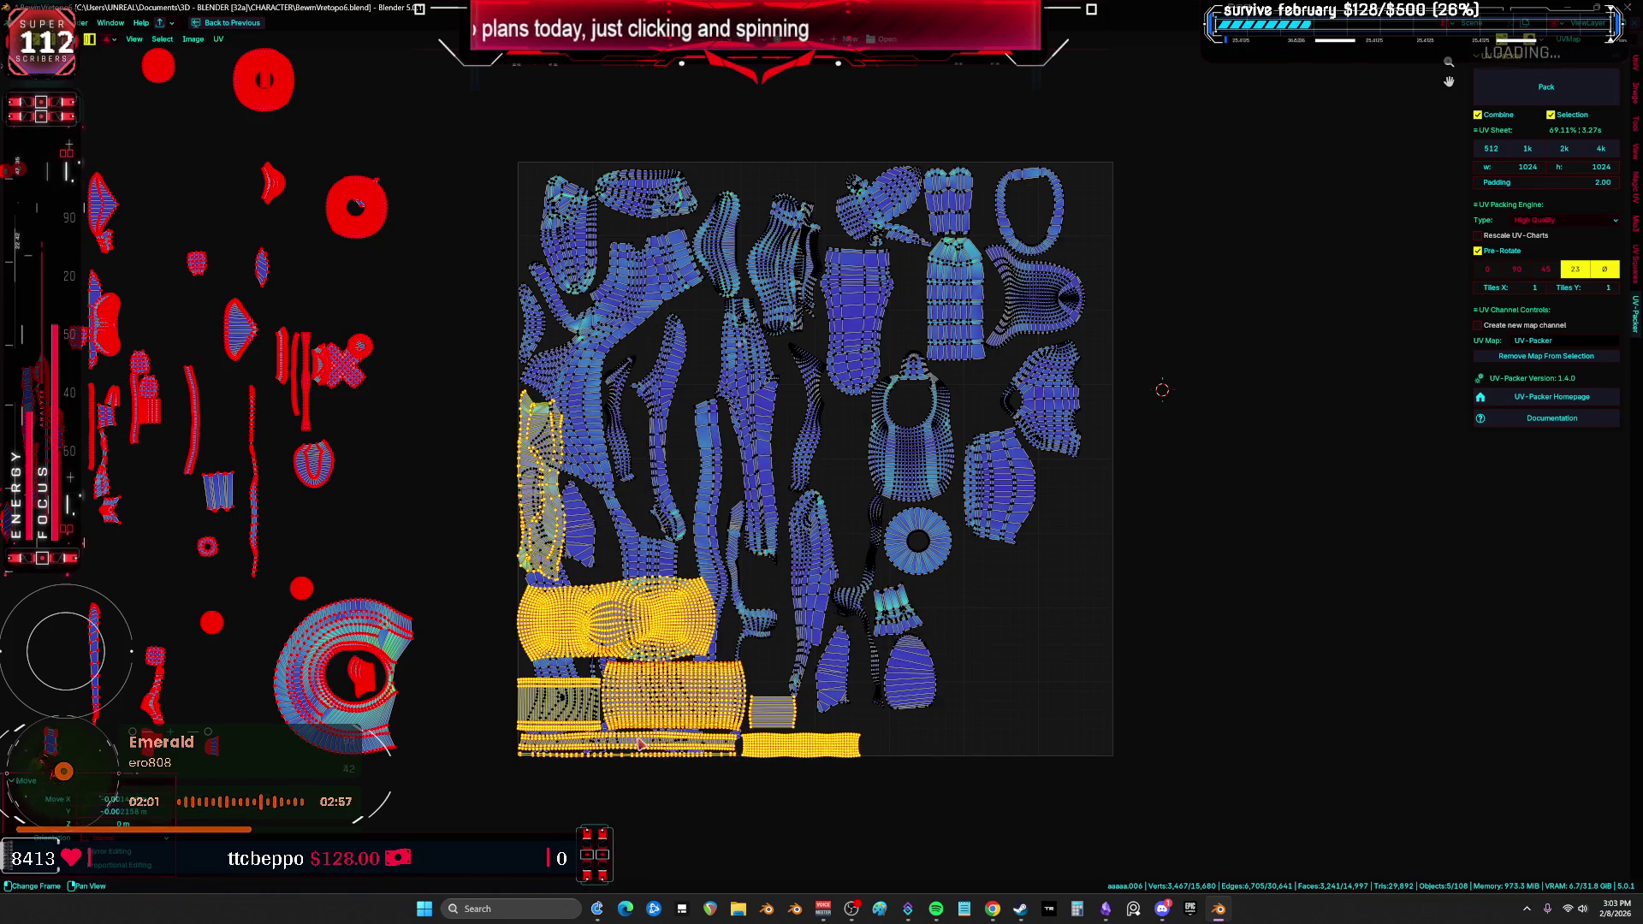
{"action": "left_click", "coordinate": [642, 744]}
{"action": "key", "text": "a"}
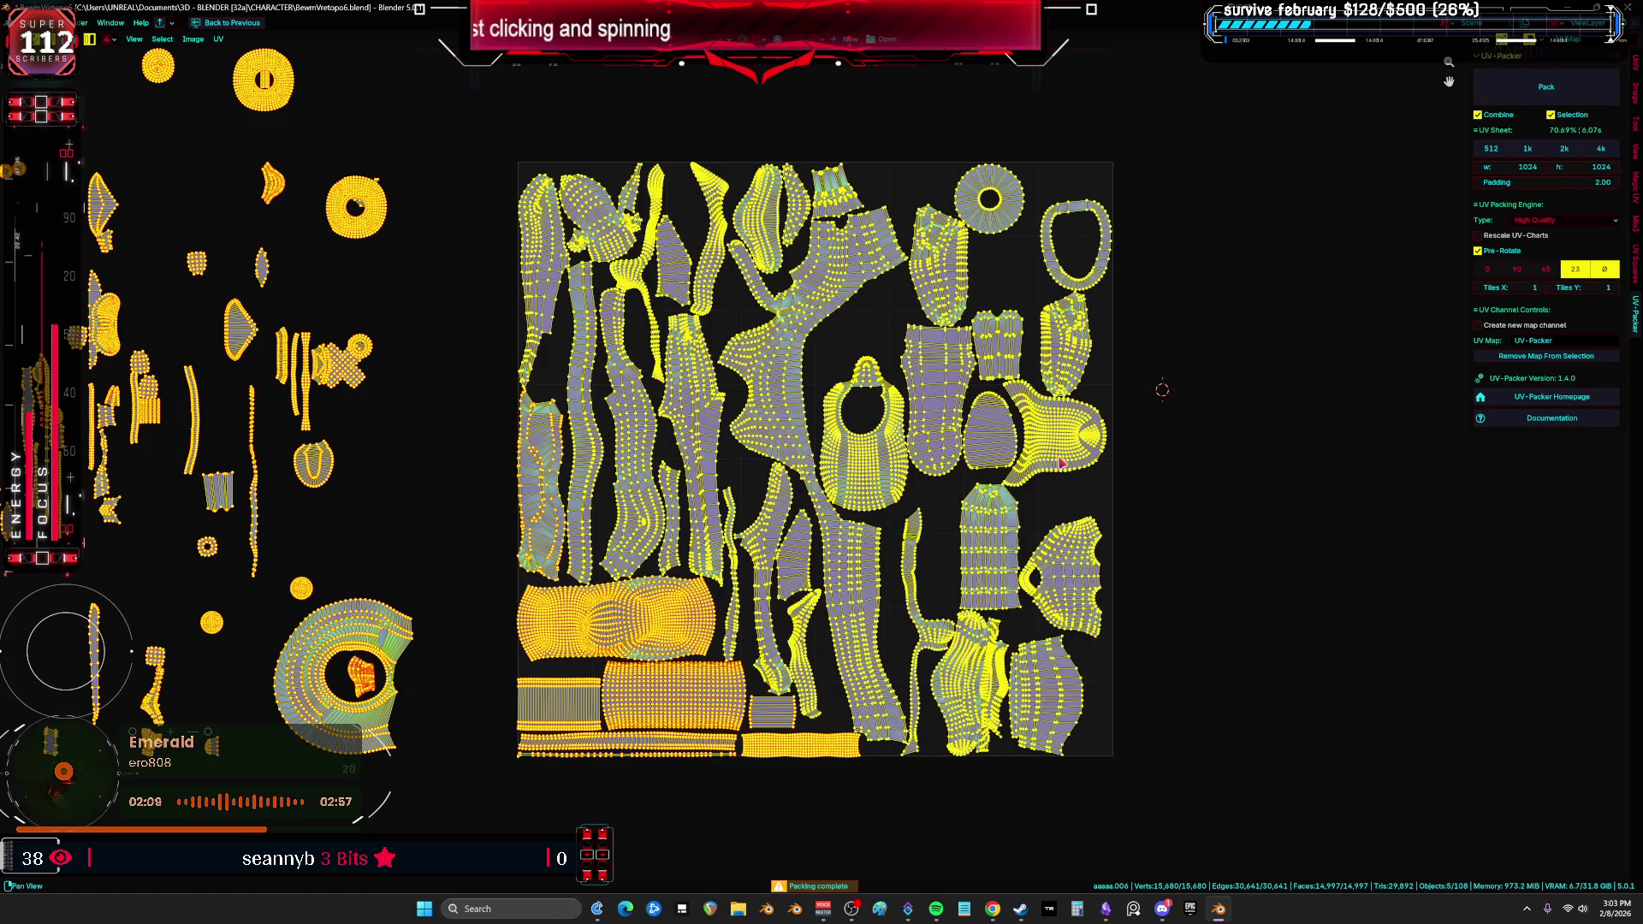
Step: Clear the selection and bring the tile's left columns into view
{"action": "left_click", "coordinate": [1112, 437]}
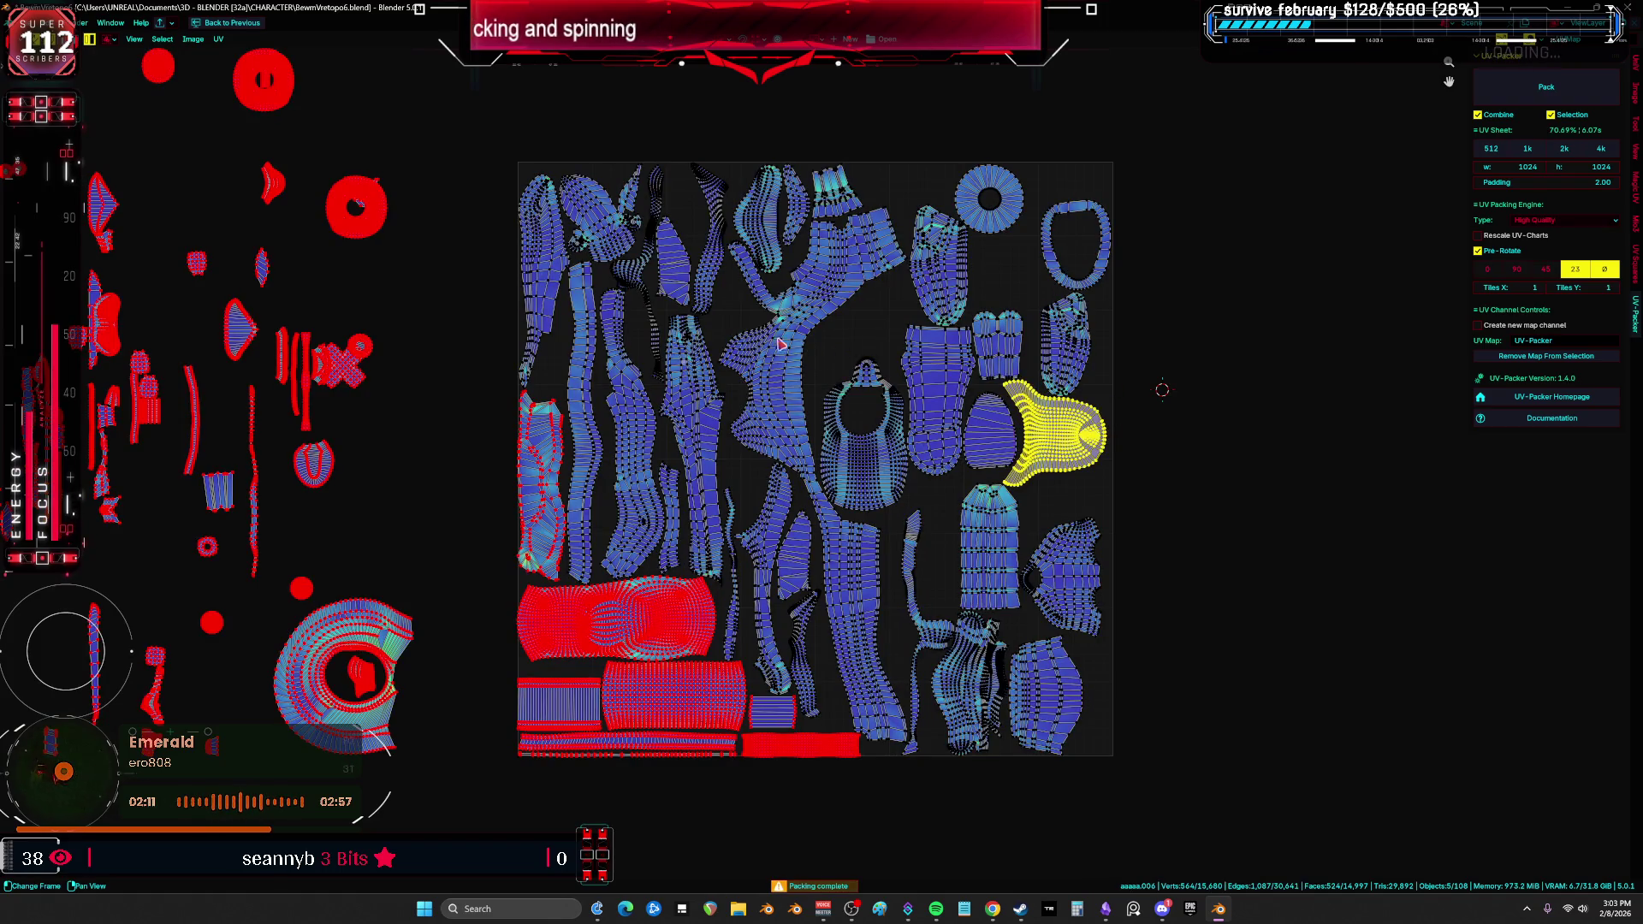
{"action": "key", "text": "a"}
{"action": "middle_click_drag", "start_coordinate": [808, 356], "coordinate": [1060, 352]}
{"action": "left_click", "coordinate": [678, 546]}
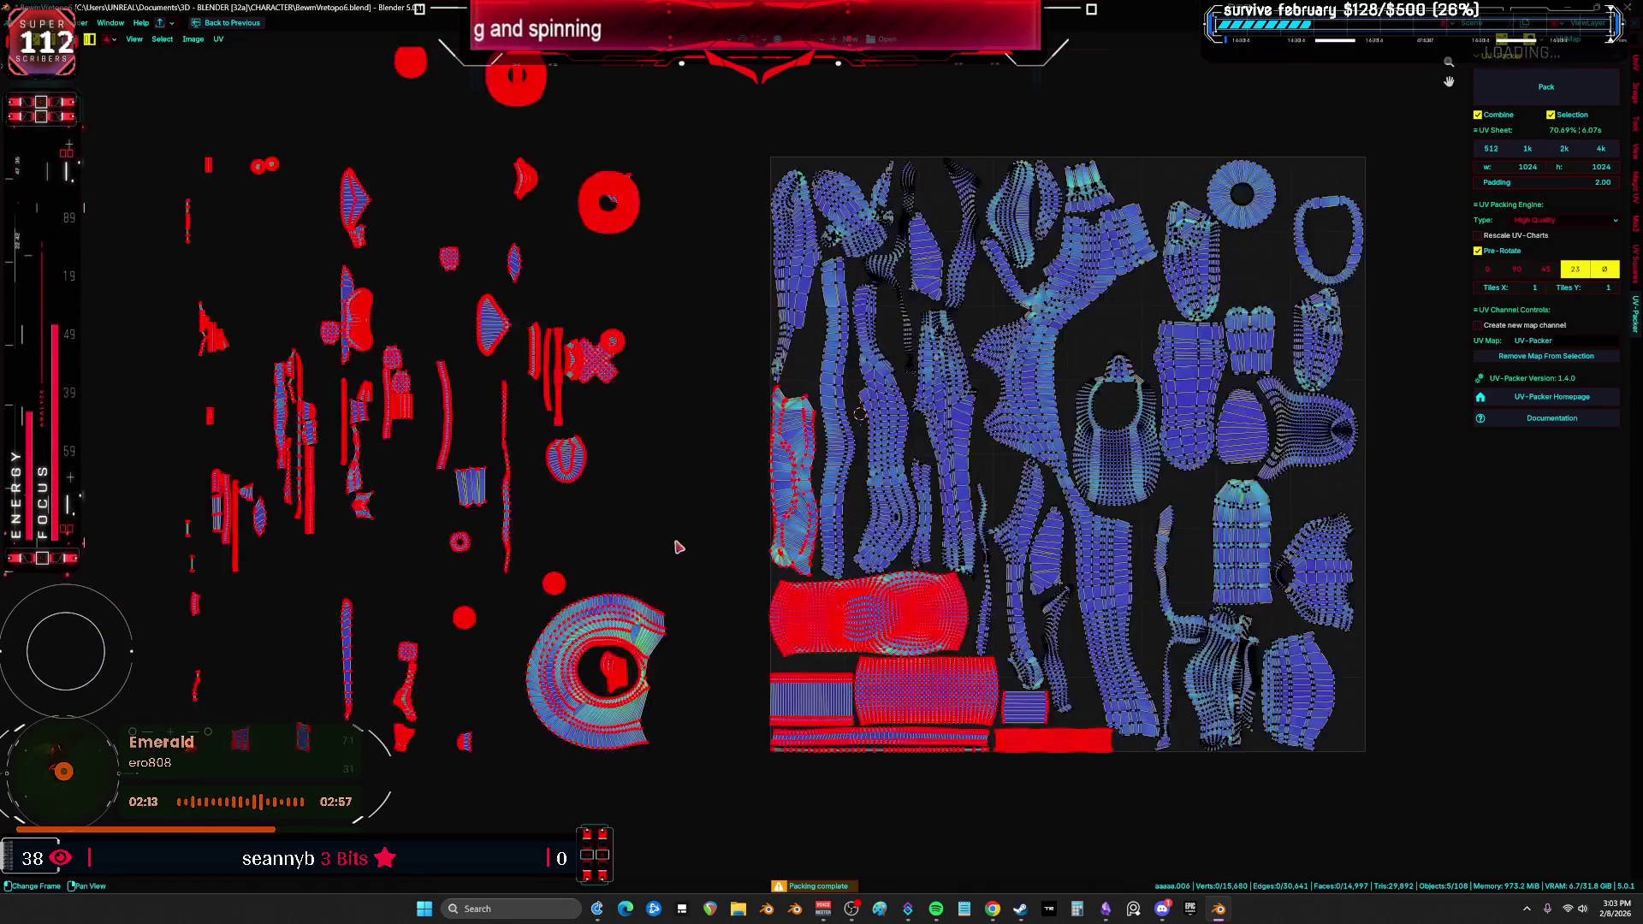
{"action": "middle_click_drag", "start_coordinate": [744, 527], "coordinate": [670, 539]}
{"action": "scroll", "coordinate": [657, 516], "scroll_direction": "up", "scroll_amount": 3}
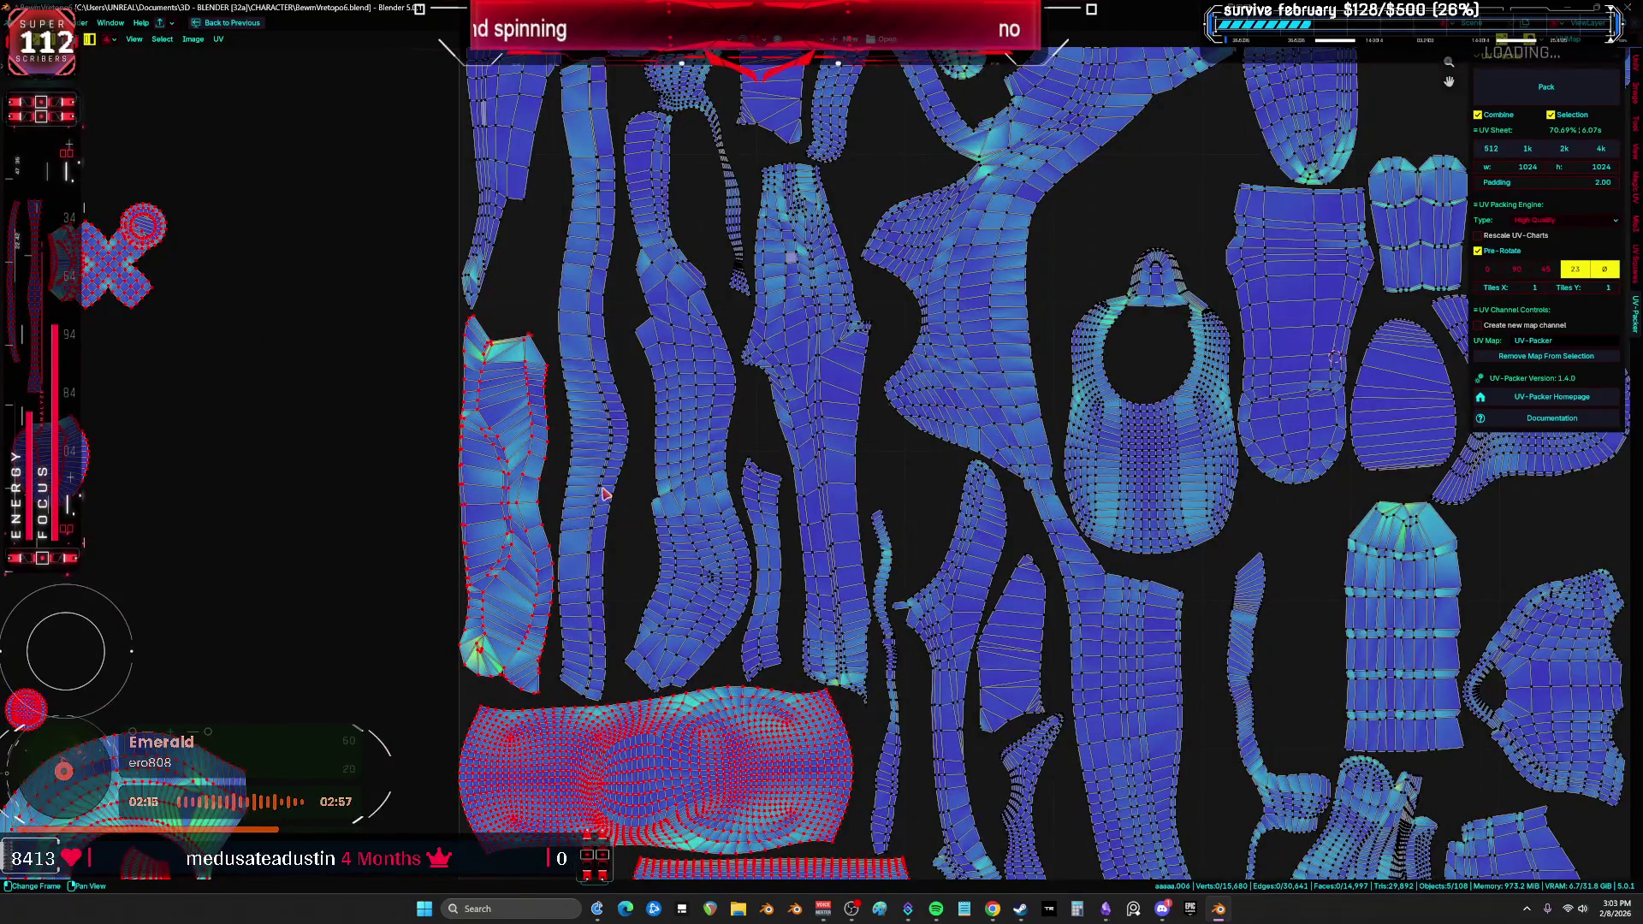
{"action": "middle_click_drag", "start_coordinate": [603, 494], "coordinate": [662, 672]}
{"action": "scroll", "coordinate": [669, 674], "scroll_direction": "down", "scroll_amount": 2}
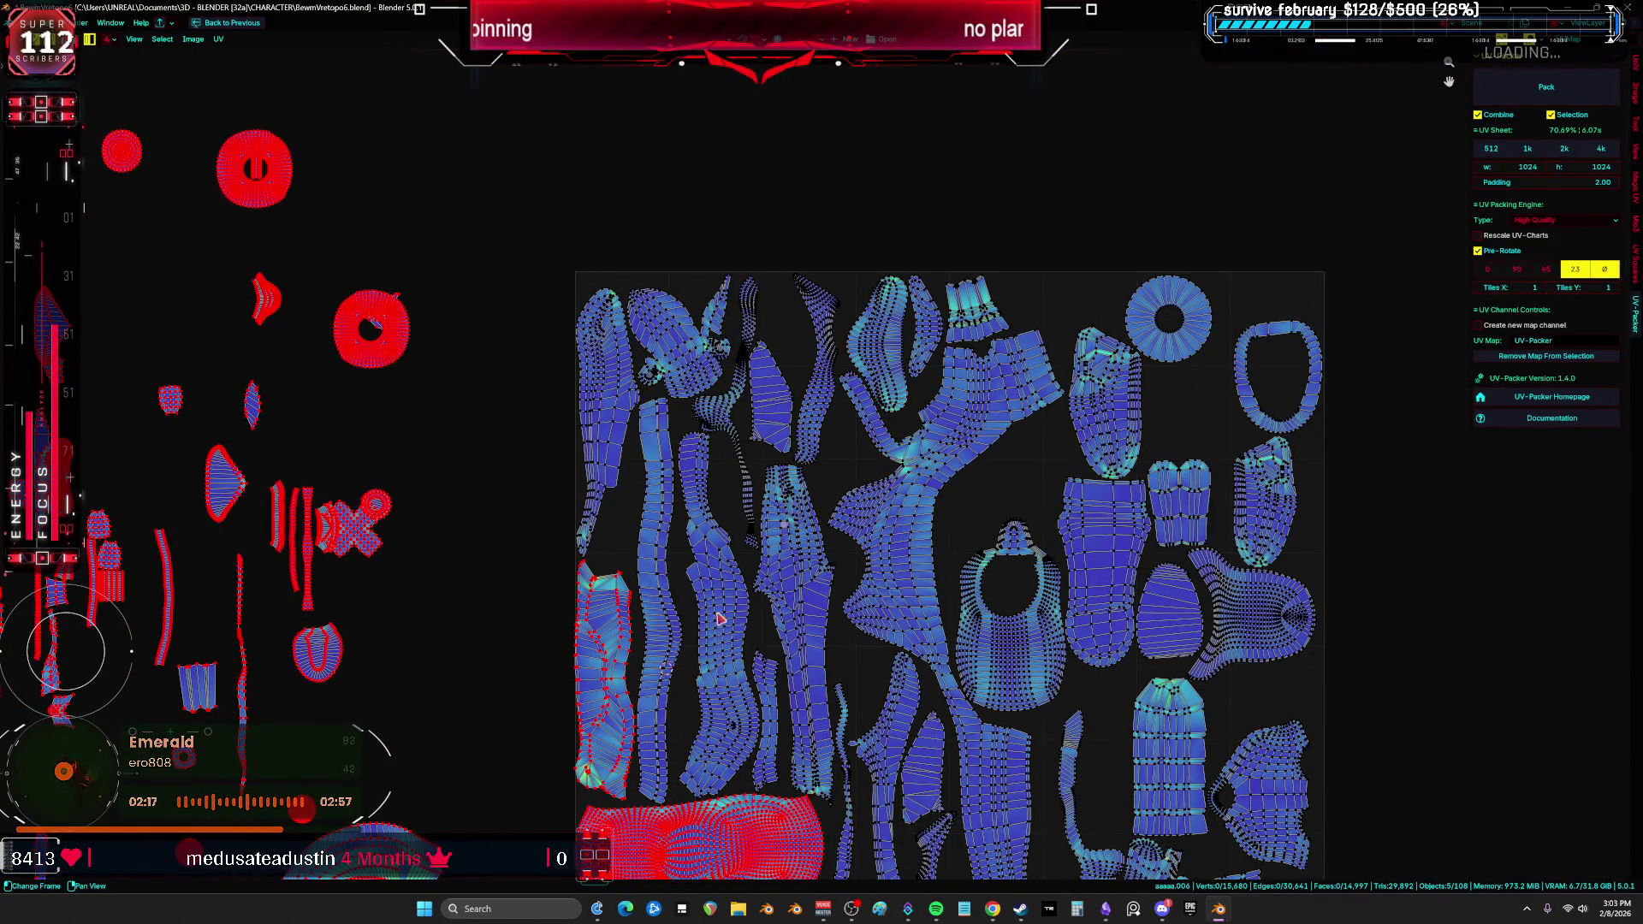
{"action": "mouse_move", "coordinate": [719, 618]}
{"action": "middle_mouse_down"}
{"action": "mouse_move", "coordinate": [701, 529]}
{"action": "mouse_move", "coordinate": [641, 436]}
{"action": "middle_mouse_up"}
Step: Place the narrow strip island from the bottom right into the left-column gap
{"action": "left_click", "coordinate": [649, 444]}
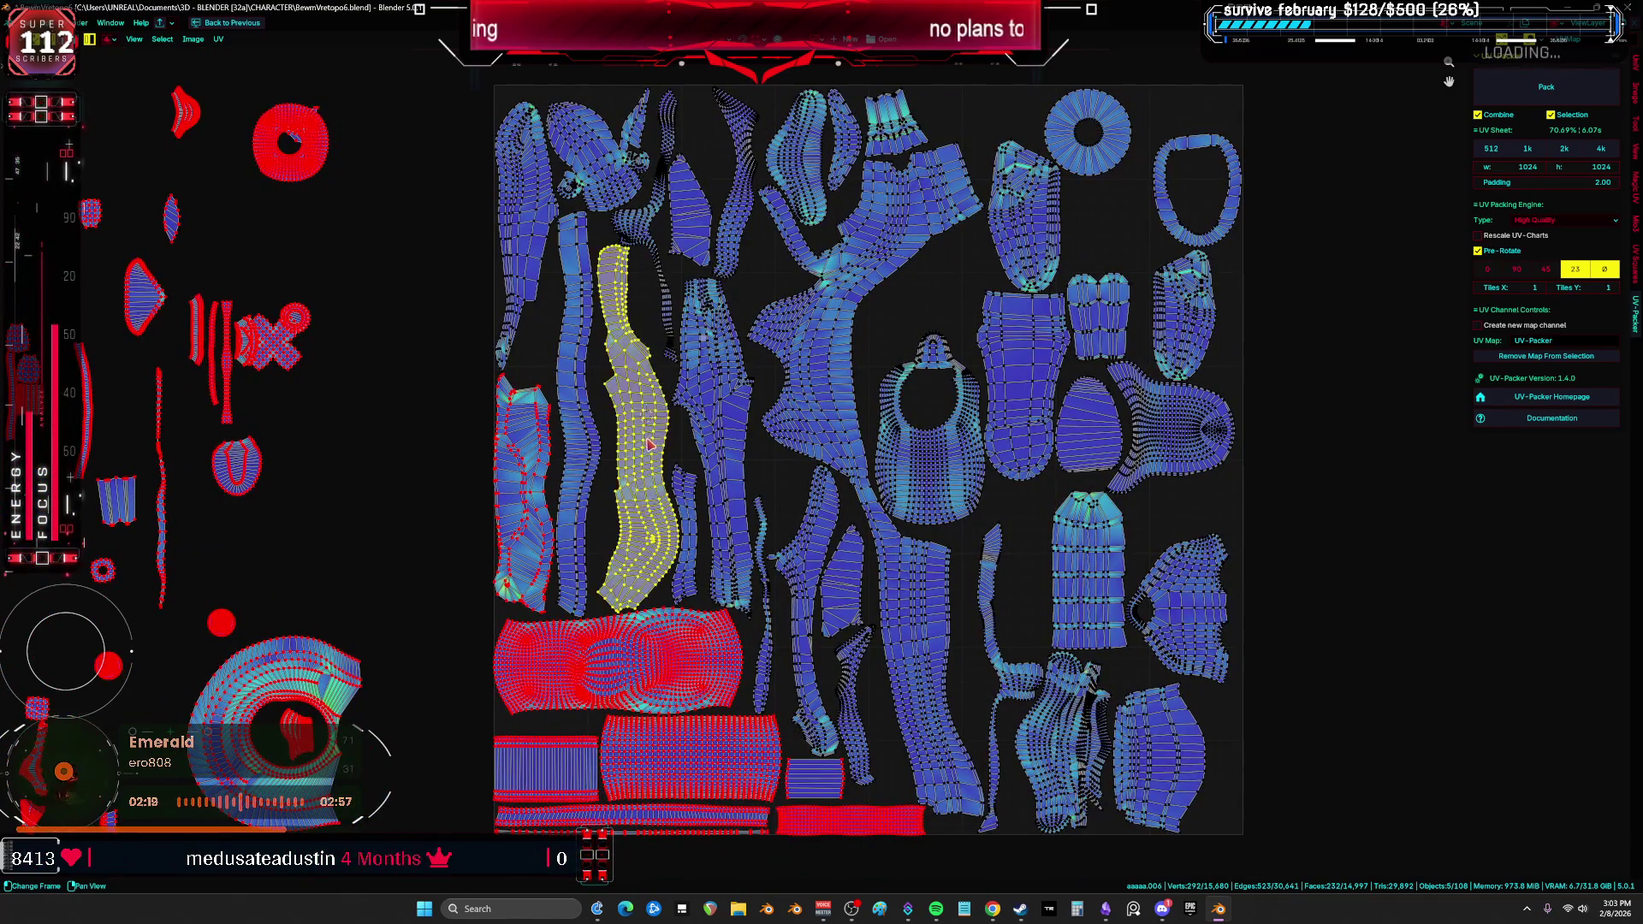
{"action": "key", "text": "g"}
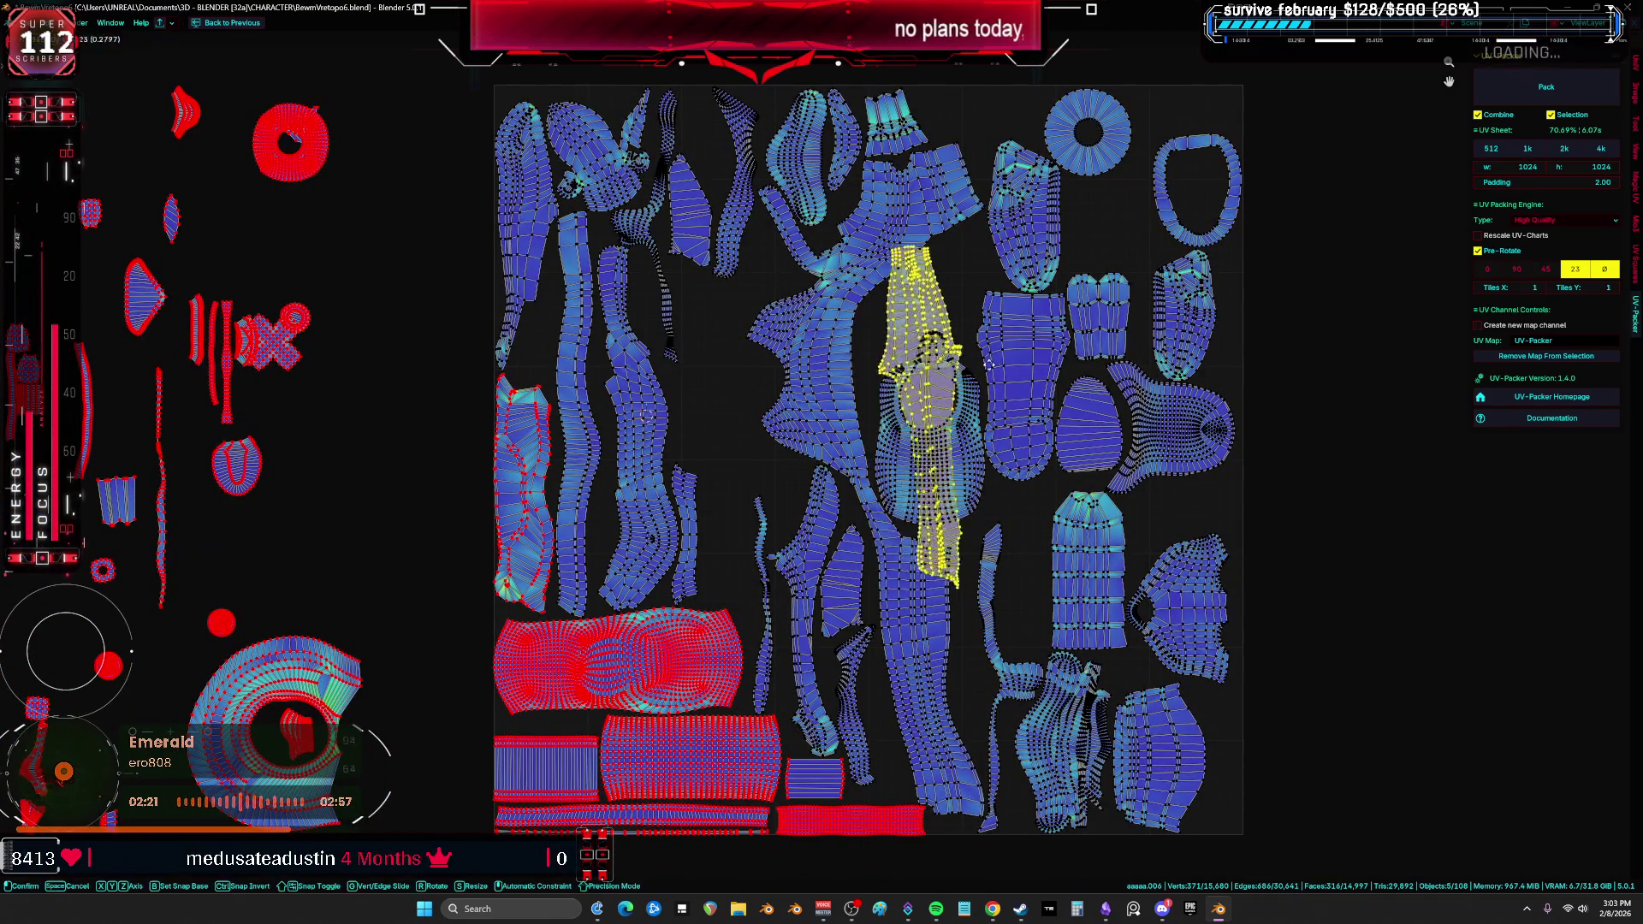
{"action": "key", "text": "Escape"}
{"action": "key", "text": "ctrl+z"}
{"action": "key", "text": "ctrl+z"}
{"action": "key", "text": "ctrl+z"}
{"action": "key", "text": "ctrl+shift+z"}
{"action": "key", "text": "ctrl+shift+z"}
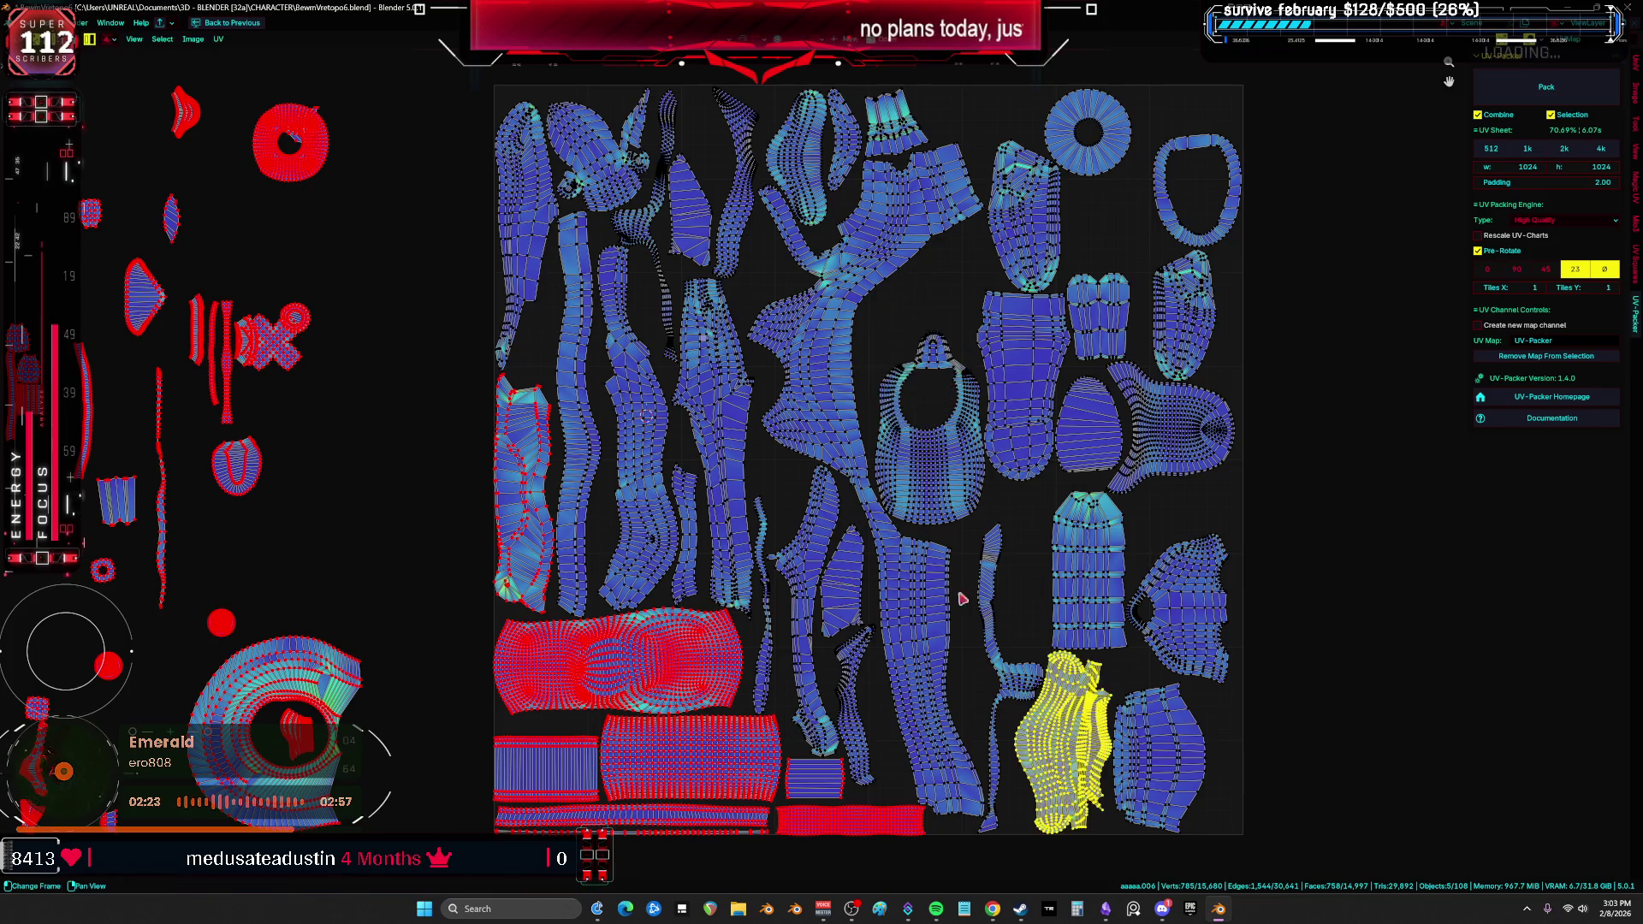
{"action": "left_click", "coordinate": [975, 712]}
{"action": "key", "text": "g"}
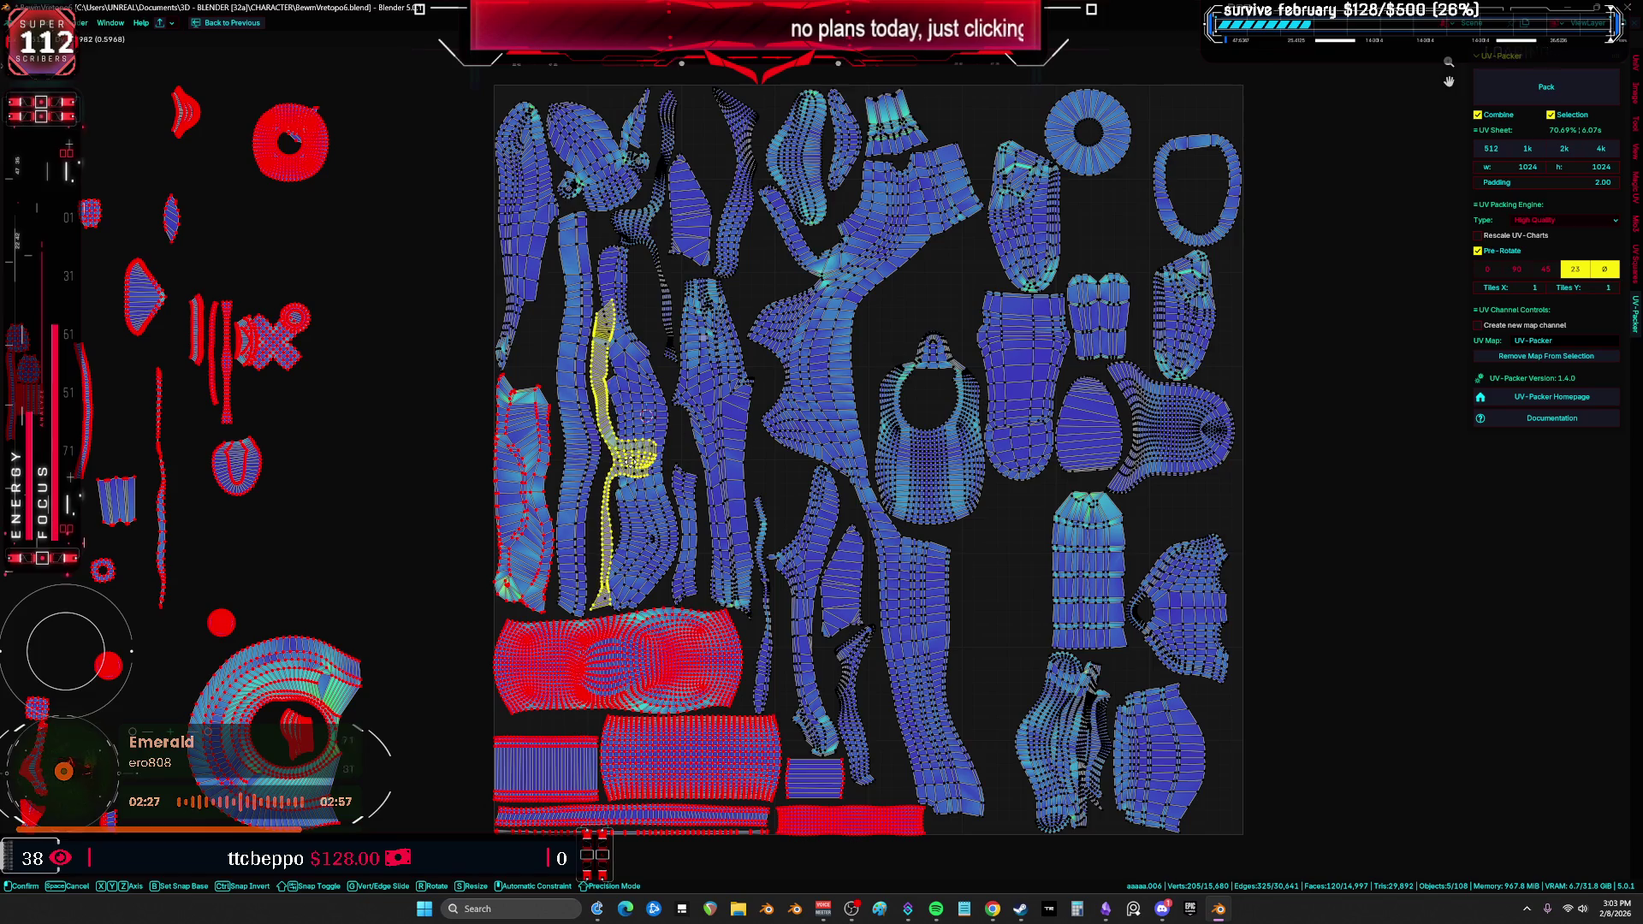
{"action": "left_click", "coordinate": [629, 462]}
Step: Shift two left-side islands toward the centre, then repack everything to about 70.3%
{"action": "left_click", "coordinate": [589, 473], "text": "shift"}
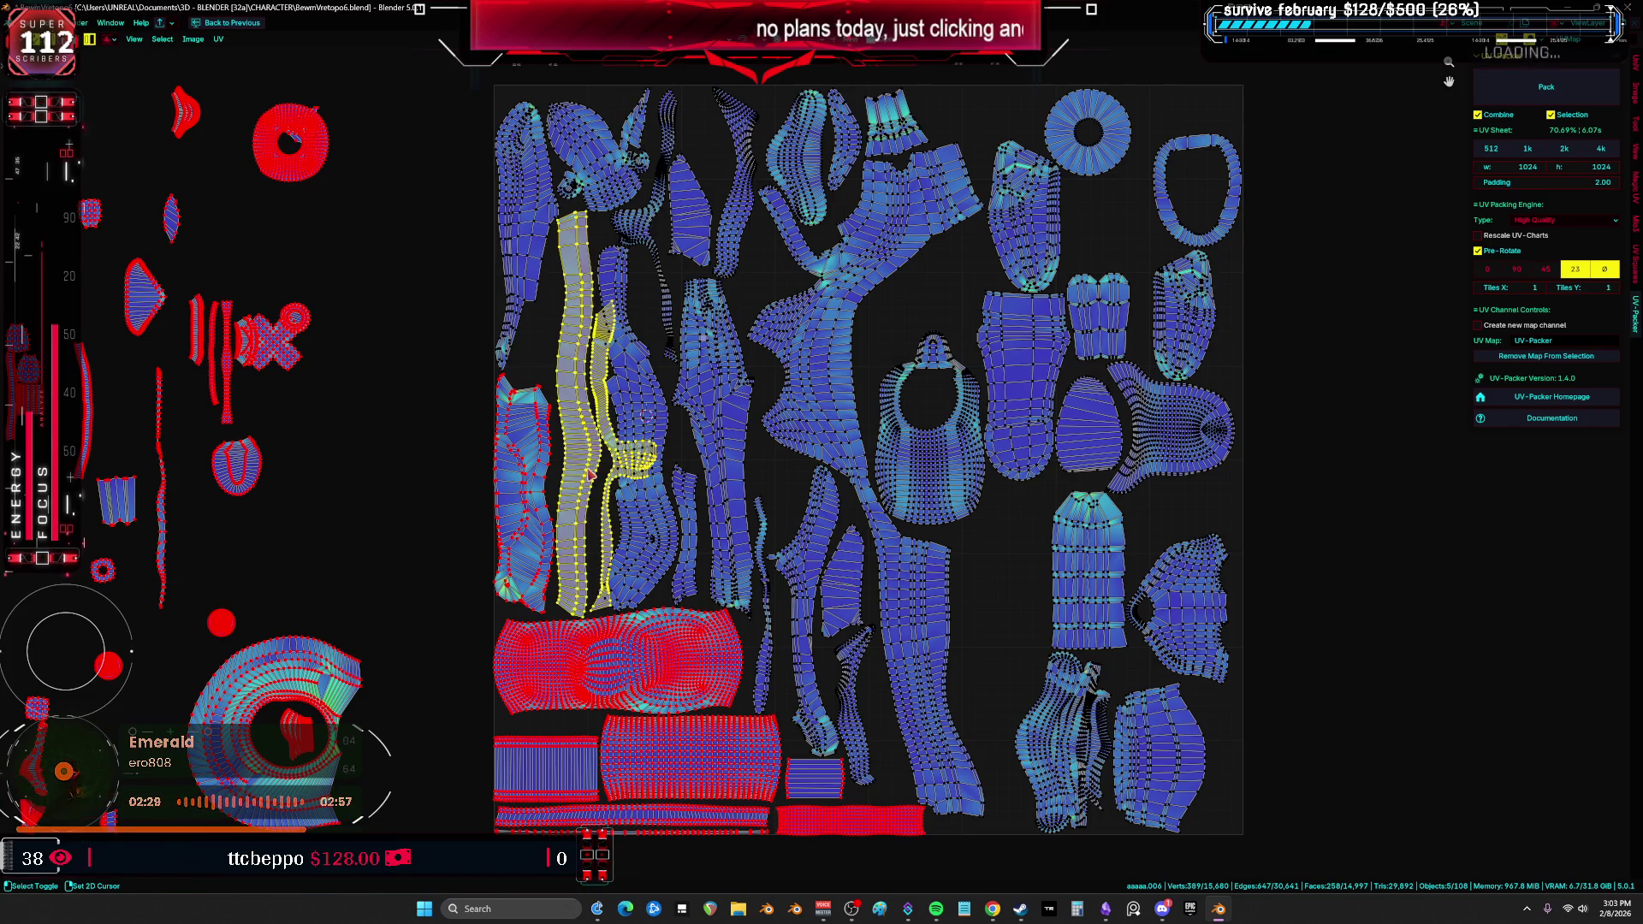
{"action": "left_click", "coordinate": [643, 415]}
{"action": "key", "text": "g"}
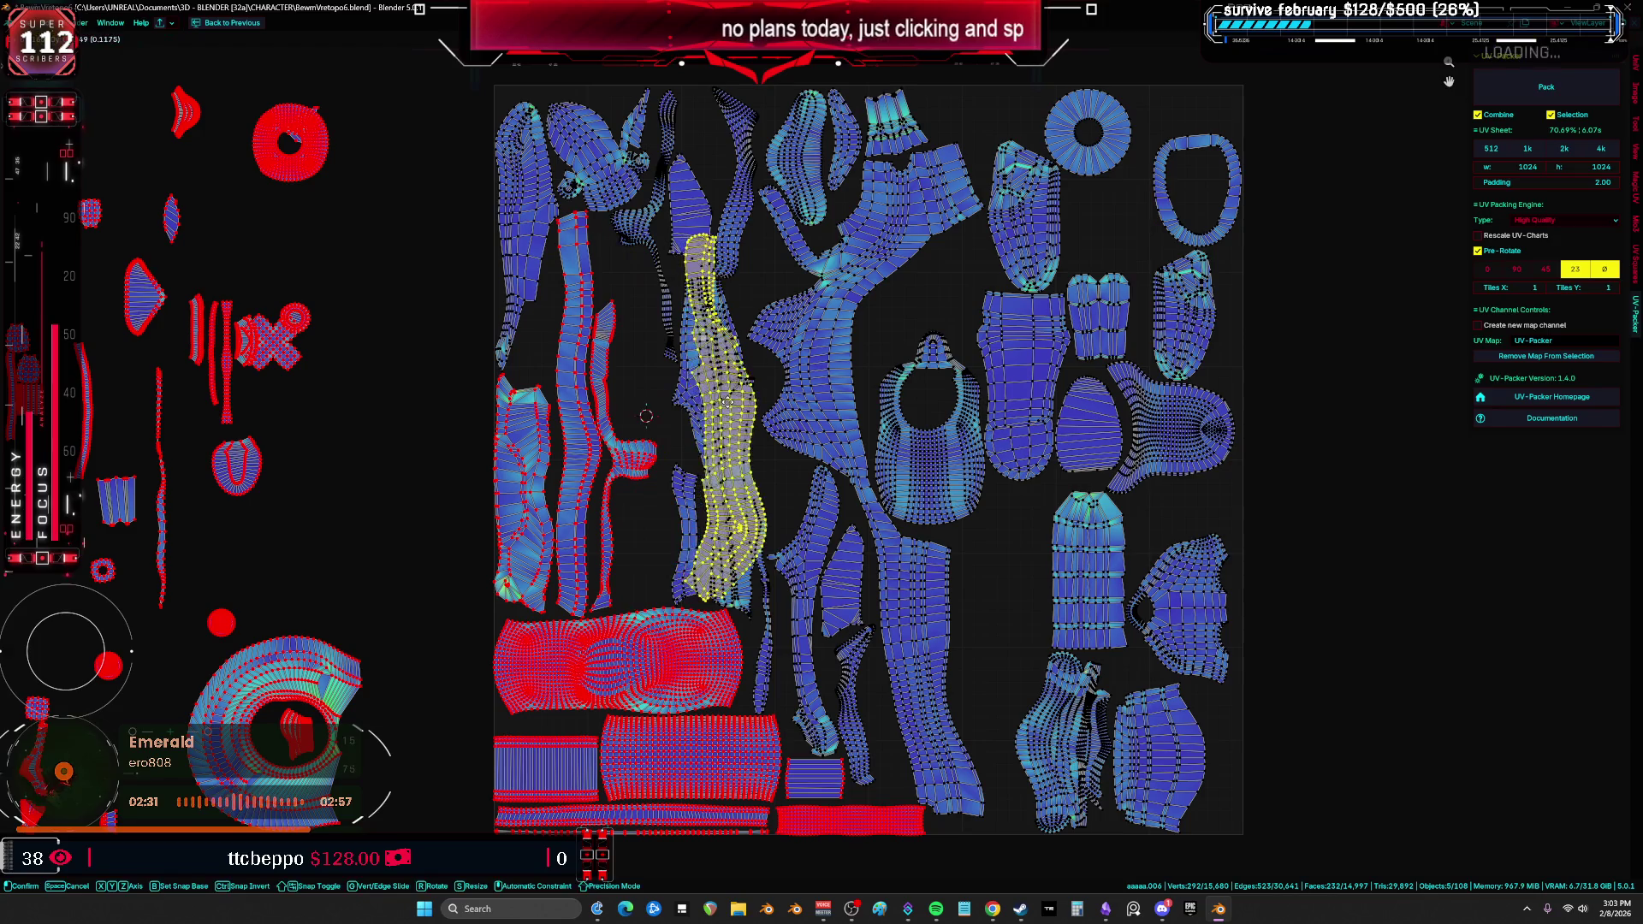
{"action": "left_click", "coordinate": [686, 411]}
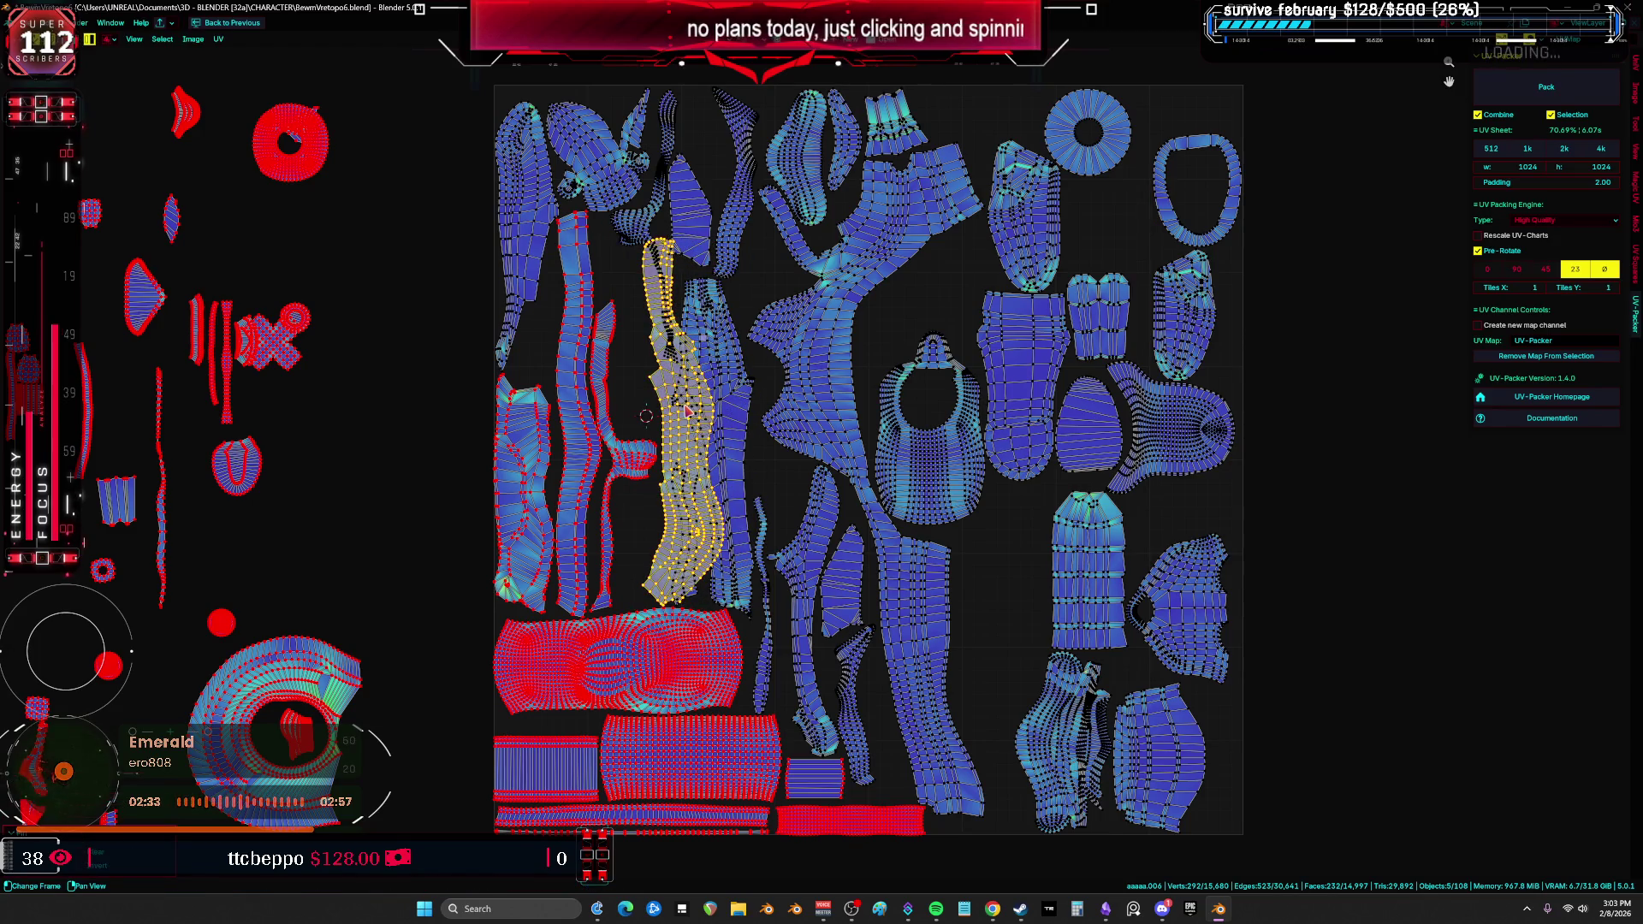
{"action": "left_click", "coordinate": [536, 288]}
{"action": "key", "text": "g"}
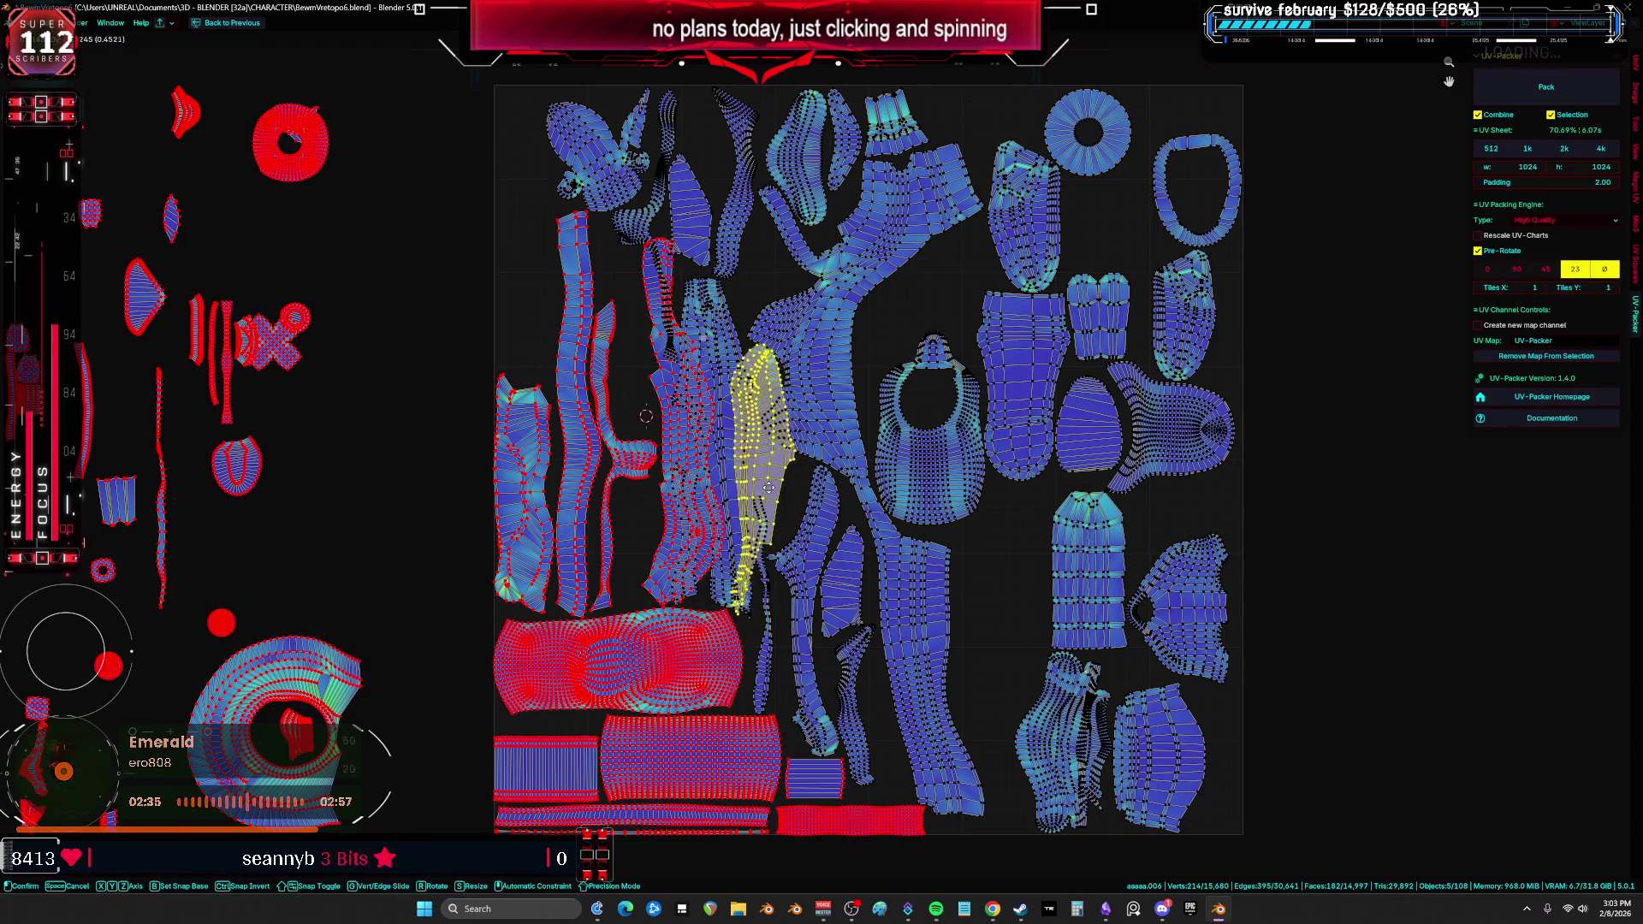
{"action": "left_click", "coordinate": [760, 482]}
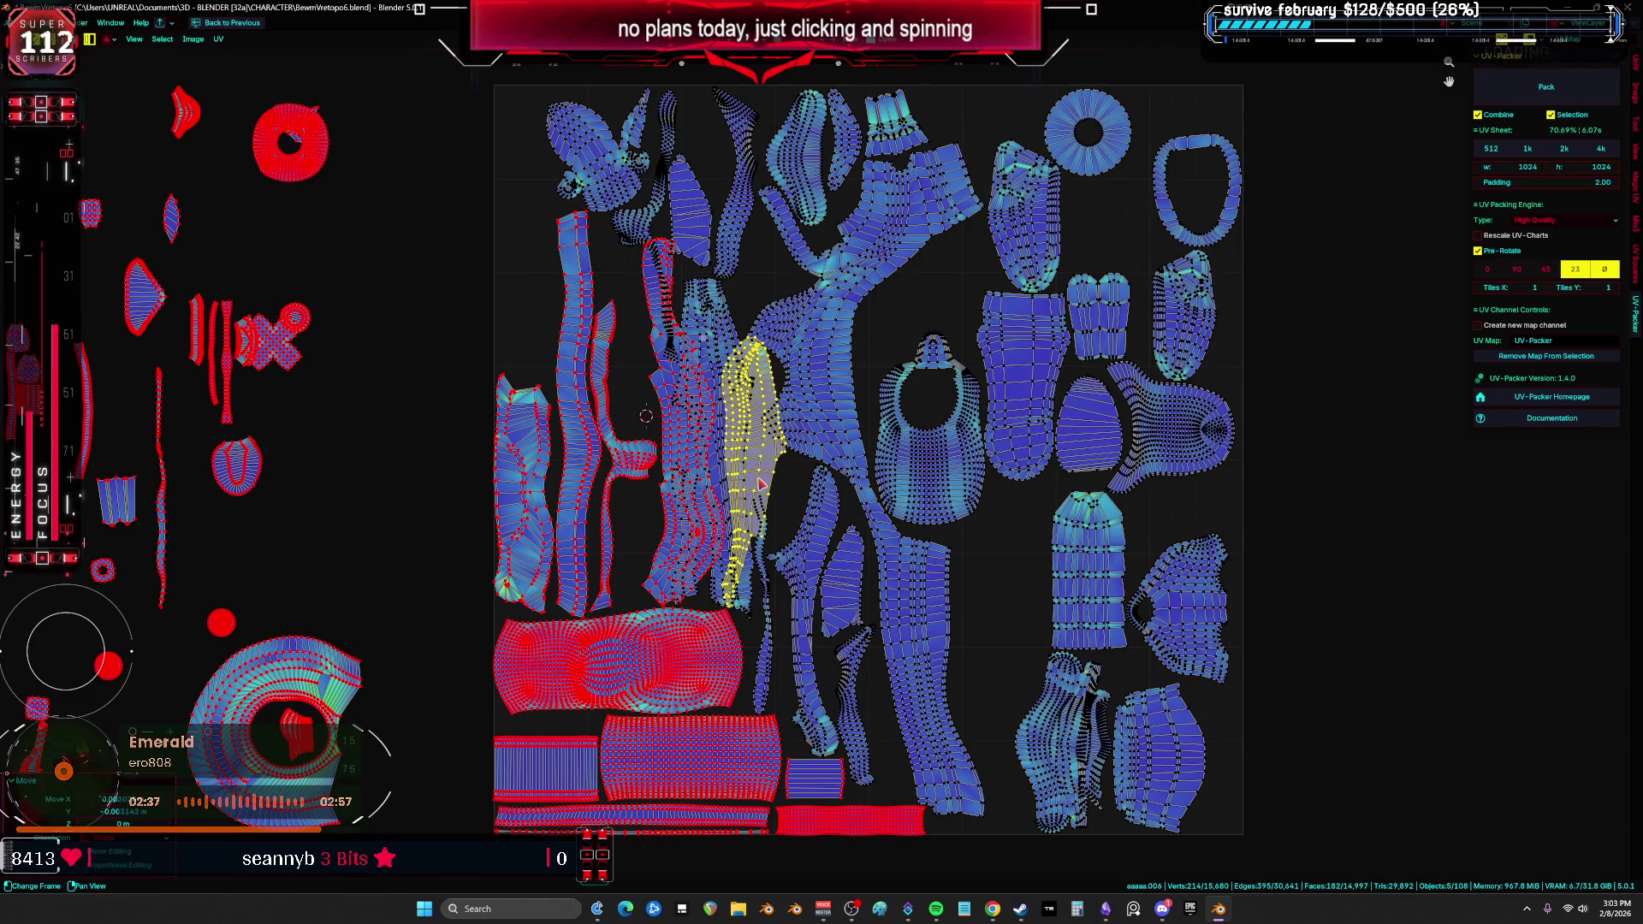
{"action": "key", "text": "a"}
{"action": "key", "text": "ctrl+p"}
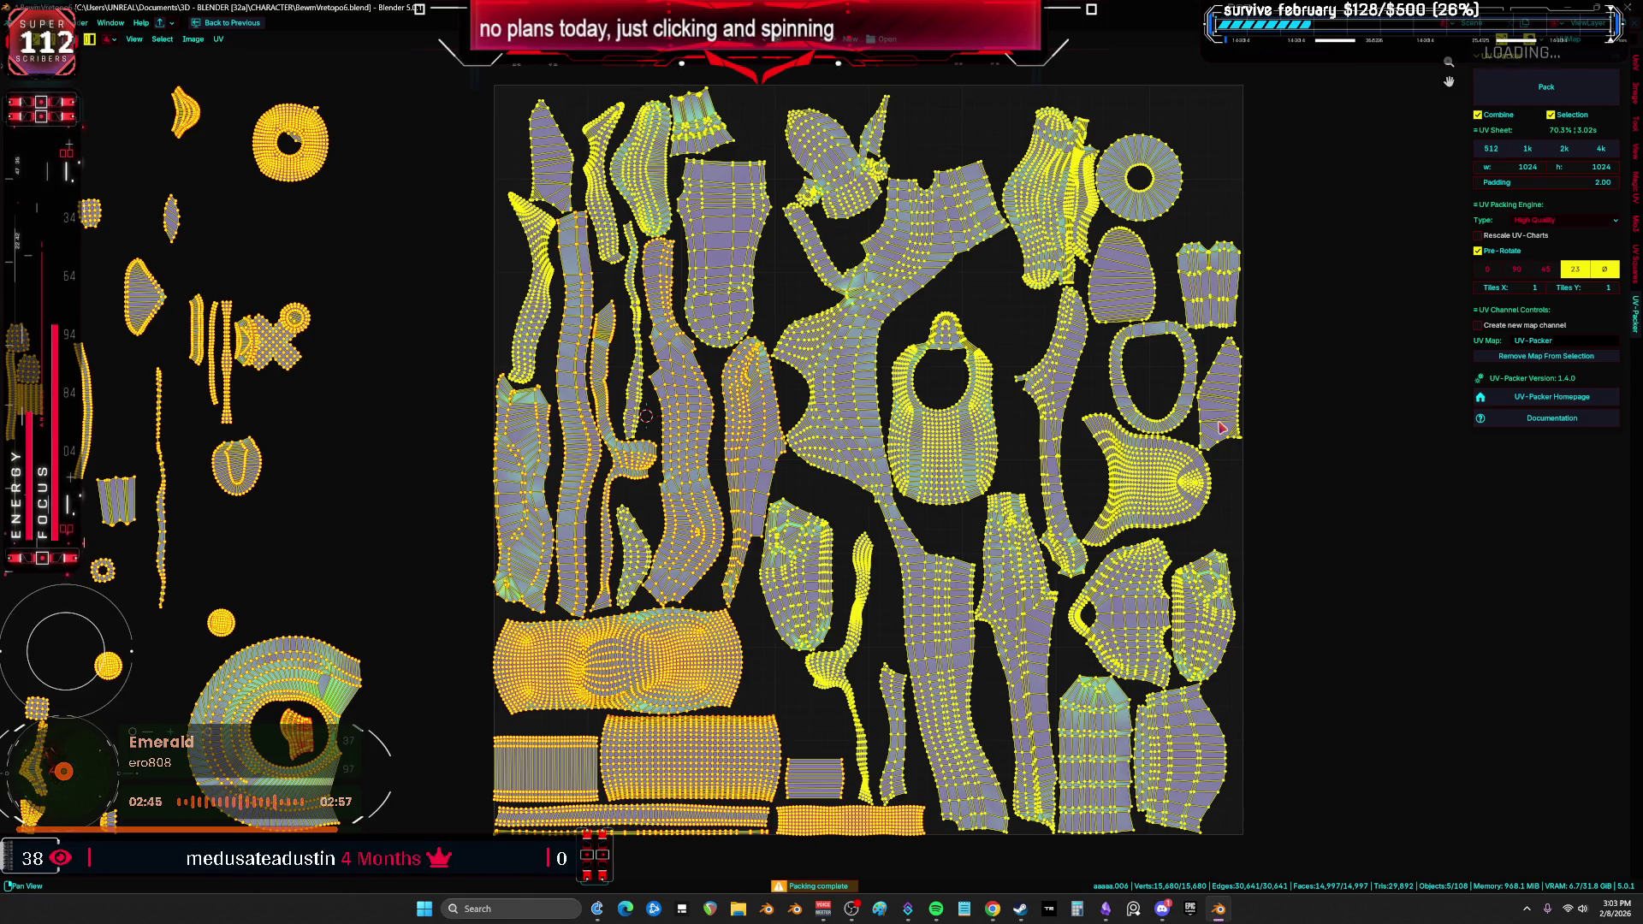
Step: Drag the first ring island right toward the top-right corner
{"action": "left_click", "coordinate": [1291, 438]}
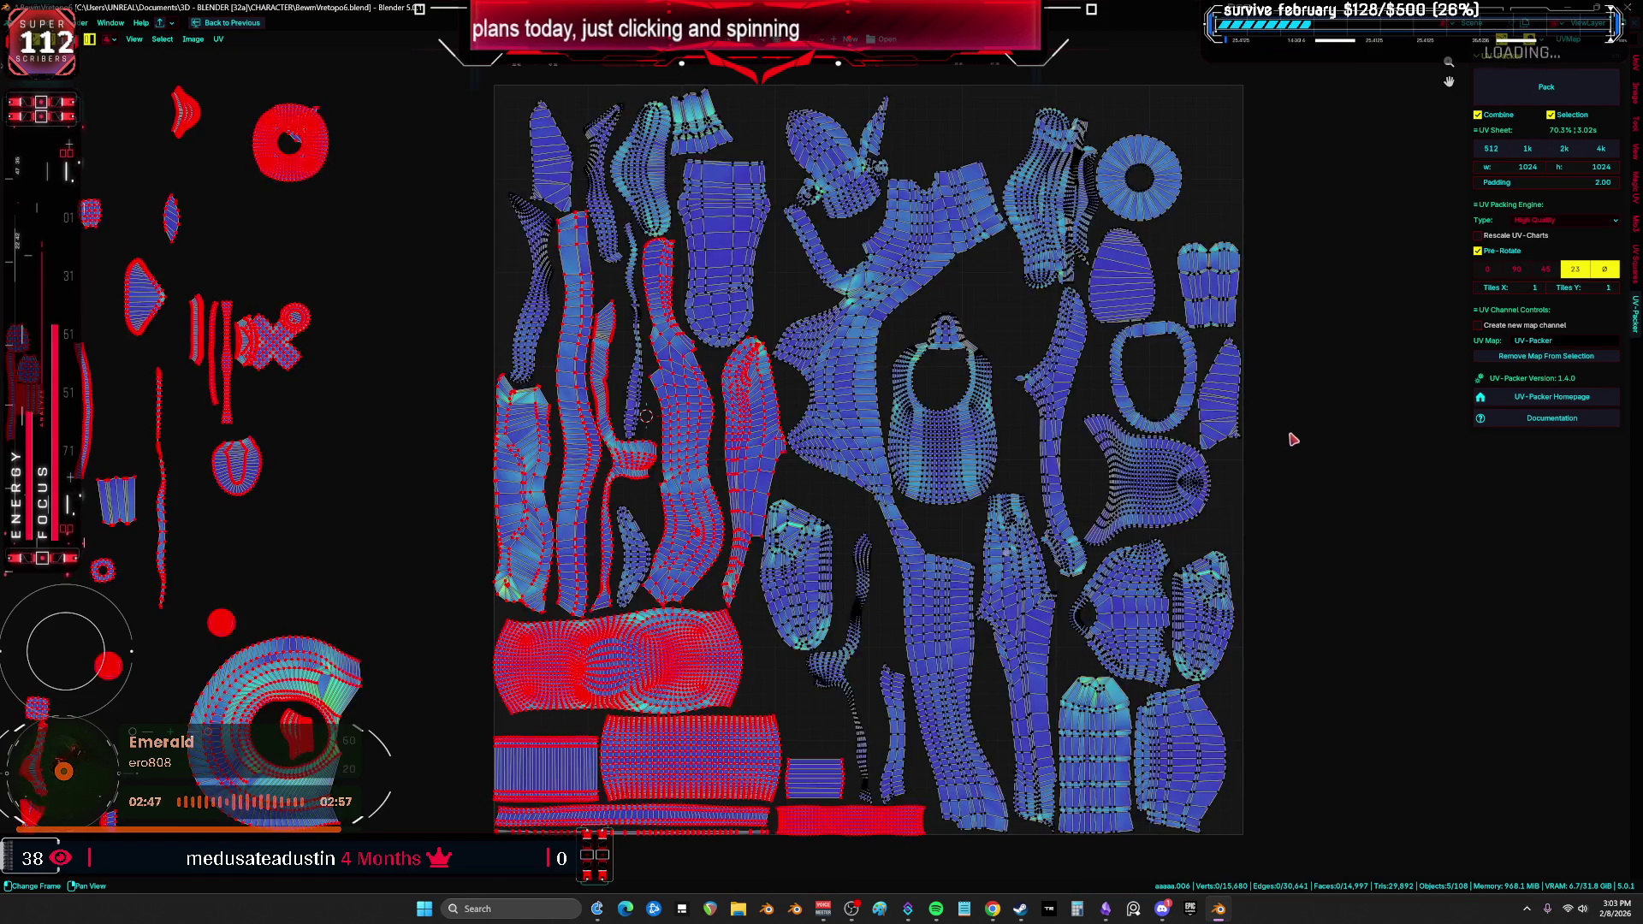
{"action": "scroll", "coordinate": [911, 364], "scroll_direction": "down", "scroll_amount": 1}
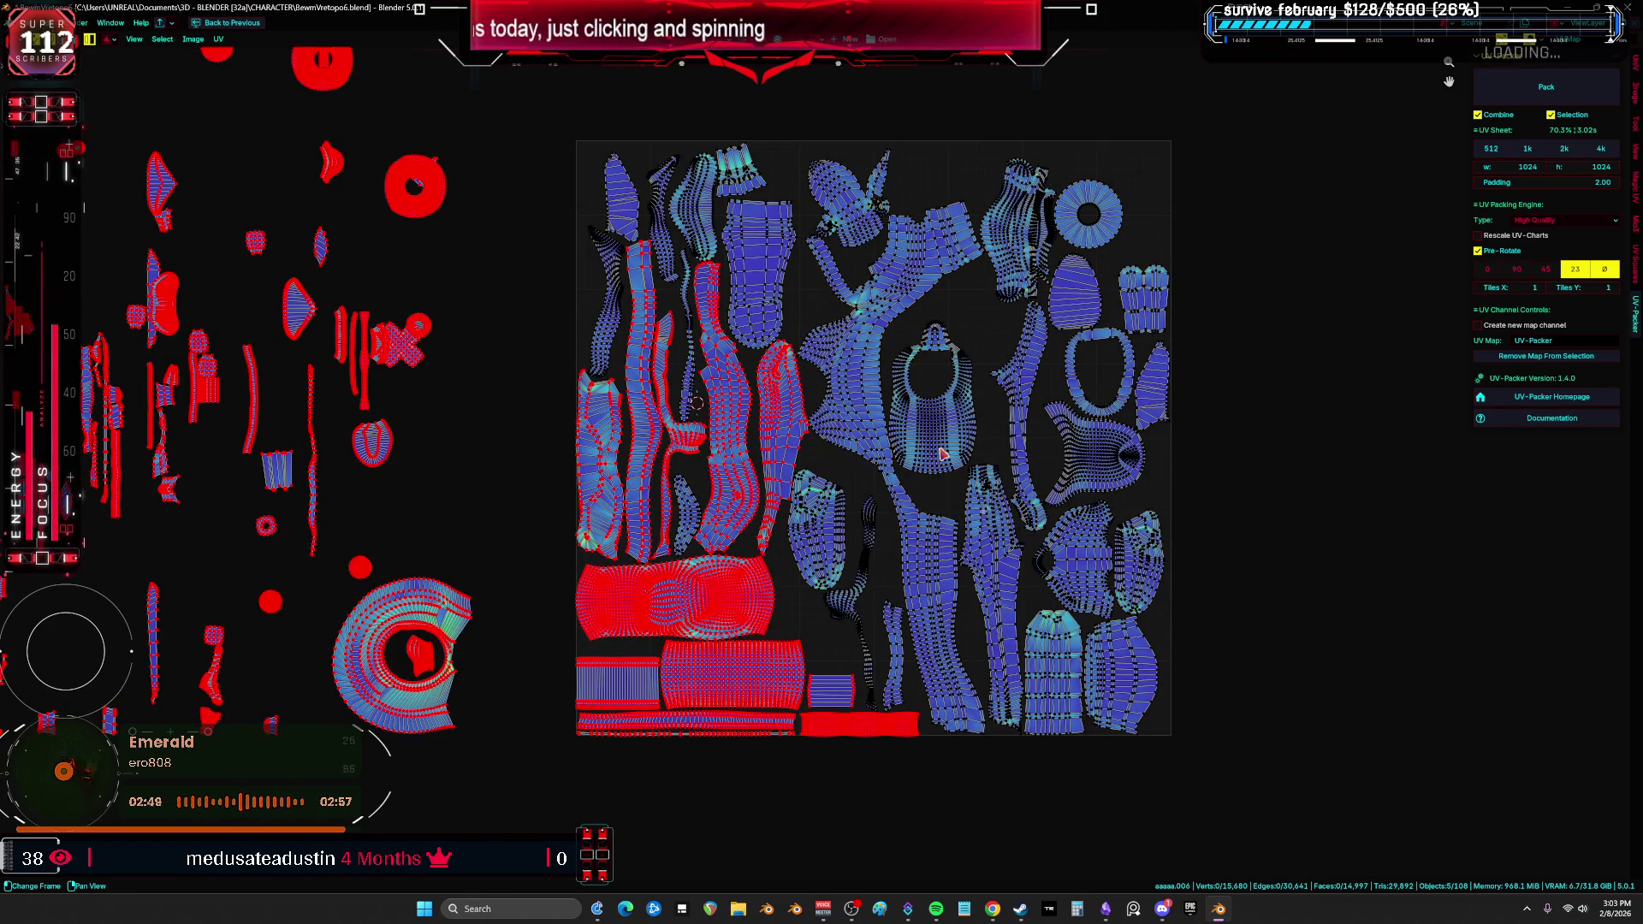
{"action": "key", "text": "a"}
{"action": "middle_click_drag", "start_coordinate": [912, 572], "coordinate": [1086, 592]}
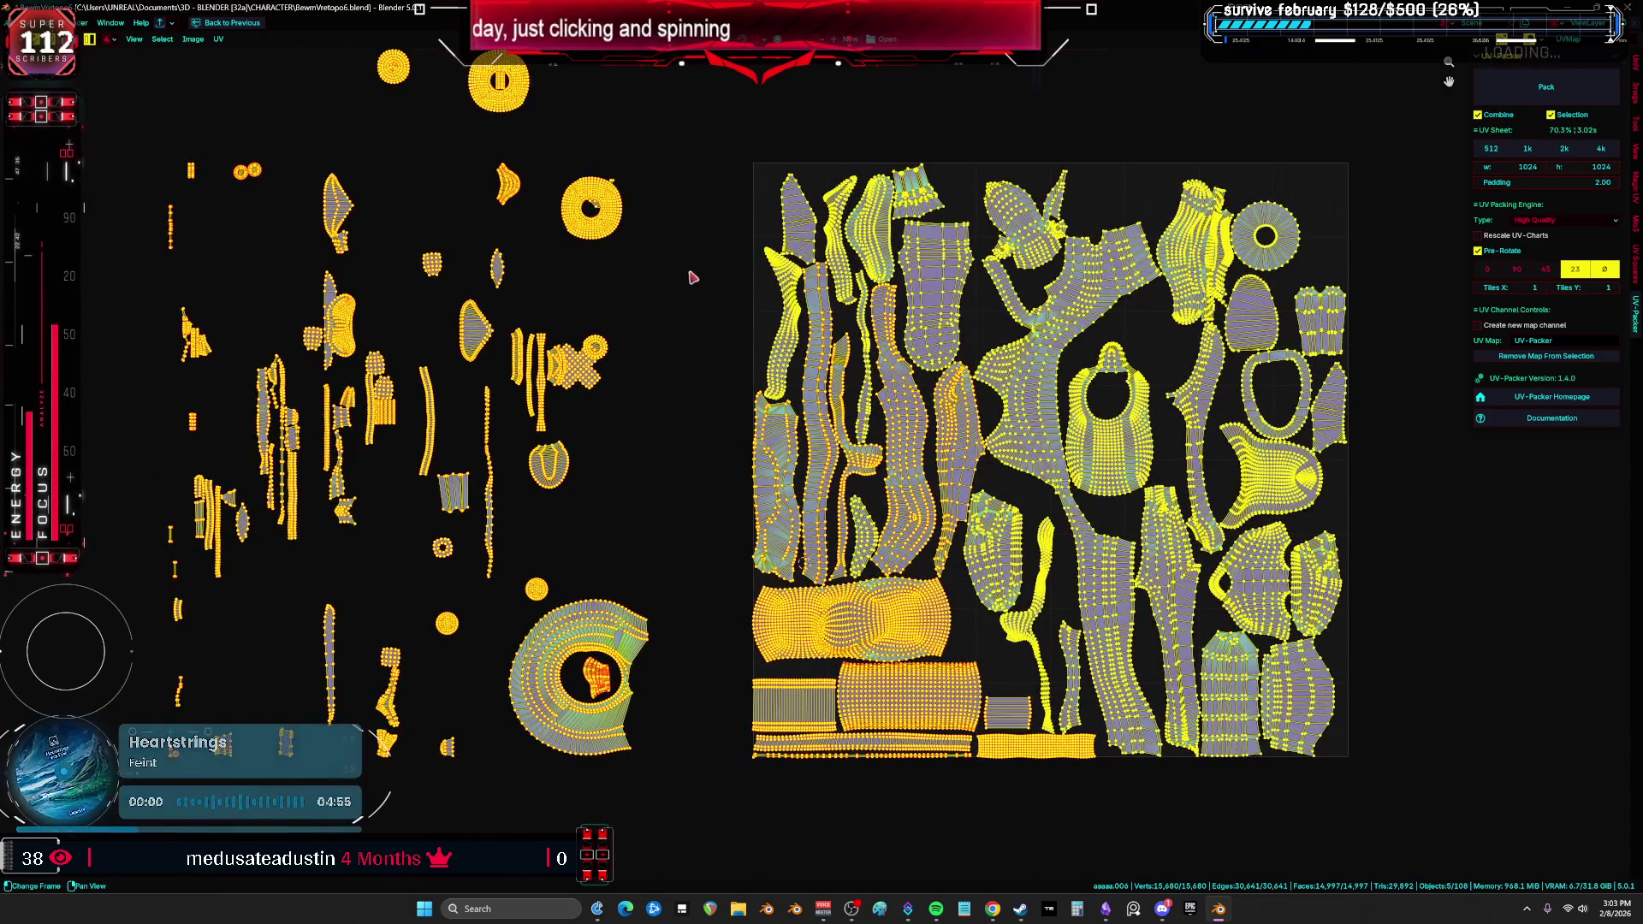
{"action": "left_click", "coordinate": [699, 274]}
{"action": "key", "text": "a"}
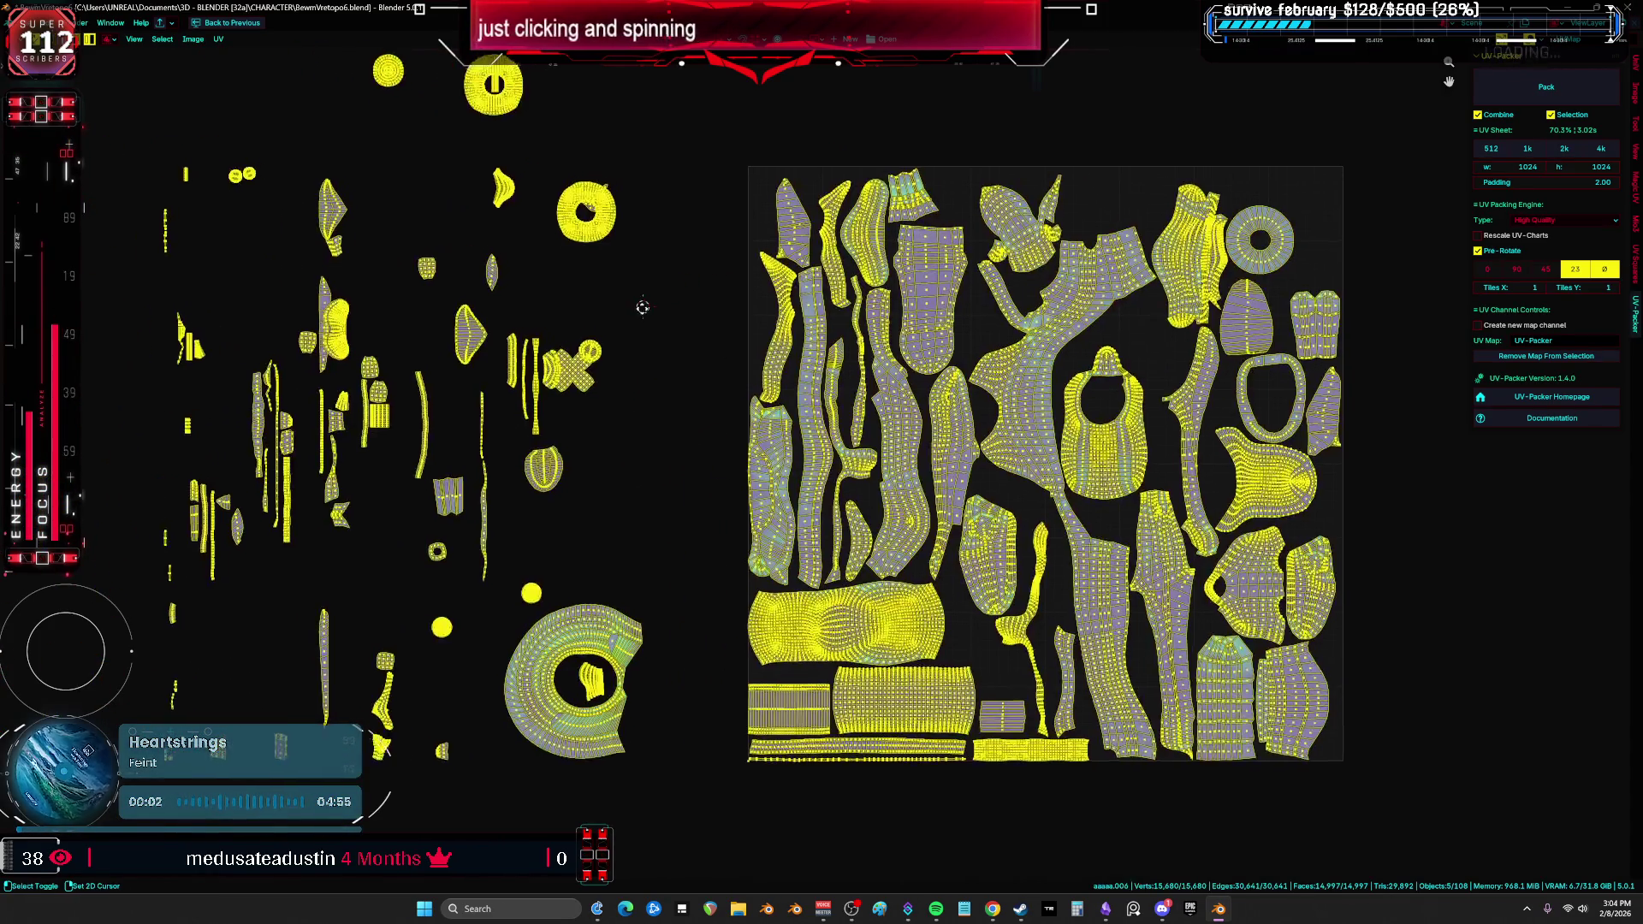
{"action": "middle_click_drag", "start_coordinate": [652, 305], "coordinate": [629, 322]}
{"action": "mouse_move", "coordinate": [601, 245]}
{"action": "left_mouse_down"}
{"action": "mouse_move", "coordinate": [803, 265]}
{"action": "mouse_move", "coordinate": [1140, 359]}
{"action": "mouse_move", "coordinate": [1290, 277]}
{"action": "mouse_move", "coordinate": [924, 317]}
{"action": "mouse_move", "coordinate": [964, 488]}
{"action": "left_mouse_up"}
Step: Move the second ring island up into the open space and frame the whole tile
{"action": "scroll", "coordinate": [1222, 296], "scroll_direction": "up", "scroll_amount": 5}
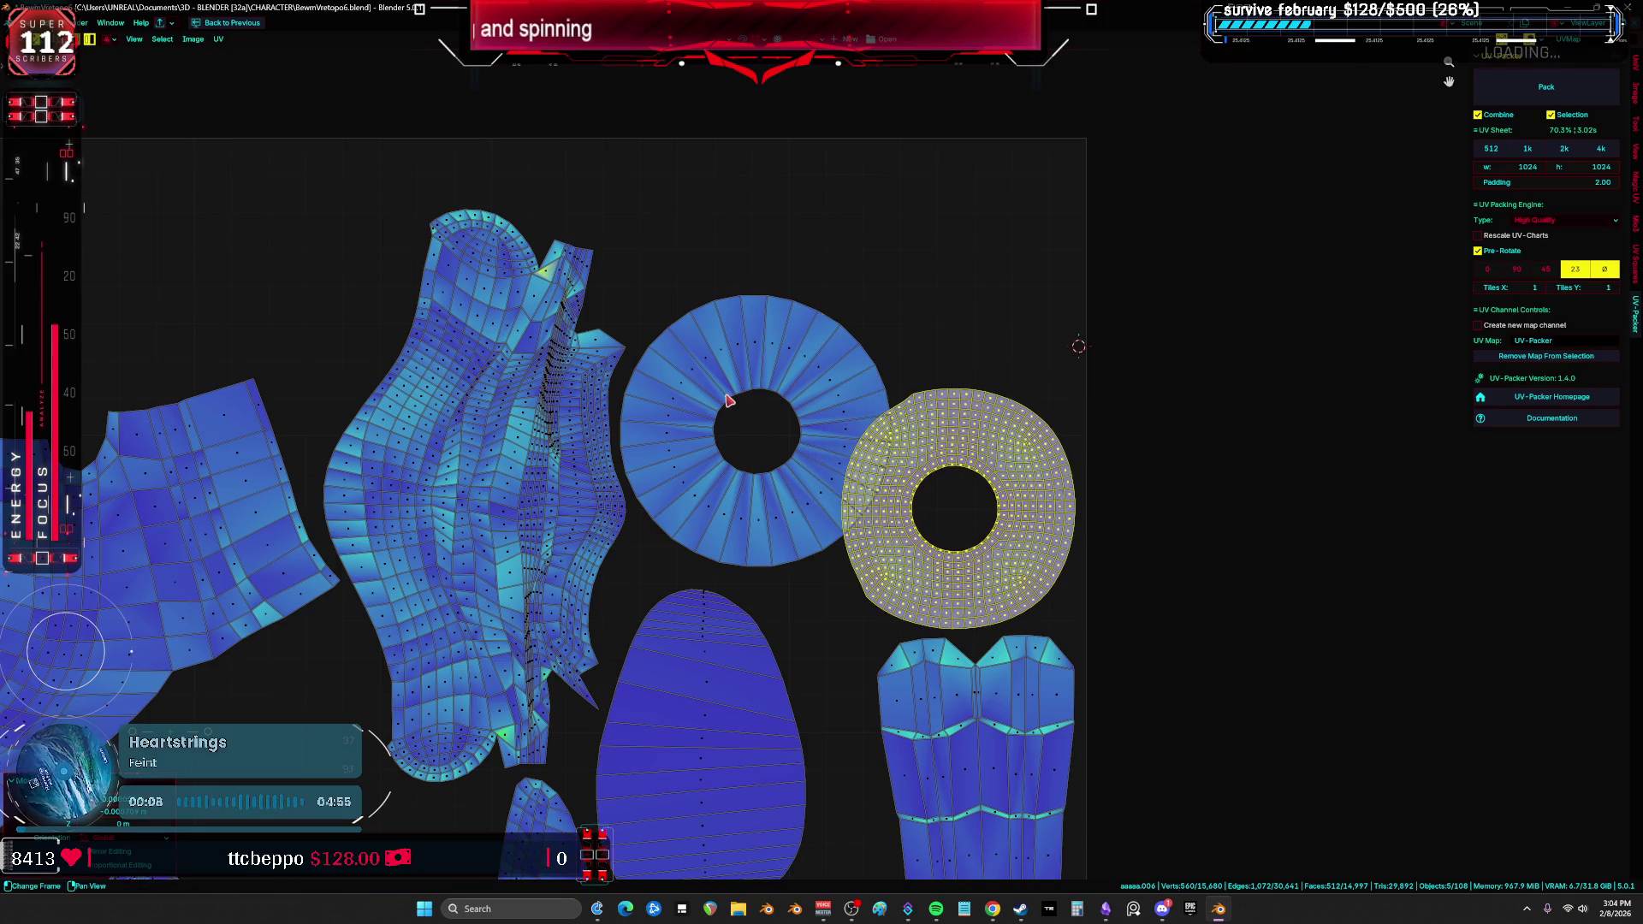
{"action": "mouse_move", "coordinate": [728, 400]}
{"action": "left_mouse_down"}
{"action": "mouse_move", "coordinate": [739, 262]}
{"action": "mouse_move", "coordinate": [793, 231]}
{"action": "left_mouse_up"}
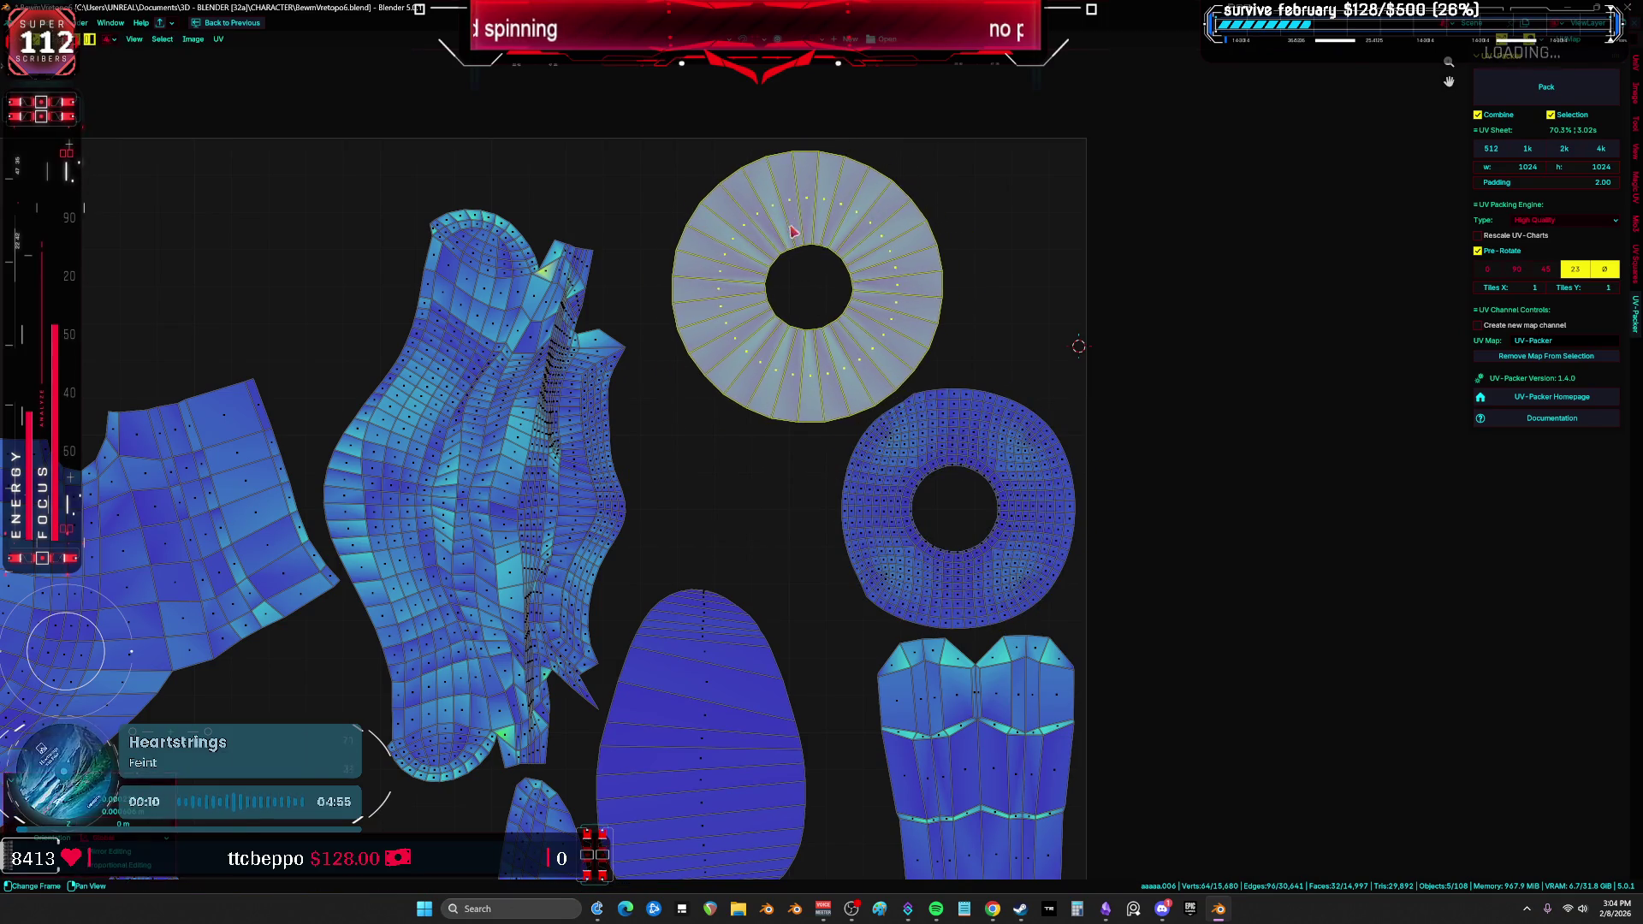
{"action": "key", "text": "Home"}
{"action": "scroll", "coordinate": [637, 322], "scroll_direction": "up", "scroll_amount": 5, "text": "ctrl"}
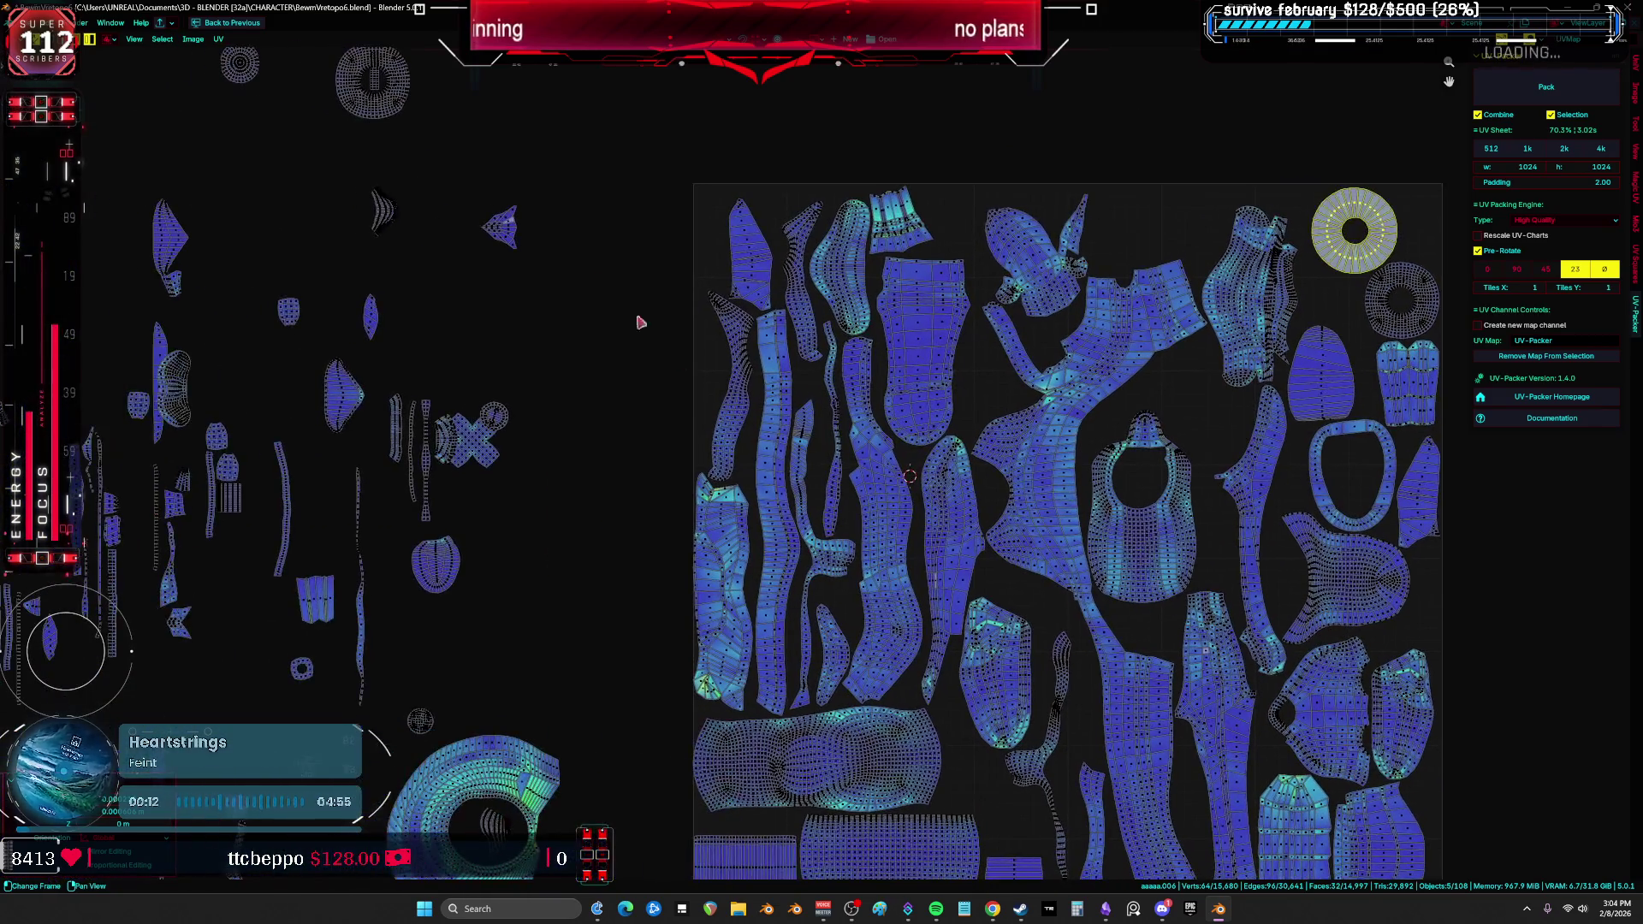
{"action": "scroll", "coordinate": [214, 291], "scroll_direction": "down", "scroll_amount": 1}
{"action": "scroll", "coordinate": [350, 421], "scroll_direction": "up", "scroll_amount": 3, "text": "ctrl"}
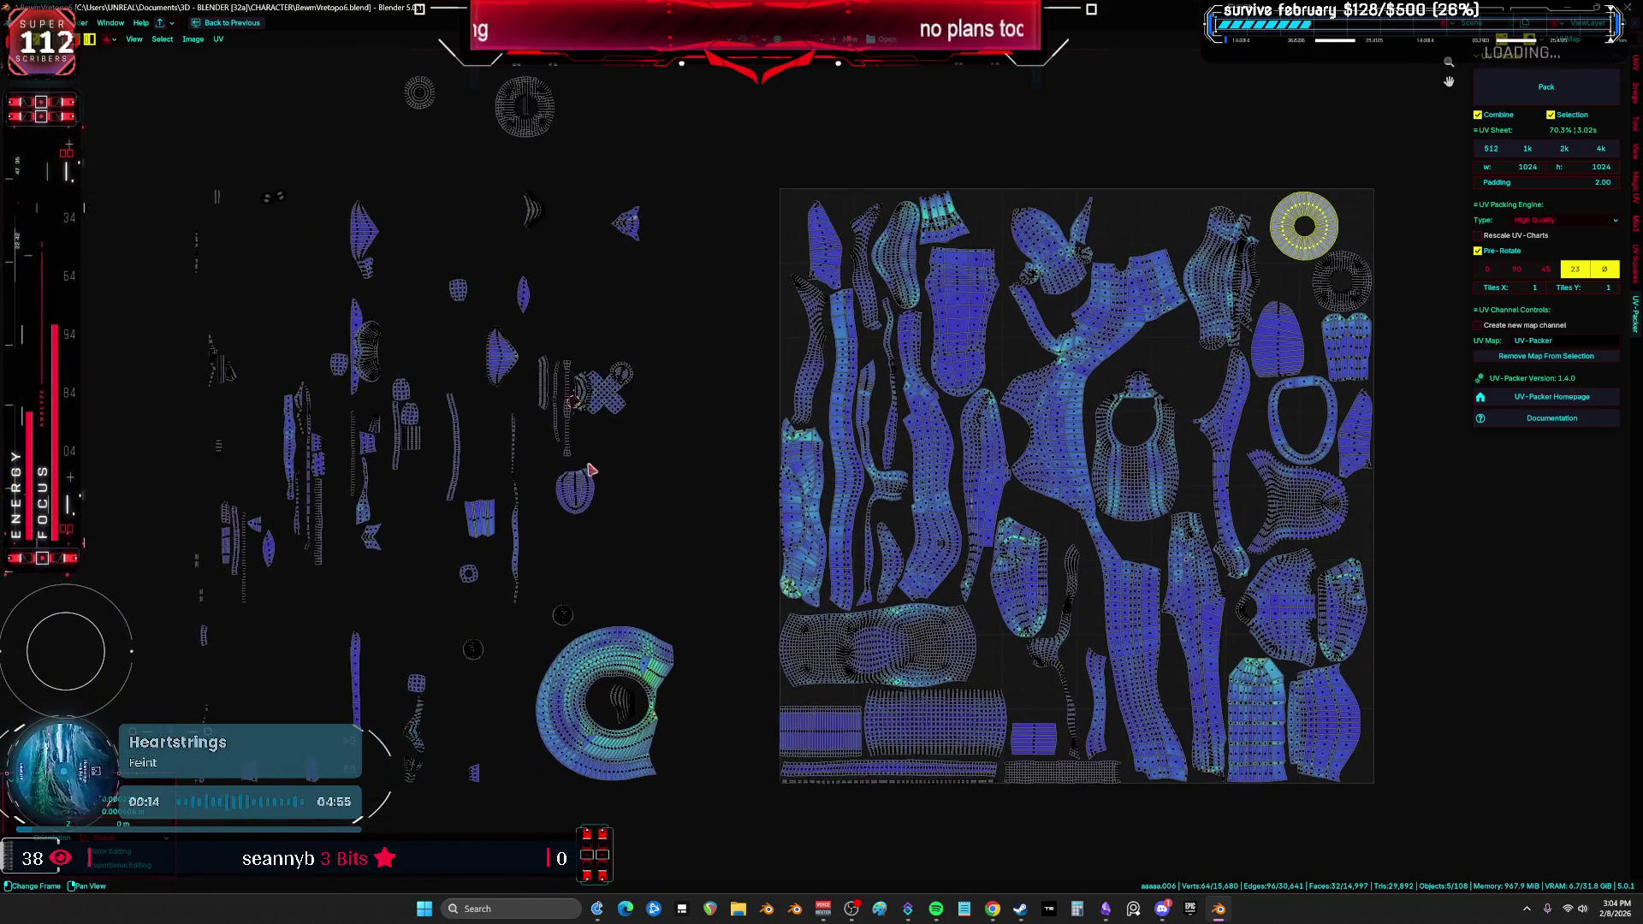
Step: Move the bib island slightly up
{"action": "key", "text": "a"}
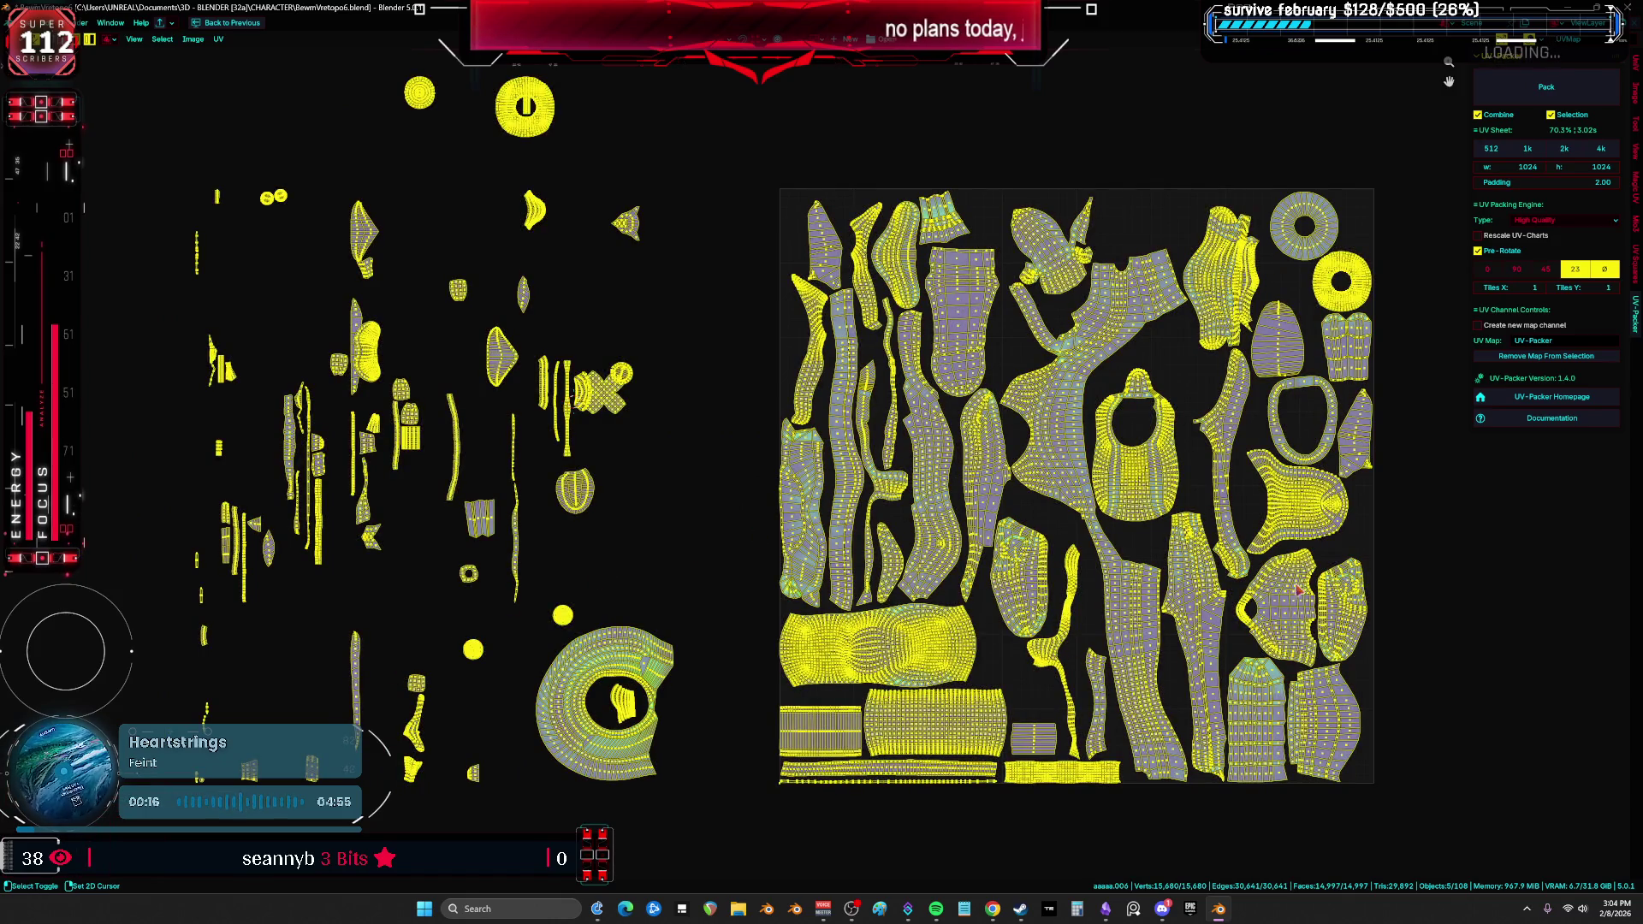
{"action": "key", "text": "Home"}
{"action": "left_click", "coordinate": [865, 383]}
{"action": "key", "text": "g"}
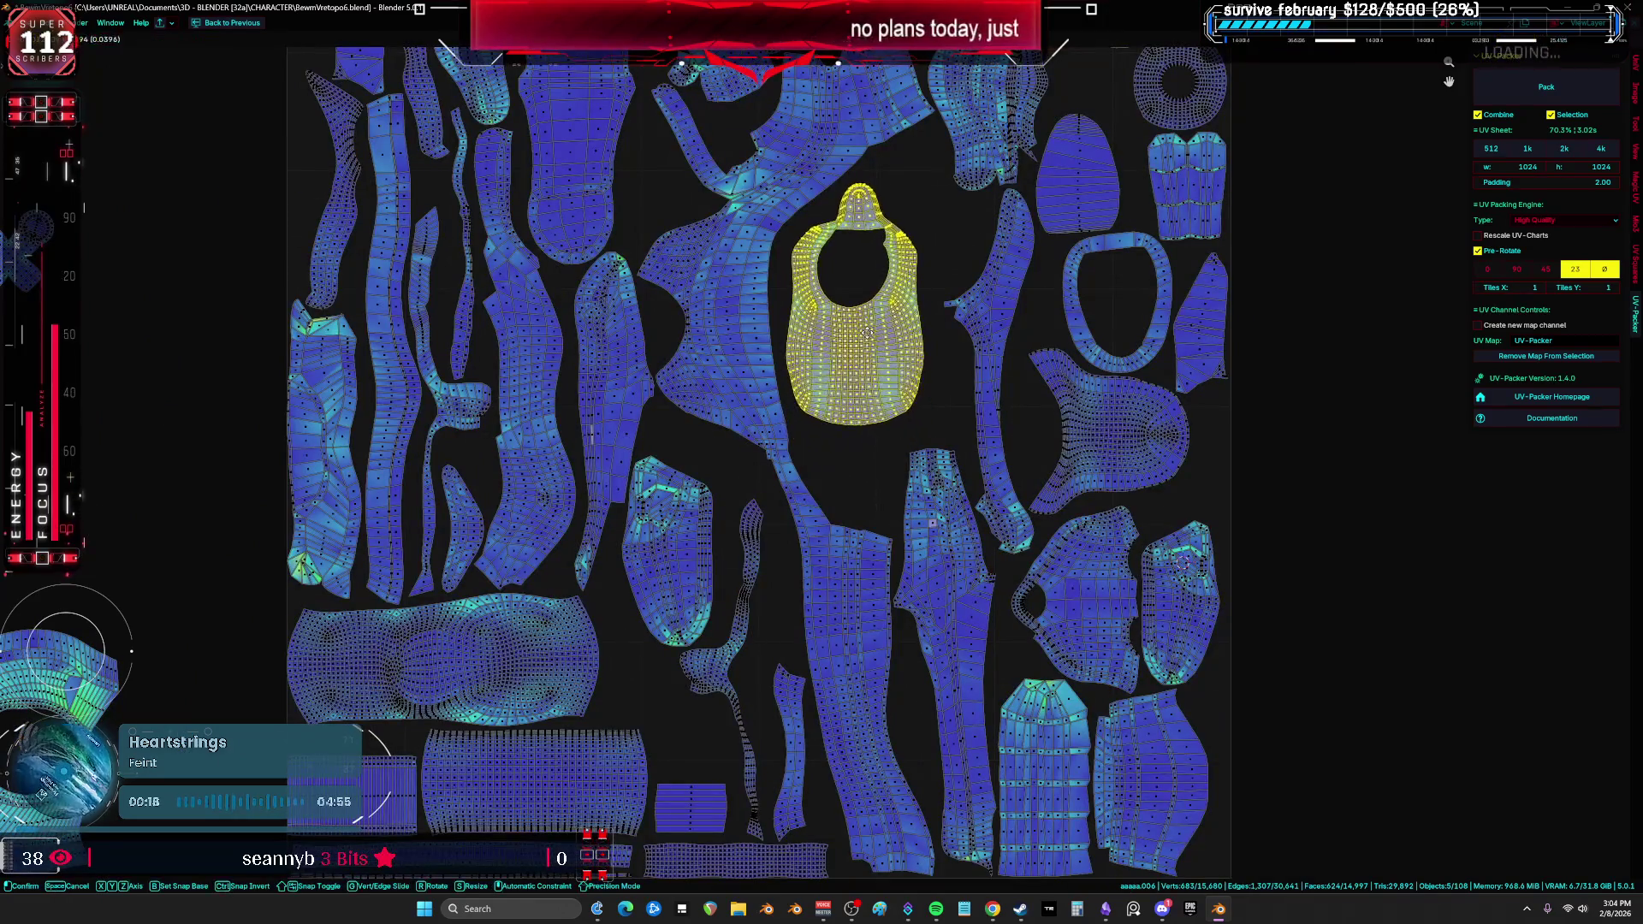
{"action": "left_click", "coordinate": [867, 333]}
Step: Raise the oval island slightly higher
{"action": "middle_click_drag", "start_coordinate": [1032, 716], "coordinate": [935, 652]}
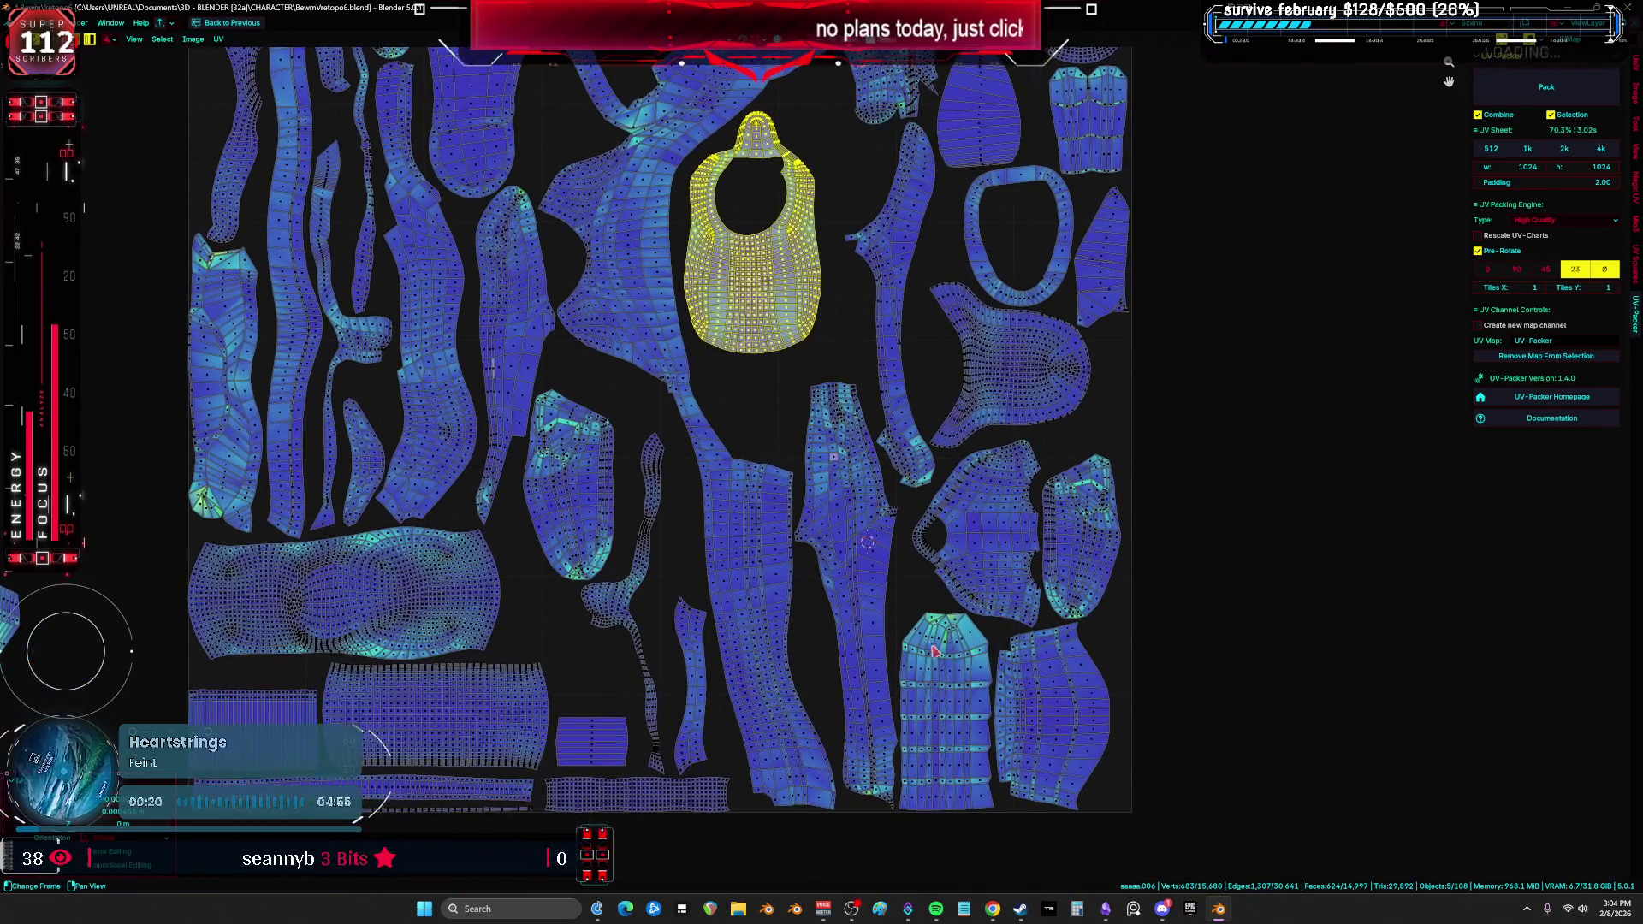
{"action": "left_click", "coordinate": [941, 674]}
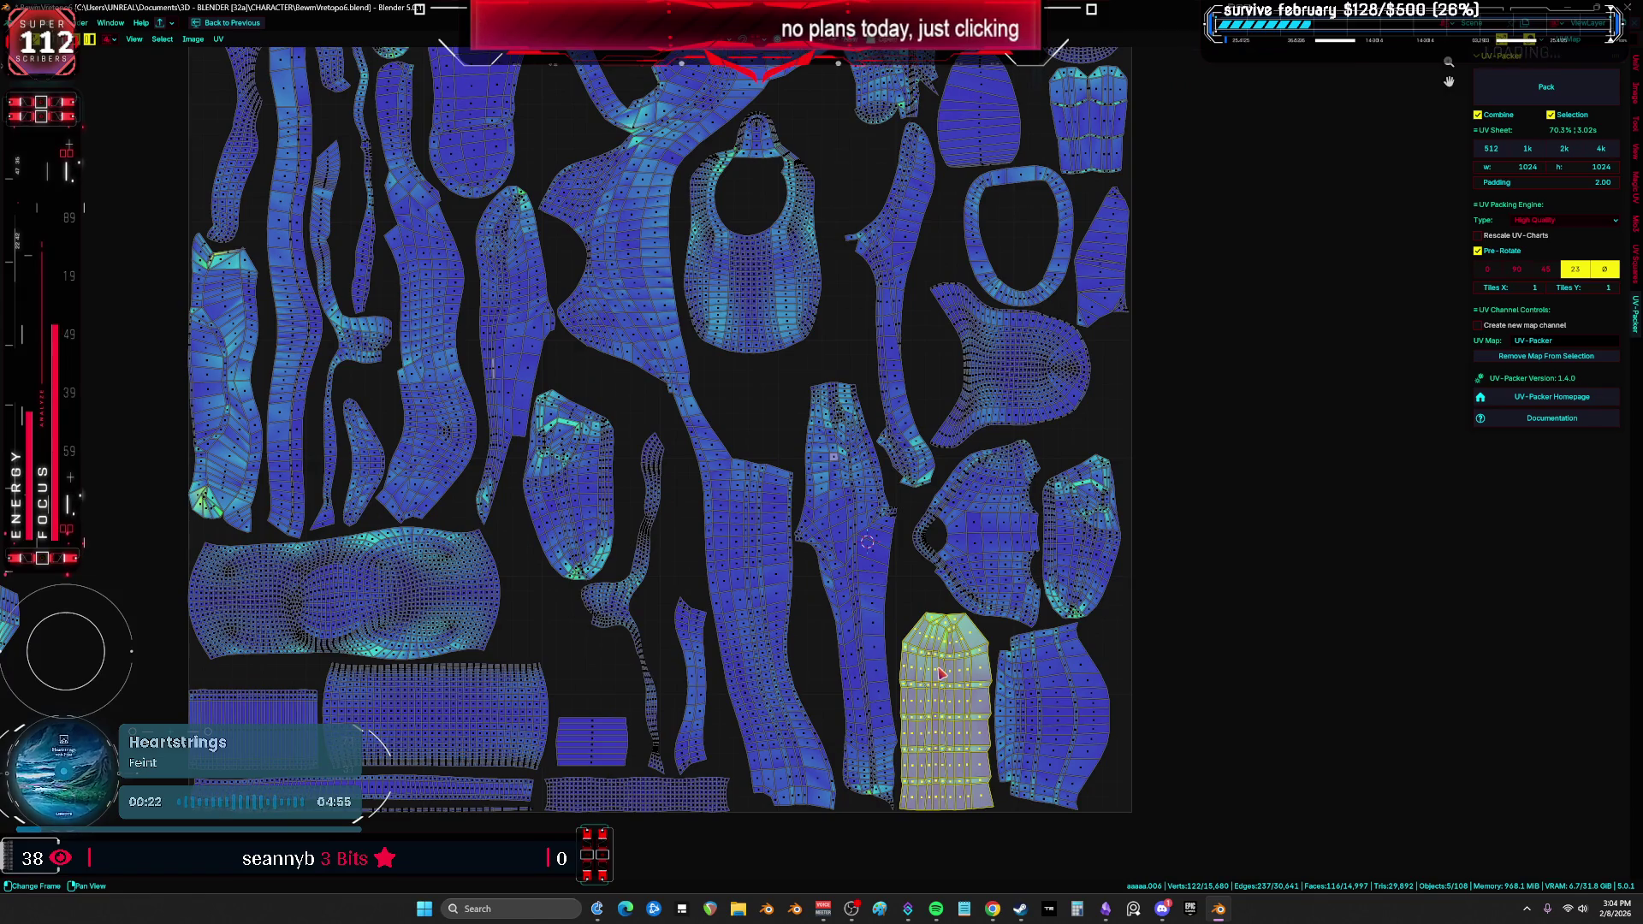
{"action": "left_click", "coordinate": [577, 526]}
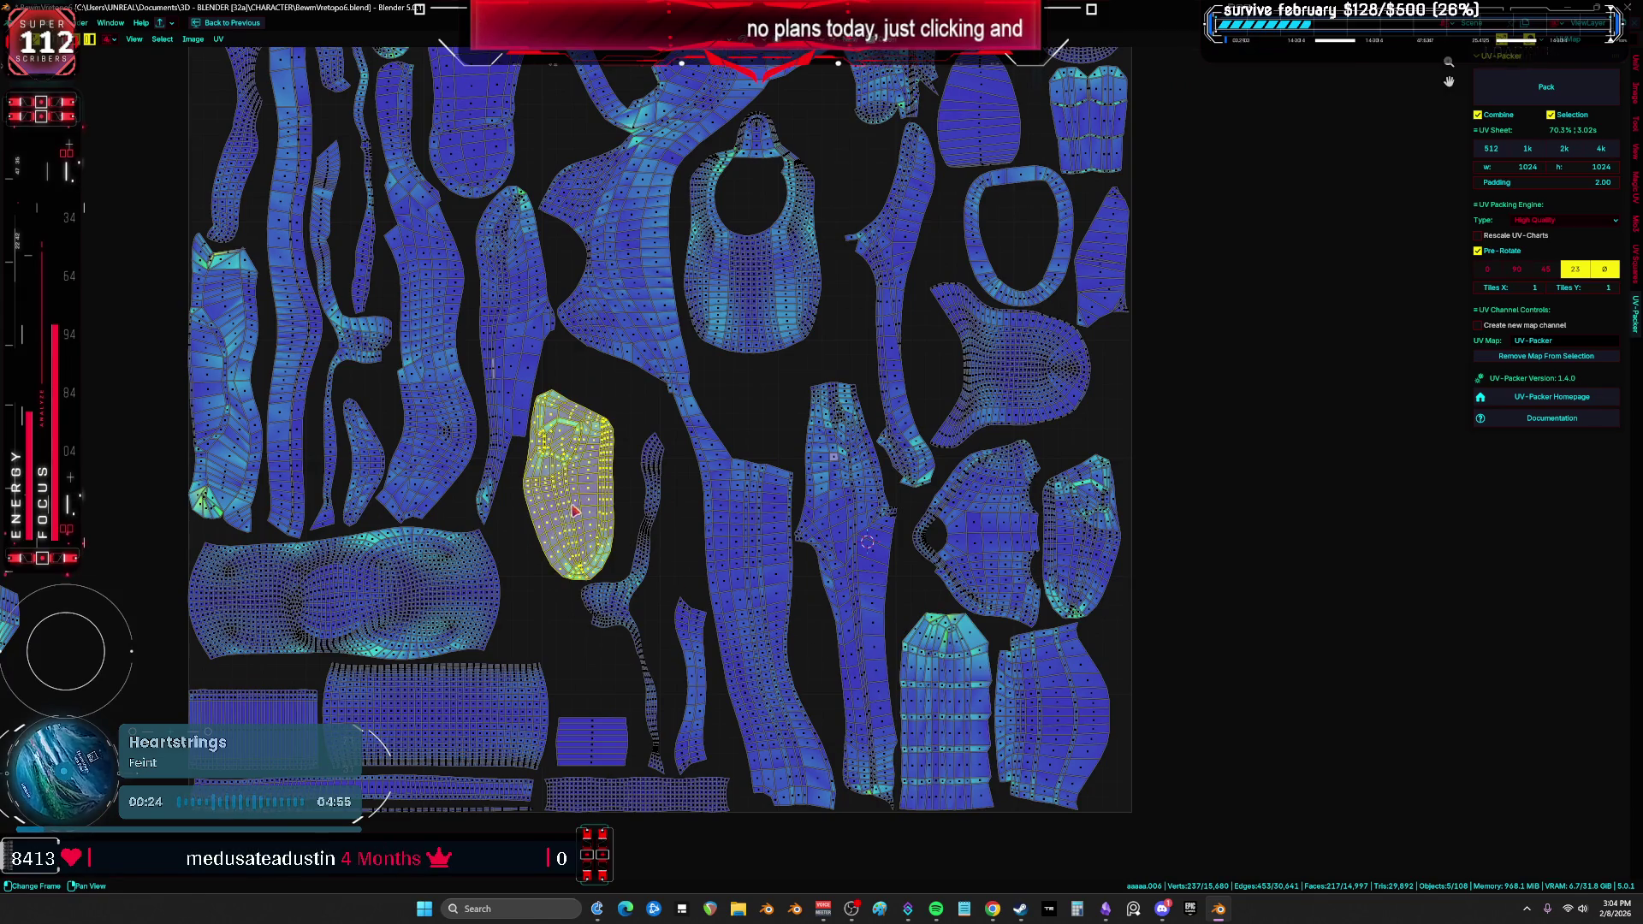
{"action": "key", "text": "g"}
{"action": "left_click", "coordinate": [590, 453]}
Step: Nudge the thin strip left into a gap and move the small island beside it upward
{"action": "left_click", "coordinate": [655, 604]}
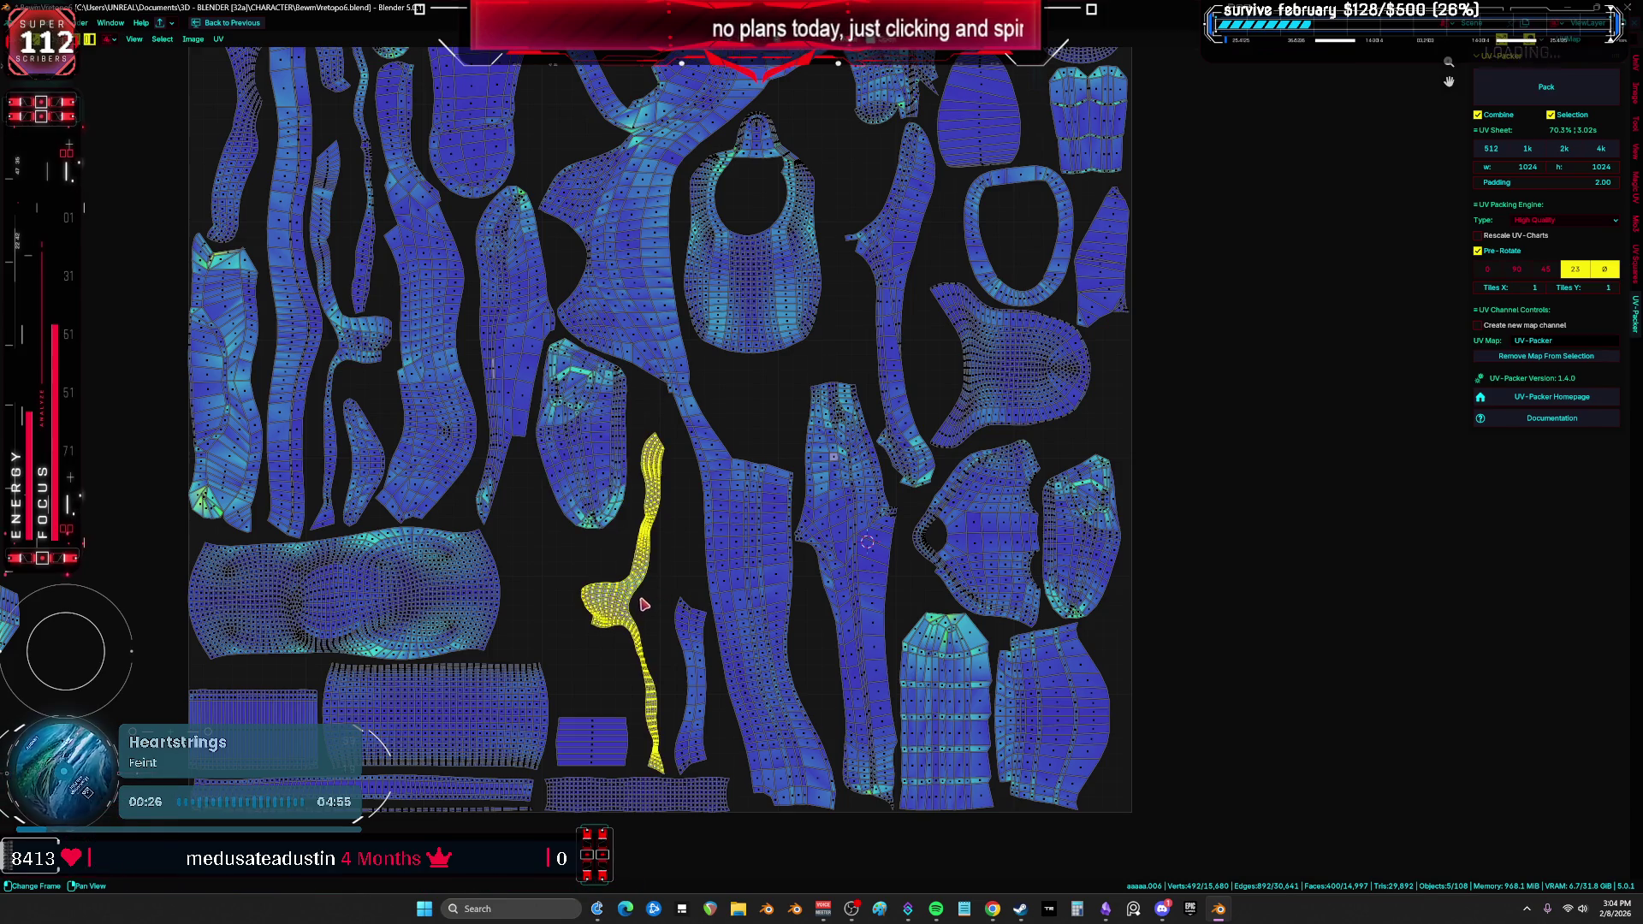
{"action": "key", "text": "g"}
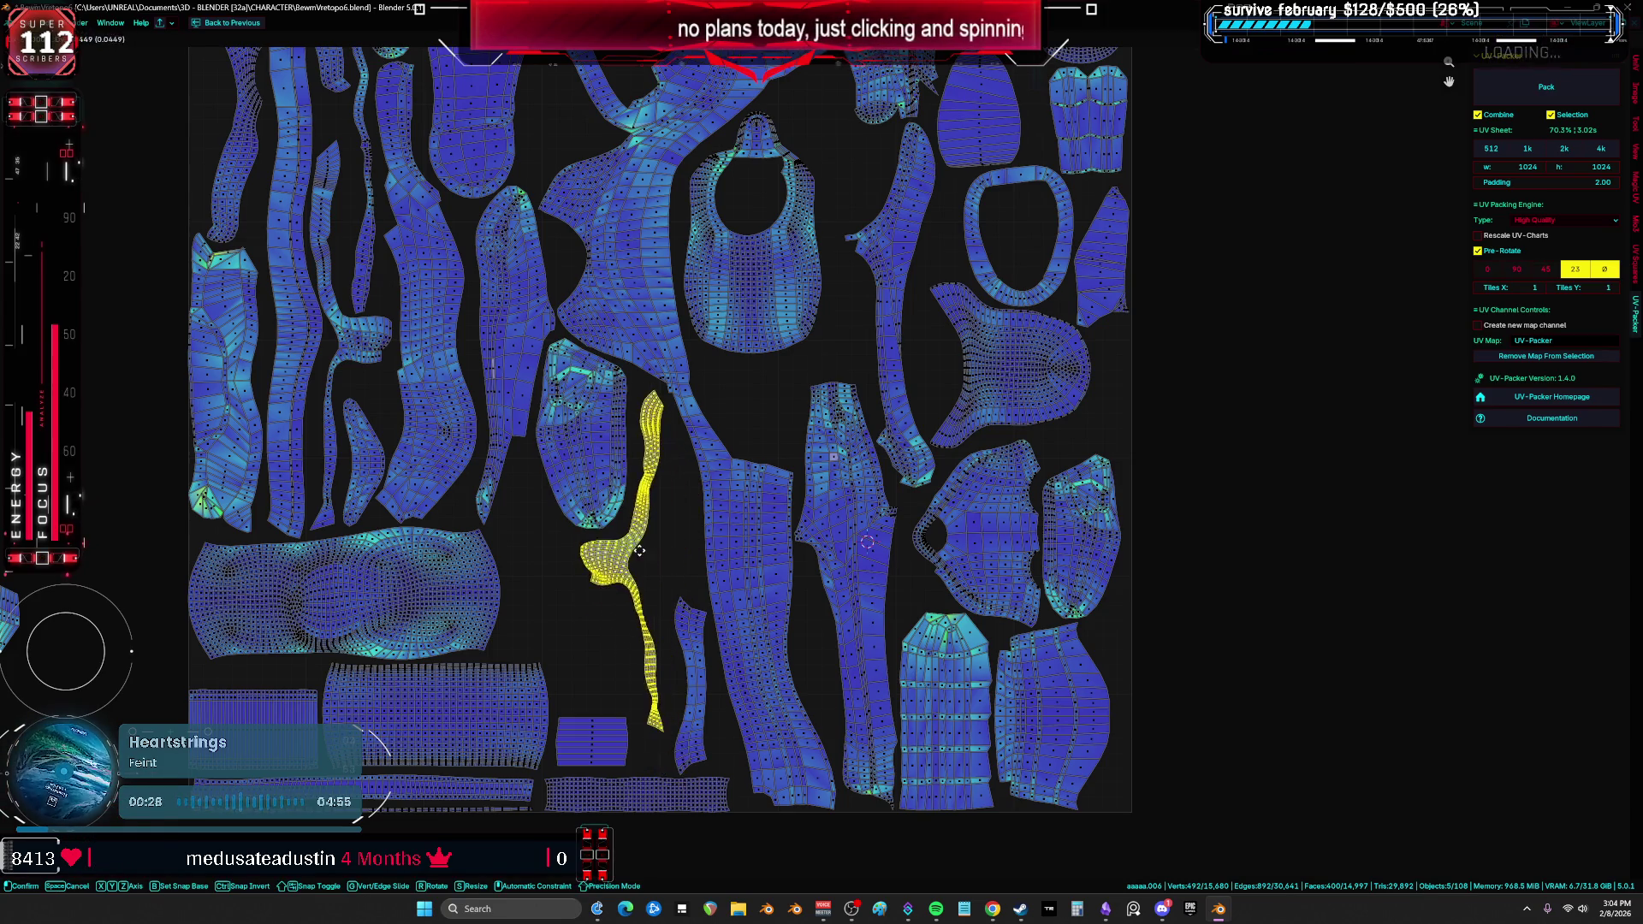
{"action": "left_click", "coordinate": [635, 547]}
{"action": "key", "text": "g"}
{"action": "left_click", "coordinate": [678, 642]}
{"action": "left_click", "coordinate": [679, 642]}
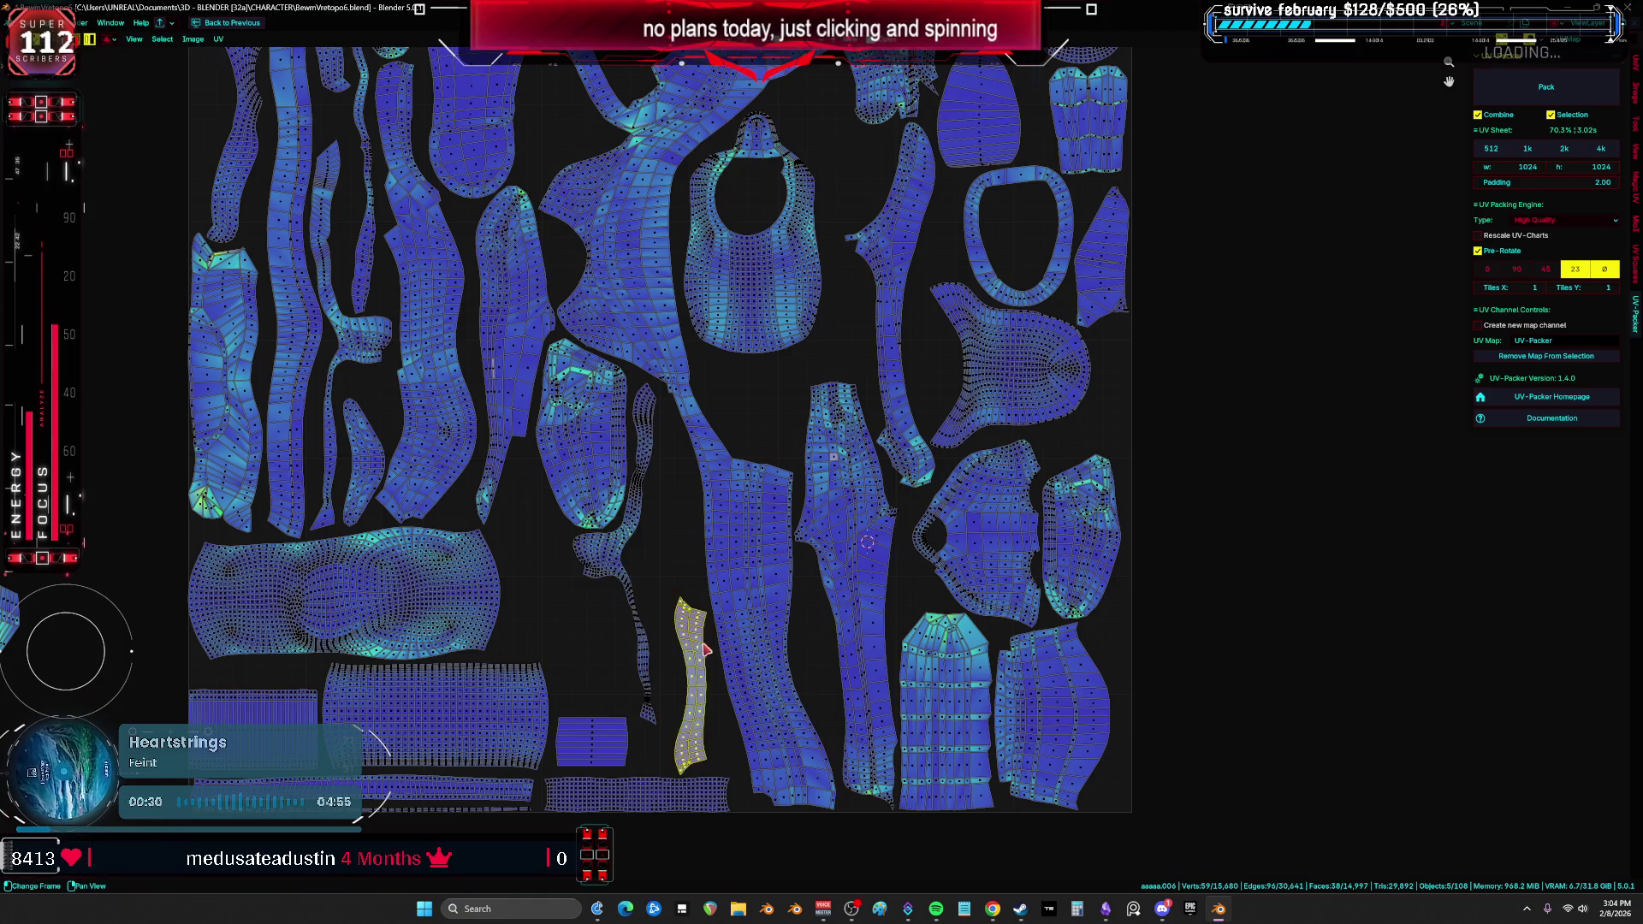
{"action": "key", "text": "g"}
{"action": "left_click", "coordinate": [683, 482]}
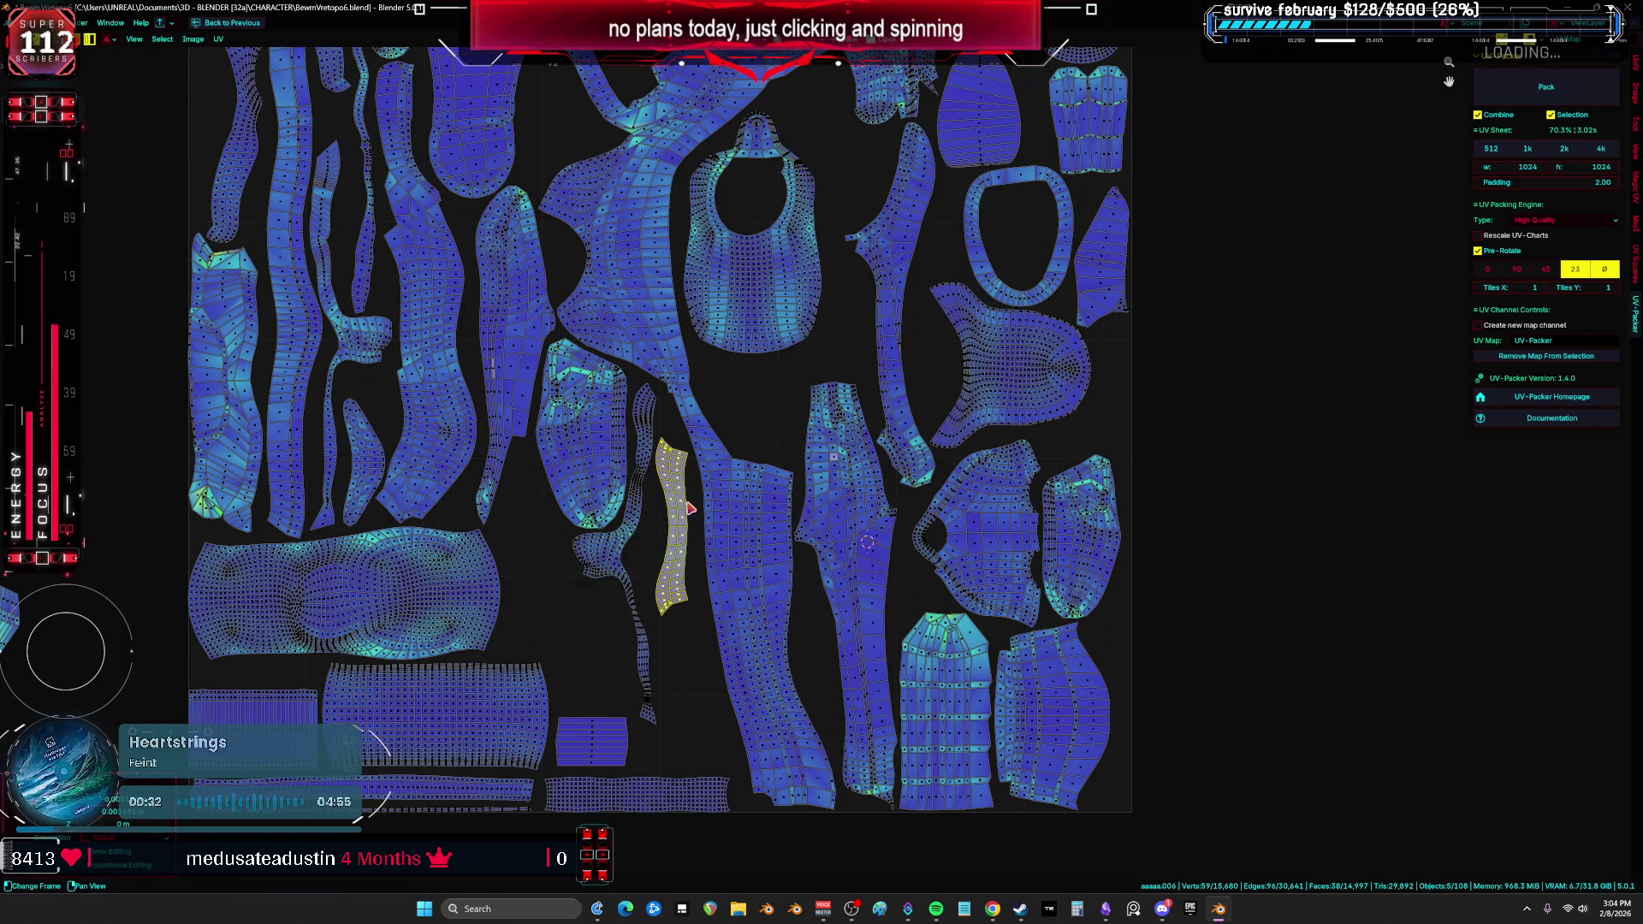
Step: Select a leftover island outside the tile and start moving it in
{"action": "scroll", "coordinate": [778, 513], "scroll_direction": "down", "scroll_amount": 2}
{"action": "middle_click_drag", "start_coordinate": [154, 601], "coordinate": [487, 575]}
{"action": "left_click", "coordinate": [390, 377]}
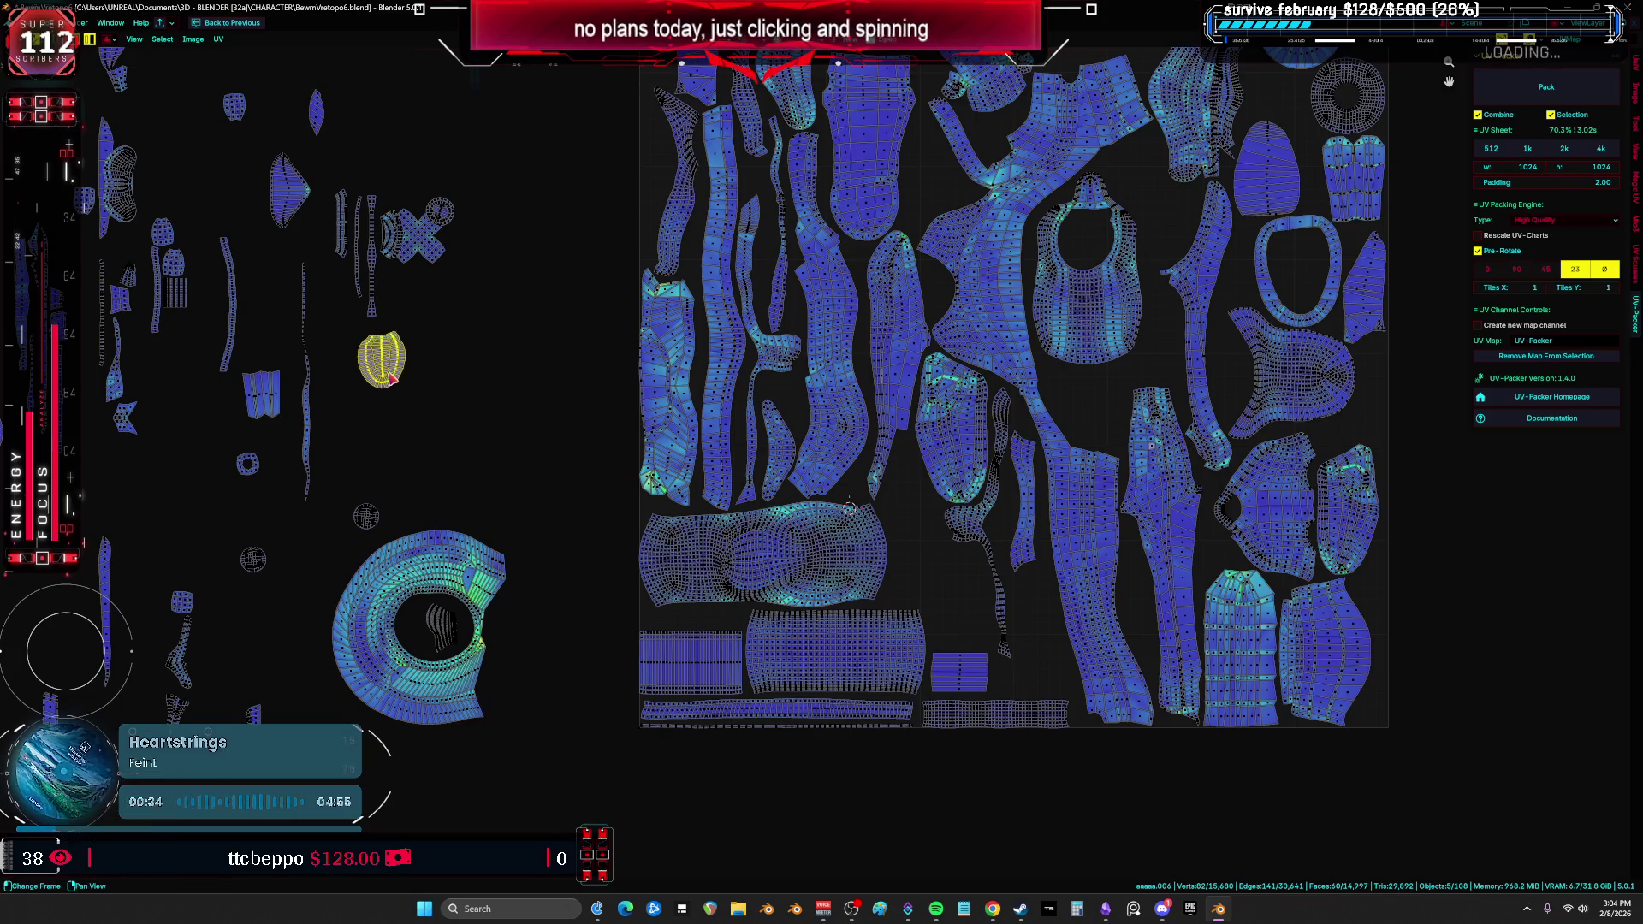
{"action": "middle_click_drag", "start_coordinate": [390, 377], "coordinate": [335, 686]}
{"action": "key", "text": "g"}
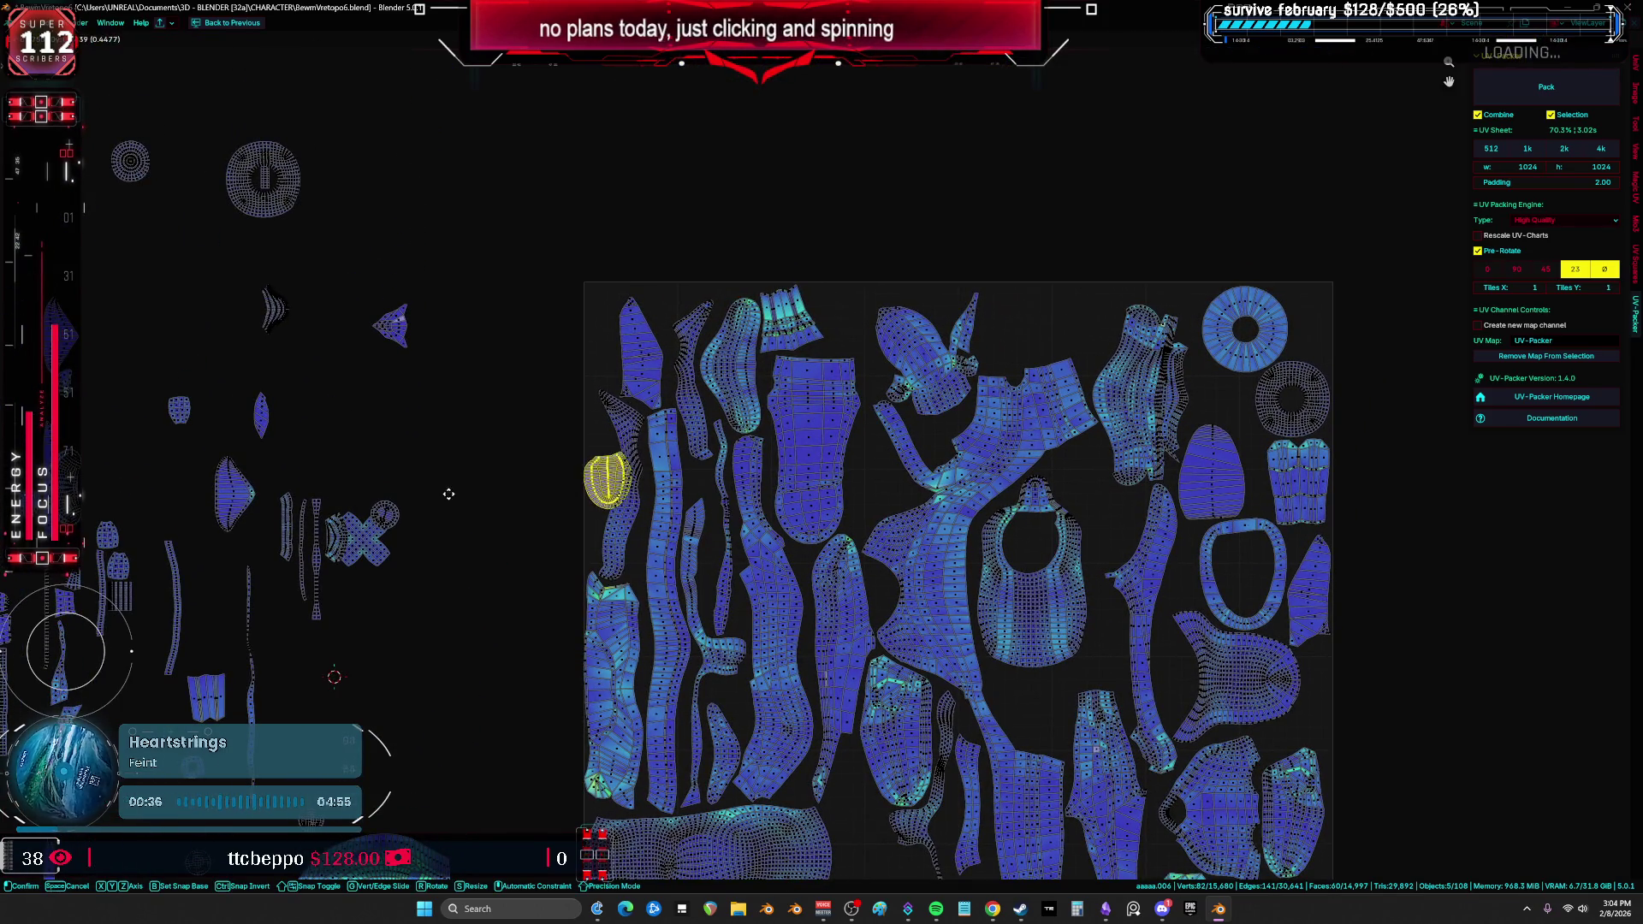
Step: Fit the small oval island inside the bib's hole
{"action": "left_click", "coordinate": [1035, 551]}
{"action": "scroll", "coordinate": [1039, 546], "scroll_direction": "up", "scroll_amount": 8}
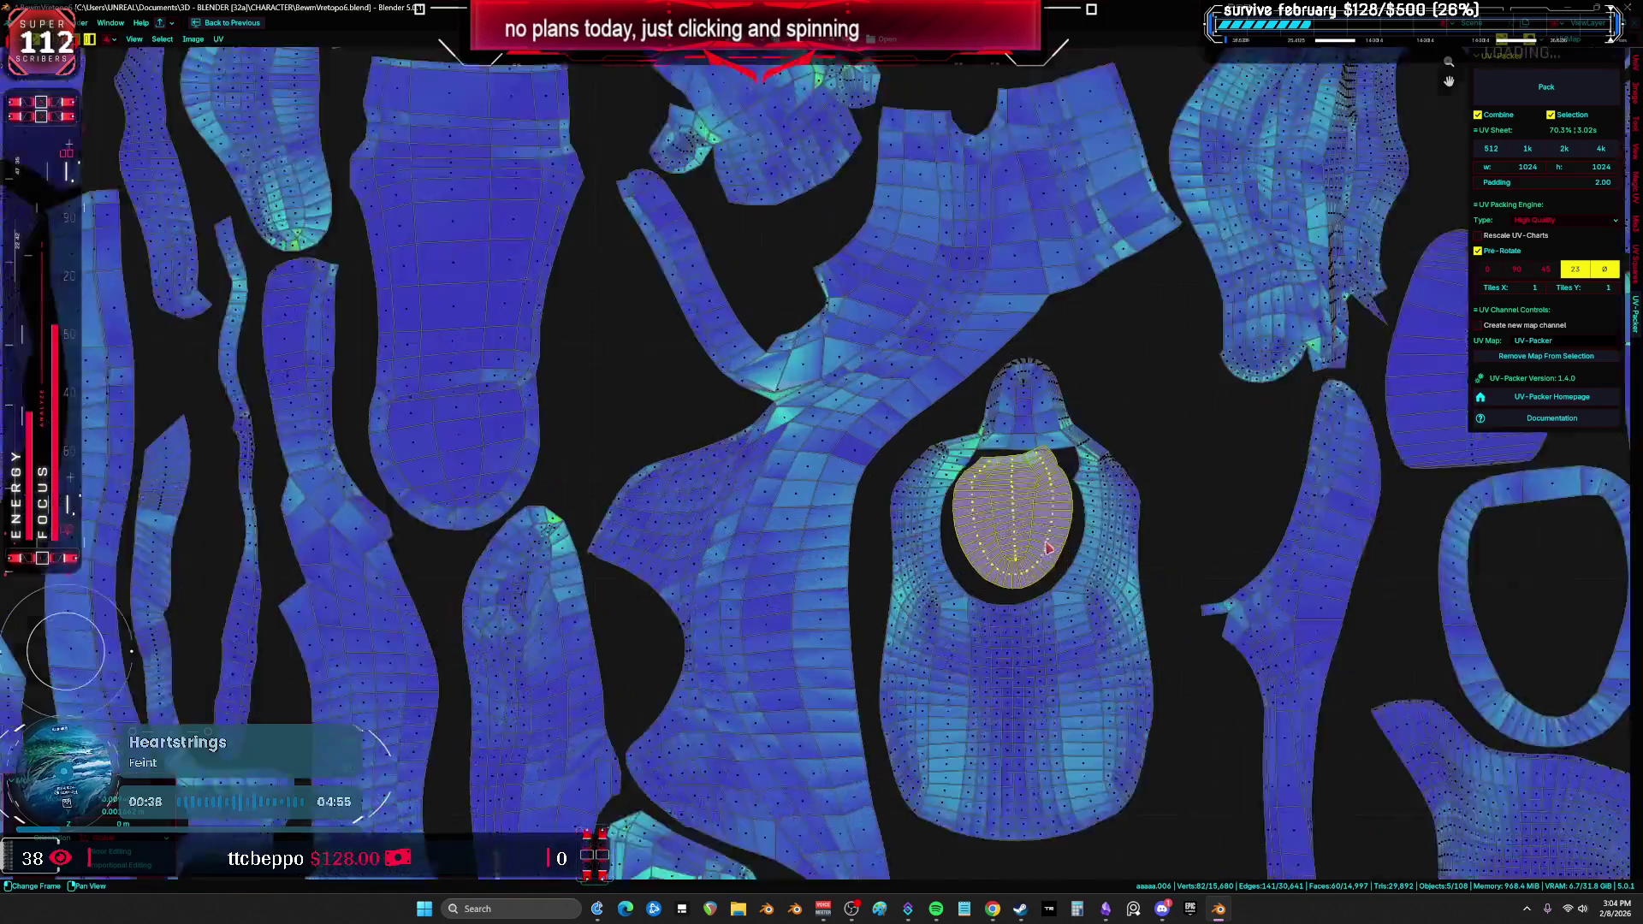
{"action": "key", "text": "g"}
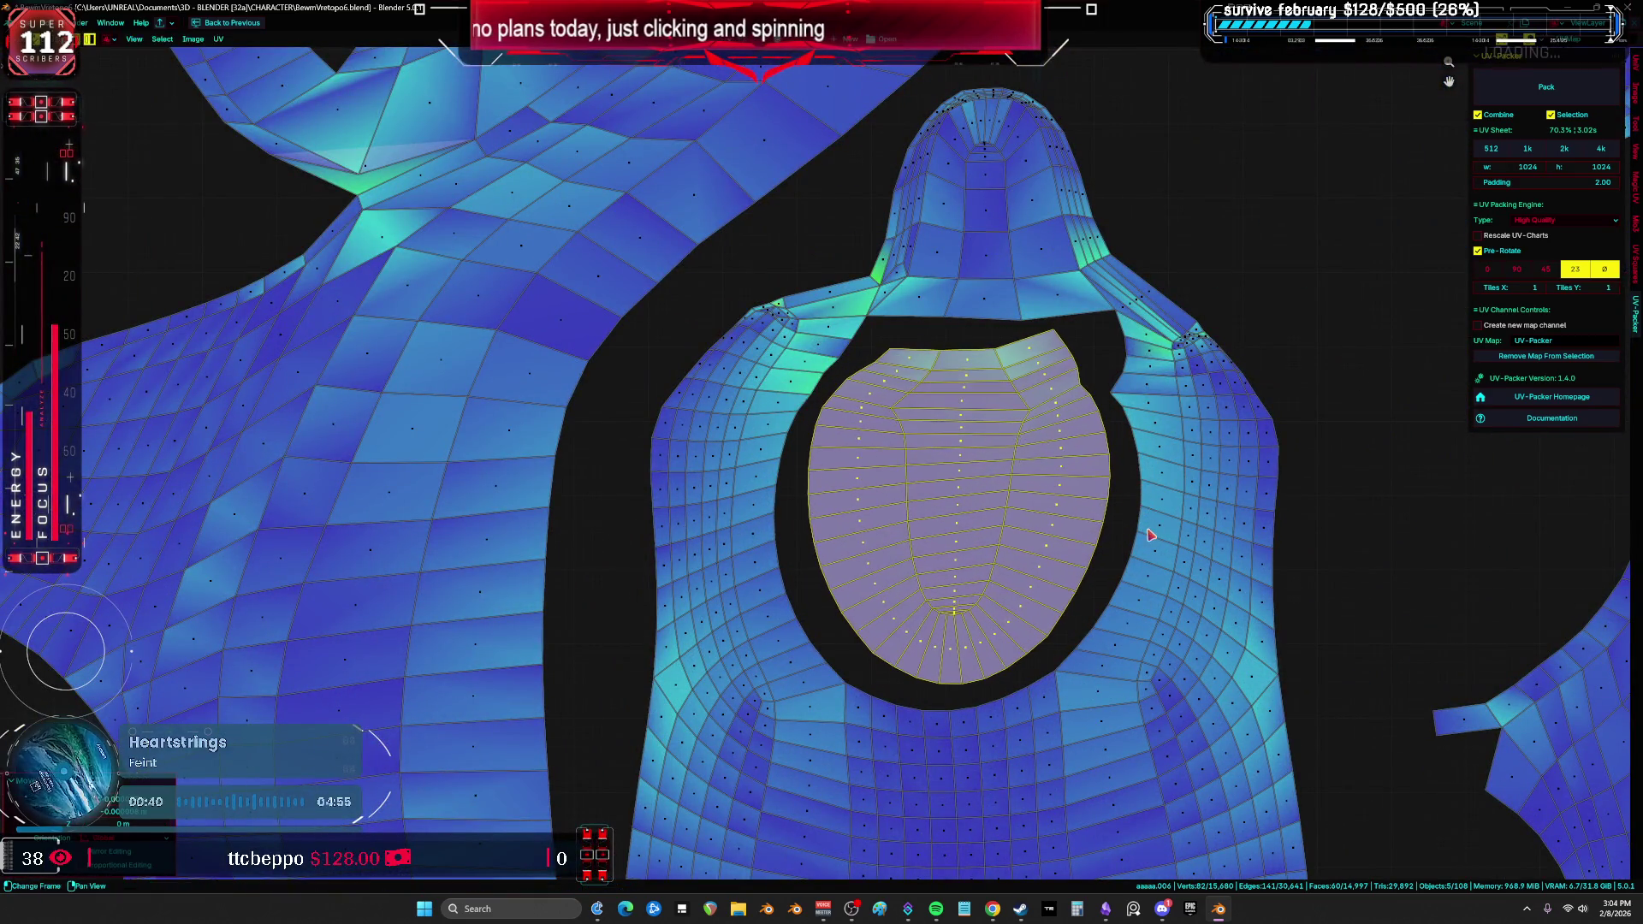
{"action": "left_click", "coordinate": [1134, 536]}
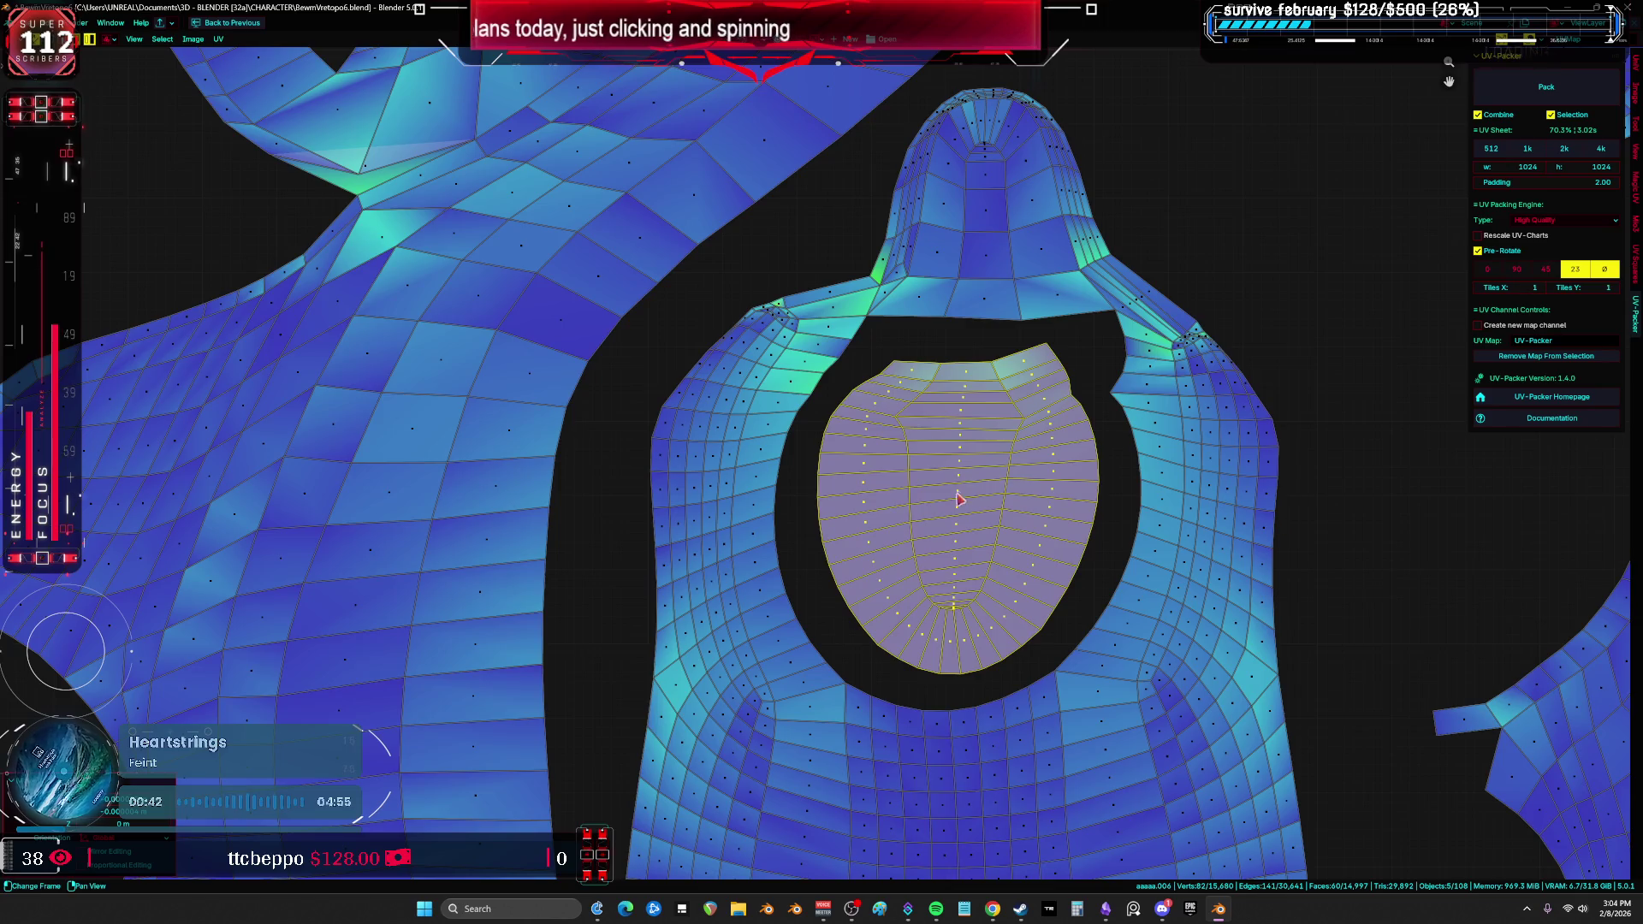
{"action": "scroll", "coordinate": [958, 499], "scroll_direction": "down", "scroll_amount": 8}
{"action": "scroll", "coordinate": [918, 394], "scroll_direction": "up", "scroll_amount": 3}
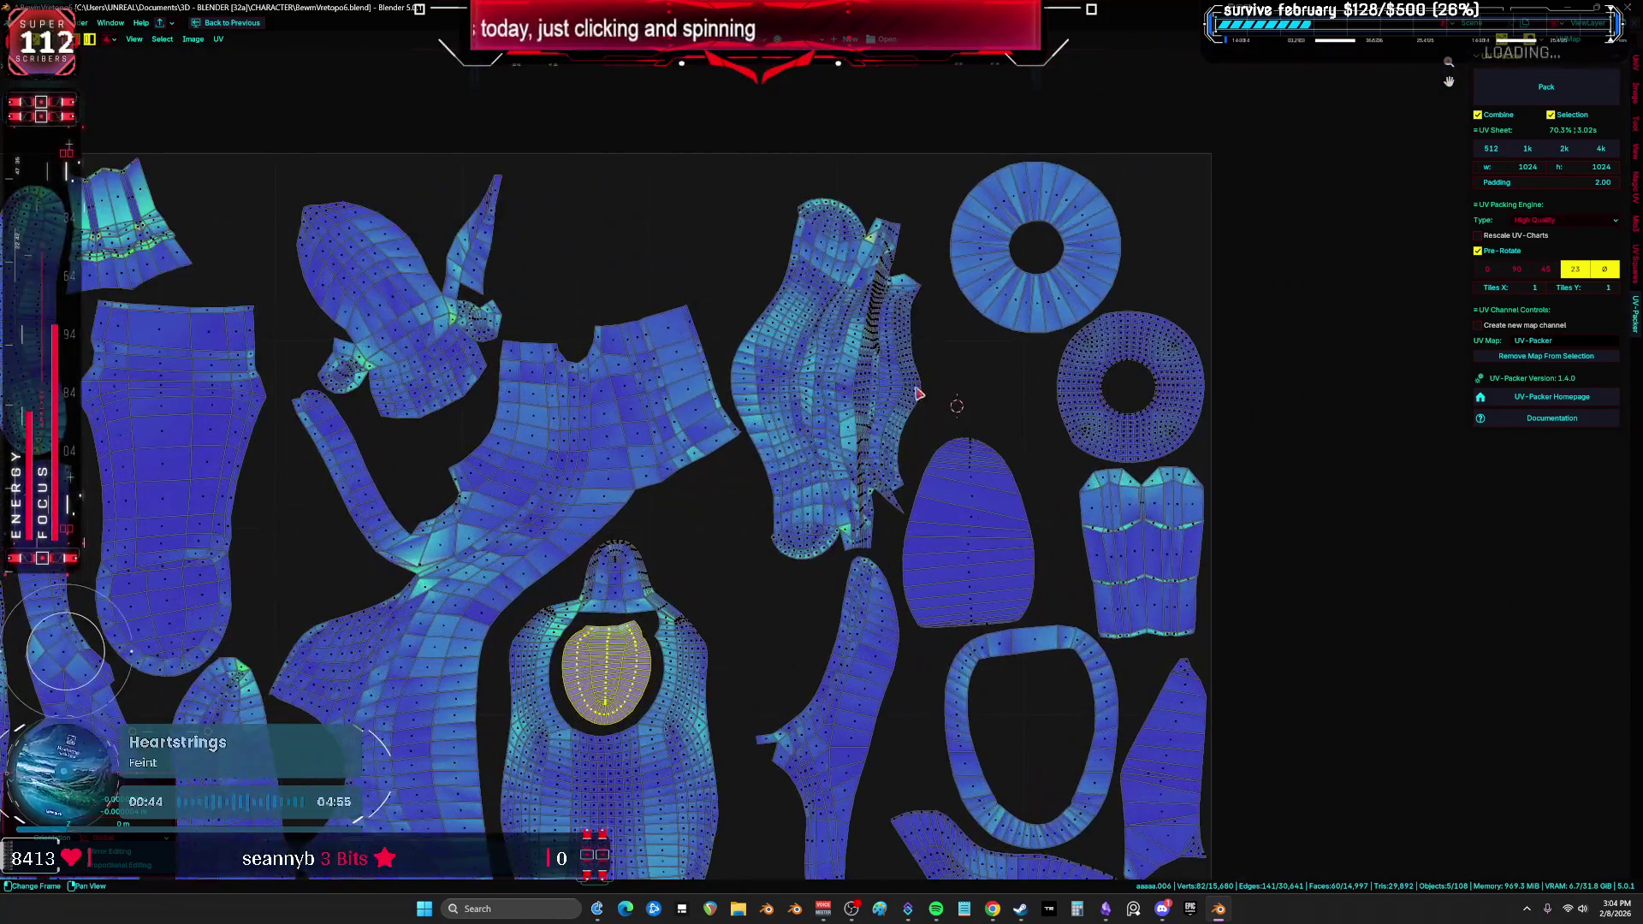
Step: Reposition the tall torso island and shift the ring island slightly left
{"action": "left_click", "coordinate": [918, 394]}
{"action": "key", "text": "g"}
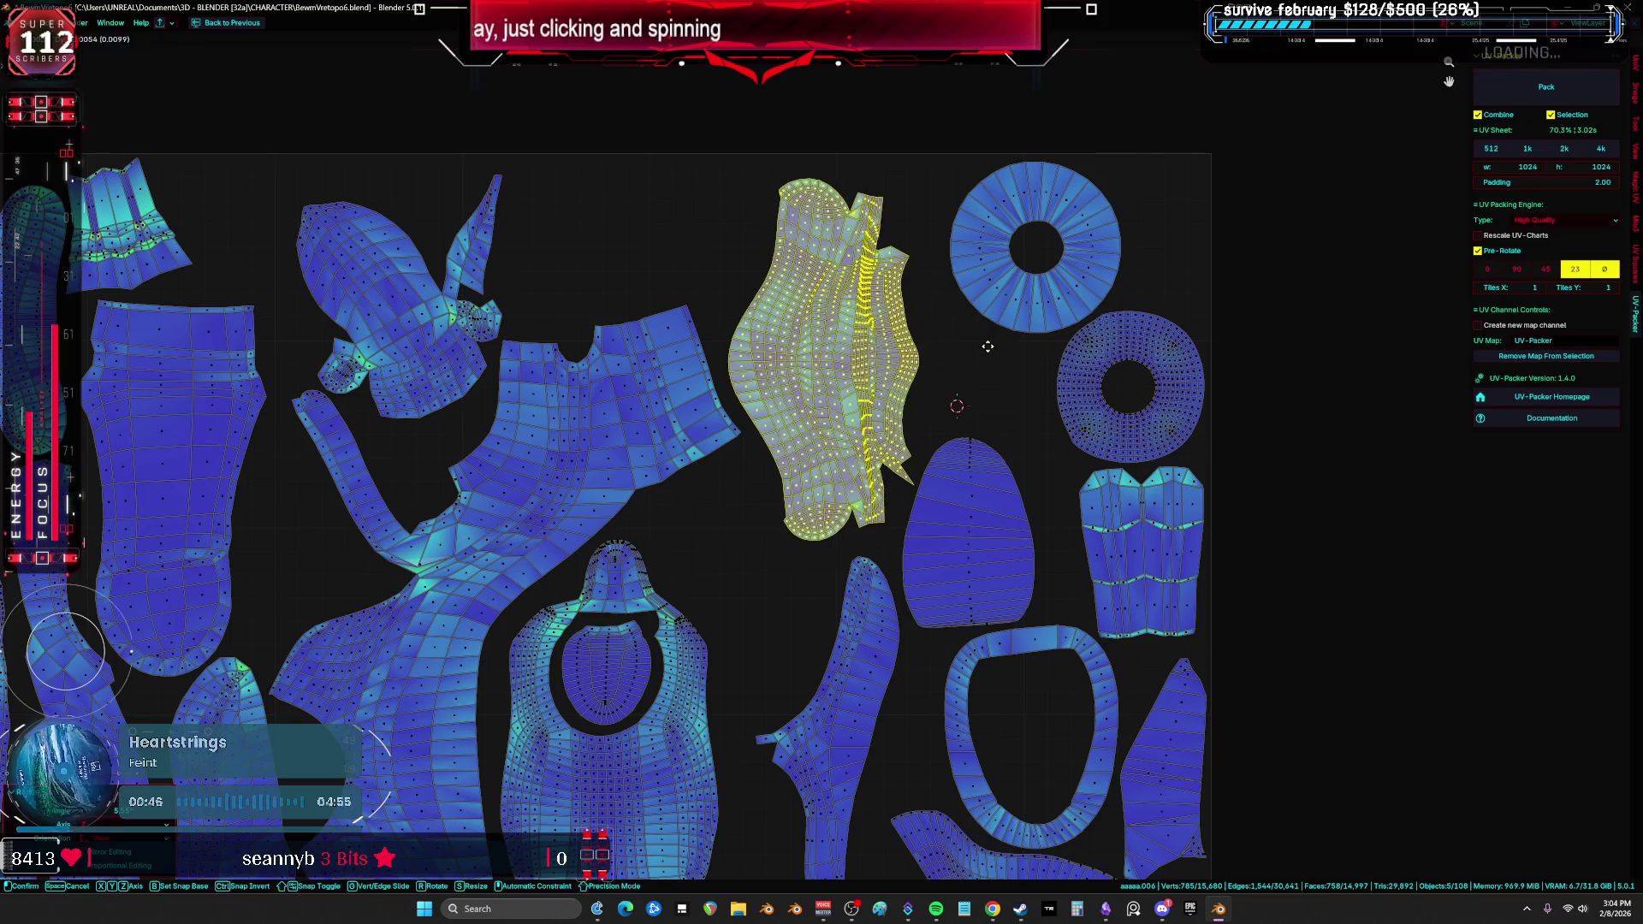
{"action": "left_click", "coordinate": [988, 346]}
{"action": "left_click_drag", "start_coordinate": [1036, 317], "coordinate": [1004, 319]}
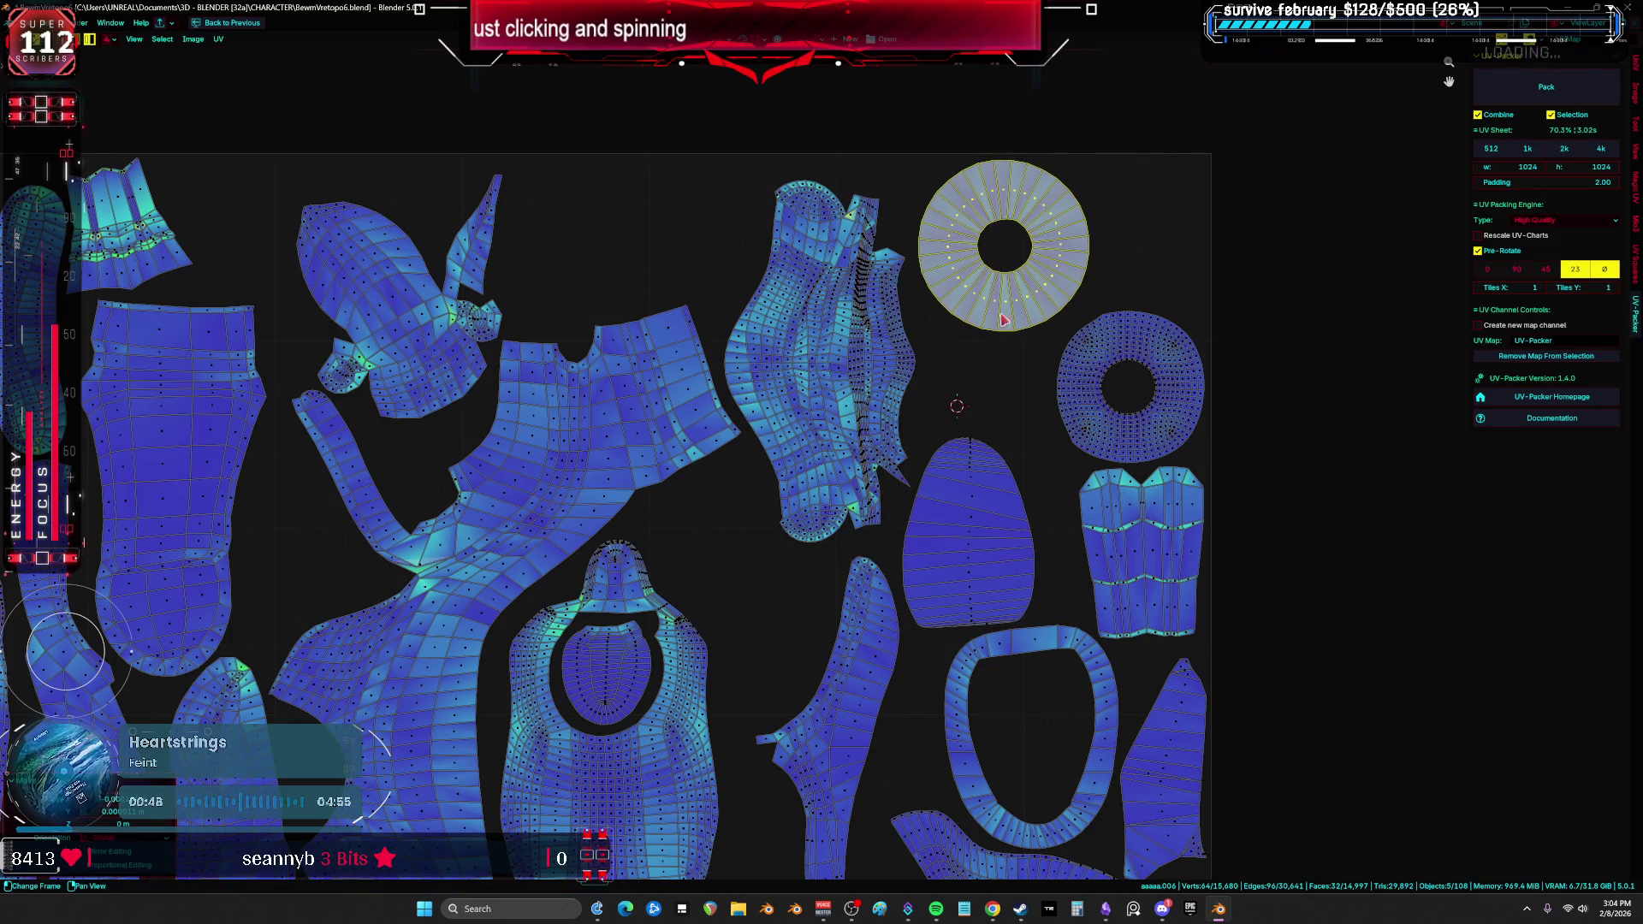
Step: Rotate the egg-shaped island upright and drop it into the ring's opening
{"action": "left_click", "coordinate": [990, 489]}
{"action": "middle_click_drag", "start_coordinate": [990, 488], "coordinate": [997, 324]}
{"action": "key", "text": "g"}
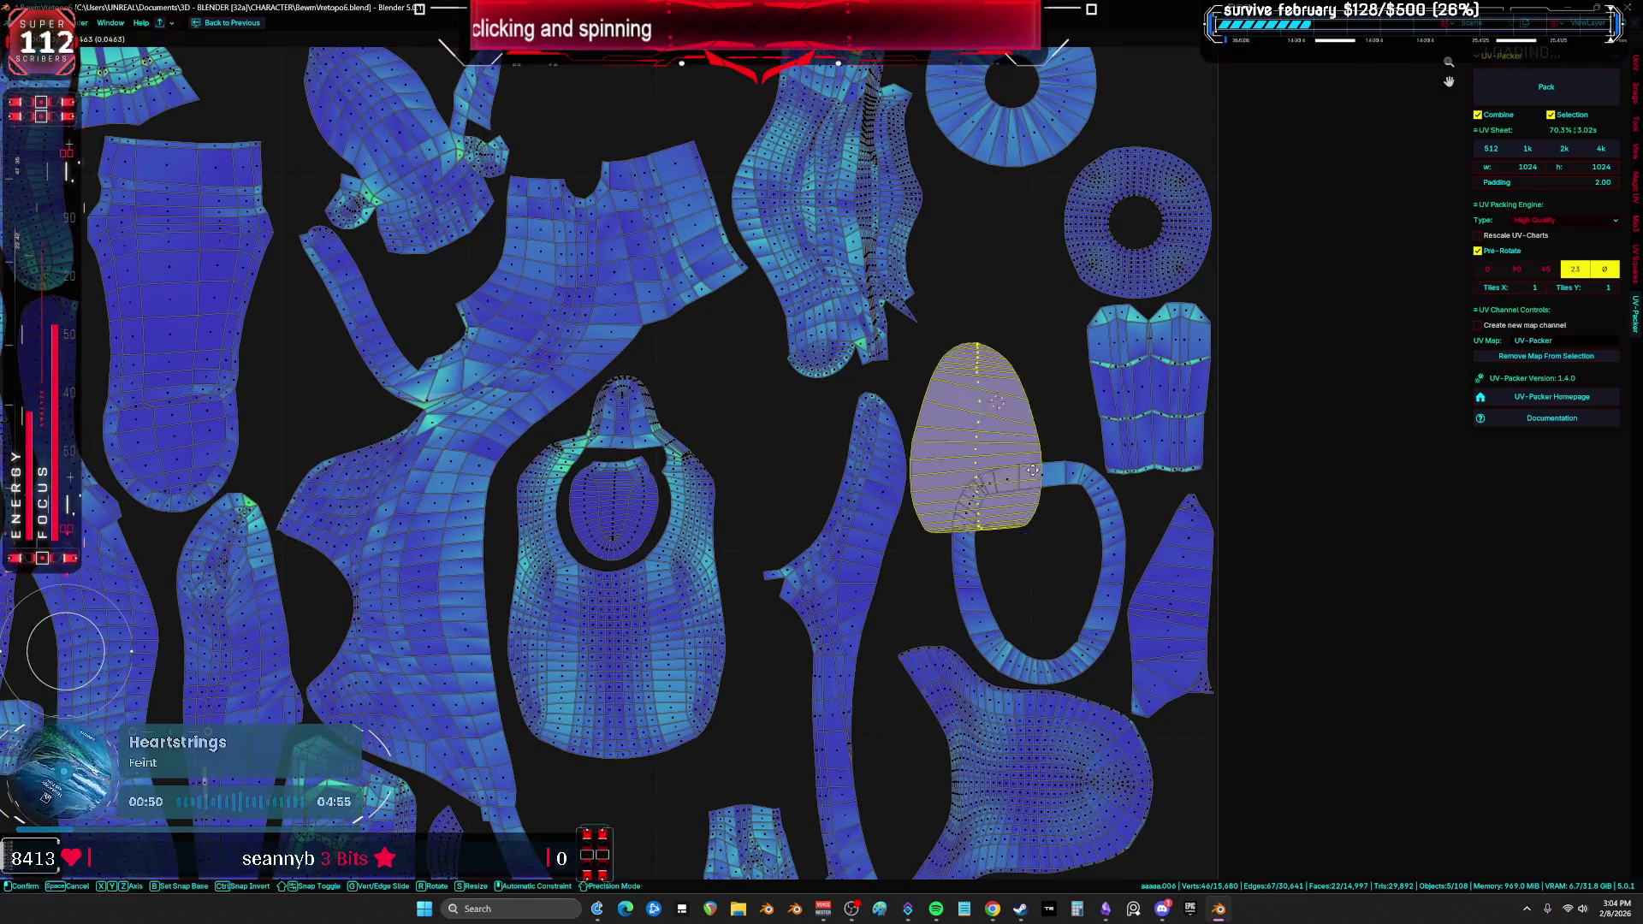
{"action": "key", "text": "r"}
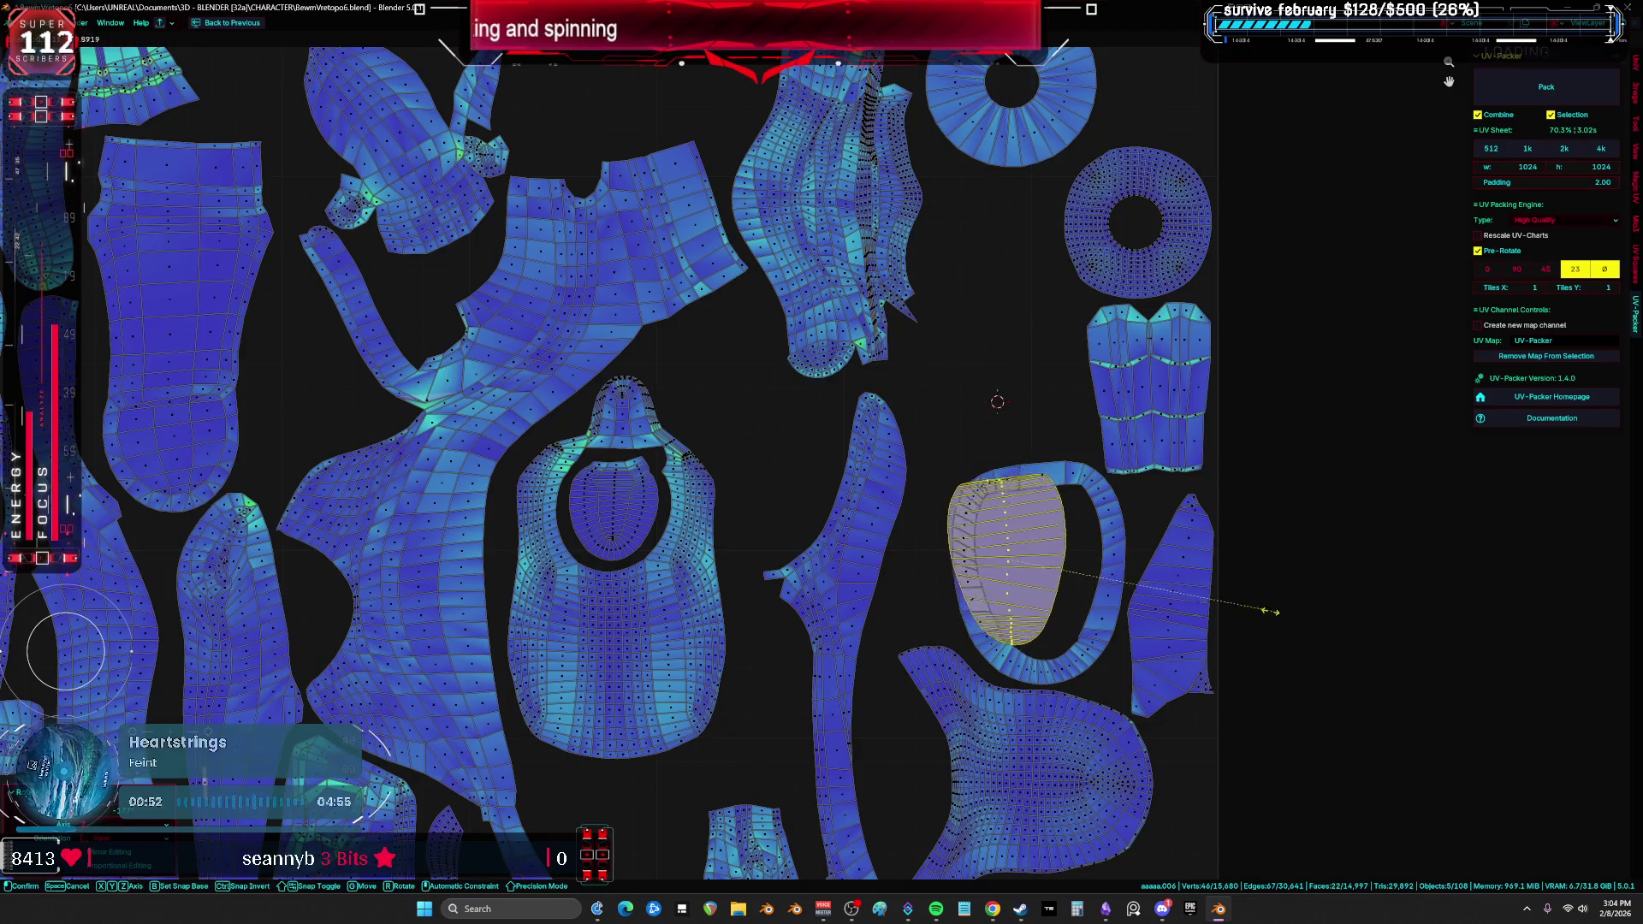
{"action": "key", "text": "g"}
{"action": "left_click", "coordinate": [1284, 624]}
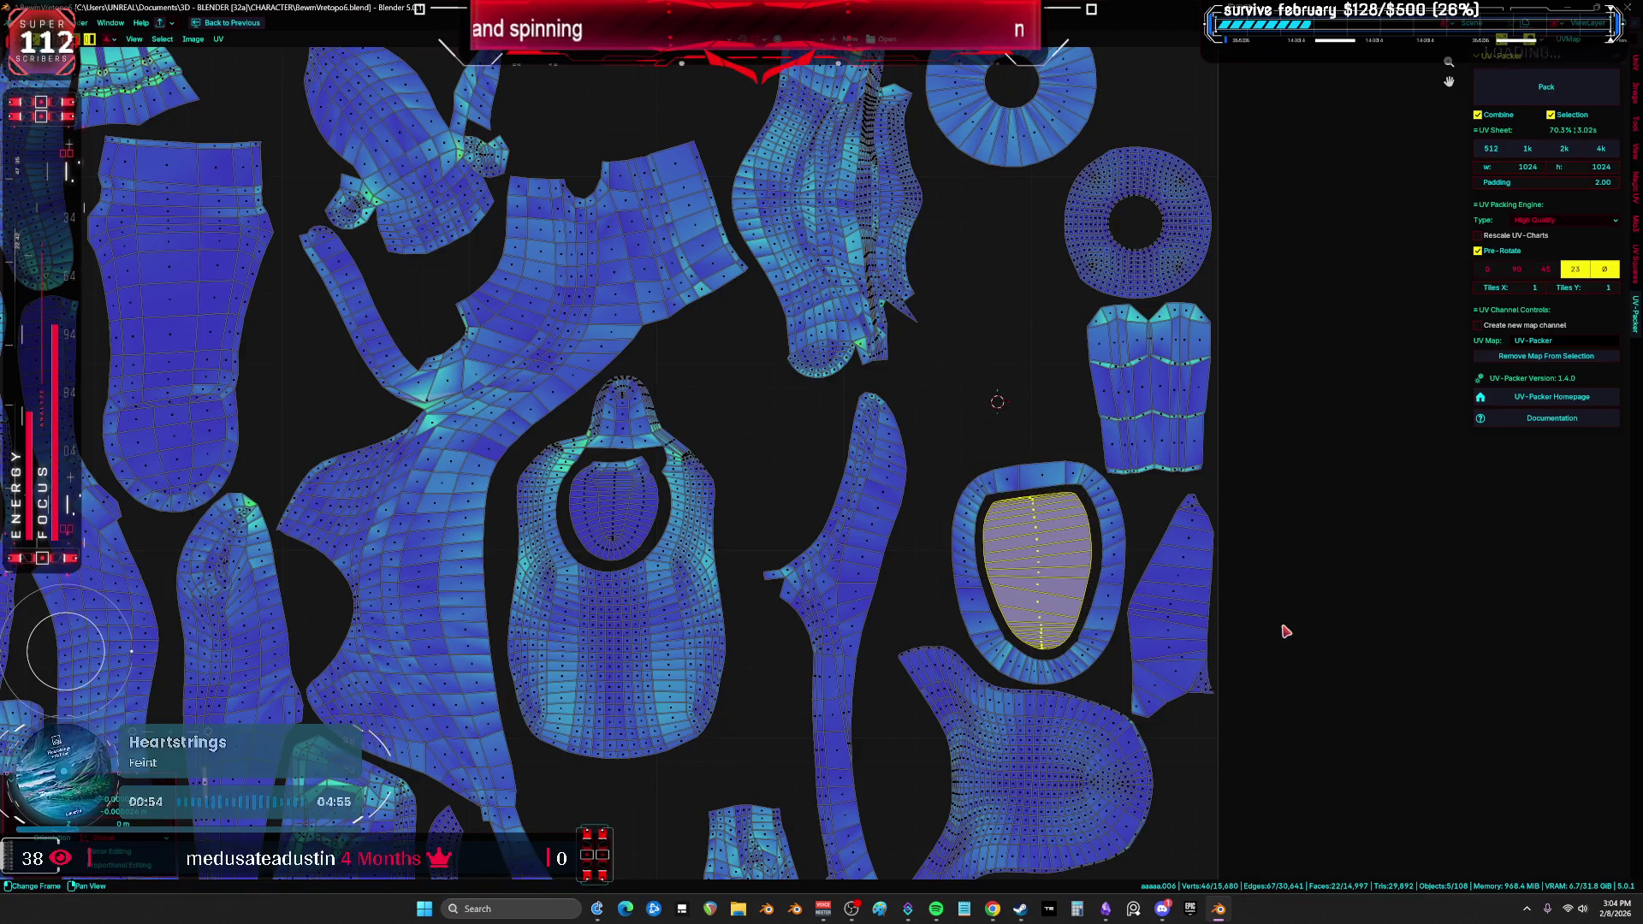
{"action": "scroll", "coordinate": [1283, 624], "scroll_direction": "down", "scroll_amount": 4}
{"action": "middle_click_drag", "start_coordinate": [1204, 660], "coordinate": [1111, 458]}
Step: Rotate the small wedge island near the top and move it up into a gap
{"action": "key", "text": "a"}
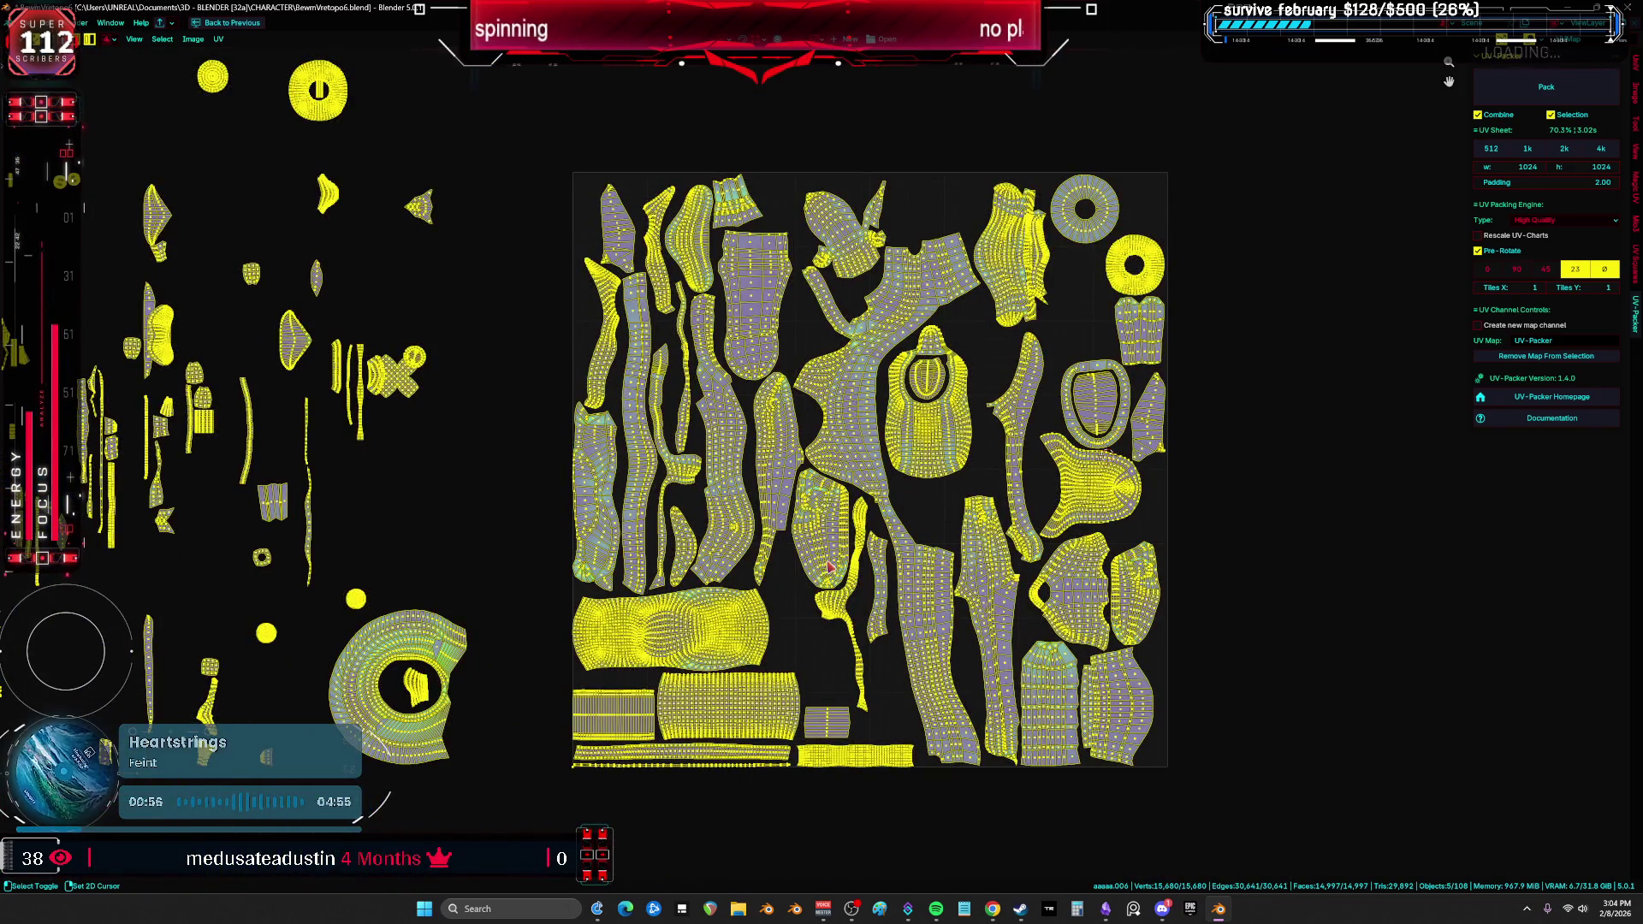
{"action": "left_click", "coordinate": [1163, 438]}
{"action": "left_click", "coordinate": [799, 331]}
{"action": "scroll", "coordinate": [804, 329], "scroll_direction": "up", "scroll_amount": 6}
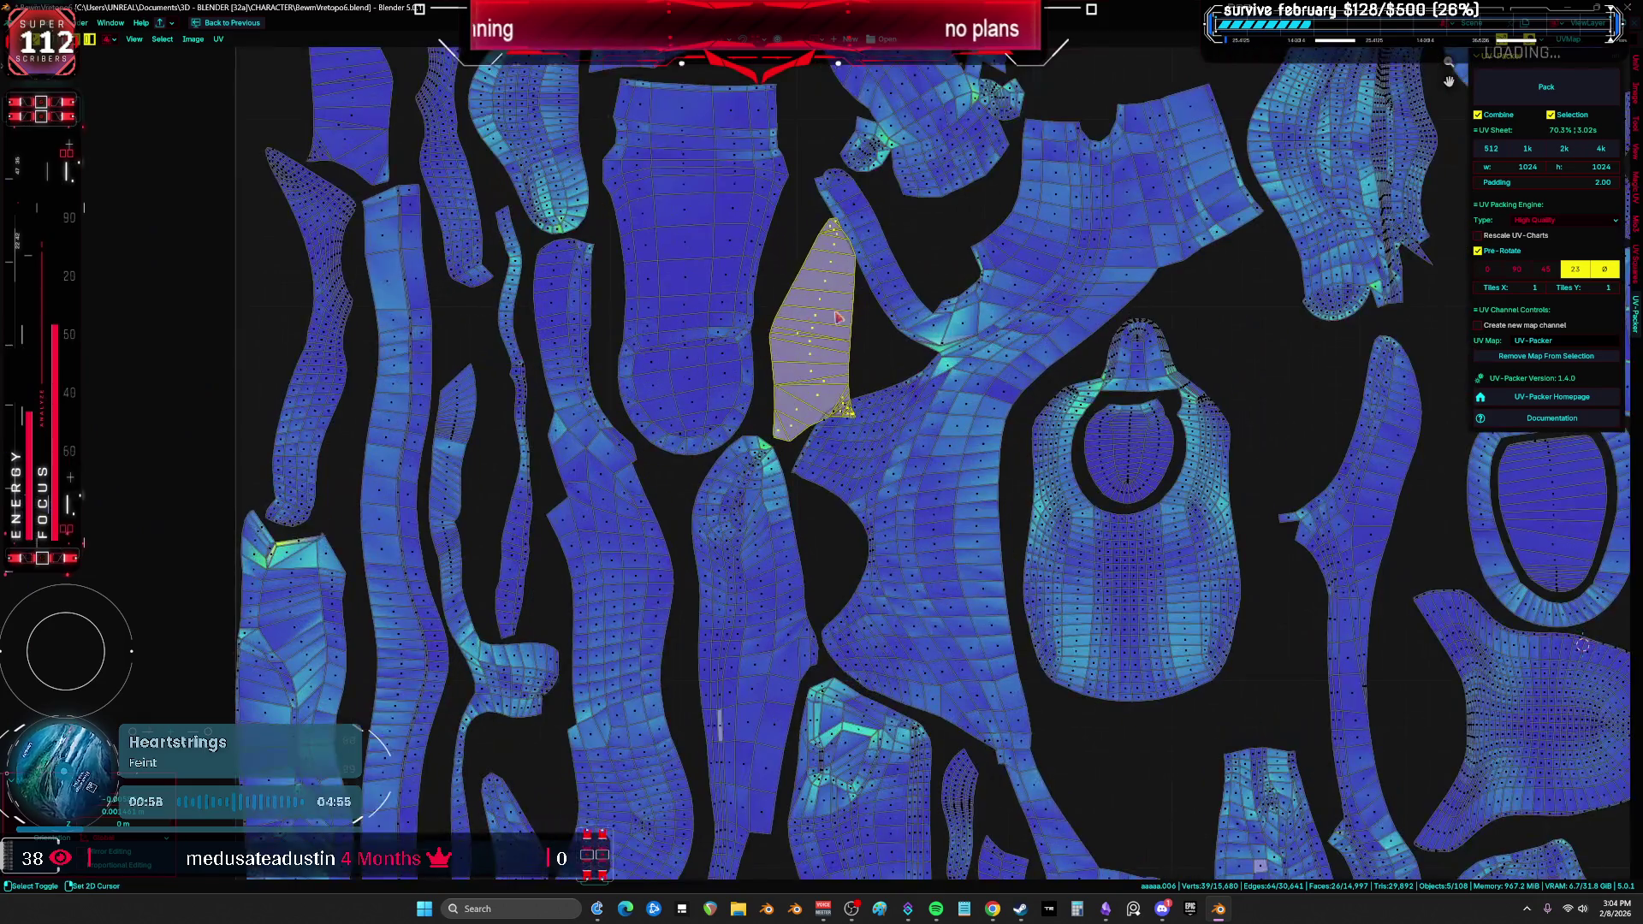
{"action": "key", "text": "r"}
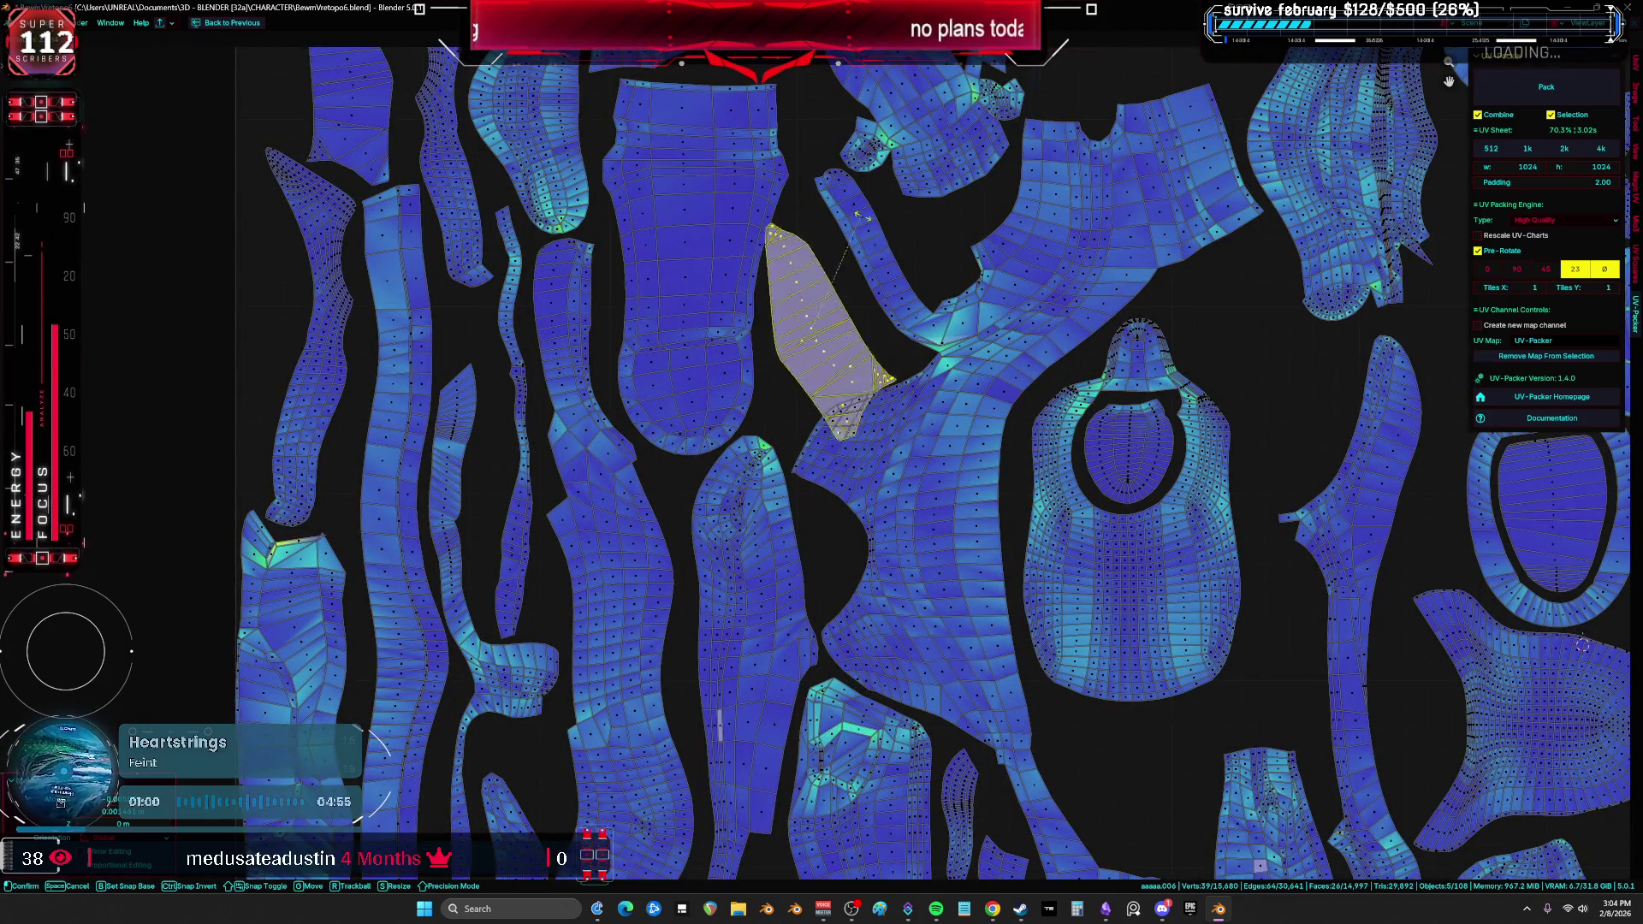
{"action": "key", "text": "g"}
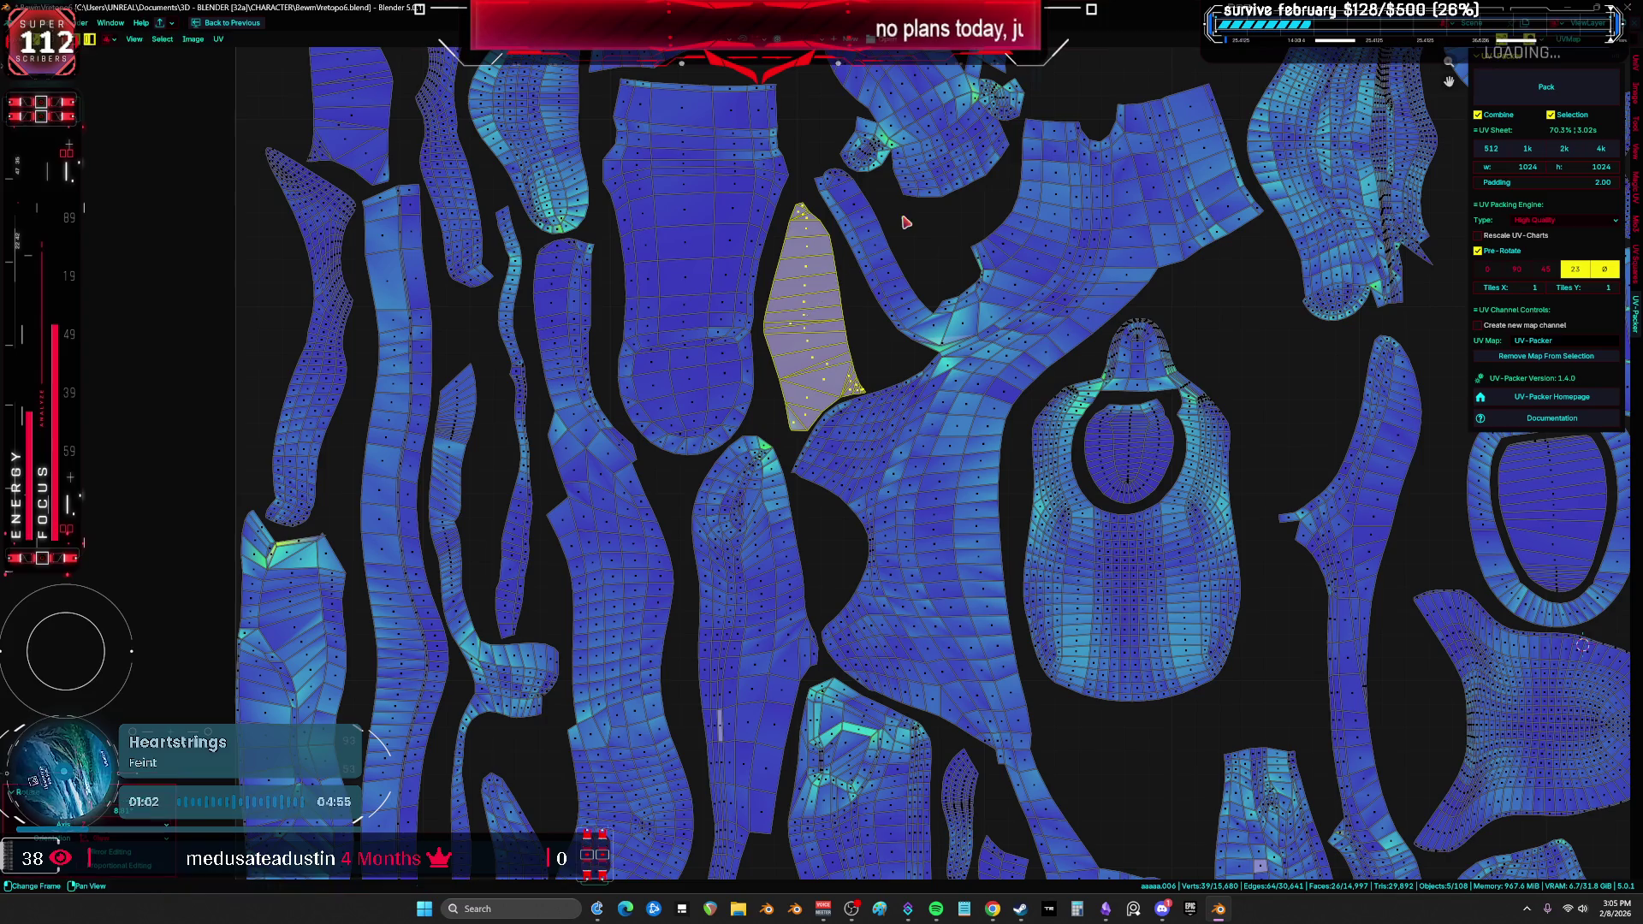
{"action": "left_click", "coordinate": [901, 209]}
{"action": "scroll", "coordinate": [901, 209], "scroll_direction": "down", "scroll_amount": 6}
Step: Rotate the hand-shaped island a quarter turn and nudge it left, then undo those moves
{"action": "key", "text": "a"}
{"action": "mouse_move", "coordinate": [466, 388]}
{"action": "middle_mouse_down"}
{"action": "mouse_move", "coordinate": [660, 373]}
{"action": "mouse_move", "coordinate": [595, 390]}
{"action": "middle_mouse_up"}
{"action": "key", "text": "alt+a"}
{"action": "scroll", "coordinate": [934, 348], "scroll_direction": "up", "scroll_amount": 1}
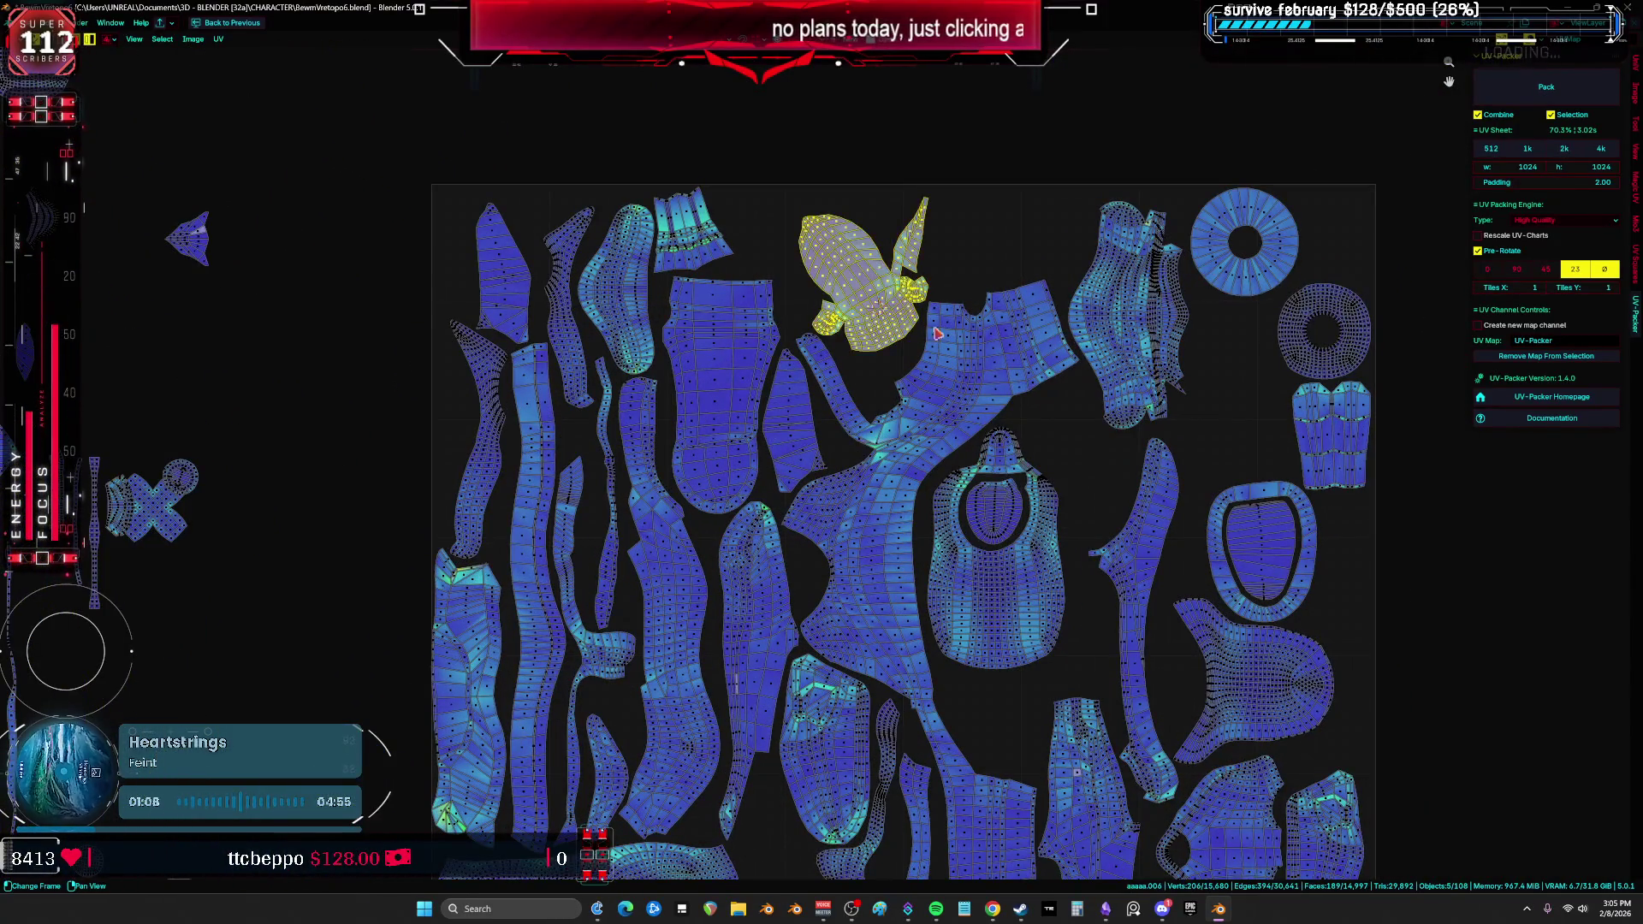
{"action": "key", "text": "r"}
{"action": "left_click", "coordinate": [968, 248]}
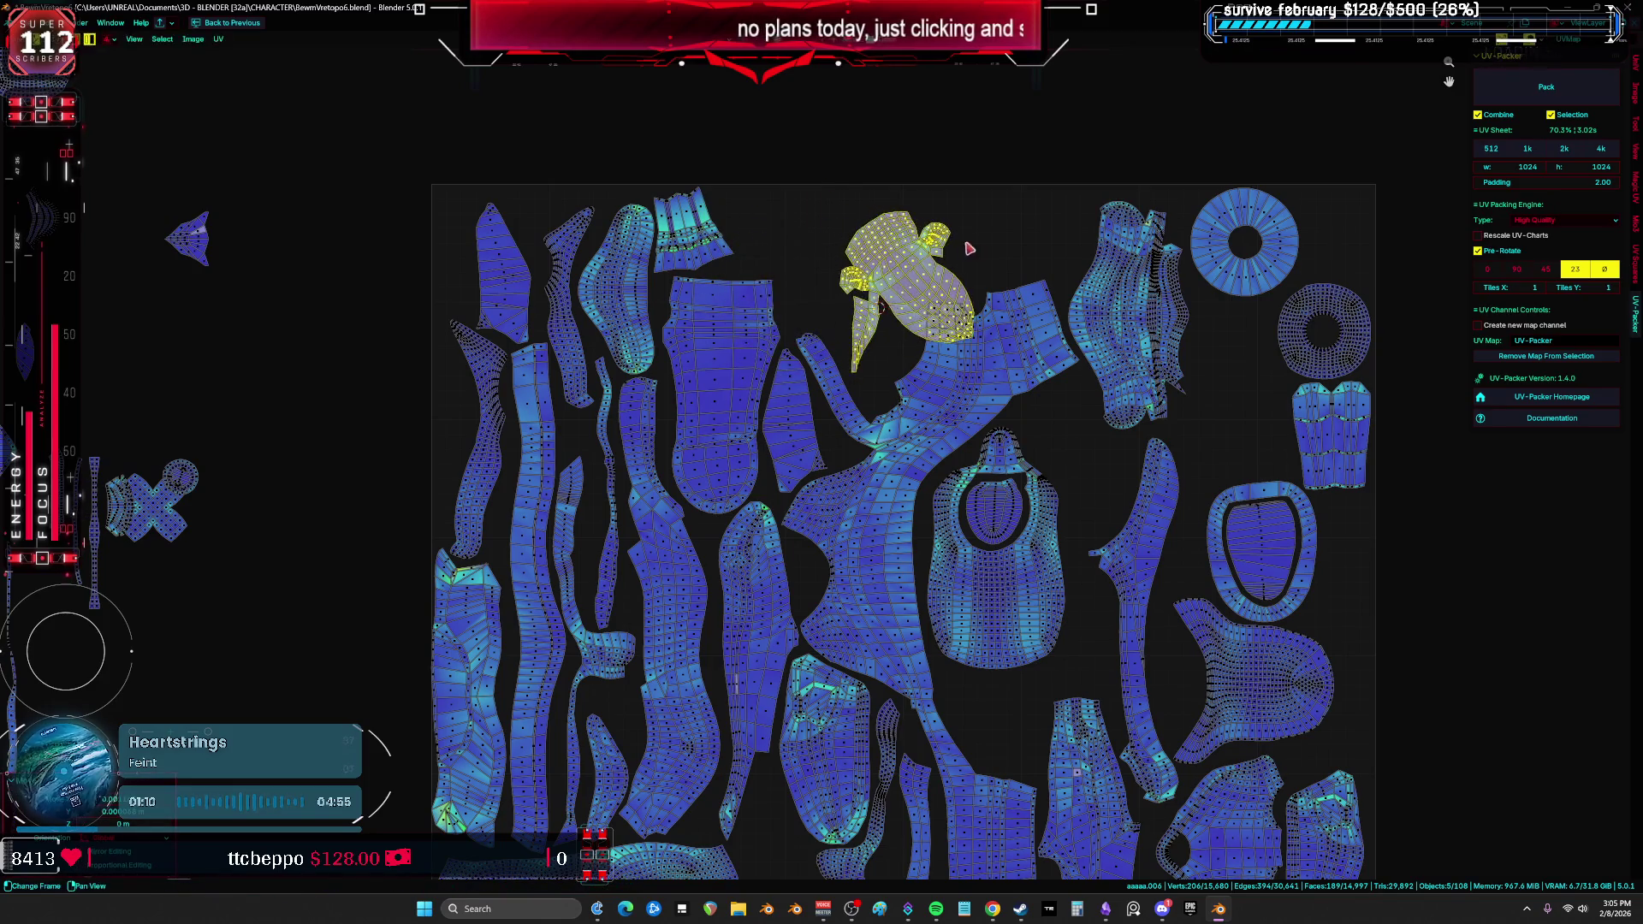
{"action": "key", "text": "g"}
{"action": "left_click", "coordinate": [864, 182]}
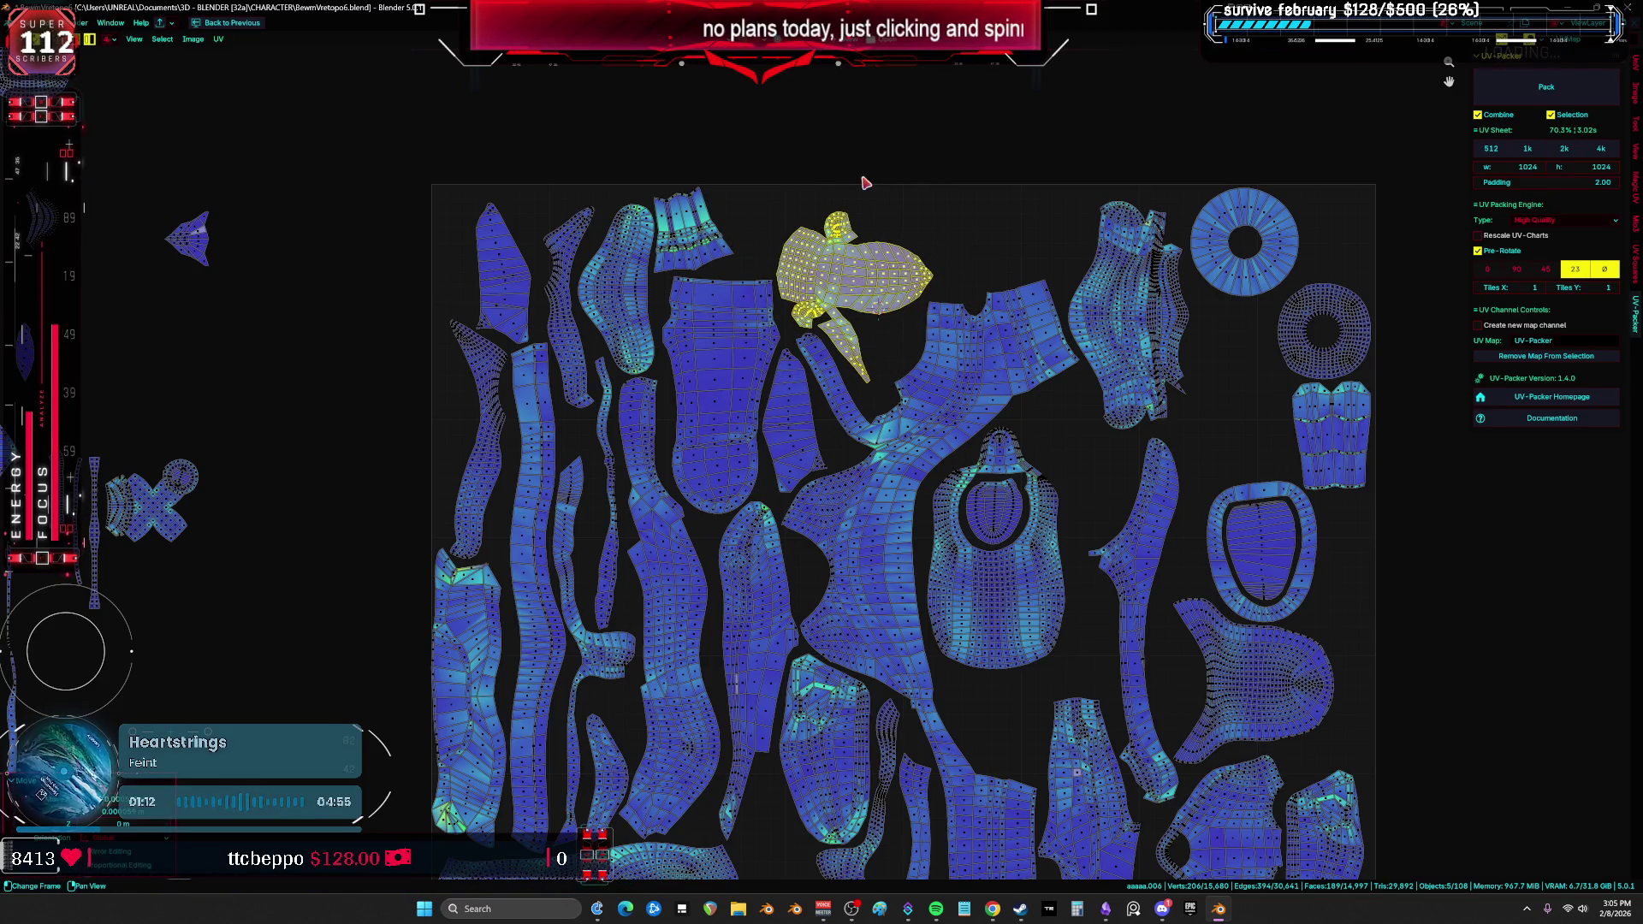
{"action": "key", "text": "ctrl+z"}
{"action": "key", "text": "ctrl+z"}
{"action": "key", "text": "ctrl+z"}
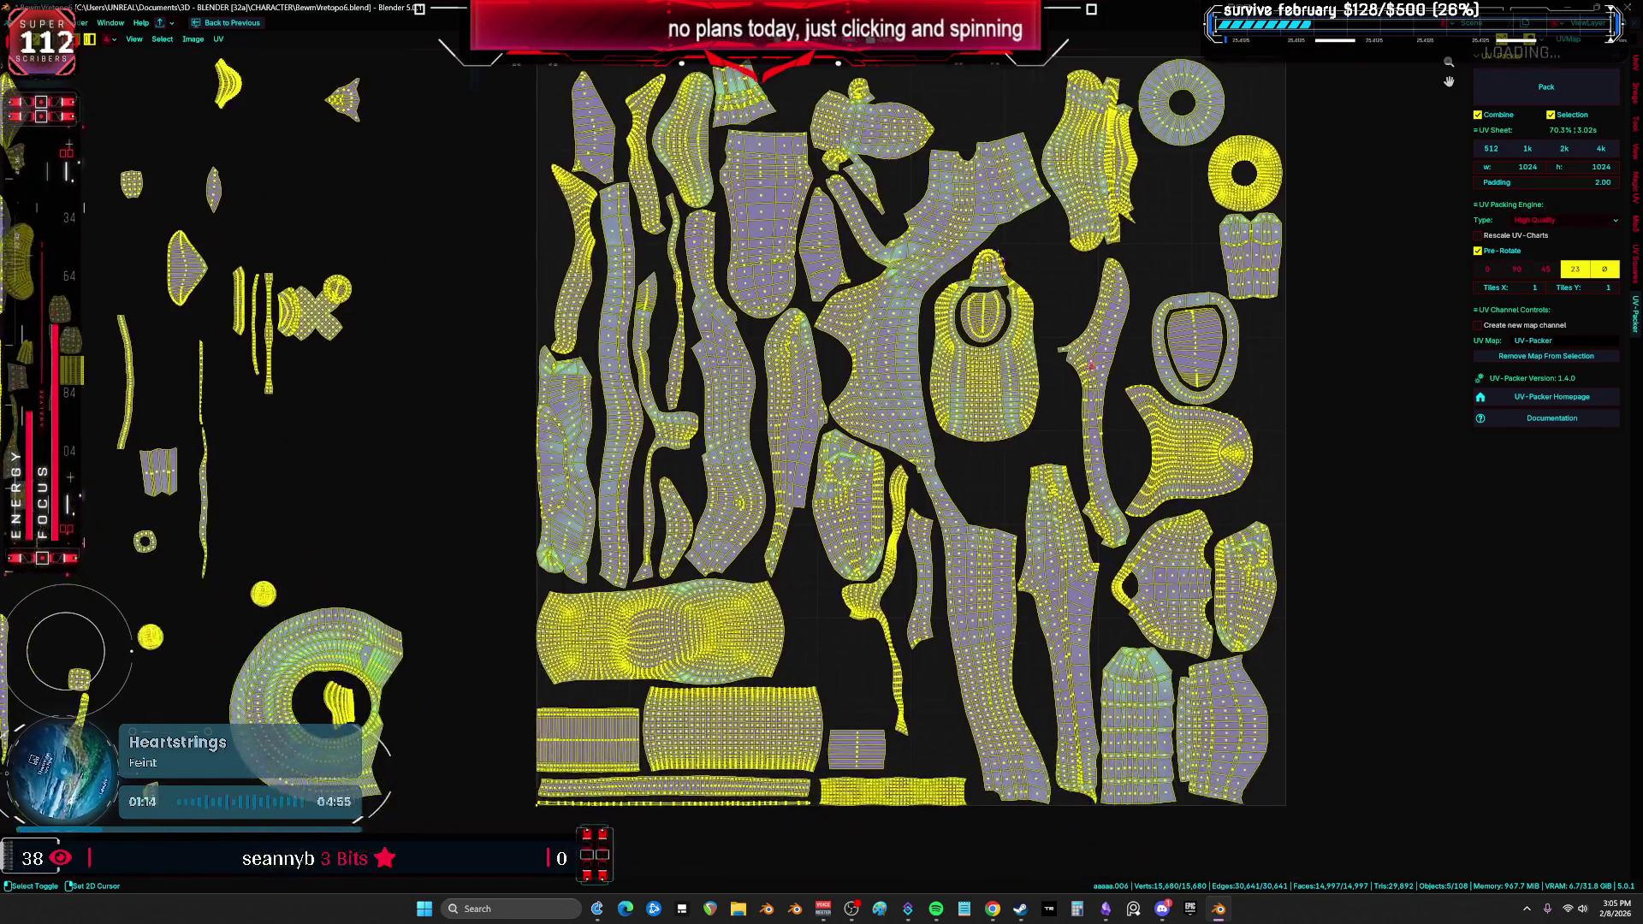
Step: Rotate the long island beside the bib upright and move it up and right
{"action": "mouse_move", "coordinate": [1230, 481]}
{"action": "middle_mouse_down"}
{"action": "mouse_move", "coordinate": [1153, 510]}
{"action": "mouse_move", "coordinate": [1095, 502]}
{"action": "middle_mouse_up"}
{"action": "left_click", "coordinate": [1153, 510]}
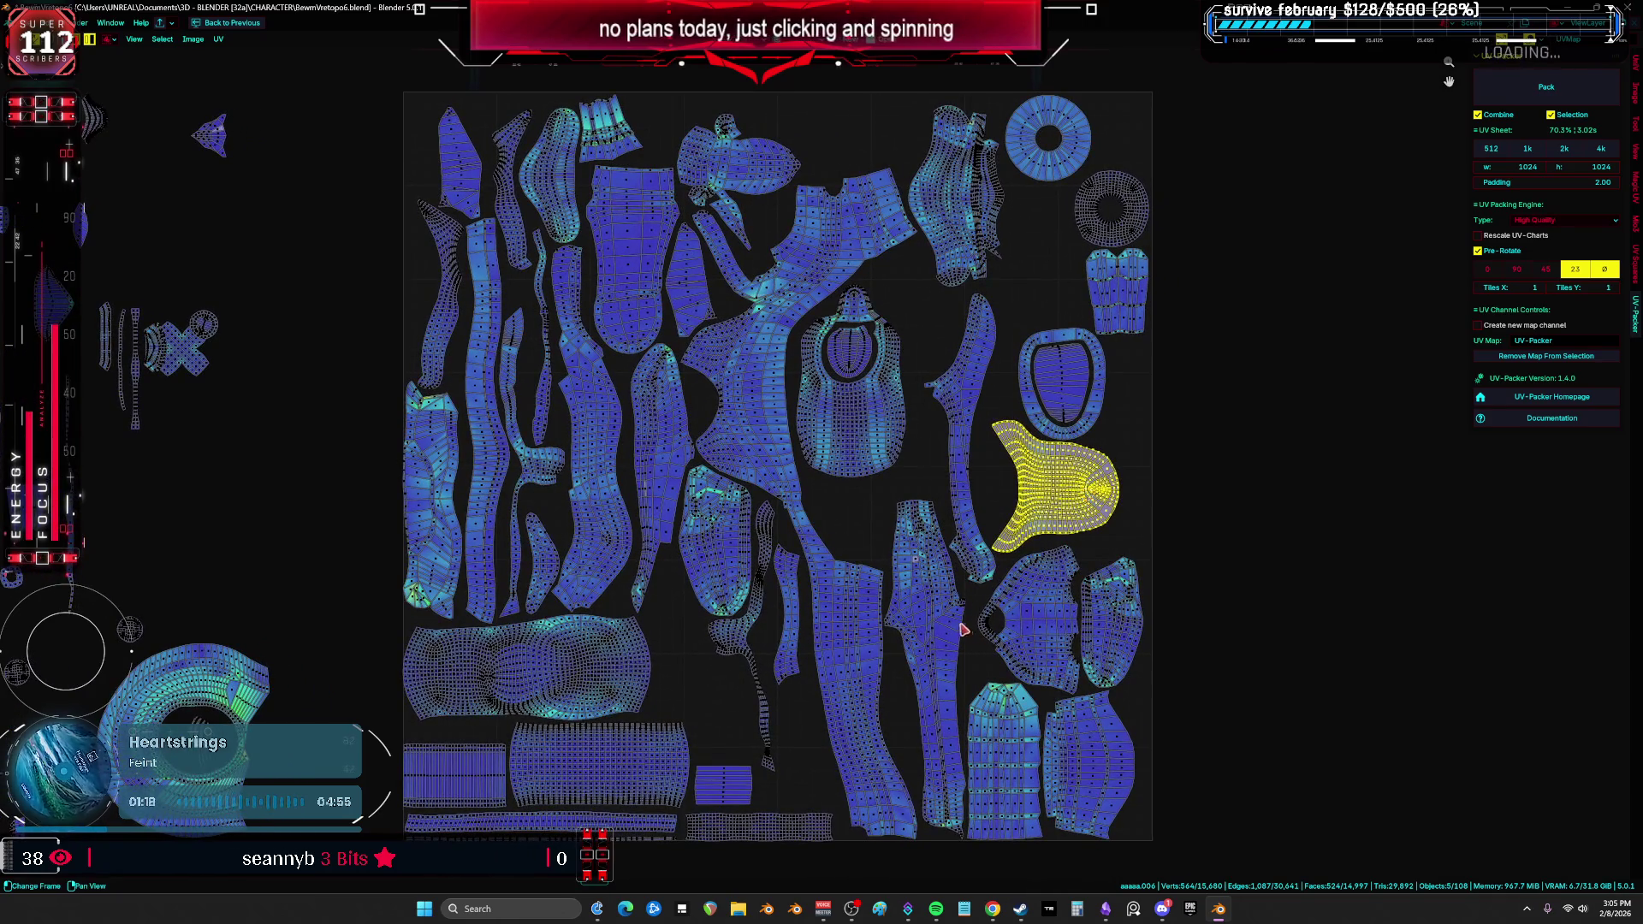
{"action": "left_click", "coordinate": [930, 629]}
{"action": "key", "text": "g"}
{"action": "key", "text": "r"}
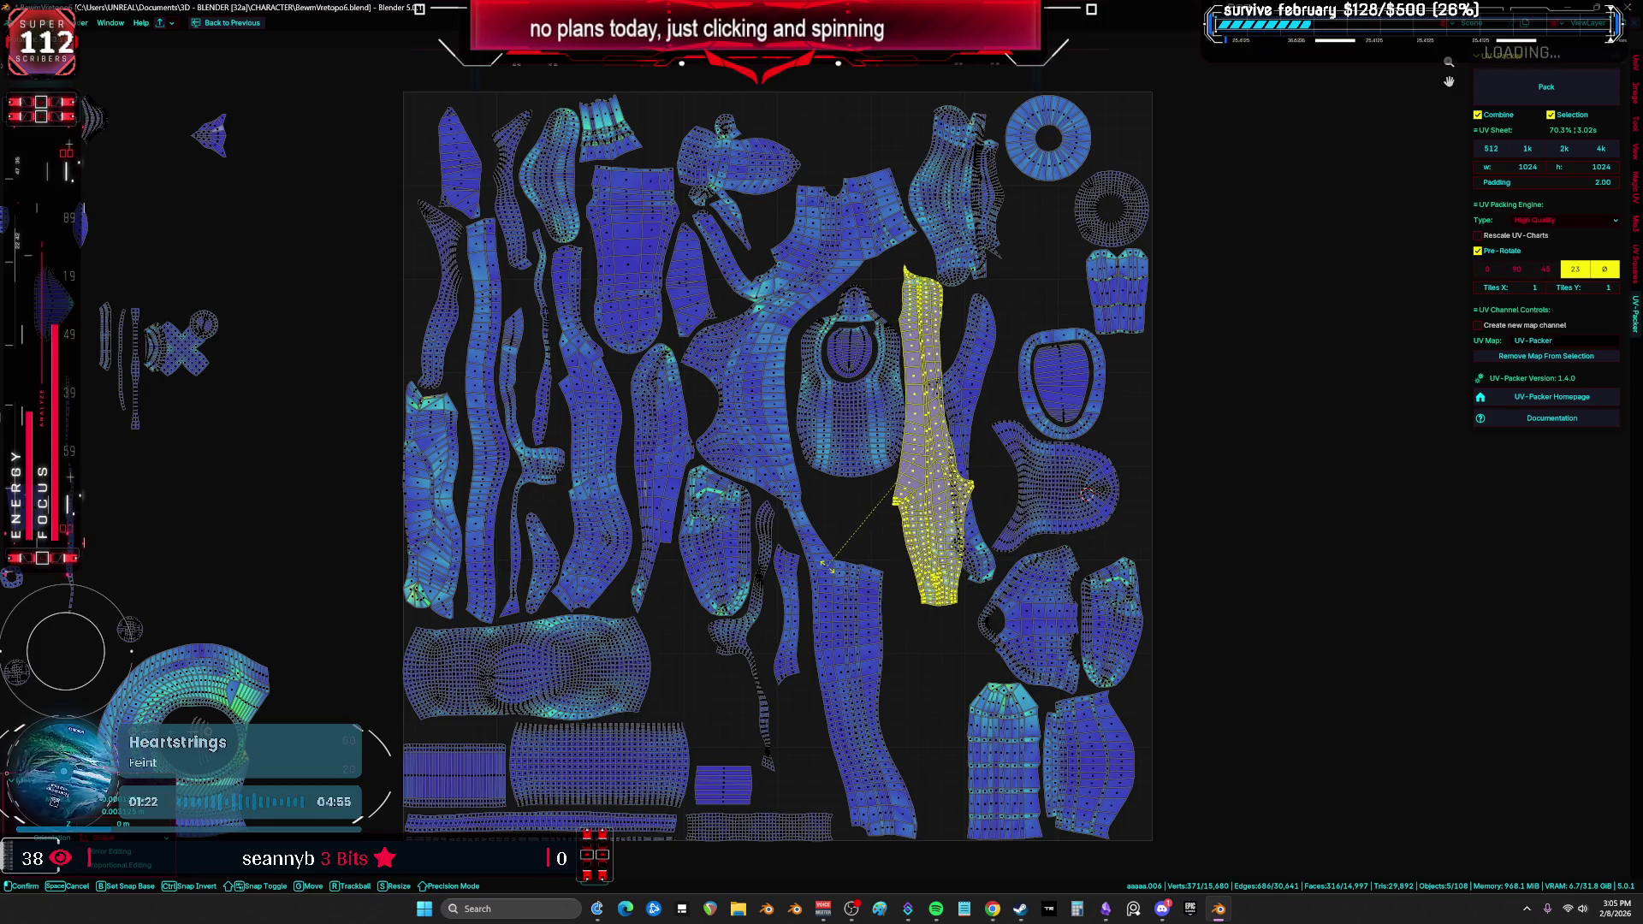
{"action": "key", "text": "g"}
{"action": "left_click", "coordinate": [890, 539]}
{"action": "scroll", "coordinate": [884, 542], "scroll_direction": "up", "scroll_amount": 2}
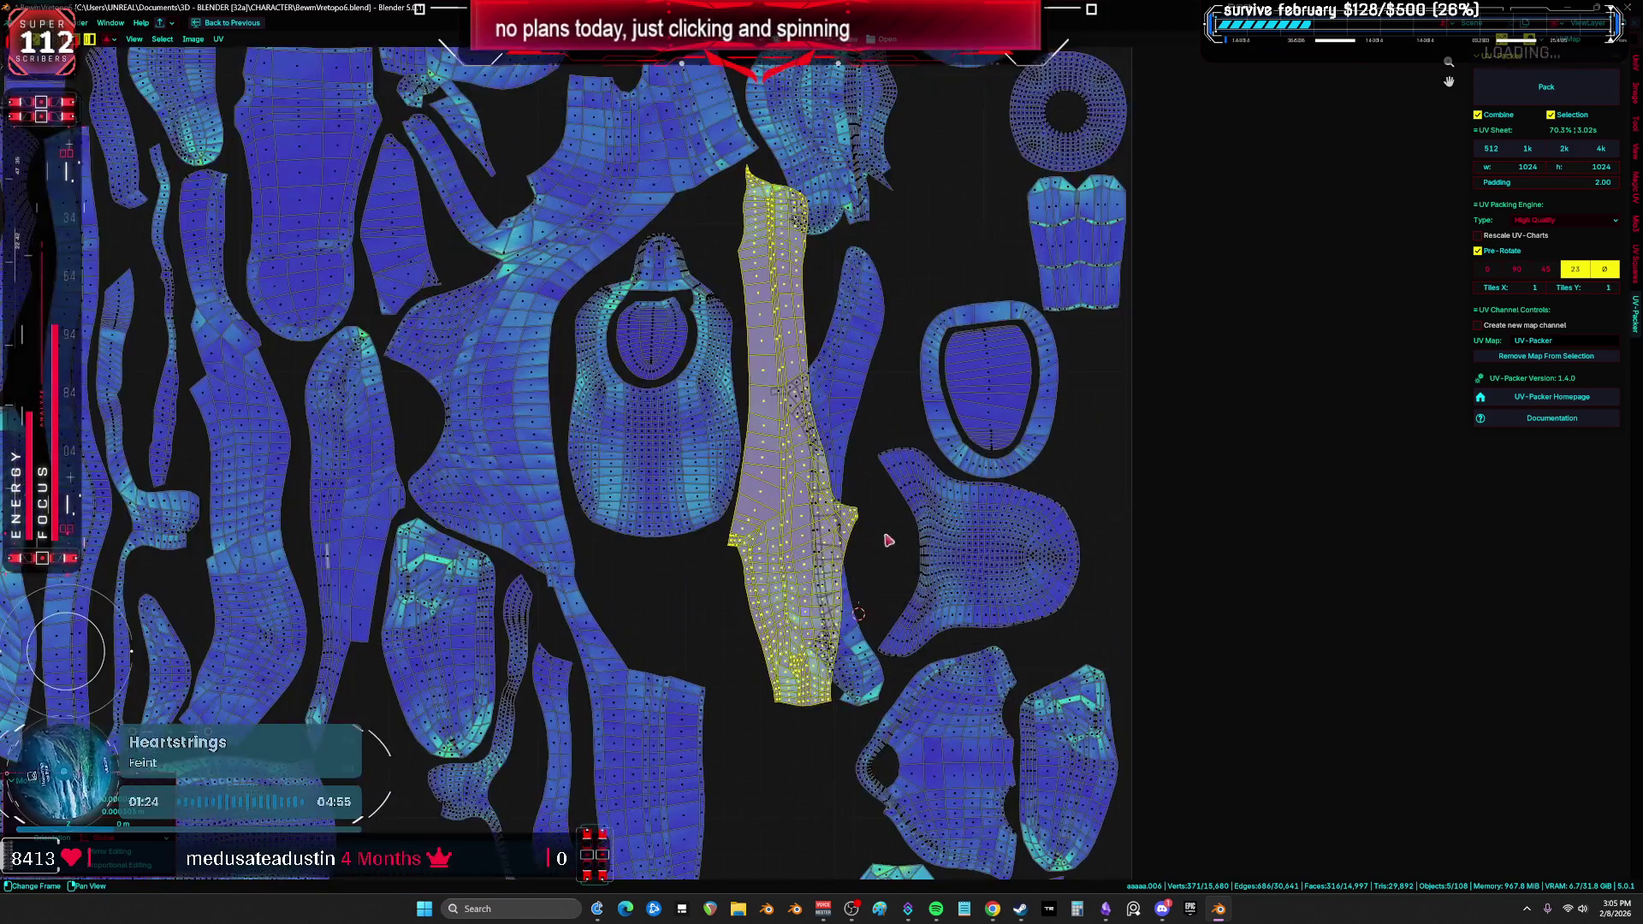
{"action": "key", "text": "g"}
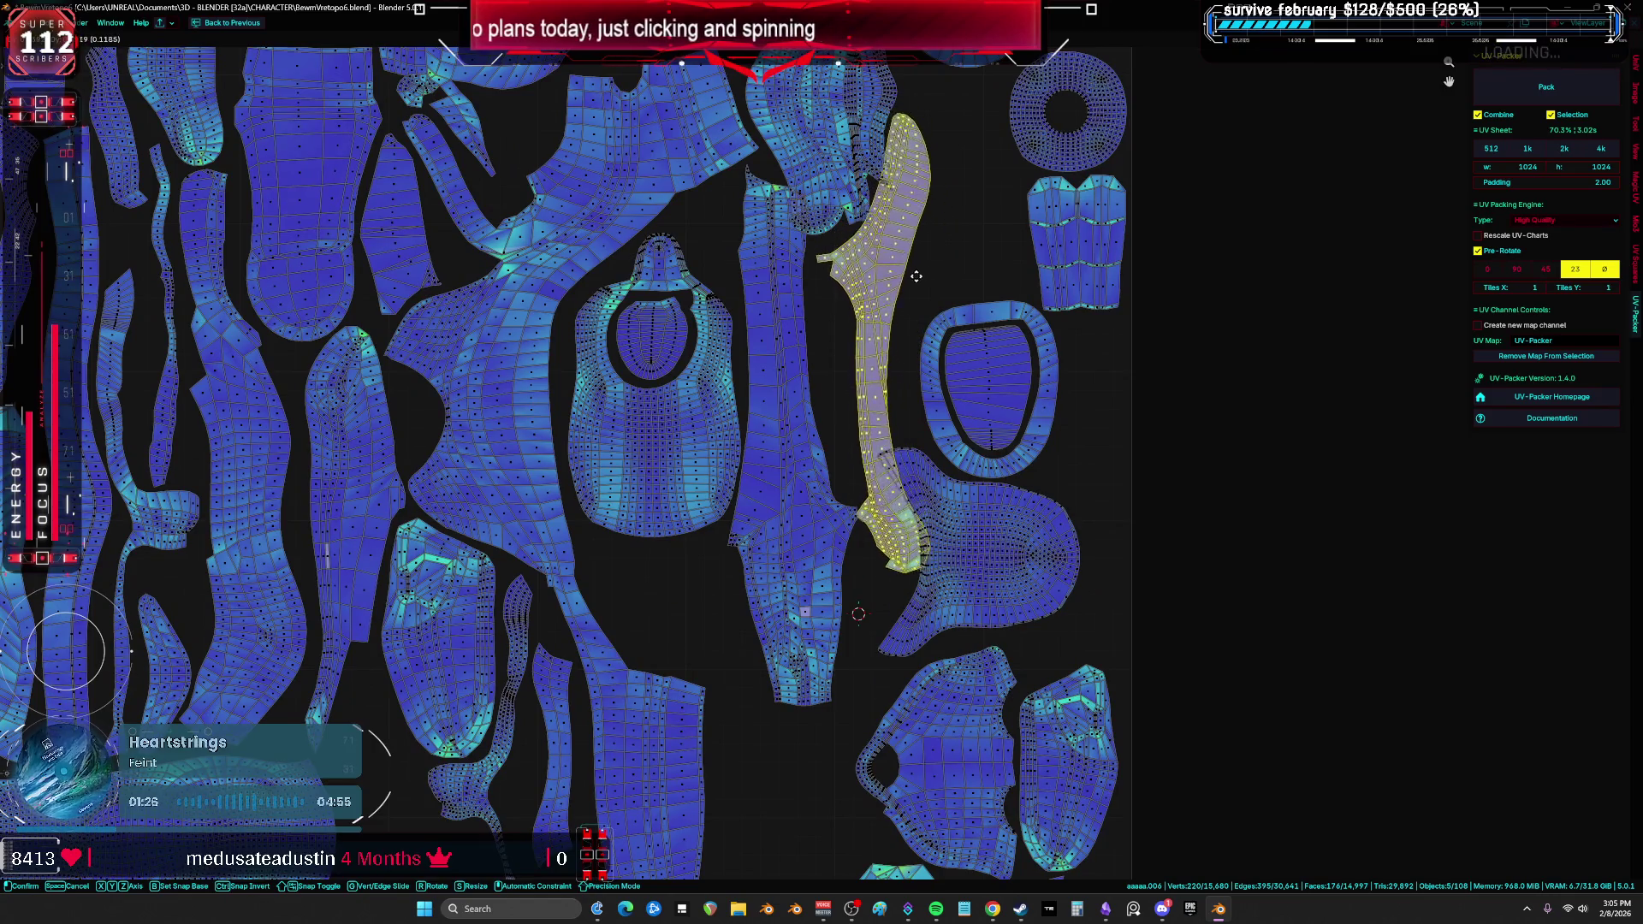
{"action": "left_click", "coordinate": [930, 279]}
{"action": "scroll", "coordinate": [856, 343], "scroll_direction": "down", "scroll_amount": 1}
Step: Move the large ruffled island into the lower-left gap
{"action": "left_click", "coordinate": [789, 276]}
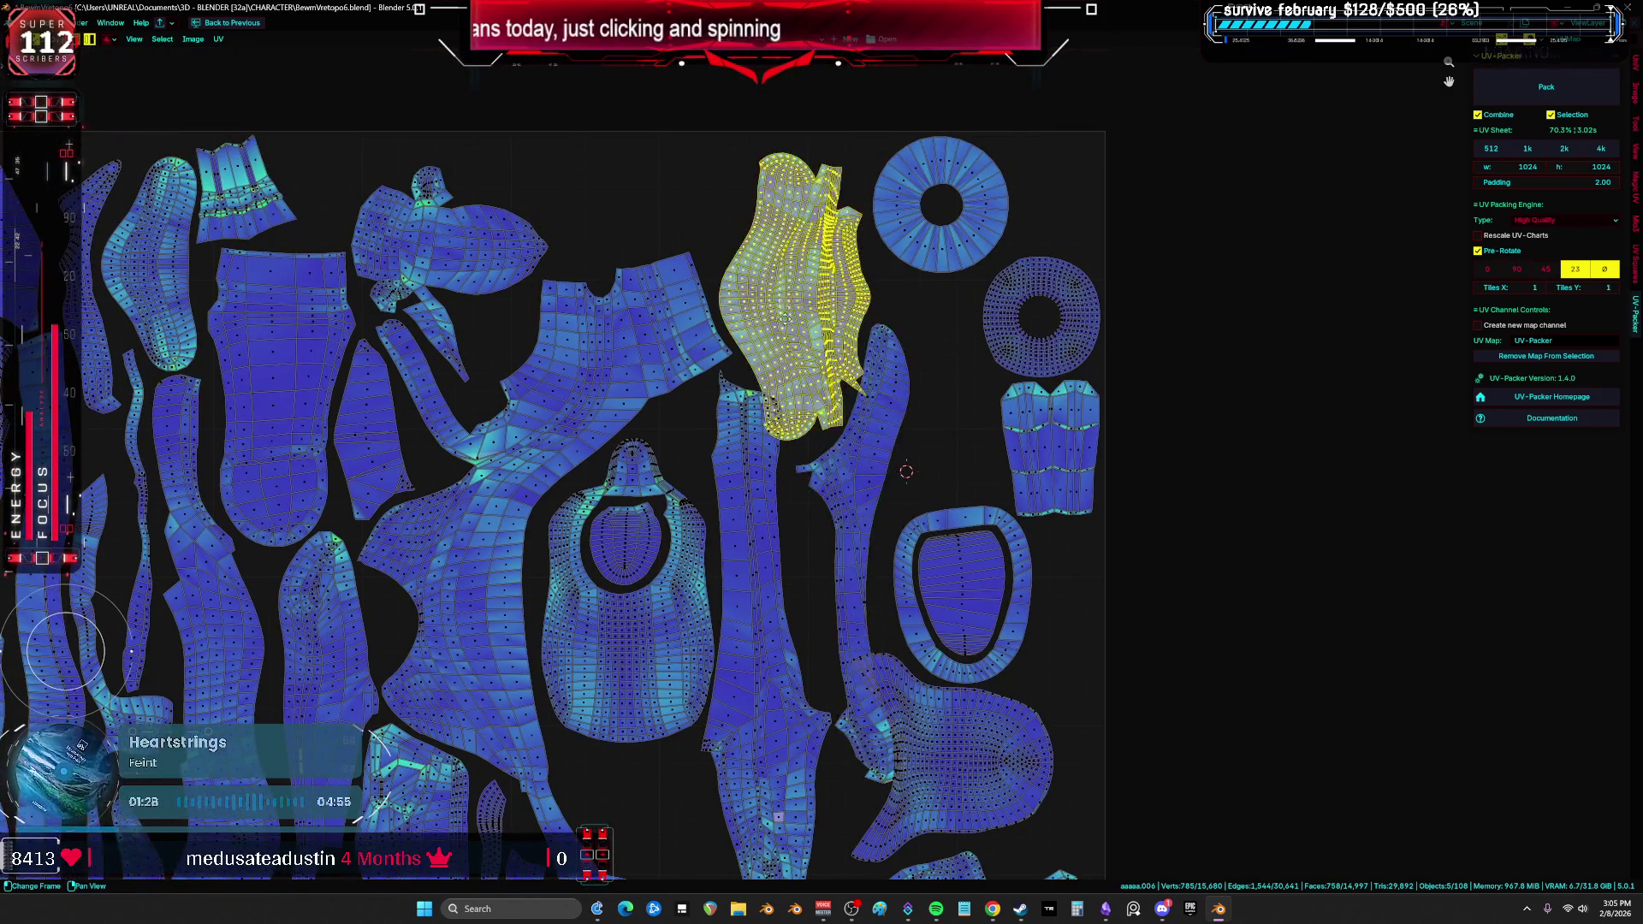
{"action": "key", "text": "ctrl+z"}
{"action": "key", "text": "ctrl+z"}
{"action": "key", "text": "ctrl+z"}
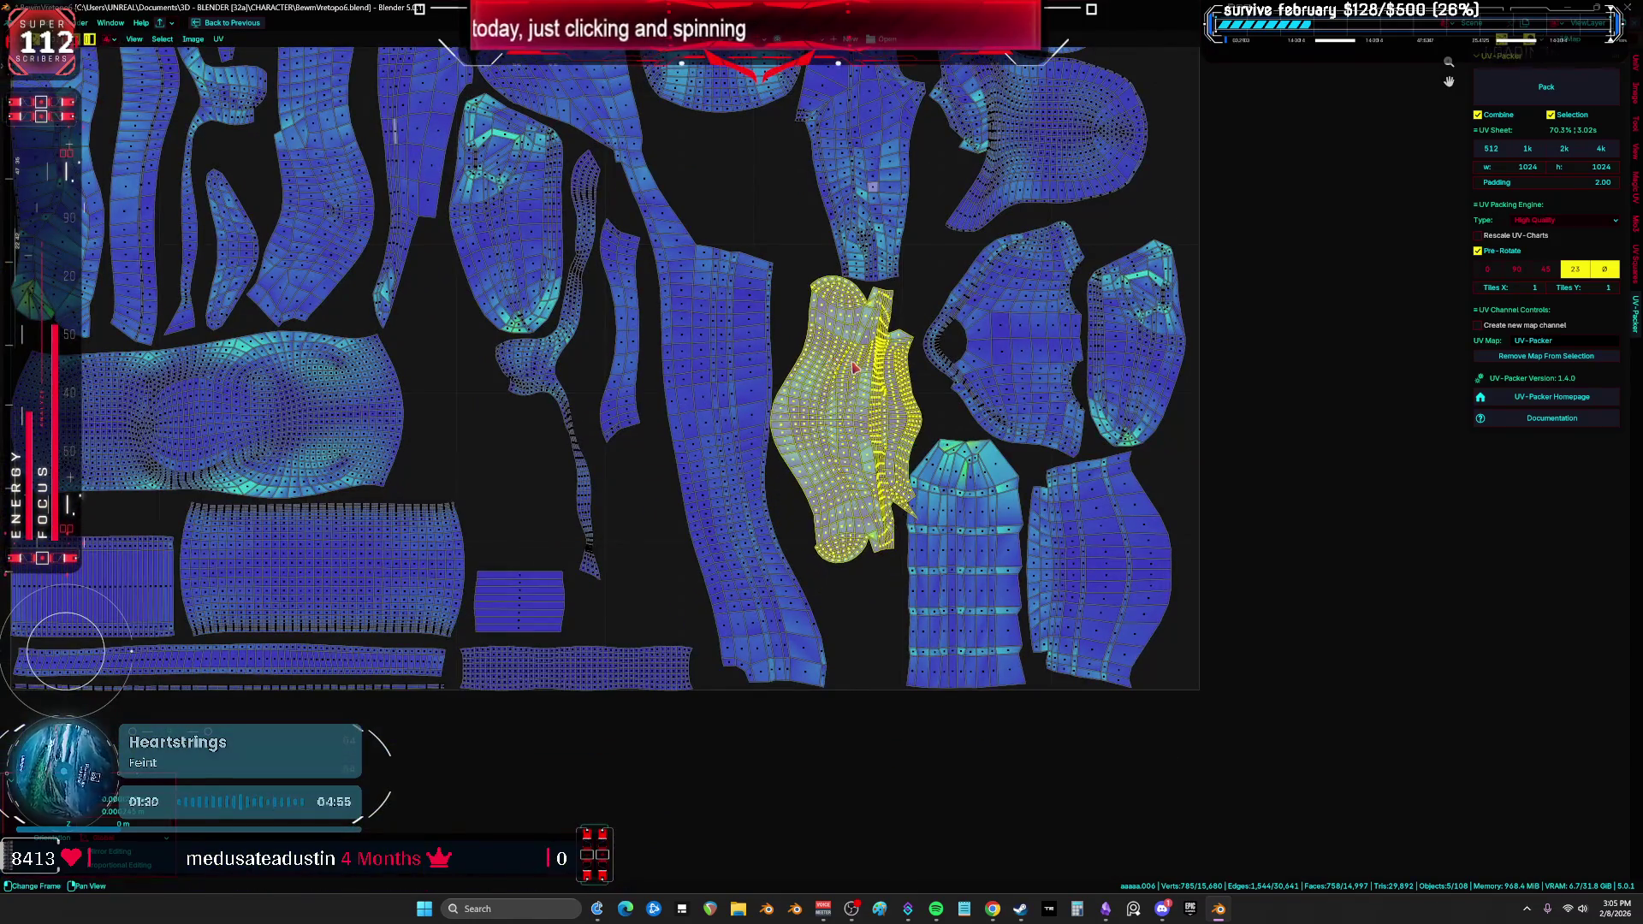
{"action": "key", "text": "r"}
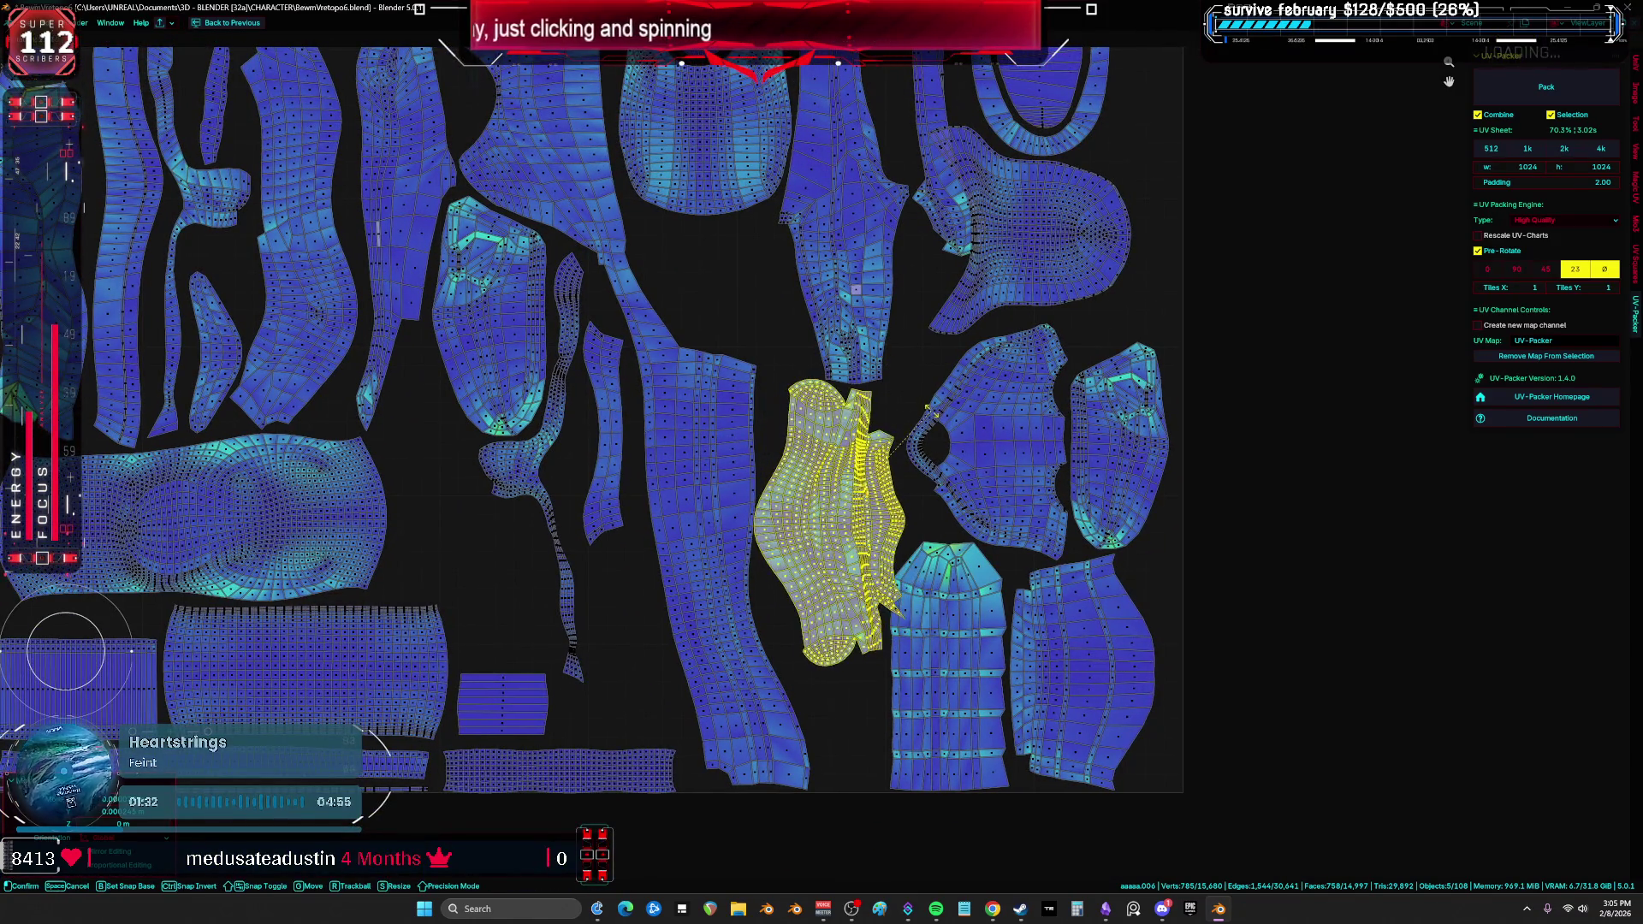
{"action": "key", "text": "g"}
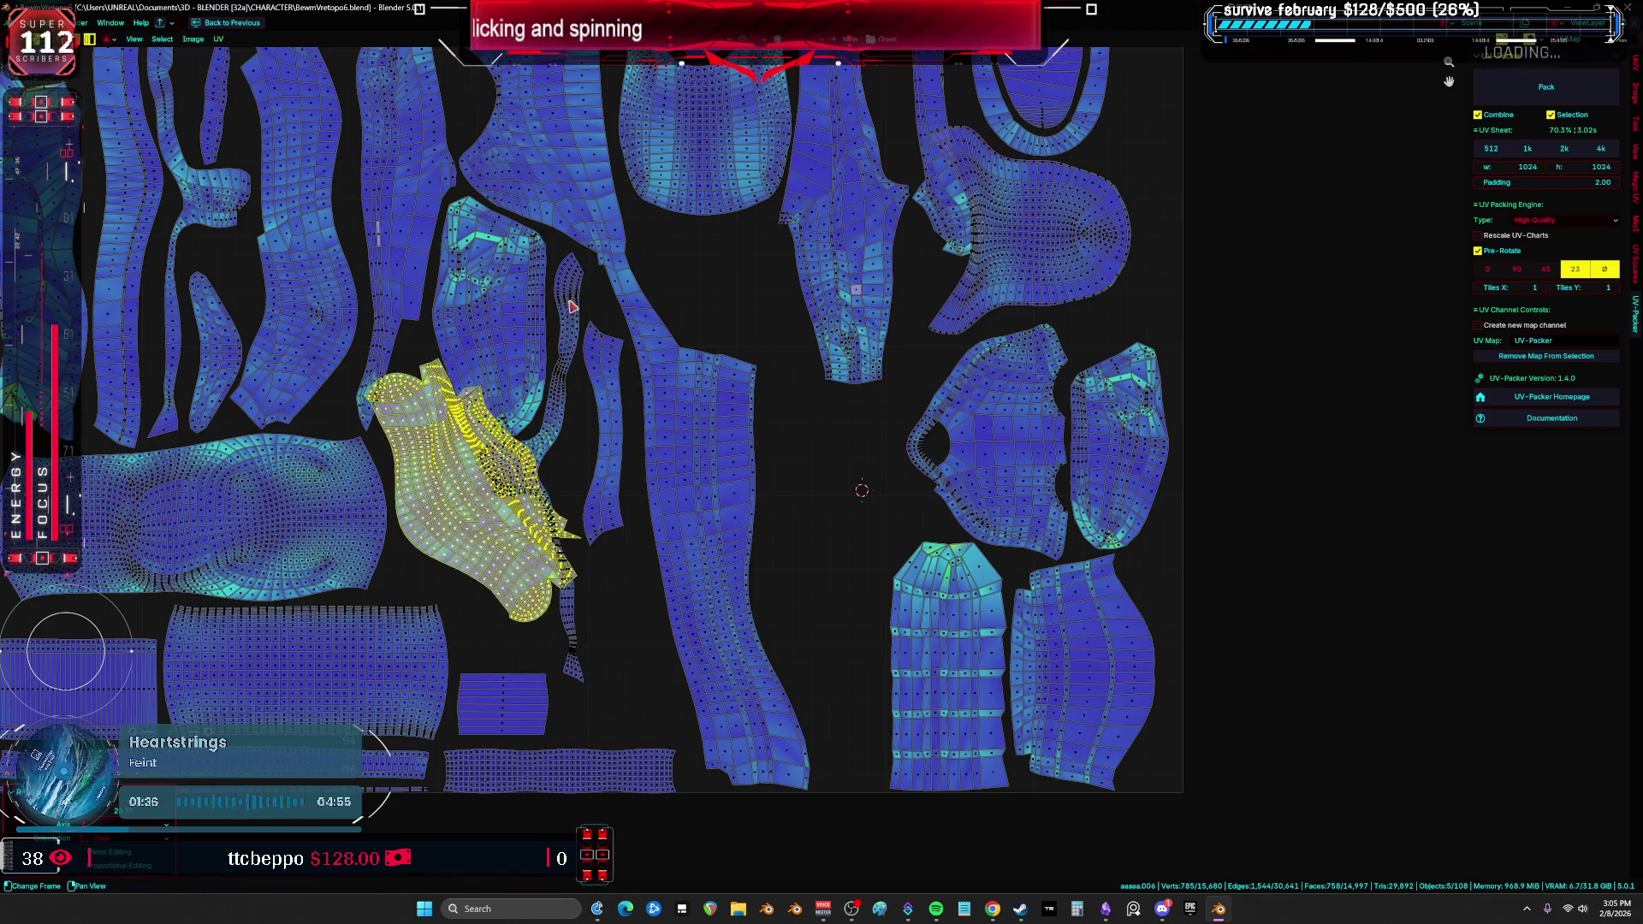
{"action": "left_click", "coordinate": [598, 351]}
Step: Rotate the thin serpentine strip to fit its gap and shift the neighbouring thin strip right
{"action": "left_click", "coordinate": [600, 352]}
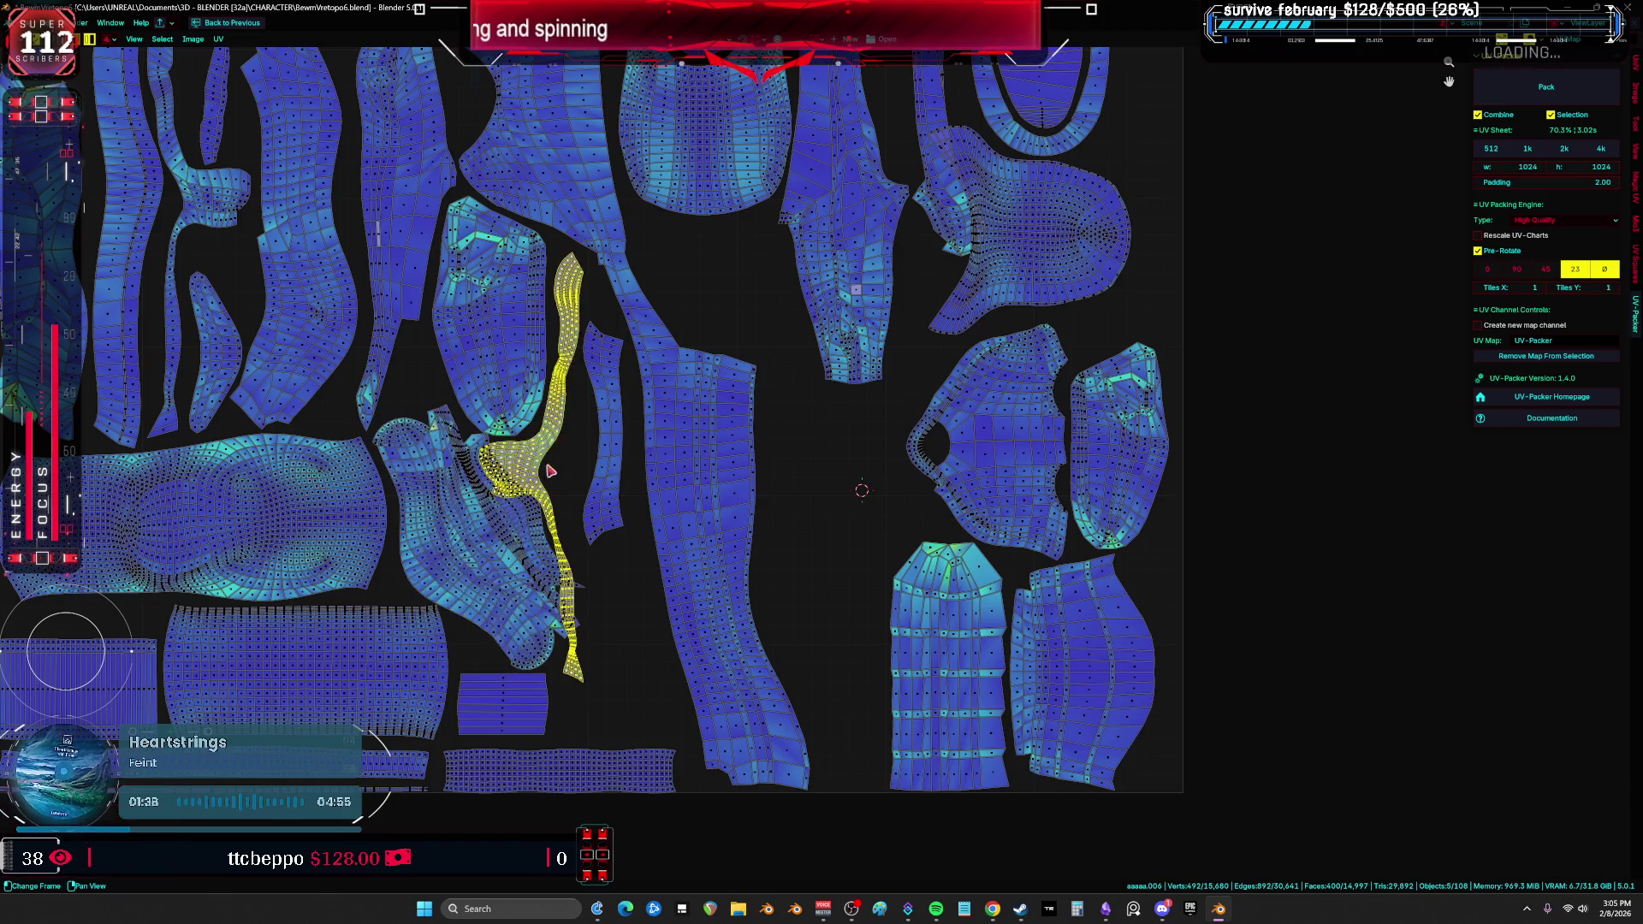
{"action": "key", "text": "r"}
{"action": "left_click", "coordinate": [722, 454]}
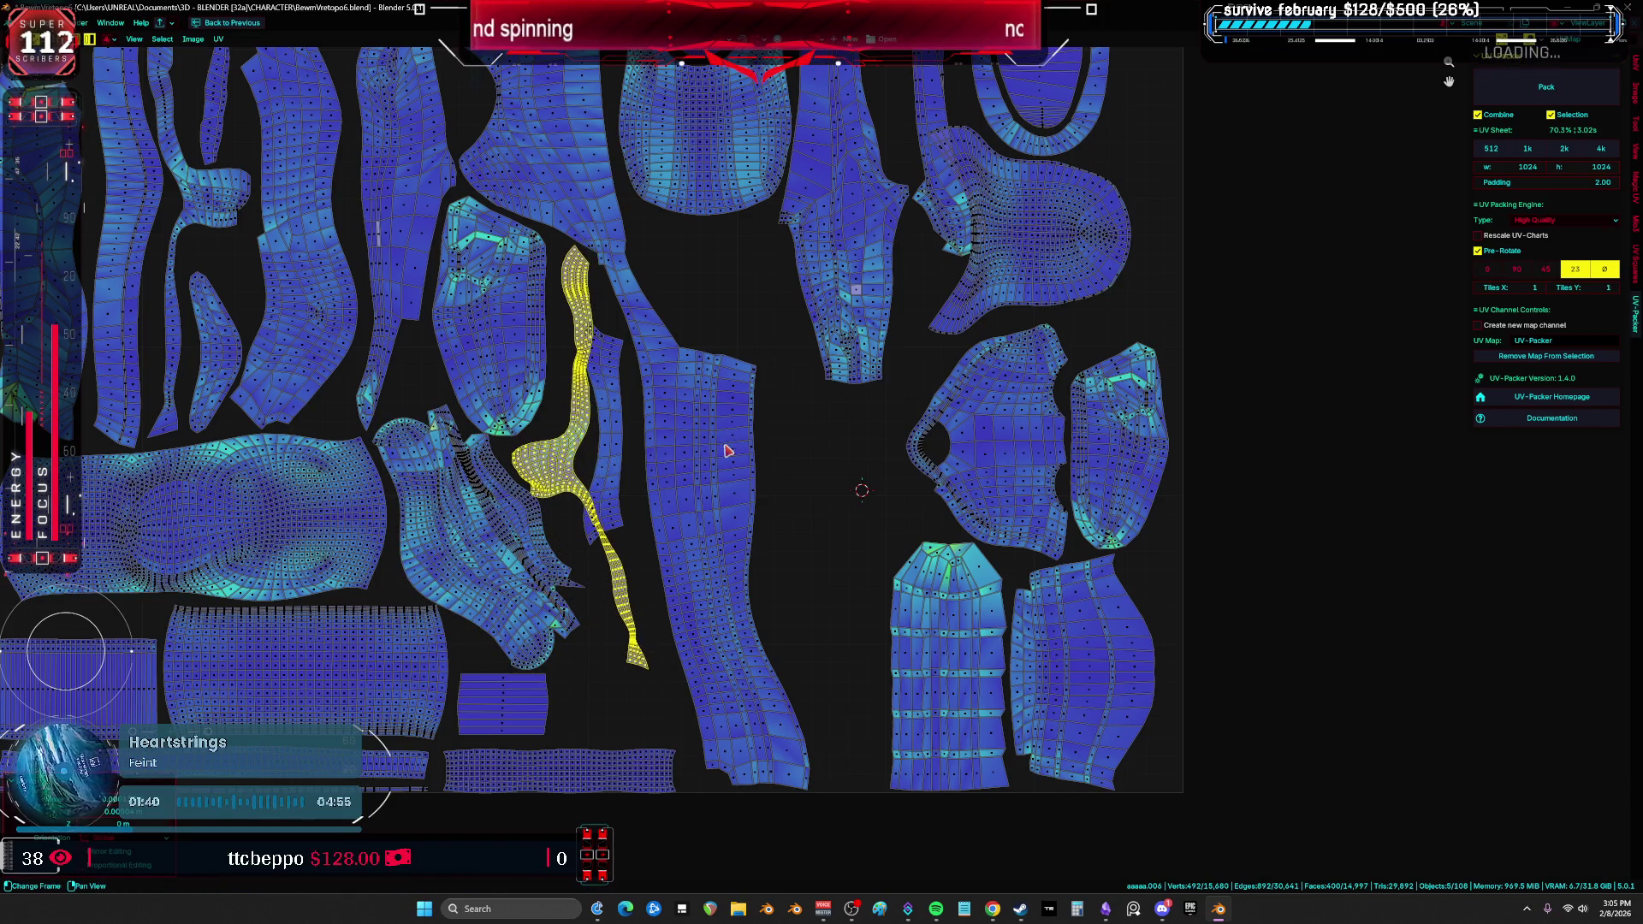
{"action": "left_click", "coordinate": [616, 466]}
{"action": "key", "text": "g"}
{"action": "left_click", "coordinate": [776, 505]}
Step: Re-rotate the serpentine island into a better position
{"action": "scroll", "coordinate": [753, 509], "scroll_direction": "up", "scroll_amount": 3}
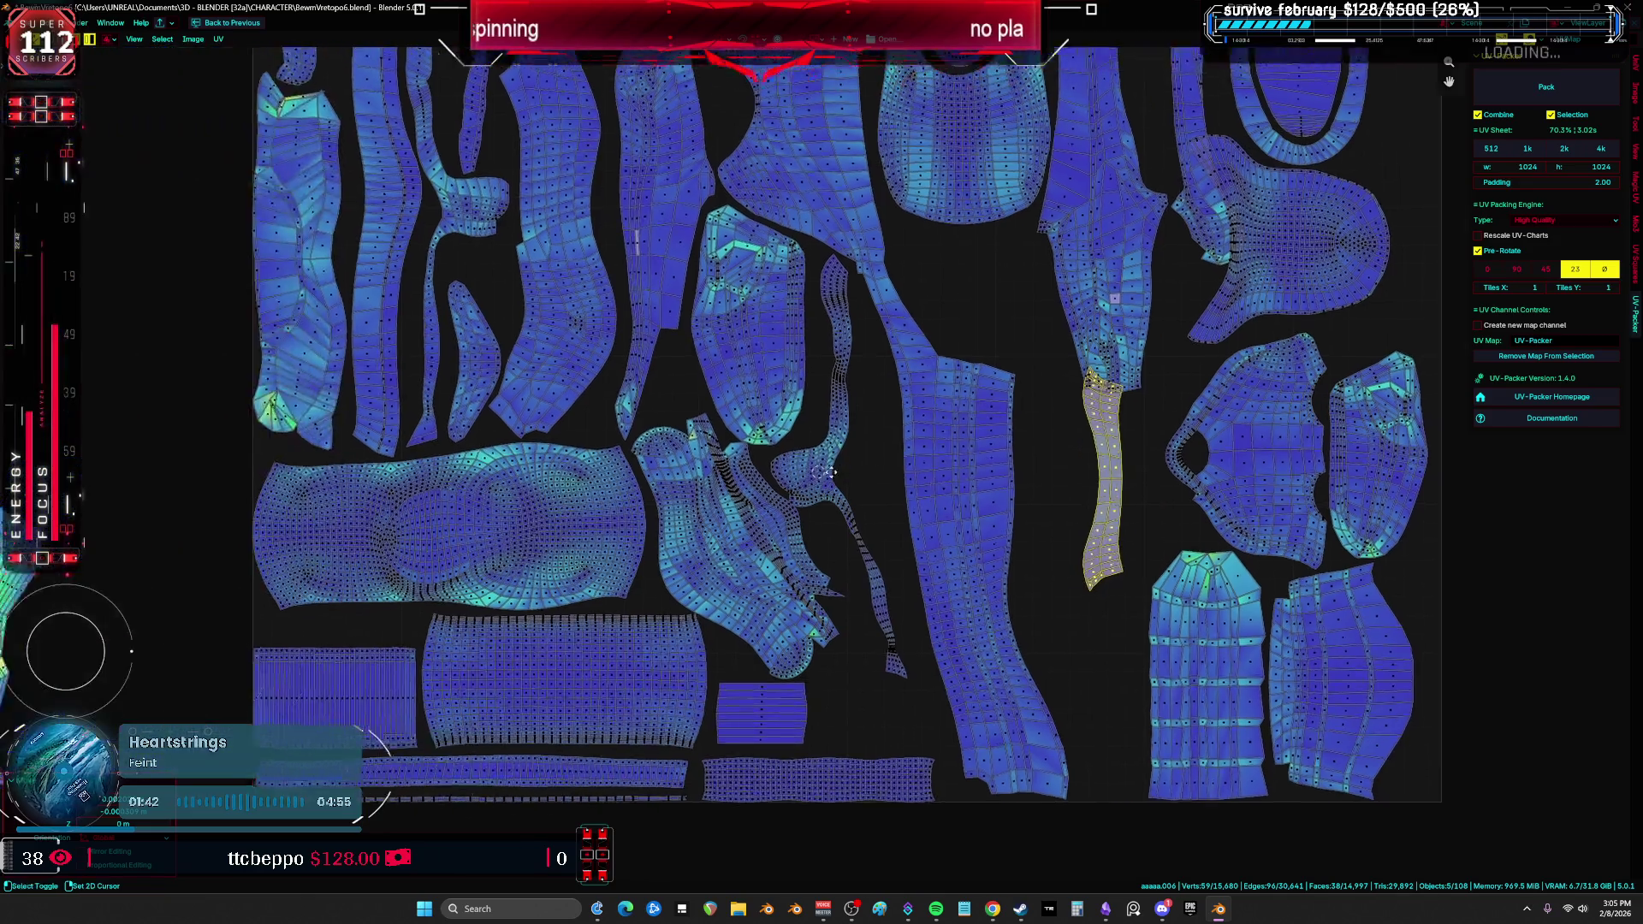
{"action": "left_click", "coordinate": [737, 511]}
{"action": "key", "text": "r"}
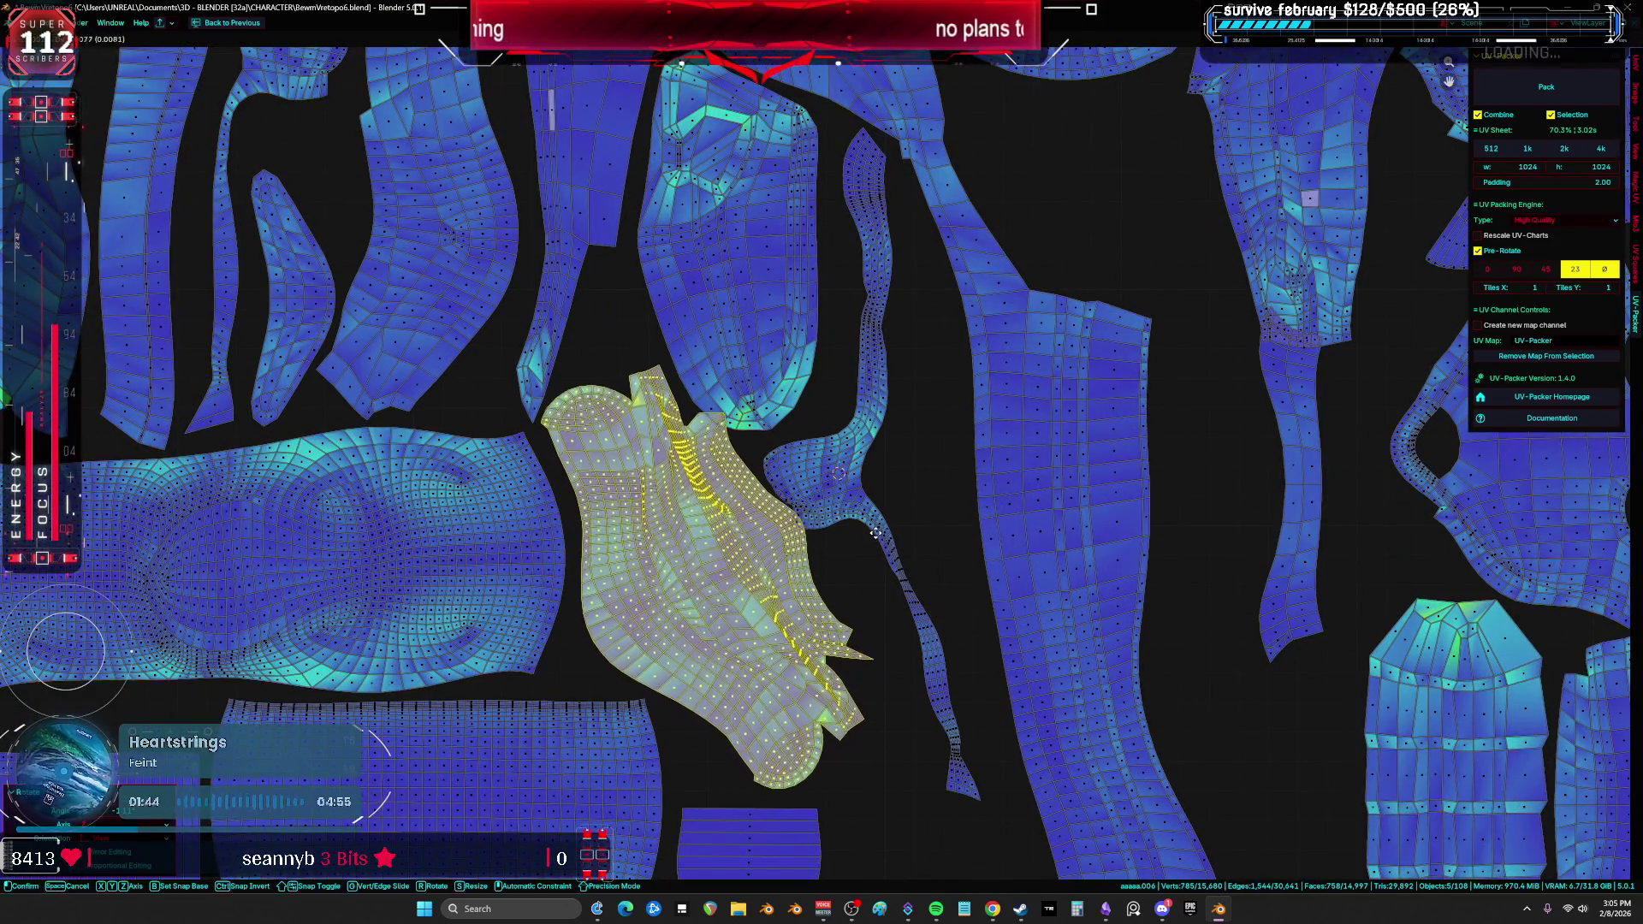
{"action": "left_click", "coordinate": [888, 526]}
{"action": "scroll", "coordinate": [876, 510], "scroll_direction": "down", "scroll_amount": 3}
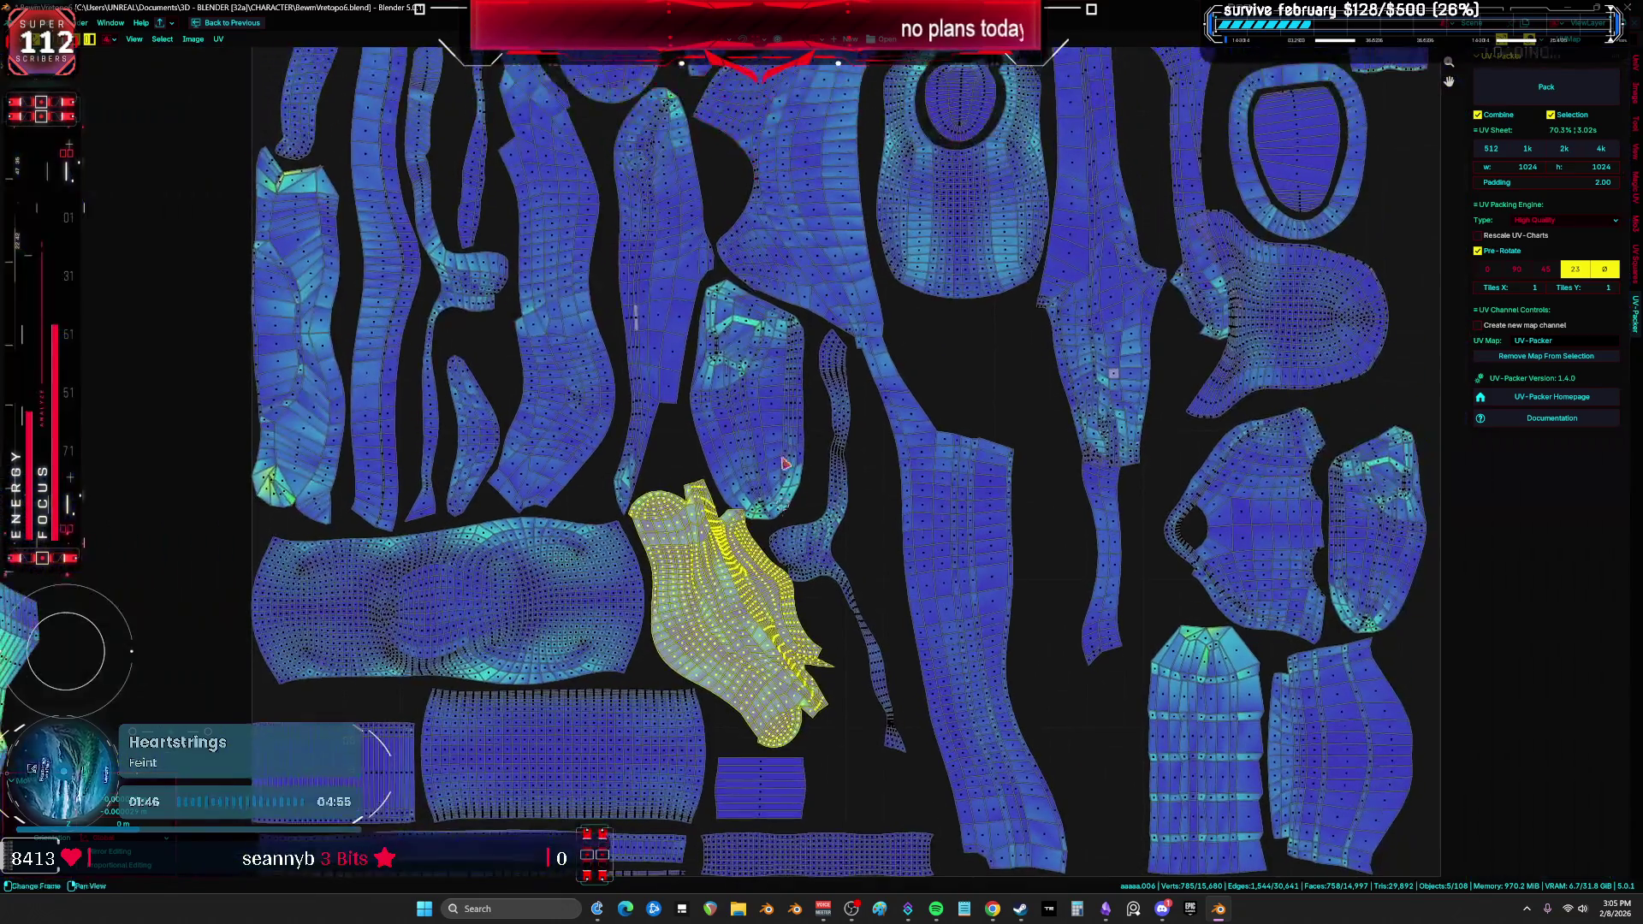
{"action": "scroll", "coordinate": [801, 442], "scroll_direction": "up", "scroll_amount": 3}
Step: Try the rounded and rectangular islands and start moving the small rectangular island
{"action": "left_click", "coordinate": [802, 442]}
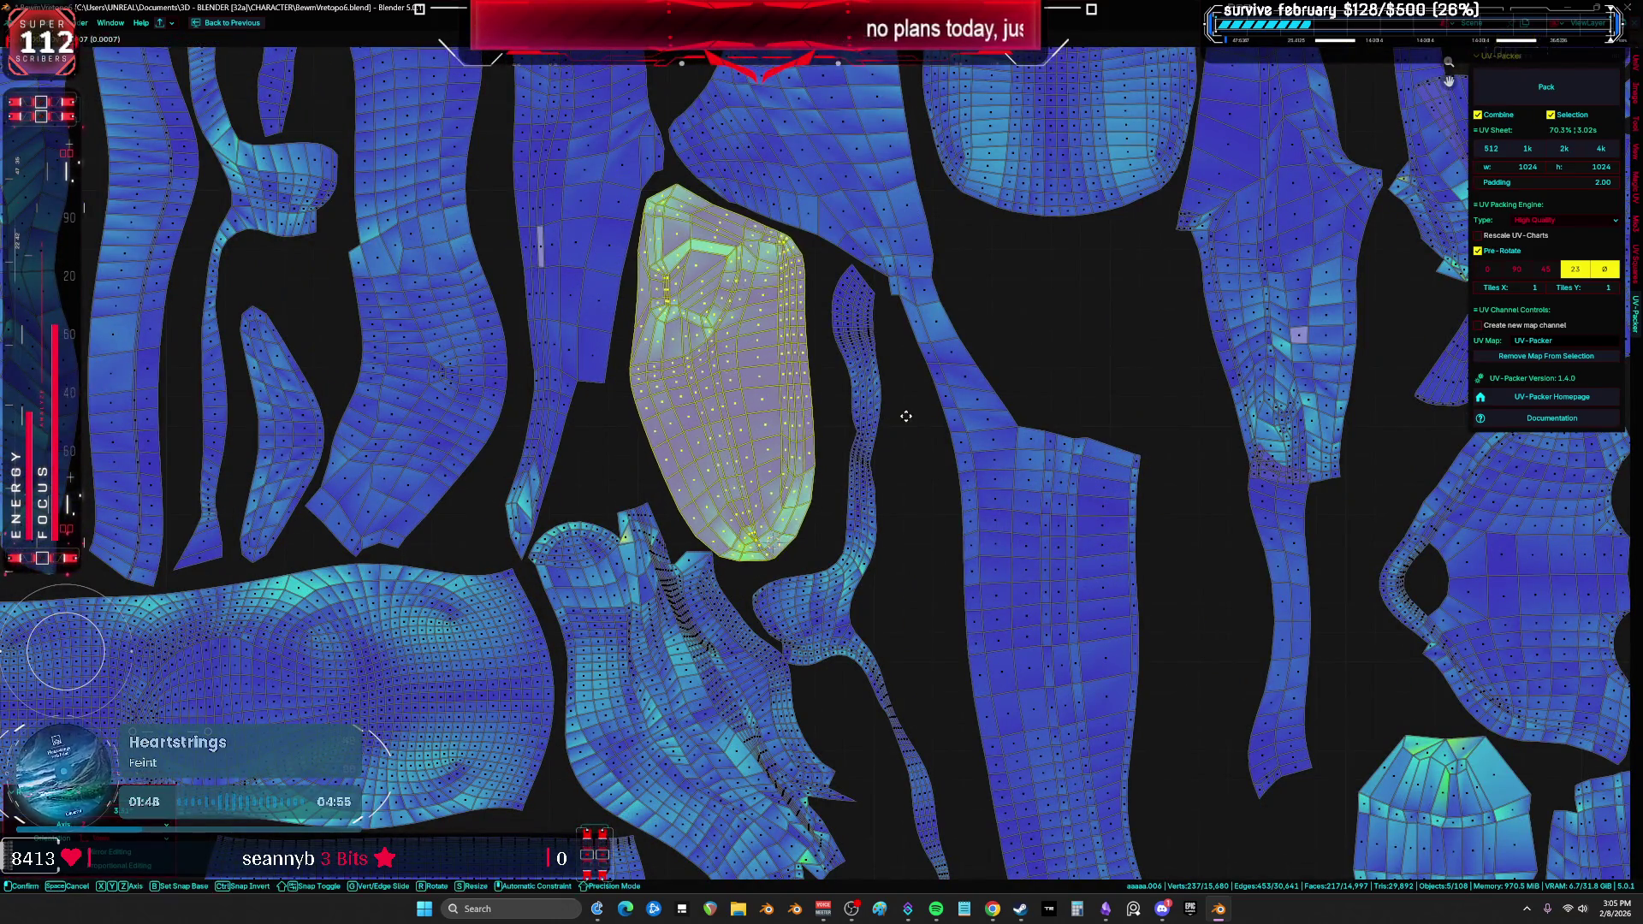
{"action": "scroll", "coordinate": [907, 416], "scroll_direction": "down", "scroll_amount": 4}
{"action": "scroll", "coordinate": [821, 479], "scroll_direction": "up", "scroll_amount": 5}
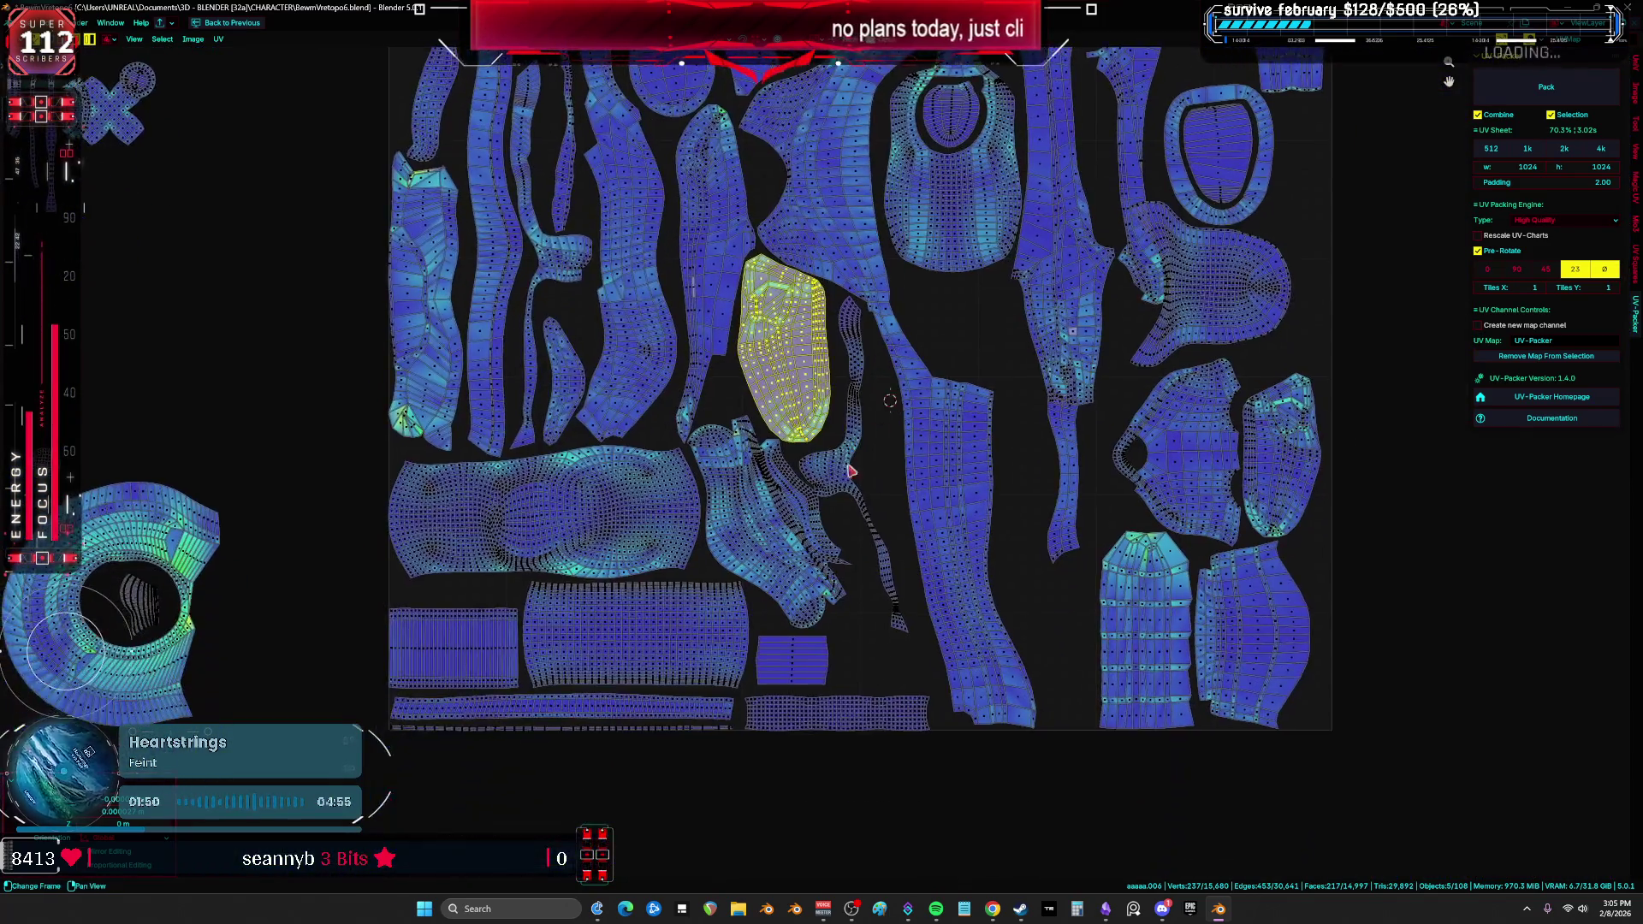
{"action": "left_click", "coordinate": [684, 547]}
{"action": "scroll", "coordinate": [729, 539], "scroll_direction": "up", "scroll_amount": 2}
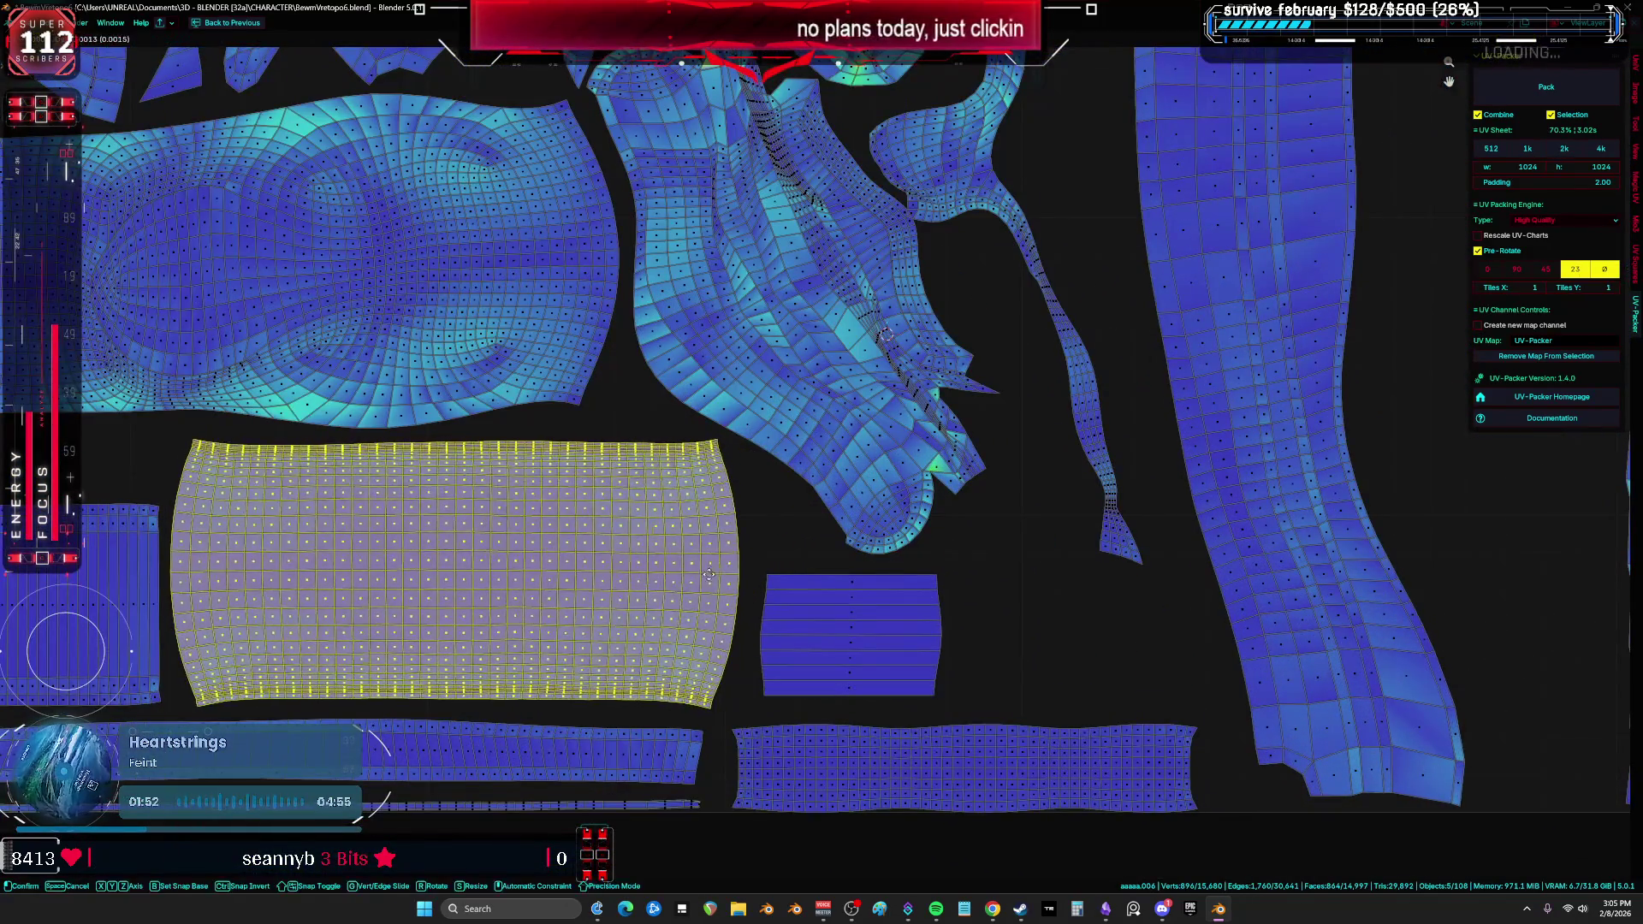
{"action": "left_click", "coordinate": [839, 601]}
{"action": "key", "text": "g"}
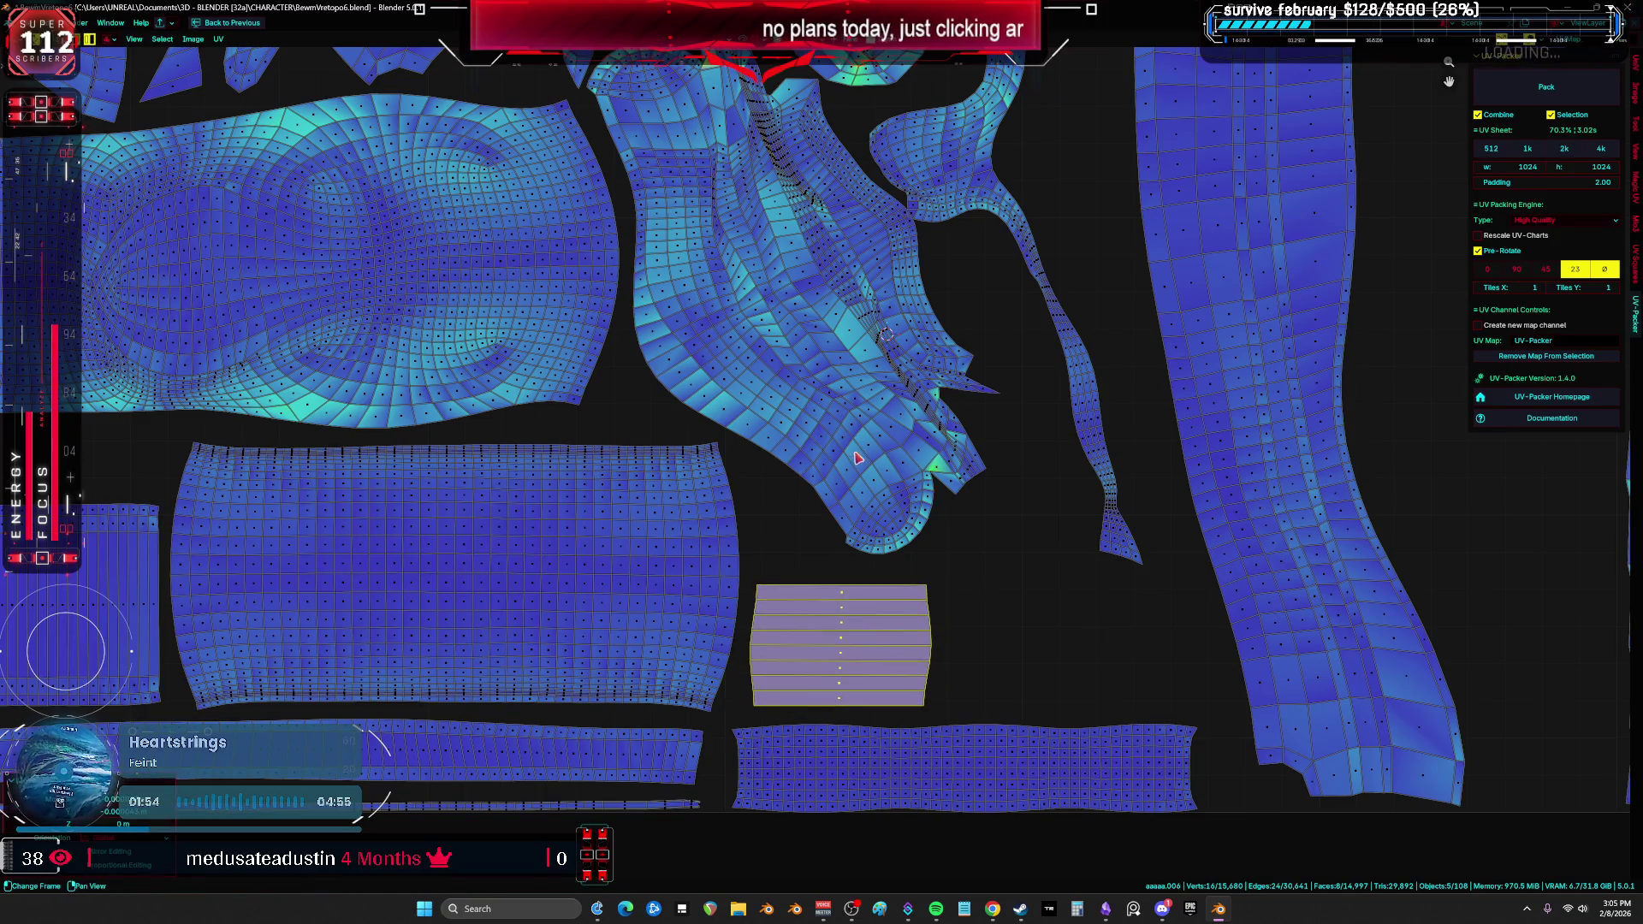
Step: Move and rotate the thin winding island near the large twisted island
{"action": "left_click", "coordinate": [858, 458]}
{"action": "scroll", "coordinate": [872, 418], "scroll_direction": "up", "scroll_amount": 5}
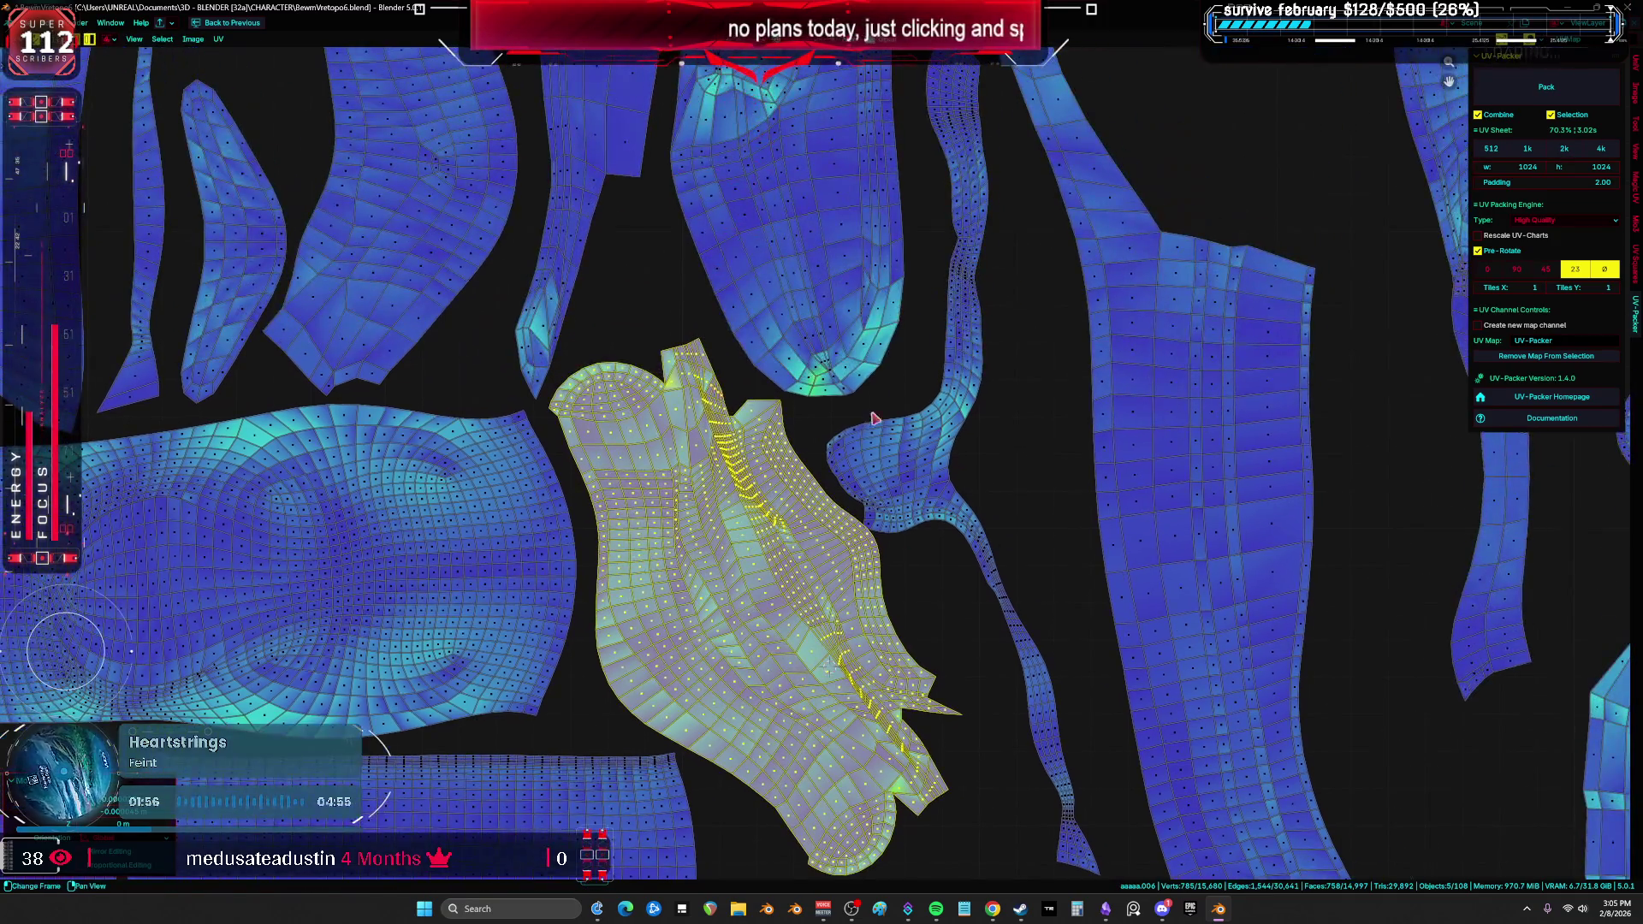
{"action": "left_click", "coordinate": [921, 502]}
{"action": "scroll", "coordinate": [941, 496], "scroll_direction": "down", "scroll_amount": 3}
{"action": "key", "text": "g"}
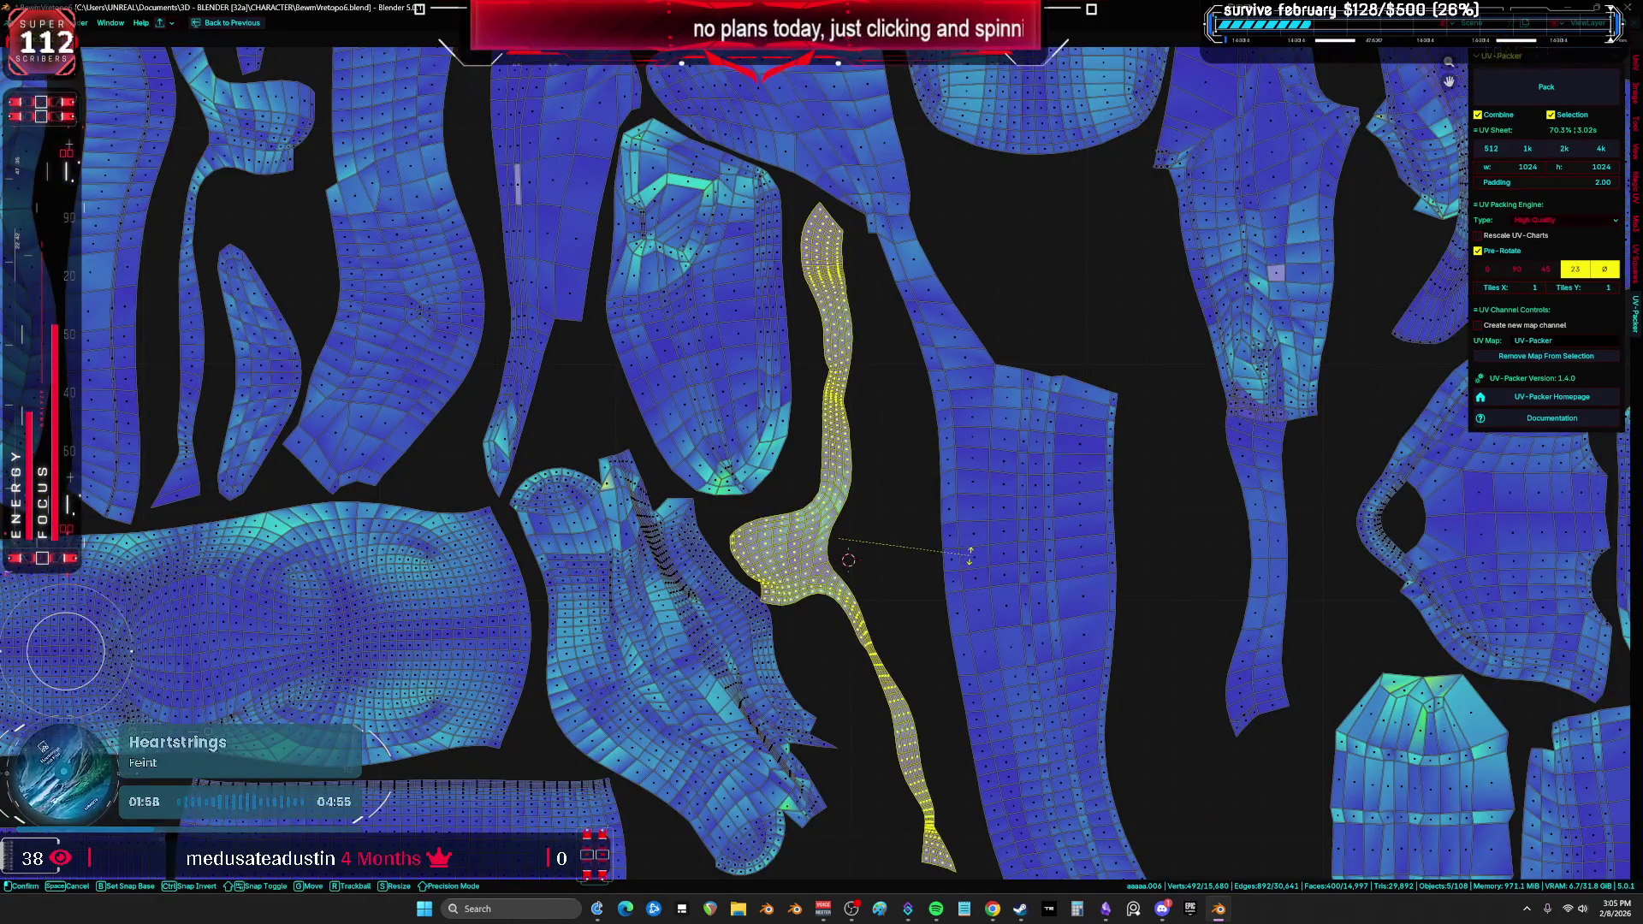
{"action": "key", "text": "r"}
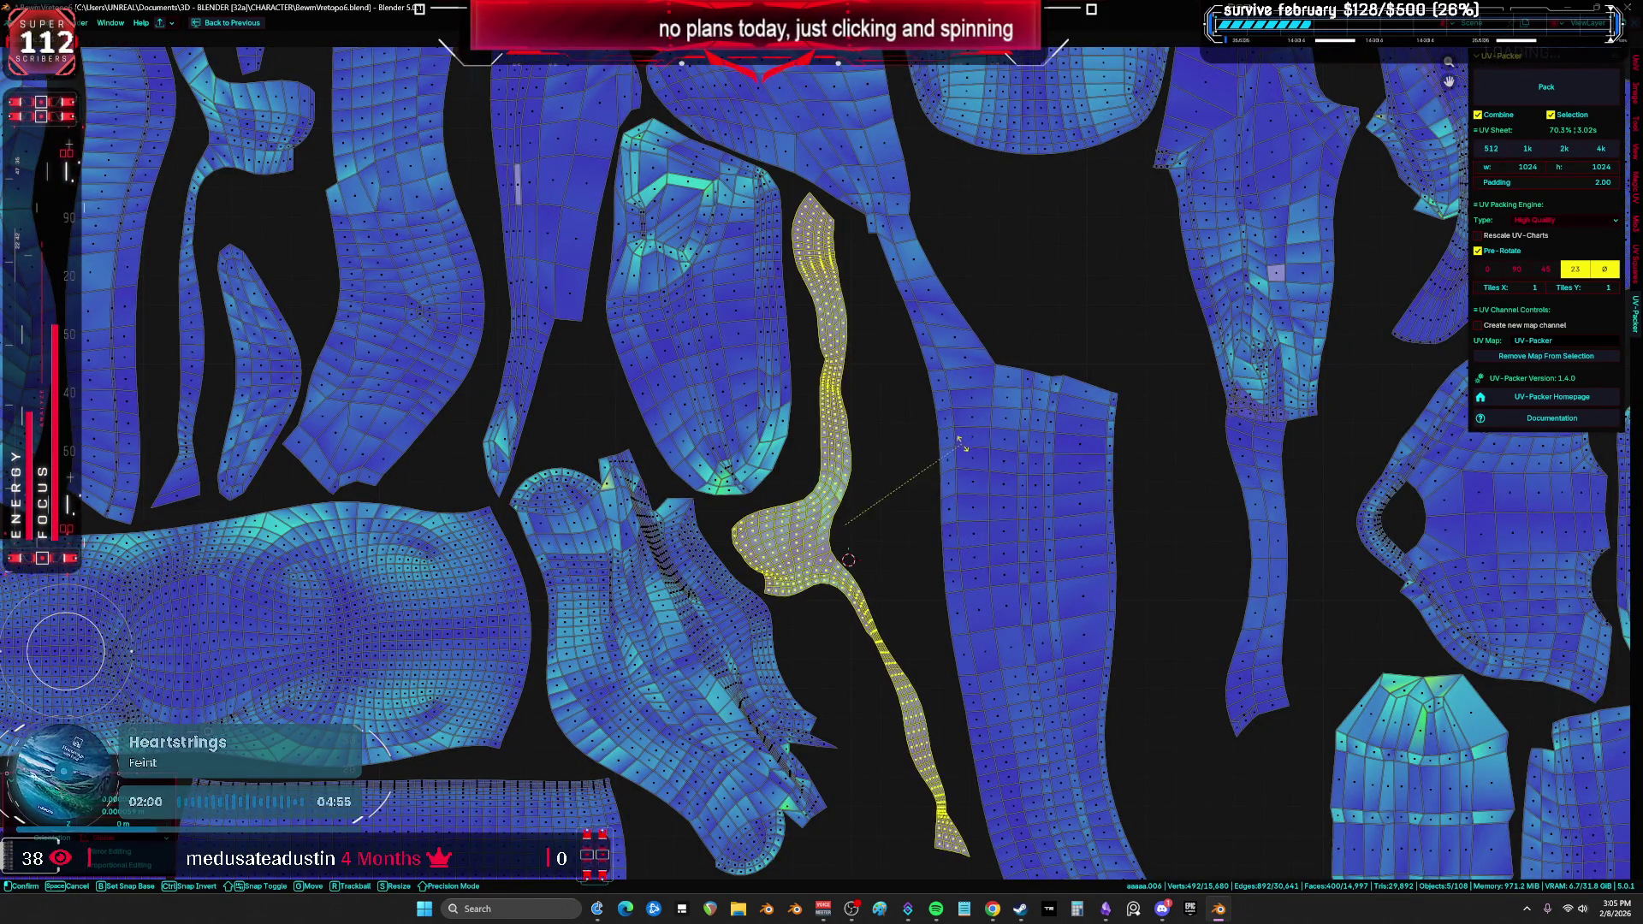
Step: Rotate and move the rounded island, zooming out to view the whole tile
{"action": "left_click", "coordinate": [751, 403]}
{"action": "key", "text": "r"}
{"action": "left_click", "coordinate": [841, 502]}
{"action": "key", "text": "g"}
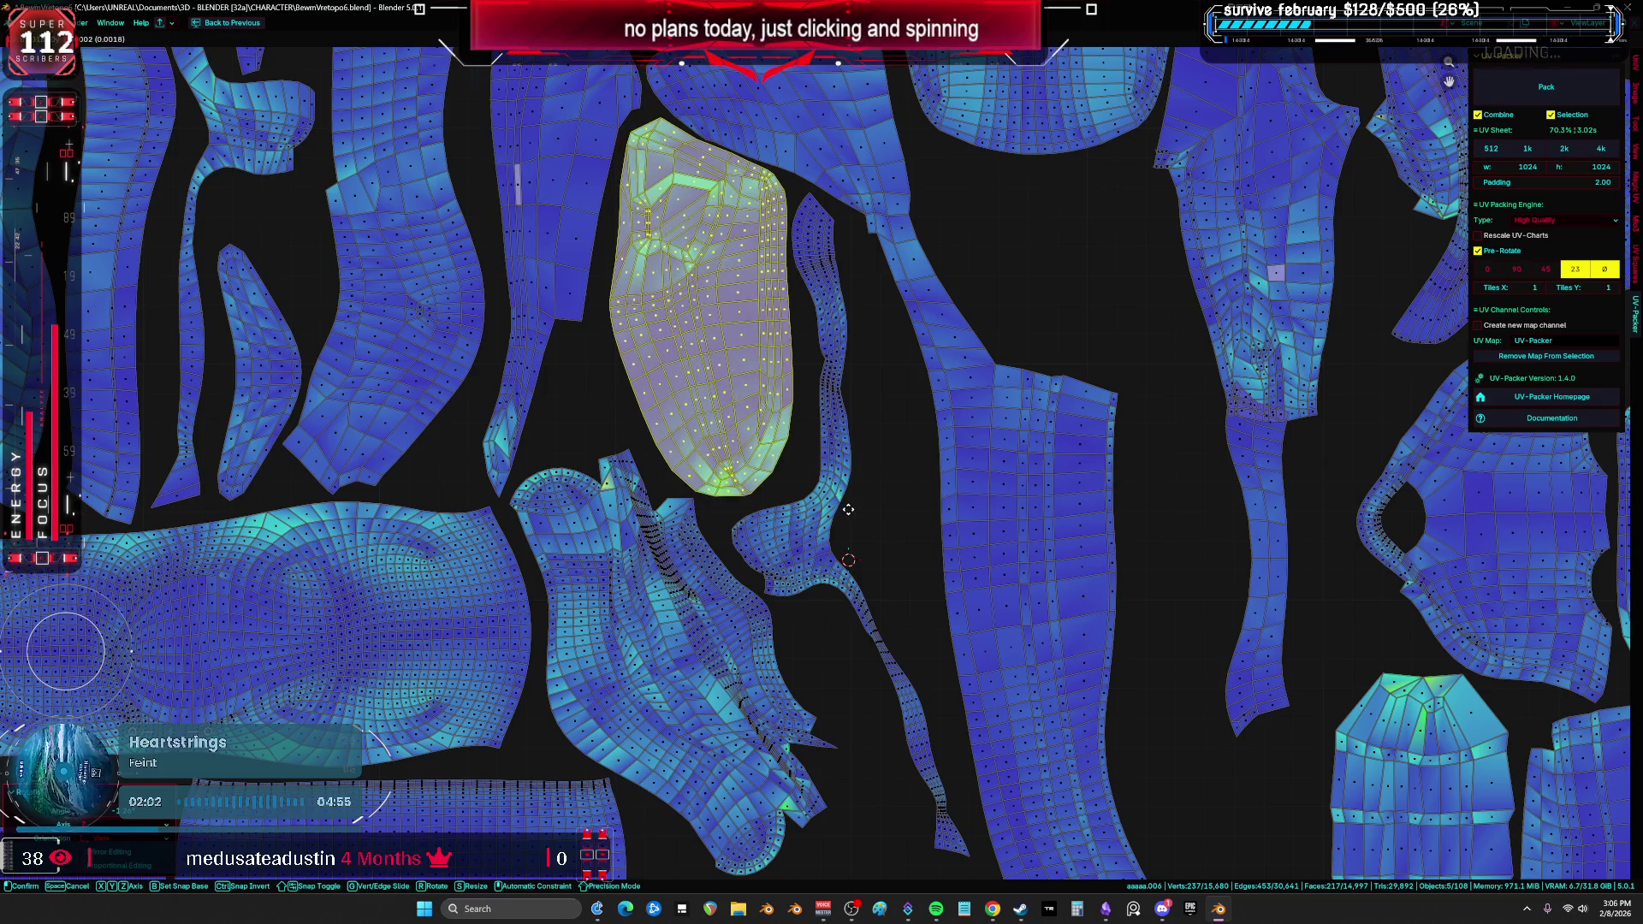
{"action": "key", "text": "Home"}
{"action": "key", "text": "a"}
Step: Place the tall island near the bottom and slide its right neighbour beside it
{"action": "left_click", "coordinate": [917, 629]}
{"action": "key", "text": "g"}
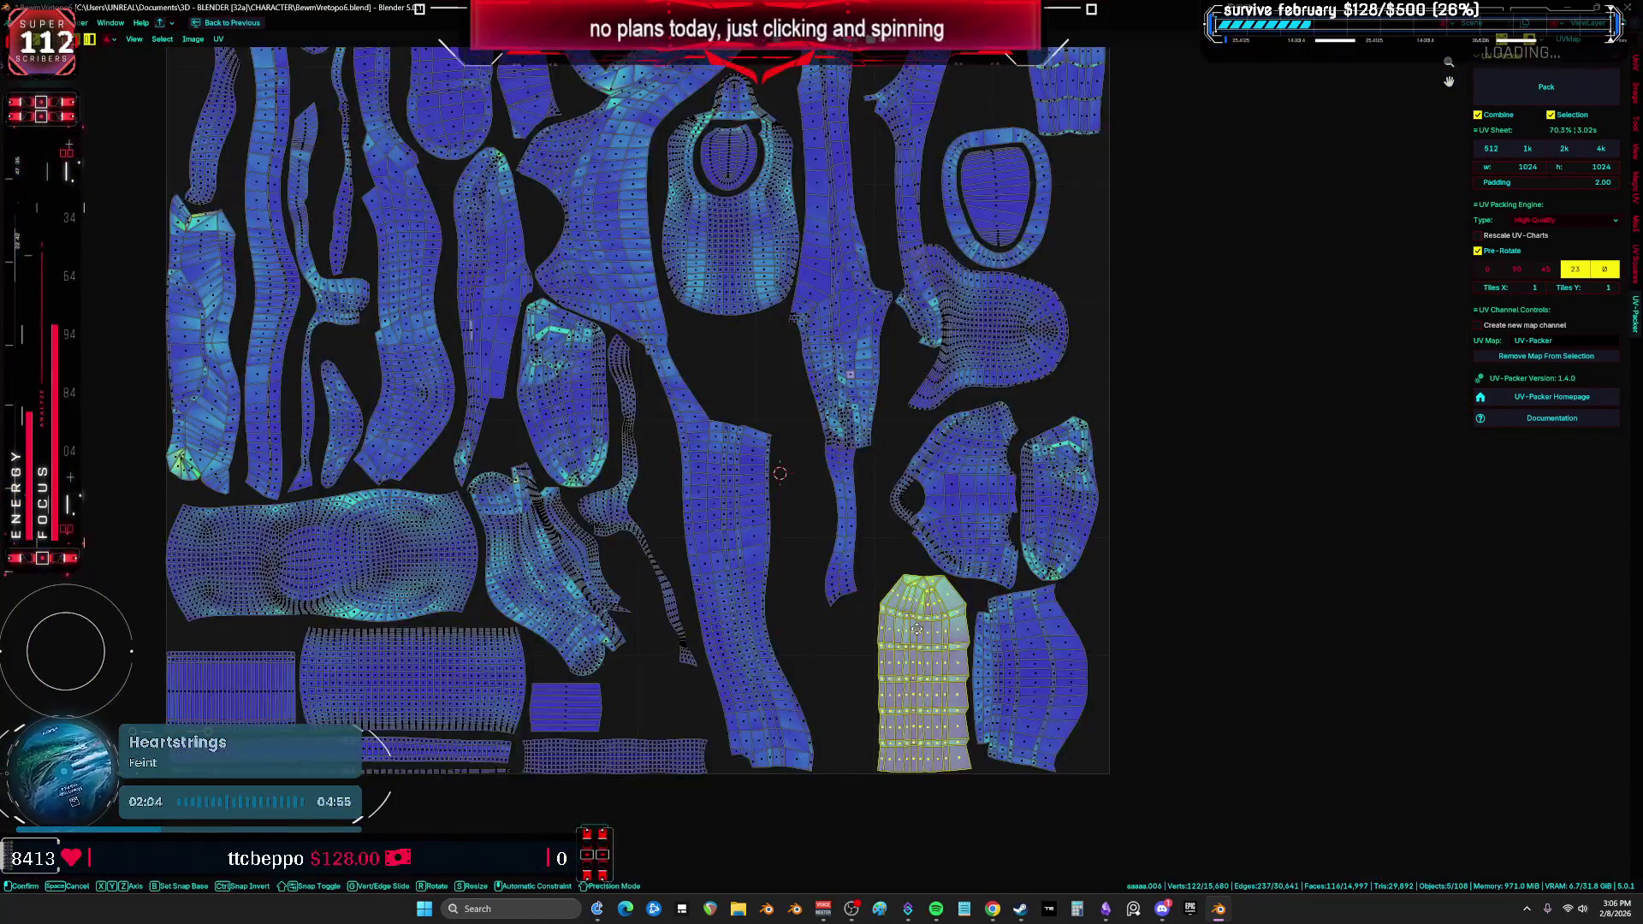
{"action": "left_click", "coordinate": [930, 671]}
{"action": "left_click", "coordinate": [1027, 676]}
{"action": "key", "text": "g"}
{"action": "left_click", "coordinate": [800, 671]}
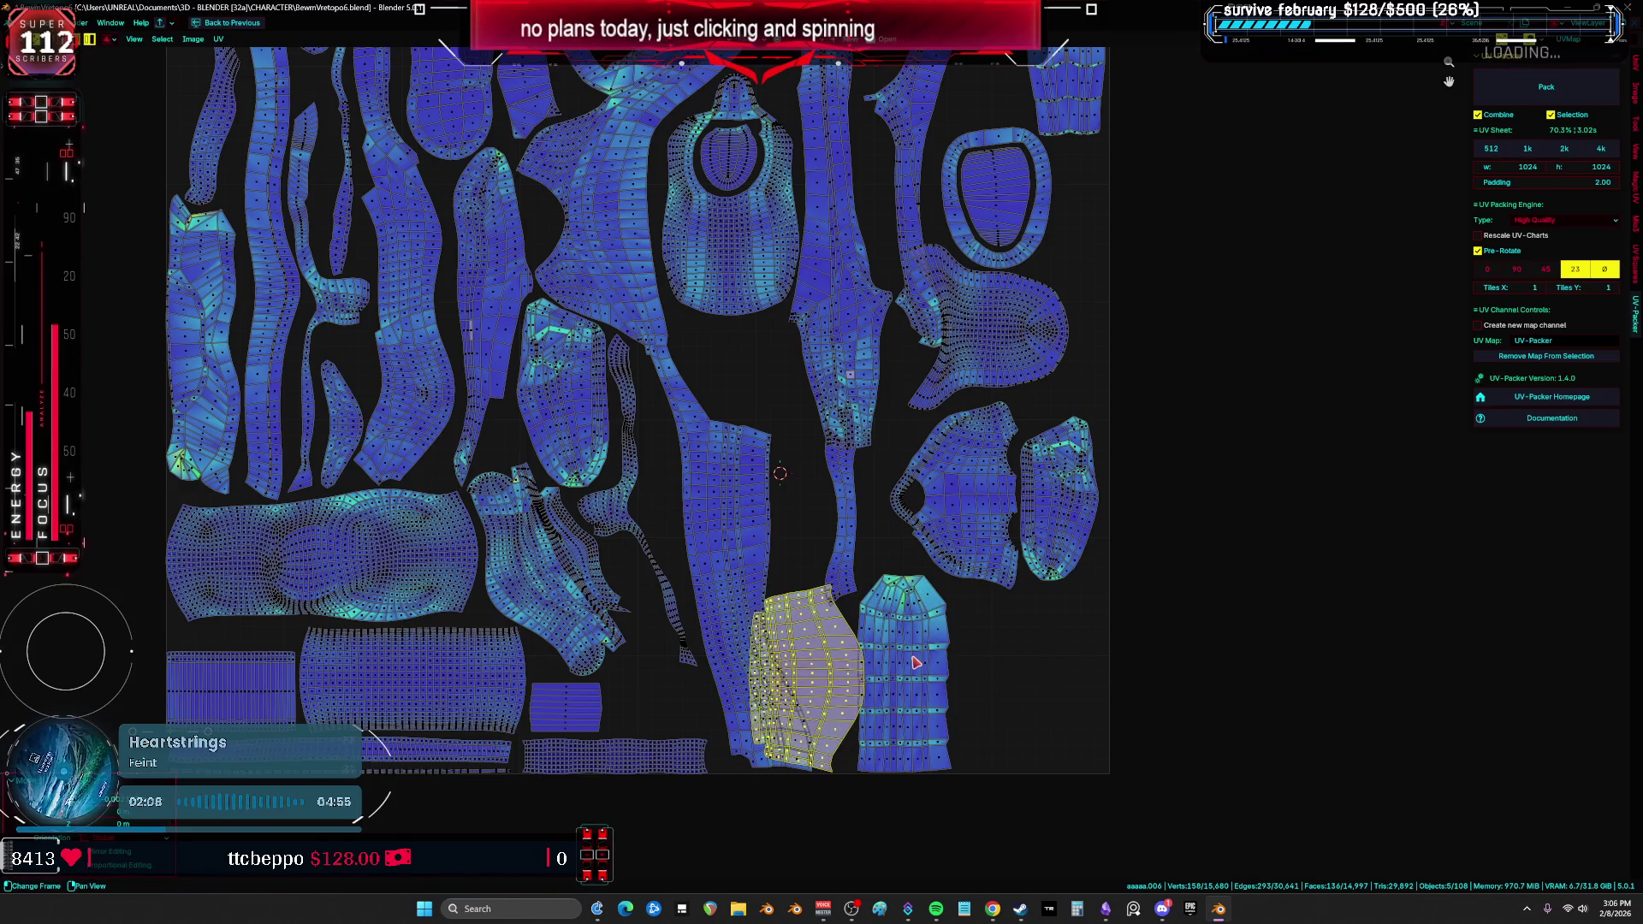
Step: Move an island horizontally into the left column, undo it, and move the tall column island
{"action": "key", "text": "g"}
{"action": "key", "text": "x"}
{"action": "key", "text": "x"}
{"action": "key", "text": "x"}
{"action": "left_click", "coordinate": [913, 558]}
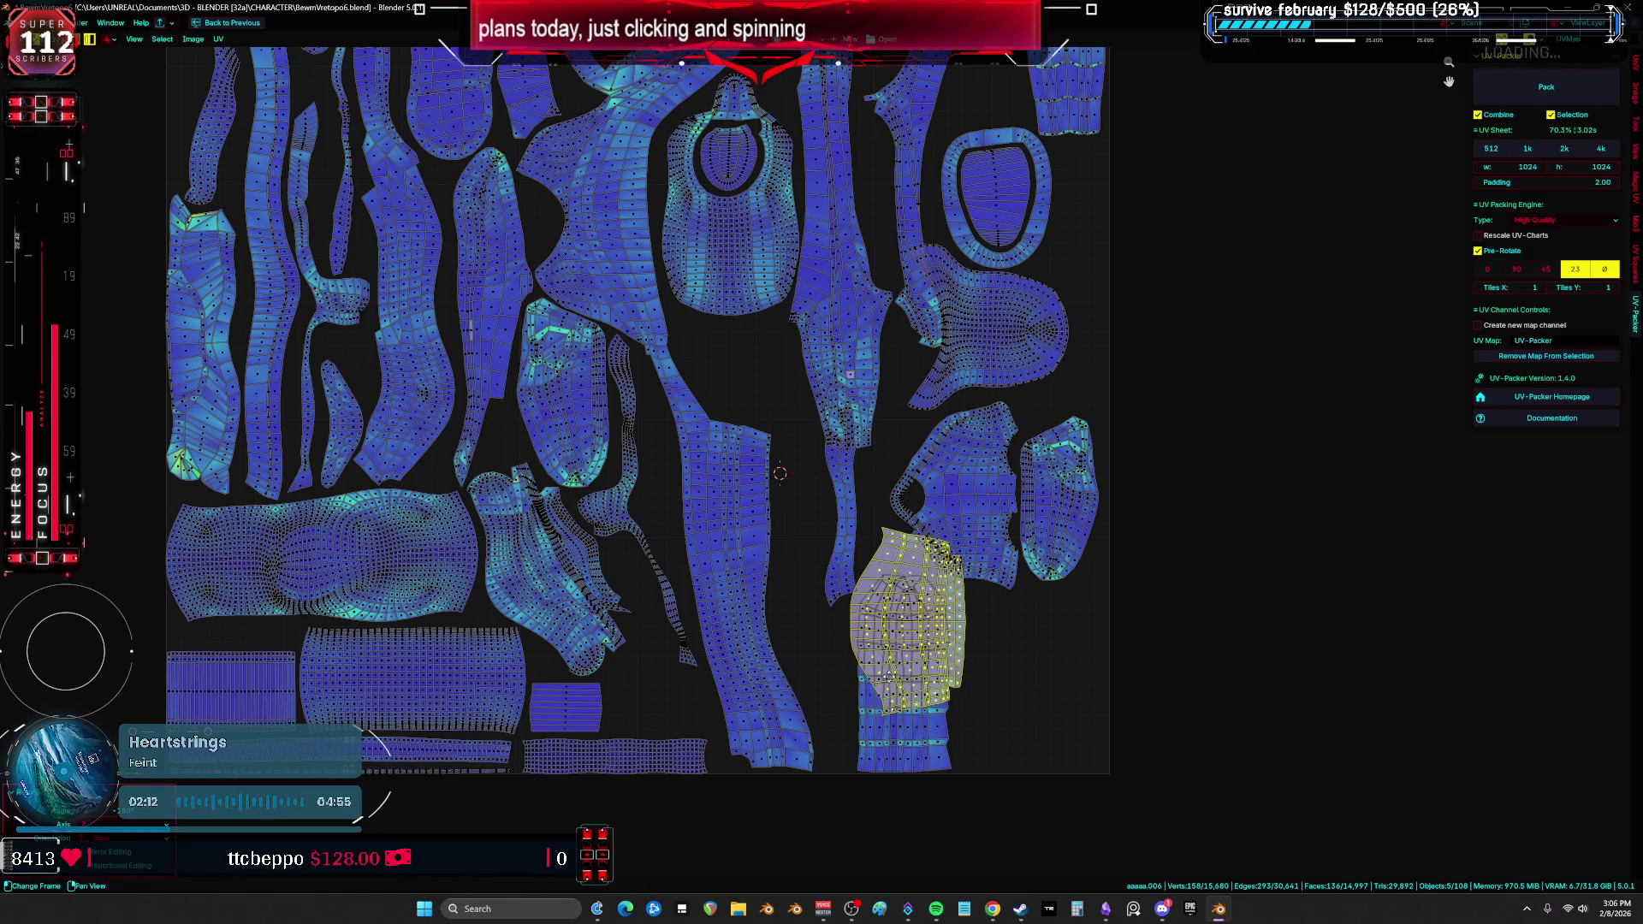
{"action": "key", "text": "ctrl+z"}
{"action": "left_click", "coordinate": [936, 693]}
{"action": "key", "text": "g"}
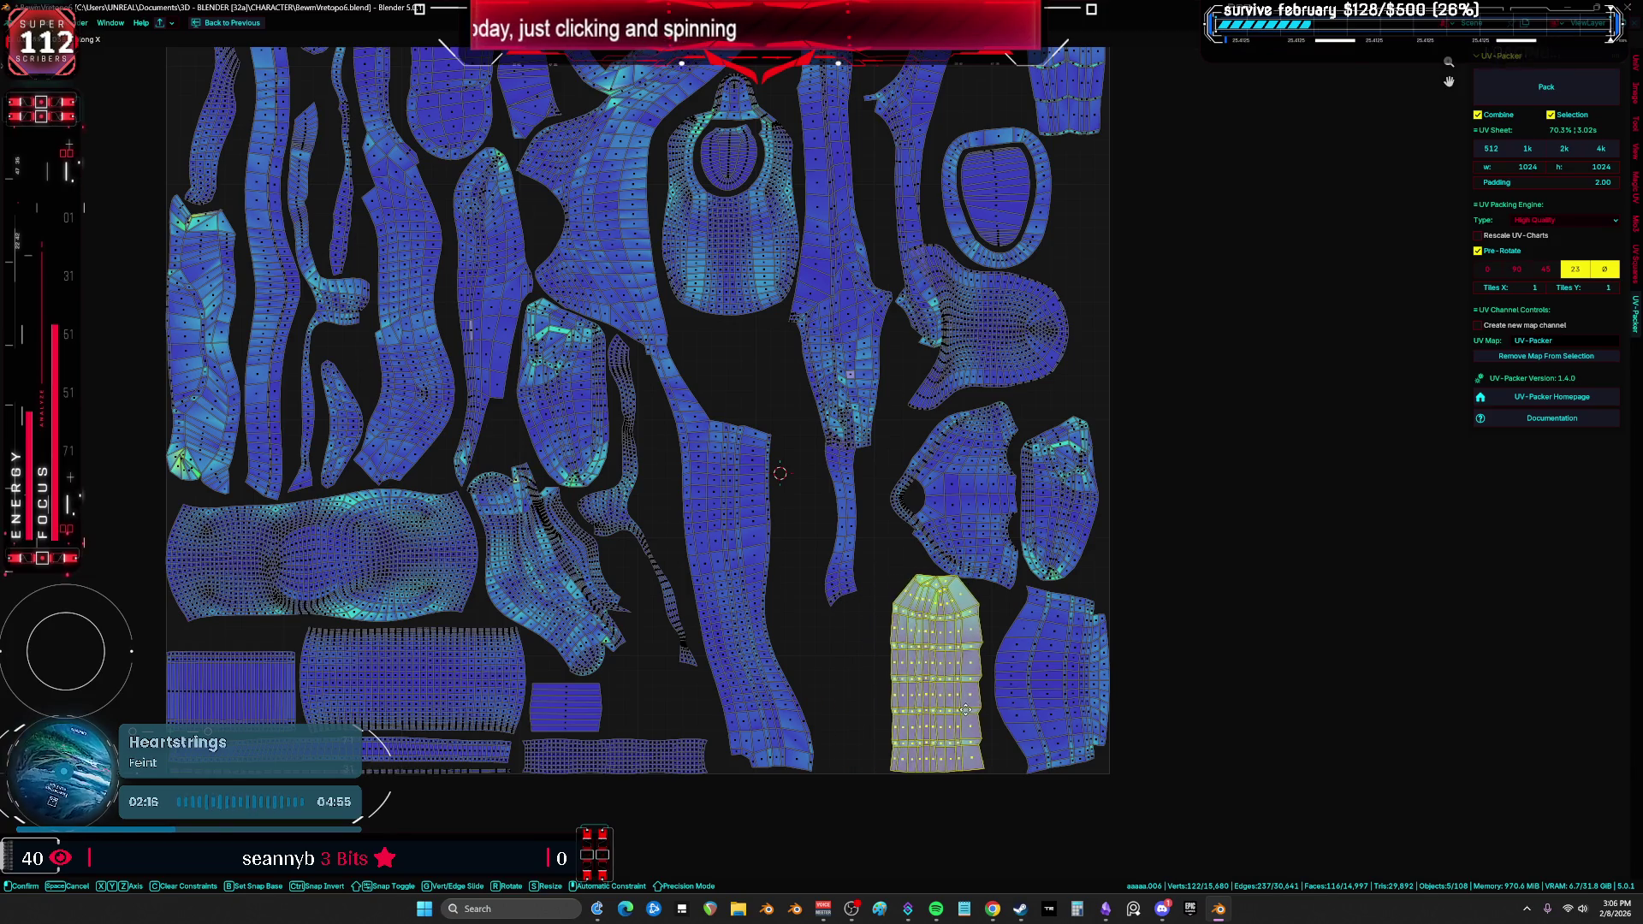
Step: Move a leftover island beside the ring, then toward the tile's top-left corner
{"action": "scroll", "coordinate": [976, 682], "scroll_direction": "down", "scroll_amount": 2}
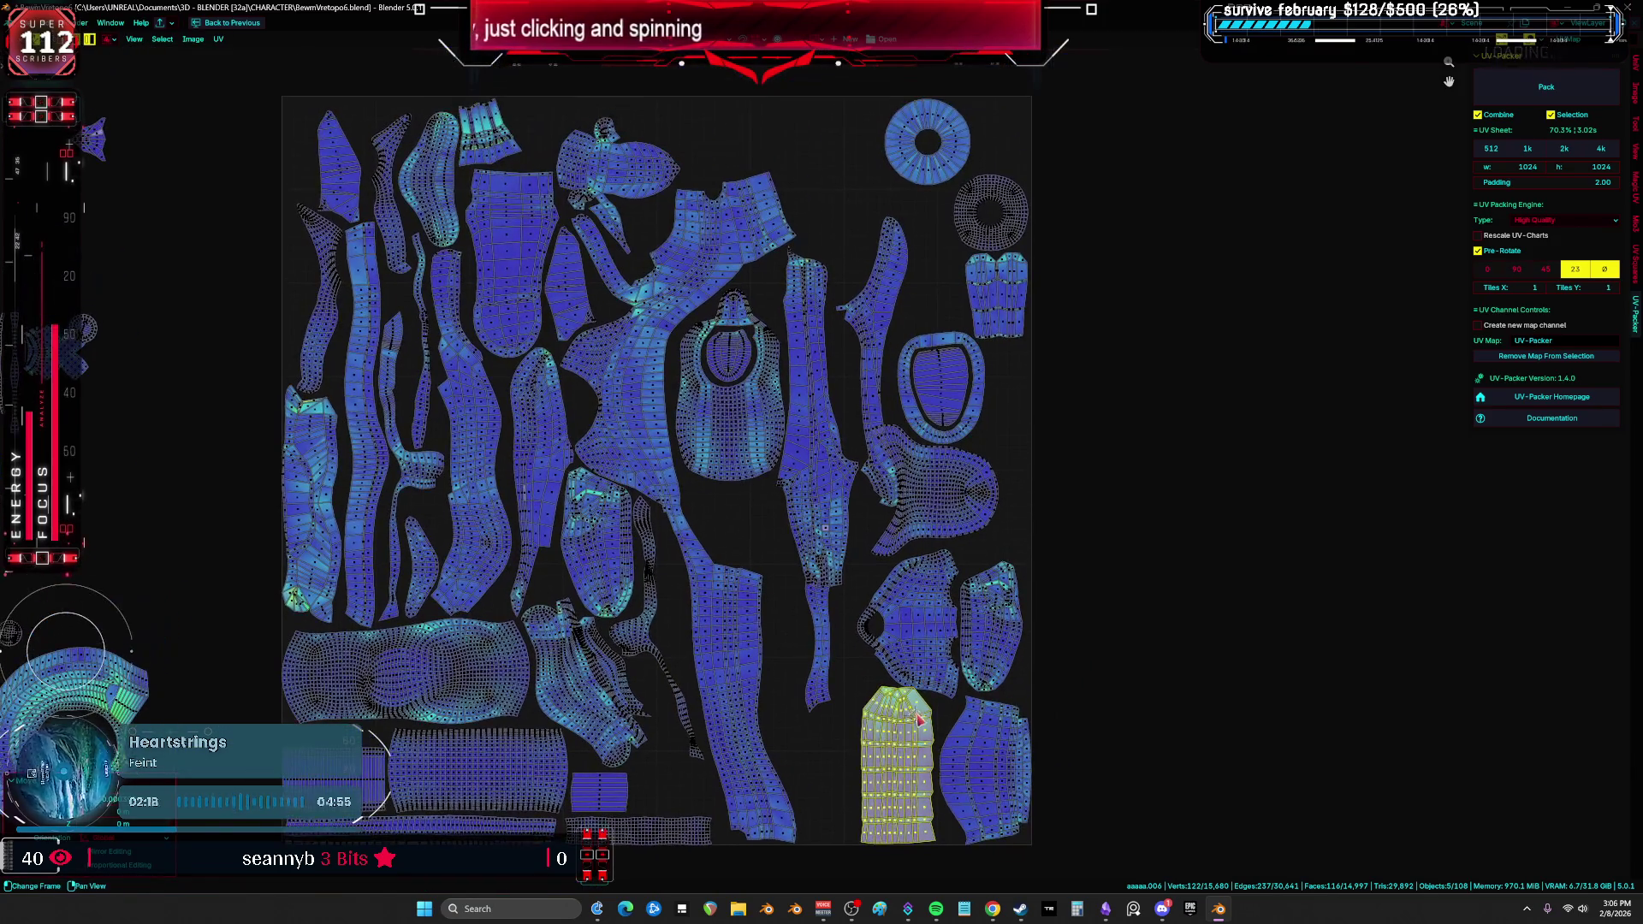
{"action": "left_click_drag", "start_coordinate": [901, 757], "coordinate": [872, 226]}
{"action": "middle_click_drag", "start_coordinate": [871, 226], "coordinate": [812, 537]}
{"action": "key", "text": "g"}
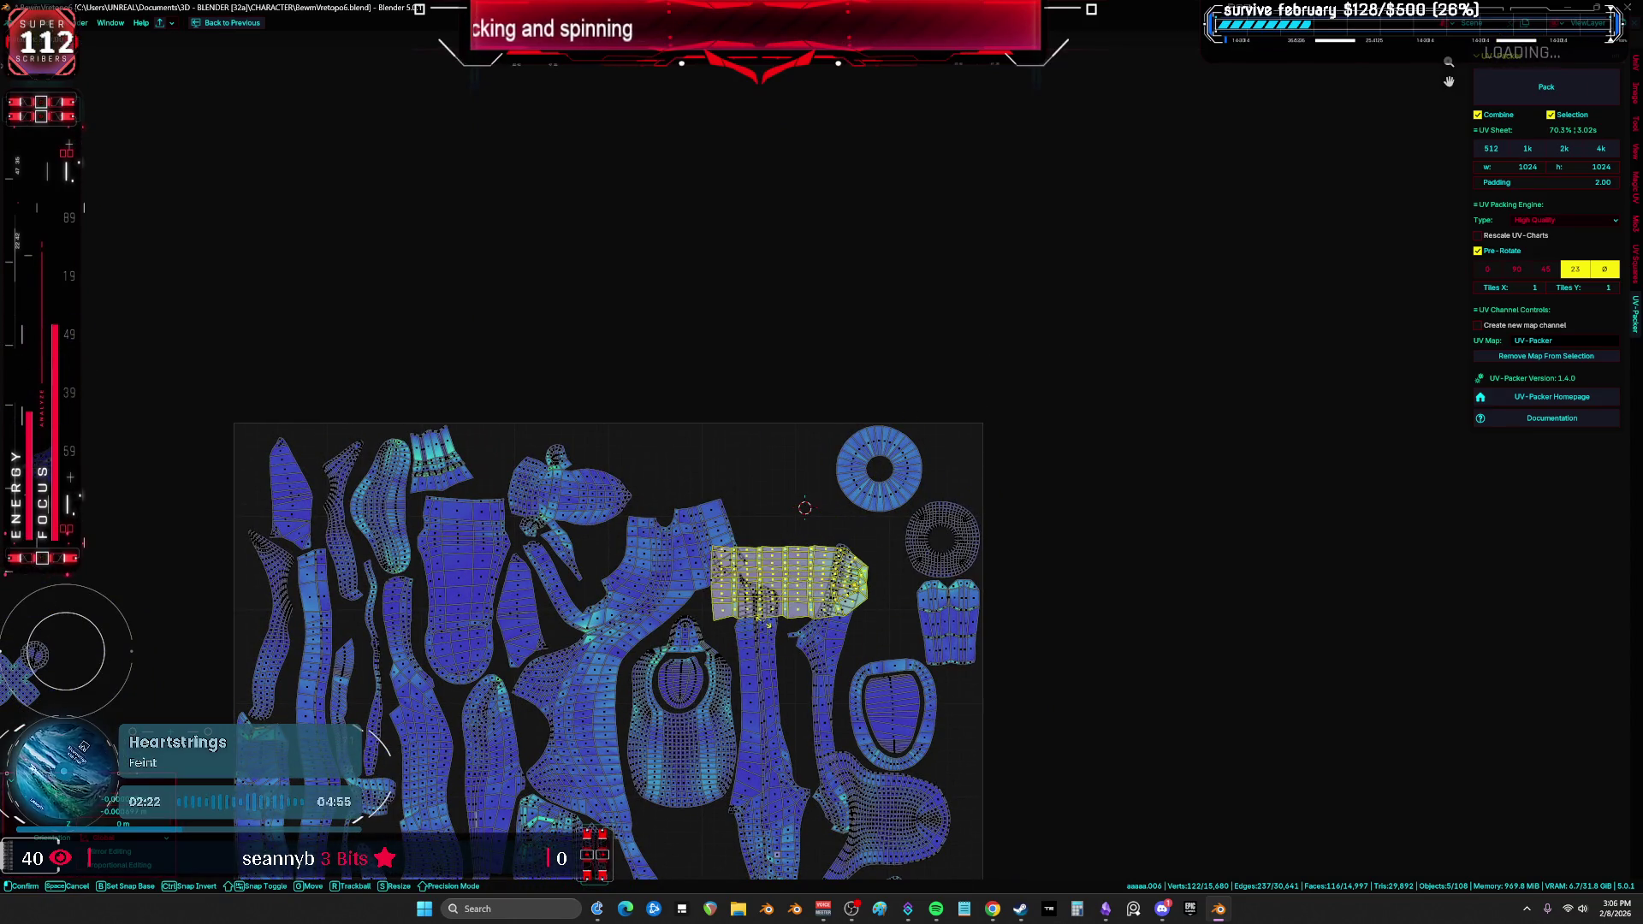
{"action": "left_click_drag", "start_coordinate": [762, 618], "coordinate": [290, 494]}
{"action": "middle_click_drag", "start_coordinate": [291, 494], "coordinate": [506, 394]}
{"action": "scroll", "coordinate": [507, 394], "scroll_direction": "up", "scroll_amount": 1}
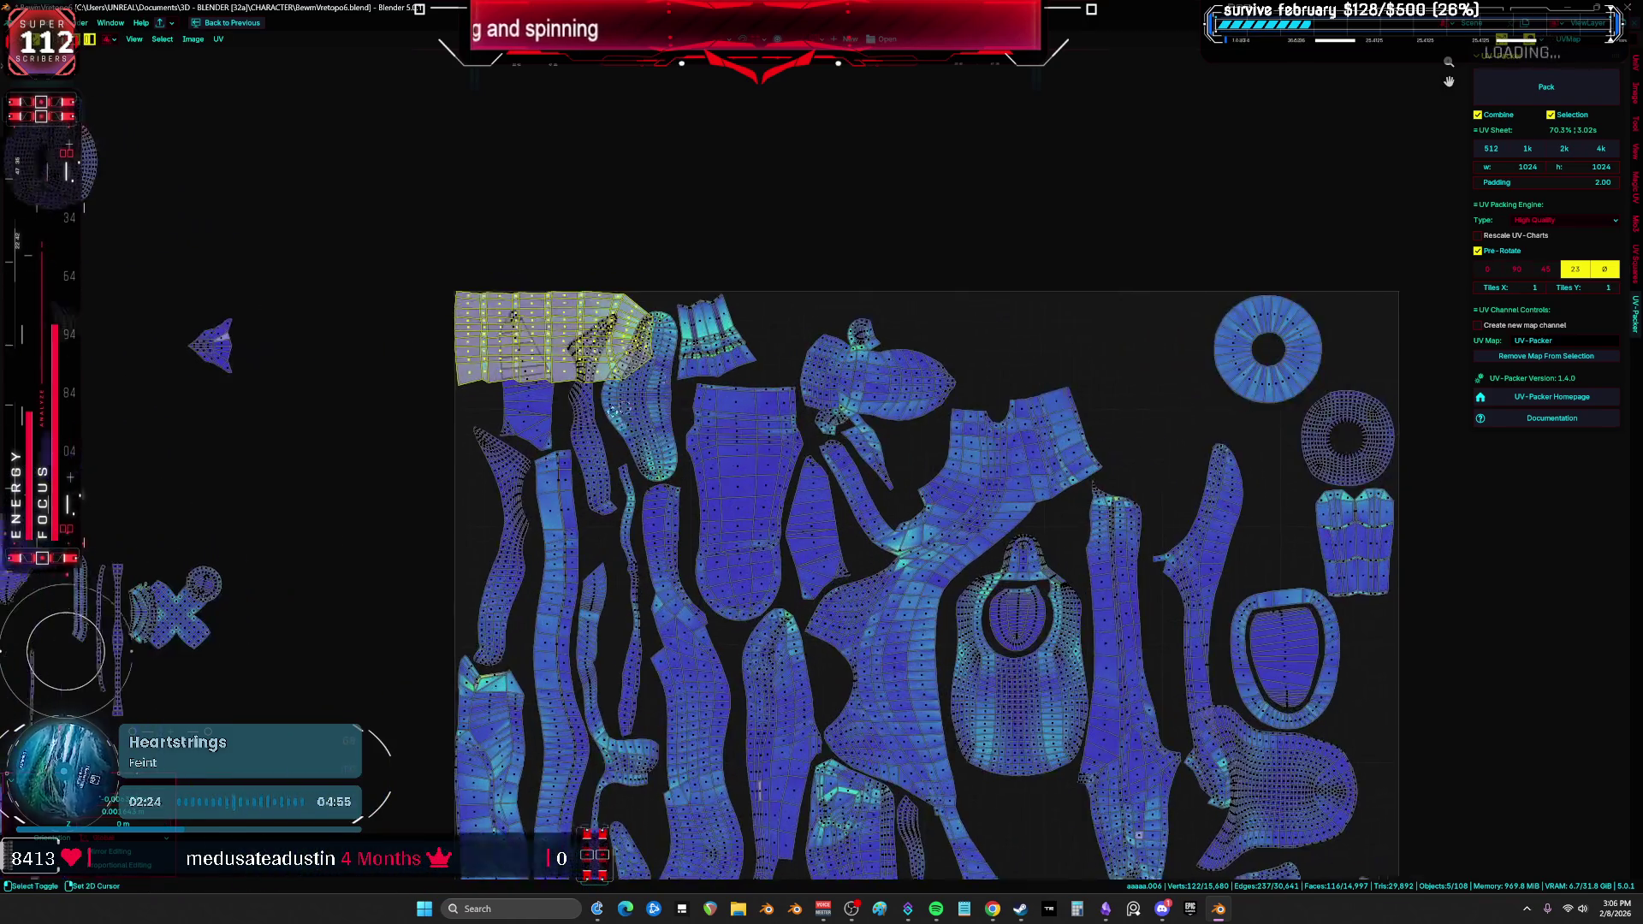
Step: Box-select the small island and shift it beside the torso piece and long strip
{"action": "key", "text": "b"}
{"action": "left_click_drag", "start_coordinate": [589, 391], "coordinate": [623, 387]}
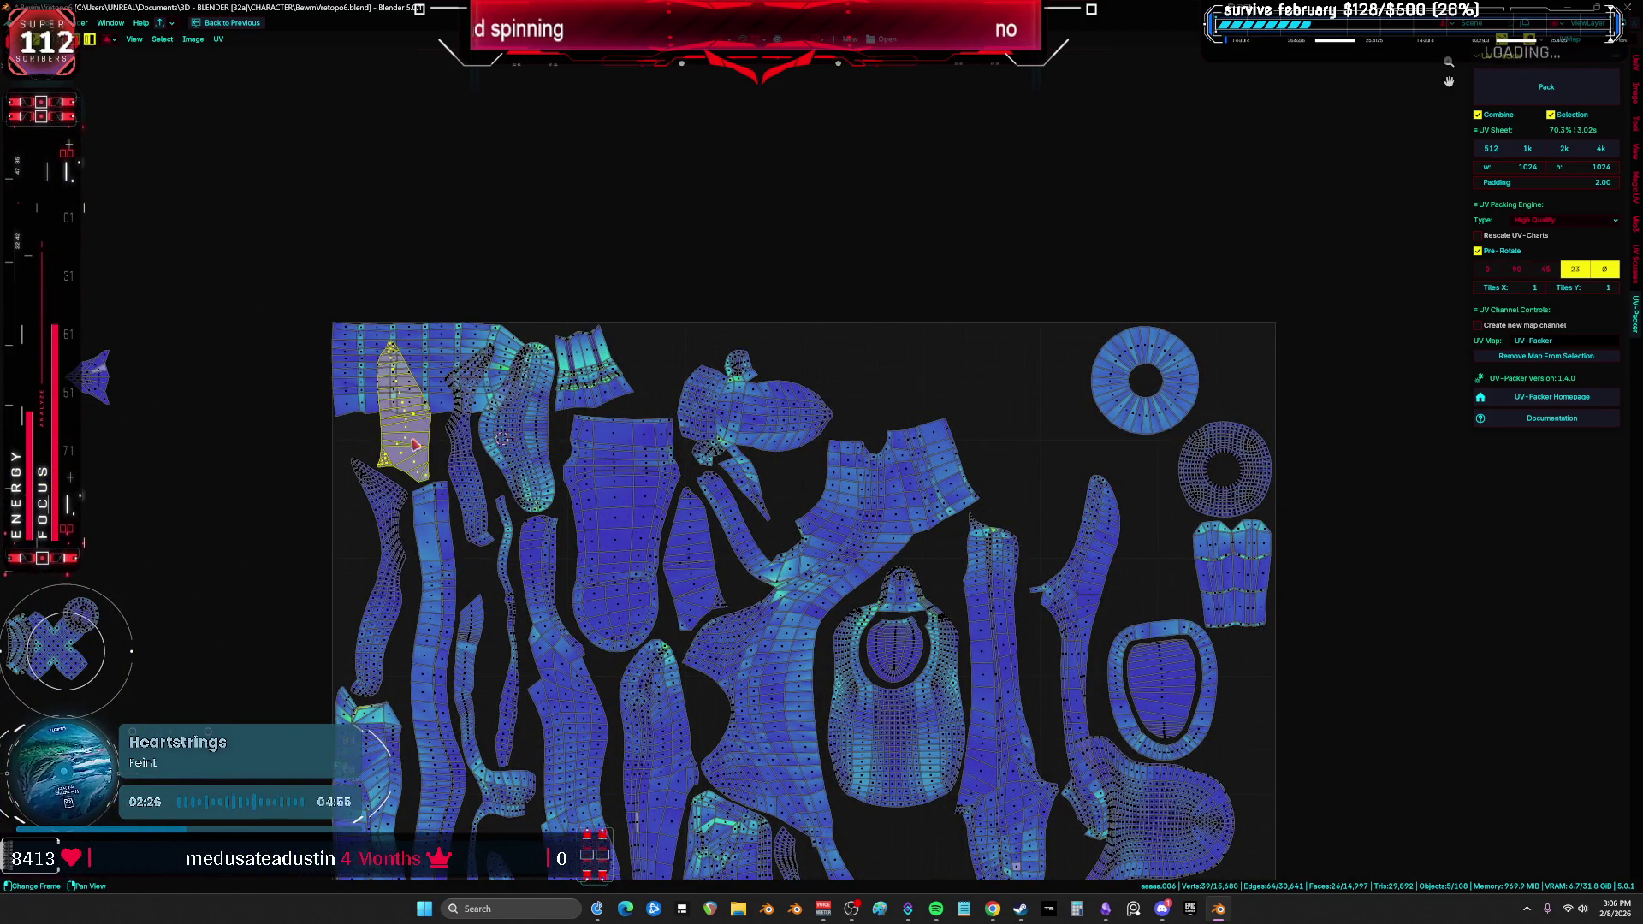
{"action": "mouse_move", "coordinate": [415, 445]}
{"action": "left_mouse_down"}
{"action": "mouse_move", "coordinate": [1028, 465]}
{"action": "mouse_move", "coordinate": [1040, 489]}
{"action": "left_mouse_up"}
{"action": "middle_click_drag", "start_coordinate": [1040, 489], "coordinate": [1039, 205]}
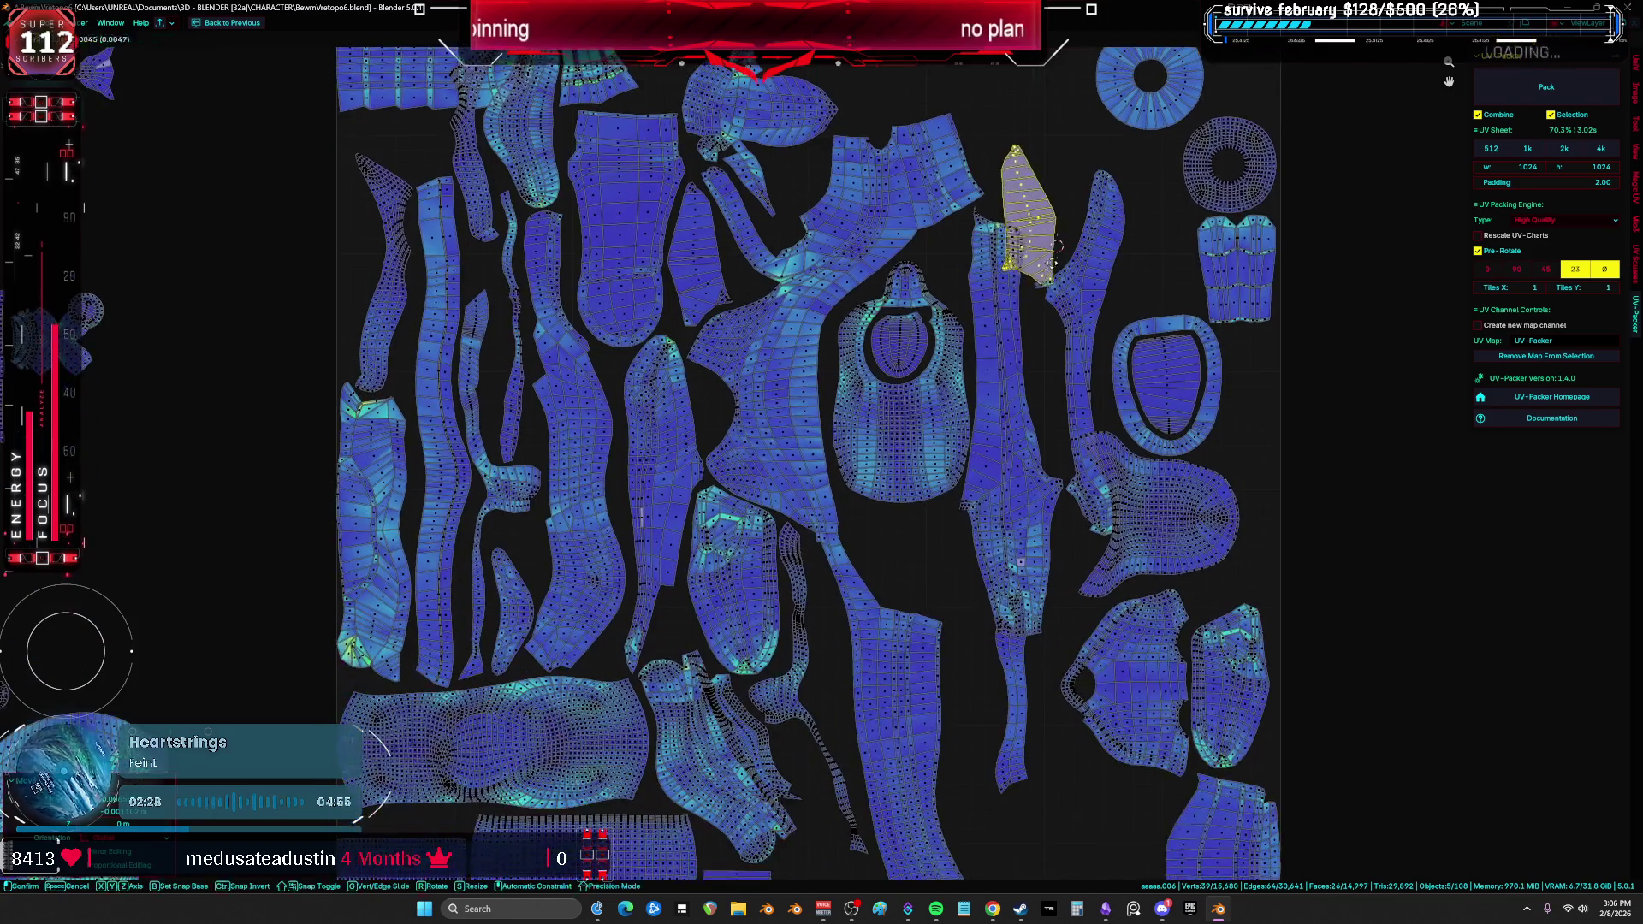
{"action": "left_click_drag", "start_coordinate": [1040, 205], "coordinate": [900, 714]}
{"action": "middle_click_drag", "start_coordinate": [900, 714], "coordinate": [919, 494]}
Step: Rotate the small island and drop it into the empty gap
{"action": "key", "text": "g"}
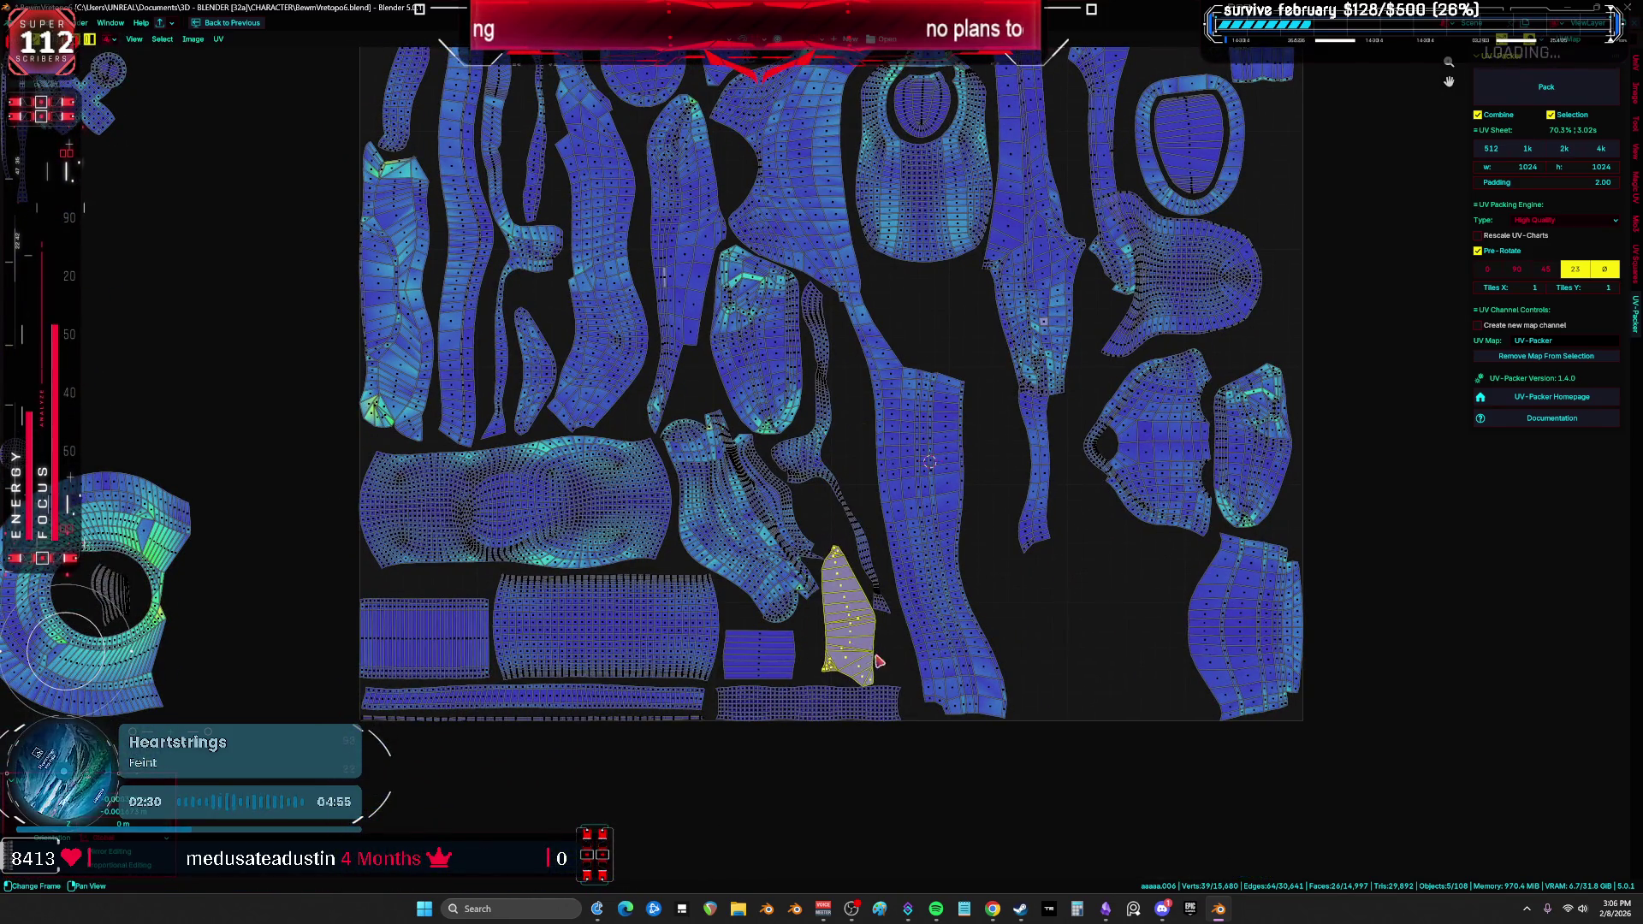
{"action": "scroll", "coordinate": [880, 661], "scroll_direction": "up", "scroll_amount": 4}
{"action": "key", "text": "r"}
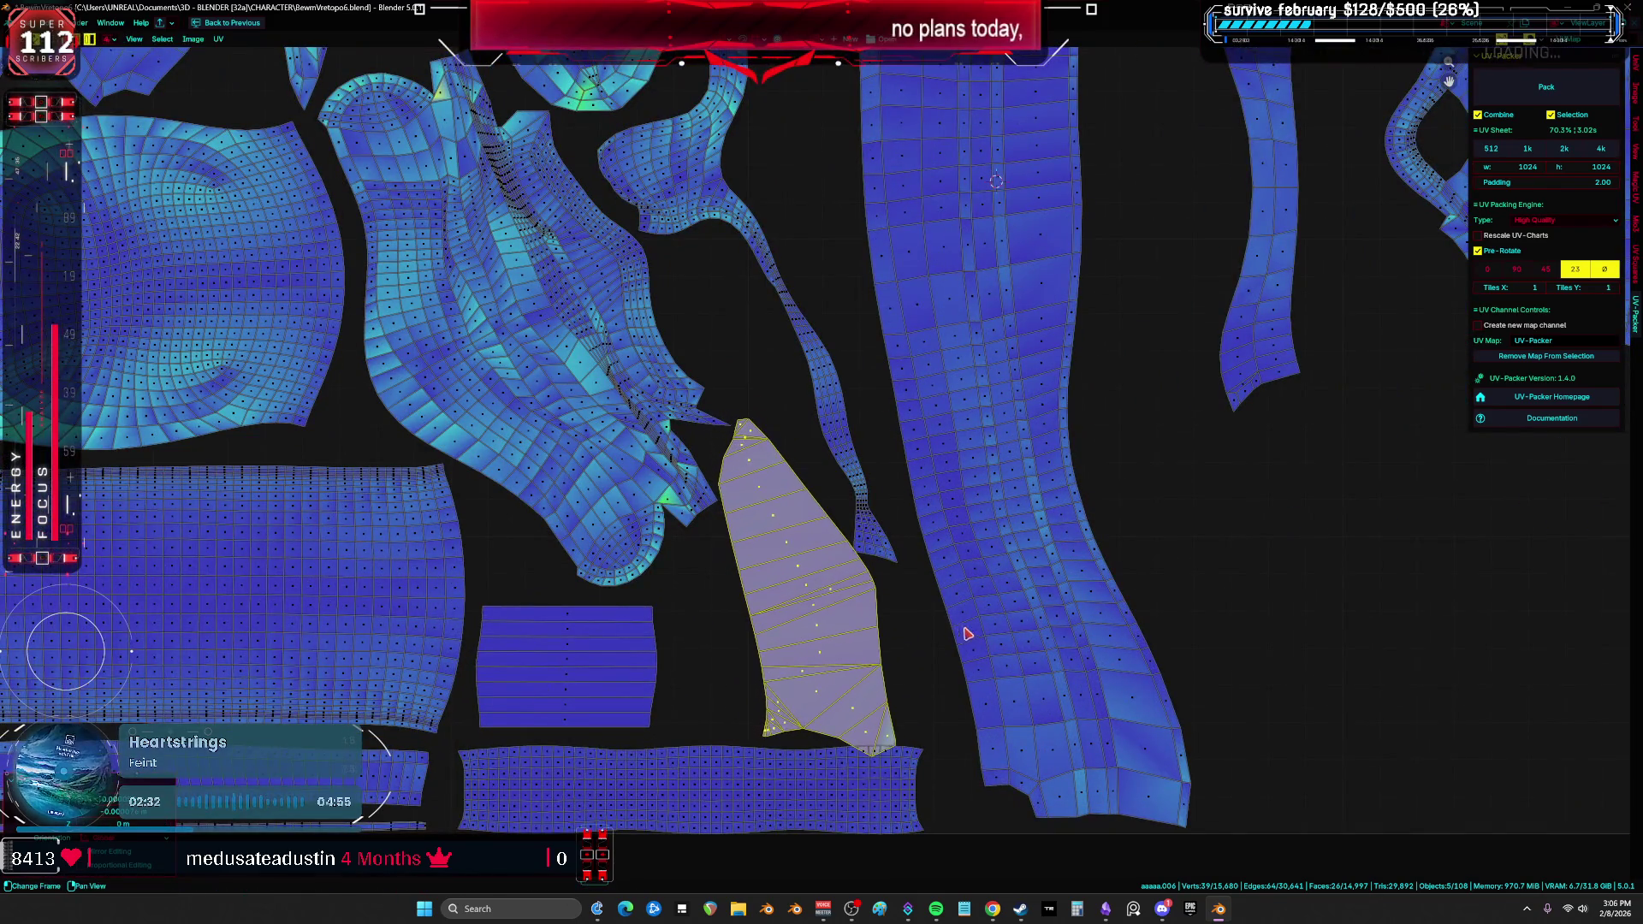
{"action": "scroll", "coordinate": [967, 633], "scroll_direction": "down", "scroll_amount": 3}
{"action": "scroll", "coordinate": [948, 641], "scroll_direction": "down", "scroll_amount": 2}
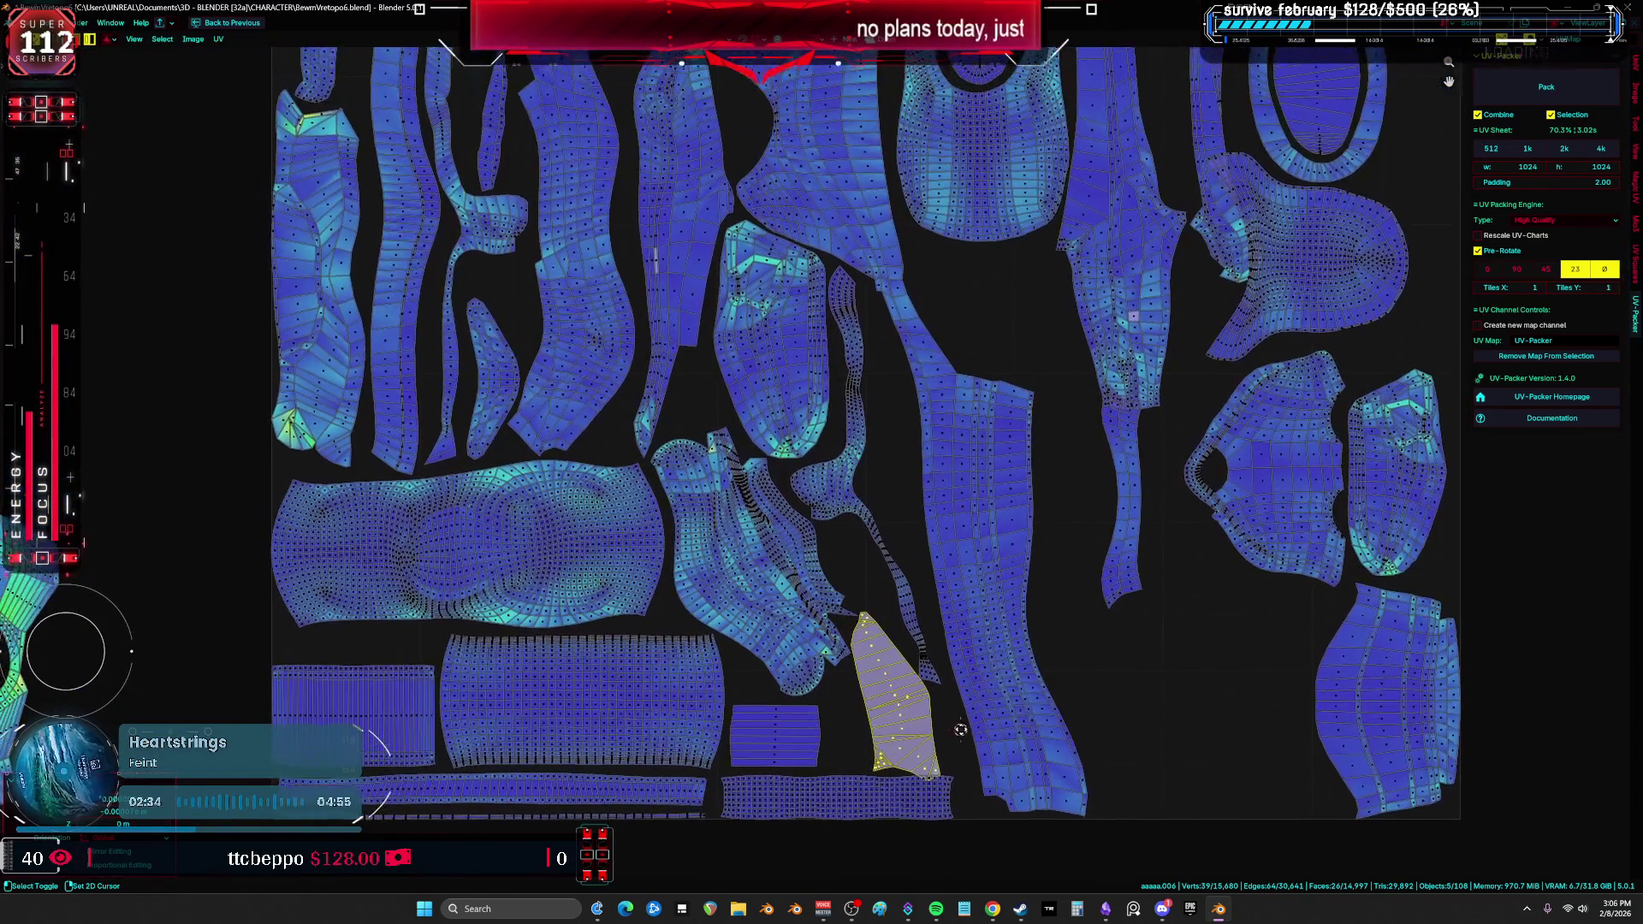
{"action": "key", "text": "g"}
{"action": "left_click", "coordinate": [1215, 727]}
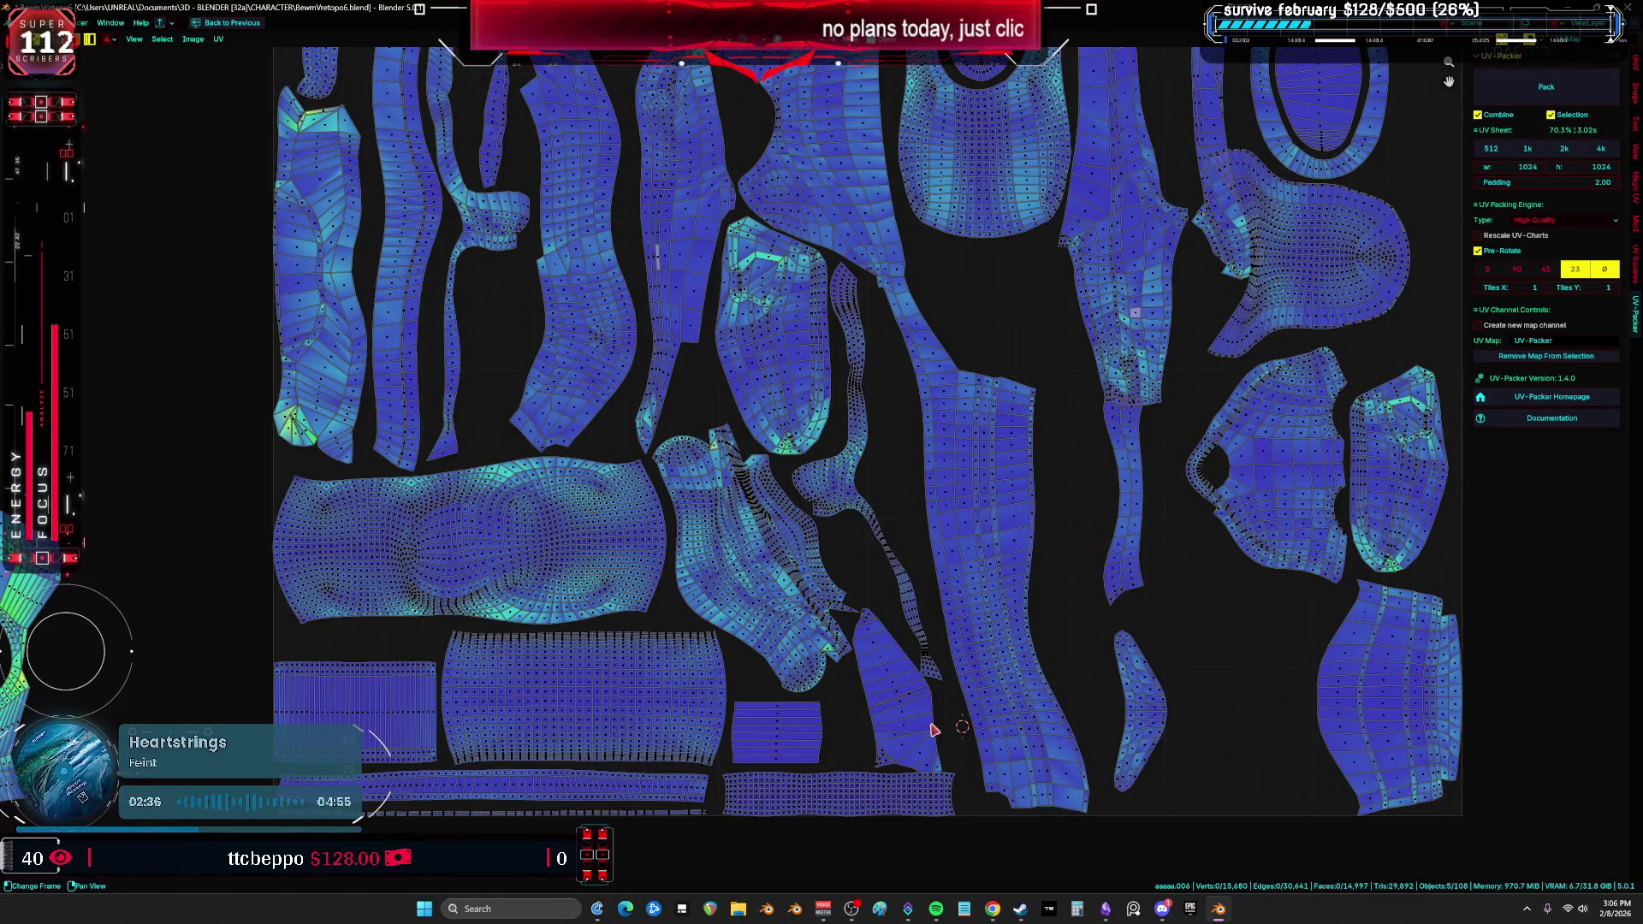
Step: Move the small triangular island into a gap and rotate it to fit
{"action": "left_click", "coordinate": [889, 707]}
{"action": "key", "text": "g"}
{"action": "scroll", "coordinate": [494, 328], "scroll_direction": "up", "scroll_amount": 1}
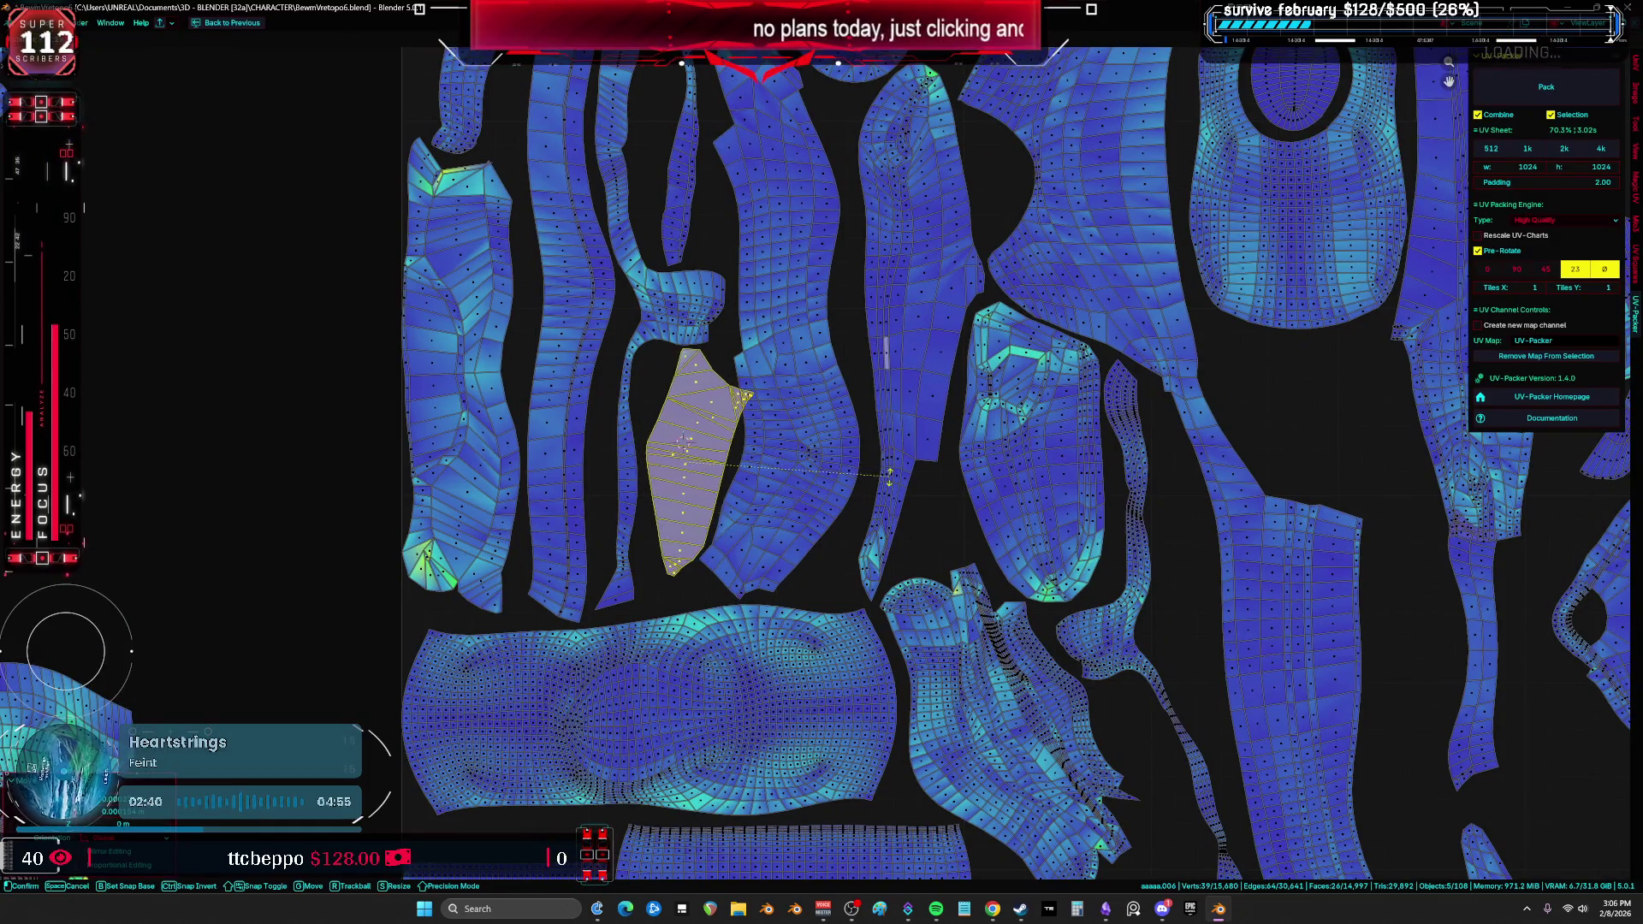
{"action": "left_click", "coordinate": [683, 441]}
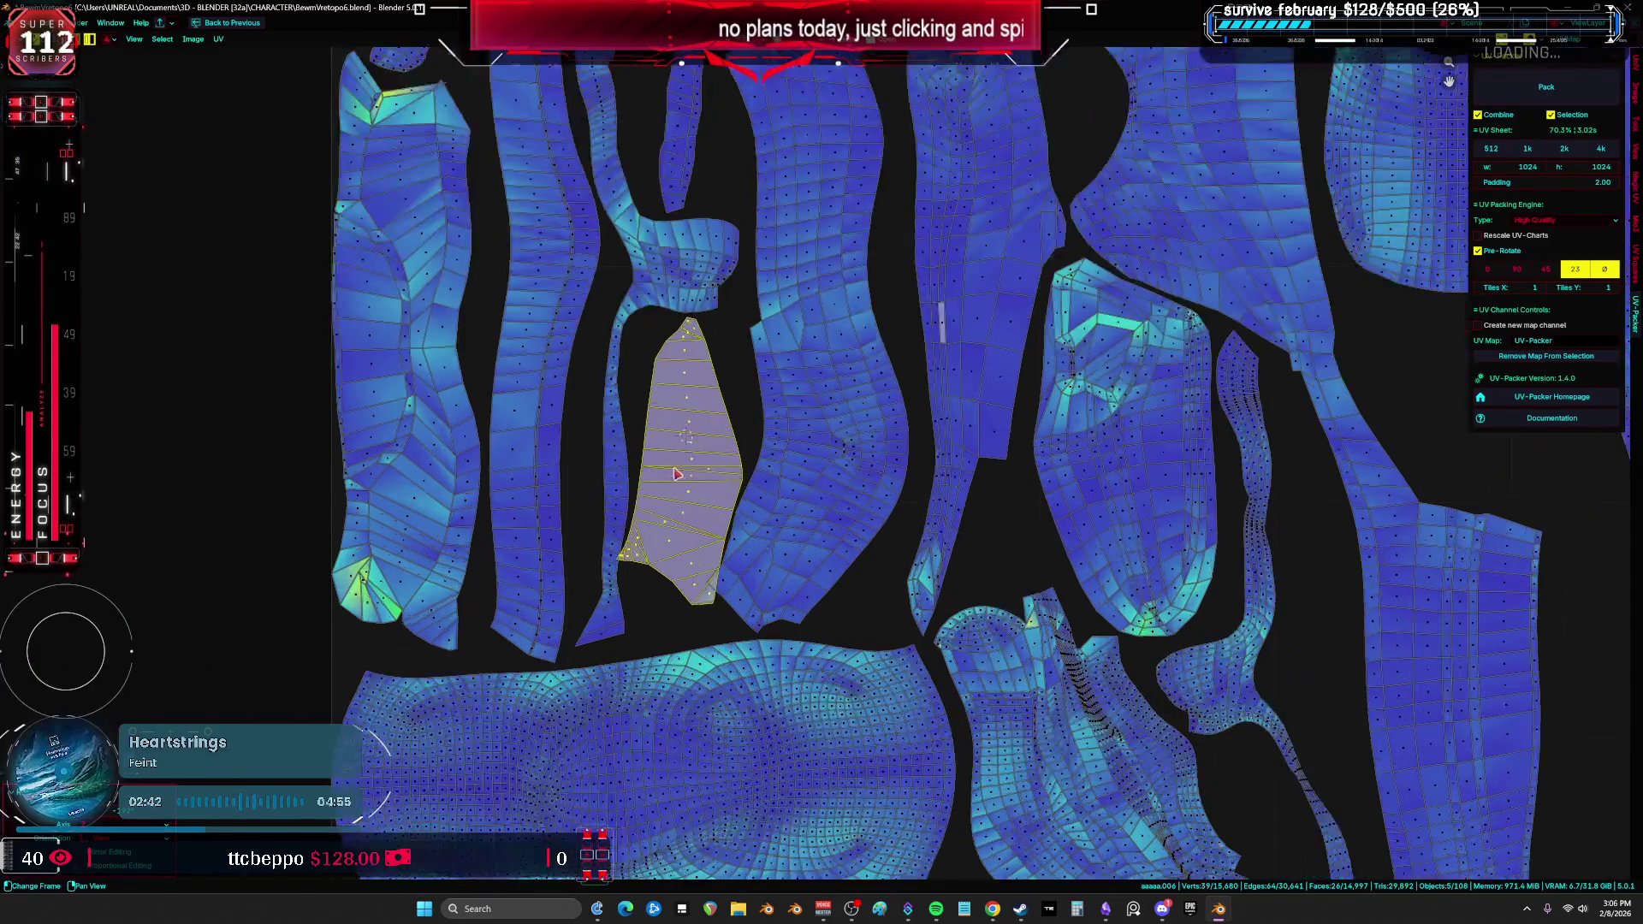
{"action": "scroll", "coordinate": [855, 462], "scroll_direction": "up", "scroll_amount": 2}
{"action": "scroll", "coordinate": [1003, 479], "scroll_direction": "down", "scroll_amount": 1}
{"action": "middle_click_drag", "start_coordinate": [1003, 479], "coordinate": [904, 554]}
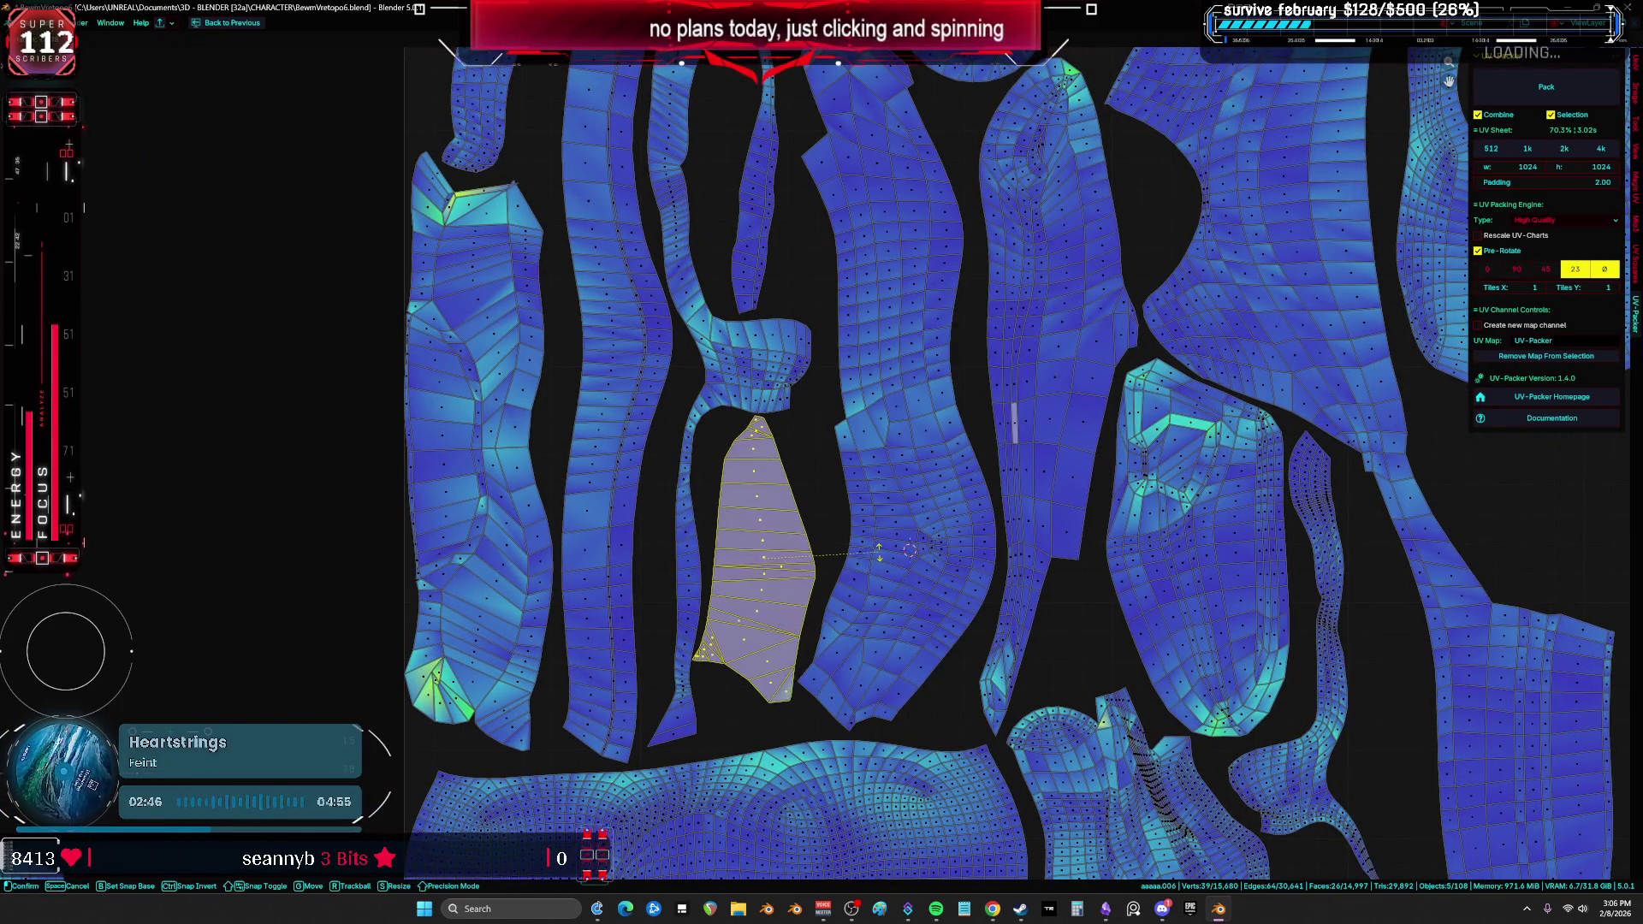
{"action": "key", "text": "r"}
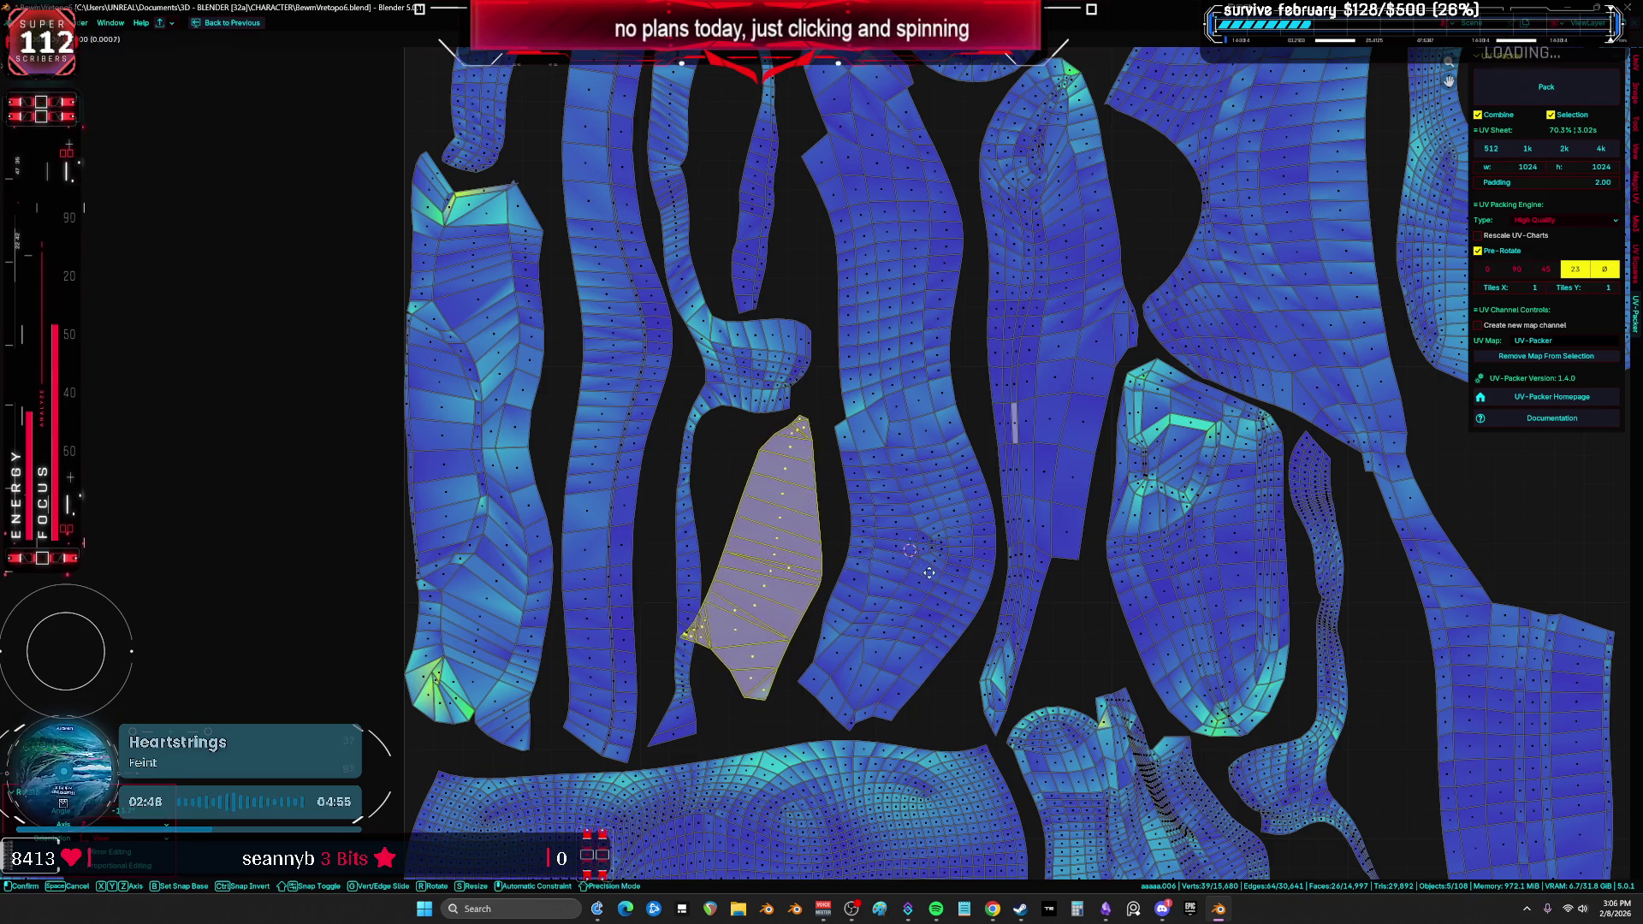
{"action": "scroll", "coordinate": [947, 531], "scroll_direction": "down", "scroll_amount": 2}
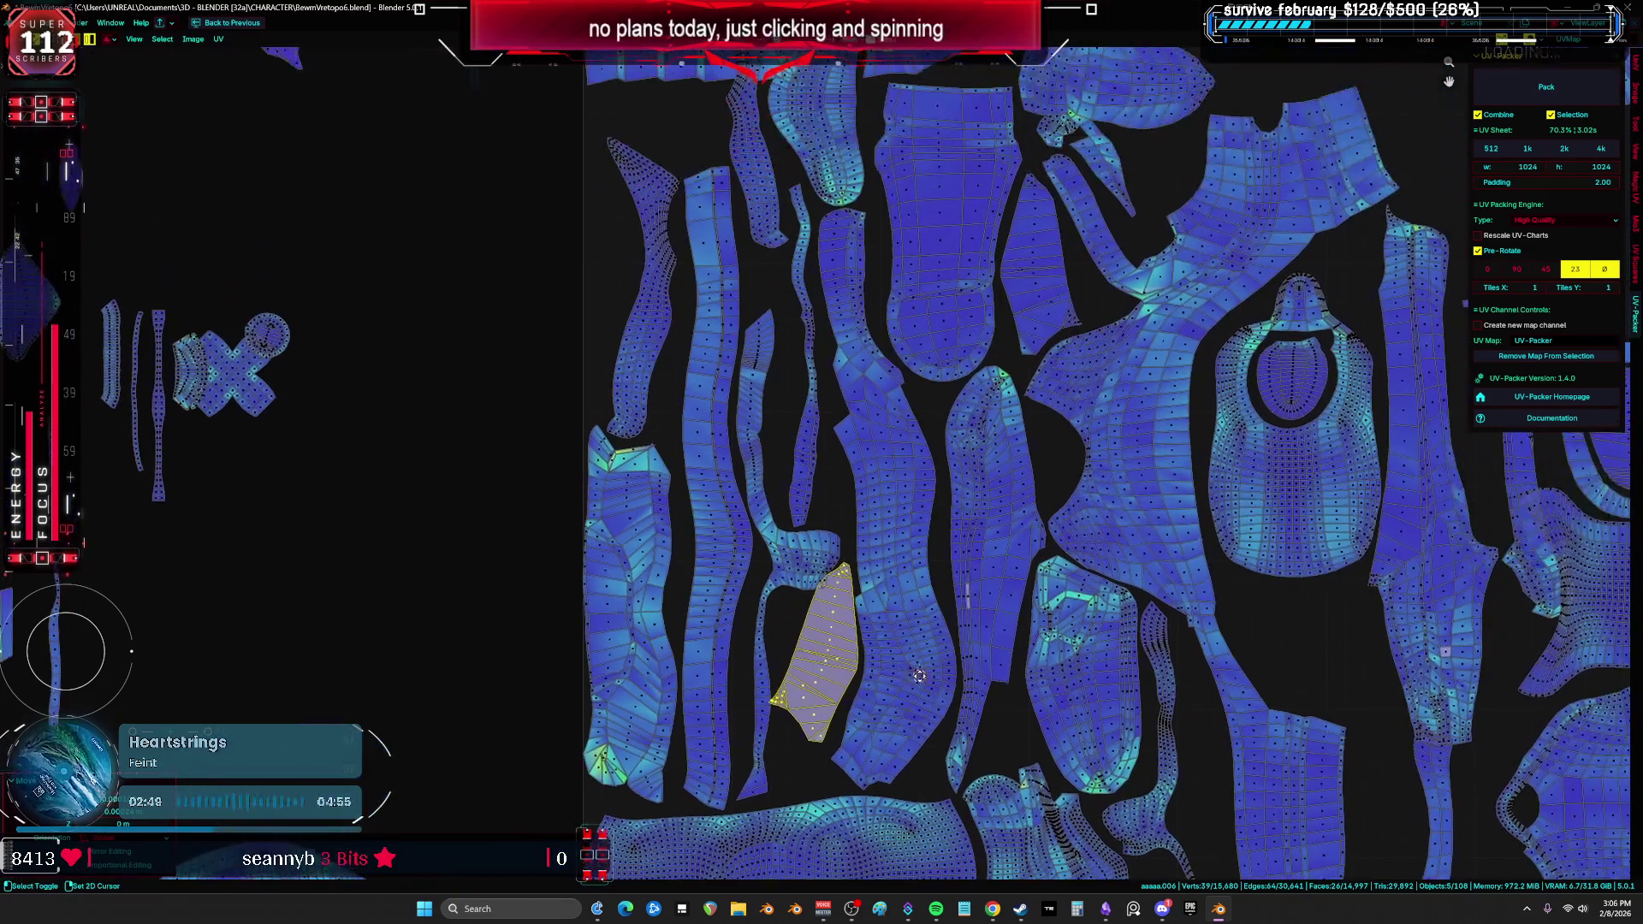
Step: Select a leftover strip island and drop it into a new spot
{"action": "left_click", "coordinate": [811, 576]}
{"action": "scroll", "coordinate": [836, 653], "scroll_direction": "up", "scroll_amount": 3}
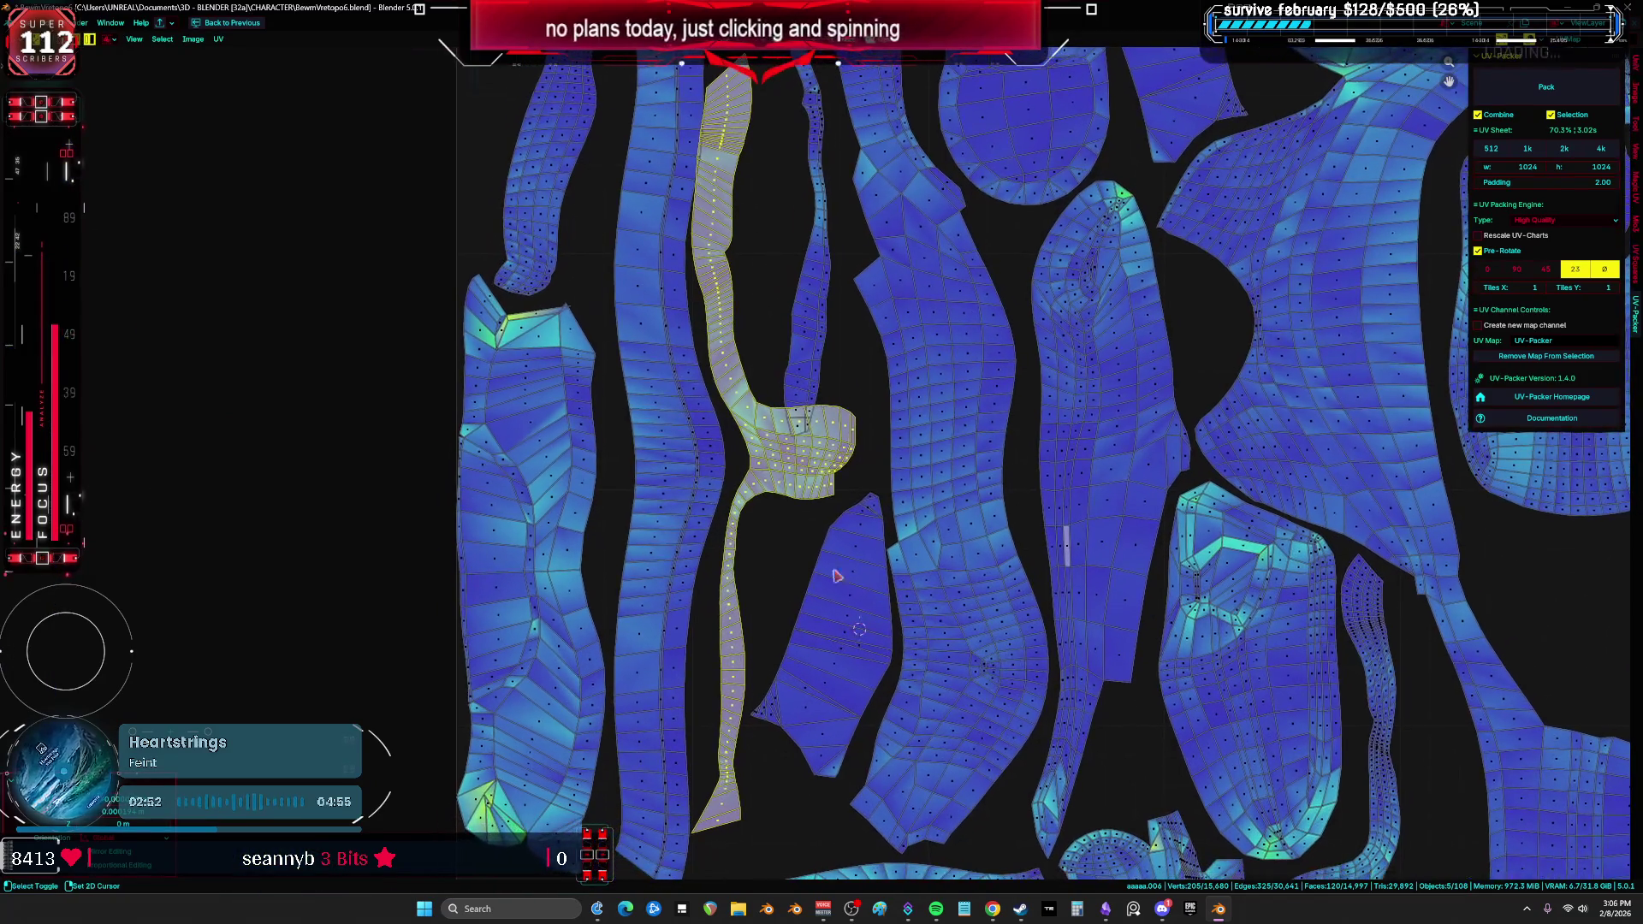
{"action": "left_click", "coordinate": [880, 629]}
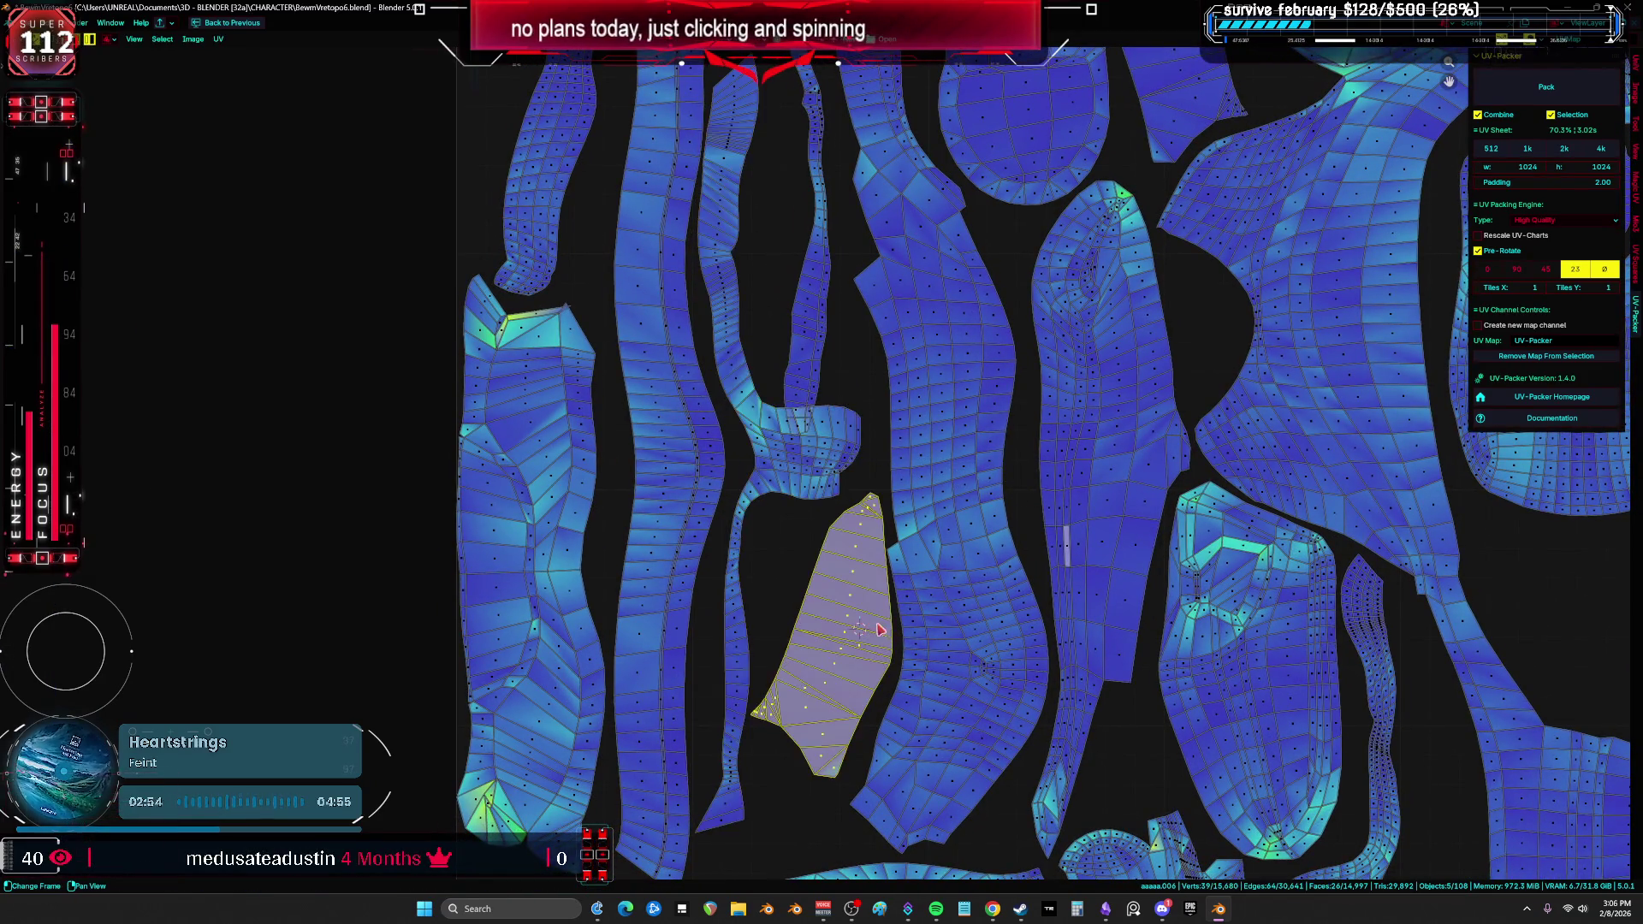
{"action": "scroll", "coordinate": [985, 631], "scroll_direction": "down", "scroll_amount": 2}
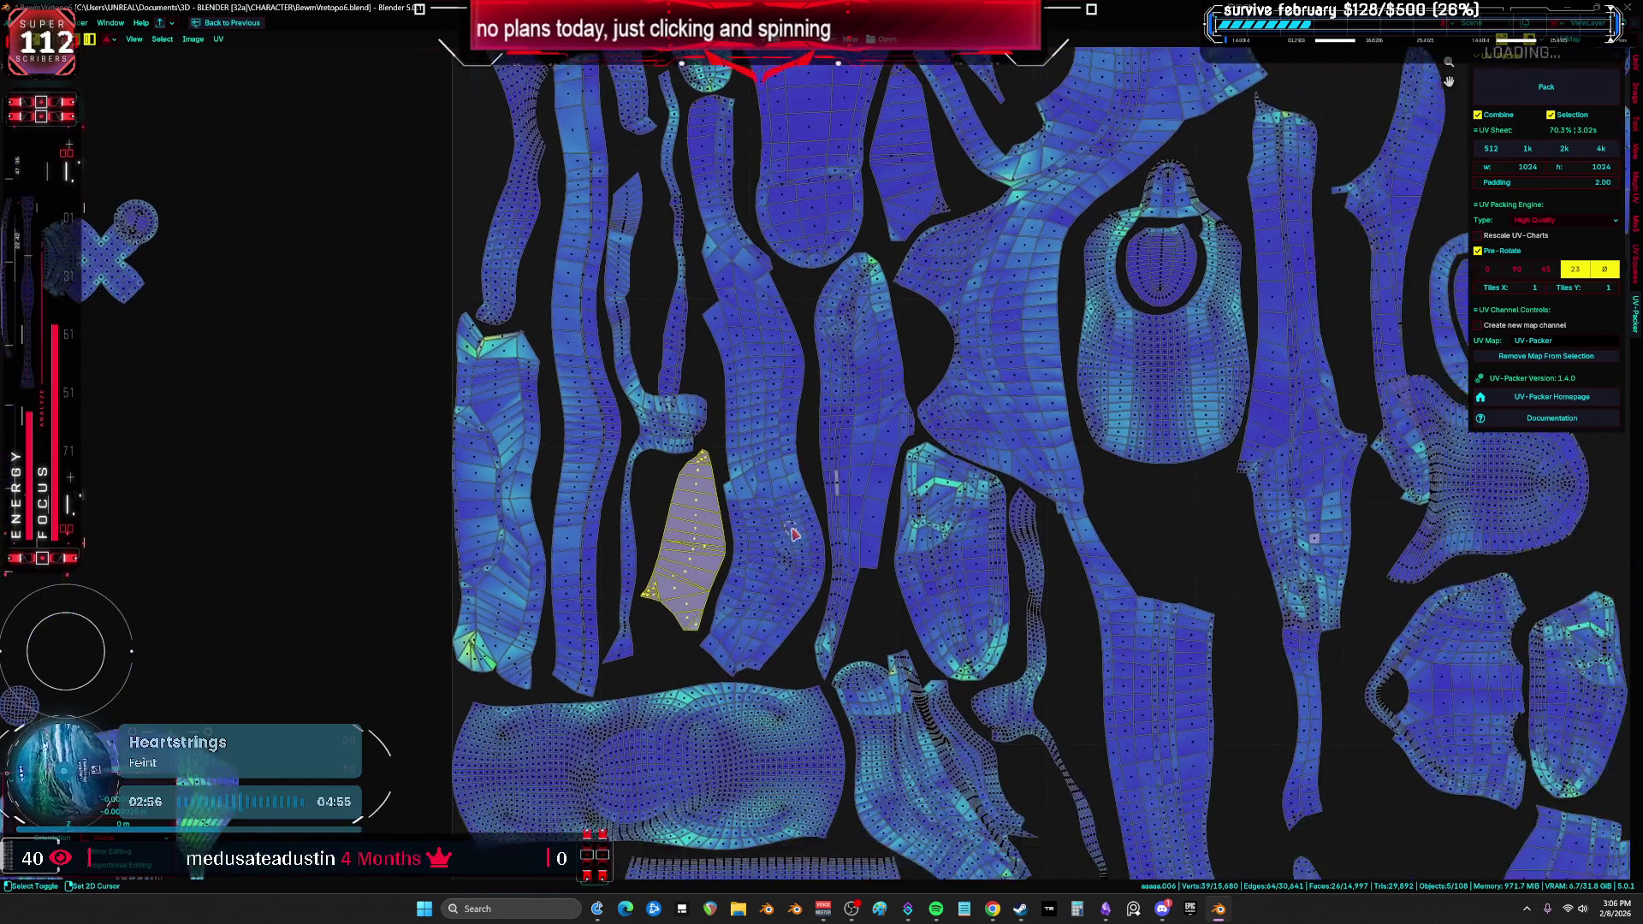
{"action": "scroll", "coordinate": [930, 446], "scroll_direction": "down", "scroll_amount": 3}
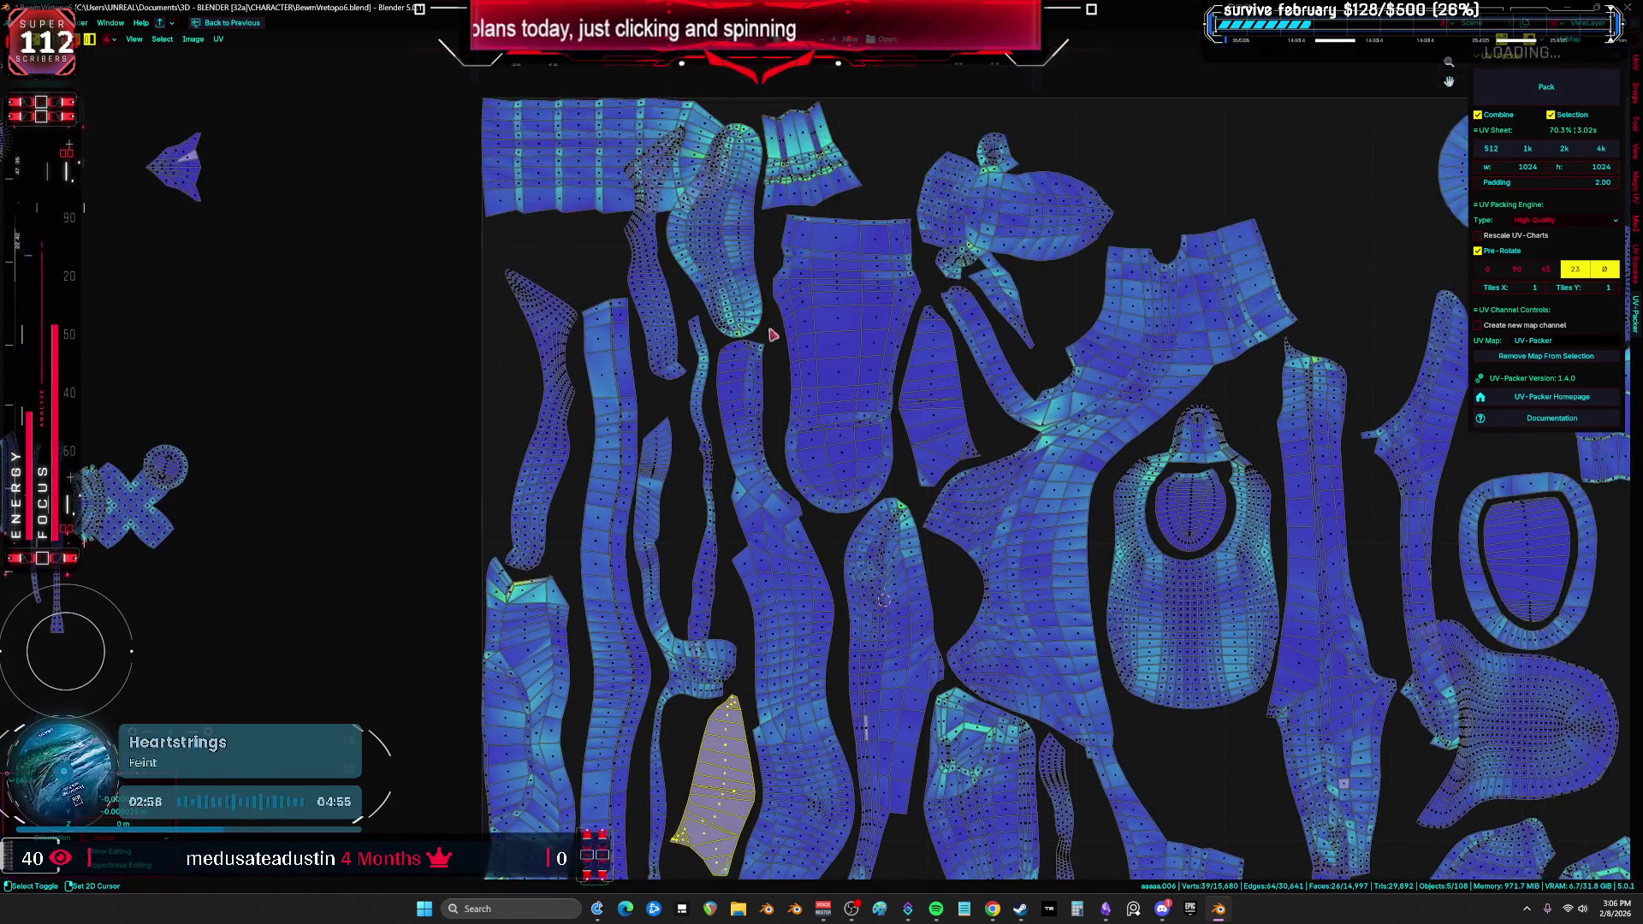
{"action": "left_click", "coordinate": [708, 415]}
{"action": "scroll", "coordinate": [696, 387], "scroll_direction": "down", "scroll_amount": 2}
{"action": "key", "text": "g"}
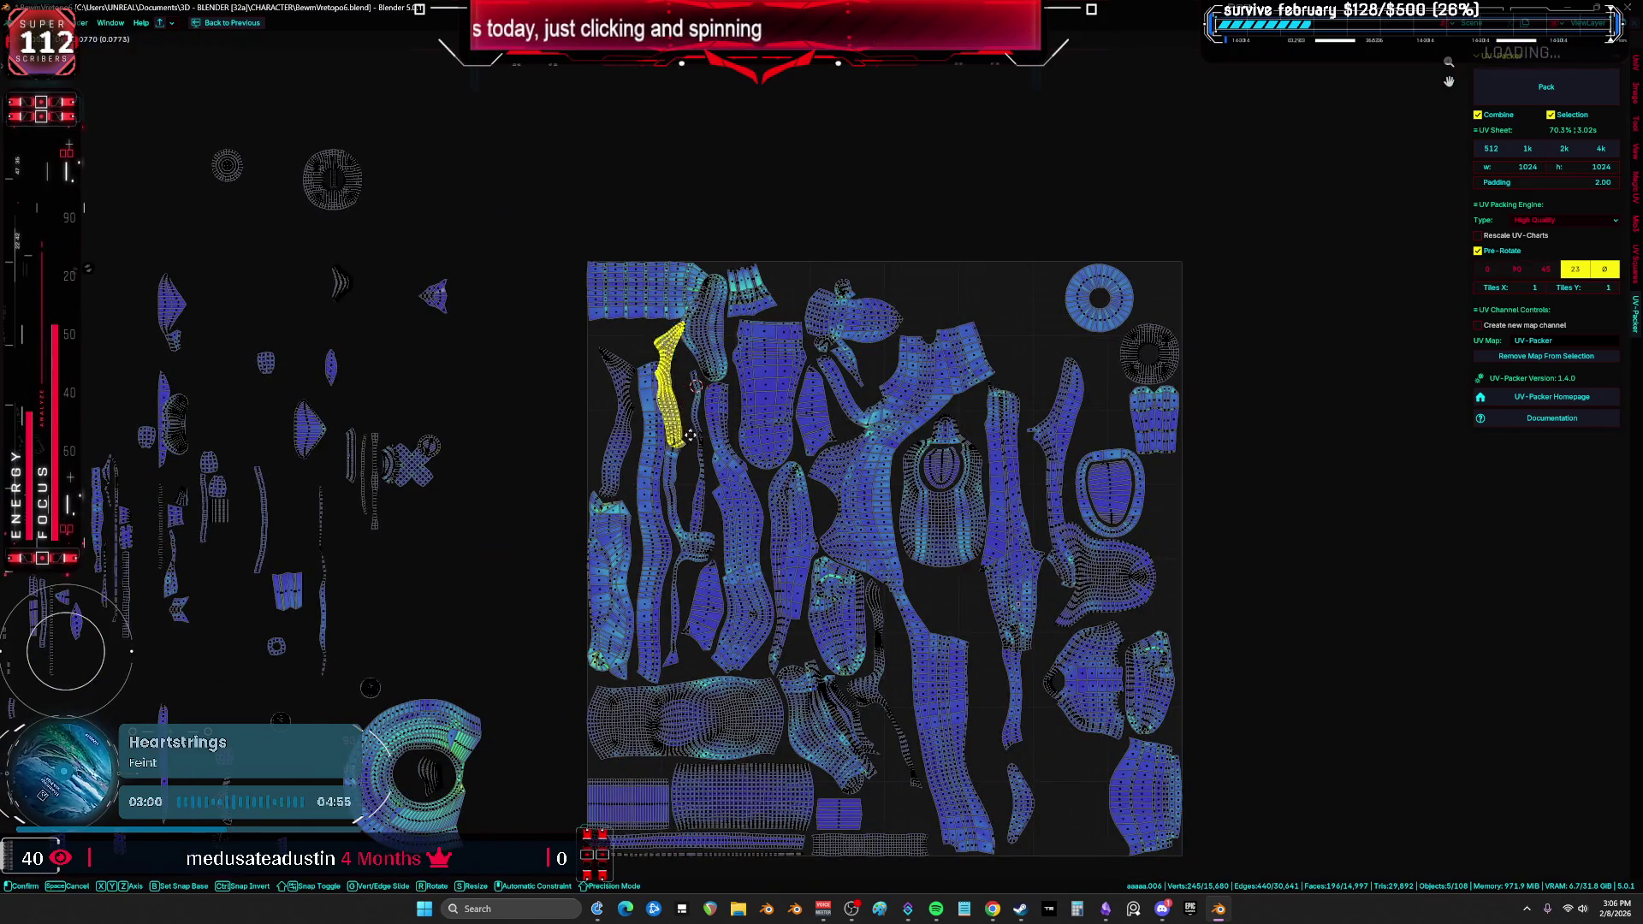
{"action": "left_click", "coordinate": [1091, 824]}
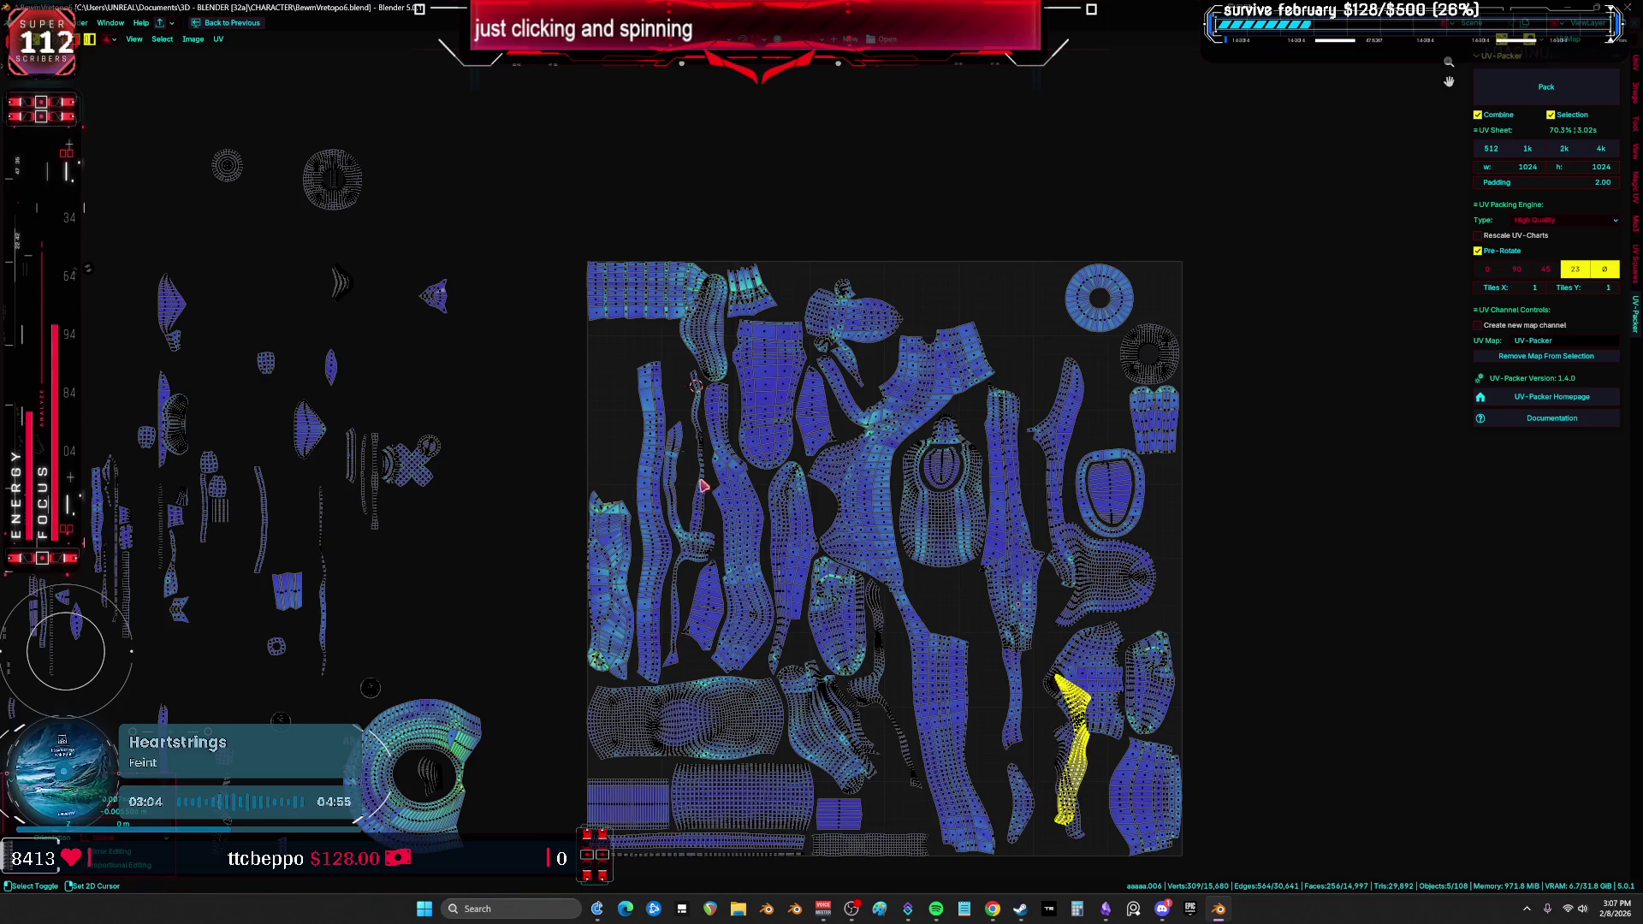
Step: Rotate the boot-shaped island and place it in an open gap
{"action": "scroll", "coordinate": [704, 485], "scroll_direction": "up", "scroll_amount": 4}
{"action": "middle_click_drag", "start_coordinate": [789, 331], "coordinate": [809, 410]}
{"action": "left_click", "coordinate": [809, 411]}
{"action": "key", "text": "r"}
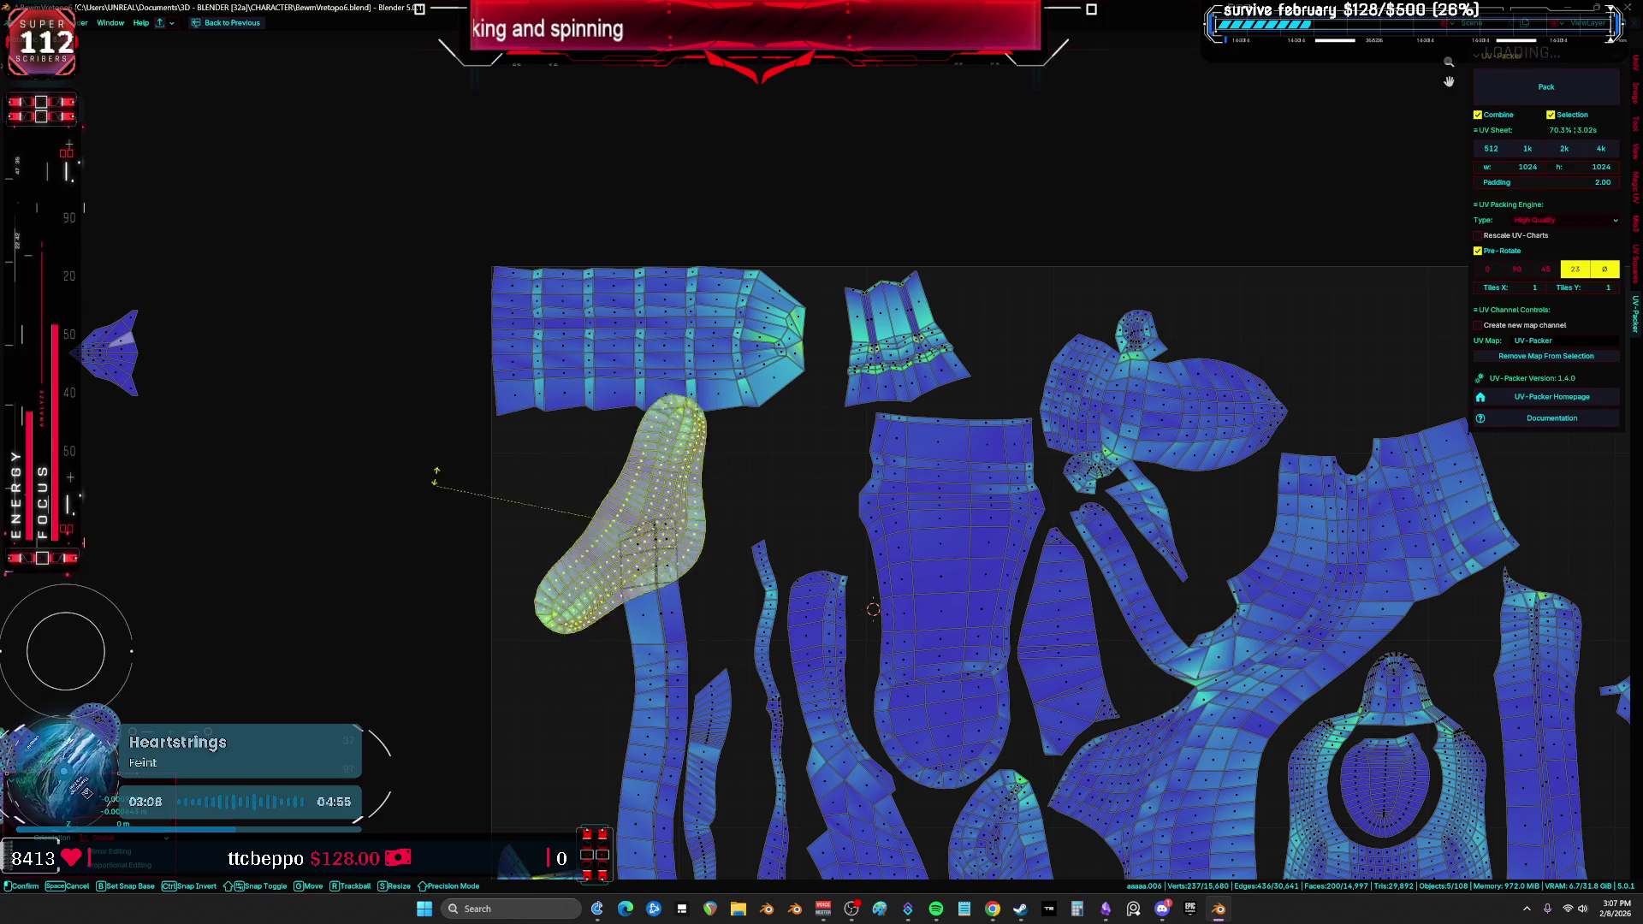
{"action": "key", "text": "g"}
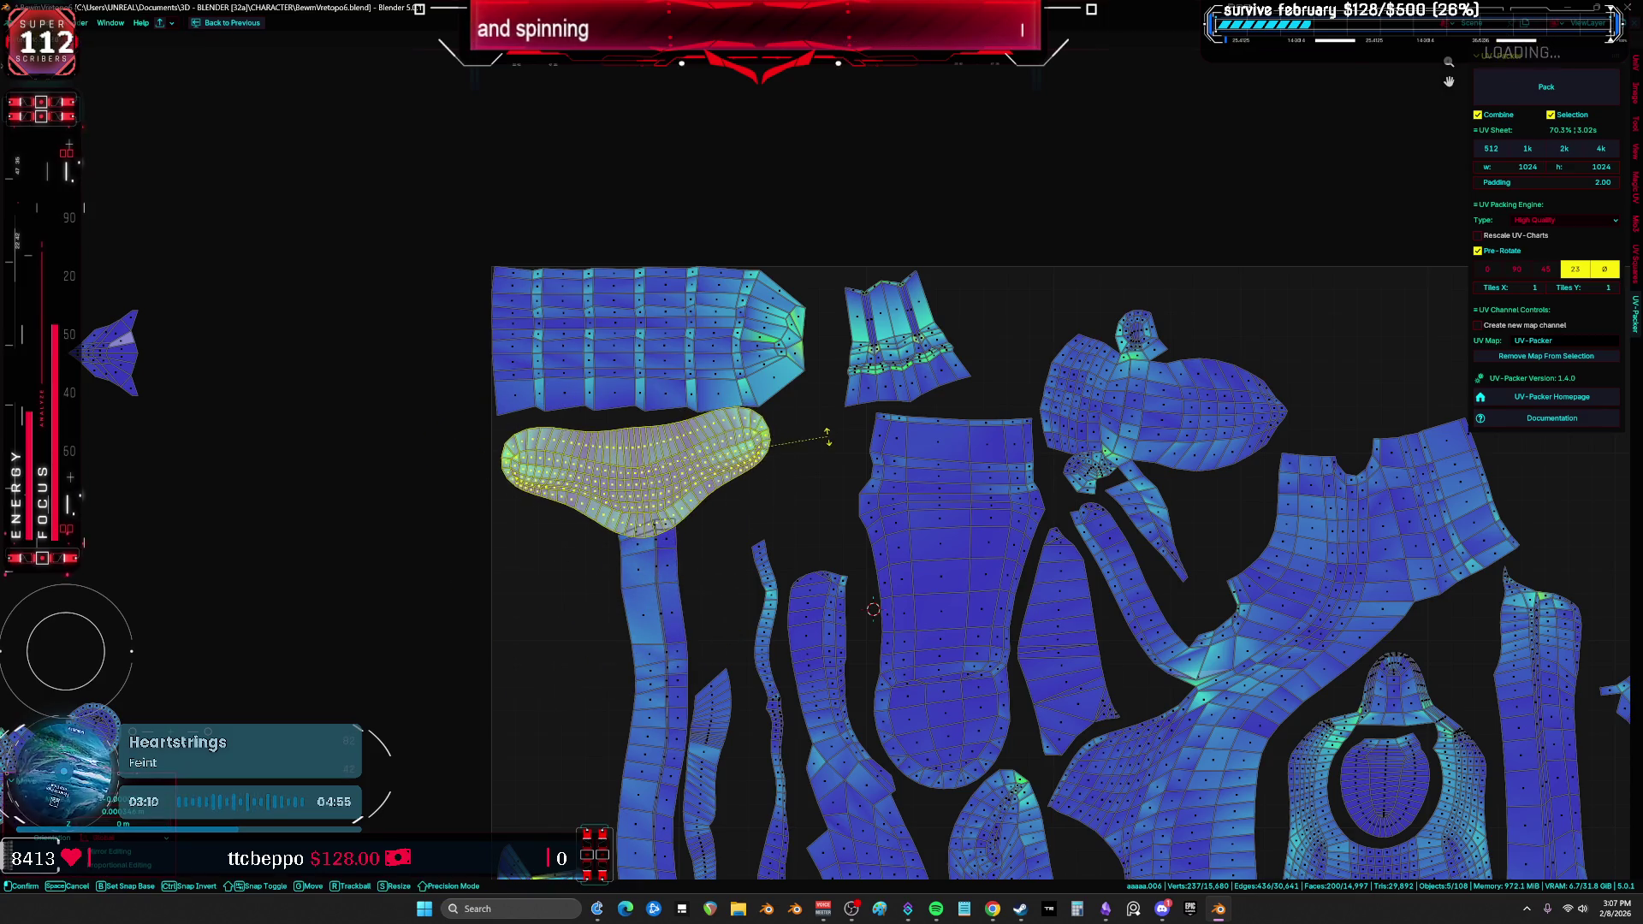
{"action": "left_click", "coordinate": [825, 439]}
{"action": "scroll", "coordinate": [799, 393], "scroll_direction": "down", "scroll_amount": 2}
{"action": "scroll", "coordinate": [678, 290], "scroll_direction": "down", "scroll_amount": 2}
{"action": "scroll", "coordinate": [781, 445], "scroll_direction": "up", "scroll_amount": 1}
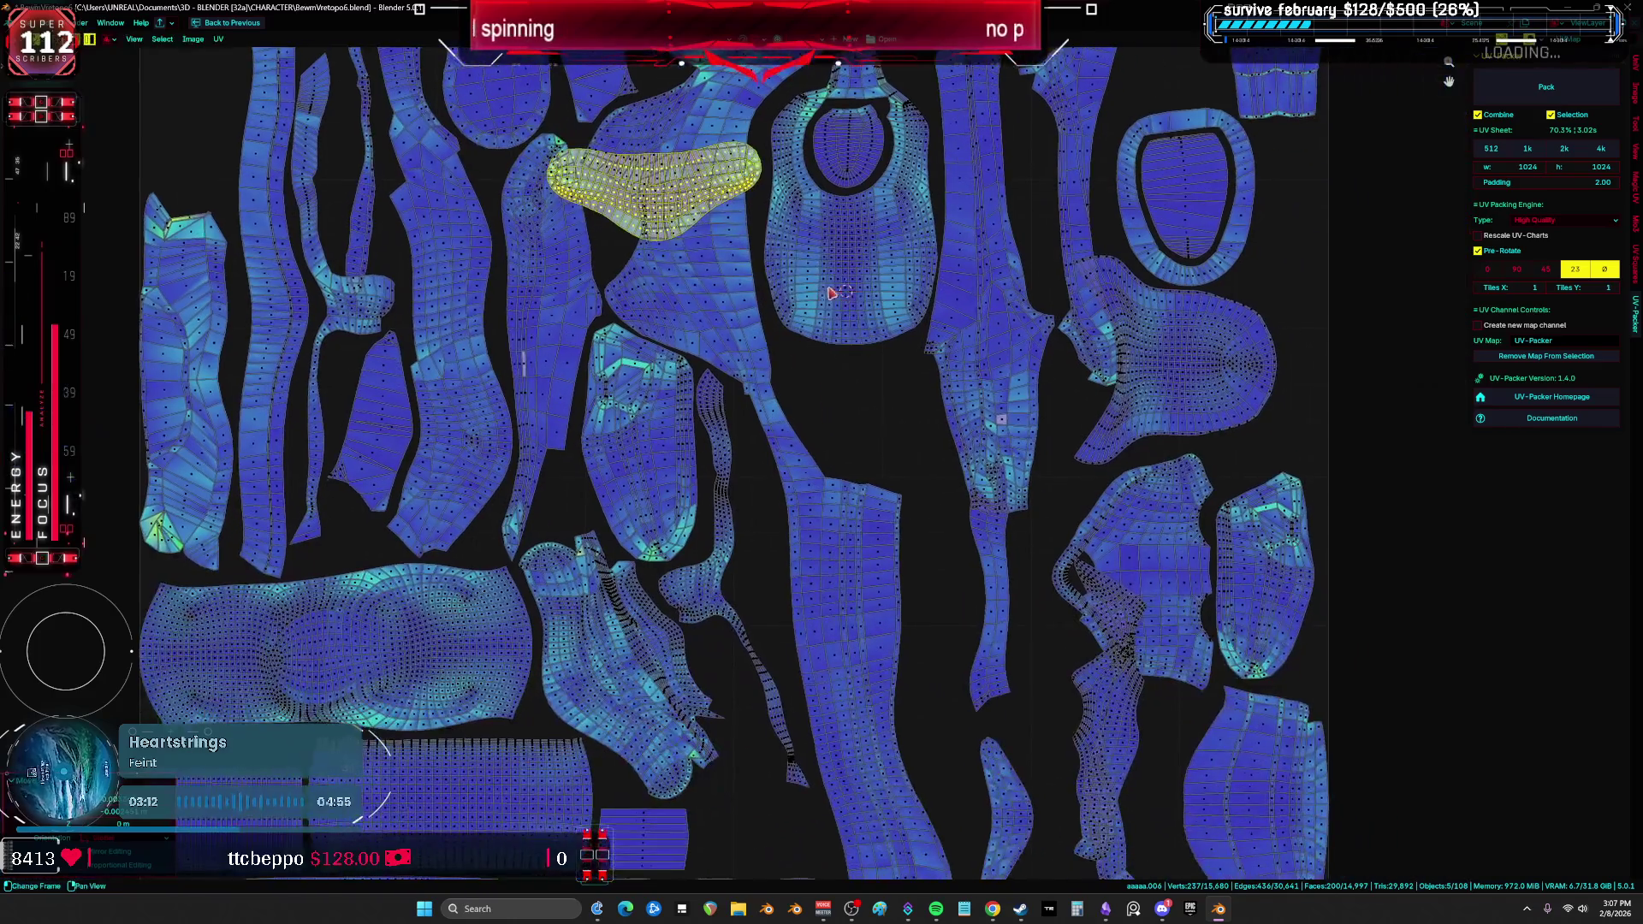
{"action": "scroll", "coordinate": [872, 273], "scroll_direction": "up", "scroll_amount": 2}
Step: Turn the boot-shaped island upright and fit it into a lower gap
{"action": "left_click", "coordinate": [872, 272]}
{"action": "key", "text": "r"}
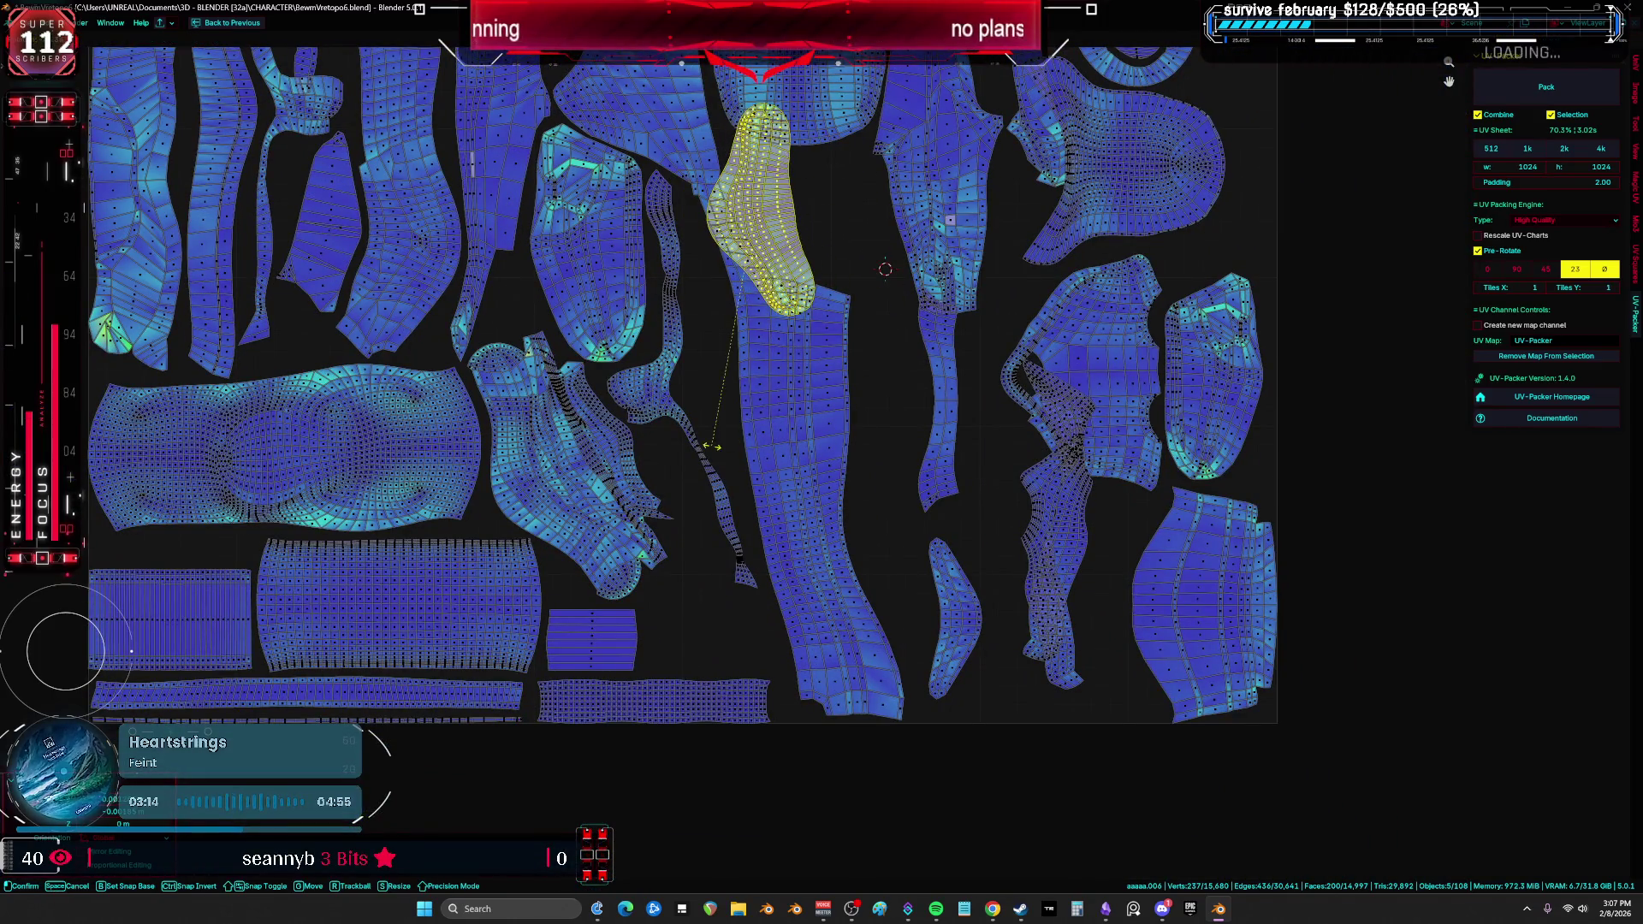
{"action": "key", "text": "g"}
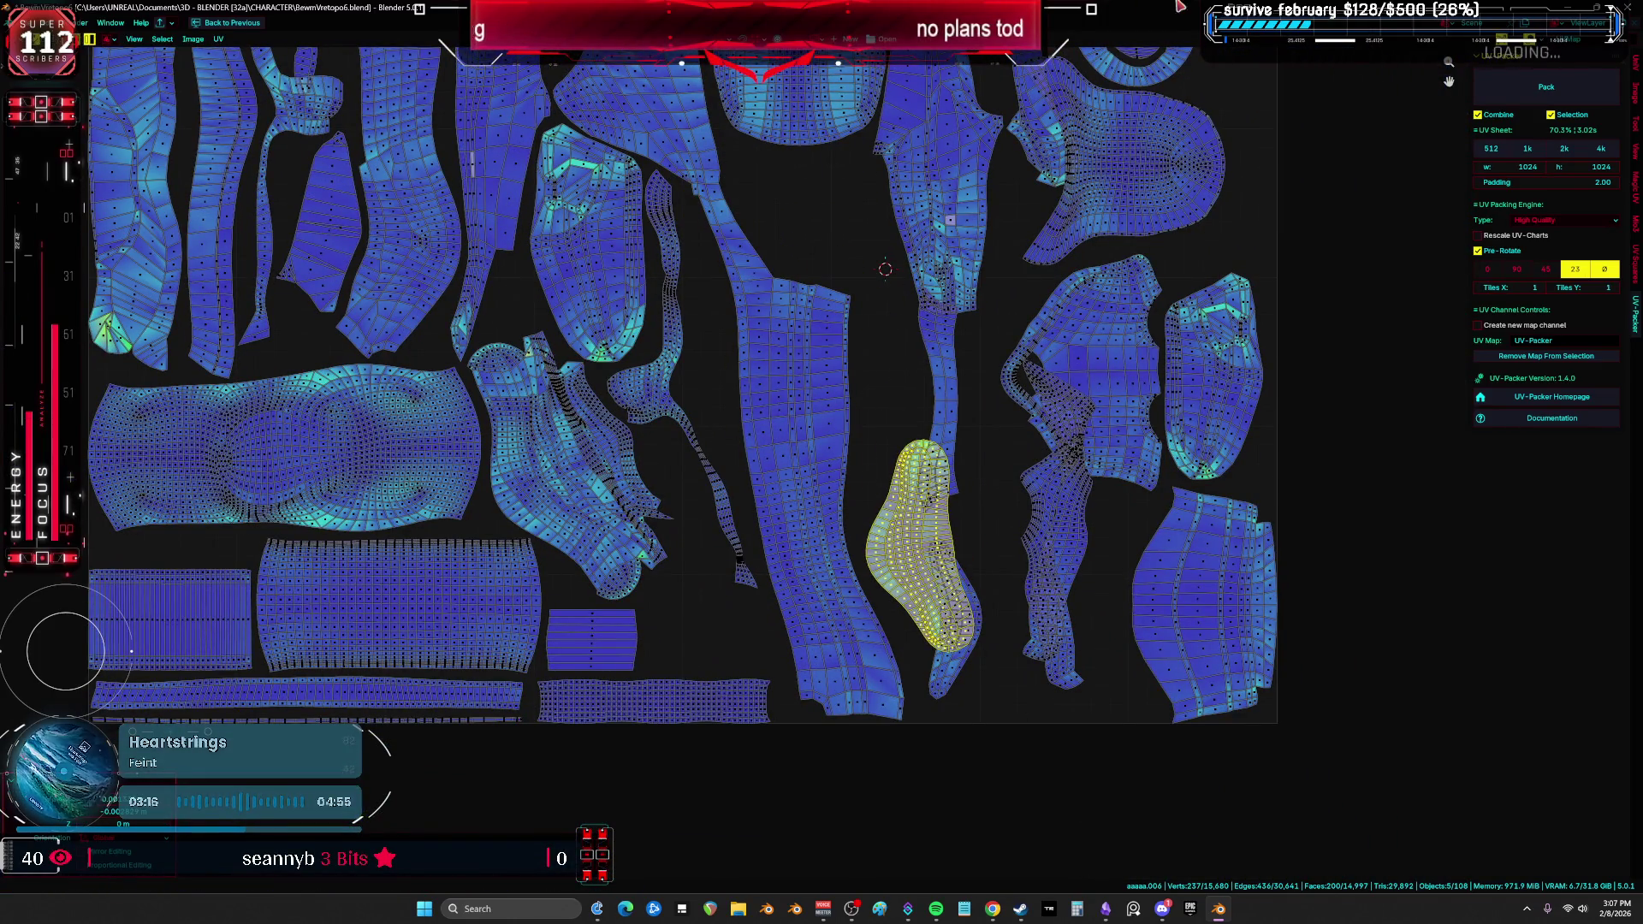
{"action": "scroll", "coordinate": [949, 220], "scroll_direction": "up", "scroll_amount": 2}
{"action": "key", "text": "r"}
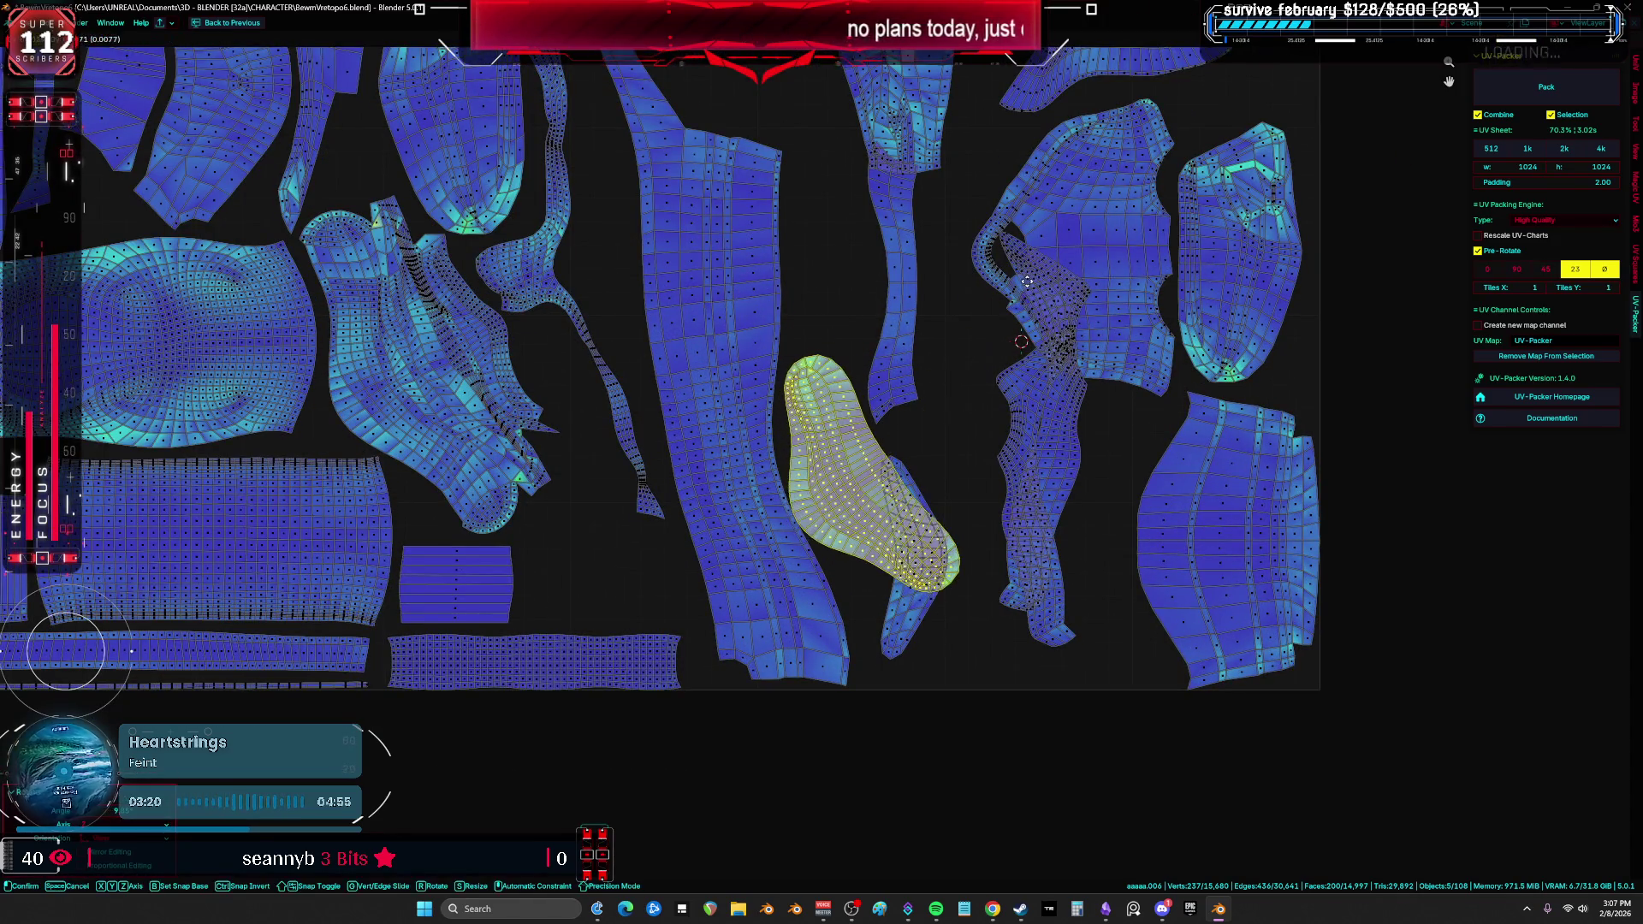
{"action": "left_click", "coordinate": [1030, 318]}
{"action": "key", "text": "r"}
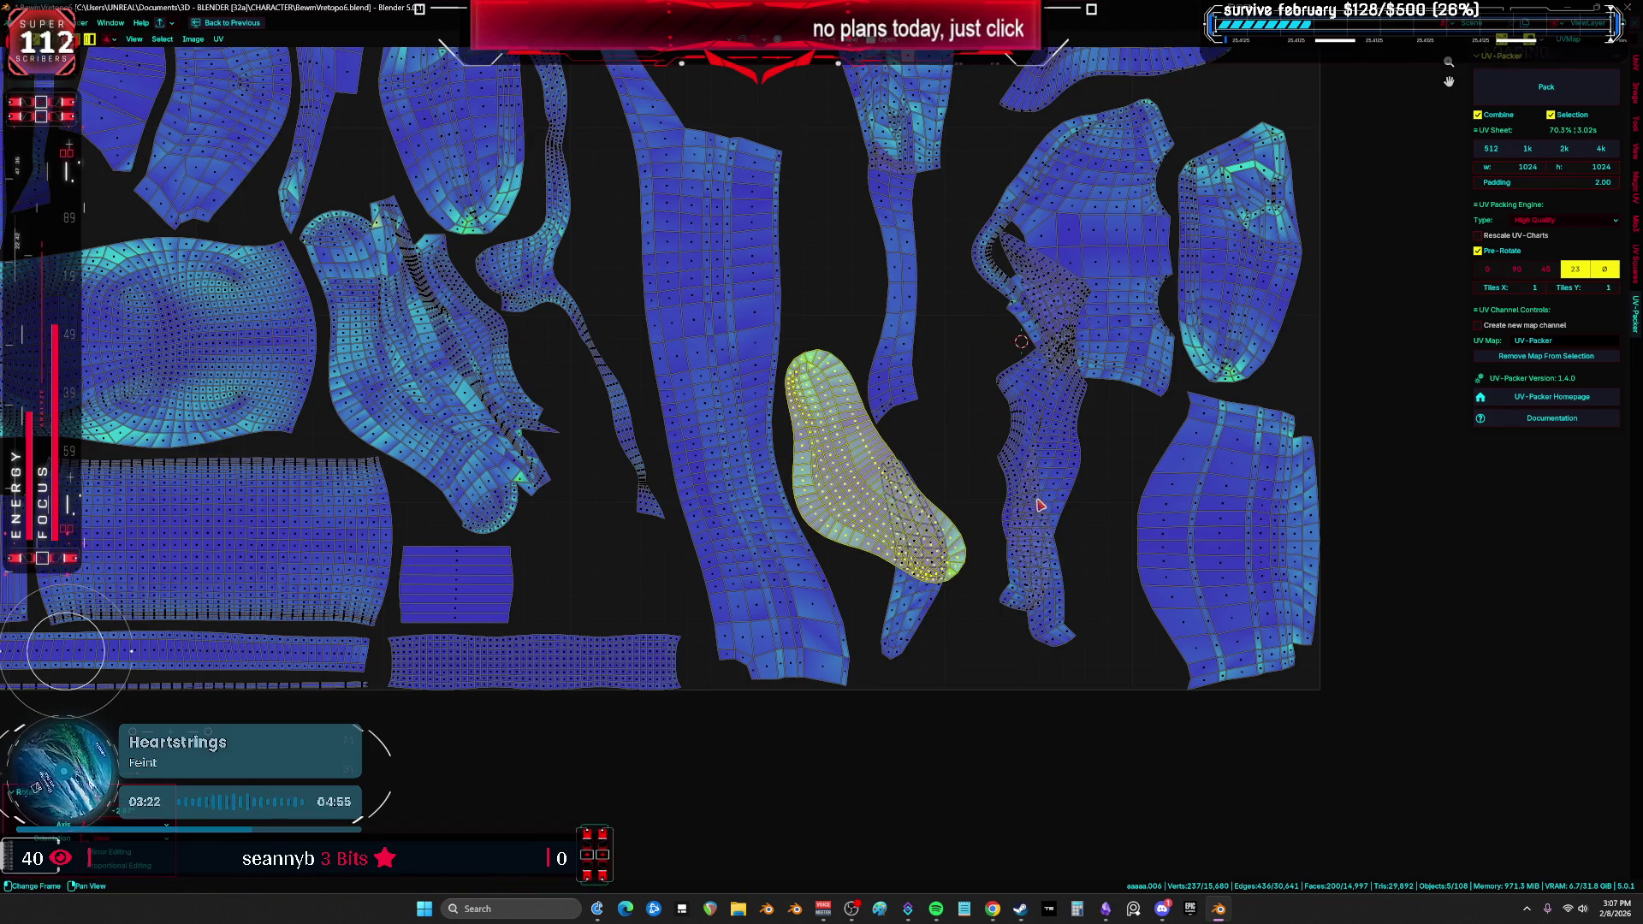
Step: Rotate the small overlapping island horizontal and move it down-left into a gap
{"action": "left_click", "coordinate": [930, 637]}
{"action": "key", "text": "r"}
{"action": "left_click", "coordinate": [1014, 727]}
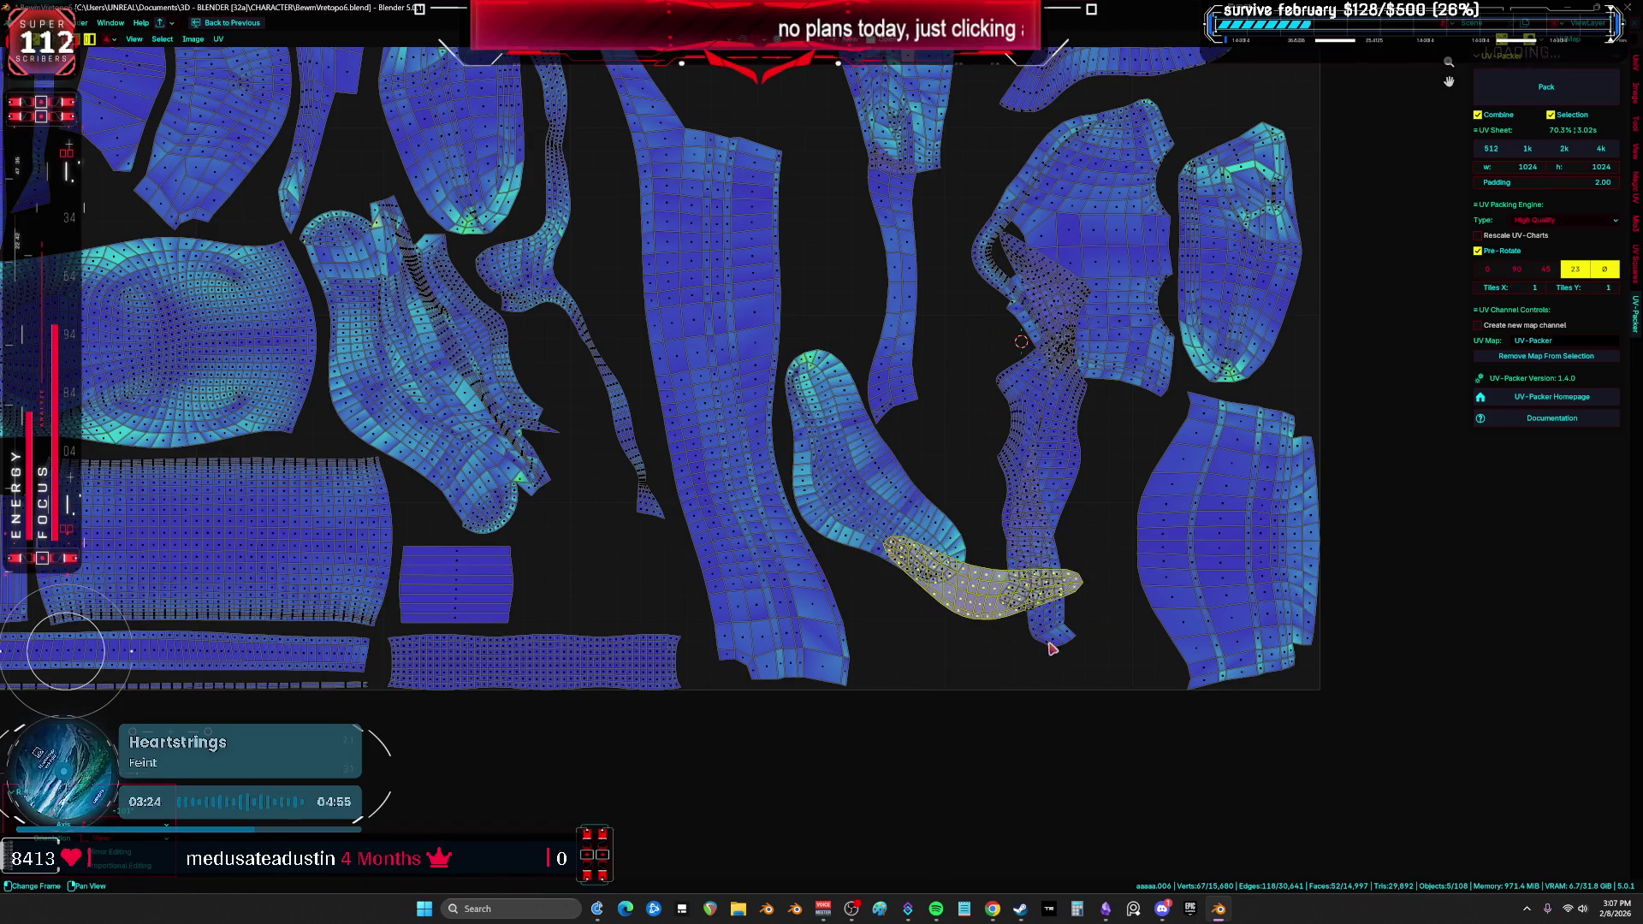
{"action": "key", "text": "g"}
{"action": "left_click", "coordinate": [974, 697]}
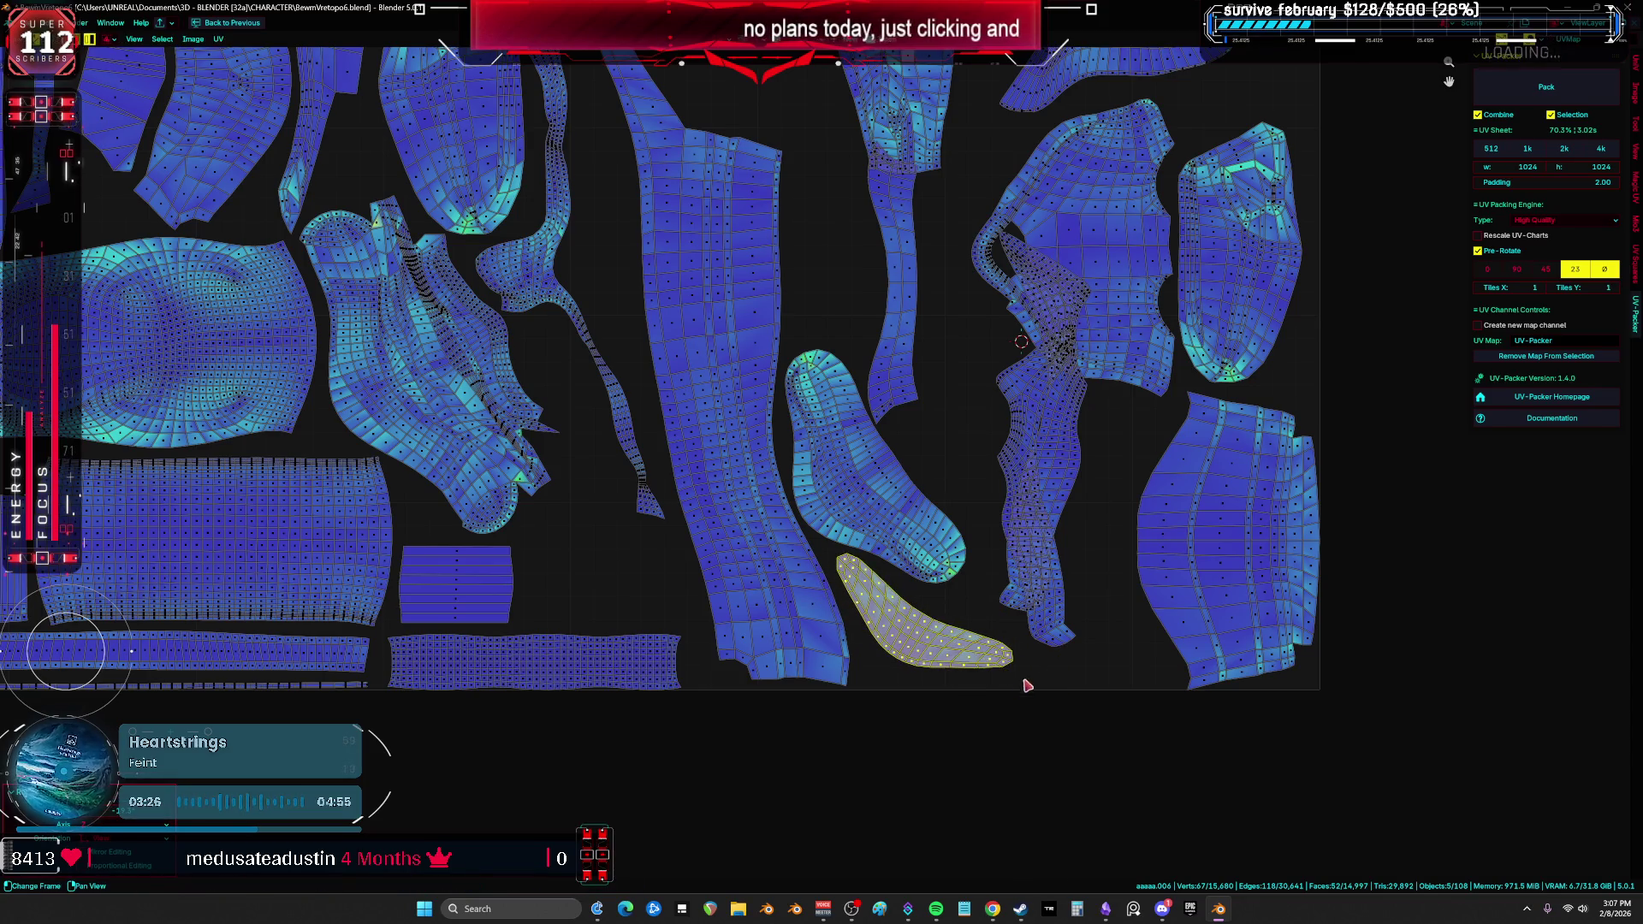
Step: Set an island beside the top-left island and select a neighbouring island
{"action": "scroll", "coordinate": [1083, 652], "scroll_direction": "down", "scroll_amount": 2}
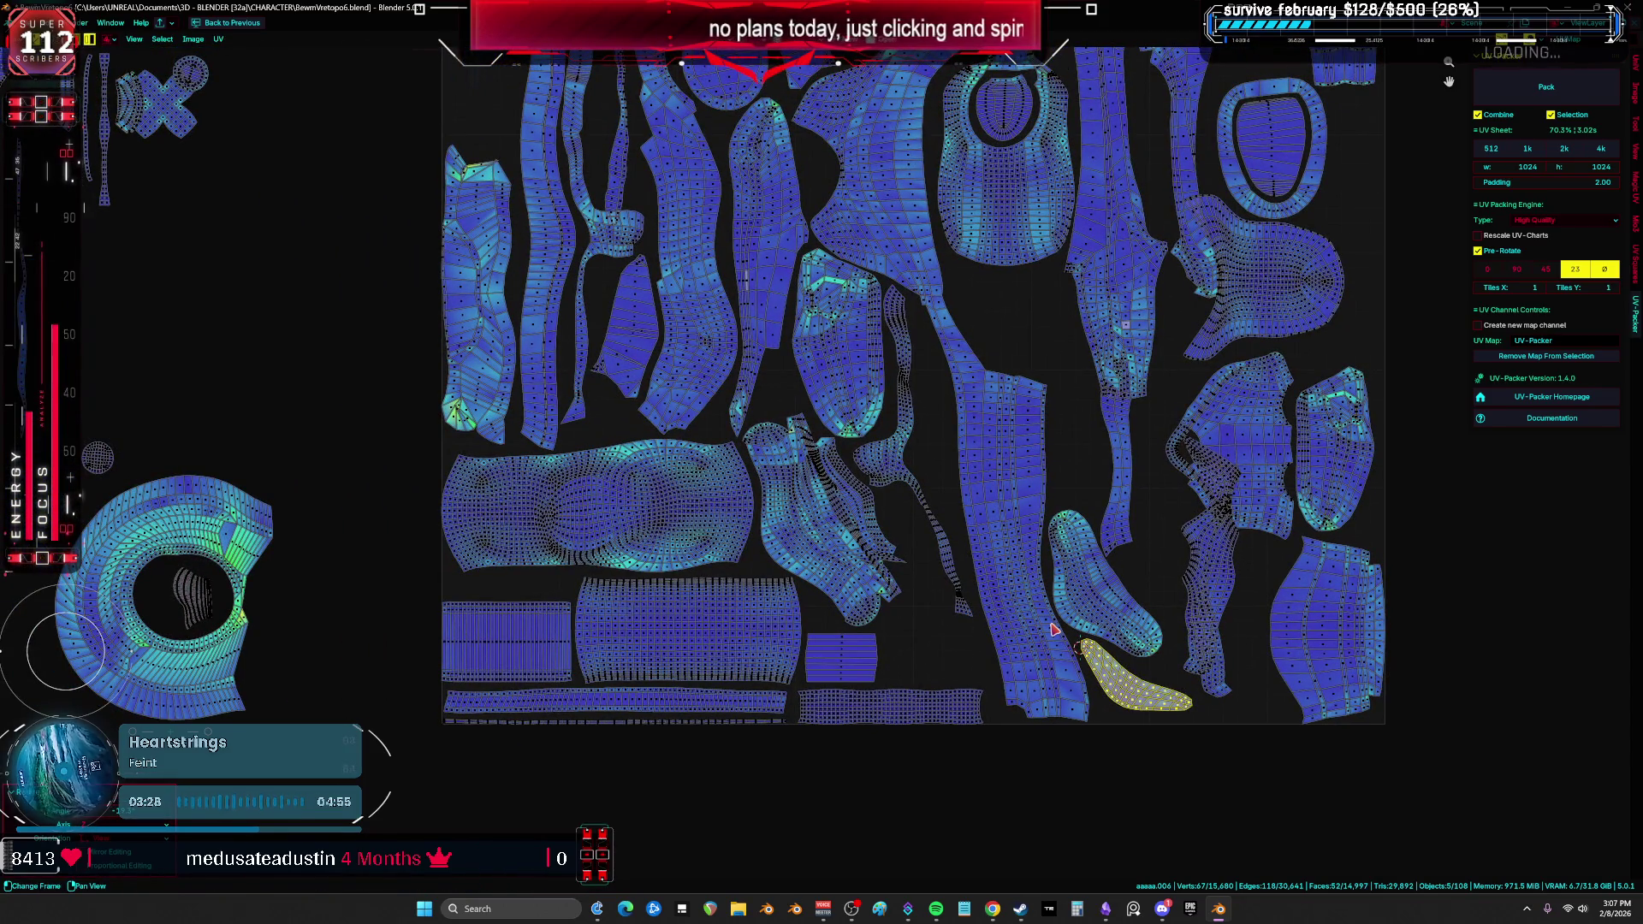
{"action": "scroll", "coordinate": [1053, 629], "scroll_direction": "down", "scroll_amount": 2}
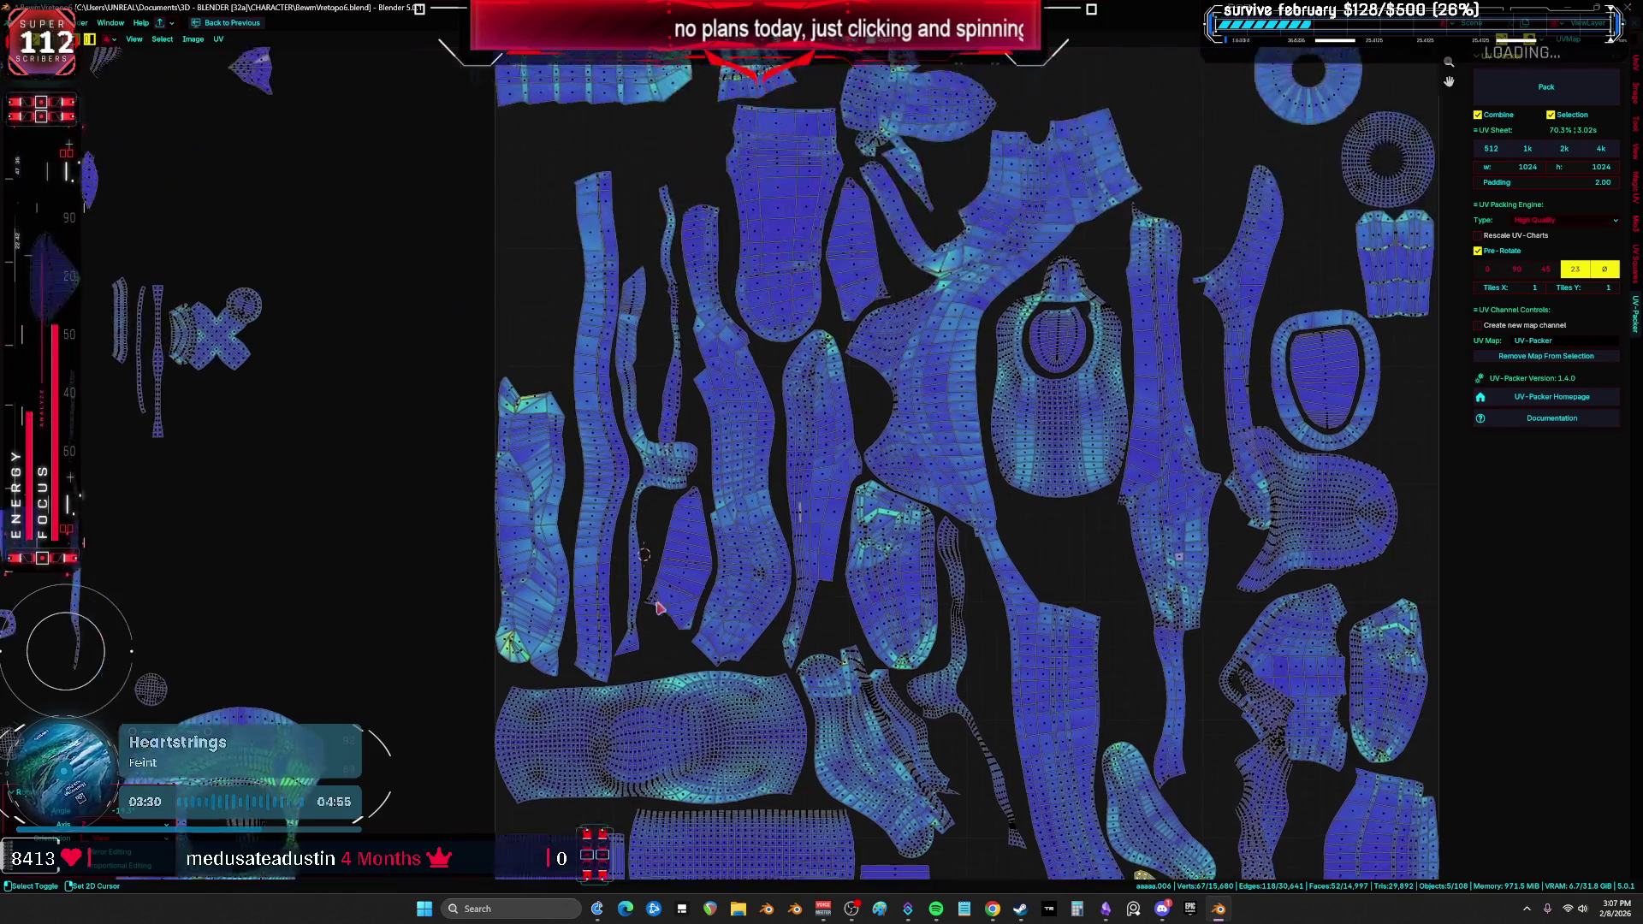
{"action": "scroll", "coordinate": [774, 392], "scroll_direction": "up", "scroll_amount": 4}
{"action": "left_click_drag", "start_coordinate": [892, 257], "coordinate": [675, 345]}
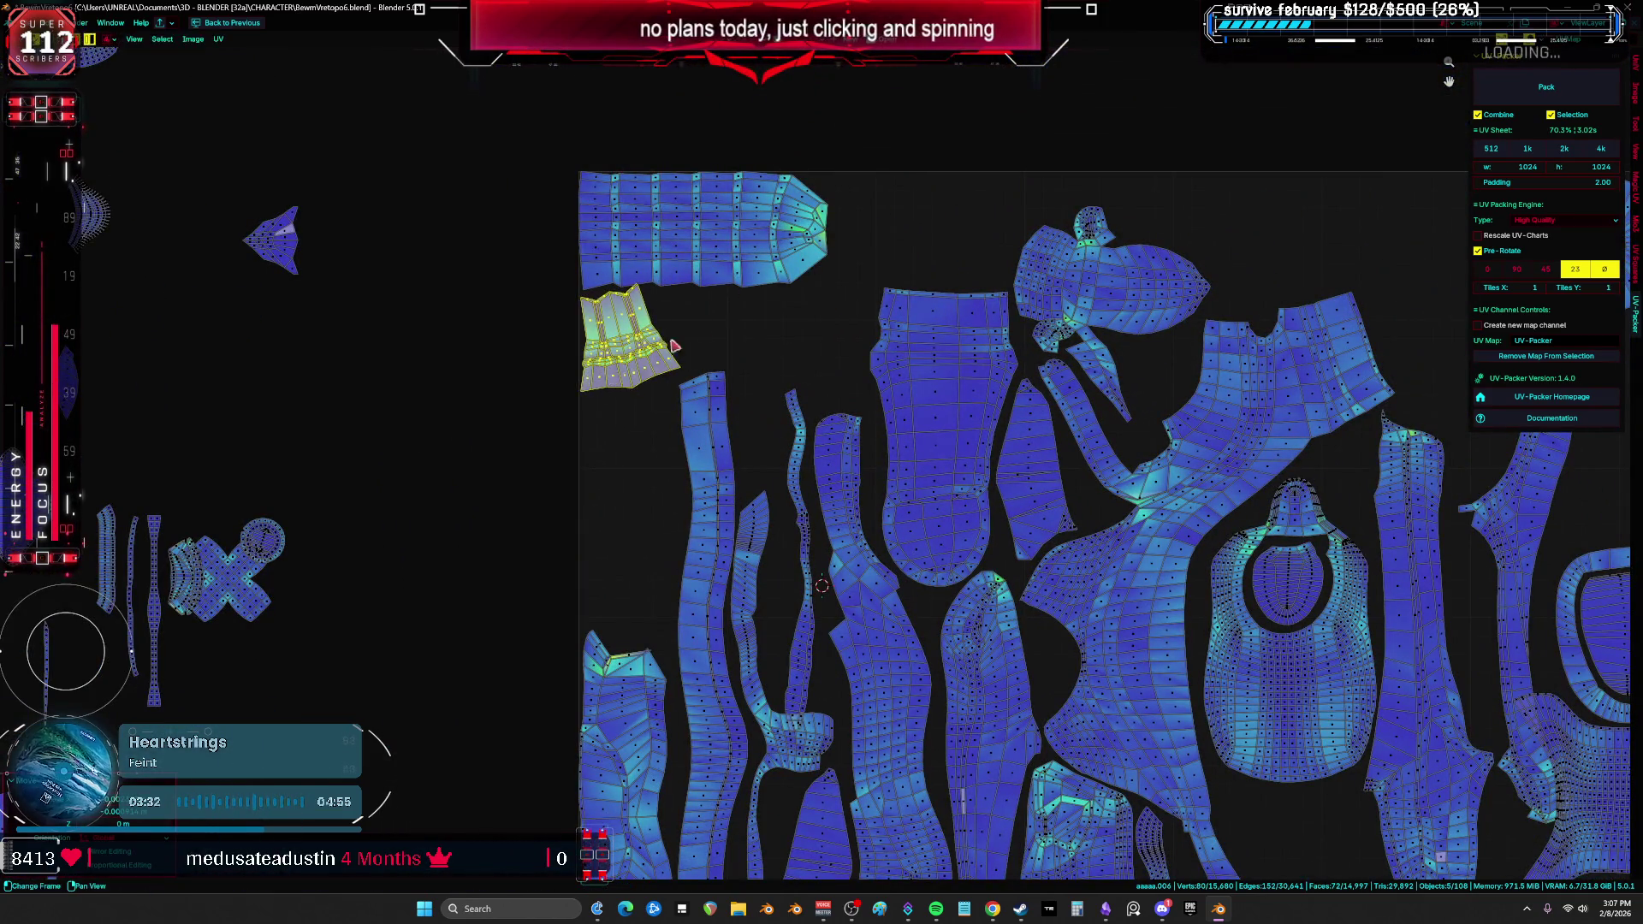
{"action": "left_click", "coordinate": [776, 322]}
{"action": "scroll", "coordinate": [753, 304], "scroll_direction": "up", "scroll_amount": 3}
{"action": "scroll", "coordinate": [910, 371], "scroll_direction": "down", "scroll_amount": 4}
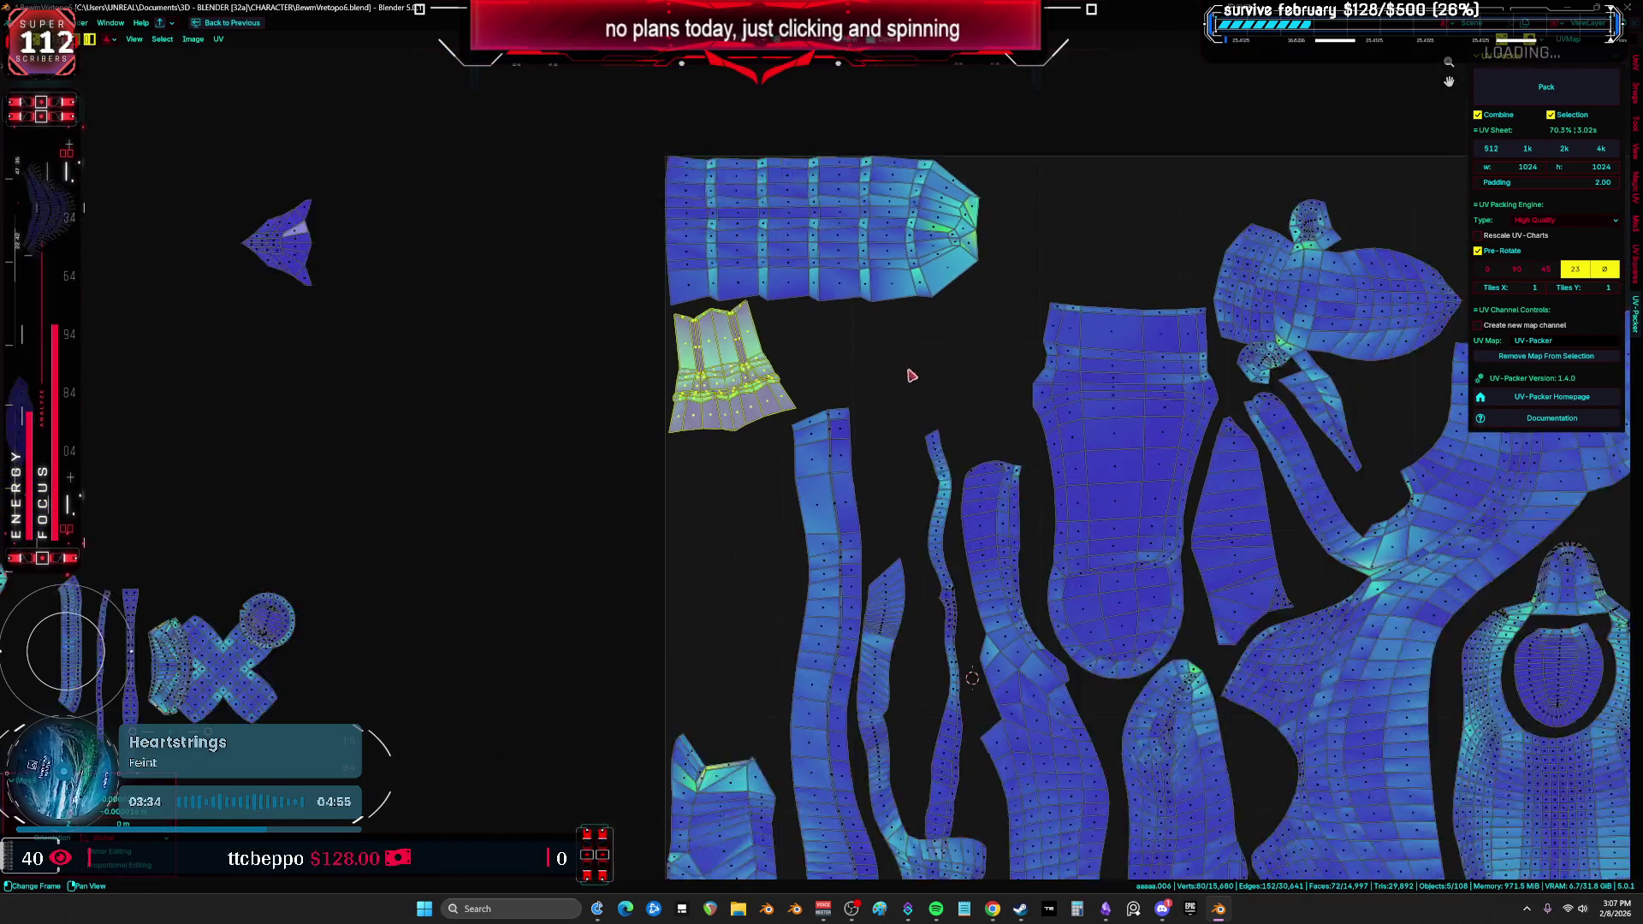
{"action": "left_click", "coordinate": [1162, 372]}
Step: Carry the long thin strip island beside the large right-side island
{"action": "key", "text": "a"}
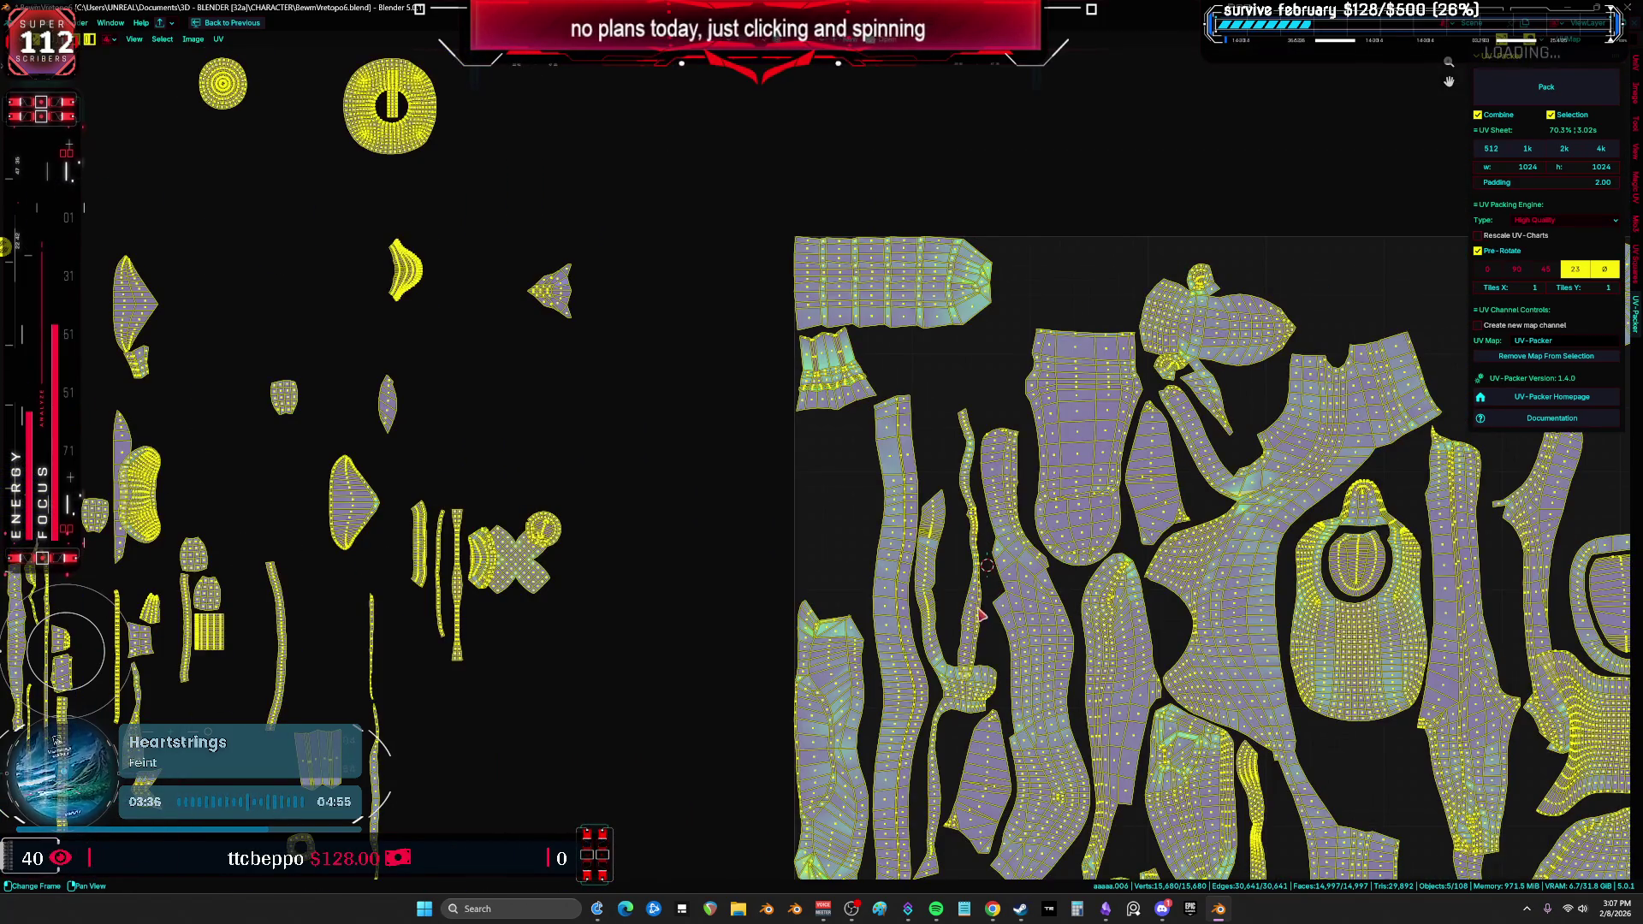
{"action": "left_click_drag", "start_coordinate": [982, 614], "coordinate": [975, 590]}
{"action": "middle_click_drag", "start_coordinate": [917, 558], "coordinate": [800, 547]}
{"action": "middle_click_drag", "start_coordinate": [1352, 428], "coordinate": [898, 483]}
{"action": "left_click_drag", "start_coordinate": [896, 484], "coordinate": [872, 383]}
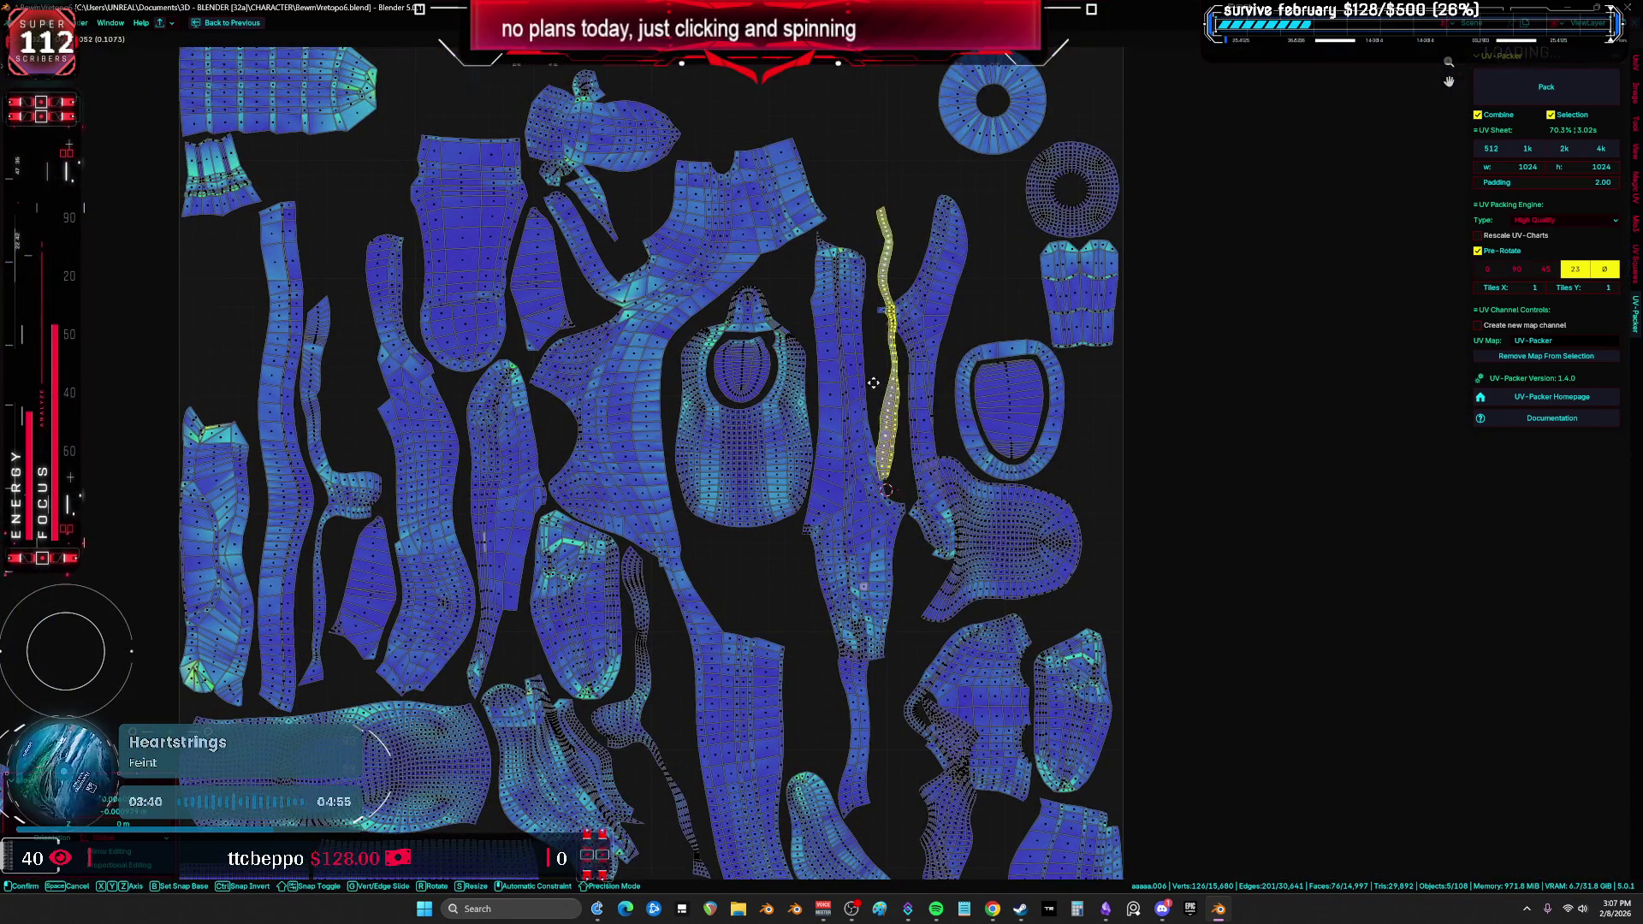
{"action": "middle_click_drag", "start_coordinate": [868, 391], "coordinate": [941, 163]}
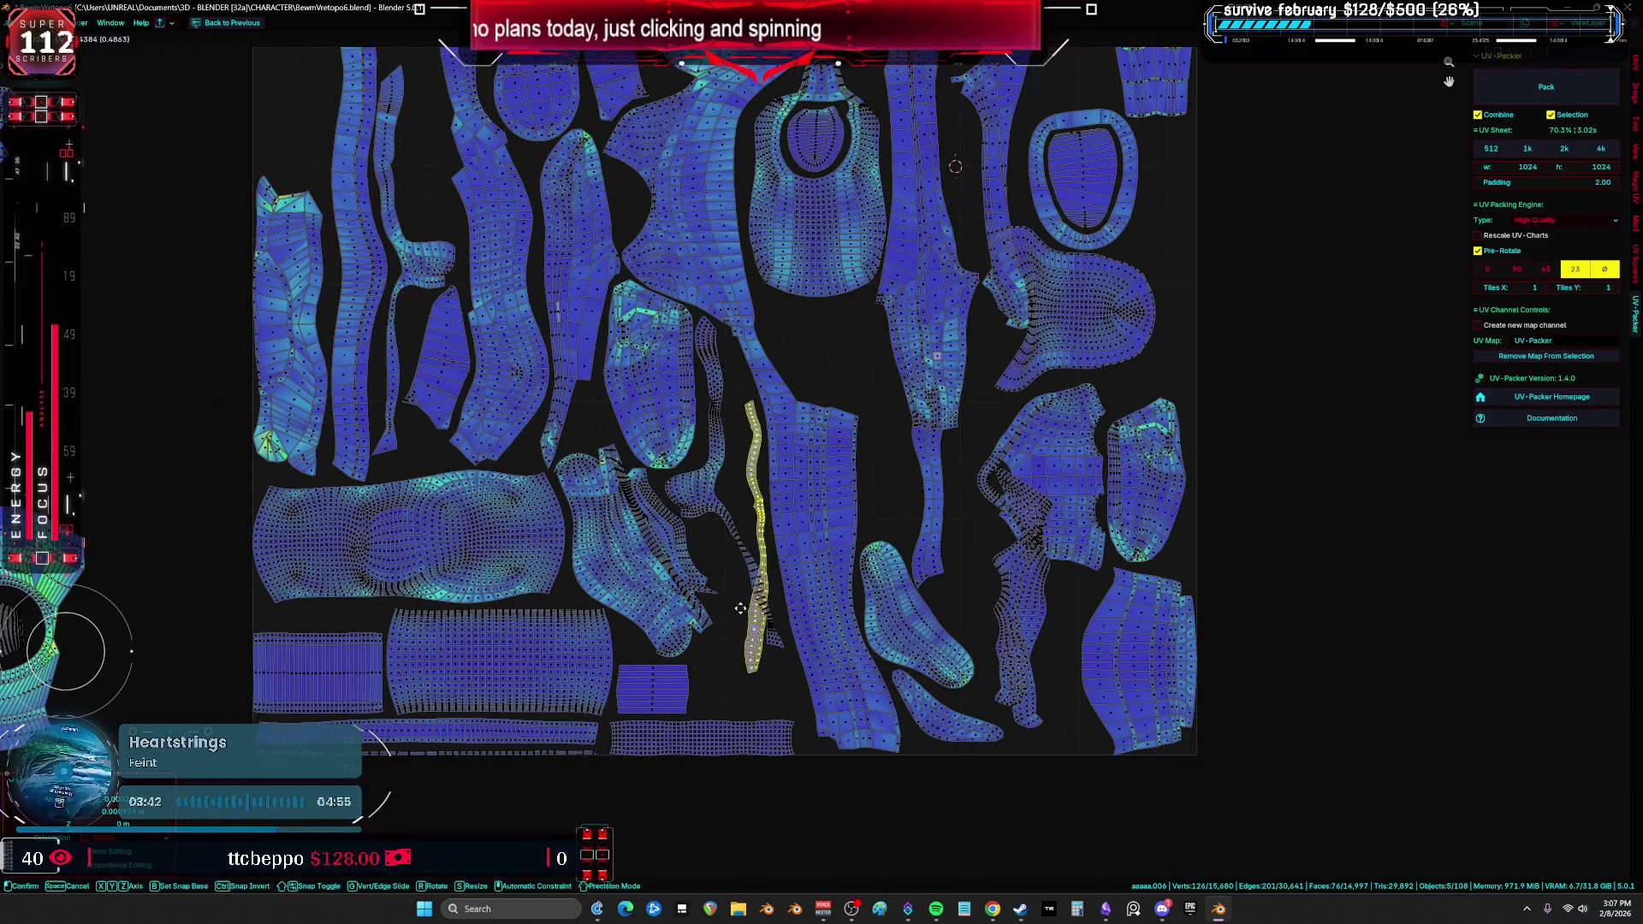
{"action": "left_click", "coordinate": [892, 379]}
Step: Rotate the thin strip diagonally and settle it into the narrow gap
{"action": "key", "text": "r"}
{"action": "left_click", "coordinate": [647, 675]}
{"action": "scroll", "coordinate": [648, 675], "scroll_direction": "up", "scroll_amount": 2}
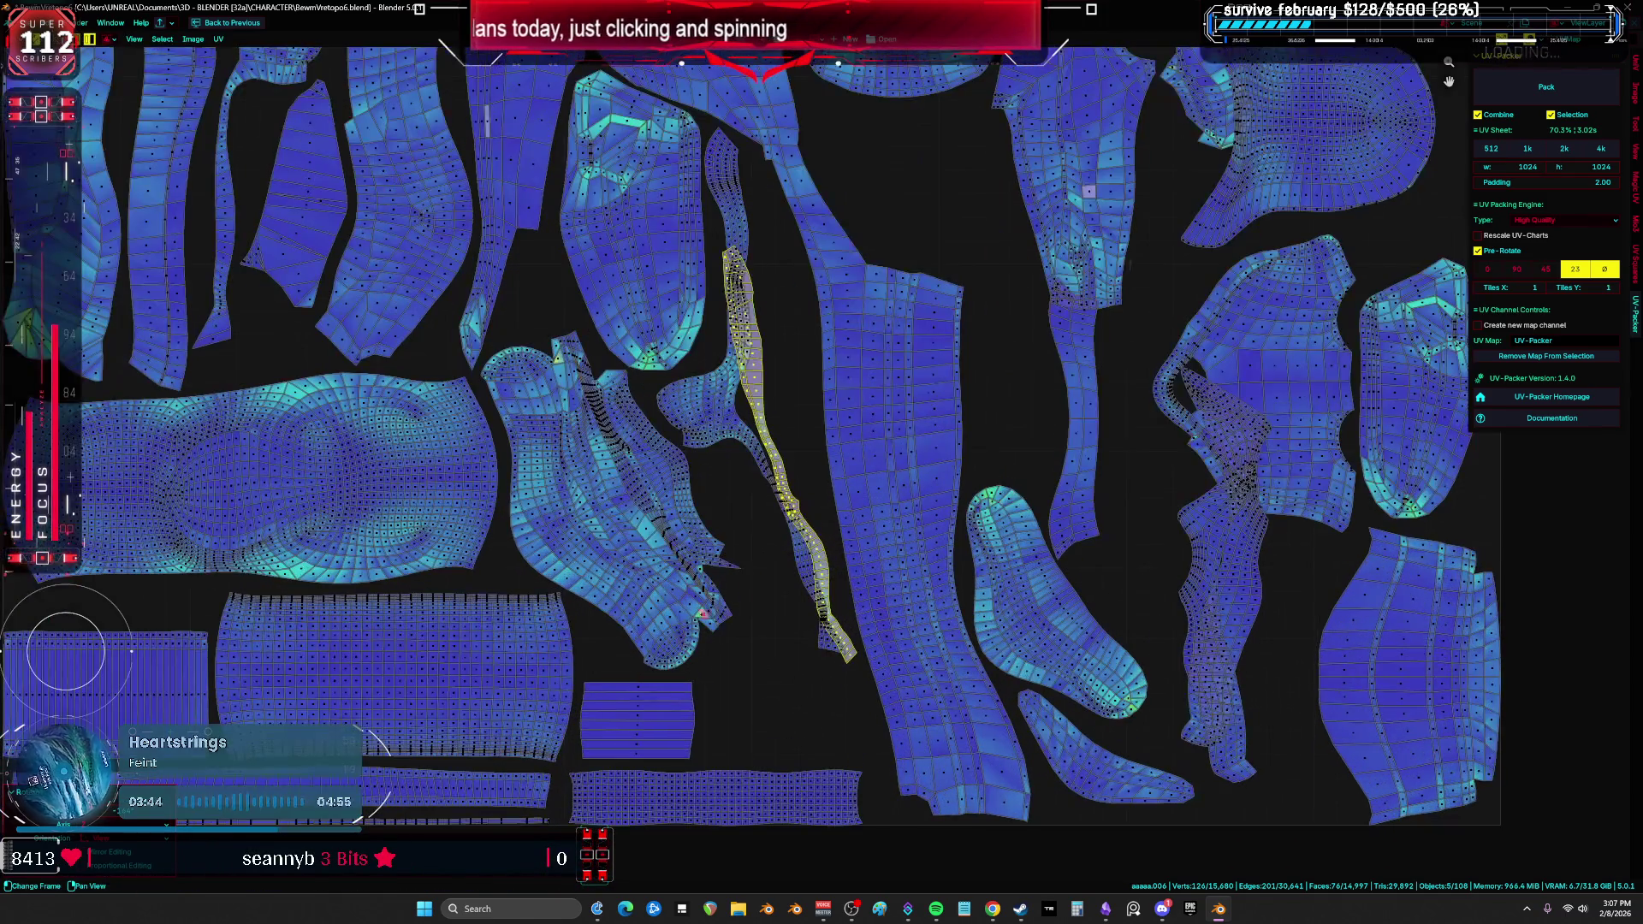
{"action": "key", "text": "g"}
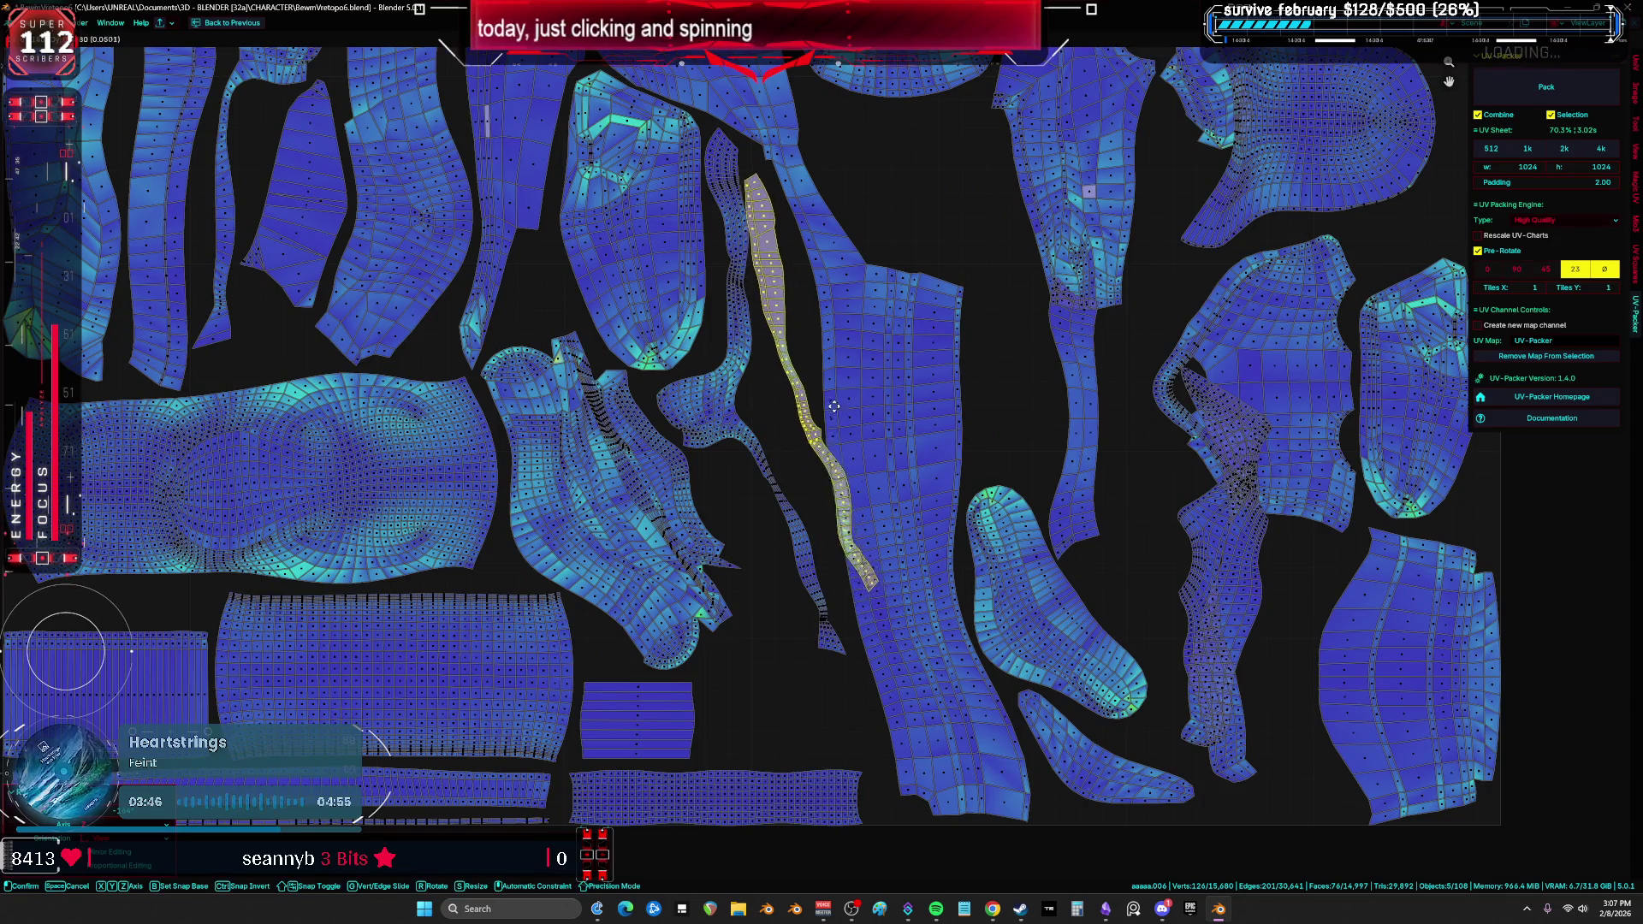
{"action": "key", "text": "r"}
{"action": "key", "text": "g"}
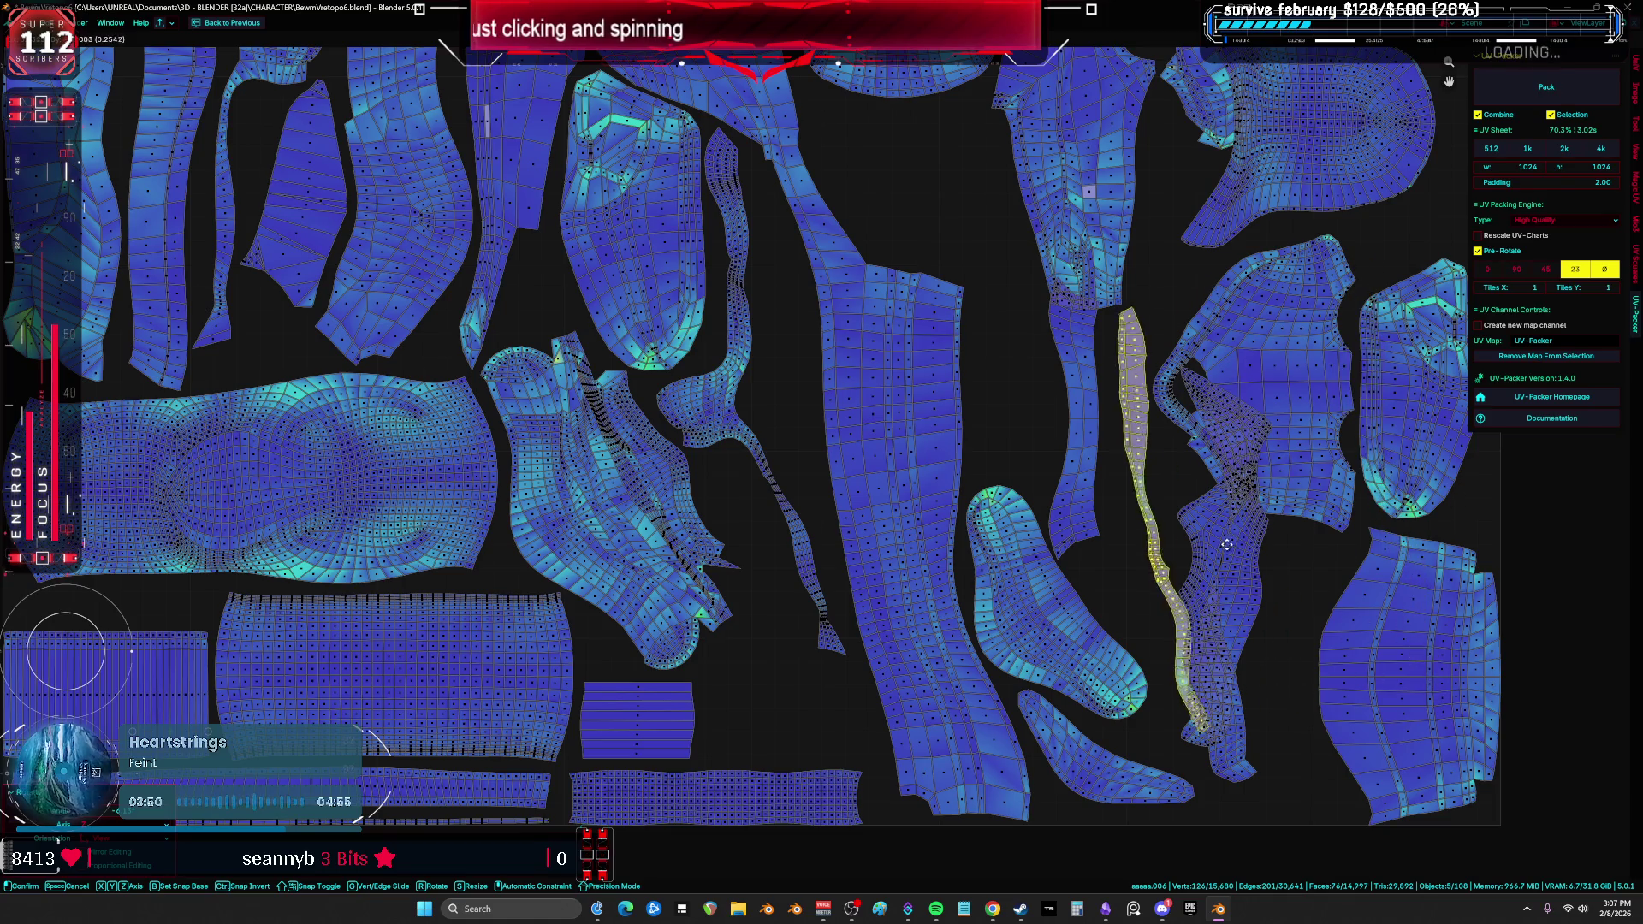
{"action": "left_click", "coordinate": [590, 582]}
{"action": "scroll", "coordinate": [750, 596], "scroll_direction": "up", "scroll_amount": 5}
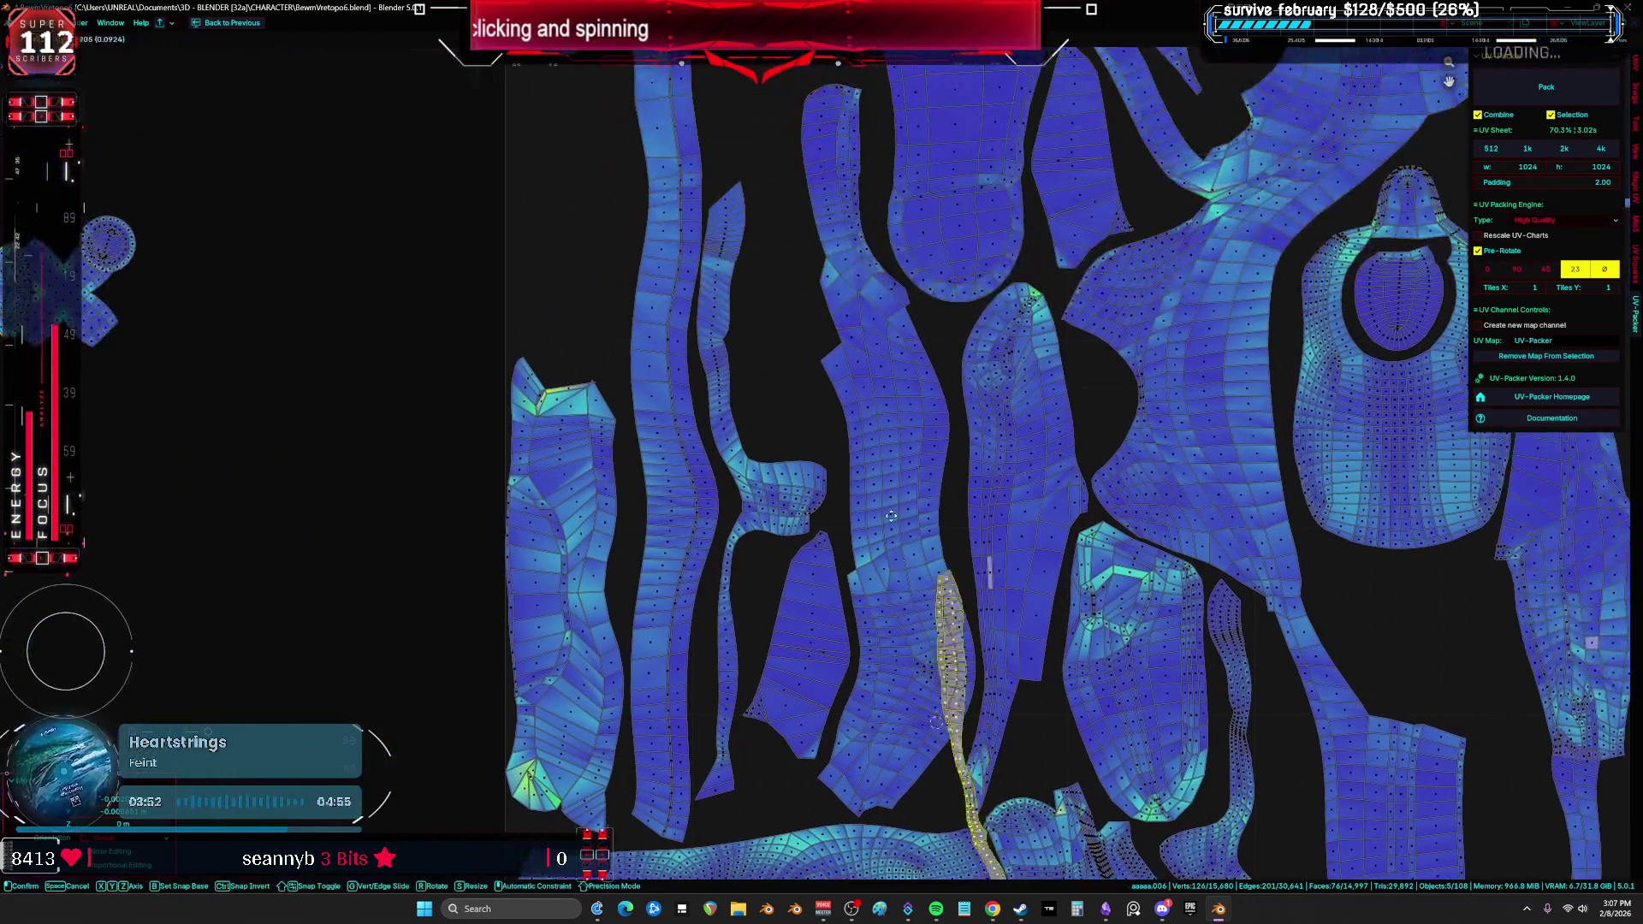
{"action": "key", "text": "g"}
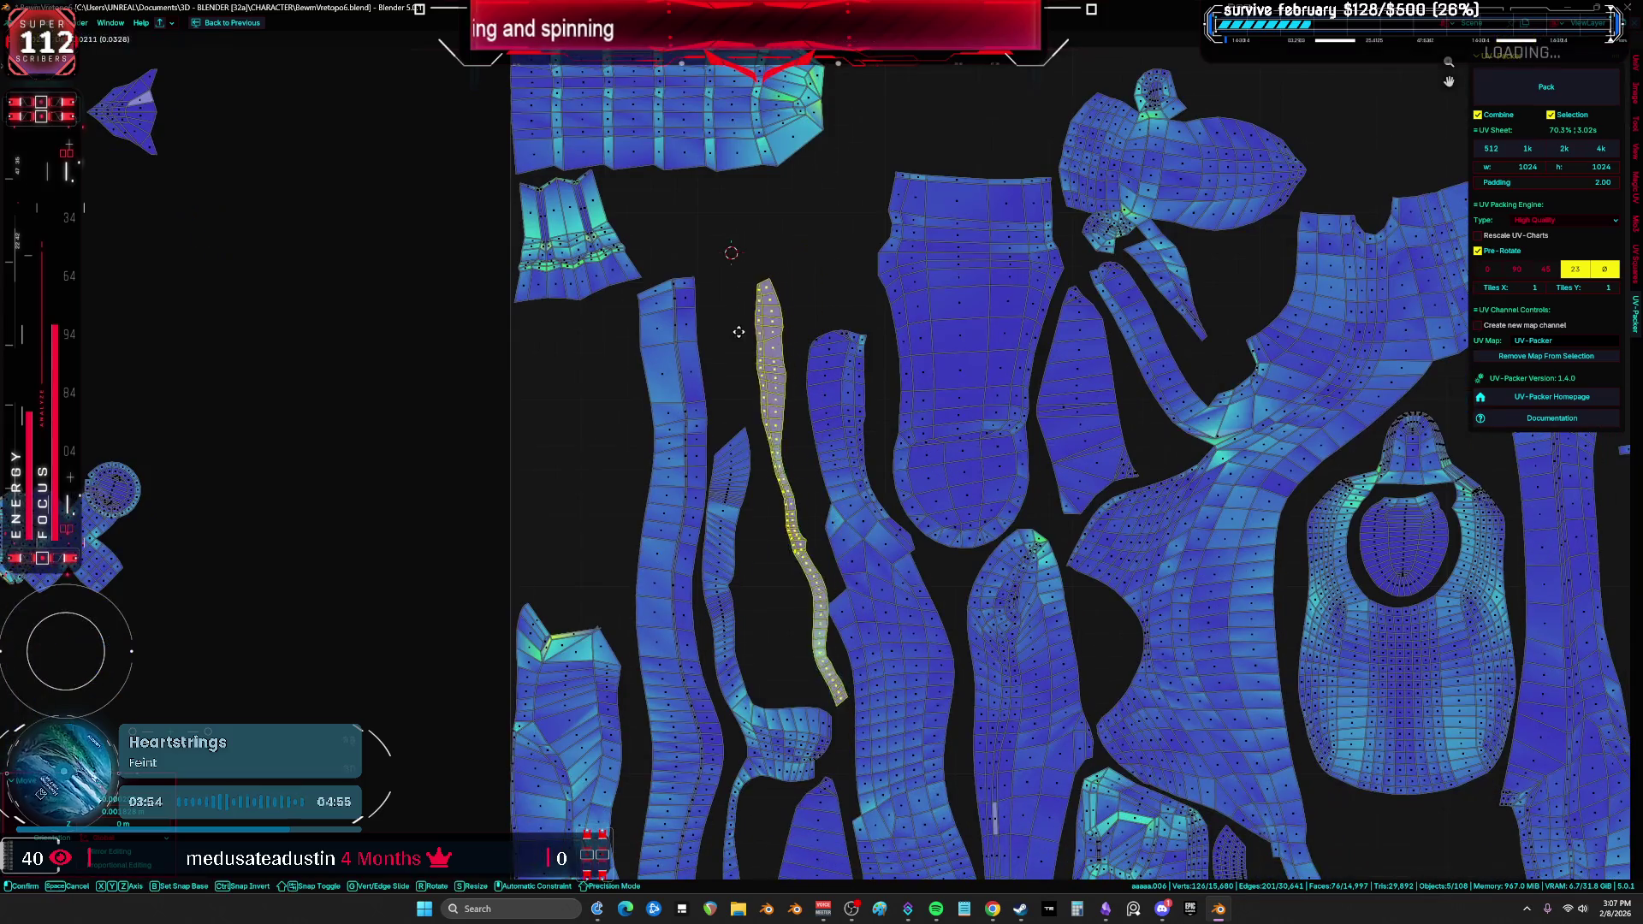
{"action": "left_click", "coordinate": [731, 319]}
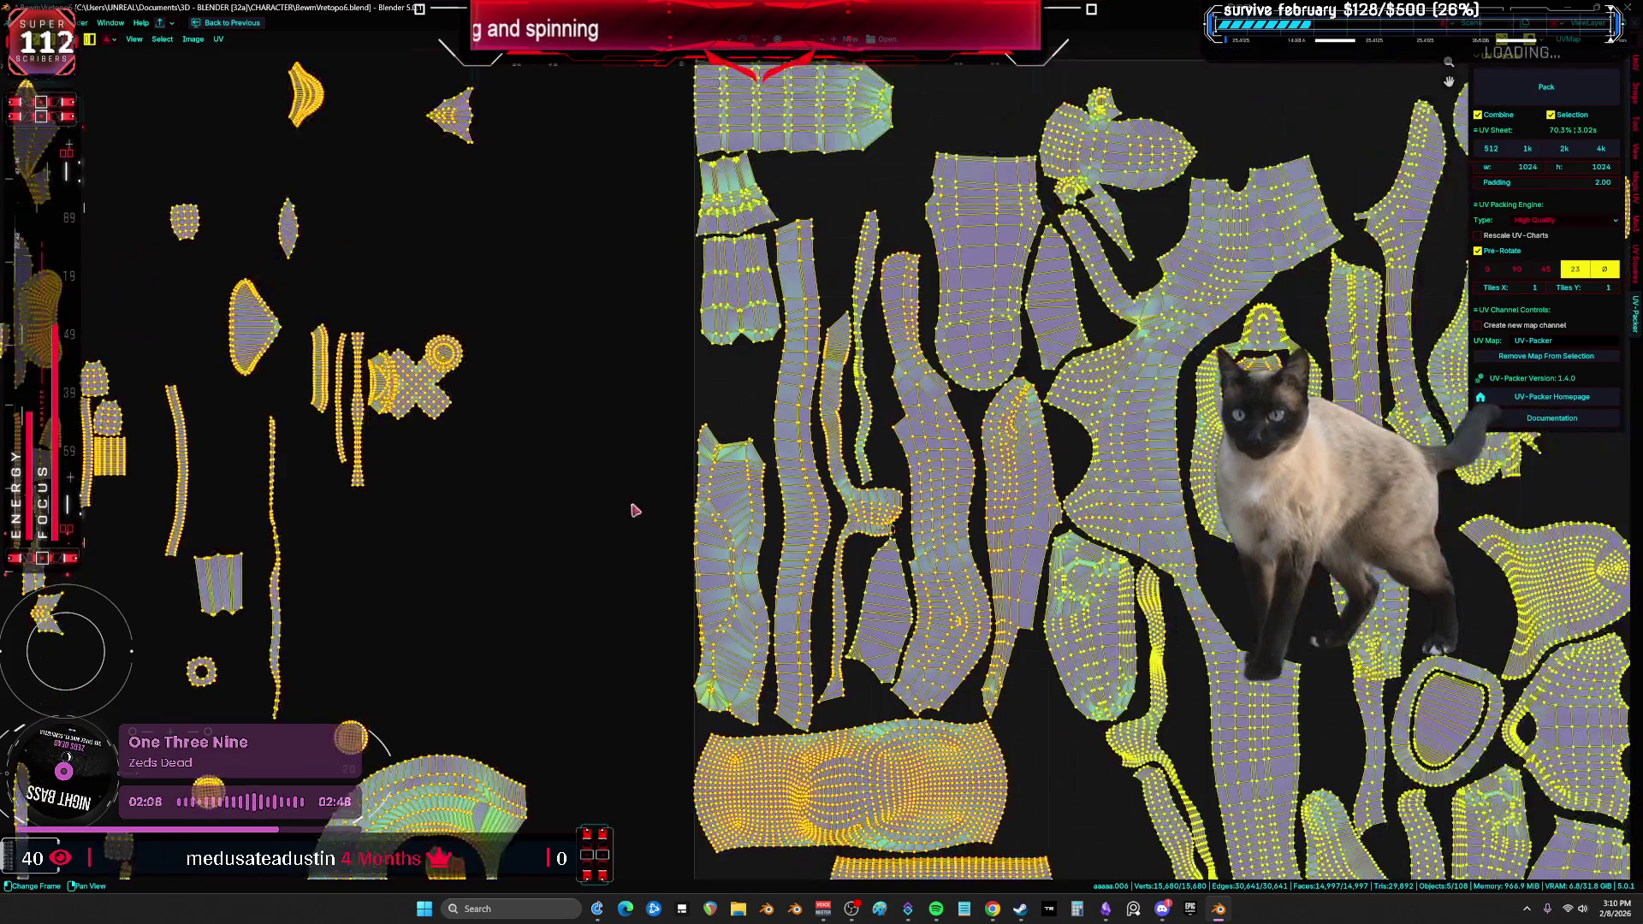
{"action": "scroll", "coordinate": [967, 386], "scroll_direction": "down", "scroll_amount": 2}
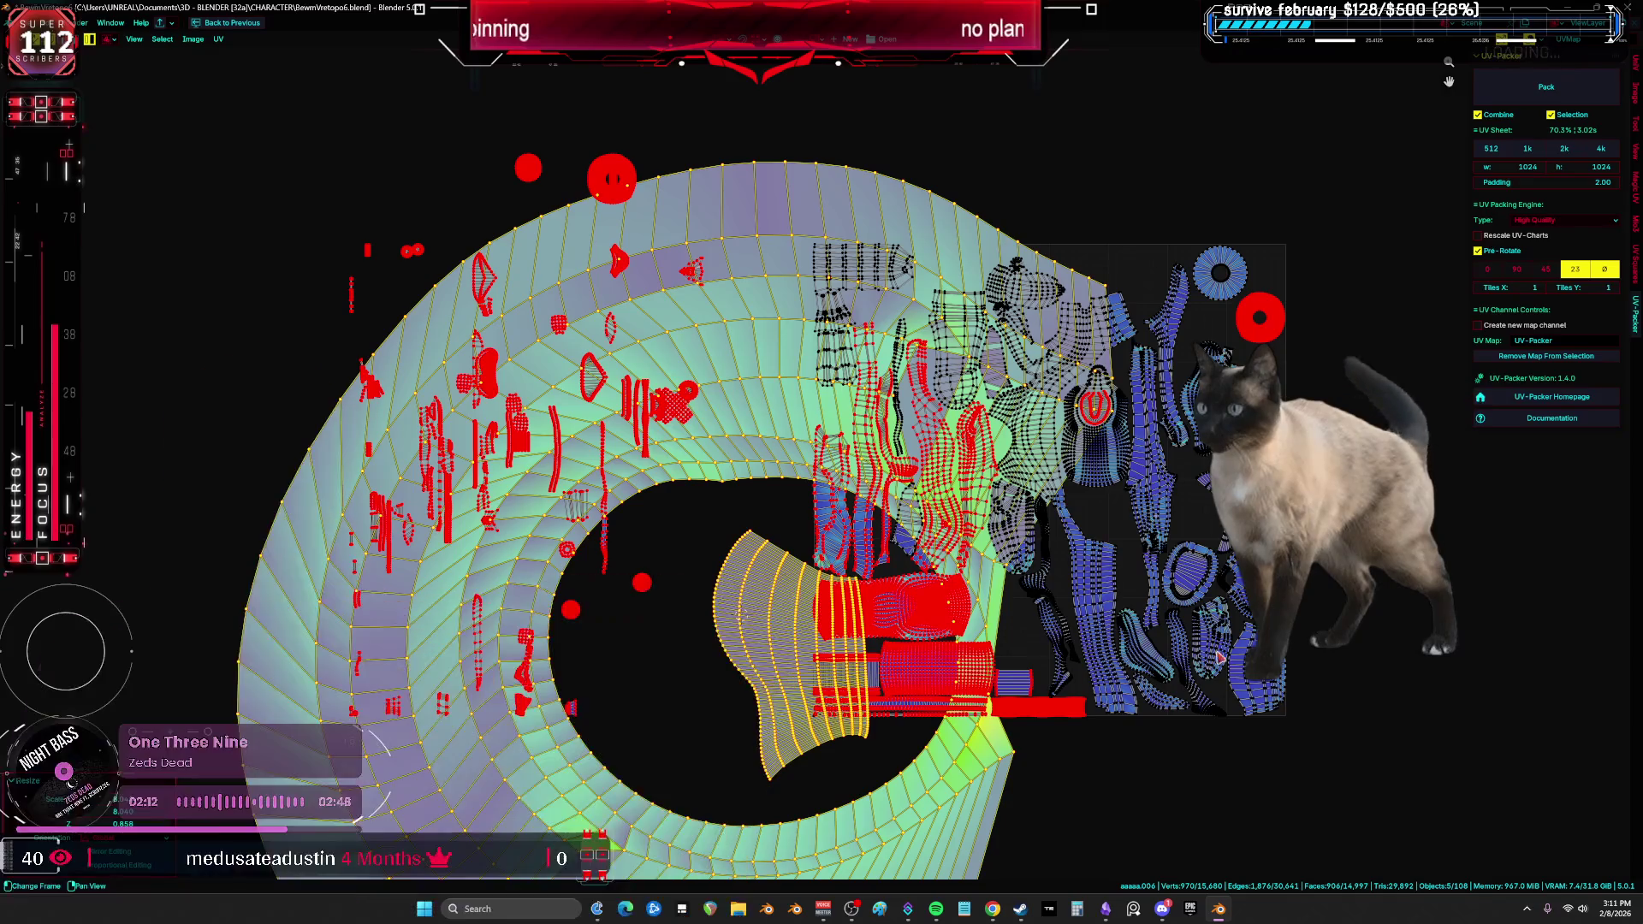
Step: Cancel the accidental arc-island stretch and undo the recent island moves
{"action": "key", "text": "Escape"}
{"action": "key", "text": "g"}
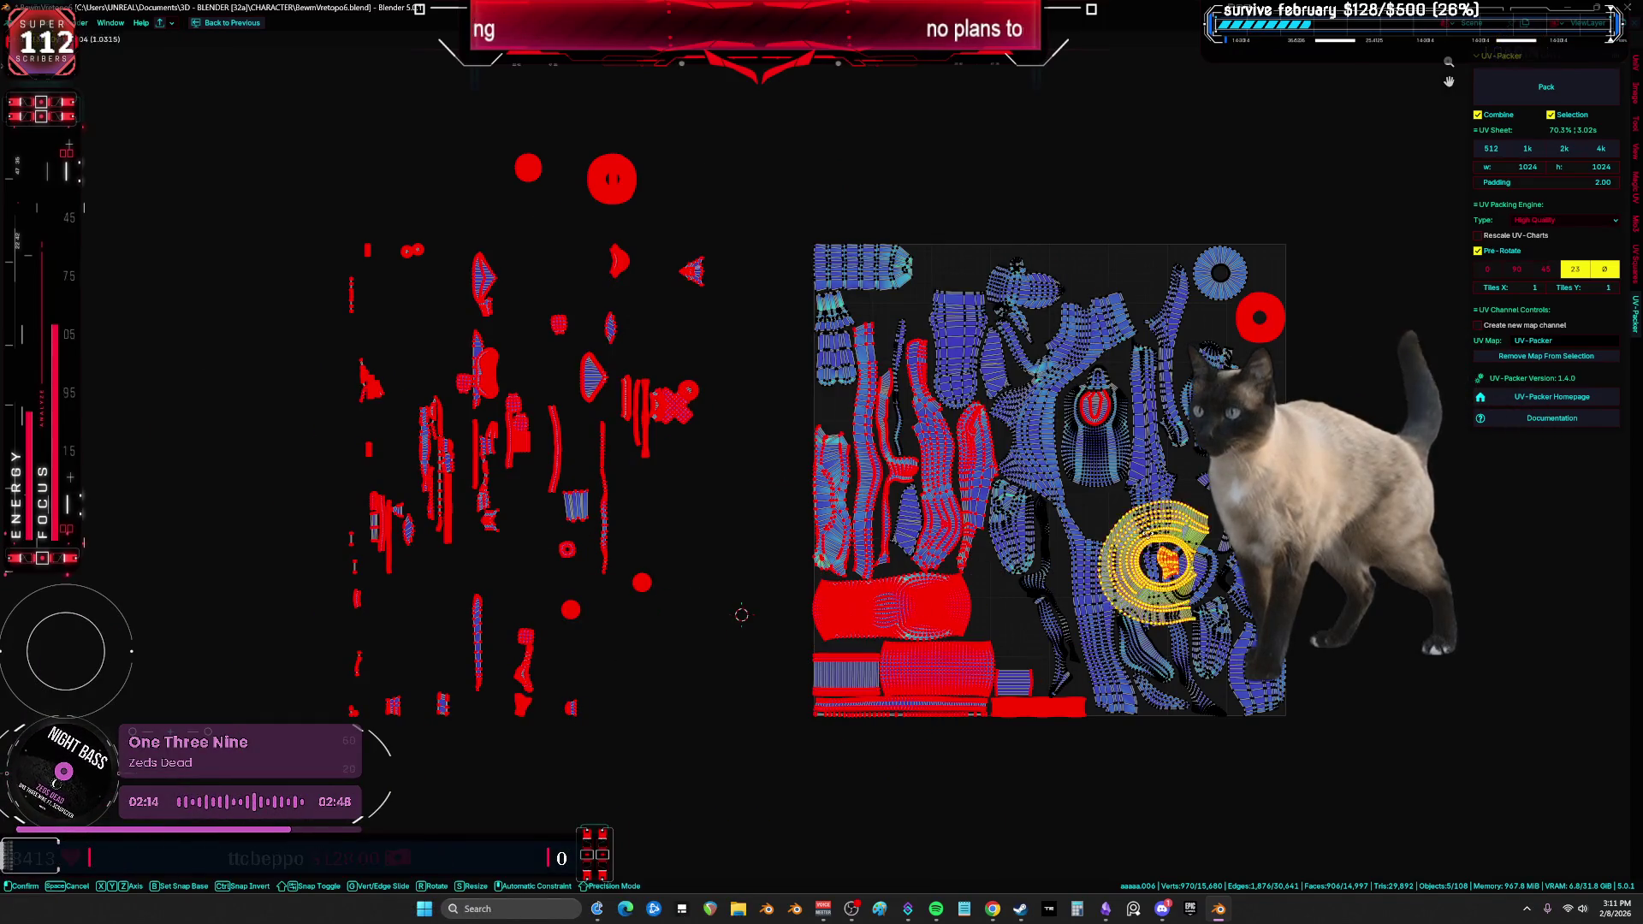
{"action": "scroll", "coordinate": [1168, 486], "scroll_direction": "up", "scroll_amount": 5}
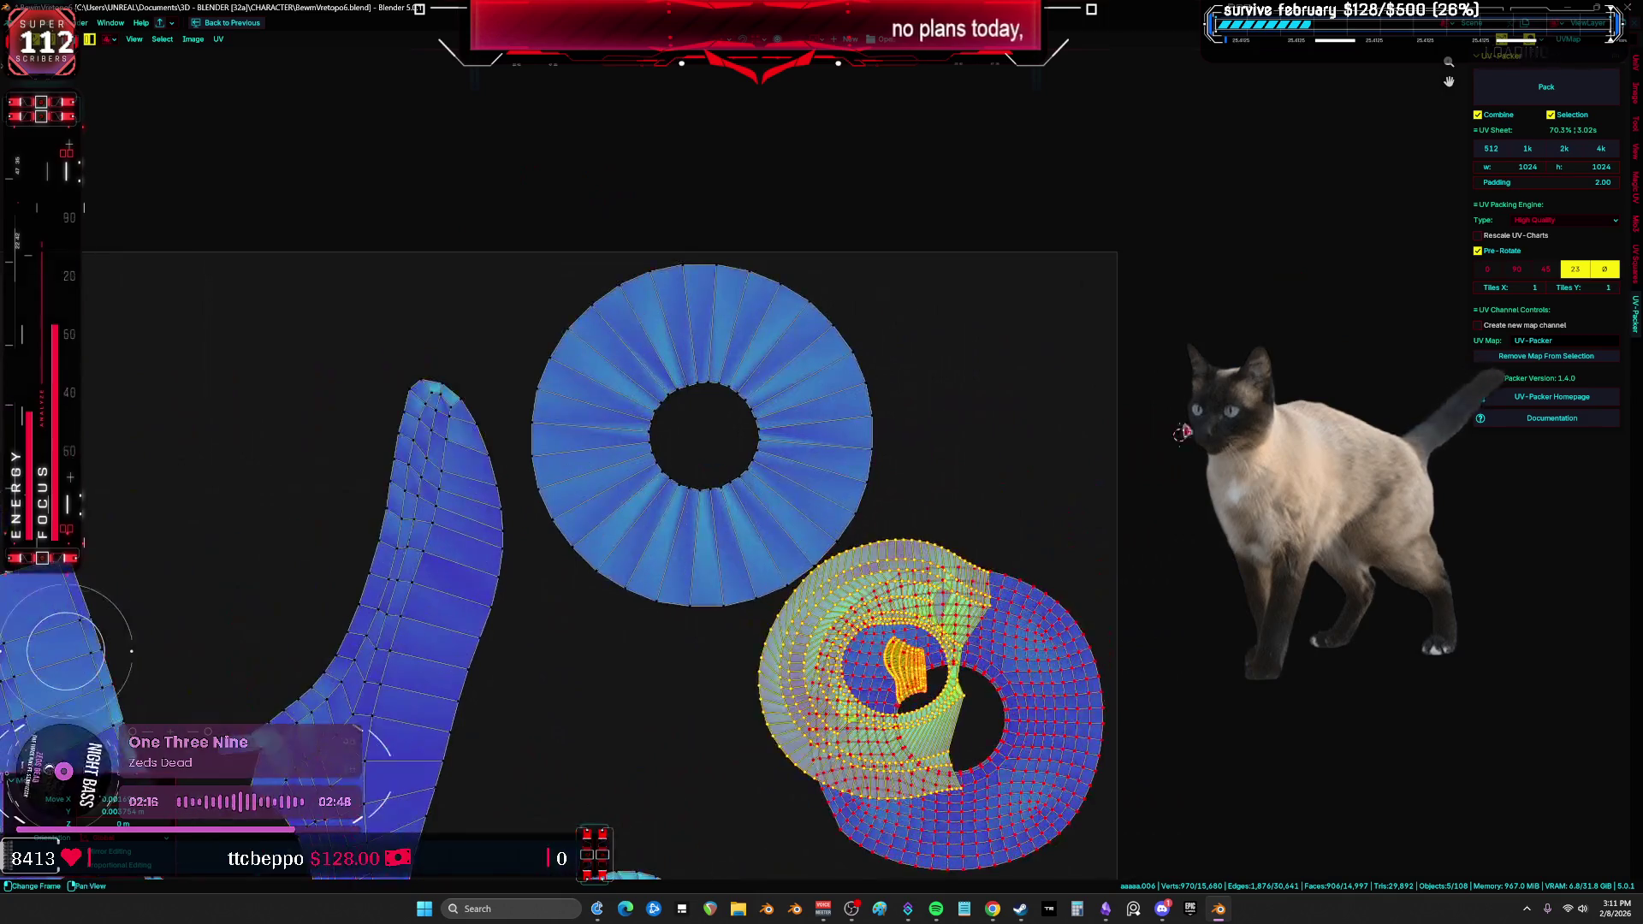
{"action": "mouse_move", "coordinate": [1046, 599]}
{"action": "left_mouse_down"}
{"action": "mouse_move", "coordinate": [1171, 310]}
{"action": "mouse_move", "coordinate": [1166, 359]}
{"action": "left_mouse_up"}
{"action": "scroll", "coordinate": [1170, 310], "scroll_direction": "down", "scroll_amount": 6}
{"action": "key", "text": "ctrl+z"}
{"action": "key", "text": "ctrl+z"}
{"action": "key", "text": "ctrl+z"}
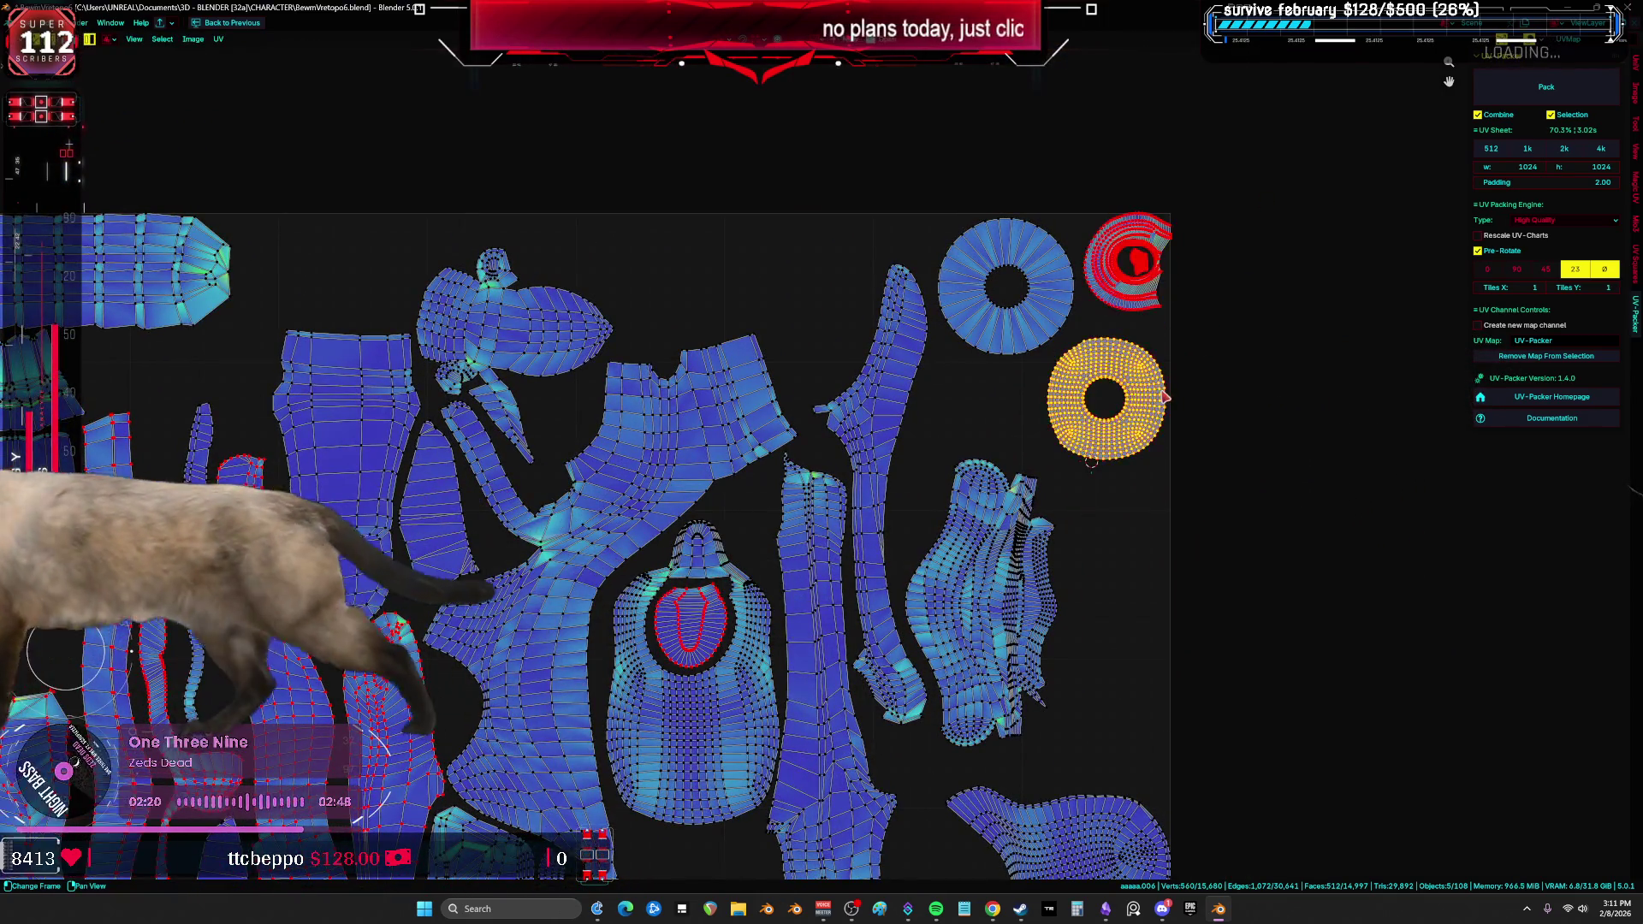
{"action": "scroll", "coordinate": [721, 423], "scroll_direction": "down", "scroll_amount": 3}
Step: Move the ring island next to the red ring, placing it just above
{"action": "key", "text": "a"}
{"action": "key", "text": "alt+a"}
{"action": "mouse_move", "coordinate": [372, 608]}
{"action": "middle_mouse_down"}
{"action": "mouse_move", "coordinate": [775, 498]}
{"action": "mouse_move", "coordinate": [626, 618]}
{"action": "middle_mouse_up"}
{"action": "key", "text": "a"}
{"action": "left_click", "coordinate": [737, 175]}
{"action": "key", "text": "g"}
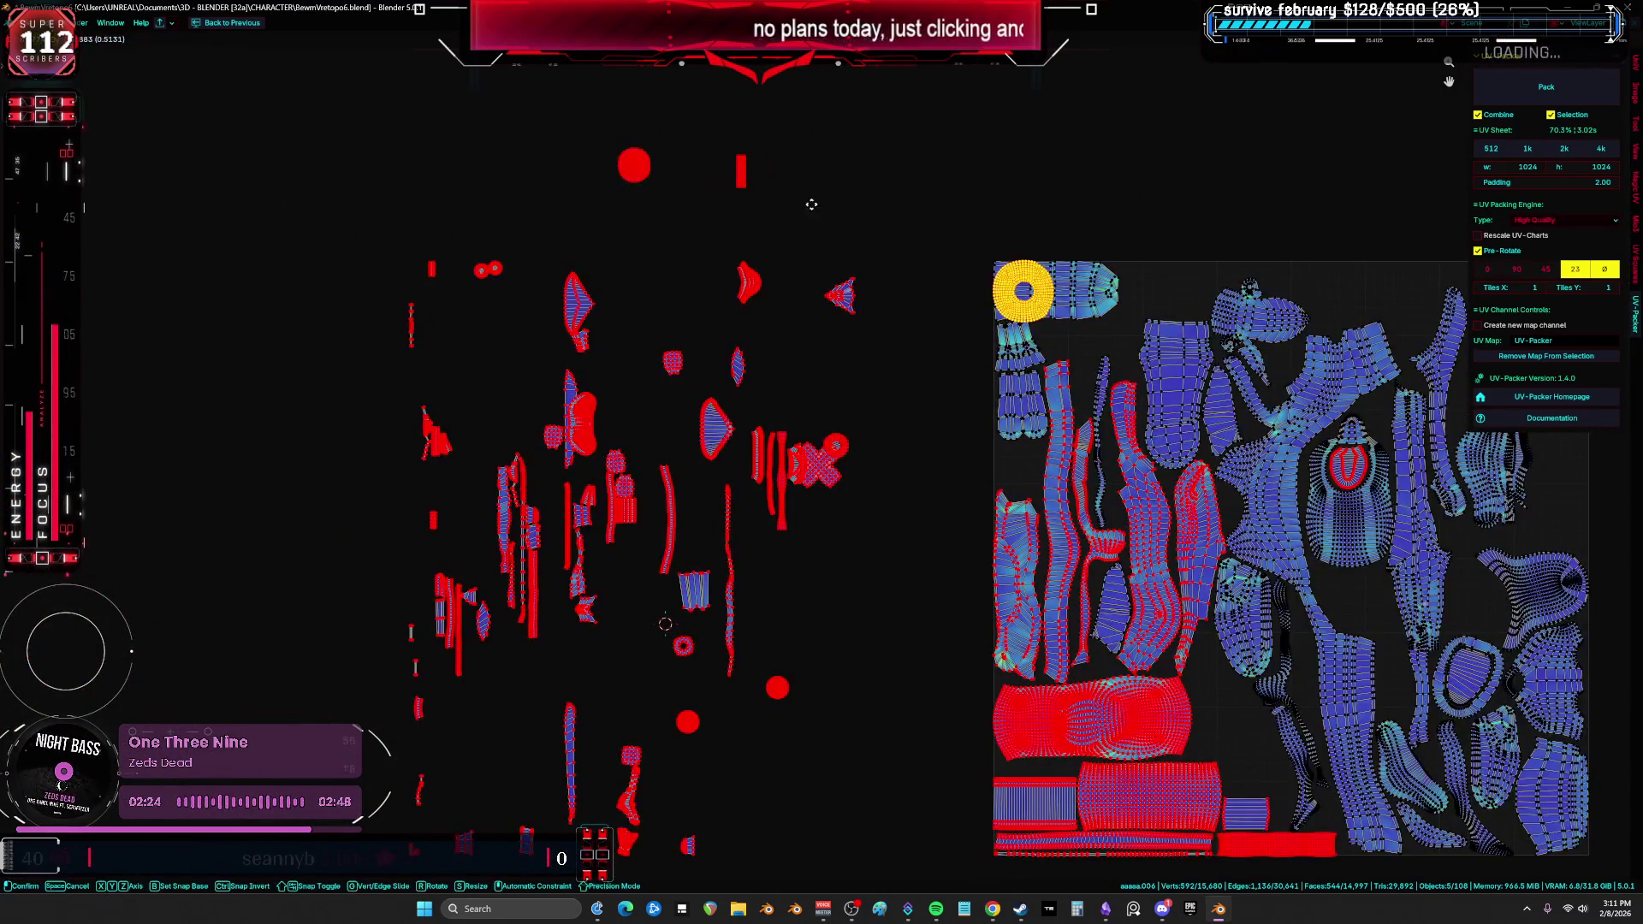
{"action": "middle_click_drag", "start_coordinate": [1273, 328], "coordinate": [836, 344]}
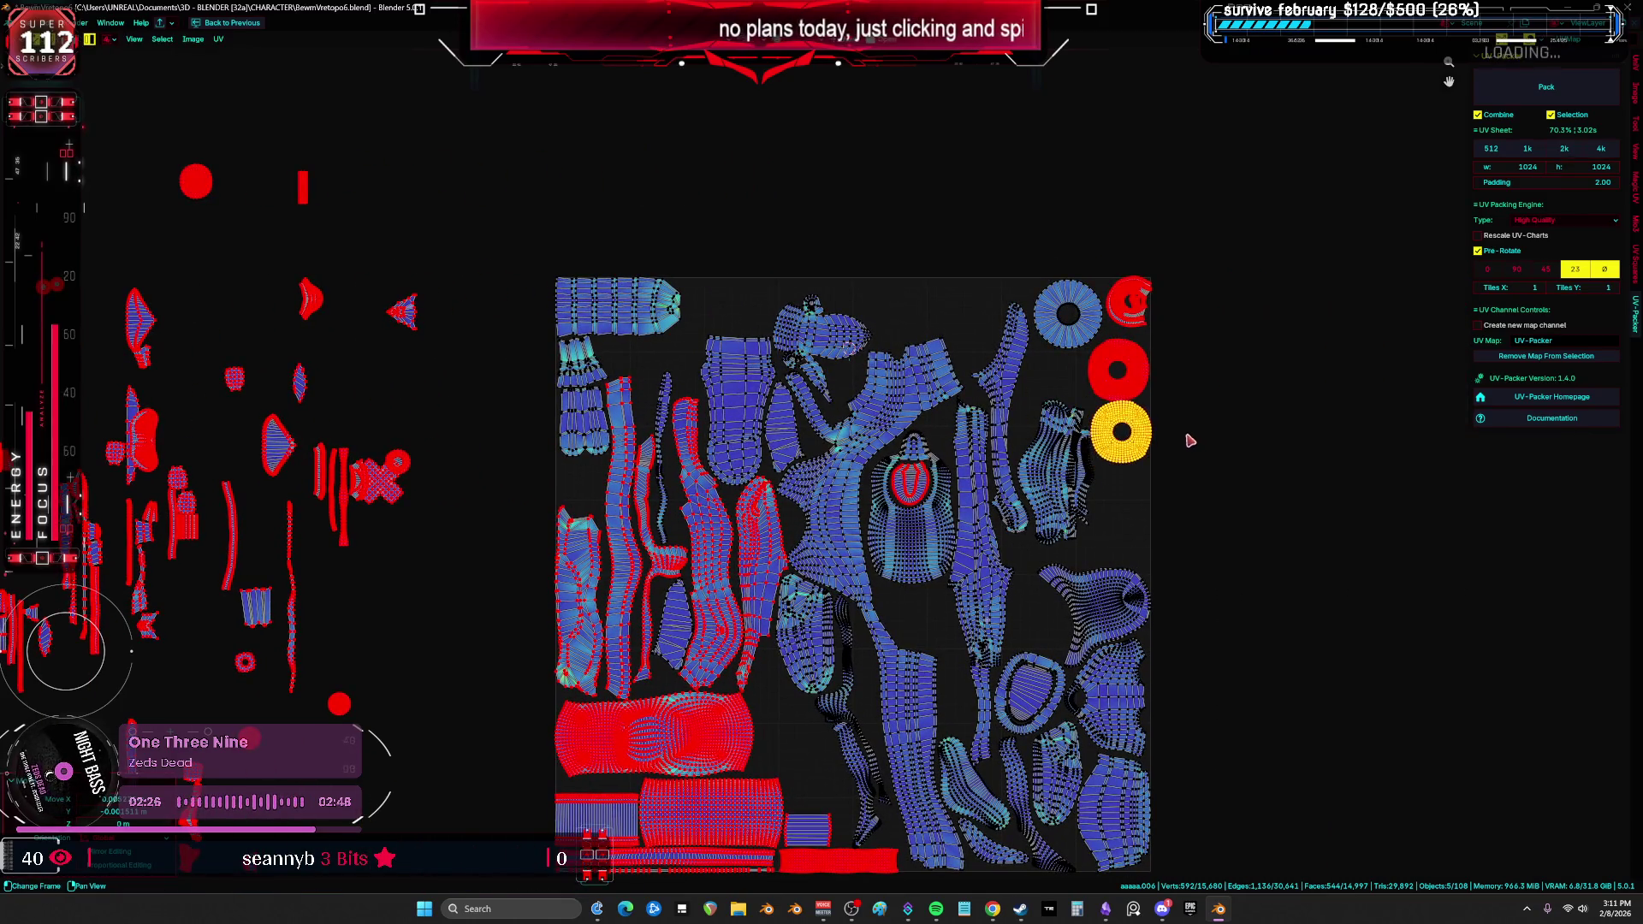
{"action": "scroll", "coordinate": [1190, 441], "scroll_direction": "up", "scroll_amount": 7}
{"action": "scroll", "coordinate": [1044, 442], "scroll_direction": "down", "scroll_amount": 3}
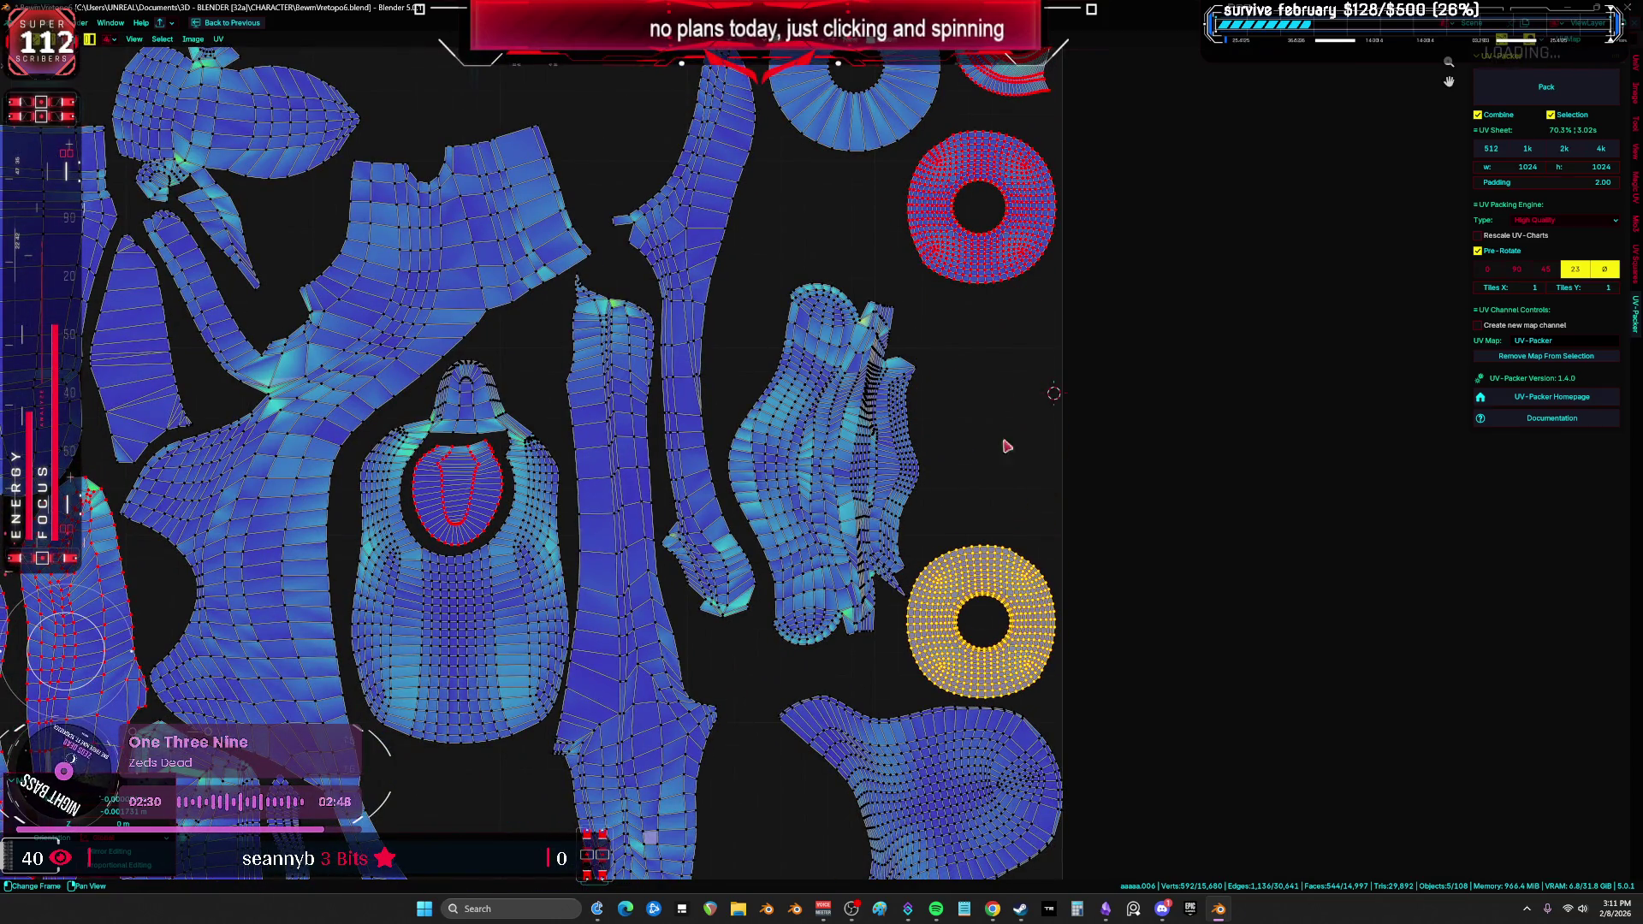
{"action": "scroll", "coordinate": [1007, 446], "scroll_direction": "down", "scroll_amount": 2}
{"action": "scroll", "coordinate": [997, 424], "scroll_direction": "up", "scroll_amount": 4}
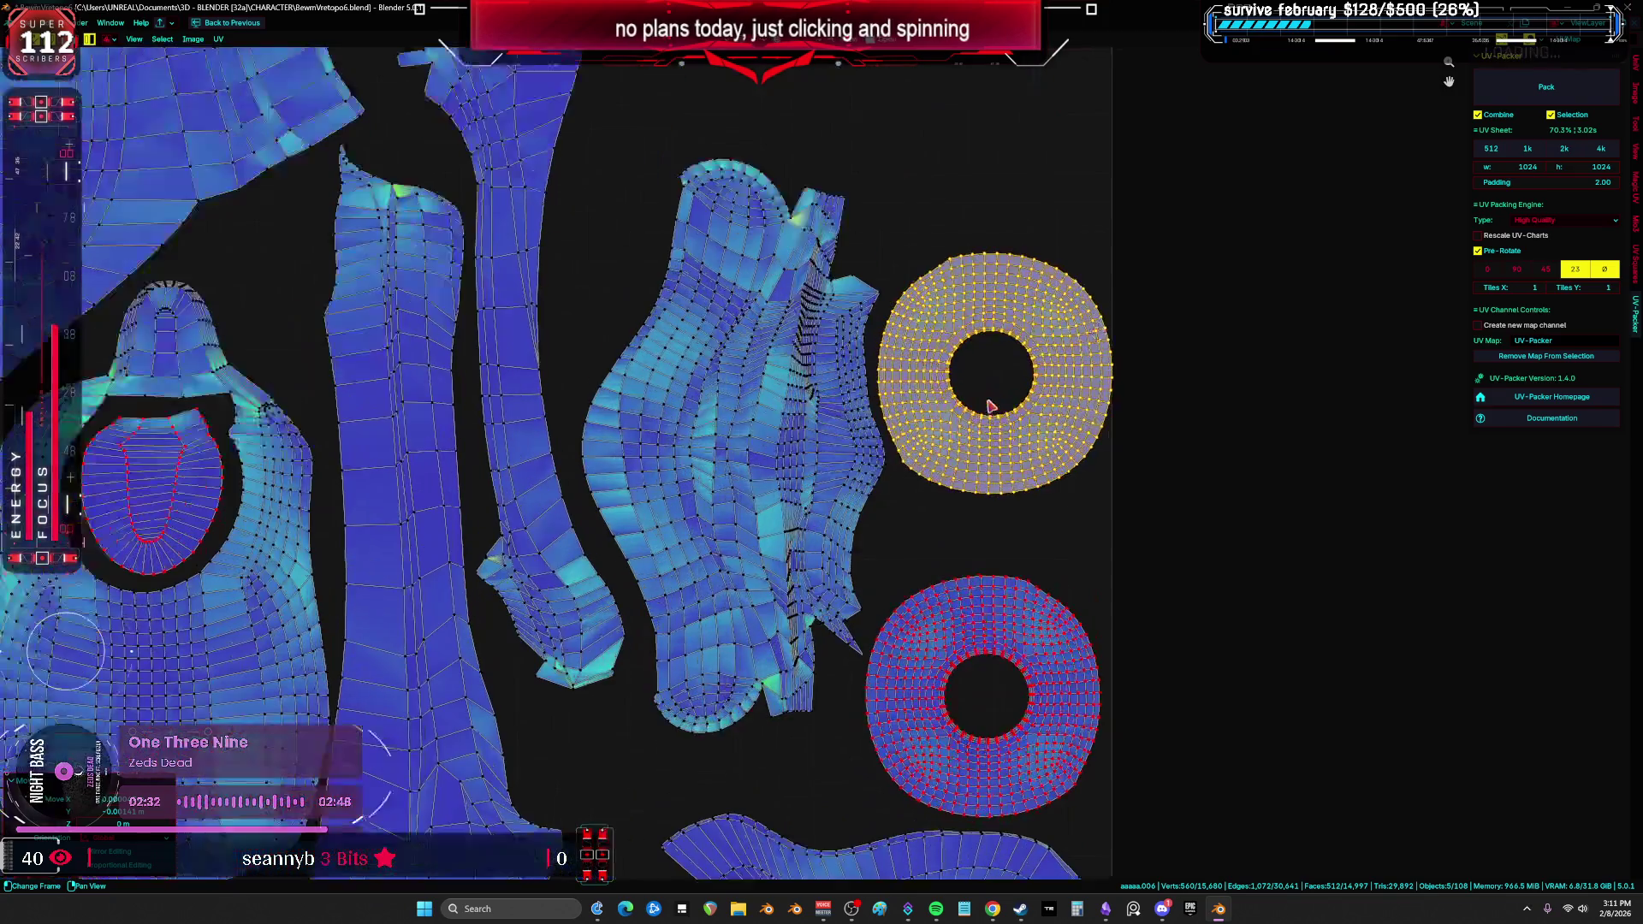
{"action": "left_click", "coordinate": [984, 419]}
Step: Show the whole UV sheet and shift the small ring island down and right
{"action": "left_click", "coordinate": [774, 437]}
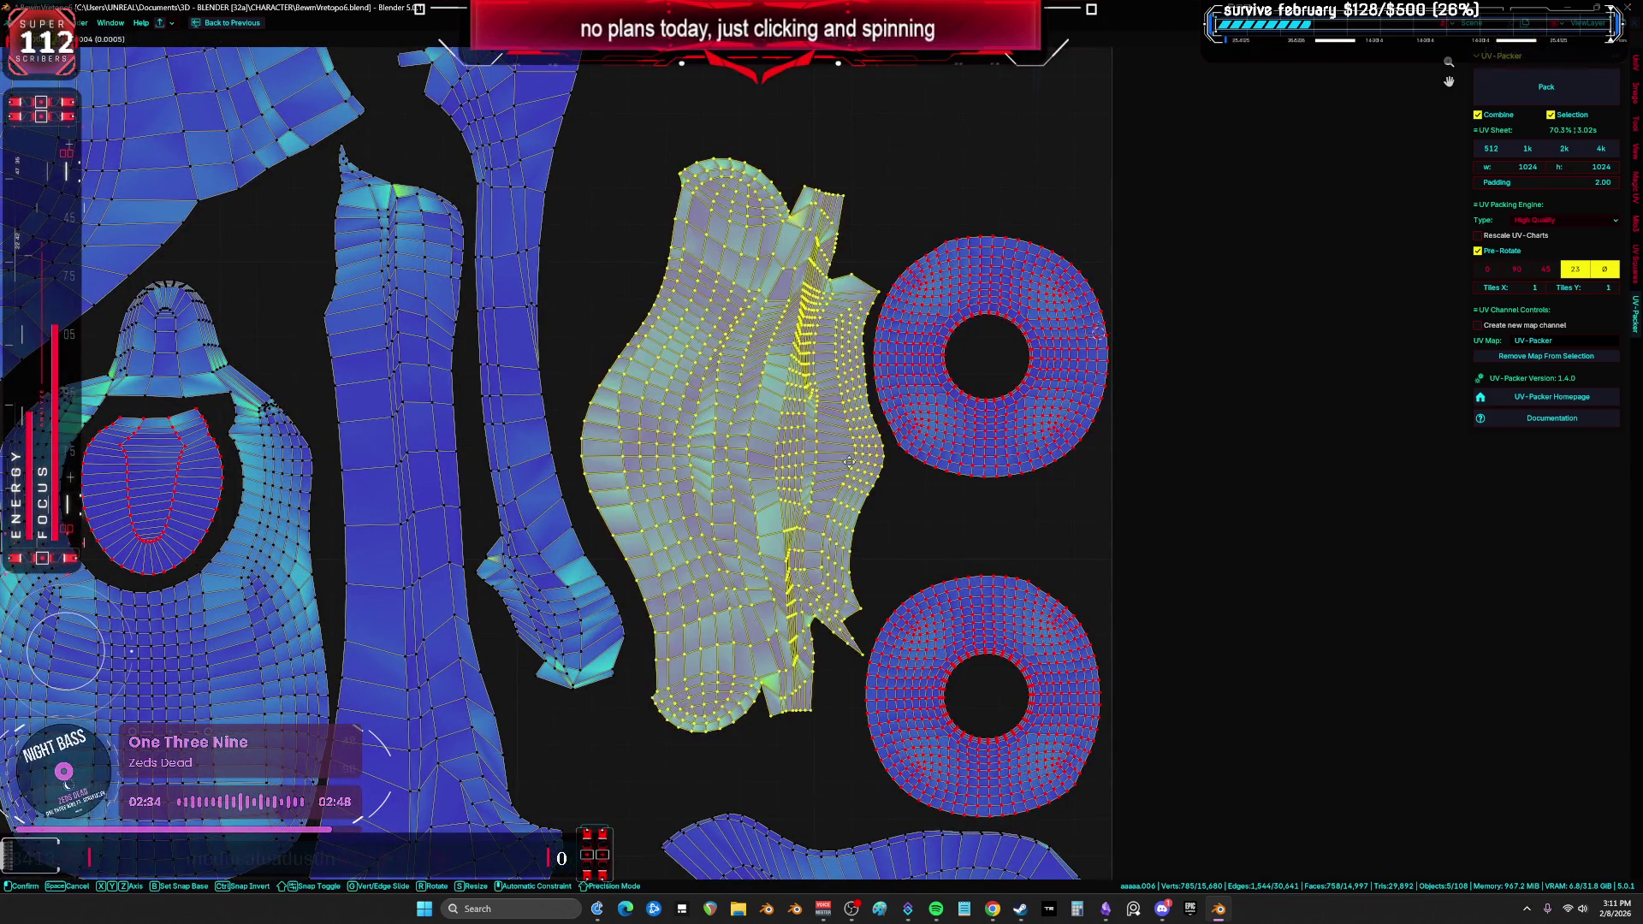
{"action": "key", "text": "Home"}
{"action": "key", "text": "a"}
{"action": "left_click_drag", "start_coordinate": [780, 254], "coordinate": [896, 296]}
{"action": "mouse_move", "coordinate": [899, 296]}
{"action": "middle_mouse_down"}
{"action": "mouse_move", "coordinate": [1017, 150]}
{"action": "mouse_move", "coordinate": [1087, 17]}
{"action": "mouse_move", "coordinate": [1125, 51]}
{"action": "mouse_move", "coordinate": [1130, 416]}
{"action": "middle_mouse_up"}
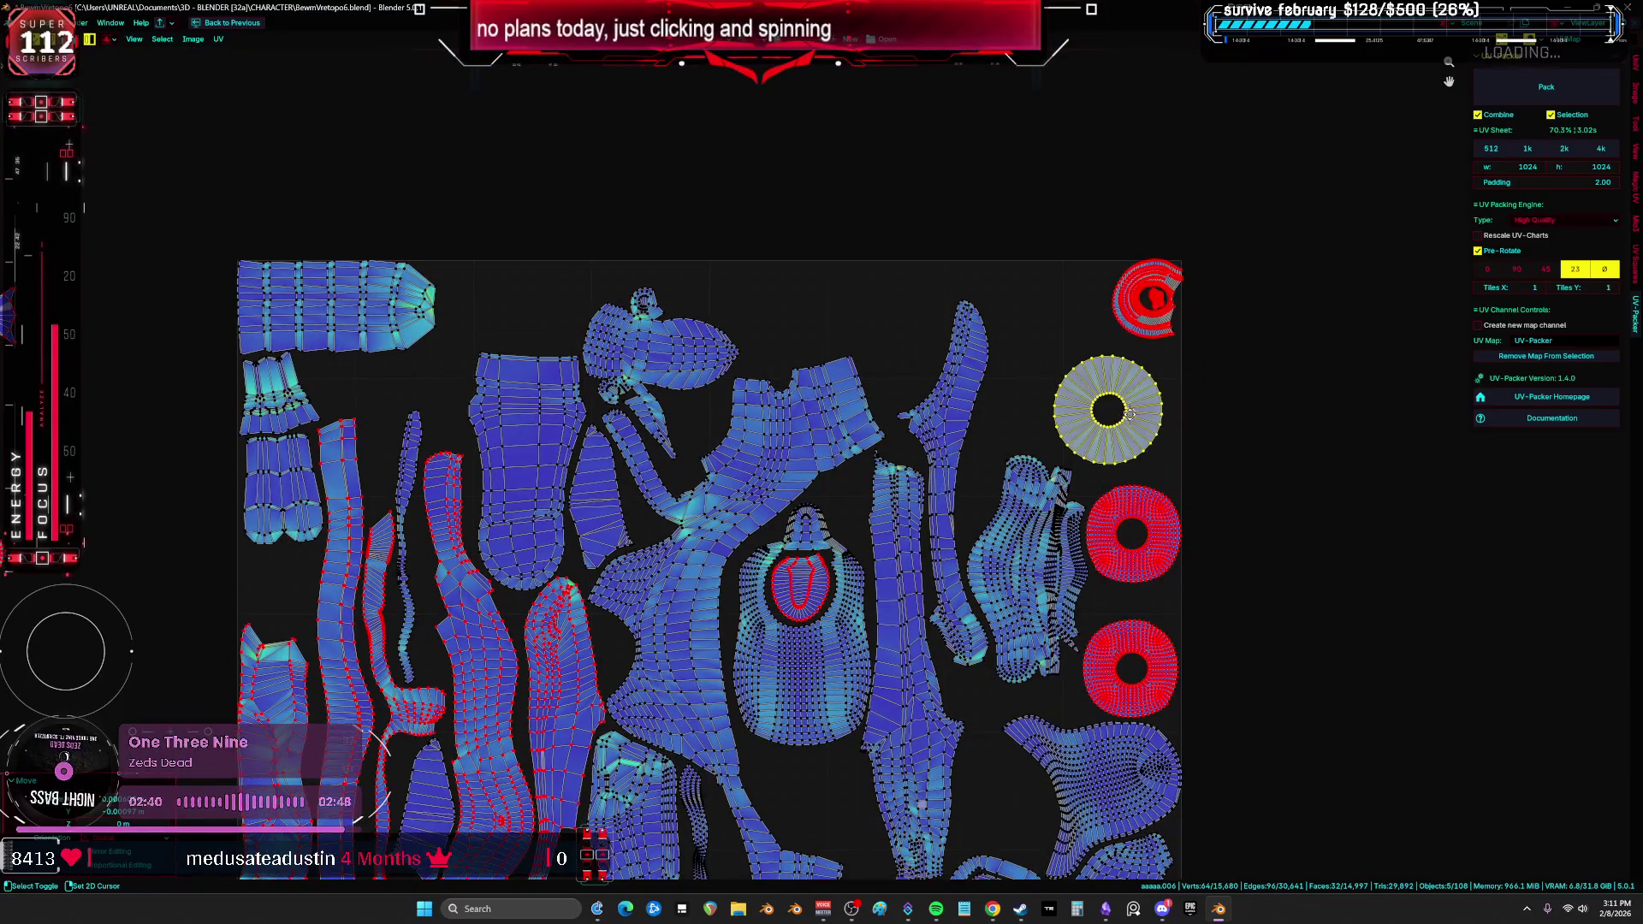
{"action": "key", "text": "g"}
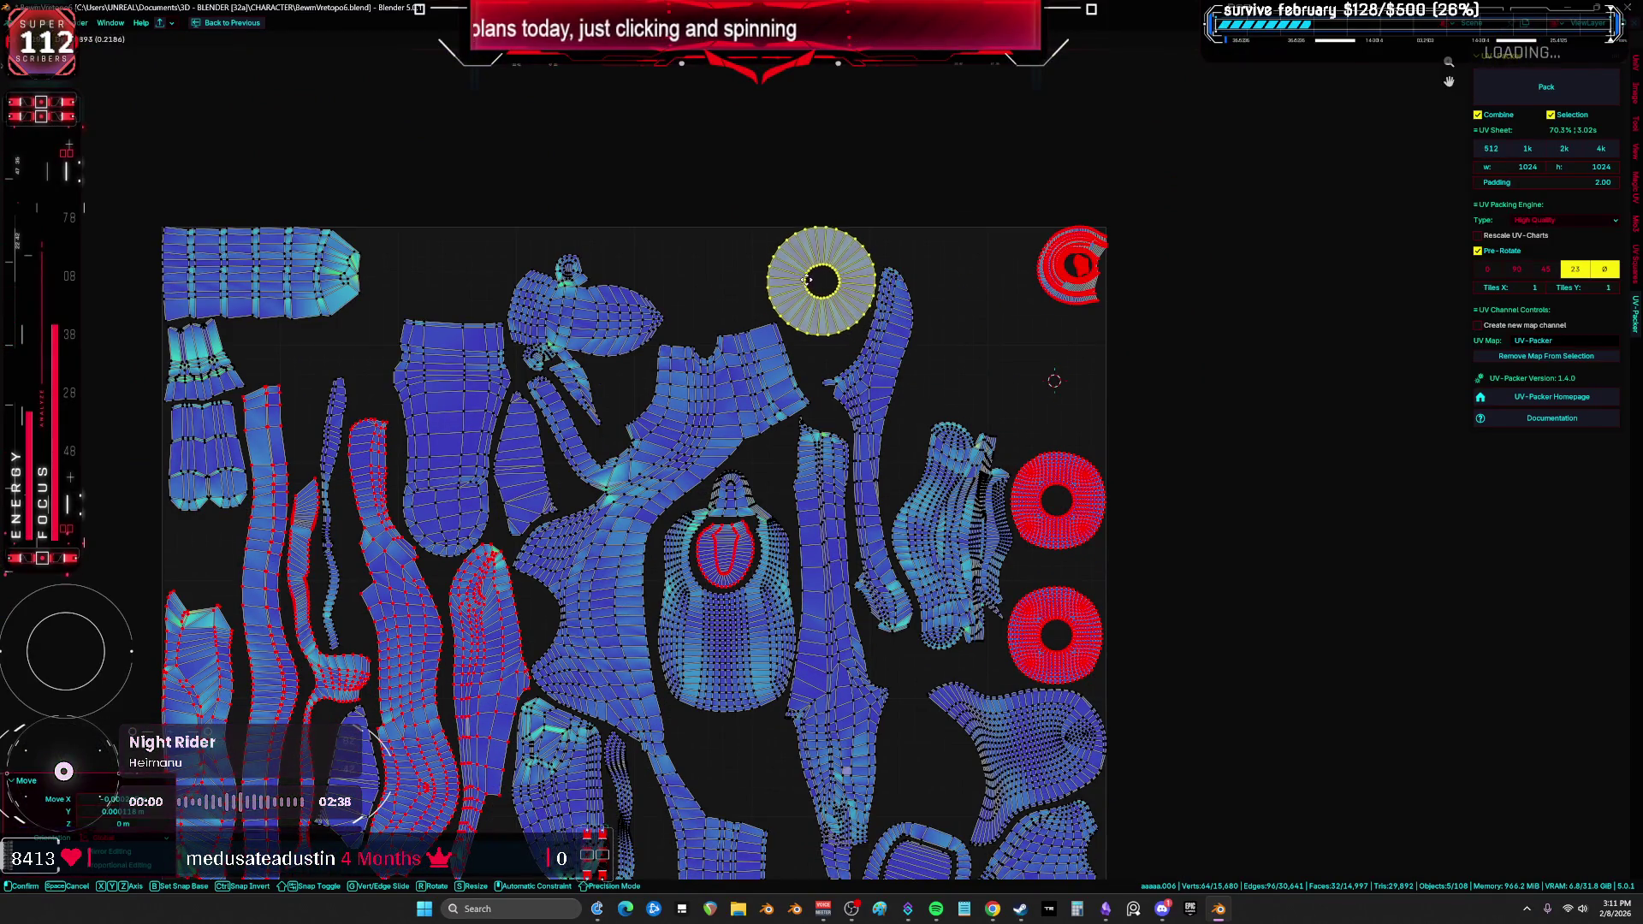
Step: Drop the ring island into the gap at the tile's top edge
{"action": "left_click", "coordinate": [824, 283]}
{"action": "scroll", "coordinate": [823, 283], "scroll_direction": "up", "scroll_amount": 3}
{"action": "scroll", "coordinate": [824, 280], "scroll_direction": "down", "scroll_amount": 5}
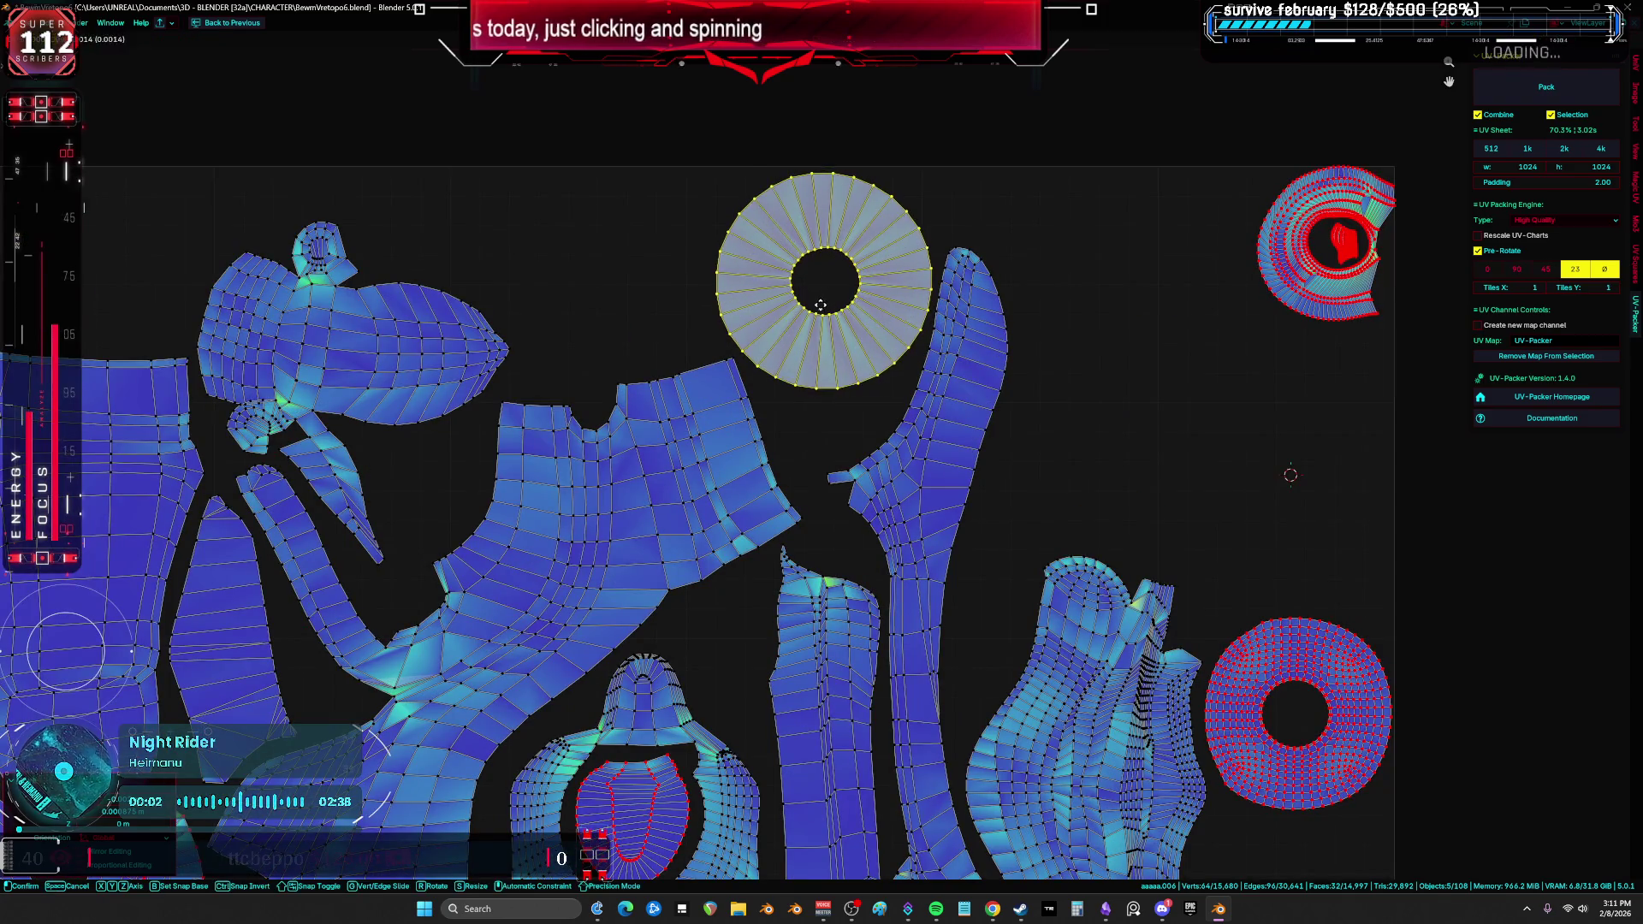
{"action": "middle_click_drag", "start_coordinate": [260, 438], "coordinate": [666, 394]}
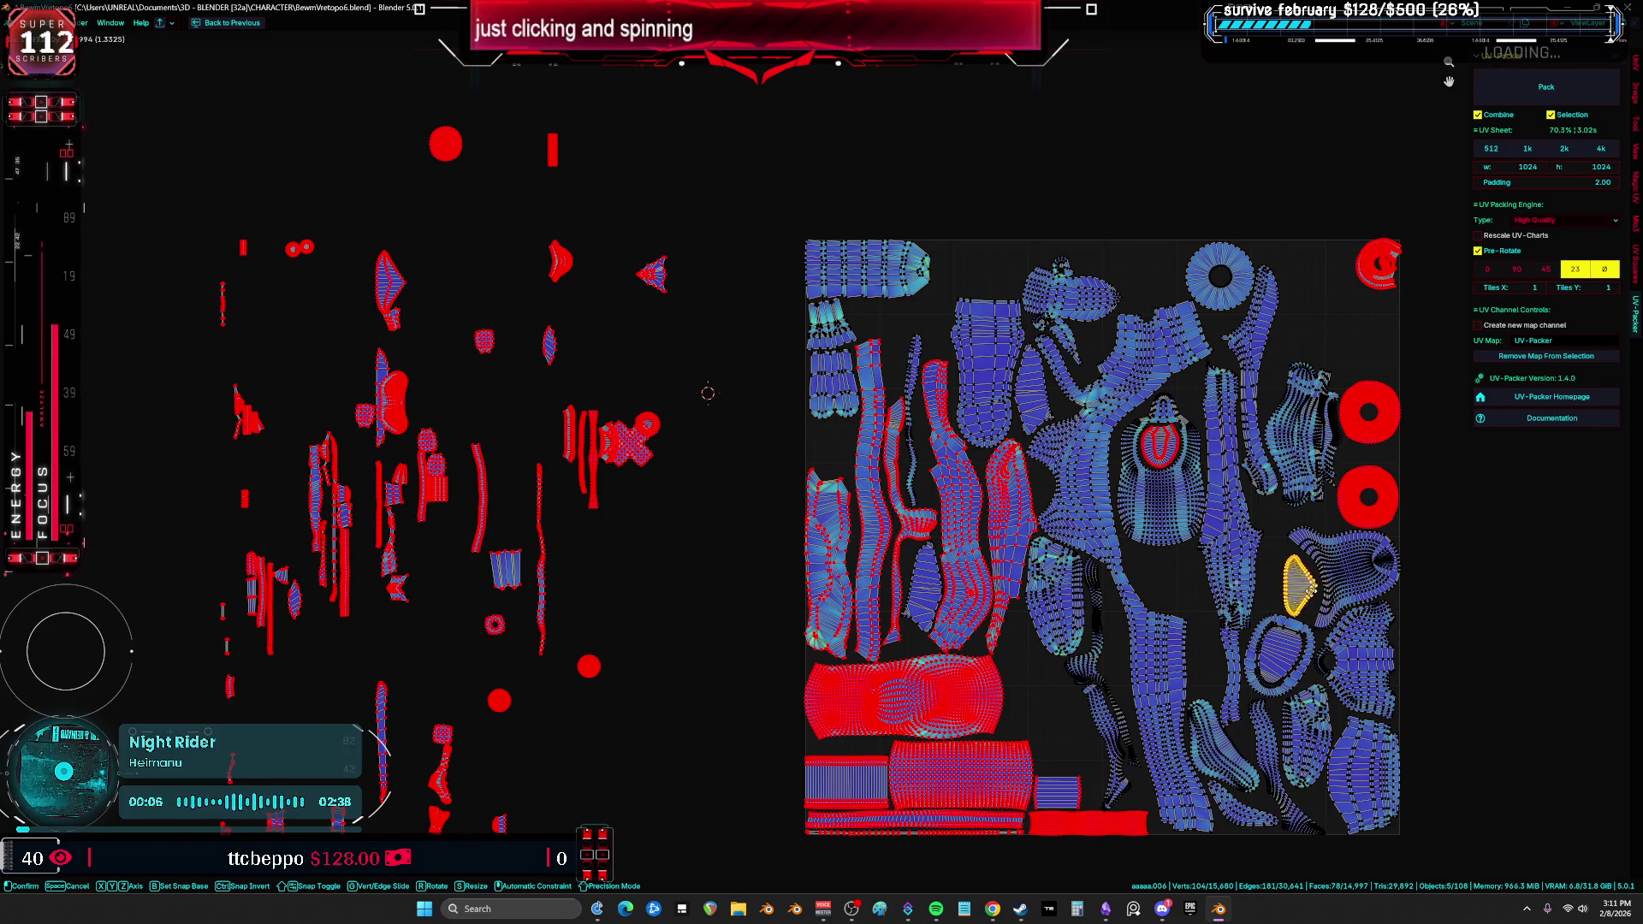
Step: Rotate the triangular island and set it beside the oval island
{"action": "mouse_move", "coordinate": [1309, 575]}
{"action": "middle_mouse_down"}
{"action": "mouse_move", "coordinate": [1219, 513]}
{"action": "mouse_move", "coordinate": [1035, 488]}
{"action": "middle_mouse_up"}
{"action": "scroll", "coordinate": [1035, 488], "scroll_direction": "up", "scroll_amount": 1}
{"action": "scroll", "coordinate": [1035, 488], "scroll_direction": "up", "scroll_amount": 3}
{"action": "key", "text": "r"}
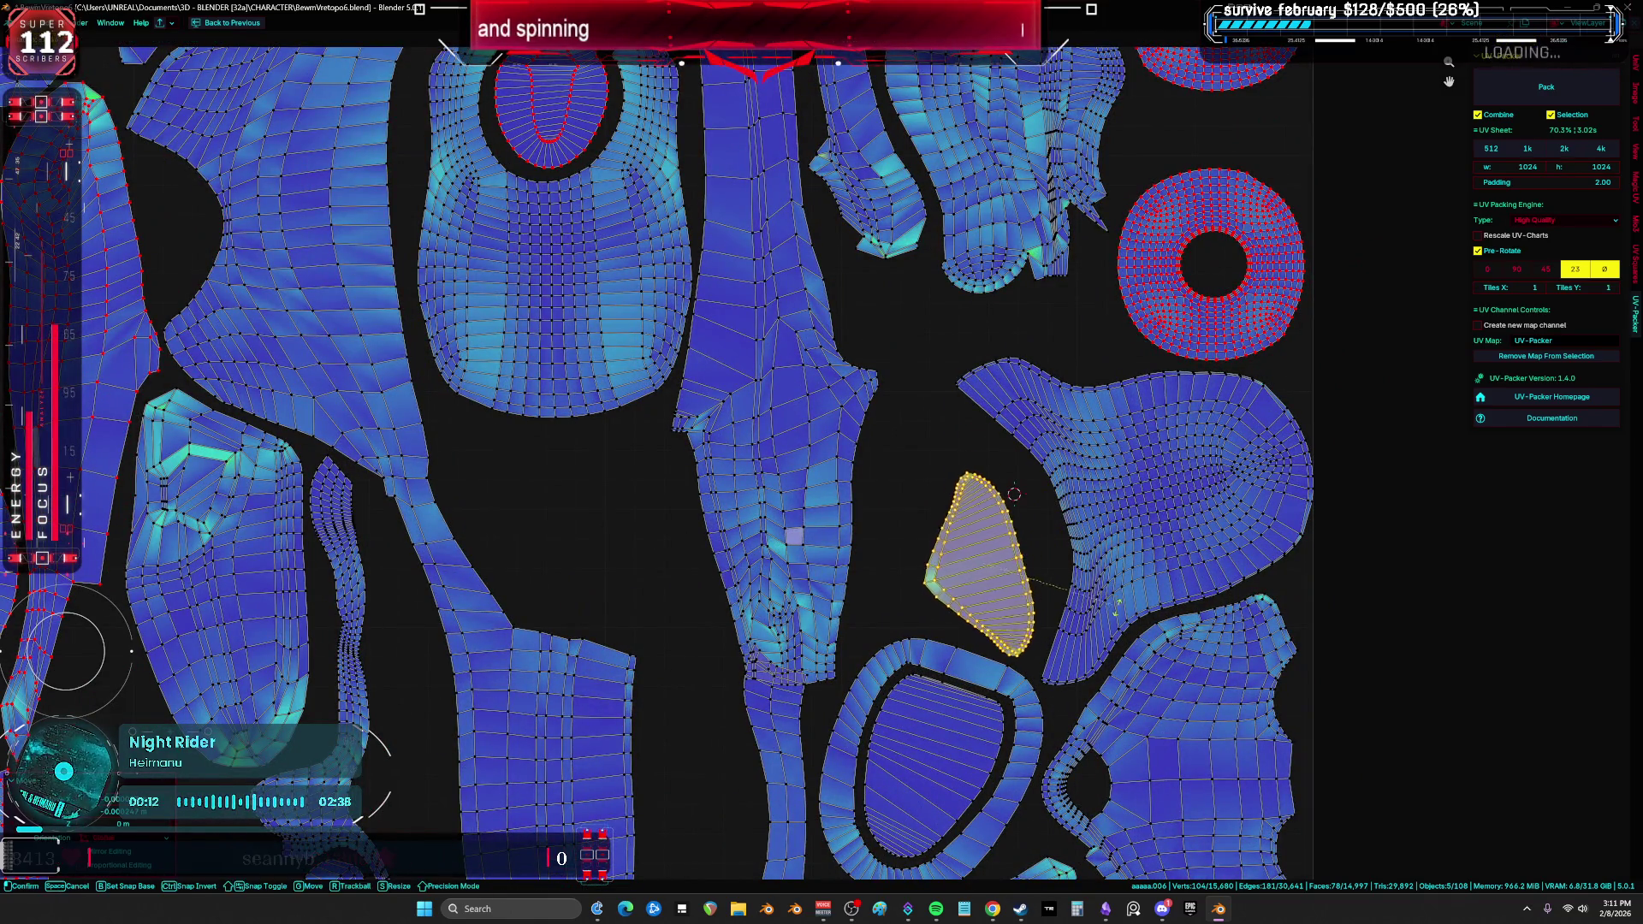
{"action": "key", "text": "g"}
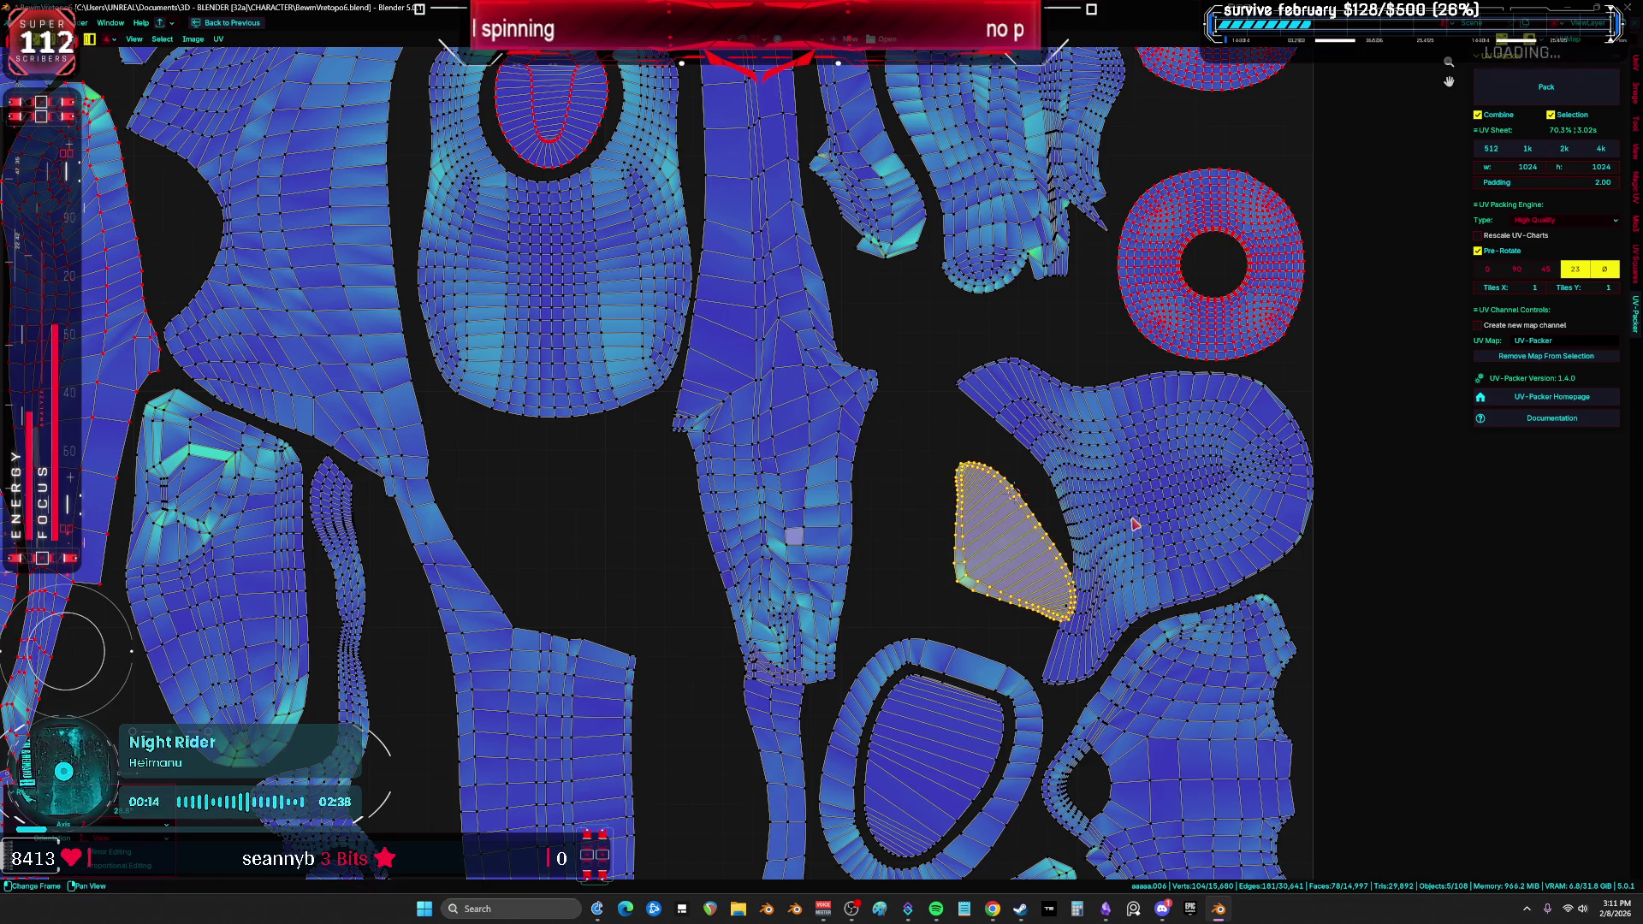
{"action": "left_click", "coordinate": [1047, 550]}
{"action": "mouse_move", "coordinate": [1047, 550]}
{"action": "middle_mouse_down"}
{"action": "mouse_move", "coordinate": [1065, 458]}
{"action": "mouse_move", "coordinate": [1037, 124]}
{"action": "mouse_move", "coordinate": [1061, 51]}
{"action": "mouse_move", "coordinate": [1315, 148]}
{"action": "mouse_move", "coordinate": [1266, 285]}
{"action": "middle_mouse_up"}
{"action": "scroll", "coordinate": [1008, 379], "scroll_direction": "down", "scroll_amount": 3}
{"action": "mouse_move", "coordinate": [795, 573]}
{"action": "middle_mouse_down"}
{"action": "mouse_move", "coordinate": [741, 689]}
{"action": "mouse_move", "coordinate": [696, 735]}
{"action": "middle_mouse_up"}
{"action": "scroll", "coordinate": [697, 754], "scroll_direction": "down", "scroll_amount": 2}
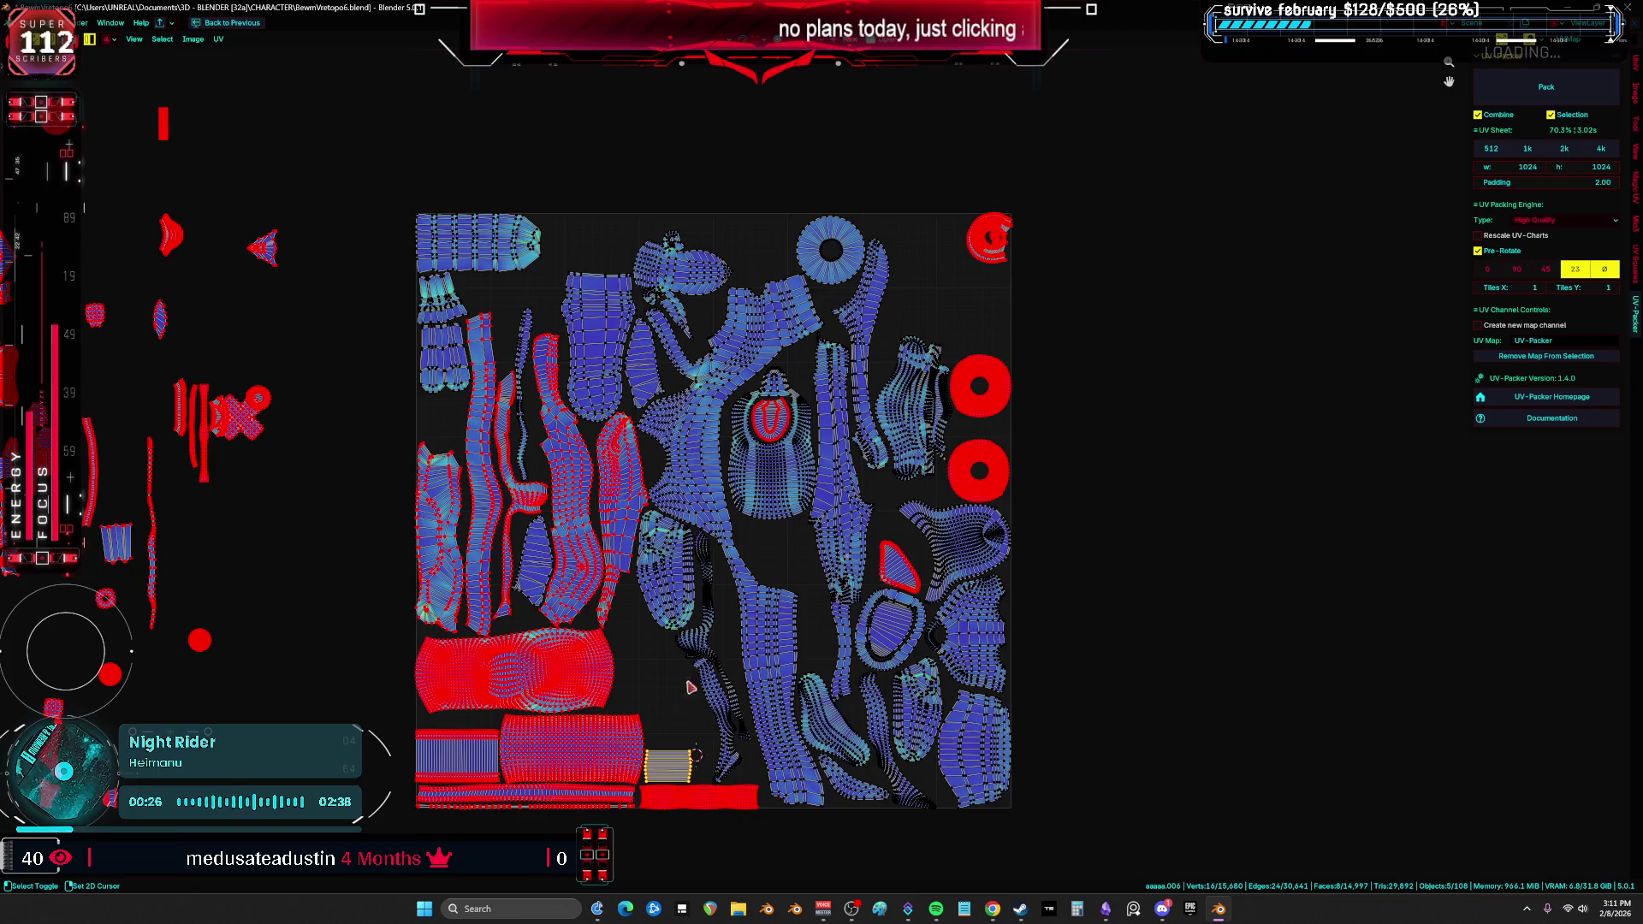
Step: Bring the off-tile cross island into view, then rotate it and drop it further up and right
{"action": "middle_click_drag", "start_coordinate": [691, 687], "coordinate": [1011, 621]}
{"action": "key", "text": "r"}
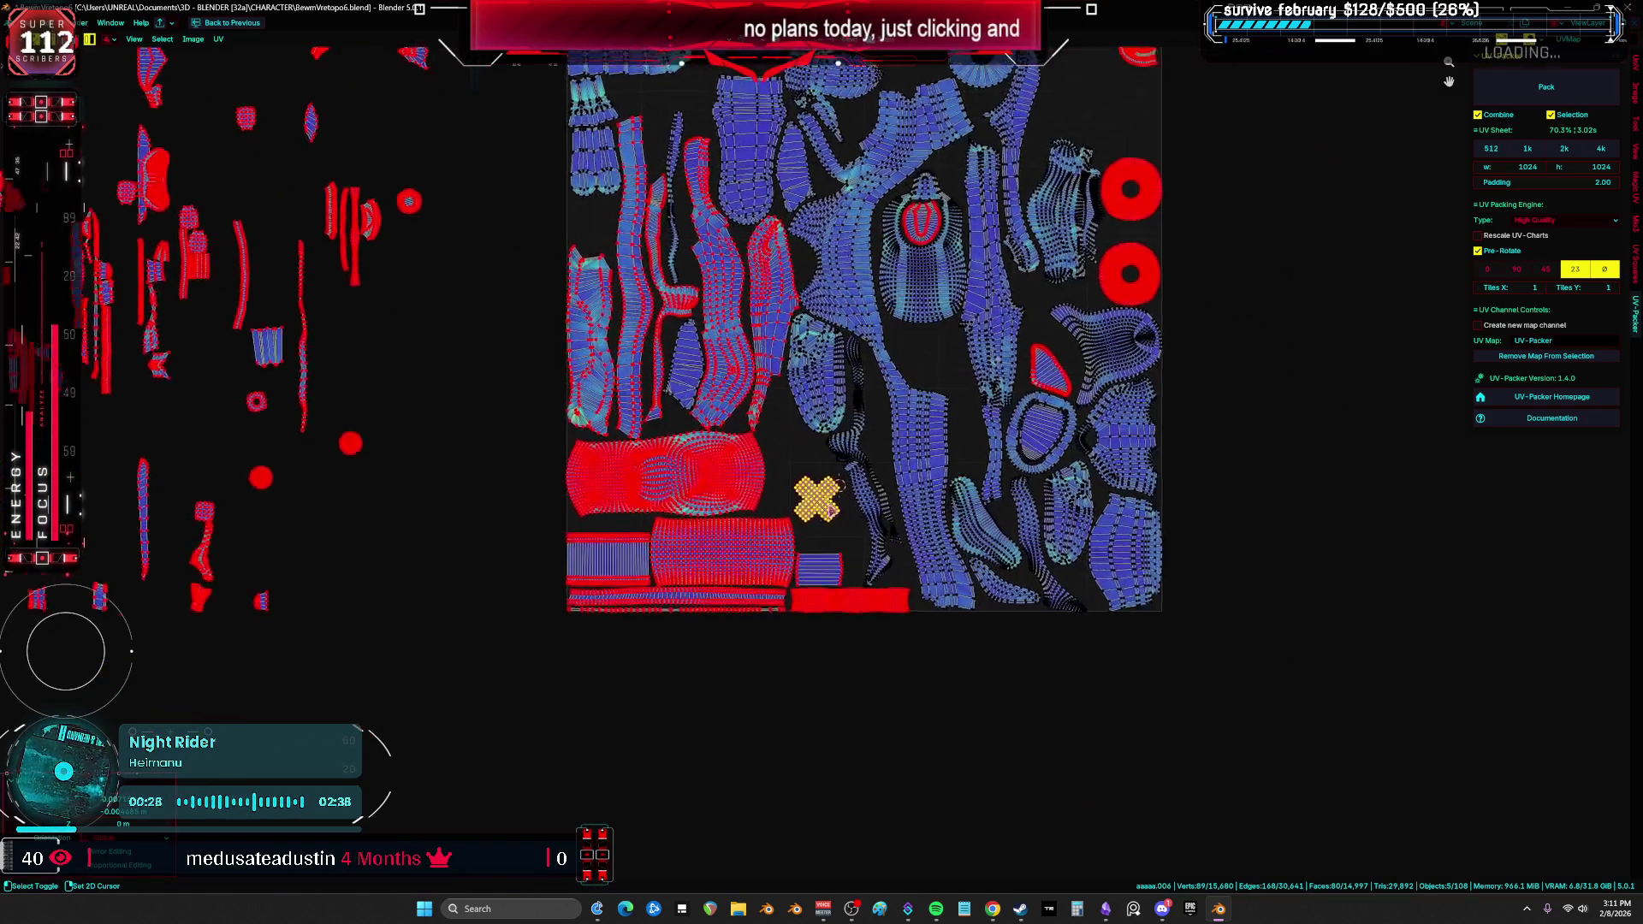
{"action": "scroll", "coordinate": [1009, 615], "scroll_direction": "up", "scroll_amount": 5}
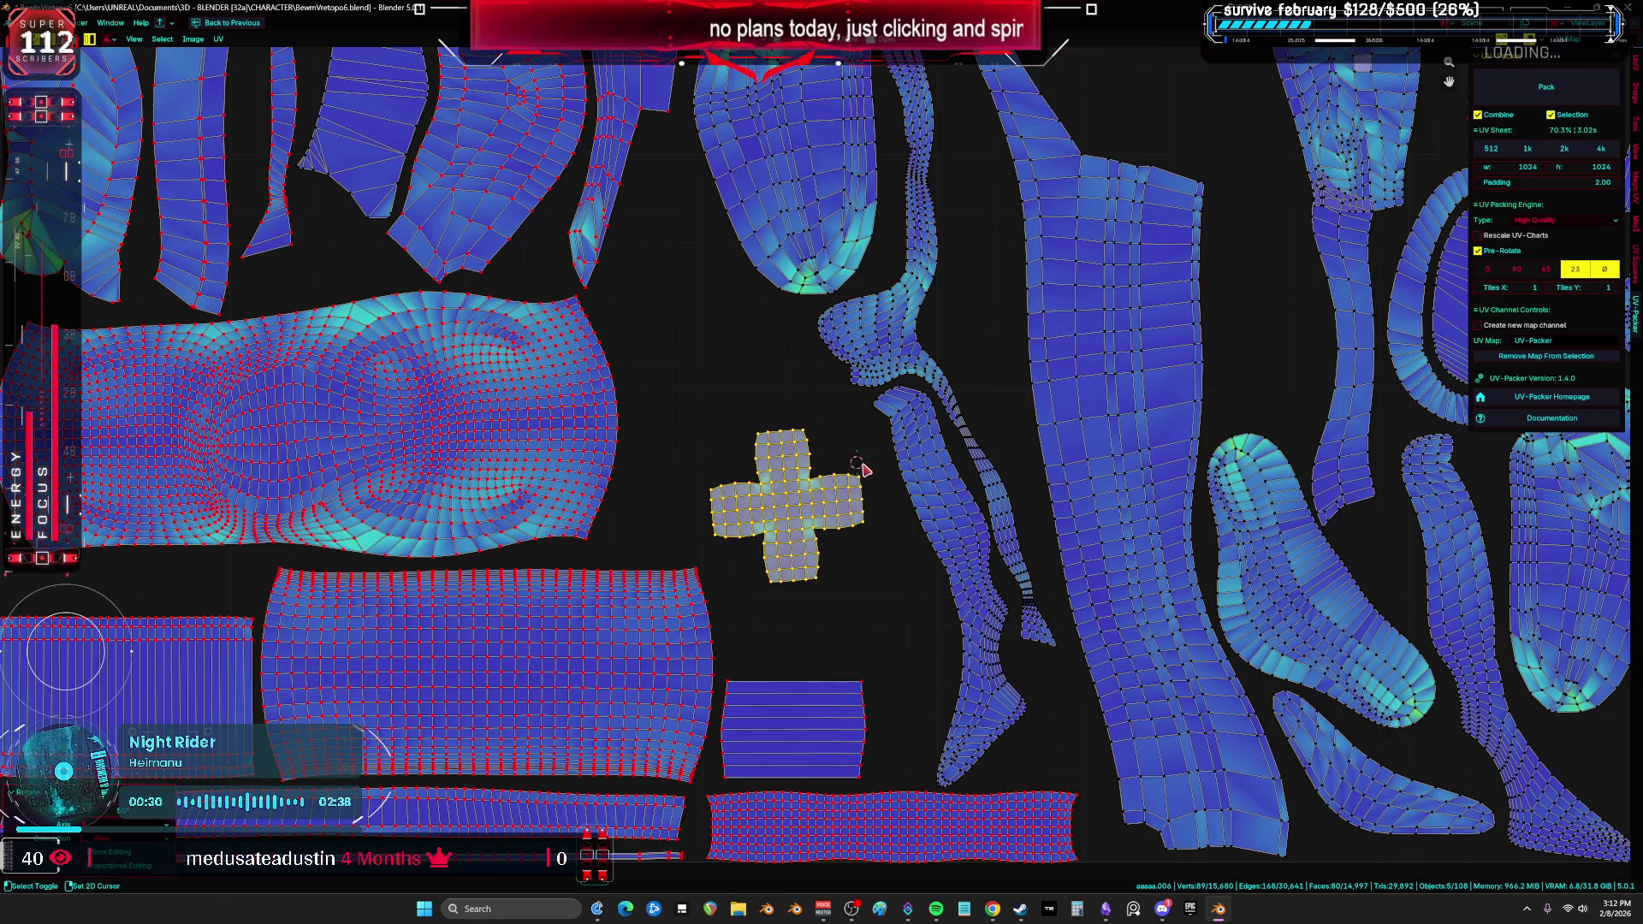
{"action": "scroll", "coordinate": [861, 469], "scroll_direction": "down", "scroll_amount": 2}
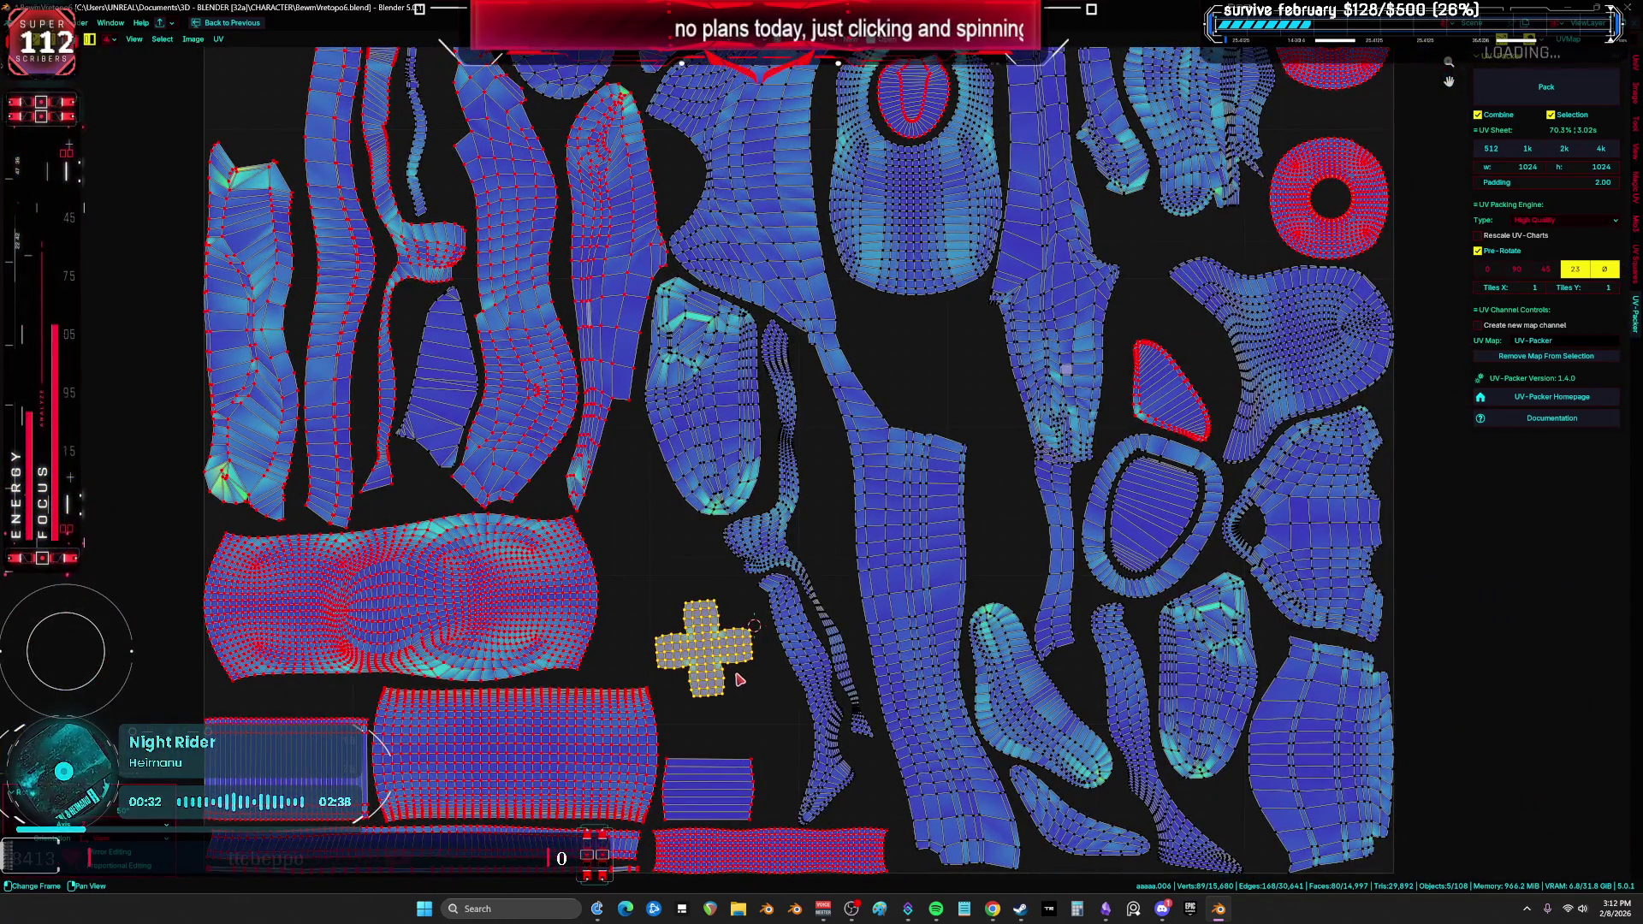
{"action": "scroll", "coordinate": [740, 679], "scroll_direction": "down", "scroll_amount": 1}
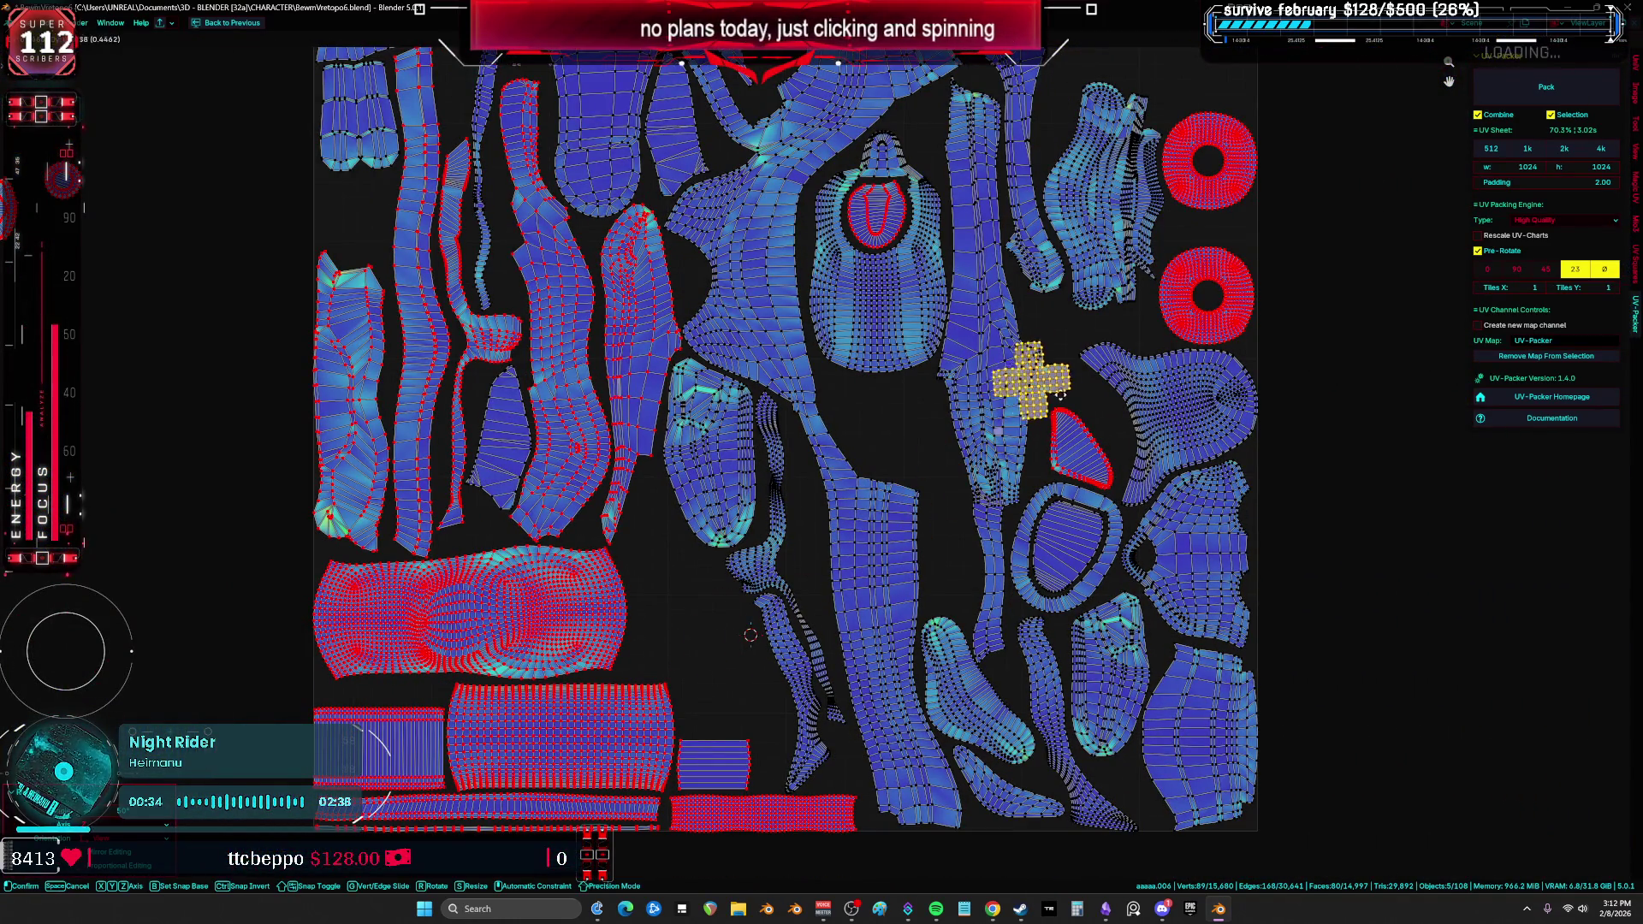
{"action": "left_click", "coordinate": [1084, 352]}
{"action": "scroll", "coordinate": [1084, 352], "scroll_direction": "down", "scroll_amount": 3}
{"action": "mouse_move", "coordinate": [1084, 352]}
{"action": "middle_mouse_down"}
{"action": "mouse_move", "coordinate": [1223, 422]}
{"action": "mouse_move", "coordinate": [1169, 479]}
{"action": "middle_mouse_up"}
{"action": "scroll", "coordinate": [1222, 422], "scroll_direction": "up", "scroll_amount": 2}
Step: Move the cross island with G and settle it into the top-left gap of the tile
{"action": "key", "text": "g"}
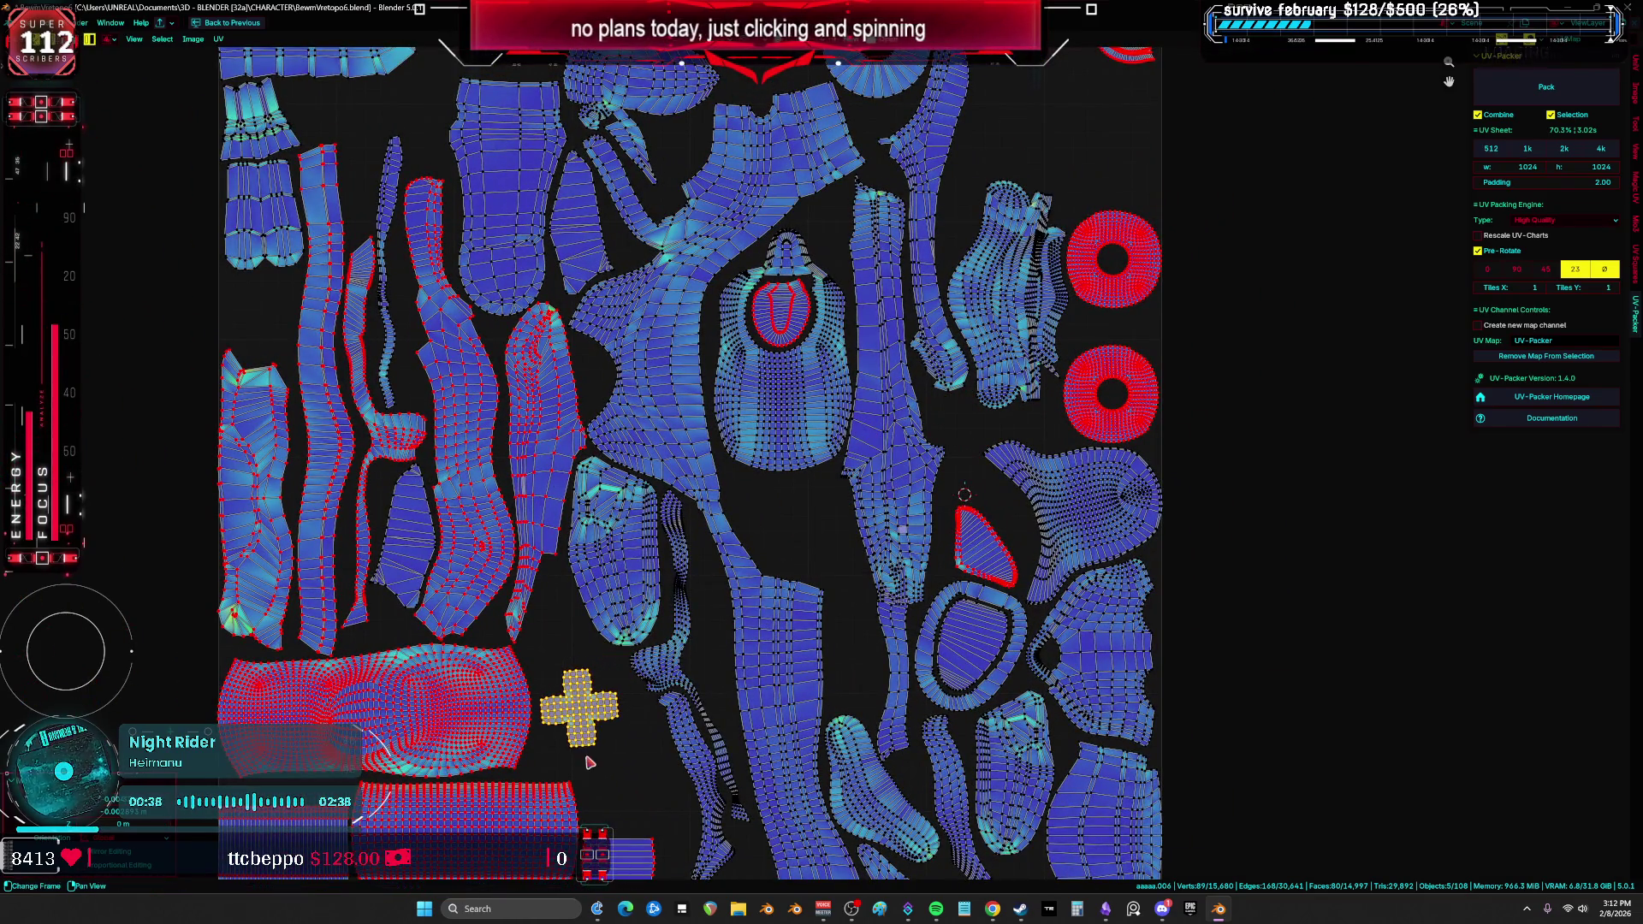
{"action": "middle_click_drag", "start_coordinate": [599, 736], "coordinate": [712, 648]}
{"action": "left_click", "coordinate": [967, 451]}
{"action": "key", "text": "g"}
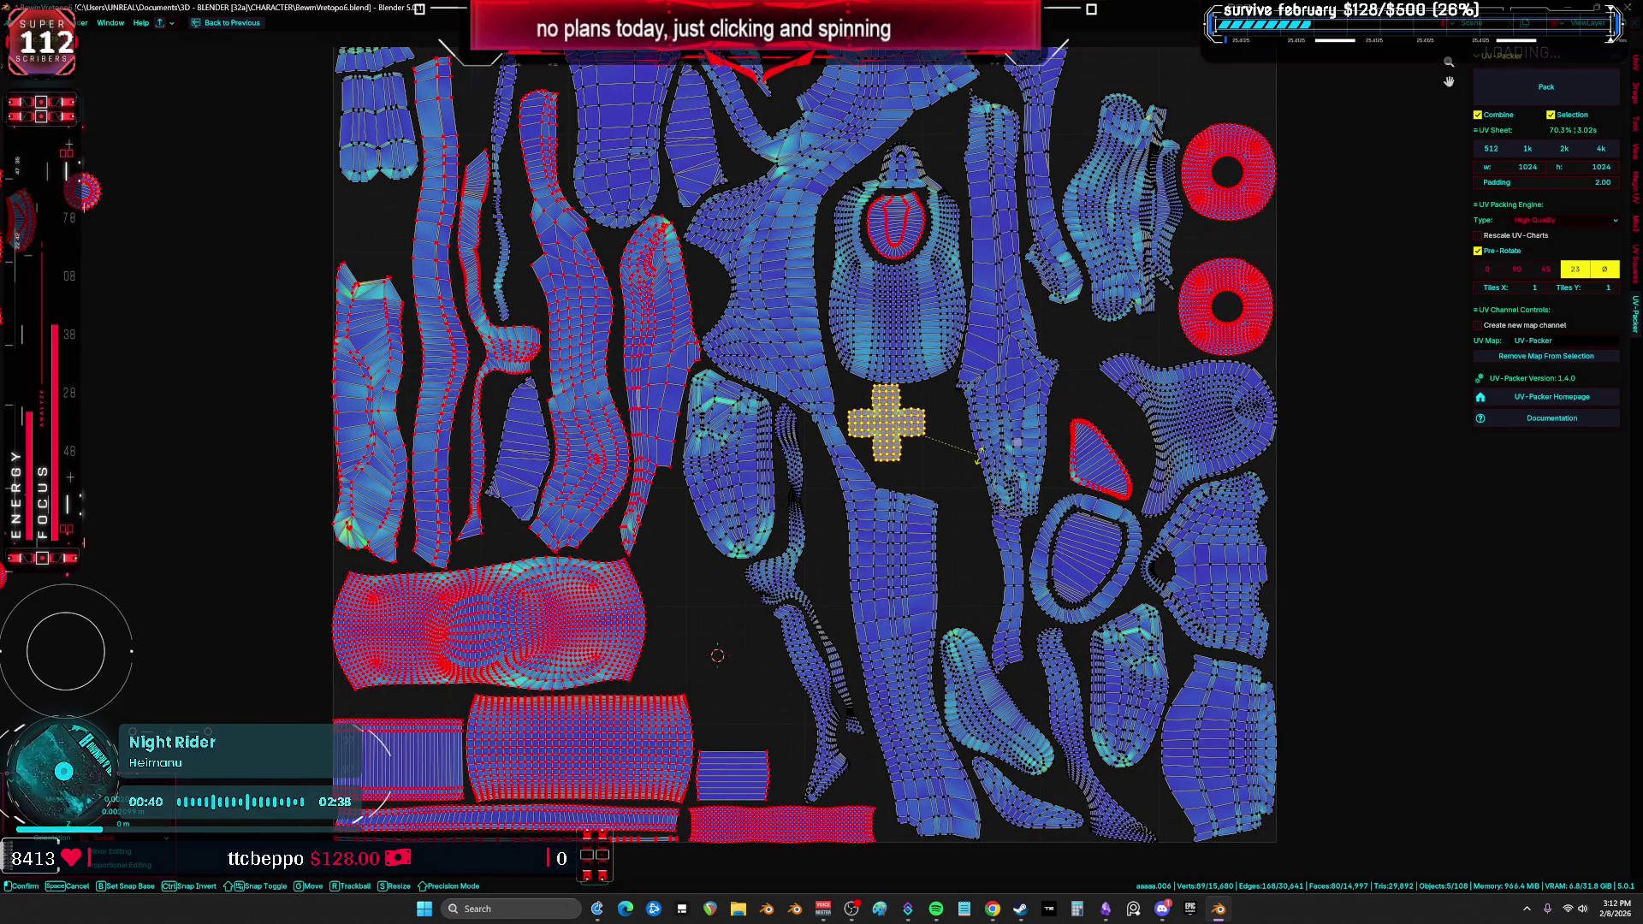
{"action": "left_click", "coordinate": [974, 492]}
{"action": "middle_click_drag", "start_coordinate": [913, 417], "coordinate": [1072, 663]}
{"action": "key", "text": "g"}
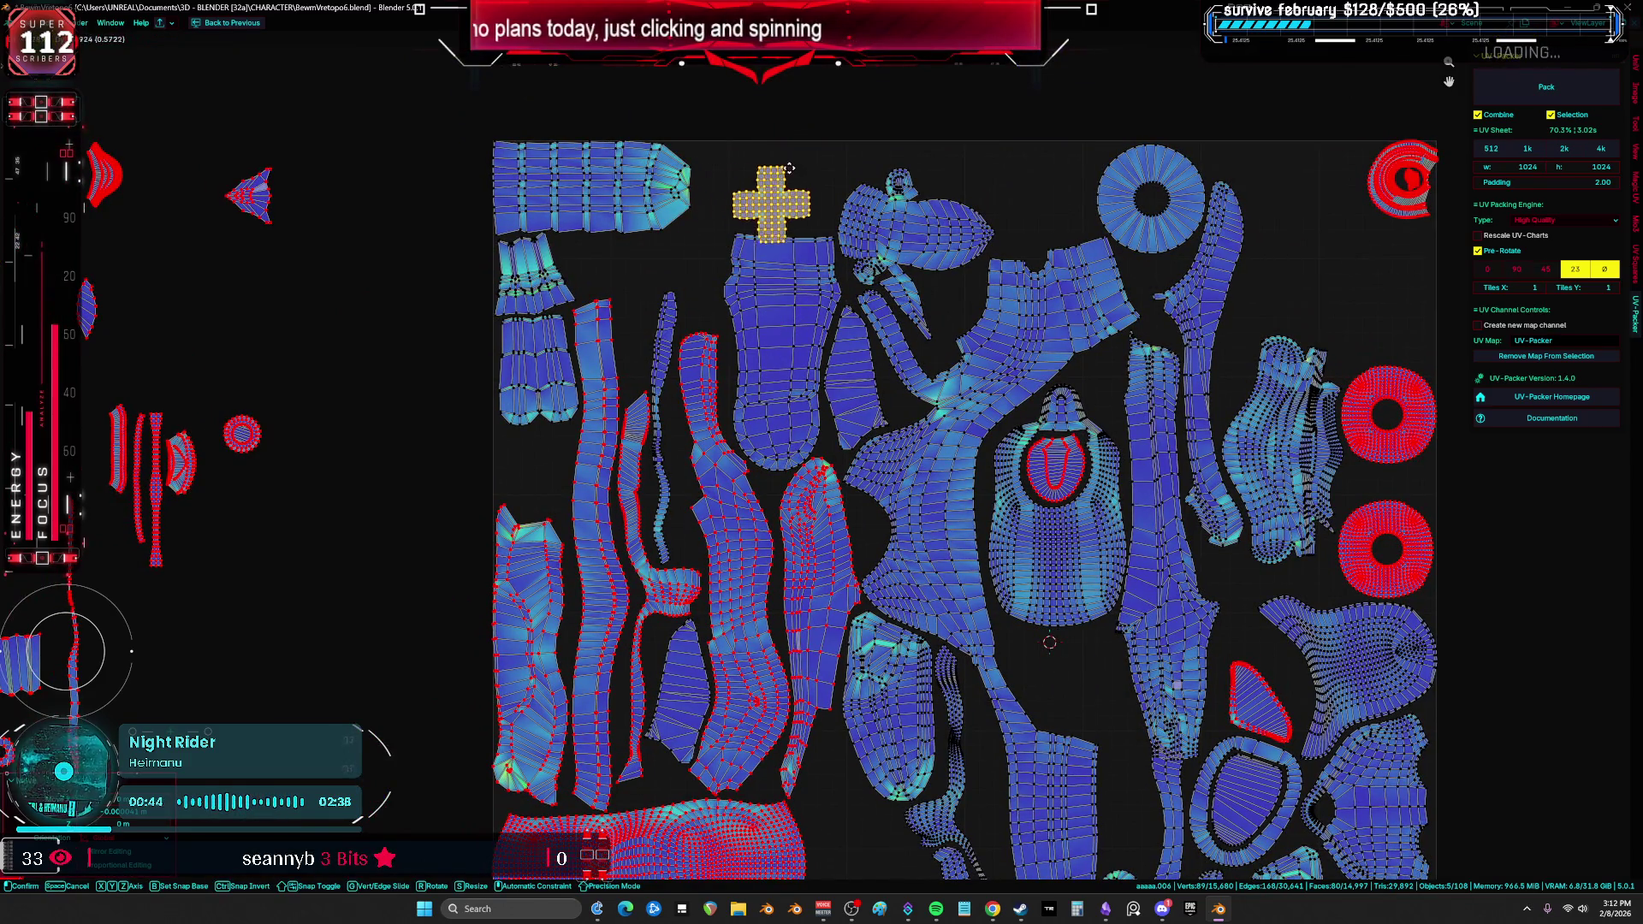
{"action": "scroll", "coordinate": [708, 230], "scroll_direction": "up", "scroll_amount": 6}
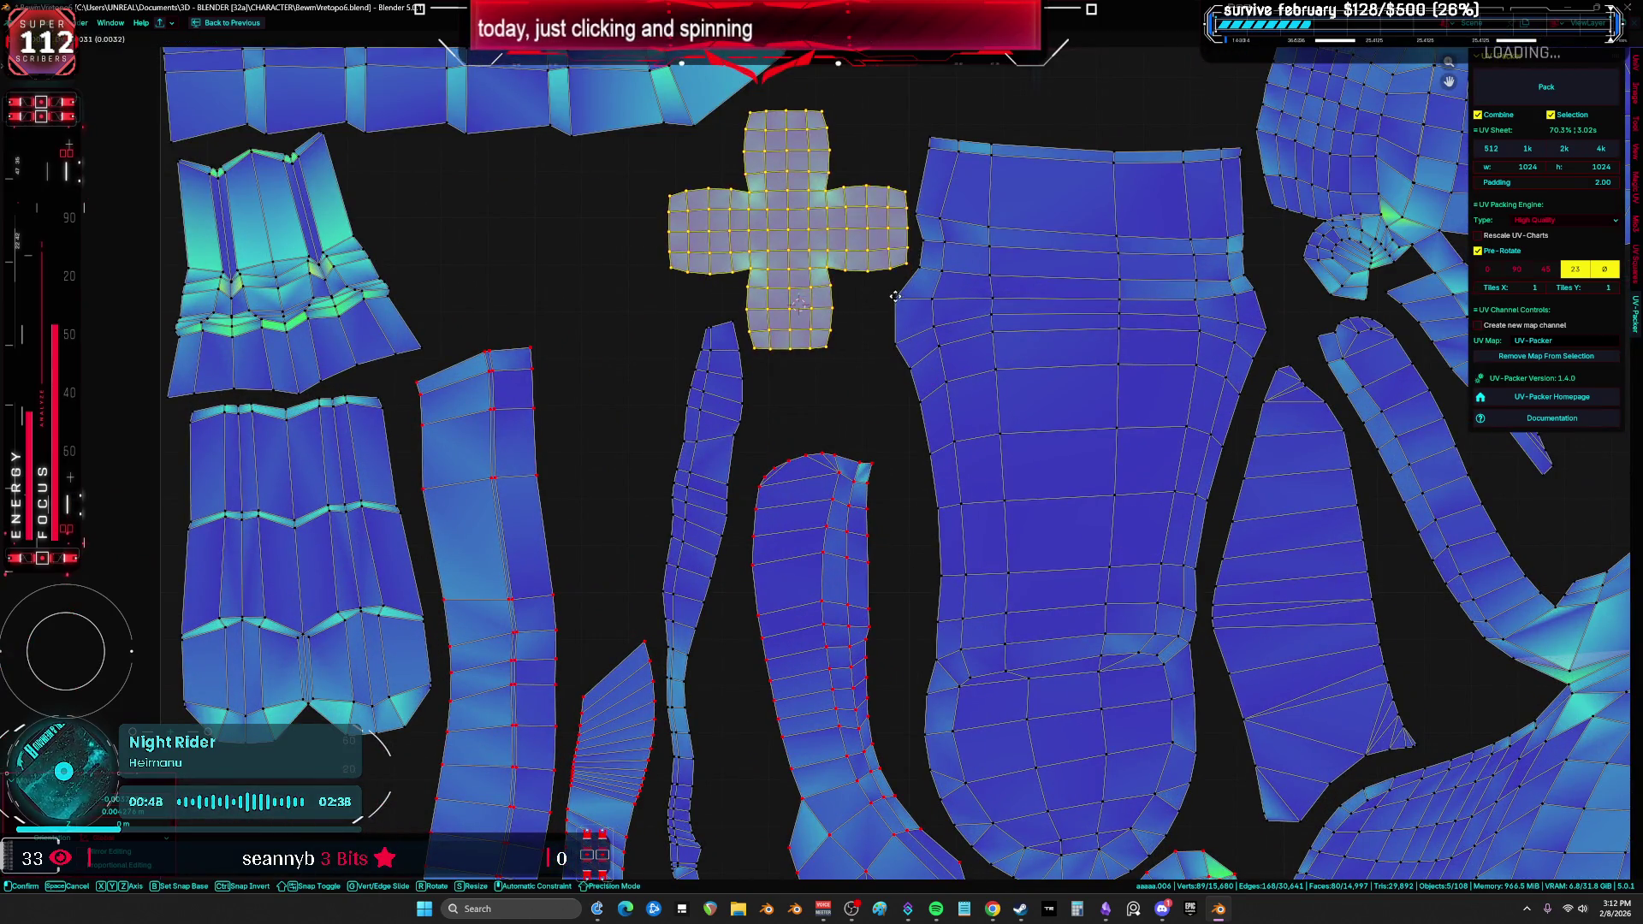
{"action": "left_click", "coordinate": [959, 330]}
{"action": "scroll", "coordinate": [898, 229], "scroll_direction": "down", "scroll_amount": 6}
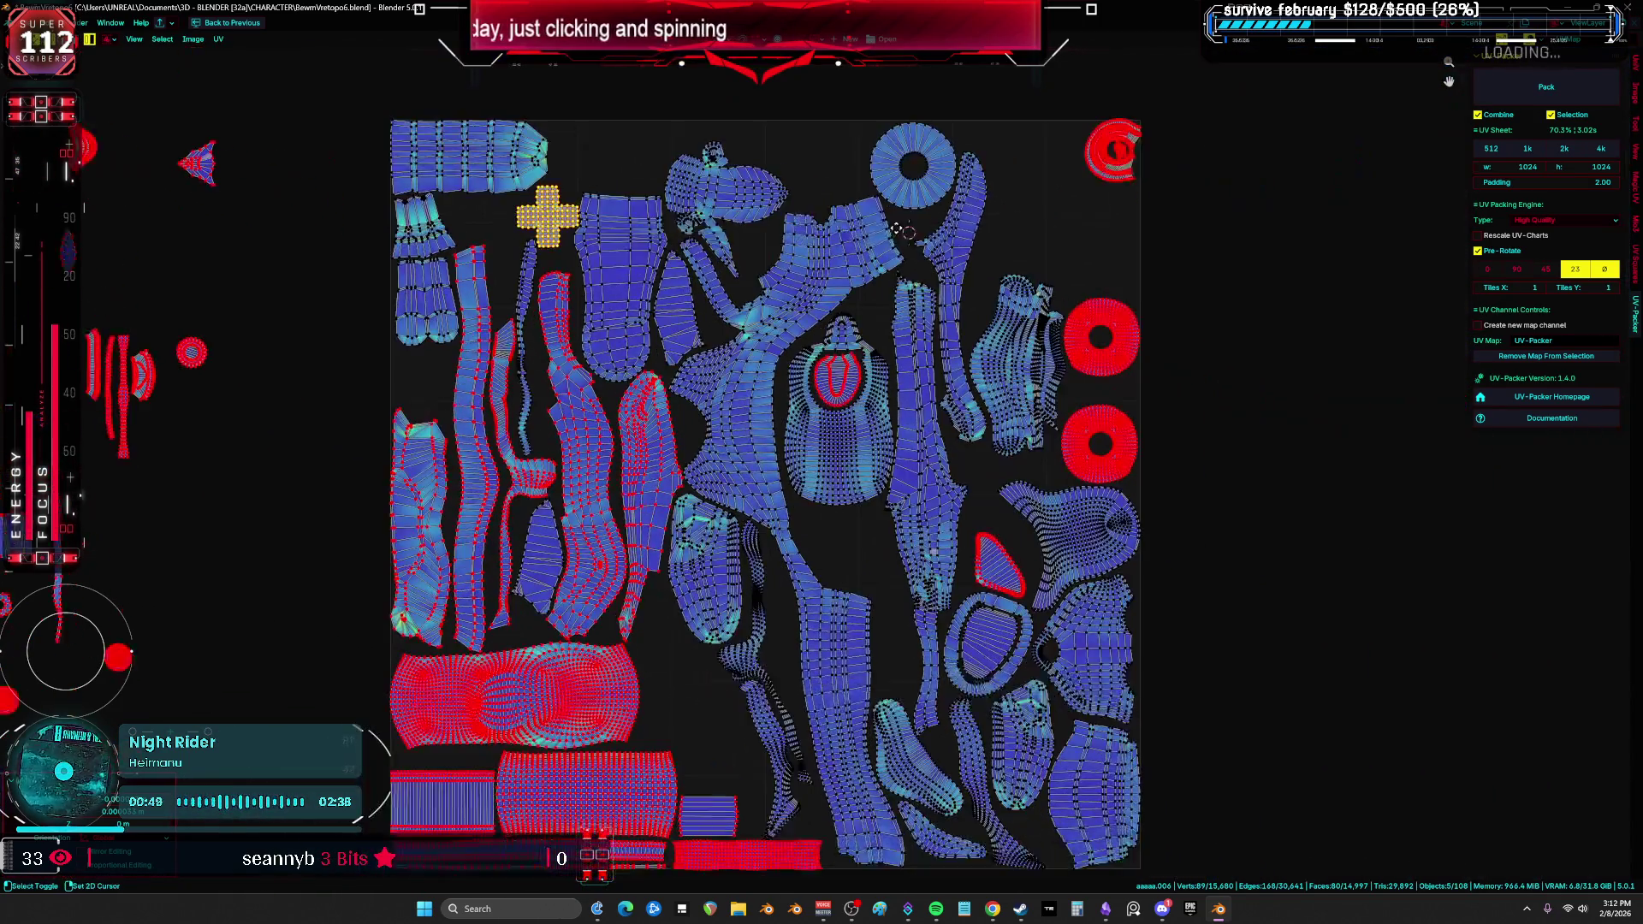
{"action": "middle_click_drag", "start_coordinate": [895, 227], "coordinate": [854, 207]}
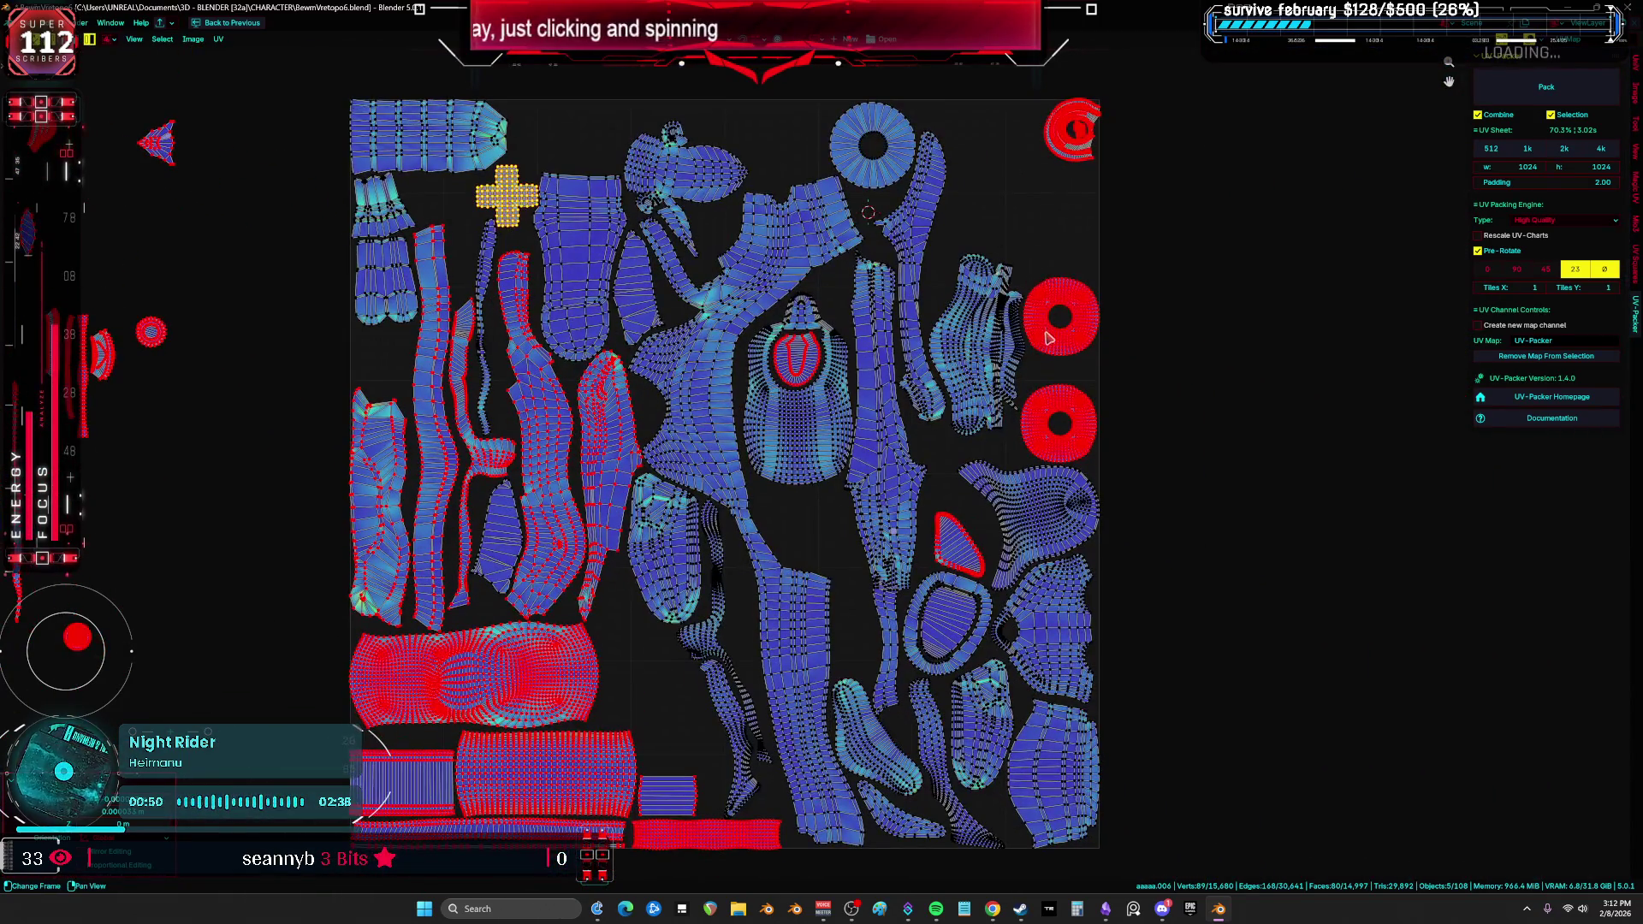
Step: Move the small ring from the top-right corner into the middle, then undo its rotation
{"action": "left_click_drag", "start_coordinate": [1047, 325], "coordinate": [971, 221]}
{"action": "left_click", "coordinate": [1074, 147]}
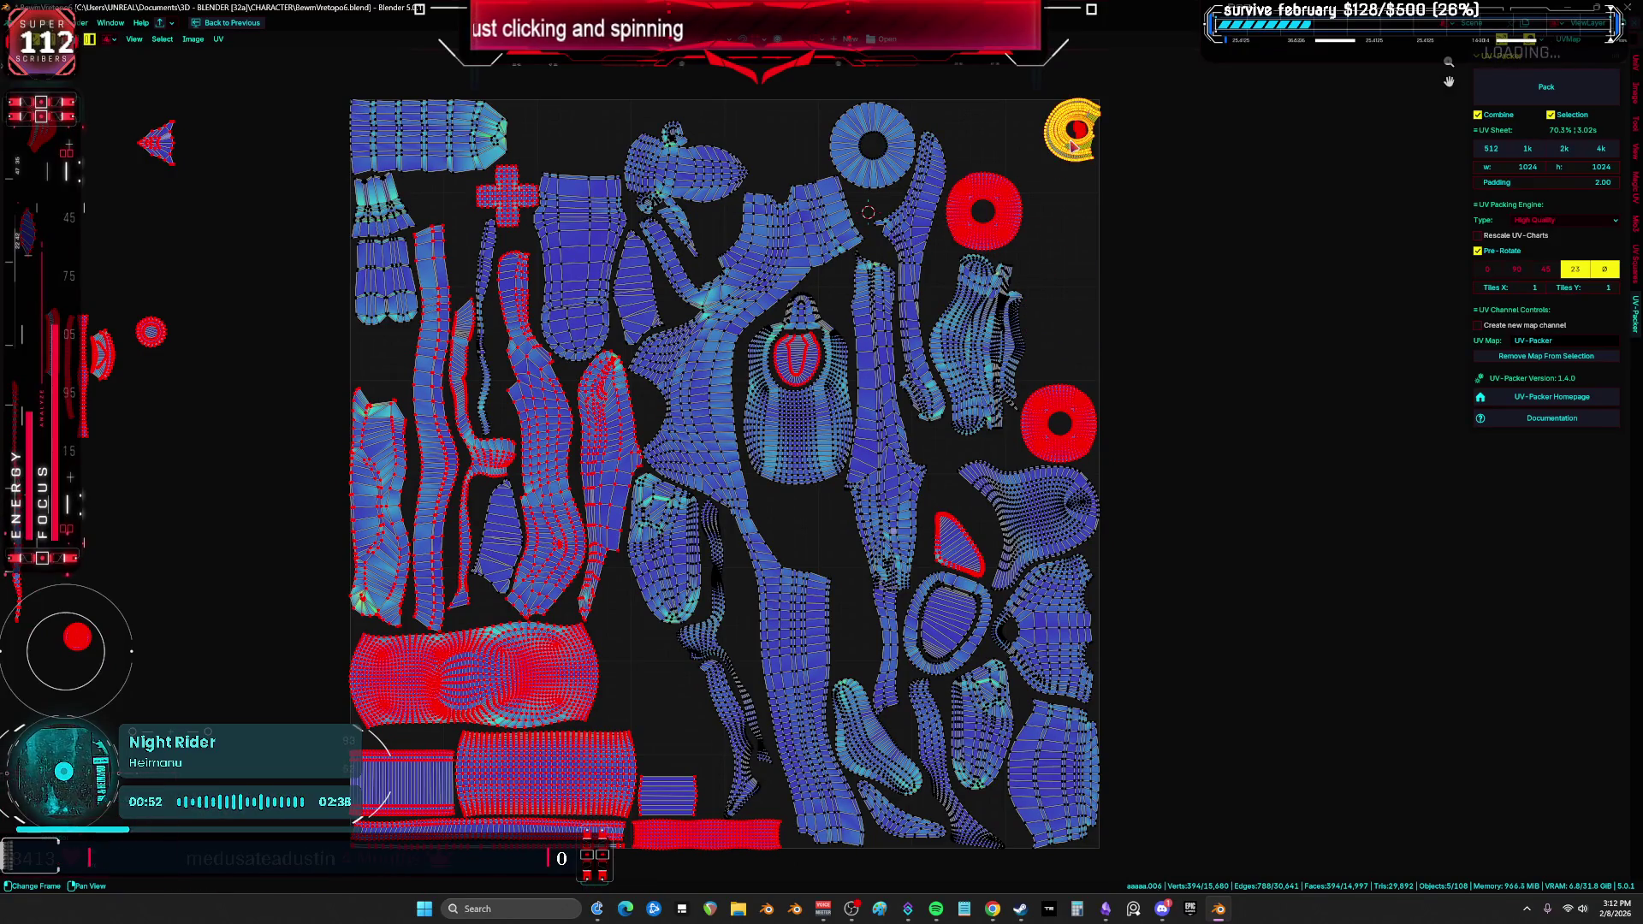
{"action": "mouse_move", "coordinate": [1104, 128]}
{"action": "left_mouse_down"}
{"action": "mouse_move", "coordinate": [848, 534]}
{"action": "mouse_move", "coordinate": [831, 524]}
{"action": "left_mouse_up"}
{"action": "key", "text": "r"}
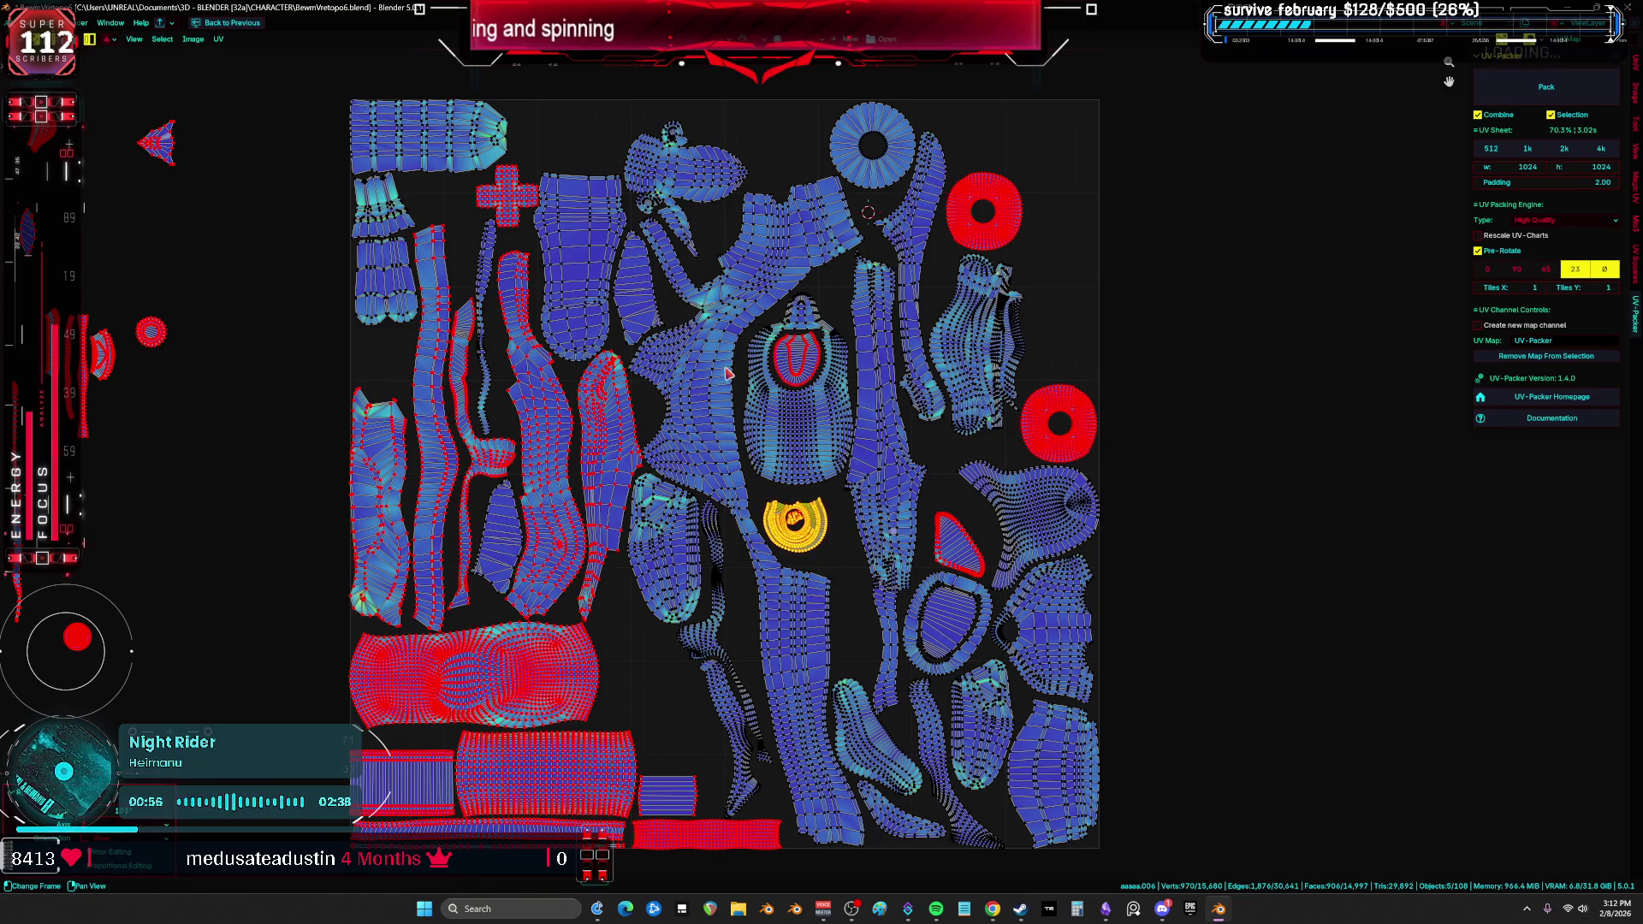
{"action": "left_click", "coordinate": [520, 482]}
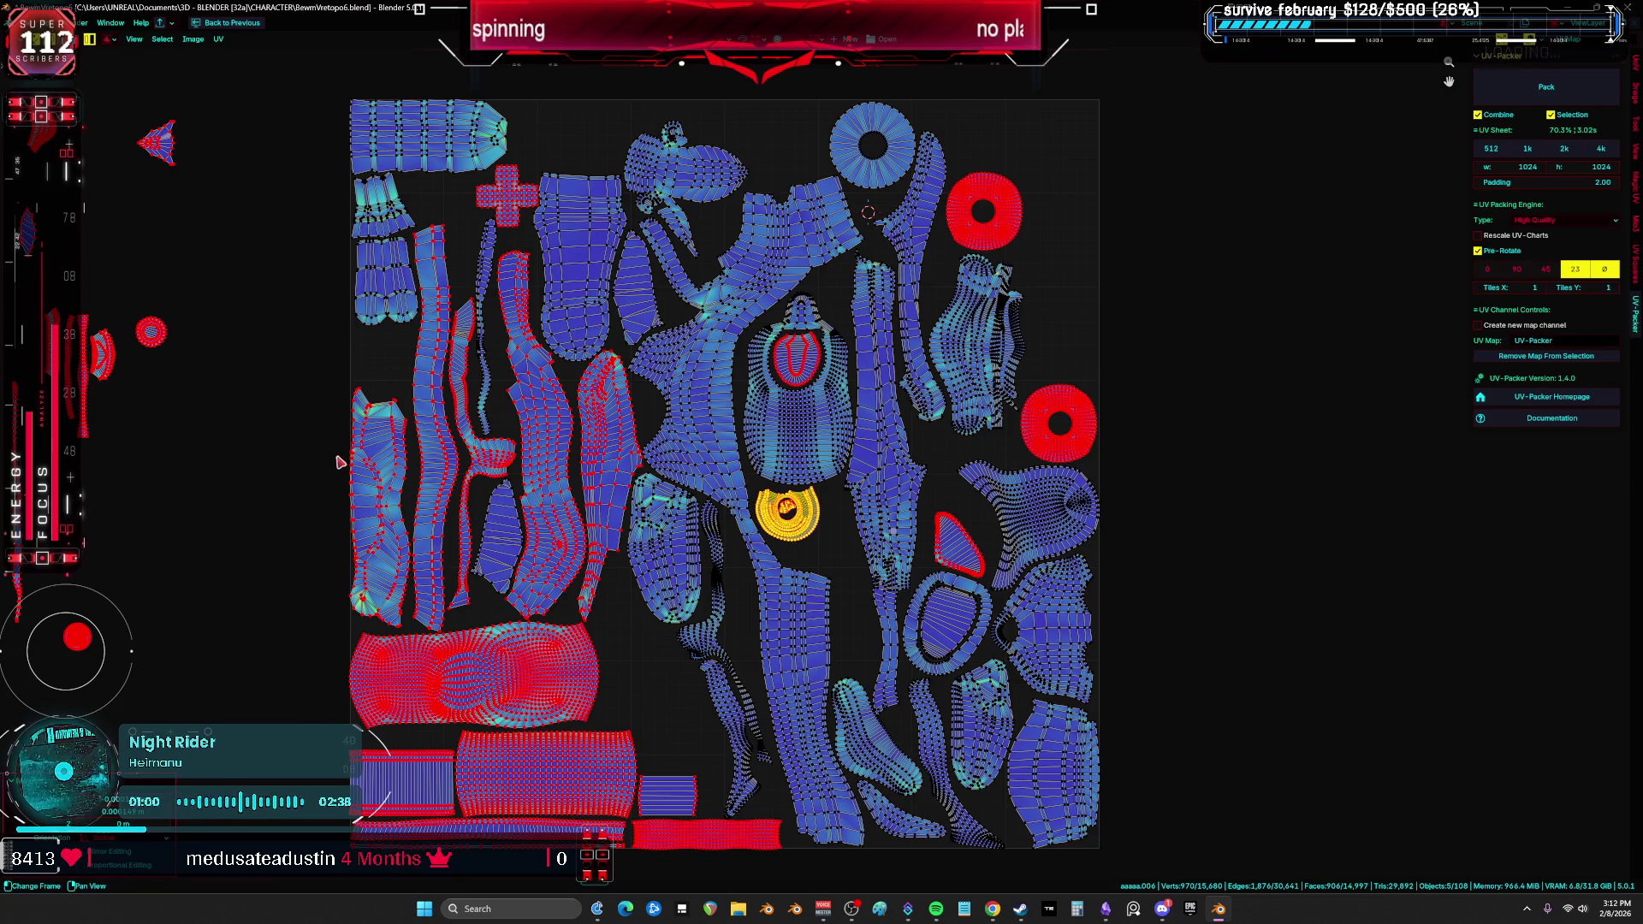
{"action": "scroll", "coordinate": [339, 462], "scroll_direction": "down", "scroll_amount": 2}
{"action": "key", "text": "ctrl+z"}
{"action": "key", "text": "ctrl+z"}
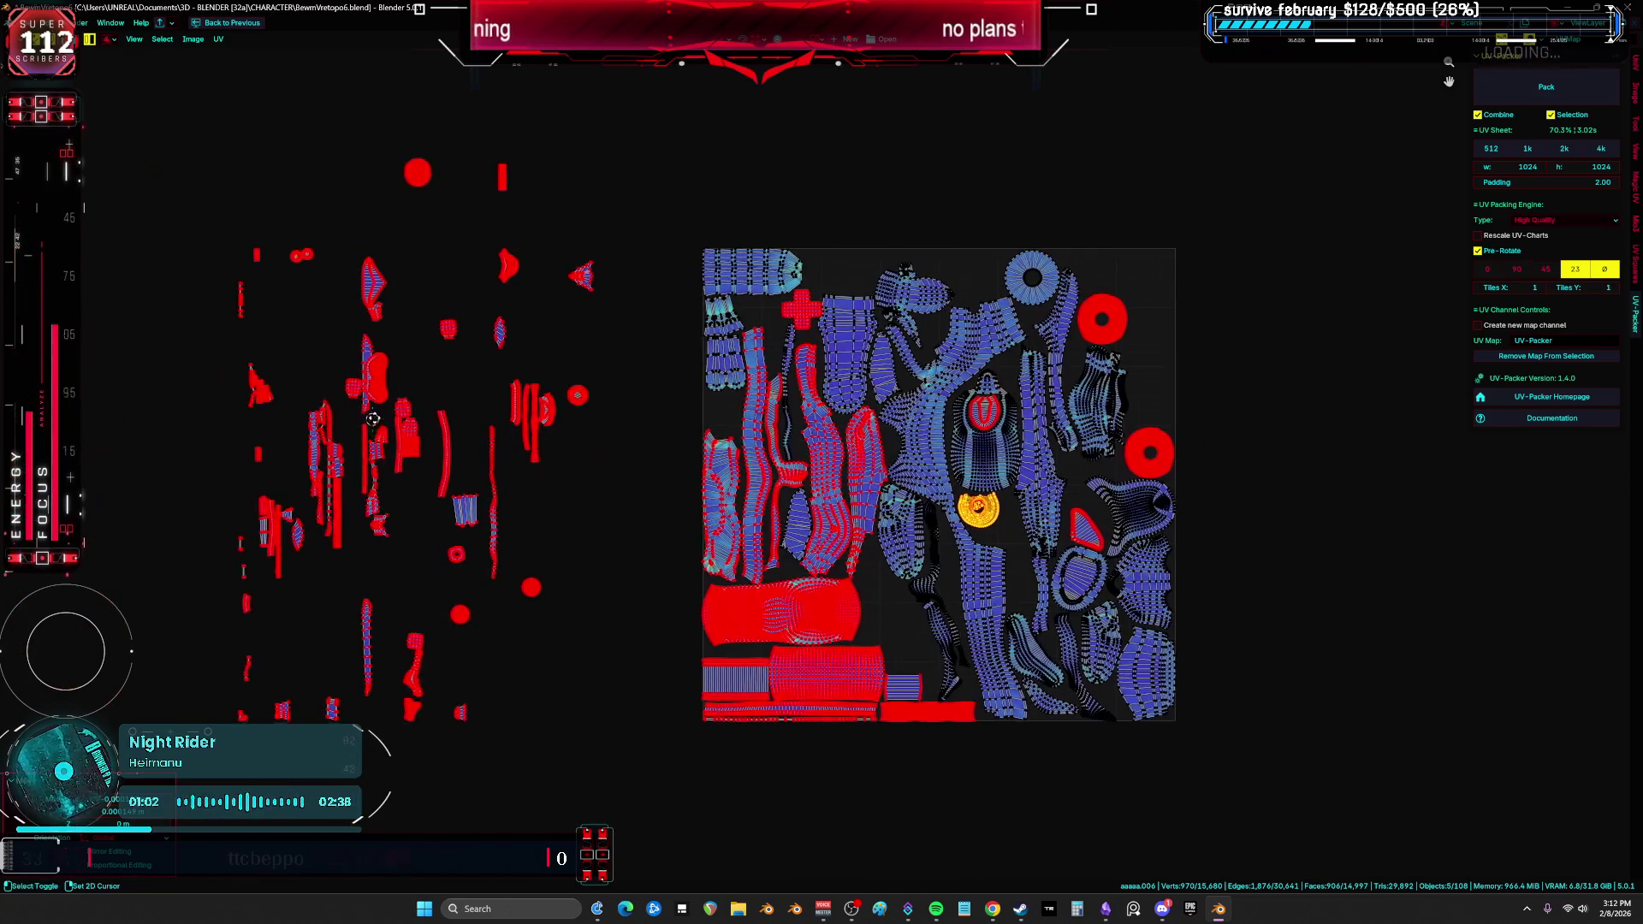
{"action": "scroll", "coordinate": [347, 394], "scroll_direction": "up", "scroll_amount": 3}
Step: Move and rotate the bean-shaped island into place inside the tile
{"action": "key", "text": "g"}
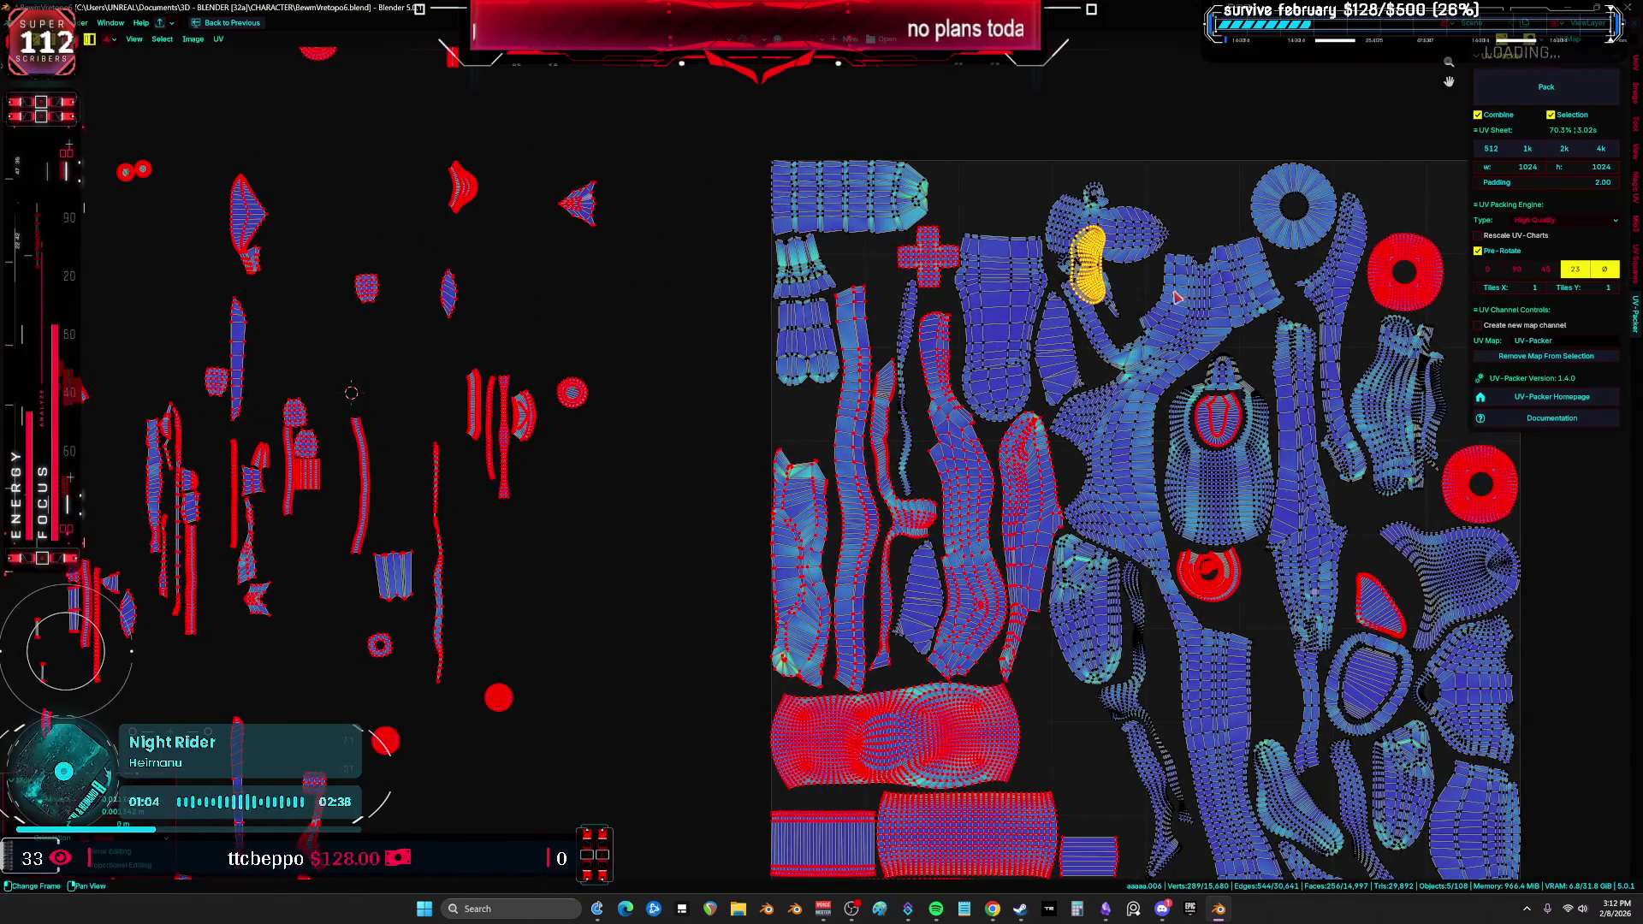
{"action": "middle_click_drag", "start_coordinate": [1088, 514], "coordinate": [1147, 227]}
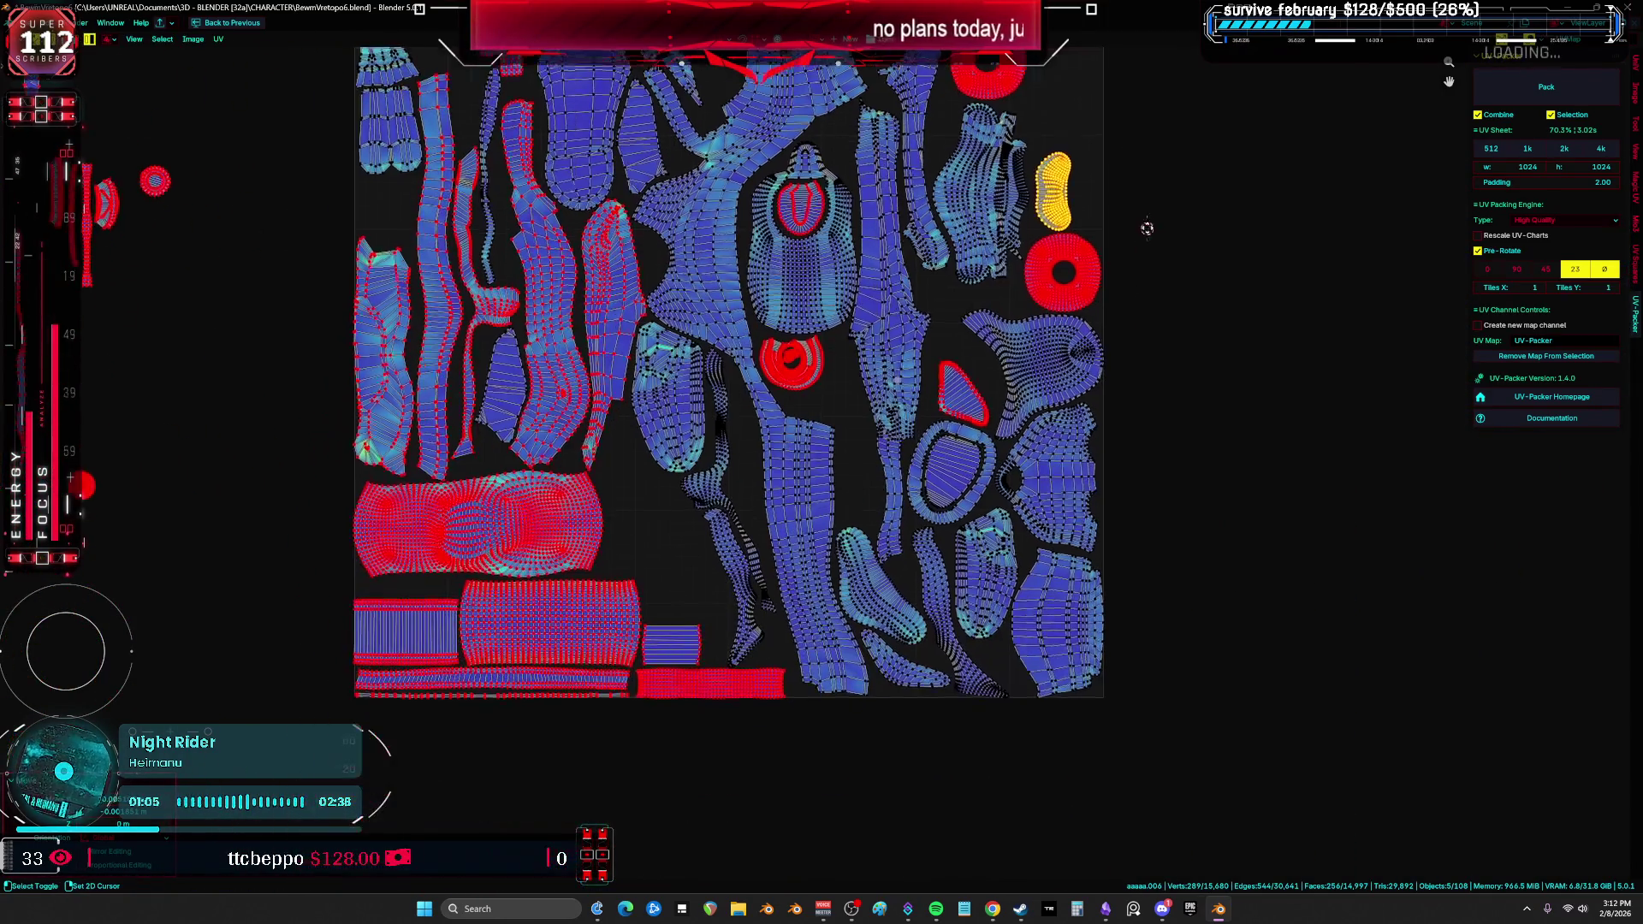
{"action": "scroll", "coordinate": [924, 545], "scroll_direction": "up", "scroll_amount": 6}
{"action": "key", "text": "r"}
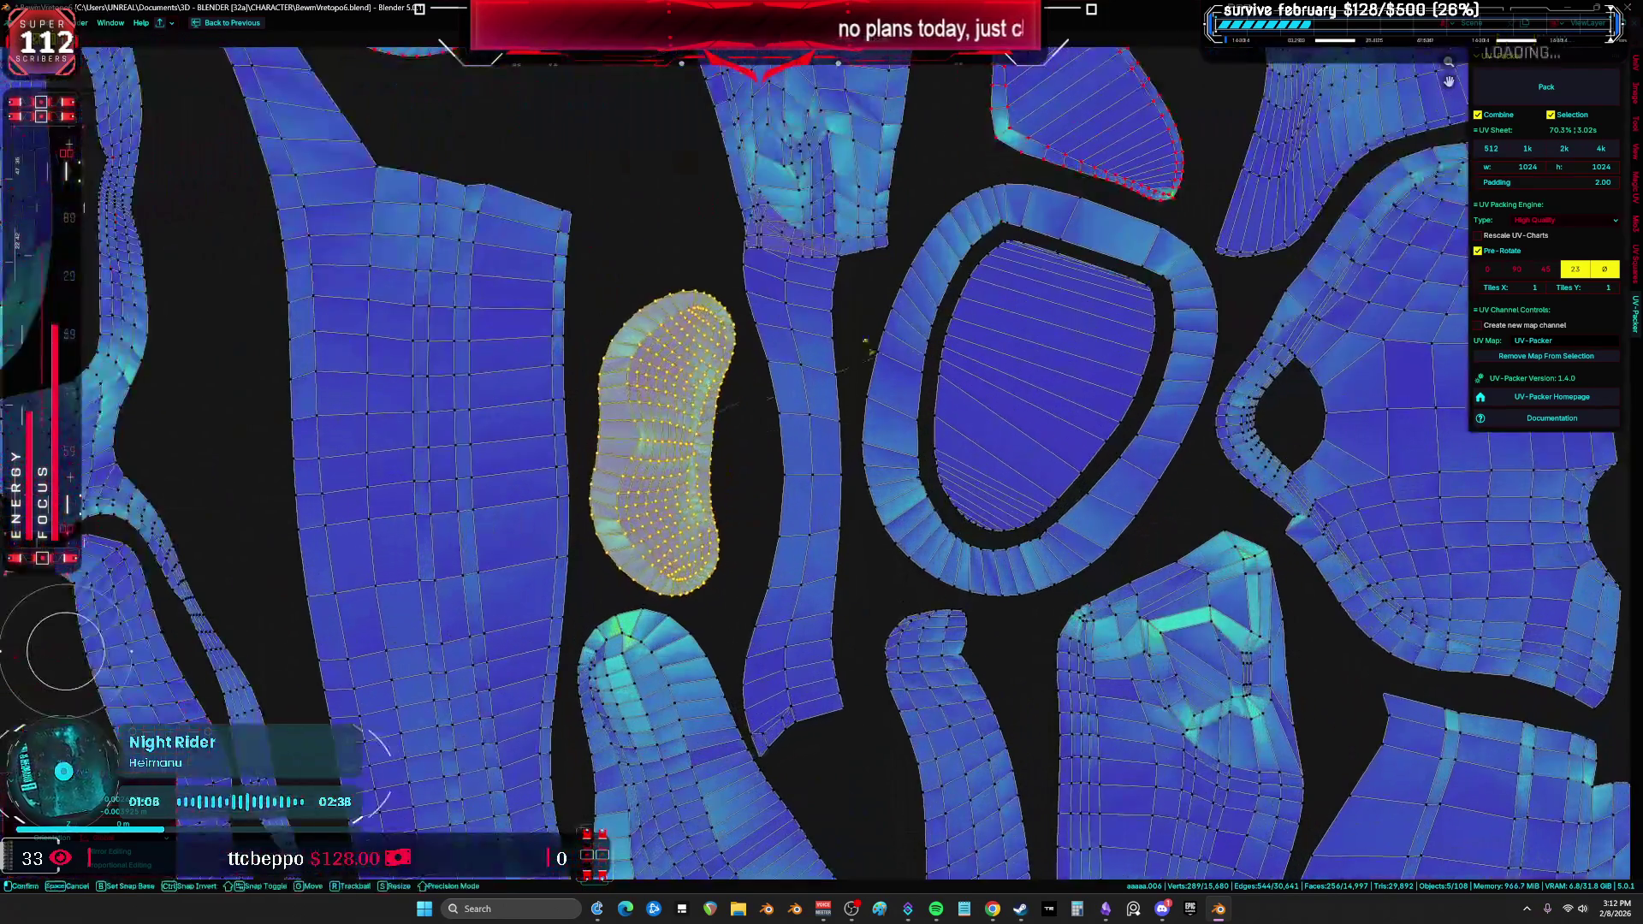
{"action": "left_click", "coordinate": [516, 545]}
{"action": "scroll", "coordinate": [515, 544], "scroll_direction": "down", "scroll_amount": 5}
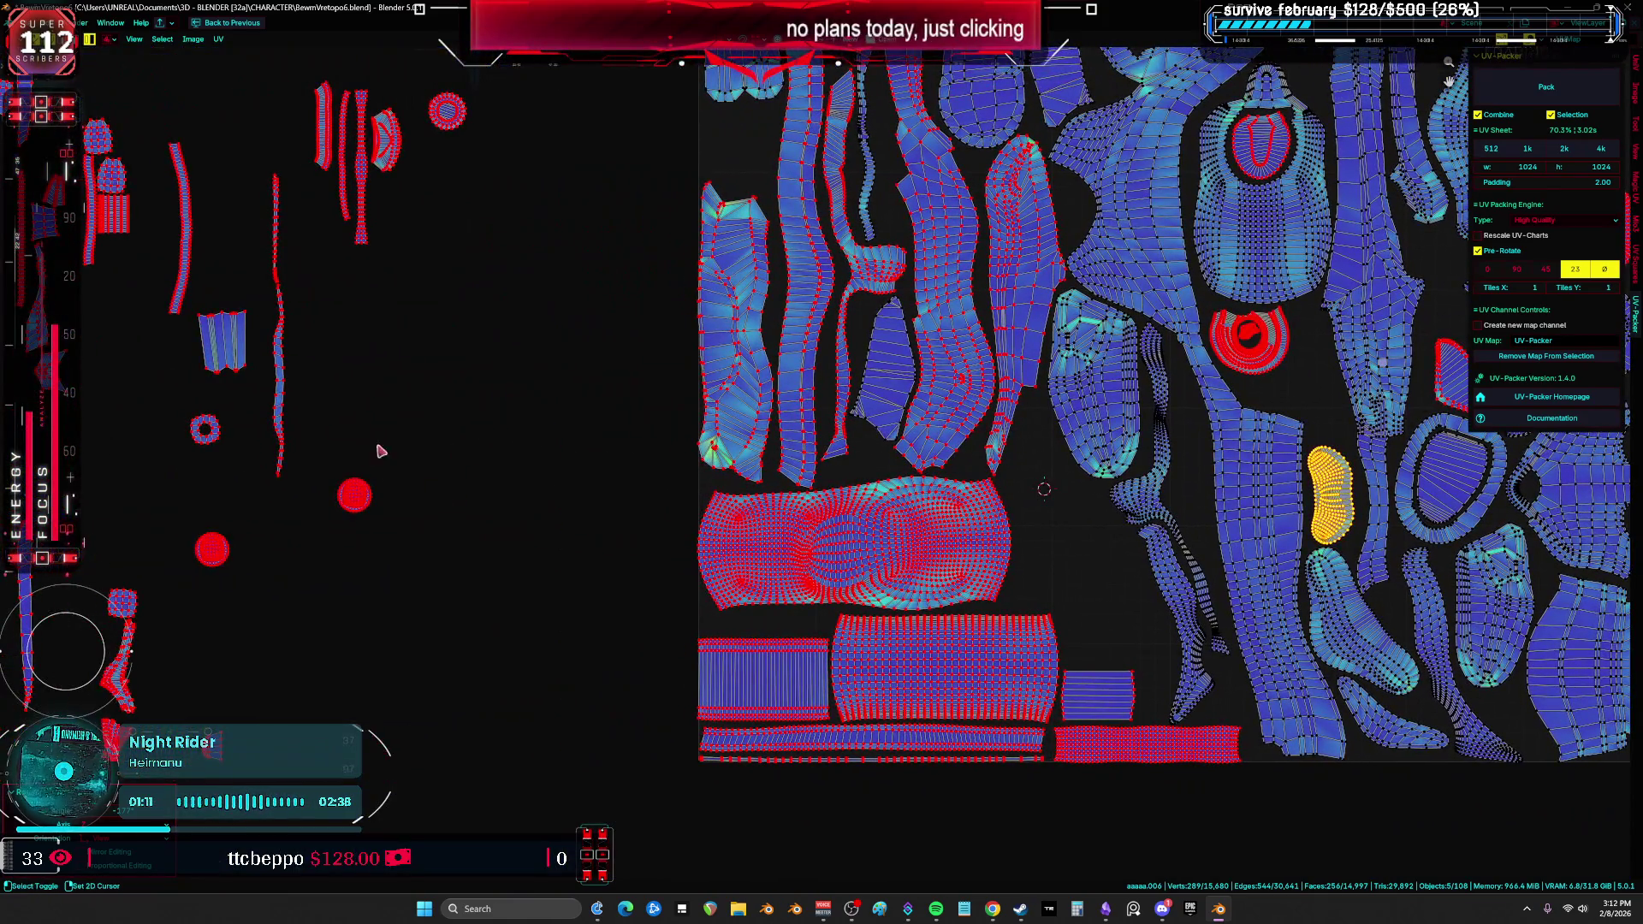
{"action": "left_click_drag", "start_coordinate": [500, 556], "coordinate": [332, 462]}
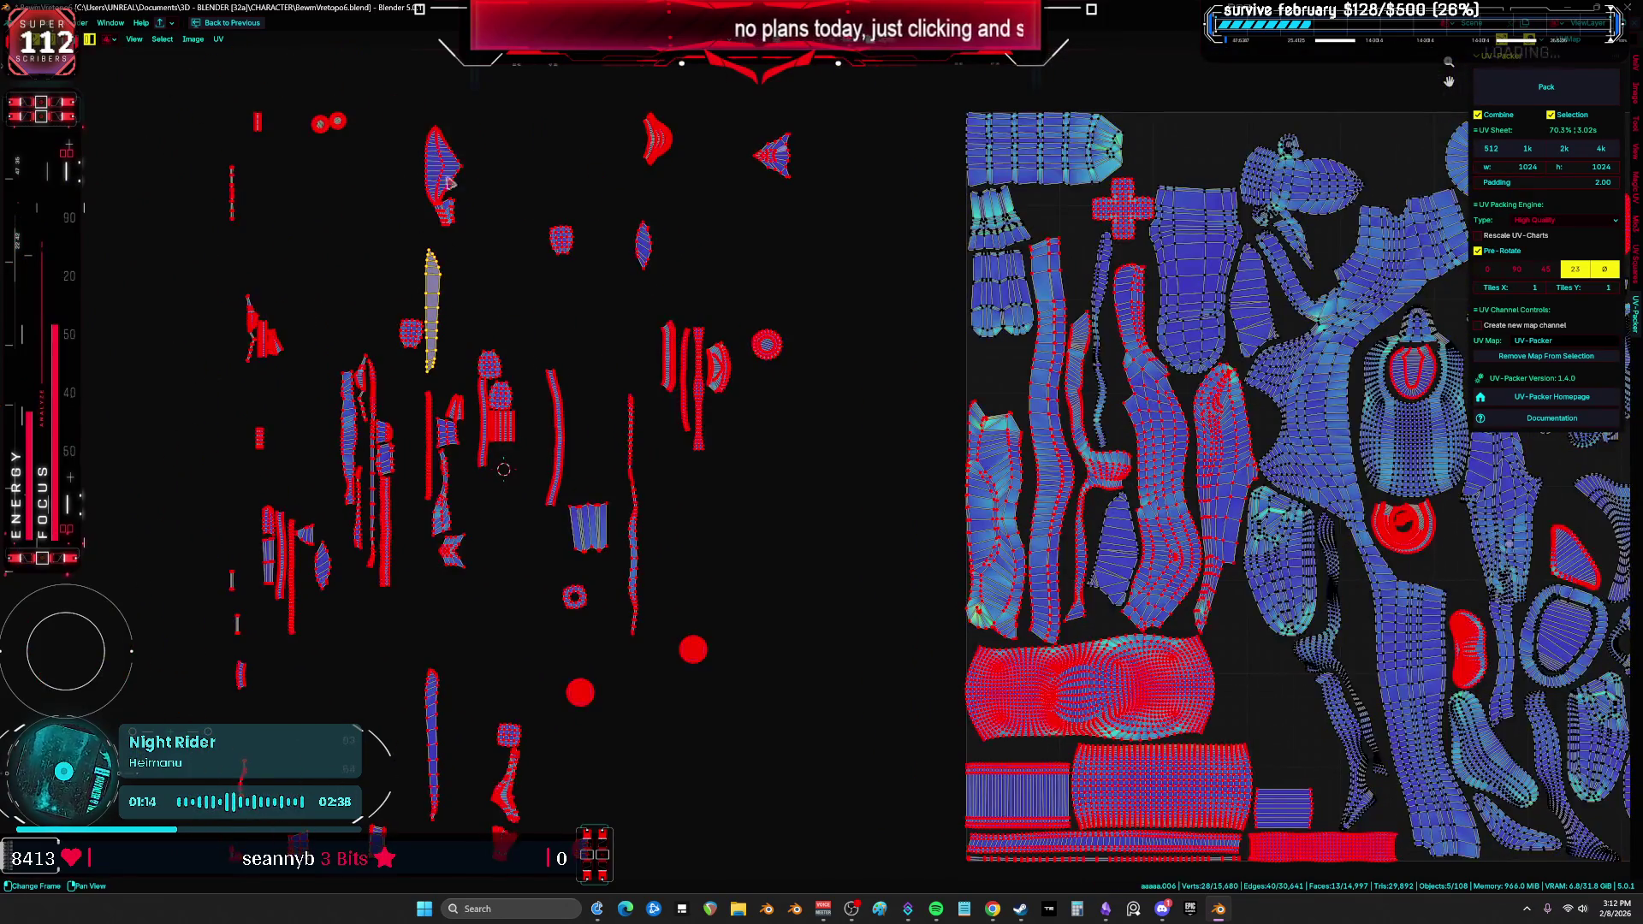
Step: Place a thin leftover island beside the red ring flipped about 180°, then select all islands
{"action": "middle_click_drag", "start_coordinate": [443, 167], "coordinate": [165, 171]}
{"action": "left_click", "coordinate": [163, 171]}
{"action": "key", "text": "g"}
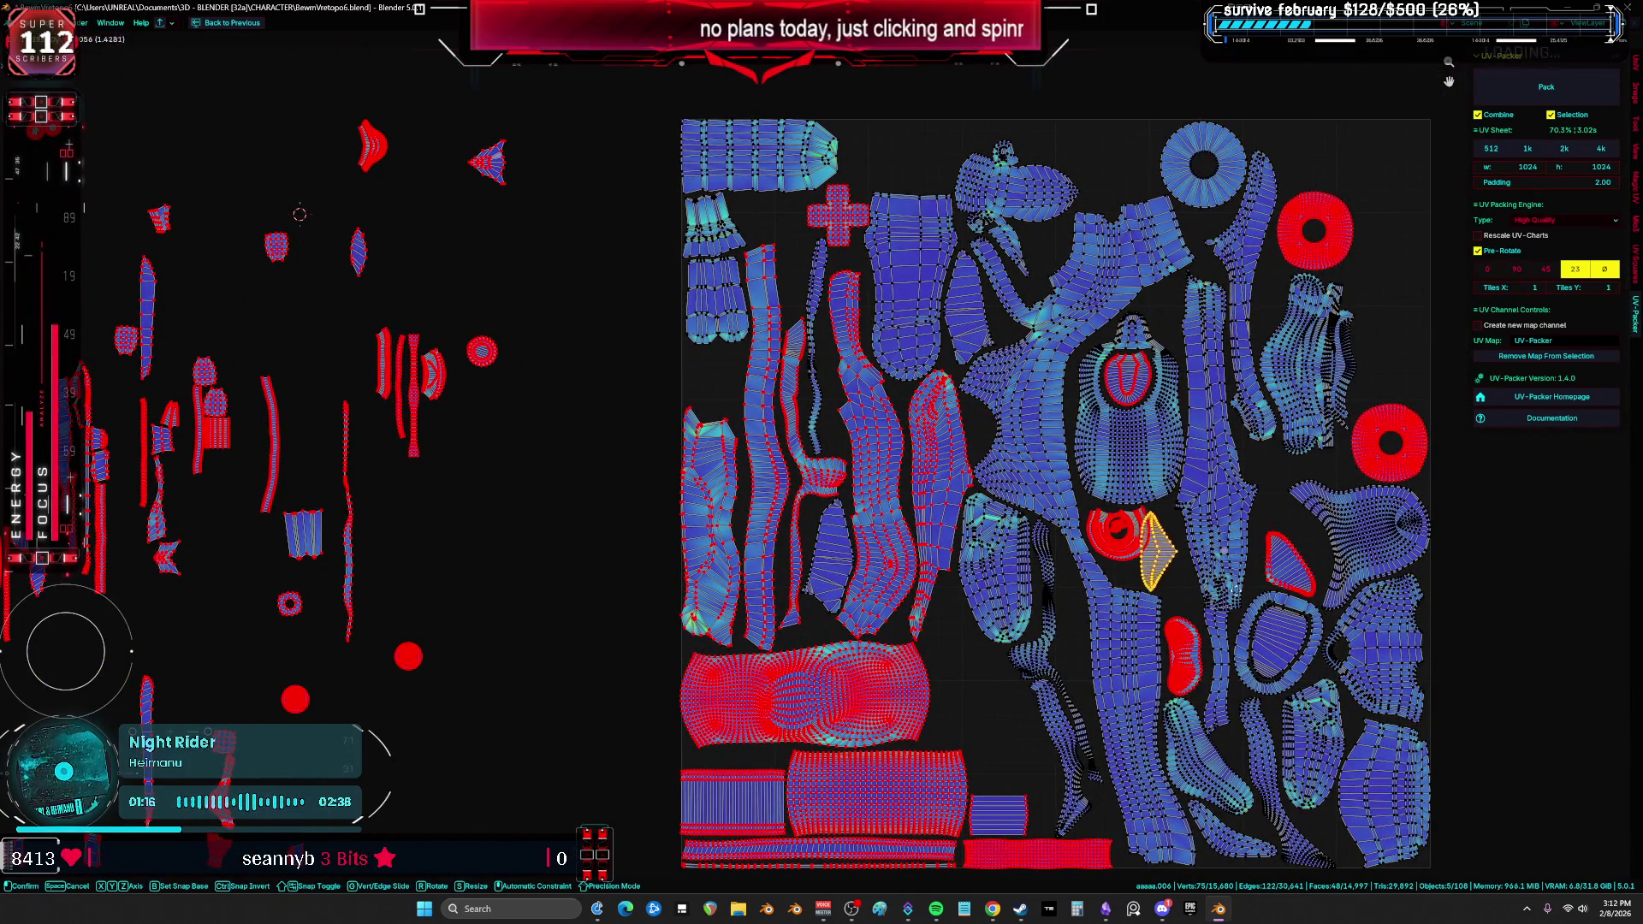
{"action": "left_click", "coordinate": [1231, 575]}
{"action": "key", "text": "KP_Decimal"}
{"action": "key", "text": "r"}
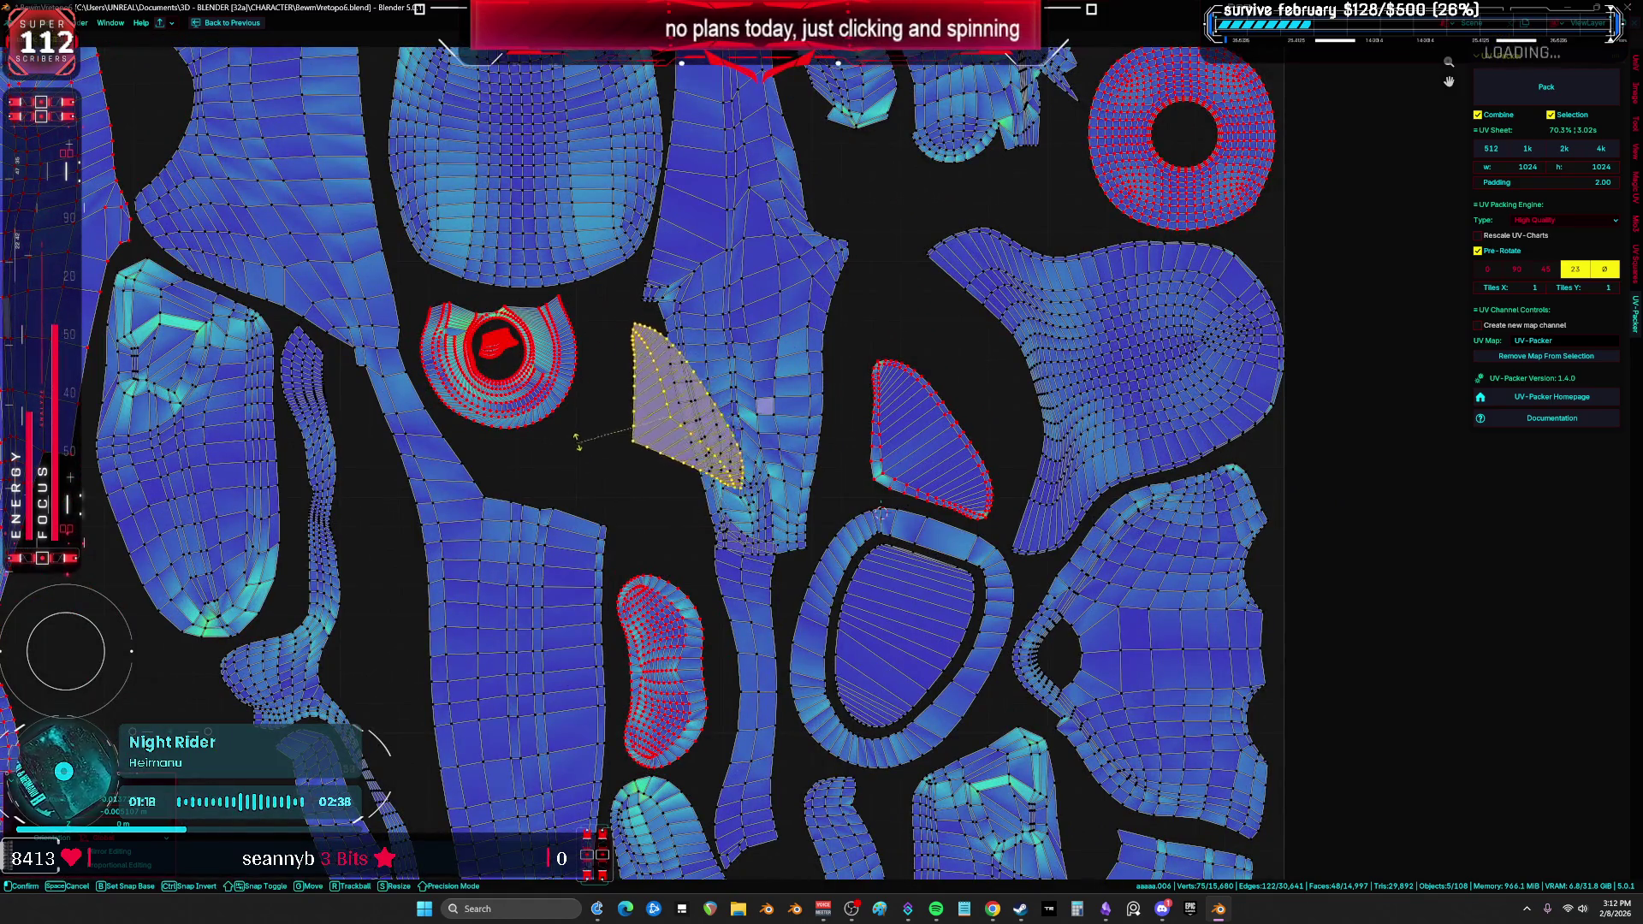
{"action": "left_click", "coordinate": [772, 446]}
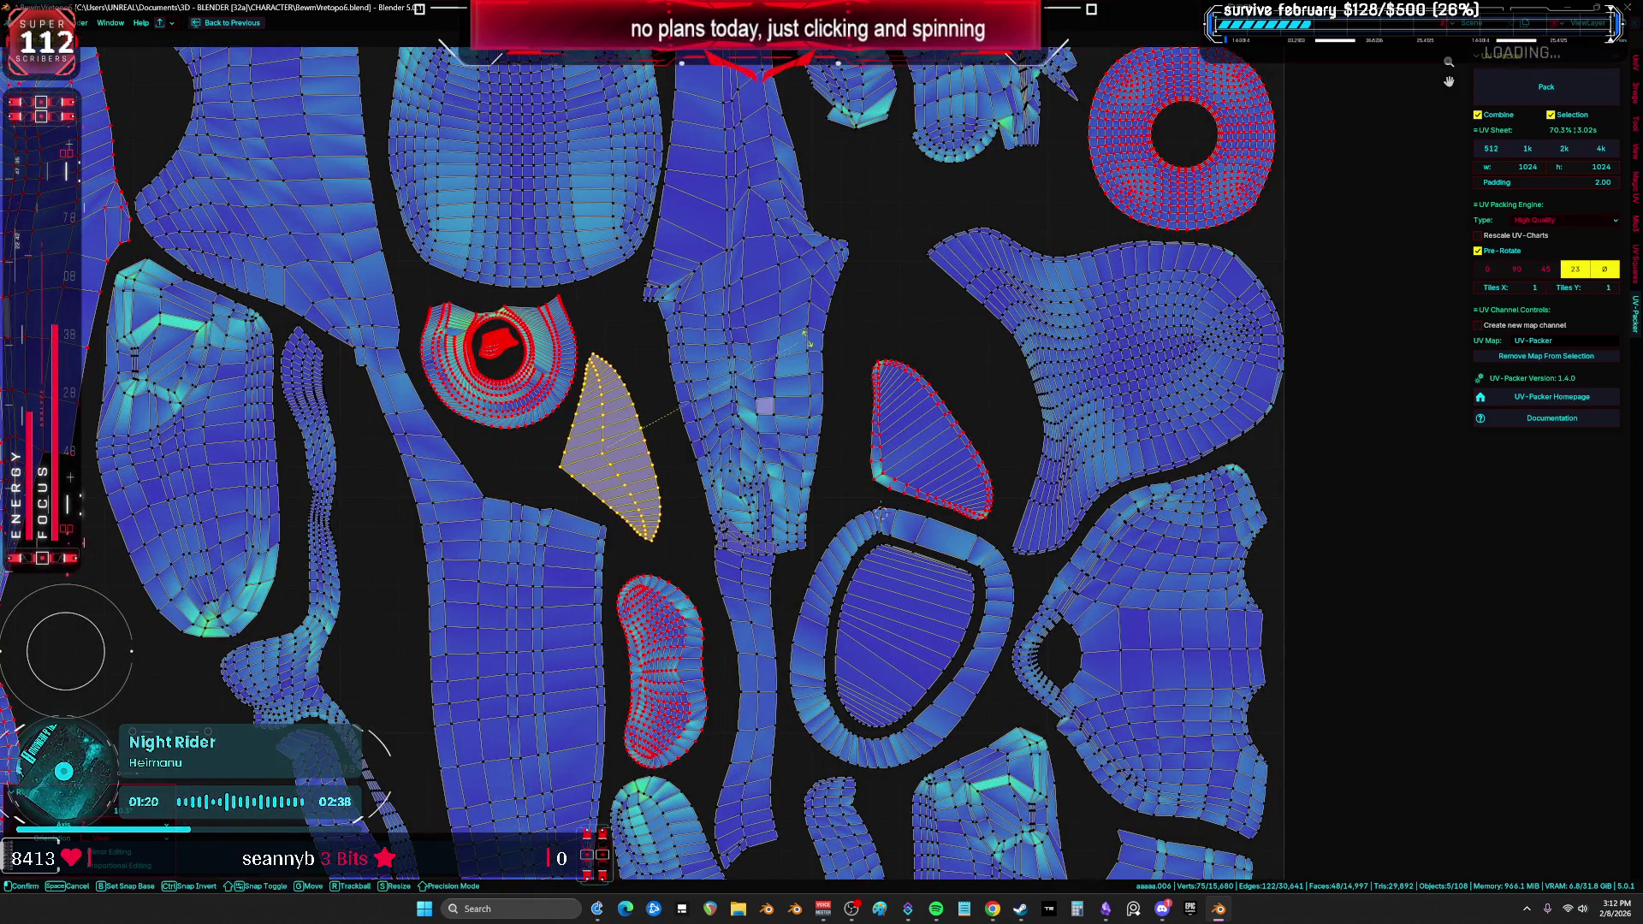
{"action": "scroll", "coordinate": [828, 352], "scroll_direction": "down", "scroll_amount": 3}
{"action": "key", "text": "a"}
{"action": "key", "text": "ctrl+p"}
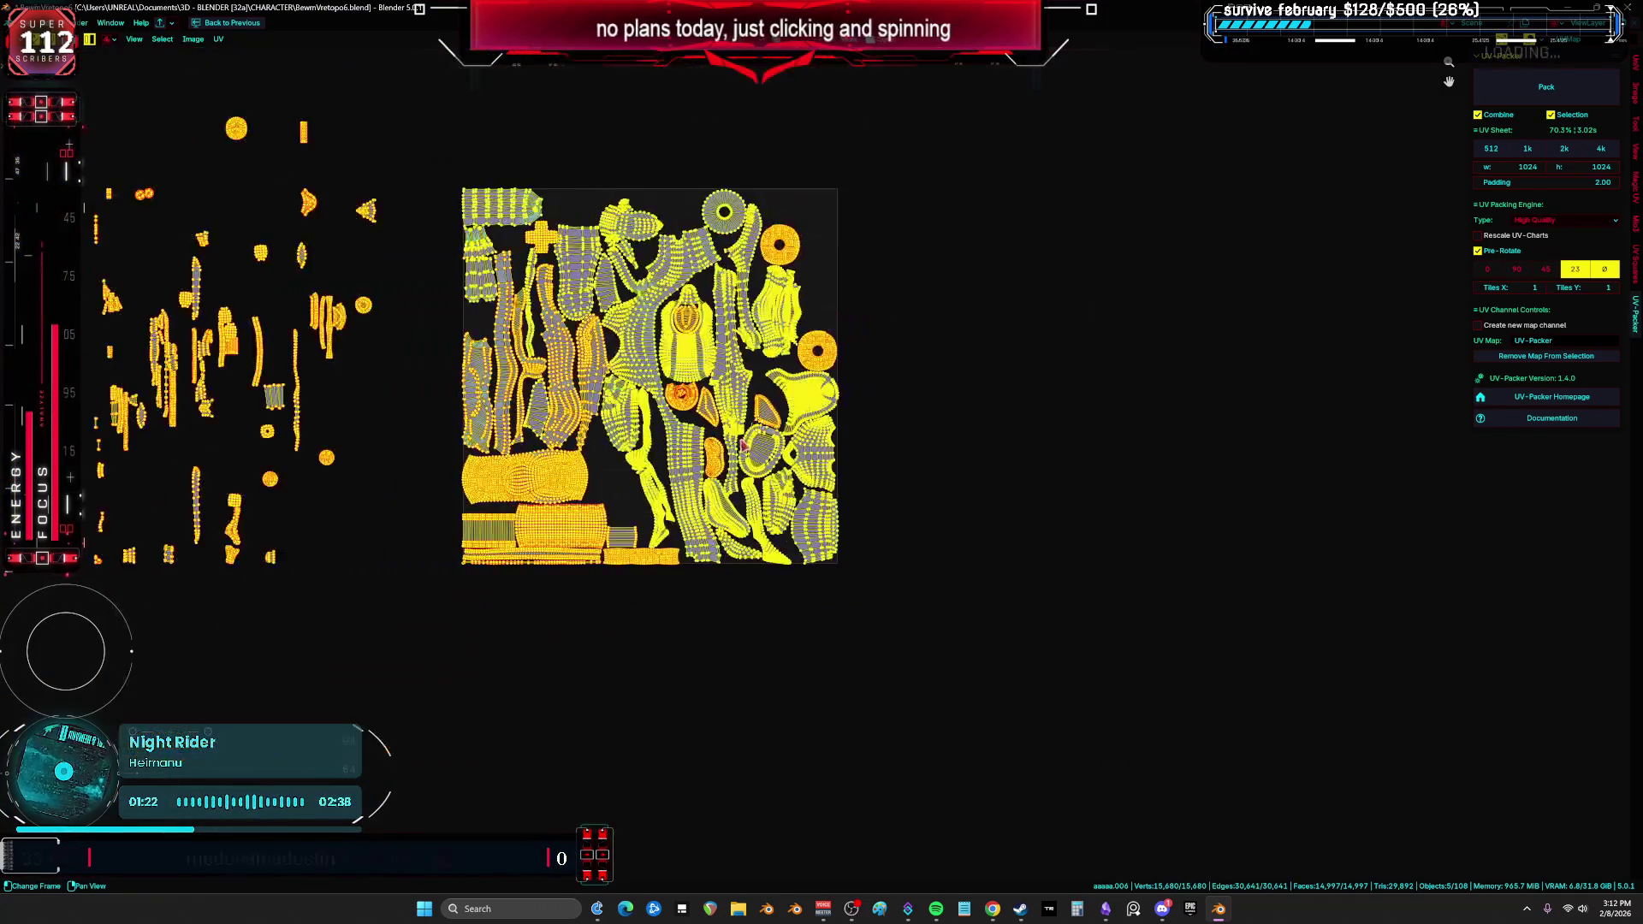
Step: Move a small leftover island into an open gap and rotate it to fit
{"action": "key", "text": "Home"}
{"action": "left_click", "coordinate": [817, 430]}
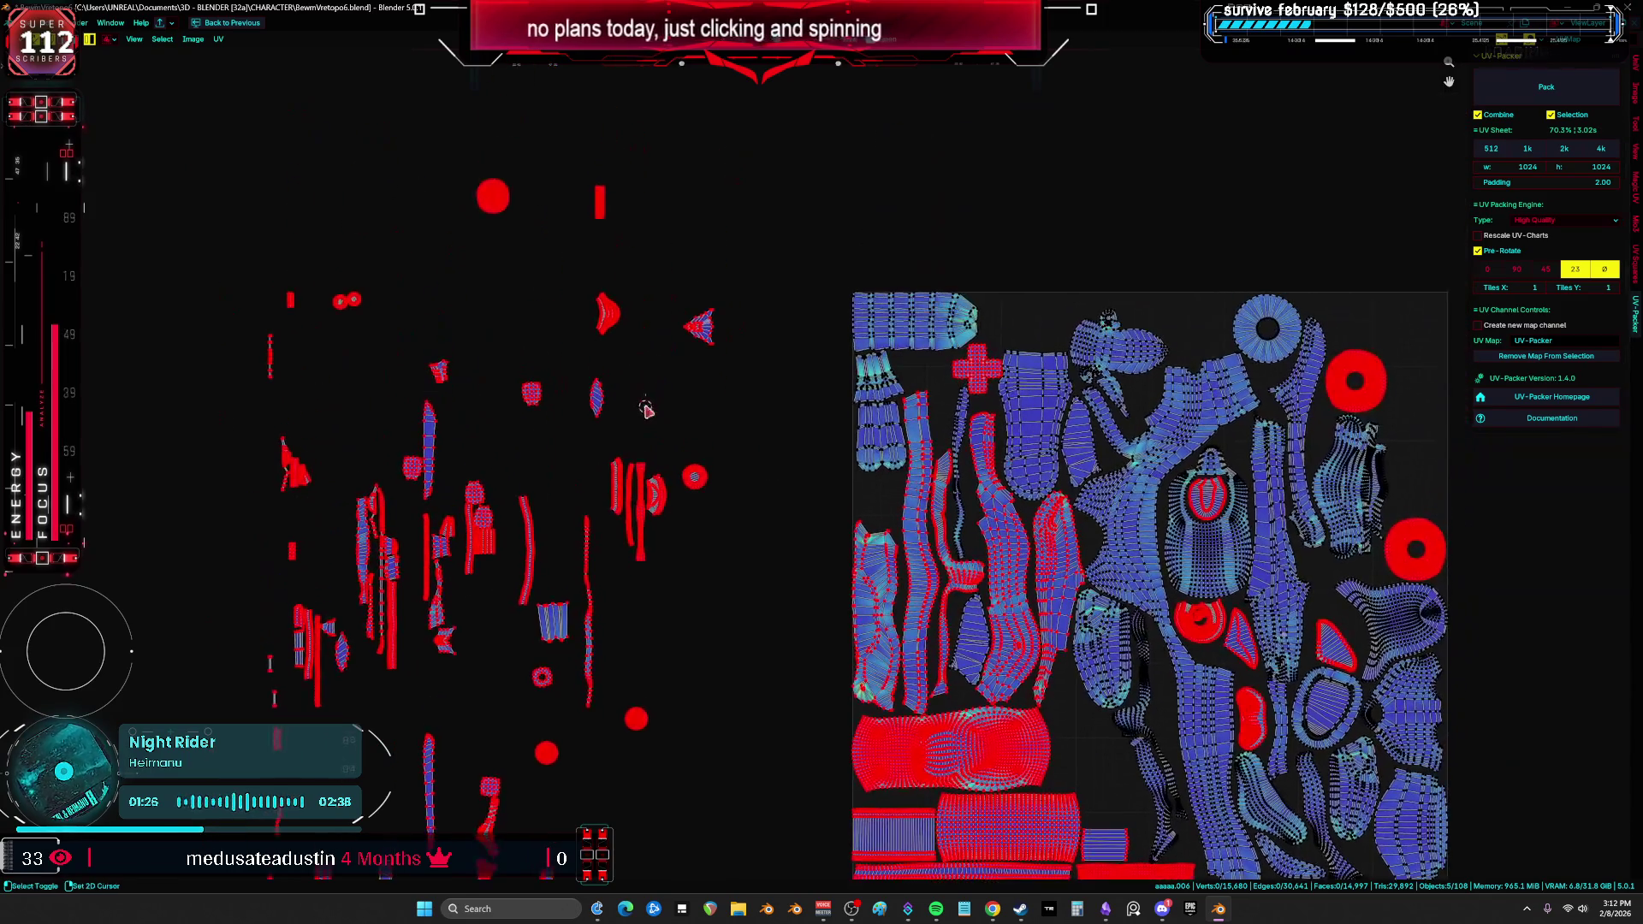
{"action": "left_click_drag", "start_coordinate": [593, 323], "coordinate": [620, 289]}
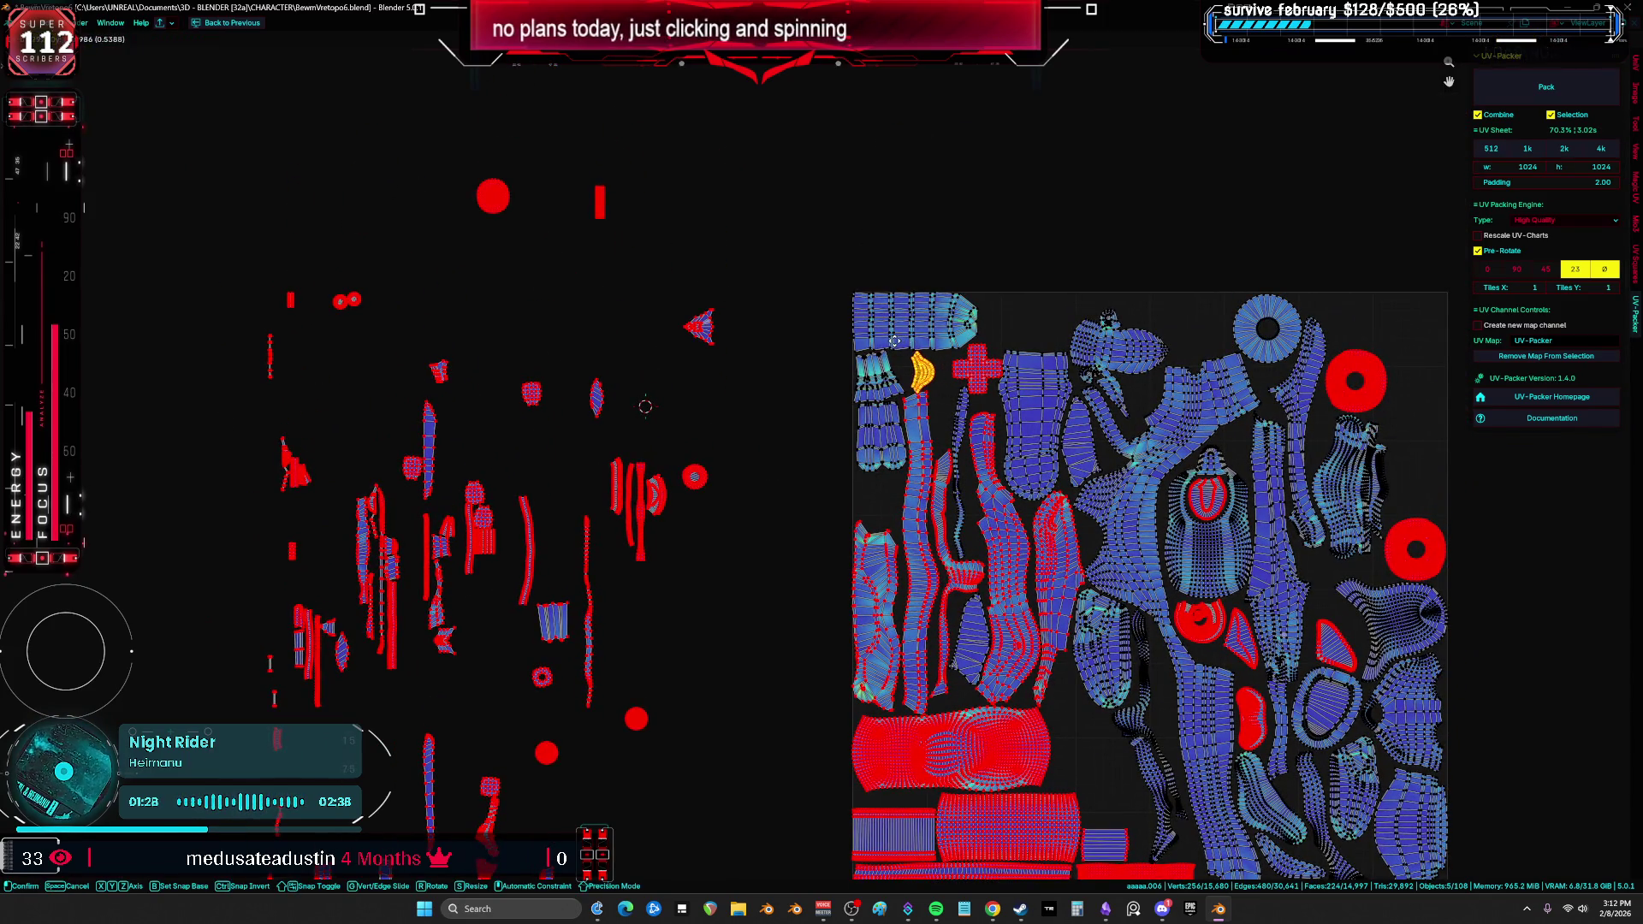
{"action": "scroll", "coordinate": [1230, 402], "scroll_direction": "up", "scroll_amount": 6}
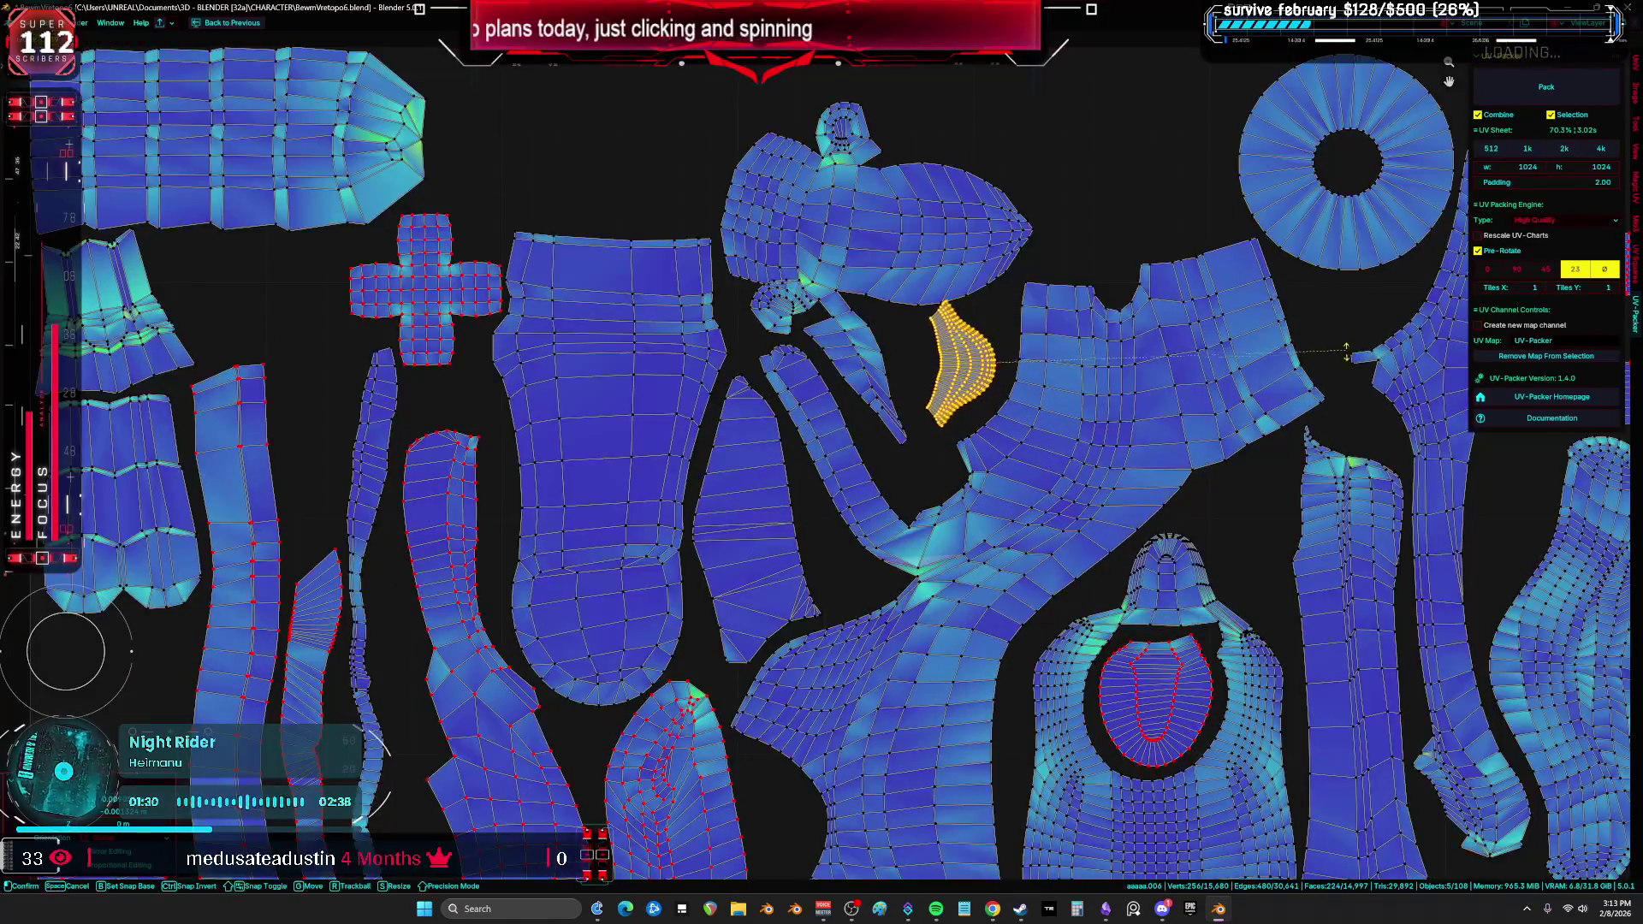
{"action": "scroll", "coordinate": [1339, 426], "scroll_direction": "down", "scroll_amount": 6}
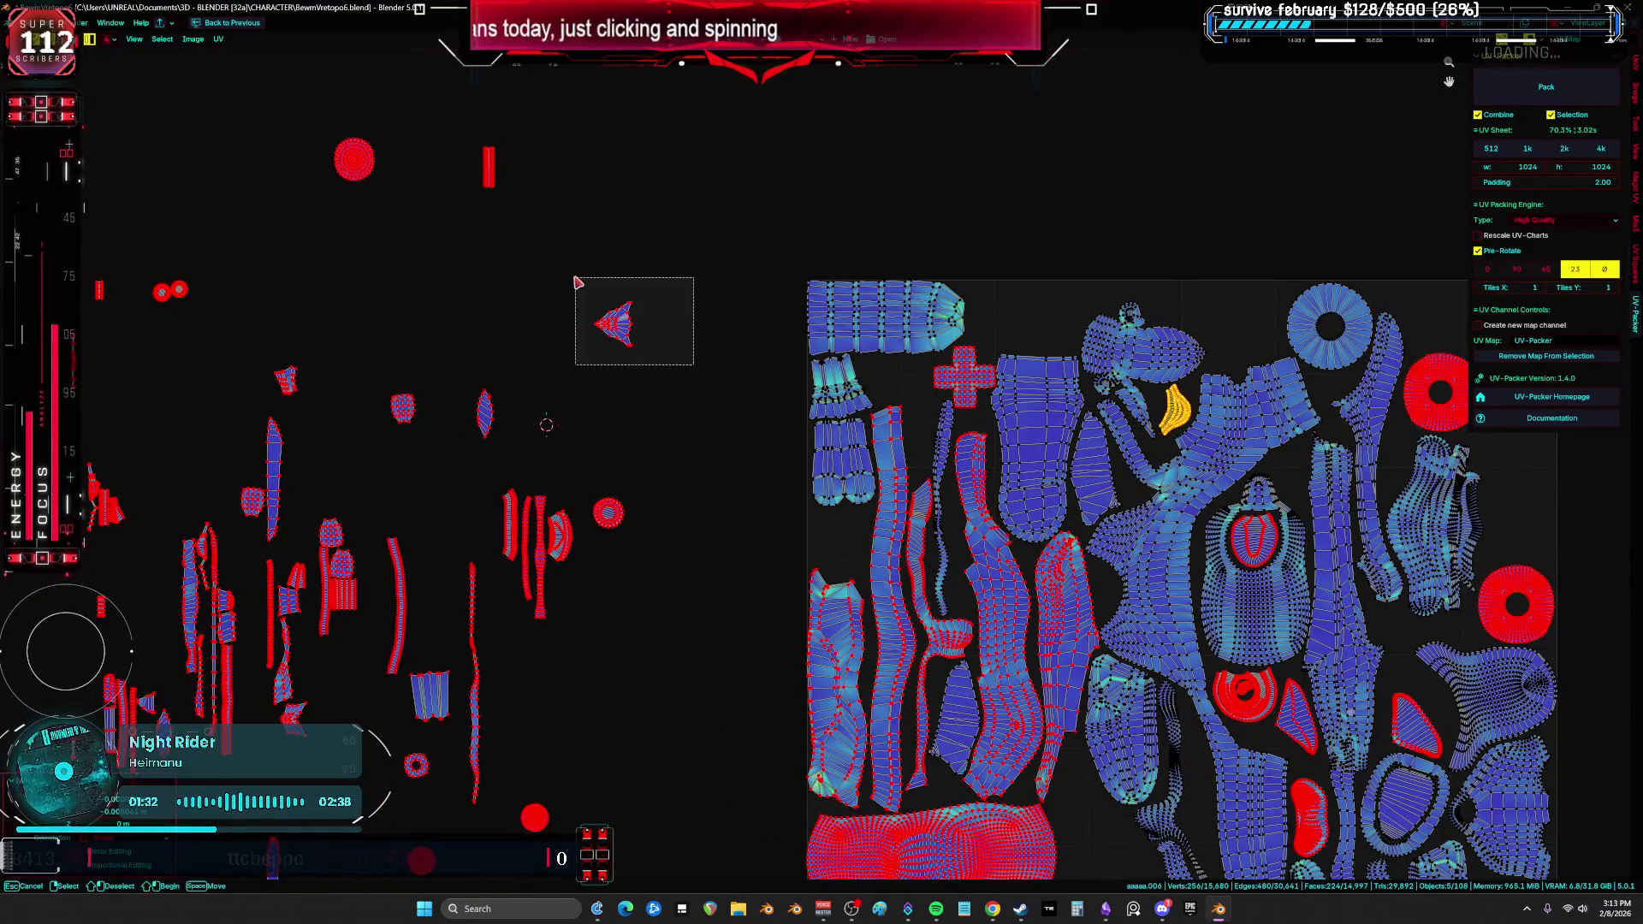
{"action": "scroll", "coordinate": [1292, 351], "scroll_direction": "up", "scroll_amount": 1}
{"action": "middle_click_drag", "start_coordinate": [1291, 351], "coordinate": [852, 182]}
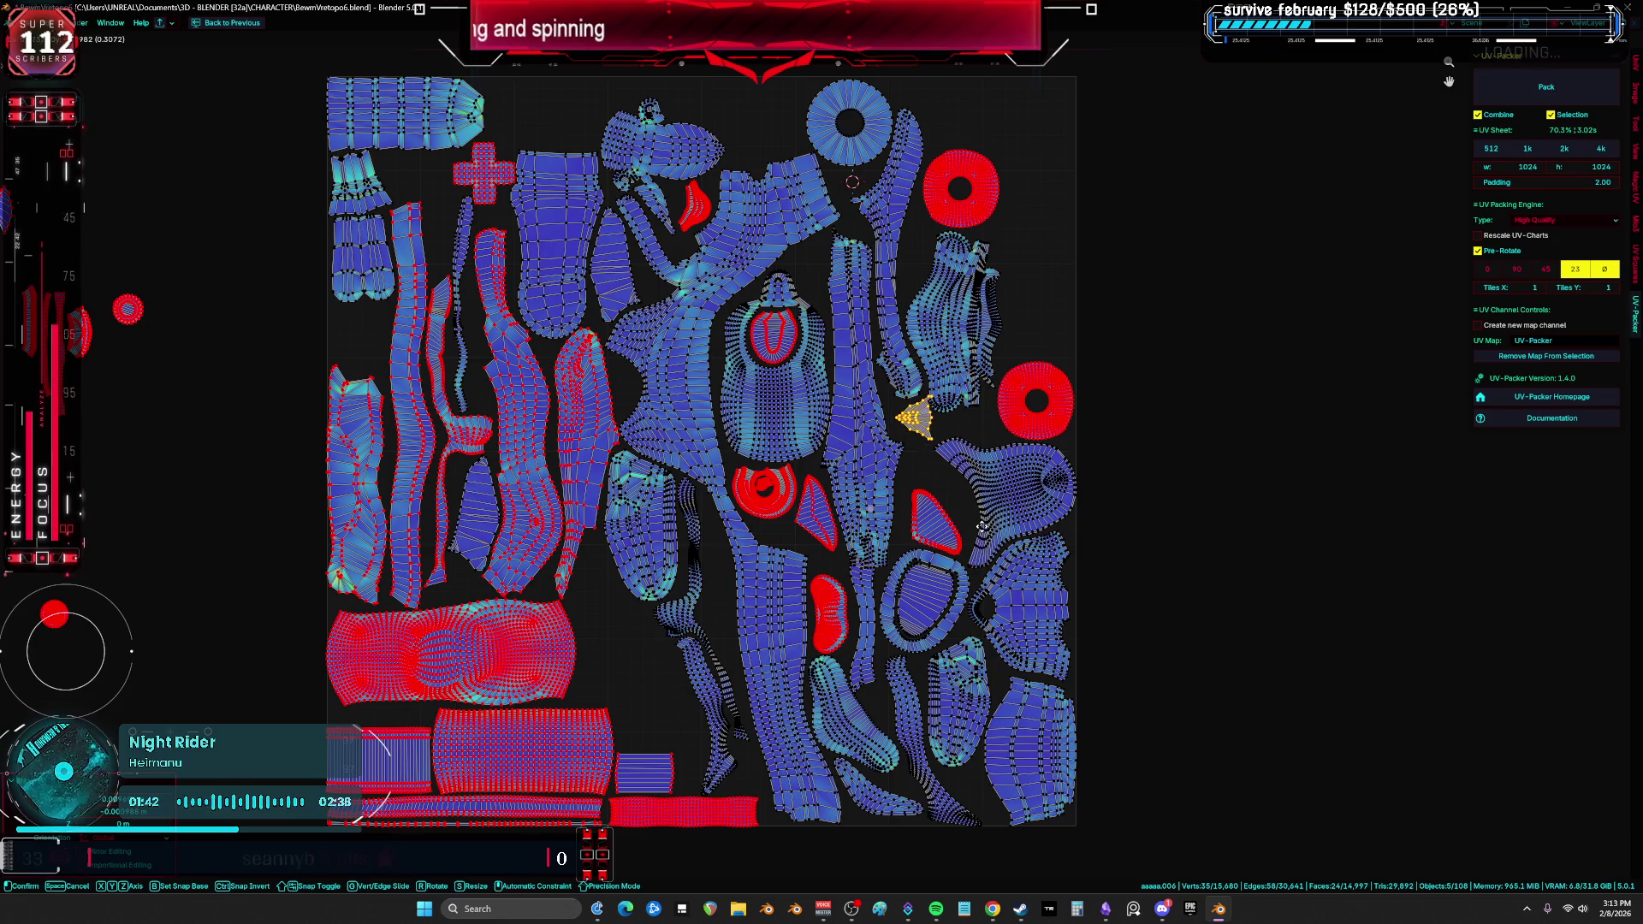
{"action": "key", "text": "r"}
{"action": "scroll", "coordinate": [888, 382], "scroll_direction": "up", "scroll_amount": 3}
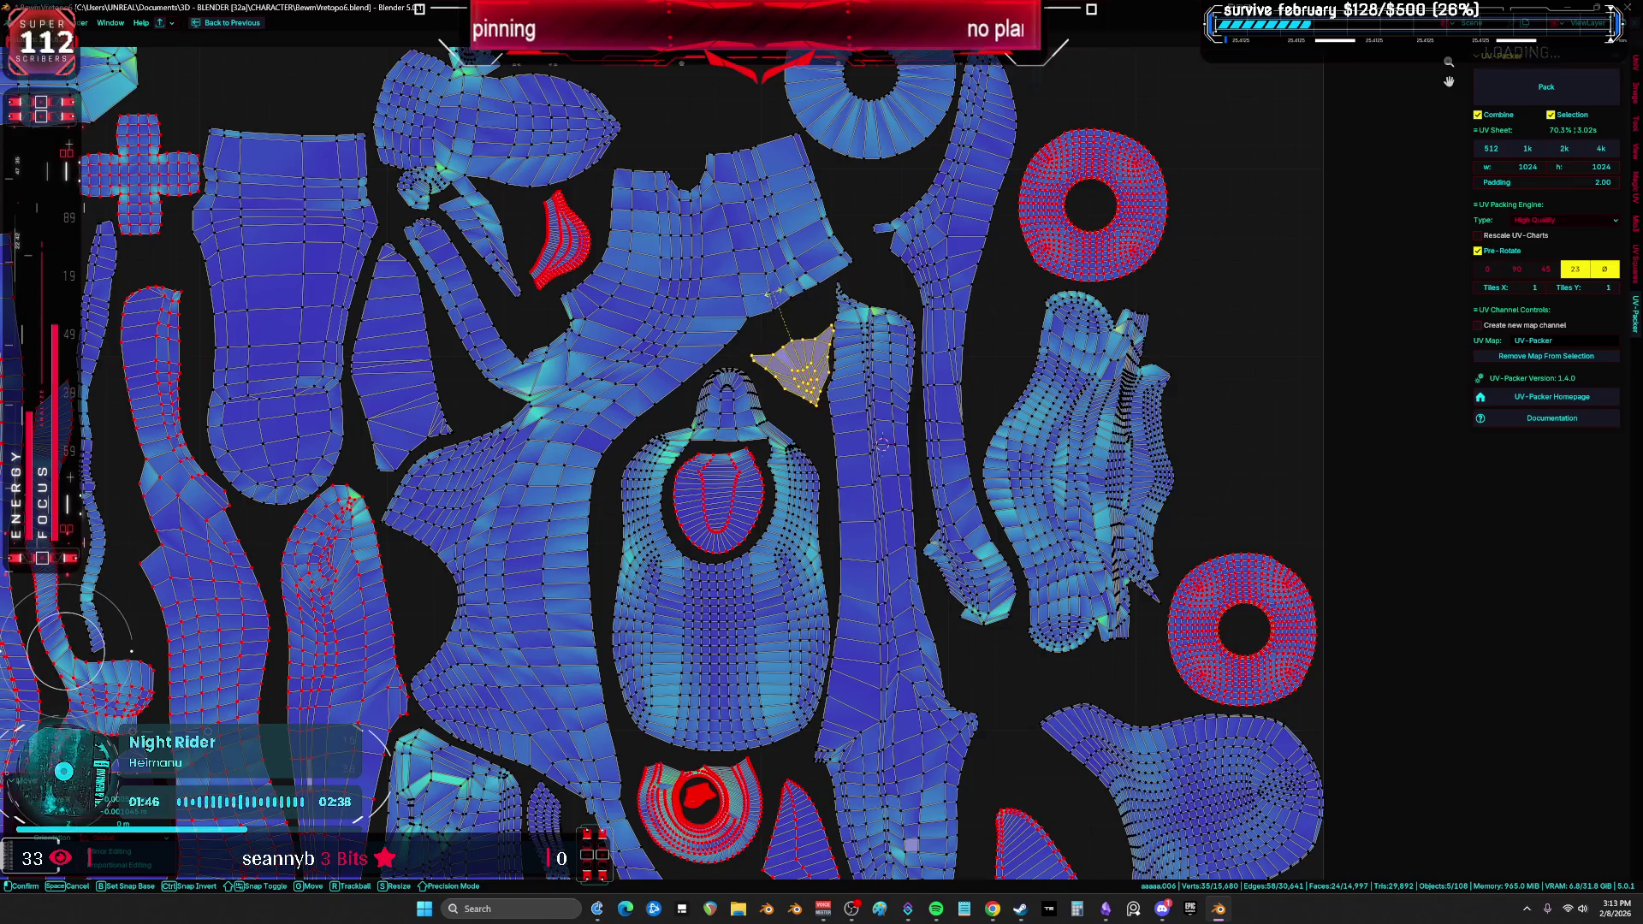
{"action": "left_click", "coordinate": [879, 279]}
{"action": "scroll", "coordinate": [879, 279], "scroll_direction": "down", "scroll_amount": 3}
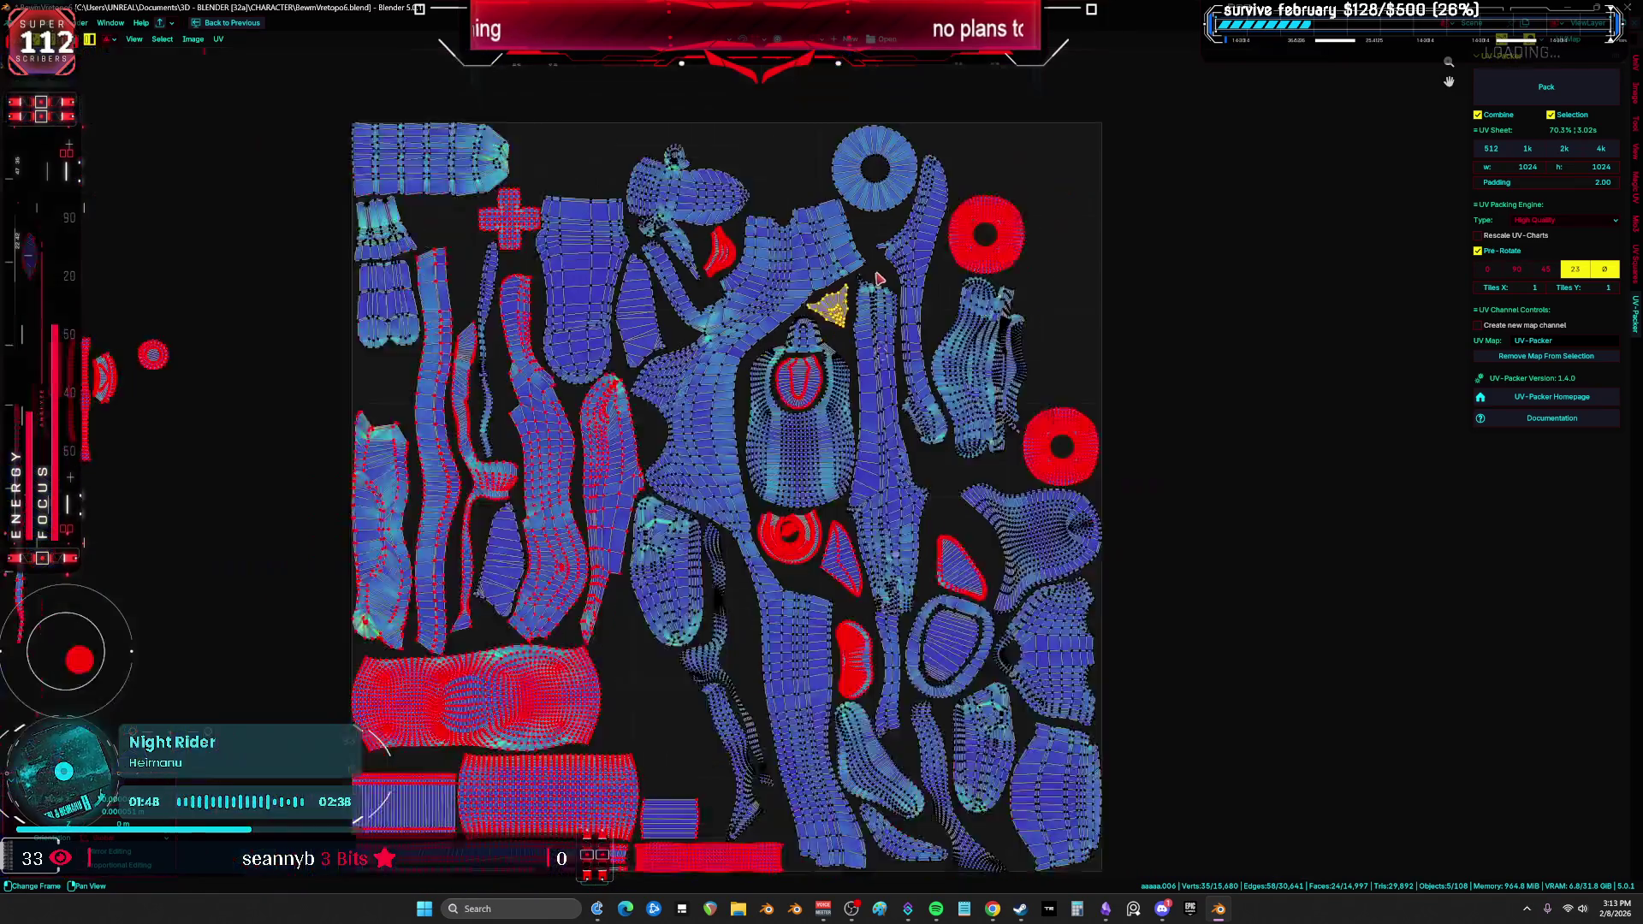
Step: Unhide the hidden islands and drop the small rectangular island near the bottom rectangles, turned a quarter
{"action": "key", "text": "alt+h"}
{"action": "key", "text": "KP_Decimal"}
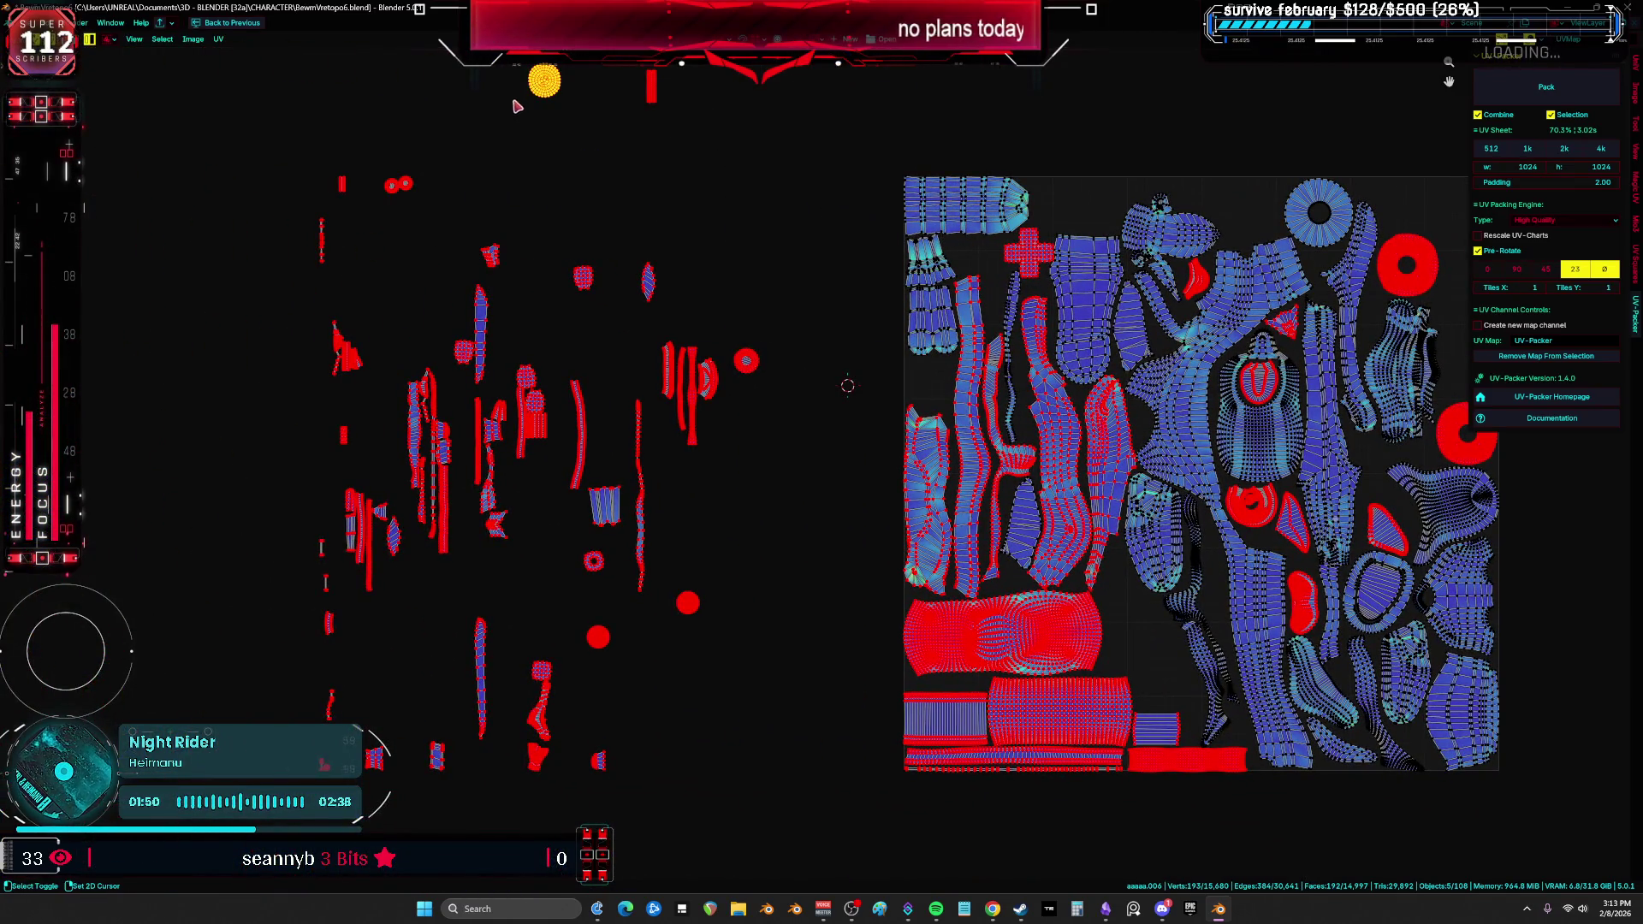
{"action": "right_click", "coordinate": [515, 103], "text": "shift"}
{"action": "key", "text": "a"}
{"action": "left_click", "coordinate": [910, 411]}
{"action": "key", "text": "g"}
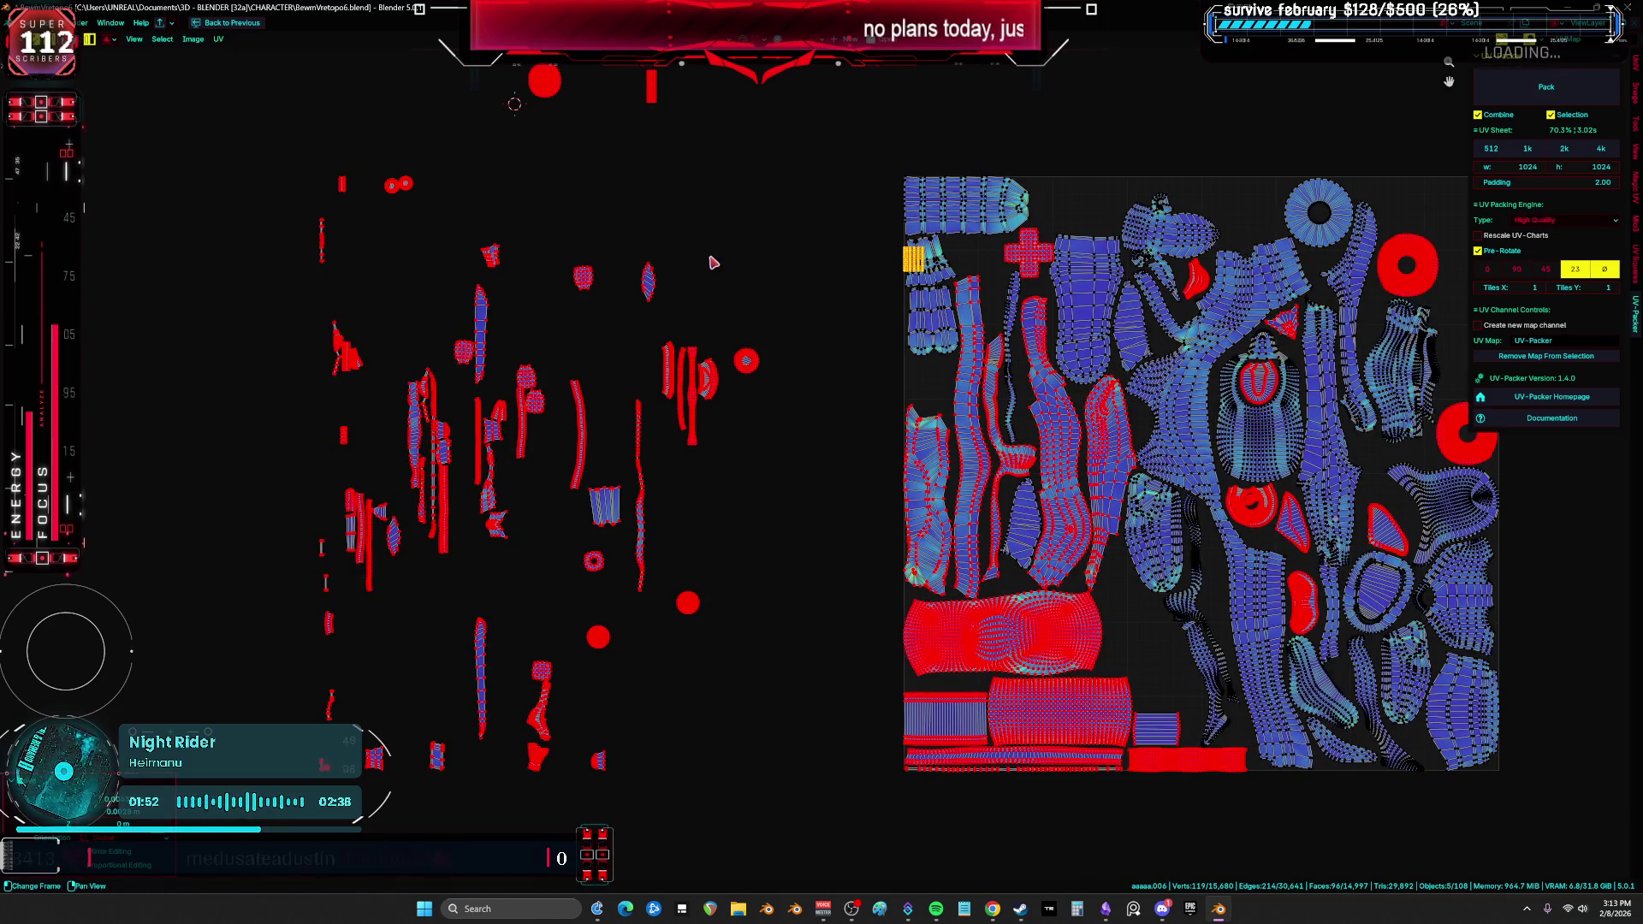
{"action": "scroll", "coordinate": [1072, 254], "scroll_direction": "up", "scroll_amount": 5}
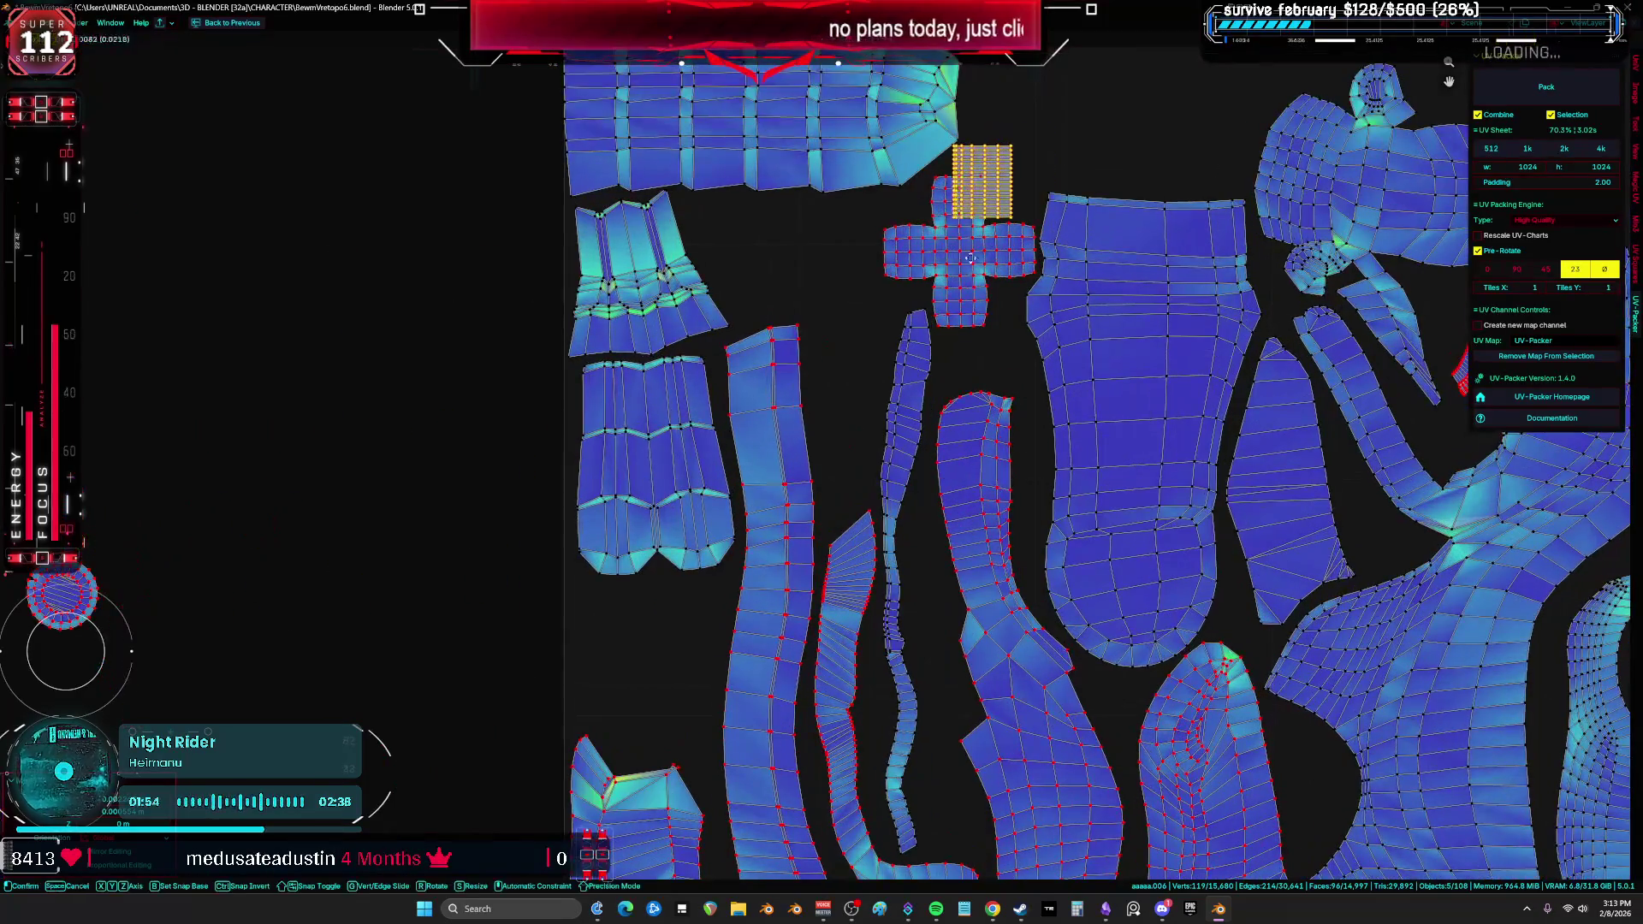
{"action": "scroll", "coordinate": [936, 727], "scroll_direction": "down", "scroll_amount": 10, "text": "ctrl"}
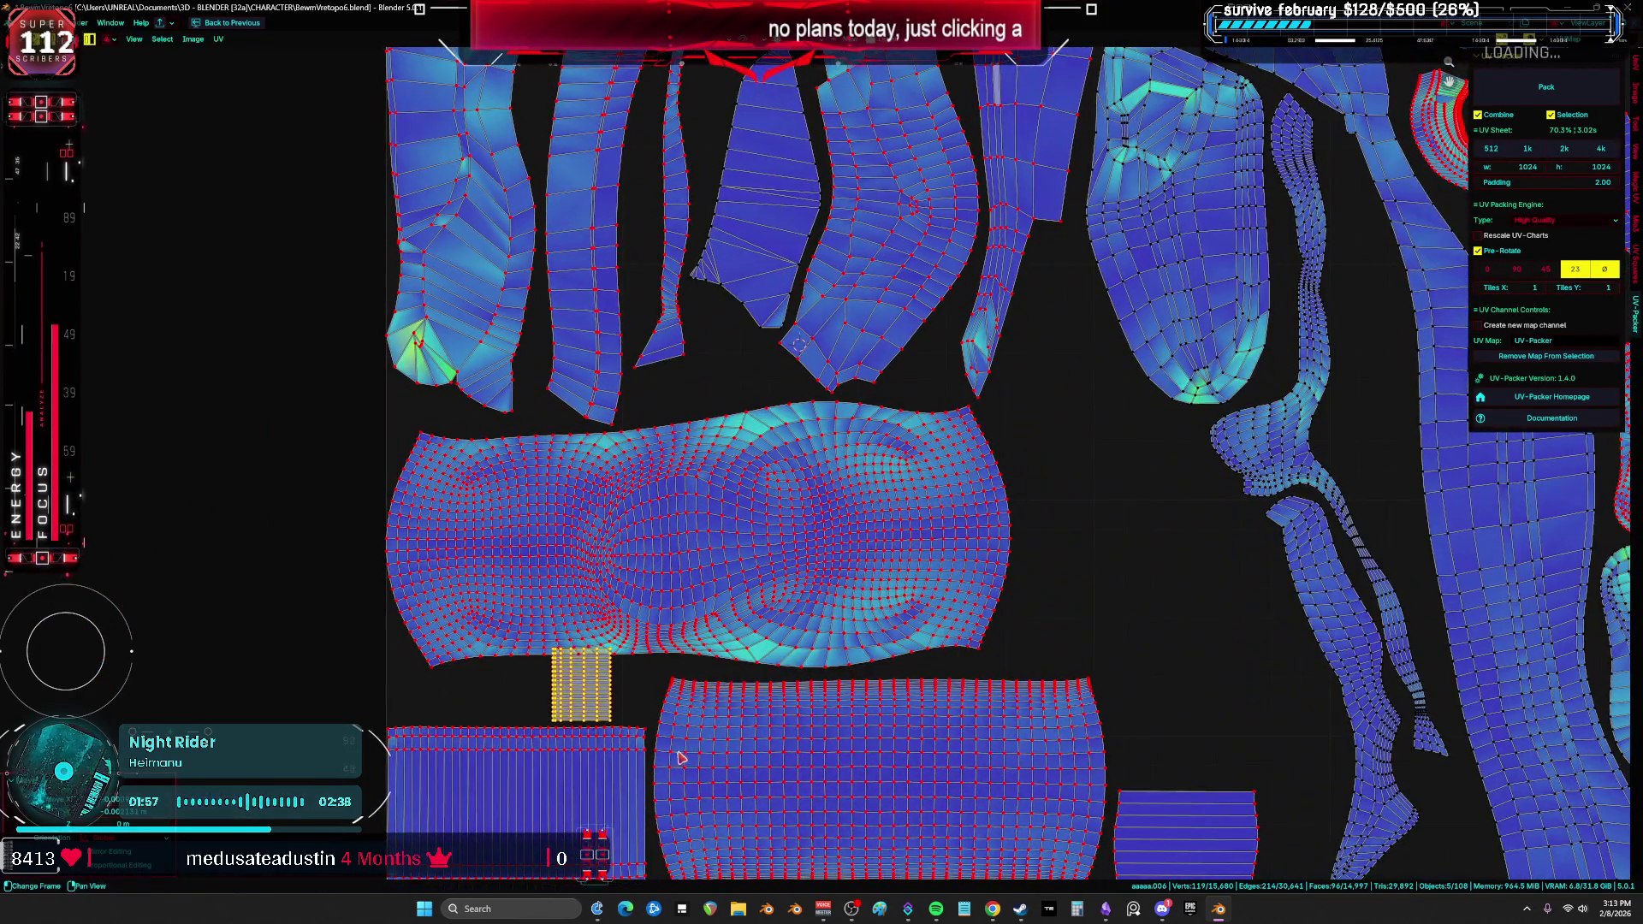
{"action": "left_click", "coordinate": [680, 754]}
{"action": "middle_click_drag", "start_coordinate": [680, 755], "coordinate": [843, 554]}
{"action": "key", "text": "r"}
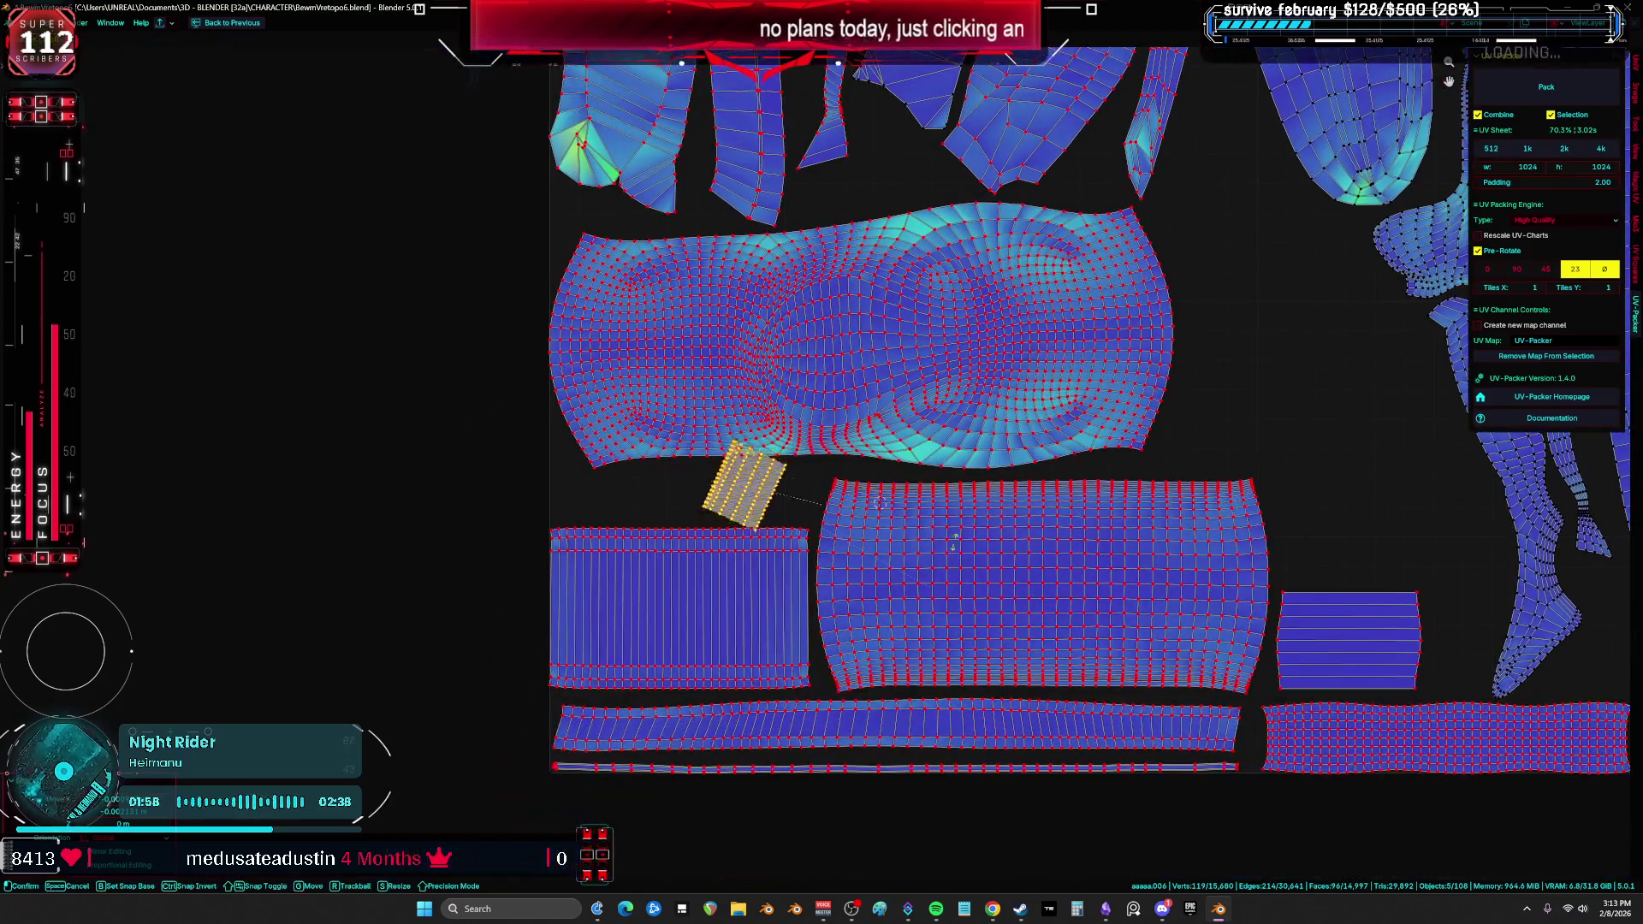
{"action": "left_click", "coordinate": [793, 682]}
Step: Reposition the rectangular island beside the wide rectangle, rotate it a quarter turn, and lower it into the gap
{"action": "key", "text": "g"}
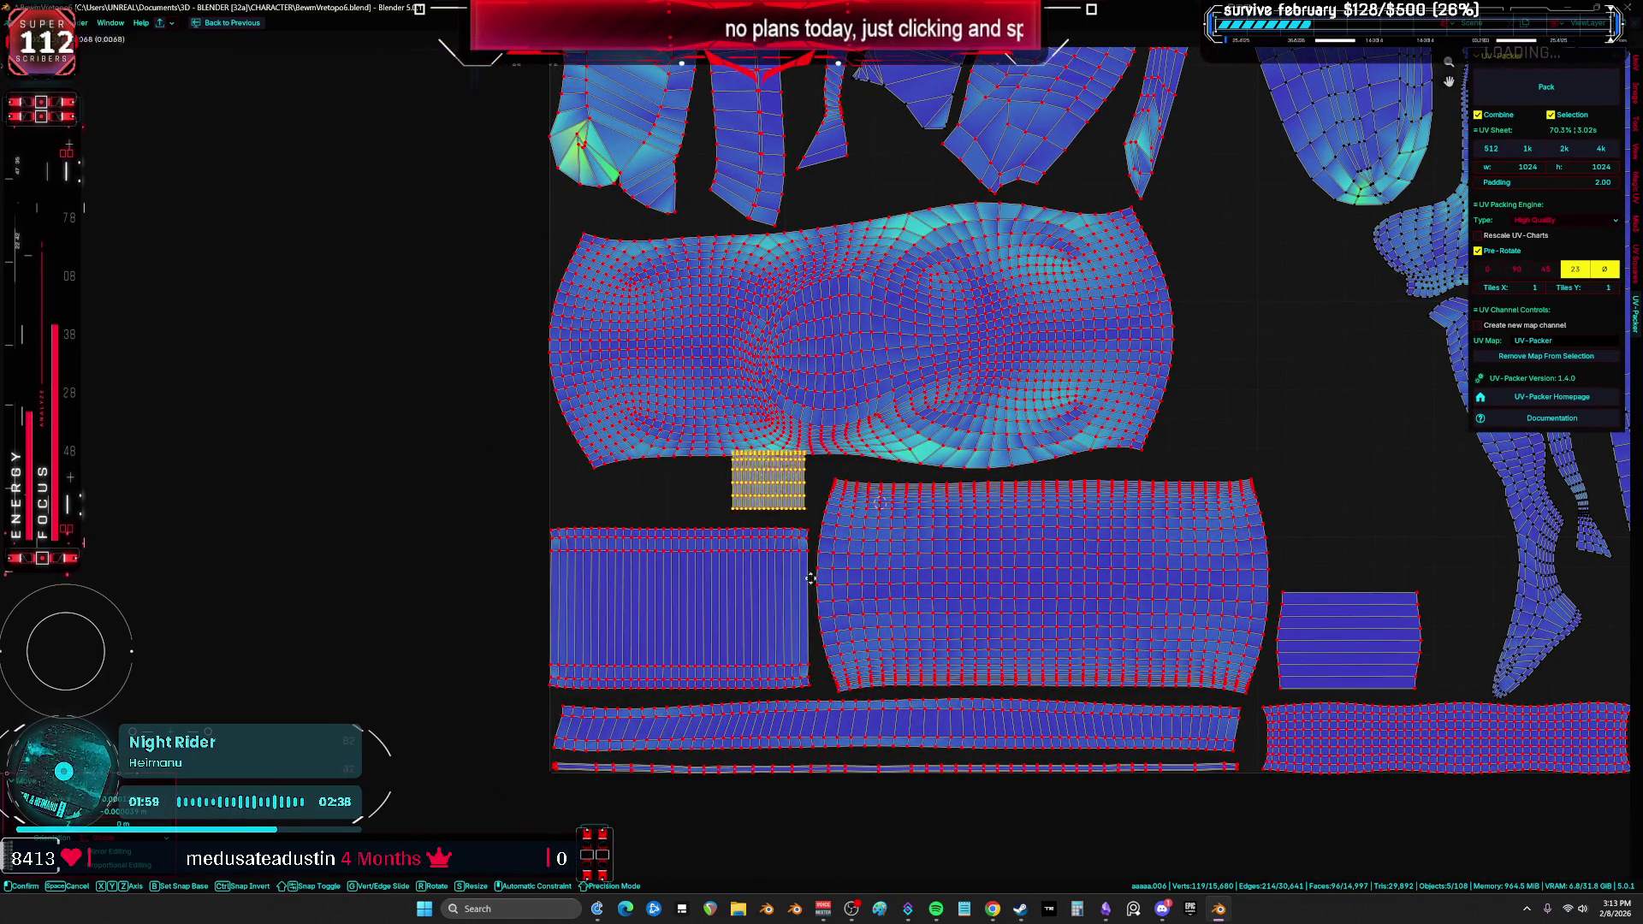
{"action": "left_click", "coordinate": [1497, 710]}
{"action": "middle_click_drag", "start_coordinate": [1497, 710], "coordinate": [995, 606]}
{"action": "key", "text": "r"}
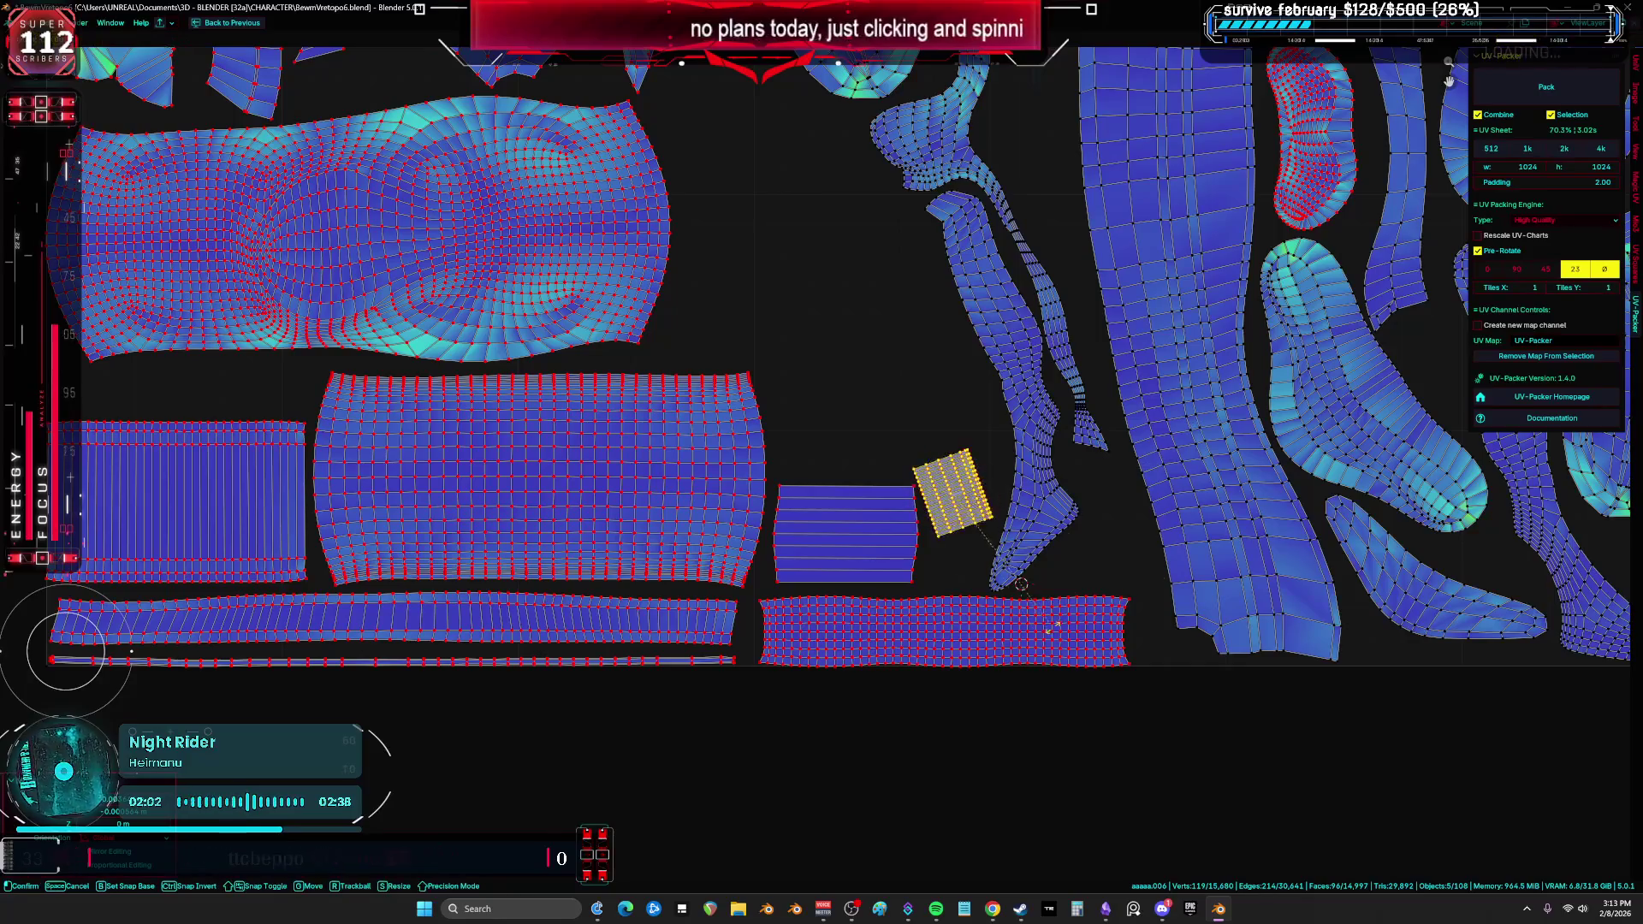
{"action": "left_click", "coordinate": [1034, 513]}
{"action": "key", "text": "g"}
{"action": "left_click", "coordinate": [1035, 543]}
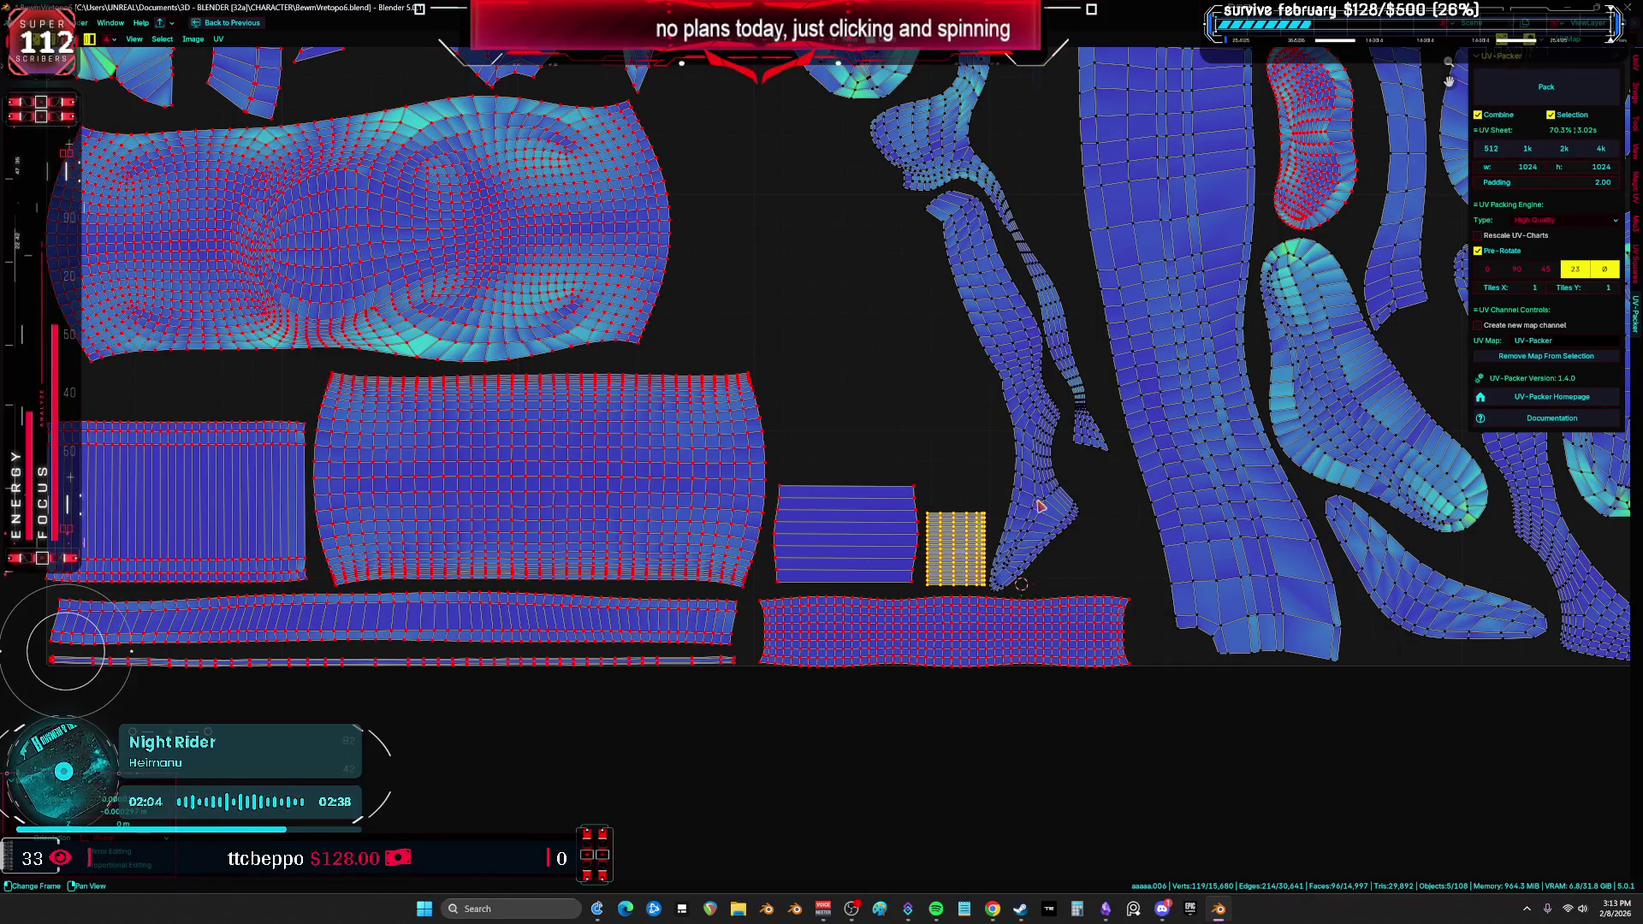
Step: Shift the wide striped rectangle slightly right and select the small striped island
{"action": "left_click", "coordinate": [1035, 522]}
{"action": "left_click", "coordinate": [860, 552]}
{"action": "key", "text": "g"}
{"action": "left_click", "coordinate": [870, 552]}
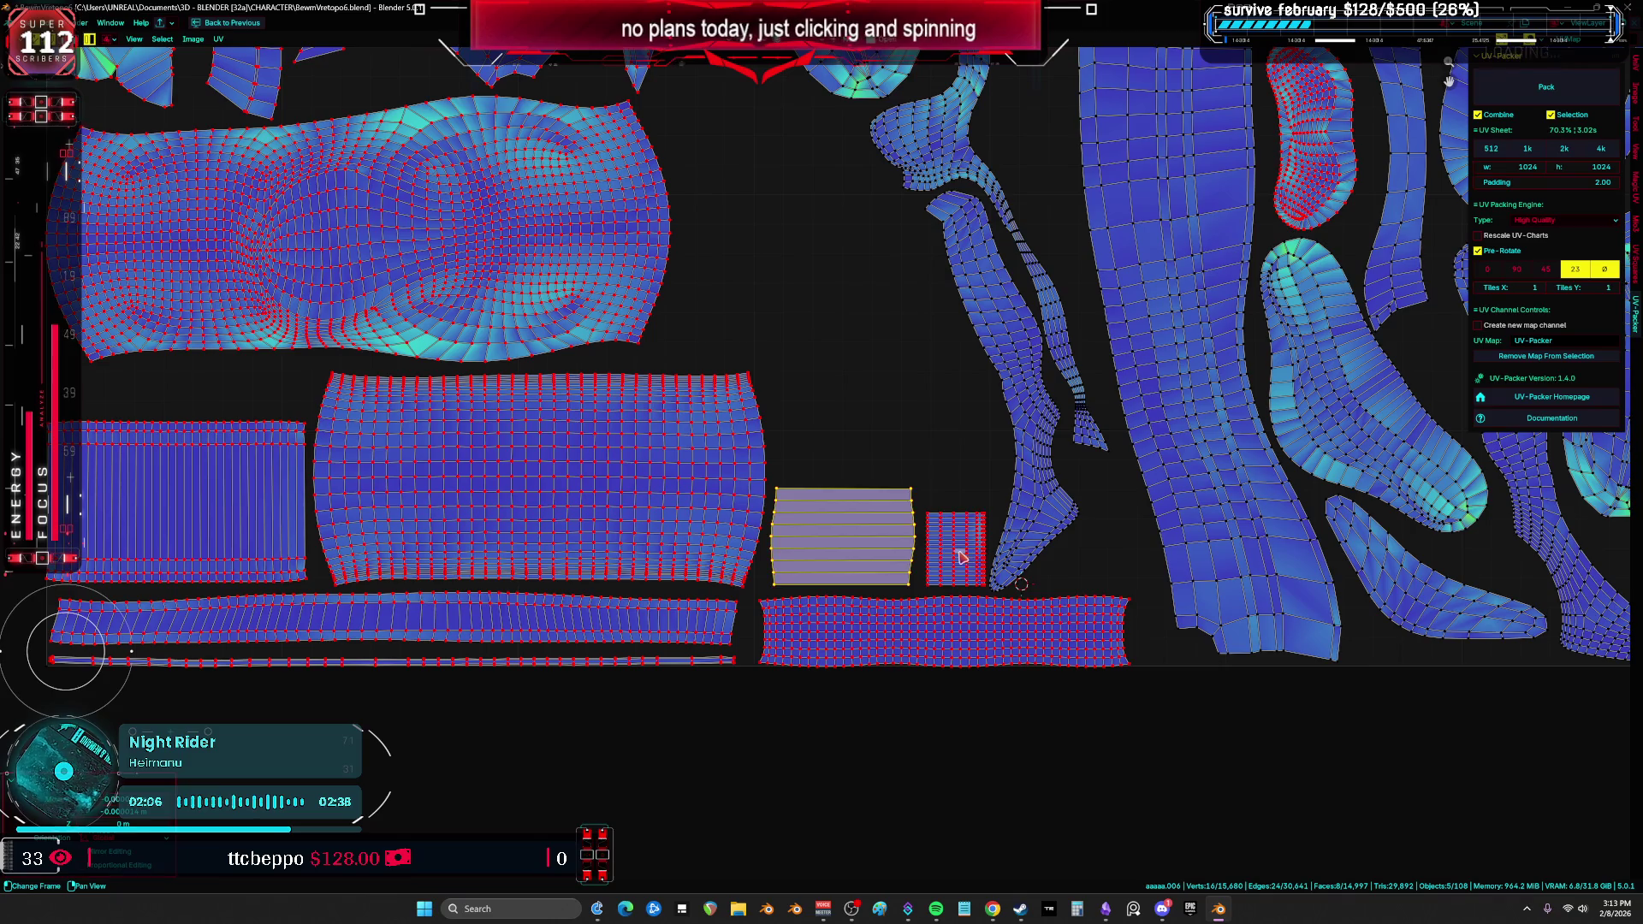
{"action": "left_click", "coordinate": [947, 555]}
{"action": "scroll", "coordinate": [947, 556], "scroll_direction": "down", "scroll_amount": 5}
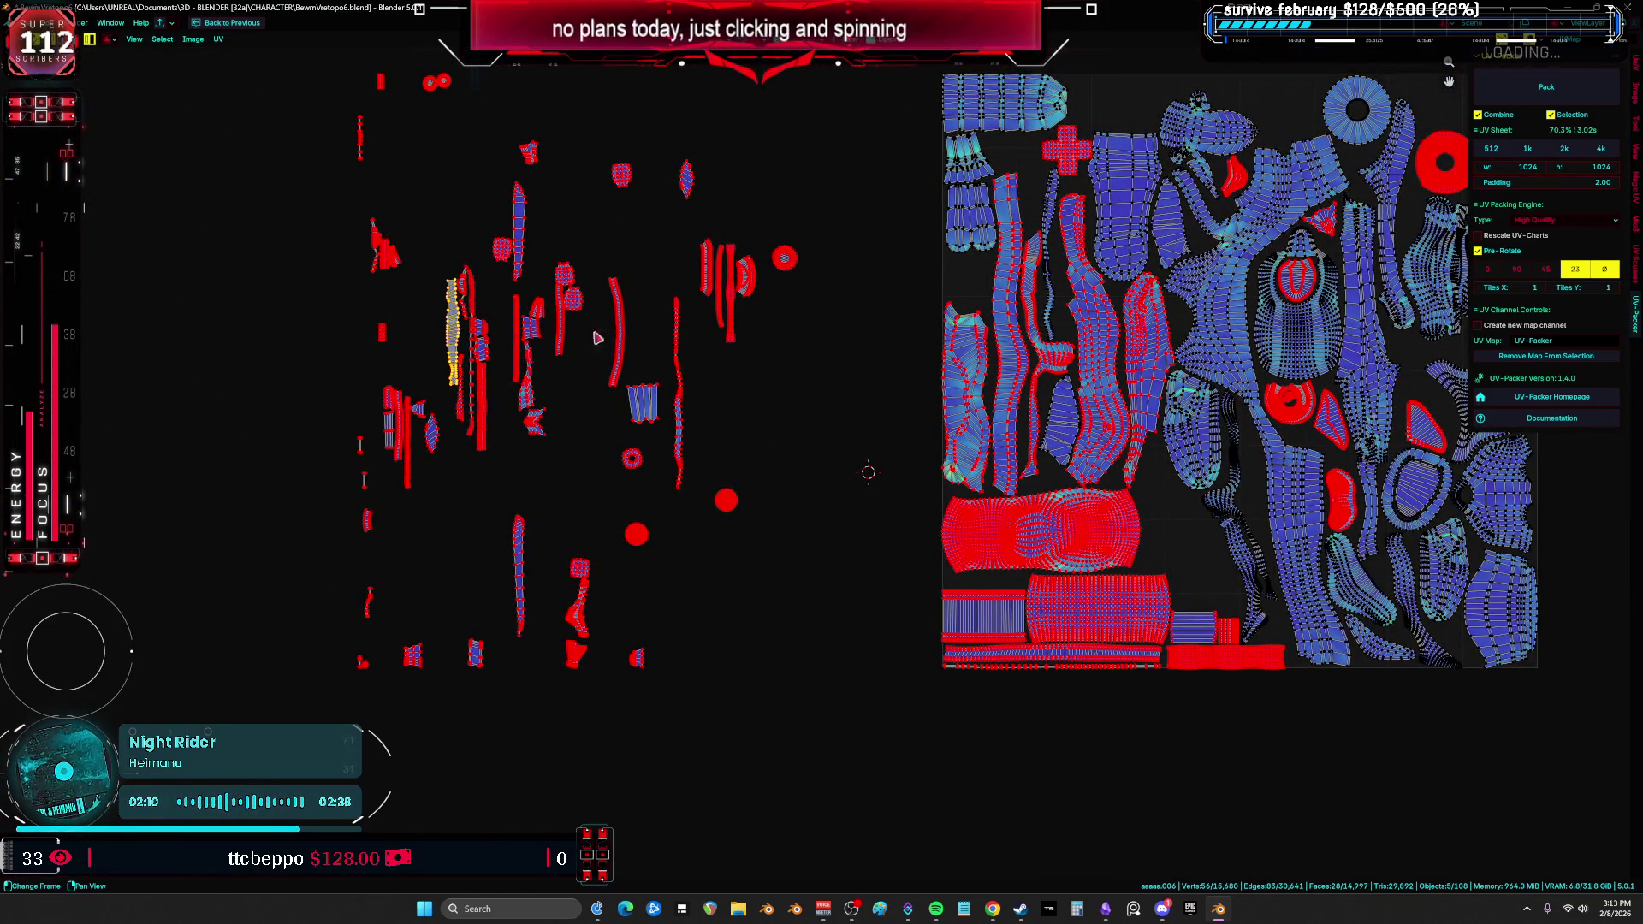
Step: Move leftover thin strips onto the tile's right edge and nudge them into position
{"action": "key", "text": "g"}
{"action": "middle_click_drag", "start_coordinate": [859, 424], "coordinate": [450, 473]}
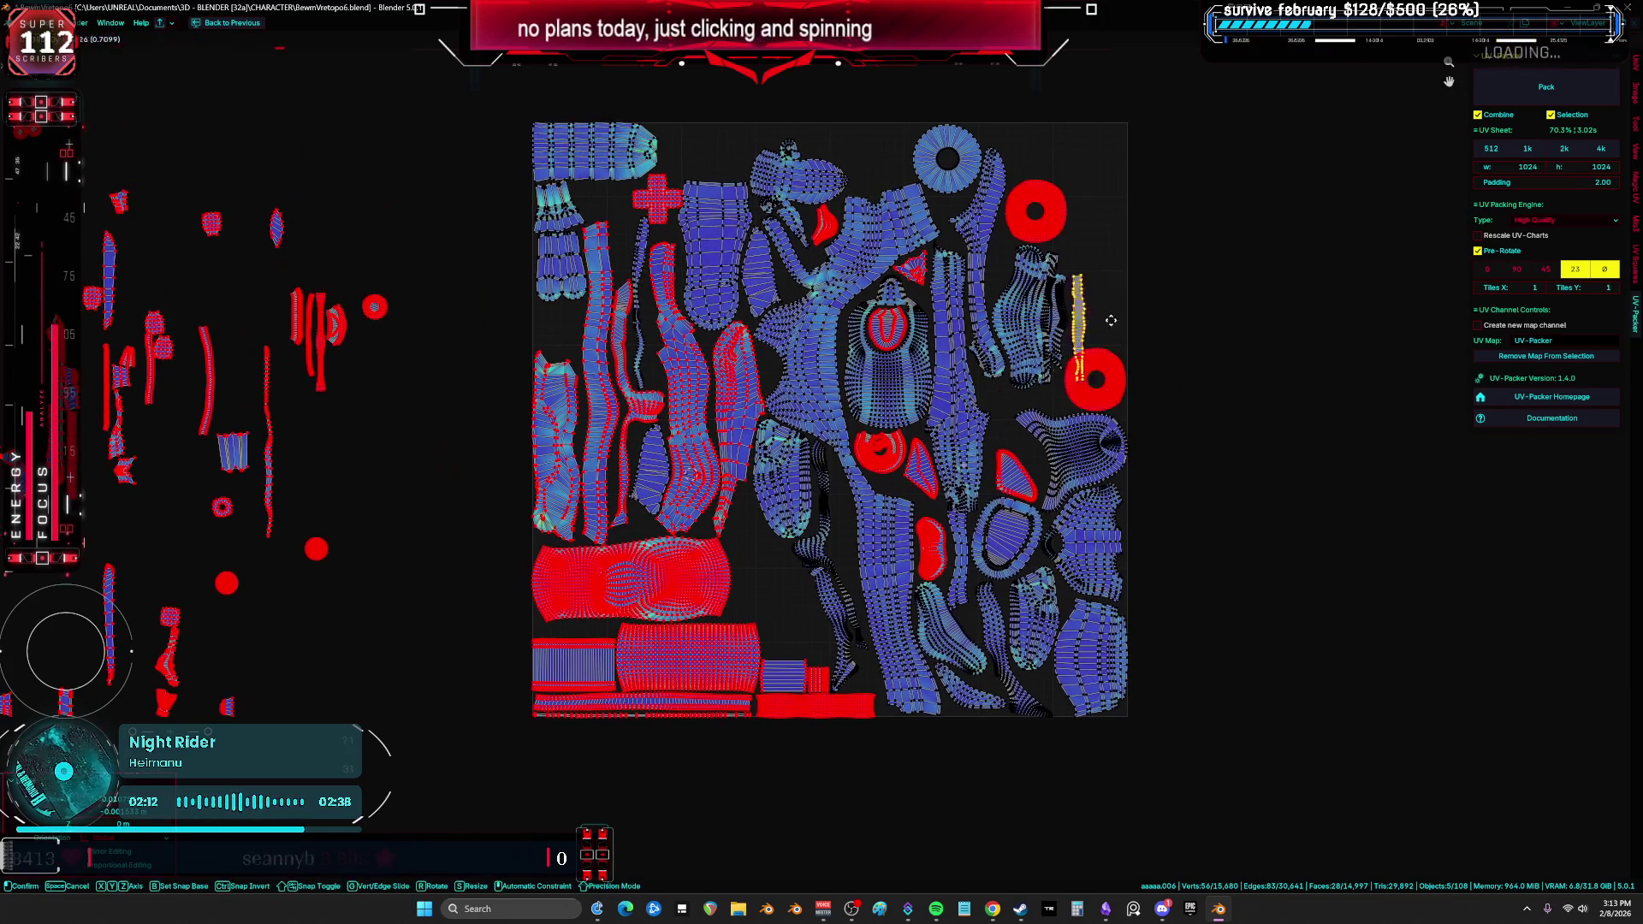
{"action": "left_click", "coordinate": [935, 334]}
{"action": "key", "text": "g"}
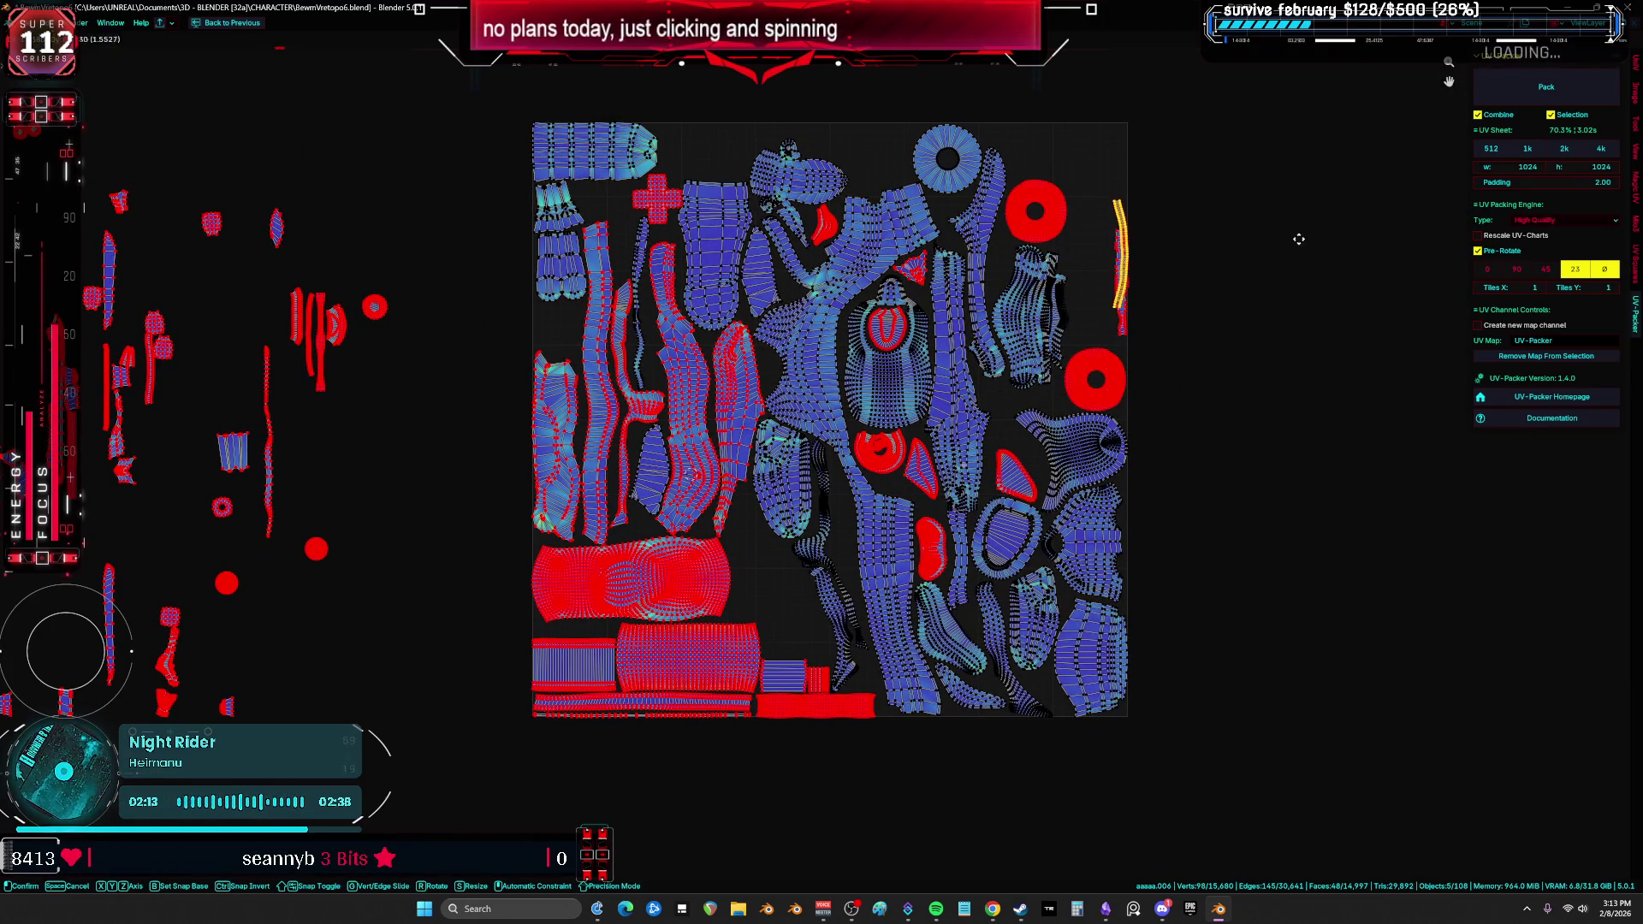
{"action": "left_click", "coordinate": [1130, 269]}
{"action": "left_click_drag", "start_coordinate": [267, 459], "coordinate": [428, 432]}
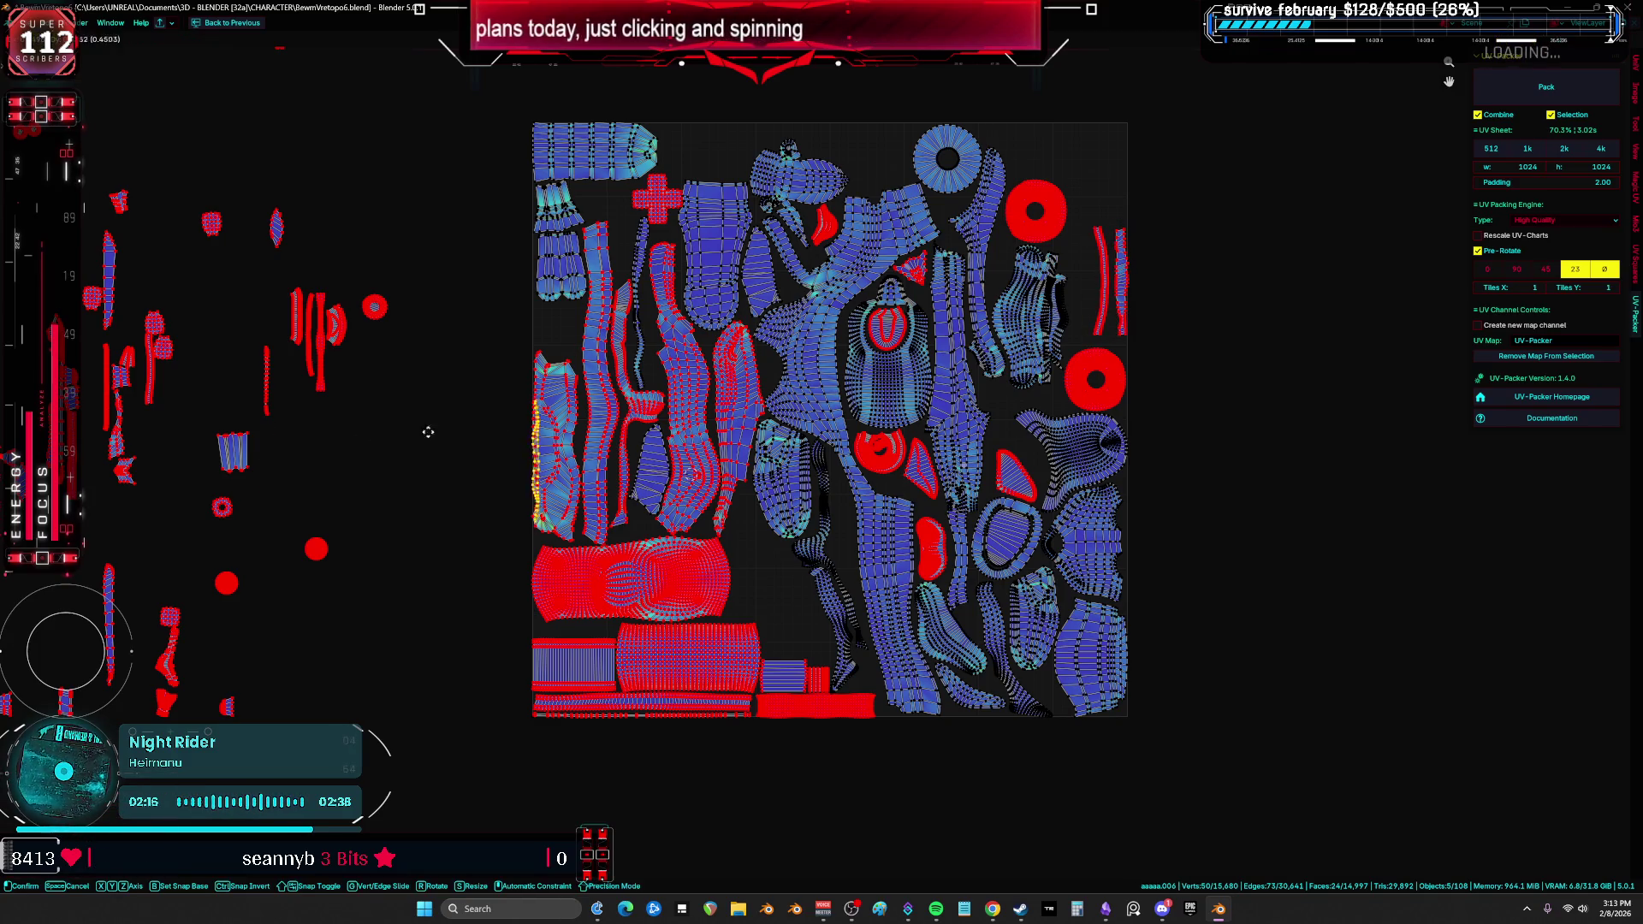
{"action": "left_click", "coordinate": [1097, 251]}
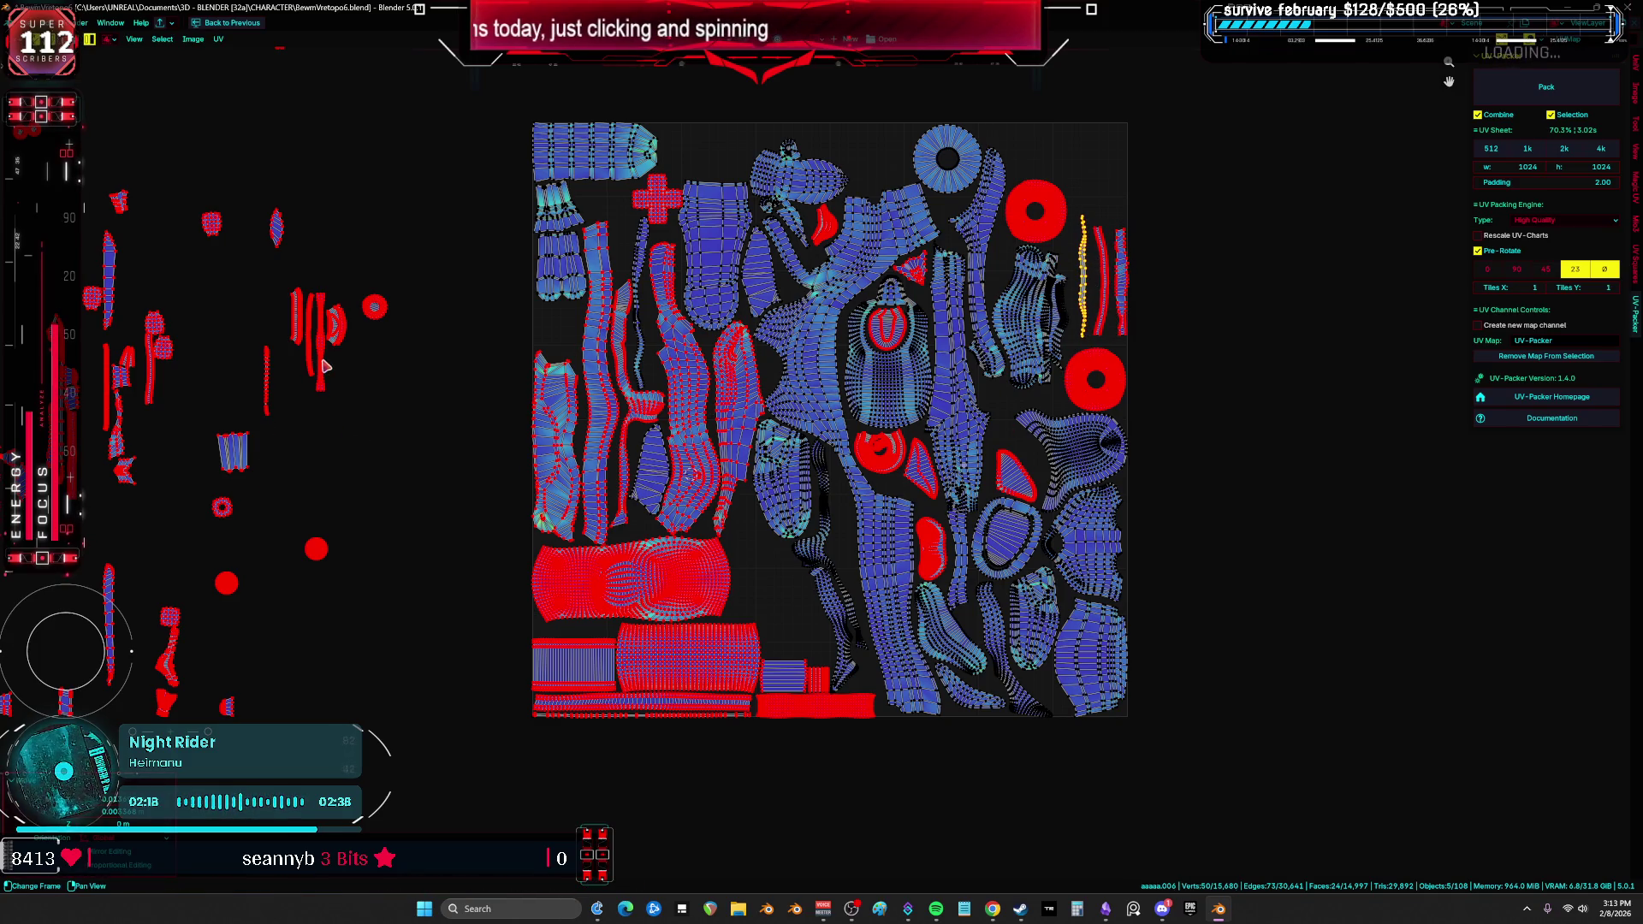
Step: Carry more thin strips and a leftover piece onto the tile's upper edges and upper-left area
{"action": "left_click_drag", "start_coordinate": [323, 366], "coordinate": [1066, 297]}
{"action": "left_click", "coordinate": [1151, 185]}
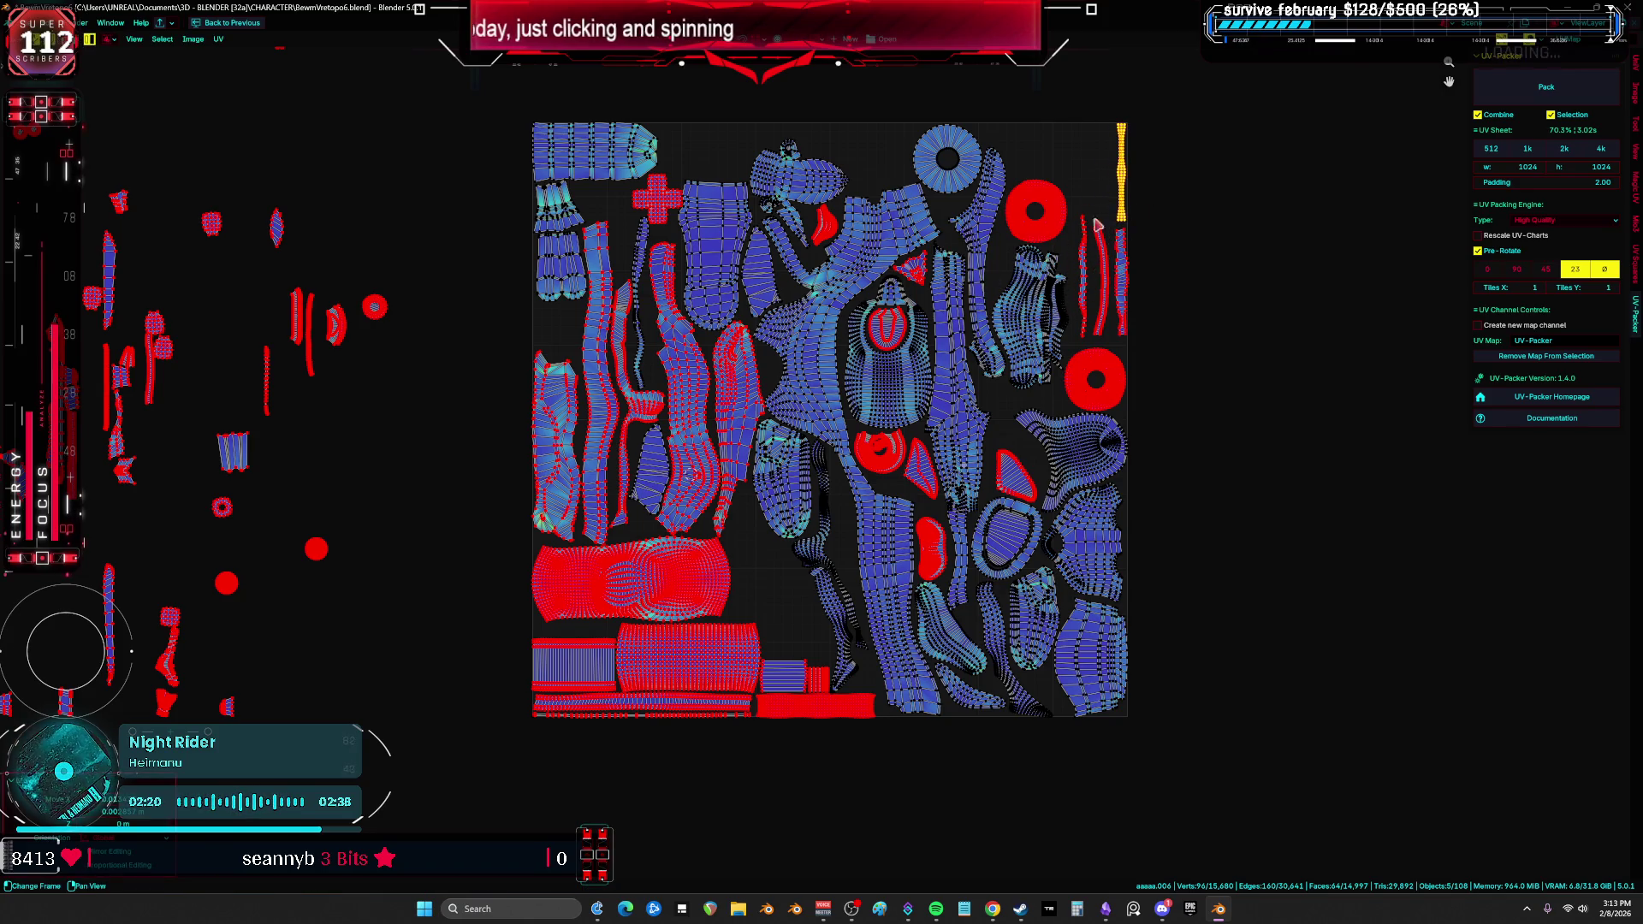
{"action": "mouse_move", "coordinate": [109, 608]}
{"action": "left_mouse_down"}
{"action": "mouse_move", "coordinate": [837, 375]}
{"action": "mouse_move", "coordinate": [1080, 229]}
{"action": "mouse_move", "coordinate": [1142, 152]}
{"action": "left_mouse_up"}
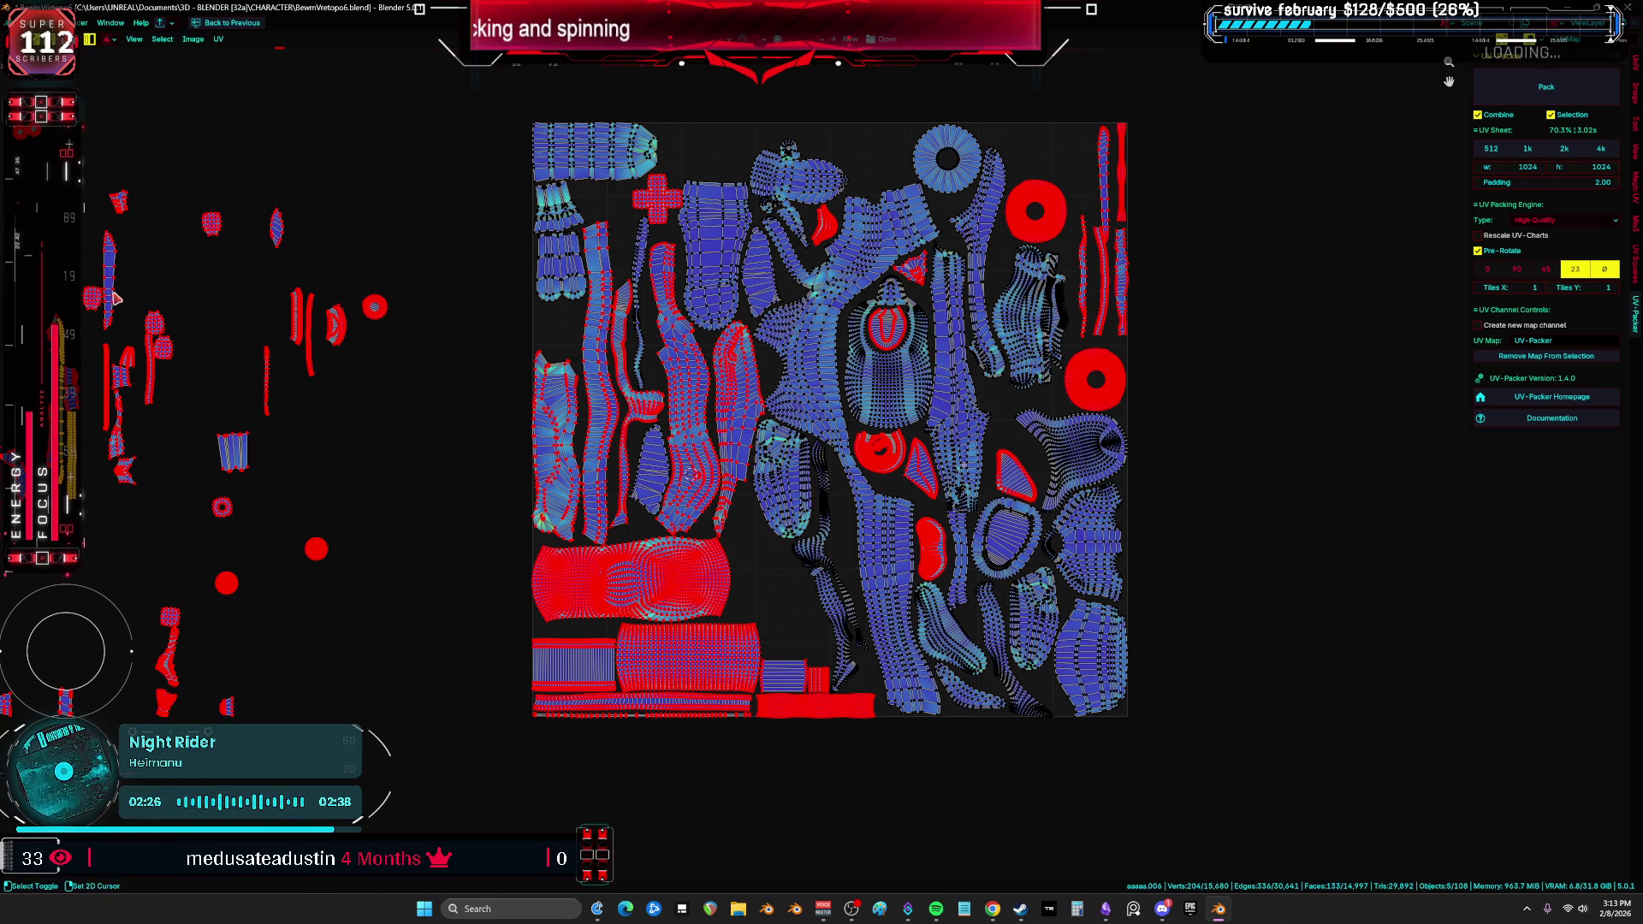
{"action": "mouse_move", "coordinate": [116, 298]}
{"action": "left_mouse_down"}
{"action": "mouse_move", "coordinate": [889, 479]}
{"action": "mouse_move", "coordinate": [1070, 377]}
{"action": "mouse_move", "coordinate": [1127, 257]}
{"action": "mouse_move", "coordinate": [1123, 212]}
{"action": "left_mouse_up"}
{"action": "middle_click_drag", "start_coordinate": [221, 572], "coordinate": [365, 540]}
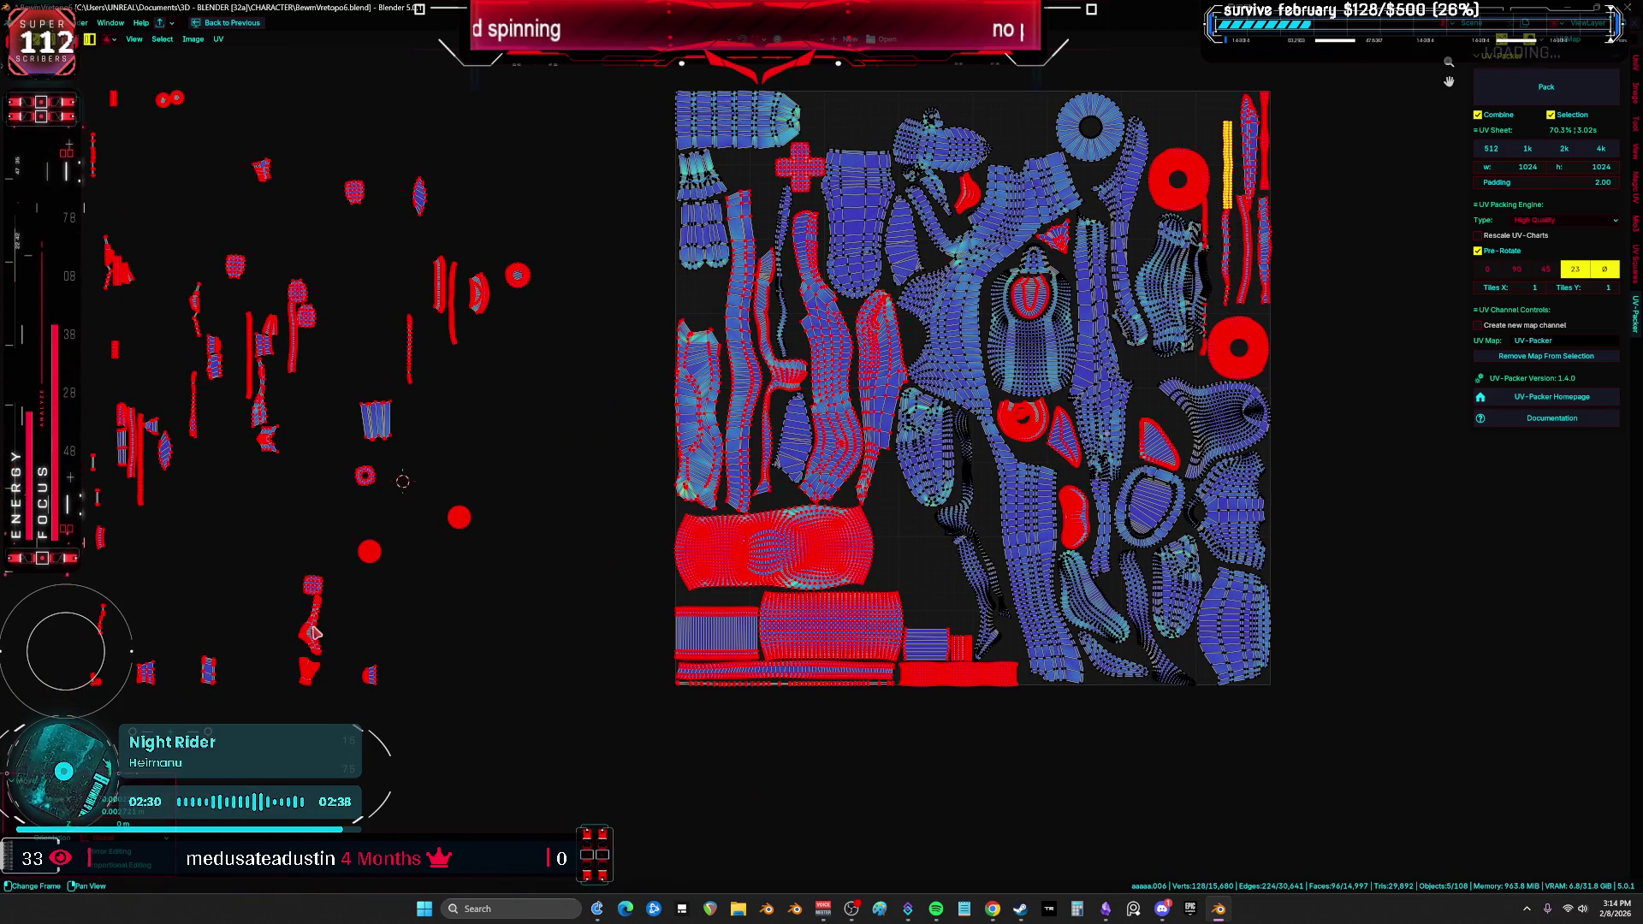
{"action": "left_click_drag", "start_coordinate": [313, 633], "coordinate": [736, 614]}
{"action": "mouse_move", "coordinate": [943, 558]}
{"action": "left_mouse_down"}
{"action": "mouse_move", "coordinate": [924, 523]}
{"action": "mouse_move", "coordinate": [886, 522]}
{"action": "mouse_move", "coordinate": [612, 192]}
{"action": "left_mouse_up"}
Step: Rotate the small hook-shaped piece horizontally and fit it into a gap near the lower right
{"action": "scroll", "coordinate": [924, 524], "scroll_direction": "up", "scroll_amount": 2}
{"action": "scroll", "coordinate": [612, 192], "scroll_direction": "up", "scroll_amount": 2}
{"action": "key", "text": "r"}
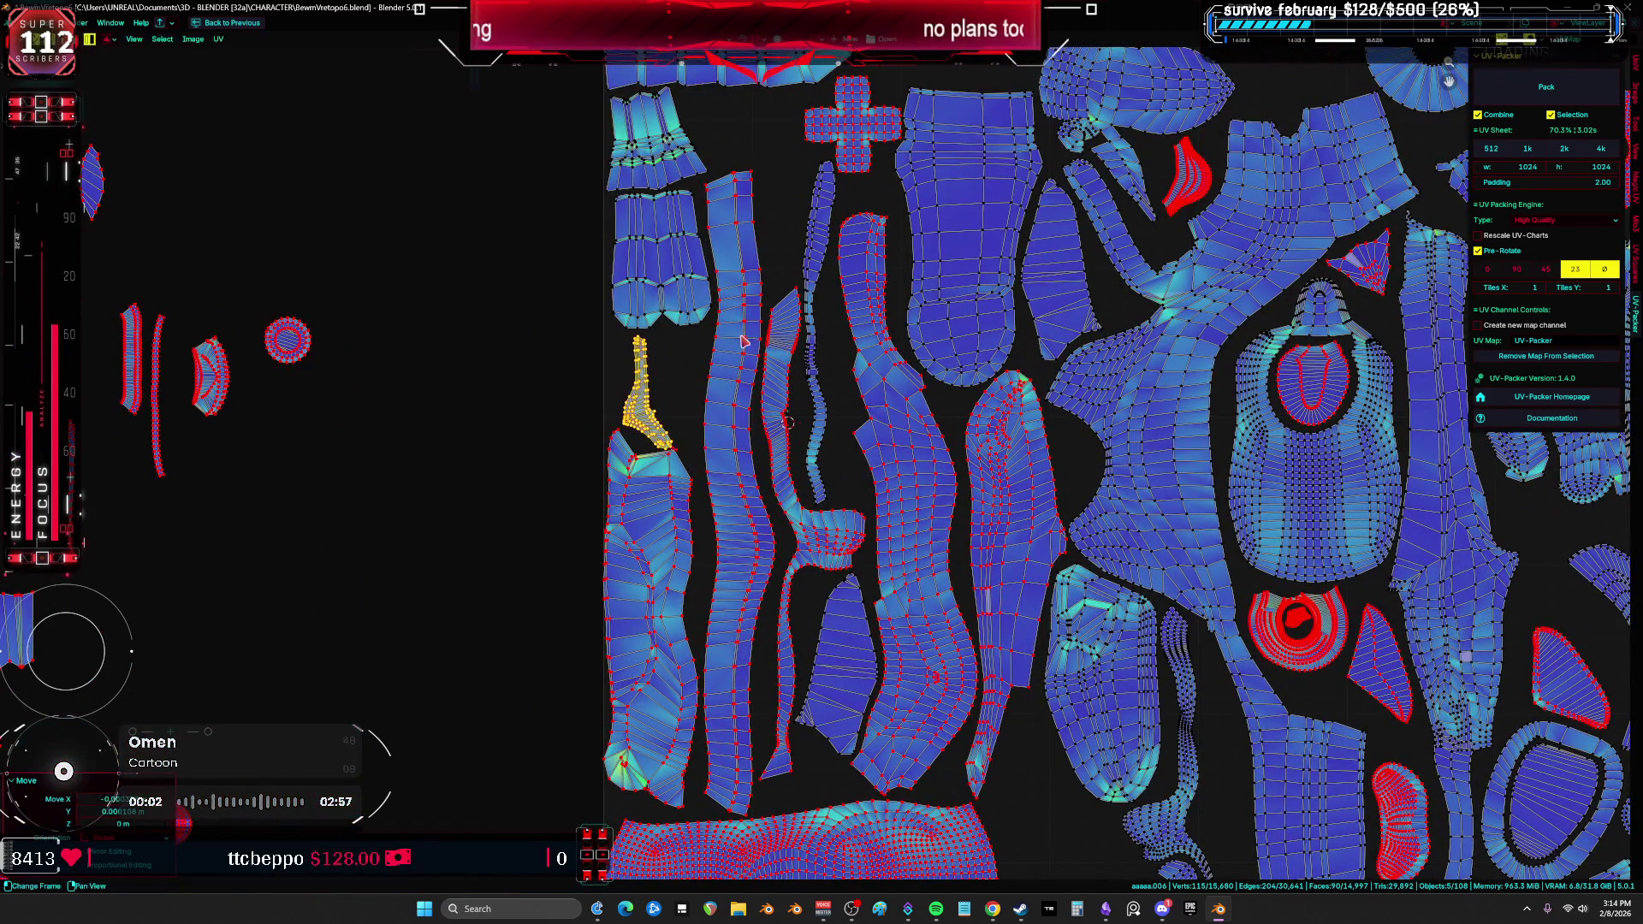
{"action": "left_click", "coordinate": [766, 300]}
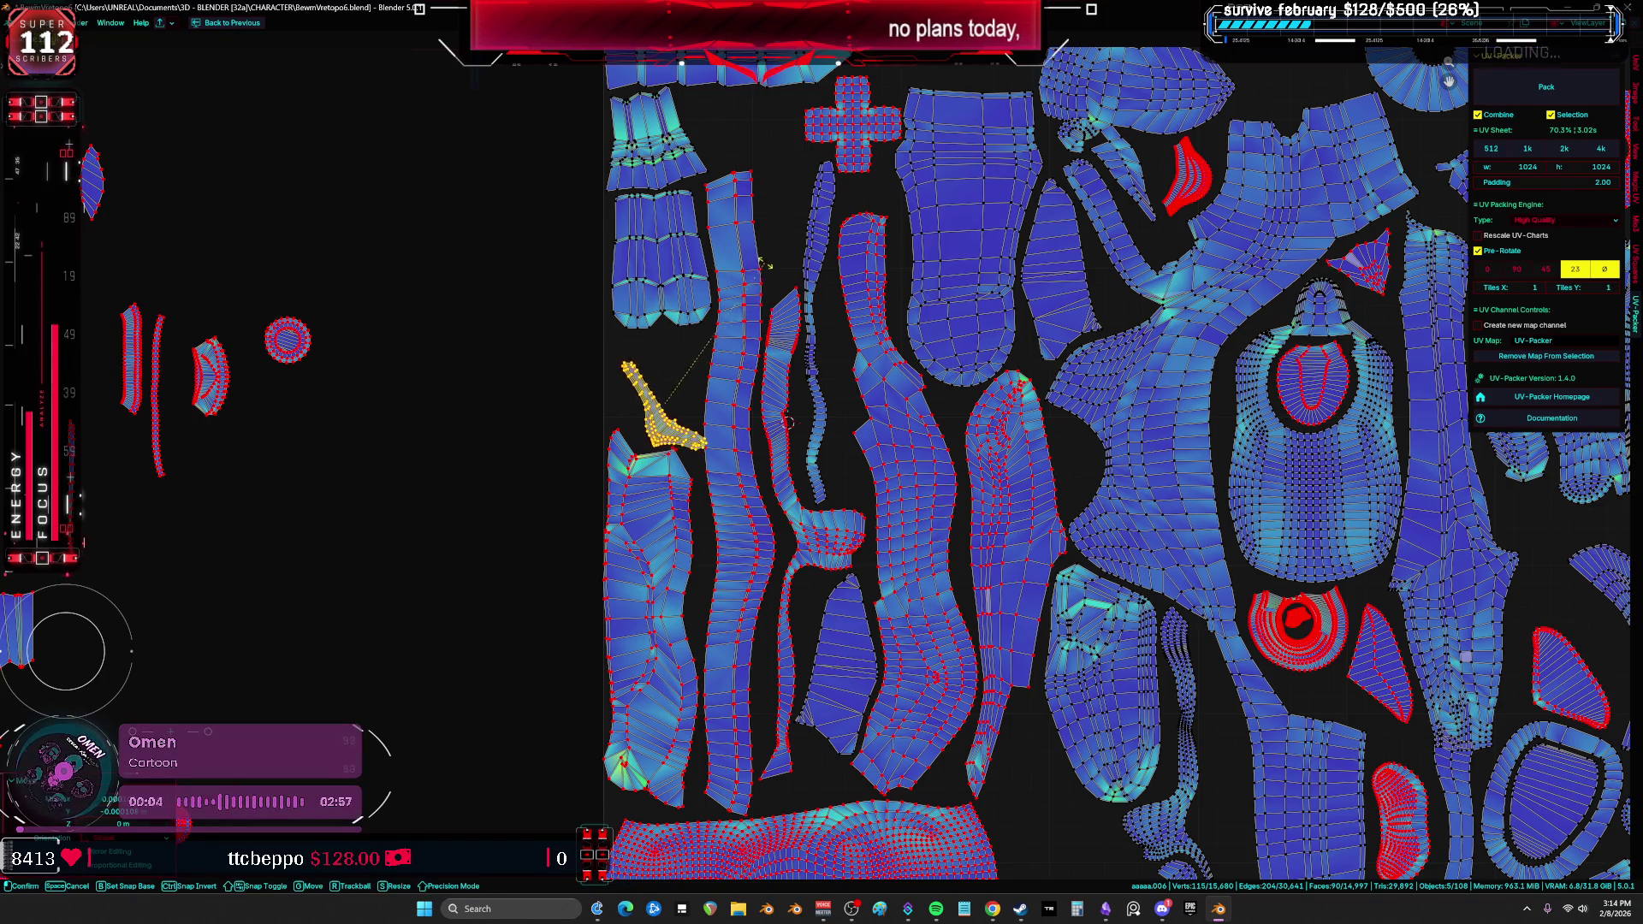
{"action": "key", "text": "g"}
{"action": "left_click", "coordinate": [612, 402]}
{"action": "scroll", "coordinate": [613, 402], "scroll_direction": "down", "scroll_amount": 5}
{"action": "key", "text": "ctrl+z"}
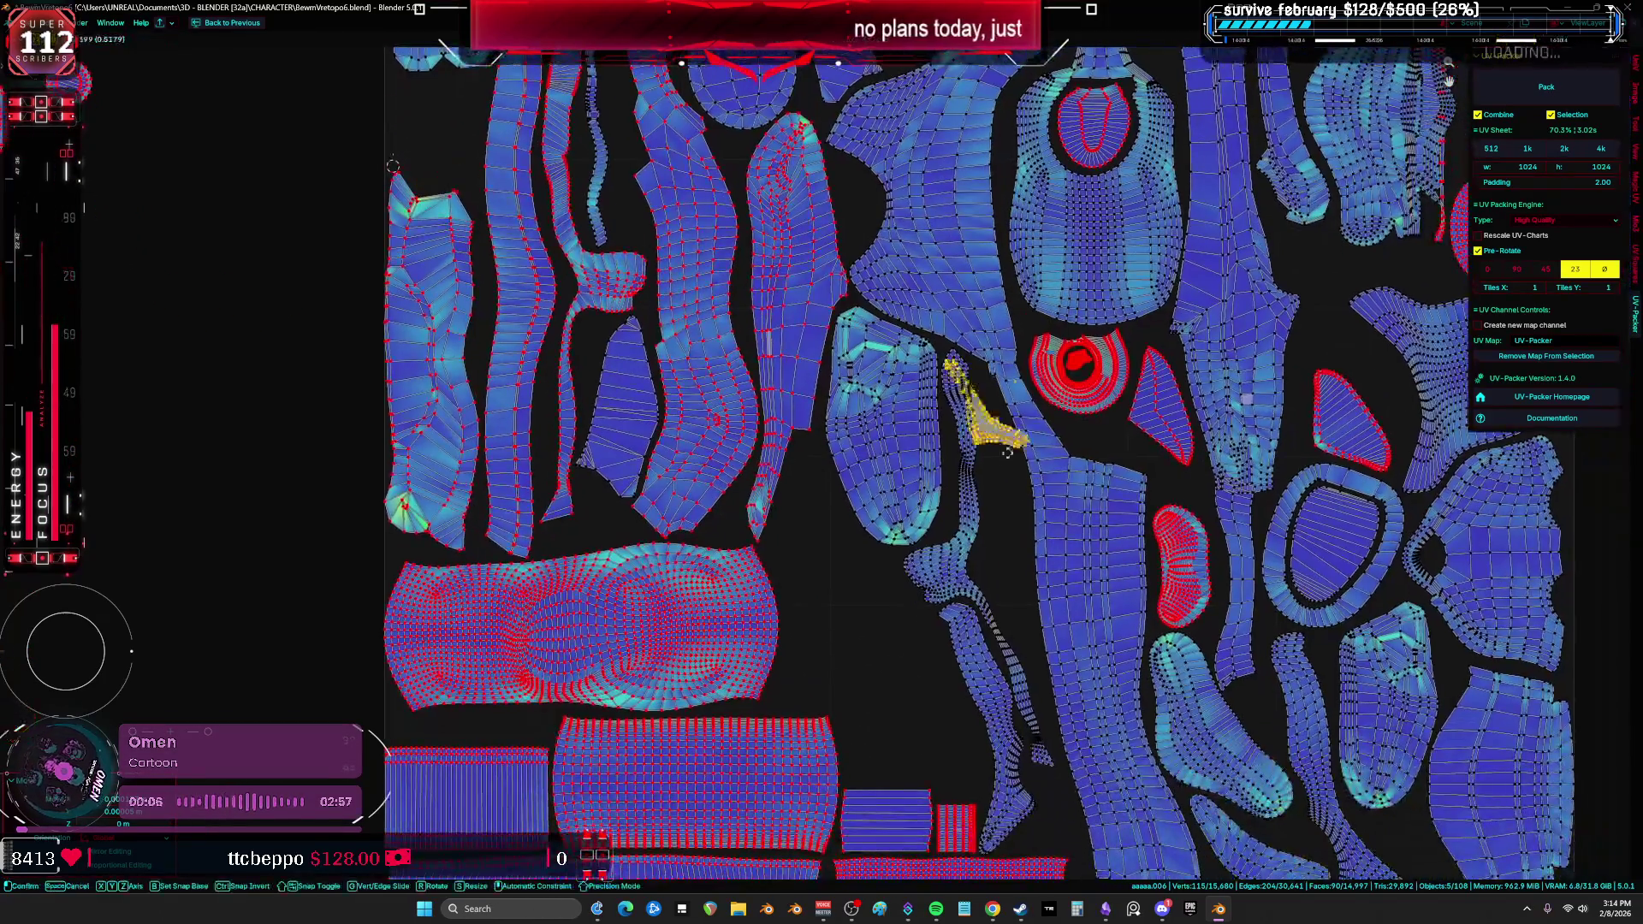
{"action": "key", "text": "g"}
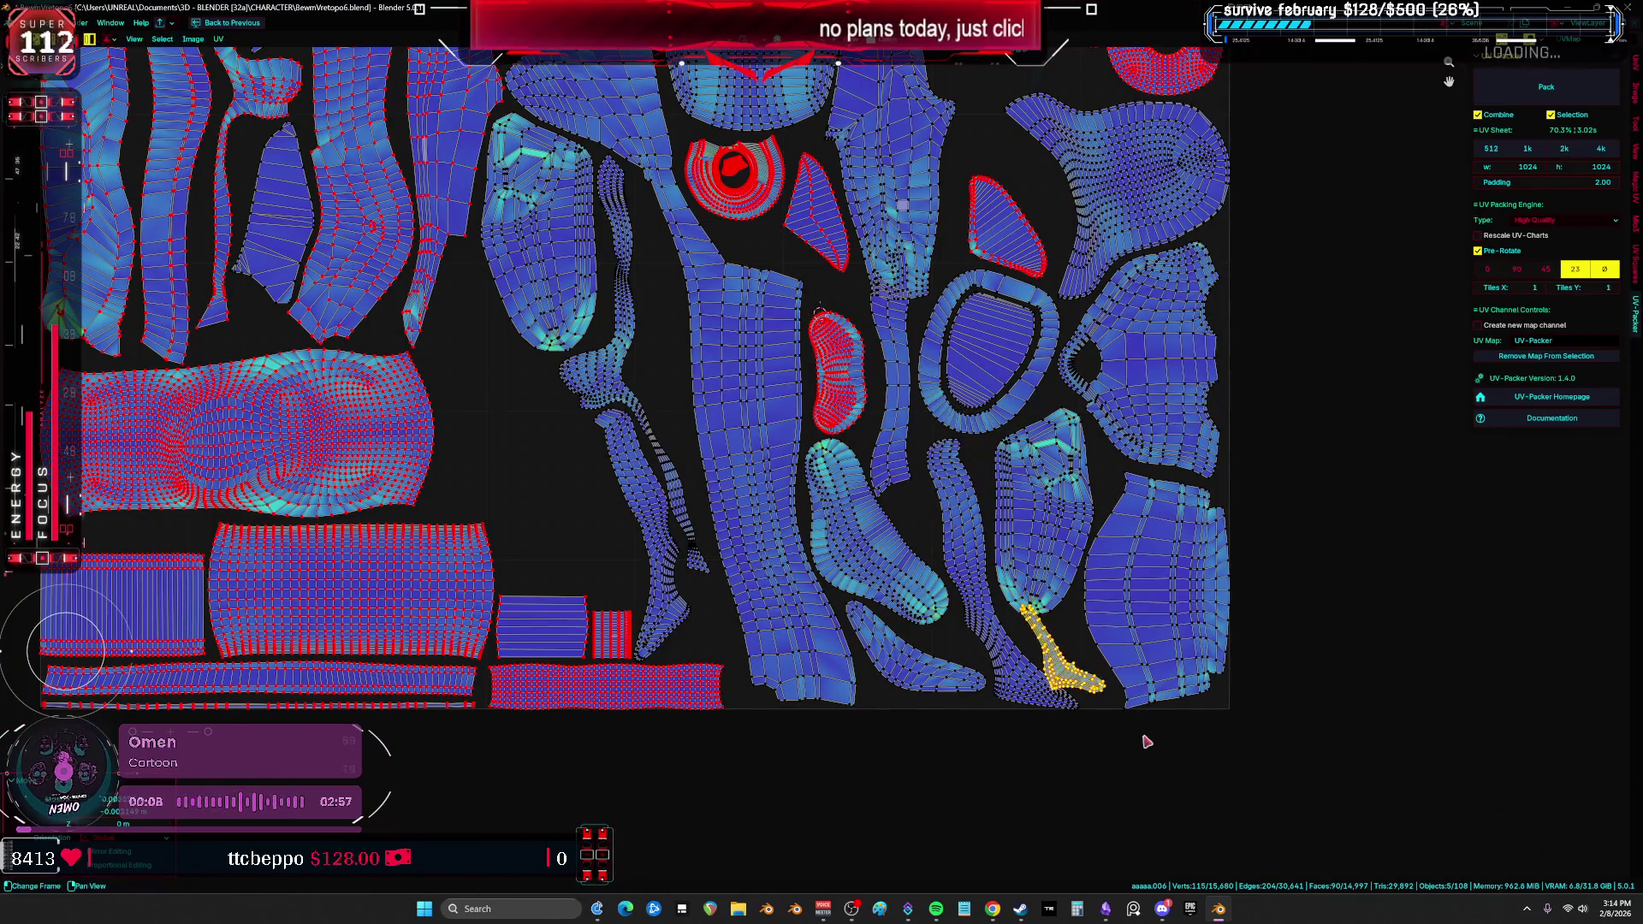
{"action": "scroll", "coordinate": [1145, 741], "scroll_direction": "up", "scroll_amount": 3}
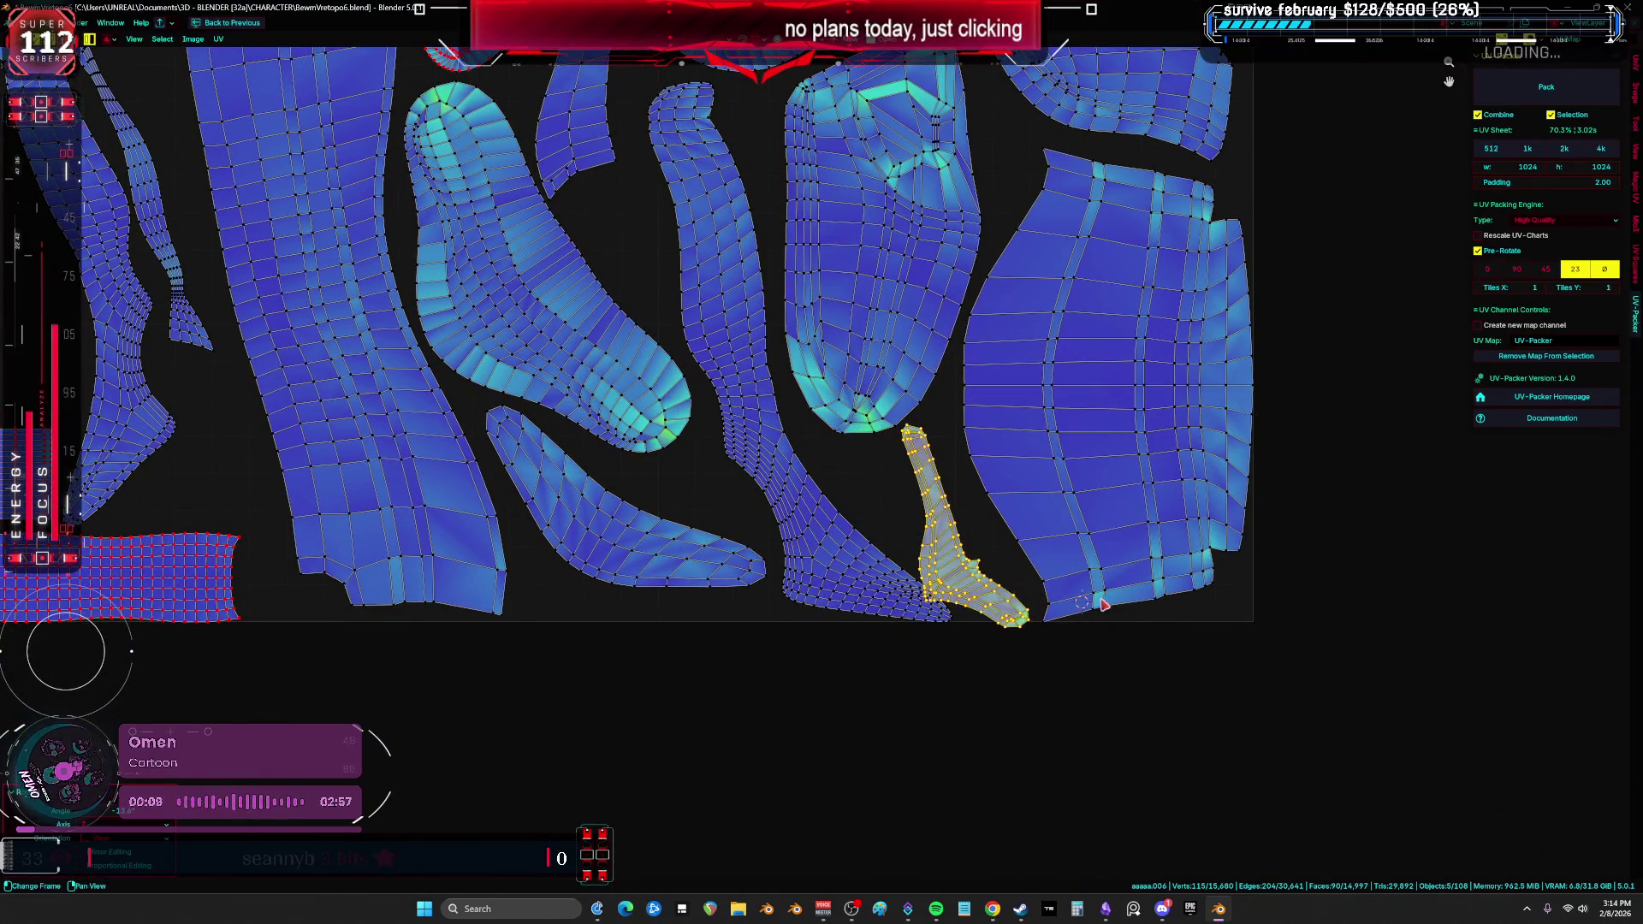
{"action": "key", "text": "r"}
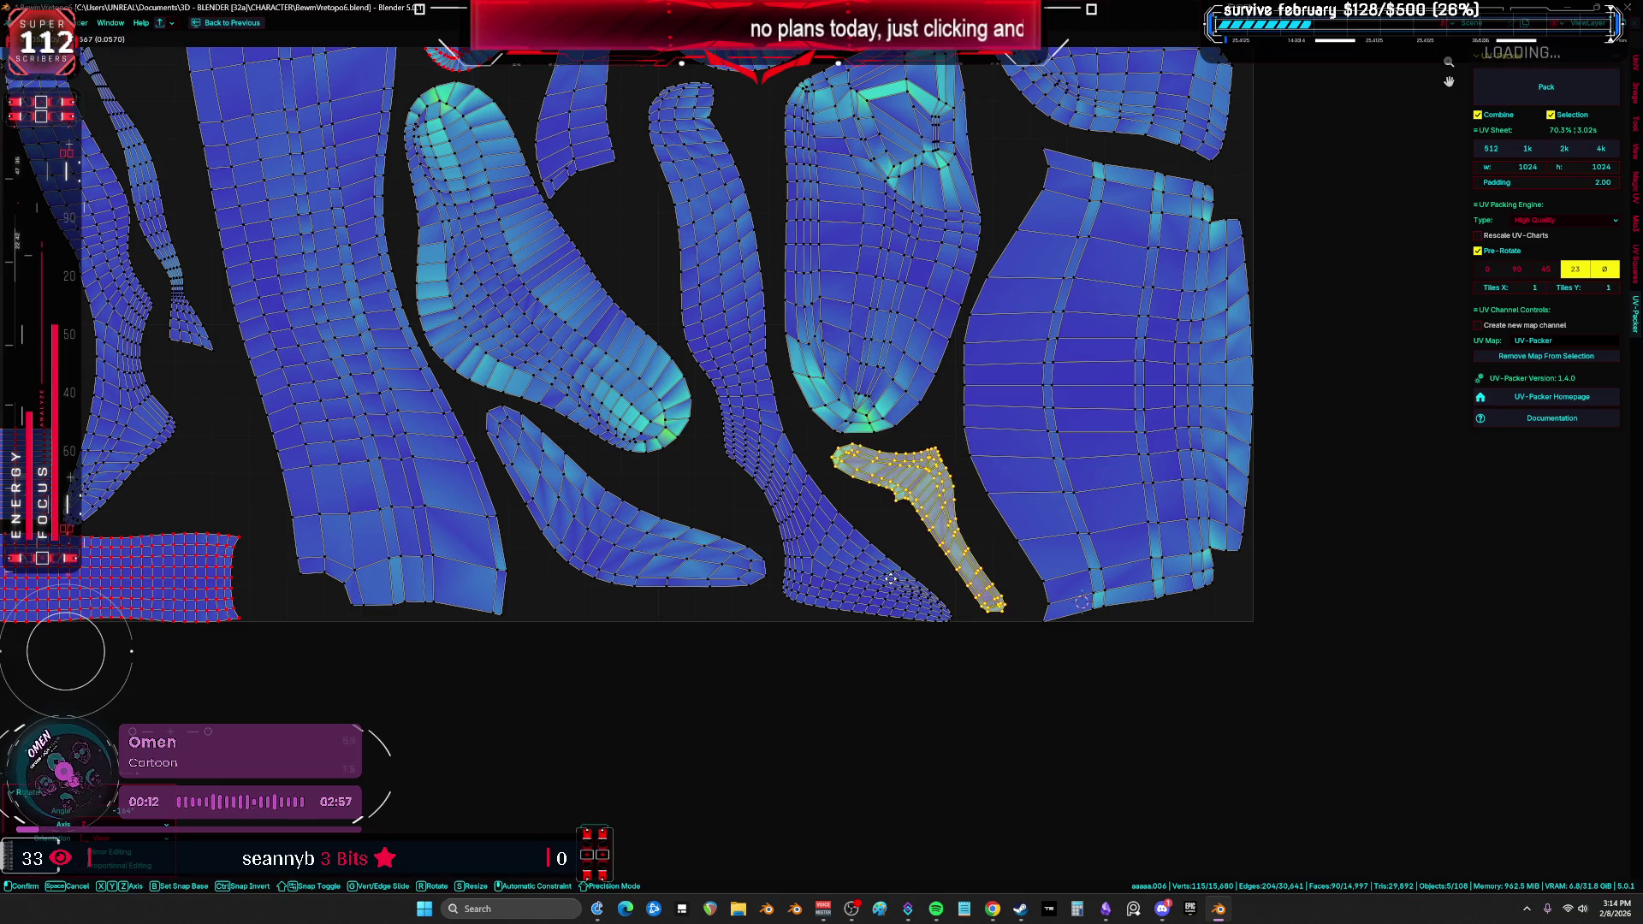
{"action": "left_click", "coordinate": [886, 586]}
{"action": "scroll", "coordinate": [971, 472], "scroll_direction": "down", "scroll_amount": 5}
Step: Select all UV islands, frame them in view, and browse the Image options without changes
{"action": "key", "text": "a"}
{"action": "key", "text": "Home"}
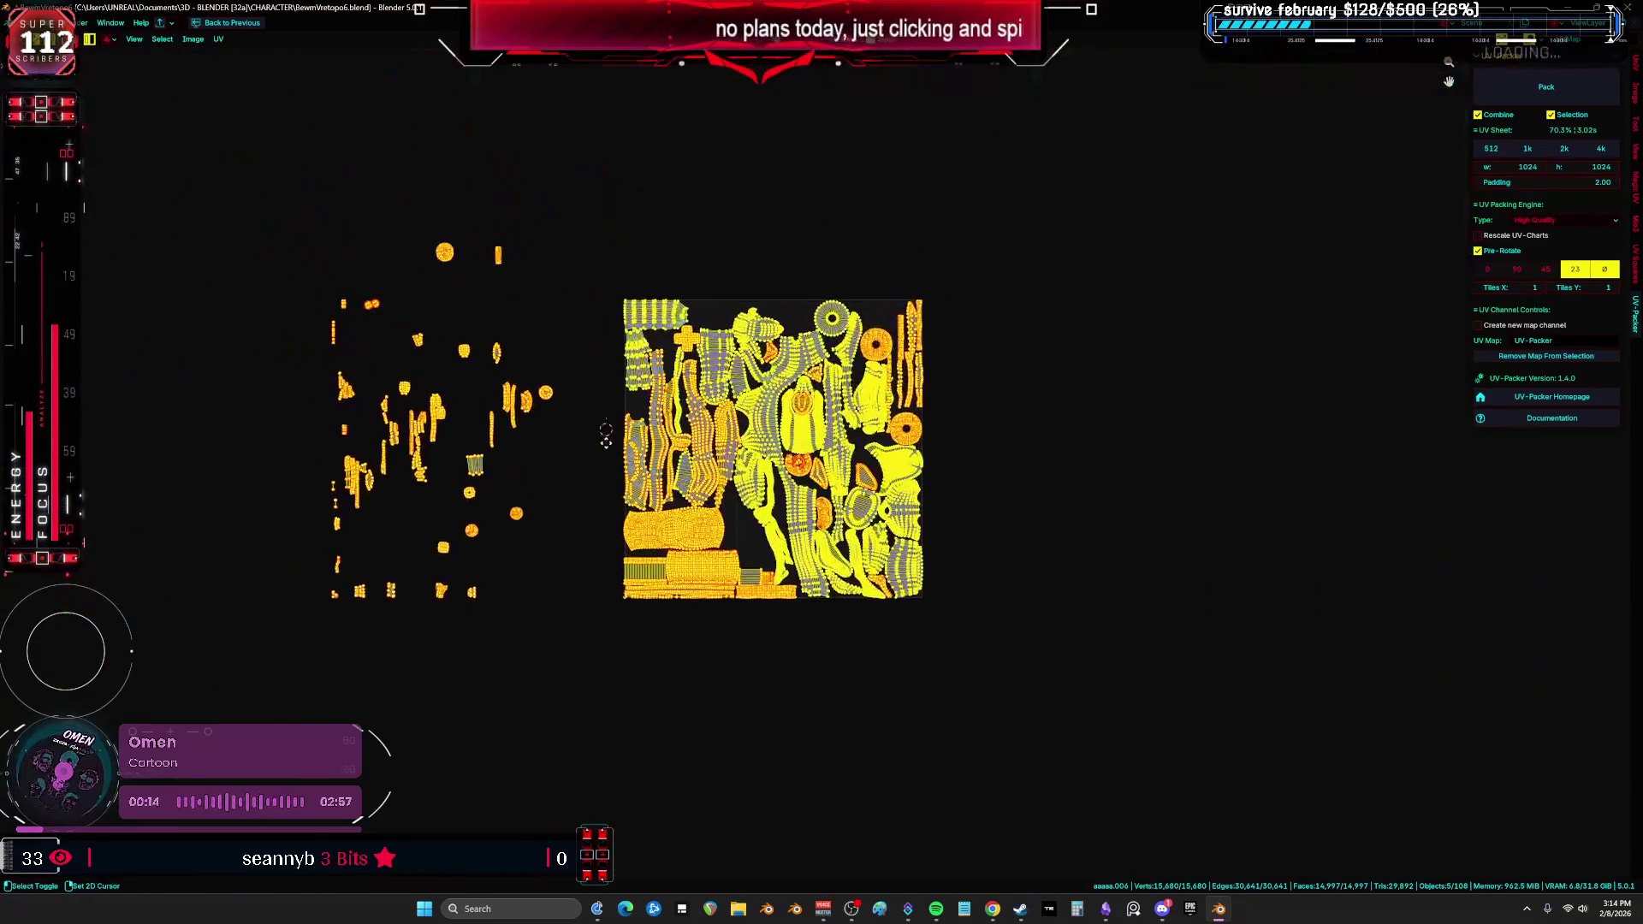
{"action": "left_click", "coordinate": [194, 39]}
{"action": "key", "text": "Escape"}
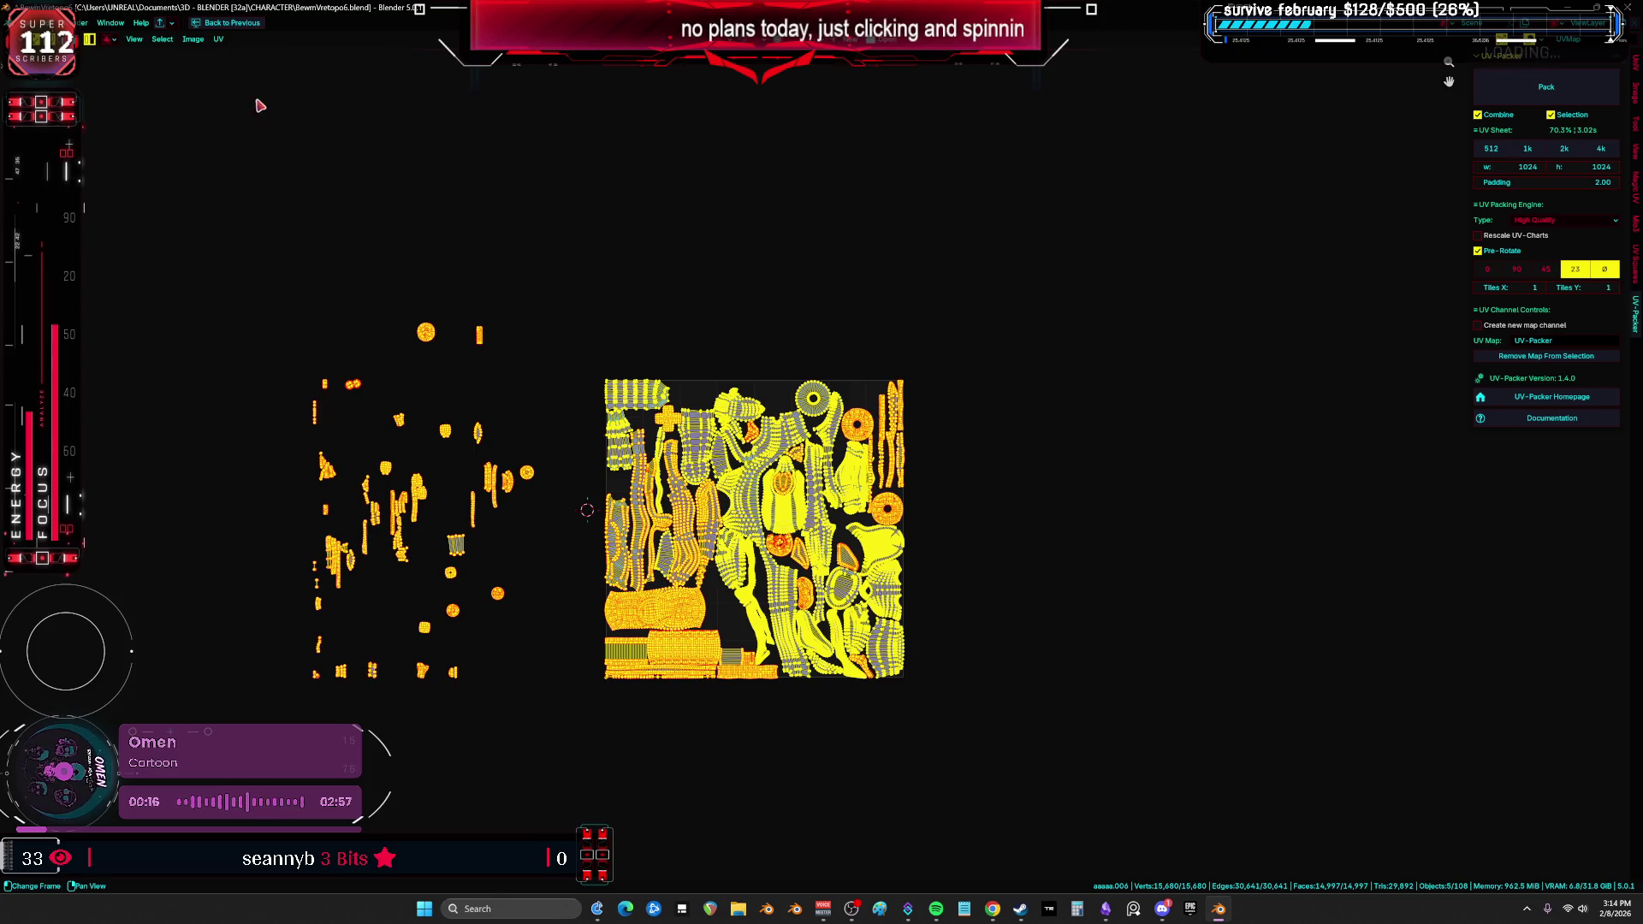
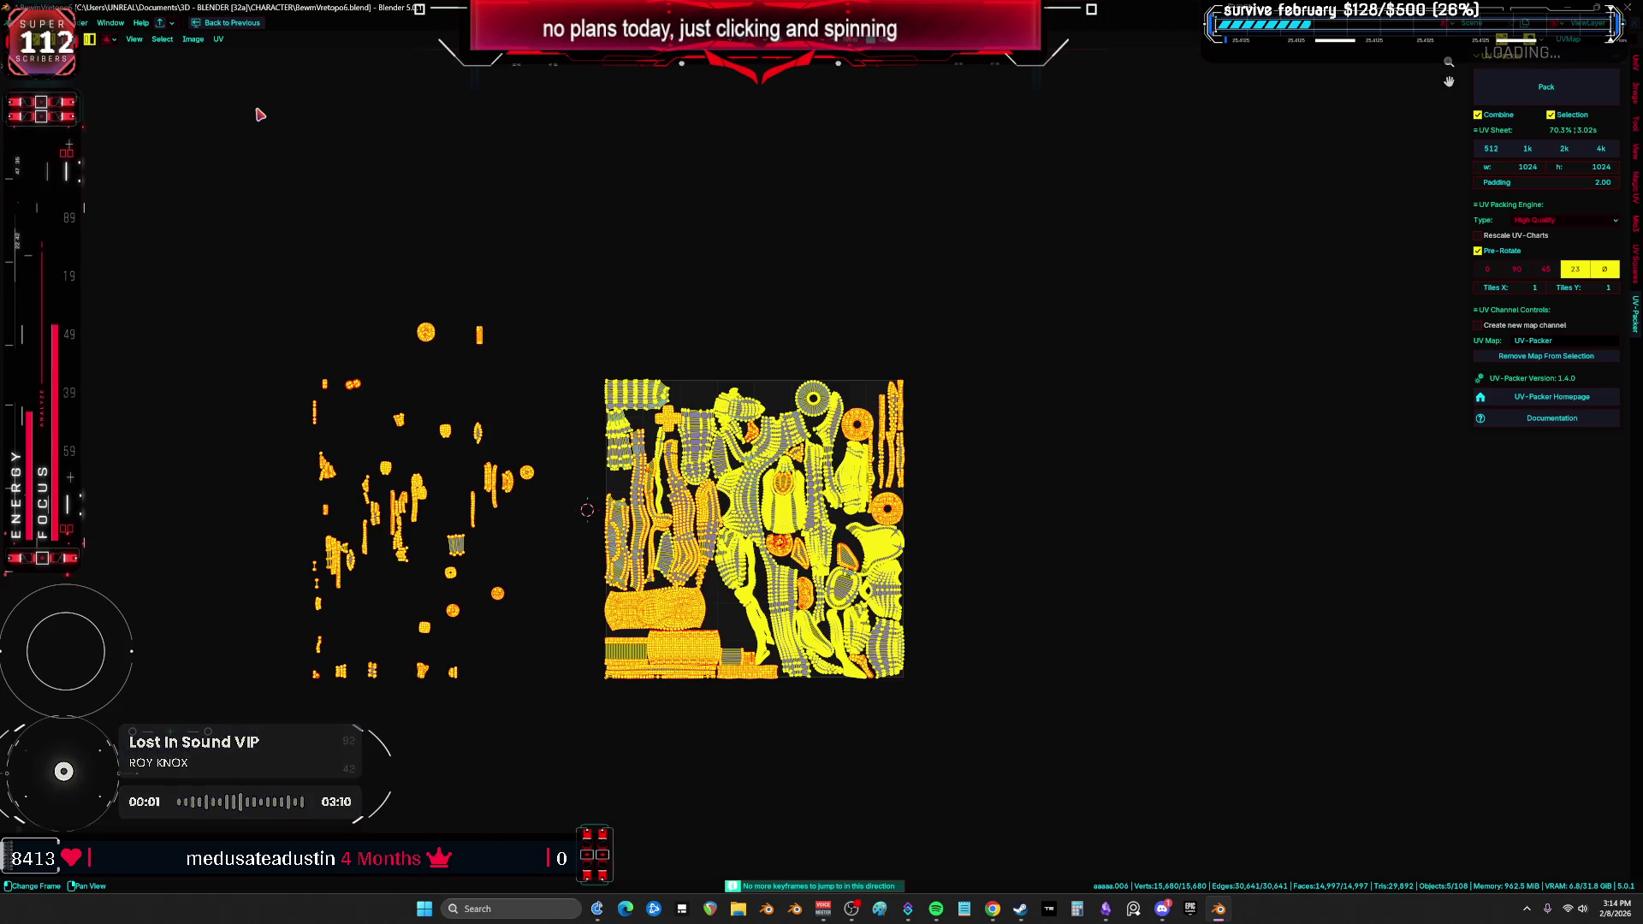
Step: Zoom in on the scattered islands and drag the yellow and red islands right into a group
{"action": "scroll", "coordinate": [606, 265], "scroll_direction": "up", "scroll_amount": 5}
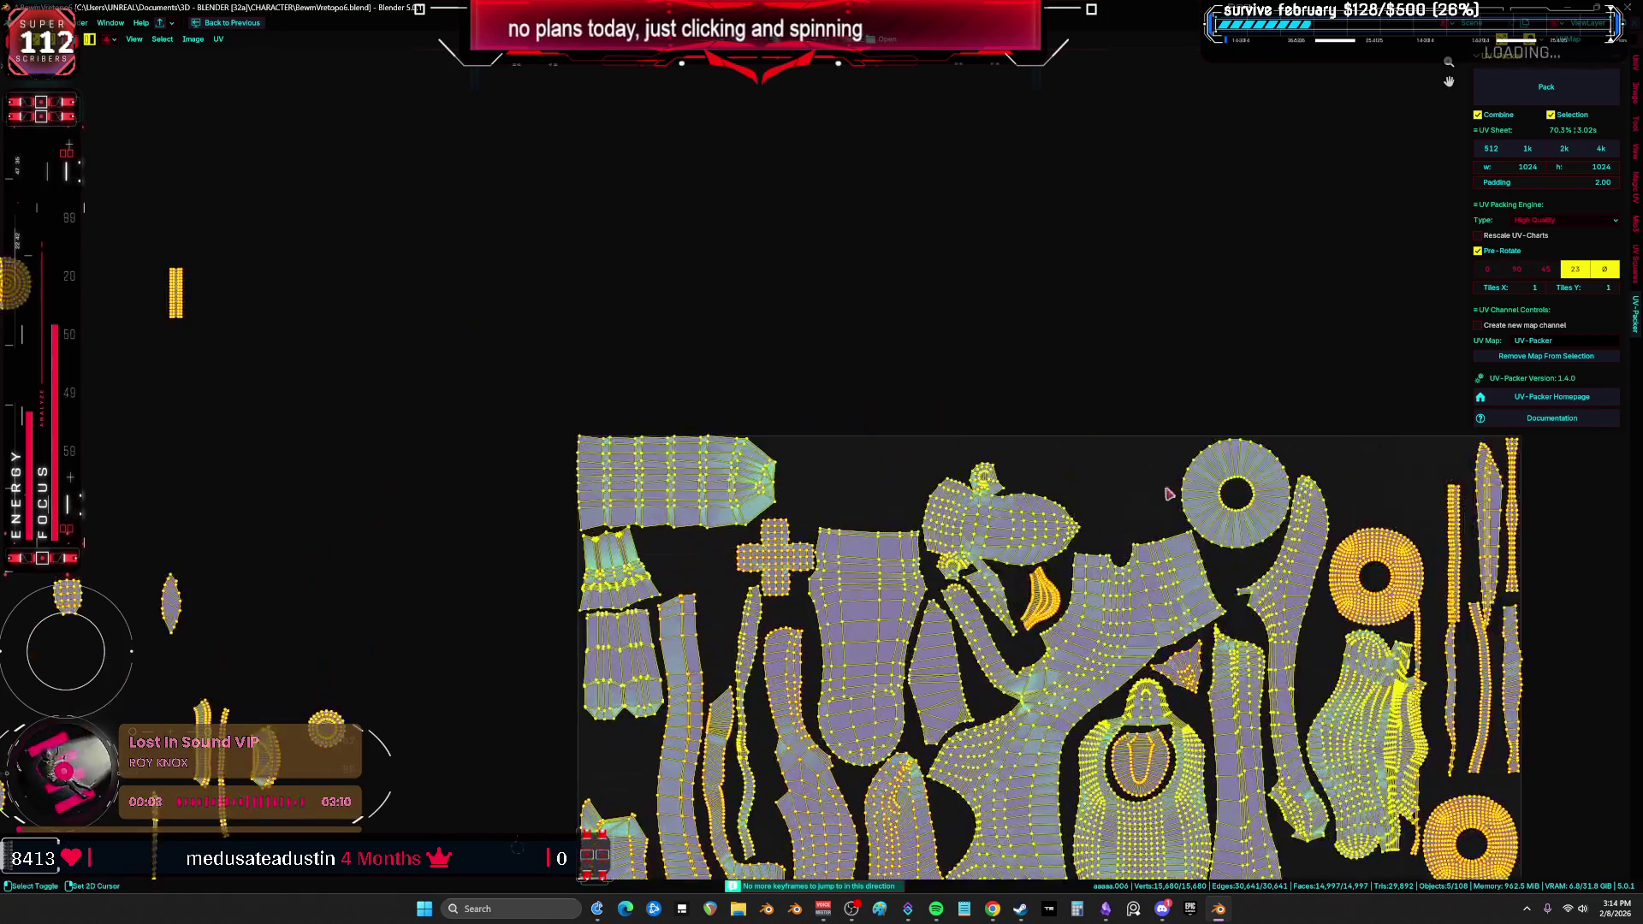
{"action": "middle_click_drag", "start_coordinate": [1167, 488], "coordinate": [568, 287]}
{"action": "scroll", "coordinate": [458, 393], "scroll_direction": "down", "scroll_amount": 2}
{"action": "scroll", "coordinate": [379, 473], "scroll_direction": "up", "scroll_amount": 1}
{"action": "middle_click_drag", "start_coordinate": [379, 473], "coordinate": [726, 406]}
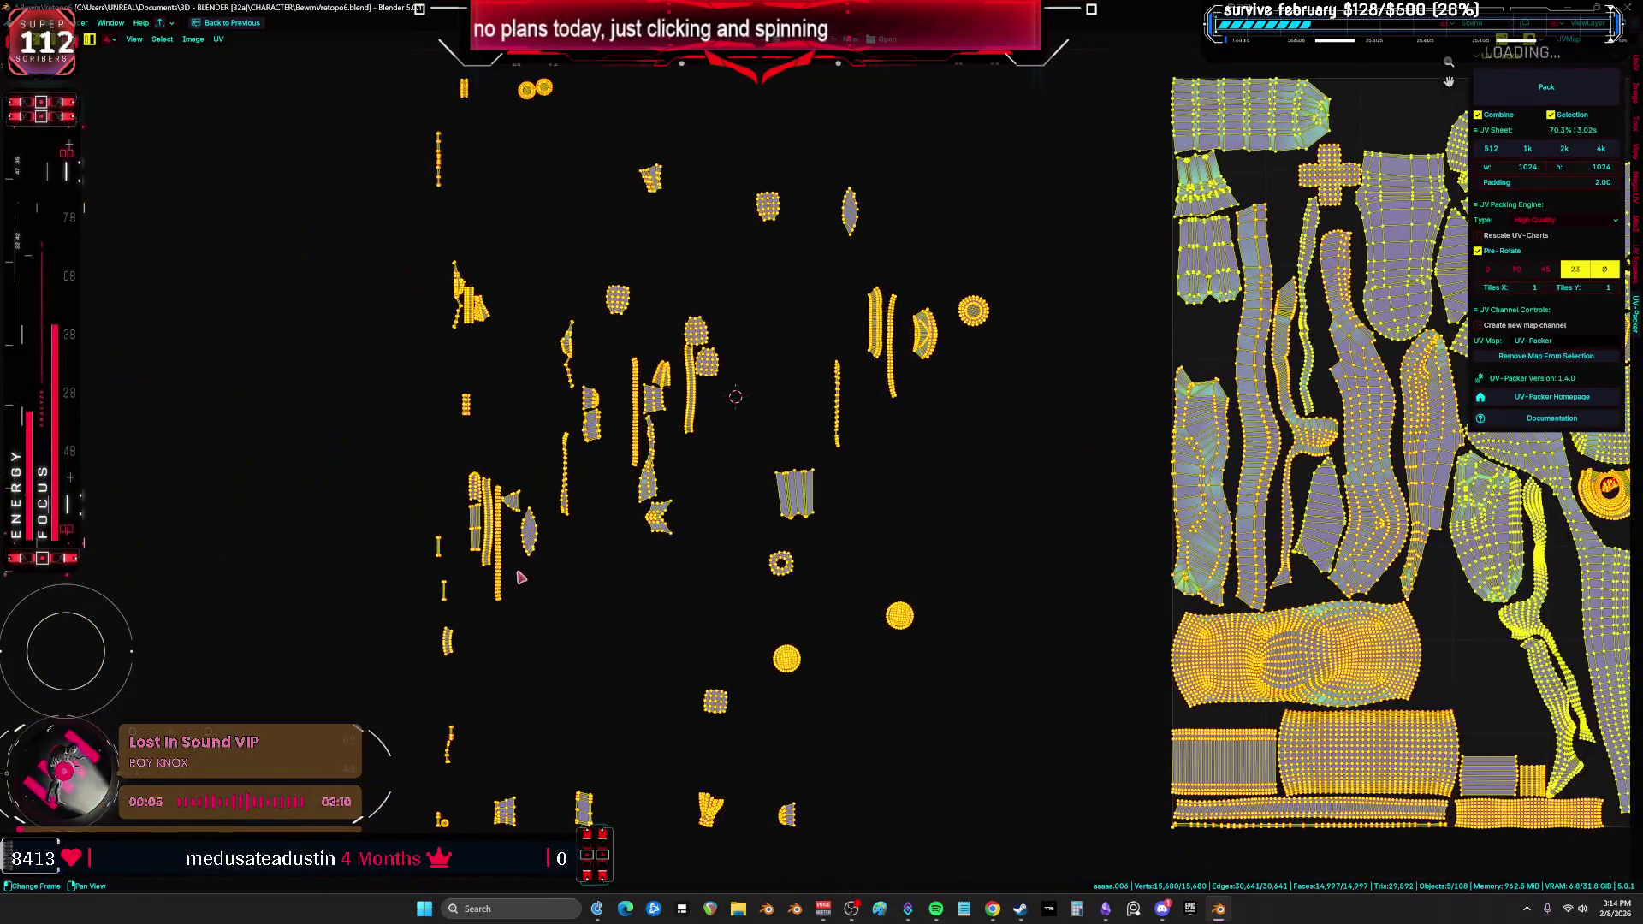
{"action": "left_click", "coordinate": [496, 575]}
{"action": "left_click_drag", "start_coordinate": [482, 544], "coordinate": [1018, 395]}
{"action": "left_click_drag", "start_coordinate": [899, 385], "coordinate": [1068, 420]}
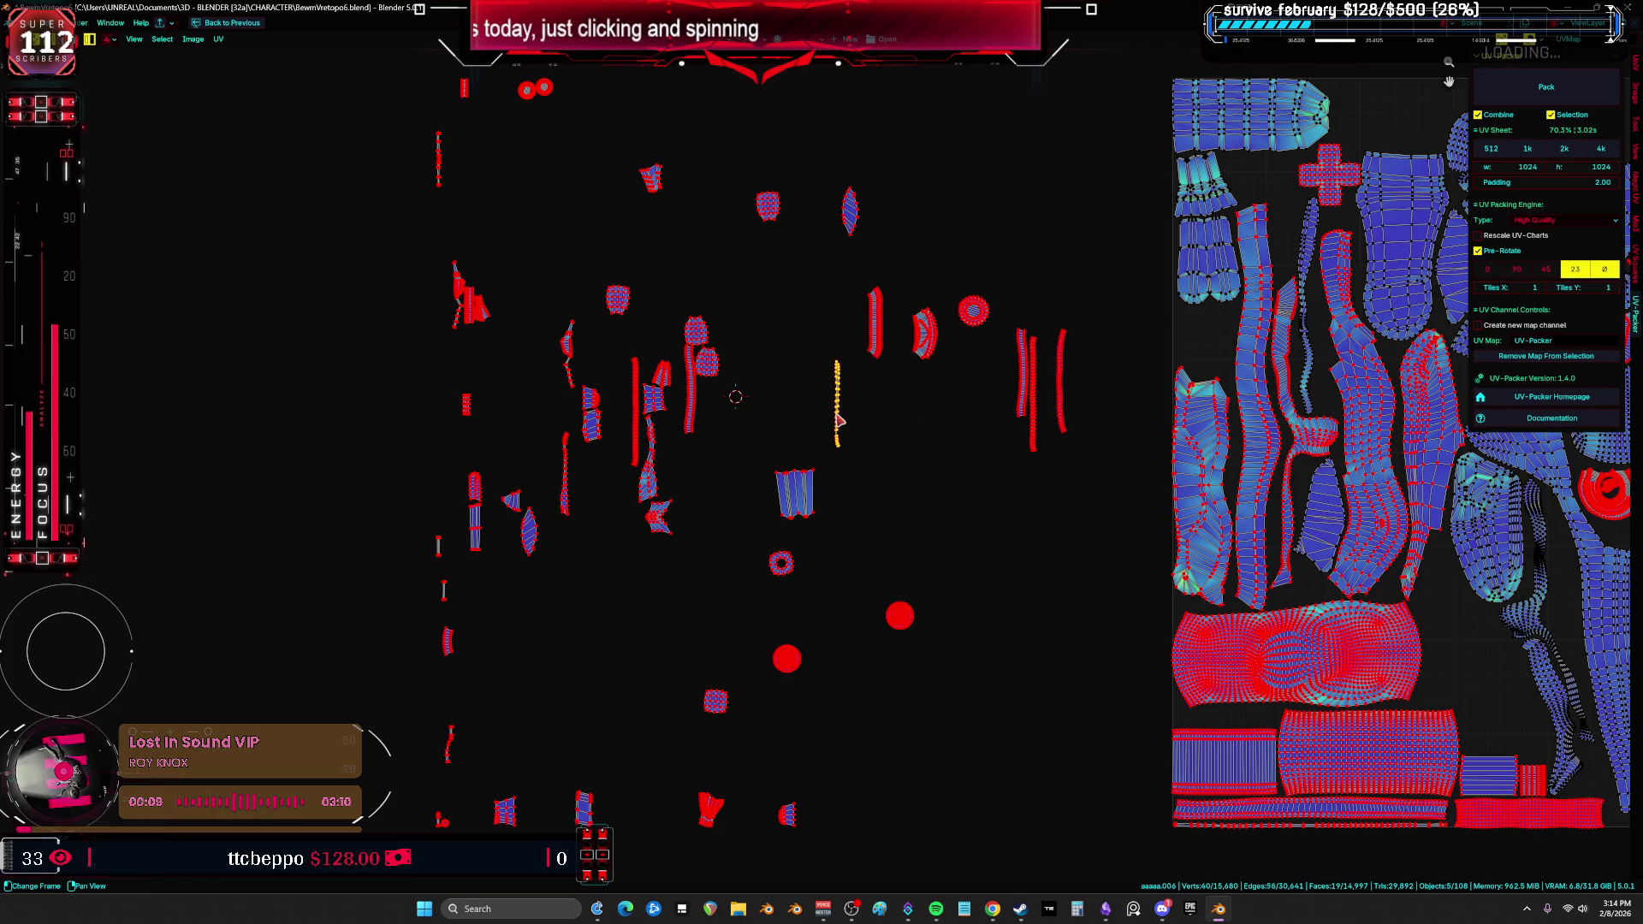
{"action": "left_click_drag", "start_coordinate": [839, 419], "coordinate": [1022, 400]}
{"action": "mouse_move", "coordinate": [866, 334]}
{"action": "left_mouse_down"}
{"action": "mouse_move", "coordinate": [991, 393]}
{"action": "mouse_move", "coordinate": [967, 240]}
{"action": "left_mouse_up"}
Step: Gather the red circular, ring and ellipse islands into the top row of the group
{"action": "left_click", "coordinate": [976, 315]}
{"action": "left_click_drag", "start_coordinate": [975, 315], "coordinate": [989, 227]}
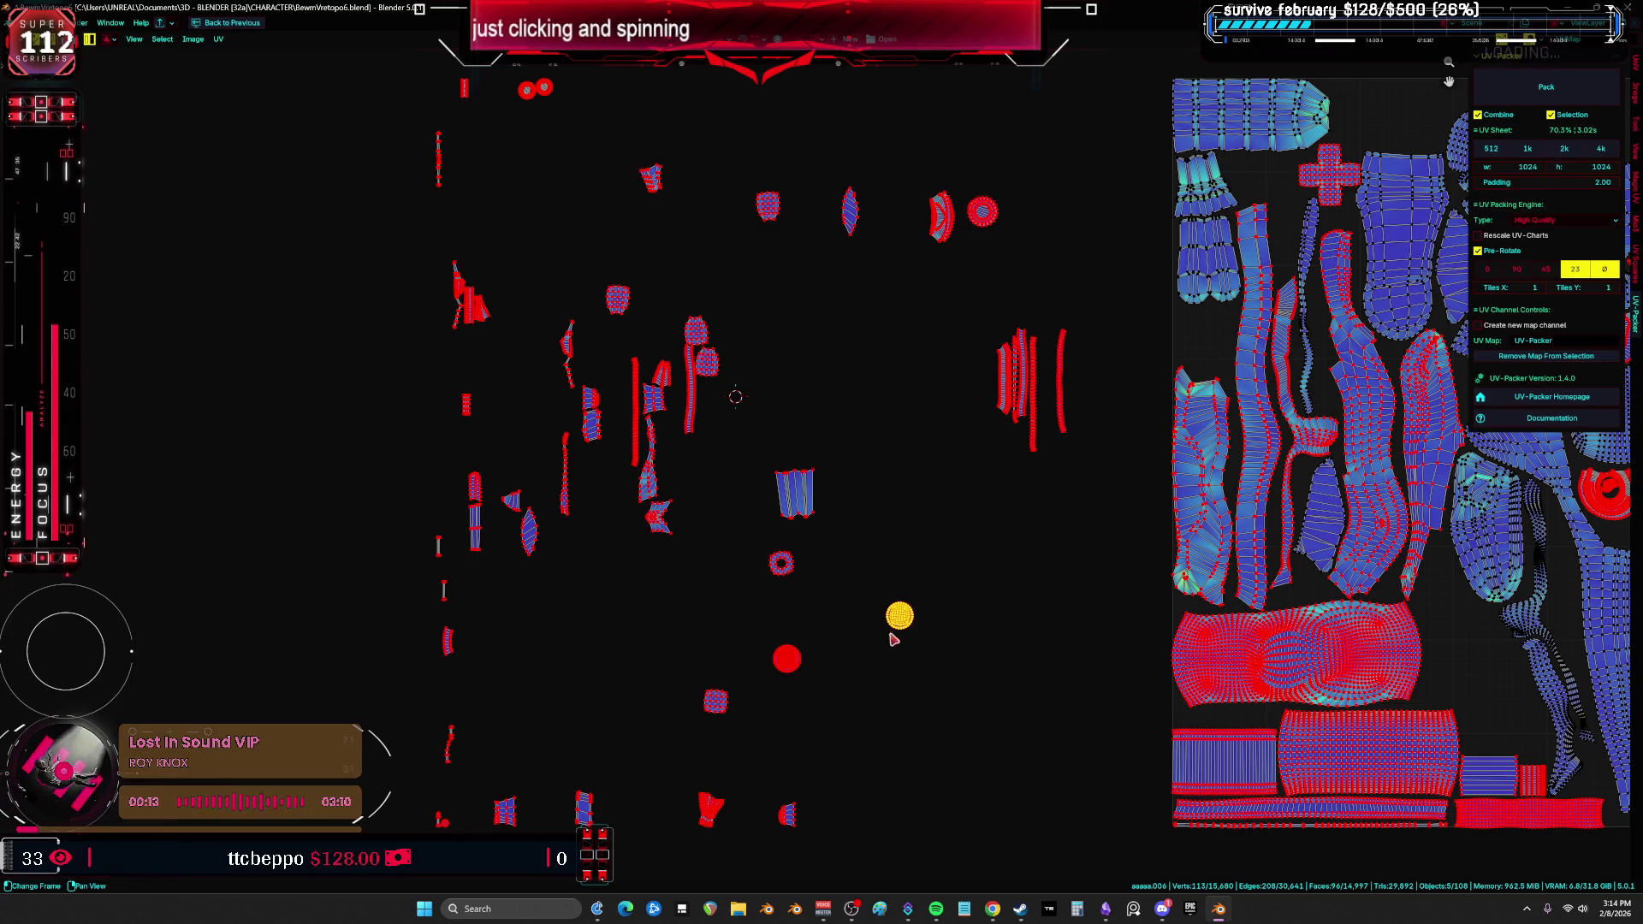
{"action": "mouse_move", "coordinate": [892, 639]}
{"action": "left_mouse_down"}
{"action": "mouse_move", "coordinate": [869, 342]}
{"action": "mouse_move", "coordinate": [890, 273]}
{"action": "left_mouse_up"}
{"action": "mouse_move", "coordinate": [802, 681]}
{"action": "left_mouse_down"}
{"action": "mouse_move", "coordinate": [949, 370]}
{"action": "mouse_move", "coordinate": [1028, 264]}
{"action": "left_mouse_up"}
{"action": "mouse_move", "coordinate": [778, 571]}
{"action": "left_mouse_down"}
{"action": "mouse_move", "coordinate": [1041, 205]}
{"action": "mouse_move", "coordinate": [1009, 228]}
{"action": "mouse_move", "coordinate": [1015, 216]}
{"action": "left_mouse_up"}
{"action": "left_click_drag", "start_coordinate": [814, 493], "coordinate": [1070, 210]}
{"action": "left_click_drag", "start_coordinate": [849, 212], "coordinate": [1082, 207]}
Step: Line up the thin strip islands beside the other strips and add more islands to the top row
{"action": "mouse_move", "coordinate": [697, 414]}
{"action": "left_mouse_down"}
{"action": "mouse_move", "coordinate": [984, 402]}
{"action": "mouse_move", "coordinate": [800, 419]}
{"action": "mouse_move", "coordinate": [970, 402]}
{"action": "left_mouse_up"}
{"action": "left_click_drag", "start_coordinate": [576, 463], "coordinate": [931, 403]}
{"action": "left_click_drag", "start_coordinate": [565, 387], "coordinate": [841, 360]}
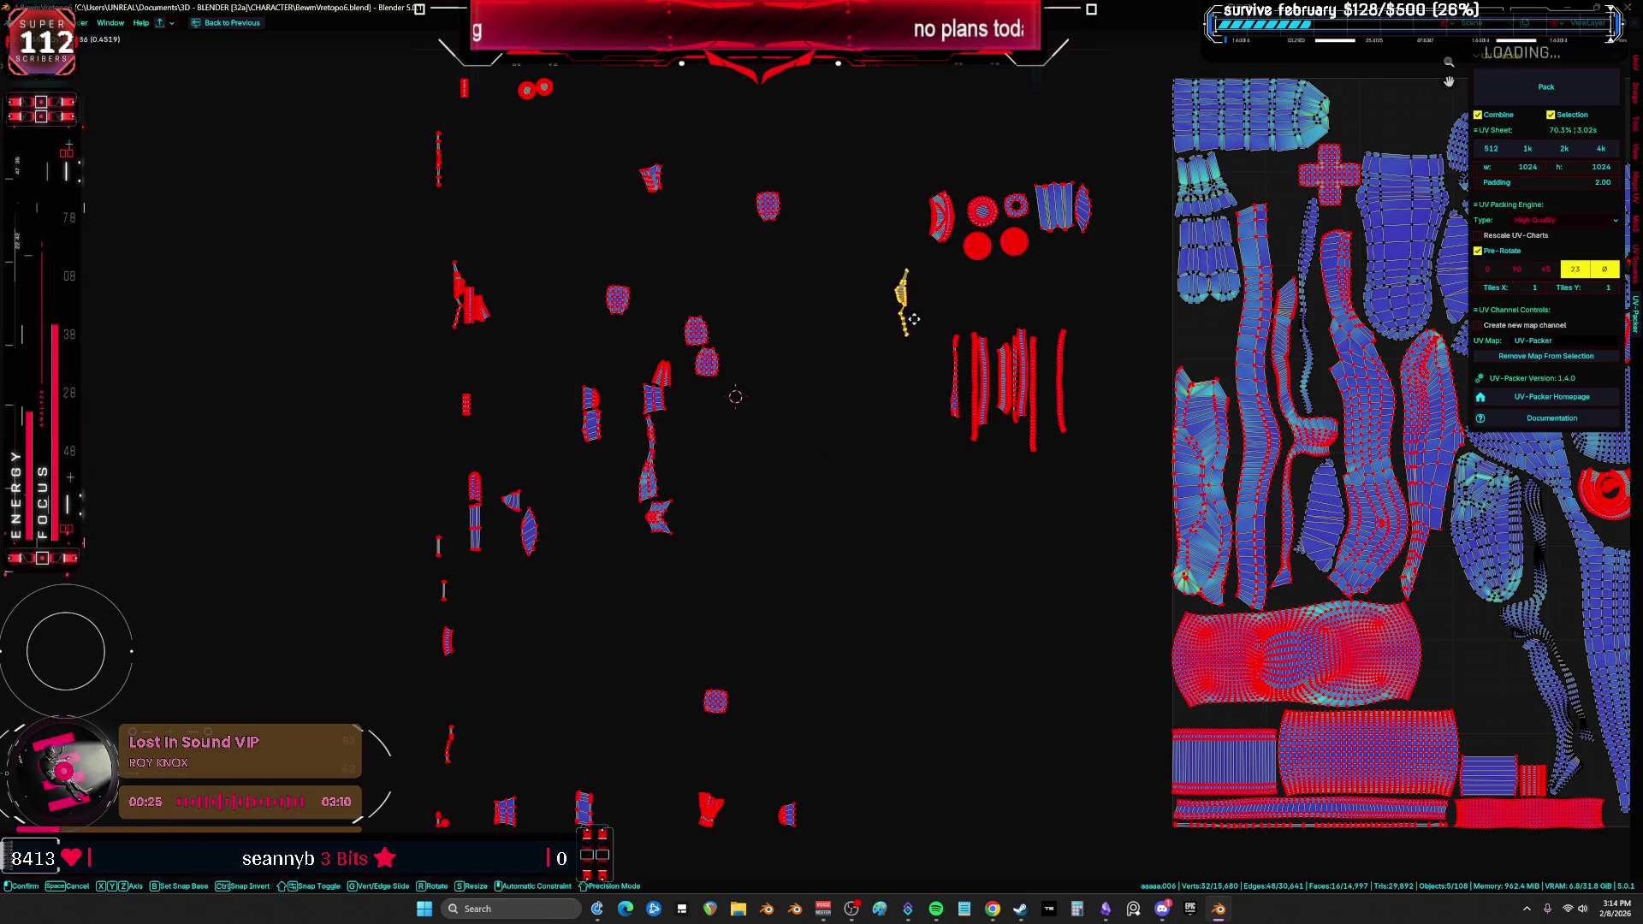
{"action": "mouse_move", "coordinate": [914, 318]}
{"action": "left_mouse_down"}
{"action": "mouse_move", "coordinate": [786, 323]}
{"action": "mouse_move", "coordinate": [924, 189]}
{"action": "left_mouse_up"}
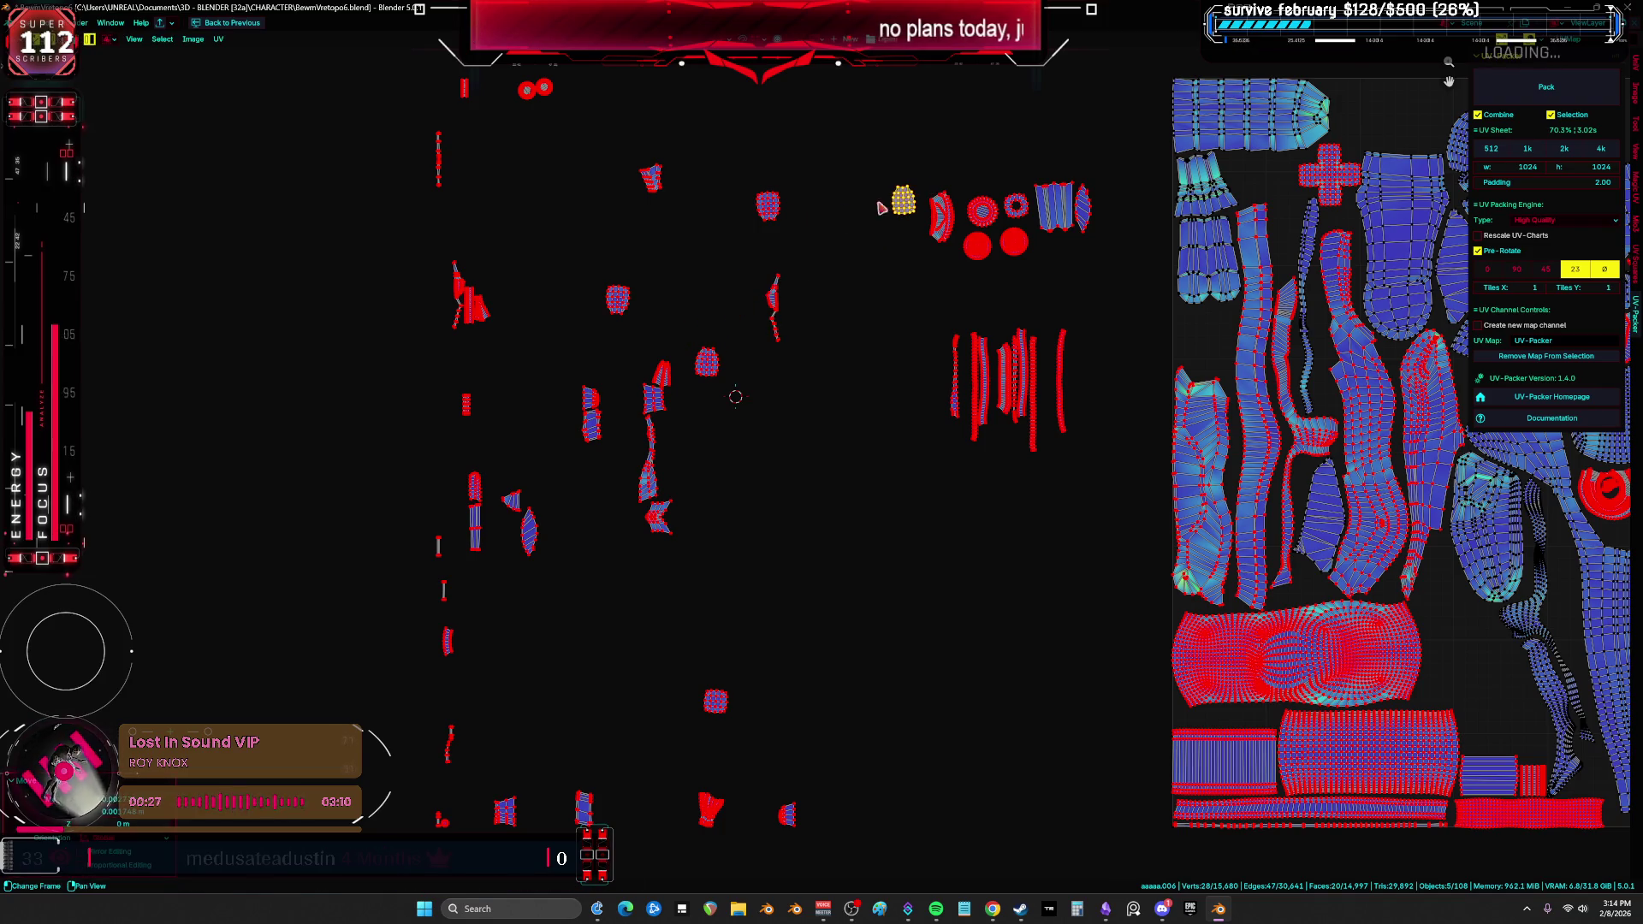
{"action": "left_click_drag", "start_coordinate": [774, 205], "coordinate": [920, 198]}
{"action": "left_click_drag", "start_coordinate": [630, 306], "coordinate": [838, 208]}
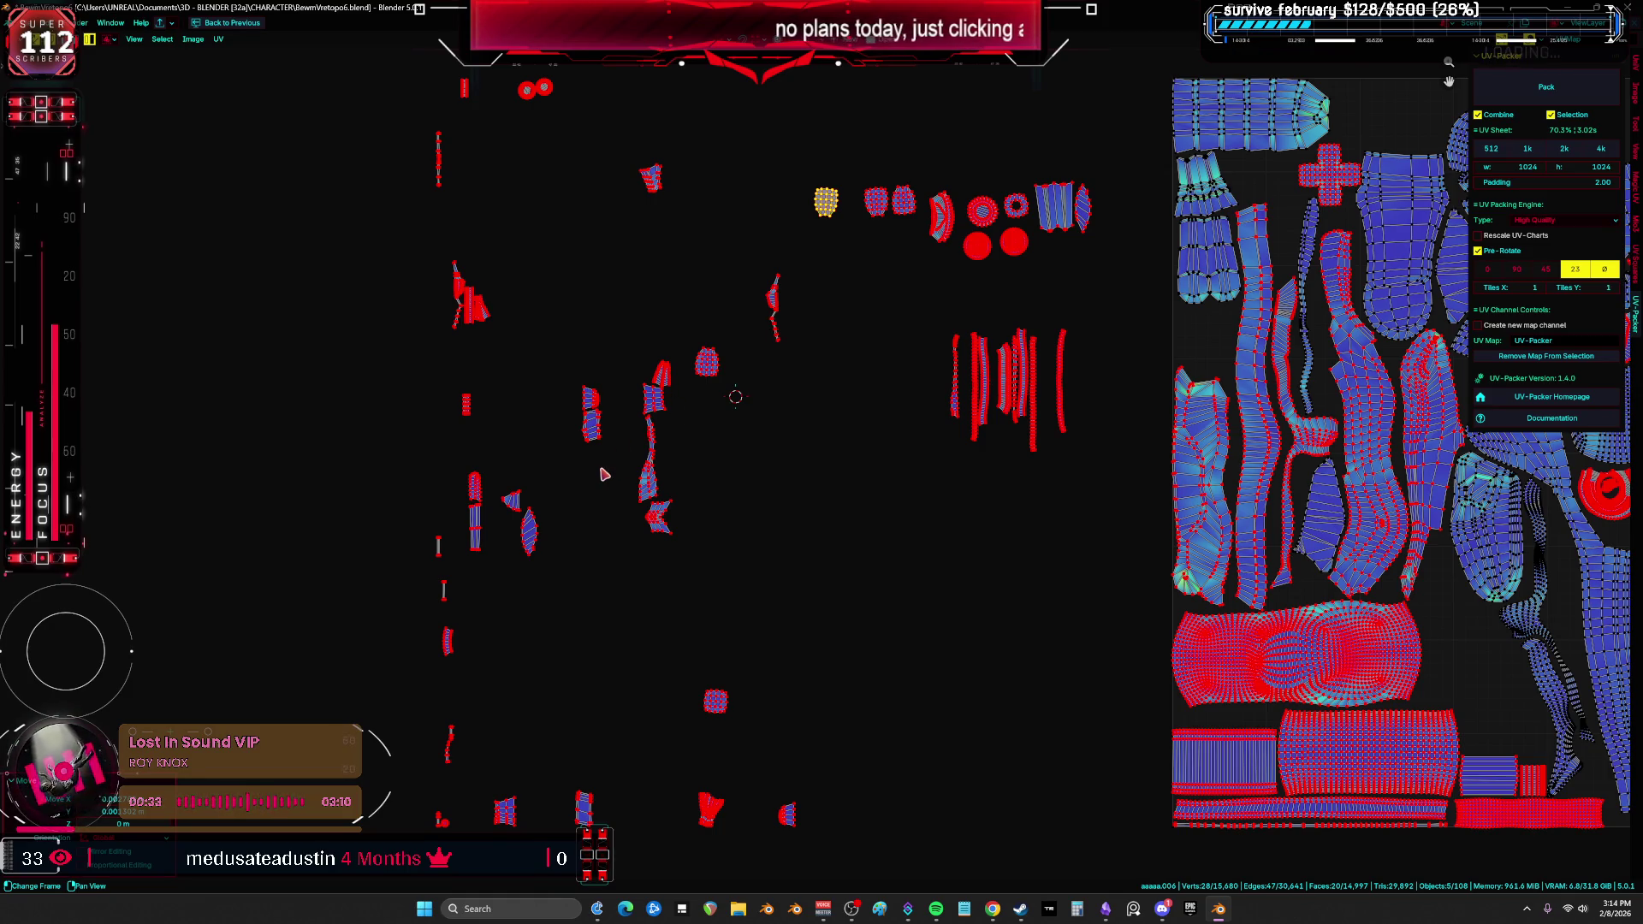
Step: Place two islands beside the red circles and bring the bottom island up into the cluster
{"action": "mouse_move", "coordinate": [530, 91]}
{"action": "left_mouse_down"}
{"action": "mouse_move", "coordinate": [938, 247]}
{"action": "mouse_move", "coordinate": [1046, 255]}
{"action": "left_mouse_up"}
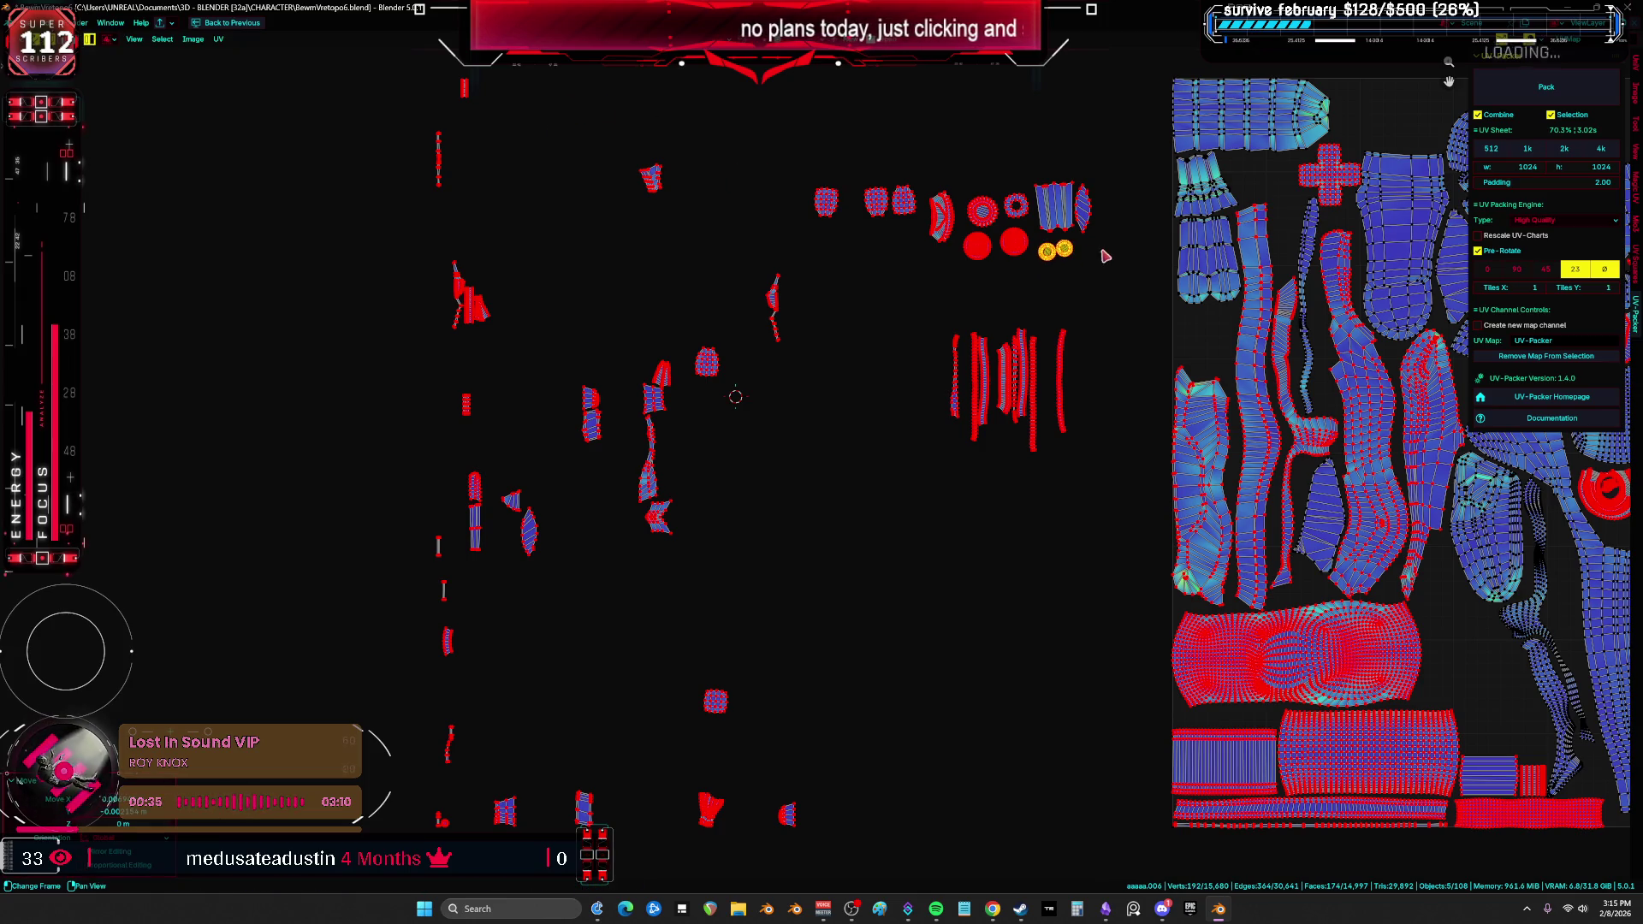
{"action": "left_click_drag", "start_coordinate": [427, 167], "coordinate": [658, 229]}
{"action": "left_click_drag", "start_coordinate": [991, 369], "coordinate": [1007, 390]}
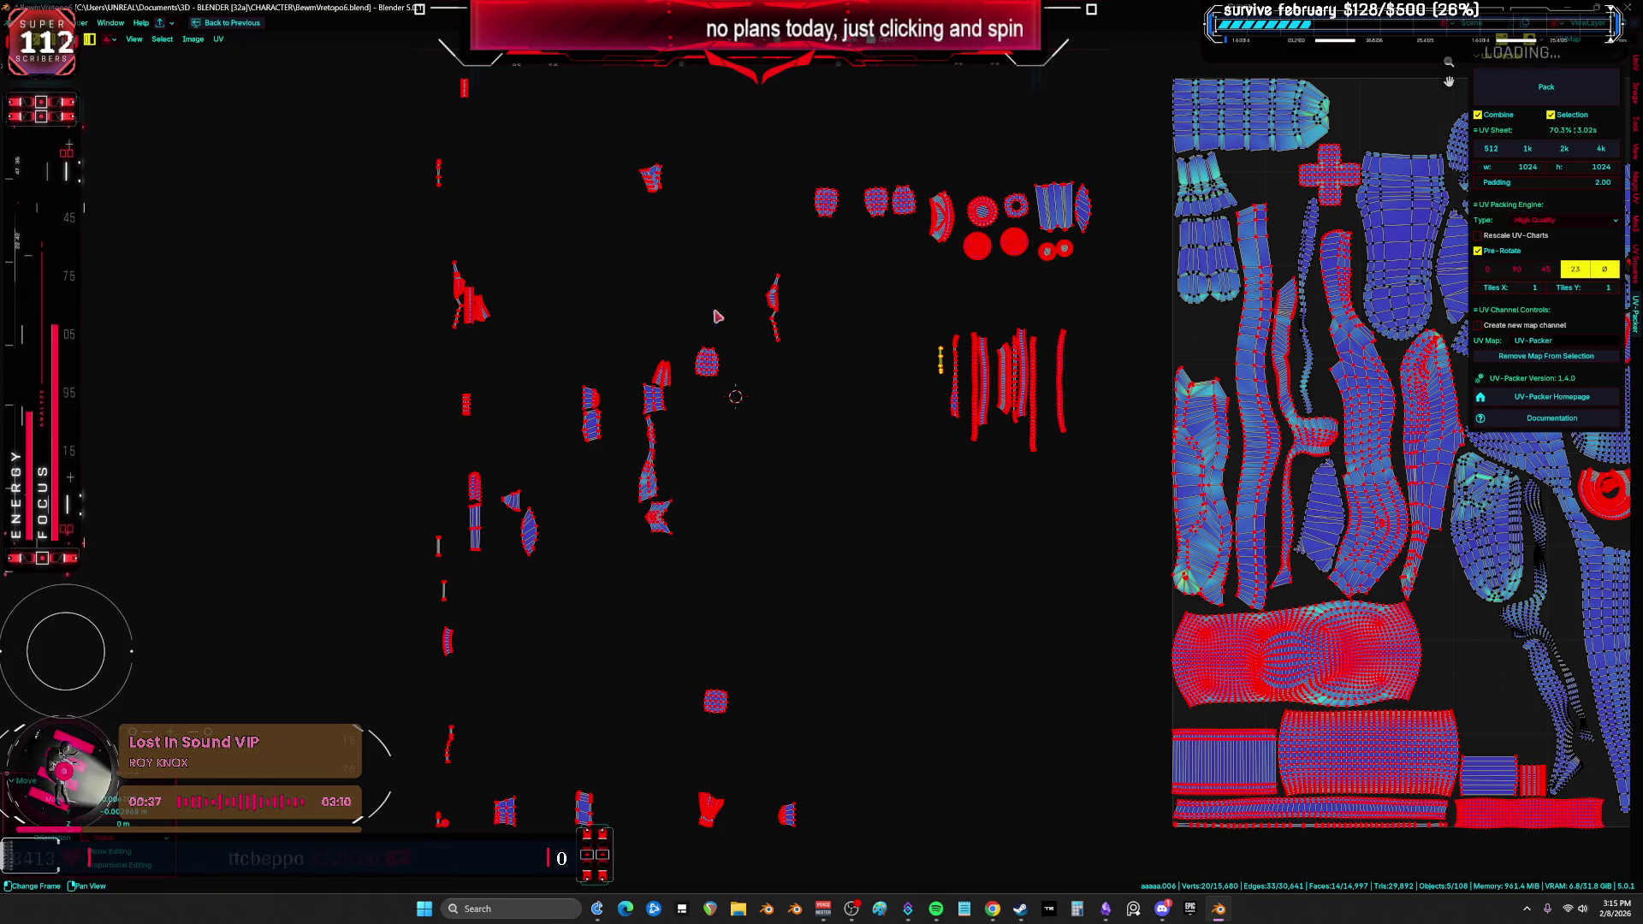
{"action": "key", "text": "g"}
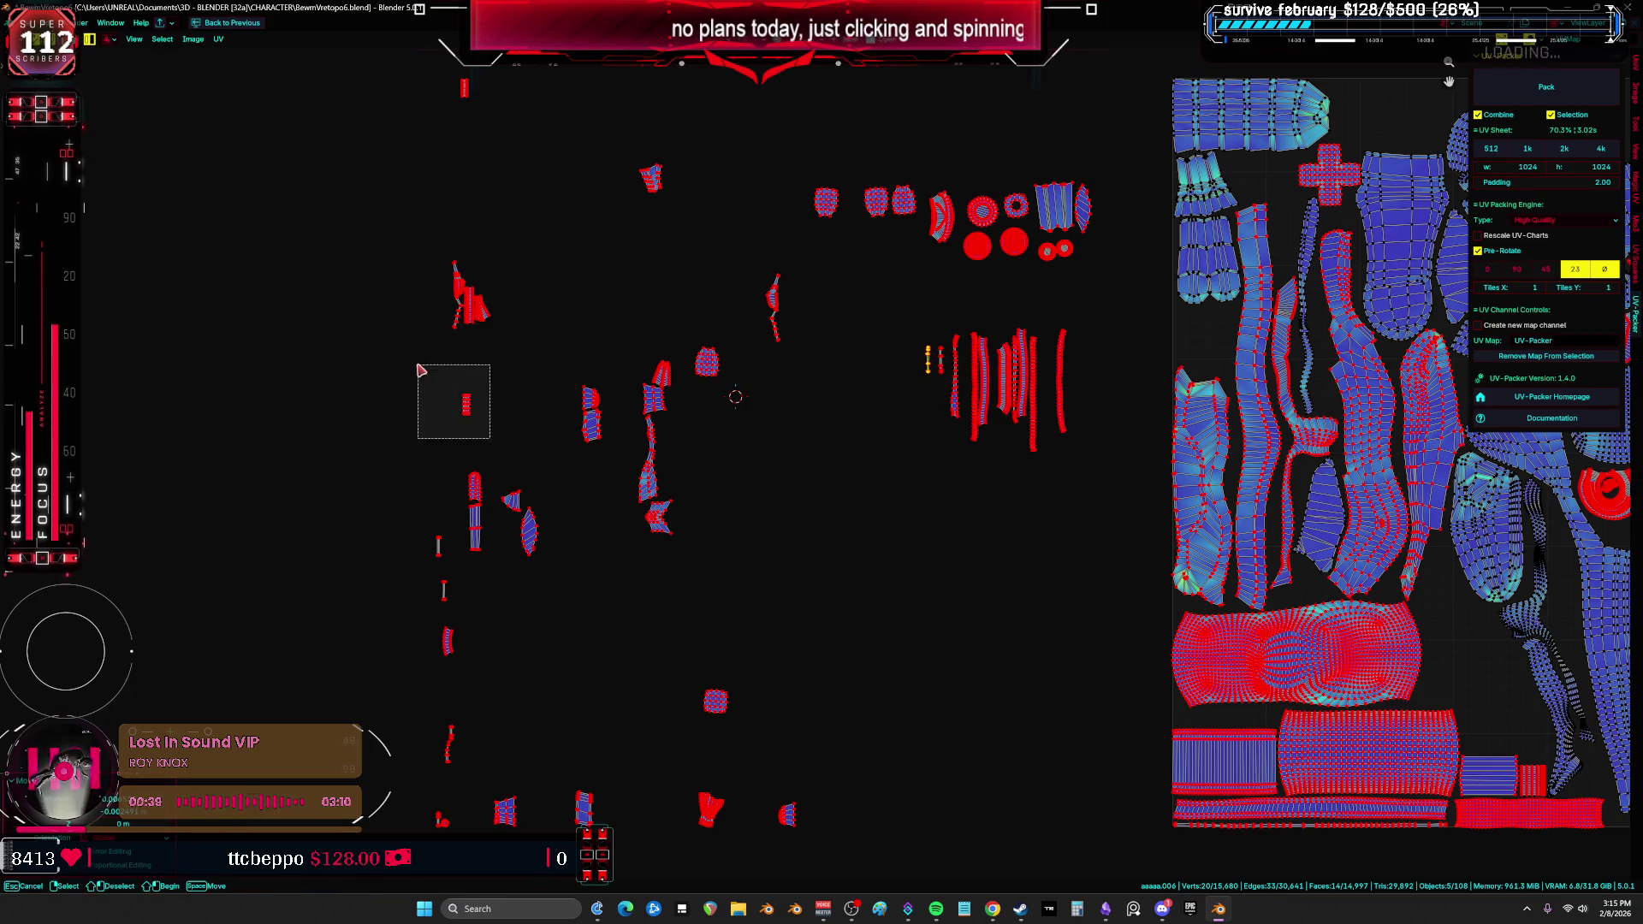
{"action": "left_click", "coordinate": [879, 336]}
{"action": "left_click", "coordinate": [787, 813]}
{"action": "key", "text": "g"}
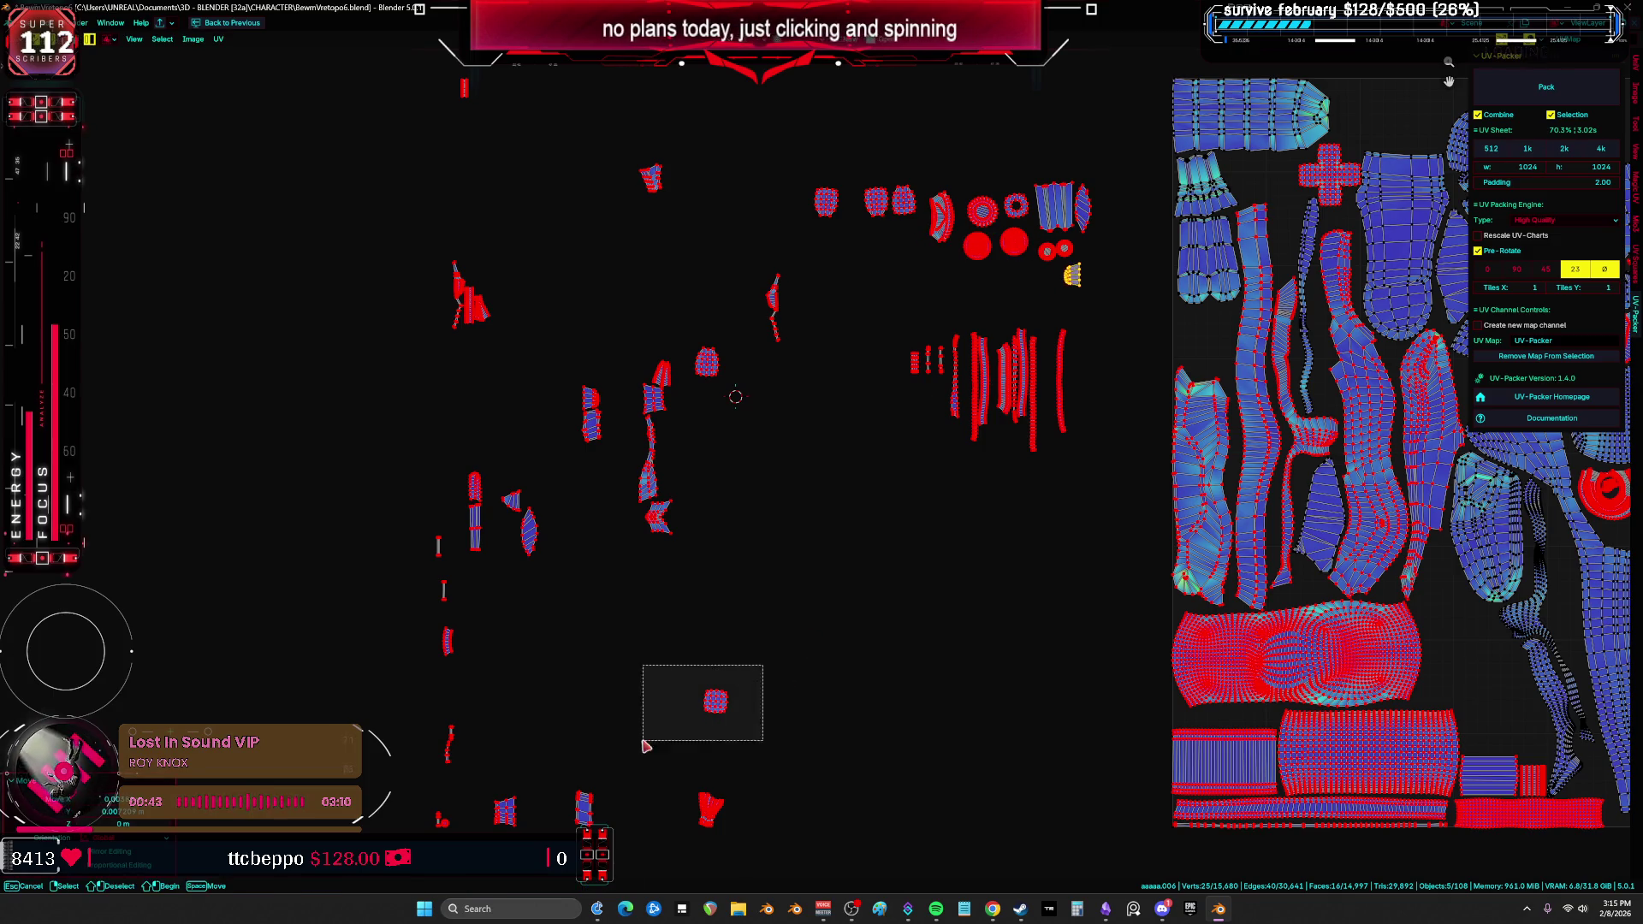
{"action": "left_click", "coordinate": [1011, 232]}
Step: Move the cup-shaped island and the small bottom islands up into the group
{"action": "left_click_drag", "start_coordinate": [829, 683], "coordinate": [682, 879]}
{"action": "key", "text": "g"}
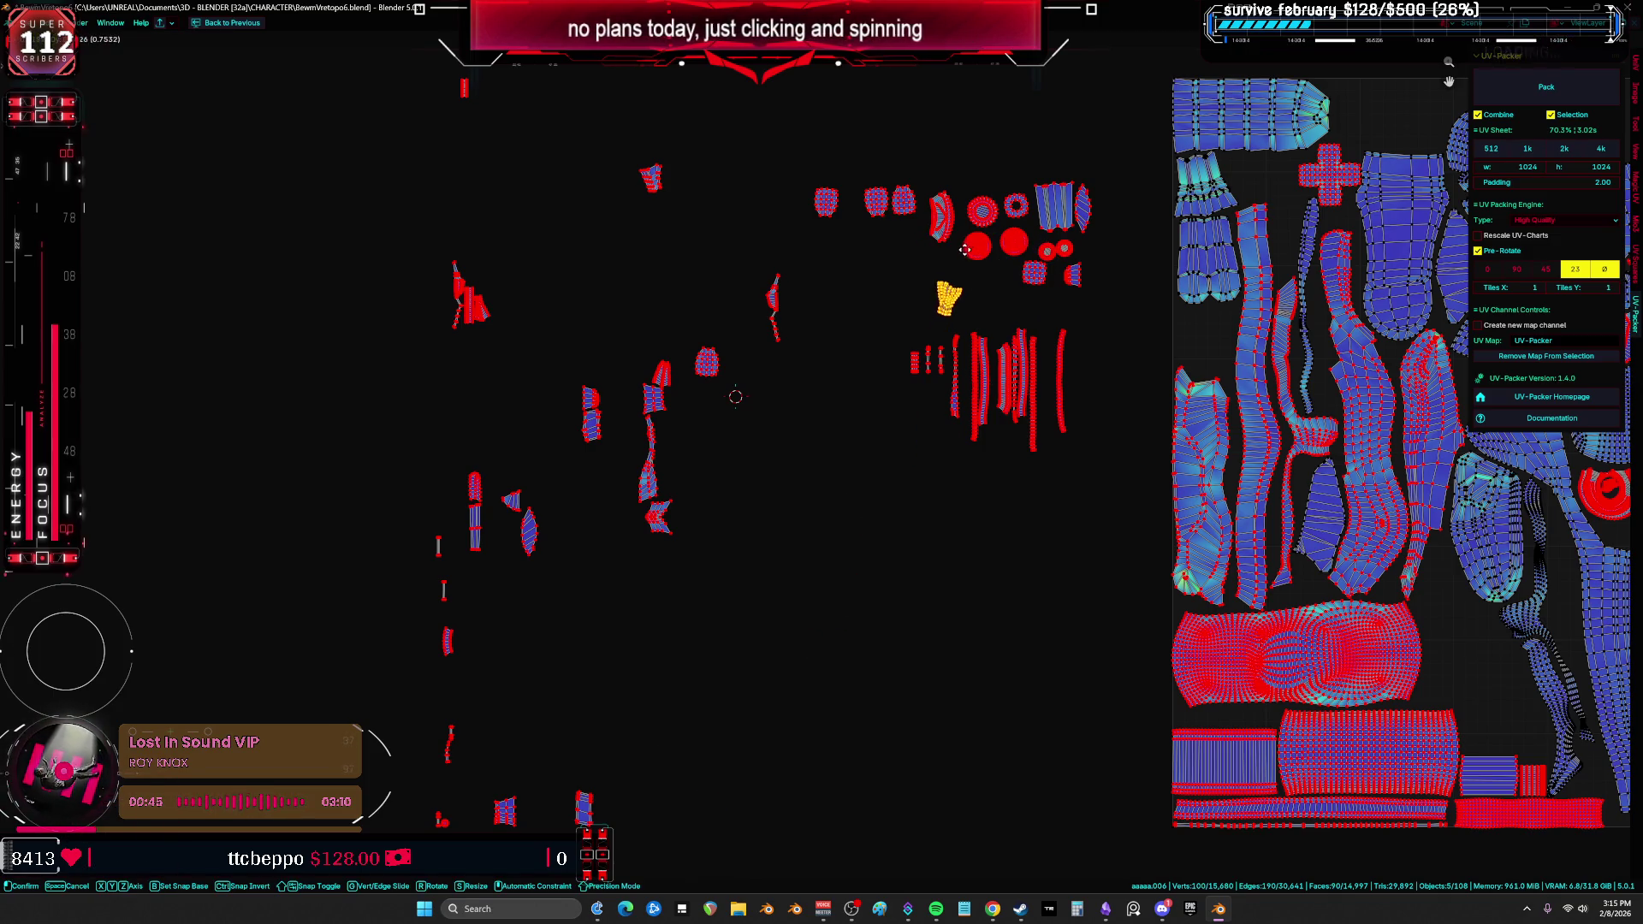
{"action": "left_click", "coordinate": [920, 332]}
{"action": "left_click_drag", "start_coordinate": [561, 605], "coordinate": [496, 470]}
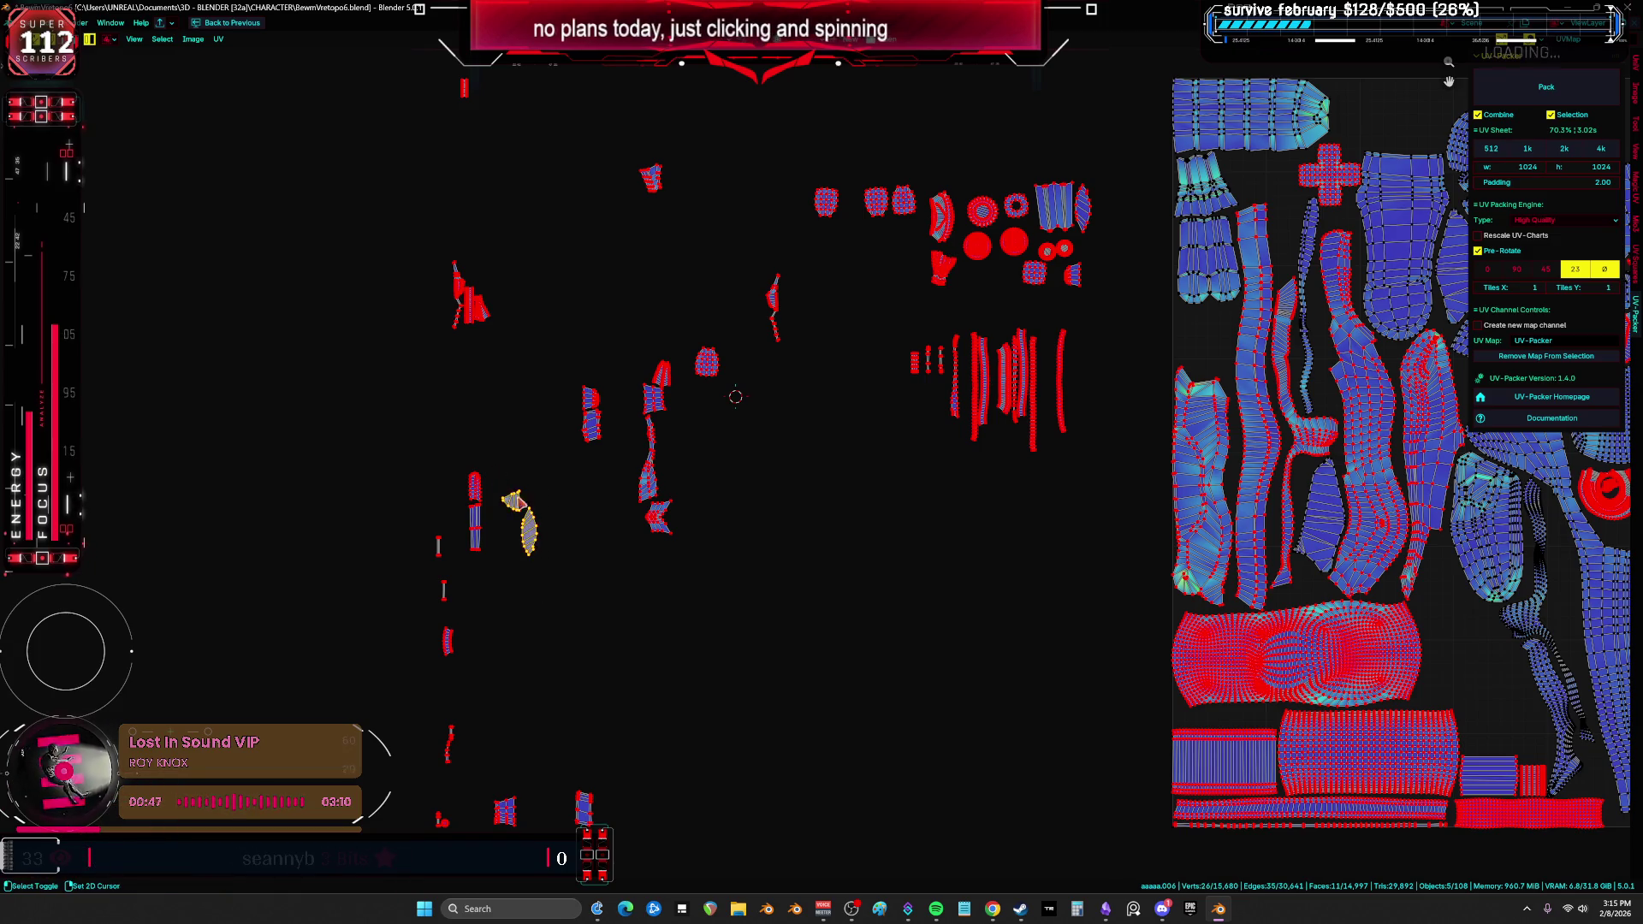
{"action": "key", "text": "g"}
{"action": "left_click", "coordinate": [924, 251]}
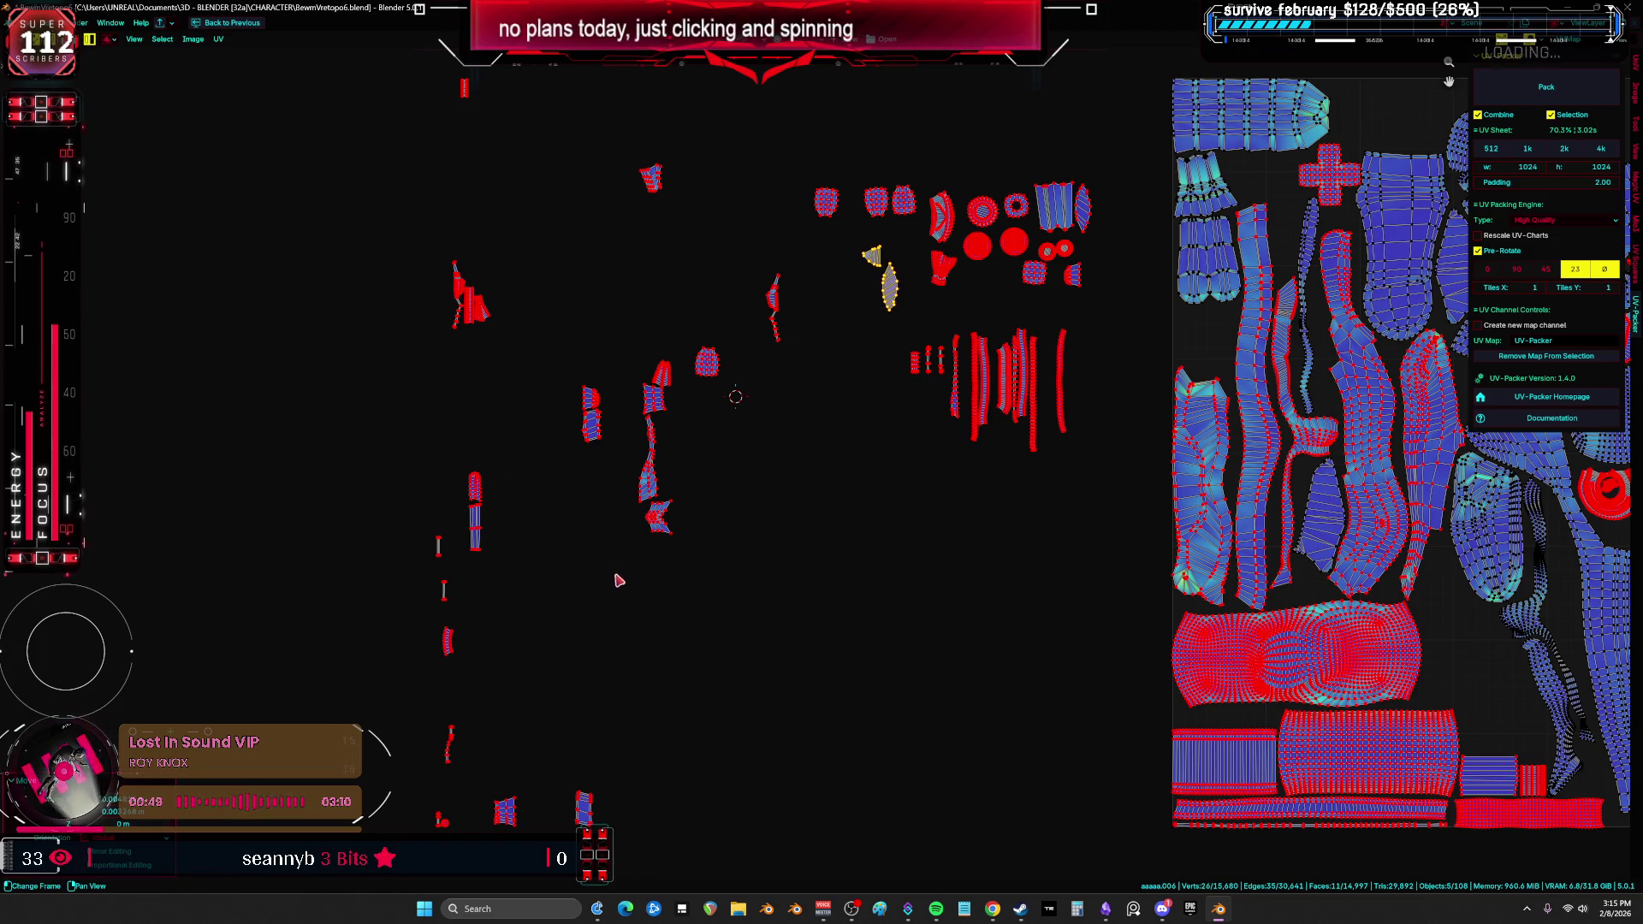
{"action": "left_click", "coordinate": [444, 591]}
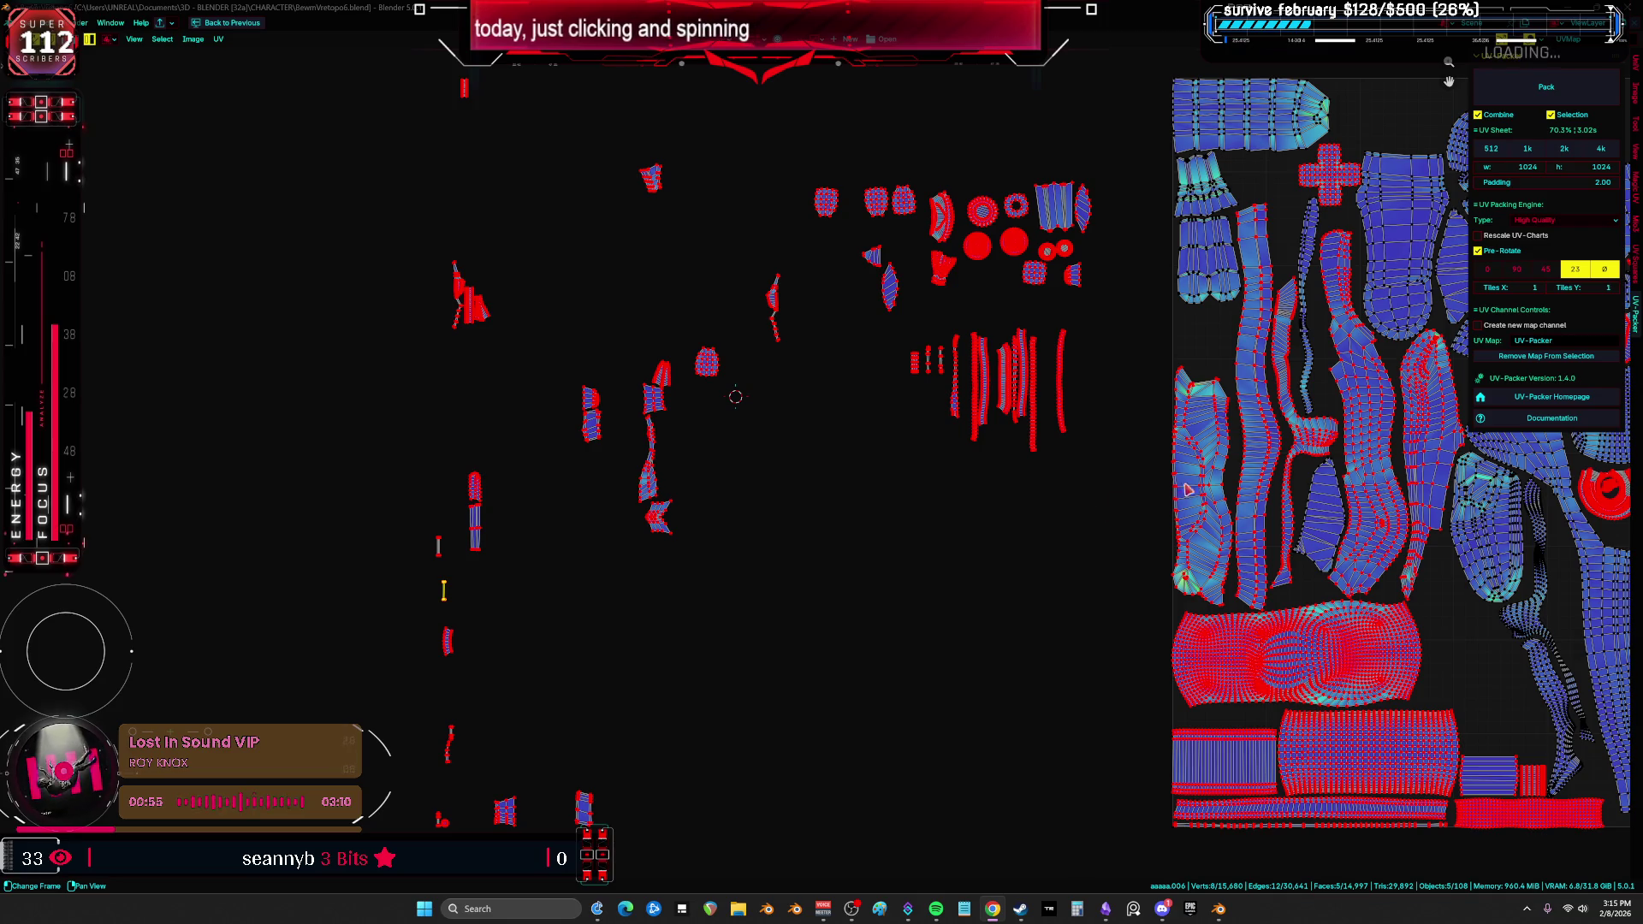
{"action": "mouse_move", "coordinate": [1187, 490]}
{"action": "middle_mouse_down"}
{"action": "mouse_move", "coordinate": [423, 516]}
{"action": "mouse_move", "coordinate": [874, 473]}
{"action": "middle_mouse_up"}
{"action": "middle_click_drag", "start_coordinate": [541, 476], "coordinate": [738, 469]}
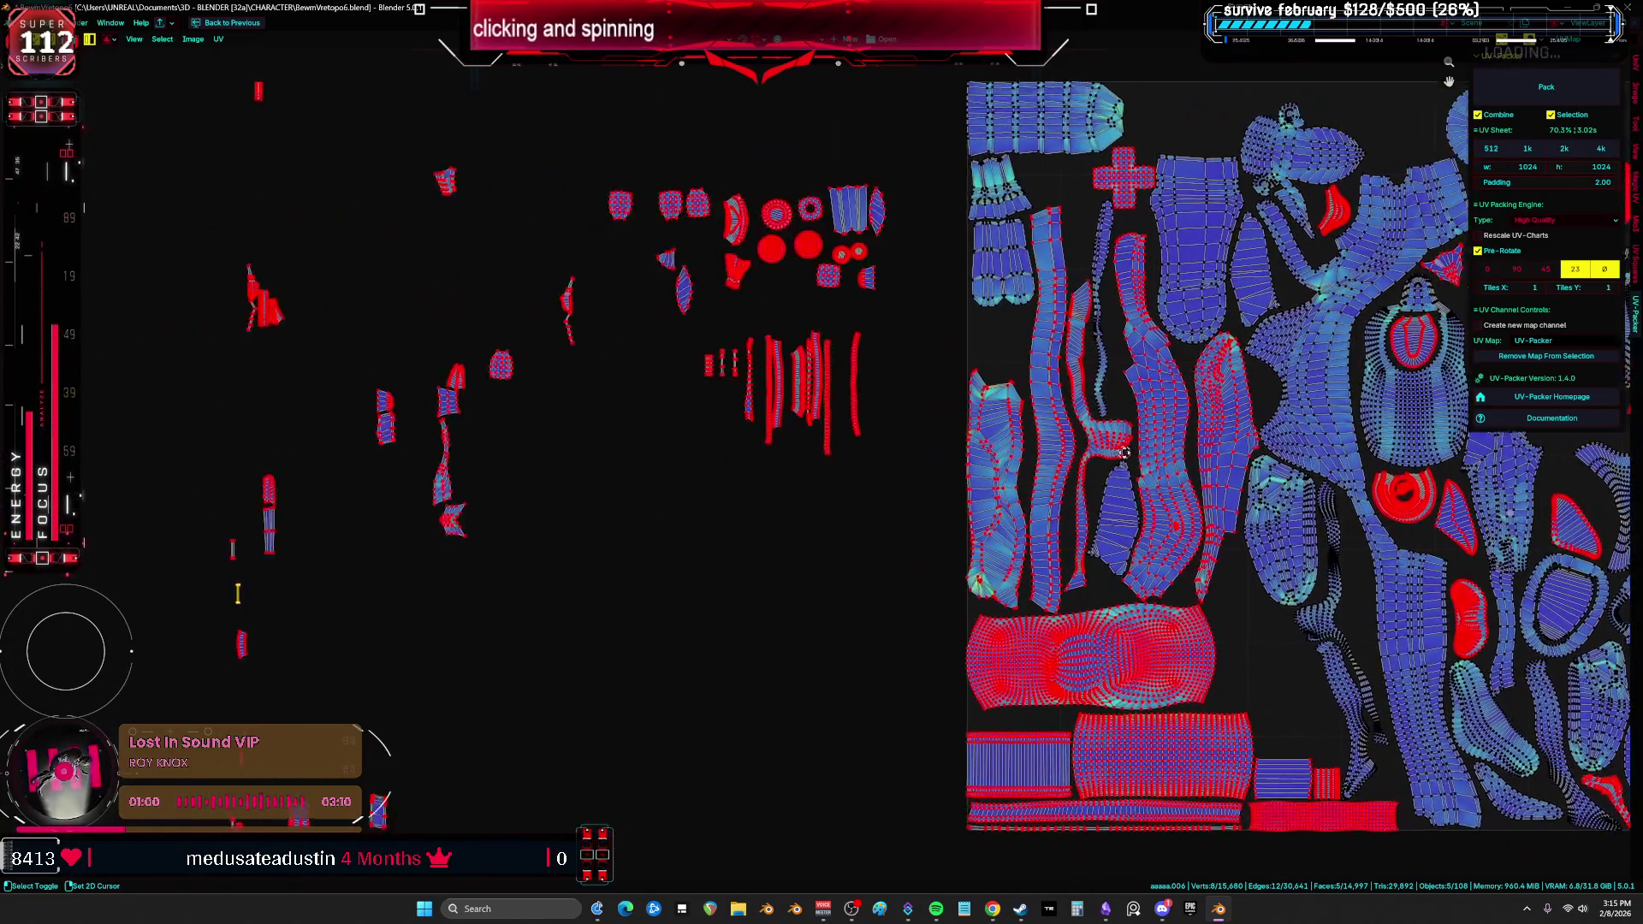
{"action": "middle_click_drag", "start_coordinate": [1123, 454], "coordinate": [721, 455]}
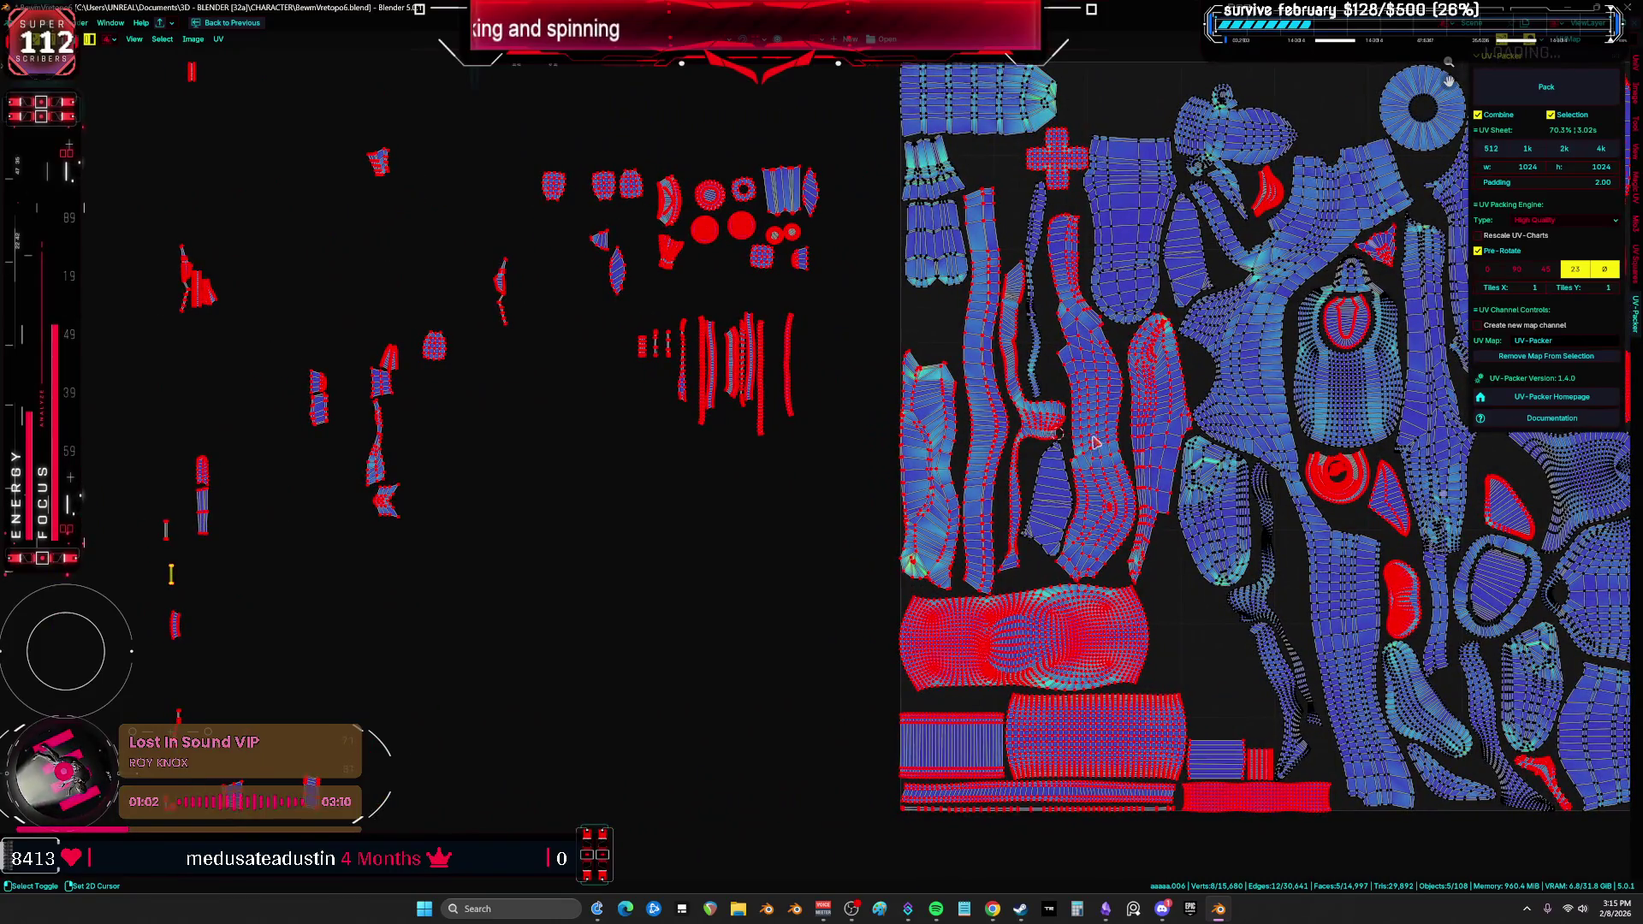
{"action": "middle_click_drag", "start_coordinate": [1095, 443], "coordinate": [941, 462]}
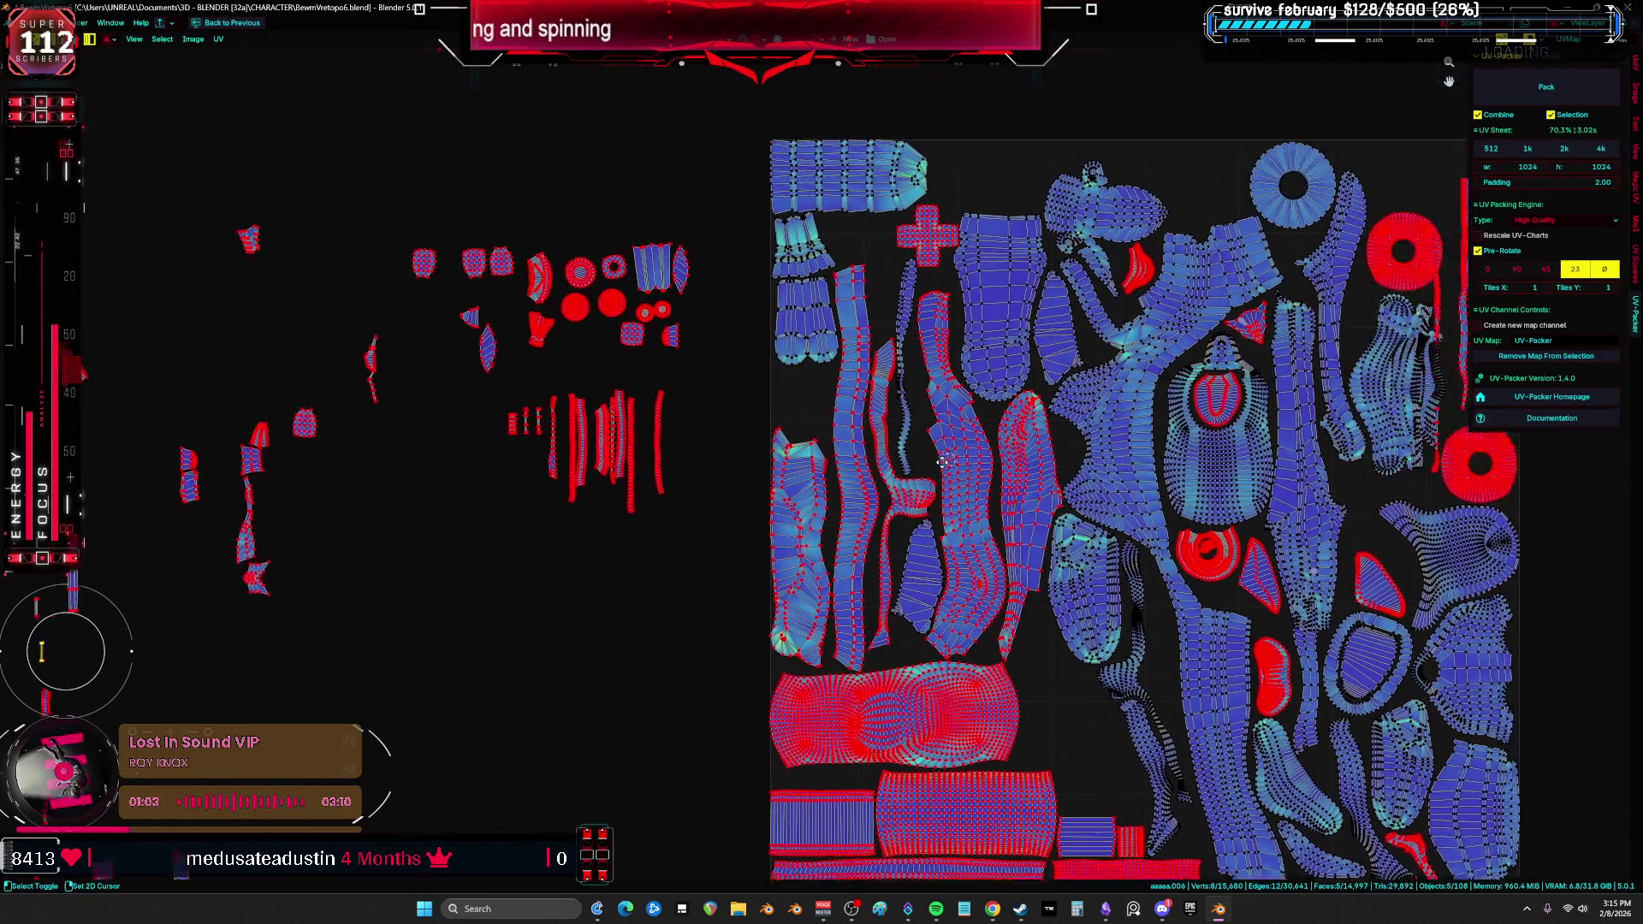
{"action": "mouse_move", "coordinate": [959, 353]}
{"action": "middle_mouse_down"}
{"action": "mouse_move", "coordinate": [1182, 282]}
{"action": "mouse_move", "coordinate": [835, 325]}
{"action": "mouse_move", "coordinate": [1202, 317]}
{"action": "mouse_move", "coordinate": [836, 401]}
{"action": "mouse_move", "coordinate": [1055, 418]}
{"action": "mouse_move", "coordinate": [681, 418]}
{"action": "mouse_move", "coordinate": [1242, 384]}
{"action": "mouse_move", "coordinate": [832, 360]}
{"action": "mouse_move", "coordinate": [996, 407]}
{"action": "mouse_move", "coordinate": [1070, 380]}
{"action": "mouse_move", "coordinate": [788, 297]}
{"action": "mouse_move", "coordinate": [1169, 299]}
{"action": "mouse_move", "coordinate": [857, 300]}
{"action": "mouse_move", "coordinate": [868, 419]}
{"action": "mouse_move", "coordinate": [824, 470]}
{"action": "mouse_move", "coordinate": [1189, 451]}
{"action": "mouse_move", "coordinate": [685, 339]}
{"action": "mouse_move", "coordinate": [894, 393]}
{"action": "mouse_move", "coordinate": [772, 373]}
{"action": "mouse_move", "coordinate": [1021, 376]}
{"action": "mouse_move", "coordinate": [835, 373]}
{"action": "mouse_move", "coordinate": [659, 455]}
{"action": "mouse_move", "coordinate": [707, 524]}
{"action": "middle_mouse_up"}
{"action": "mouse_move", "coordinate": [686, 439]}
{"action": "middle_mouse_down"}
{"action": "mouse_move", "coordinate": [827, 497]}
{"action": "mouse_move", "coordinate": [746, 552]}
{"action": "mouse_move", "coordinate": [834, 607]}
{"action": "mouse_move", "coordinate": [796, 665]}
{"action": "mouse_move", "coordinate": [843, 717]}
{"action": "mouse_move", "coordinate": [837, 781]}
{"action": "mouse_move", "coordinate": [852, 274]}
{"action": "mouse_move", "coordinate": [775, 379]}
{"action": "middle_mouse_up"}
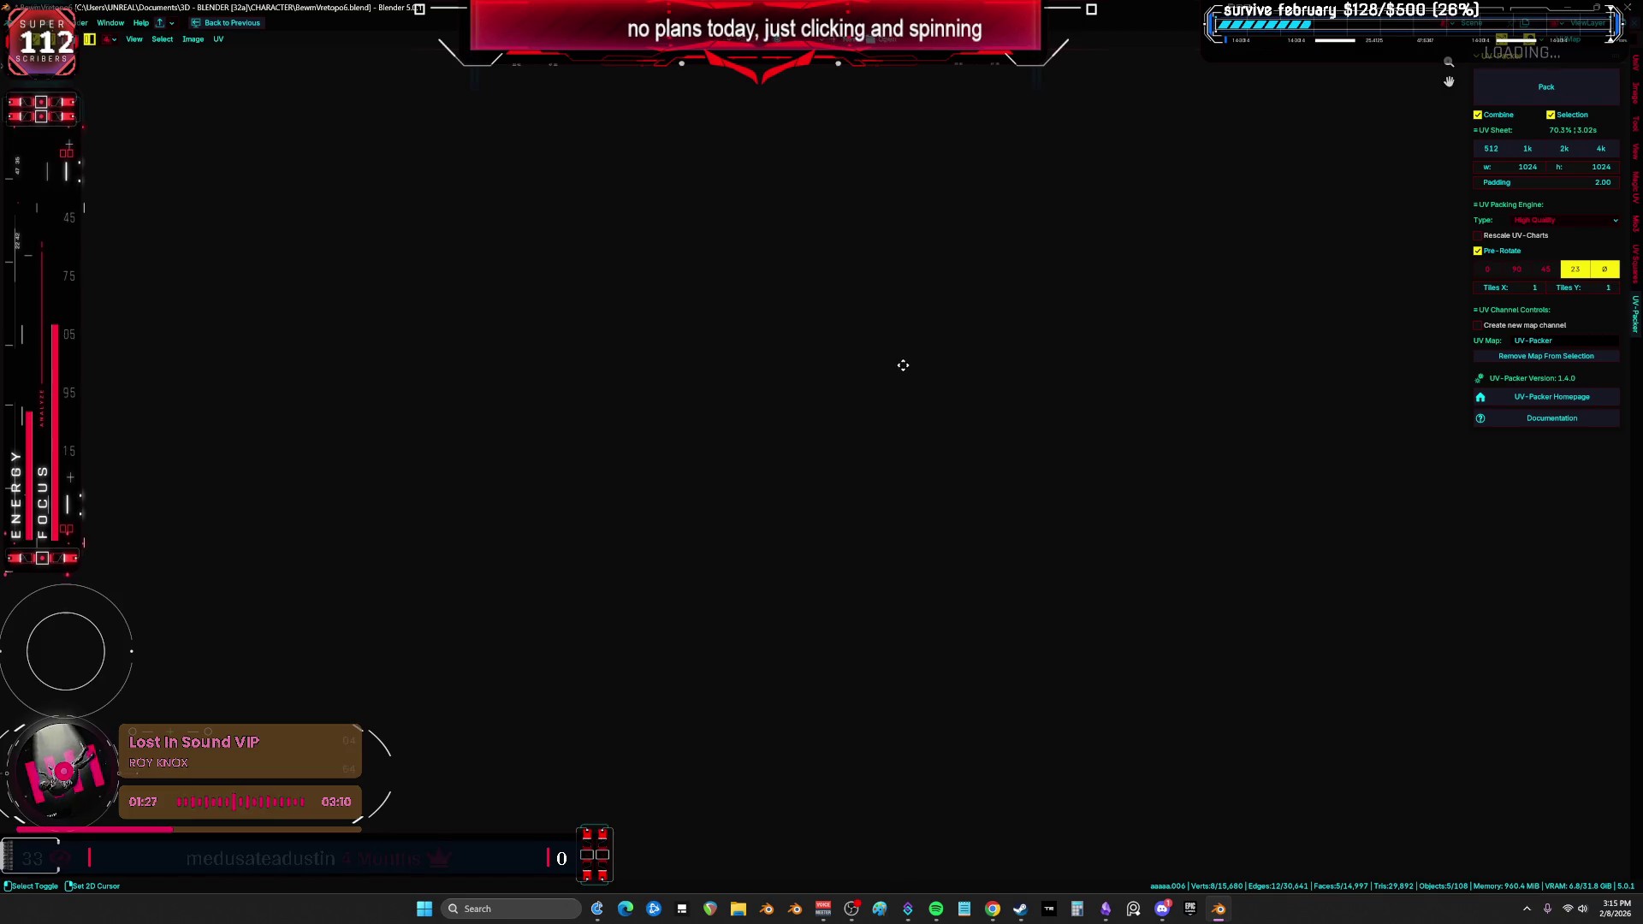
{"action": "mouse_move", "coordinate": [909, 410]}
{"action": "middle_mouse_down"}
{"action": "mouse_move", "coordinate": [924, 433]}
{"action": "mouse_move", "coordinate": [1133, 447]}
{"action": "mouse_move", "coordinate": [844, 424]}
{"action": "mouse_move", "coordinate": [509, 363]}
{"action": "middle_mouse_up"}
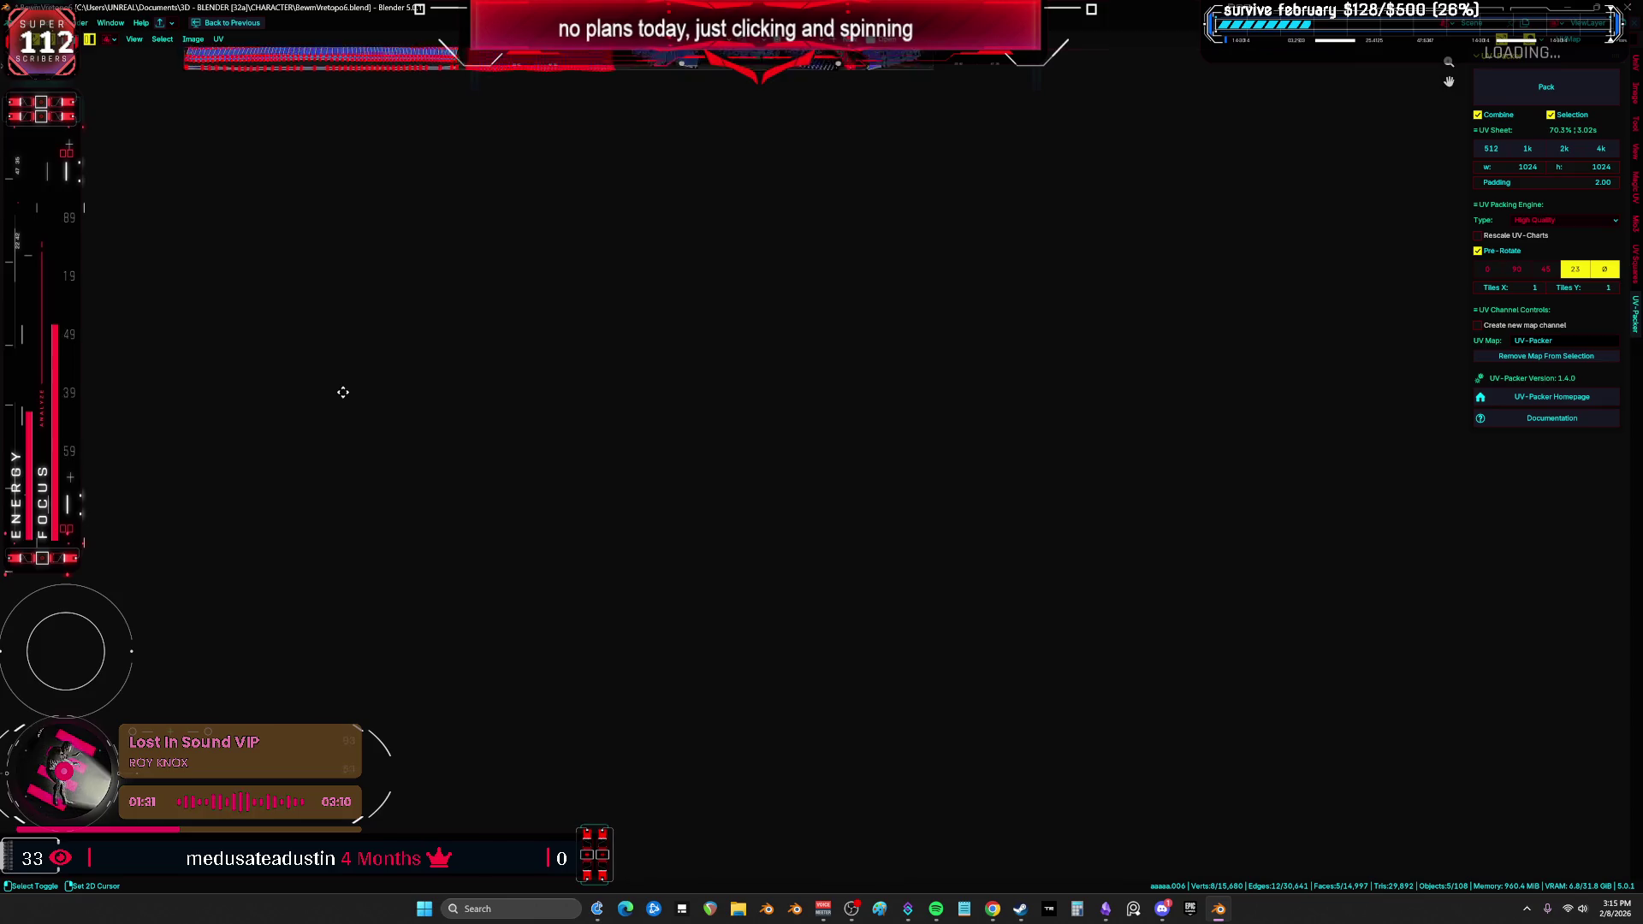
{"action": "mouse_move", "coordinate": [342, 392]}
{"action": "middle_mouse_down"}
{"action": "mouse_move", "coordinate": [351, 514]}
{"action": "mouse_move", "coordinate": [913, 579]}
{"action": "mouse_move", "coordinate": [396, 700]}
{"action": "mouse_move", "coordinate": [830, 852]}
{"action": "mouse_move", "coordinate": [460, 113]}
{"action": "mouse_move", "coordinate": [764, 314]}
{"action": "mouse_move", "coordinate": [864, 130]}
{"action": "mouse_move", "coordinate": [389, 229]}
{"action": "mouse_move", "coordinate": [864, 285]}
{"action": "mouse_move", "coordinate": [689, 240]}
{"action": "mouse_move", "coordinate": [450, 223]}
{"action": "mouse_move", "coordinate": [885, 210]}
{"action": "mouse_move", "coordinate": [478, 269]}
{"action": "mouse_move", "coordinate": [752, 239]}
{"action": "mouse_move", "coordinate": [708, 192]}
{"action": "mouse_move", "coordinate": [453, 187]}
{"action": "mouse_move", "coordinate": [814, 284]}
{"action": "mouse_move", "coordinate": [502, 295]}
{"action": "mouse_move", "coordinate": [656, 303]}
{"action": "mouse_move", "coordinate": [628, 298]}
{"action": "mouse_move", "coordinate": [518, 184]}
{"action": "mouse_move", "coordinate": [750, 193]}
{"action": "mouse_move", "coordinate": [495, 250]}
{"action": "middle_mouse_up"}
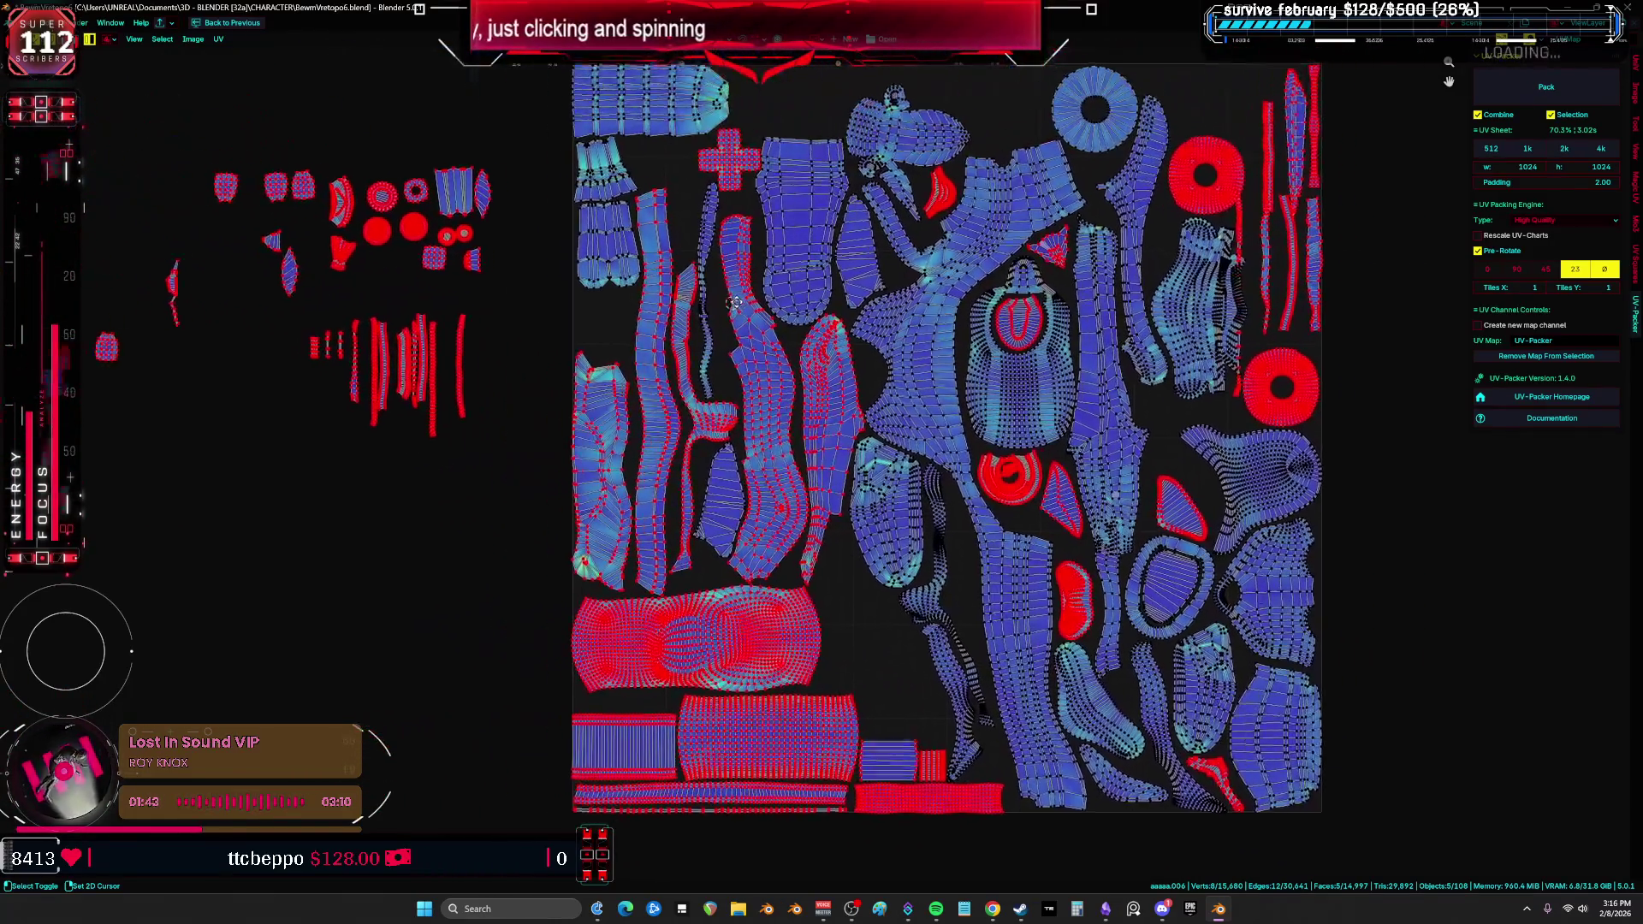
Step: Pan across the packed UV sheet to look for an open gap
{"action": "middle_click_drag", "start_coordinate": [736, 303], "coordinate": [665, 253]}
{"action": "mouse_move", "coordinate": [510, 198]}
{"action": "middle_mouse_down"}
{"action": "mouse_move", "coordinate": [766, 207]}
{"action": "mouse_move", "coordinate": [575, 260]}
{"action": "mouse_move", "coordinate": [220, 284]}
{"action": "mouse_move", "coordinate": [710, 316]}
{"action": "mouse_move", "coordinate": [636, 291]}
{"action": "mouse_move", "coordinate": [360, 306]}
{"action": "mouse_move", "coordinate": [377, 286]}
{"action": "mouse_move", "coordinate": [916, 308]}
{"action": "mouse_move", "coordinate": [602, 279]}
{"action": "middle_mouse_up"}
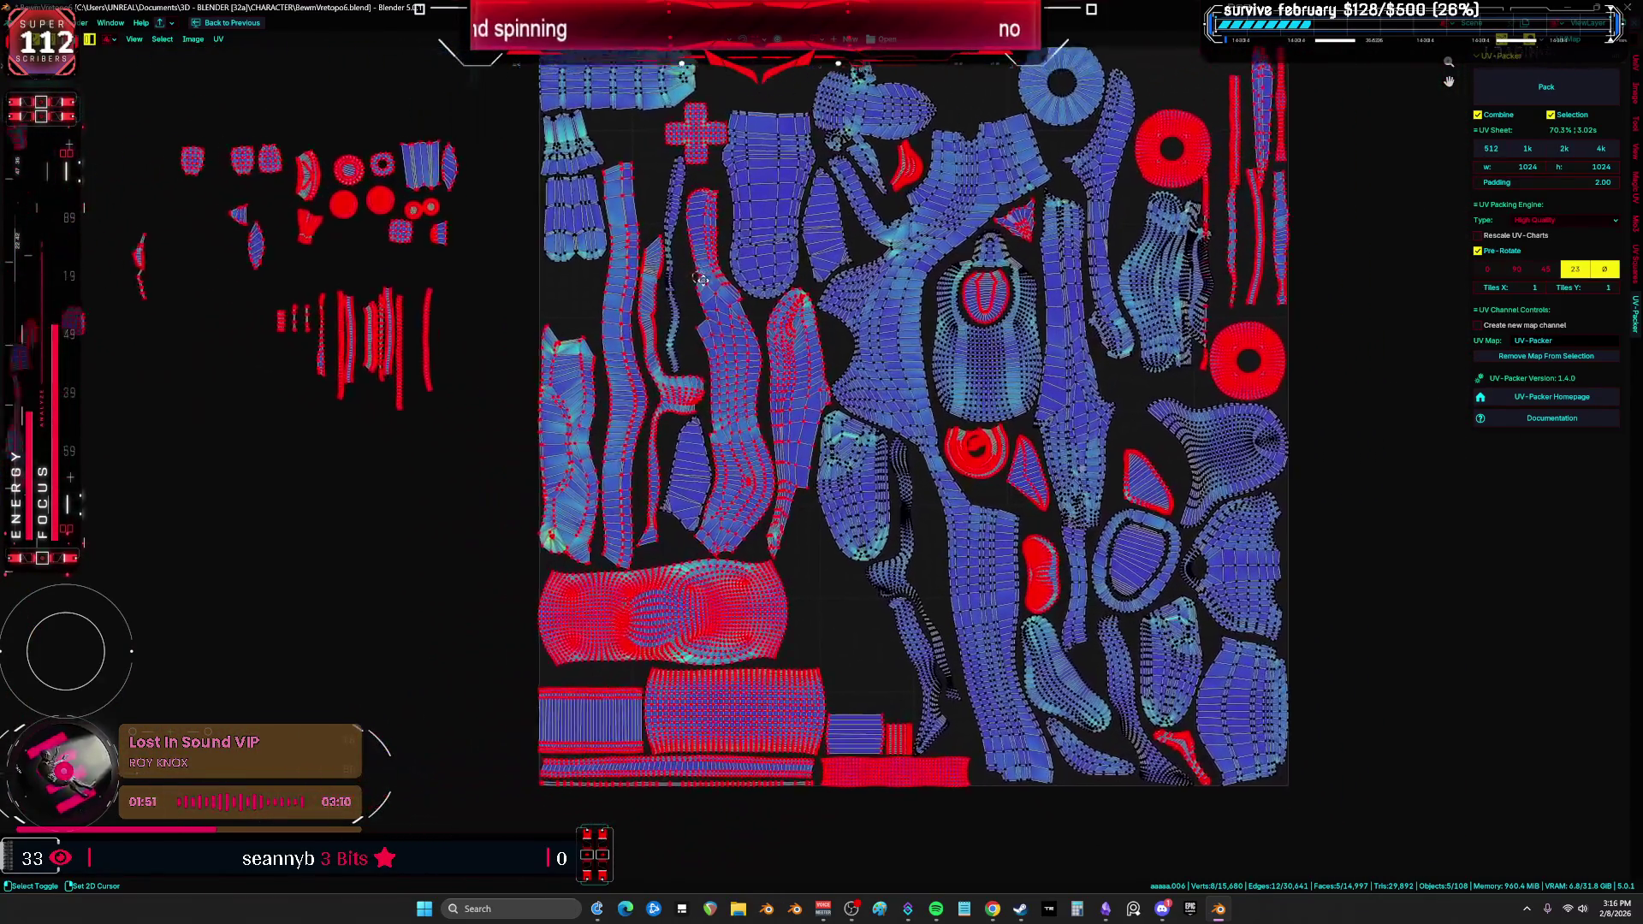
{"action": "mouse_move", "coordinate": [702, 280]}
{"action": "middle_mouse_down"}
{"action": "mouse_move", "coordinate": [858, 294]}
{"action": "mouse_move", "coordinate": [613, 296]}
{"action": "middle_mouse_up"}
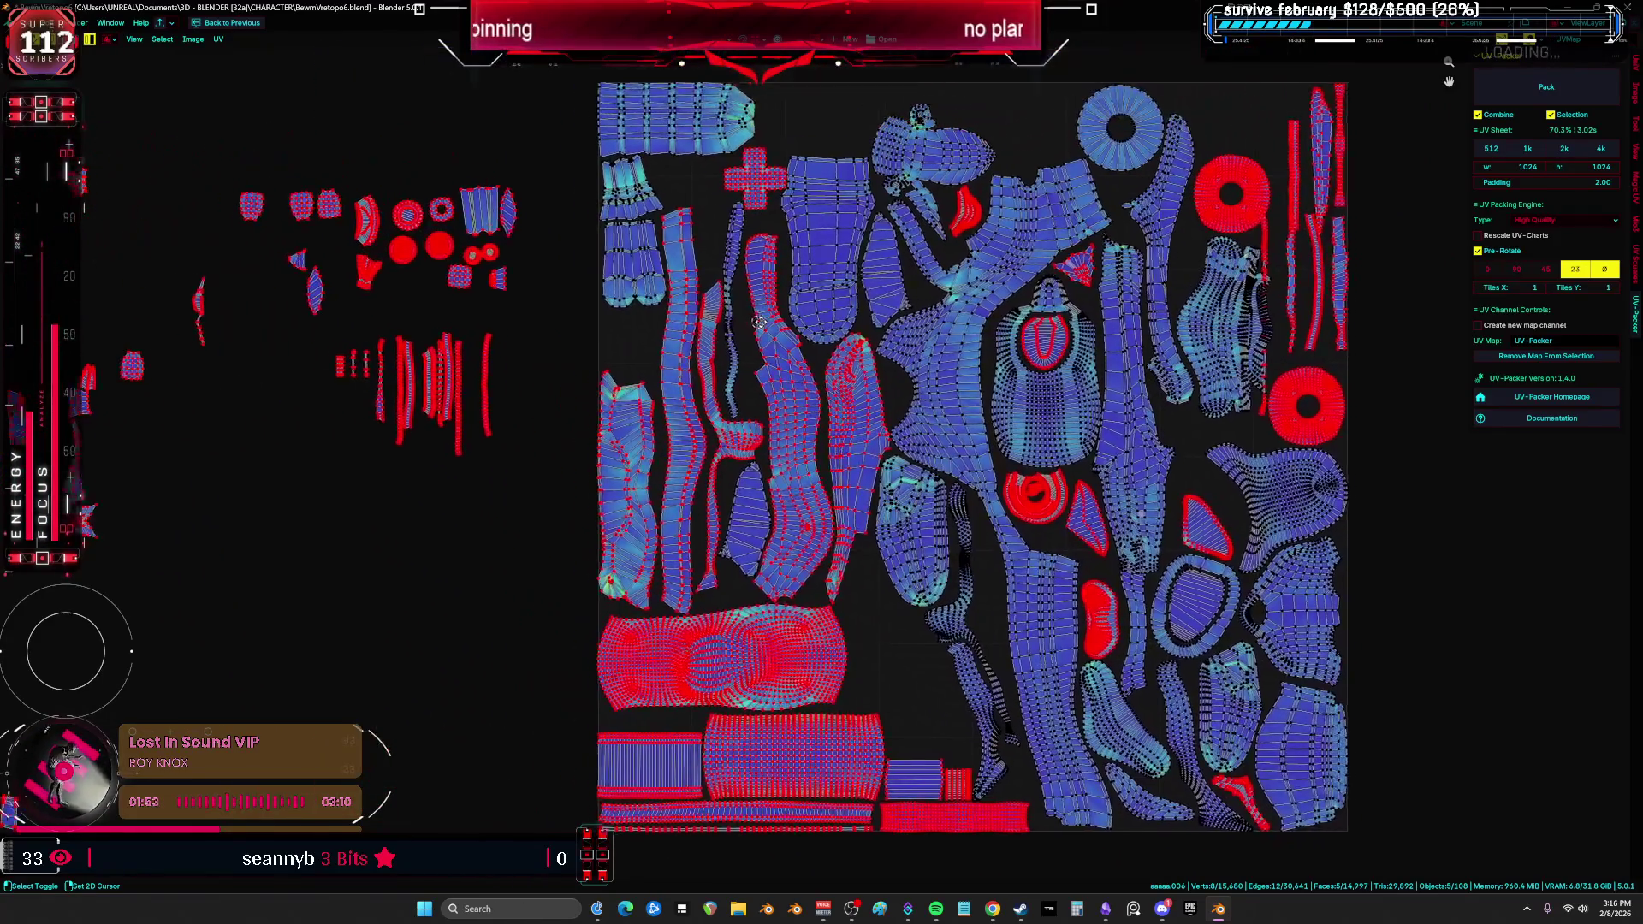
{"action": "middle_click_drag", "start_coordinate": [758, 322], "coordinate": [734, 246]}
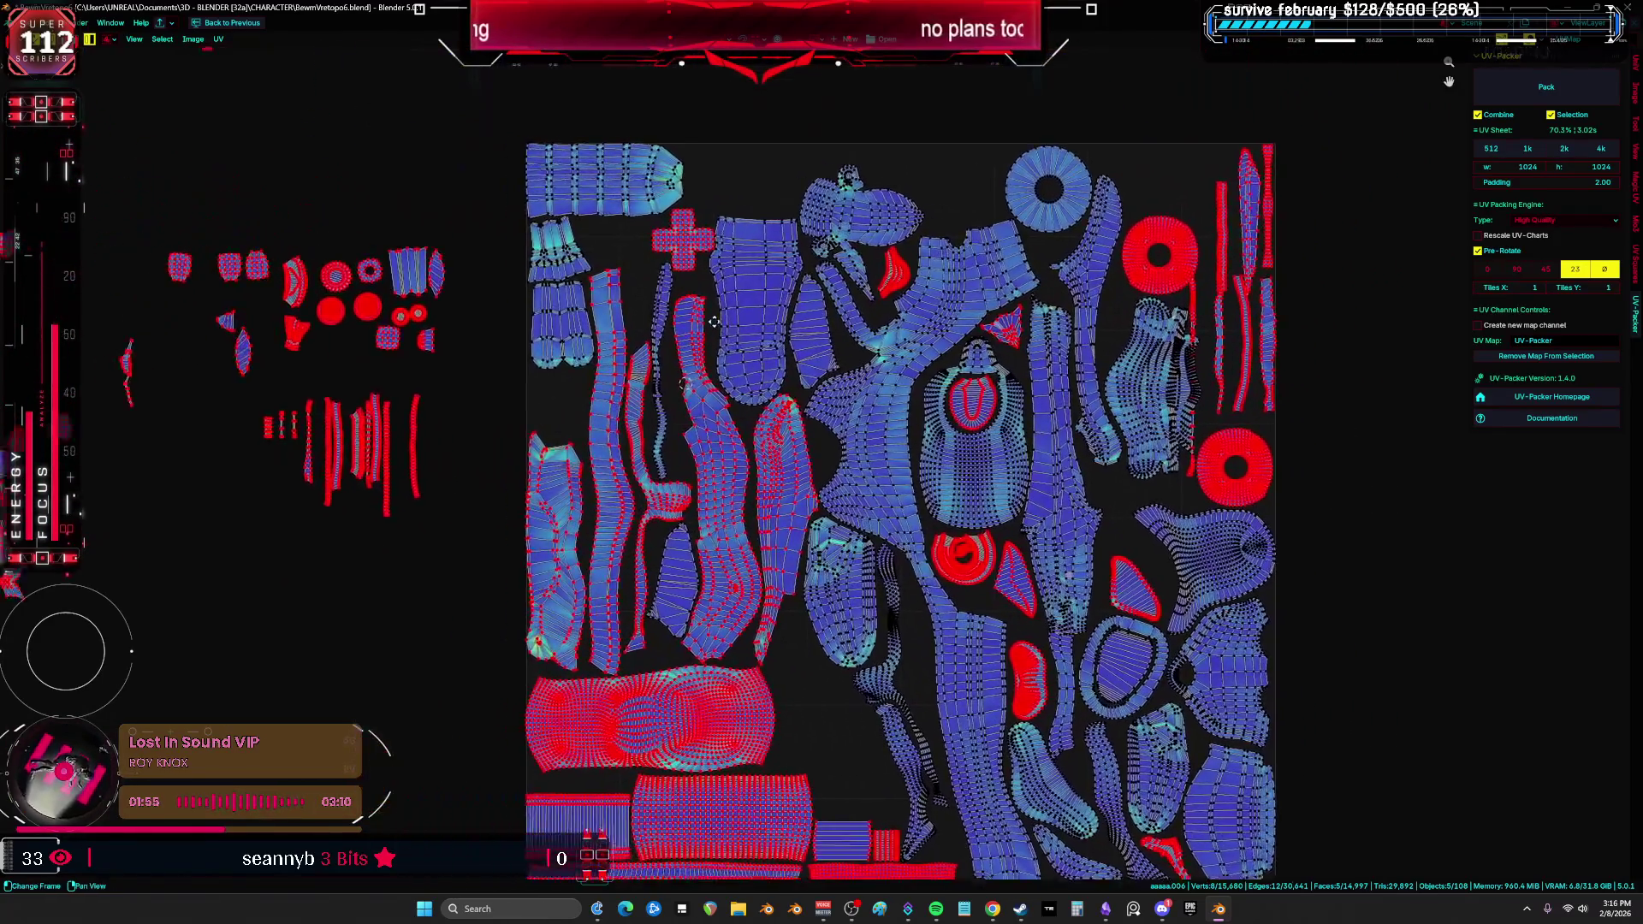
{"action": "middle_click_drag", "start_coordinate": [714, 322], "coordinate": [662, 328]}
{"action": "mouse_move", "coordinate": [482, 227]}
{"action": "middle_mouse_down"}
{"action": "mouse_move", "coordinate": [846, 269]}
{"action": "mouse_move", "coordinate": [579, 317]}
{"action": "mouse_move", "coordinate": [796, 291]}
{"action": "mouse_move", "coordinate": [657, 128]}
{"action": "middle_mouse_up"}
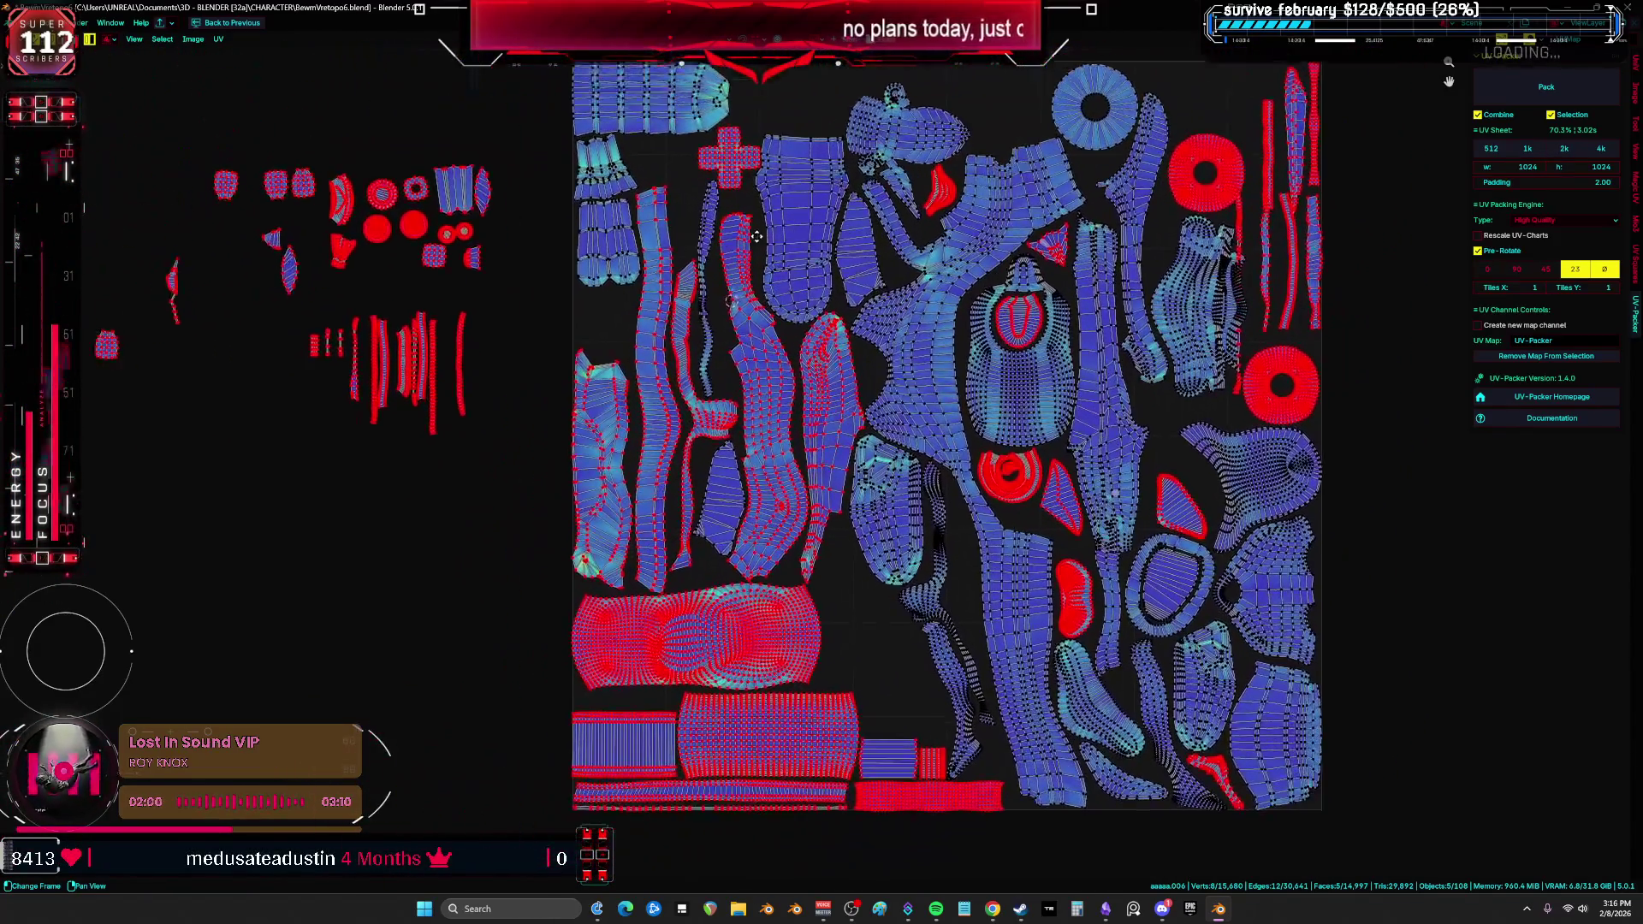
{"action": "mouse_move", "coordinate": [757, 236]}
{"action": "middle_mouse_down"}
{"action": "mouse_move", "coordinate": [567, 326]}
{"action": "mouse_move", "coordinate": [832, 151]}
{"action": "mouse_move", "coordinate": [470, 201]}
{"action": "middle_mouse_up"}
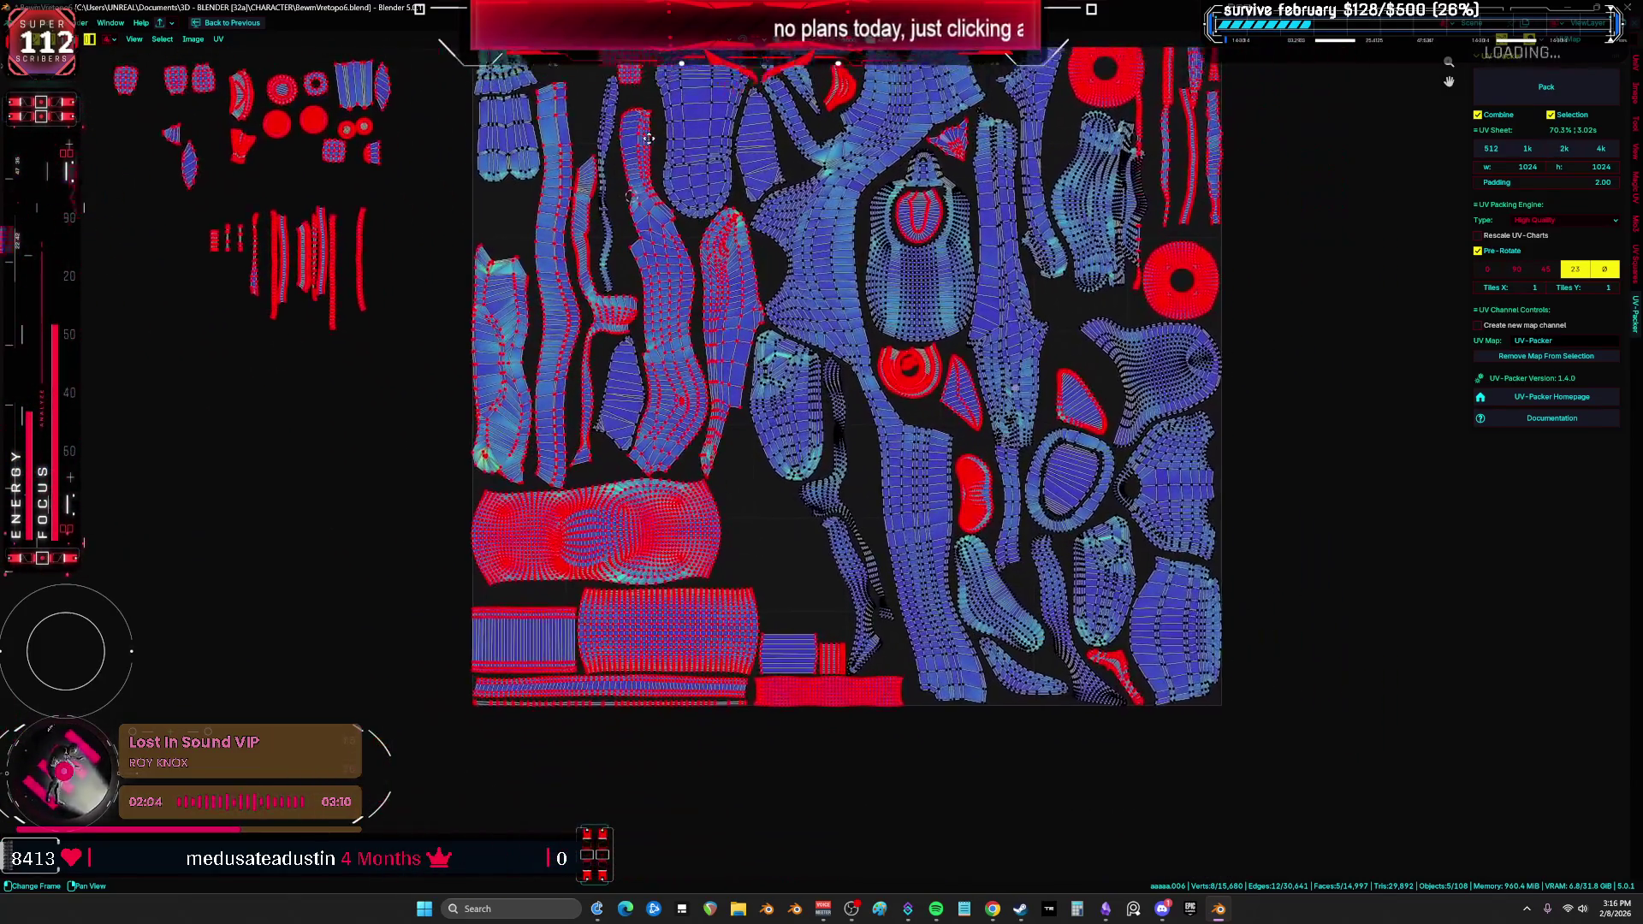
{"action": "mouse_move", "coordinate": [649, 138]}
{"action": "middle_mouse_down"}
{"action": "mouse_move", "coordinate": [403, 219]}
{"action": "mouse_move", "coordinate": [687, 279]}
{"action": "middle_mouse_up"}
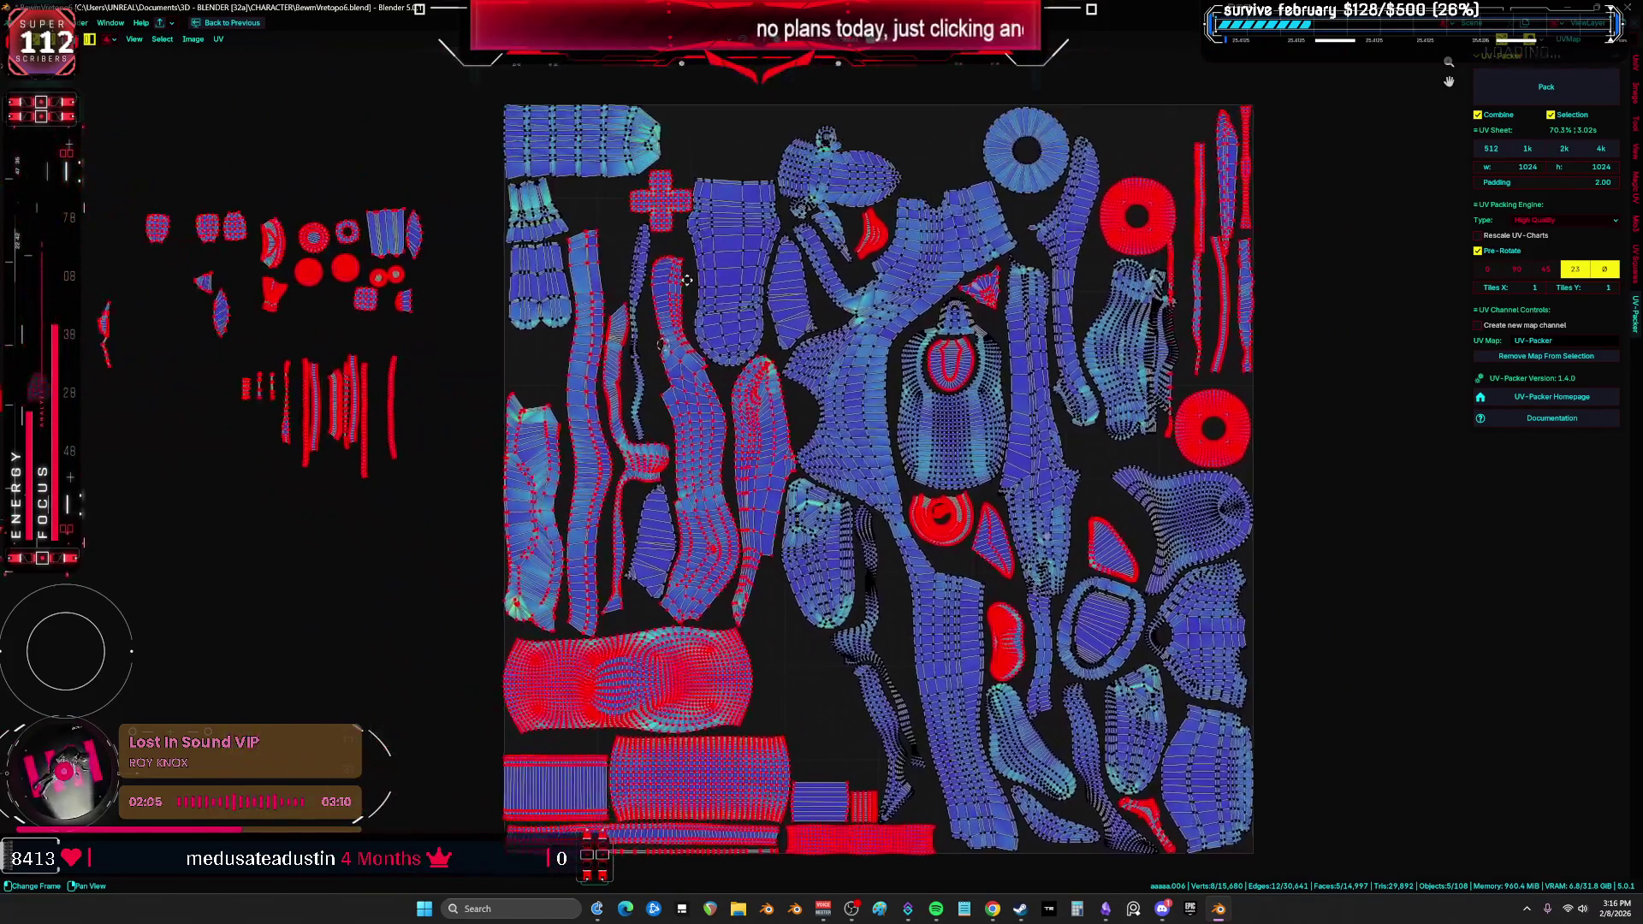
{"action": "middle_click_drag", "start_coordinate": [533, 345], "coordinate": [520, 312]}
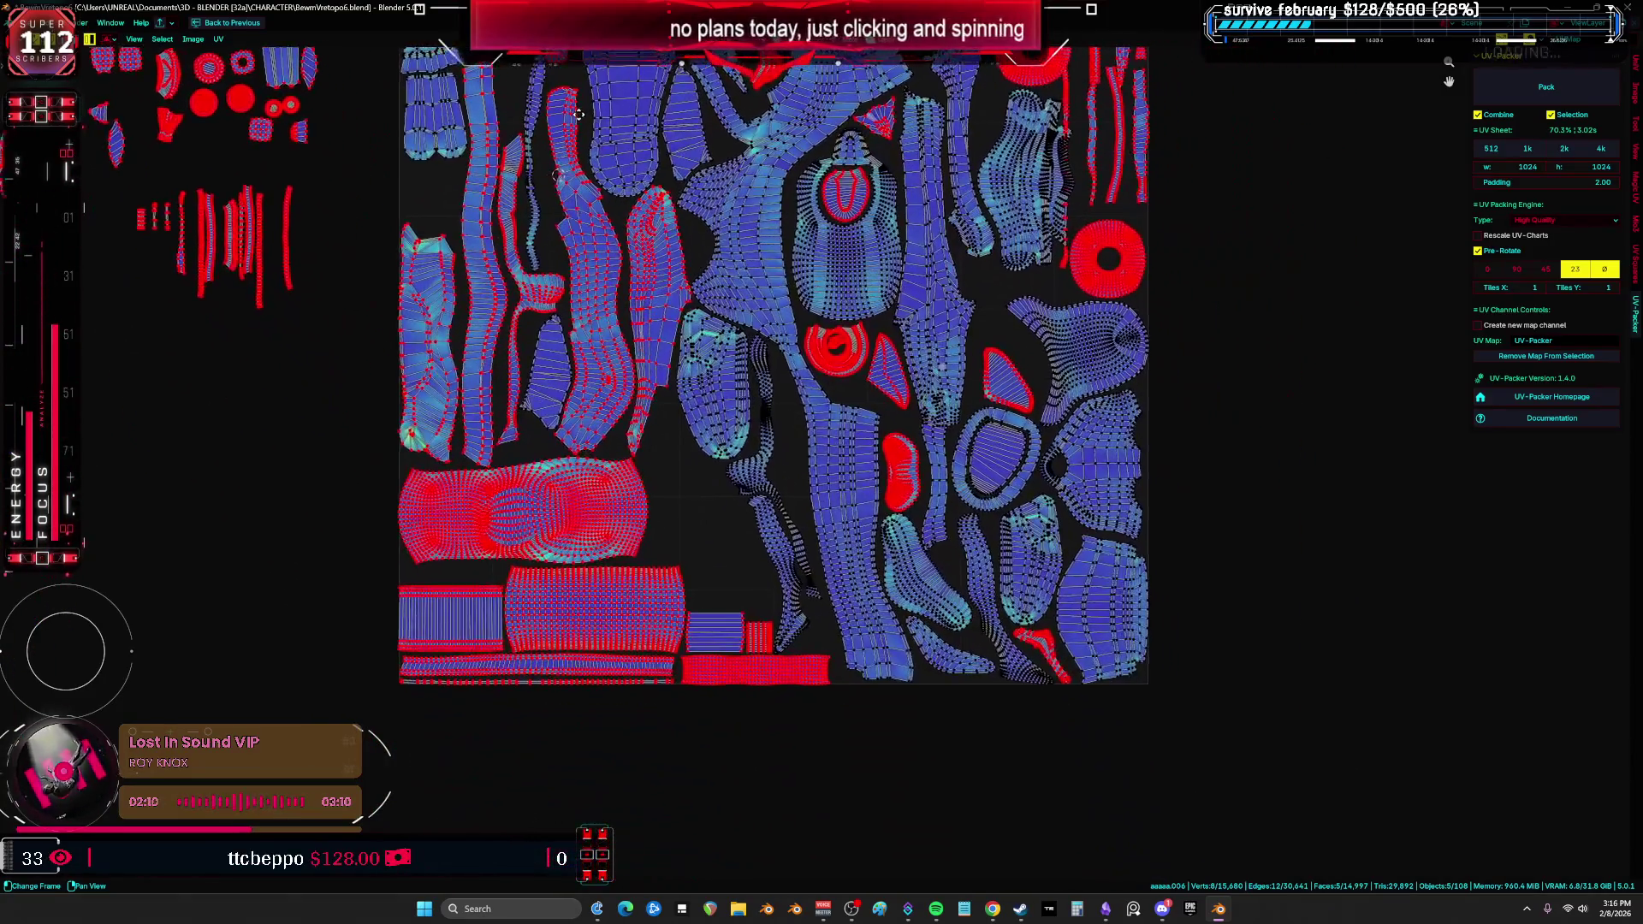
{"action": "mouse_move", "coordinate": [579, 114]}
{"action": "middle_mouse_down"}
{"action": "mouse_move", "coordinate": [399, 226]}
{"action": "mouse_move", "coordinate": [520, 263]}
{"action": "mouse_move", "coordinate": [838, 210]}
{"action": "mouse_move", "coordinate": [469, 250]}
{"action": "middle_mouse_up"}
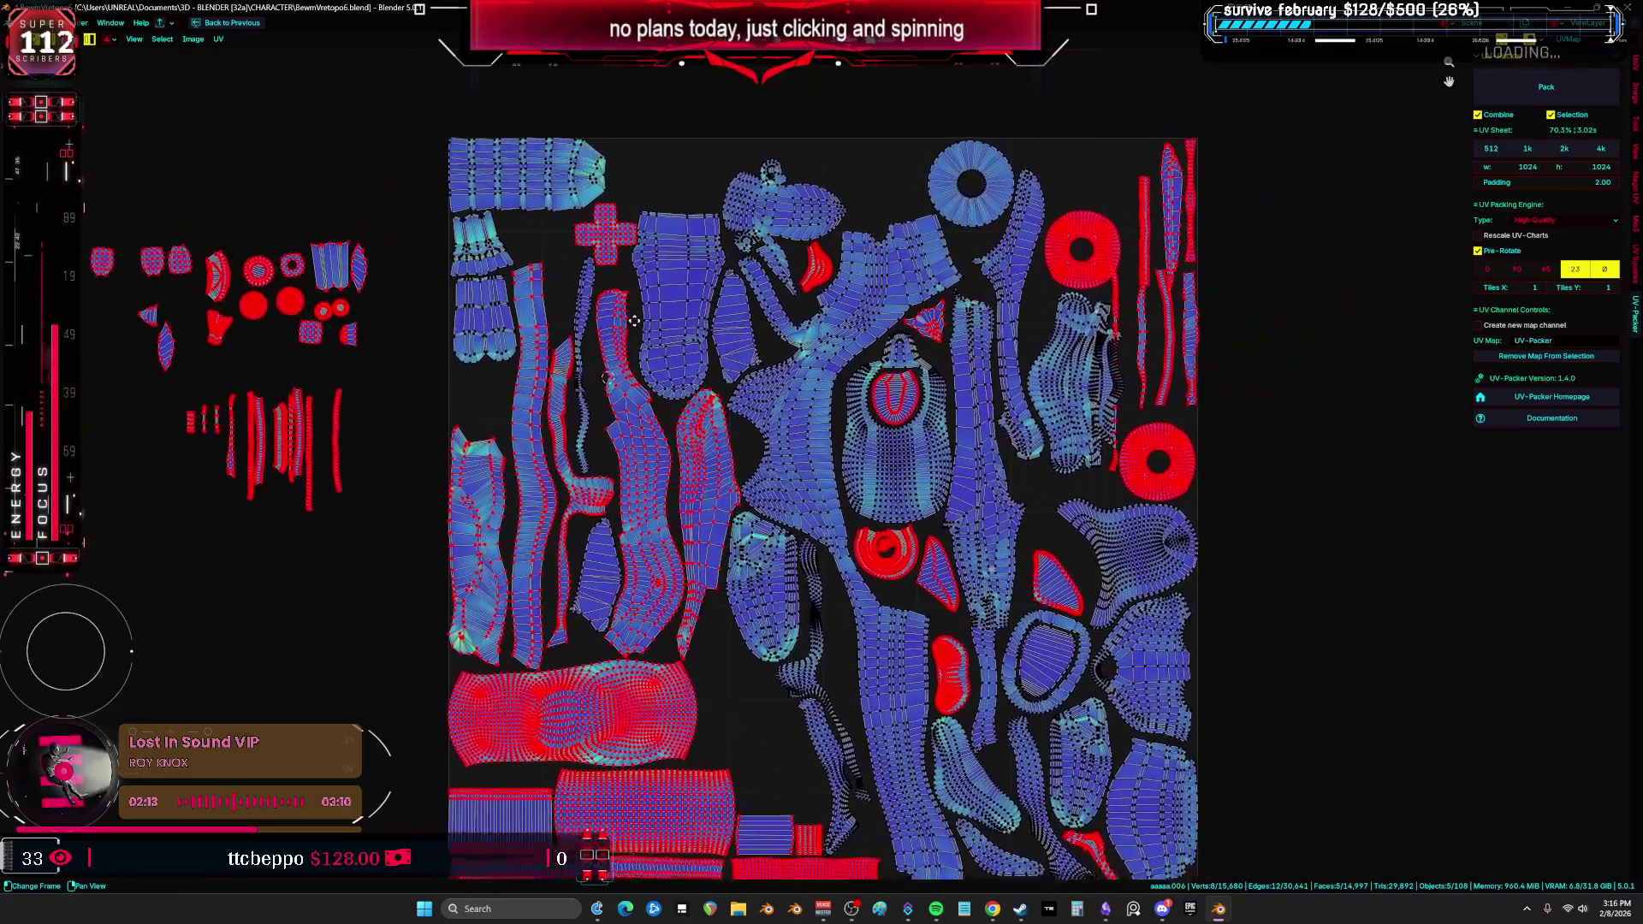
{"action": "mouse_move", "coordinate": [633, 320]}
{"action": "middle_mouse_down"}
{"action": "mouse_move", "coordinate": [823, 261]}
{"action": "mouse_move", "coordinate": [553, 220]}
{"action": "middle_mouse_up"}
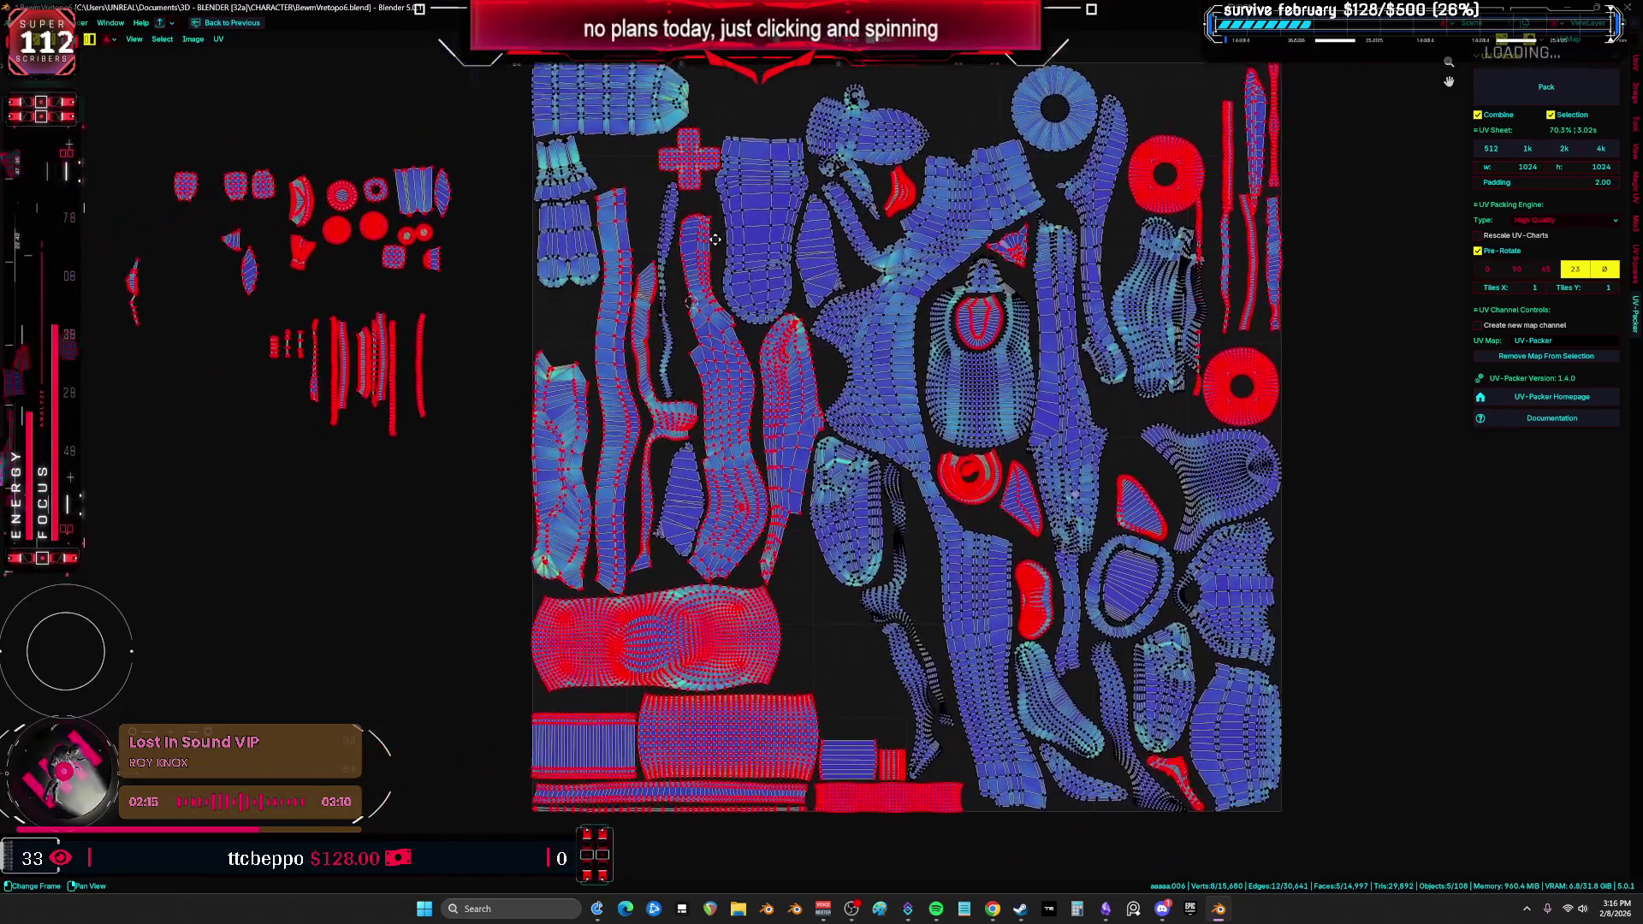
{"action": "mouse_move", "coordinate": [715, 239]}
{"action": "middle_mouse_down"}
{"action": "mouse_move", "coordinate": [799, 249]}
{"action": "mouse_move", "coordinate": [869, 296]}
{"action": "mouse_move", "coordinate": [759, 494]}
{"action": "mouse_move", "coordinate": [723, 659]}
{"action": "mouse_move", "coordinate": [723, 807]}
{"action": "mouse_move", "coordinate": [1050, 660]}
{"action": "mouse_move", "coordinate": [931, 242]}
{"action": "mouse_move", "coordinate": [747, 80]}
{"action": "mouse_move", "coordinate": [4, 374]}
{"action": "mouse_move", "coordinate": [1059, 322]}
{"action": "mouse_move", "coordinate": [823, 272]}
{"action": "mouse_move", "coordinate": [676, 309]}
{"action": "mouse_move", "coordinate": [383, 334]}
{"action": "mouse_move", "coordinate": [372, 383]}
{"action": "mouse_move", "coordinate": [678, 422]}
{"action": "mouse_move", "coordinate": [991, 261]}
{"action": "mouse_move", "coordinate": [430, 224]}
{"action": "mouse_move", "coordinate": [955, 415]}
{"action": "mouse_move", "coordinate": [719, 388]}
{"action": "mouse_move", "coordinate": [1087, 211]}
{"action": "middle_mouse_up"}
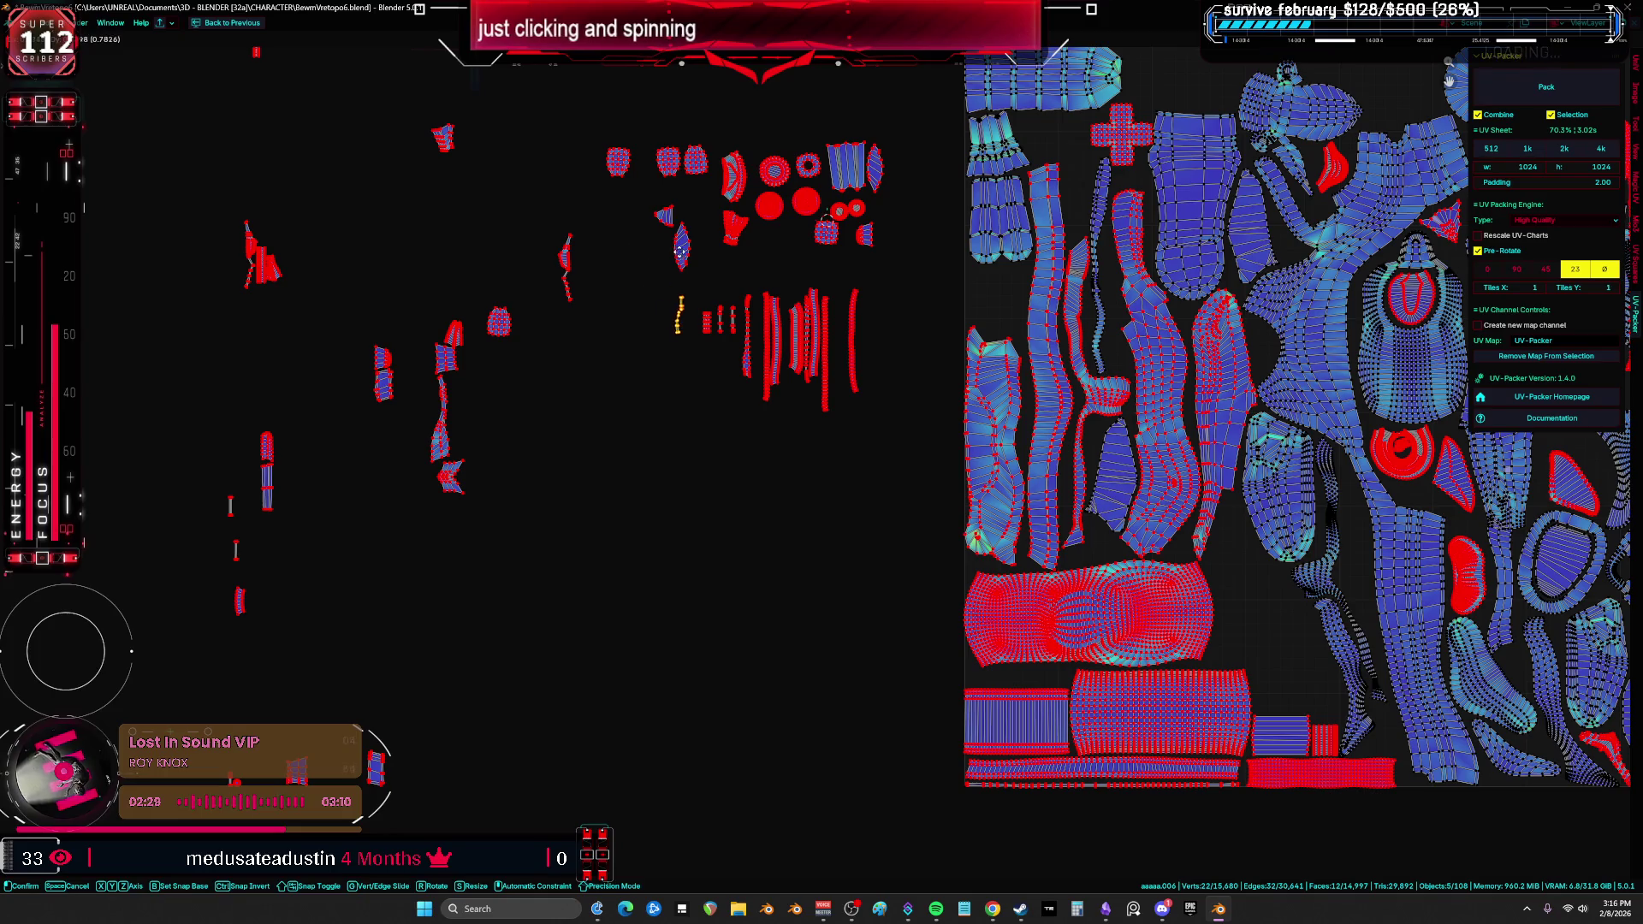
Step: Drop the small loose island into the sheet's open gap, then select a packed island
{"action": "left_click_drag", "start_coordinate": [215, 571], "coordinate": [214, 569]}
{"action": "key", "text": "g"}
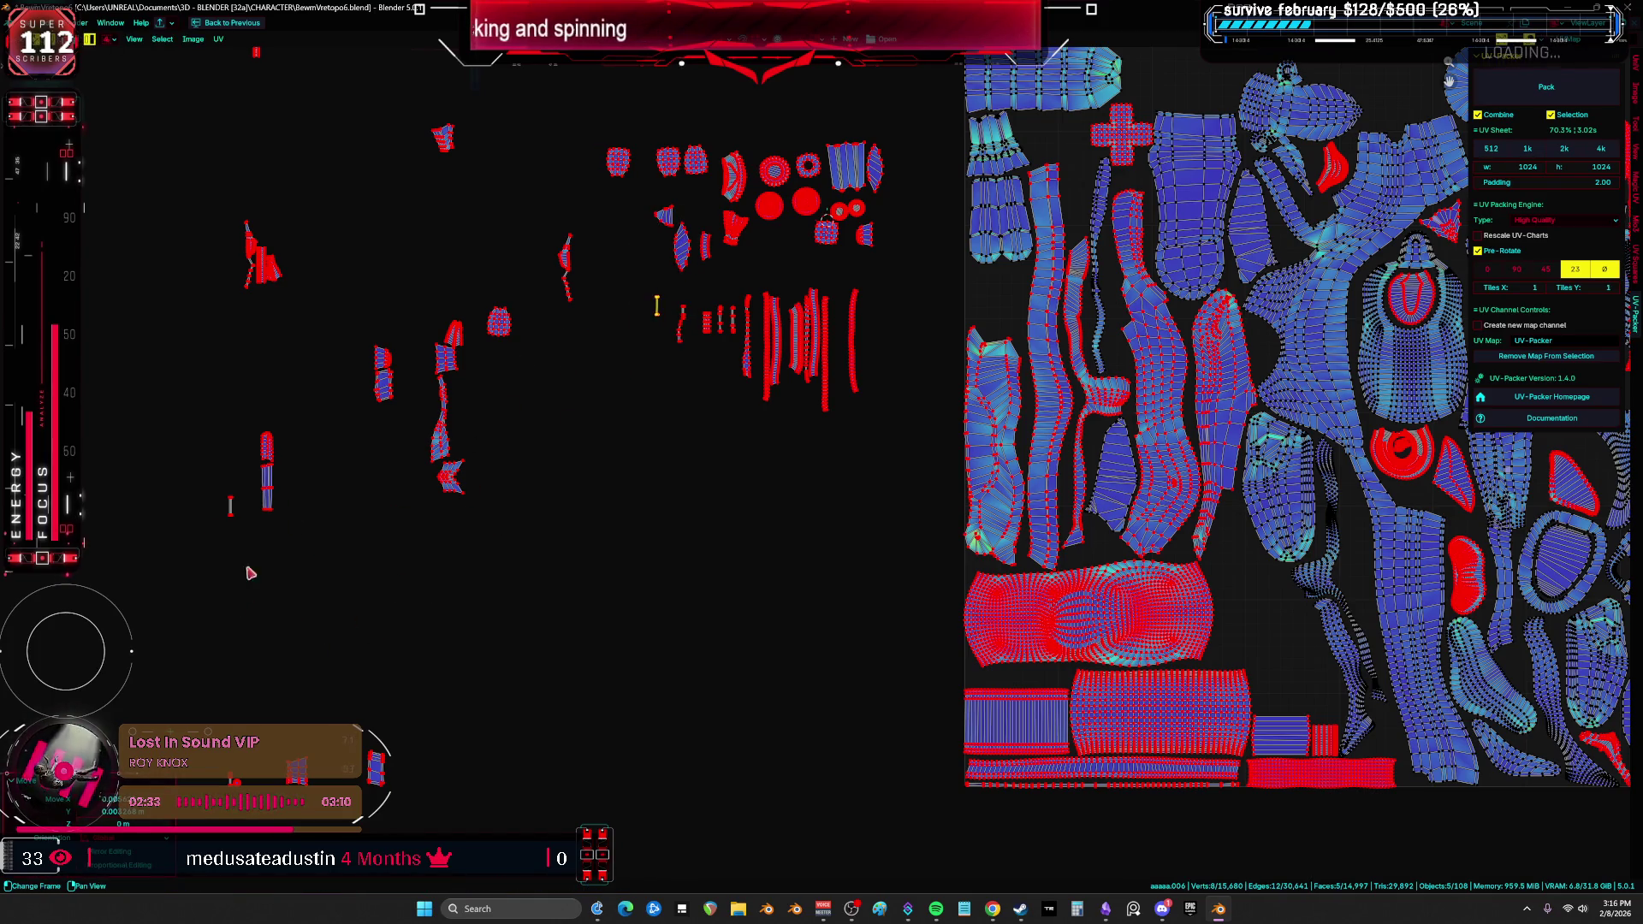
{"action": "left_click", "coordinate": [564, 272]}
{"action": "scroll", "coordinate": [855, 428], "scroll_direction": "down", "scroll_amount": 2}
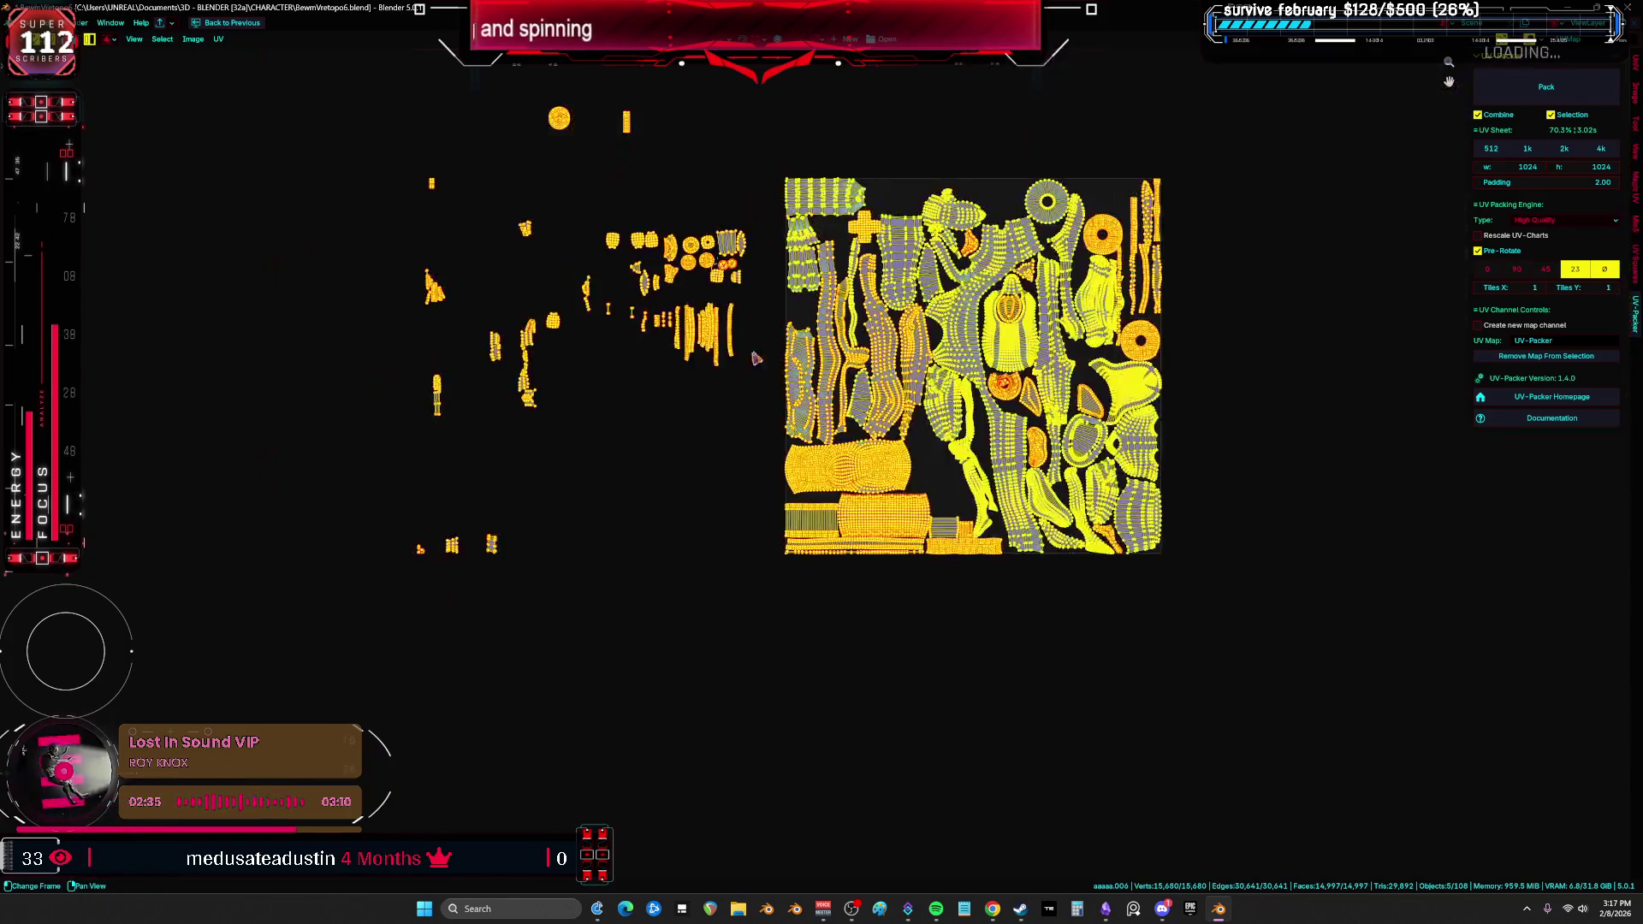
{"action": "middle_click_drag", "start_coordinate": [1060, 459], "coordinate": [1135, 606]}
{"action": "scroll", "coordinate": [1086, 605], "scroll_direction": "up", "scroll_amount": 1}
{"action": "scroll", "coordinate": [681, 454], "scroll_direction": "up", "scroll_amount": 5}
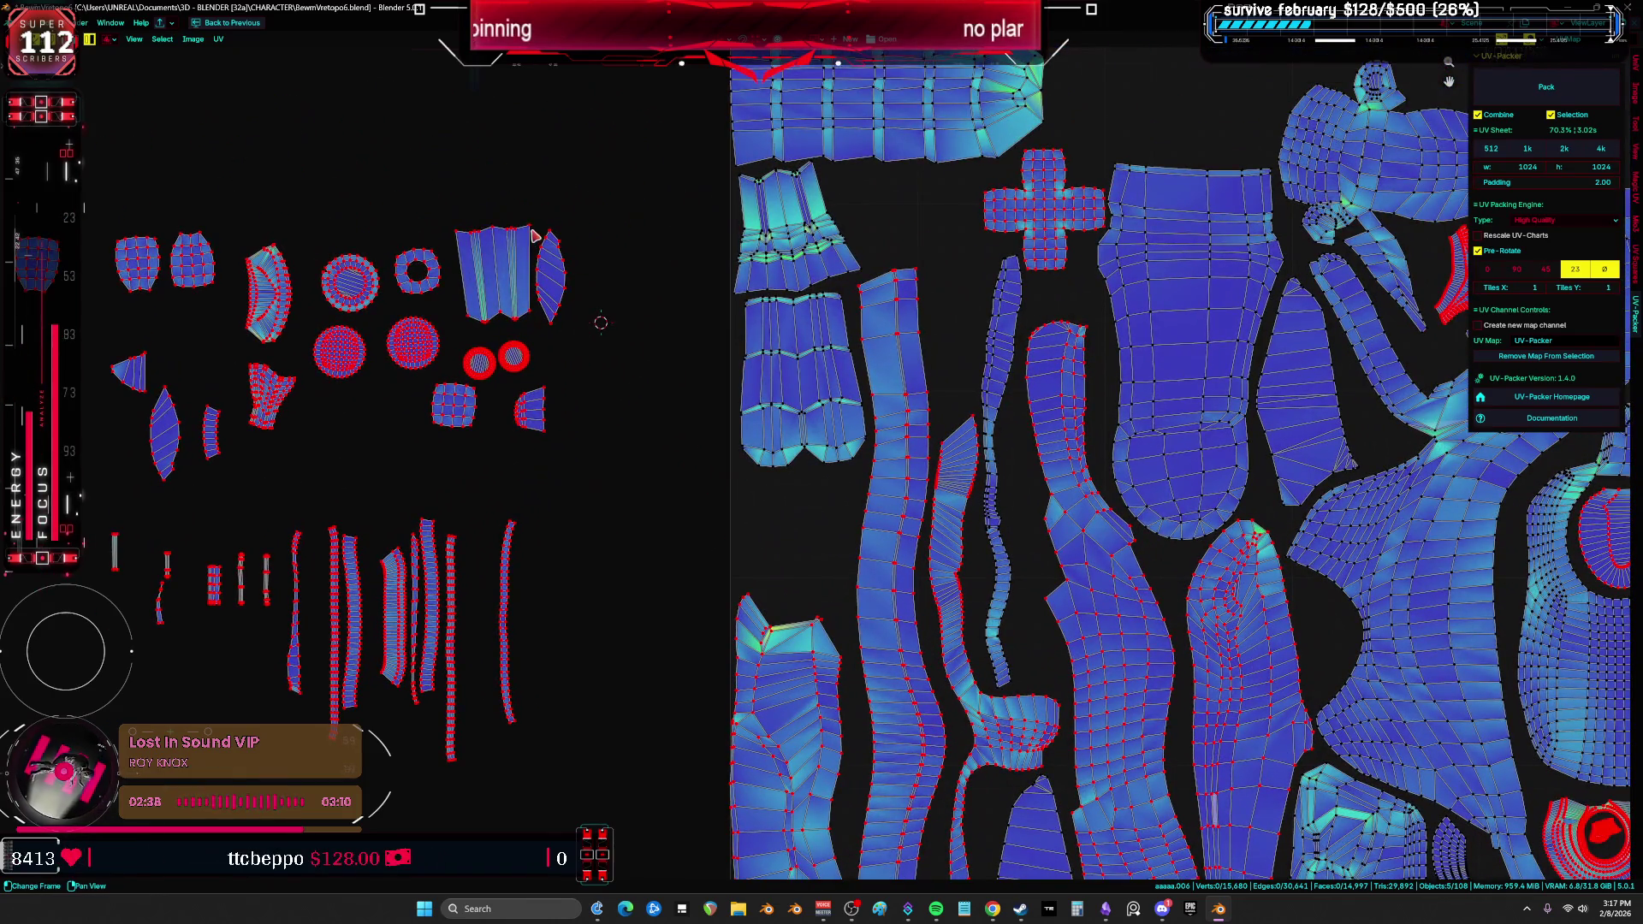
{"action": "left_click", "coordinate": [534, 235], "text": "shift"}
{"action": "scroll", "coordinate": [534, 234], "scroll_direction": "down", "scroll_amount": 2}
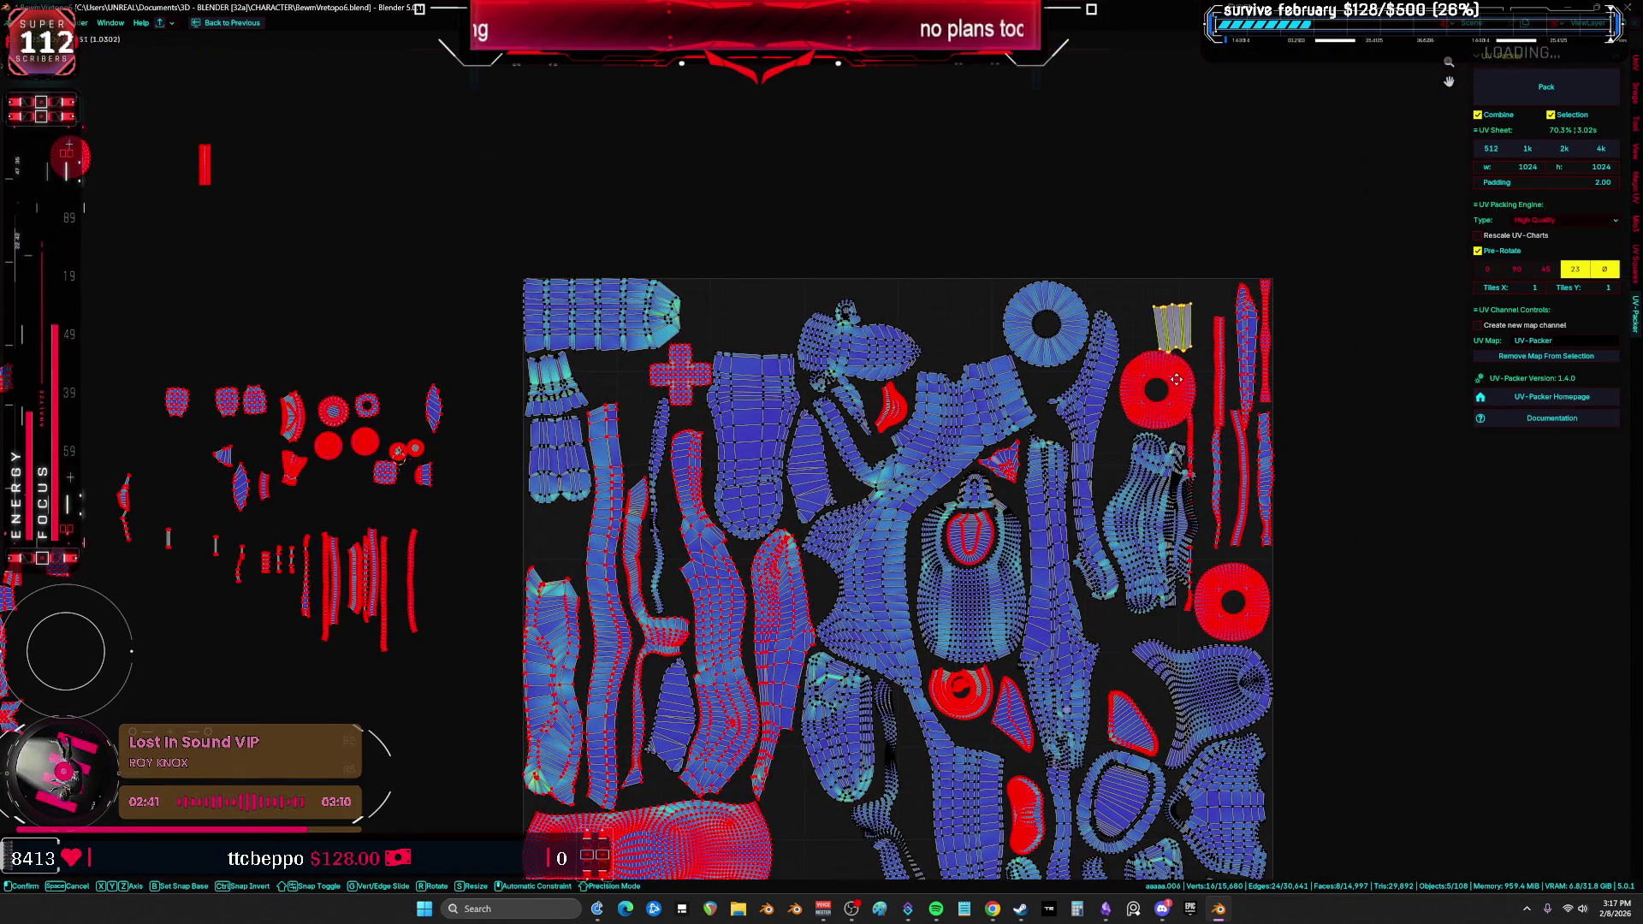
Step: Reposition the lower-left island and shift the neighbouring strip island to a new spot
{"action": "left_click", "coordinate": [1176, 379]}
{"action": "middle_click_drag", "start_coordinate": [1176, 379], "coordinate": [1029, 229]}
{"action": "scroll", "coordinate": [638, 739], "scroll_direction": "up", "scroll_amount": 4}
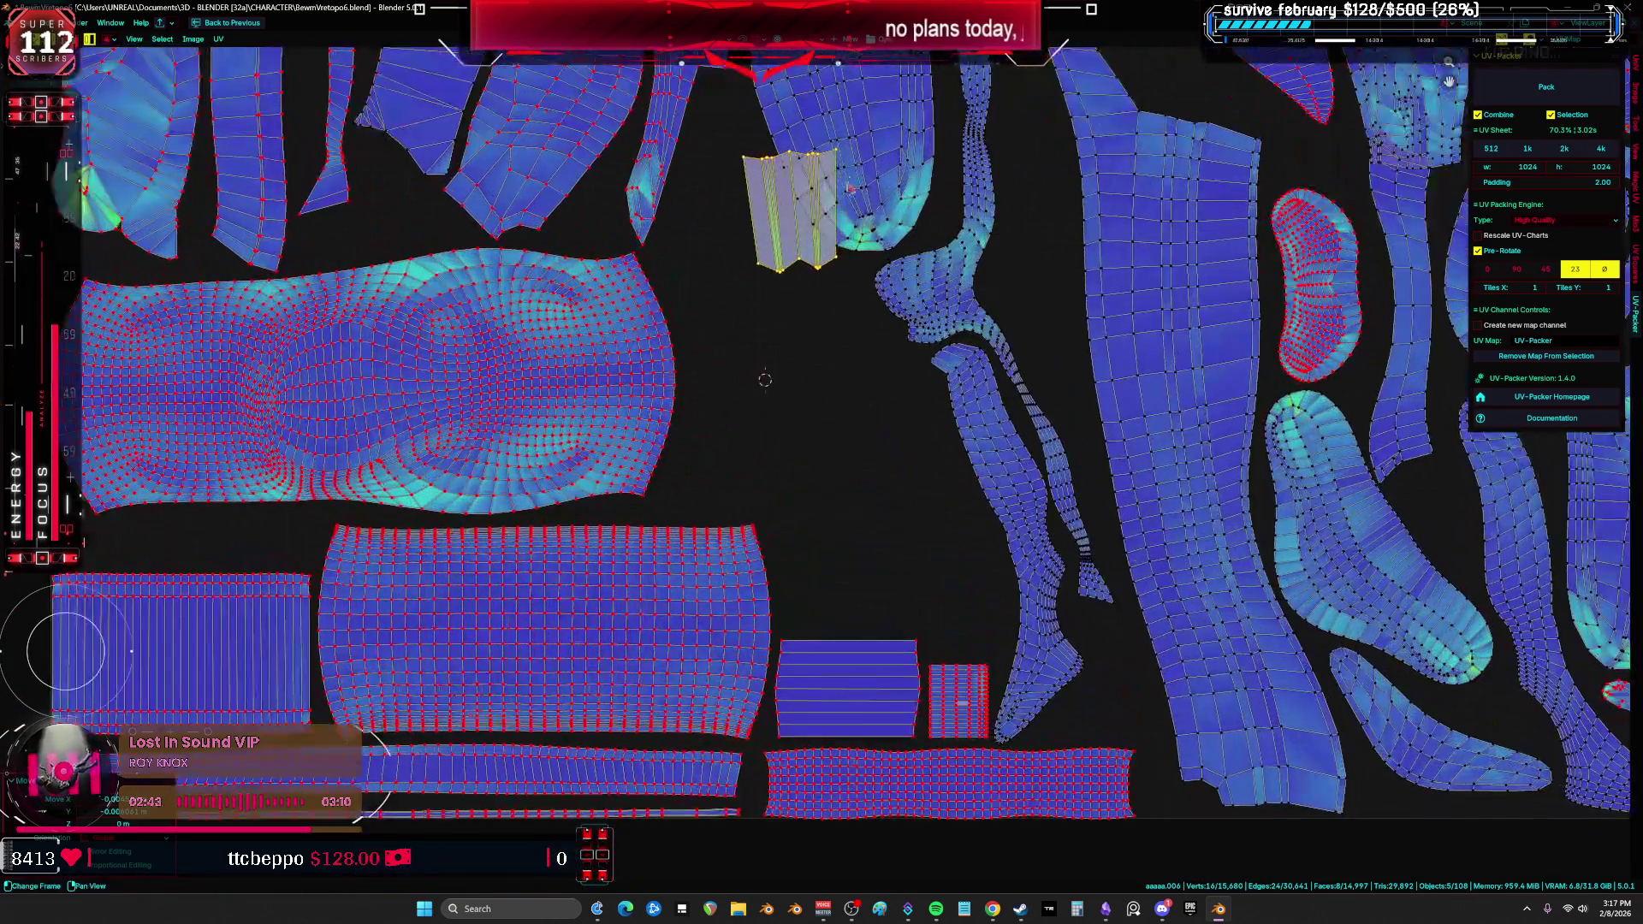
{"action": "key", "text": "g"}
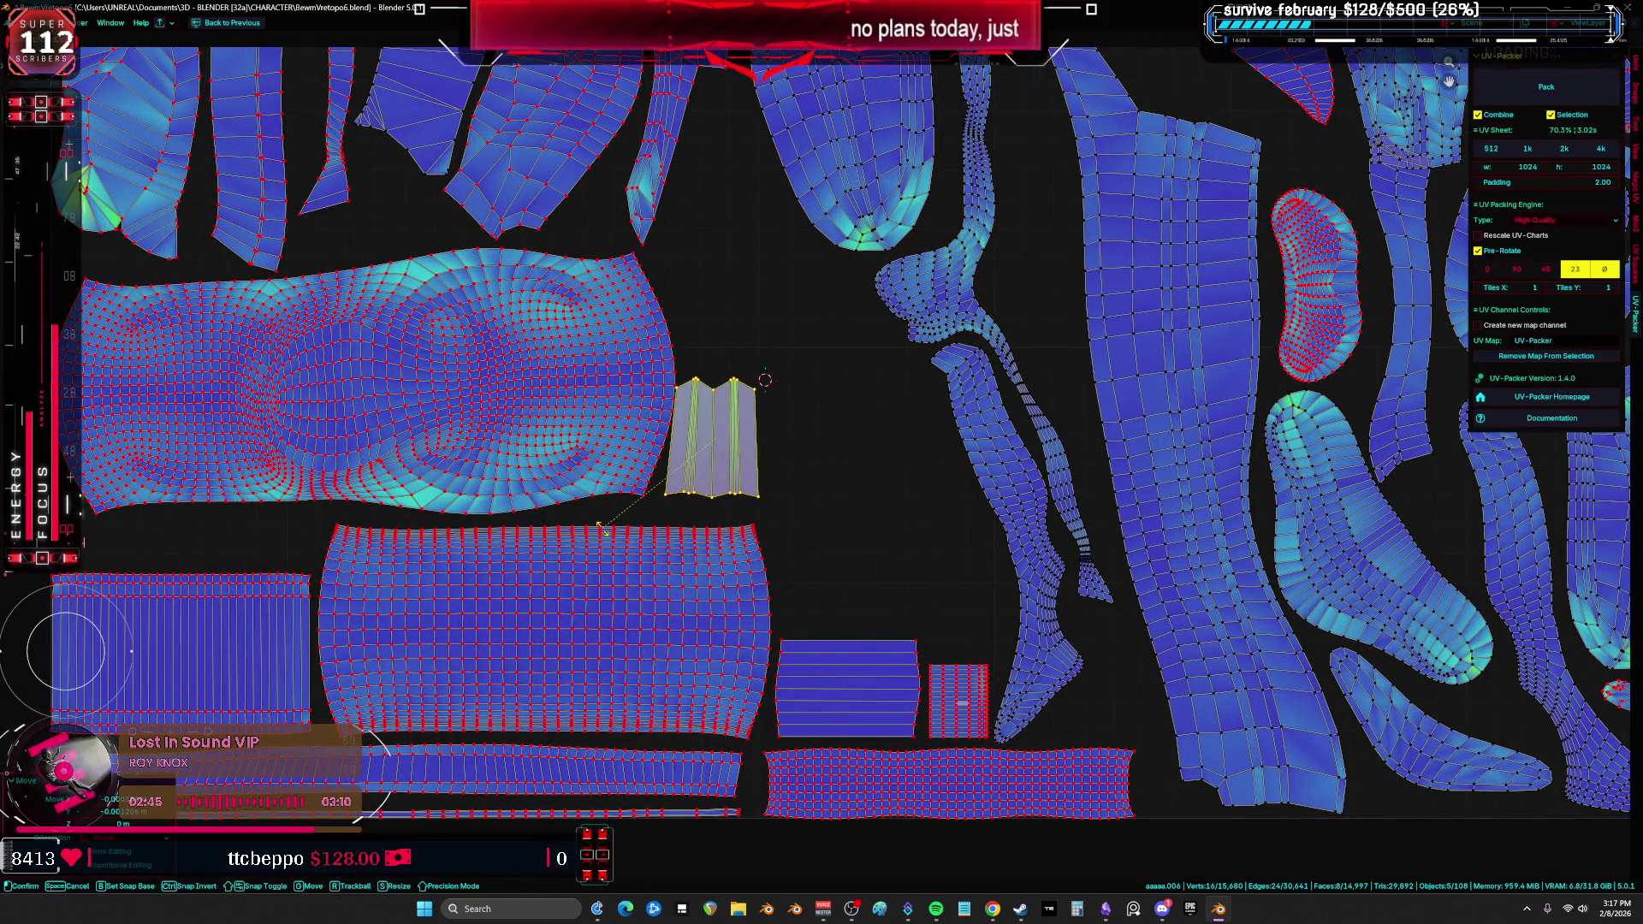
{"action": "key", "text": "Escape"}
{"action": "left_click", "coordinate": [641, 494]}
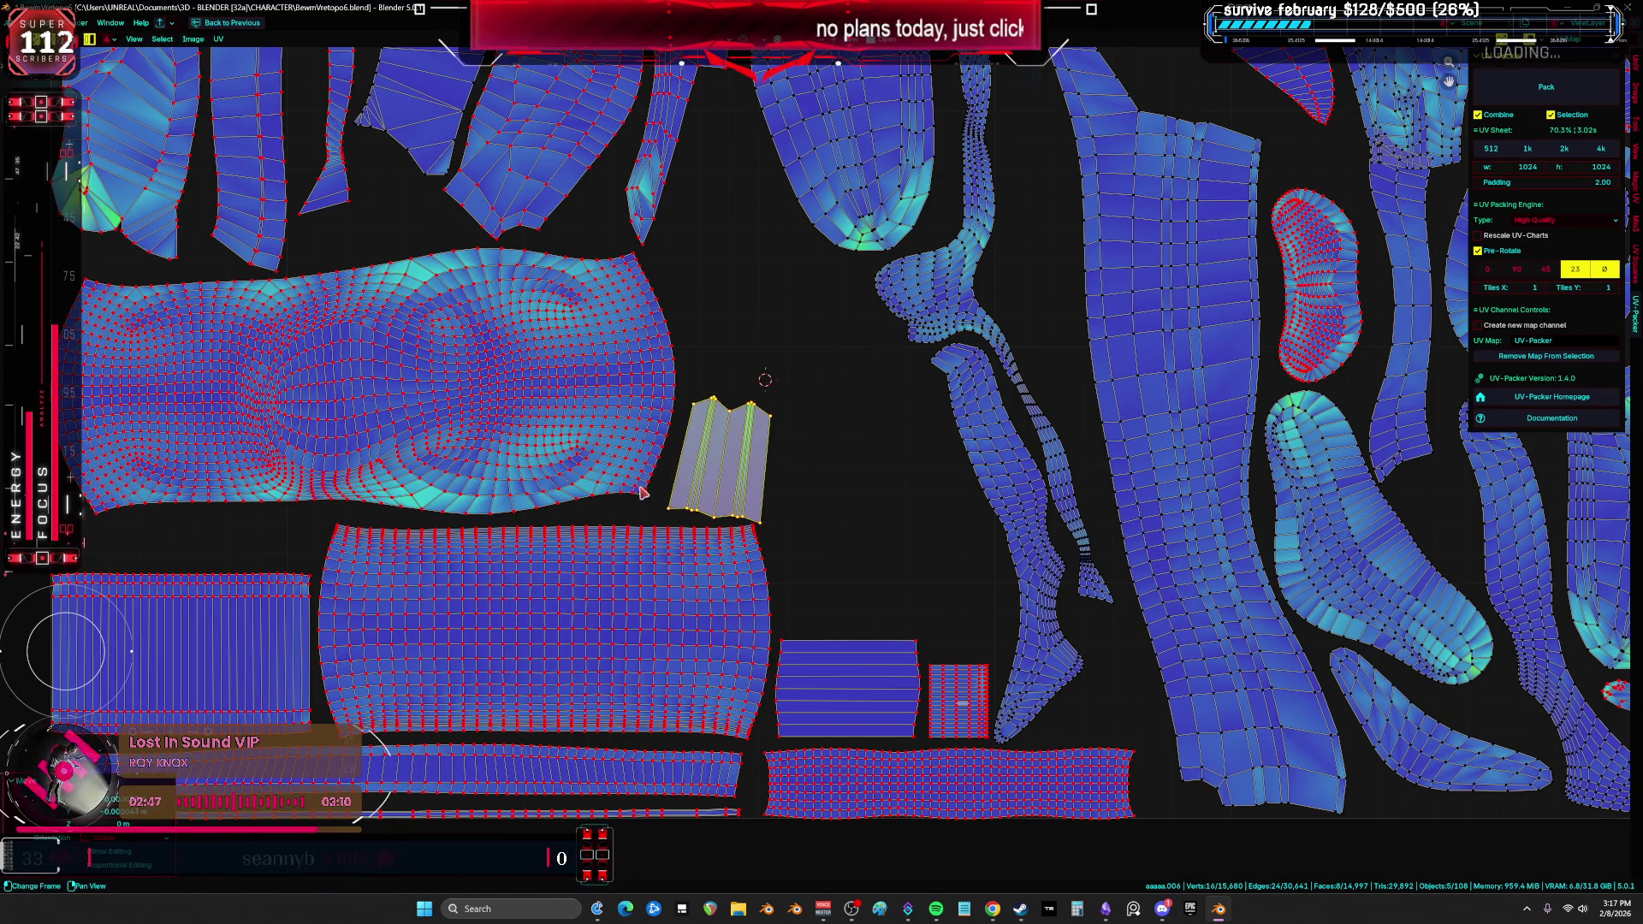
{"action": "key", "text": "g"}
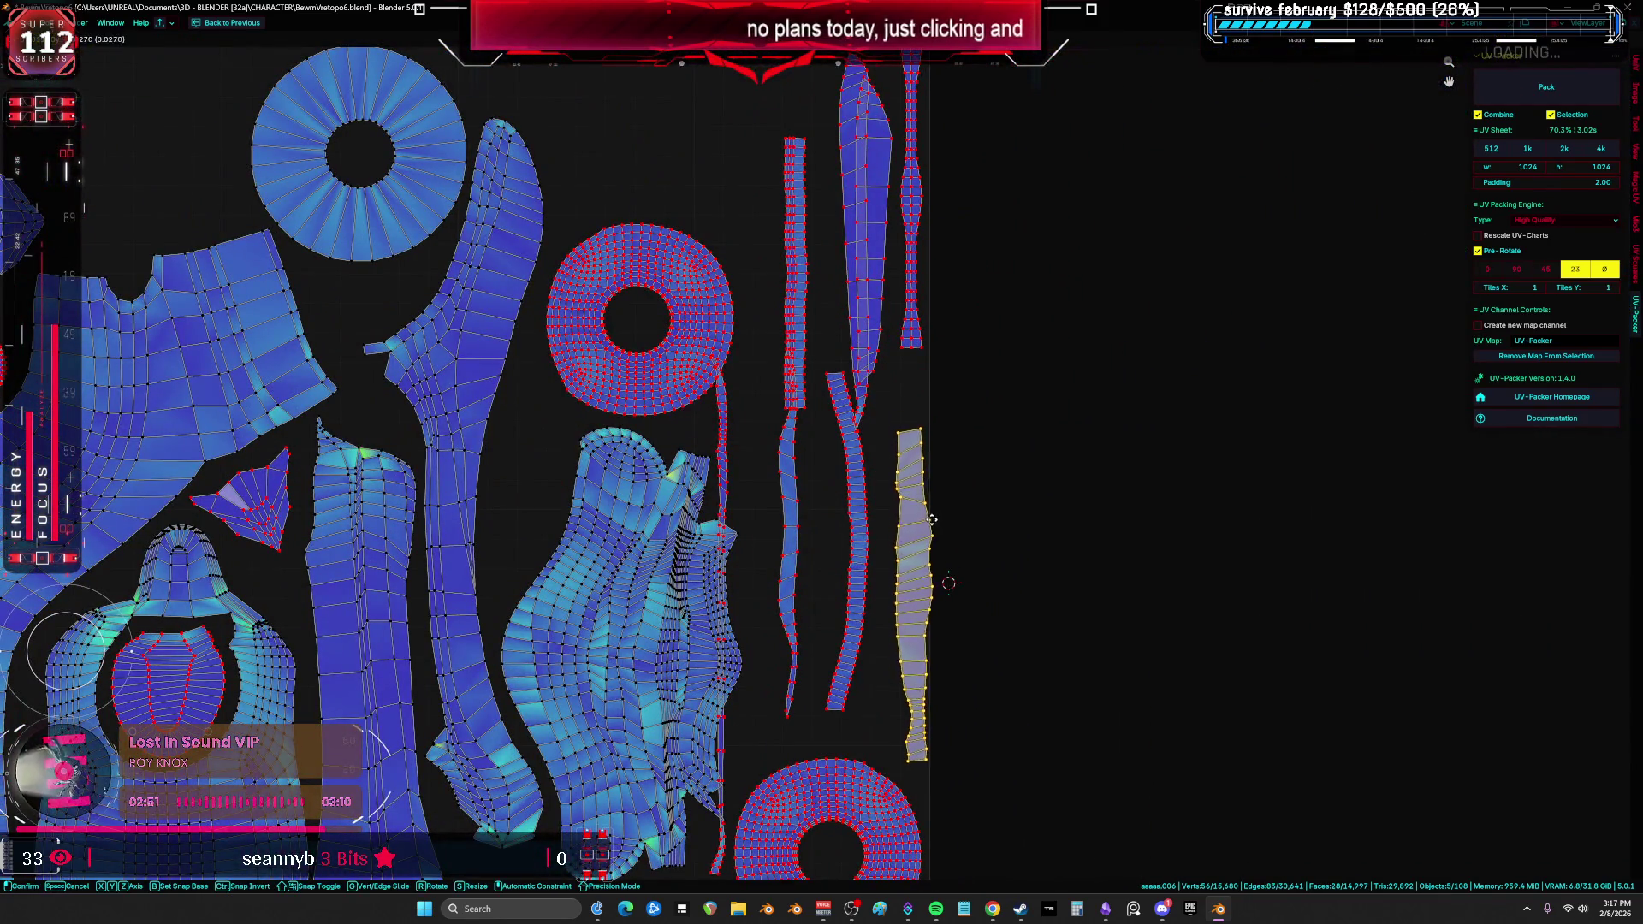
{"action": "left_click", "coordinate": [870, 535]}
{"action": "key", "text": "g"}
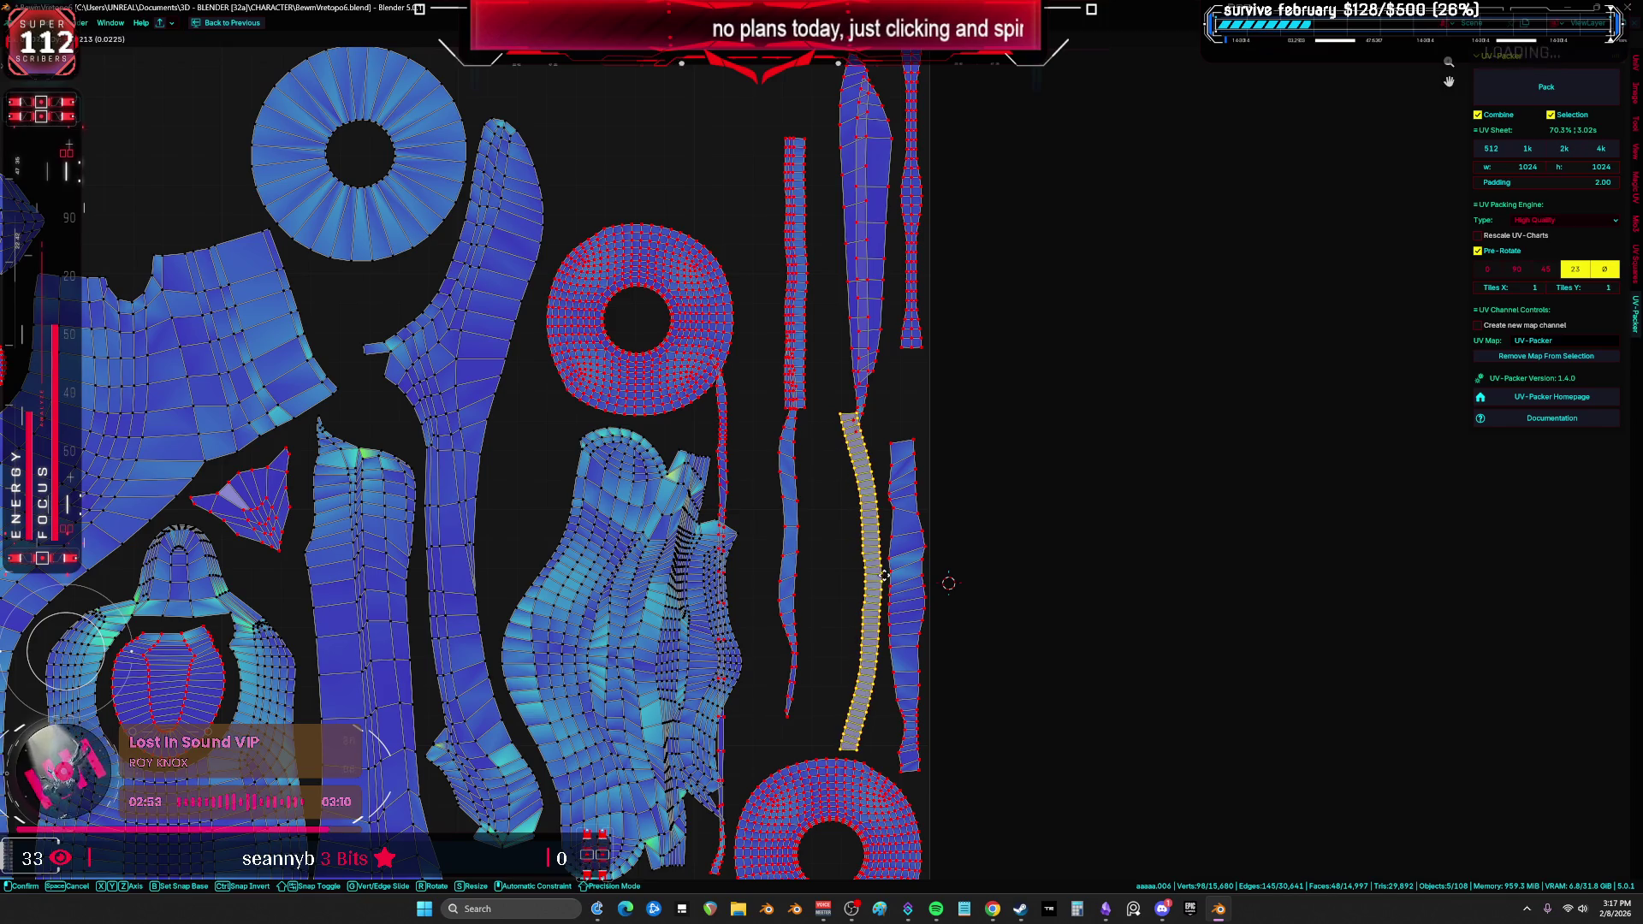
{"action": "left_click", "coordinate": [936, 513]}
{"action": "middle_click_drag", "start_coordinate": [935, 513], "coordinate": [970, 432]}
{"action": "scroll", "coordinate": [969, 432], "scroll_direction": "up", "scroll_amount": 7}
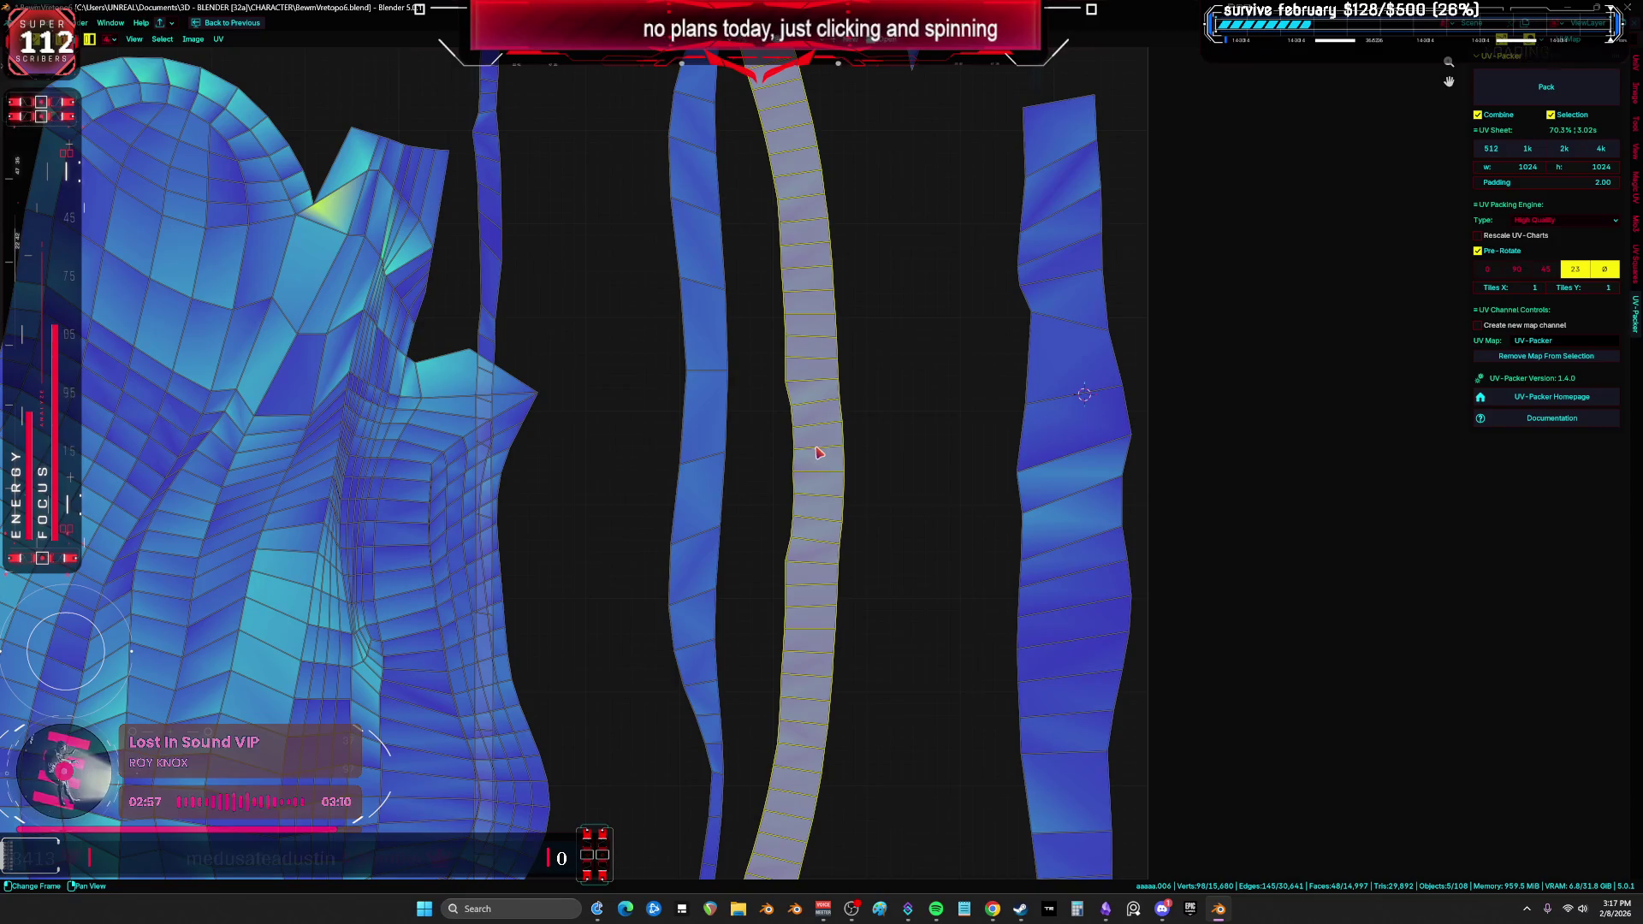
Step: Straighten the middle strip with Follow Active Quads from an active face
{"action": "key", "text": "alt+a"}
{"action": "left_click", "coordinate": [821, 454]}
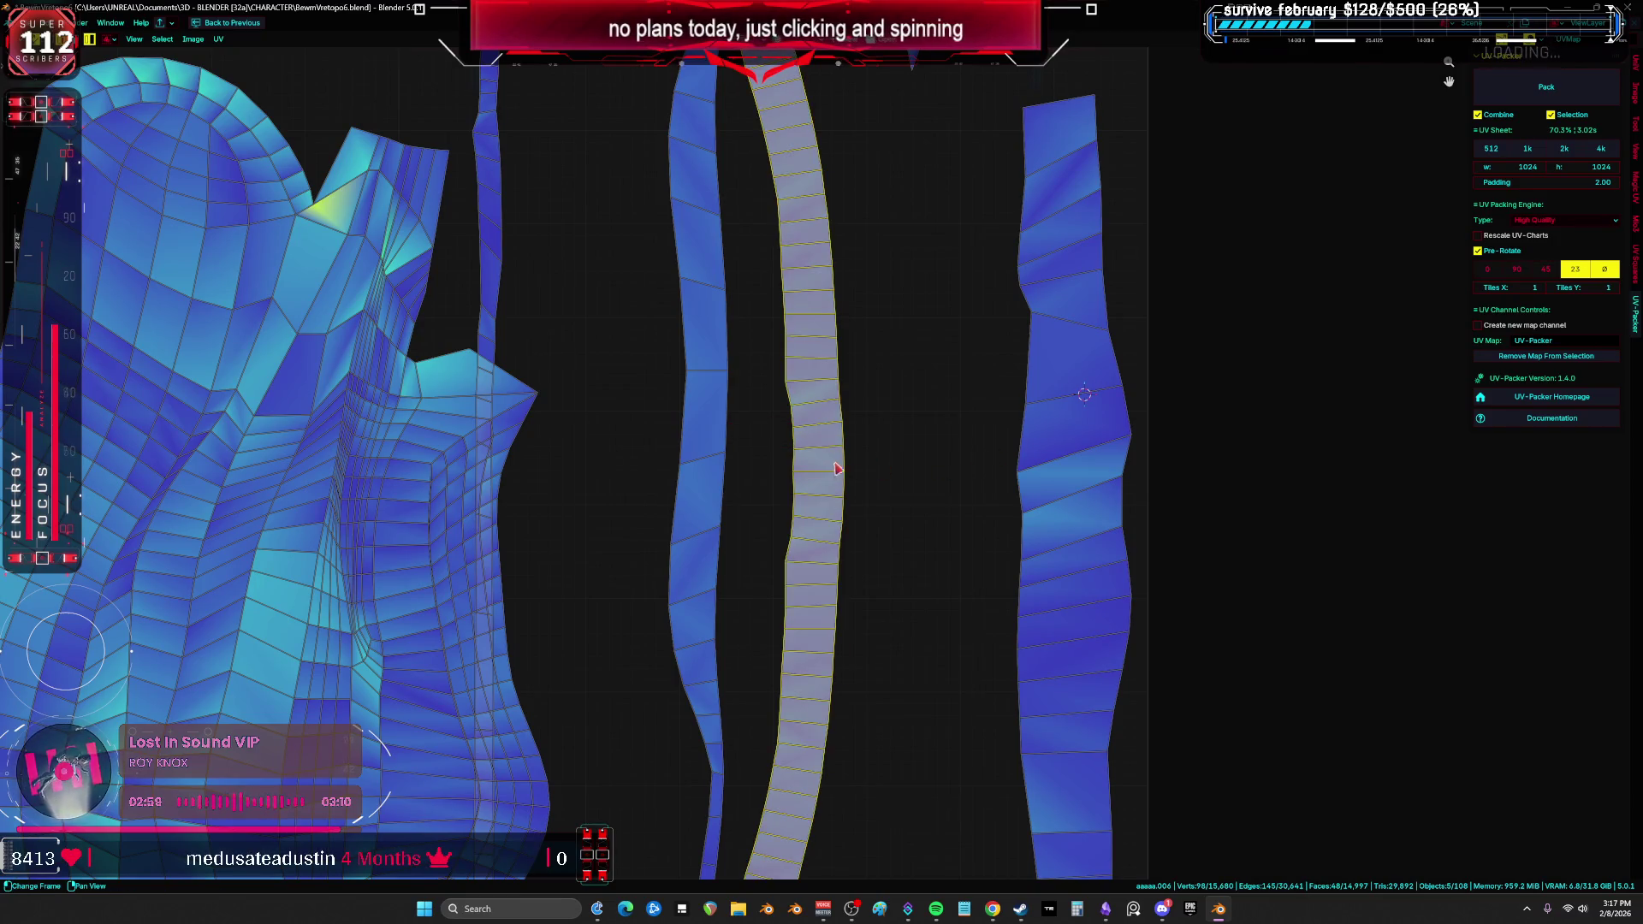
{"action": "key", "text": "2"}
{"action": "left_click", "coordinate": [821, 449]}
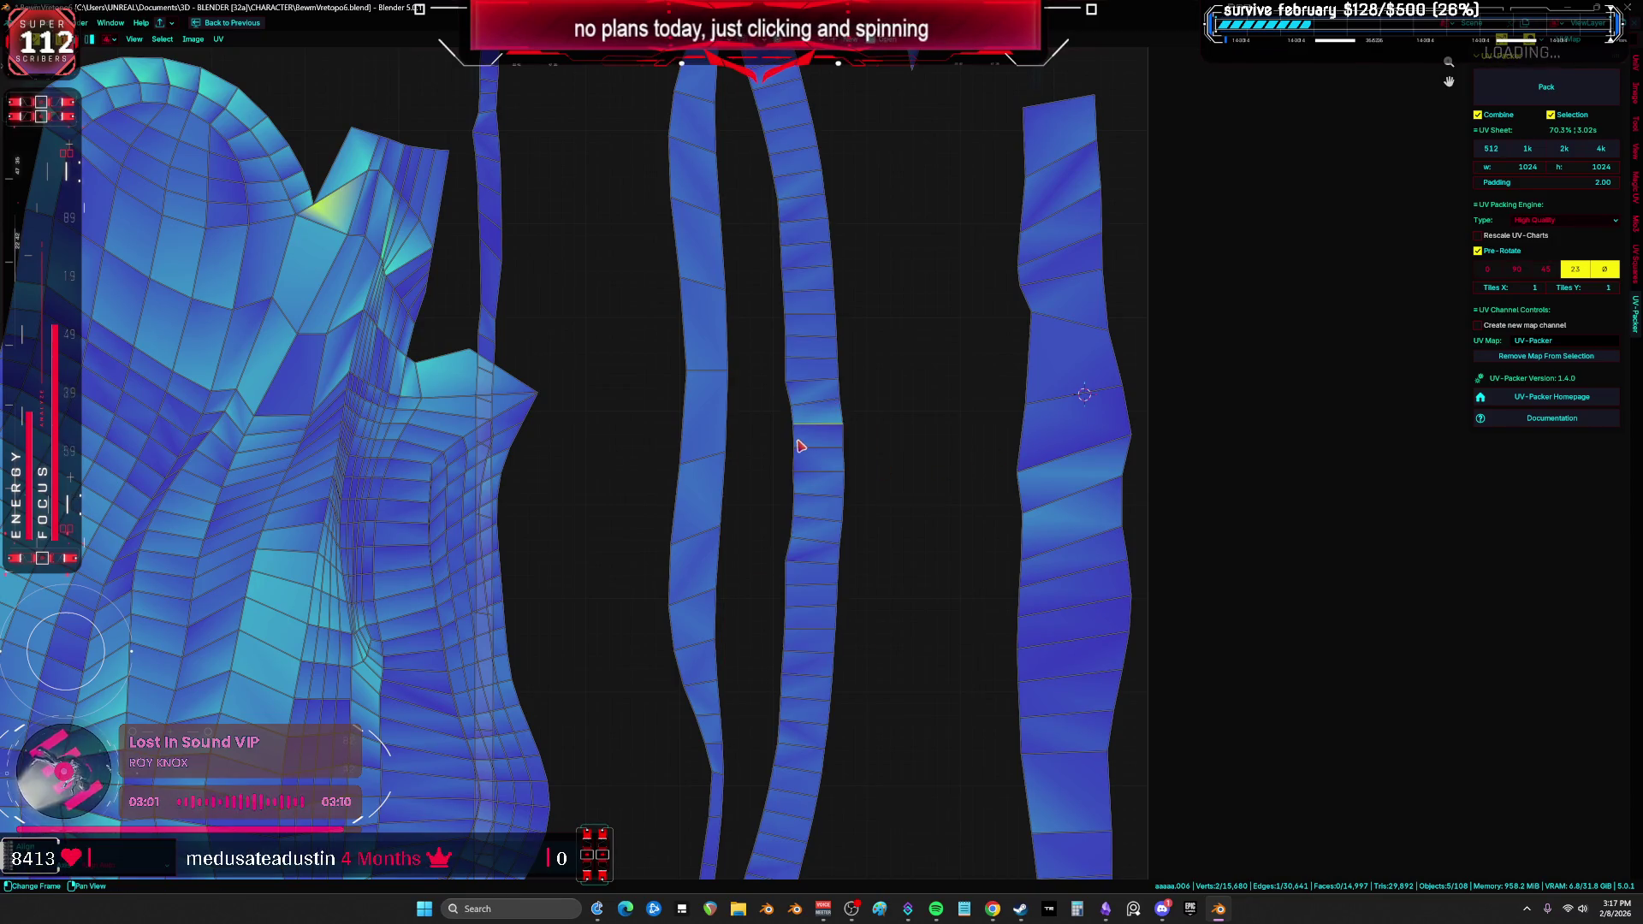
{"action": "key", "text": "4"}
{"action": "left_click", "coordinate": [817, 441]}
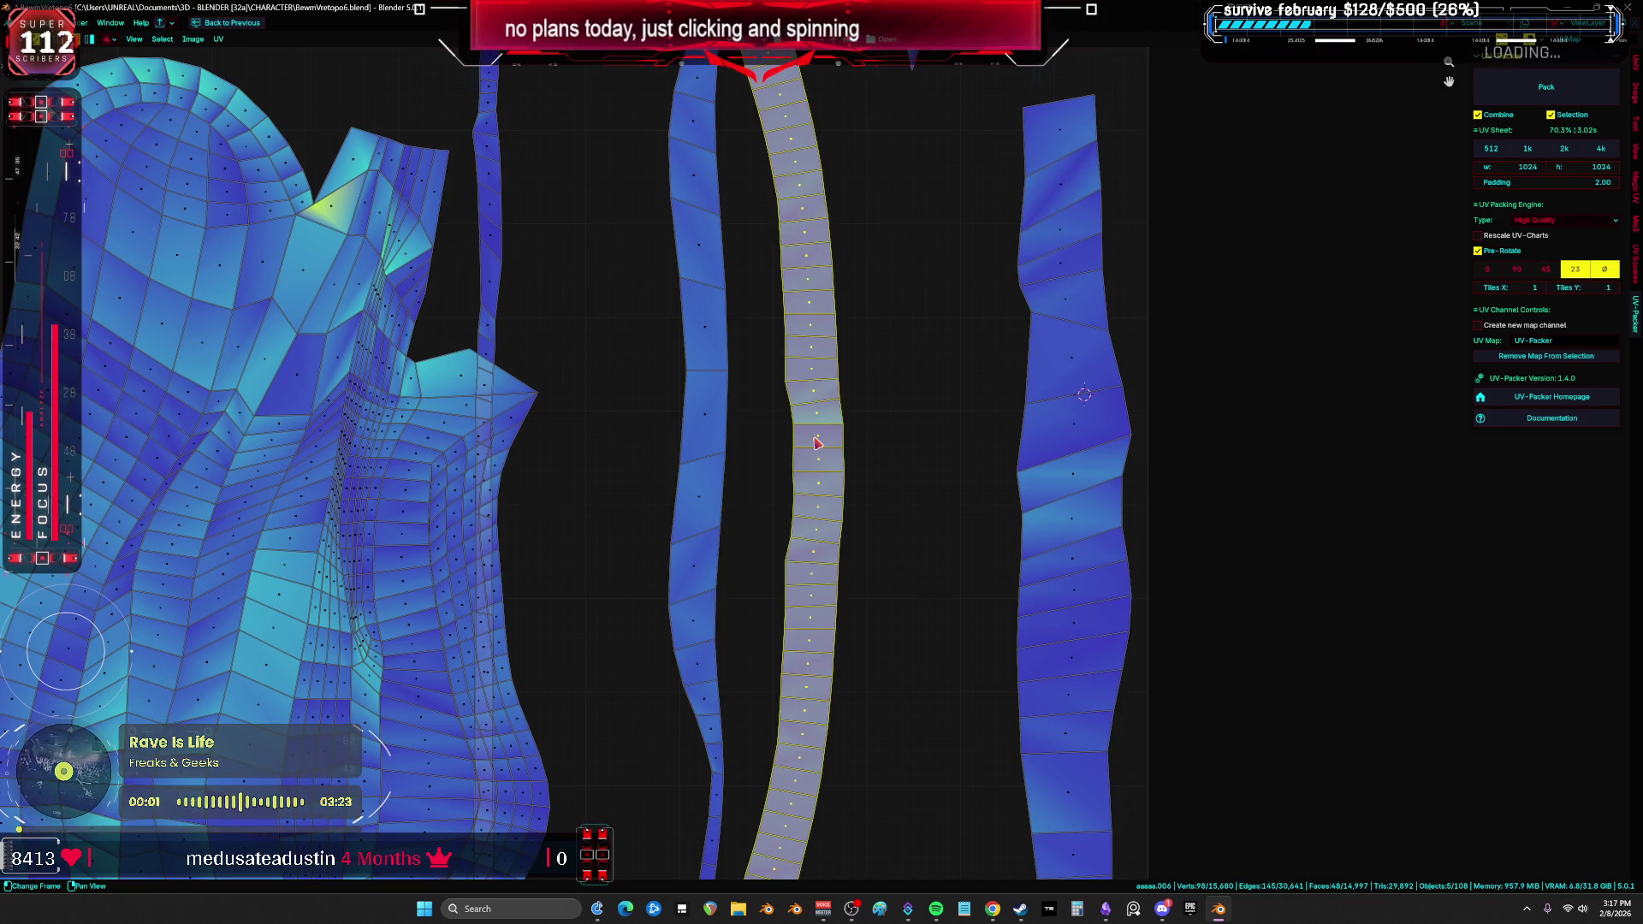
{"action": "left_click", "coordinate": [817, 440]}
{"action": "key", "text": "ctrl+l"}
{"action": "key", "text": "u"}
{"action": "scroll", "coordinate": [840, 460], "scroll_direction": "down", "scroll_amount": 2}
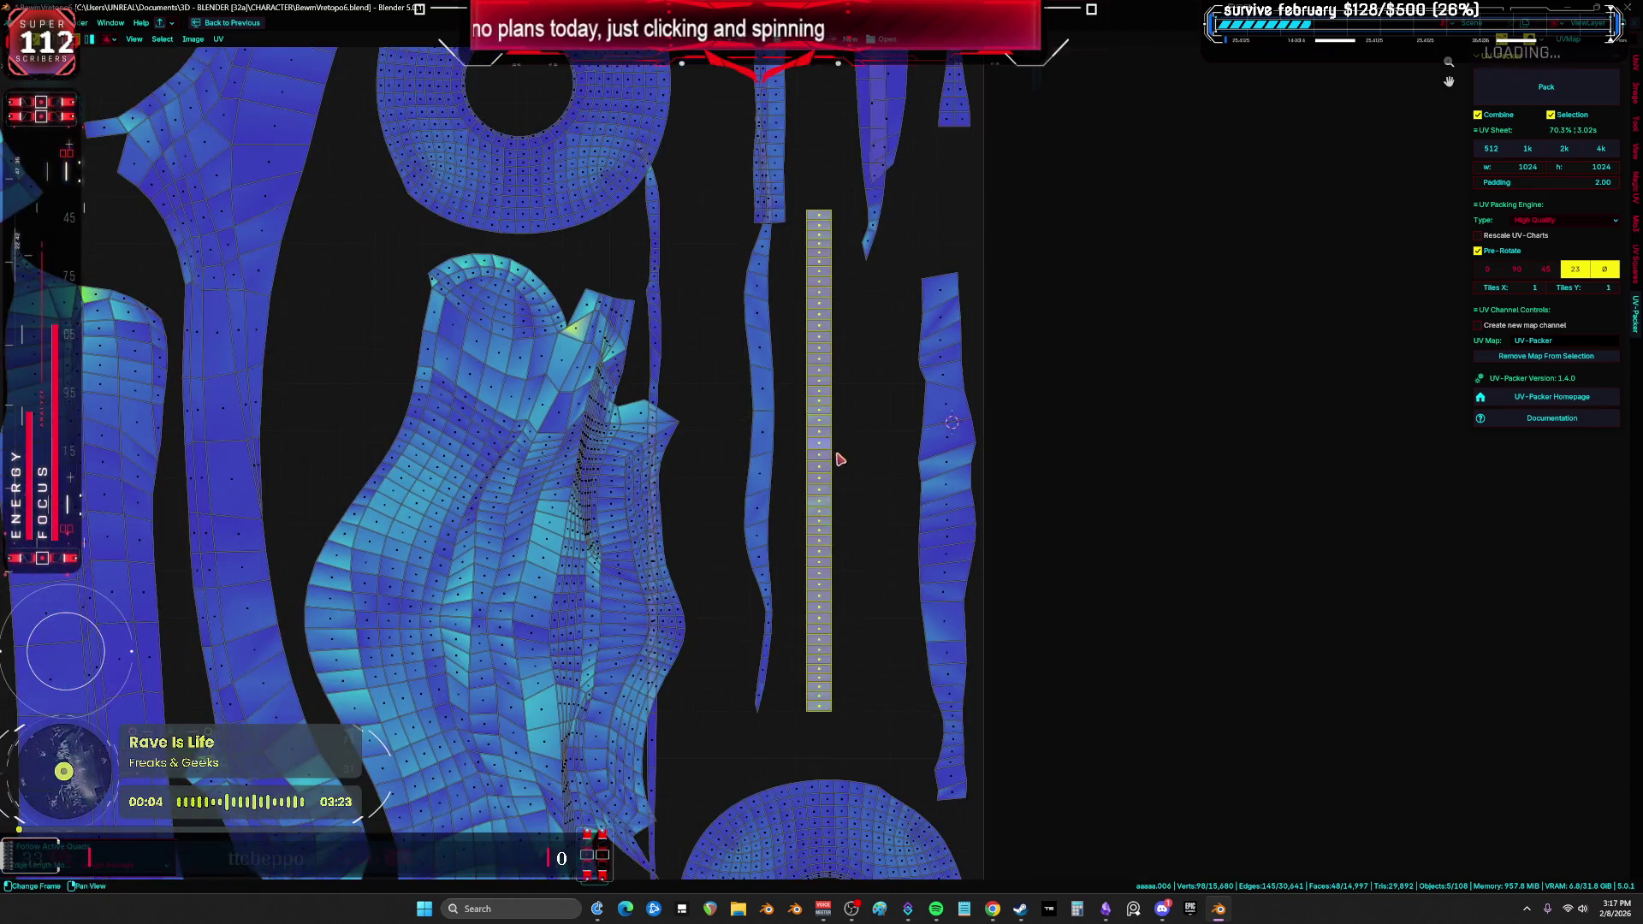
Step: Slide the straightened strip horizontally and move the right-hand strip up and right
{"action": "key", "text": "g"}
{"action": "key", "text": "x"}
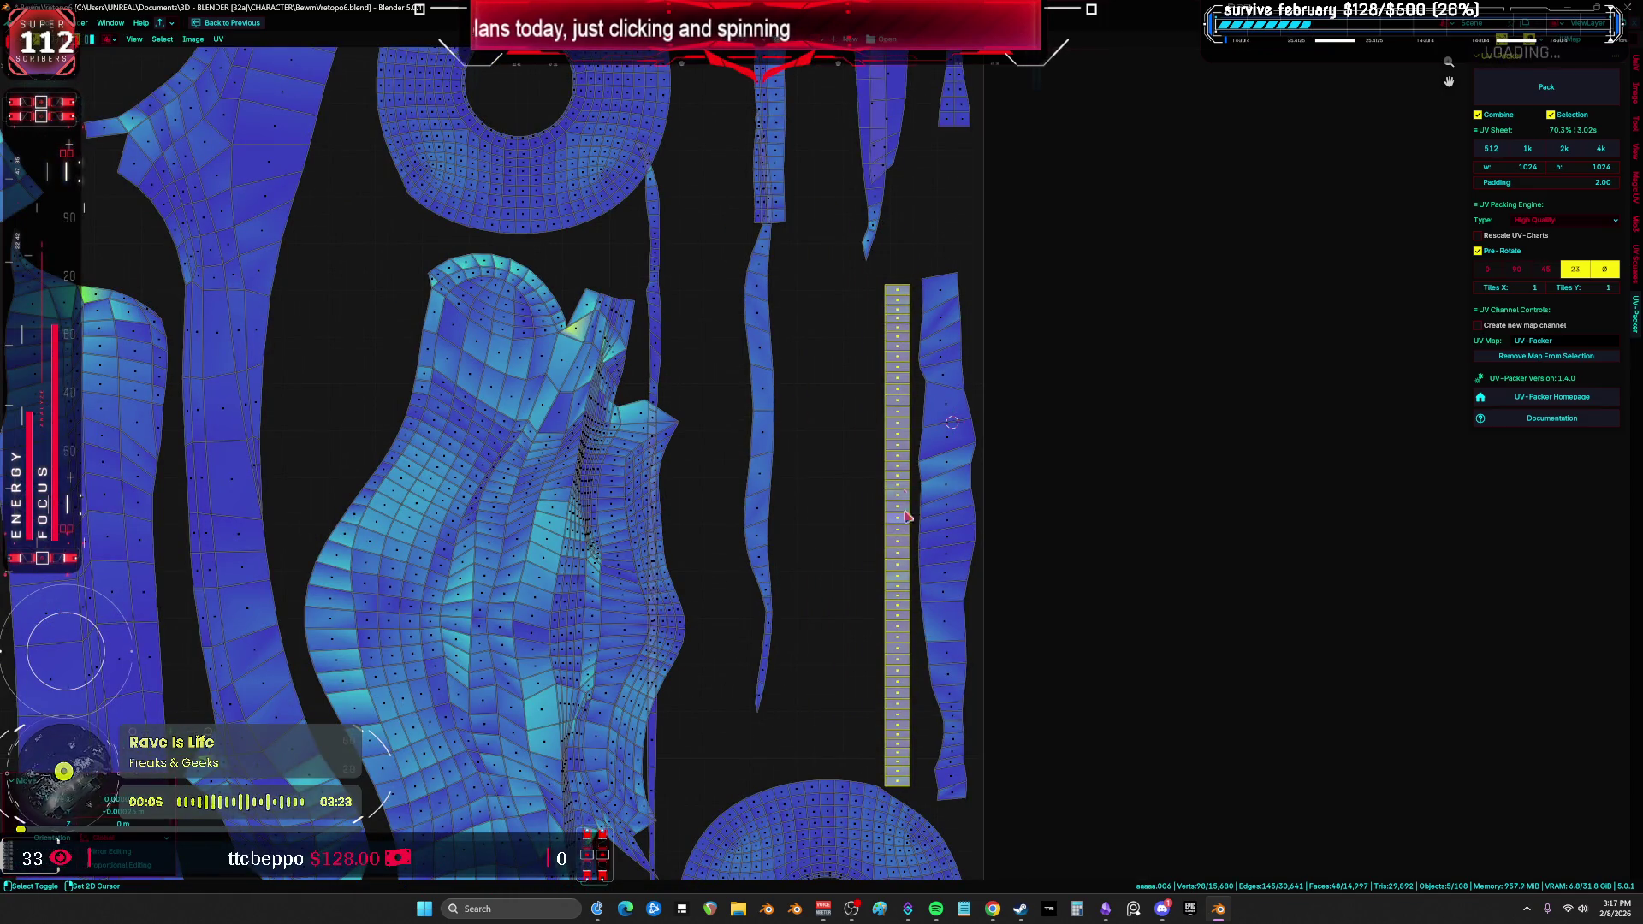
{"action": "scroll", "coordinate": [891, 300], "scroll_direction": "down", "scroll_amount": 2}
{"action": "scroll", "coordinate": [876, 422], "scroll_direction": "up", "scroll_amount": 1}
{"action": "scroll", "coordinate": [876, 422], "scroll_direction": "down", "scroll_amount": 3}
{"action": "scroll", "coordinate": [892, 389], "scroll_direction": "up", "scroll_amount": 2}
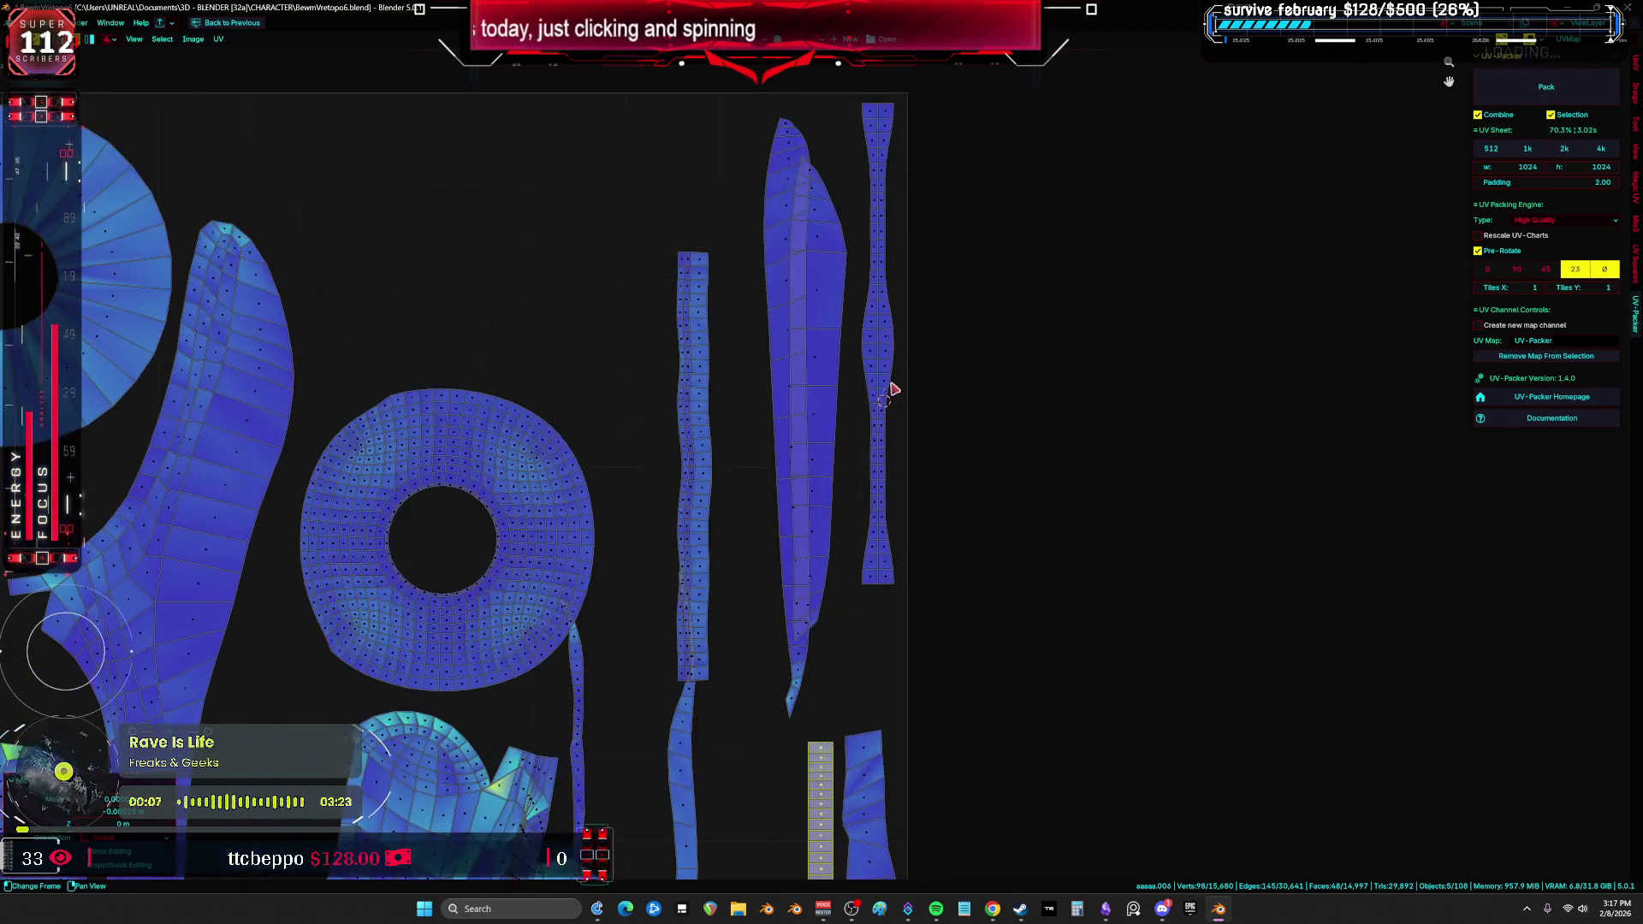
{"action": "key", "text": "ctrl+l"}
{"action": "scroll", "coordinate": [888, 366], "scroll_direction": "down", "scroll_amount": 2}
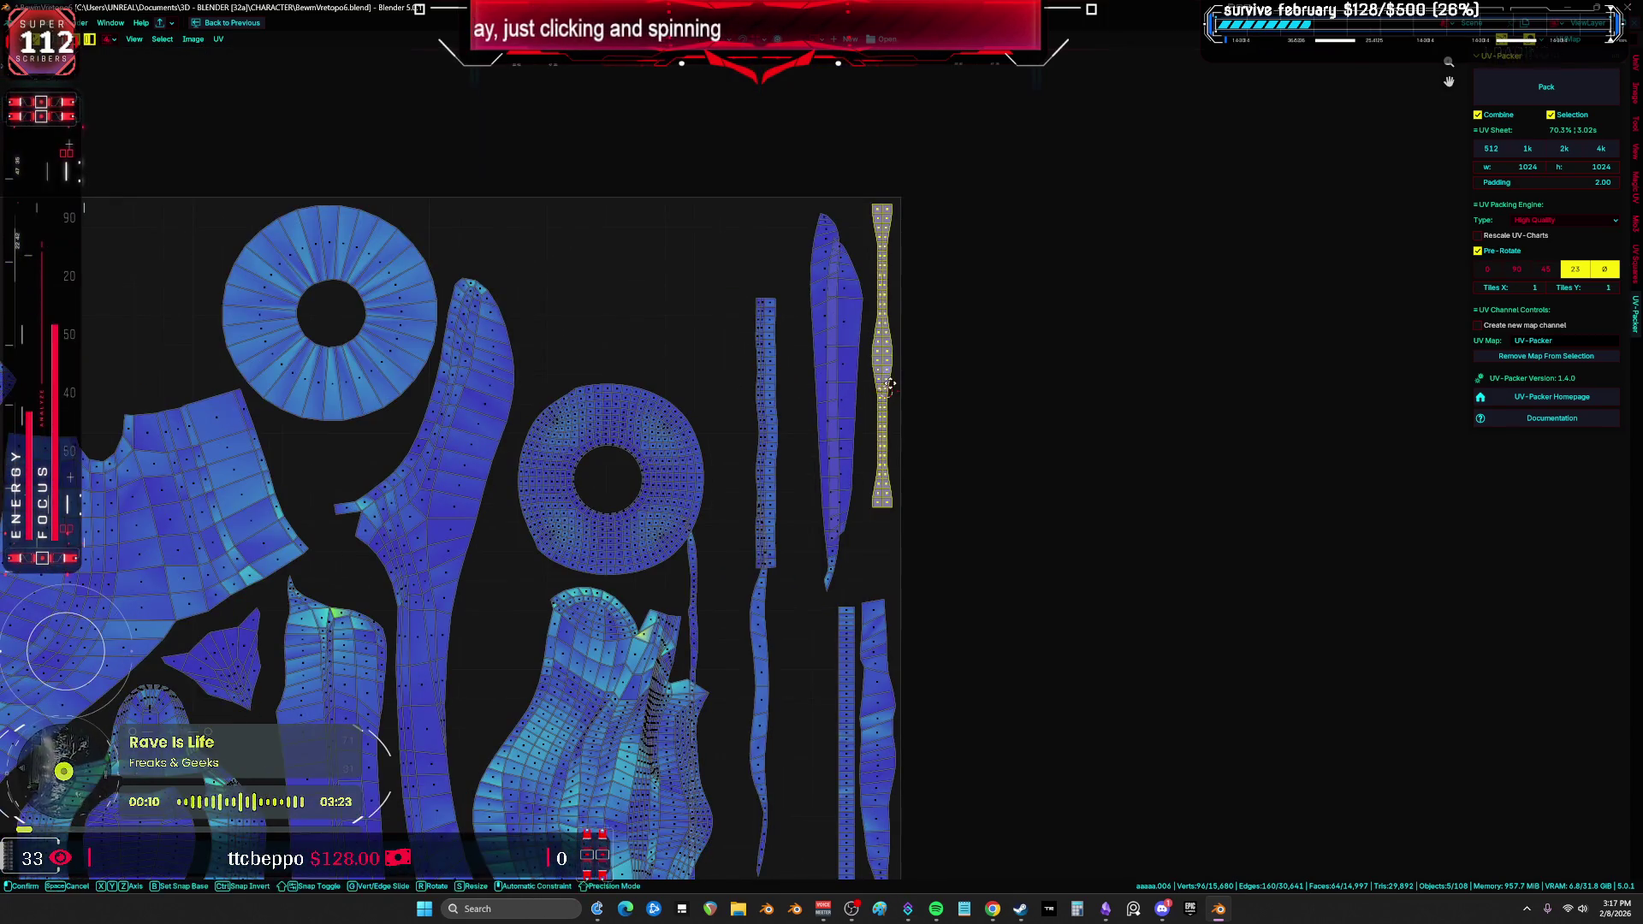
{"action": "key", "text": "g"}
{"action": "left_click", "coordinate": [909, 220]}
{"action": "scroll", "coordinate": [856, 385], "scroll_direction": "up", "scroll_amount": 2}
Step: Rotate the leaf-shaped island upright
{"action": "left_click", "coordinate": [804, 427]}
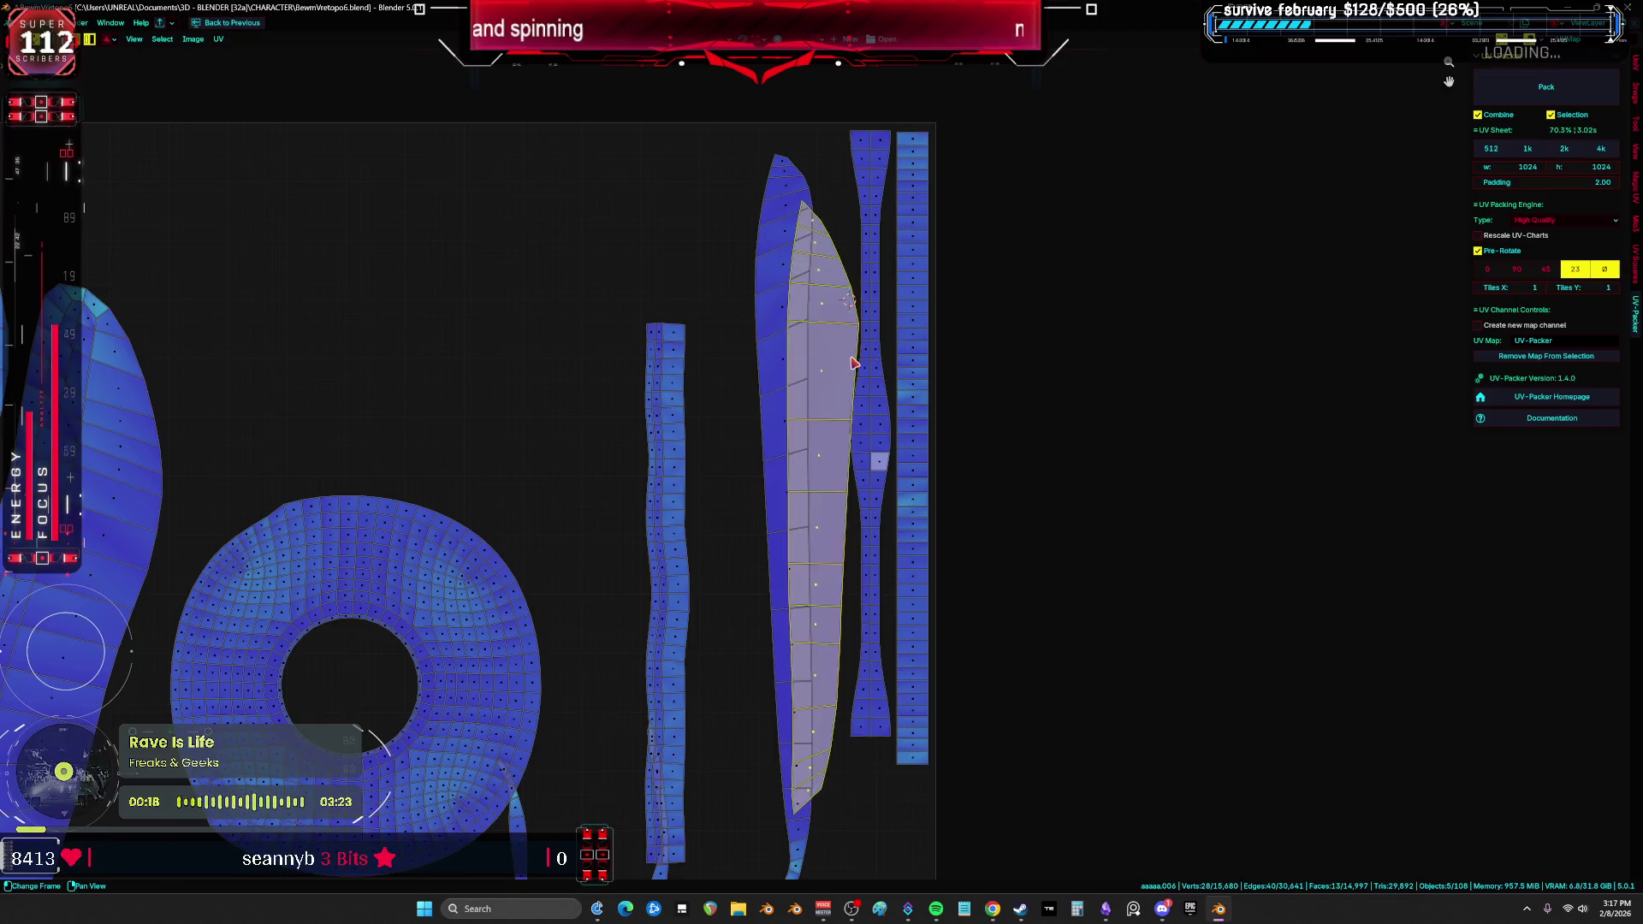
{"action": "key", "text": "r"}
{"action": "left_click", "coordinate": [728, 412]}
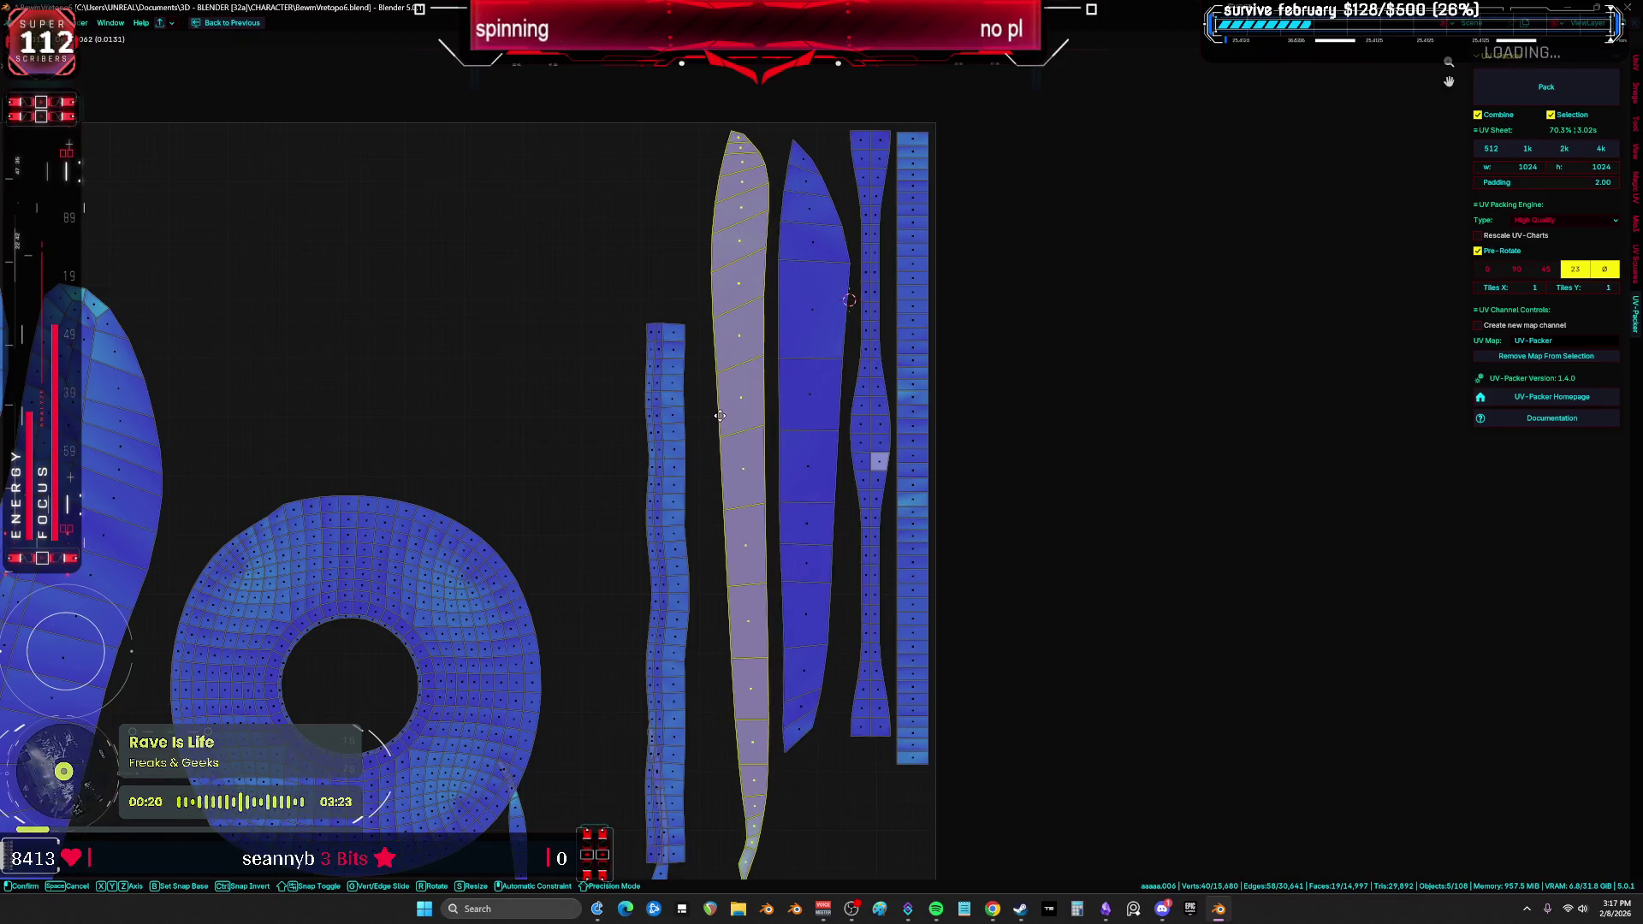
{"action": "scroll", "coordinate": [728, 412], "scroll_direction": "down", "scroll_amount": 3}
{"action": "scroll", "coordinate": [728, 411], "scroll_direction": "up", "scroll_amount": 2}
Step: Move the tall vertical strip and the thin curved strip toward the empty area
{"action": "left_click", "coordinate": [728, 412]}
{"action": "key", "text": "g"}
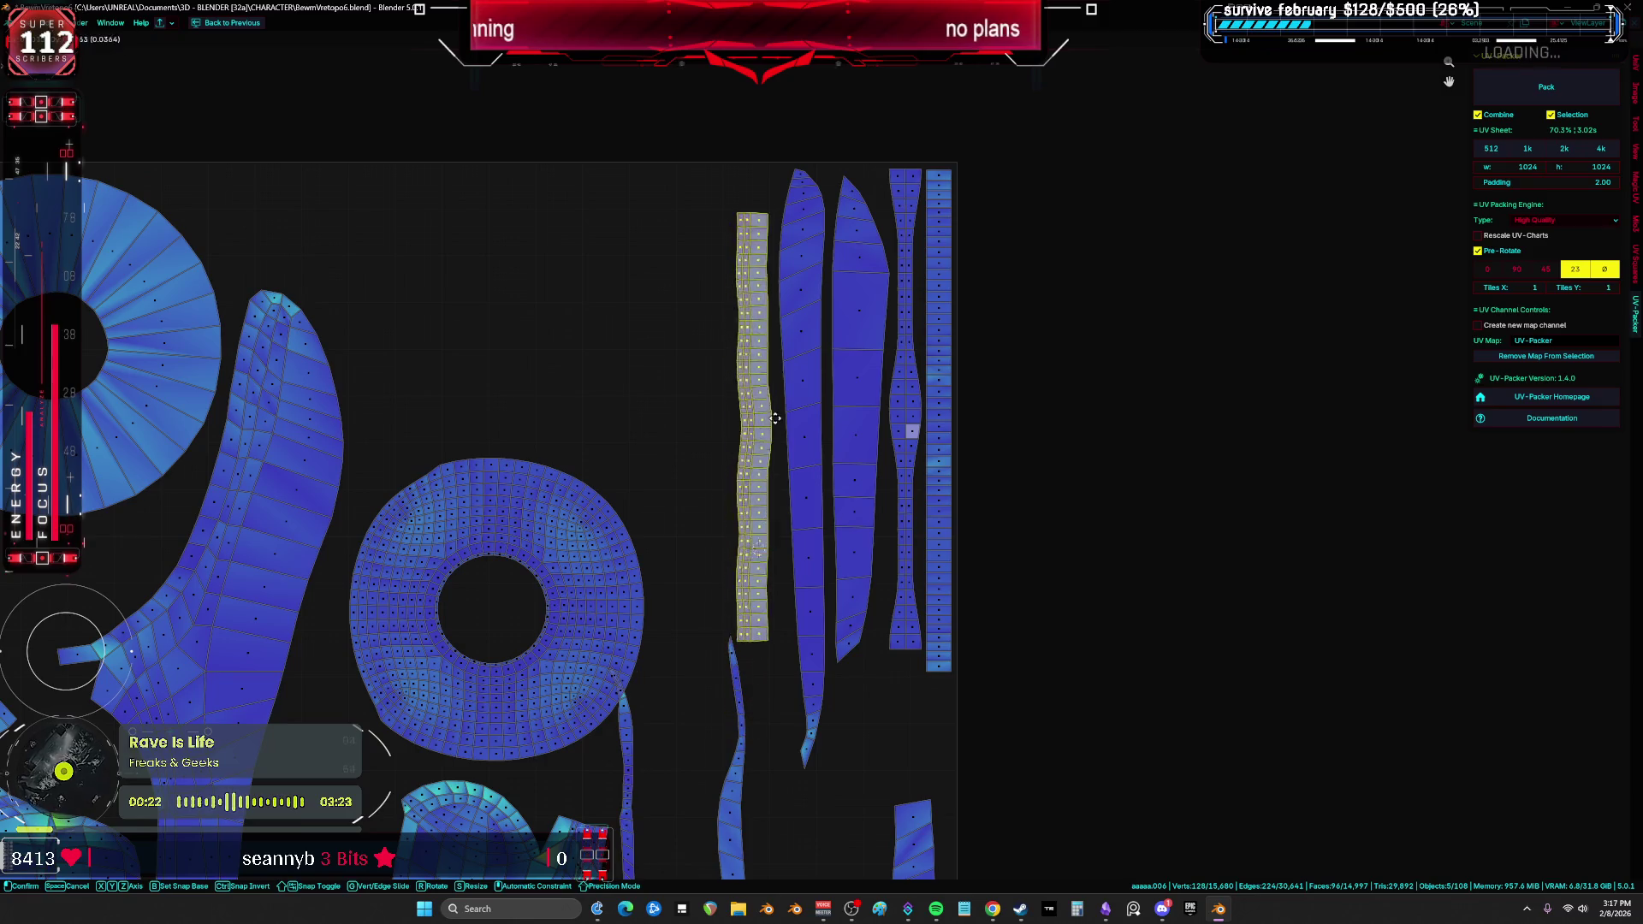
{"action": "scroll", "coordinate": [769, 498], "scroll_direction": "down", "scroll_amount": 2}
{"action": "left_click", "coordinate": [734, 572]}
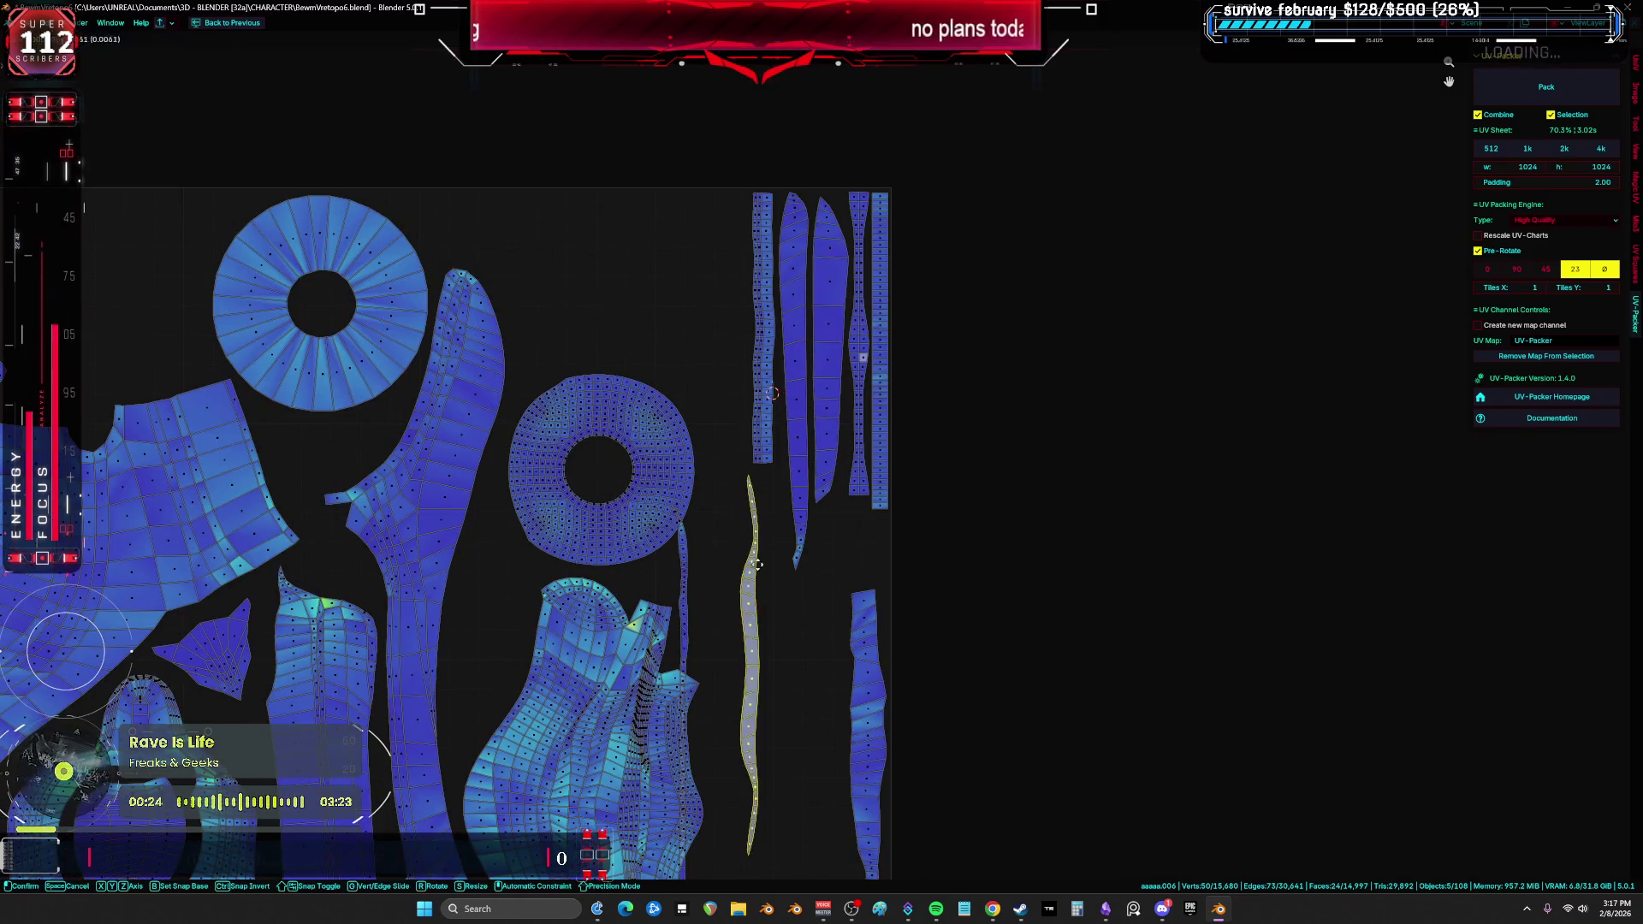
{"action": "key", "text": "g"}
{"action": "middle_click_drag", "start_coordinate": [772, 367], "coordinate": [734, 234]}
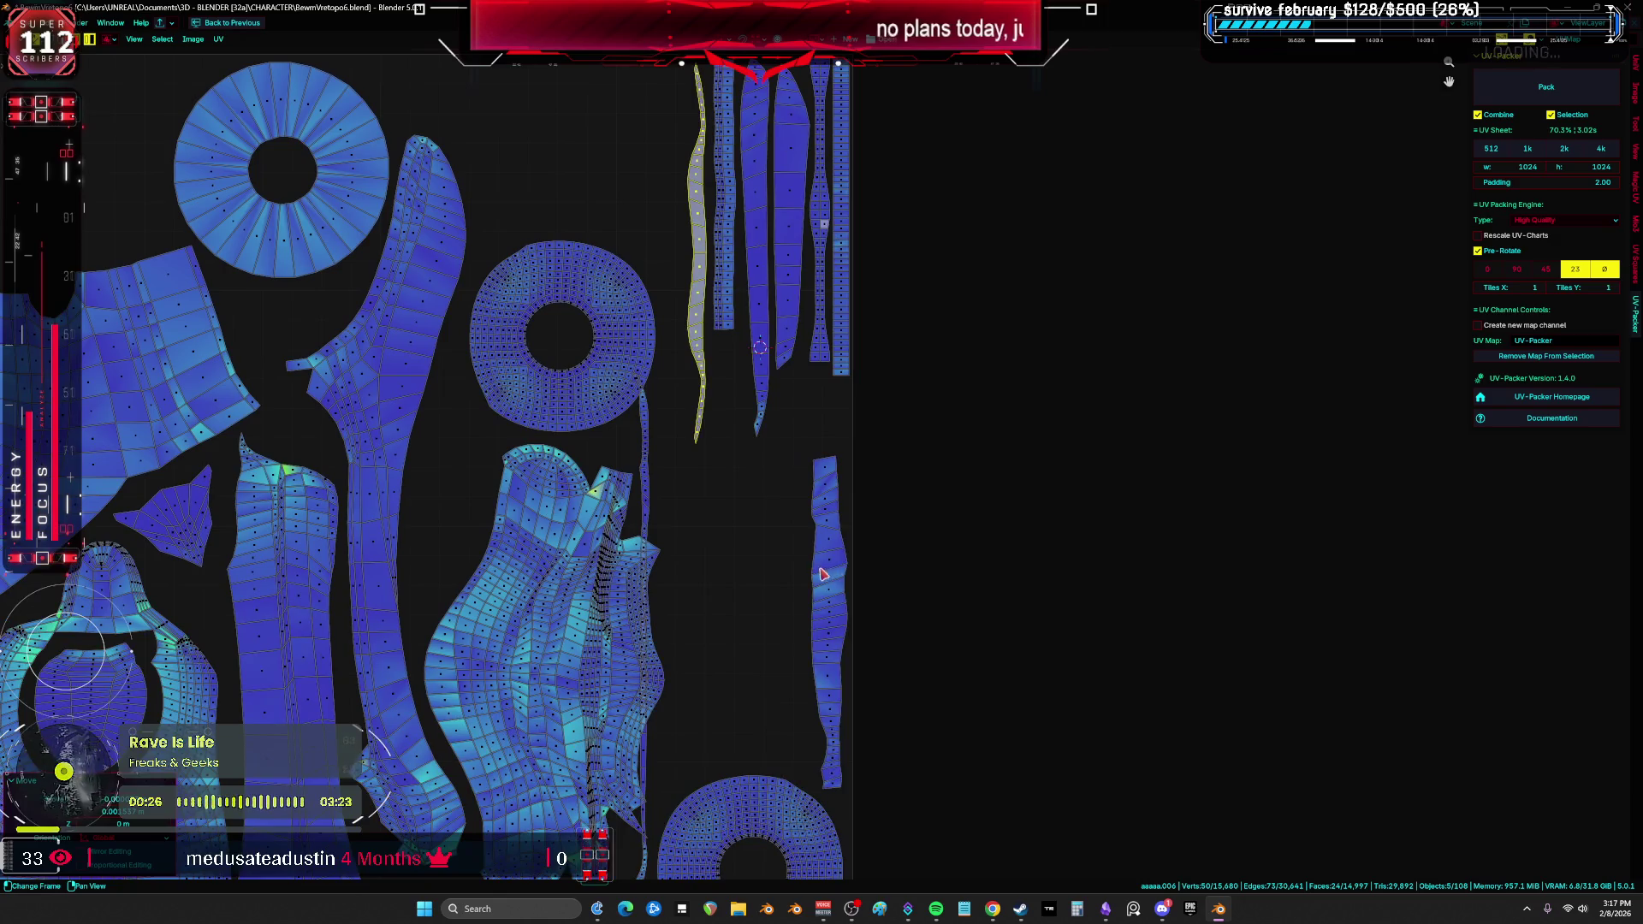
{"action": "key", "text": "g"}
{"action": "scroll", "coordinate": [821, 496], "scroll_direction": "down", "scroll_amount": 2}
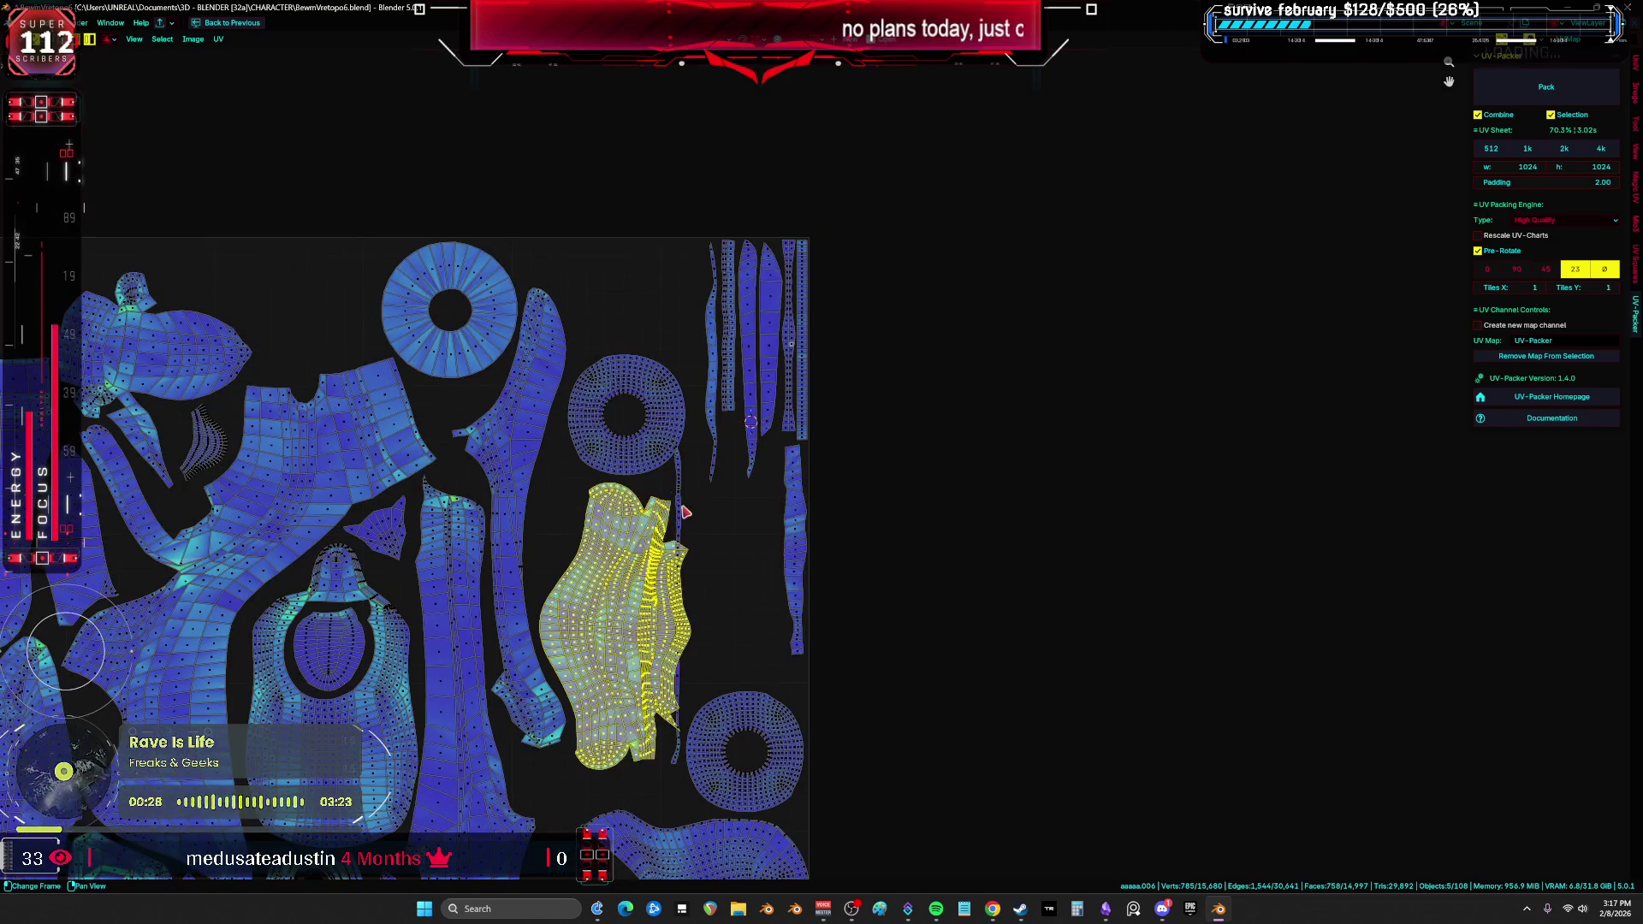
Step: Drop the thin curved strip in place and frame the whole UV layout
{"action": "scroll", "coordinate": [707, 391], "scroll_direction": "up", "scroll_amount": 2}
{"action": "mouse_move", "coordinate": [737, 202]}
{"action": "middle_mouse_down"}
{"action": "mouse_move", "coordinate": [799, 396]}
{"action": "mouse_move", "coordinate": [812, 386]}
{"action": "middle_mouse_up"}
{"action": "left_click", "coordinate": [813, 375]}
{"action": "key", "text": "a"}
{"action": "scroll", "coordinate": [813, 375], "scroll_direction": "down", "scroll_amount": 3}
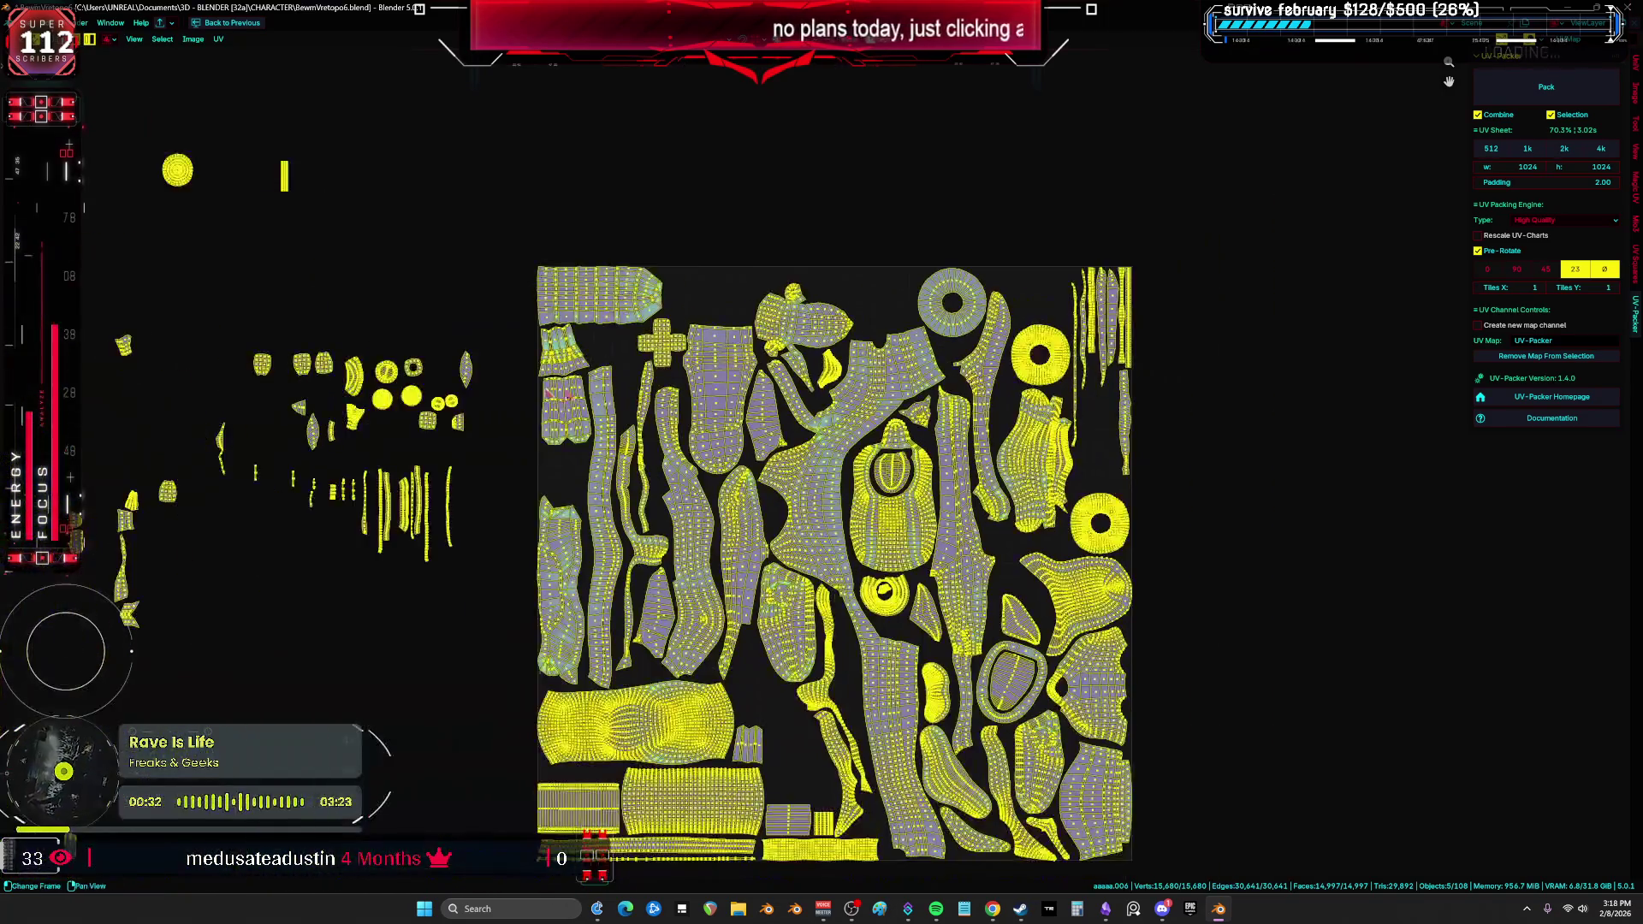
{"action": "key", "text": "Home"}
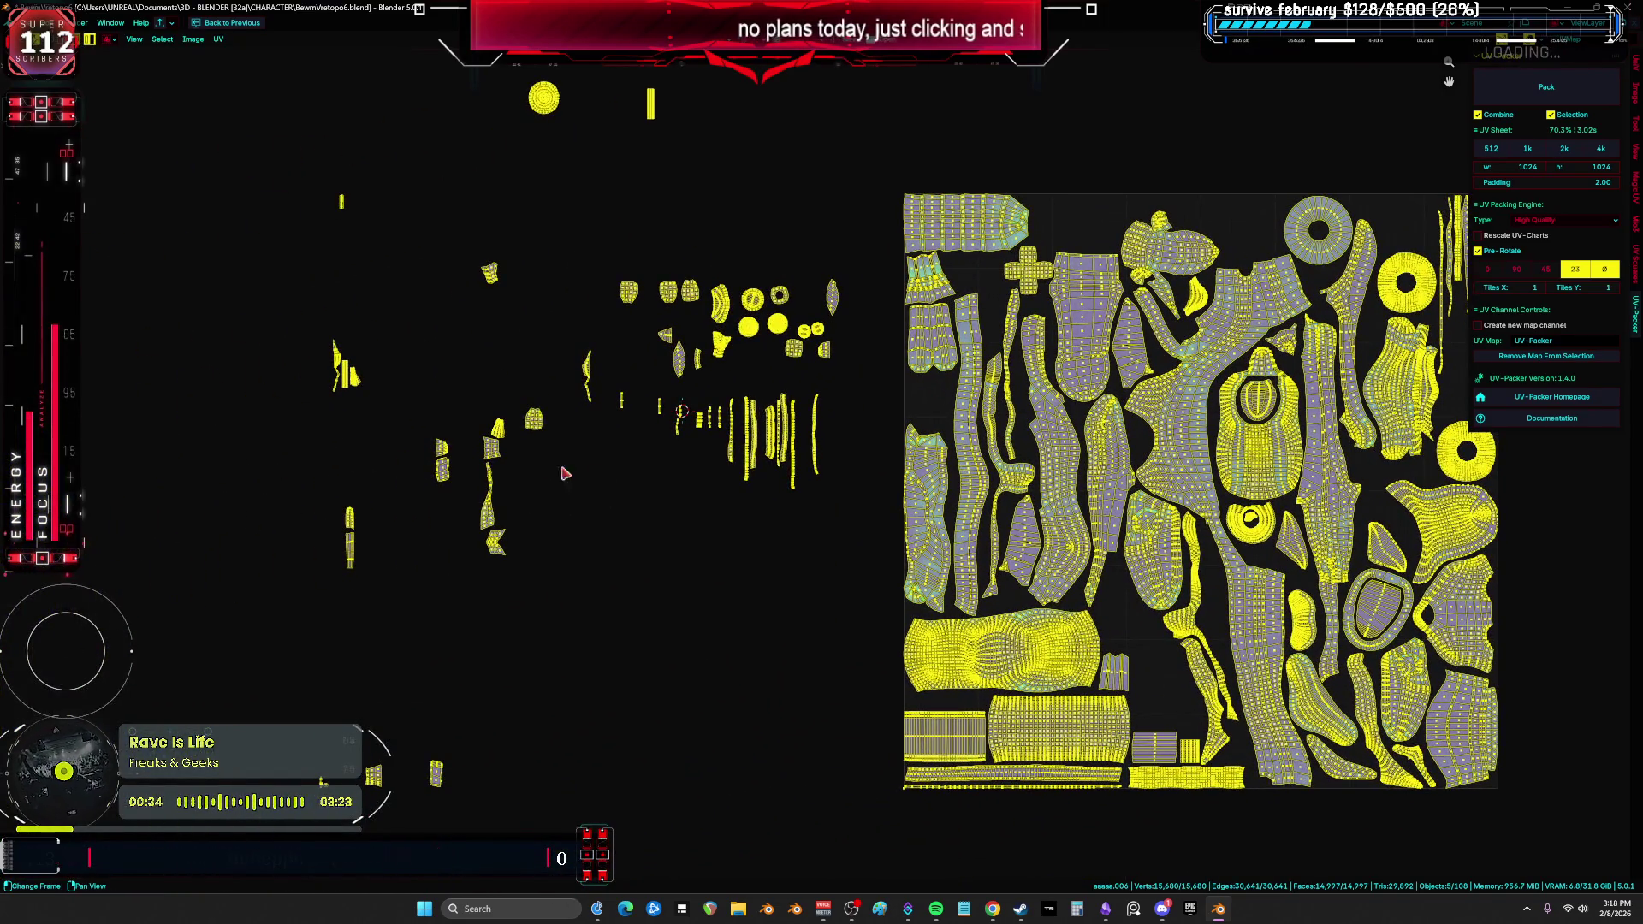
{"action": "left_click", "coordinate": [399, 682]}
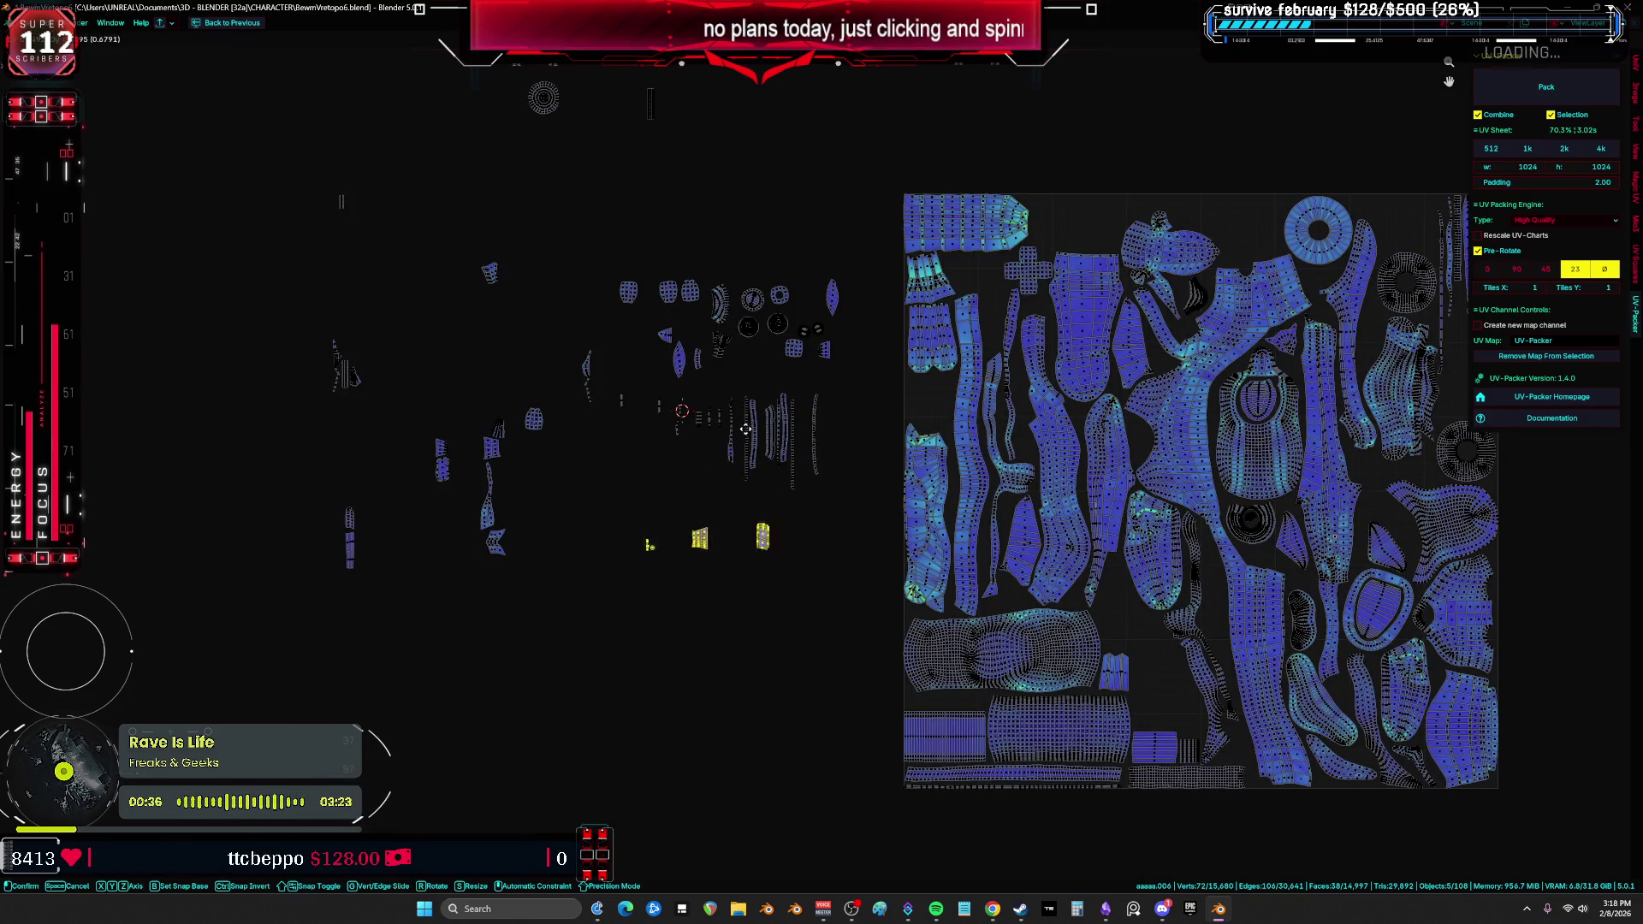
{"action": "key", "text": "a"}
Step: Move a loose thin strip into the UV tile, then pan the view away
{"action": "left_click", "coordinate": [776, 428]}
{"action": "key", "text": "g"}
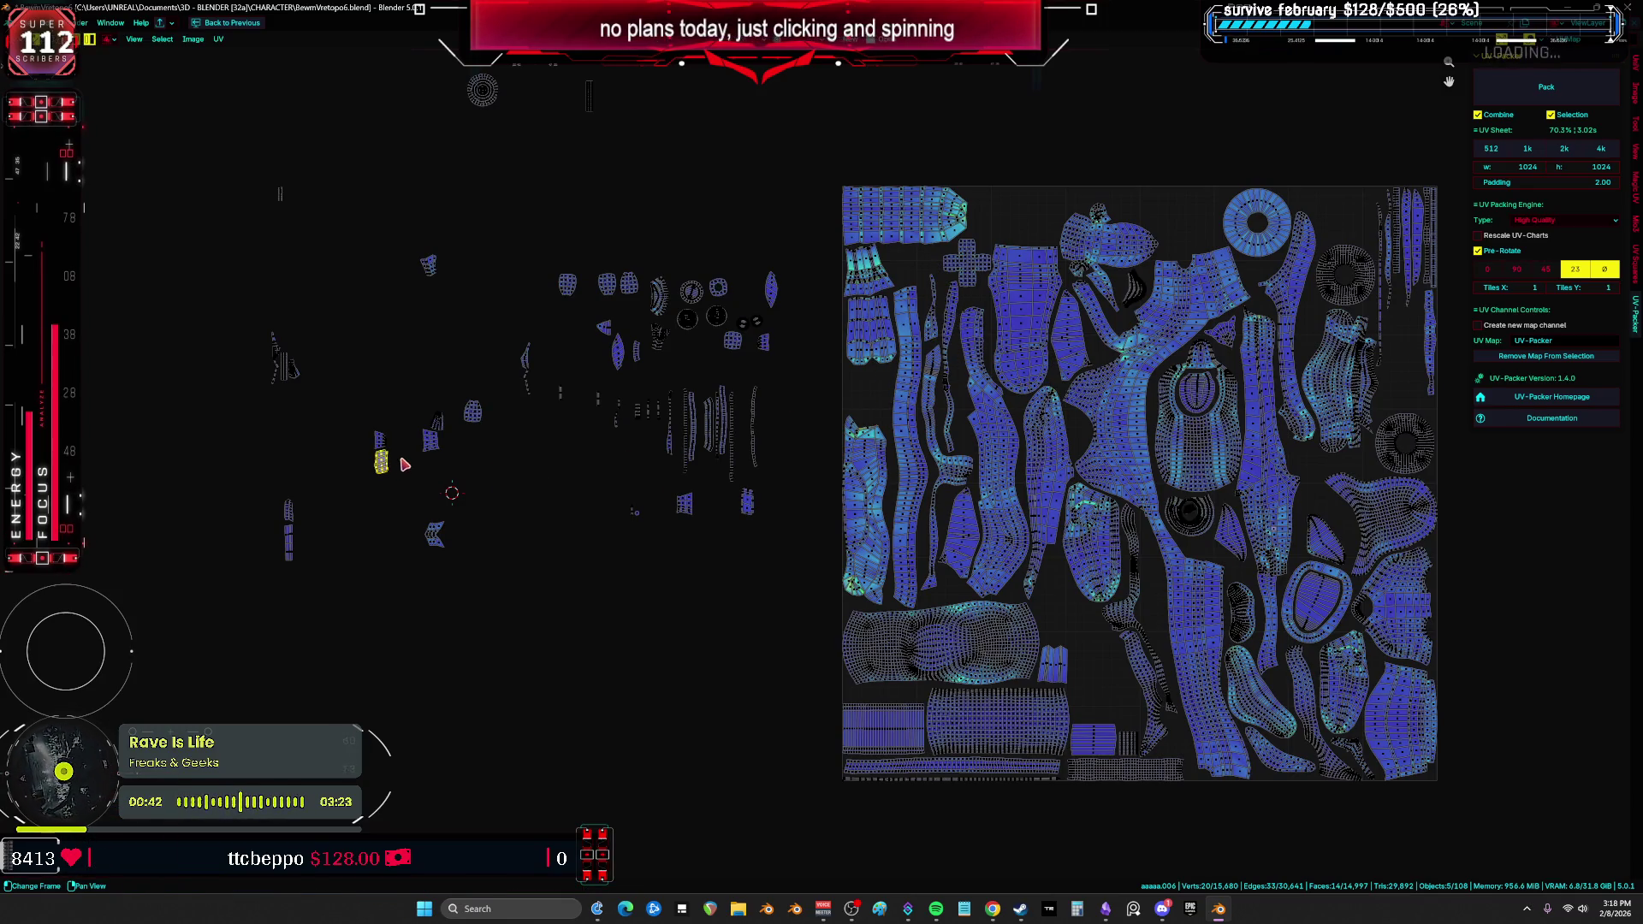
{"action": "scroll", "coordinate": [986, 438], "scroll_direction": "up", "scroll_amount": 2}
{"action": "scroll", "coordinate": [301, 520], "scroll_direction": "down", "scroll_amount": 2}
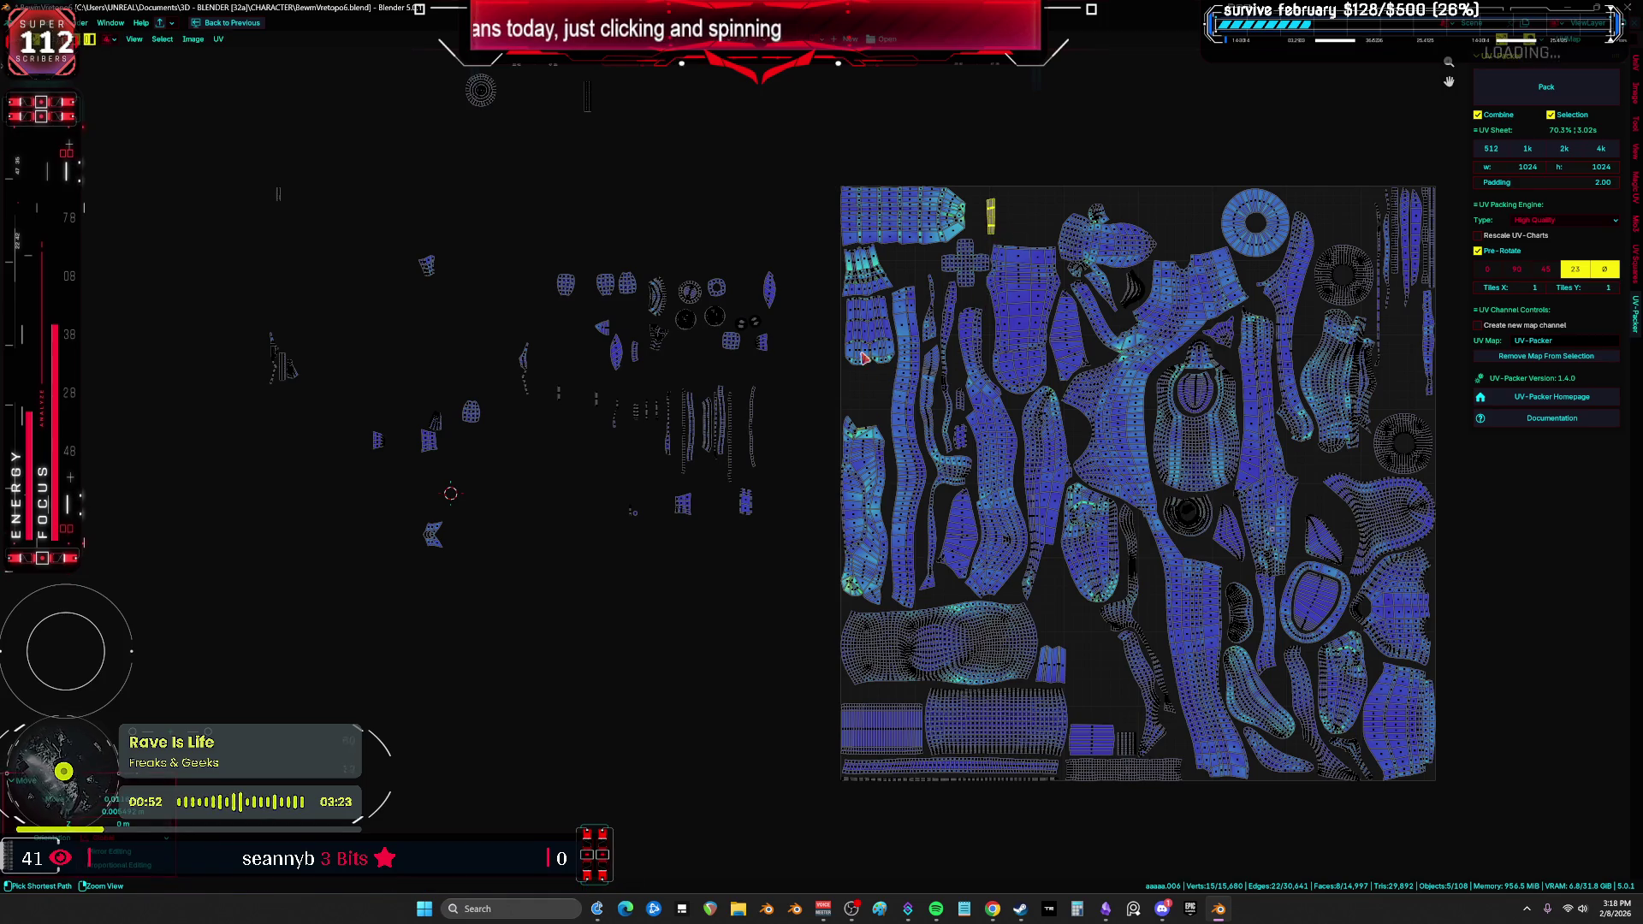
{"action": "scroll", "coordinate": [864, 357], "scroll_direction": "right", "scroll_amount": 5, "text": "ctrl"}
{"action": "key", "text": "a"}
{"action": "mouse_move", "coordinate": [962, 418]}
{"action": "middle_mouse_down"}
{"action": "mouse_move", "coordinate": [1249, 465]}
{"action": "mouse_move", "coordinate": [142, 516]}
{"action": "mouse_move", "coordinate": [337, 624]}
{"action": "mouse_move", "coordinate": [142, 557]}
{"action": "mouse_move", "coordinate": [1369, 551]}
{"action": "mouse_move", "coordinate": [939, 531]}
{"action": "mouse_move", "coordinate": [731, 562]}
{"action": "mouse_move", "coordinate": [51, 561]}
{"action": "mouse_move", "coordinate": [1394, 594]}
{"action": "mouse_move", "coordinate": [122, 581]}
{"action": "mouse_move", "coordinate": [1454, 570]}
{"action": "mouse_move", "coordinate": [180, 565]}
{"action": "mouse_move", "coordinate": [563, 572]}
{"action": "middle_mouse_up"}
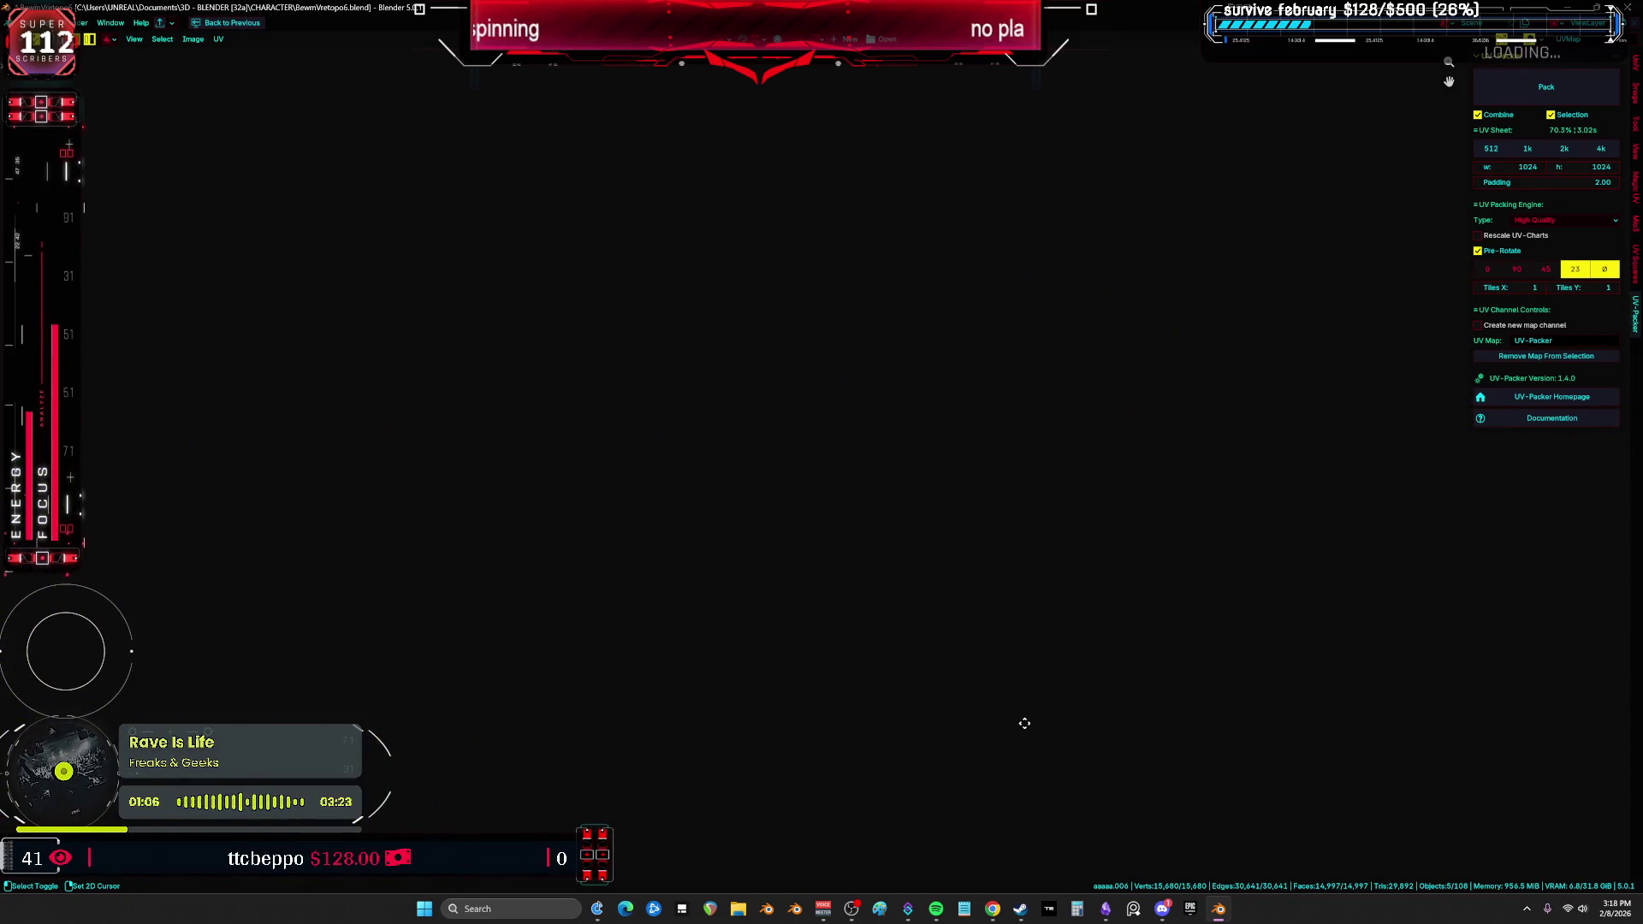
{"action": "mouse_move", "coordinate": [1182, 779]}
{"action": "middle_mouse_down"}
{"action": "mouse_move", "coordinate": [1345, 508]}
{"action": "mouse_move", "coordinate": [905, 508]}
{"action": "mouse_move", "coordinate": [887, 593]}
{"action": "mouse_move", "coordinate": [1021, 440]}
{"action": "mouse_move", "coordinate": [880, 470]}
{"action": "mouse_move", "coordinate": [1070, 382]}
{"action": "mouse_move", "coordinate": [880, 257]}
{"action": "mouse_move", "coordinate": [1012, 336]}
{"action": "mouse_move", "coordinate": [955, 48]}
{"action": "mouse_move", "coordinate": [776, 66]}
{"action": "mouse_move", "coordinate": [1075, 48]}
{"action": "mouse_move", "coordinate": [988, 624]}
{"action": "mouse_move", "coordinate": [944, 288]}
{"action": "middle_mouse_up"}
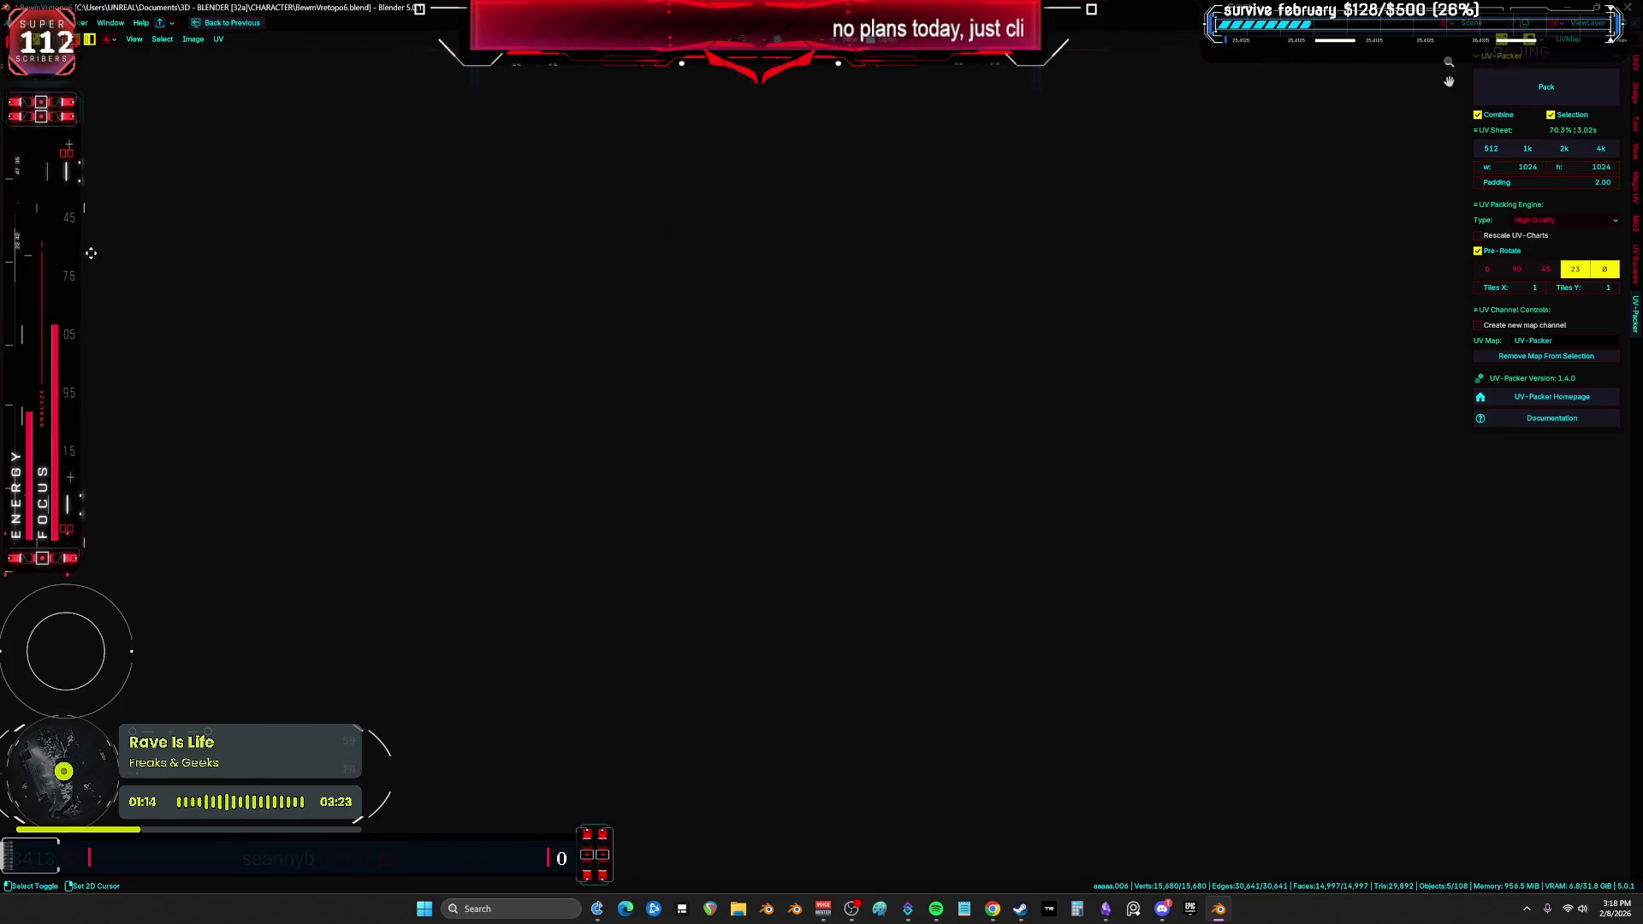
{"action": "mouse_move", "coordinate": [1433, 109]}
{"action": "middle_mouse_down"}
{"action": "mouse_move", "coordinate": [750, 308]}
{"action": "mouse_move", "coordinate": [1157, 627]}
{"action": "mouse_move", "coordinate": [959, 462]}
{"action": "mouse_move", "coordinate": [807, 408]}
{"action": "mouse_move", "coordinate": [628, 473]}
{"action": "mouse_move", "coordinate": [940, 473]}
{"action": "middle_mouse_up"}
{"action": "scroll", "coordinate": [911, 545], "scroll_direction": "up", "scroll_amount": 5}
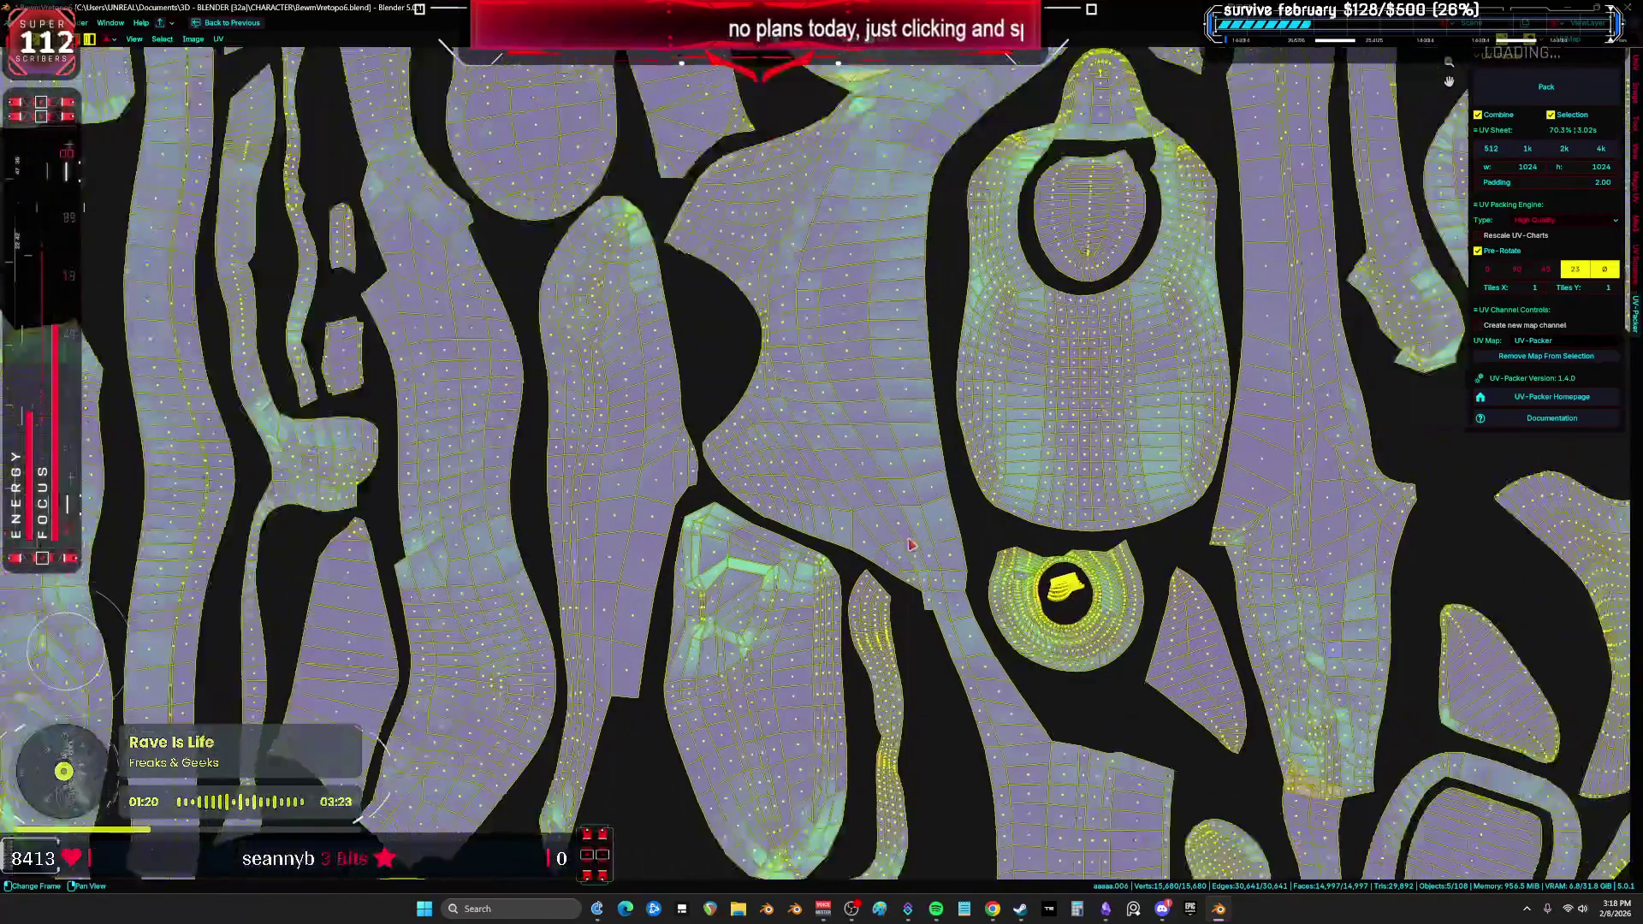
{"action": "scroll", "coordinate": [911, 545], "scroll_direction": "down", "scroll_amount": 2}
{"action": "middle_click_drag", "start_coordinate": [911, 545], "coordinate": [1011, 560]}
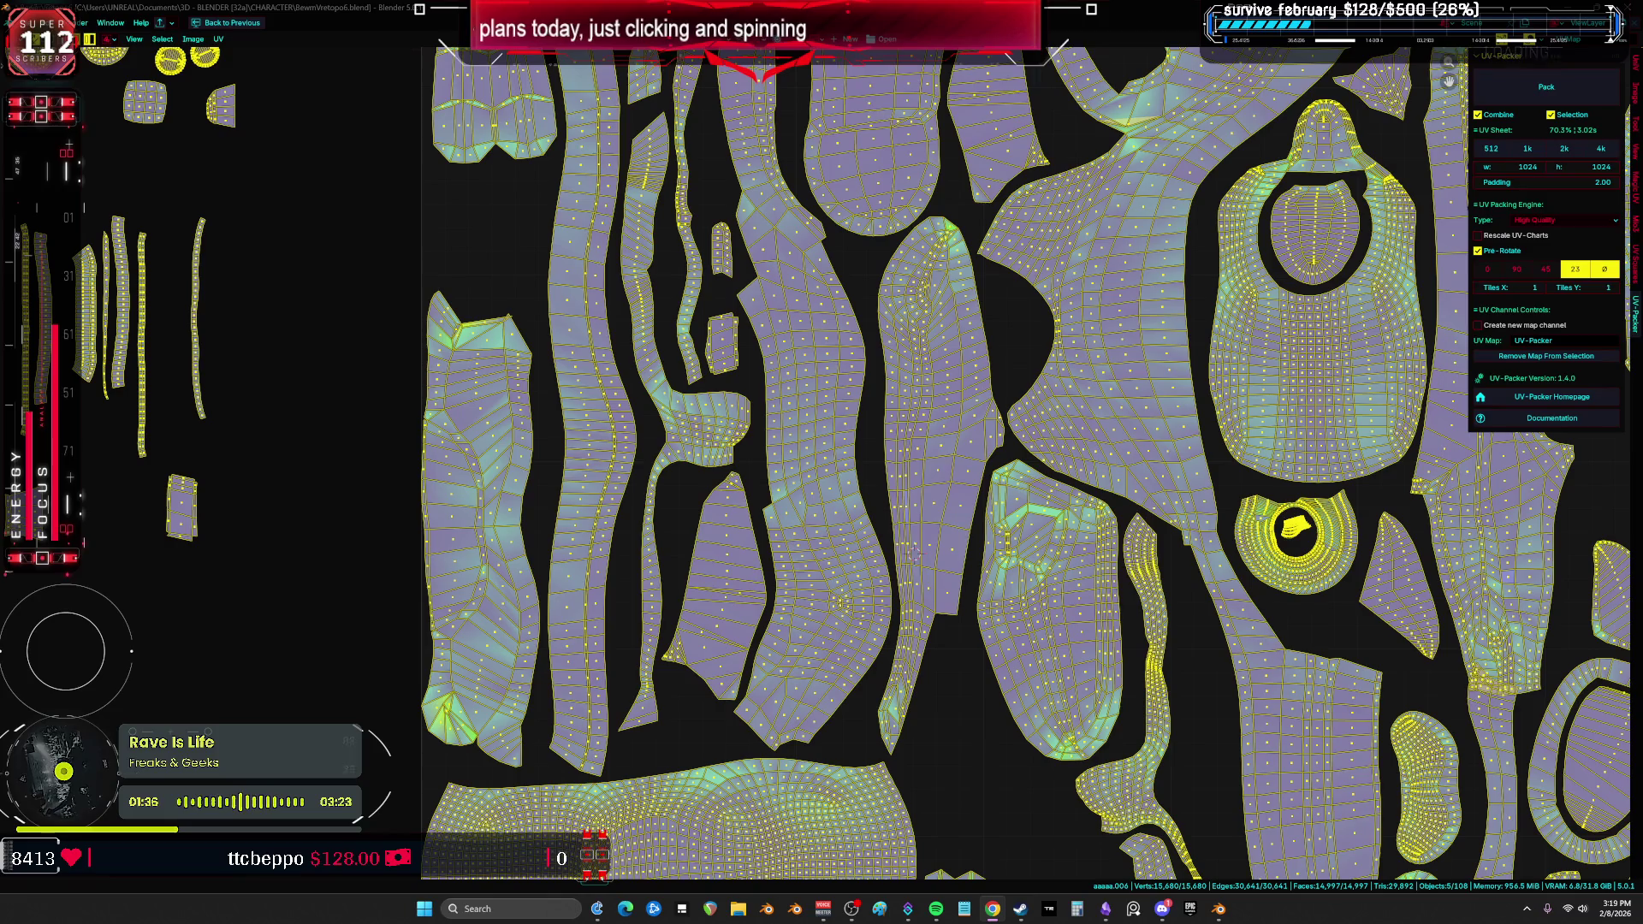
{"action": "scroll", "coordinate": [772, 366], "scroll_direction": "down", "scroll_amount": 5}
{"action": "left_click", "coordinate": [770, 367]}
{"action": "key", "text": "a"}
{"action": "middle_click_drag", "start_coordinate": [546, 231], "coordinate": [612, 208], "text": "shift"}
{"action": "mouse_move", "coordinate": [835, 380]}
{"action": "middle_mouse_down", "text": "shift"}
{"action": "mouse_move", "coordinate": [830, 438]}
{"action": "mouse_move", "coordinate": [825, 329]}
{"action": "mouse_move", "coordinate": [825, 796]}
{"action": "mouse_move", "coordinate": [813, 579]}
{"action": "mouse_move", "coordinate": [851, 403]}
{"action": "mouse_move", "coordinate": [763, 284]}
{"action": "middle_mouse_up", "text": "shift"}
{"action": "scroll", "coordinate": [798, 476], "scroll_direction": "up", "scroll_amount": 2}
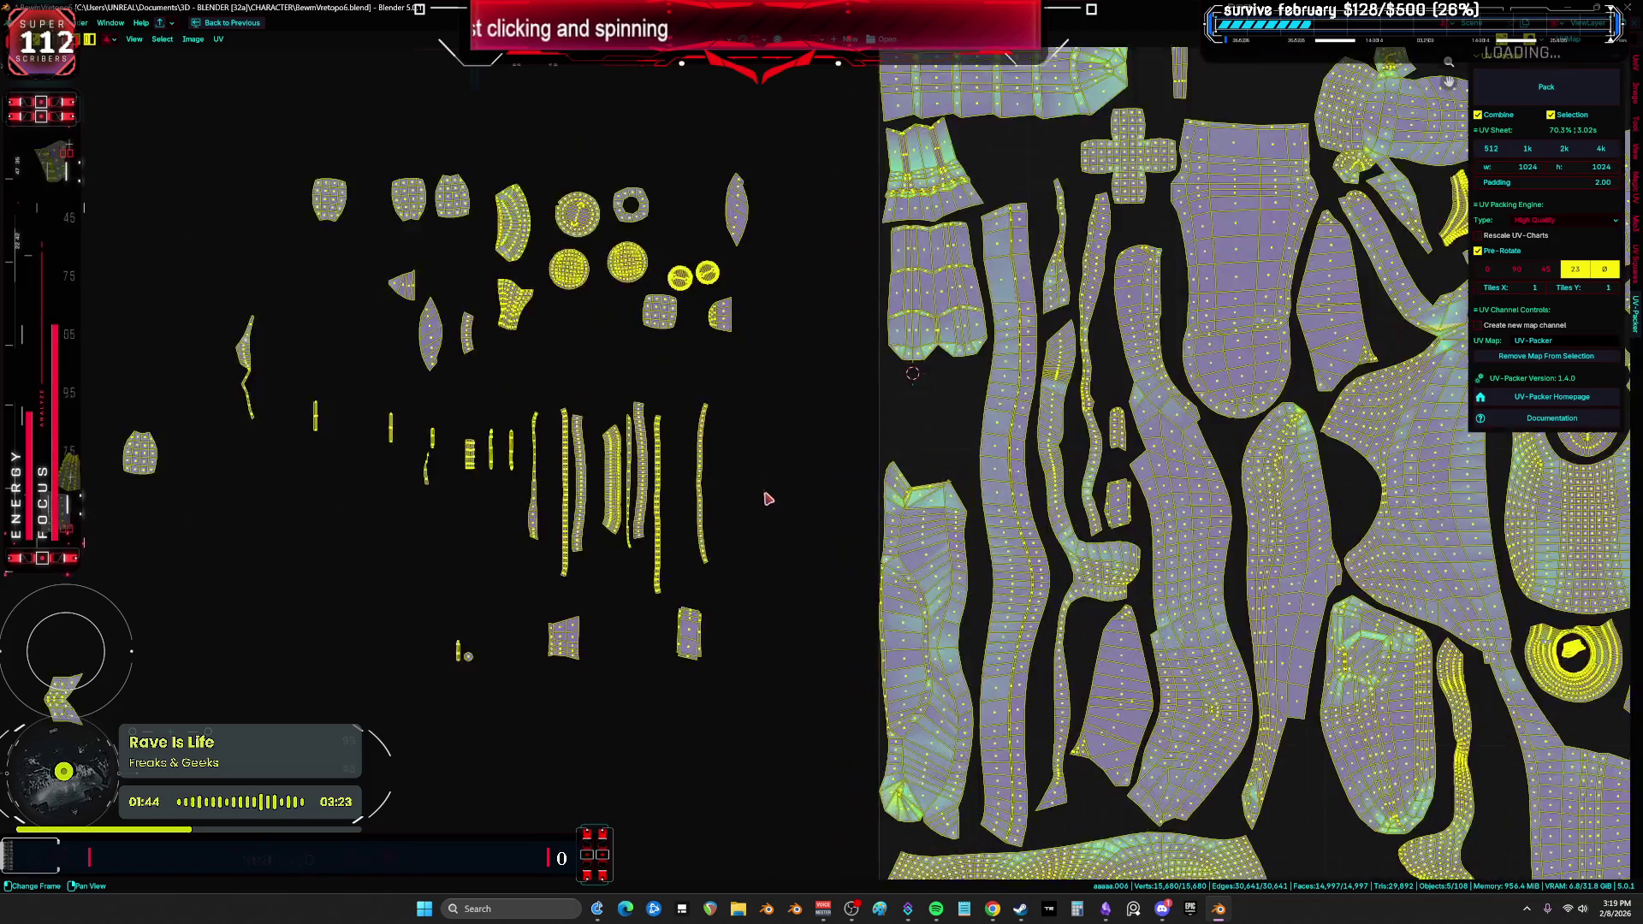
Step: Re-unwrap the wavy long strip island with Follow Active Quads so it becomes straight
{"action": "key", "text": "alt+a"}
{"action": "left_click", "coordinate": [694, 415], "text": "shift"}
{"action": "scroll", "coordinate": [759, 425], "scroll_direction": "up", "scroll_amount": 2}
{"action": "scroll", "coordinate": [759, 425], "scroll_direction": "up", "scroll_amount": 2}
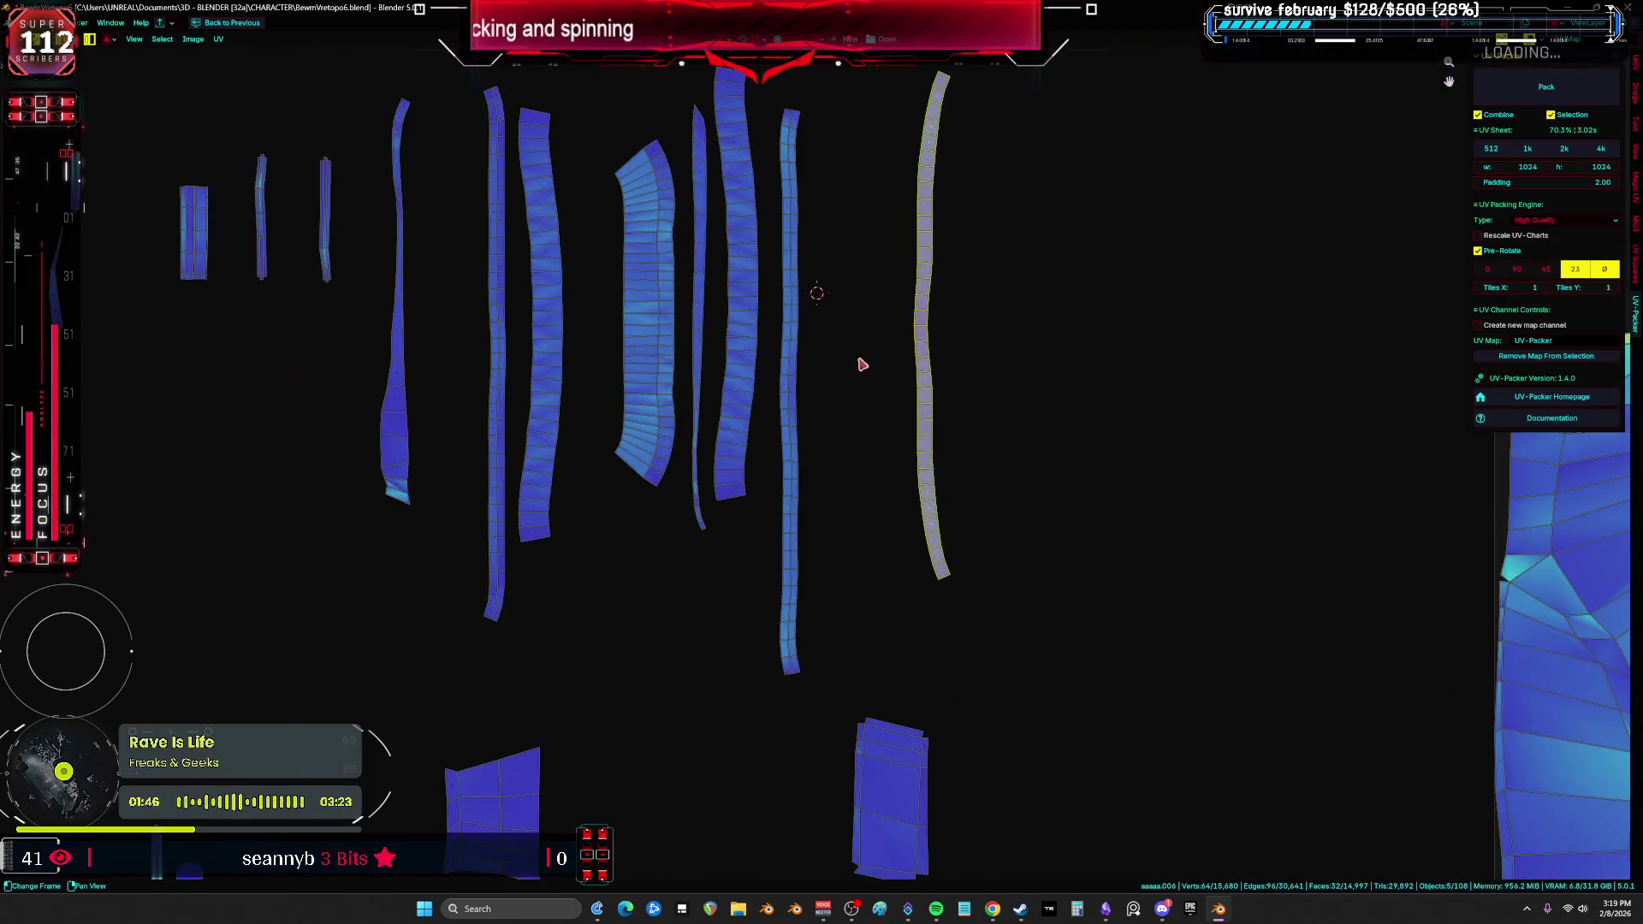
{"action": "scroll", "coordinate": [926, 418], "scroll_direction": "up", "scroll_amount": 3}
{"action": "left_click", "coordinate": [927, 399]}
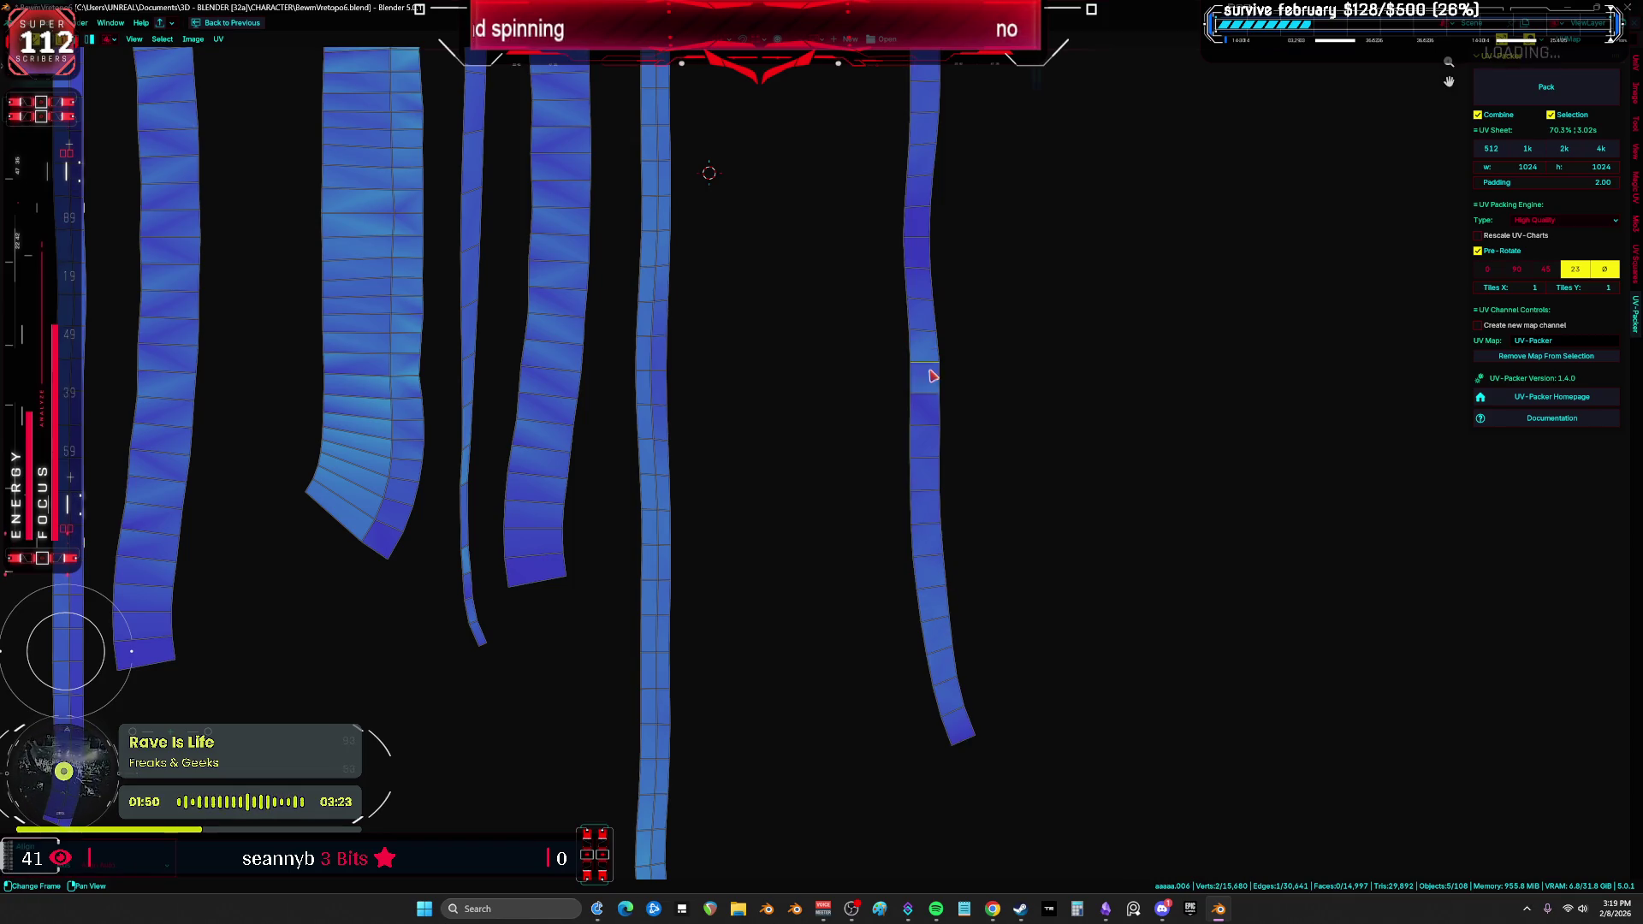
{"action": "key", "text": "l"}
{"action": "key", "text": "u"}
{"action": "left_click", "coordinate": [917, 387]}
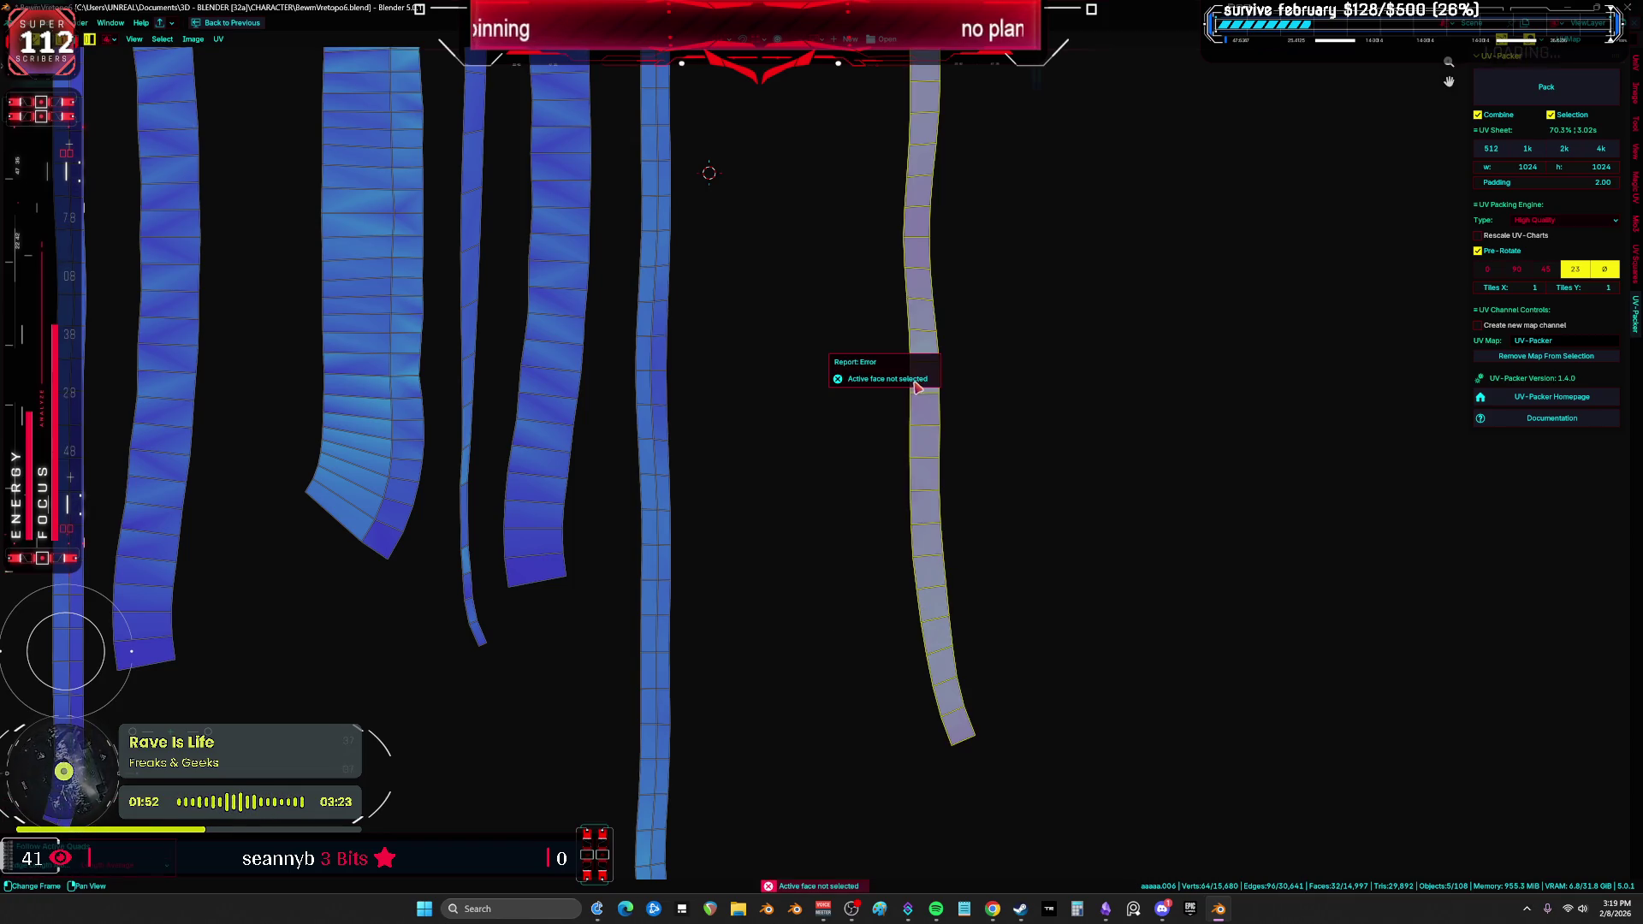
{"action": "left_click", "coordinate": [936, 392]}
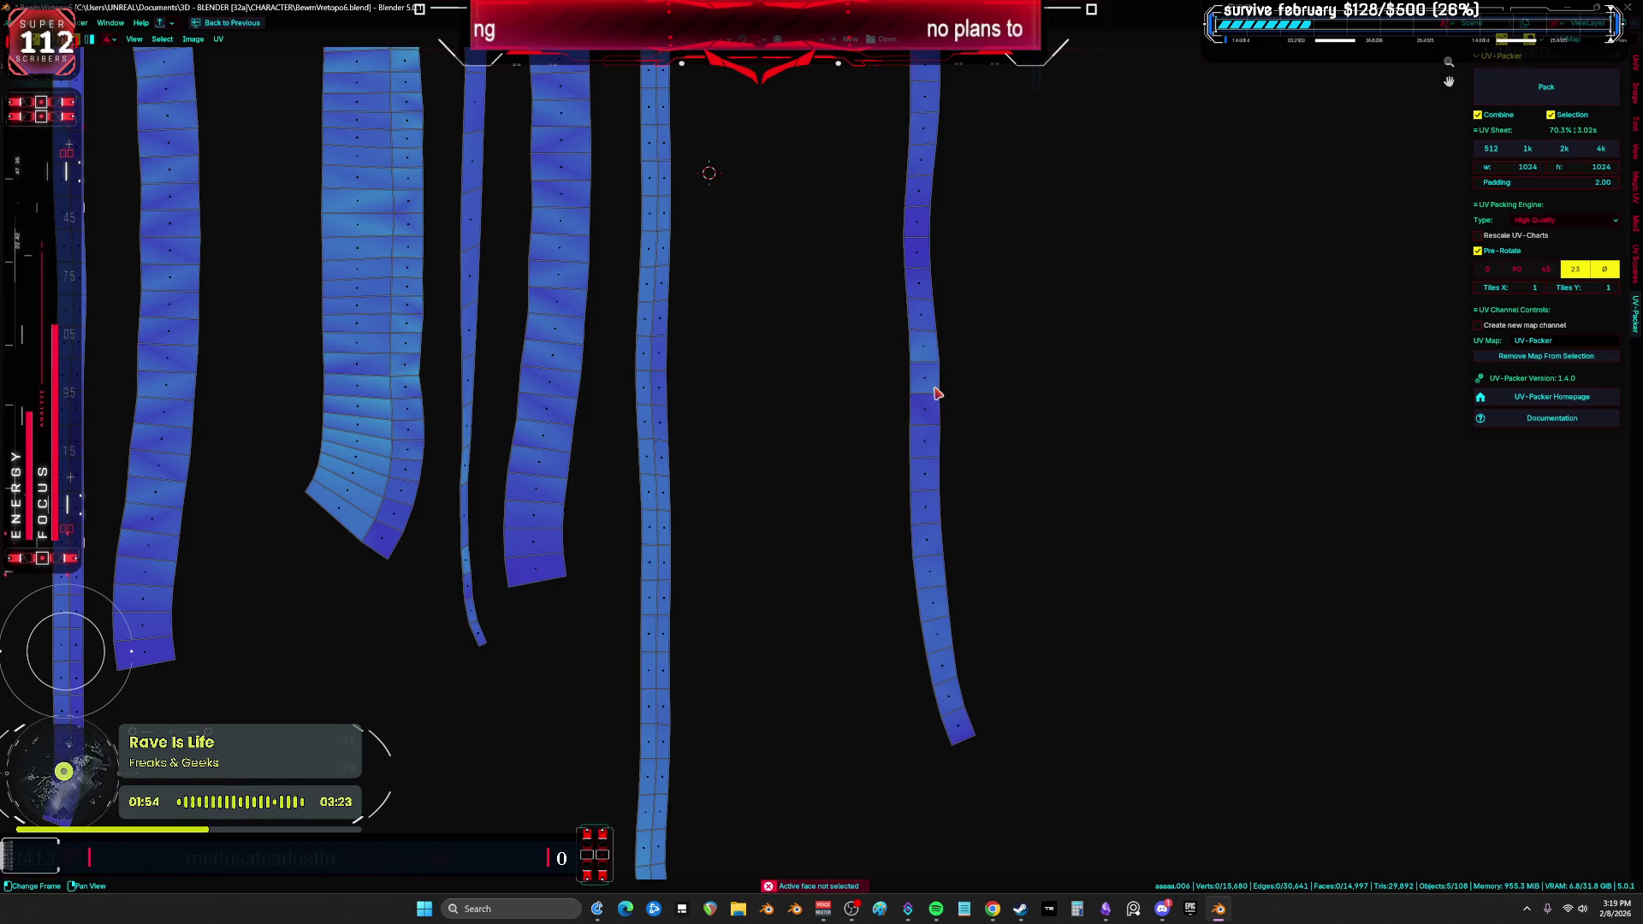
{"action": "key", "text": "l"}
{"action": "key", "text": "u"}
{"action": "left_click", "coordinate": [898, 397]}
{"action": "scroll", "coordinate": [888, 403], "scroll_direction": "down", "scroll_amount": 5}
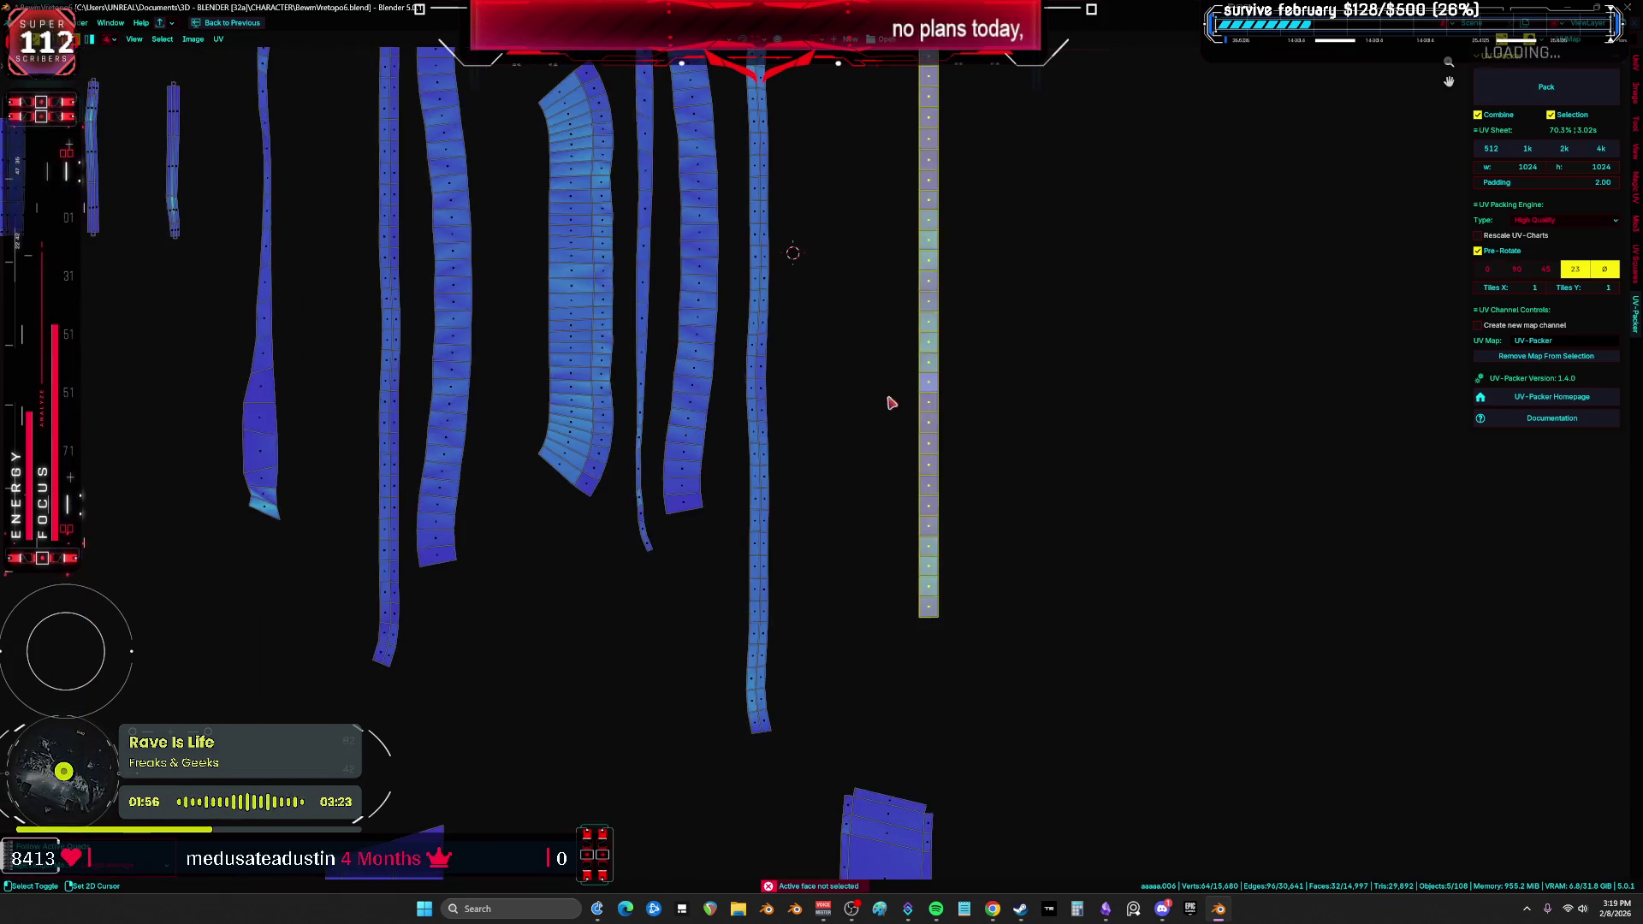
Step: Select another strip island in face select mode and move it to a new spot
{"action": "key", "text": "a"}
{"action": "left_click", "coordinate": [984, 409]}
{"action": "scroll", "coordinate": [983, 409], "scroll_direction": "up", "scroll_amount": 8}
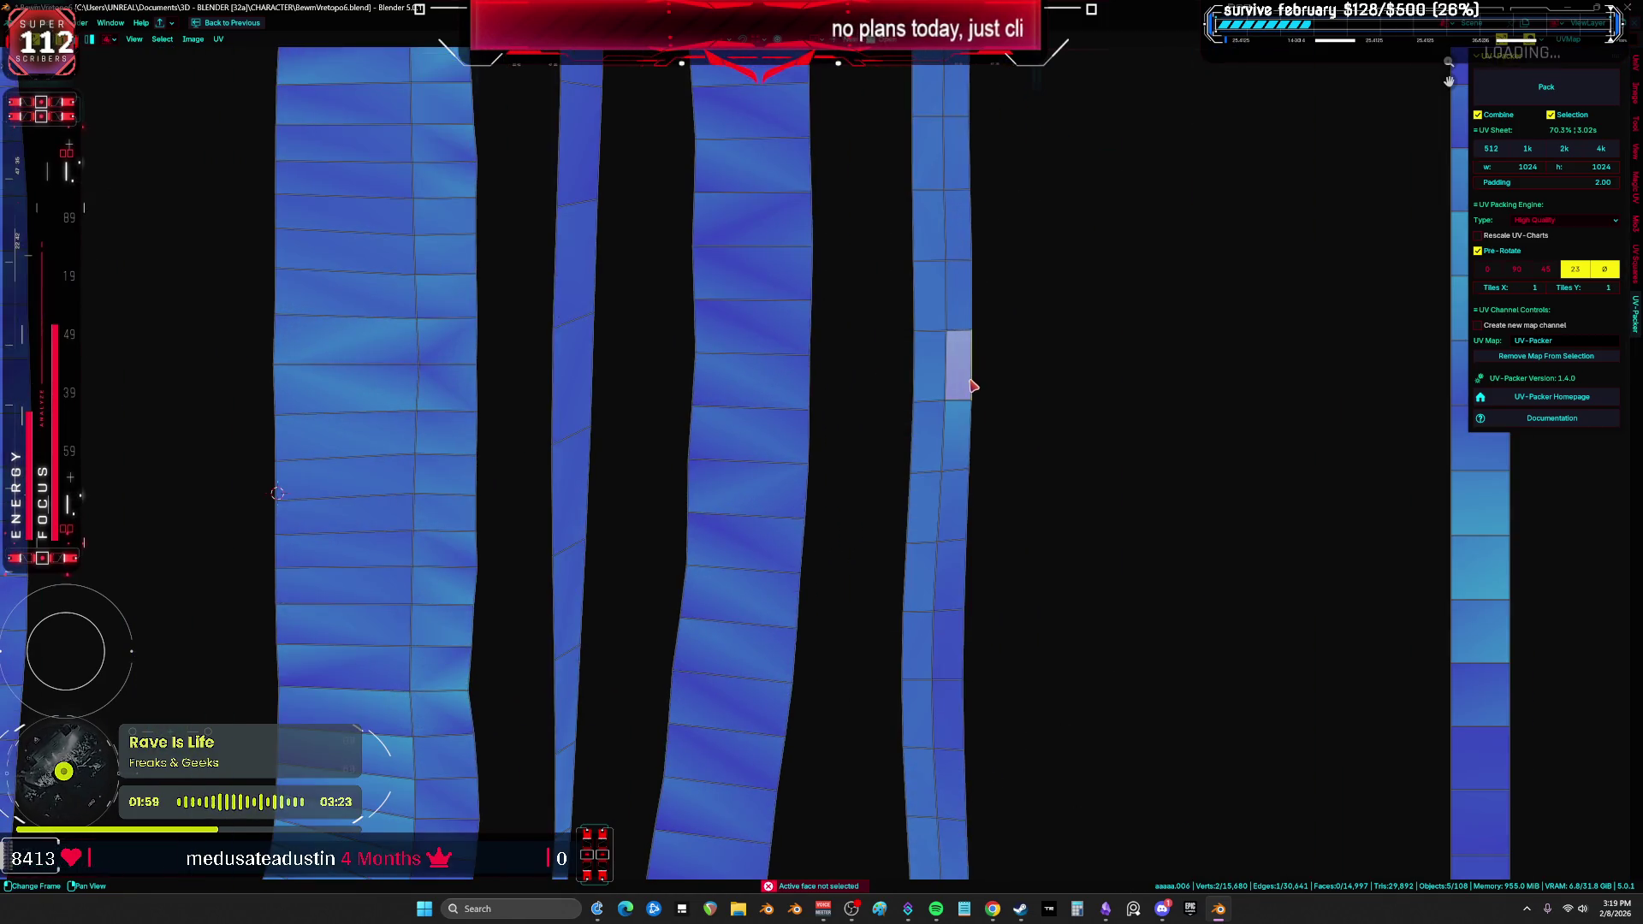
{"action": "right_click", "coordinate": [973, 387]}
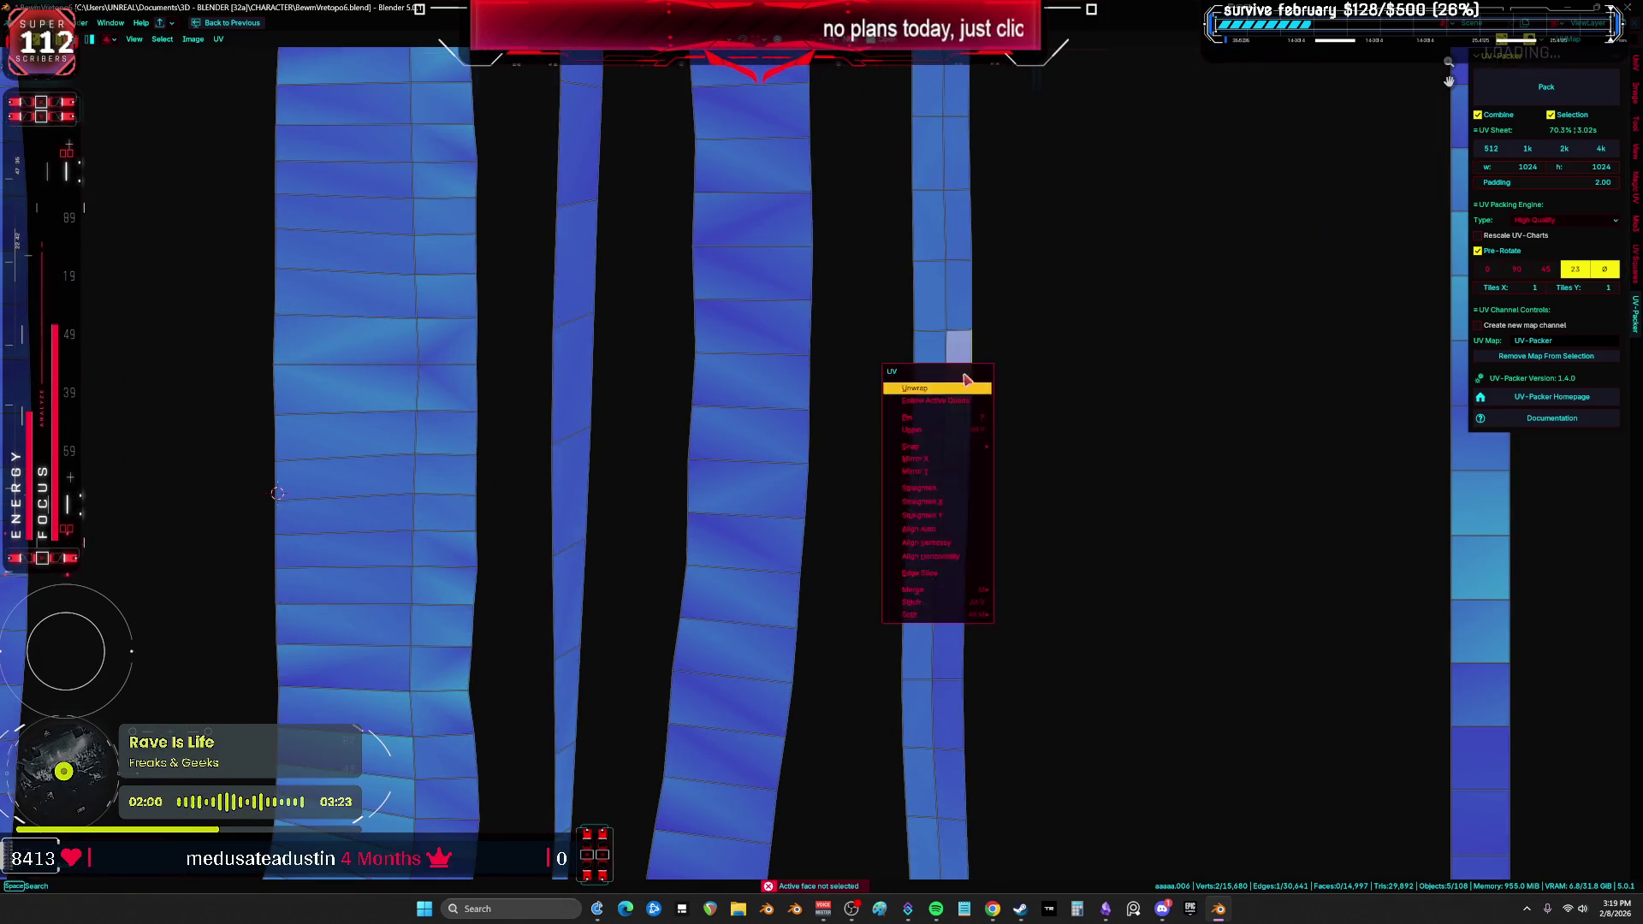
{"action": "left_click", "coordinate": [957, 370]}
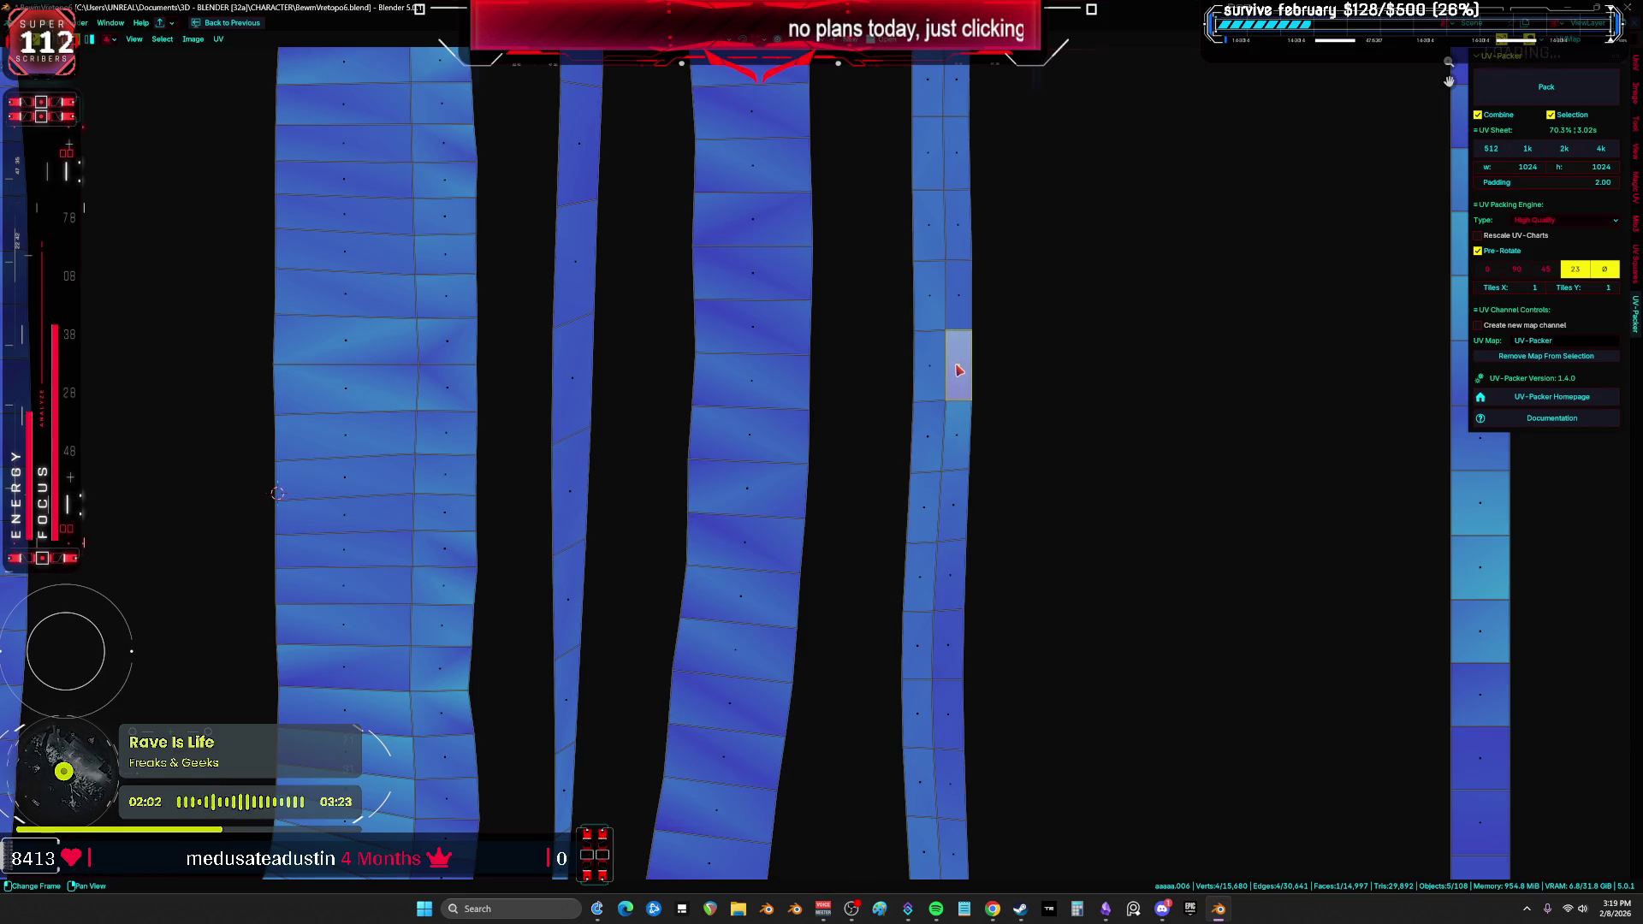
{"action": "key", "text": "l"}
{"action": "scroll", "coordinate": [958, 370], "scroll_direction": "down", "scroll_amount": 6}
{"action": "key", "text": "g"}
{"action": "left_click", "coordinate": [1042, 272]}
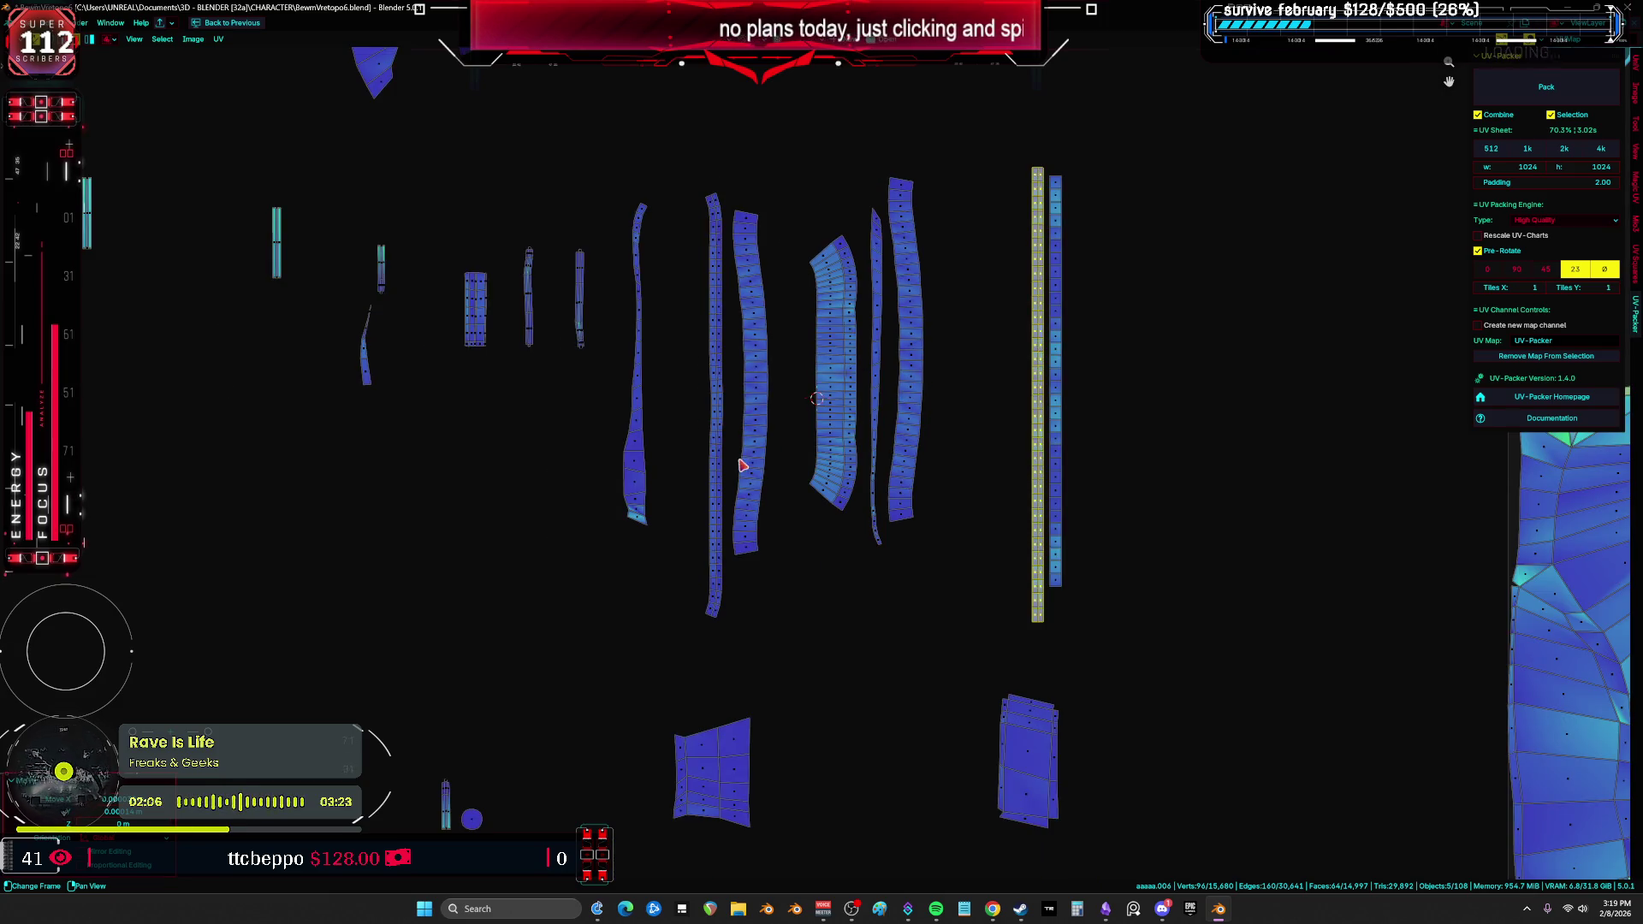
{"action": "key", "text": "a"}
{"action": "key", "text": "alt+a"}
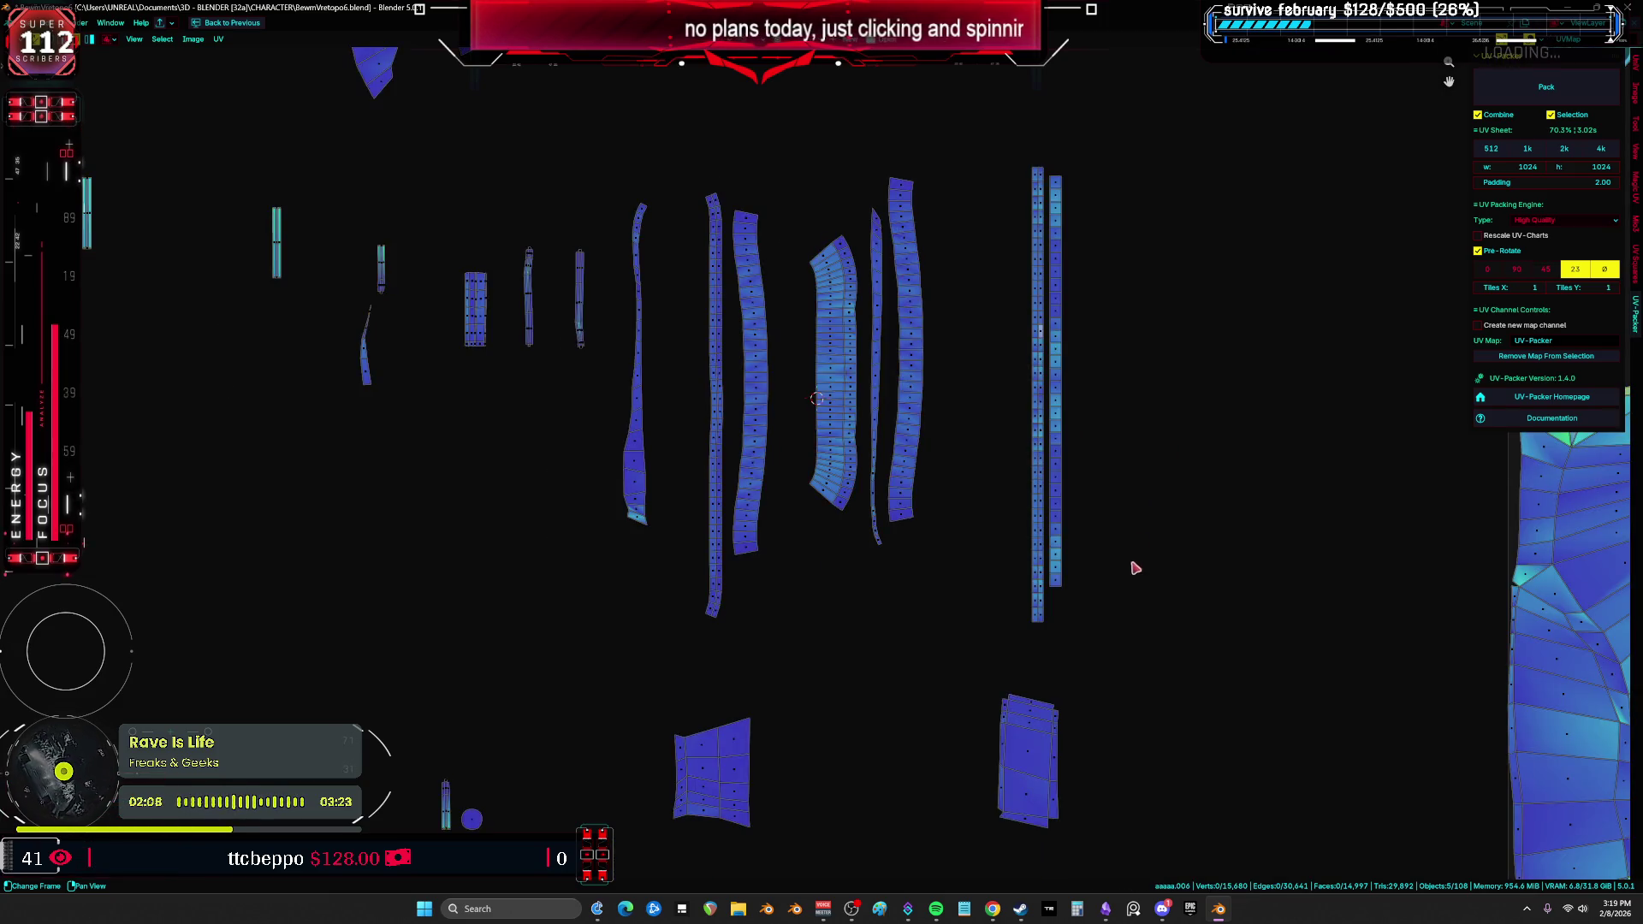
Step: Shift the strip islands, including the thin strip, further right beside each other
{"action": "scroll", "coordinate": [1108, 641], "scroll_direction": "down", "scroll_amount": 3}
{"action": "left_click_drag", "start_coordinate": [1008, 516], "coordinate": [920, 319]}
{"action": "key", "text": "g"}
{"action": "left_click", "coordinate": [986, 332]}
{"action": "left_click_drag", "start_coordinate": [921, 606], "coordinate": [872, 347]}
{"action": "key", "text": "g"}
{"action": "left_click", "coordinate": [950, 427]}
{"action": "mouse_move", "coordinate": [895, 646]}
{"action": "left_mouse_down"}
{"action": "mouse_move", "coordinate": [836, 467]}
{"action": "mouse_move", "coordinate": [834, 337]}
{"action": "left_mouse_up"}
{"action": "key", "text": "g"}
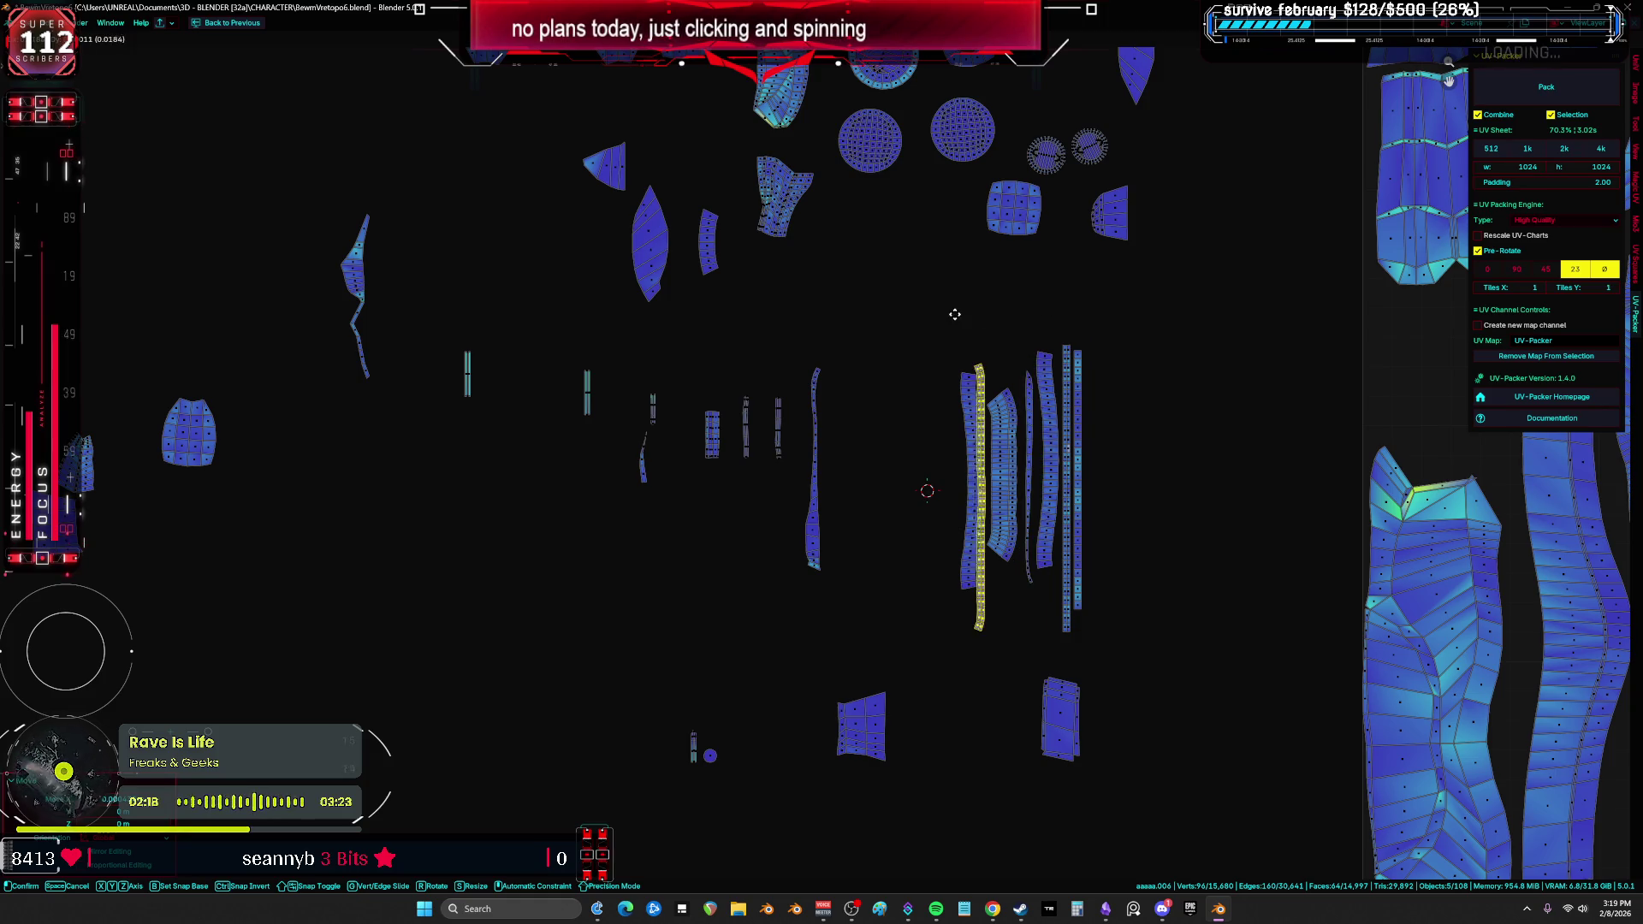
{"action": "left_click", "coordinate": [921, 368]}
{"action": "left_click_drag", "start_coordinate": [847, 623], "coordinate": [794, 368]}
{"action": "key", "text": "g"}
{"action": "left_click", "coordinate": [910, 341]}
Step: Move the group of strips down, then raise one remaining strip higher
{"action": "left_click_drag", "start_coordinate": [877, 338], "coordinate": [1147, 660]}
{"action": "scroll", "coordinate": [1146, 660], "scroll_direction": "down", "scroll_amount": 5}
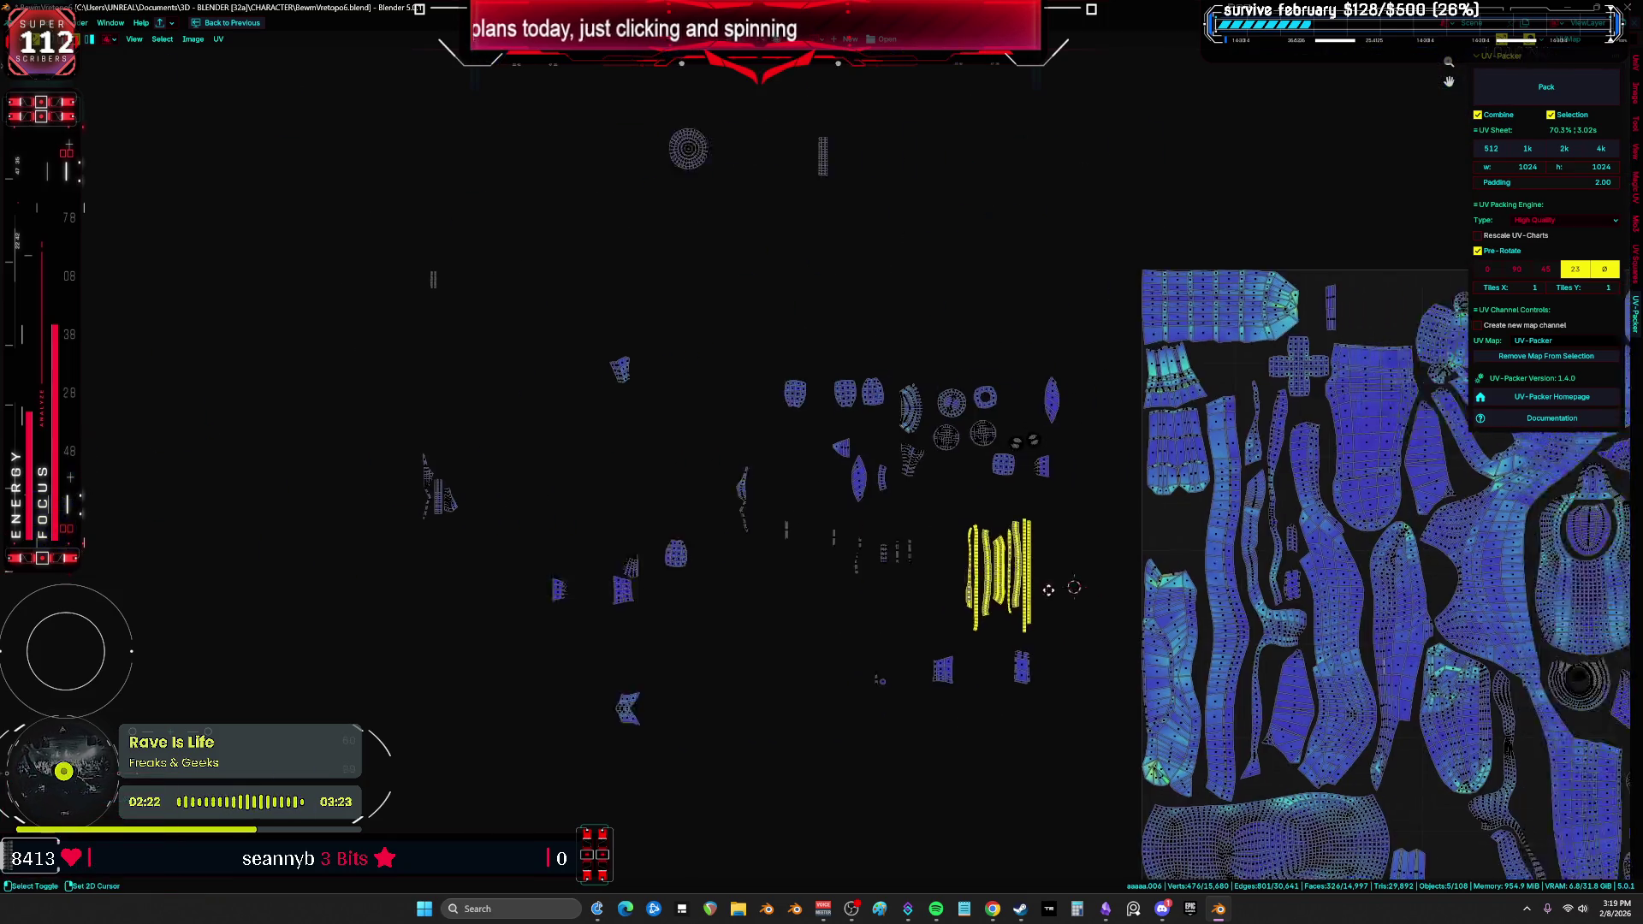
{"action": "scroll", "coordinate": [1211, 355], "scroll_direction": "up", "scroll_amount": 3}
{"action": "scroll", "coordinate": [1140, 256], "scroll_direction": "up", "scroll_amount": 3}
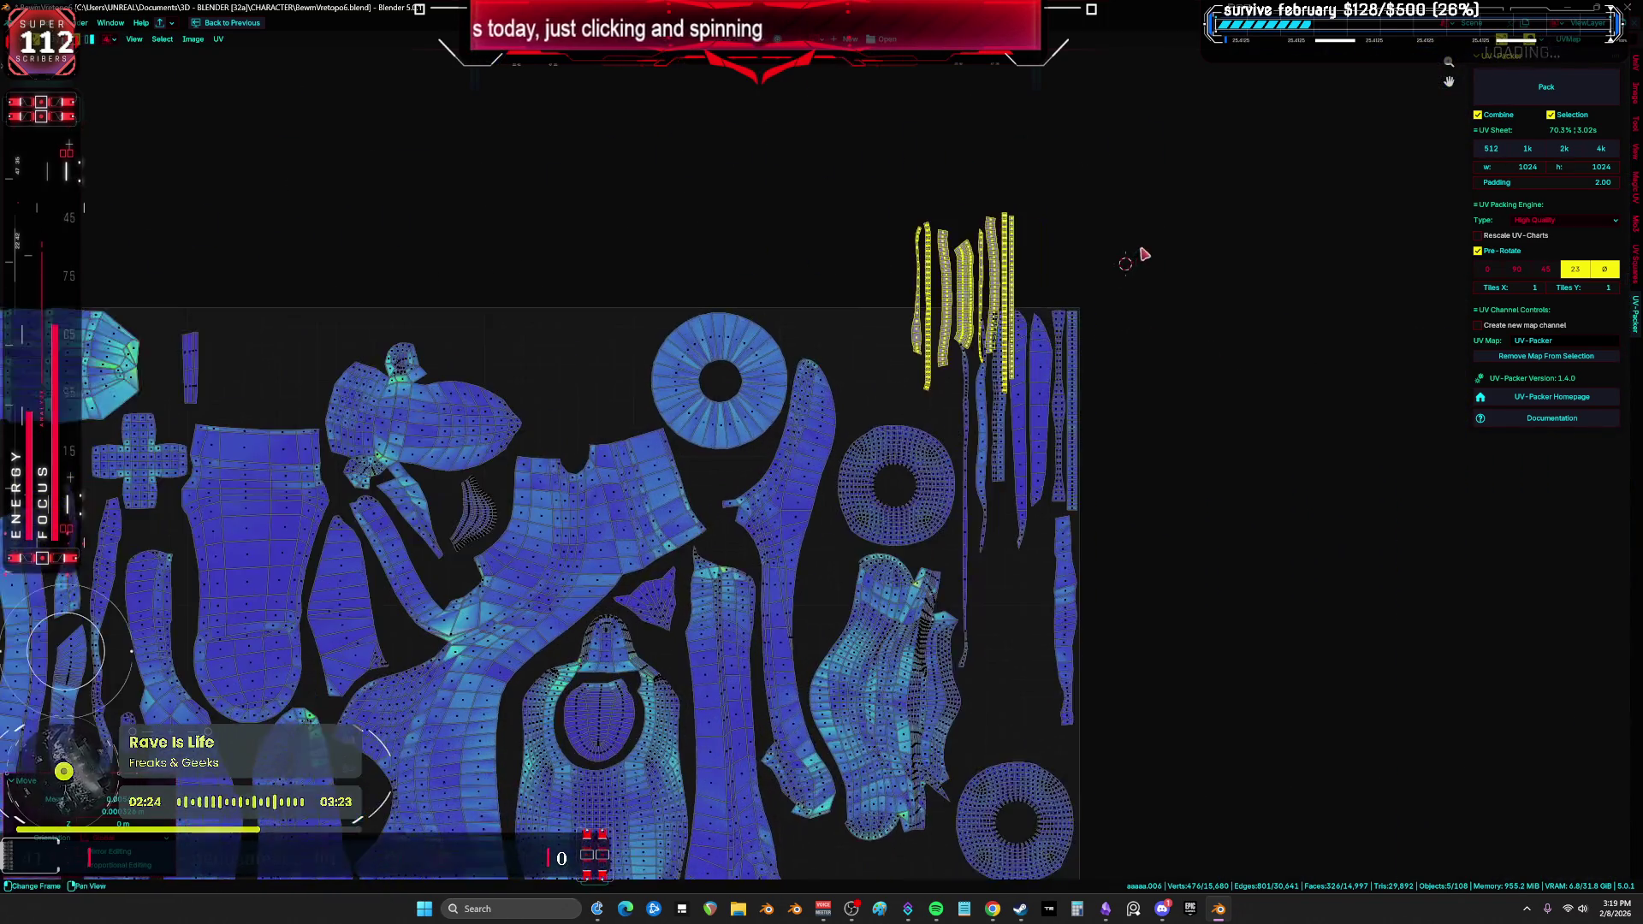
{"action": "key", "text": "g"}
{"action": "scroll", "coordinate": [1138, 530], "scroll_direction": "up", "scroll_amount": 2}
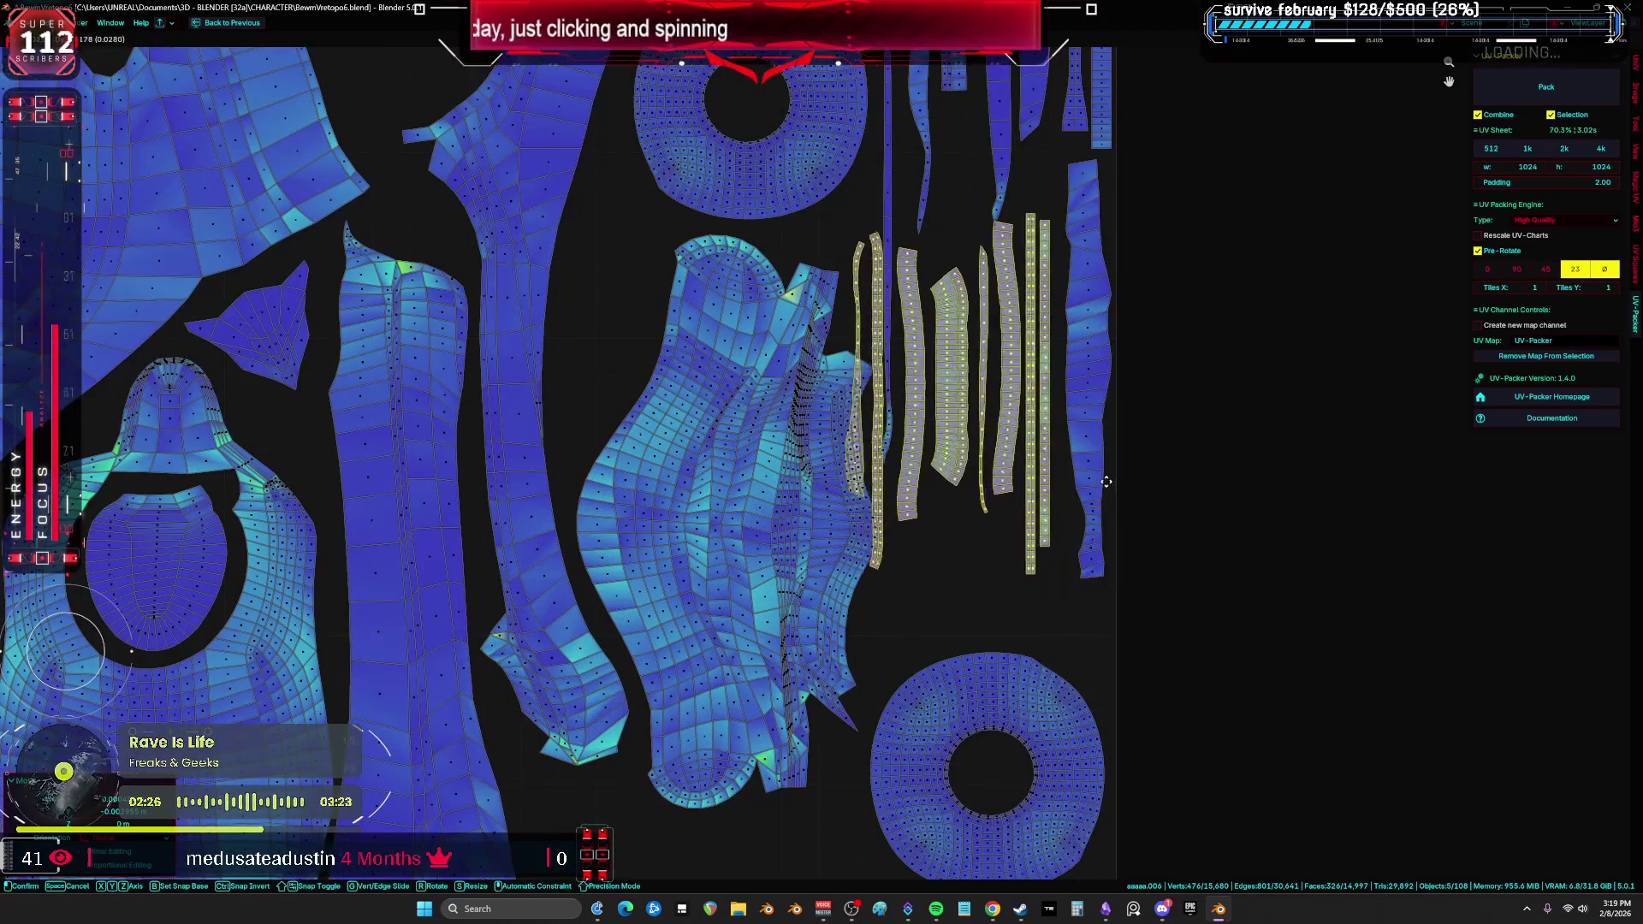
{"action": "left_click", "coordinate": [870, 365]}
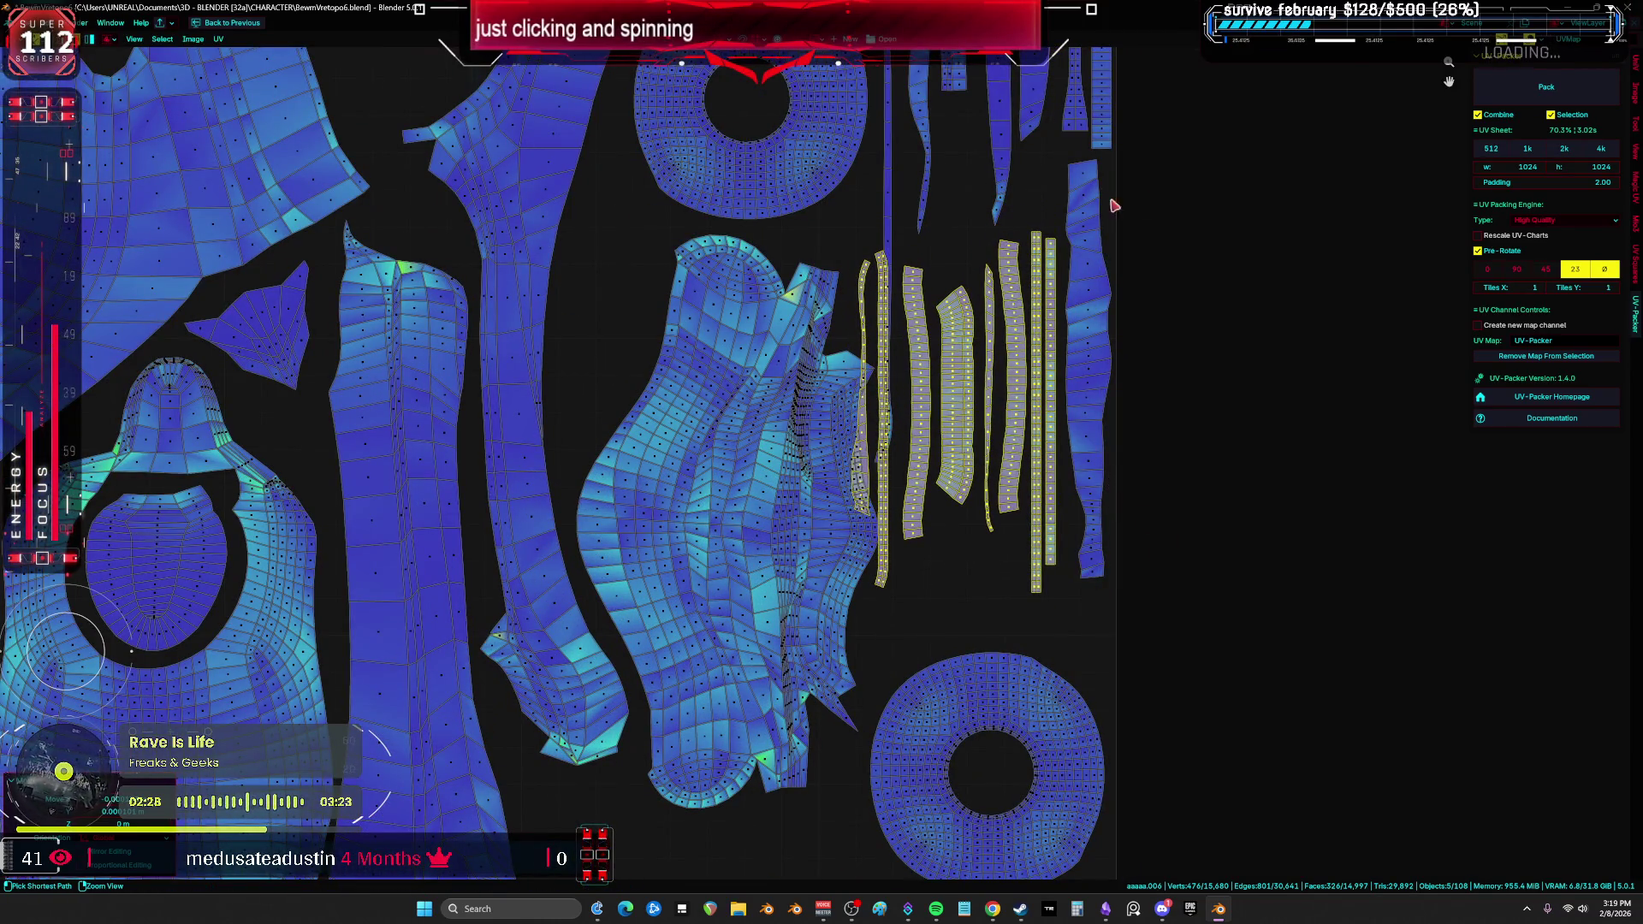
{"action": "left_click_drag", "start_coordinate": [1187, 679], "coordinate": [907, 239], "text": "ctrl"}
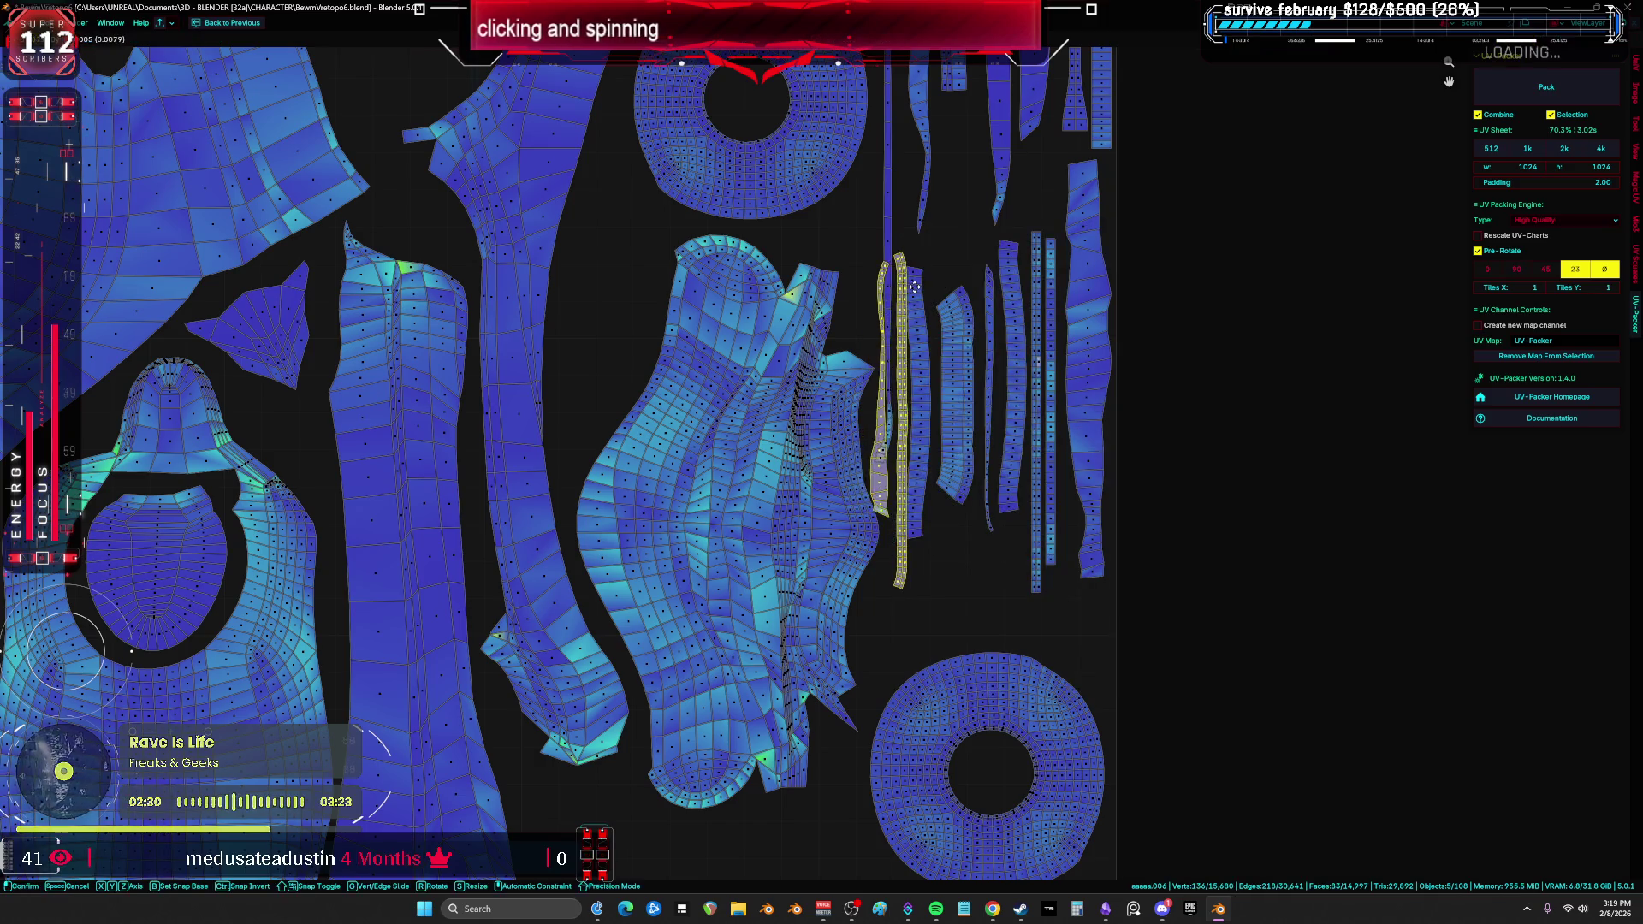
{"action": "scroll", "coordinate": [1036, 681], "scroll_direction": "up", "scroll_amount": 3}
{"action": "key", "text": "g"}
{"action": "left_click", "coordinate": [1029, 509]}
{"action": "scroll", "coordinate": [1029, 509], "scroll_direction": "down", "scroll_amount": 6}
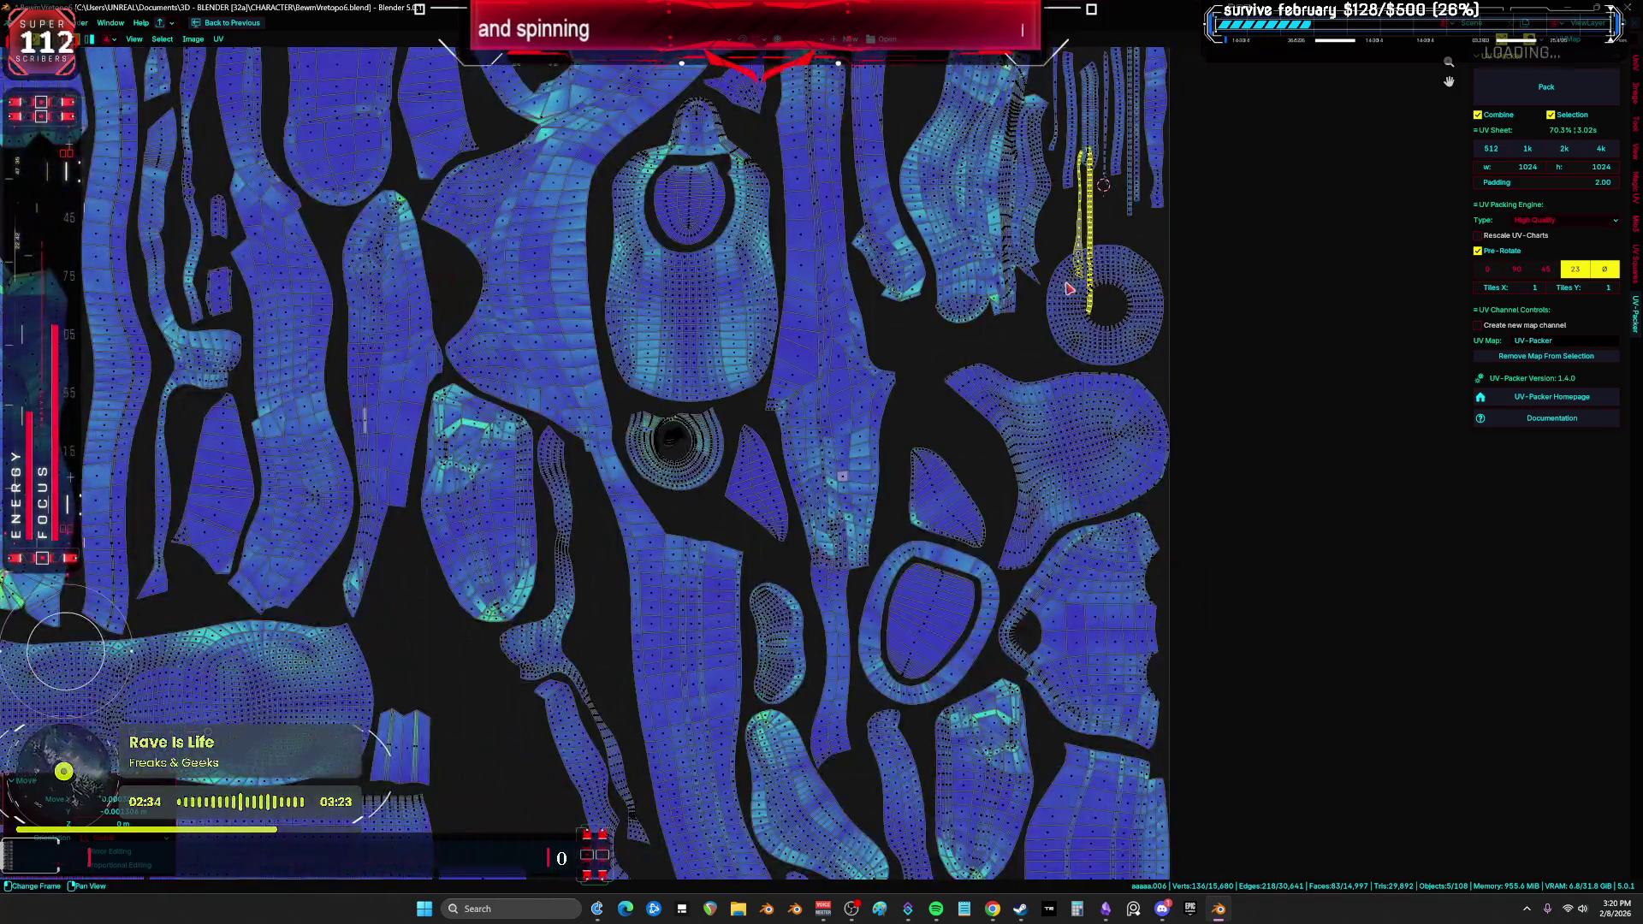
{"action": "scroll", "coordinate": [1059, 315], "scroll_direction": "up", "scroll_amount": 5}
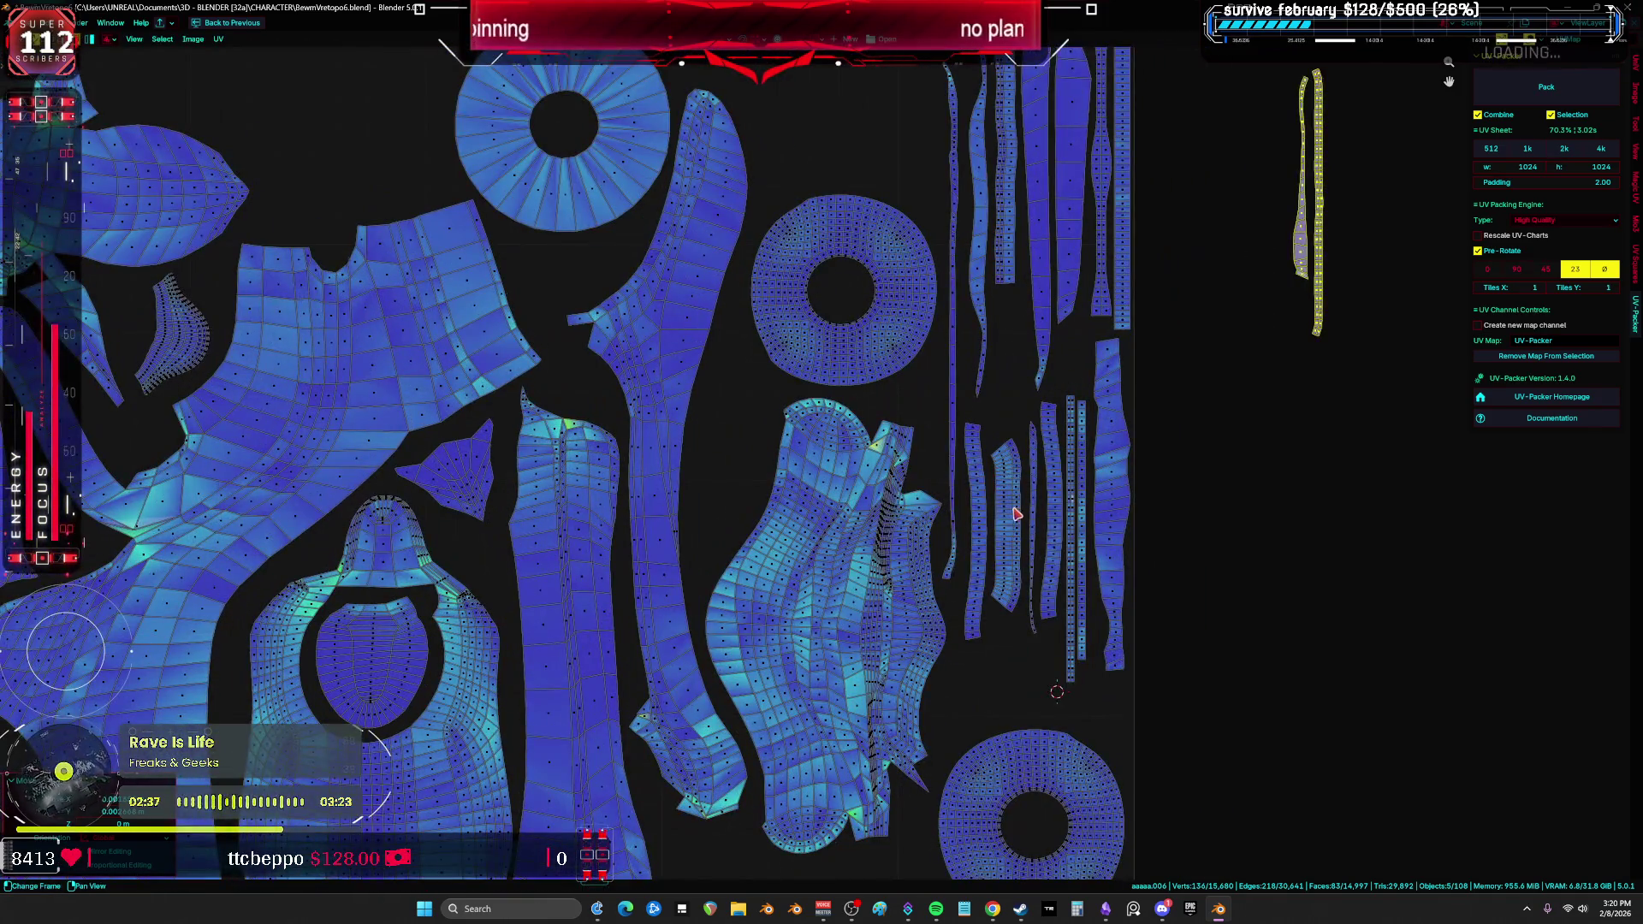
Step: Select a whole strip island and place it lower in the tile
{"action": "left_click", "coordinate": [1016, 513]}
{"action": "scroll", "coordinate": [1031, 547], "scroll_direction": "down", "scroll_amount": 2}
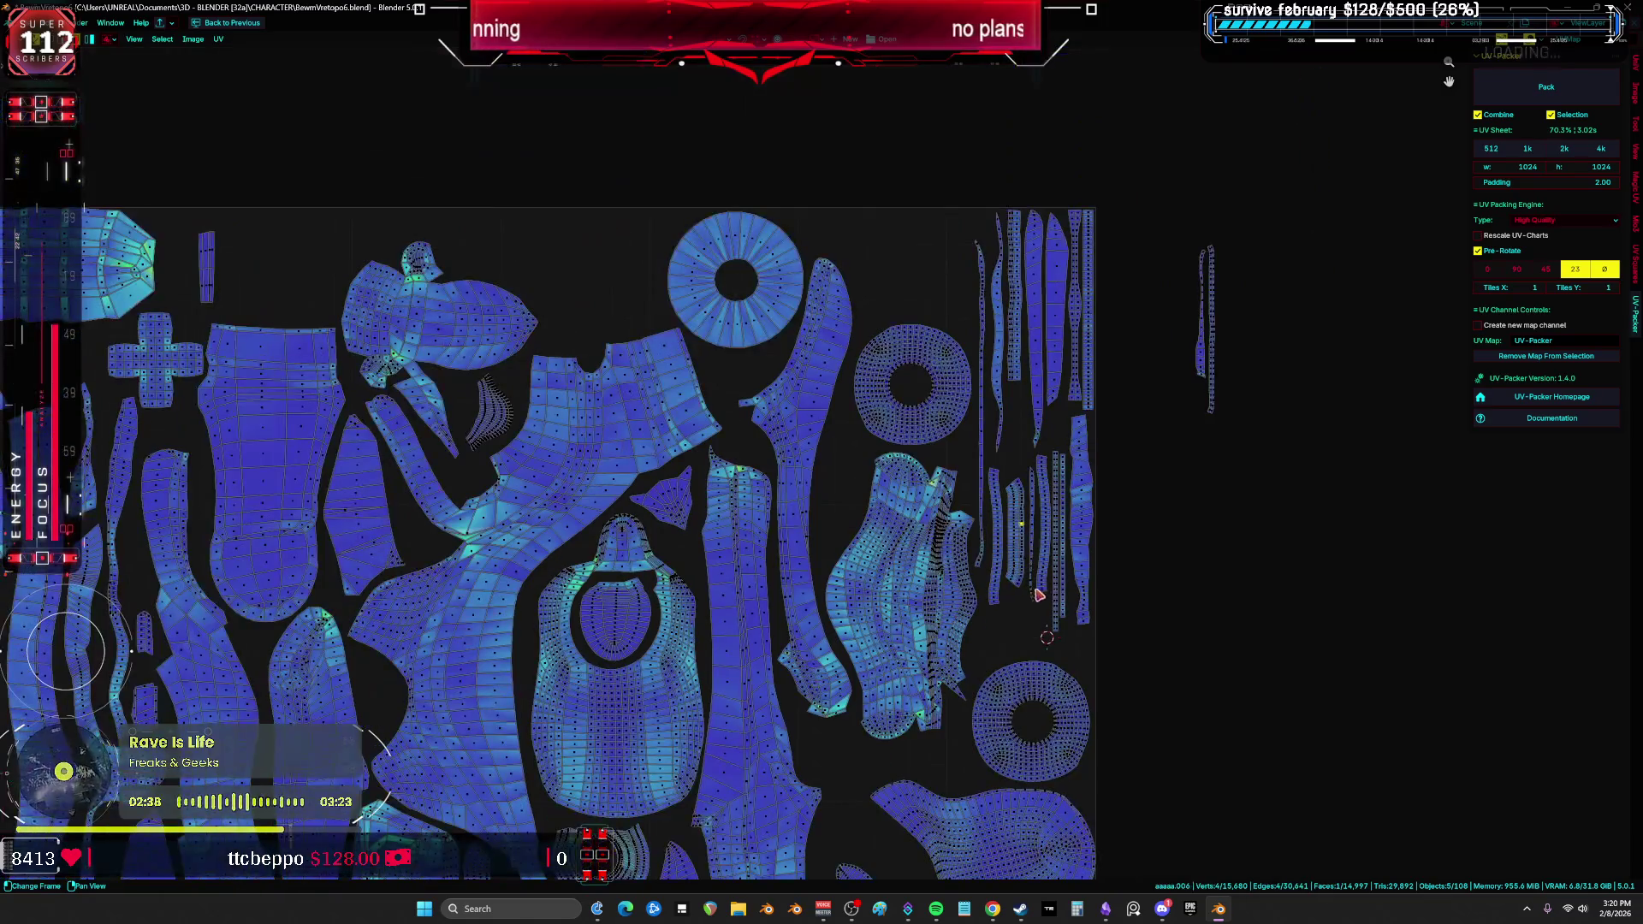
{"action": "key", "text": "ctrl+l"}
{"action": "key", "text": "g"}
{"action": "scroll", "coordinate": [1020, 562], "scroll_direction": "up", "scroll_amount": 2}
{"action": "scroll", "coordinate": [513, 599], "scroll_direction": "up", "scroll_amount": 2}
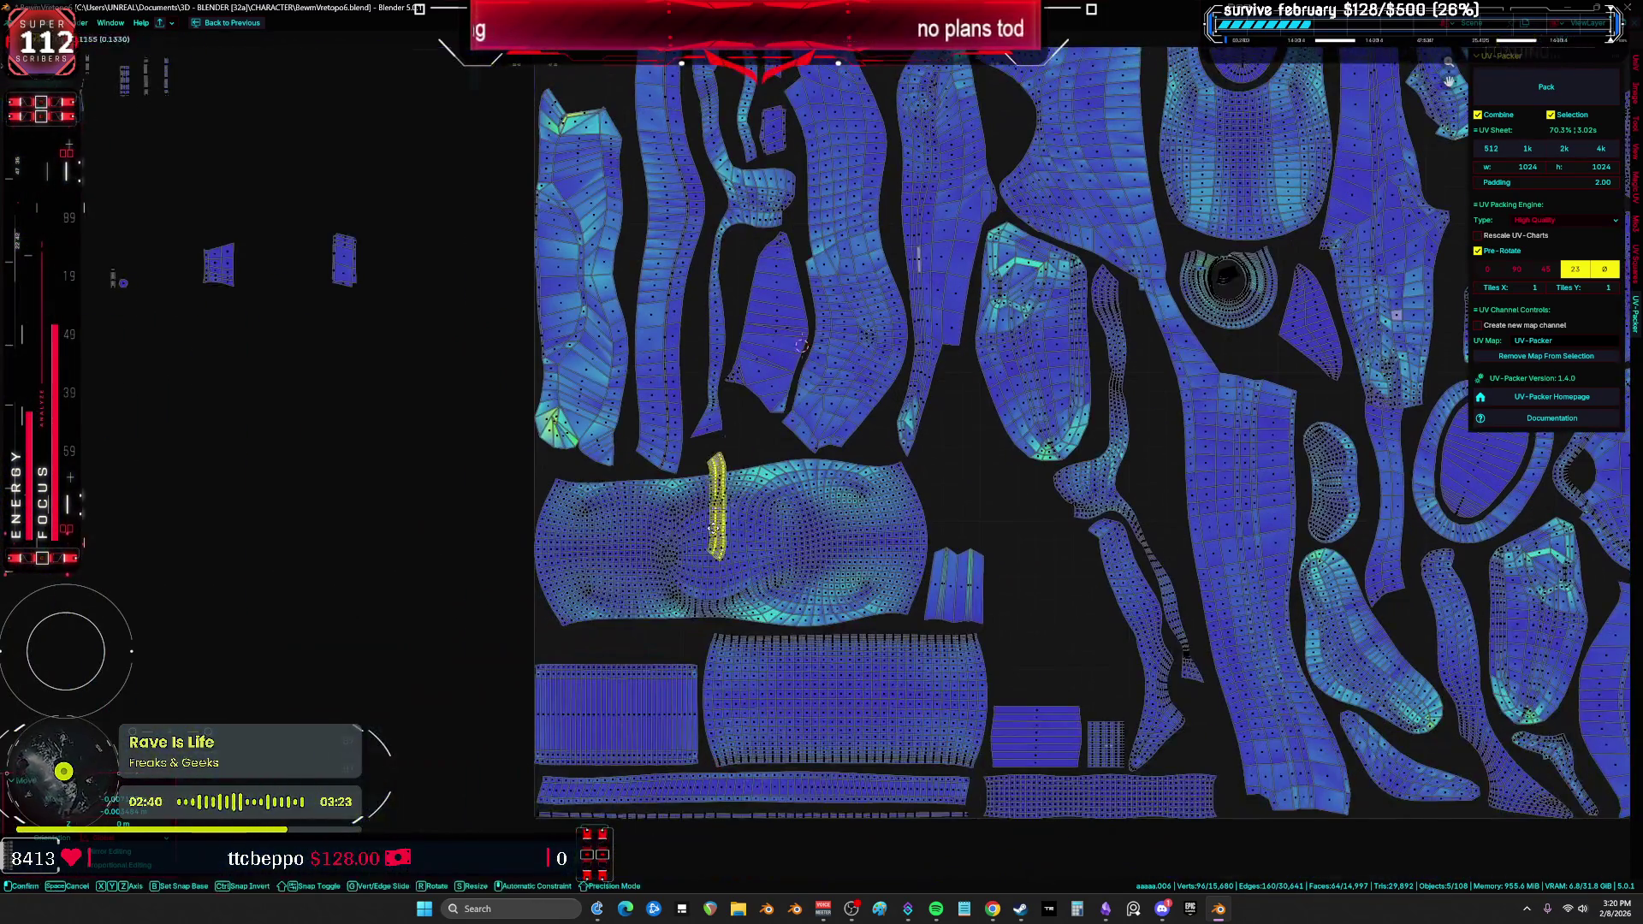
{"action": "left_click", "coordinate": [726, 714]}
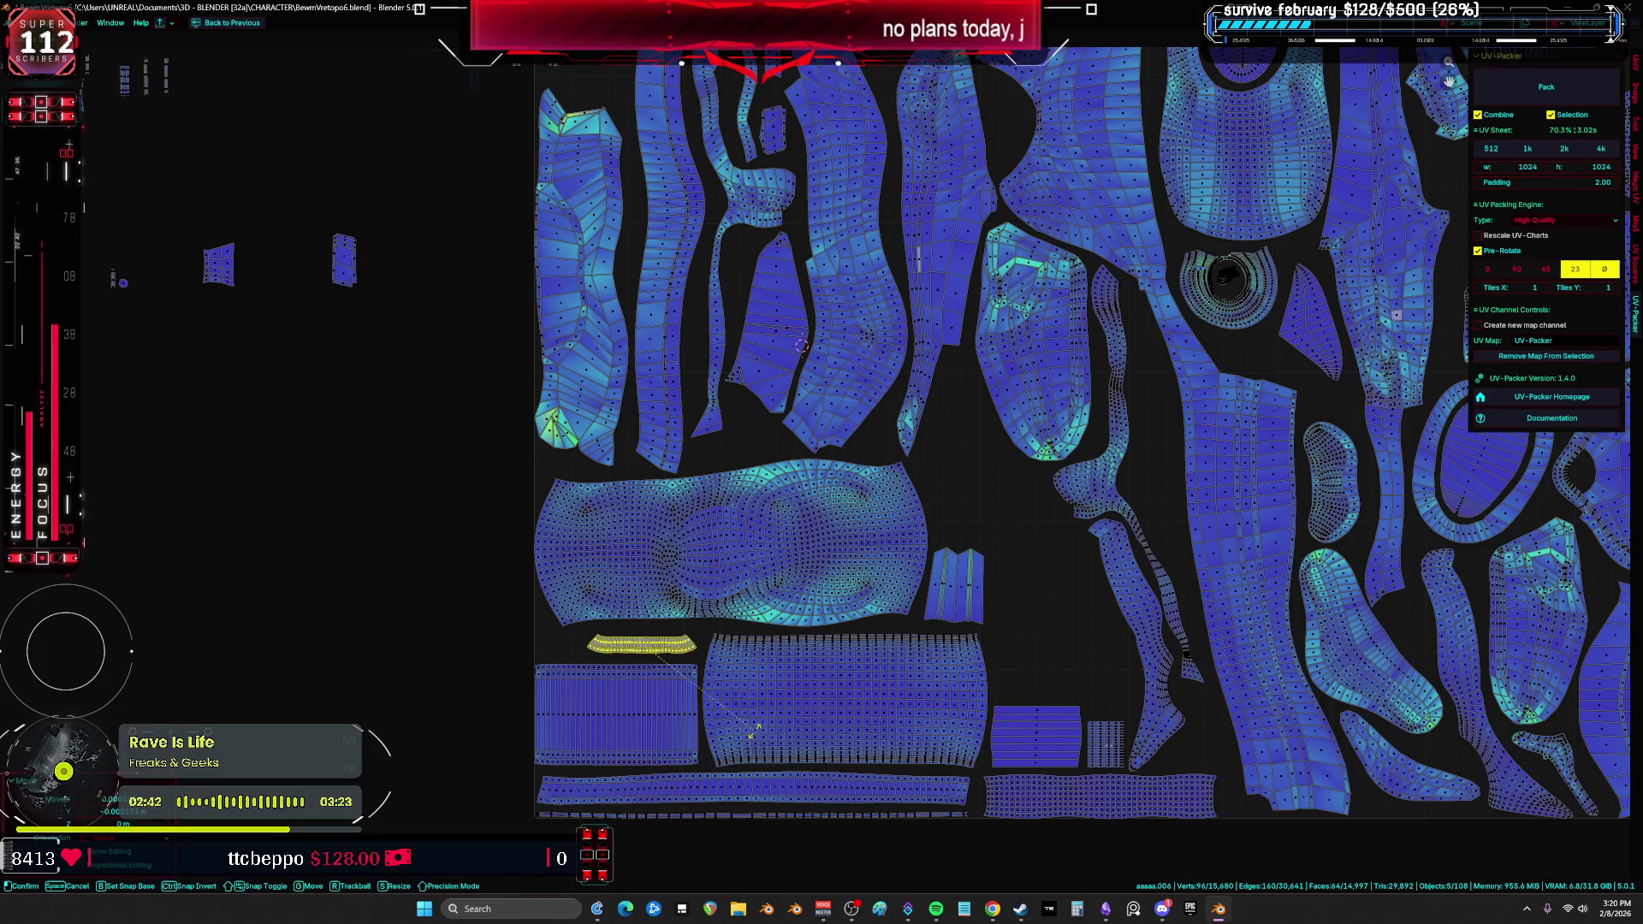
{"action": "scroll", "coordinate": [990, 462], "scroll_direction": "down", "scroll_amount": 5}
{"action": "scroll", "coordinate": [991, 462], "scroll_direction": "up", "scroll_amount": 5}
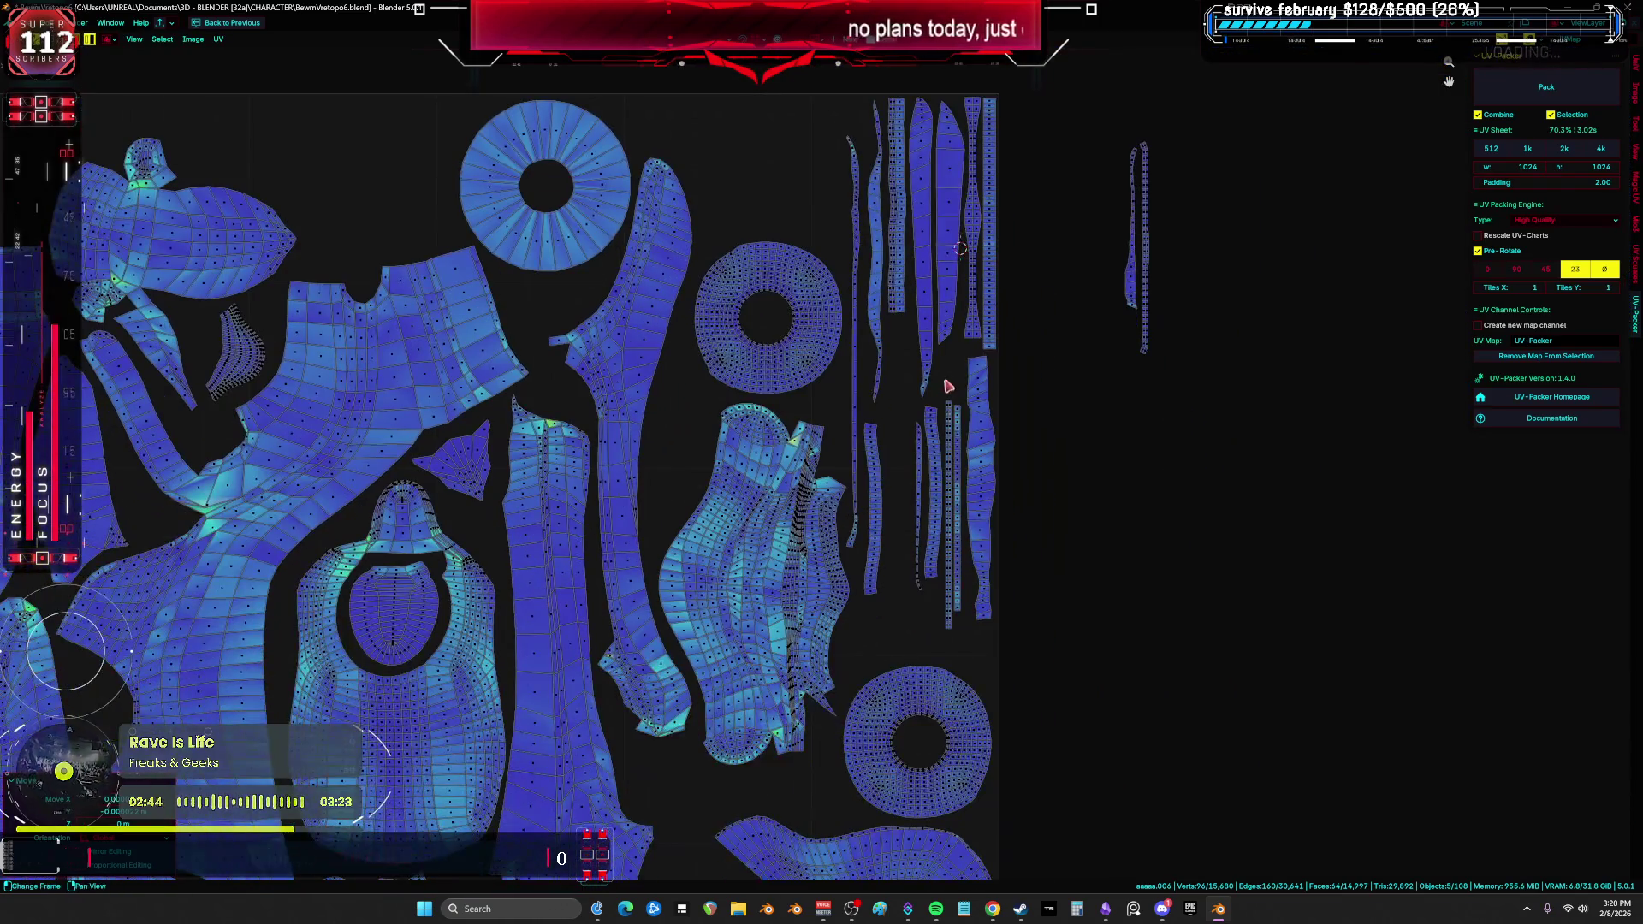
Step: Reposition the thin vertical strip island
{"action": "left_click", "coordinate": [941, 255]}
{"action": "scroll", "coordinate": [965, 255], "scroll_direction": "down", "scroll_amount": 5}
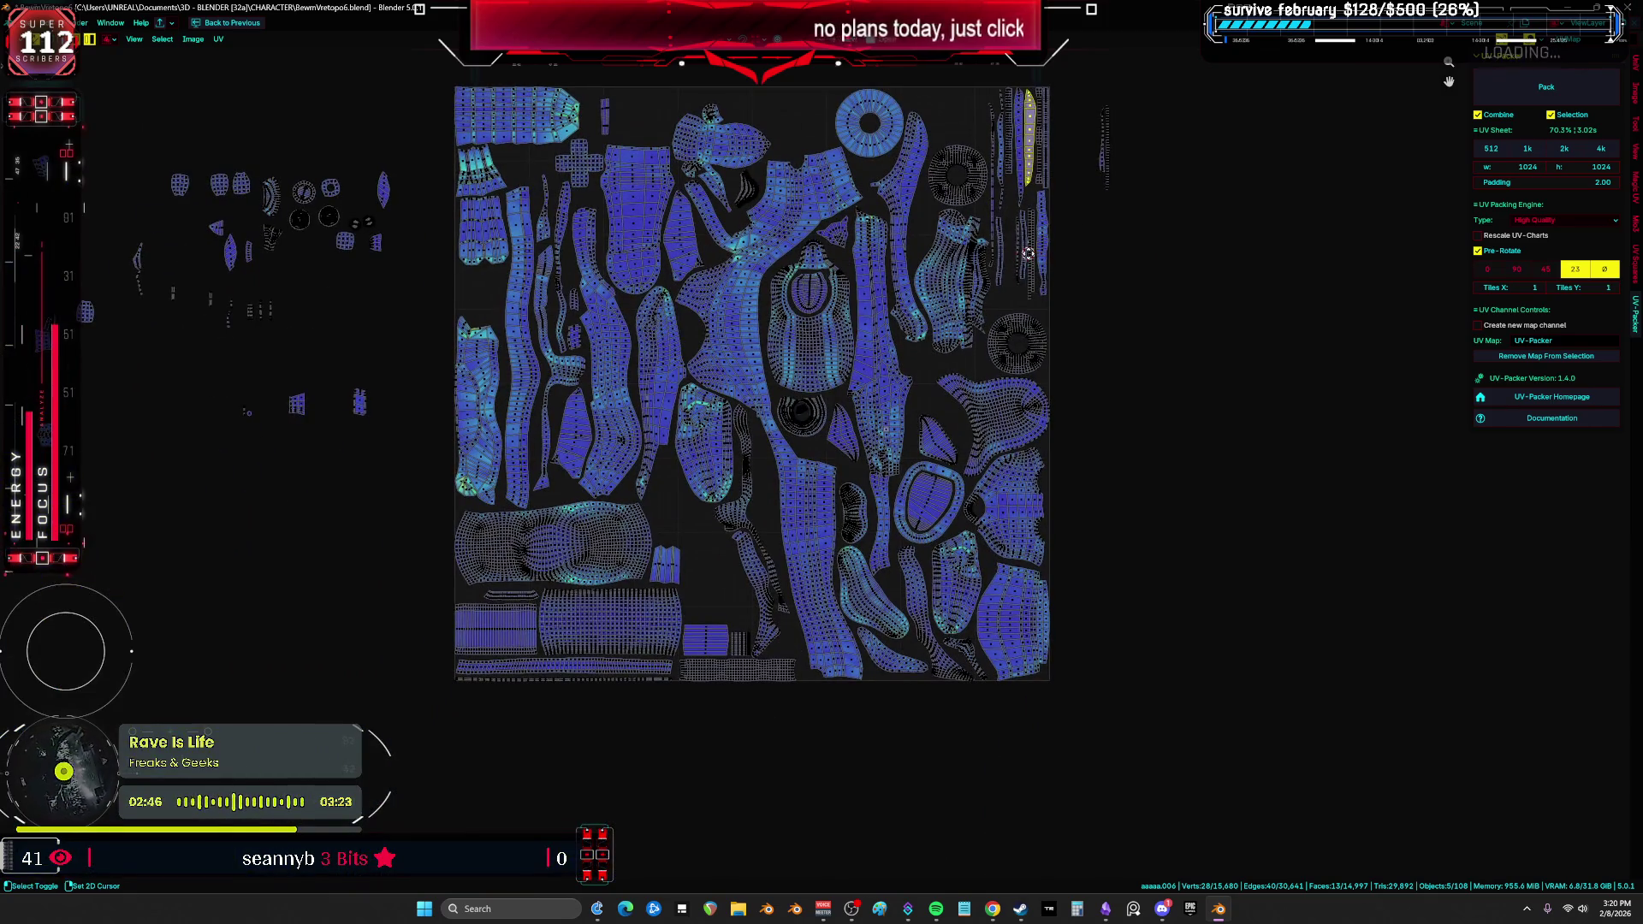
{"action": "scroll", "coordinate": [1103, 274], "scroll_direction": "up", "scroll_amount": 4}
{"action": "left_click_drag", "start_coordinate": [1141, 356], "coordinate": [1061, 201]}
{"action": "key", "text": "g"}
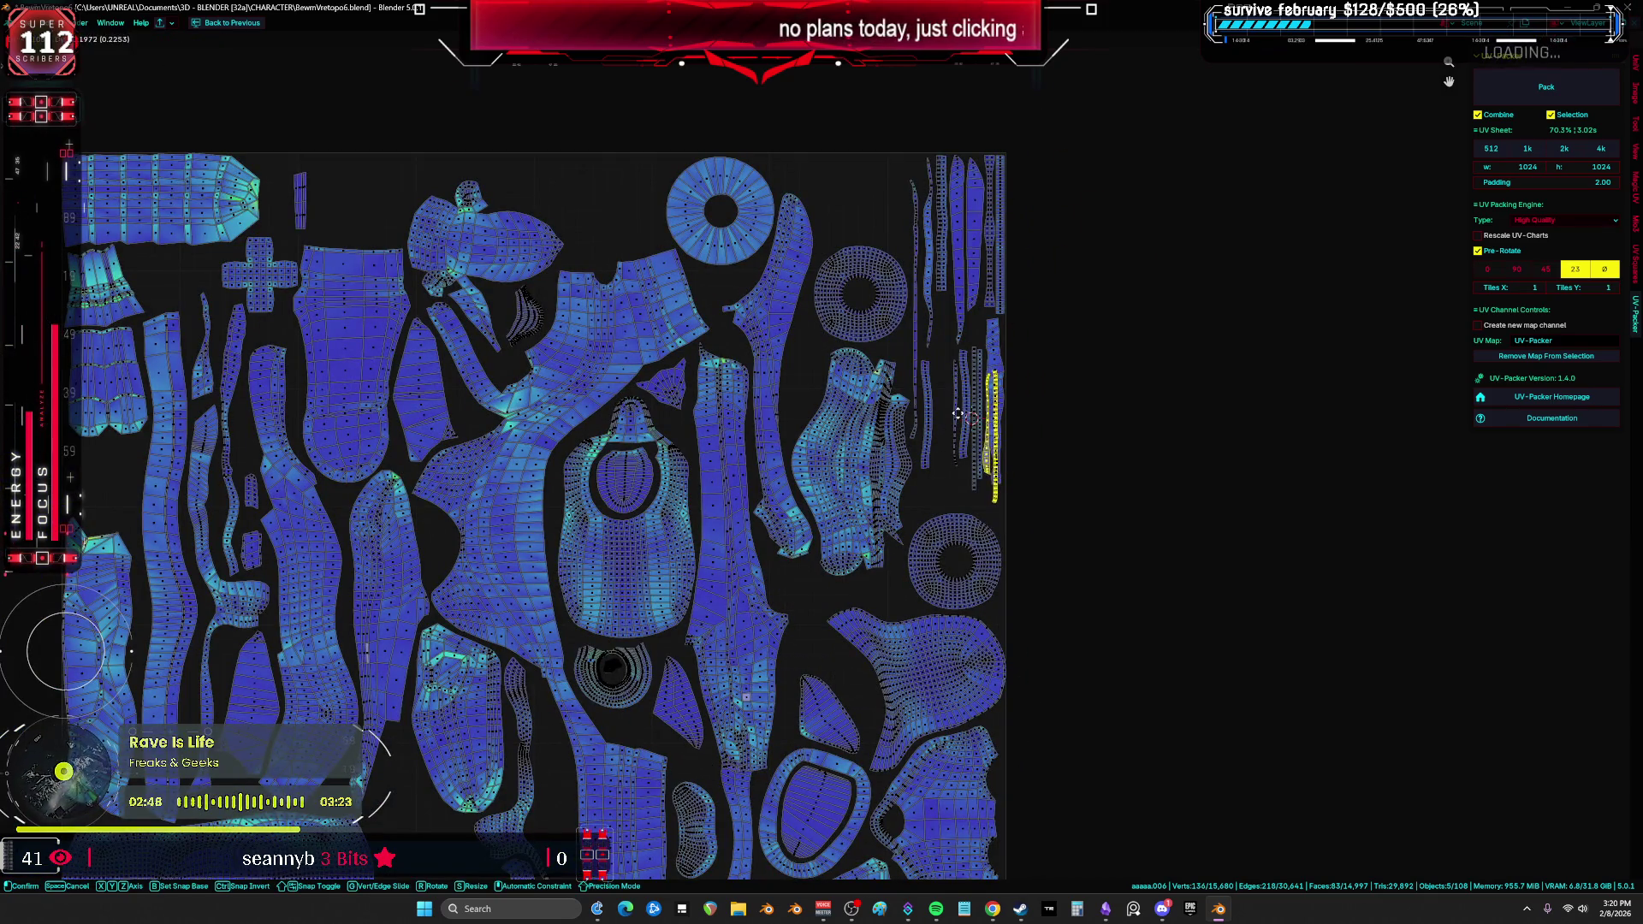
{"action": "scroll", "coordinate": [916, 420], "scroll_direction": "up", "scroll_amount": 2}
{"action": "left_click", "coordinate": [920, 423]}
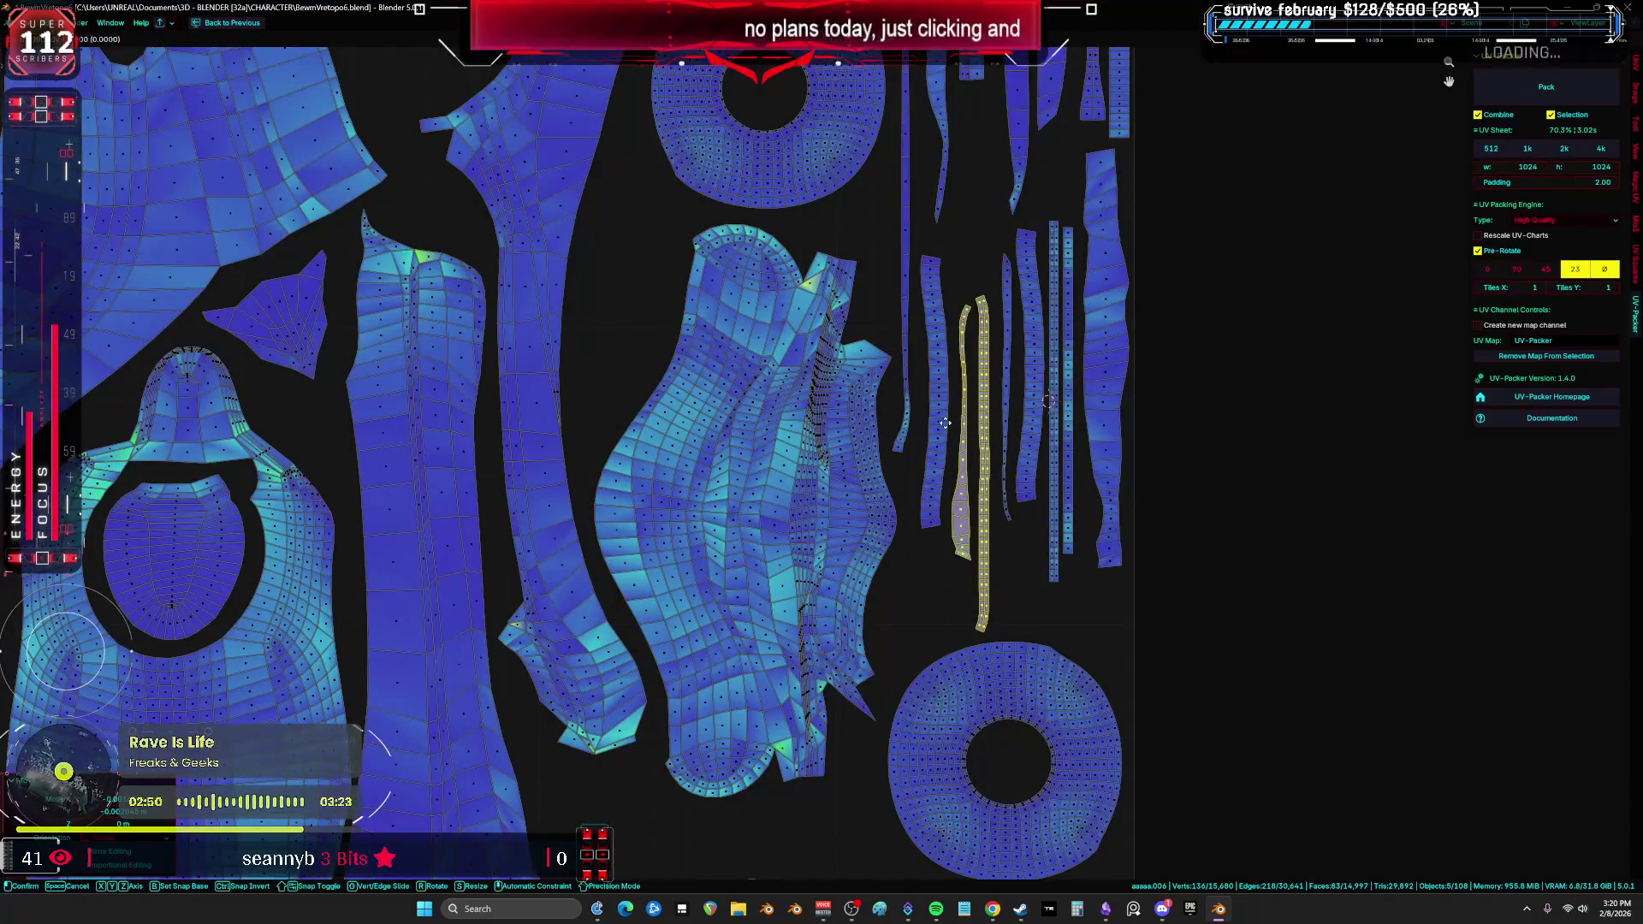
{"action": "scroll", "coordinate": [890, 436], "scroll_direction": "down", "scroll_amount": 5}
Step: Move a small leftover island and another loose island into gaps in the tile
{"action": "key", "text": "a"}
{"action": "scroll", "coordinate": [866, 451], "scroll_direction": "up", "scroll_amount": 4}
{"action": "left_click", "coordinate": [799, 366]}
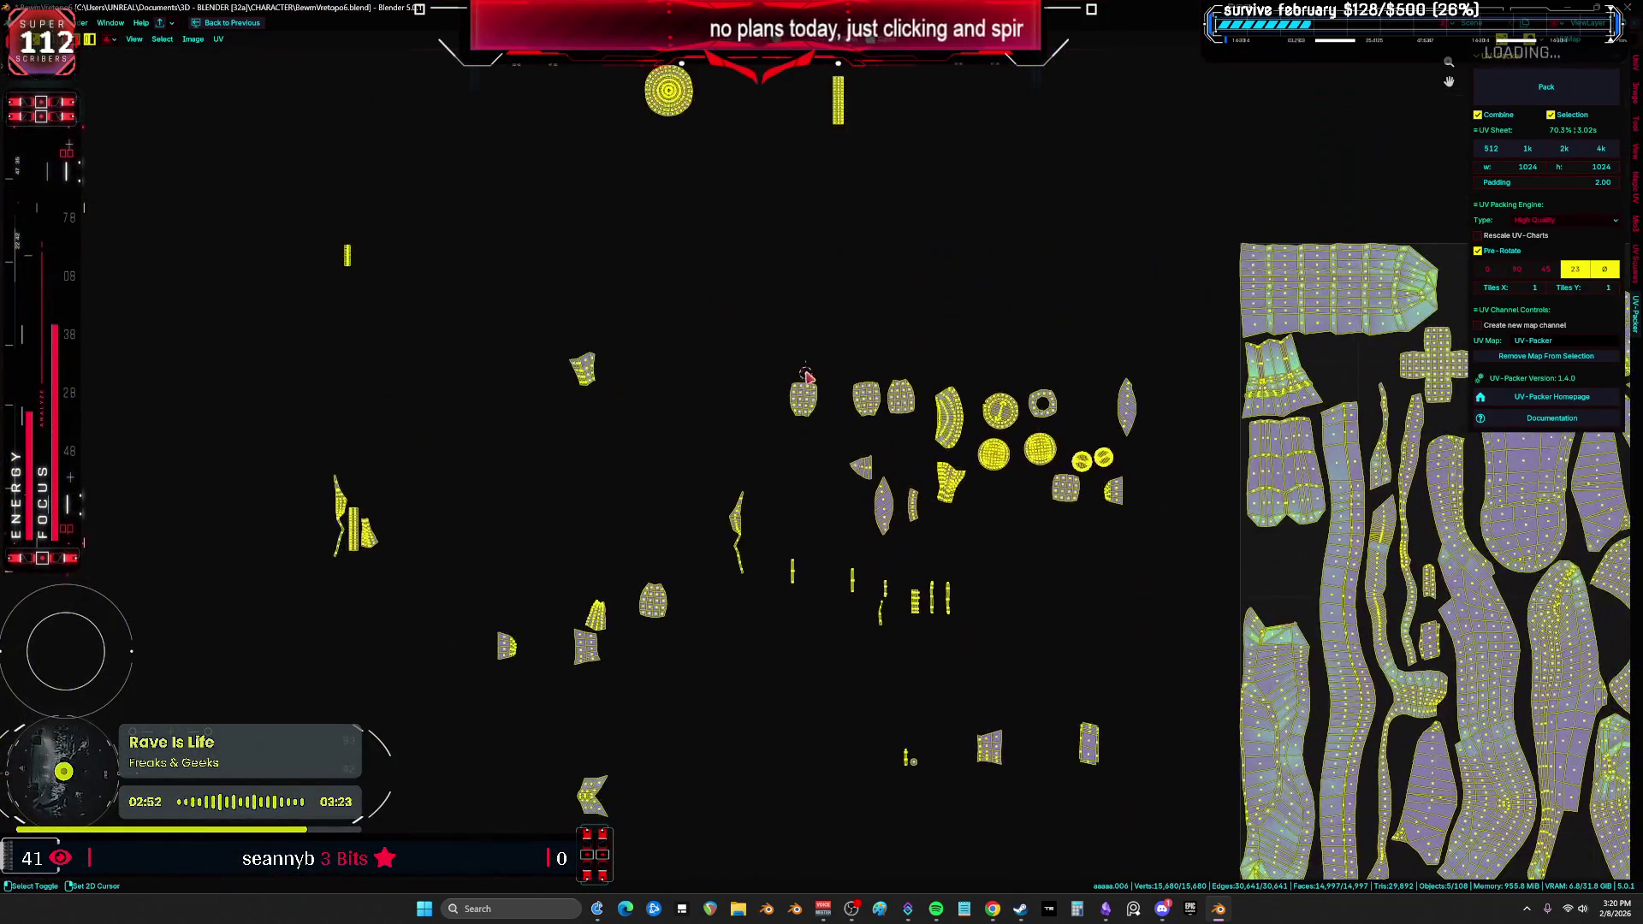
{"action": "key", "text": "g"}
{"action": "left_click", "coordinate": [1146, 443]}
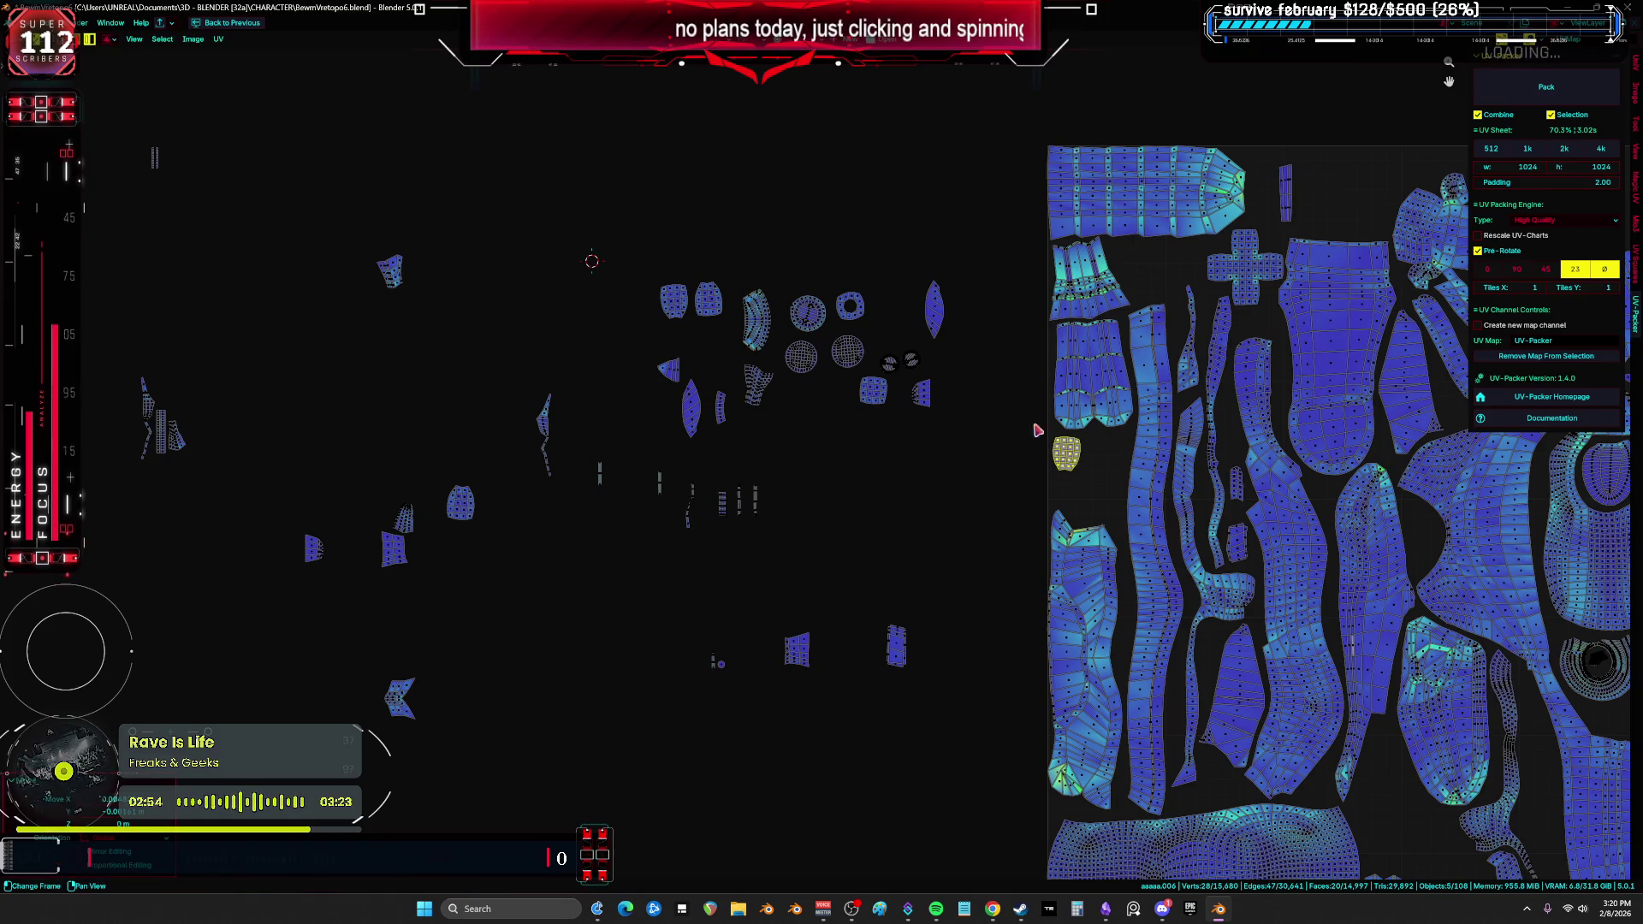
{"action": "left_click", "coordinate": [684, 305]}
{"action": "key", "text": "g"}
{"action": "left_click", "coordinate": [1316, 507]}
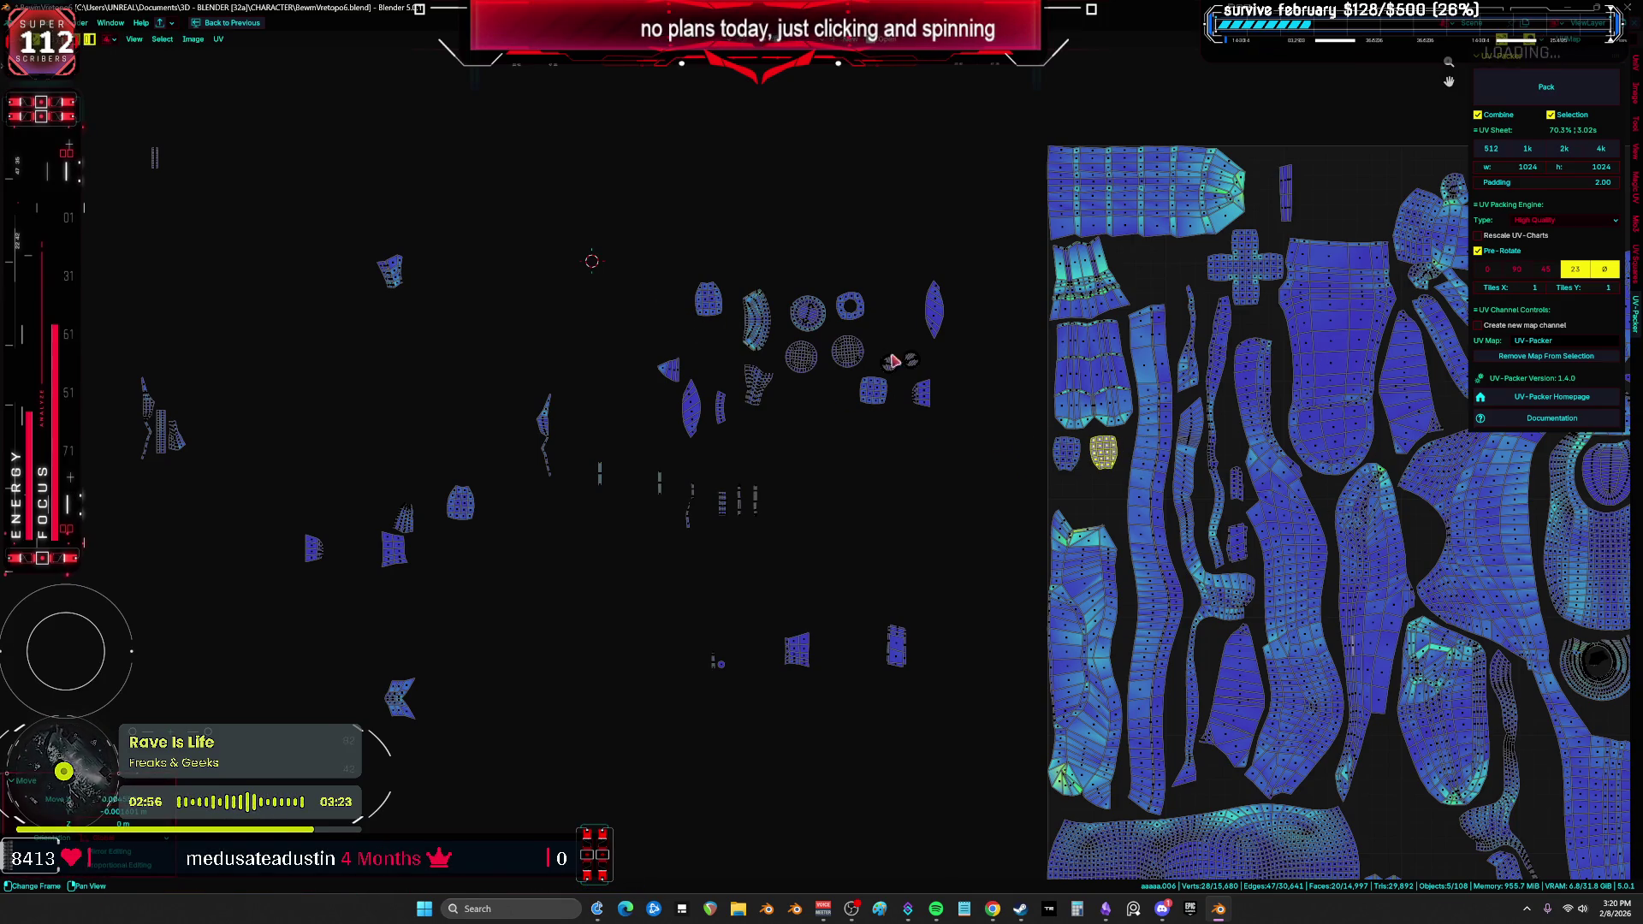
{"action": "key", "text": "g"}
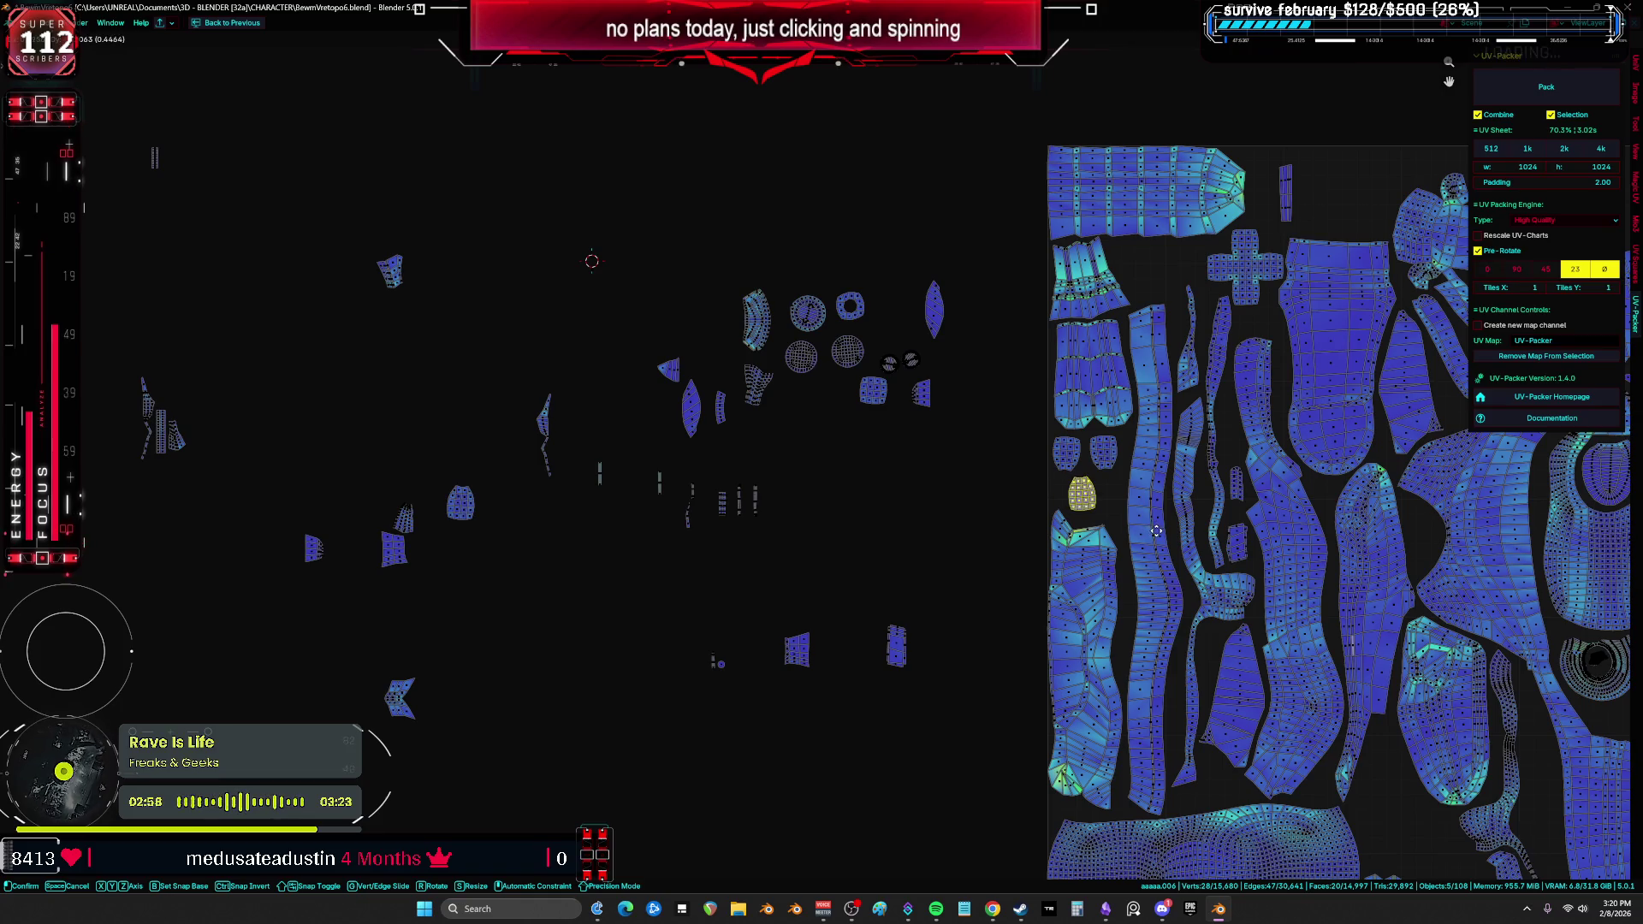
{"action": "left_click", "coordinate": [1182, 532]}
{"action": "key", "text": "g"}
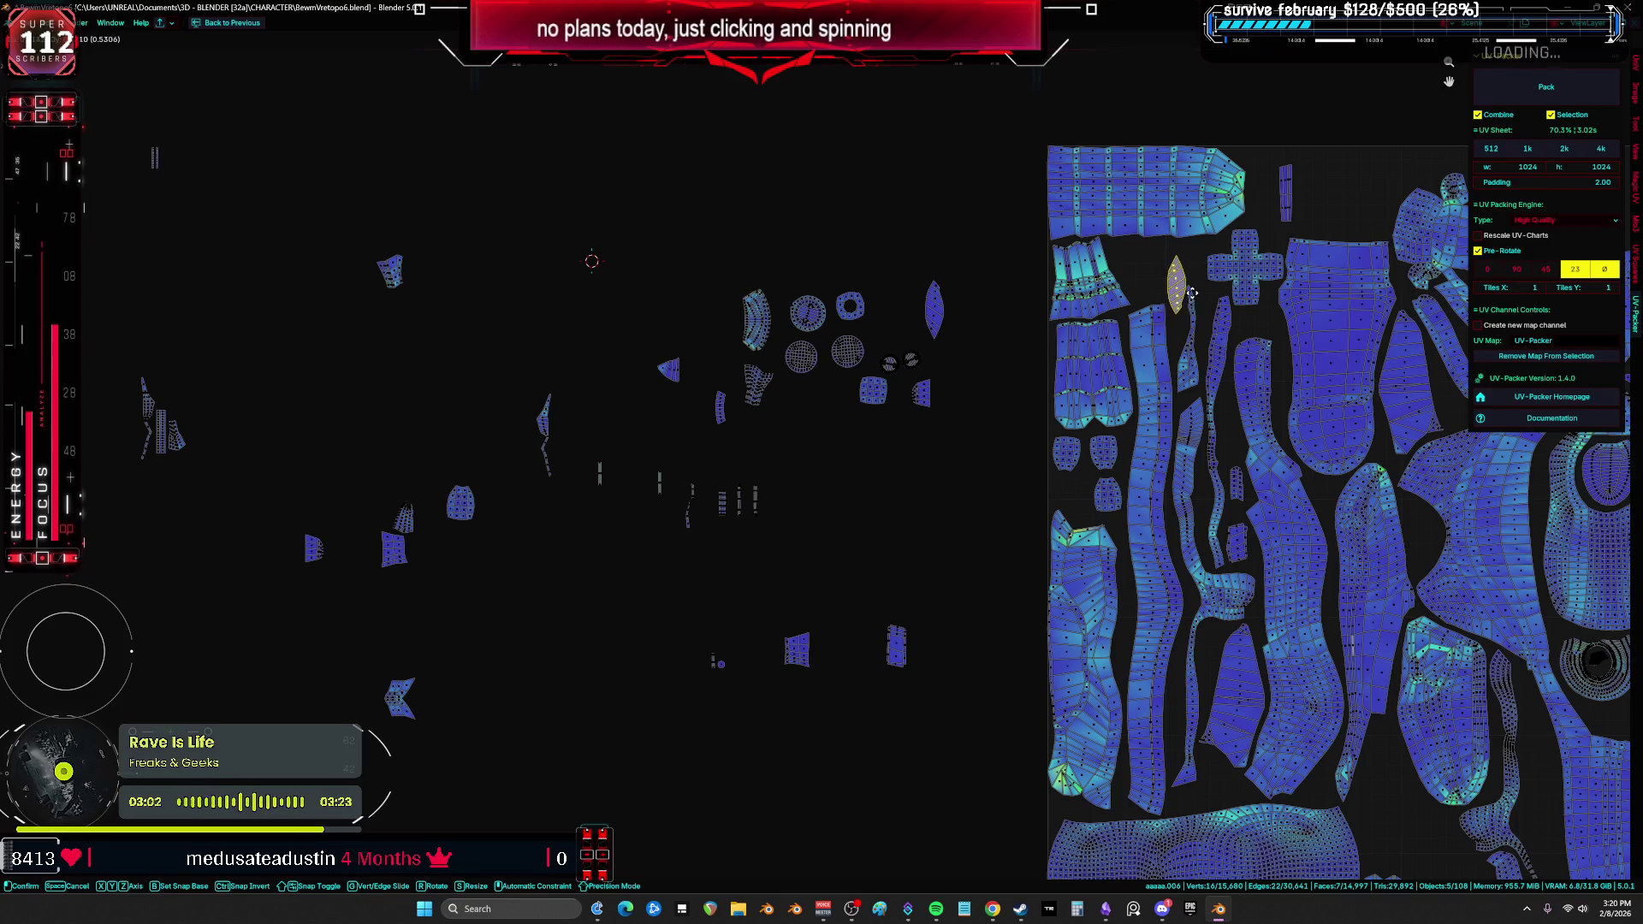
{"action": "left_click", "coordinate": [1156, 280]}
Step: Place the next loose island, the crescent, in a gap near the tile's top edge
{"action": "left_click", "coordinate": [755, 318]}
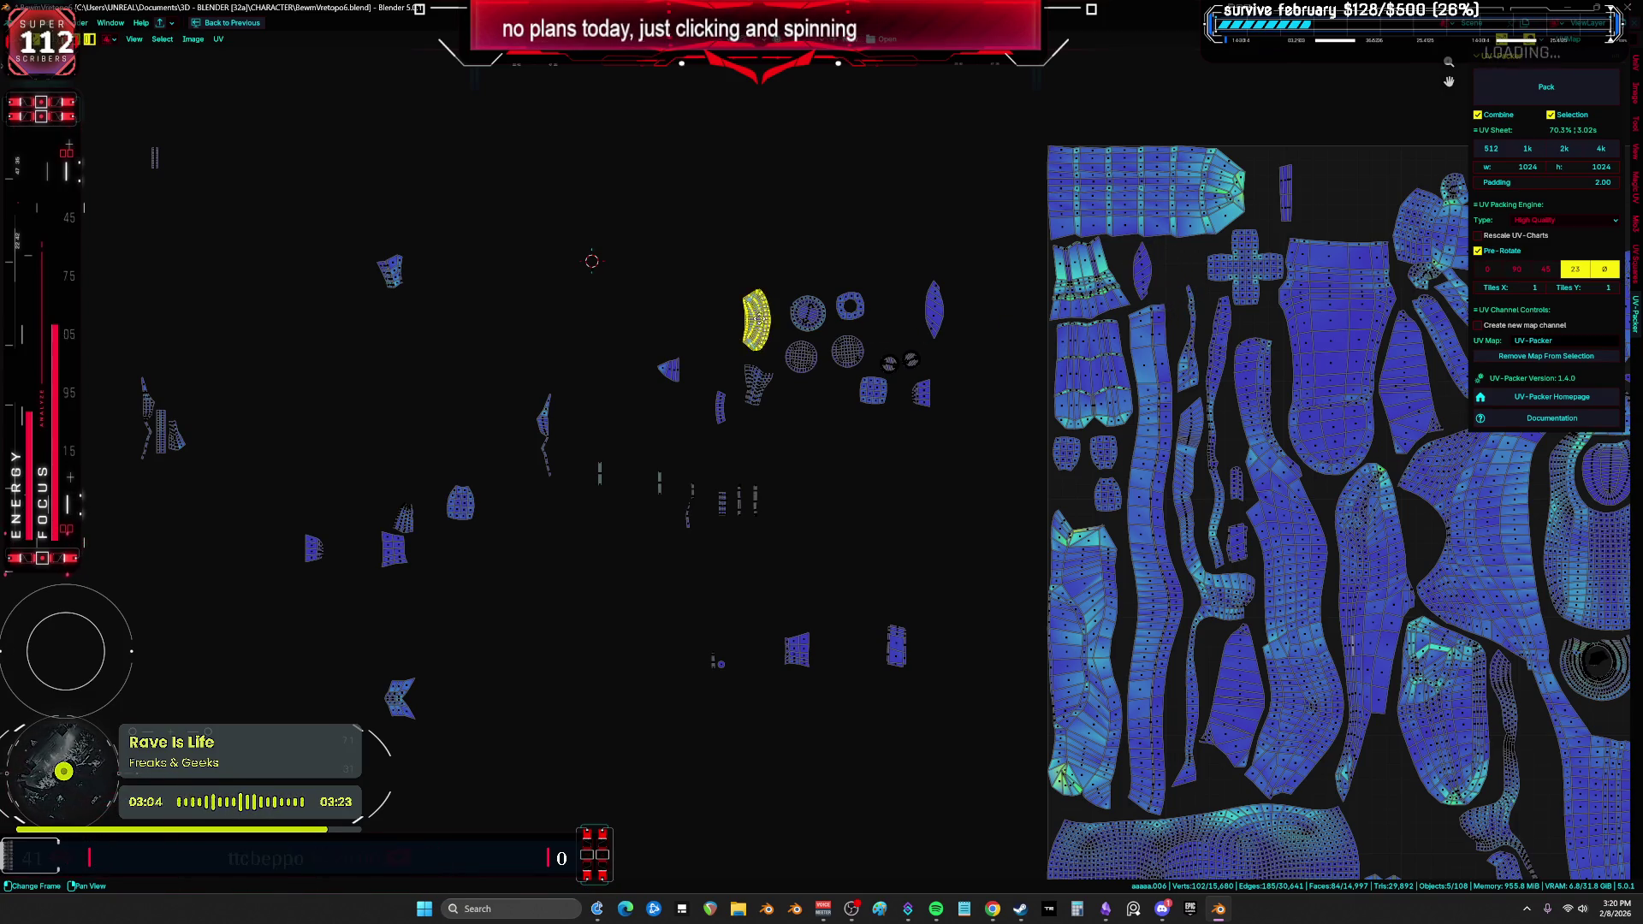
{"action": "key", "text": "g"}
{"action": "mouse_move", "coordinate": [1403, 514]}
{"action": "middle_mouse_down"}
{"action": "mouse_move", "coordinate": [1283, 385]}
{"action": "mouse_move", "coordinate": [1219, 124]}
{"action": "middle_mouse_up"}
{"action": "left_click", "coordinate": [1360, 137]}
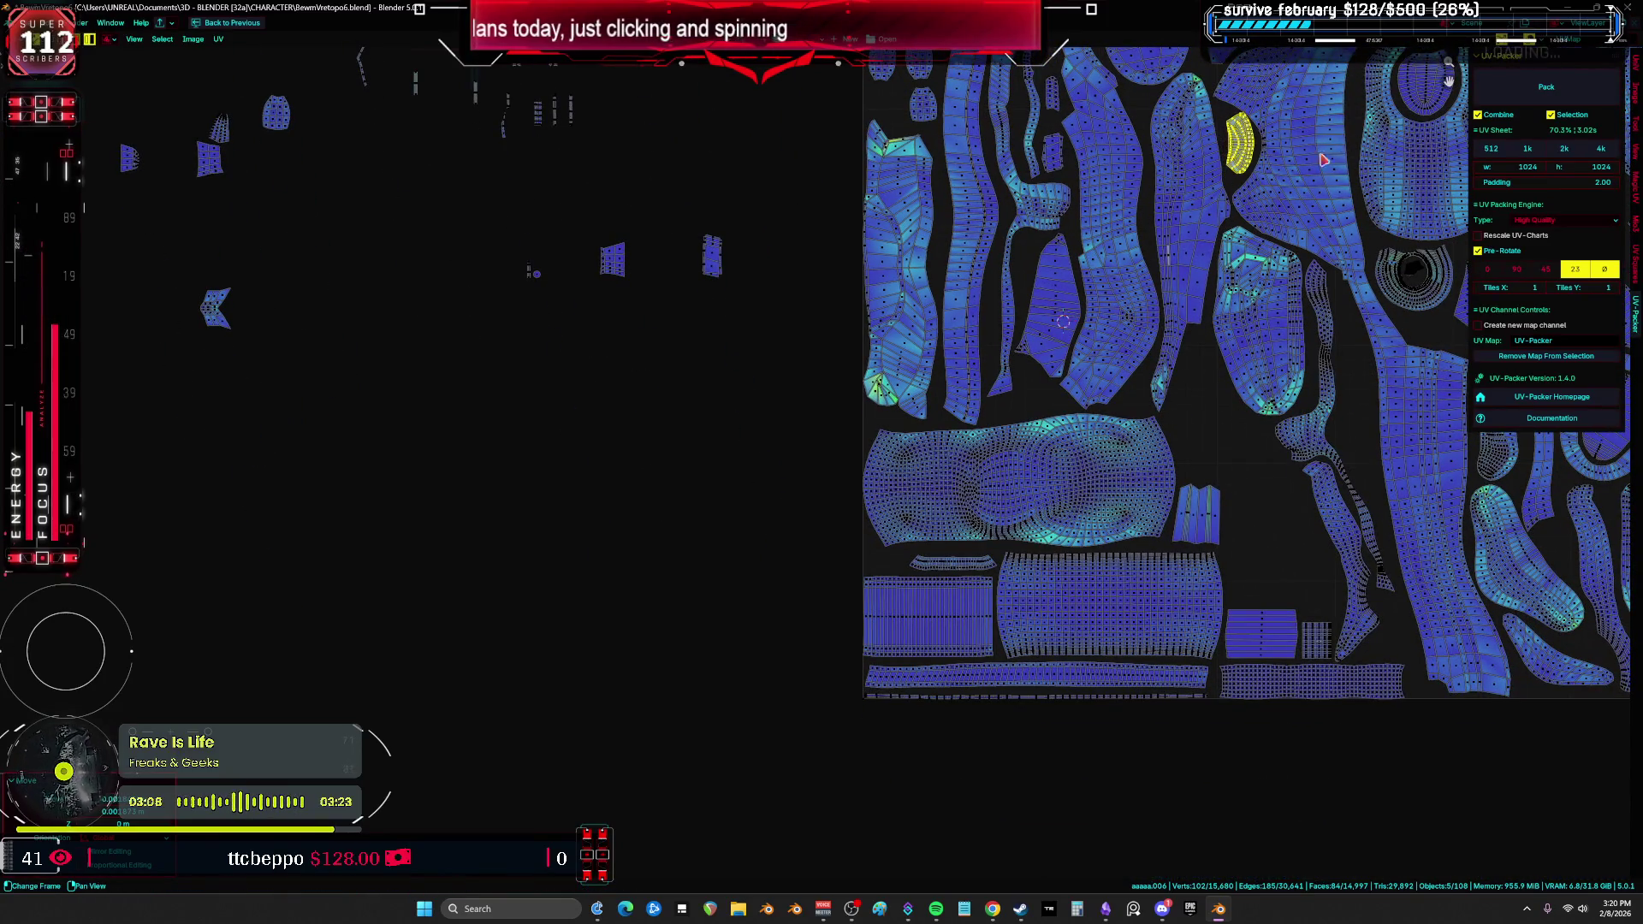
{"action": "key", "text": "KP_Decimal"}
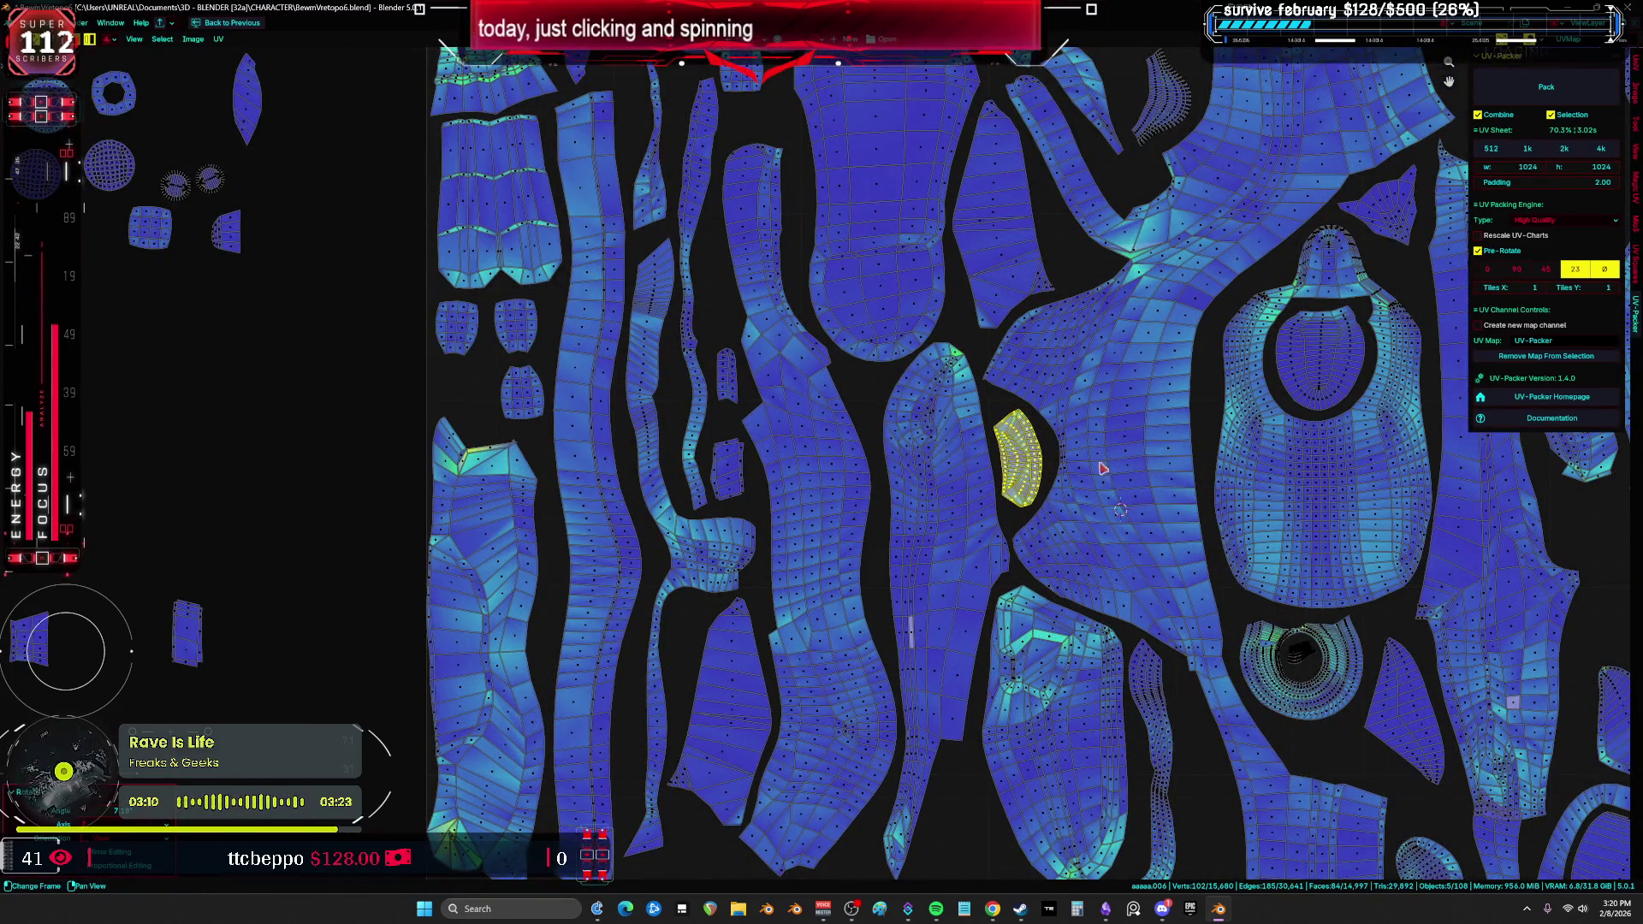
{"action": "scroll", "coordinate": [1102, 468], "scroll_direction": "down", "scroll_amount": 4}
{"action": "key", "text": "g"}
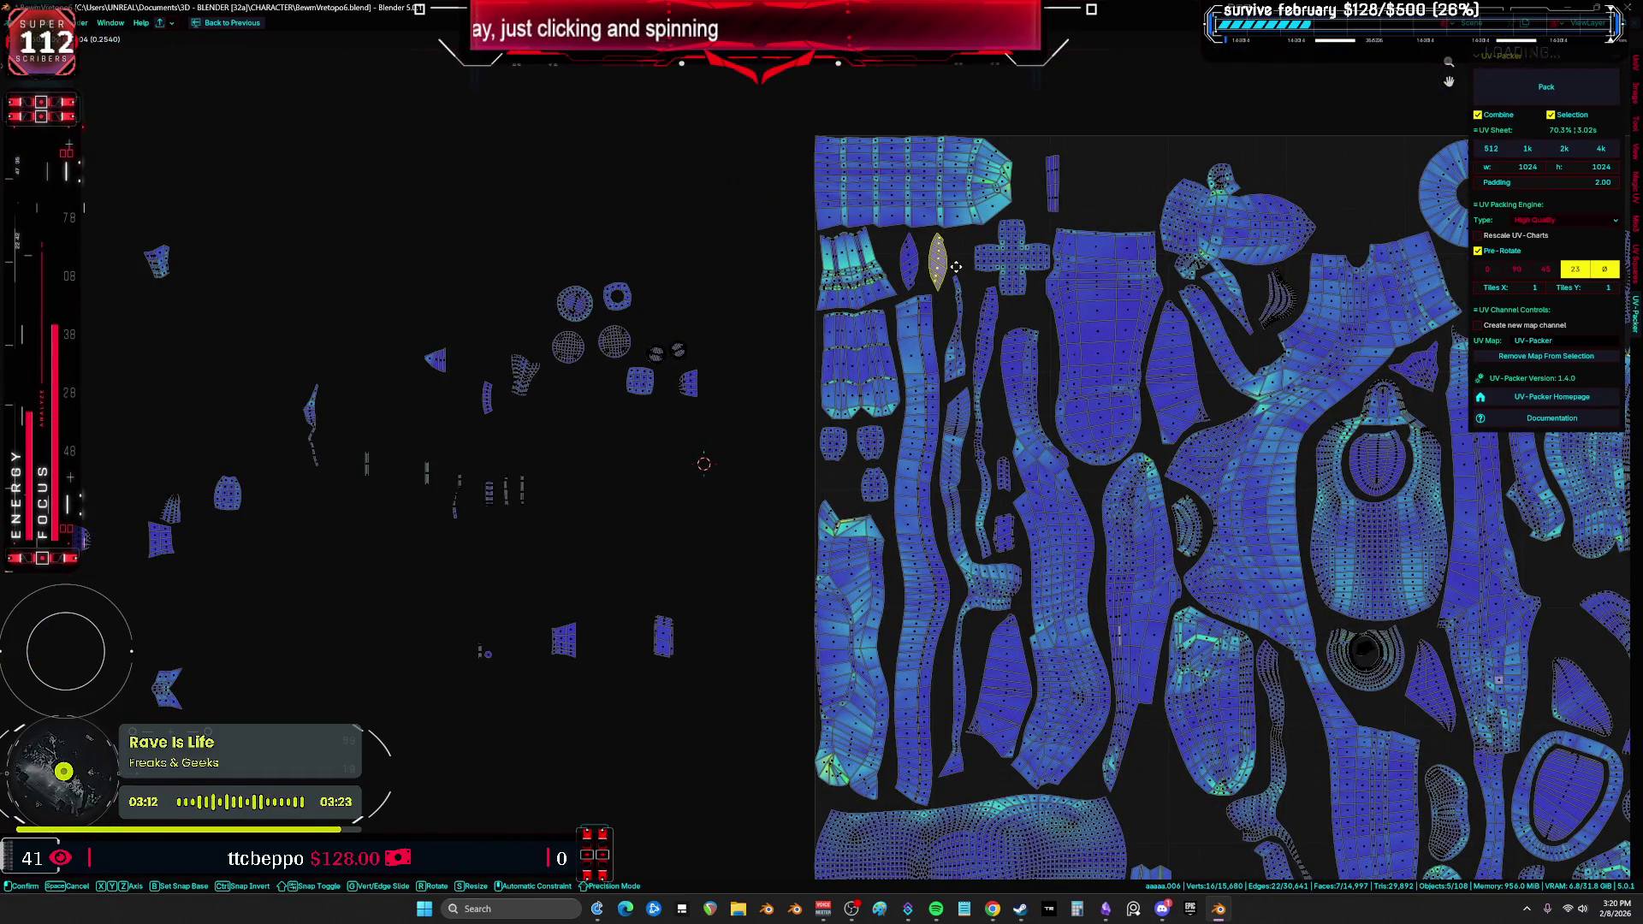
{"action": "left_click", "coordinate": [955, 267]}
{"action": "key", "text": "g"}
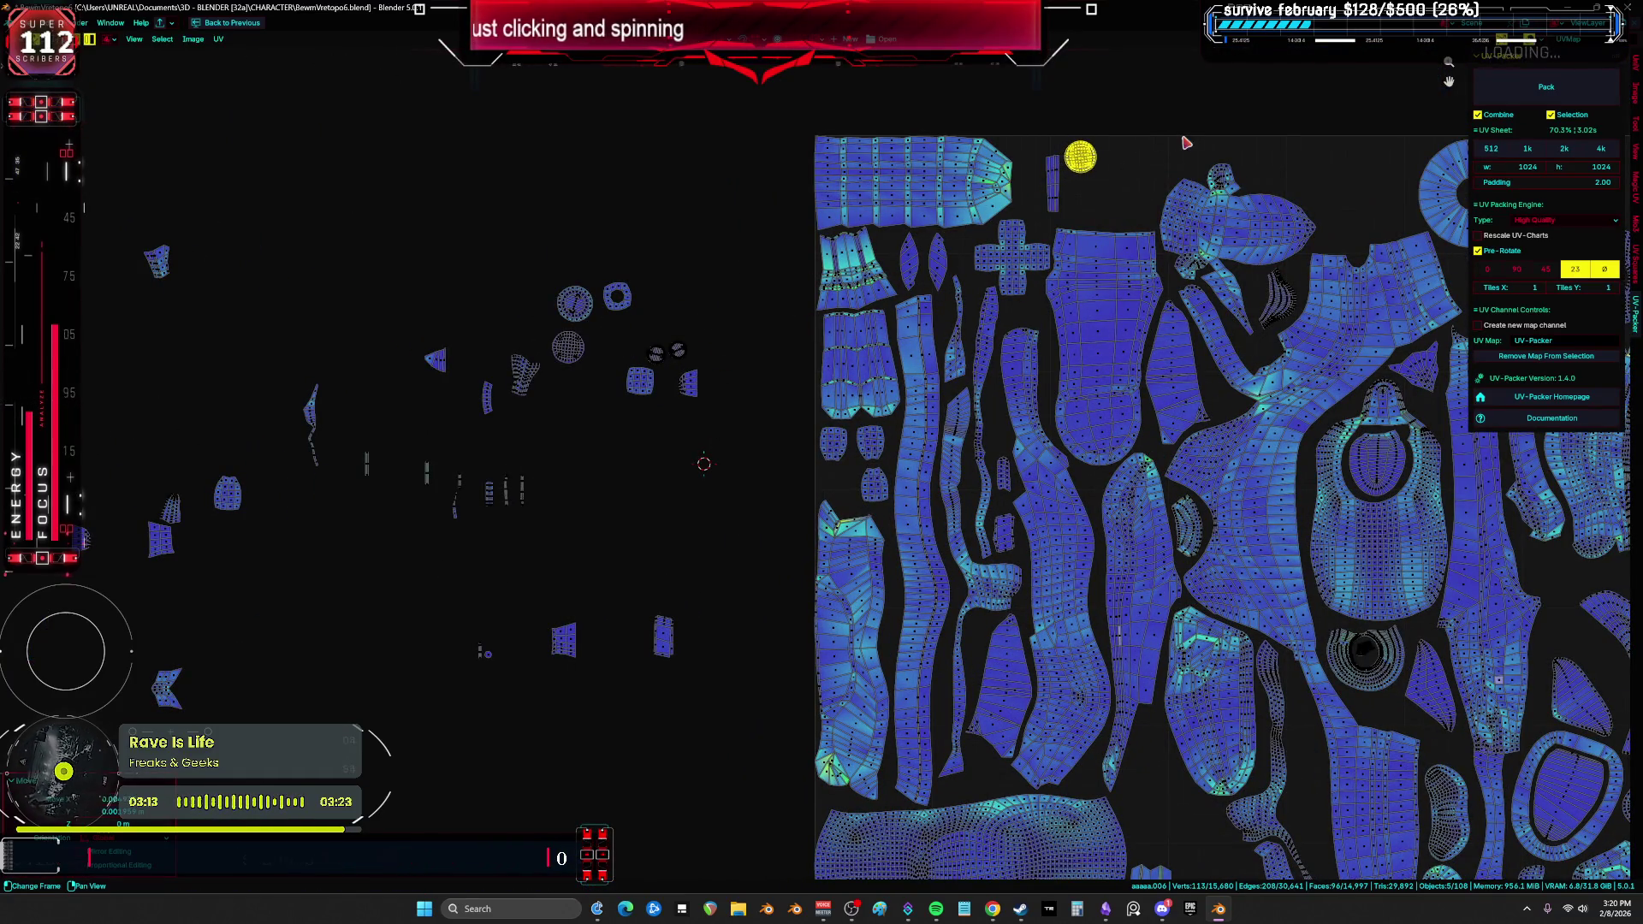
Step: Drop the small round island and the ring island into gaps near the top
{"action": "left_click", "coordinate": [552, 315]}
{"action": "key", "text": "g"}
{"action": "left_click", "coordinate": [1142, 185]}
{"action": "left_click", "coordinate": [616, 297]}
{"action": "key", "text": "g"}
{"action": "left_click", "coordinate": [1119, 216]}
{"action": "scroll", "coordinate": [582, 361], "scroll_direction": "down", "scroll_amount": 3}
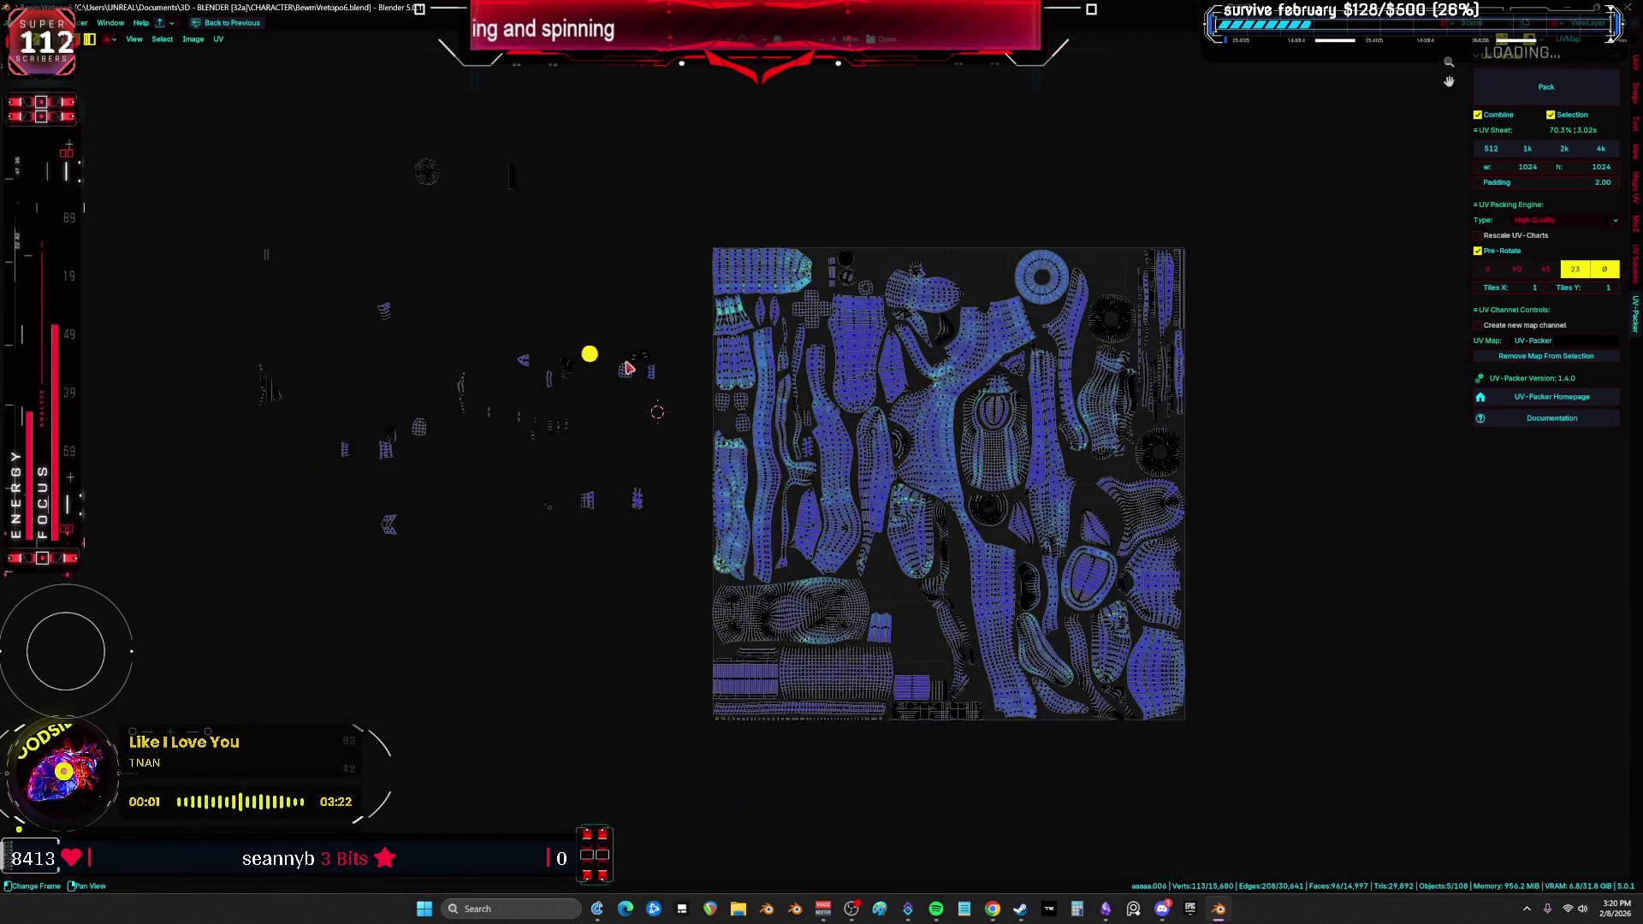
Step: Select every UV island, loose ones included, and pack them with UV-Packer to about 69.5% coverage
{"action": "key", "text": "a"}
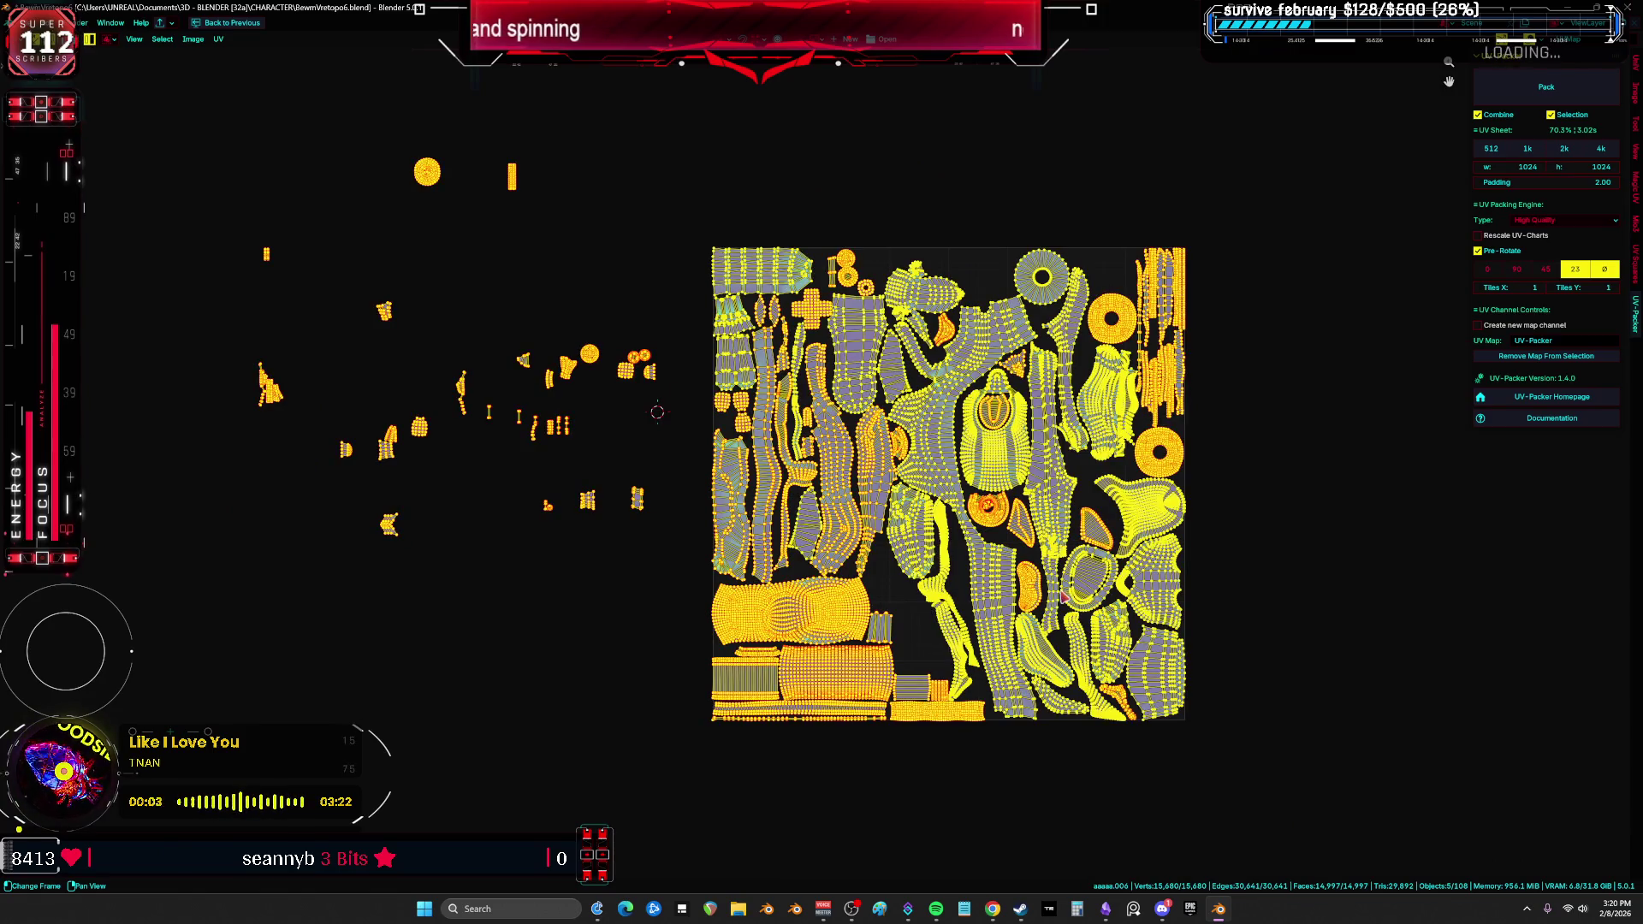
{"action": "mouse_move", "coordinate": [683, 596]}
{"action": "left_mouse_down"}
{"action": "mouse_move", "coordinate": [331, 158]}
{"action": "mouse_move", "coordinate": [154, 72]}
{"action": "left_mouse_up"}
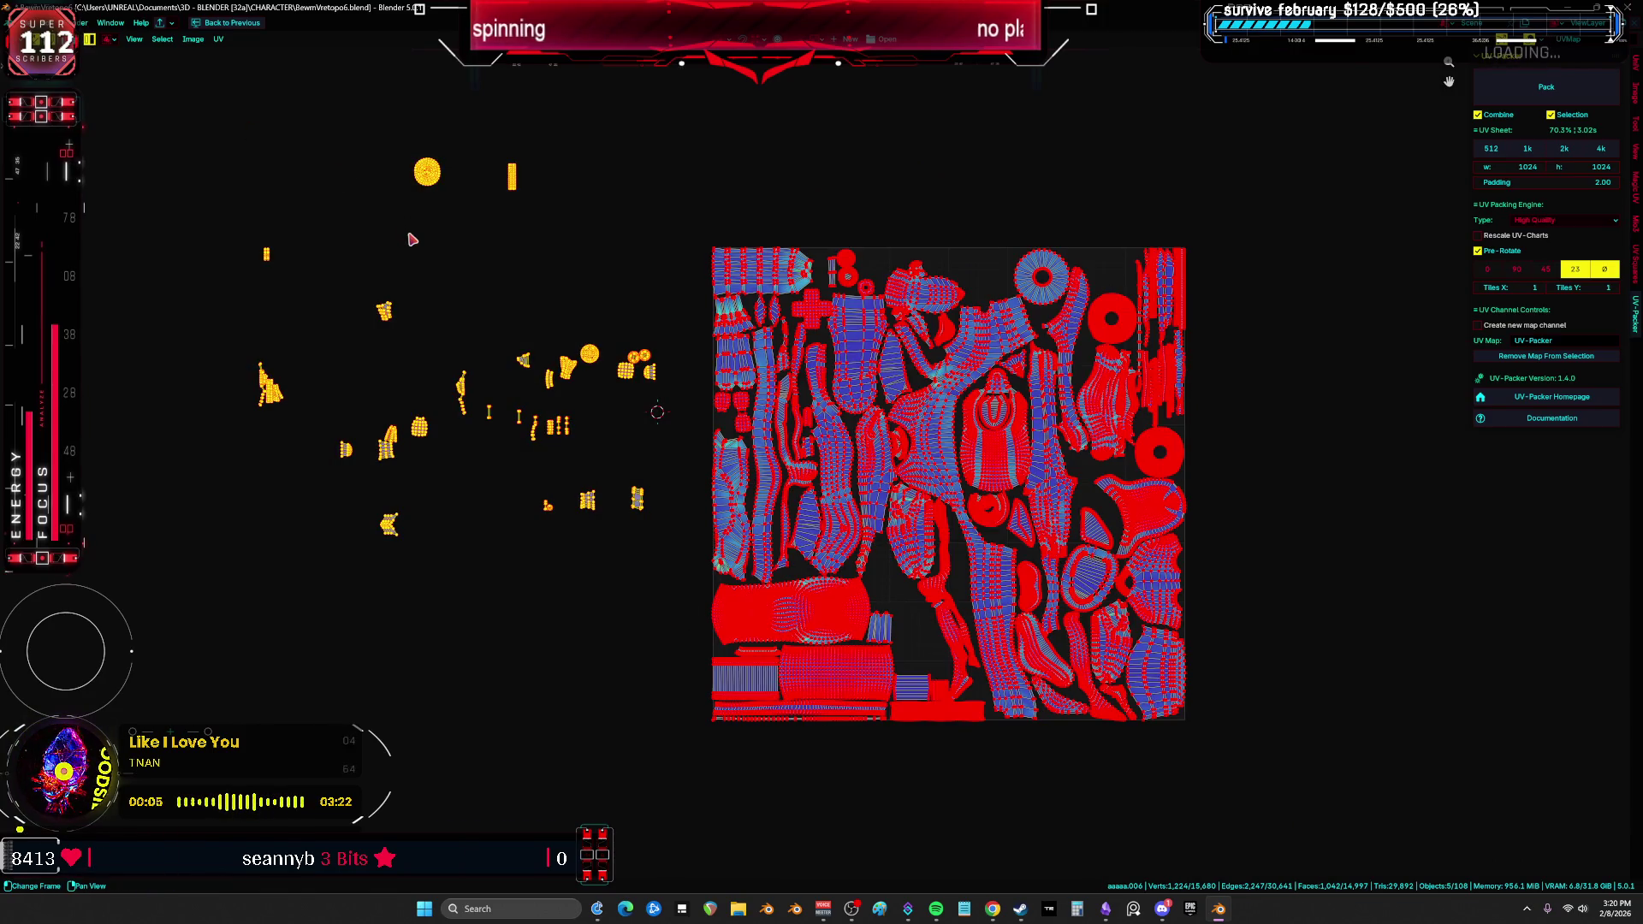
{"action": "key", "text": "alt+a"}
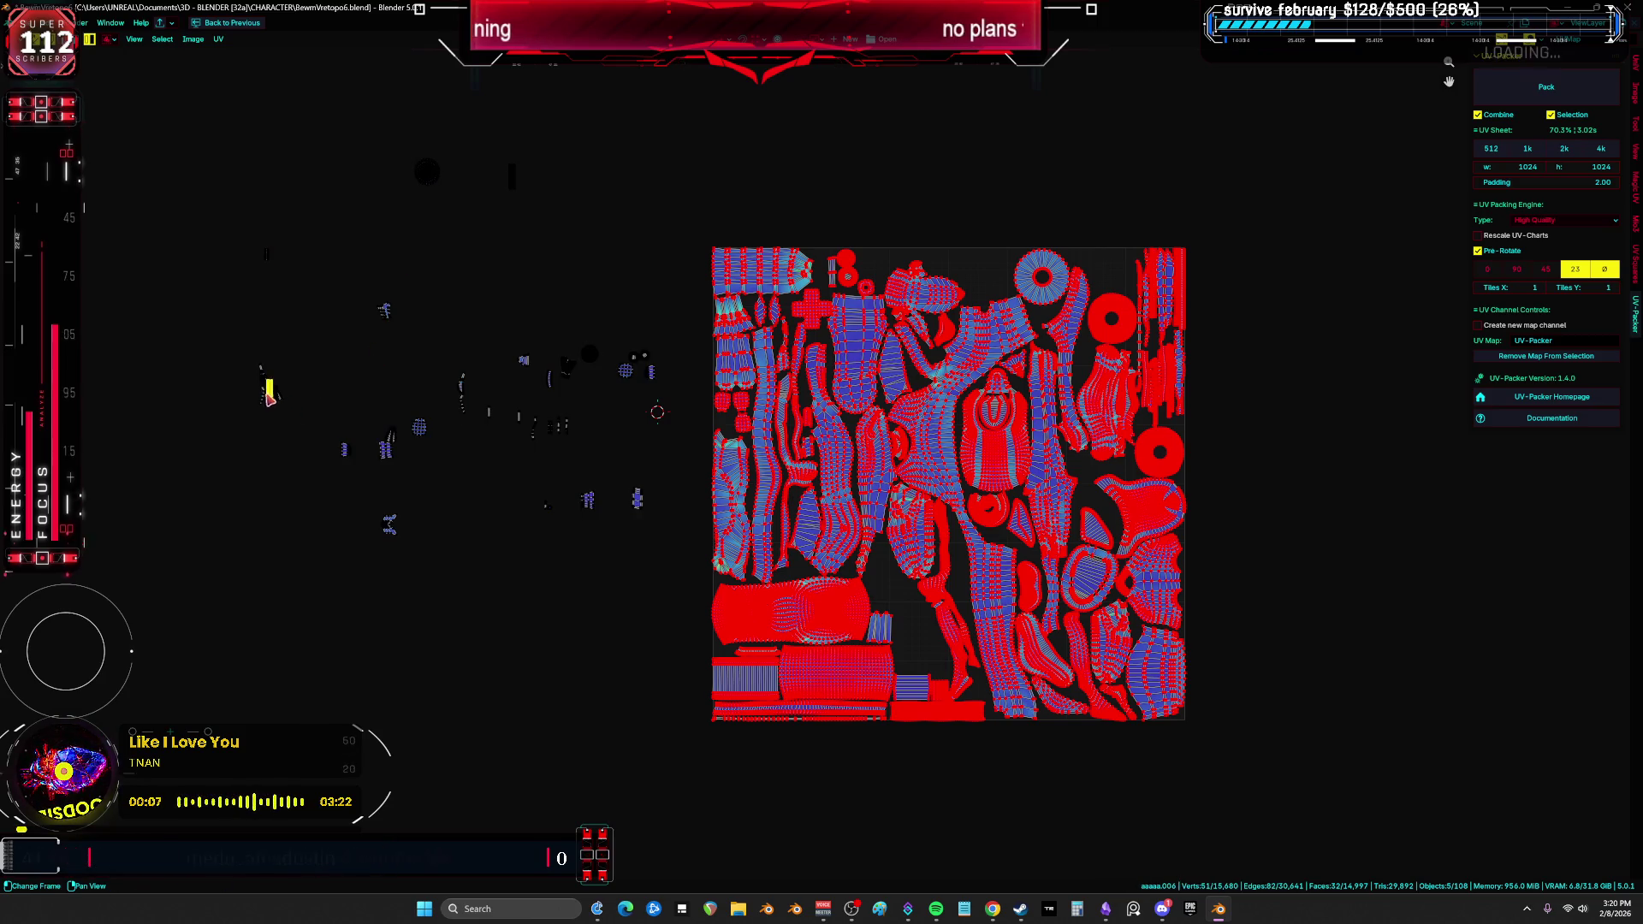
{"action": "scroll", "coordinate": [268, 393], "scroll_direction": "up", "scroll_amount": 3}
{"action": "key", "text": "a"}
{"action": "key", "text": "alt+a"}
{"action": "scroll", "coordinate": [235, 436], "scroll_direction": "down", "scroll_amount": 4}
{"action": "key", "text": "a"}
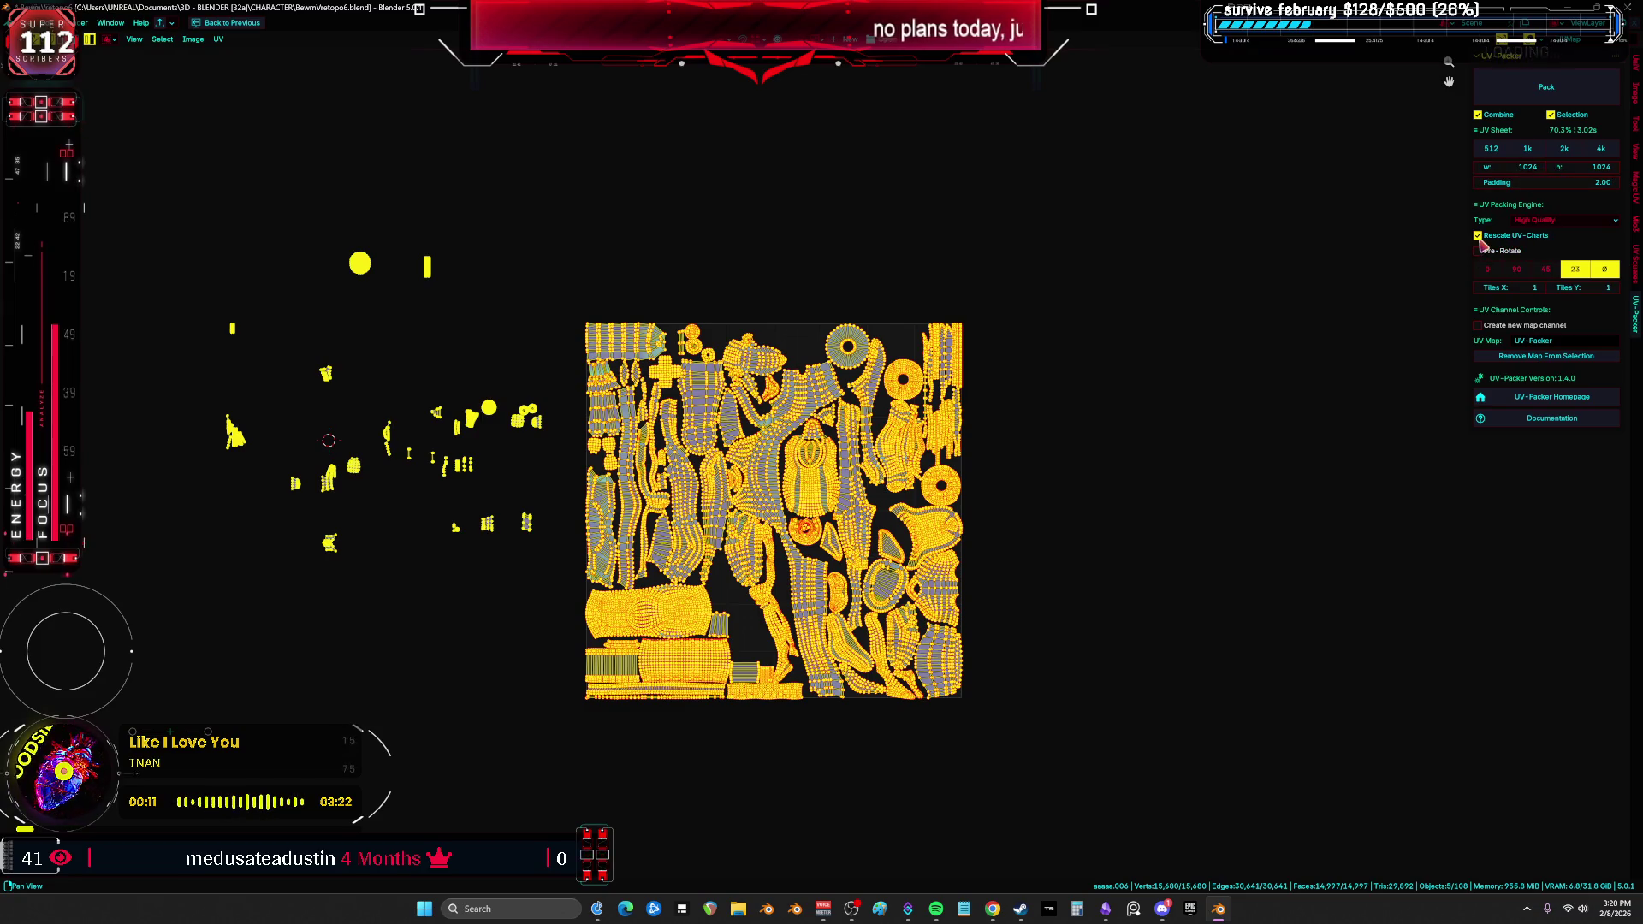
{"action": "left_click", "coordinate": [1537, 101]}
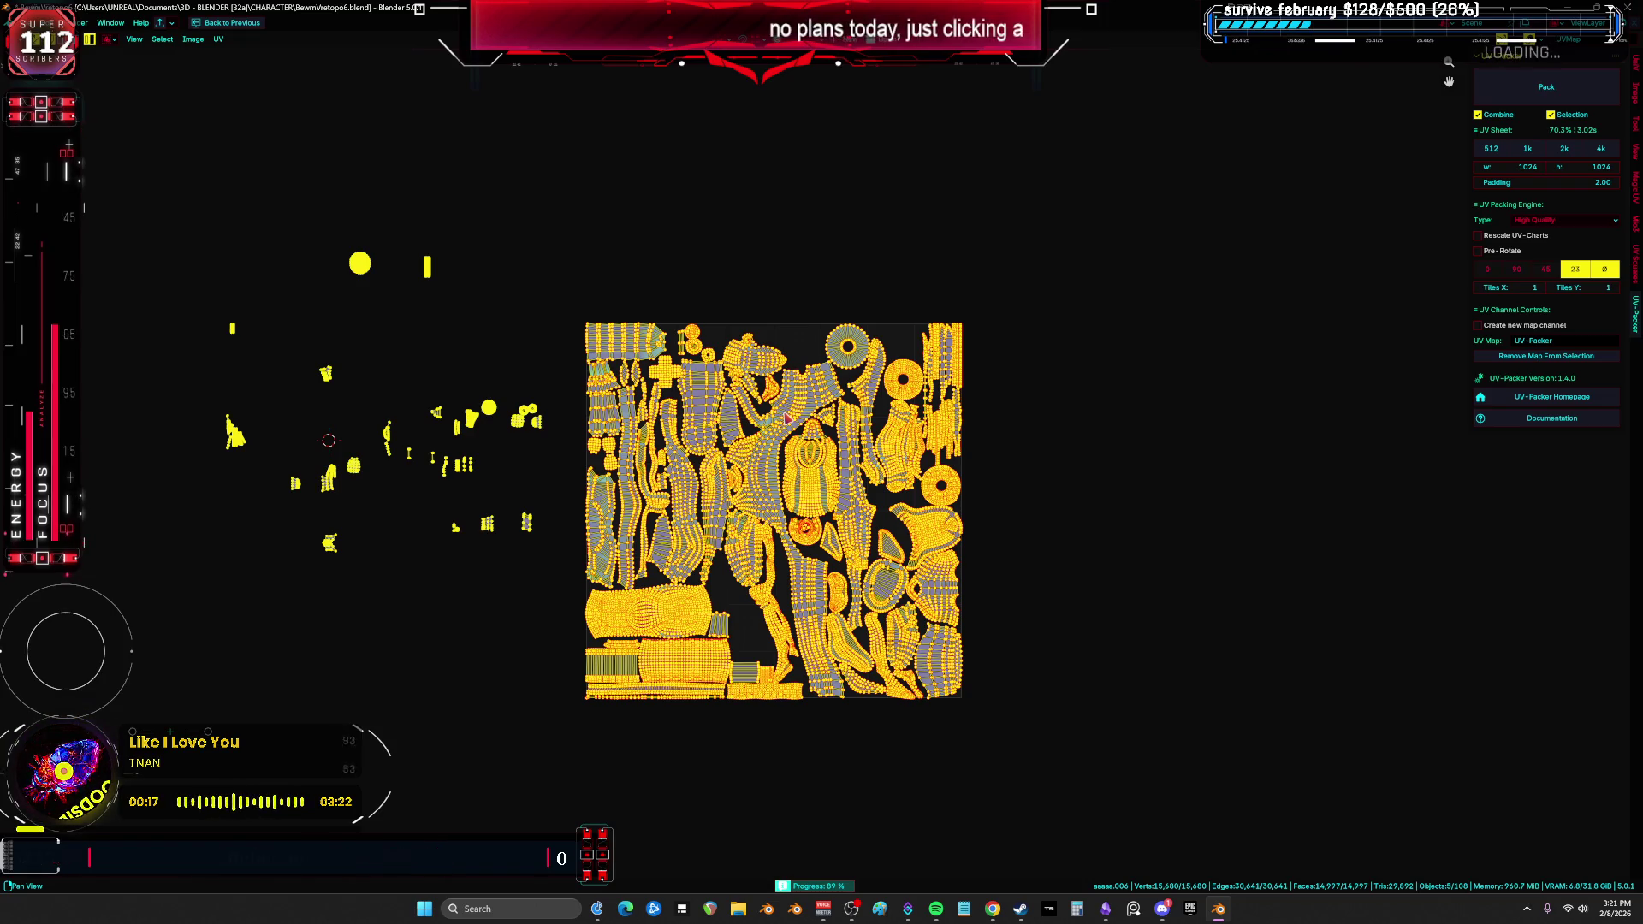
{"action": "left_click", "coordinate": [1419, 516]}
{"action": "scroll", "coordinate": [1061, 451], "scroll_direction": "up", "scroll_amount": 4}
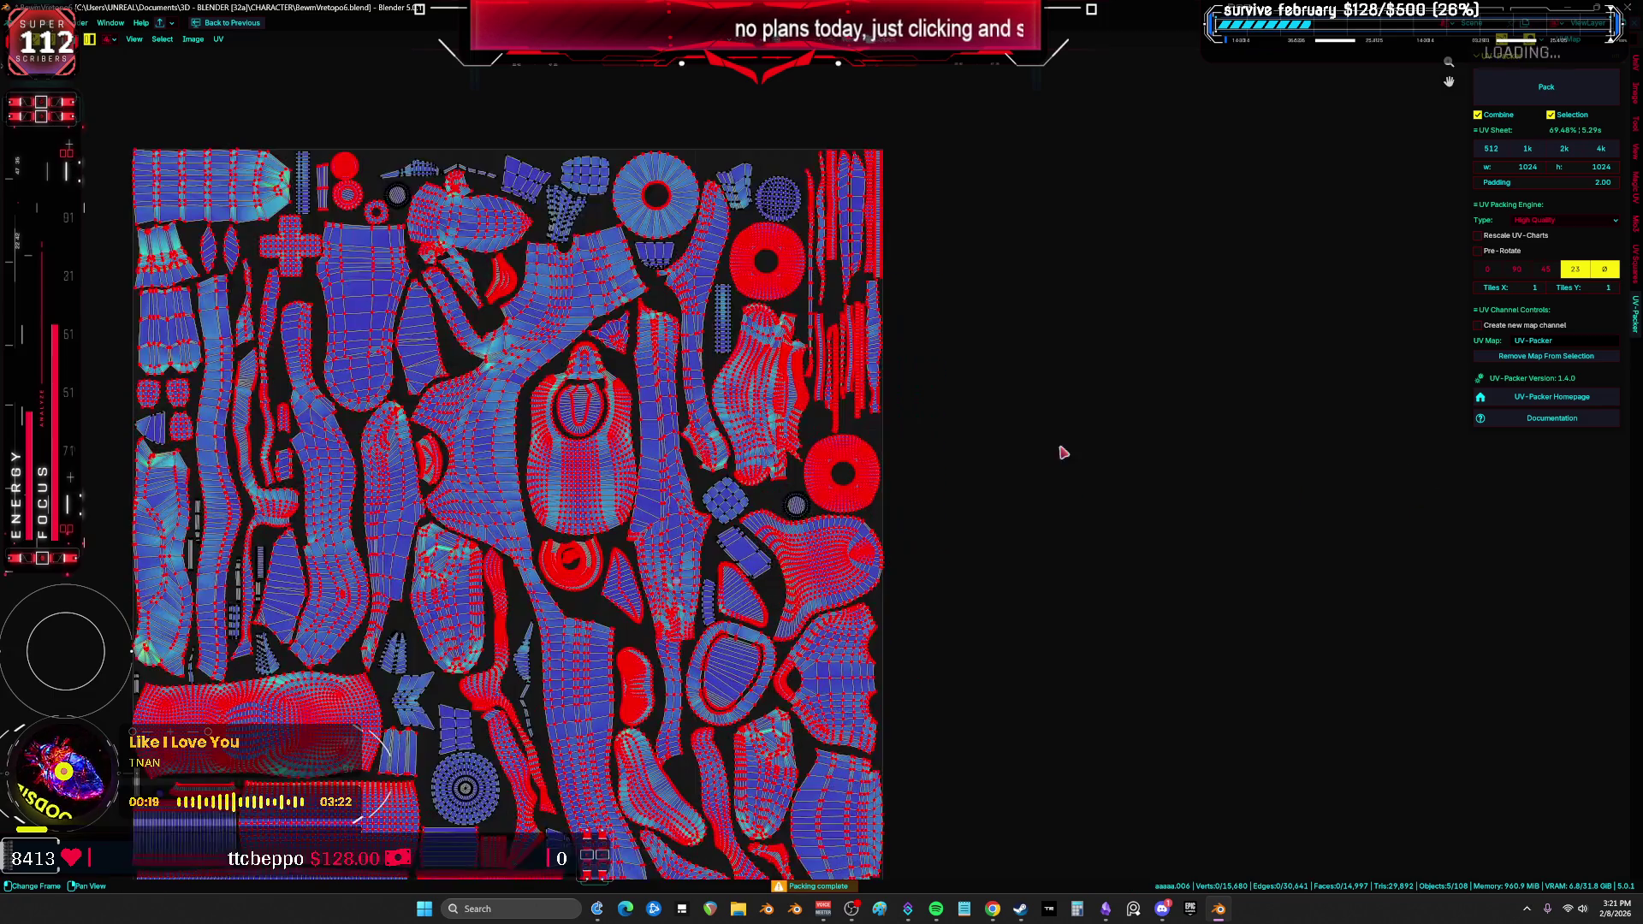
Step: Select the cross-shaped island and rotate it into a new orientation
{"action": "key", "text": "a"}
{"action": "left_click", "coordinate": [937, 451]}
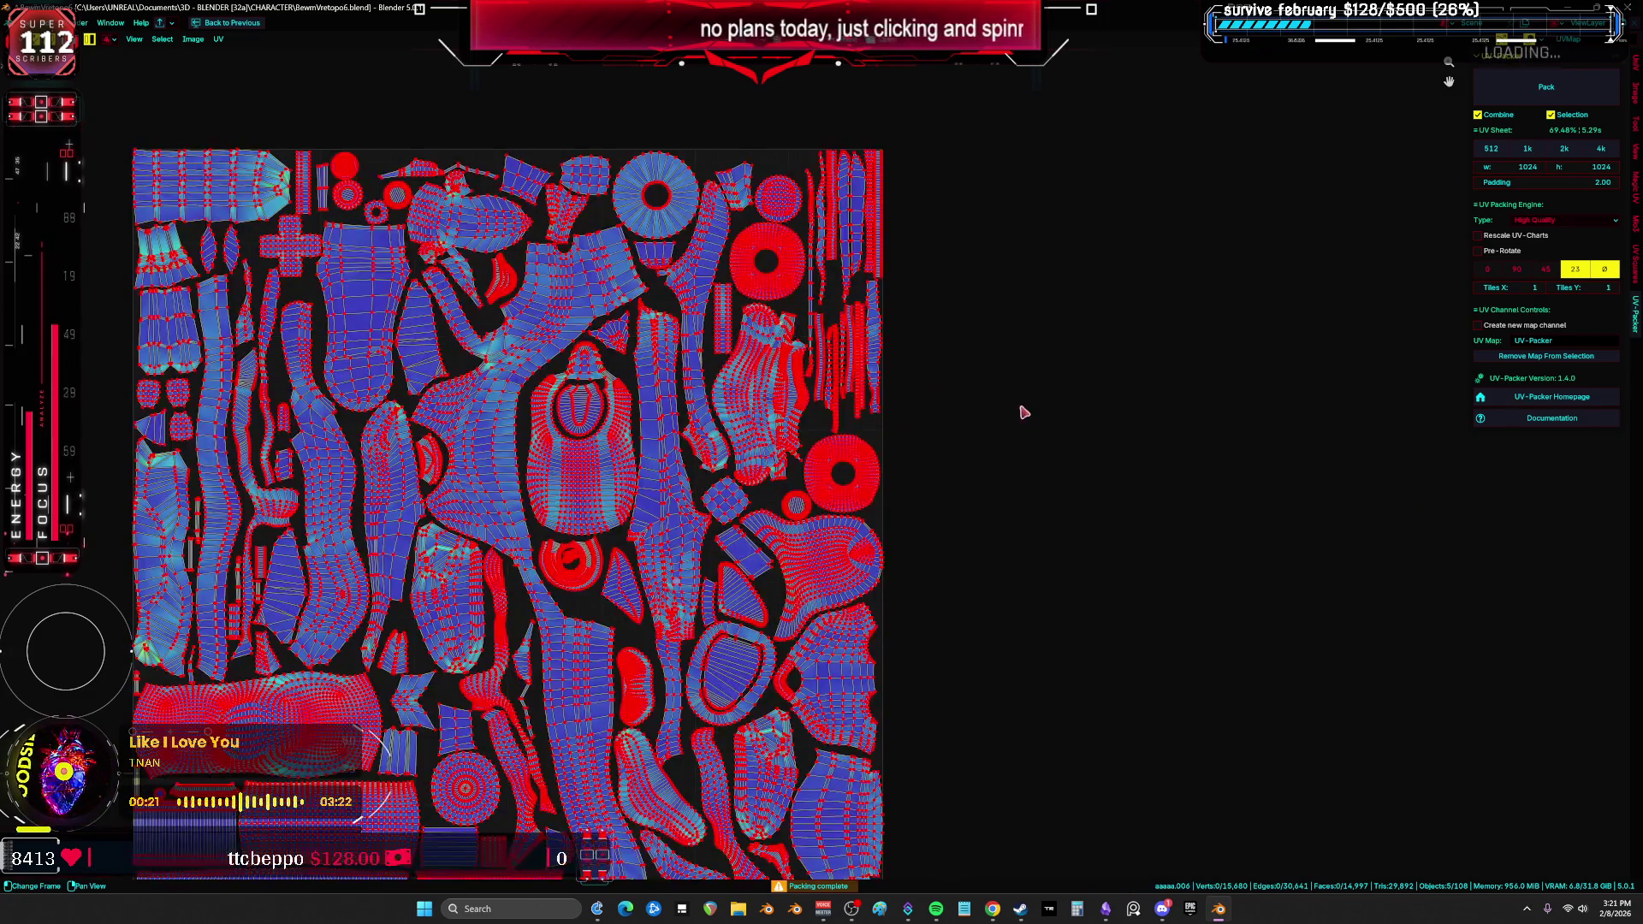
{"action": "middle_click_drag", "start_coordinate": [1019, 410], "coordinate": [1246, 282]}
{"action": "scroll", "coordinate": [869, 404], "scroll_direction": "up", "scroll_amount": 3}
{"action": "scroll", "coordinate": [679, 370], "scroll_direction": "down", "scroll_amount": 2}
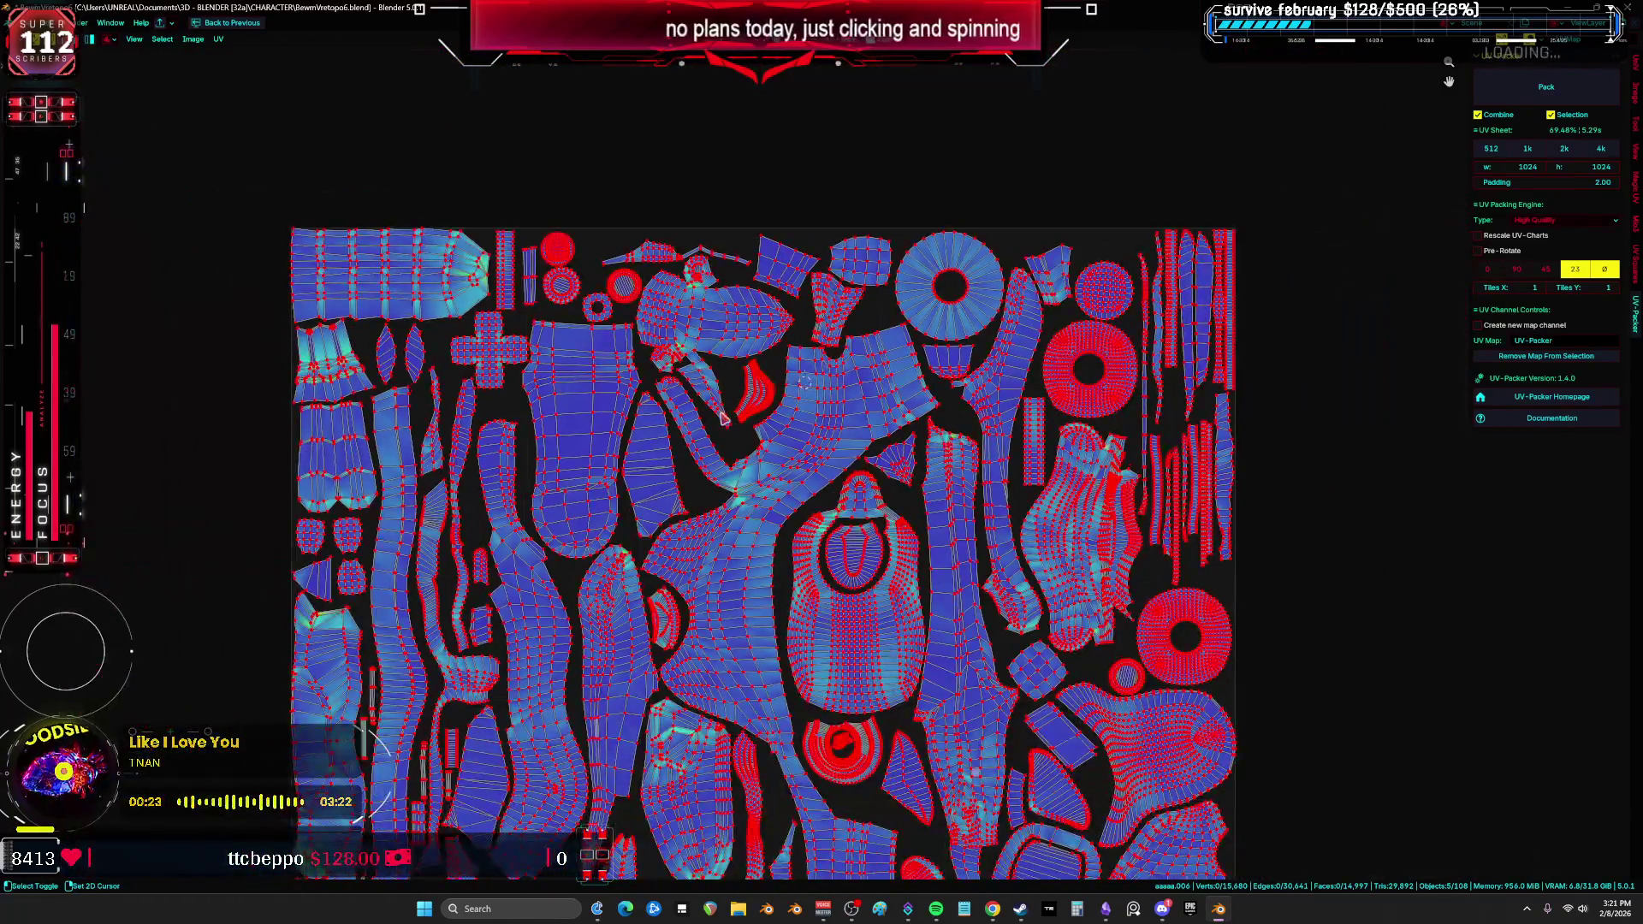
{"action": "middle_click_drag", "start_coordinate": [678, 370], "coordinate": [856, 343]}
{"action": "scroll", "coordinate": [856, 343], "scroll_direction": "up", "scroll_amount": 2}
{"action": "left_click", "coordinate": [834, 358]}
{"action": "scroll", "coordinate": [834, 358], "scroll_direction": "up", "scroll_amount": 2}
{"action": "key", "text": "ctrl+l"}
{"action": "key", "text": "r"}
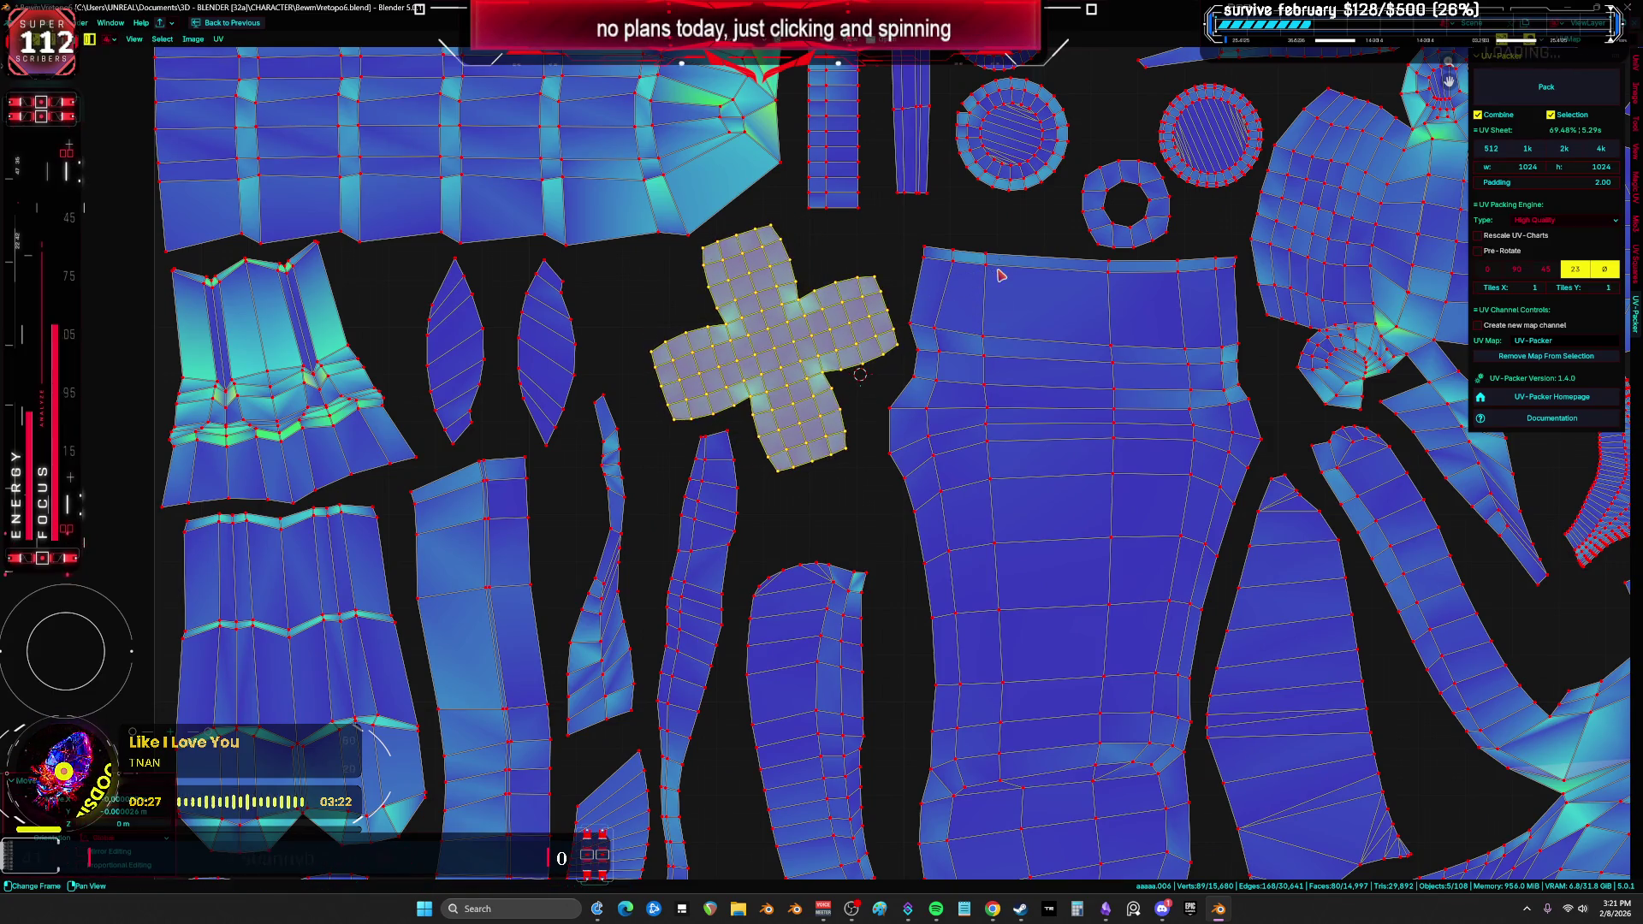
{"action": "left_click", "coordinate": [999, 266]}
{"action": "scroll", "coordinate": [999, 266], "scroll_direction": "down", "scroll_amount": 5}
Step: Try rotating another single island, then cancel so it stays unchanged
{"action": "key", "text": "a"}
{"action": "scroll", "coordinate": [1118, 544], "scroll_direction": "up", "scroll_amount": 6}
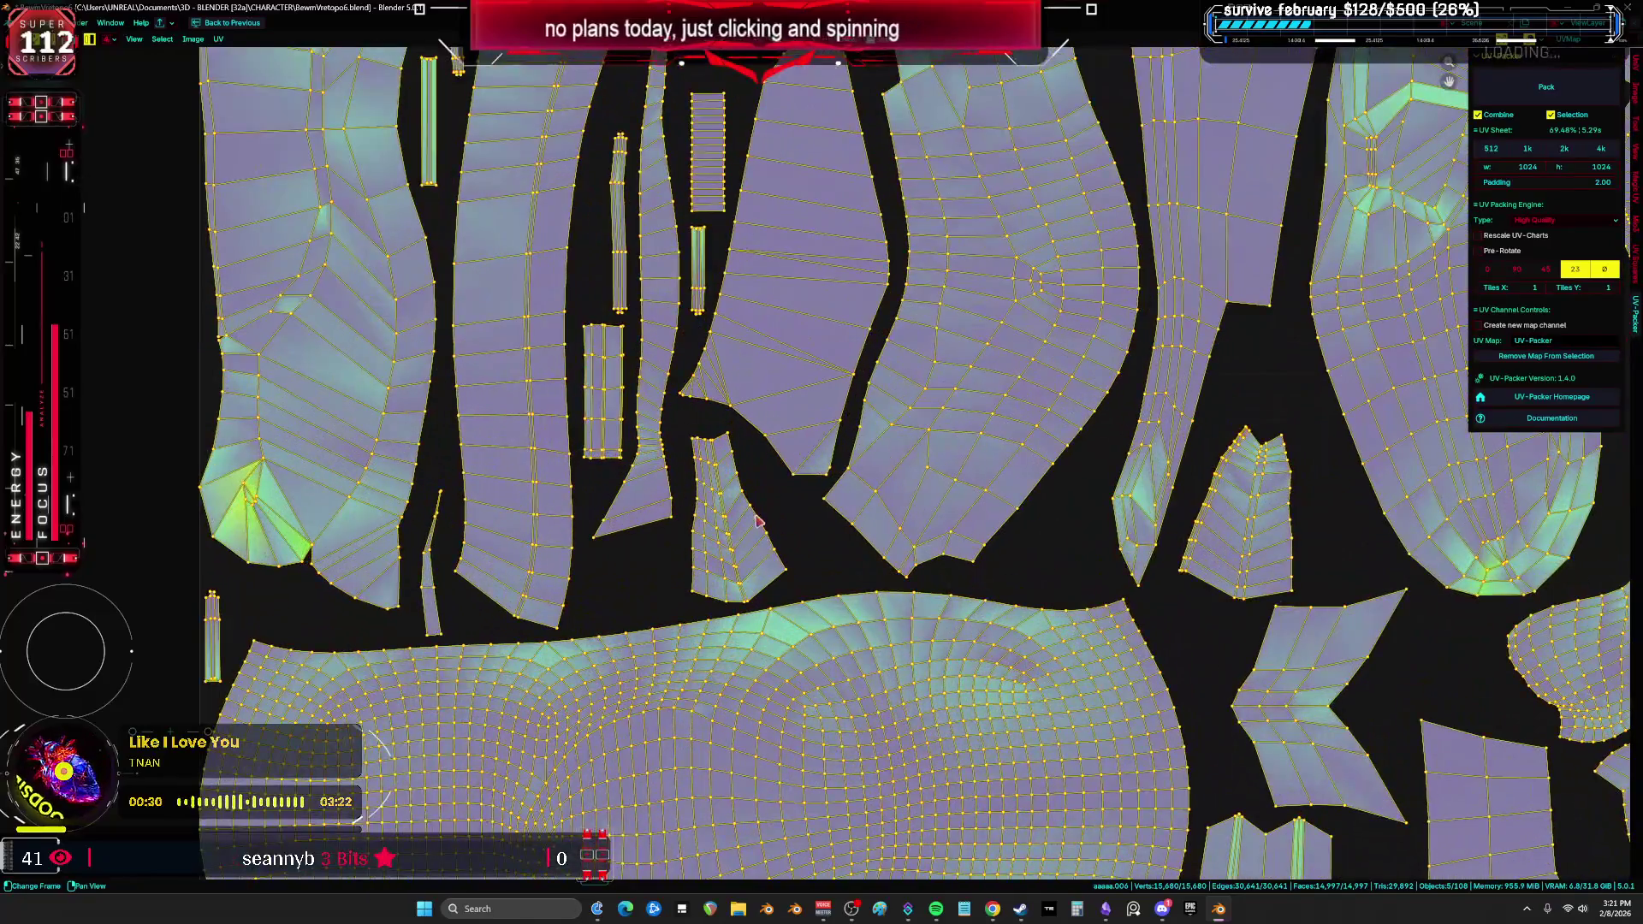
{"action": "left_click", "coordinate": [760, 509]}
{"action": "key", "text": "ctrl+l"}
{"action": "key", "text": "g"}
{"action": "key", "text": "r"}
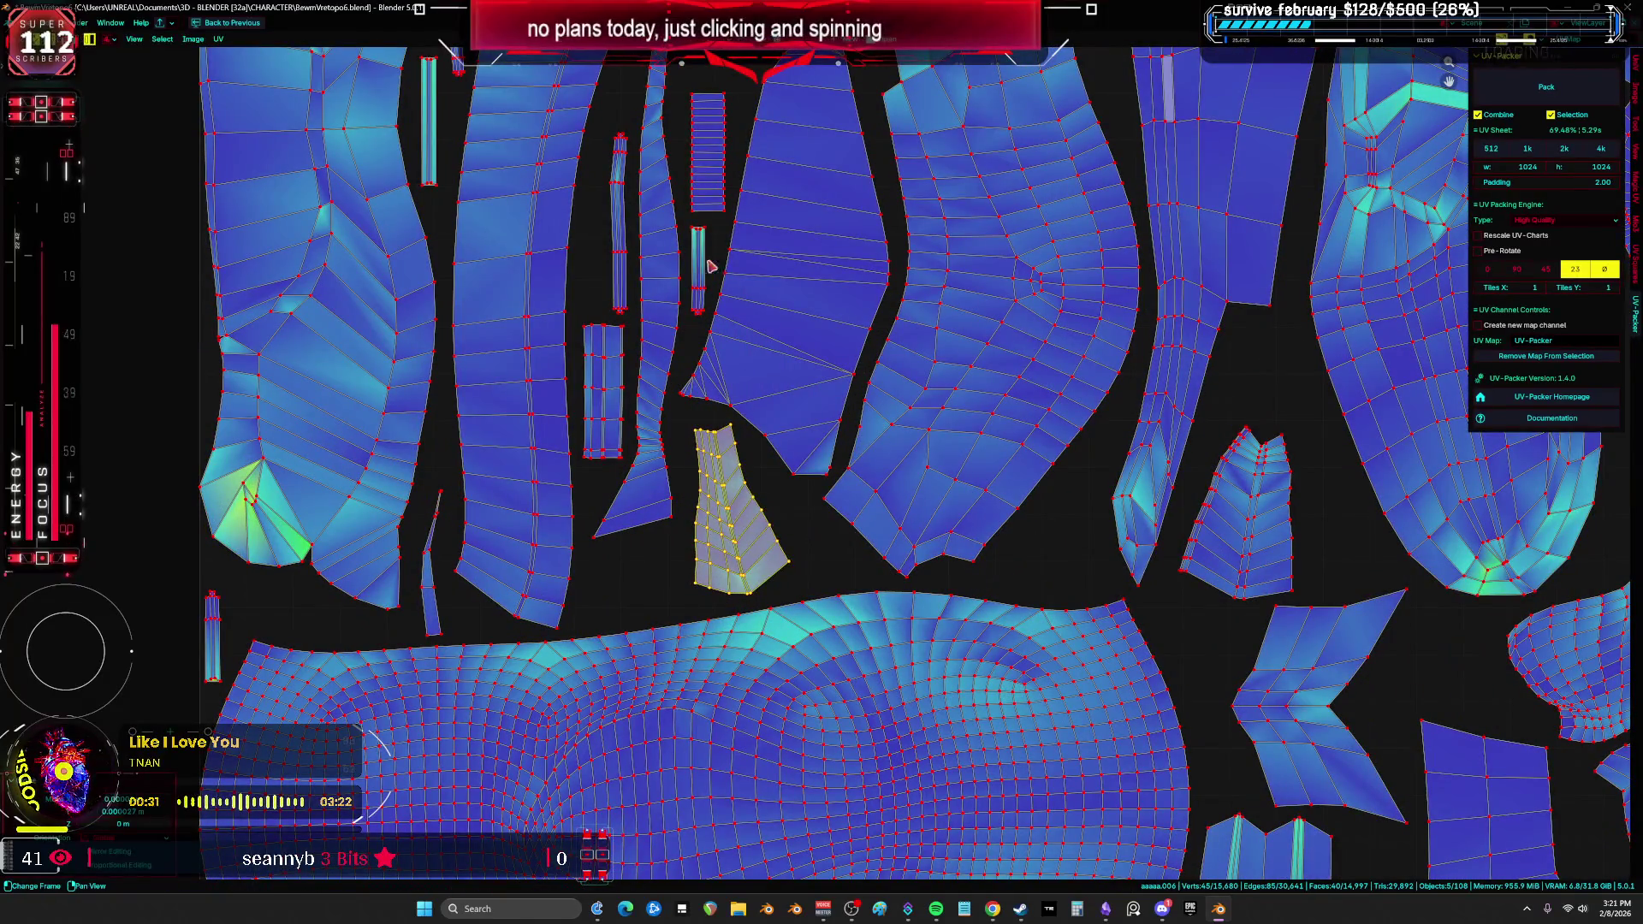
{"action": "scroll", "coordinate": [760, 508], "scroll_direction": "down", "scroll_amount": 3}
{"action": "right_click", "coordinate": [1099, 403]}
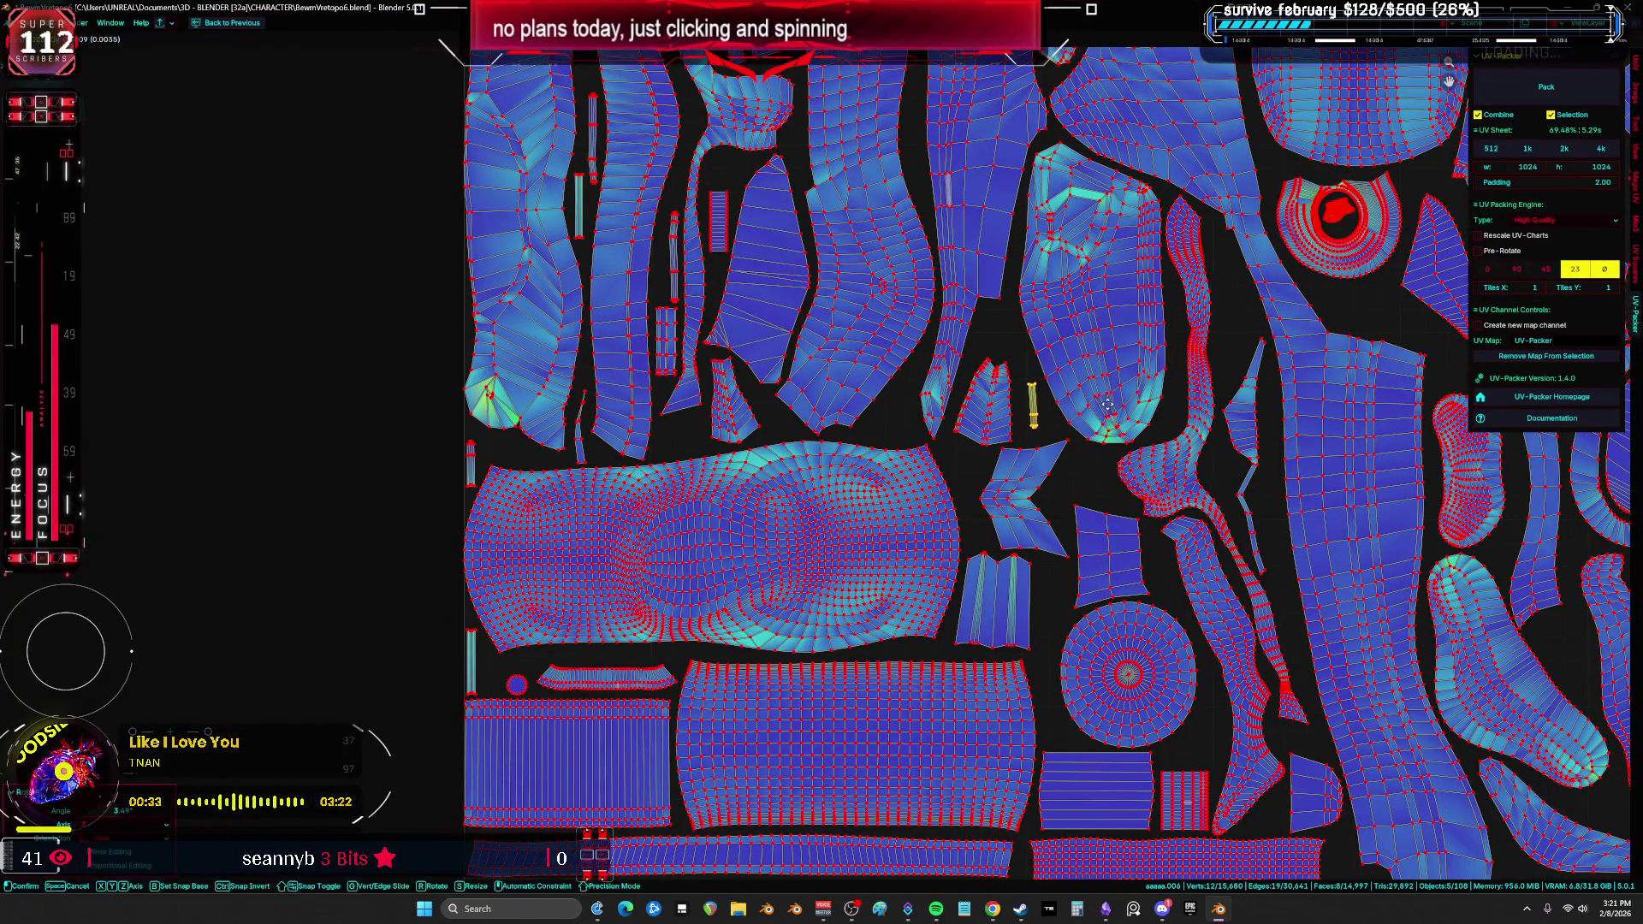
Step: Select the neighbouring, thin strip, small circle and kidney islands in turn, framing the kidney island
{"action": "left_click", "coordinate": [992, 402]}
{"action": "key", "text": "ctrl+l"}
{"action": "scroll", "coordinate": [1084, 519], "scroll_direction": "down", "scroll_amount": 3, "text": "shift"}
{"action": "scroll", "coordinate": [1084, 519], "scroll_direction": "down", "scroll_amount": 3, "text": "shift"}
{"action": "left_click", "coordinate": [588, 493]}
{"action": "key", "text": "ctrl+l"}
{"action": "left_click", "coordinate": [535, 487]}
{"action": "key", "text": "ctrl+l"}
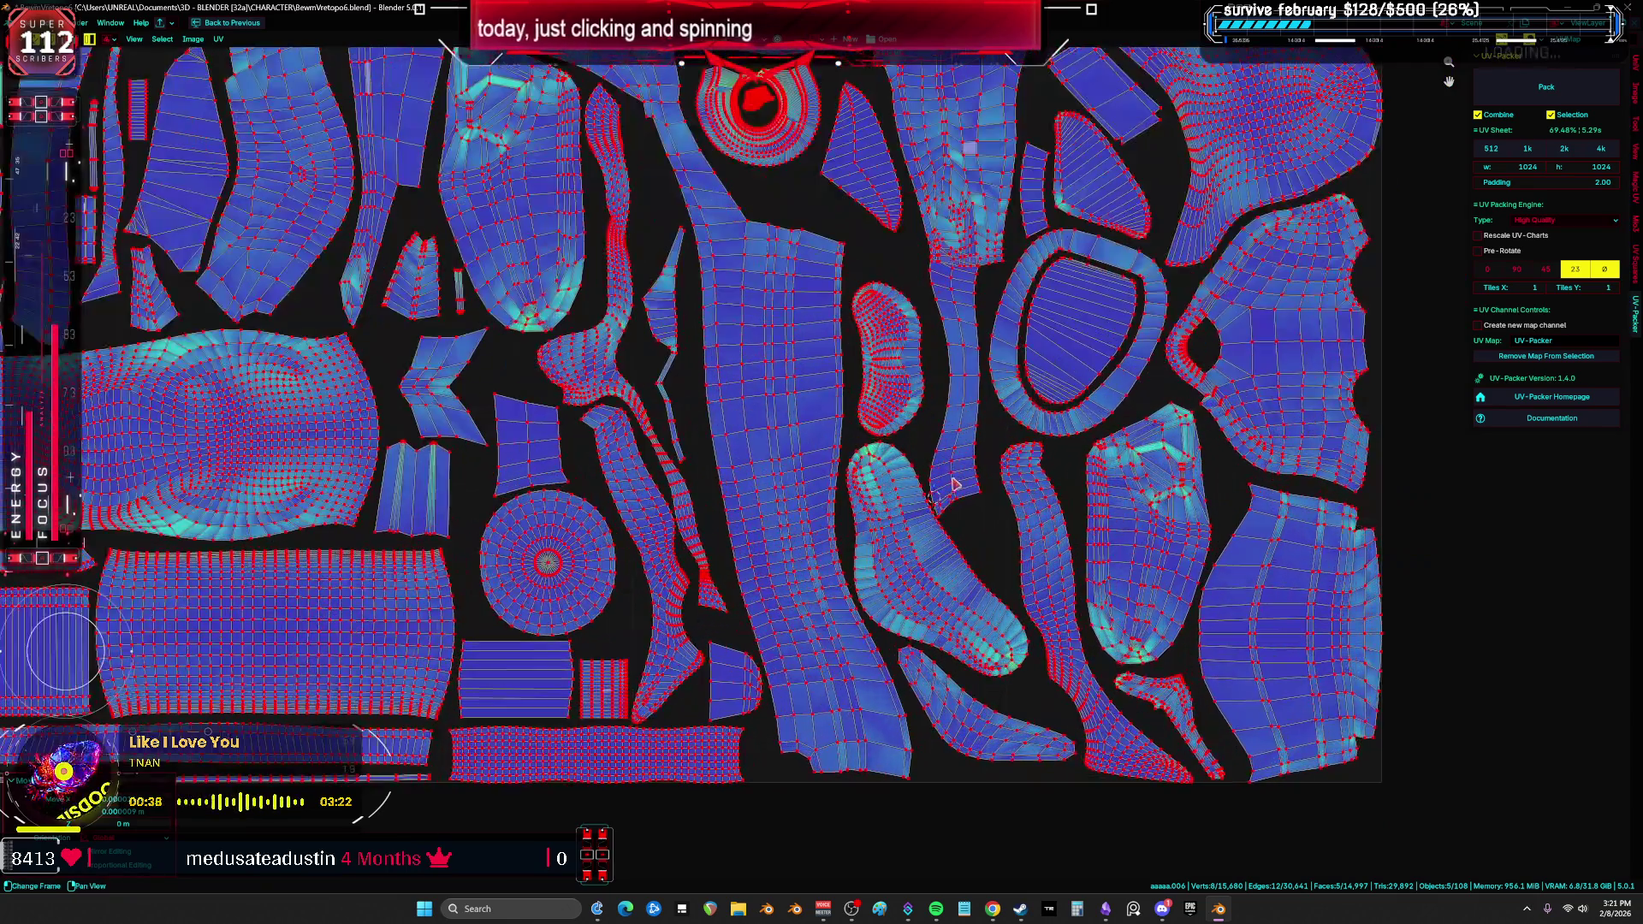
{"action": "left_click", "coordinate": [955, 485]}
{"action": "key", "text": "ctrl+l"}
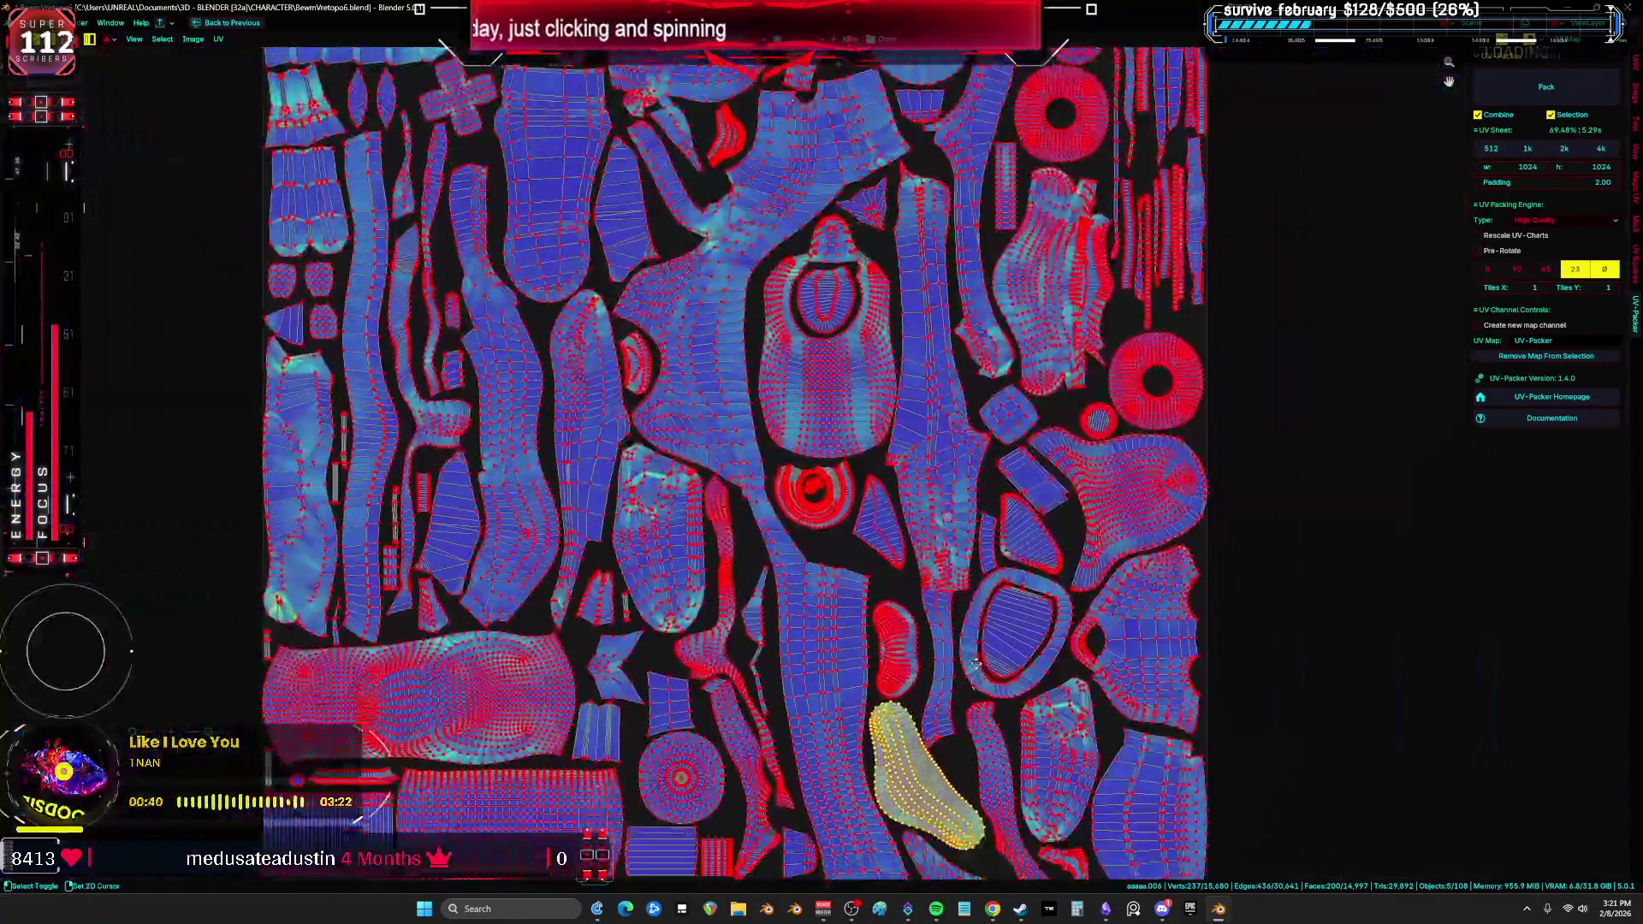
{"action": "key", "text": "KP_Decimal"}
Step: Move the lower island down and the kidney island down and right
{"action": "left_click", "coordinate": [919, 497]}
{"action": "left_click_drag", "start_coordinate": [920, 497], "coordinate": [924, 524]}
{"action": "left_click_drag", "start_coordinate": [1000, 390], "coordinate": [1019, 420]}
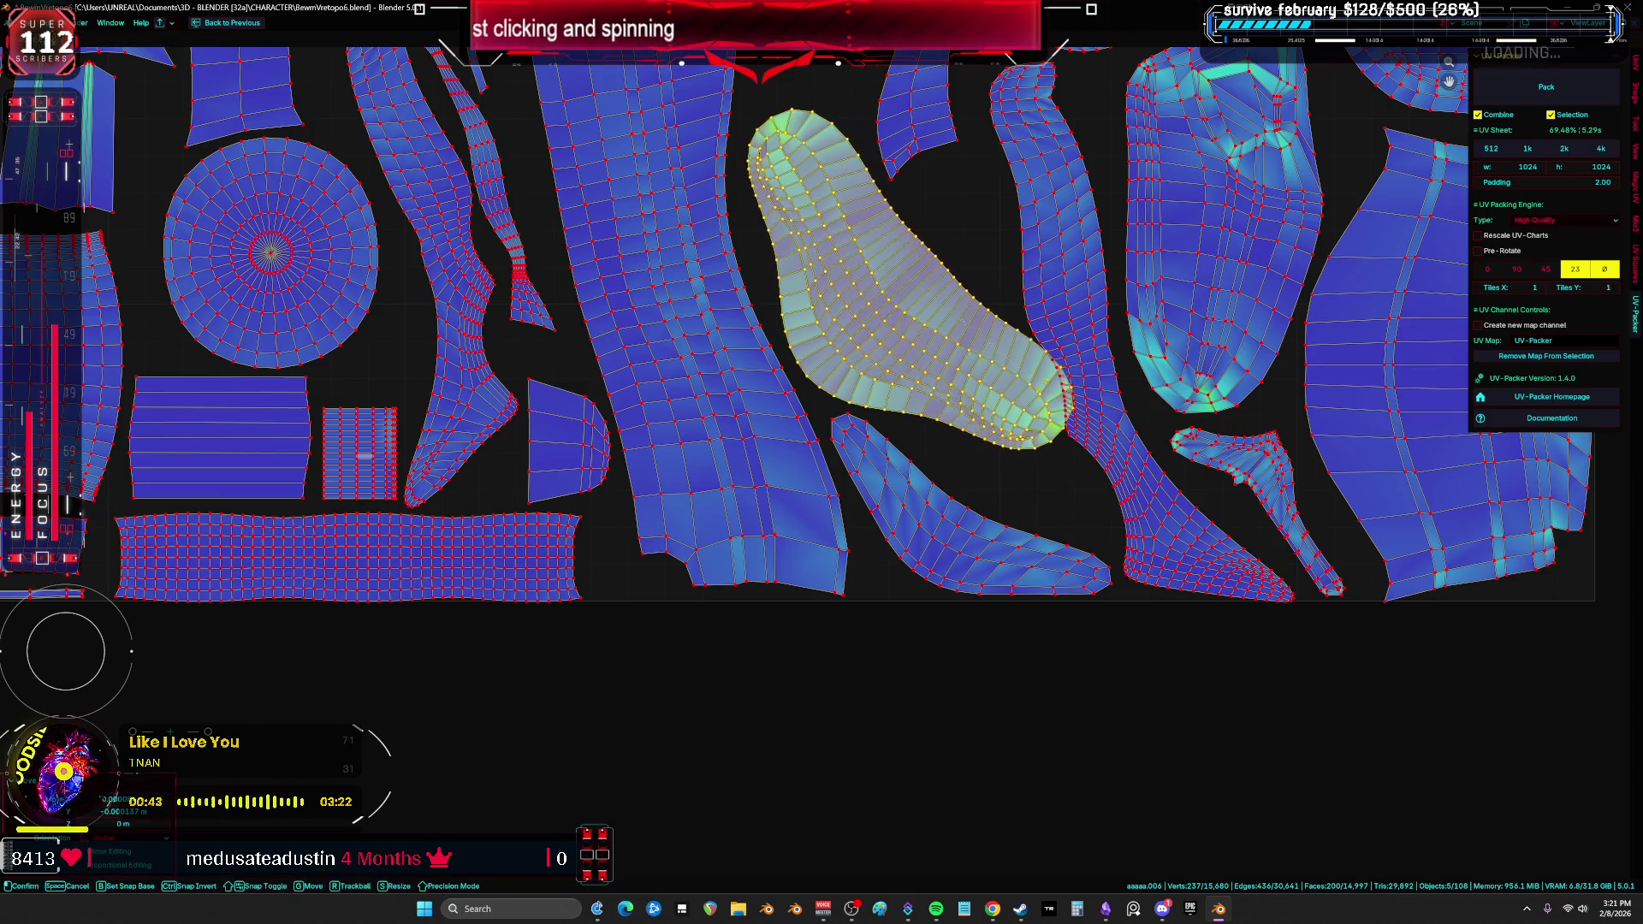
{"action": "left_click", "coordinate": [1019, 420]}
Step: Rotate the long strip island slightly and turn the tall right-hand island upright
{"action": "left_click", "coordinate": [1061, 343]}
{"action": "middle_click_drag", "start_coordinate": [1297, 429], "coordinate": [1135, 463]}
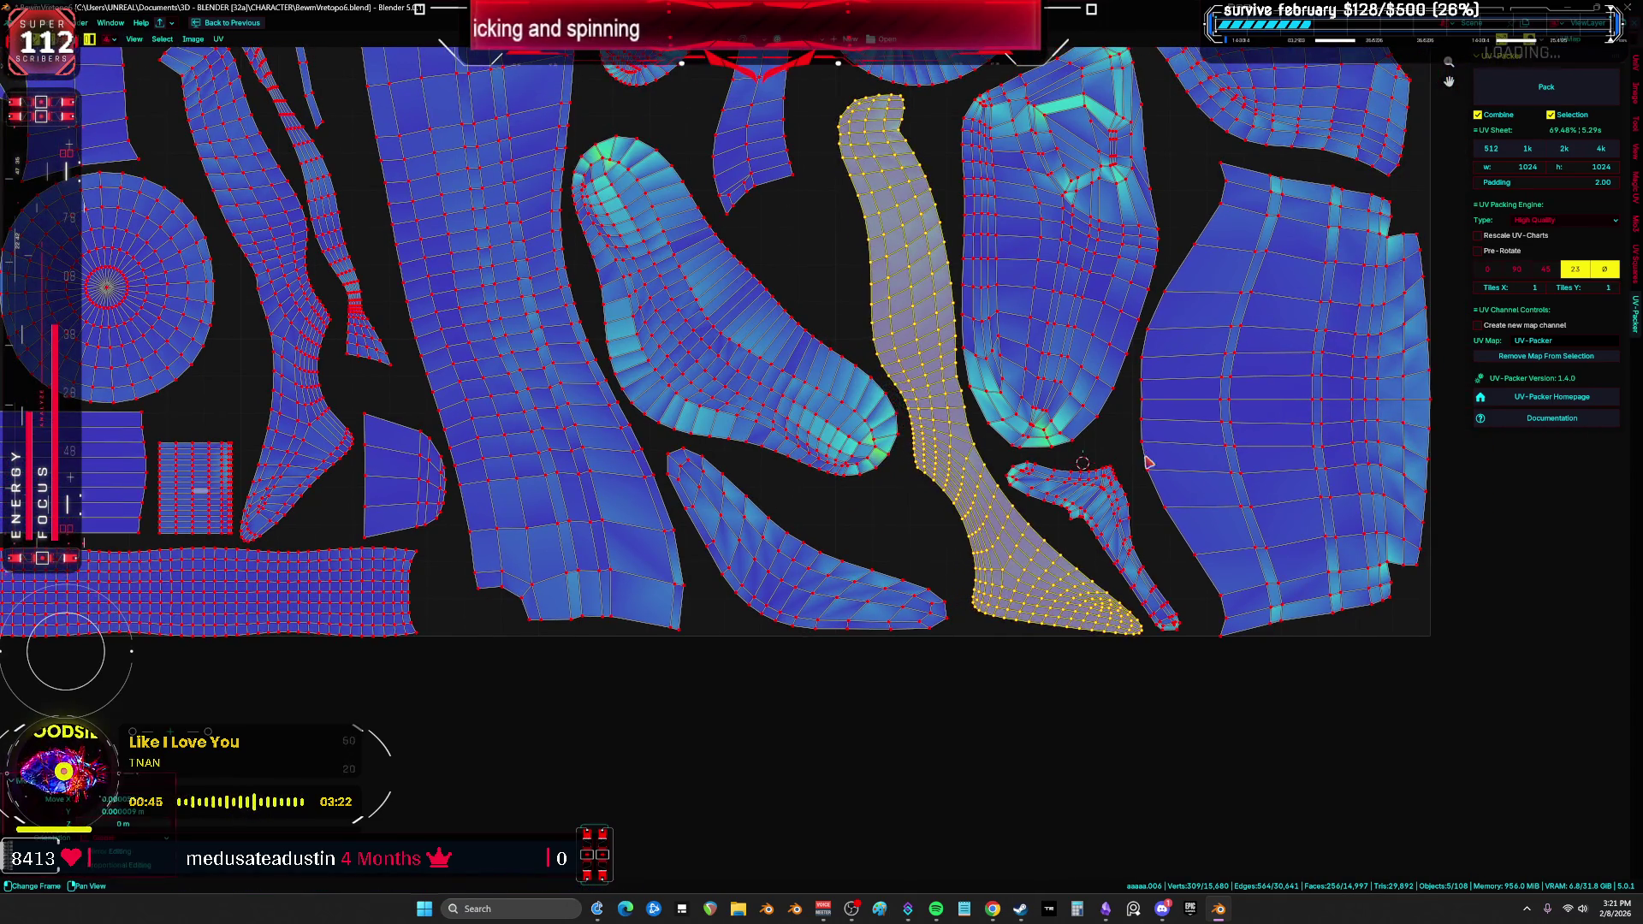
{"action": "left_click", "coordinate": [1118, 513]}
{"action": "middle_click_drag", "start_coordinate": [1045, 620], "coordinate": [1052, 710]}
{"action": "left_click", "coordinate": [1052, 710]}
{"action": "key", "text": "r"}
{"action": "left_click", "coordinate": [1205, 697]}
{"action": "left_click", "coordinate": [1069, 428]}
{"action": "key", "text": "r"}
{"action": "left_click", "coordinate": [1061, 366]}
{"action": "scroll", "coordinate": [1059, 364], "scroll_direction": "down", "scroll_amount": 2}
Step: Turn the small trapezoid island 90° and move it and the ribbed island upward
{"action": "key", "text": "a"}
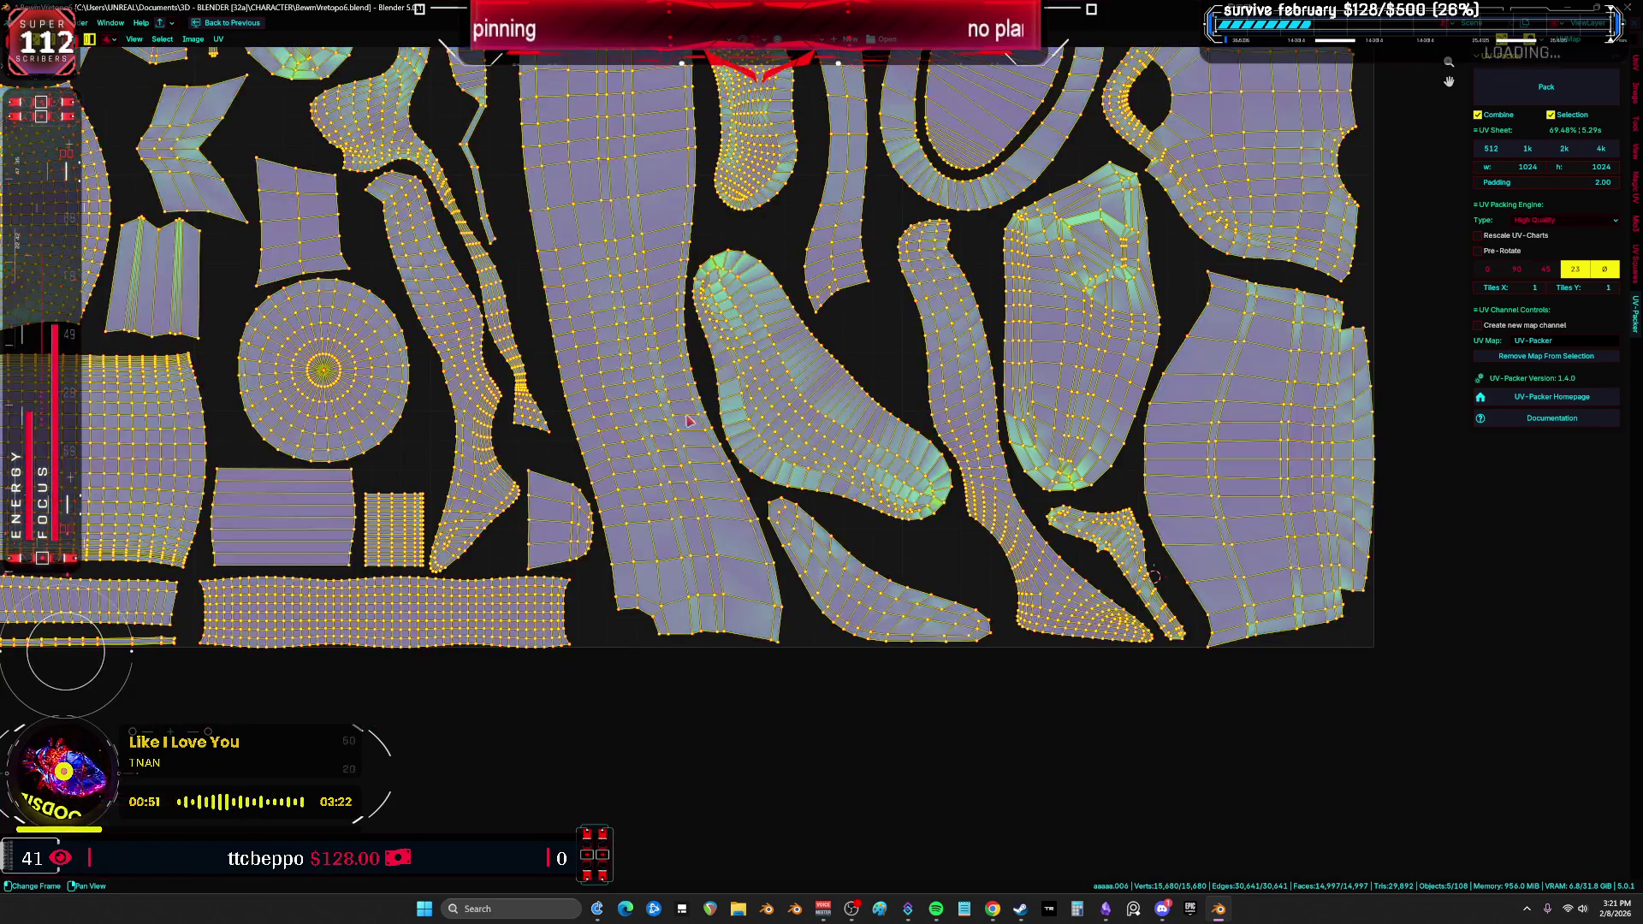
{"action": "middle_click_drag", "start_coordinate": [723, 402], "coordinate": [1054, 402]}
{"action": "key", "text": "alt+a"}
{"action": "left_click", "coordinate": [947, 555]}
{"action": "key", "text": "r"}
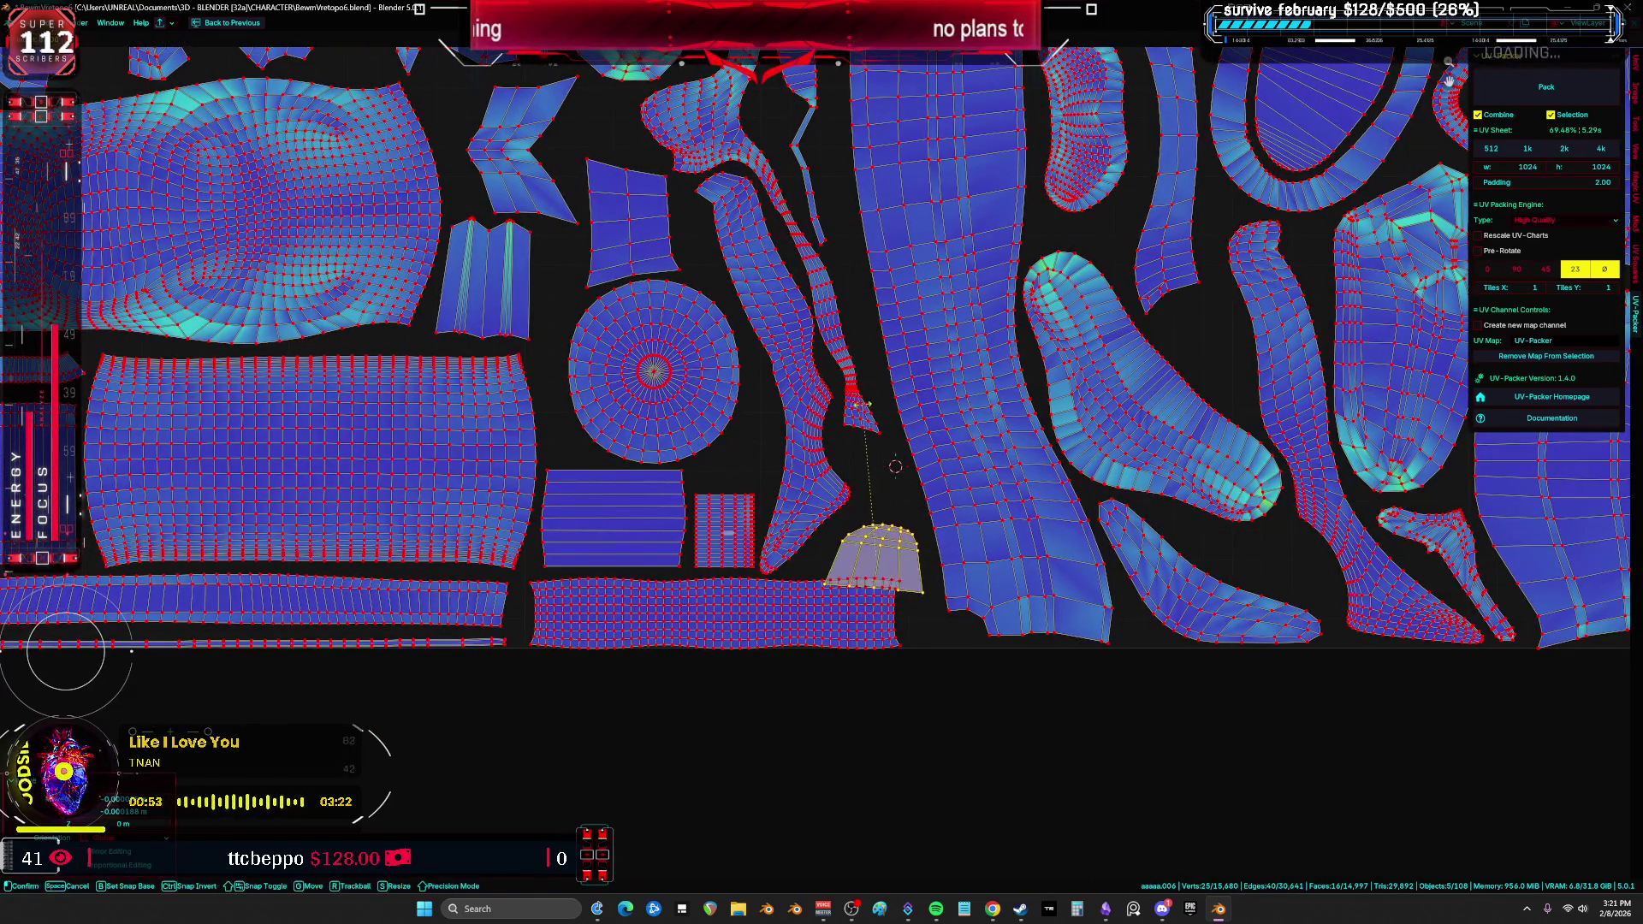
{"action": "left_click", "coordinate": [846, 407]}
{"action": "key", "text": "g"}
{"action": "left_click", "coordinate": [847, 382]}
{"action": "left_click_drag", "start_coordinate": [734, 543], "coordinate": [741, 509]}
Step: Select all islands and rotate the whole packed set slightly, then restore the split layout
{"action": "scroll", "coordinate": [740, 509], "scroll_direction": "down", "scroll_amount": 2}
{"action": "scroll", "coordinate": [1016, 342], "scroll_direction": "up", "scroll_amount": 5}
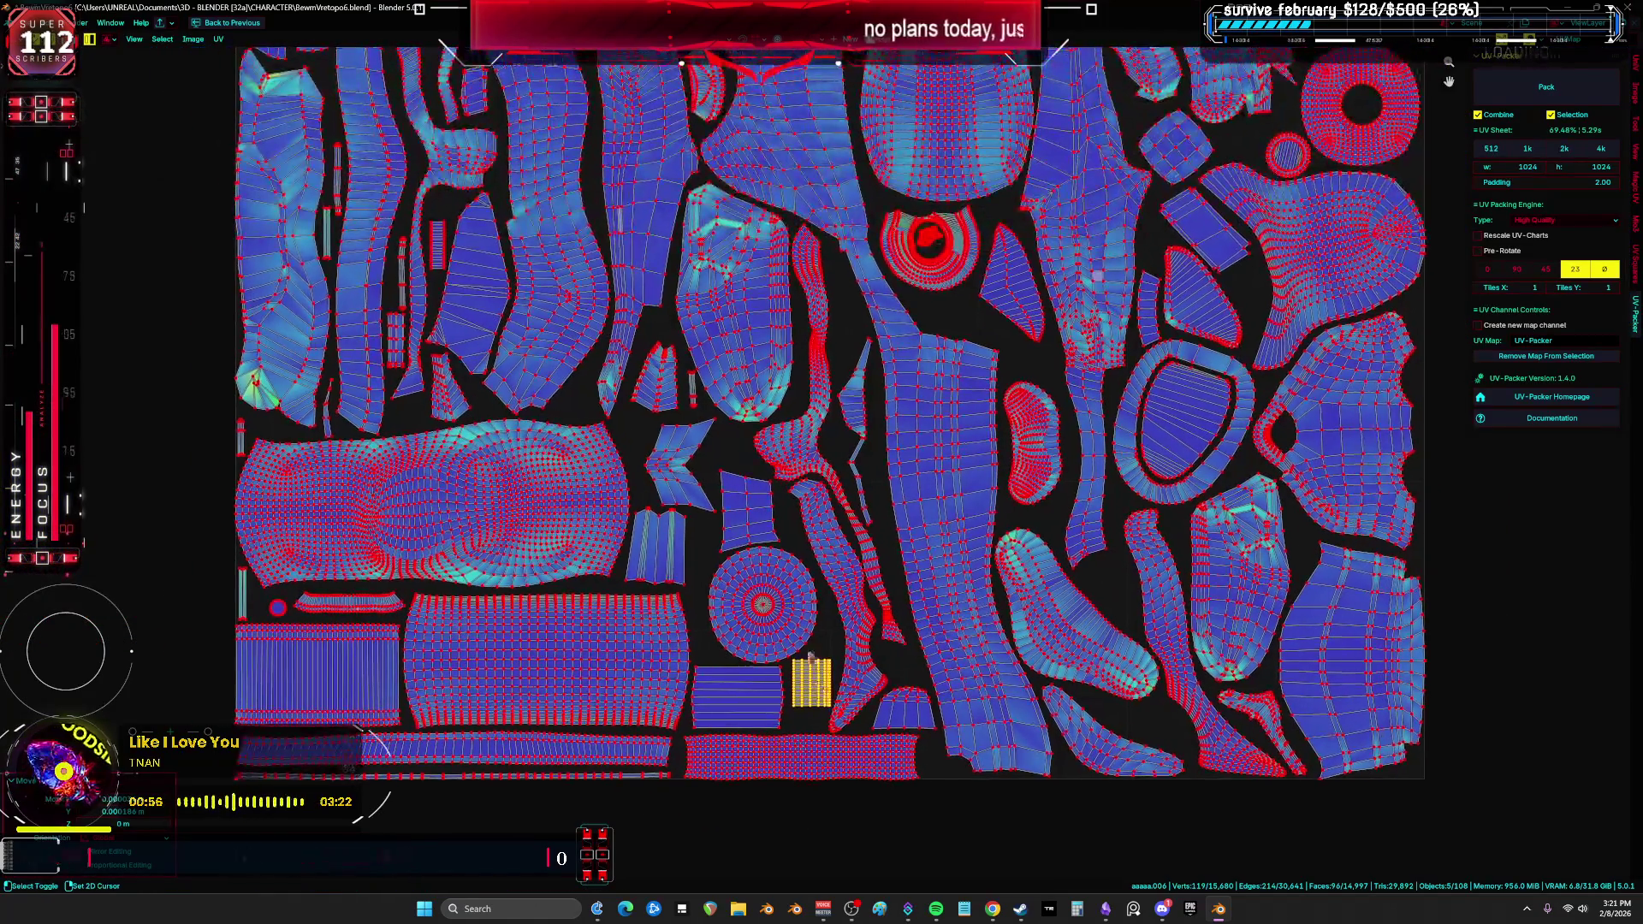
{"action": "scroll", "coordinate": [1017, 342], "scroll_direction": "down", "scroll_amount": 3}
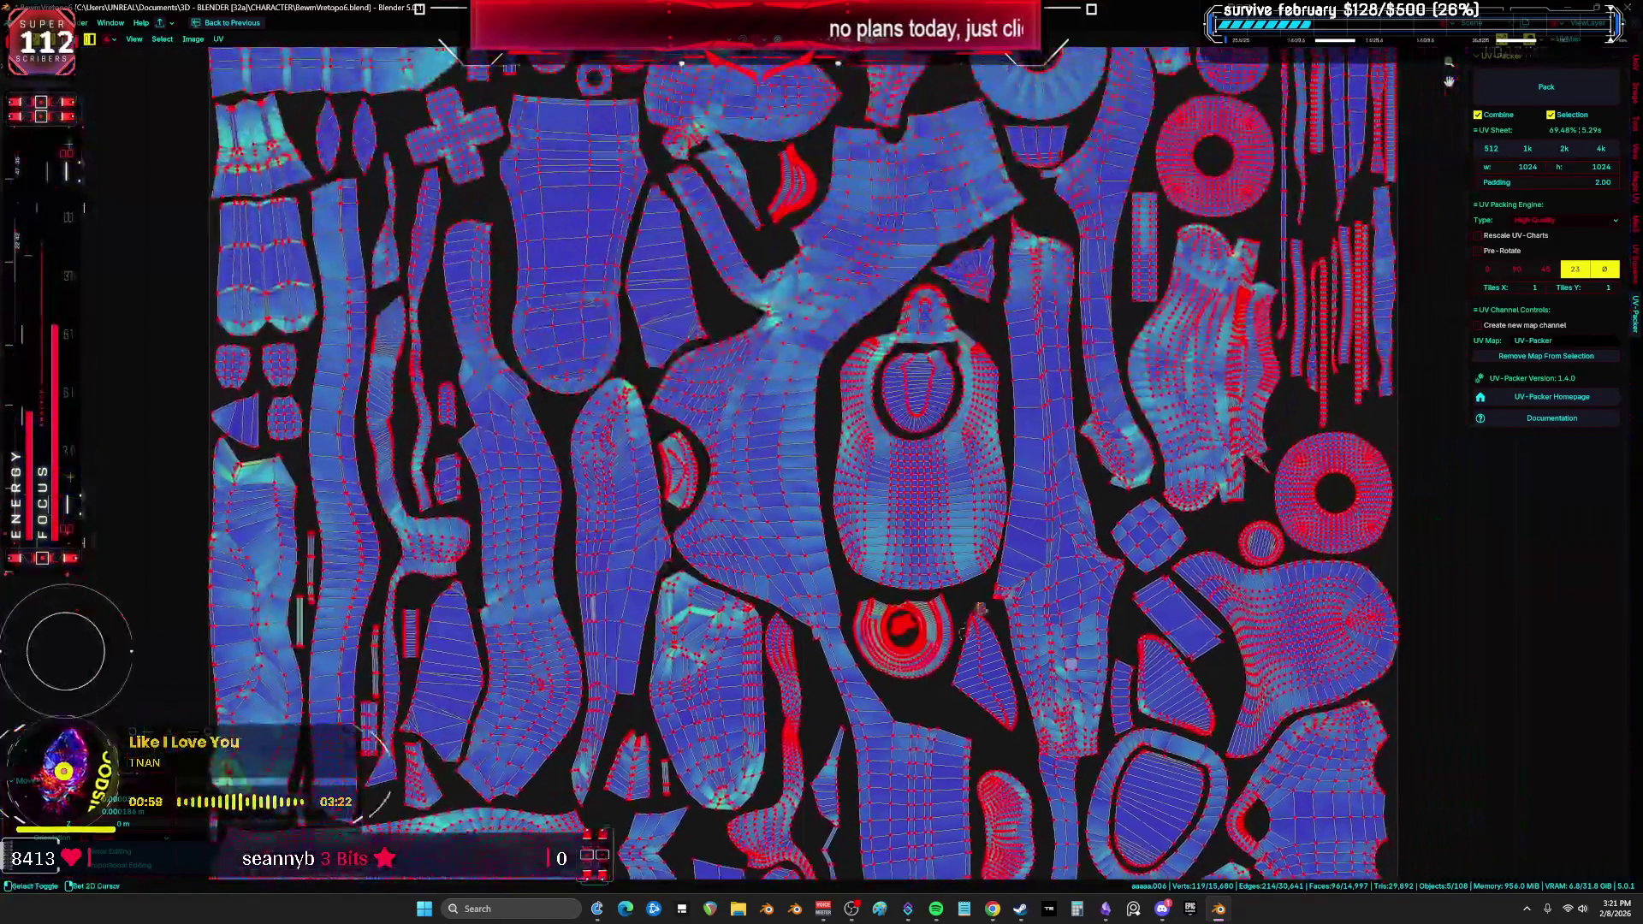
{"action": "left_click", "coordinate": [994, 434]}
{"action": "scroll", "coordinate": [994, 434], "scroll_direction": "up", "scroll_amount": 3}
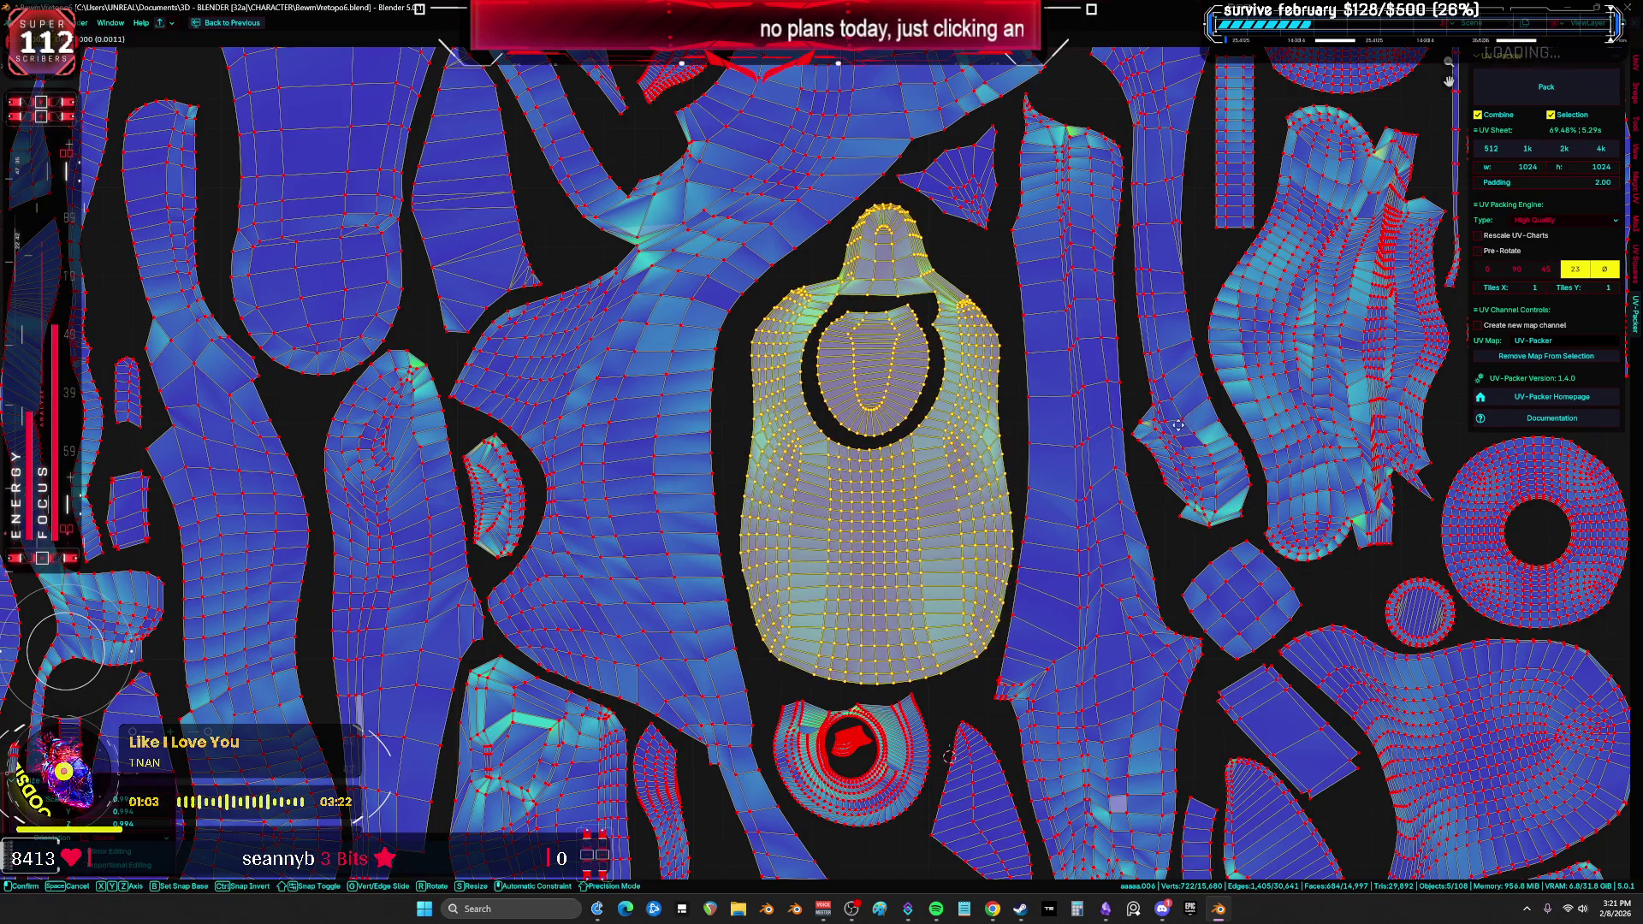
{"action": "key", "text": "a"}
{"action": "scroll", "coordinate": [1172, 436], "scroll_direction": "down", "scroll_amount": 1}
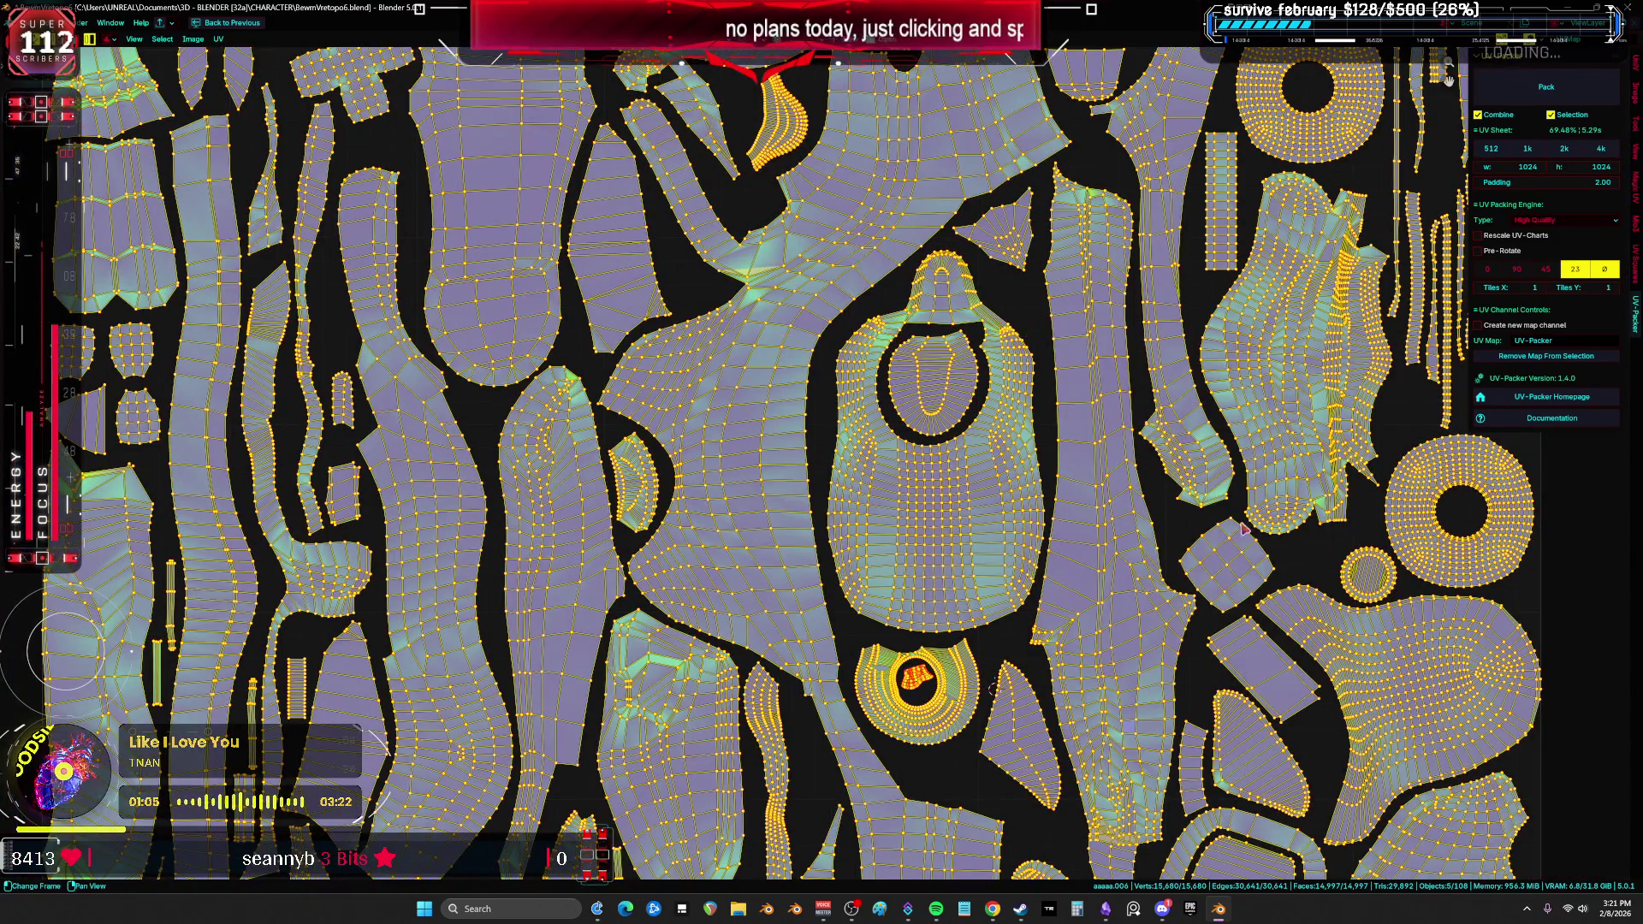
{"action": "key", "text": "r"}
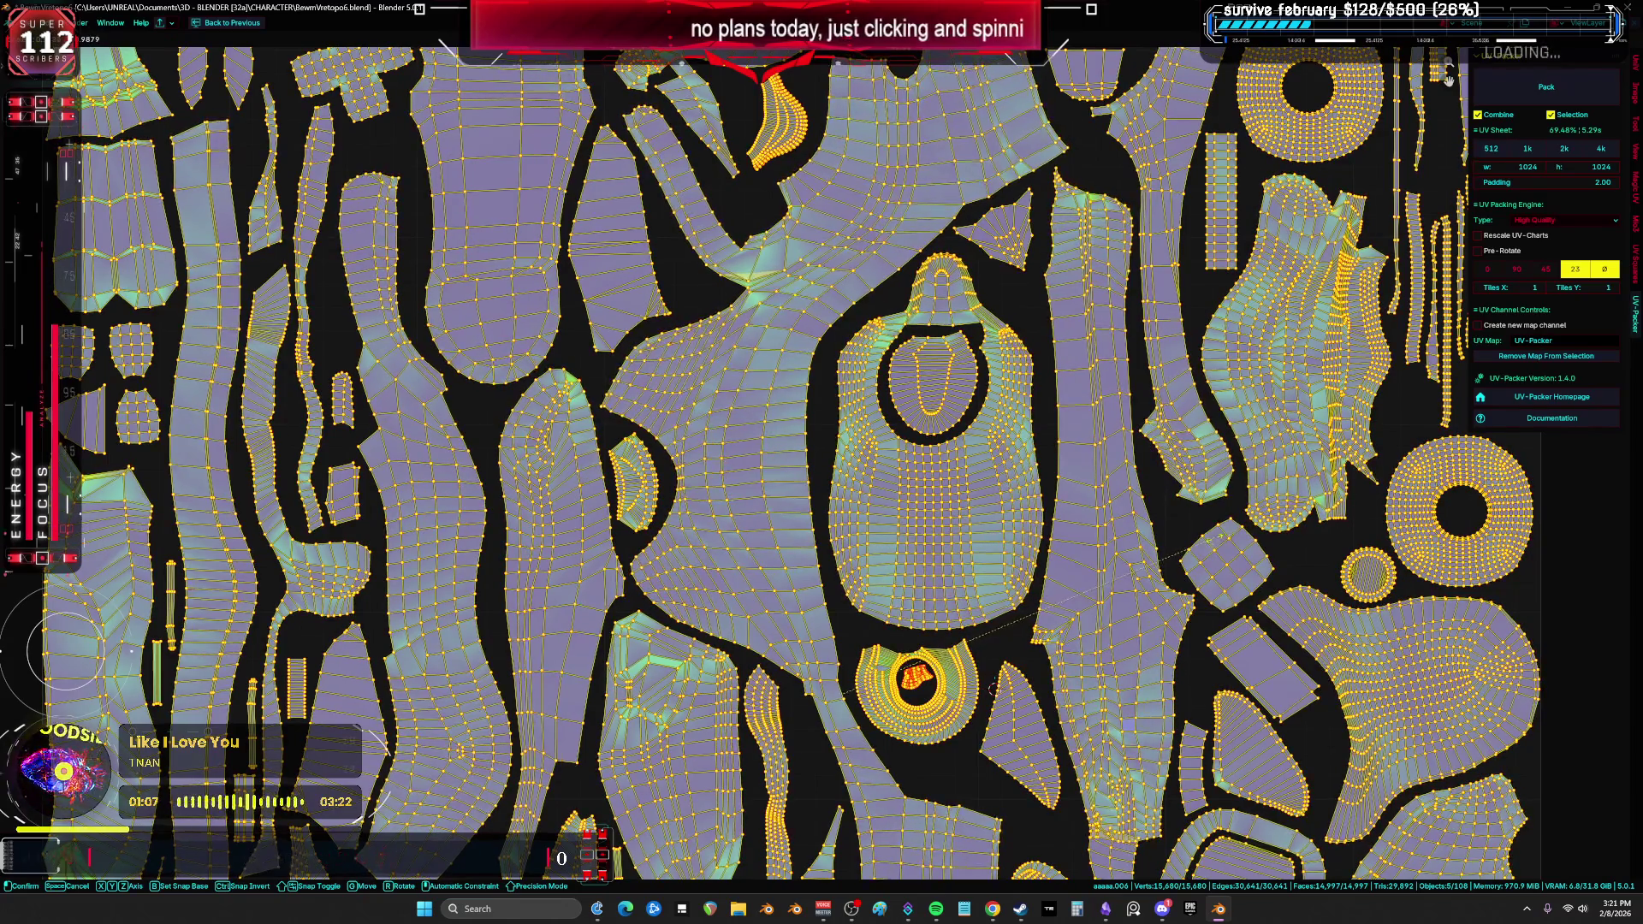
{"action": "scroll", "coordinate": [1192, 549], "scroll_direction": "down", "scroll_amount": 3}
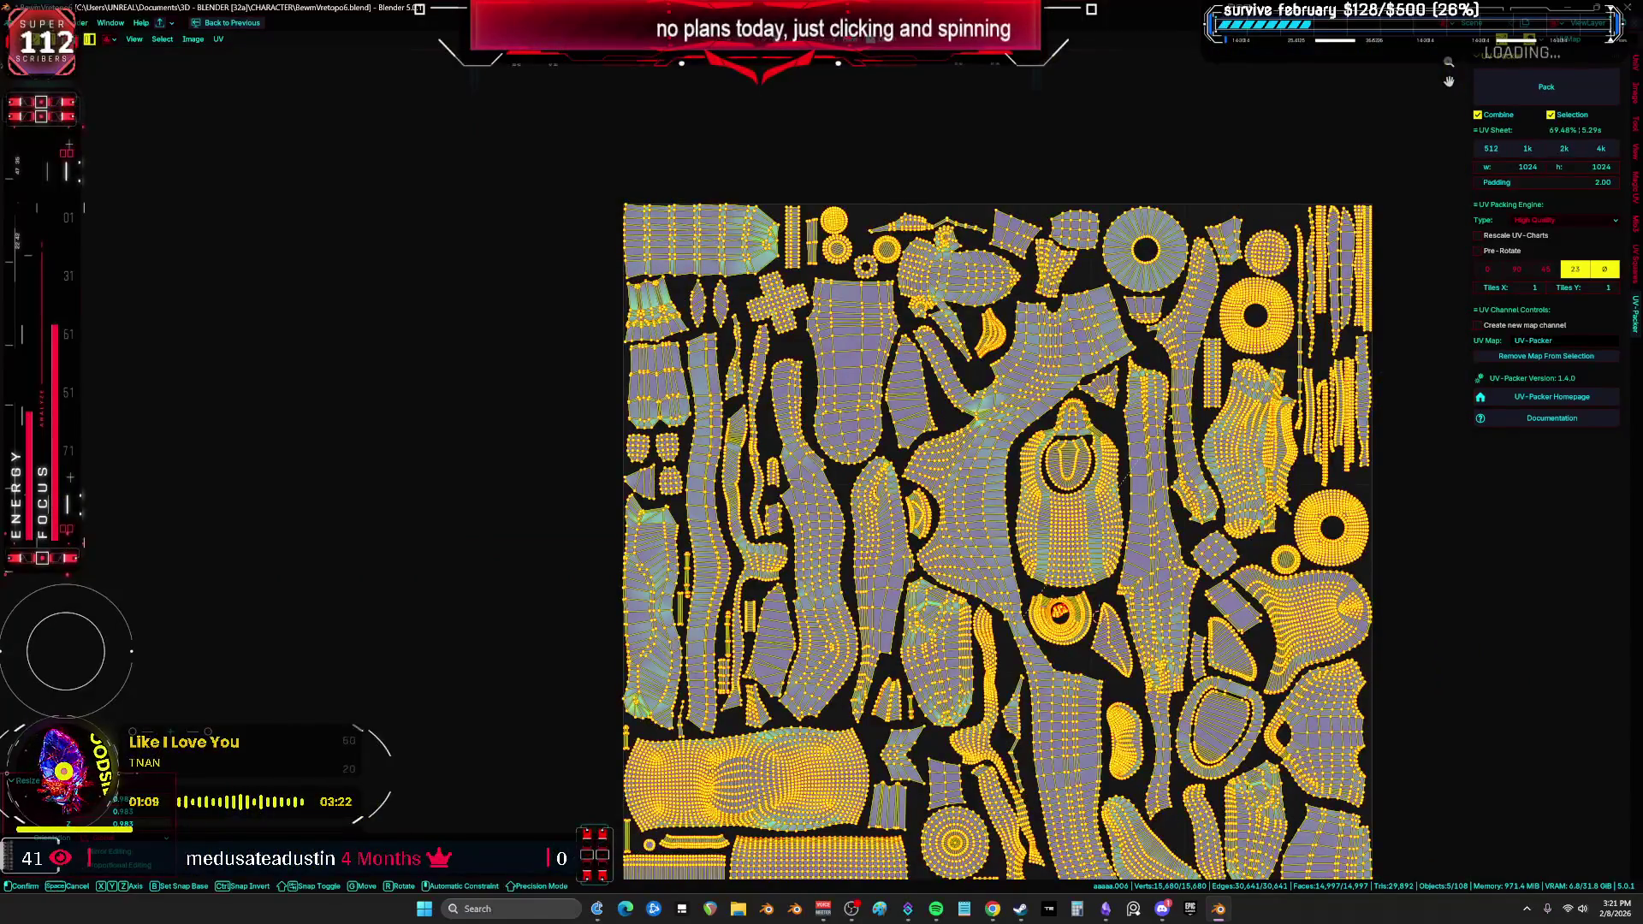
{"action": "left_click", "coordinate": [1169, 428]}
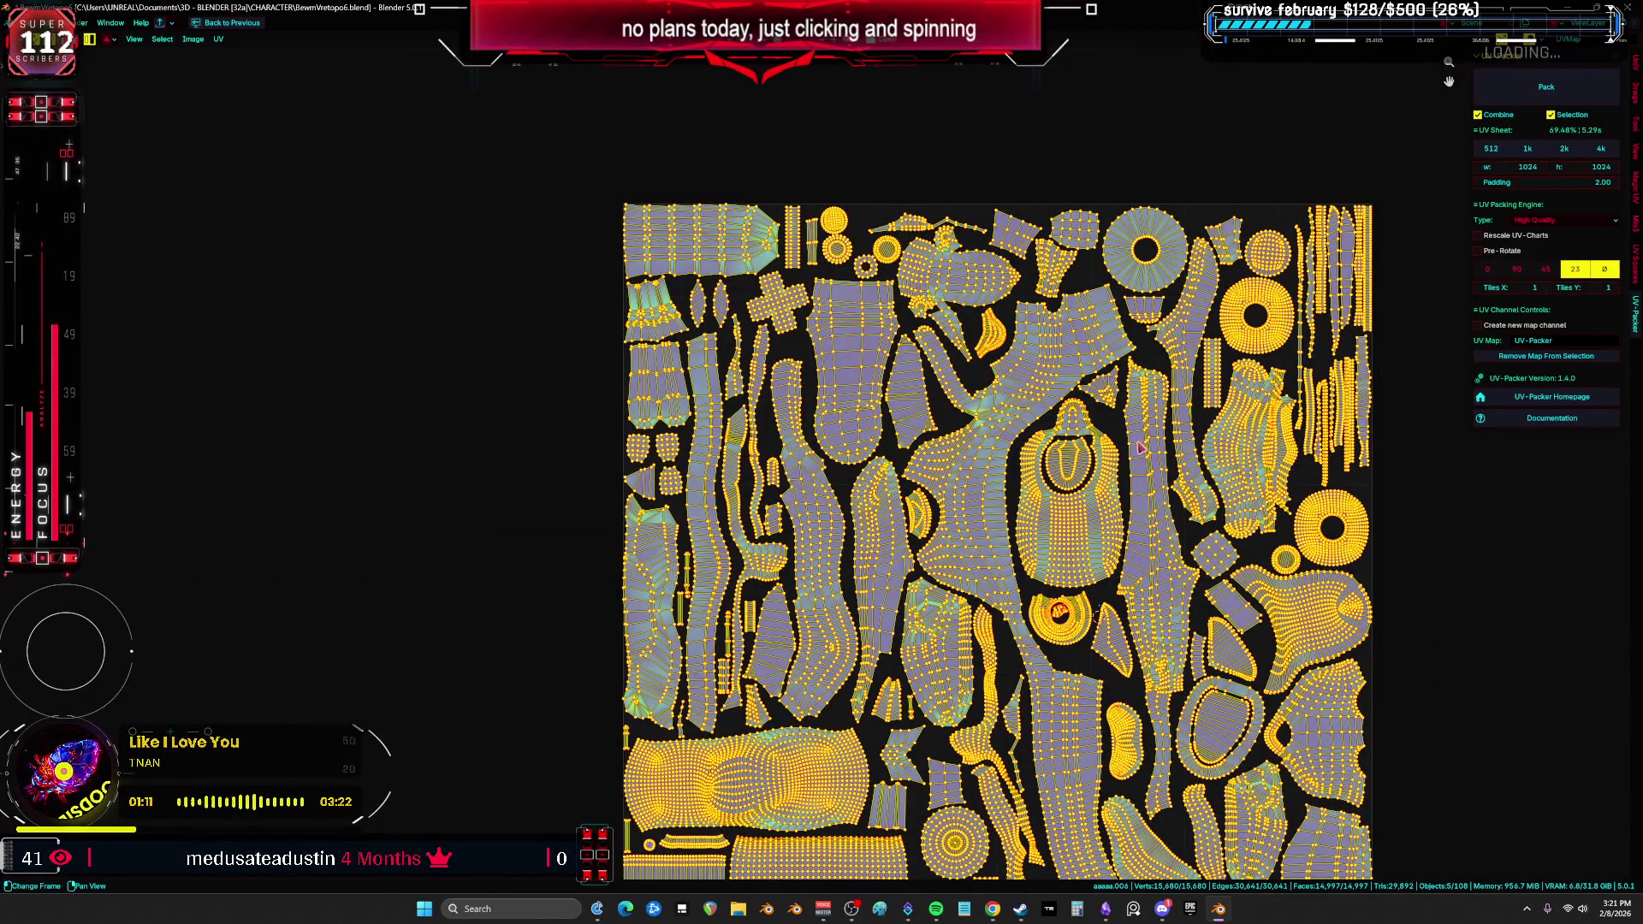
{"action": "key", "text": "ctrl+space"}
{"action": "key", "text": "ctrl+space"}
Step: Switch to a front orthographic view and orbit around the arm piece
{"action": "key", "text": "Tab"}
{"action": "key", "text": "KP_1"}
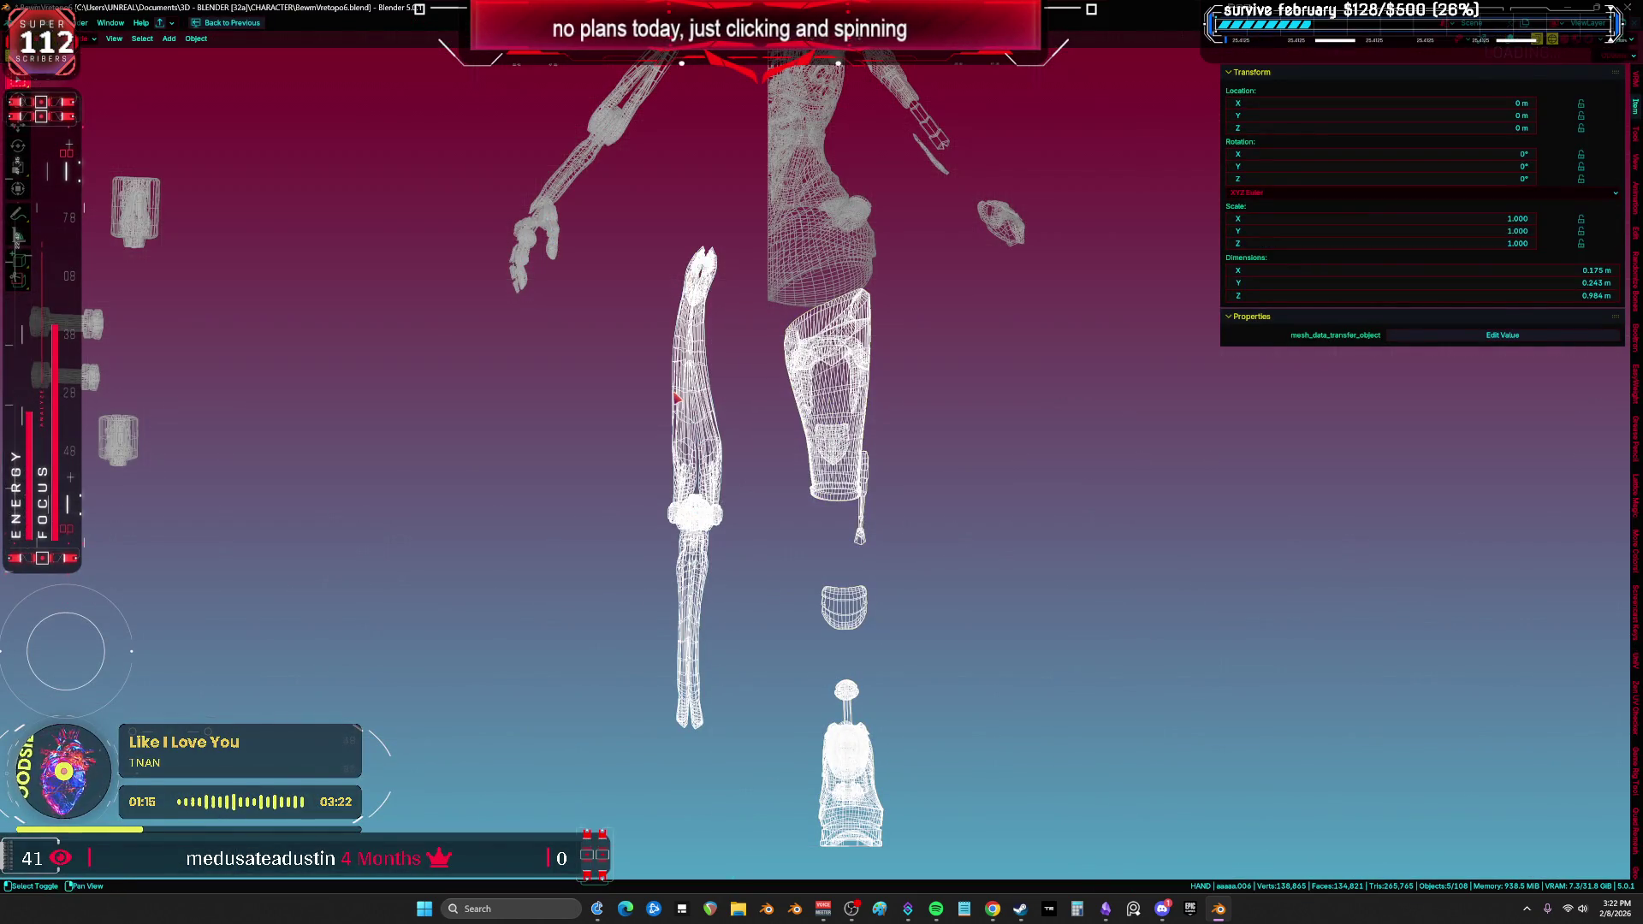
{"action": "scroll", "coordinate": [713, 404], "scroll_direction": "up", "scroll_amount": 5}
{"action": "left_click", "coordinate": [663, 402]}
{"action": "key", "text": "Tab"}
{"action": "key", "text": "ctrl+space"}
{"action": "mouse_move", "coordinate": [675, 414]}
{"action": "middle_mouse_down"}
{"action": "mouse_move", "coordinate": [496, 449]}
{"action": "mouse_move", "coordinate": [1164, 293]}
{"action": "middle_mouse_up"}
{"action": "key", "text": "Tab"}
{"action": "scroll", "coordinate": [1181, 291], "scroll_direction": "down", "scroll_amount": 3}
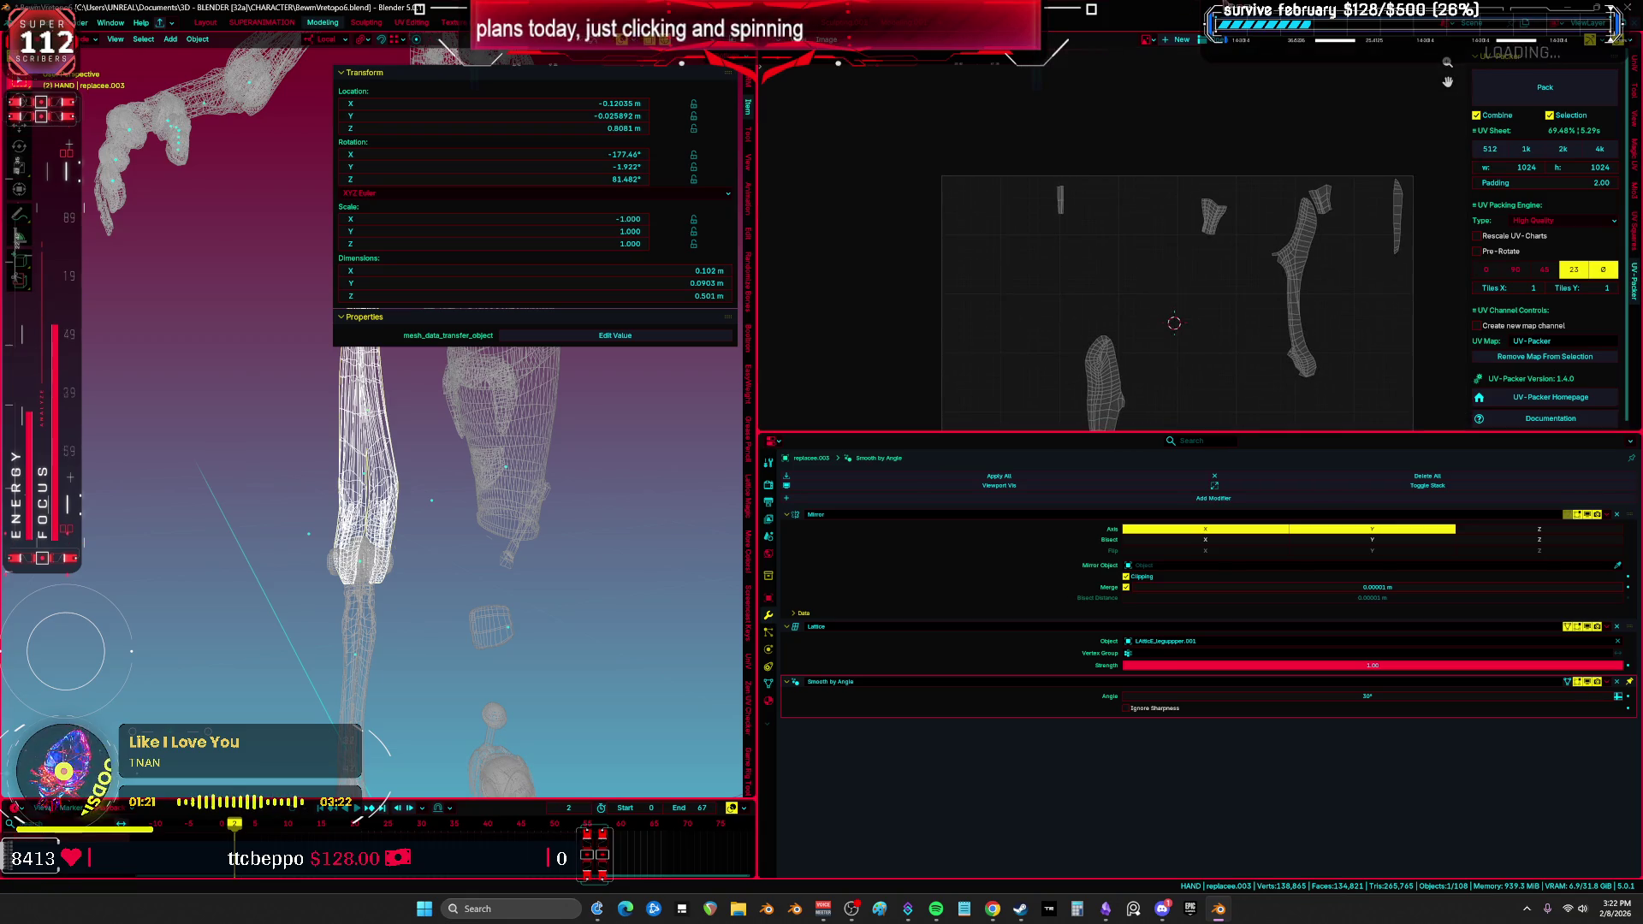
{"action": "scroll", "coordinate": [1207, 284], "scroll_direction": "down", "scroll_amount": 2}
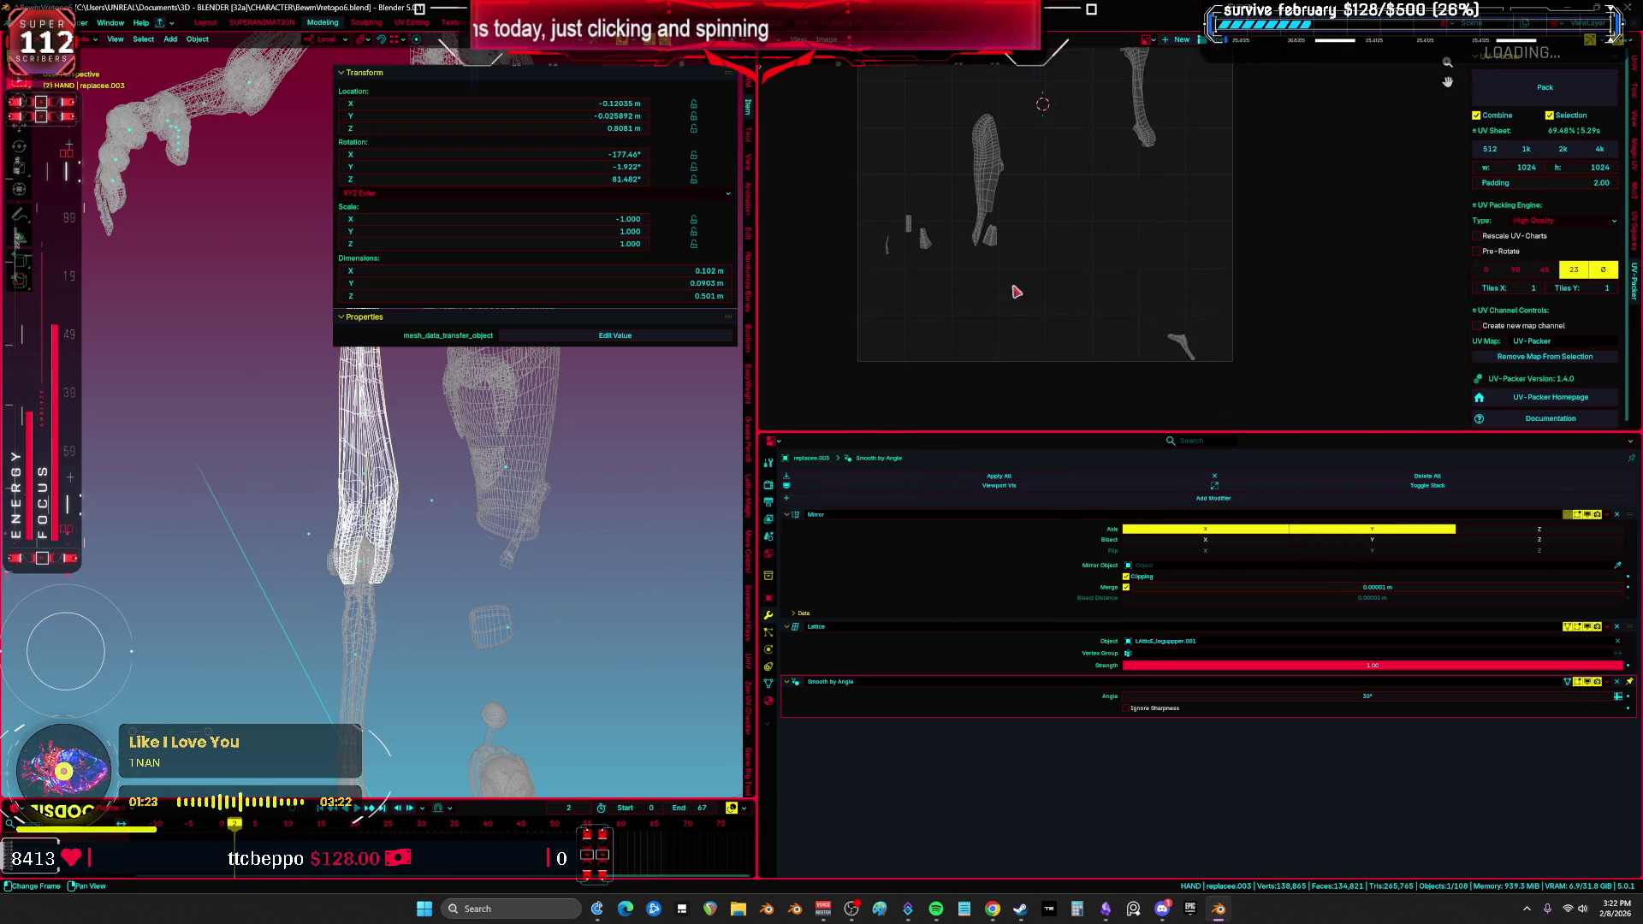
{"action": "mouse_move", "coordinate": [561, 541]}
{"action": "middle_mouse_down"}
{"action": "mouse_move", "coordinate": [799, 516]}
{"action": "mouse_move", "coordinate": [817, 395]}
{"action": "mouse_move", "coordinate": [835, 470]}
{"action": "mouse_move", "coordinate": [956, 483]}
{"action": "mouse_move", "coordinate": [815, 472]}
{"action": "middle_mouse_up"}
Step: Apply the Mirror modifier on replacee.003
{"action": "left_click", "coordinate": [845, 517]}
{"action": "key", "text": "ctrl+space"}
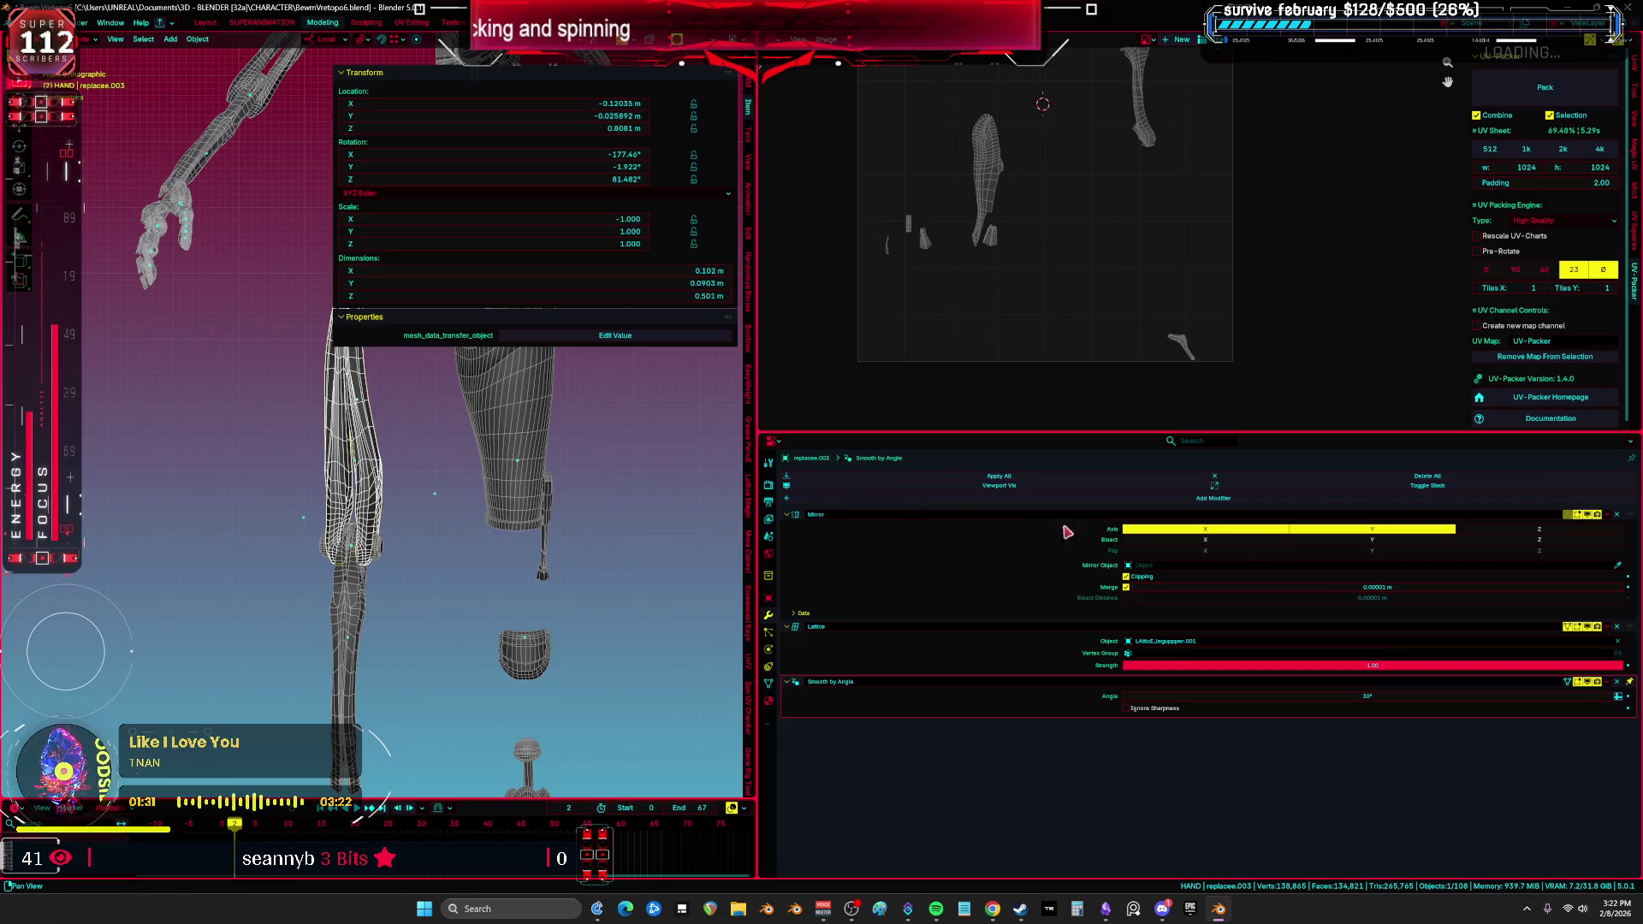
{"action": "left_click", "coordinate": [1609, 514]}
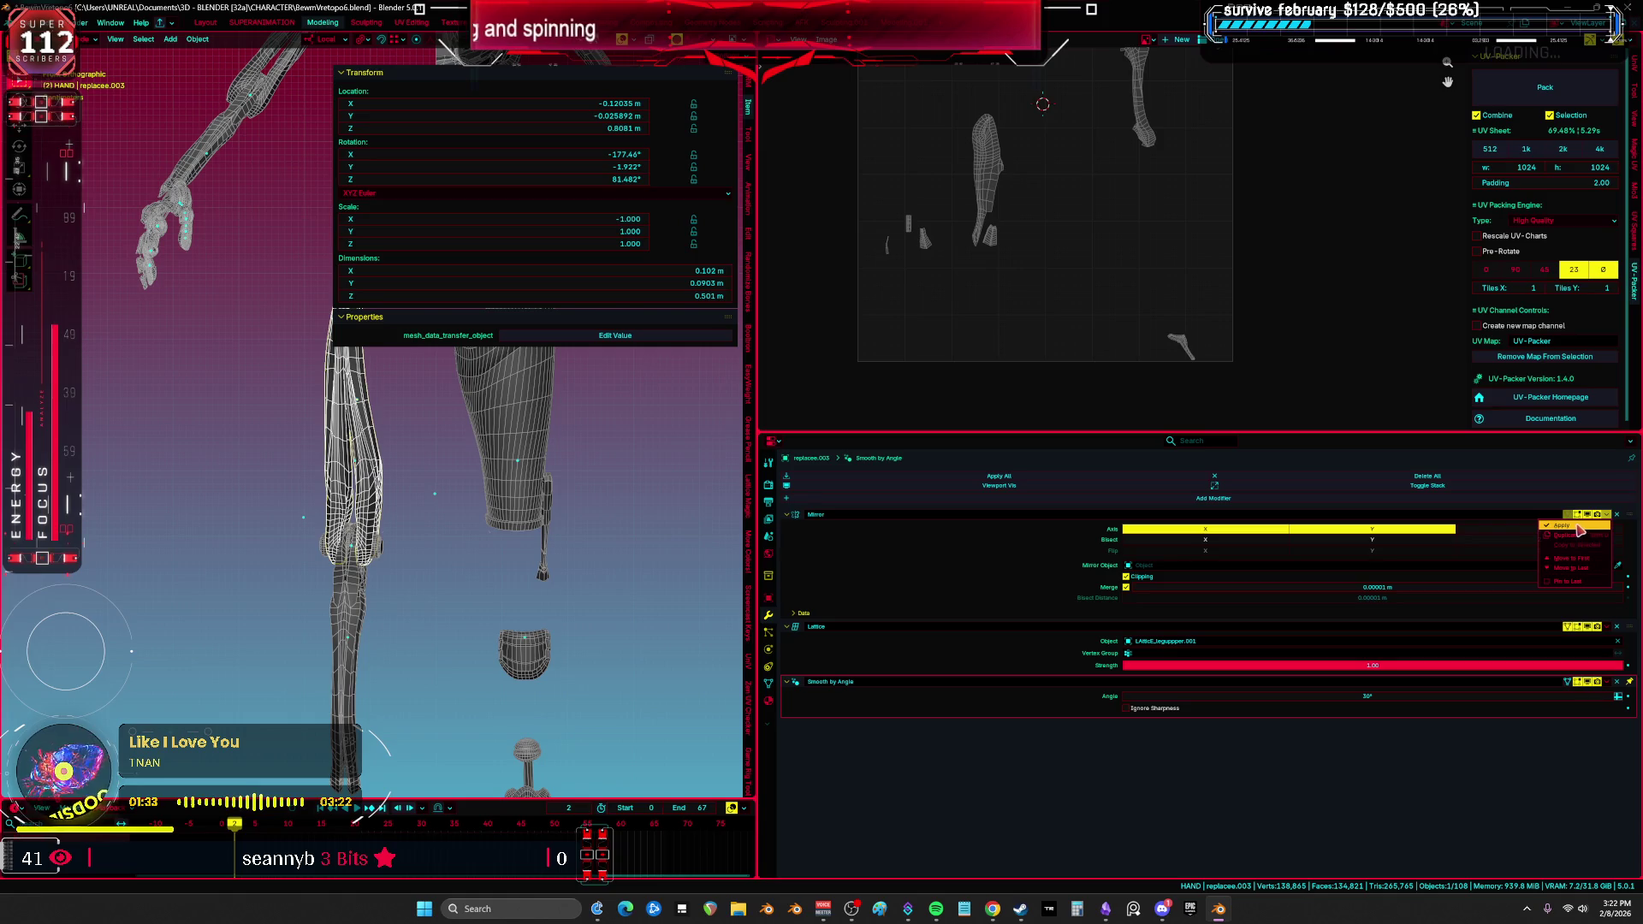
{"action": "left_click", "coordinate": [1576, 525]}
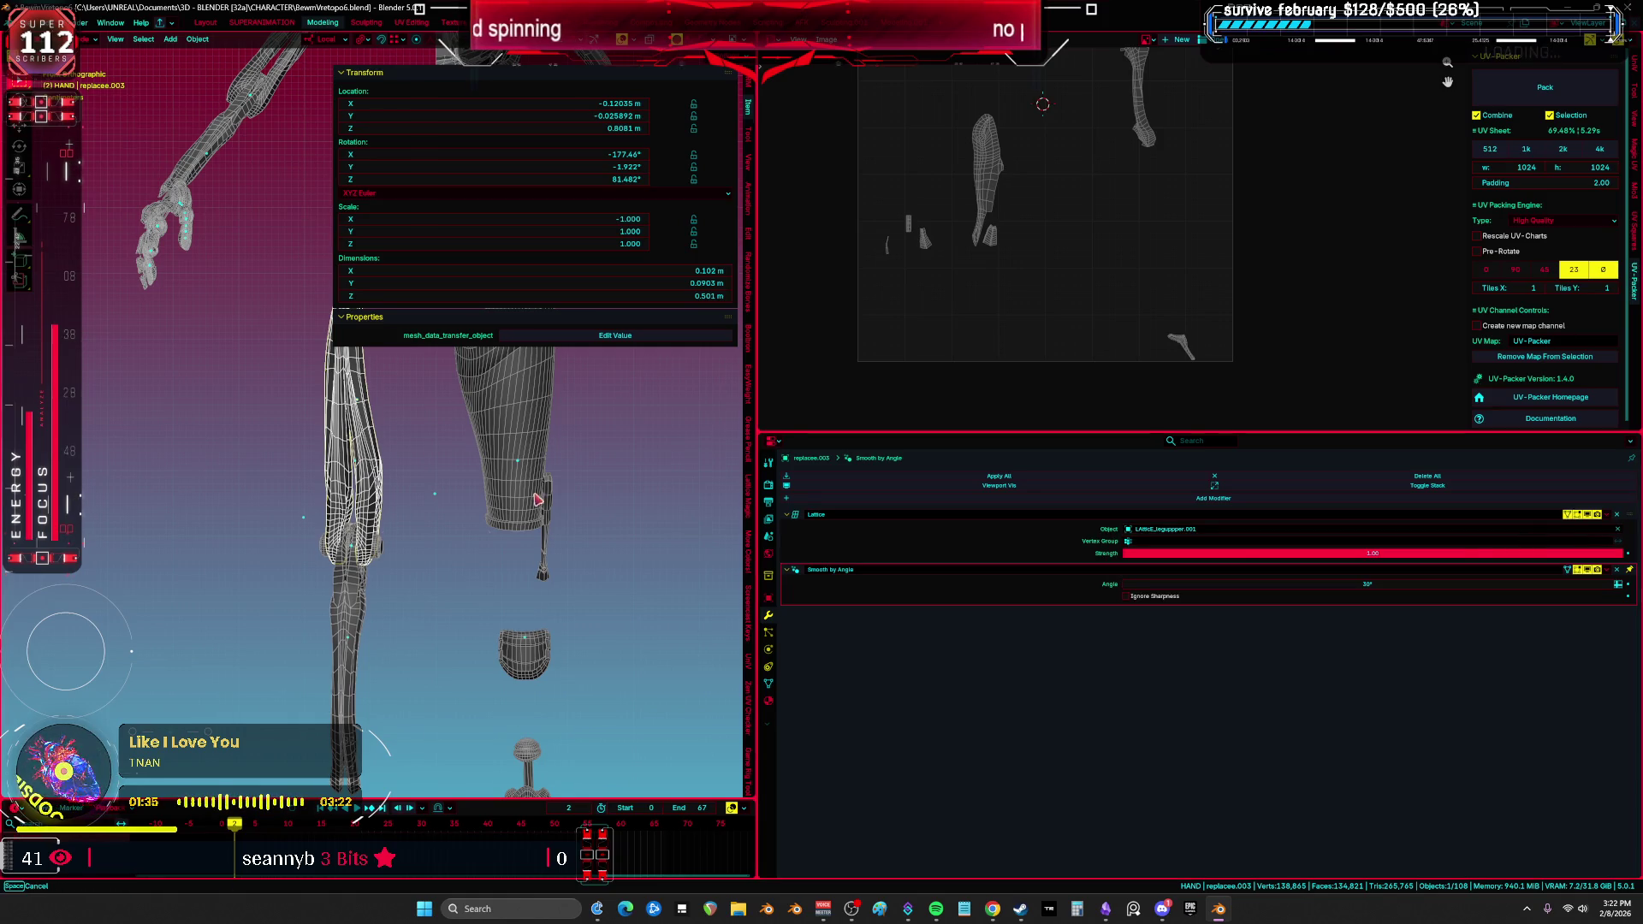
Step: Apply the Mirror modifier on the lower-leg piece Cube.005
{"action": "left_click", "coordinate": [347, 610]}
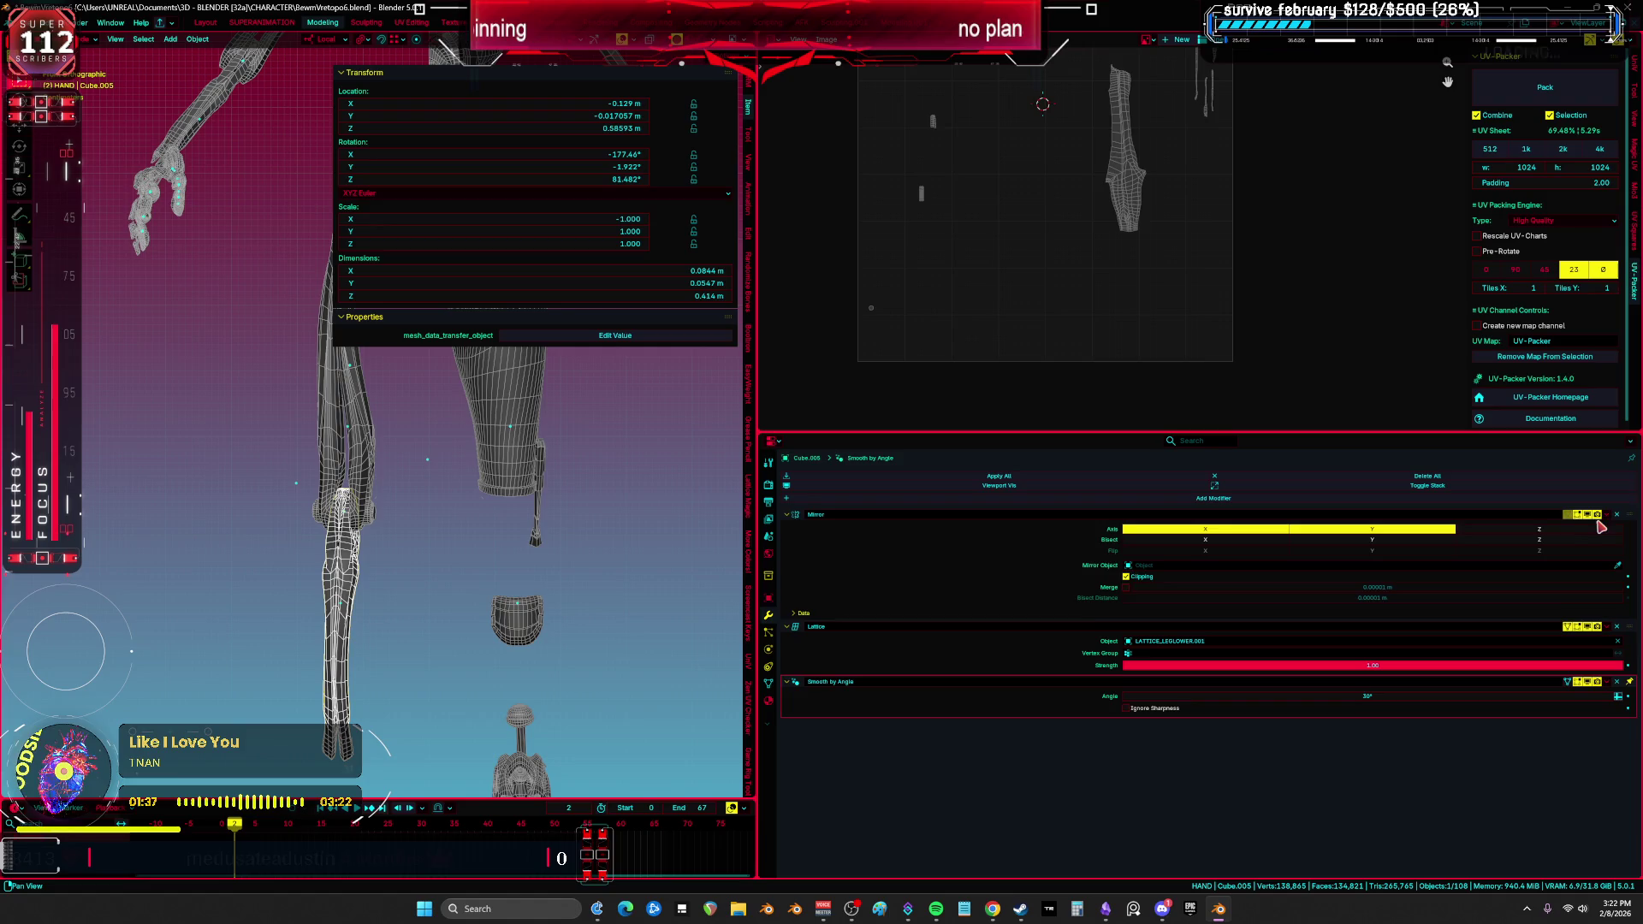
{"action": "left_click", "coordinate": [1598, 521]}
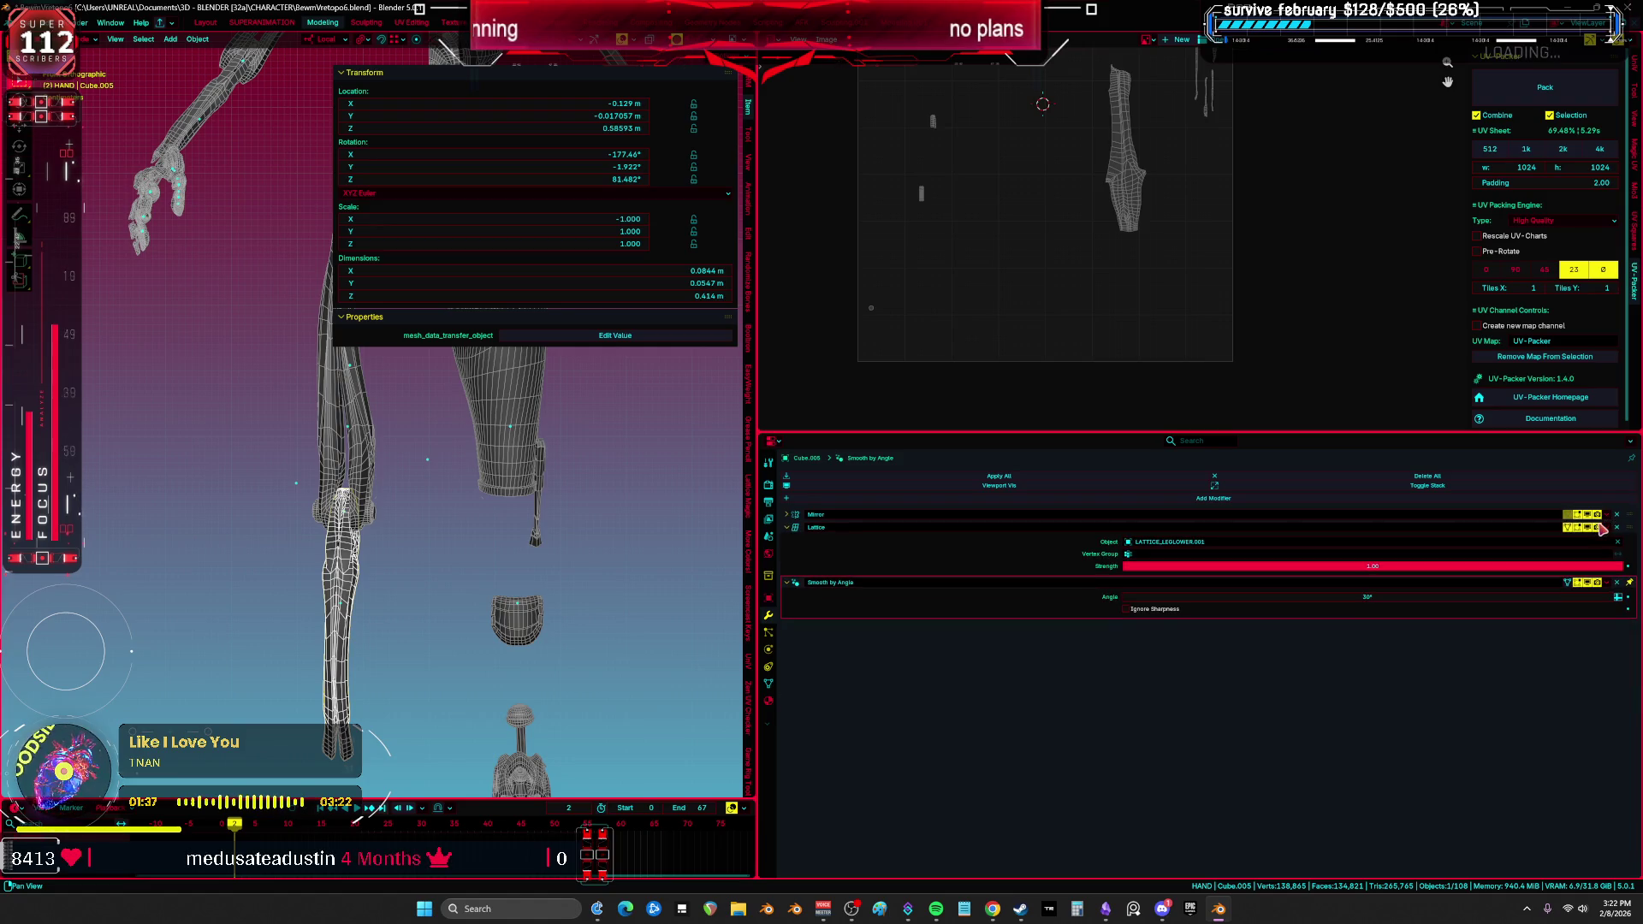
{"action": "left_click", "coordinate": [787, 515]}
{"action": "left_click", "coordinate": [1605, 525]}
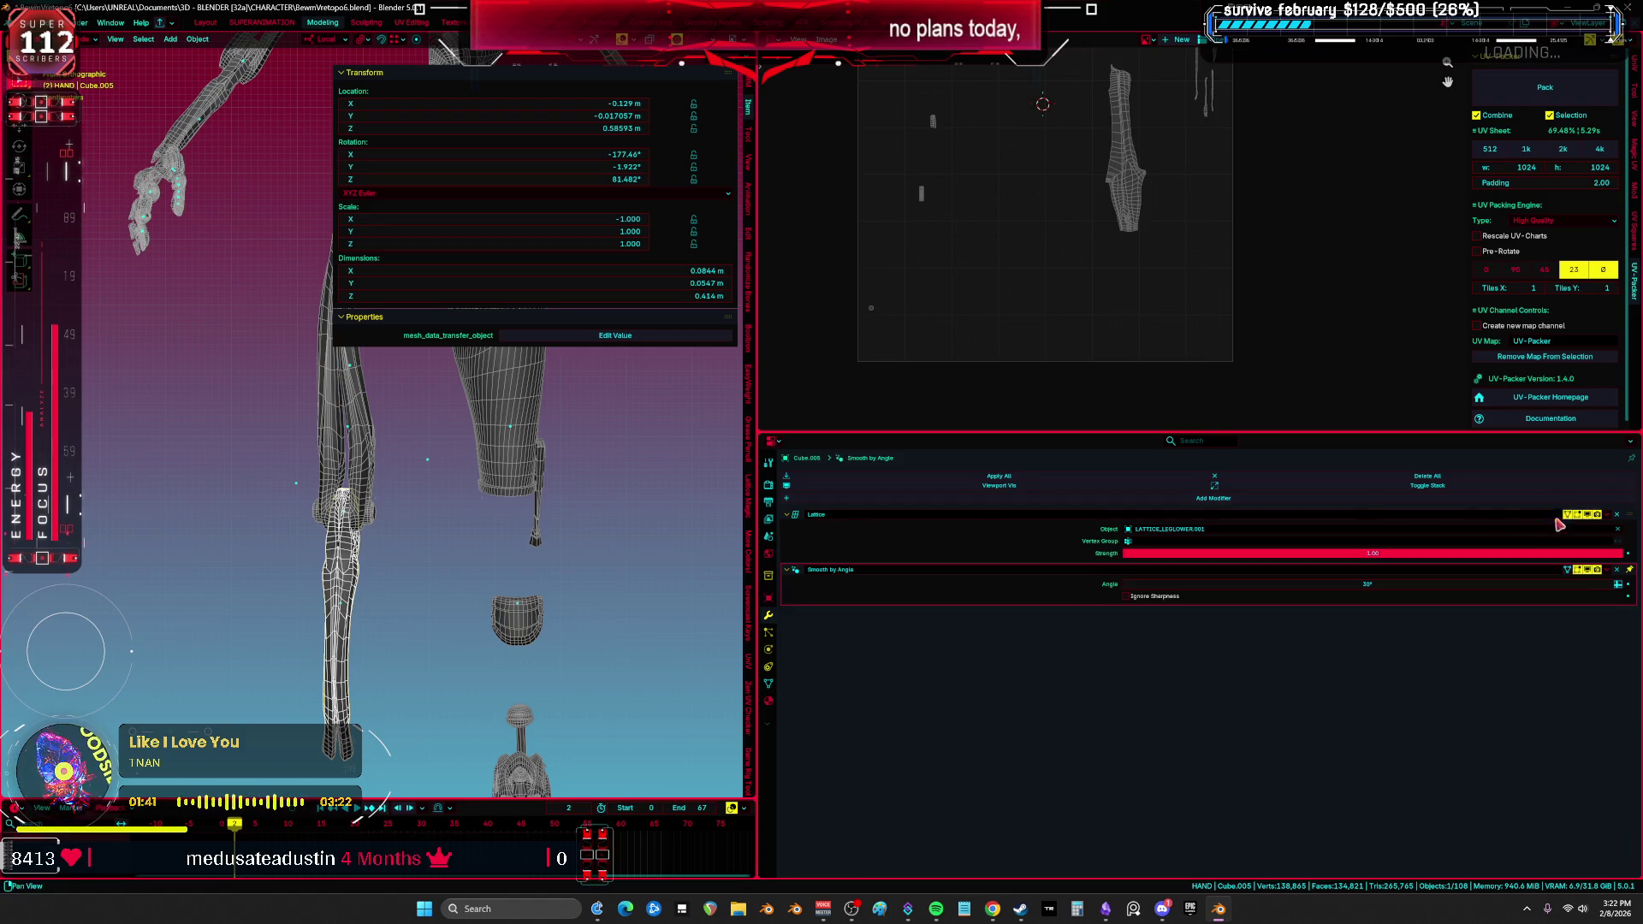
Step: Inspect the leg's UVs, toggle viewport overlays off and on, and select replacee.003
{"action": "key", "text": "Tab"}
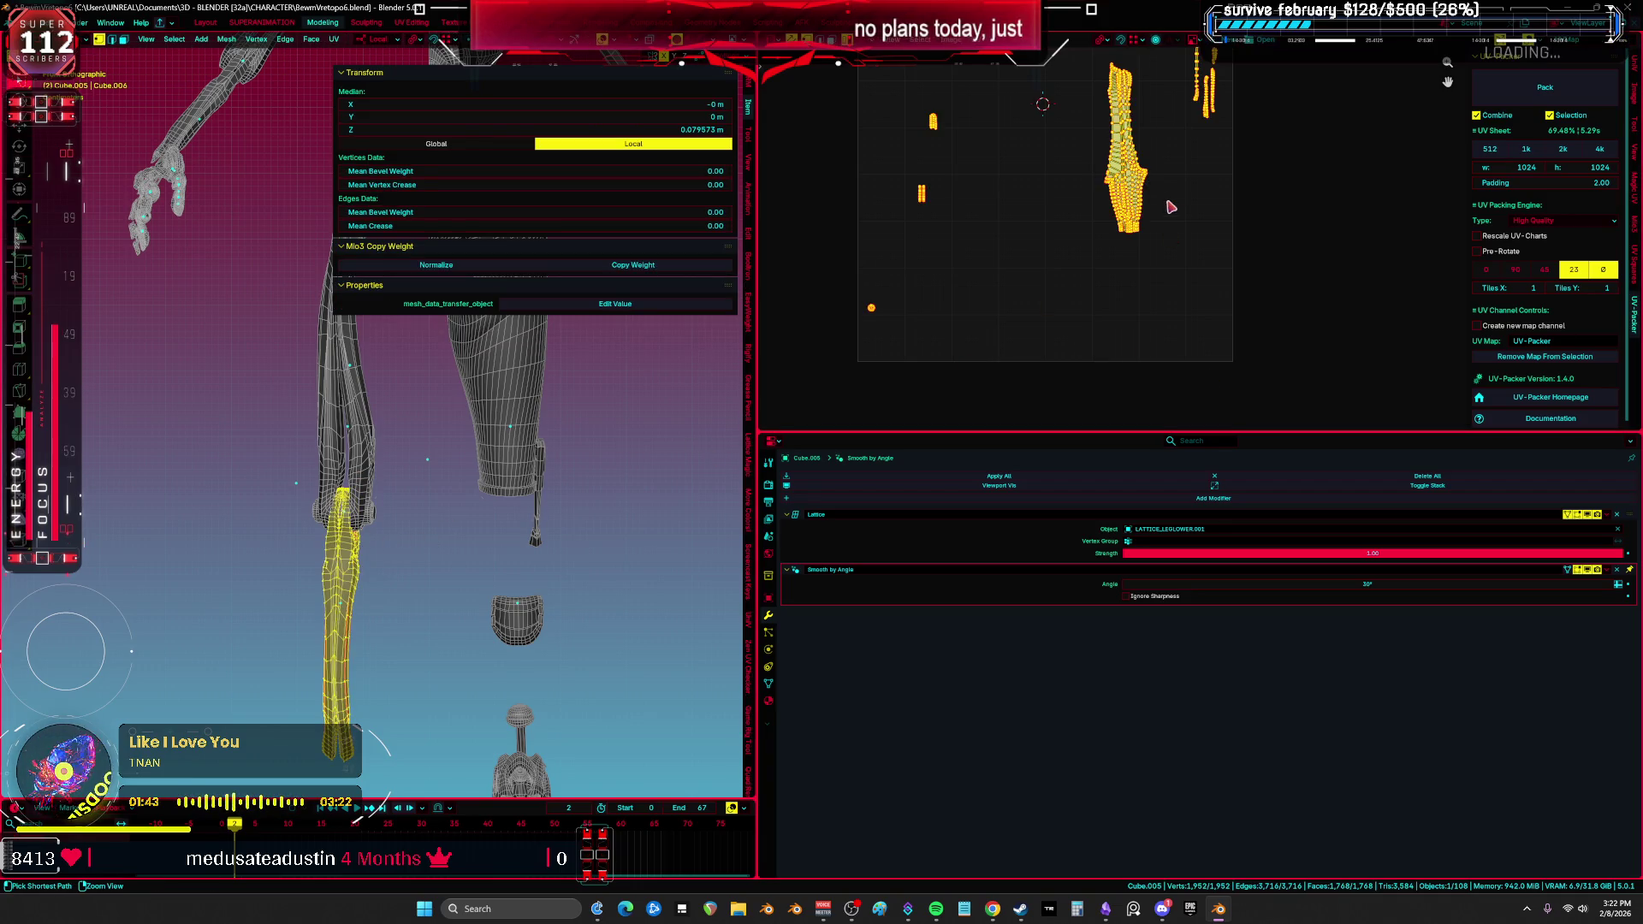
{"action": "key", "text": "ctrl+space"}
{"action": "key", "text": "ctrl+space"}
{"action": "key", "text": "Tab"}
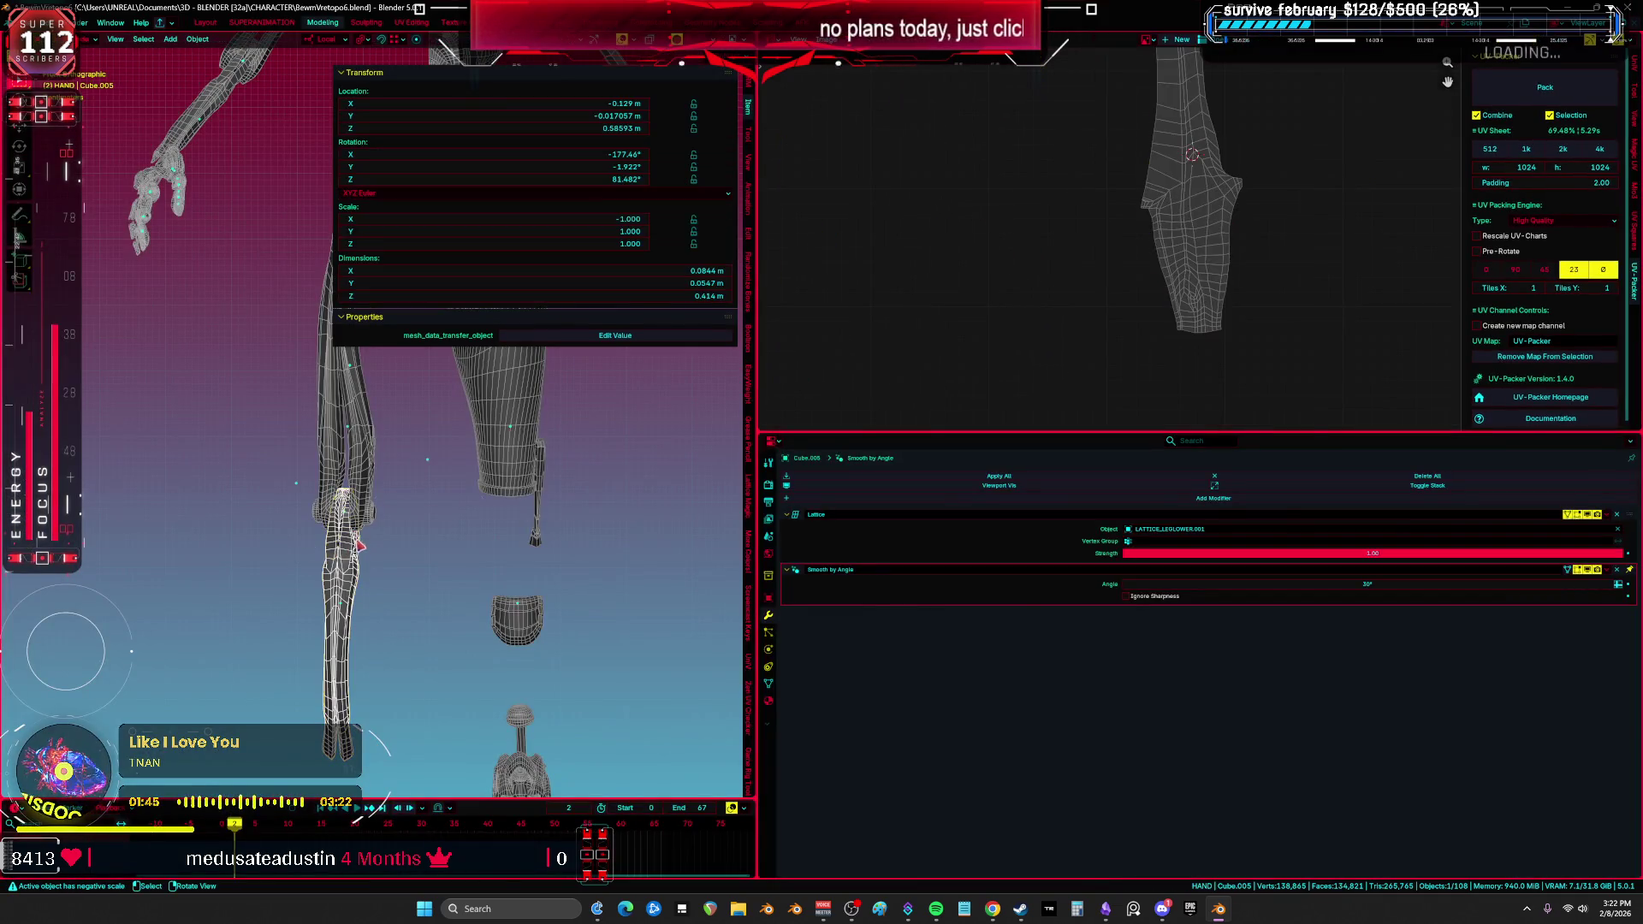
{"action": "key", "text": "shift+alt+z"}
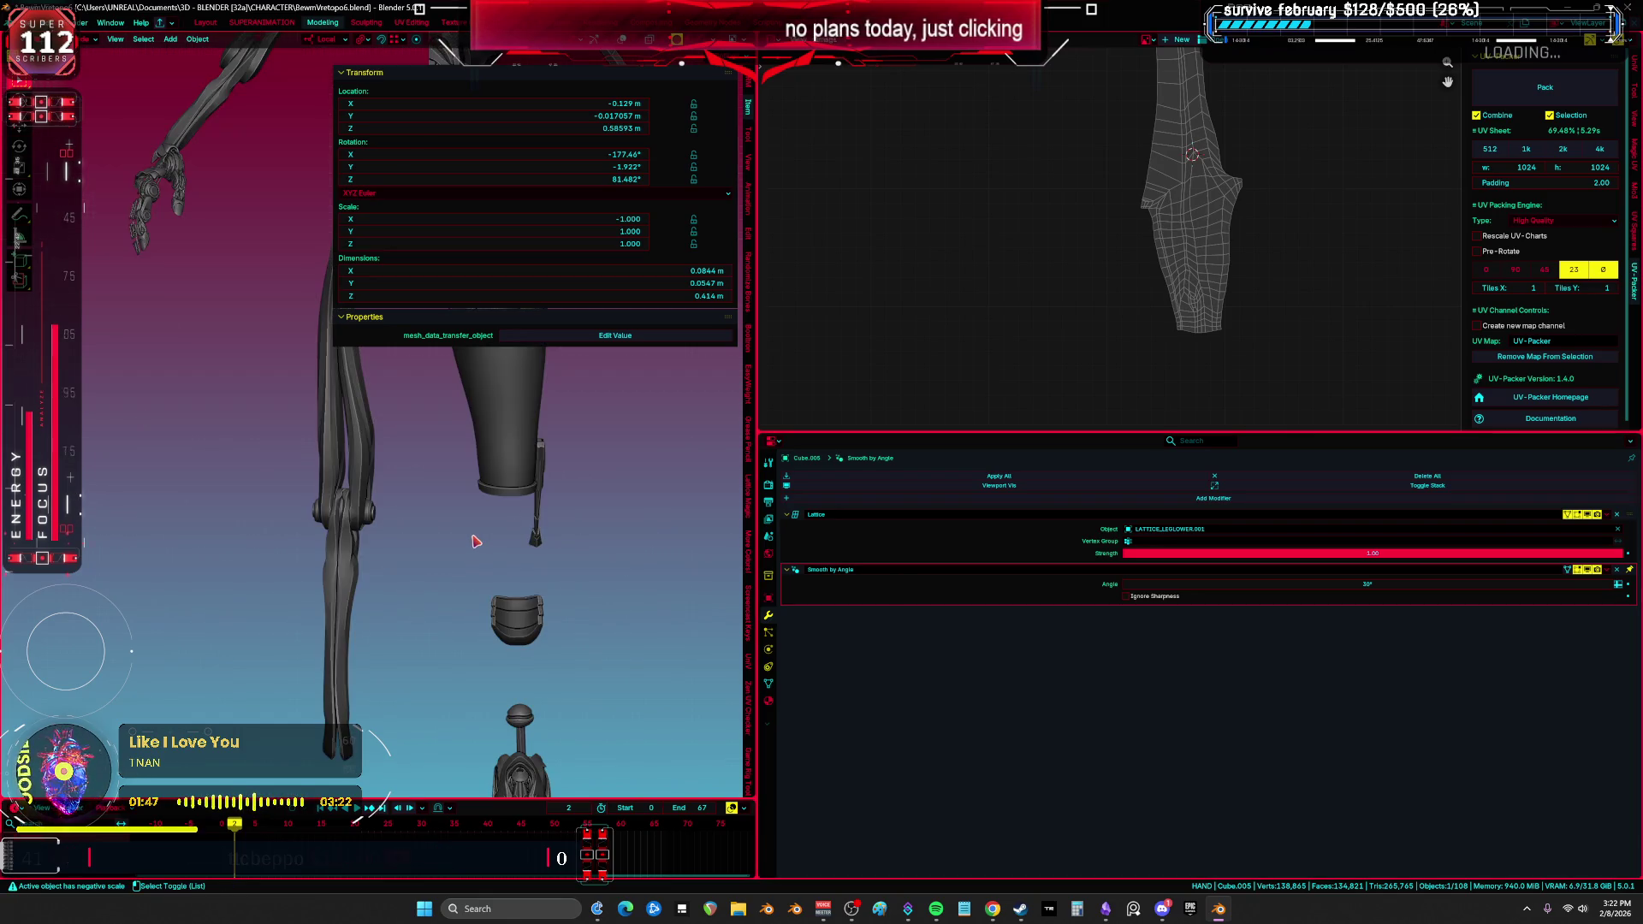
{"action": "key", "text": "shift+alt+z"}
{"action": "key", "text": "ctrl+space"}
{"action": "left_click", "coordinate": [778, 497]}
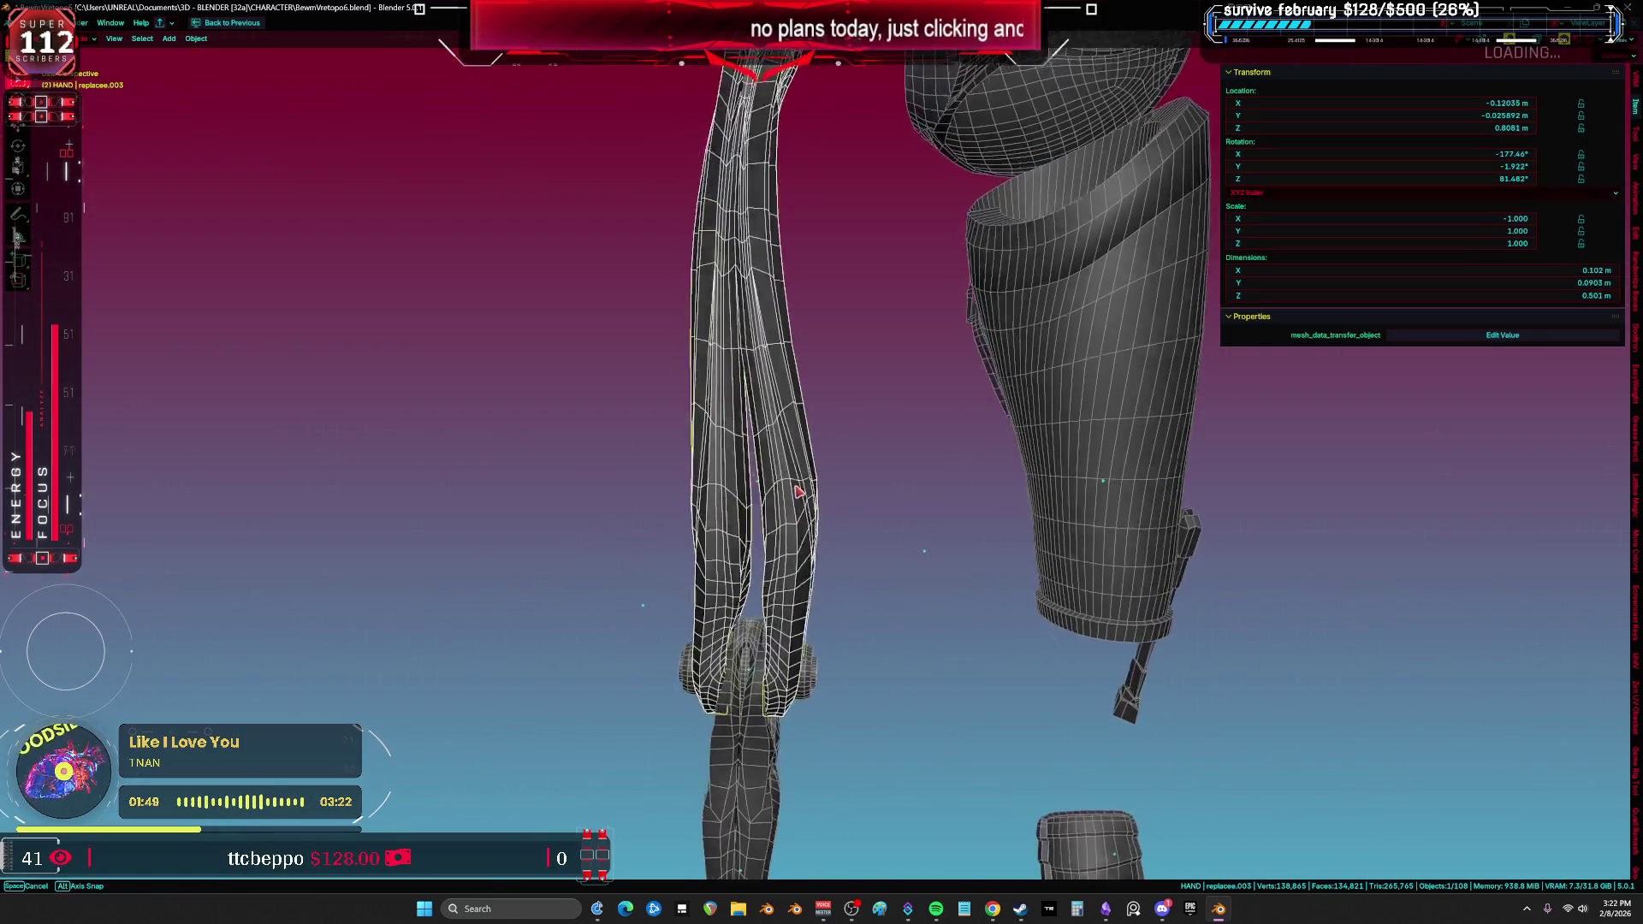
Step: Briefly check replacee.003's UVs in Edit Mode, then return to Object Mode
{"action": "key", "text": "Tab"}
{"action": "key", "text": "ctrl+space"}
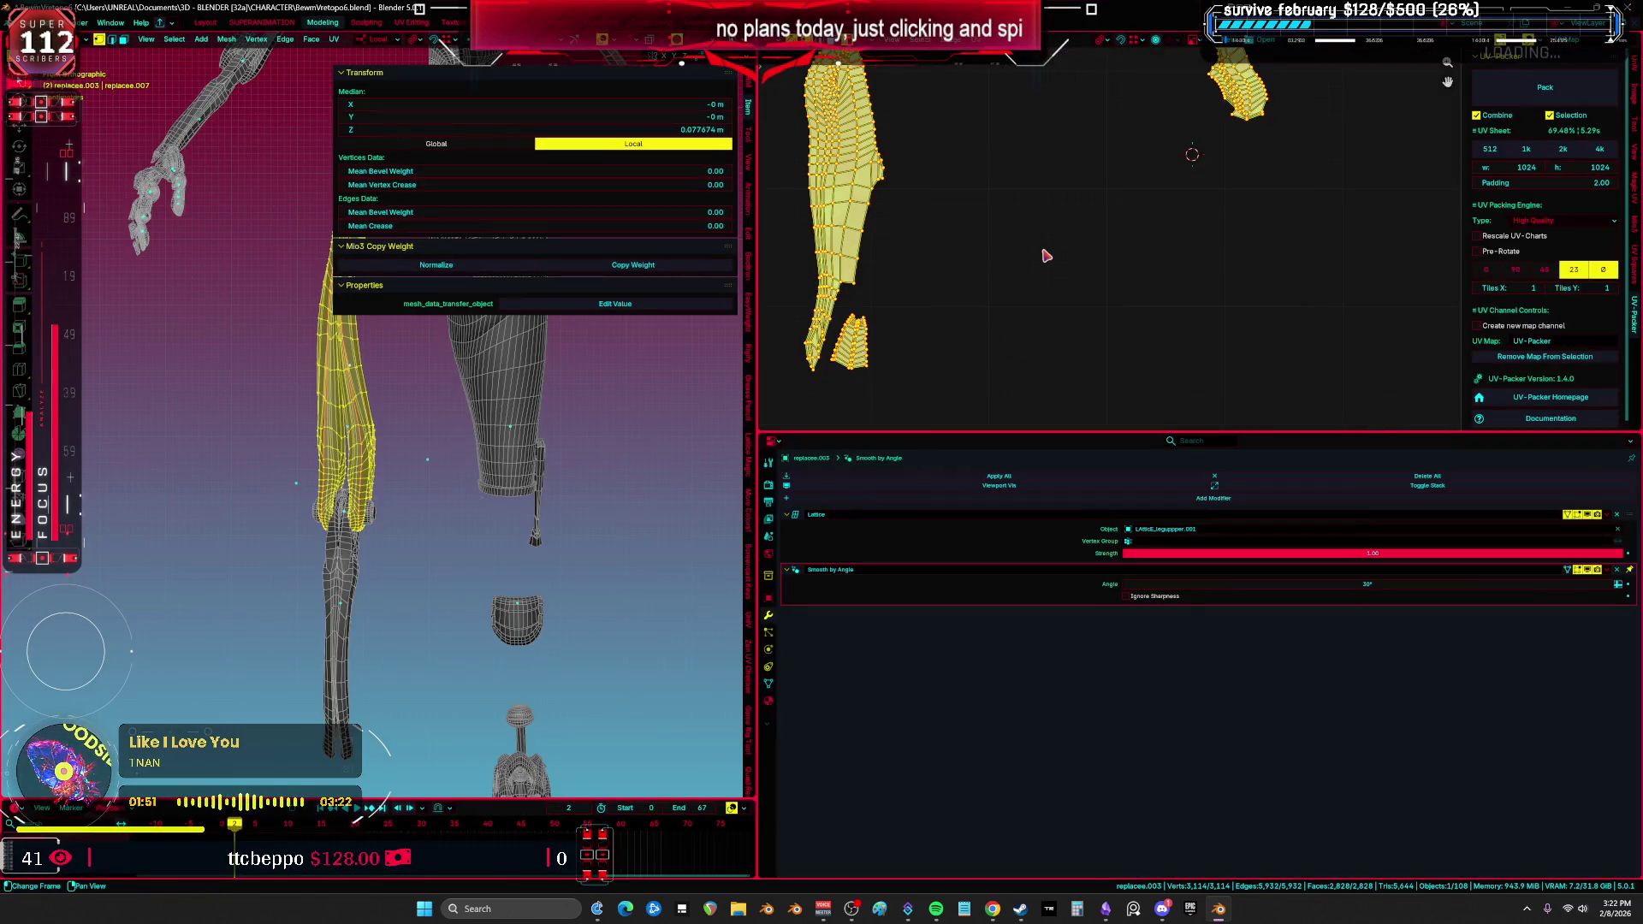
{"action": "scroll", "coordinate": [1096, 322], "scroll_direction": "down", "scroll_amount": 3}
{"action": "scroll", "coordinate": [1104, 319], "scroll_direction": "up", "scroll_amount": 2}
{"action": "key", "text": "ctrl+space"}
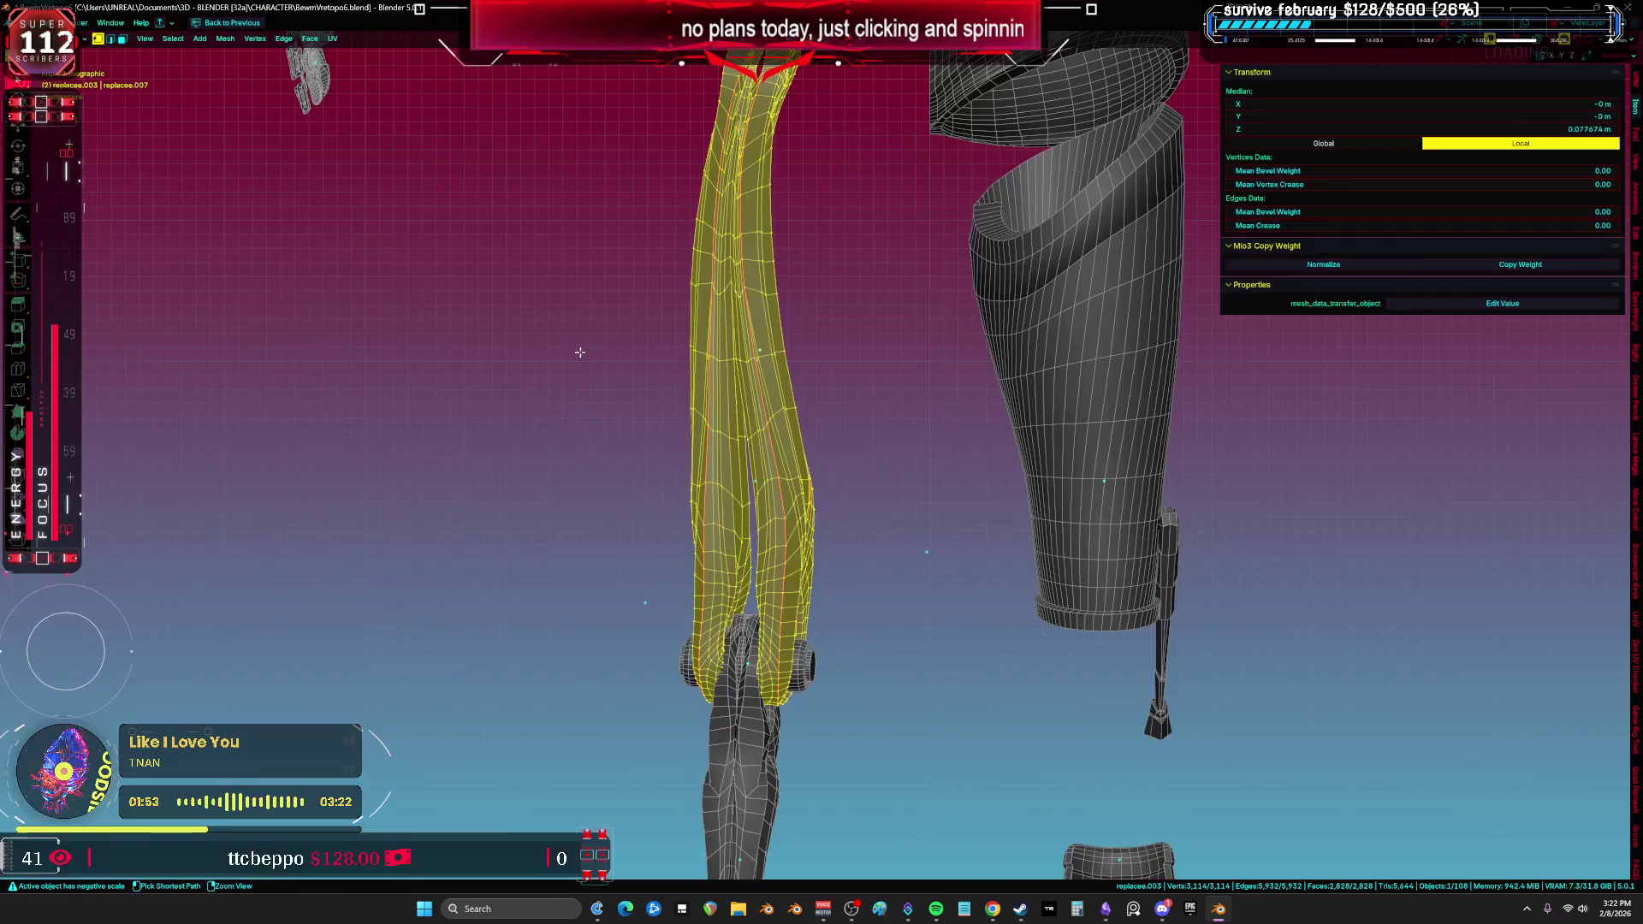
{"action": "key", "text": "Tab"}
{"action": "left_click", "coordinate": [822, 476]}
{"action": "middle_click_drag", "start_coordinate": [865, 477], "coordinate": [735, 451]}
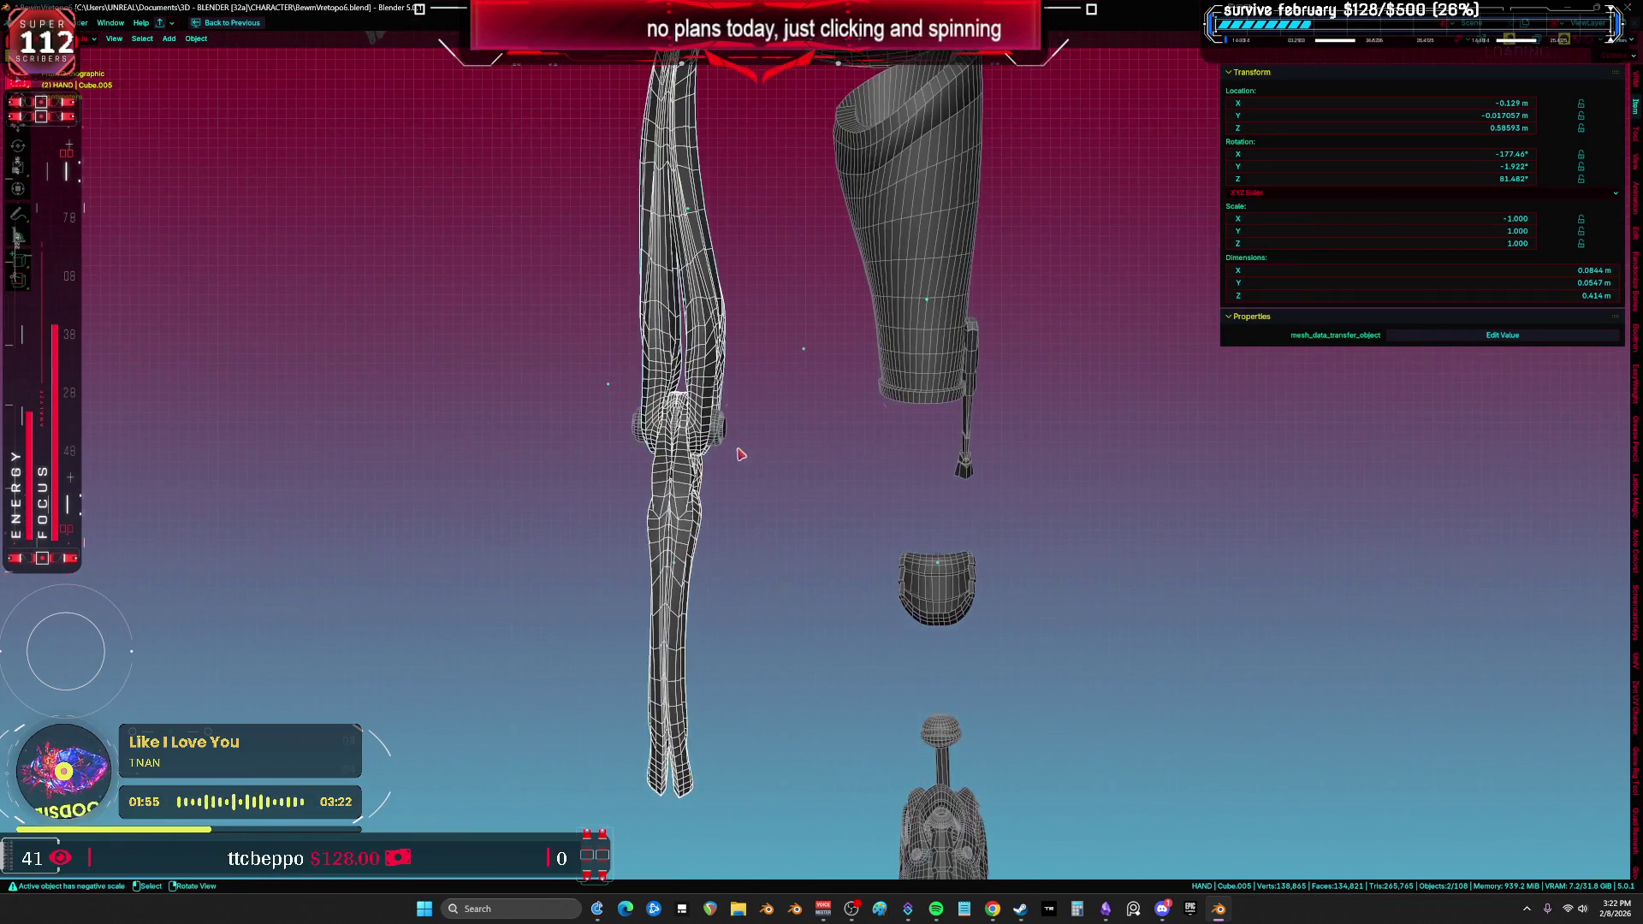
{"action": "key", "text": "ctrl+space"}
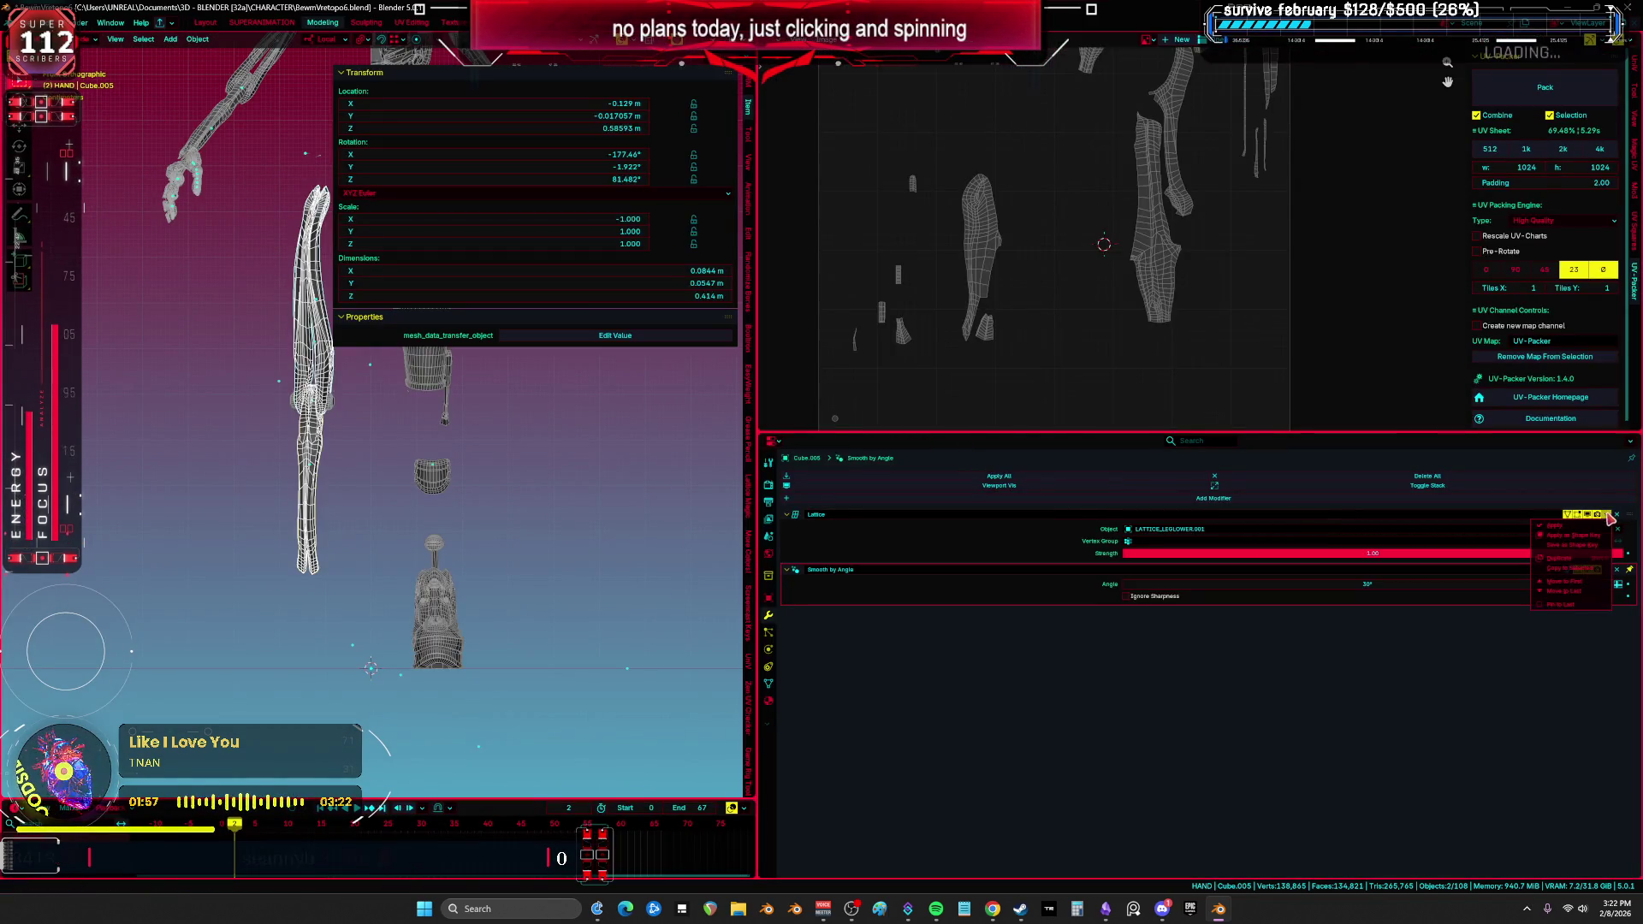
Step: Apply Cube.005's Lattice and Smooth by Angle modifiers, then put replacee.003 into Edit Mode
{"action": "key", "text": "ctrl+a"}
{"action": "left_click", "coordinate": [1607, 524]}
{"action": "left_click", "coordinate": [1574, 541]}
{"action": "key", "text": "ctrl+space"}
{"action": "left_click", "coordinate": [680, 499]}
{"action": "key", "text": "Tab"}
{"action": "key", "text": "ctrl+space"}
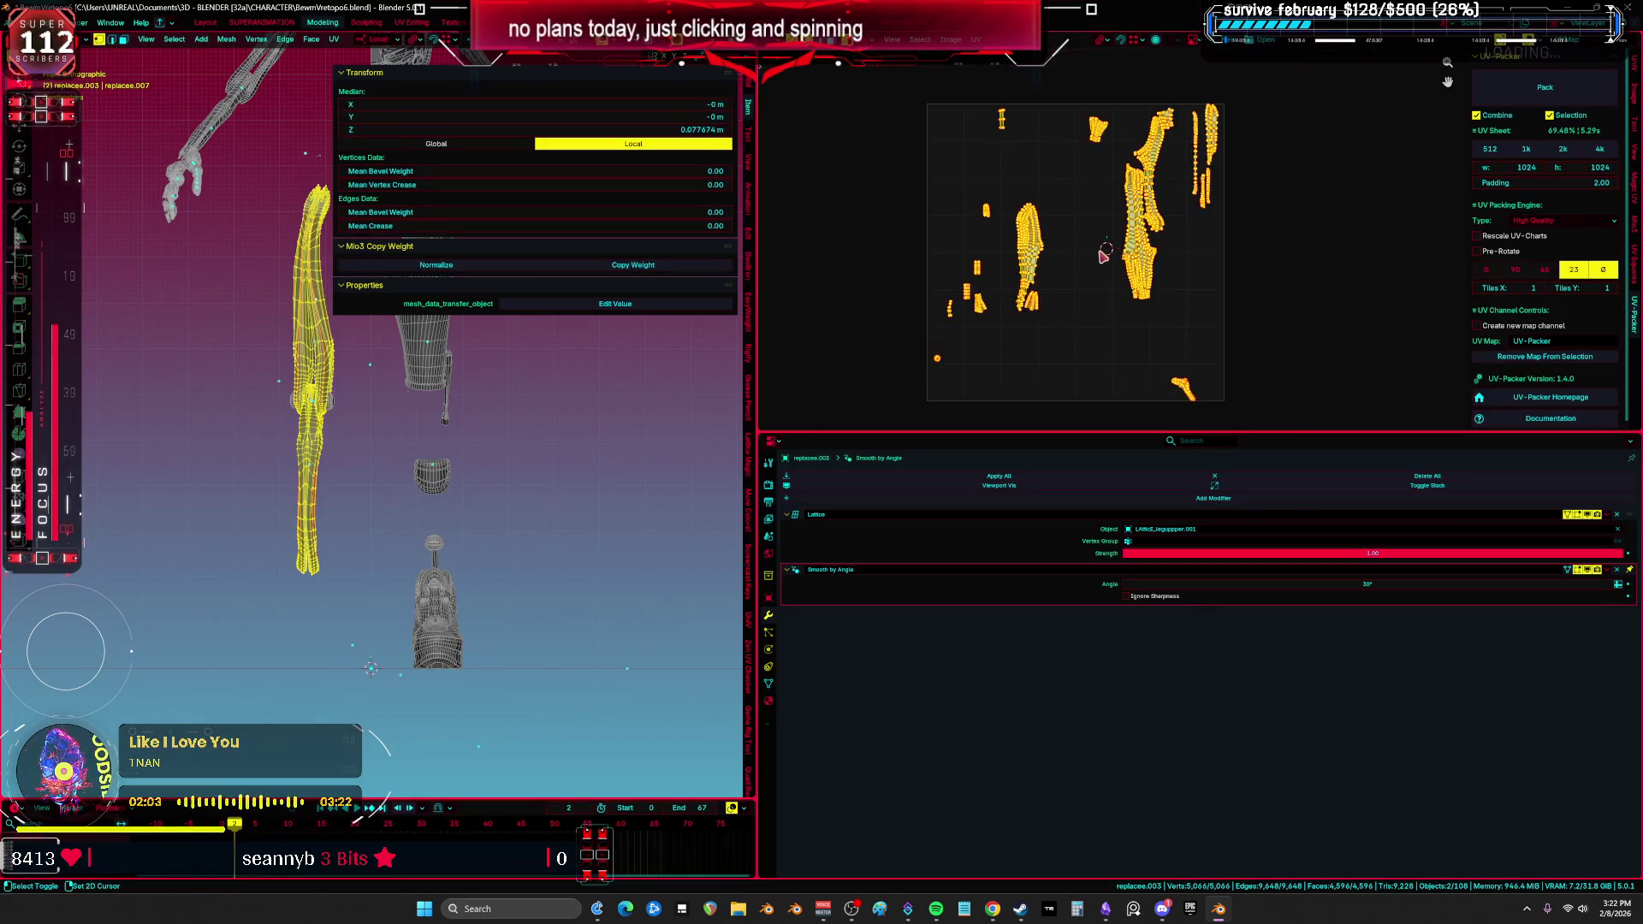
Step: Clear the UV pins on replacee.003 and unwrap it
{"action": "middle_click_drag", "start_coordinate": [1101, 255], "coordinate": [1116, 315]}
{"action": "key", "text": "alt+p"}
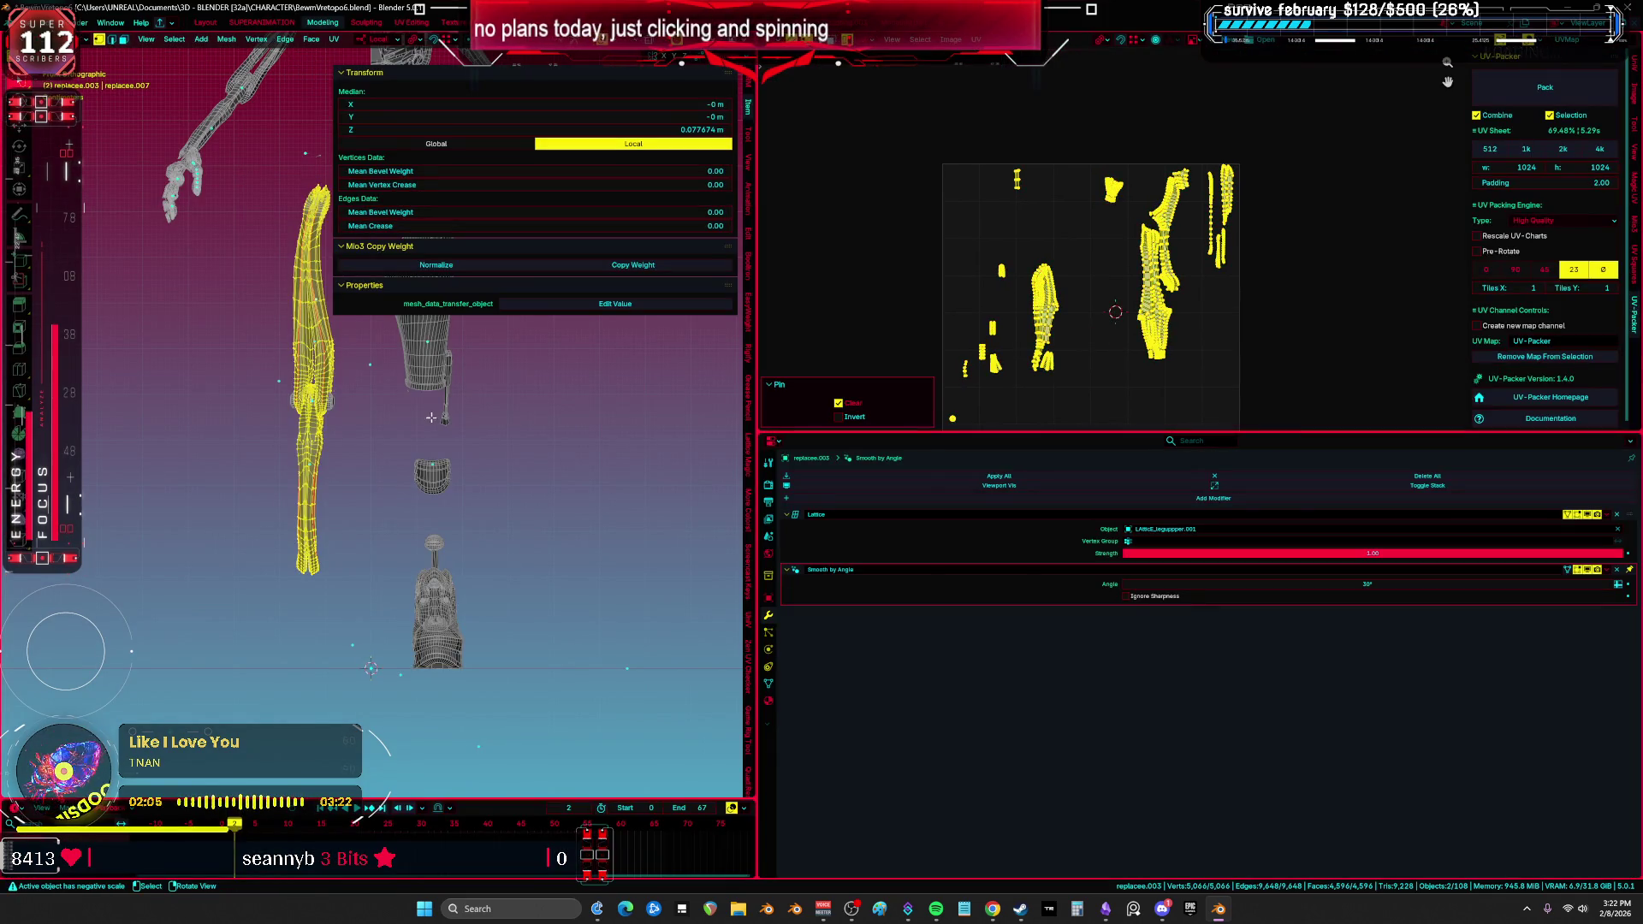
{"action": "key", "text": "u"}
{"action": "left_click", "coordinate": [432, 428]}
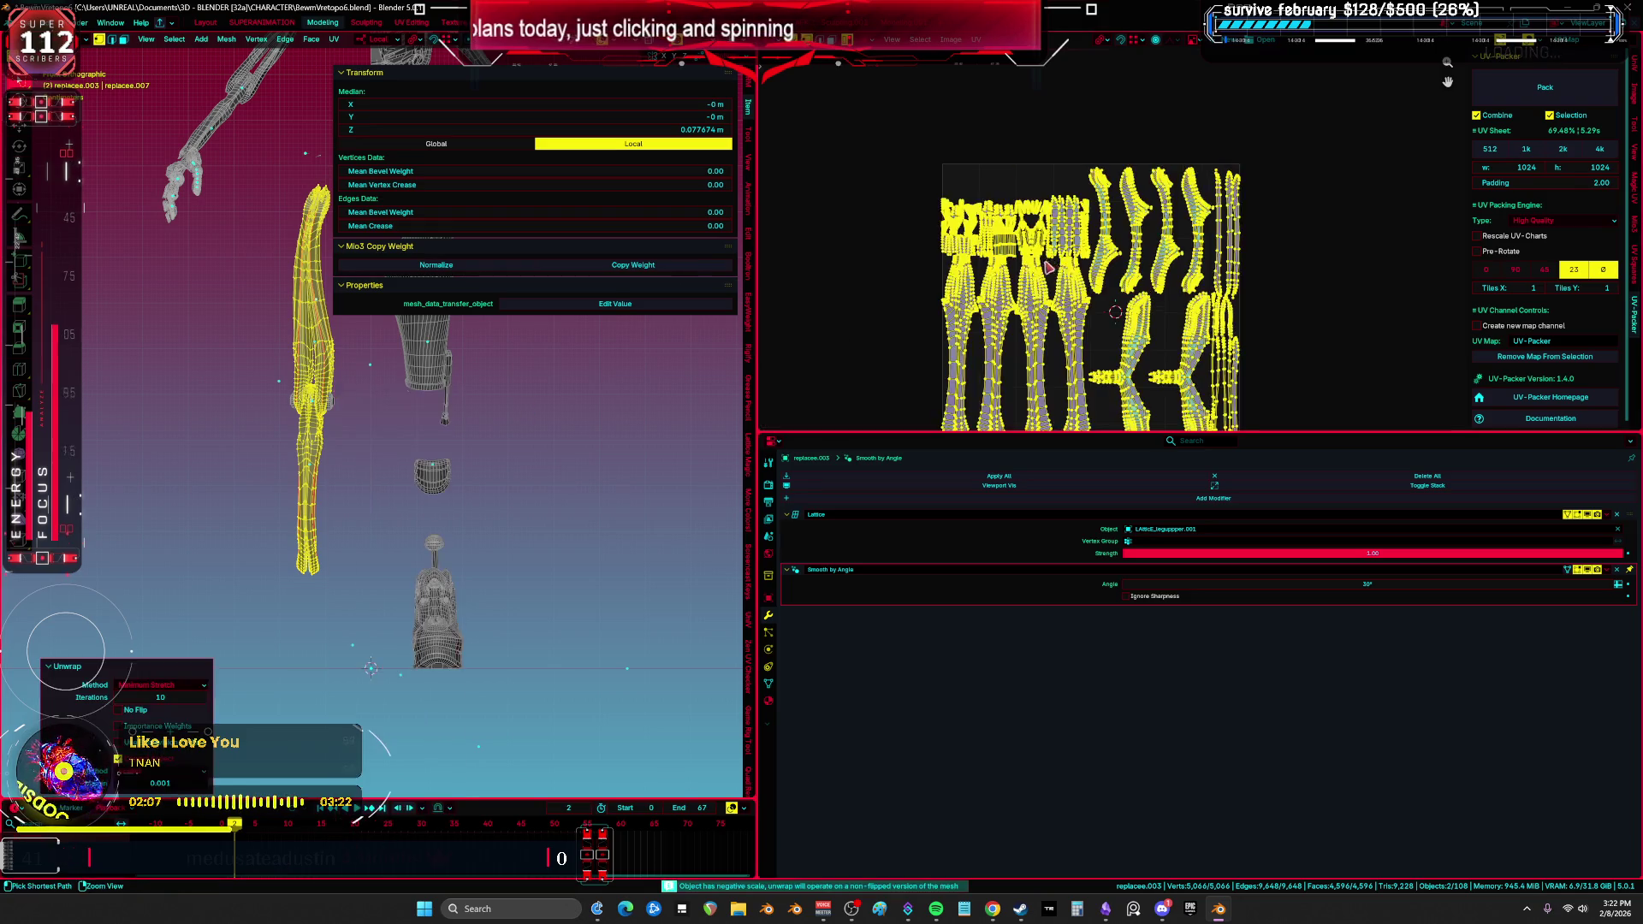
Step: Maximize the UV editor to view the new islands and show the Mio3 UV tools sidebar
{"action": "key", "text": "ctrl+space"}
{"action": "scroll", "coordinate": [1098, 212], "scroll_direction": "up", "scroll_amount": 3}
{"action": "key", "text": "g"}
{"action": "key", "text": "x"}
{"action": "right_click", "coordinate": [1090, 355]}
{"action": "mouse_move", "coordinate": [642, 368]}
{"action": "middle_mouse_down"}
{"action": "mouse_move", "coordinate": [850, 355]}
{"action": "mouse_move", "coordinate": [889, 371]}
{"action": "middle_mouse_up"}
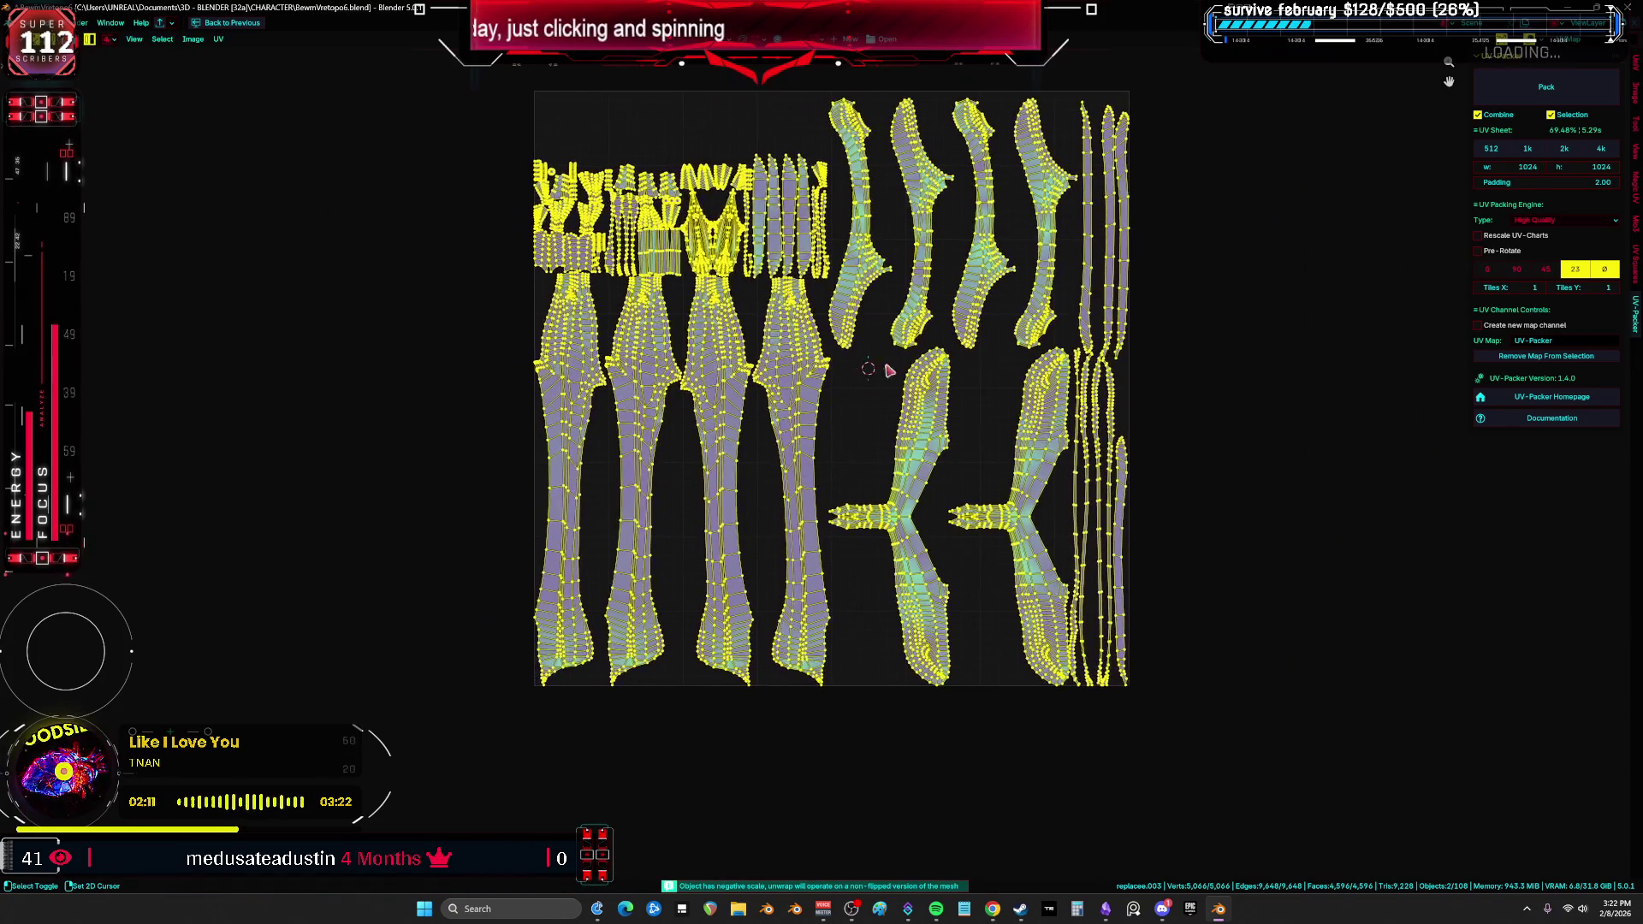
{"action": "left_click", "coordinate": [1635, 233]}
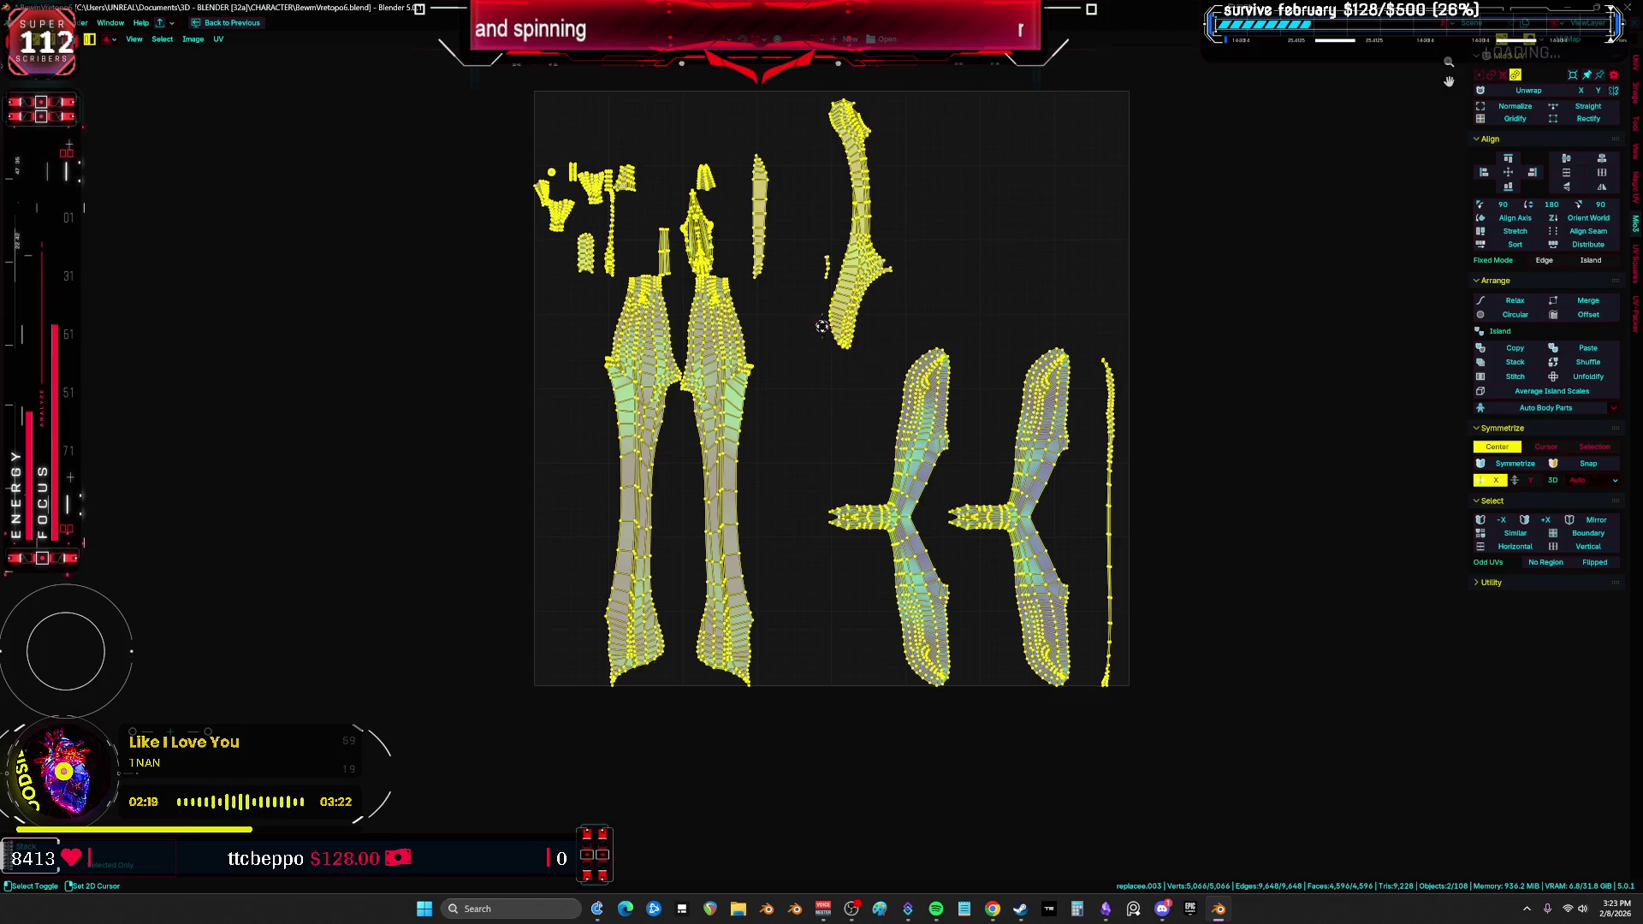
Step: Move the left-leg UV island further left and stack the middle leg island onto it
{"action": "middle_click_drag", "start_coordinate": [812, 366], "coordinate": [873, 354]}
{"action": "key", "text": "alt+a"}
{"action": "key", "text": "l"}
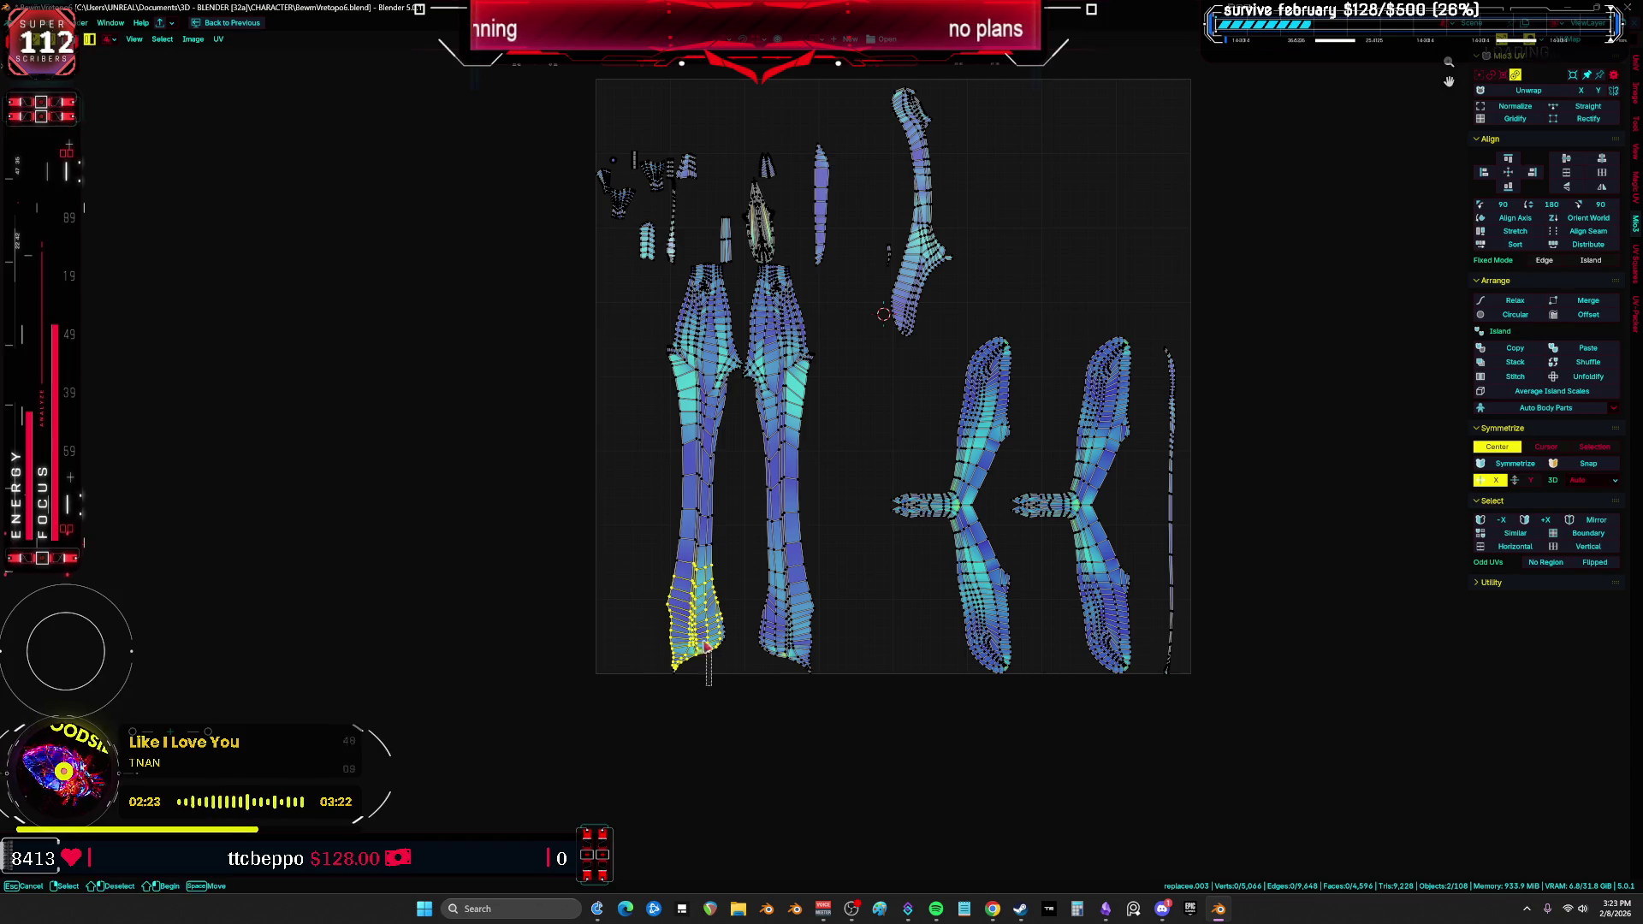
{"action": "key", "text": "ctrl+l"}
{"action": "key", "text": "g"}
{"action": "key", "text": "Escape"}
{"action": "left_click", "coordinate": [219, 40]}
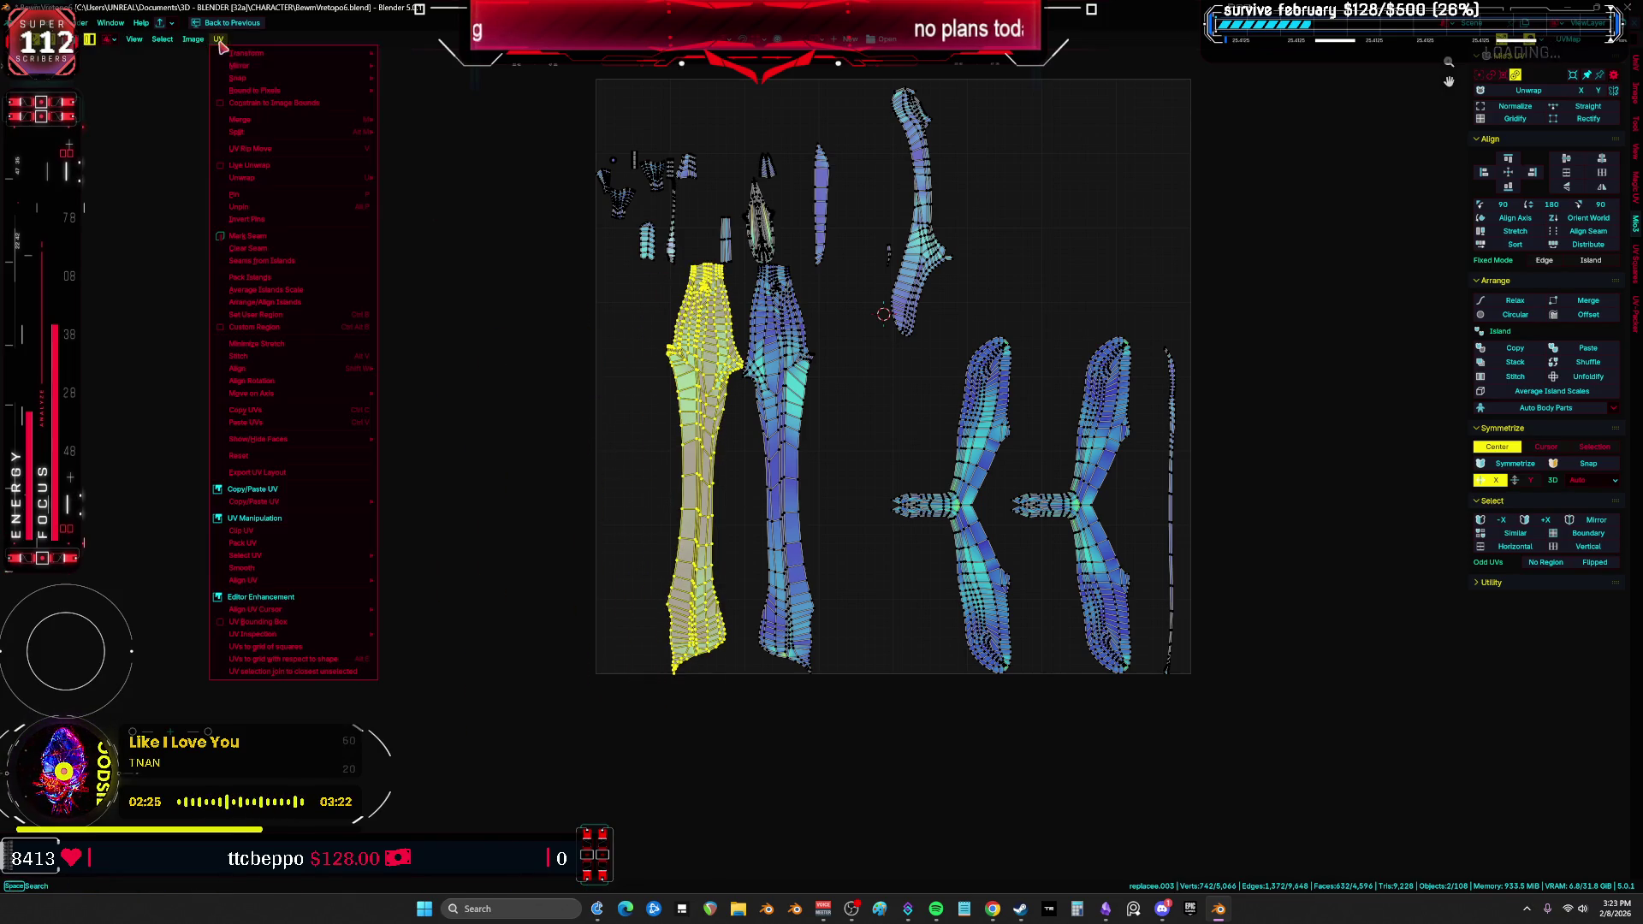
{"action": "left_click_drag", "start_coordinate": [667, 556], "coordinate": [556, 557]}
{"action": "left_click", "coordinate": [738, 570]}
{"action": "mouse_move", "coordinate": [738, 570]}
{"action": "left_mouse_down"}
{"action": "mouse_move", "coordinate": [475, 604]}
{"action": "mouse_move", "coordinate": [510, 613]}
{"action": "left_mouse_up"}
Step: Try placing the selected leg island over the other leg island, then undo it
{"action": "middle_click_drag", "start_coordinate": [703, 585], "coordinate": [788, 530]}
{"action": "right_click", "coordinate": [784, 525], "text": "shift"}
{"action": "scroll", "coordinate": [833, 510], "scroll_direction": "up", "scroll_amount": 5}
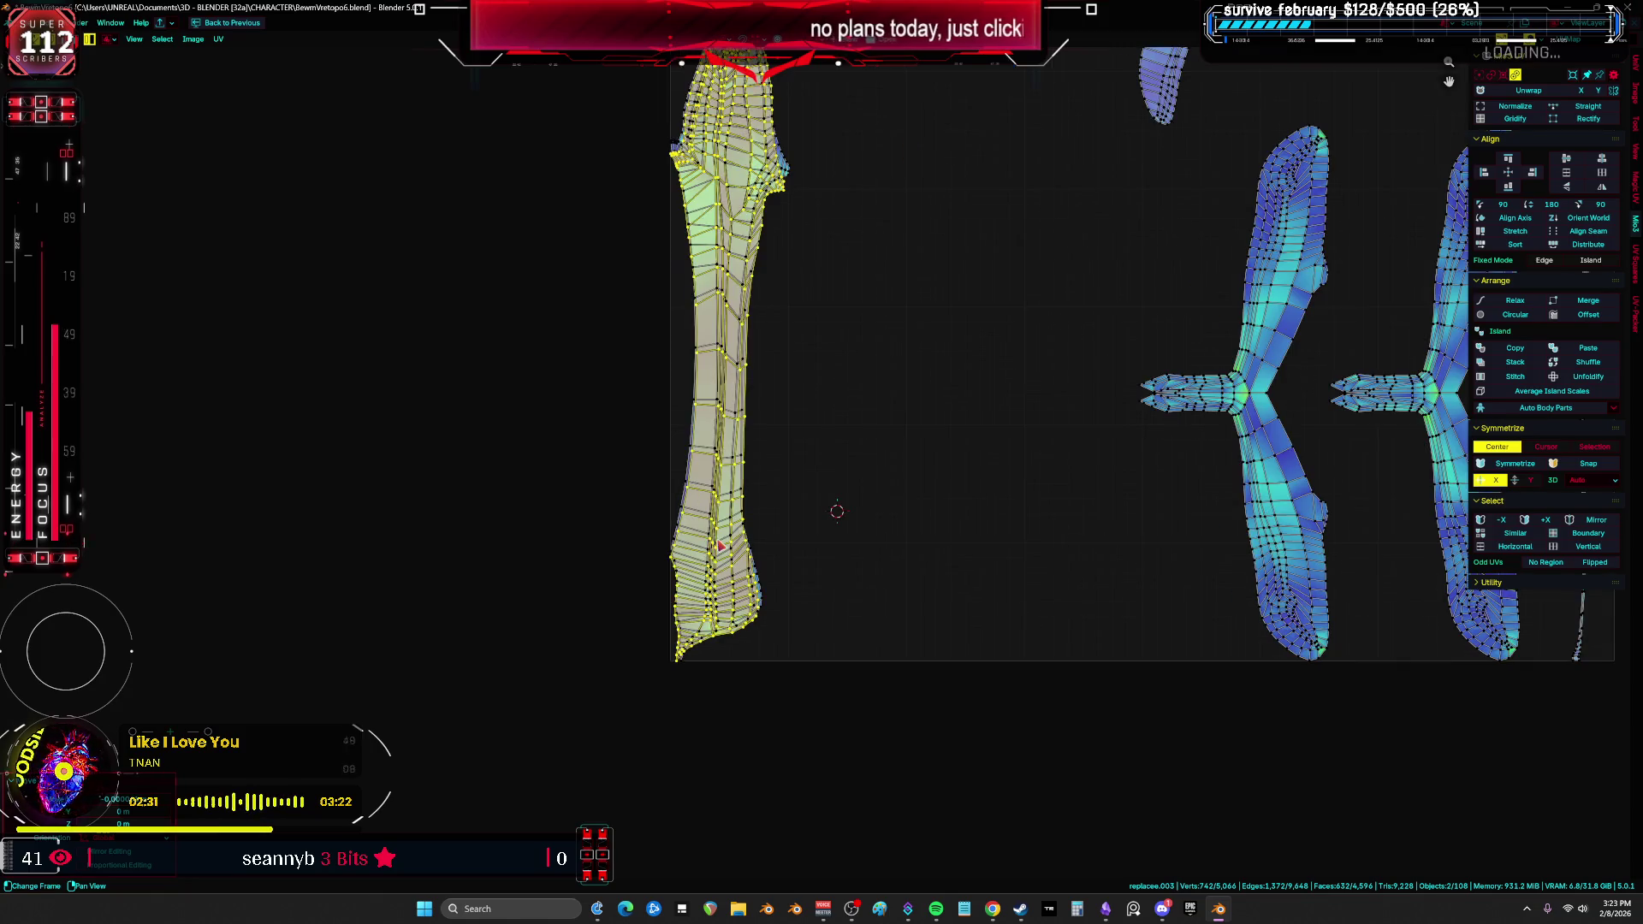
{"action": "key", "text": "g"}
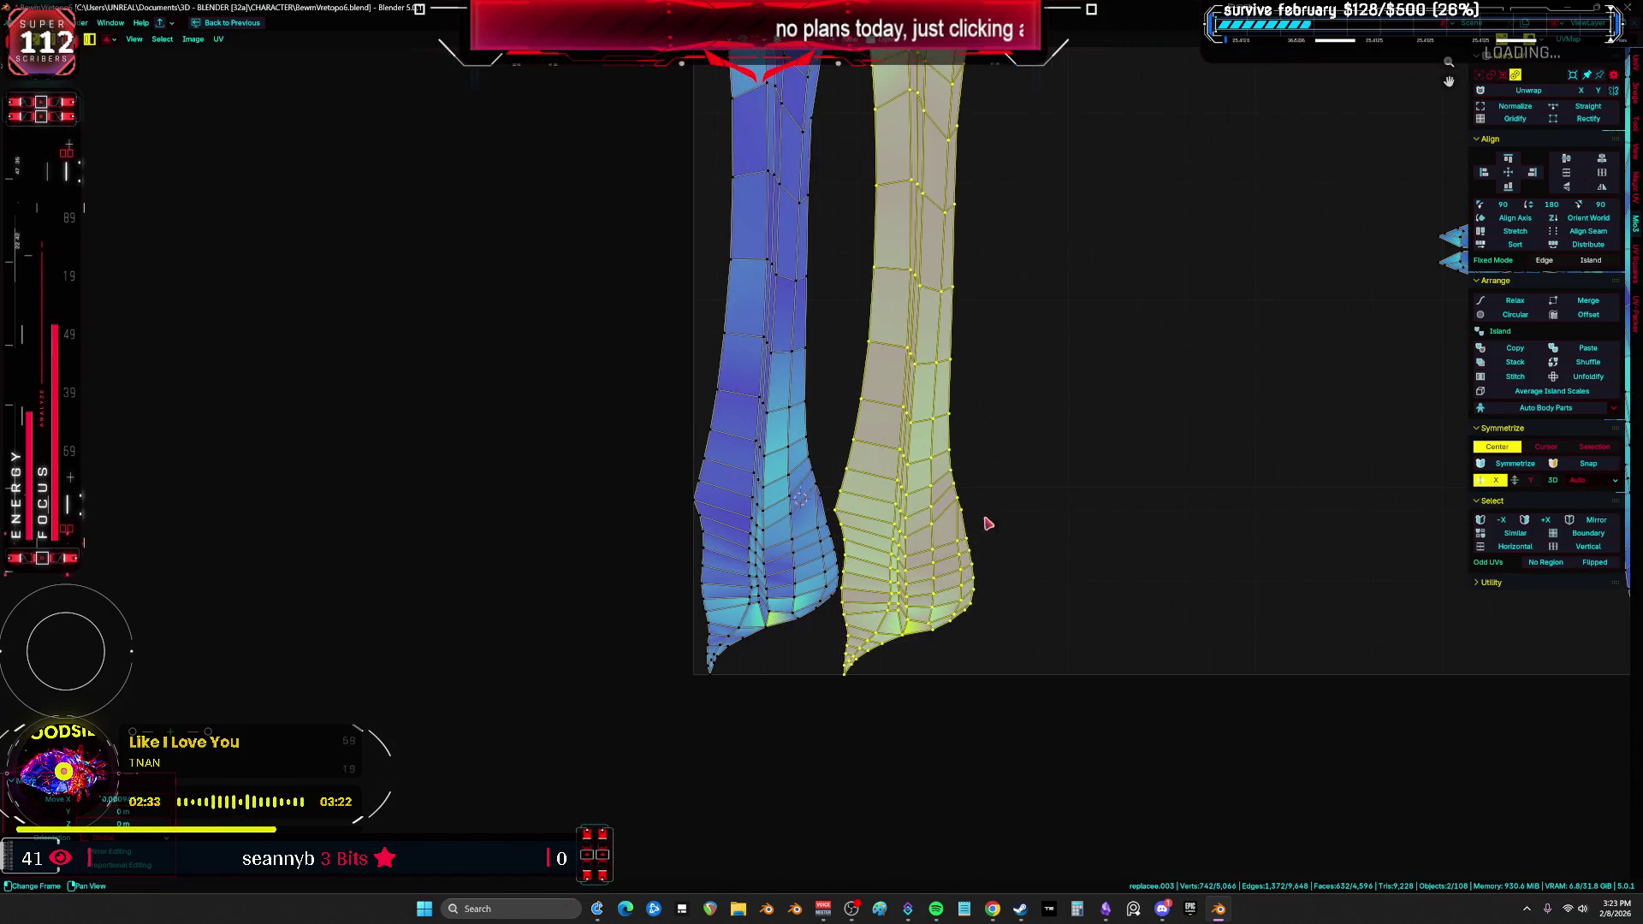
{"action": "scroll", "coordinate": [982, 520], "scroll_direction": "down", "scroll_amount": 3}
{"action": "left_click", "coordinate": [941, 534]}
{"action": "key", "text": "ctrl+z"}
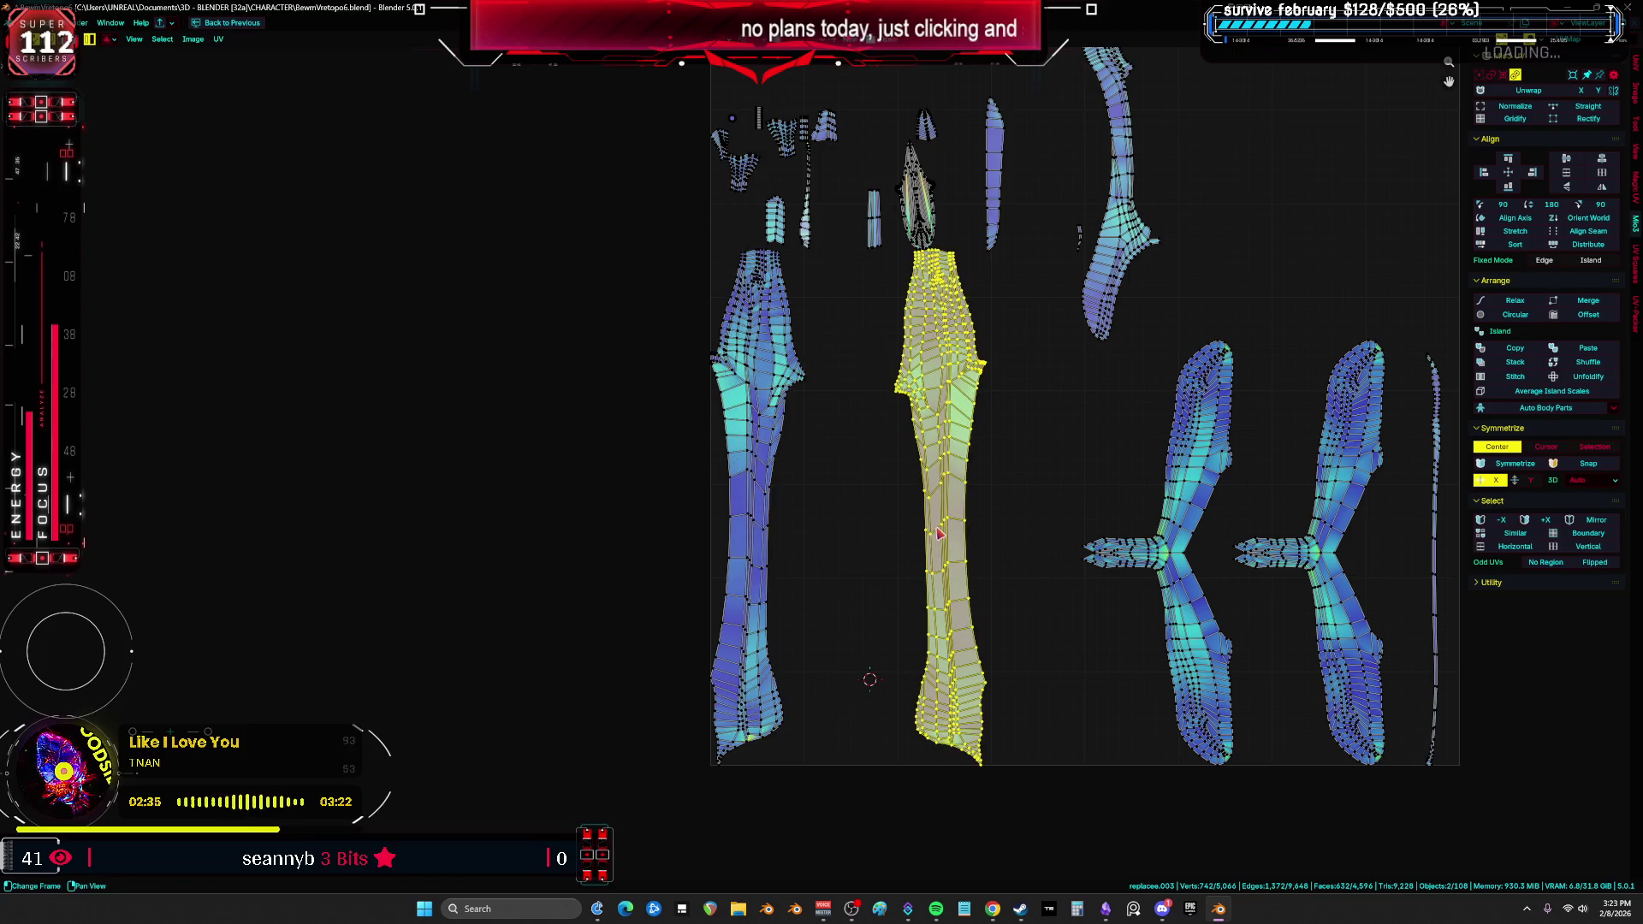
Step: Frame the whole UV square and trial-shift the leg islands, undoing the moves
{"action": "key", "text": "a"}
{"action": "key", "text": "alt+a"}
{"action": "key", "text": "a"}
{"action": "key", "text": "shift+c"}
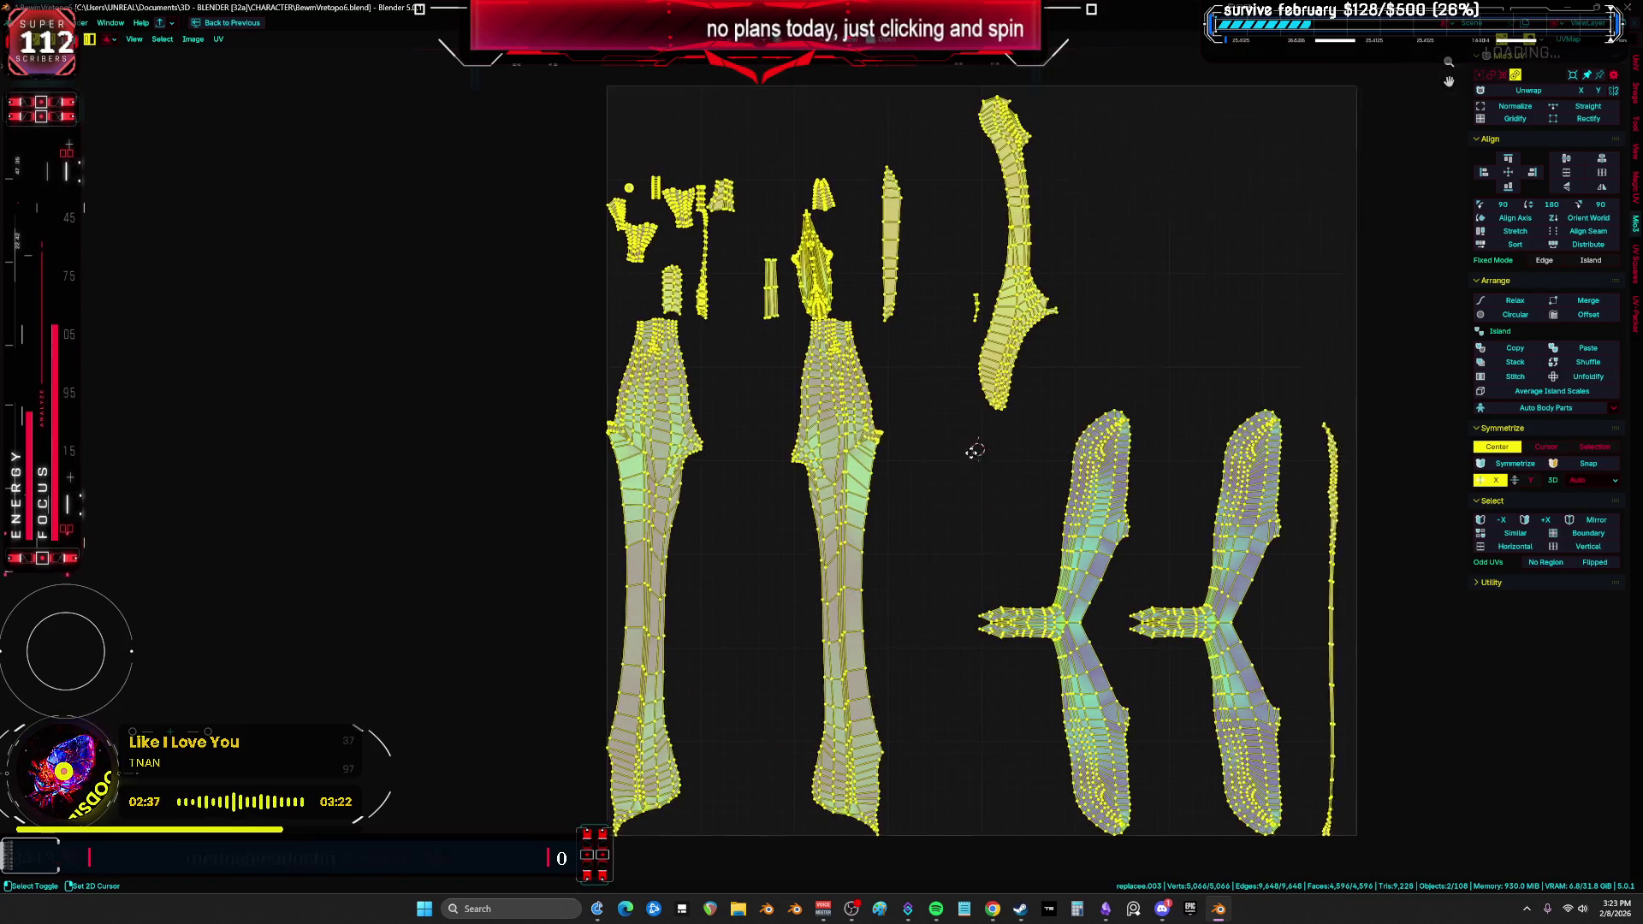
{"action": "left_click", "coordinate": [953, 466]}
{"action": "left_click", "coordinate": [729, 499]}
{"action": "left_click", "coordinate": [834, 509]}
{"action": "key", "text": "ctrl+z"}
{"action": "left_click_drag", "start_coordinate": [850, 500], "coordinate": [933, 505]}
{"action": "key", "text": "ctrl+z"}
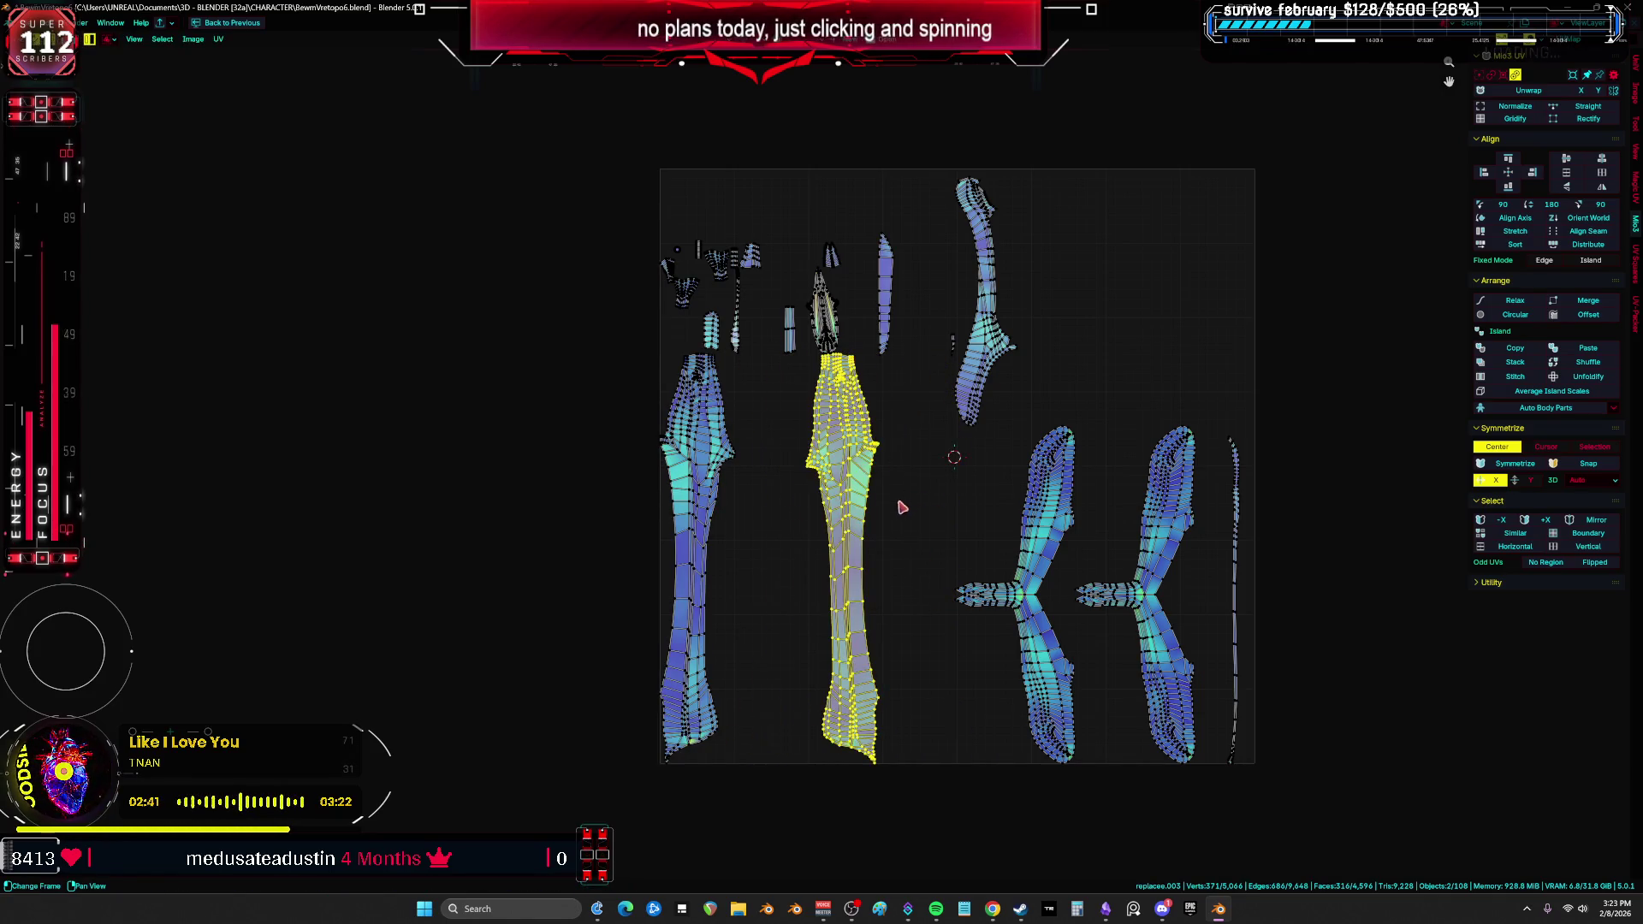
Step: Slide the wing-shaped island horizontally to the UV square's right edge
{"action": "left_click", "coordinate": [1033, 549]}
{"action": "key", "text": "g"}
{"action": "key", "text": "x"}
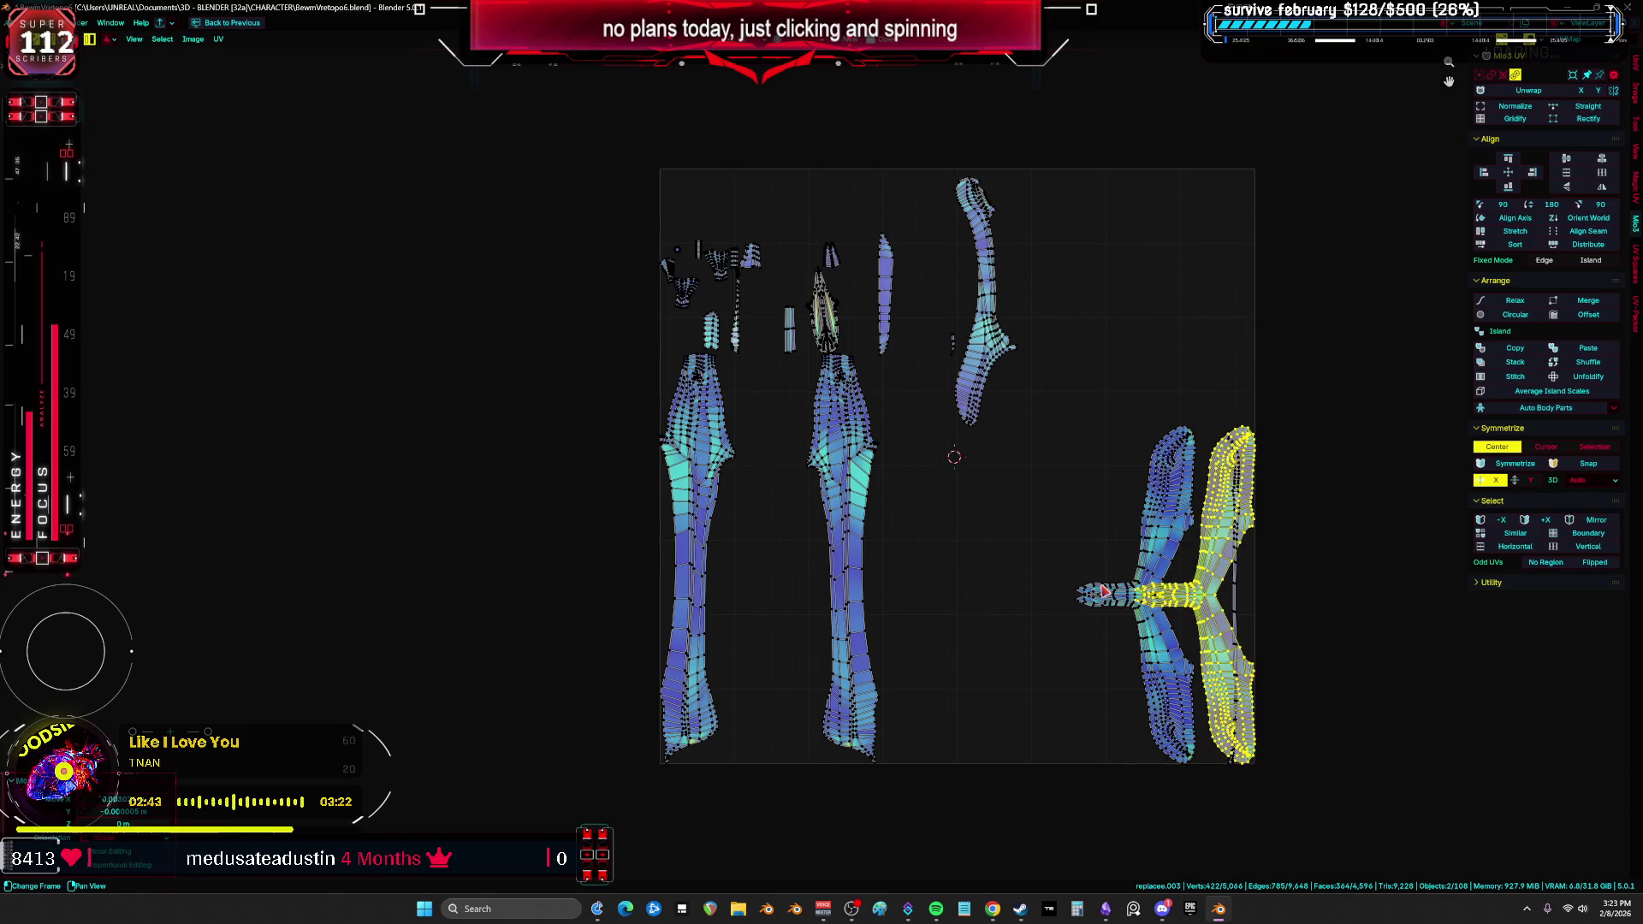
{"action": "left_click", "coordinate": [1244, 596]}
{"action": "key", "text": "ctrl+z"}
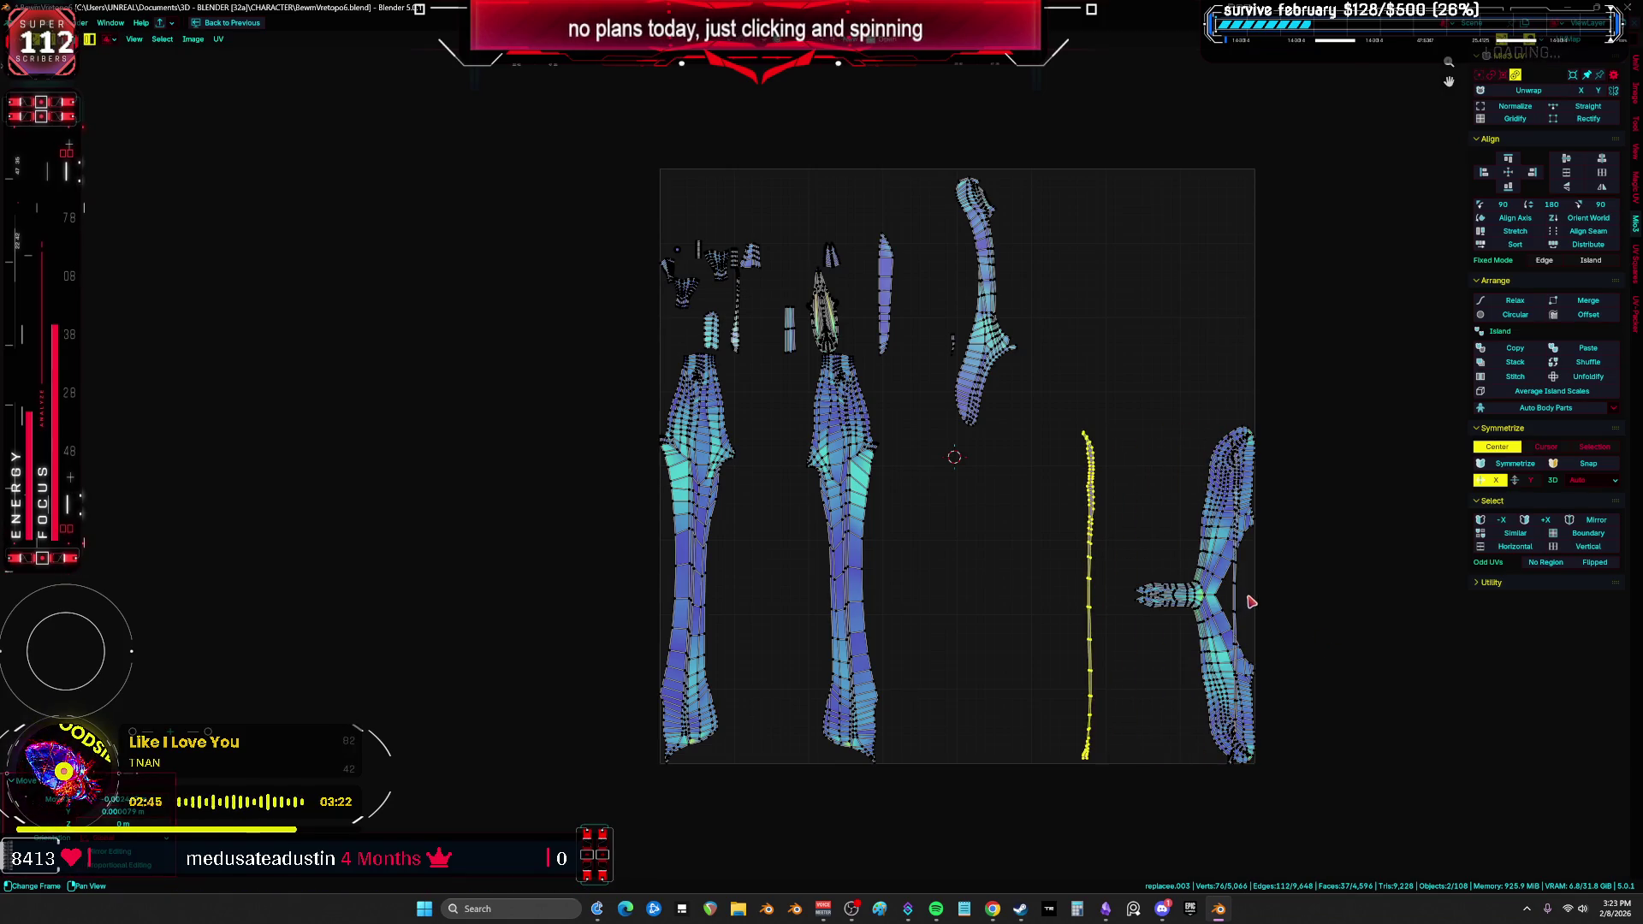
{"action": "key", "text": "ctrl+shift+z"}
Step: Move the thin strip island beside the wing and return to the split layout
{"action": "left_click", "coordinate": [1236, 602]}
{"action": "left_click_drag", "start_coordinate": [1236, 602], "coordinate": [1133, 601]}
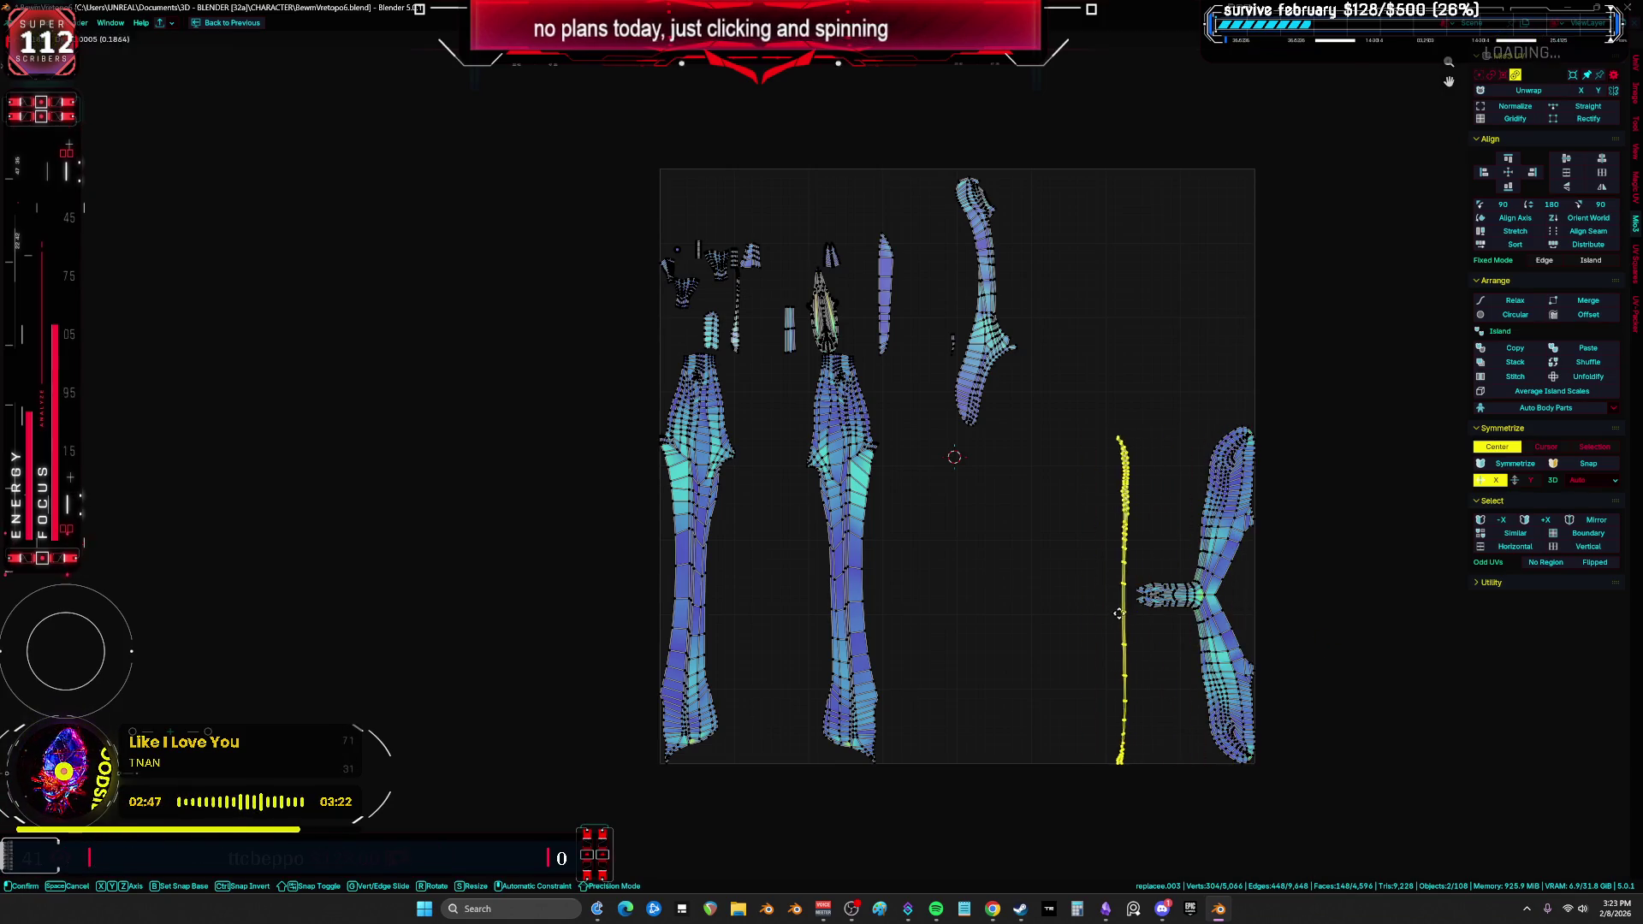
{"action": "key", "text": "a"}
{"action": "scroll", "coordinate": [974, 476], "scroll_direction": "up", "scroll_amount": 2}
{"action": "left_click", "coordinate": [795, 437]}
{"action": "scroll", "coordinate": [796, 410], "scroll_direction": "up", "scroll_amount": 5}
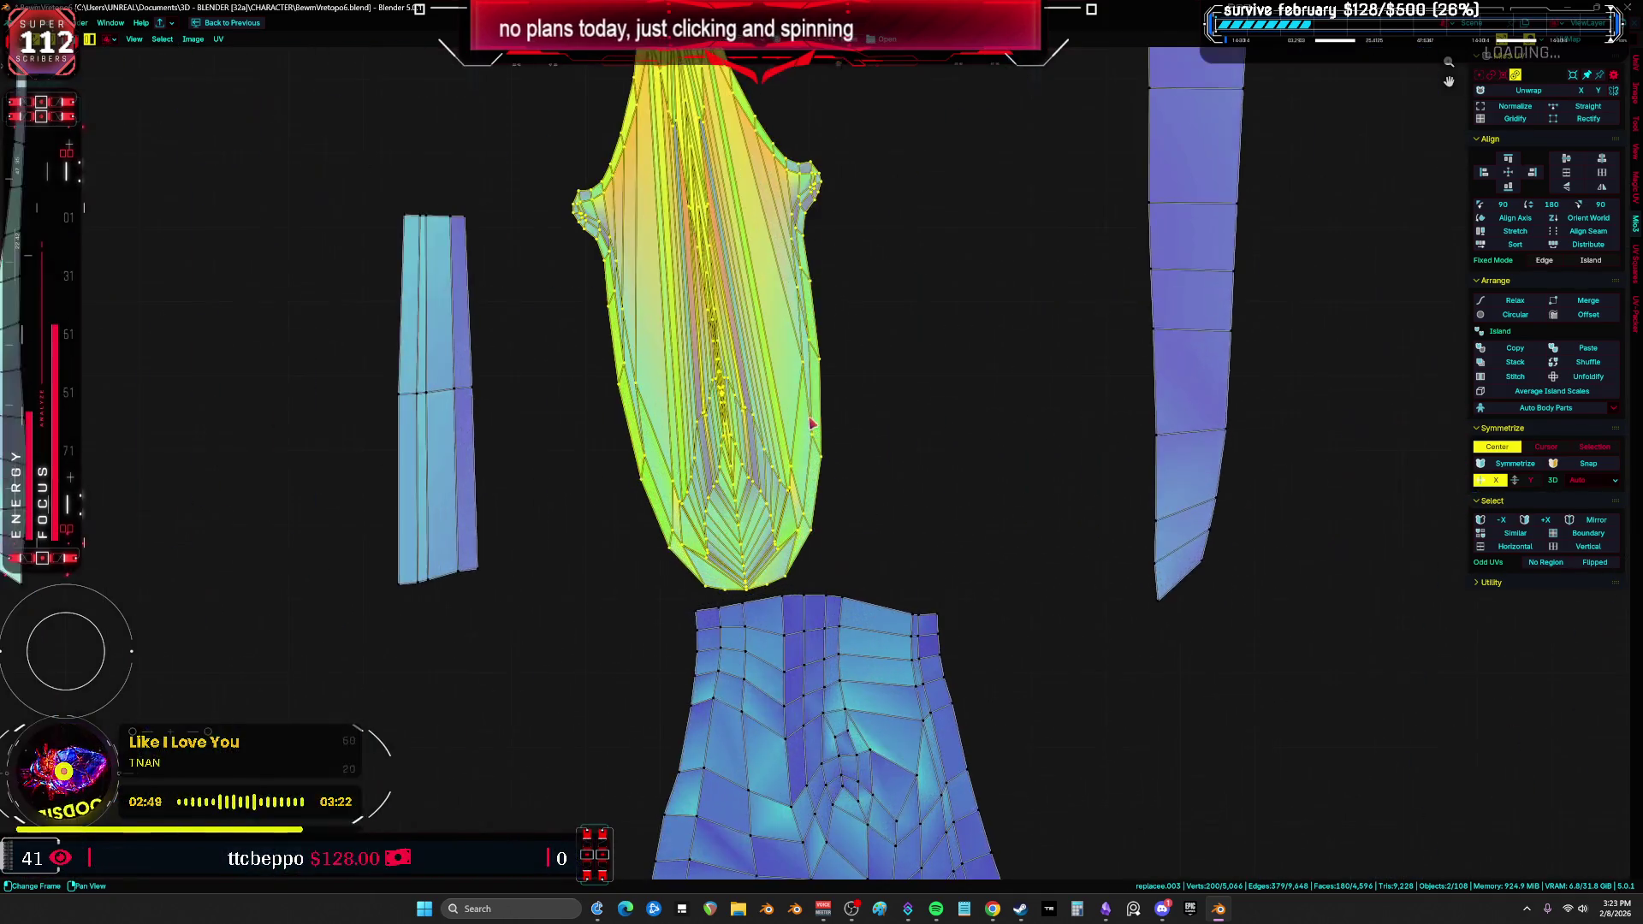
{"action": "scroll", "coordinate": [770, 462], "scroll_direction": "down", "scroll_amount": 3}
{"action": "key", "text": "ctrl+space"}
{"action": "scroll", "coordinate": [649, 436], "scroll_direction": "up", "scroll_amount": 5}
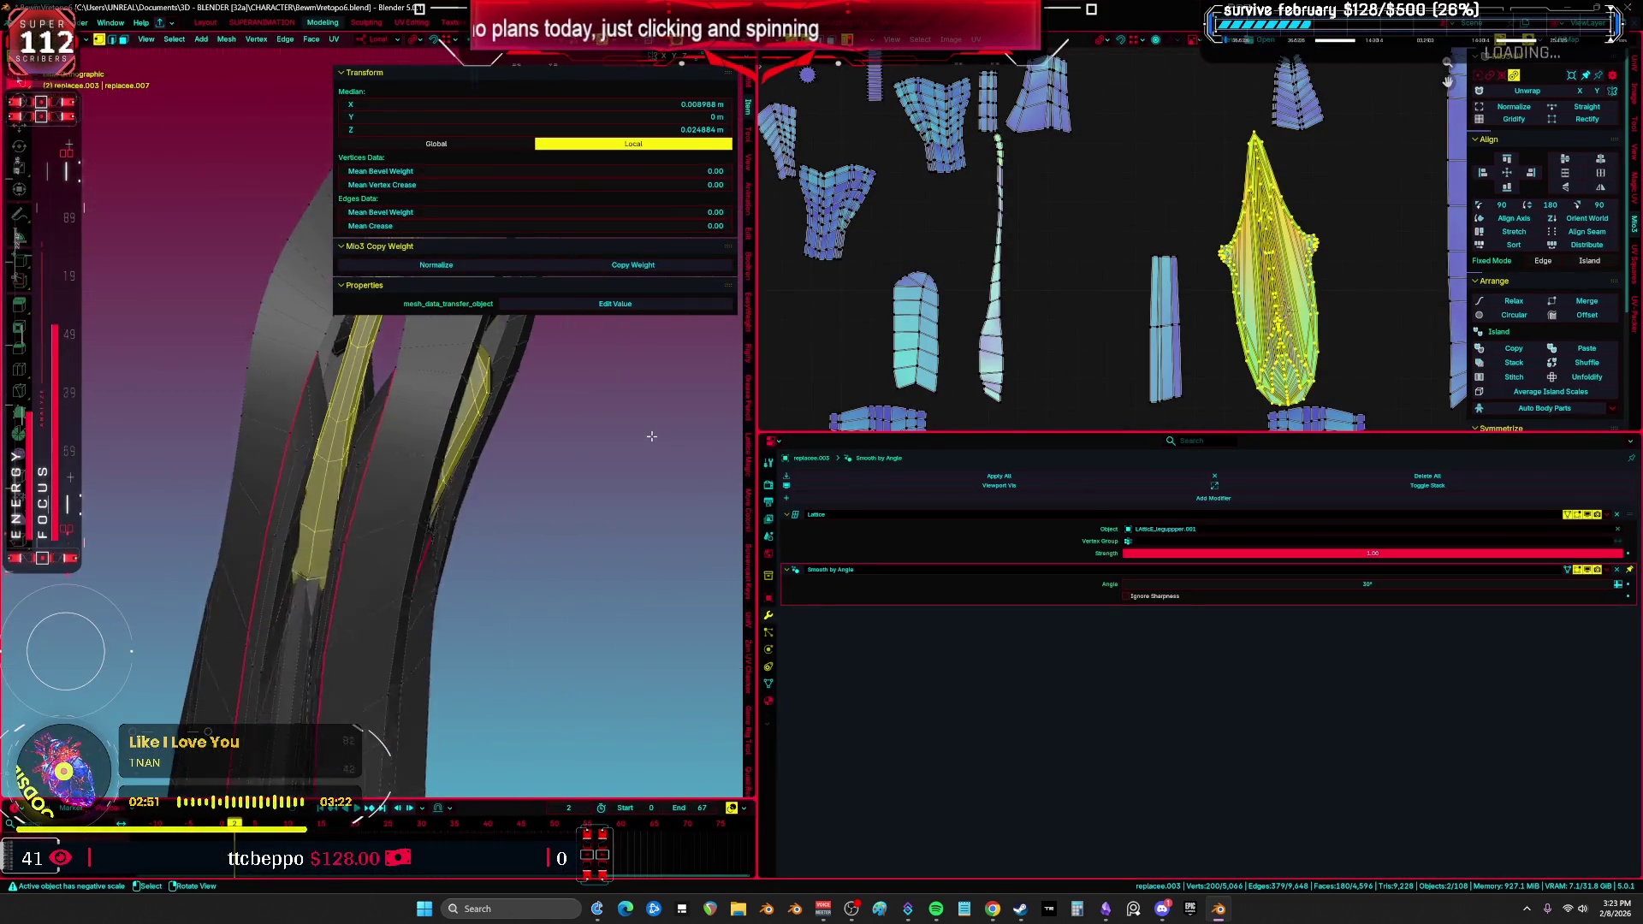
Step: In maximized solid view, select edge loops and the linked leg strip, testing hide and reveal
{"action": "key", "text": "ctrl+space"}
{"action": "mouse_move", "coordinate": [613, 440]}
{"action": "middle_mouse_down"}
{"action": "mouse_move", "coordinate": [726, 493]}
{"action": "mouse_move", "coordinate": [809, 572]}
{"action": "mouse_move", "coordinate": [573, 604]}
{"action": "mouse_move", "coordinate": [946, 502]}
{"action": "middle_mouse_up"}
{"action": "key", "text": "z"}
{"action": "left_click", "coordinate": [782, 556], "text": "alt"}
{"action": "left_click", "coordinate": [914, 437], "text": "alt"}
{"action": "middle_click_drag", "start_coordinate": [913, 437], "coordinate": [959, 431]}
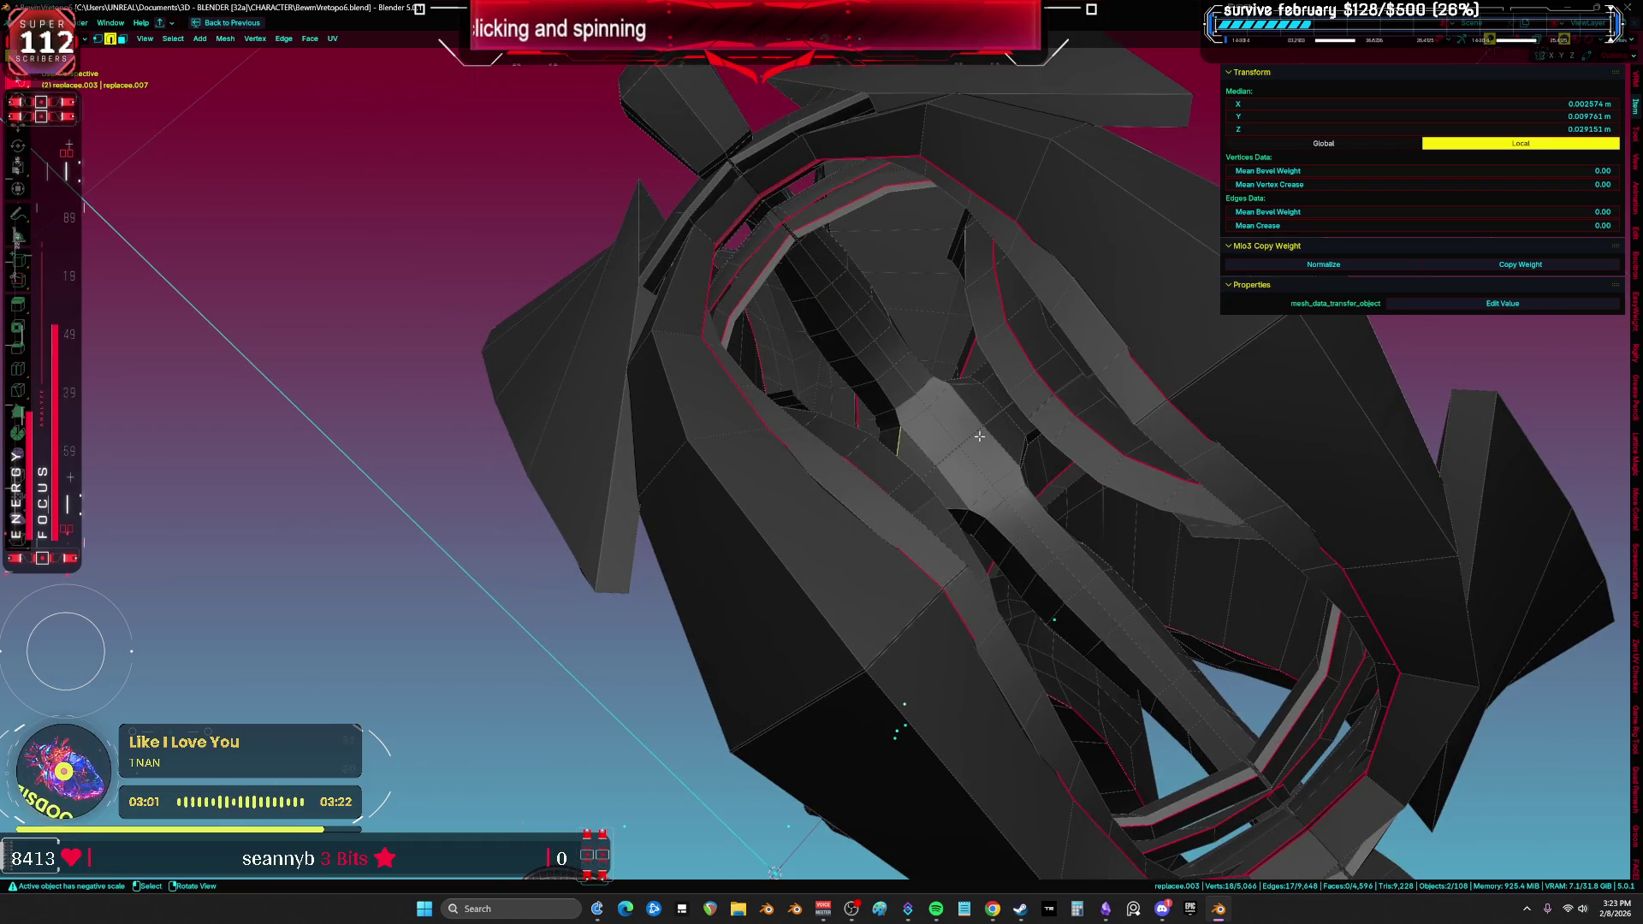
{"action": "key", "text": "ctrl+l"}
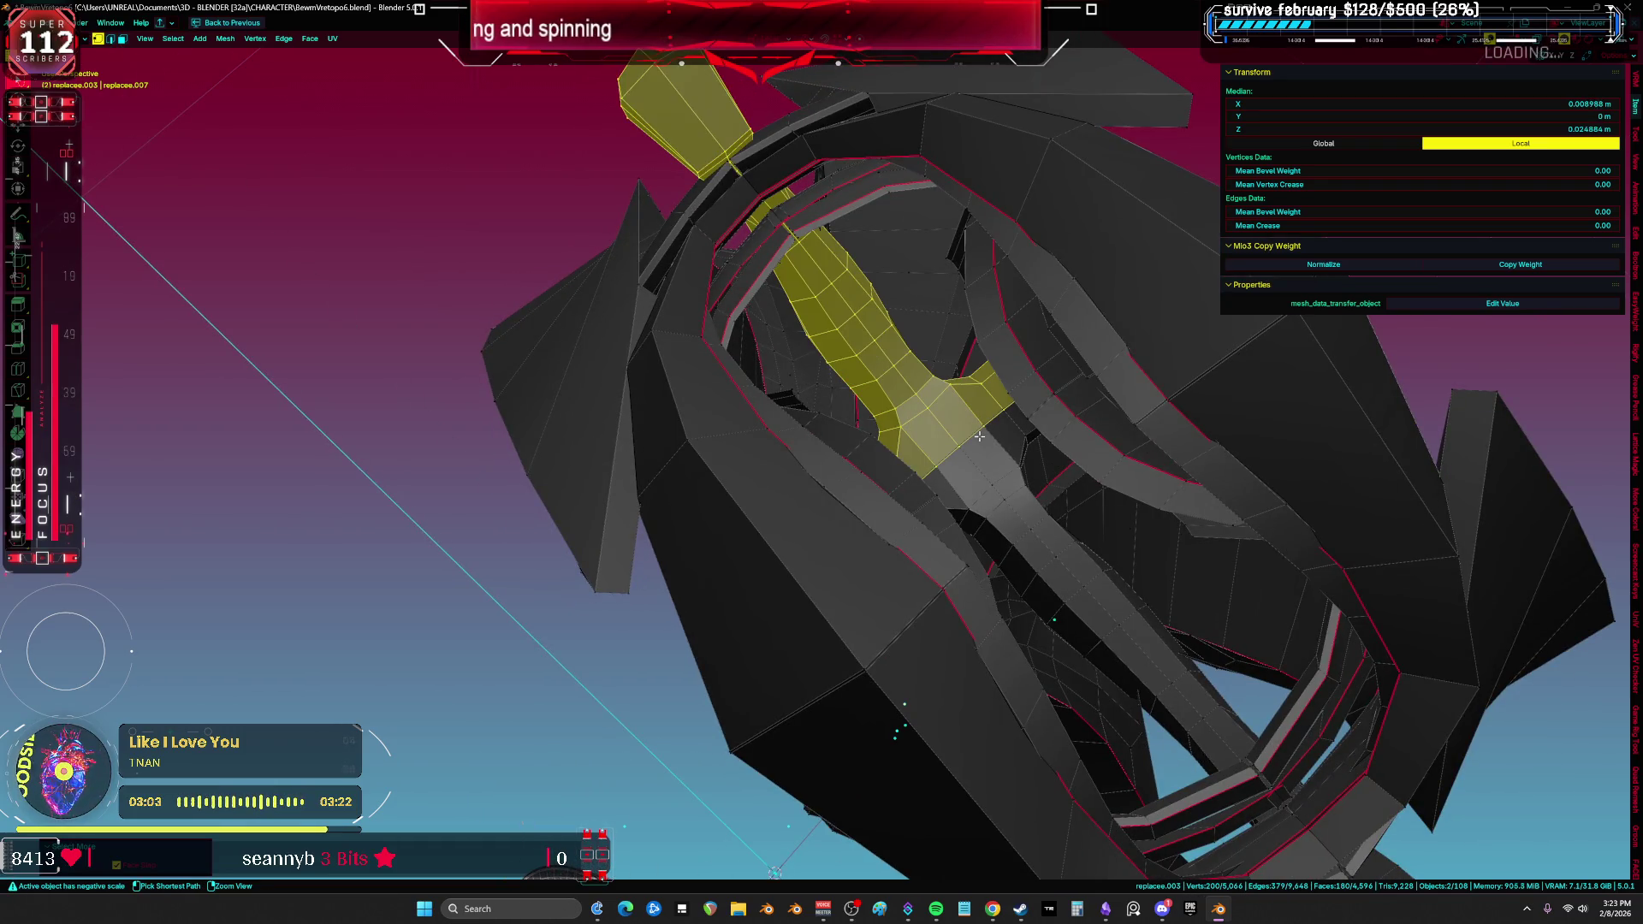
{"action": "key", "text": "ctrl+i"}
{"action": "key", "text": "h"}
{"action": "key", "text": "alt+h"}
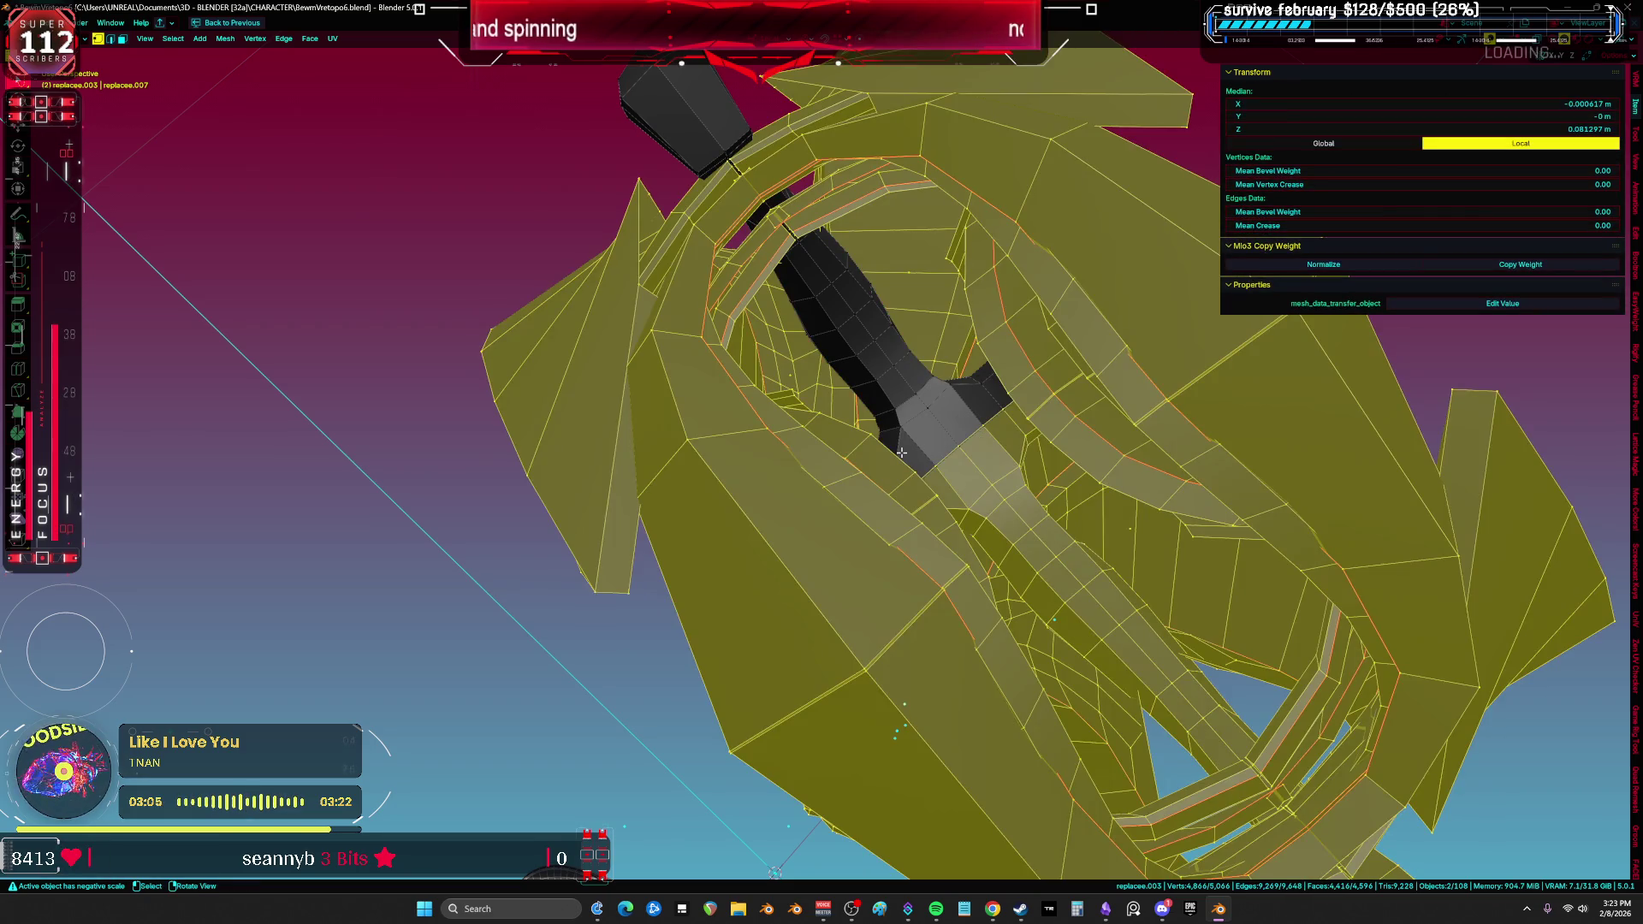
{"action": "key", "text": "alt+a"}
Step: Select the linked cross strip, hide it, and reveal the rest of the mesh
{"action": "left_click", "coordinate": [982, 447]}
{"action": "key", "text": "ctrl+l"}
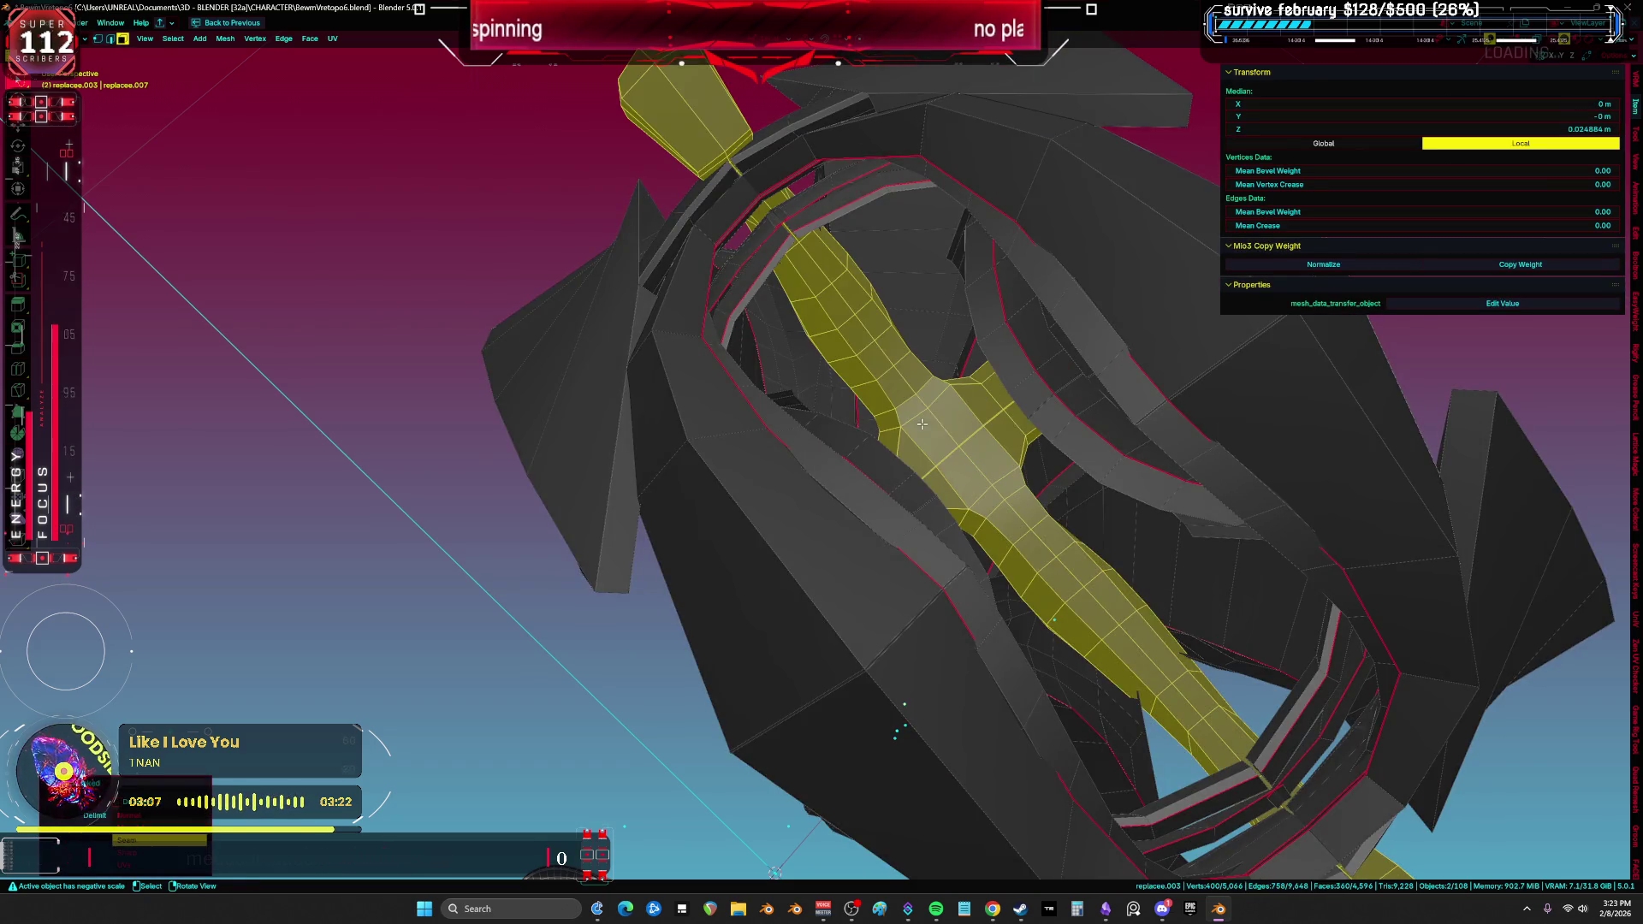
{"action": "key", "text": "ctrl+i"}
{"action": "key", "text": "h"}
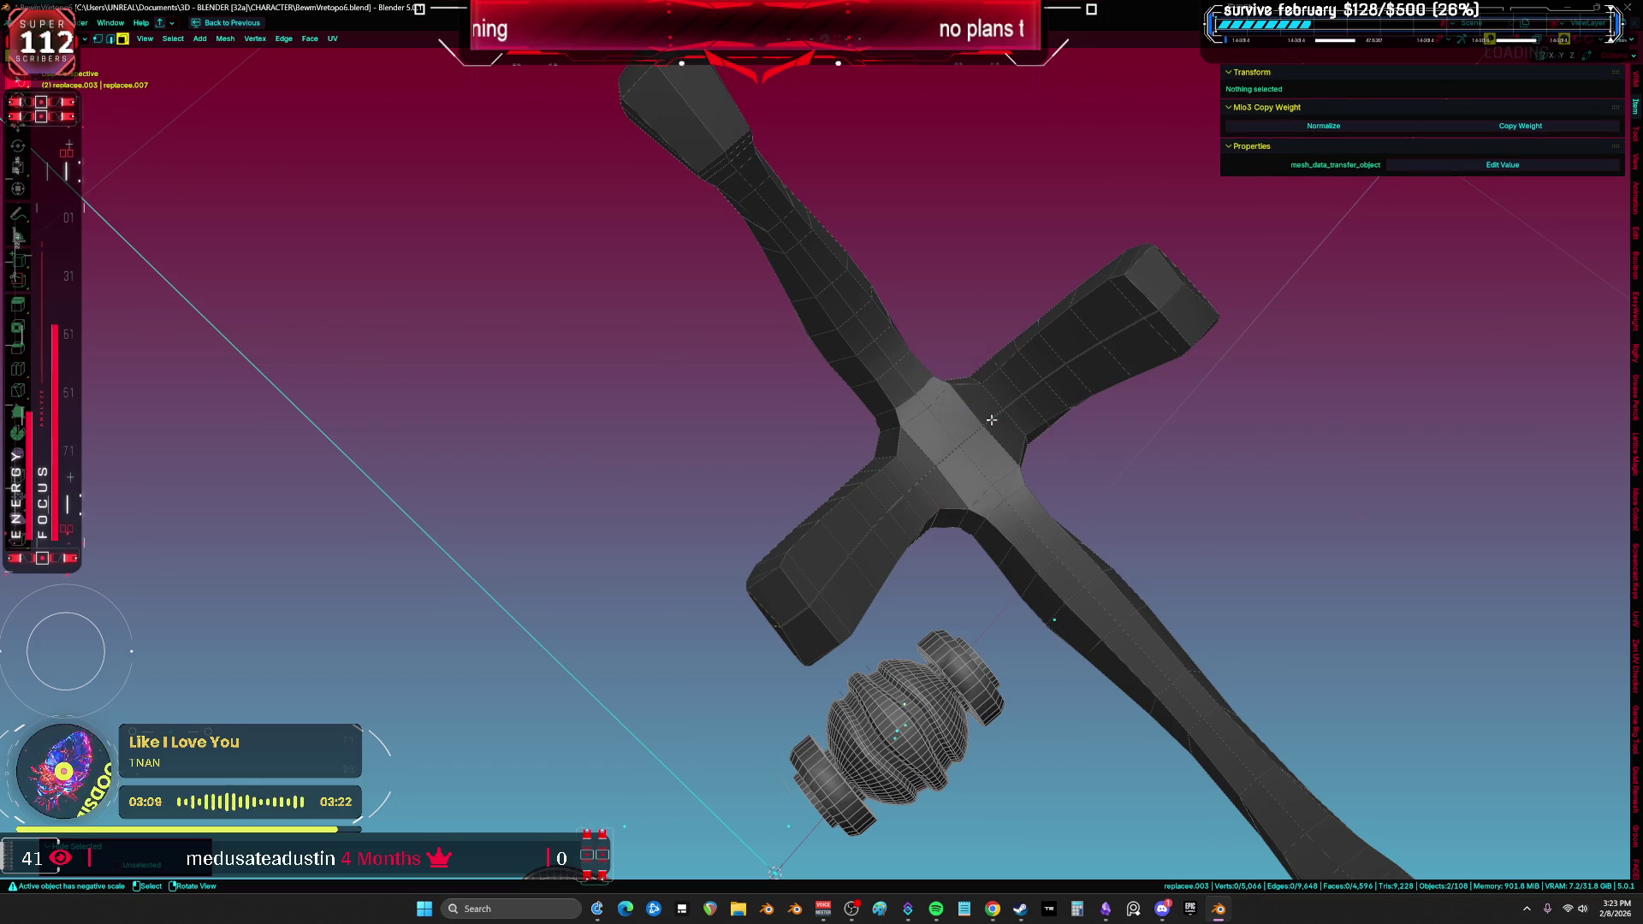
{"action": "key", "text": "alt+h"}
{"action": "key", "text": "shift+h"}
{"action": "scroll", "coordinate": [761, 570], "scroll_direction": "down", "scroll_amount": 2}
{"action": "scroll", "coordinate": [761, 571], "scroll_direction": "up", "scroll_amount": 4}
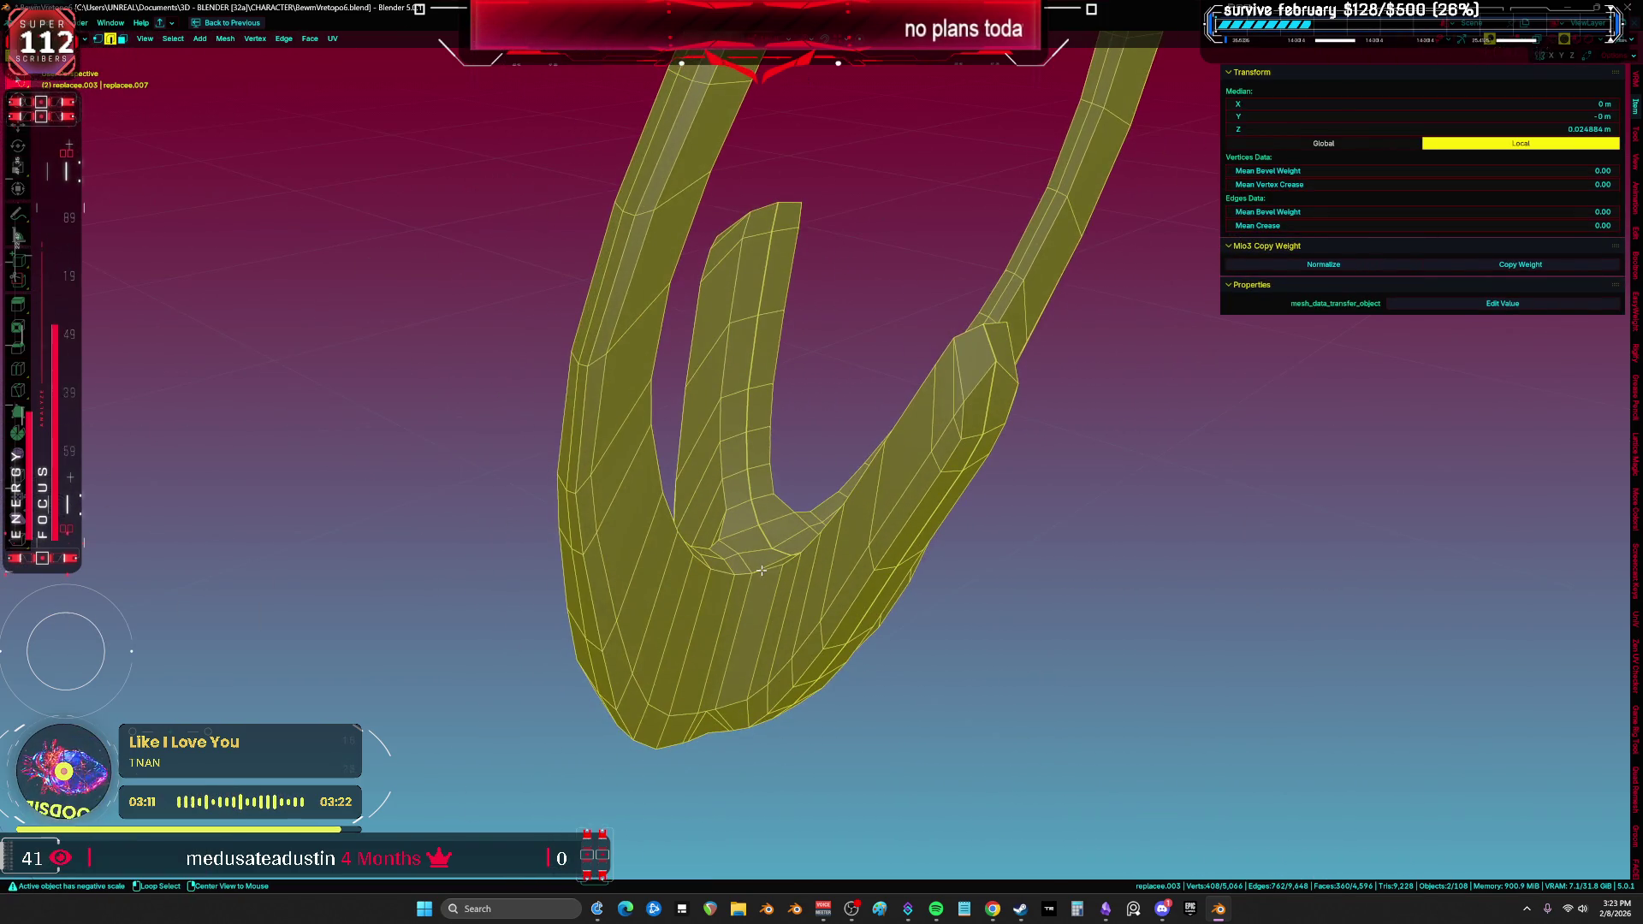
Step: Select the inner bottom and outer rim edge loops, then the whole linked mesh piece
{"action": "key", "text": "alt+a"}
{"action": "left_click", "coordinate": [748, 550], "text": "alt"}
{"action": "mouse_move", "coordinate": [752, 568]}
{"action": "middle_mouse_down"}
{"action": "mouse_move", "coordinate": [774, 514]}
{"action": "mouse_move", "coordinate": [831, 559]}
{"action": "mouse_move", "coordinate": [752, 376]}
{"action": "mouse_move", "coordinate": [795, 186]}
{"action": "mouse_move", "coordinate": [750, 442]}
{"action": "mouse_move", "coordinate": [757, 364]}
{"action": "middle_mouse_up"}
{"action": "left_click", "coordinate": [738, 397], "text": "alt+shift"}
{"action": "scroll", "coordinate": [759, 361], "scroll_direction": "up", "scroll_amount": 4}
{"action": "key", "text": "ctrl+l"}
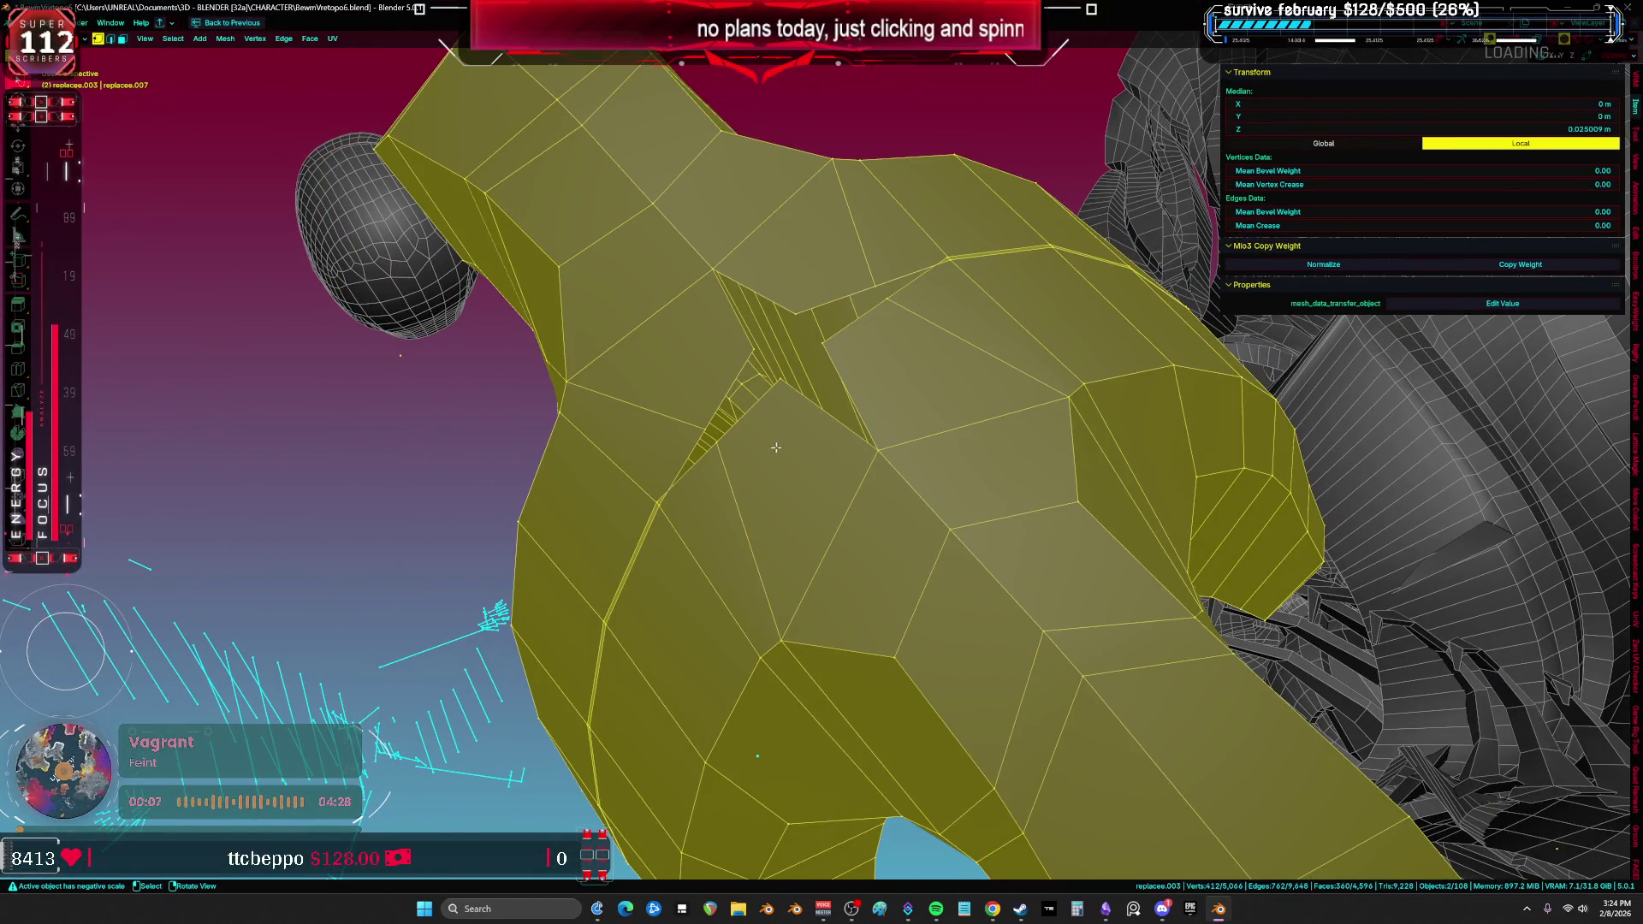
{"action": "scroll", "coordinate": [775, 447], "scroll_direction": "down", "scroll_amount": 3}
Step: Grow a single loop to its seam-bounded region in vertex mode, toggle X-ray, and show Undo History
{"action": "left_click", "coordinate": [785, 403], "text": "alt"}
{"action": "mouse_move", "coordinate": [785, 403]}
{"action": "middle_mouse_down"}
{"action": "mouse_move", "coordinate": [967, 303]}
{"action": "mouse_move", "coordinate": [929, 305]}
{"action": "middle_mouse_up"}
{"action": "key", "text": "1"}
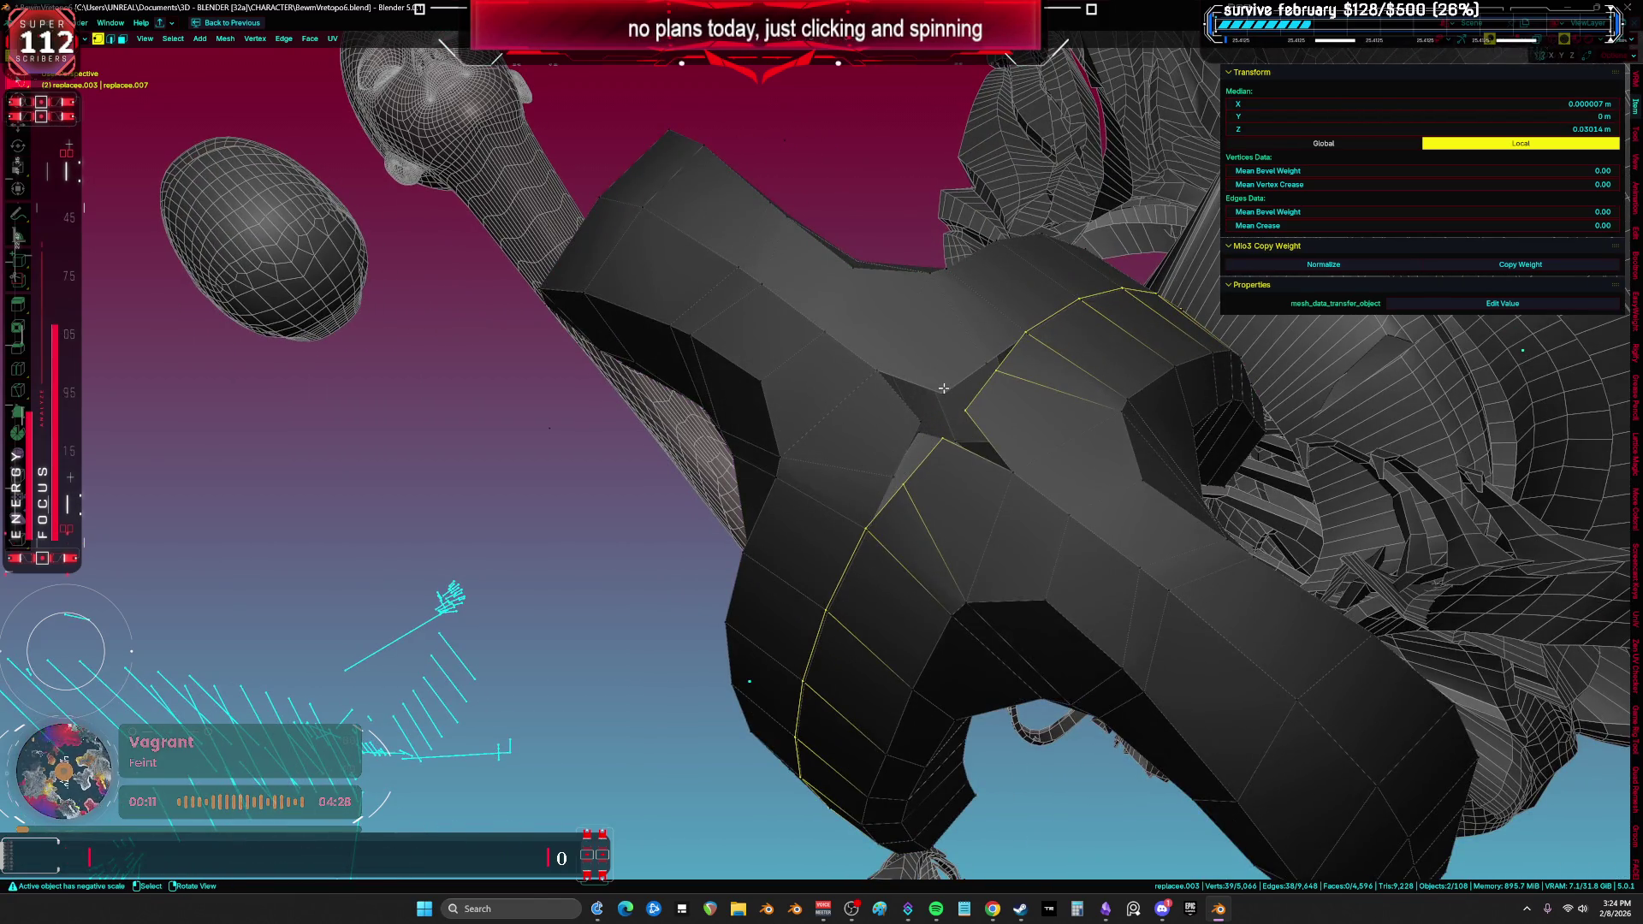
{"action": "key", "text": "ctrl+l"}
{"action": "key", "text": "alt+z"}
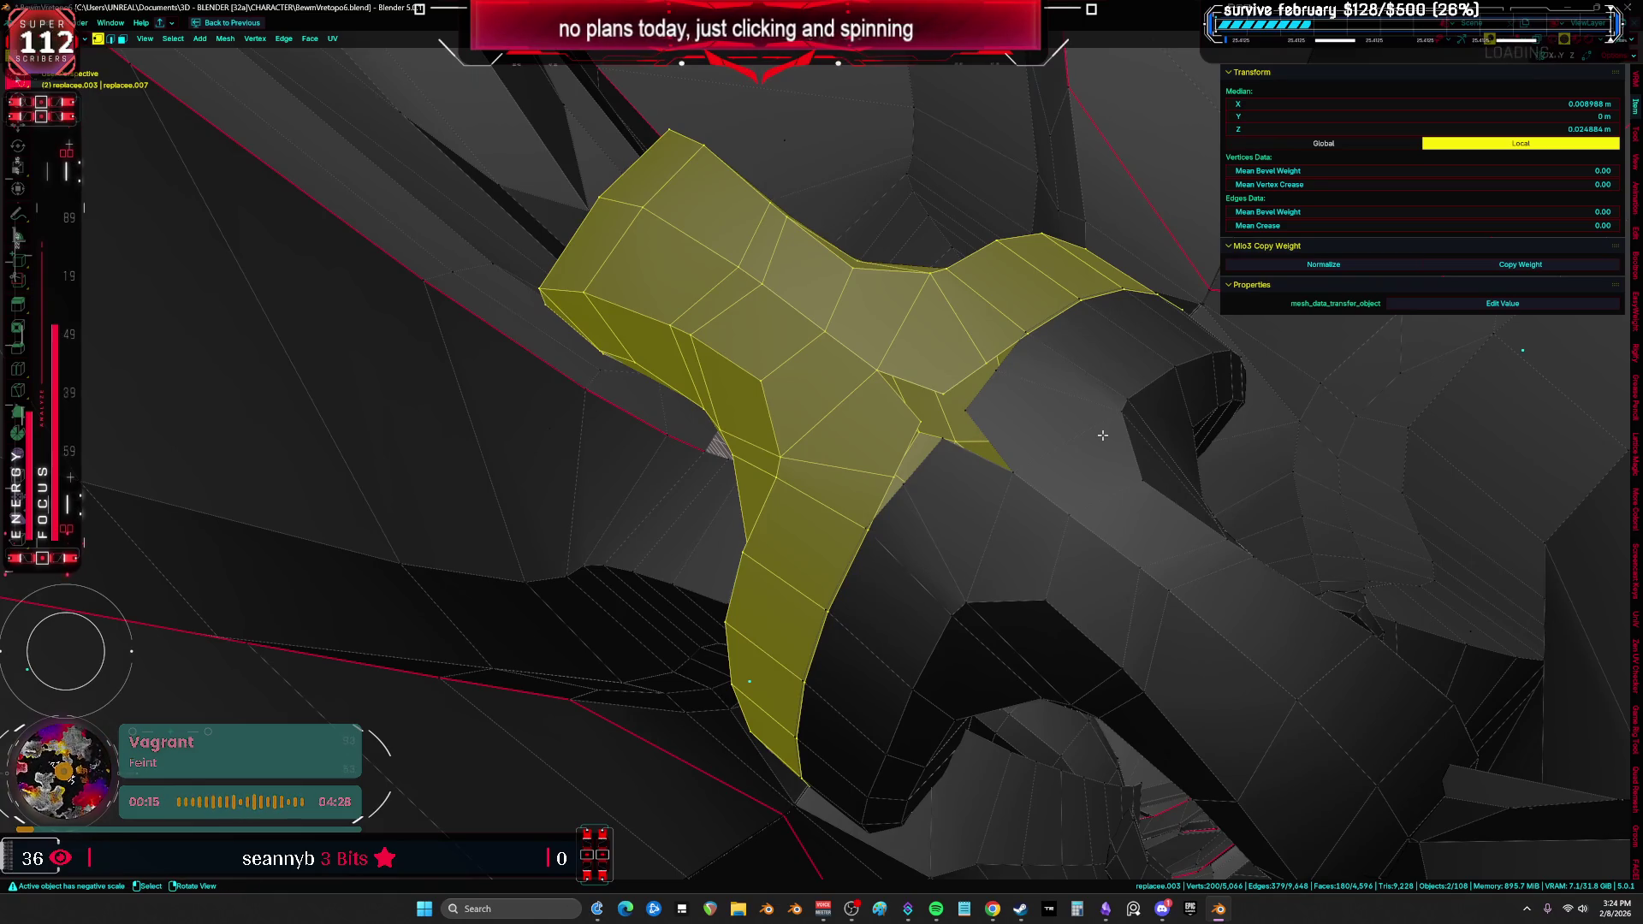
{"action": "left_click", "coordinate": [53, 22]}
{"action": "mouse_move", "coordinate": [120, 61]}
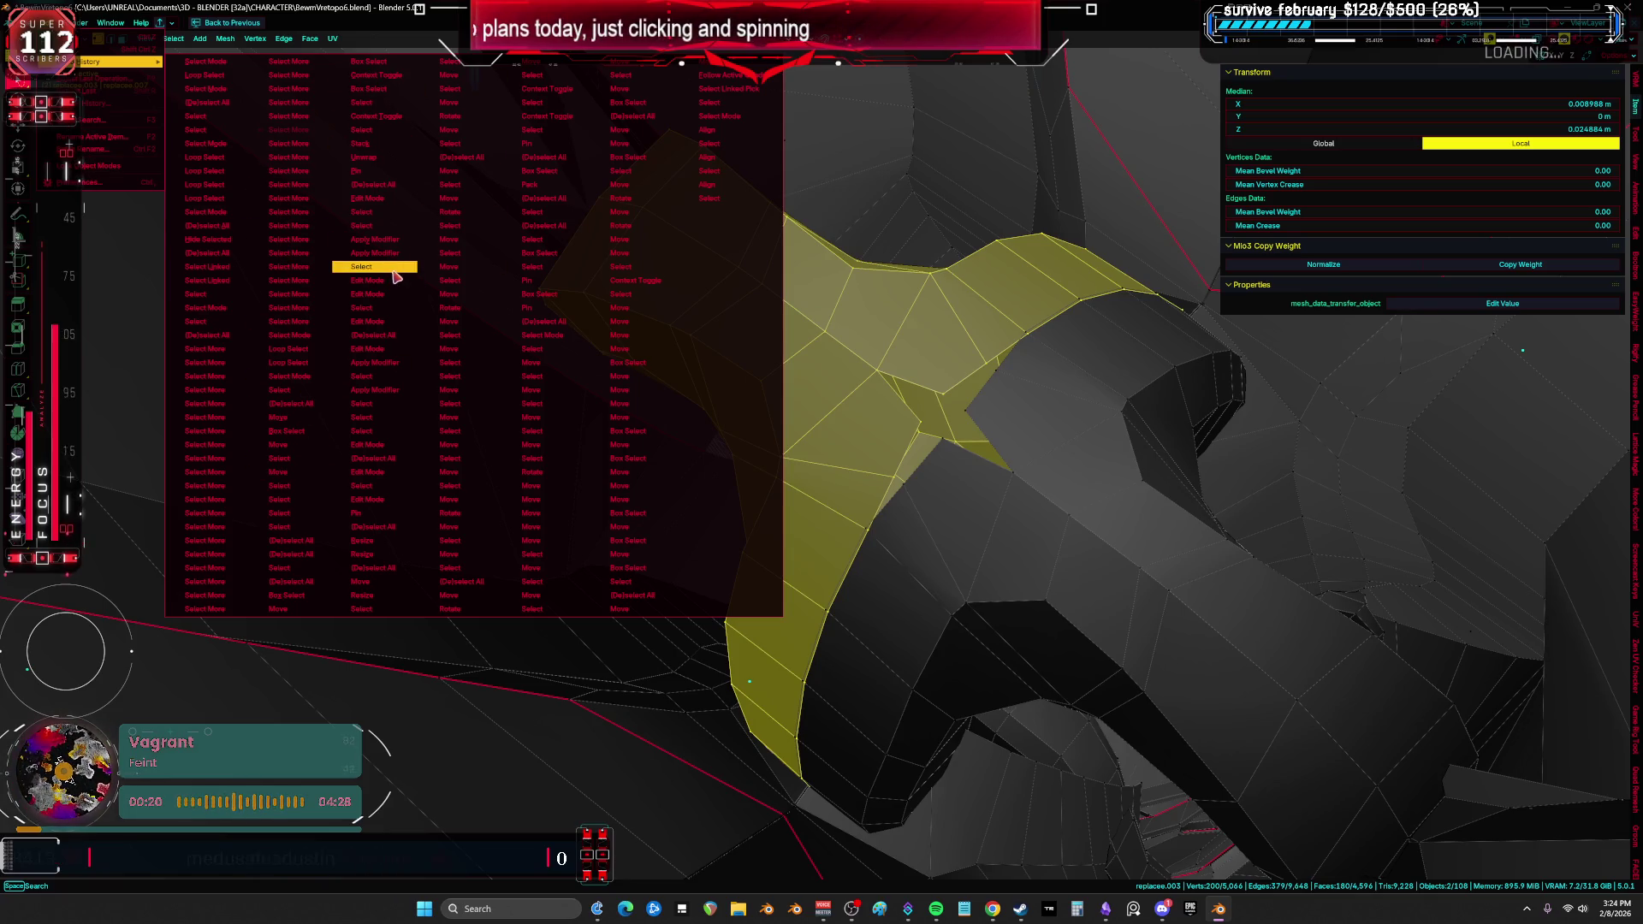
Step: Restore an earlier undo step where replacee.003 has its Mirror, Lattice and Smooth by Angle modifiers
{"action": "key", "text": "ctrl+z"}
{"action": "mouse_move", "coordinate": [924, 356]}
{"action": "middle_mouse_down"}
{"action": "mouse_move", "coordinate": [946, 433]}
{"action": "mouse_move", "coordinate": [1024, 497]}
{"action": "mouse_move", "coordinate": [1023, 479]}
{"action": "middle_mouse_up"}
{"action": "key", "text": "Tab"}
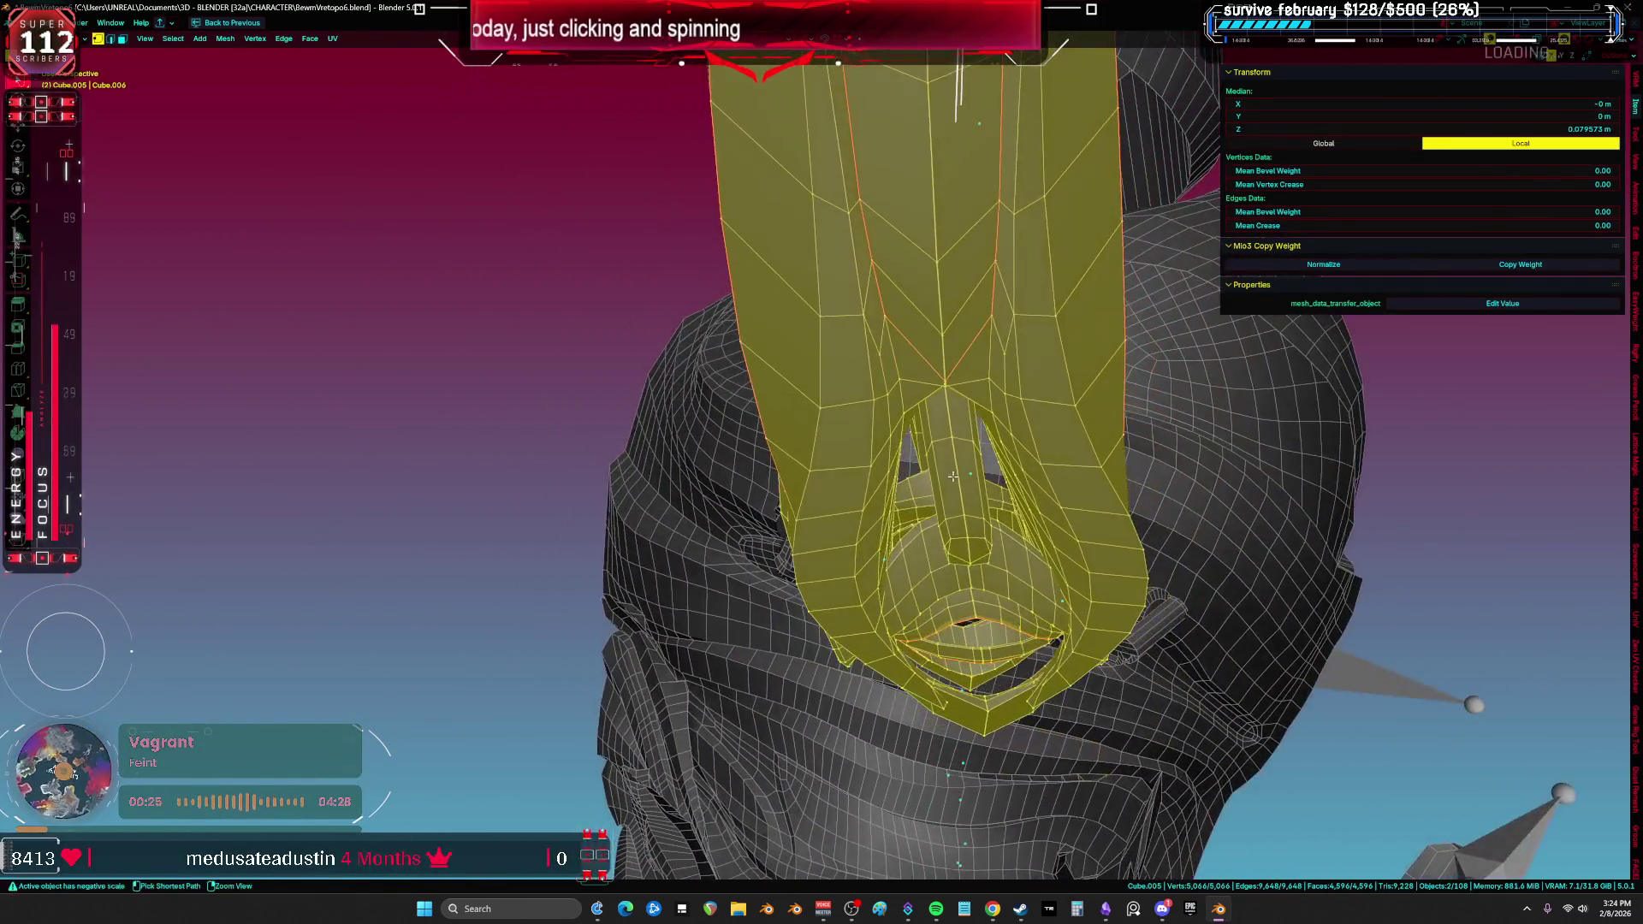
{"action": "key", "text": "ctrl+Page_Down"}
{"action": "key", "text": "ctrl+space"}
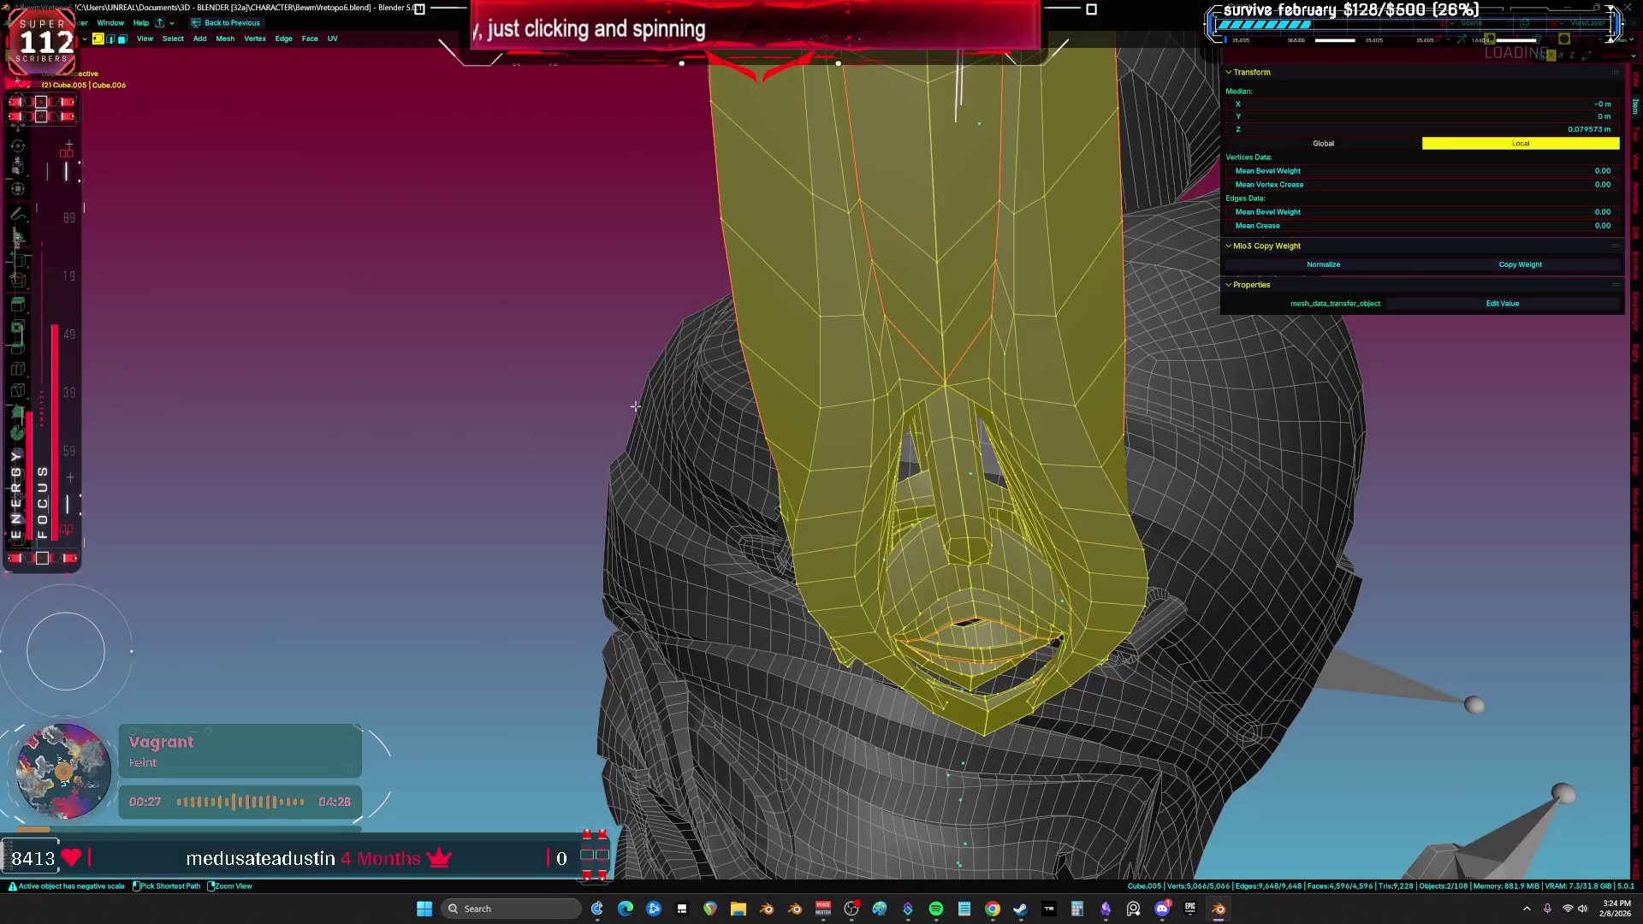
{"action": "left_click", "coordinate": [53, 23]}
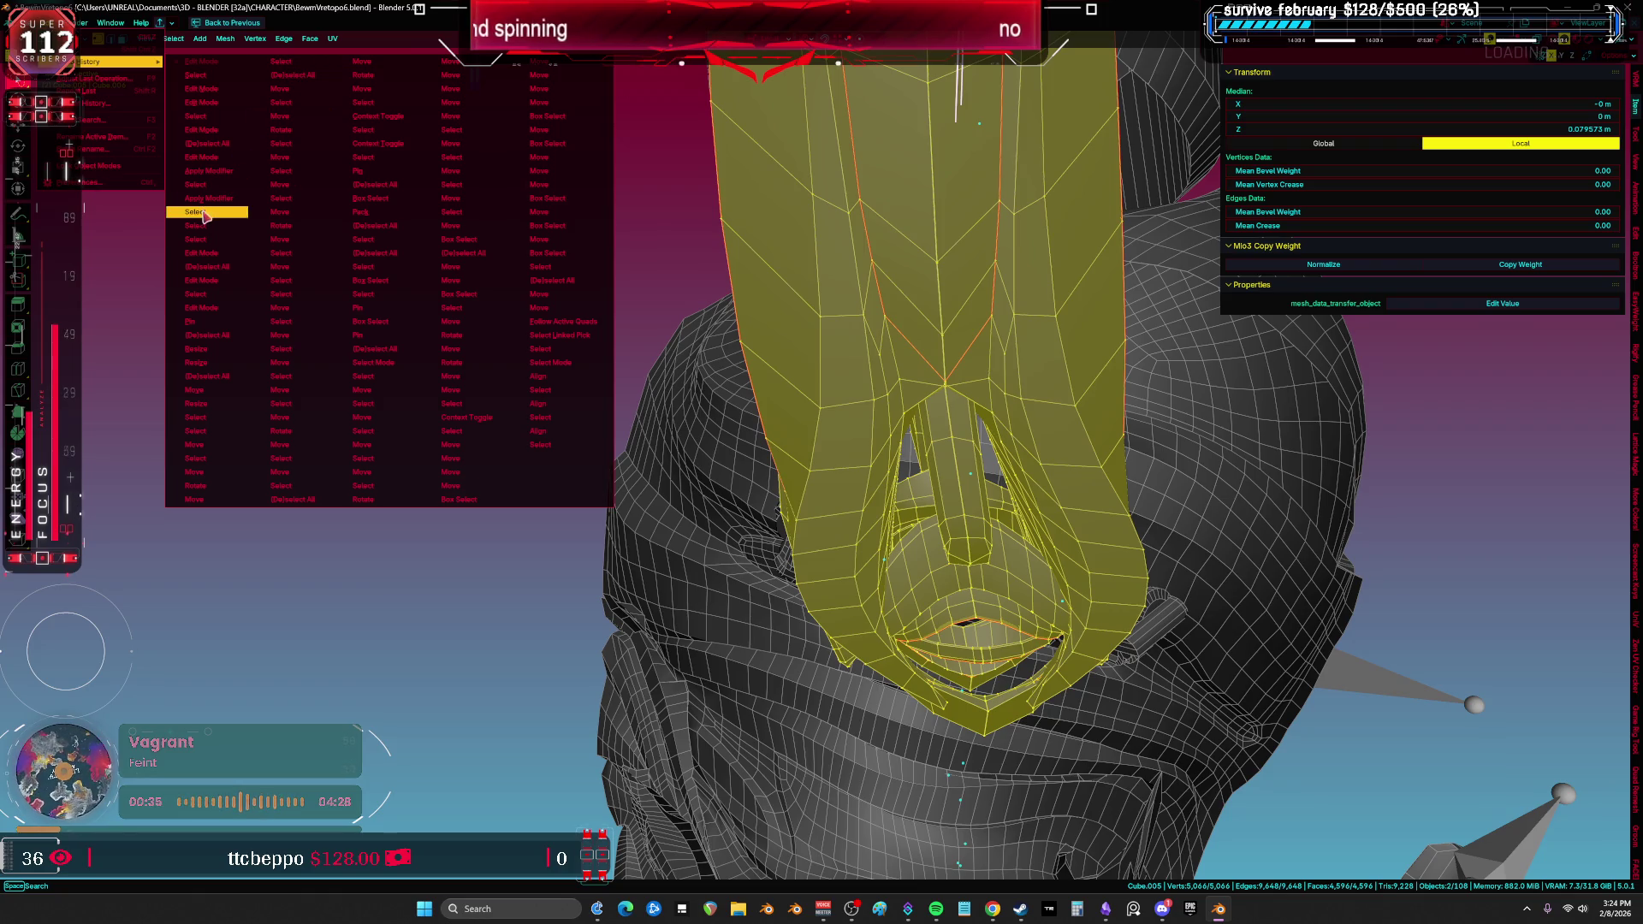
{"action": "key", "text": "Return"}
Step: In Edit Mode, flatten the selected nose loop to zero width on X
{"action": "key", "text": "Tab"}
{"action": "key", "text": "ctrl+Page_Down"}
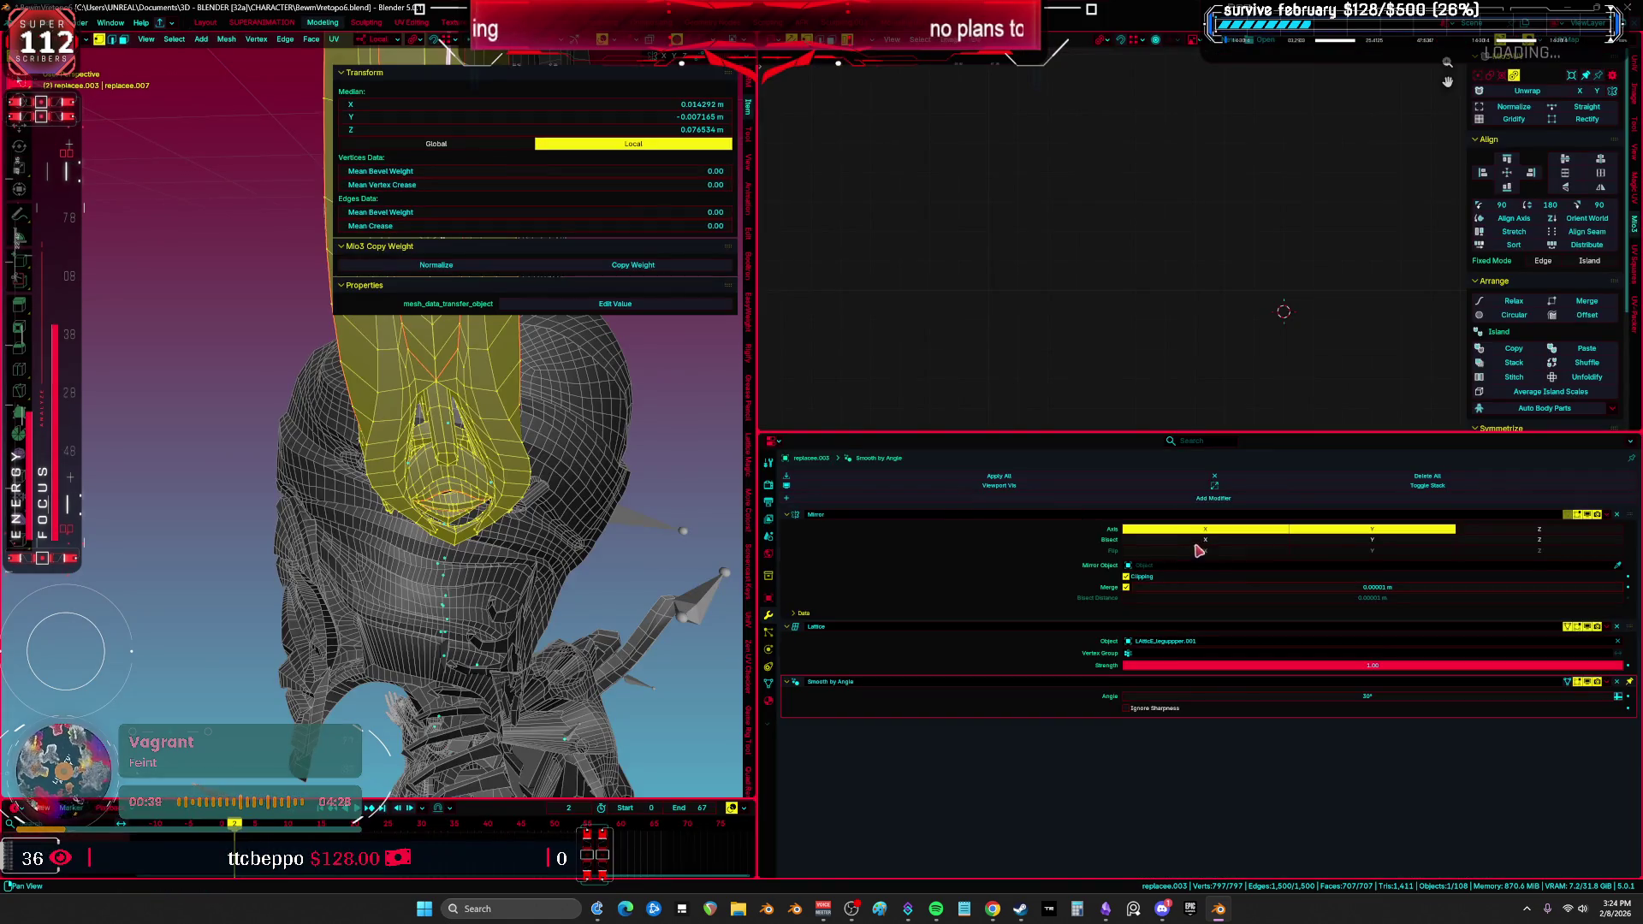
{"action": "key", "text": "ctrl+Page_Up"}
{"action": "key", "text": "ctrl+Page_Down"}
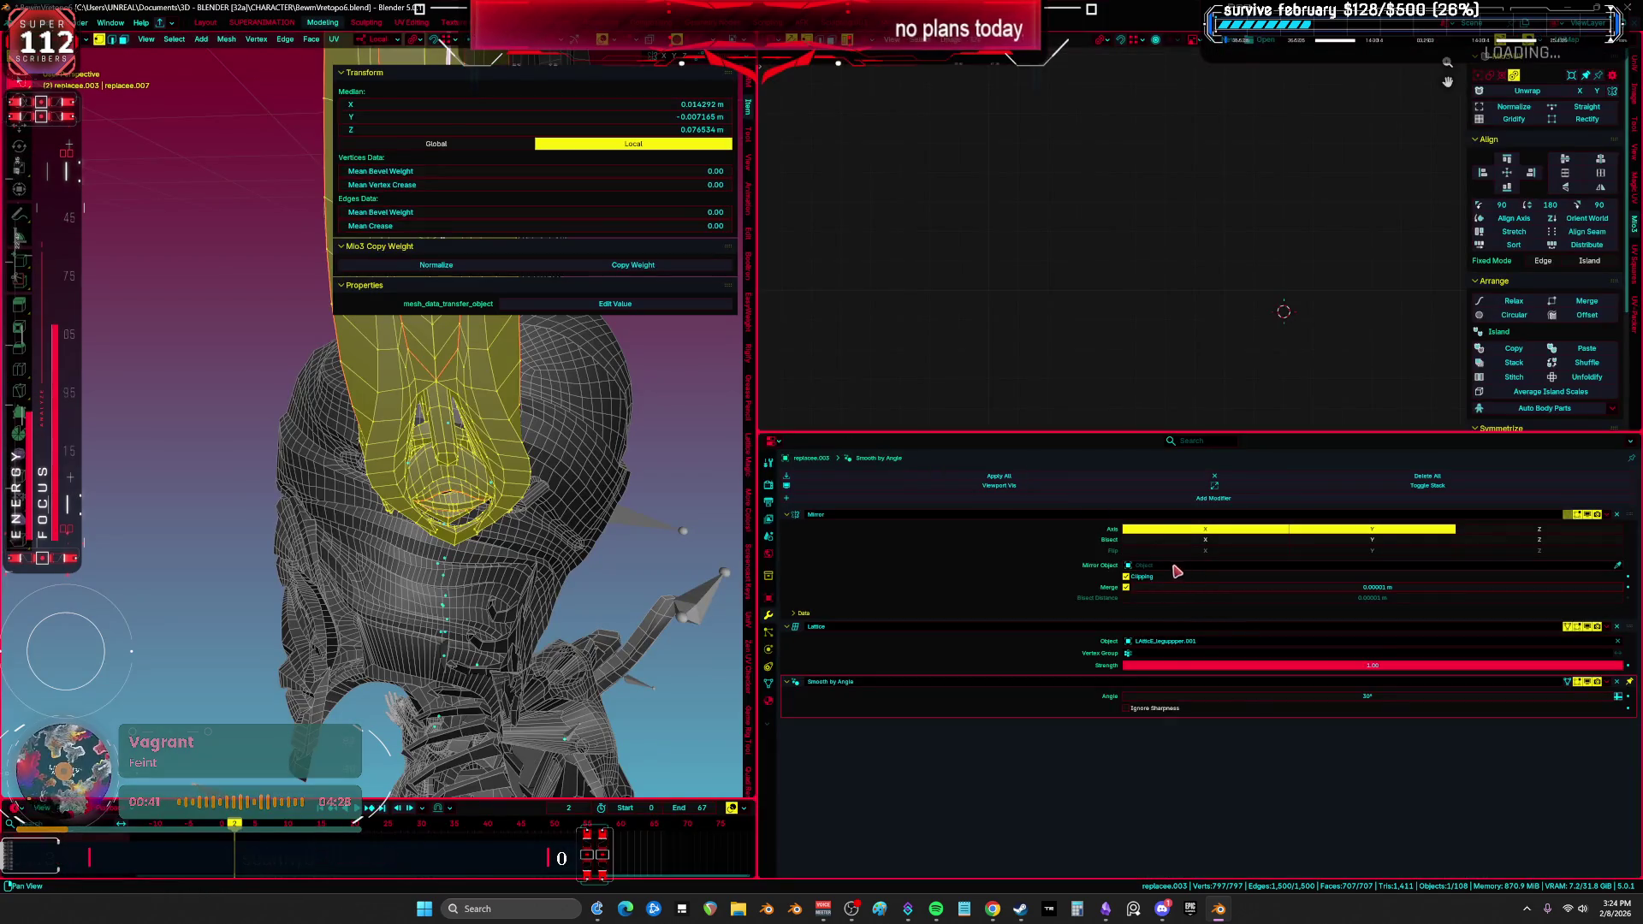
{"action": "key", "text": "ctrl+space"}
{"action": "middle_click_drag", "start_coordinate": [1113, 514], "coordinate": [1033, 435]}
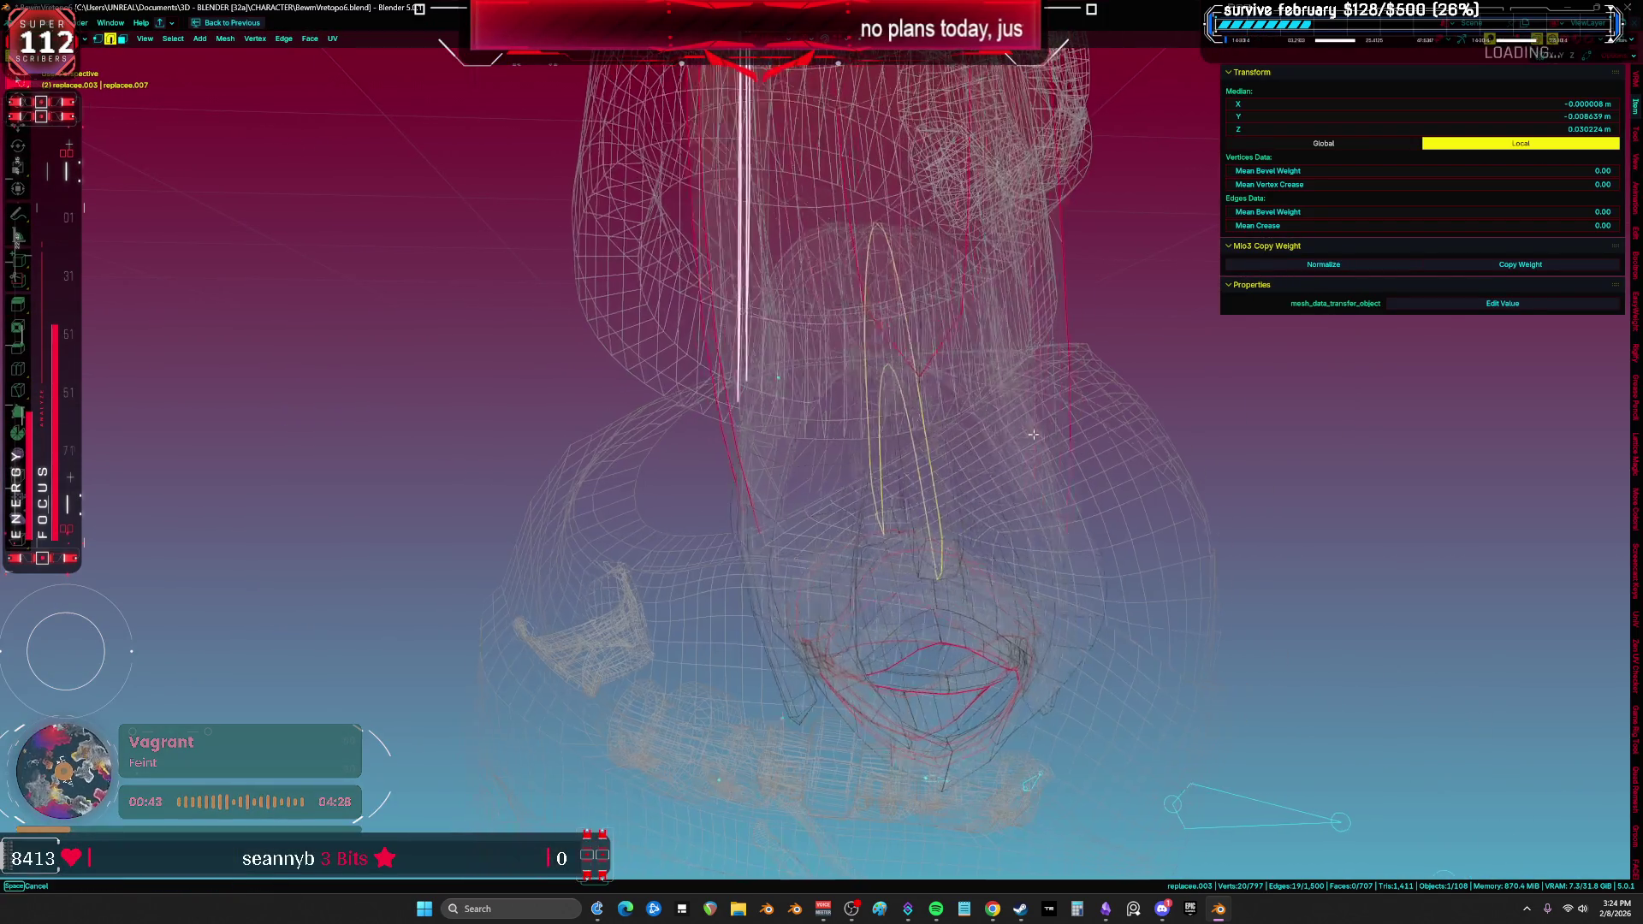
{"action": "key", "text": "s"}
{"action": "key", "text": "x"}
{"action": "key", "text": "0"}
{"action": "key", "text": "Return"}
Step: Switch to solid shading, hide the shell so only the hand piece remains, and frame it
{"action": "key", "text": "z"}
{"action": "left_click", "coordinate": [900, 390]}
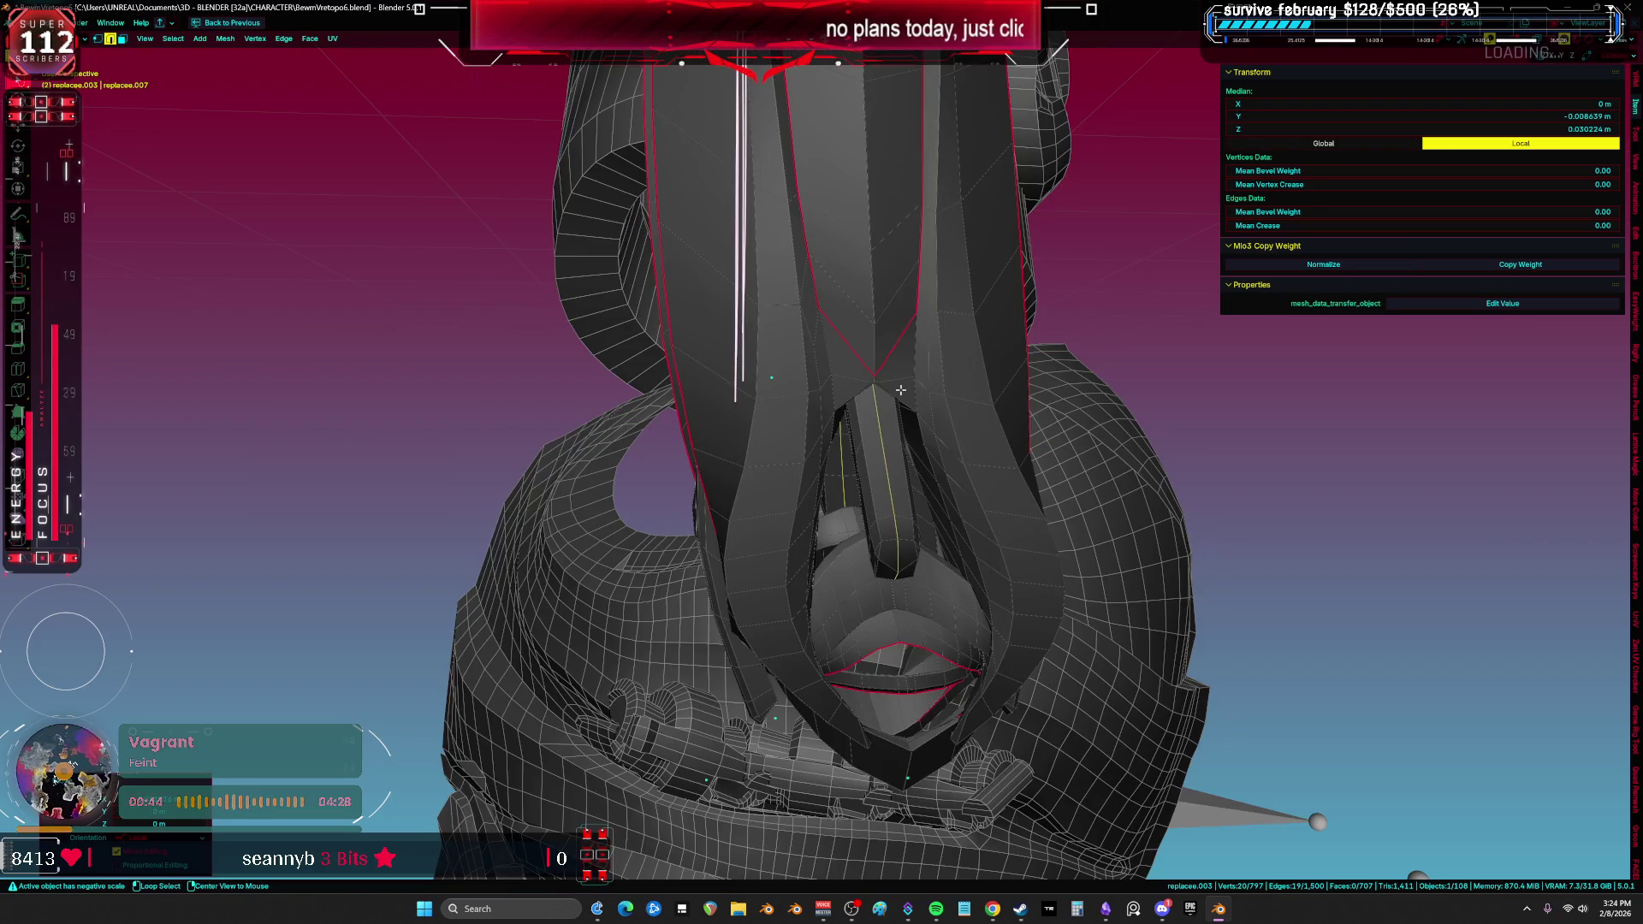
{"action": "middle_click_drag", "start_coordinate": [900, 390], "coordinate": [878, 602]}
{"action": "key", "text": "a"}
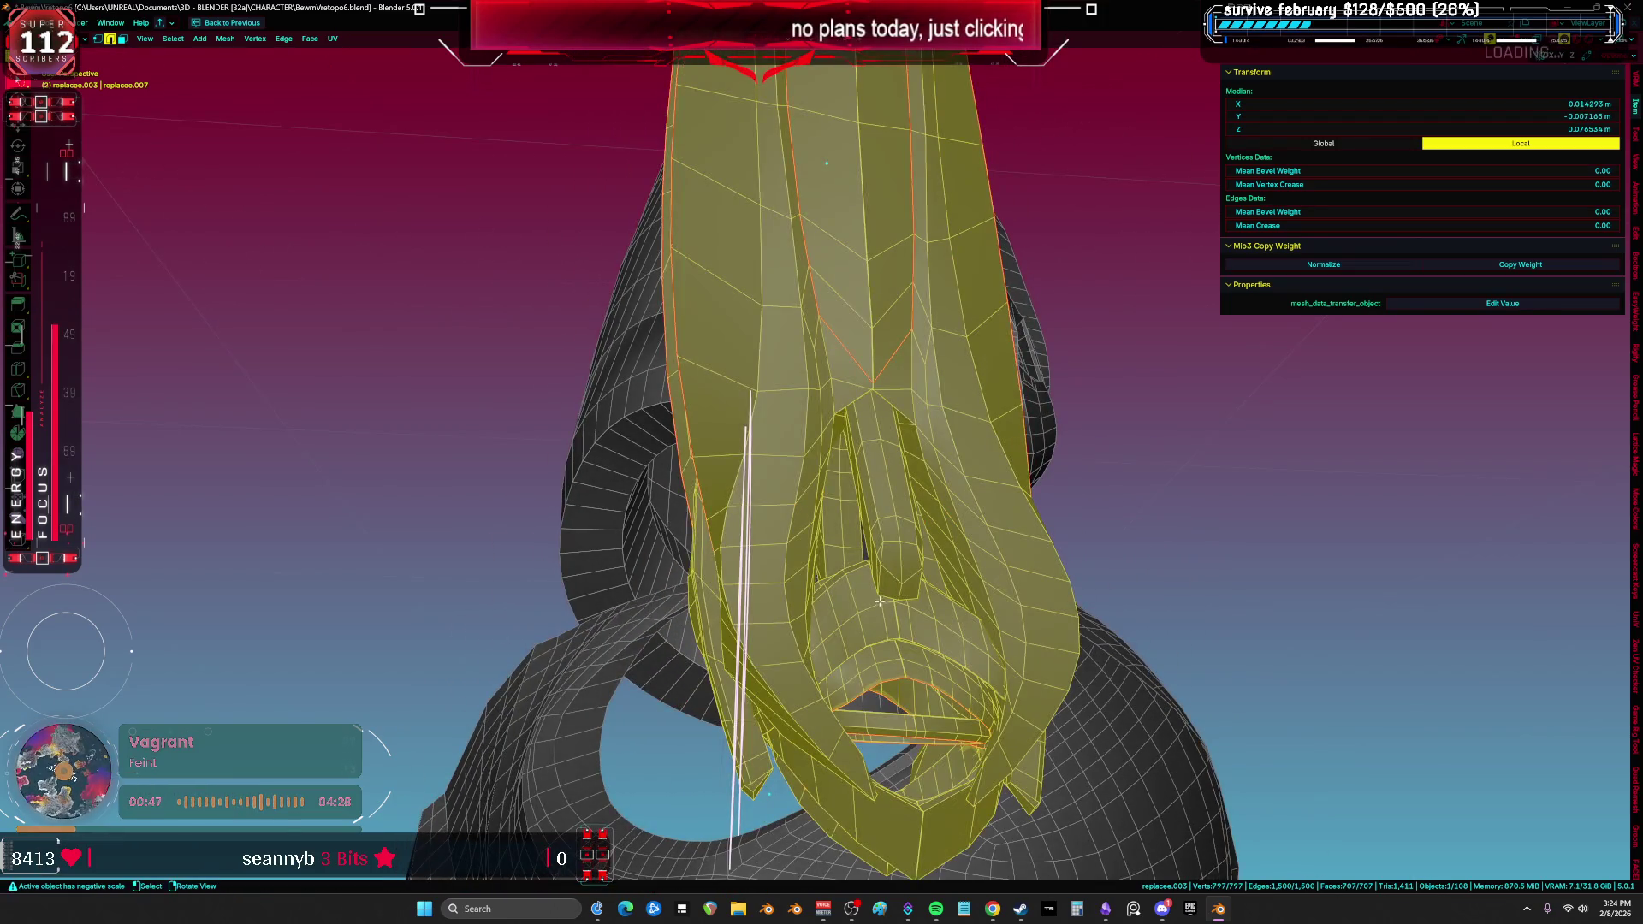
{"action": "key", "text": "alt+a"}
{"action": "key", "text": "l"}
{"action": "key", "text": "ctrl+i"}
{"action": "key", "text": "h"}
{"action": "key", "text": "a"}
{"action": "key", "text": "KP_Decimal"}
Step: Slide an edge loop on the hand along local Y, then select the whole linked hand piece
{"action": "mouse_move", "coordinate": [911, 604]}
{"action": "middle_mouse_down"}
{"action": "mouse_move", "coordinate": [861, 511]}
{"action": "mouse_move", "coordinate": [818, 573]}
{"action": "middle_mouse_up"}
{"action": "left_click", "coordinate": [819, 573], "text": "alt"}
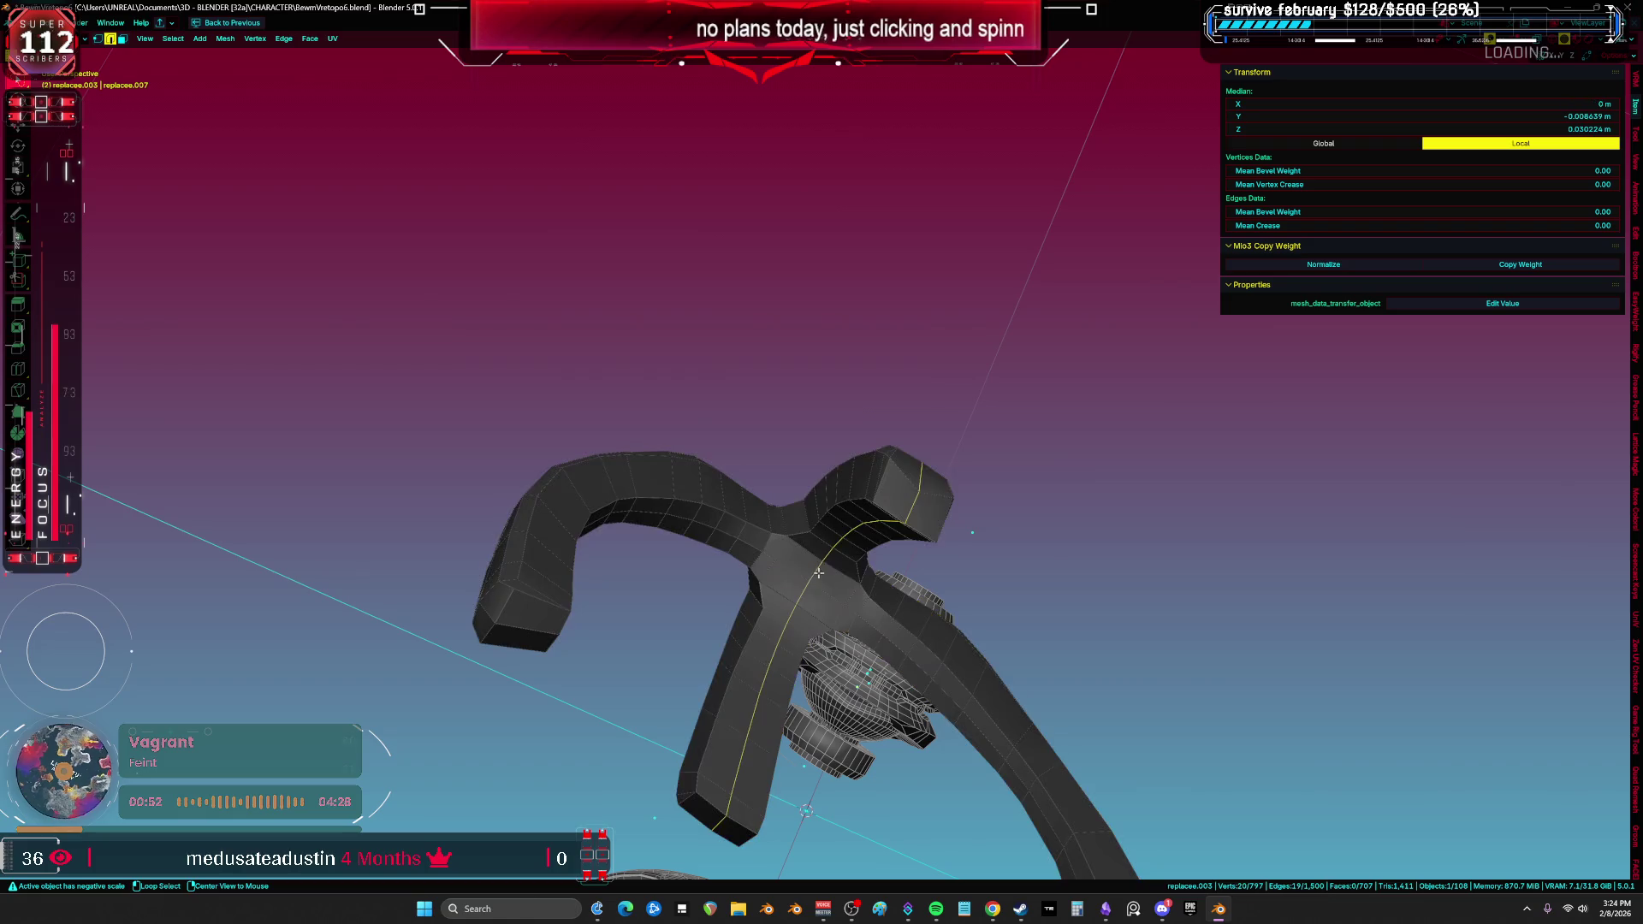
{"action": "key", "text": "g"}
{"action": "key", "text": "y"}
{"action": "key", "text": "y"}
{"action": "left_click", "coordinate": [960, 604]}
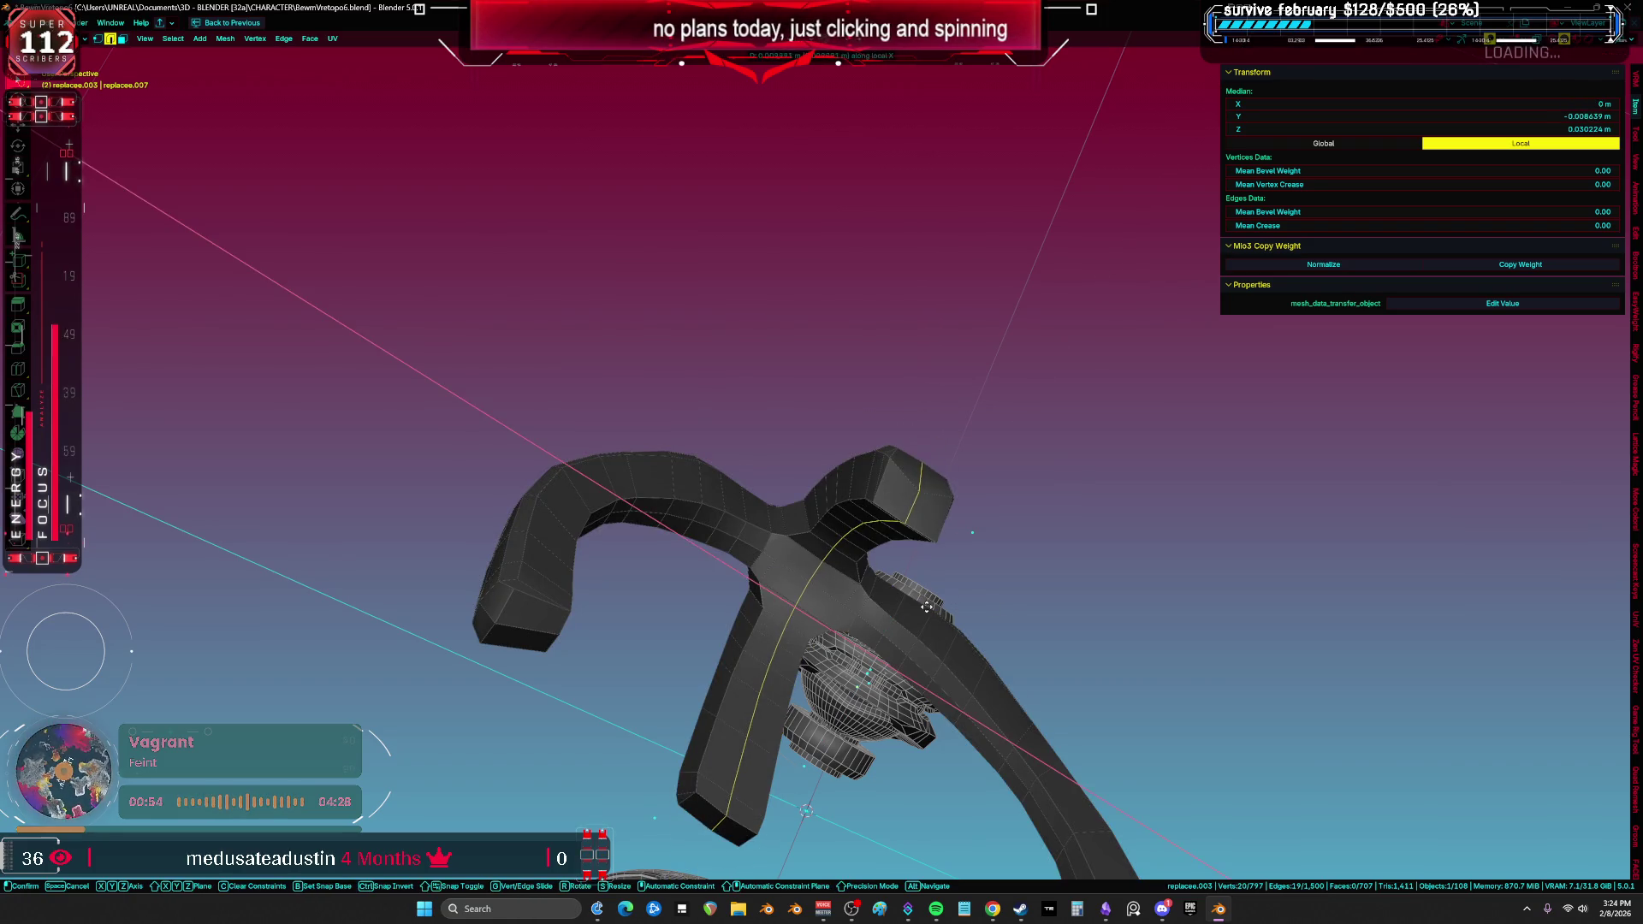
{"action": "mouse_move", "coordinate": [960, 604]}
{"action": "middle_mouse_down"}
{"action": "mouse_move", "coordinate": [698, 415]}
{"action": "mouse_move", "coordinate": [807, 389]}
{"action": "mouse_move", "coordinate": [939, 557]}
{"action": "mouse_move", "coordinate": [907, 578]}
{"action": "middle_mouse_up"}
{"action": "key", "text": "ctrl+l"}
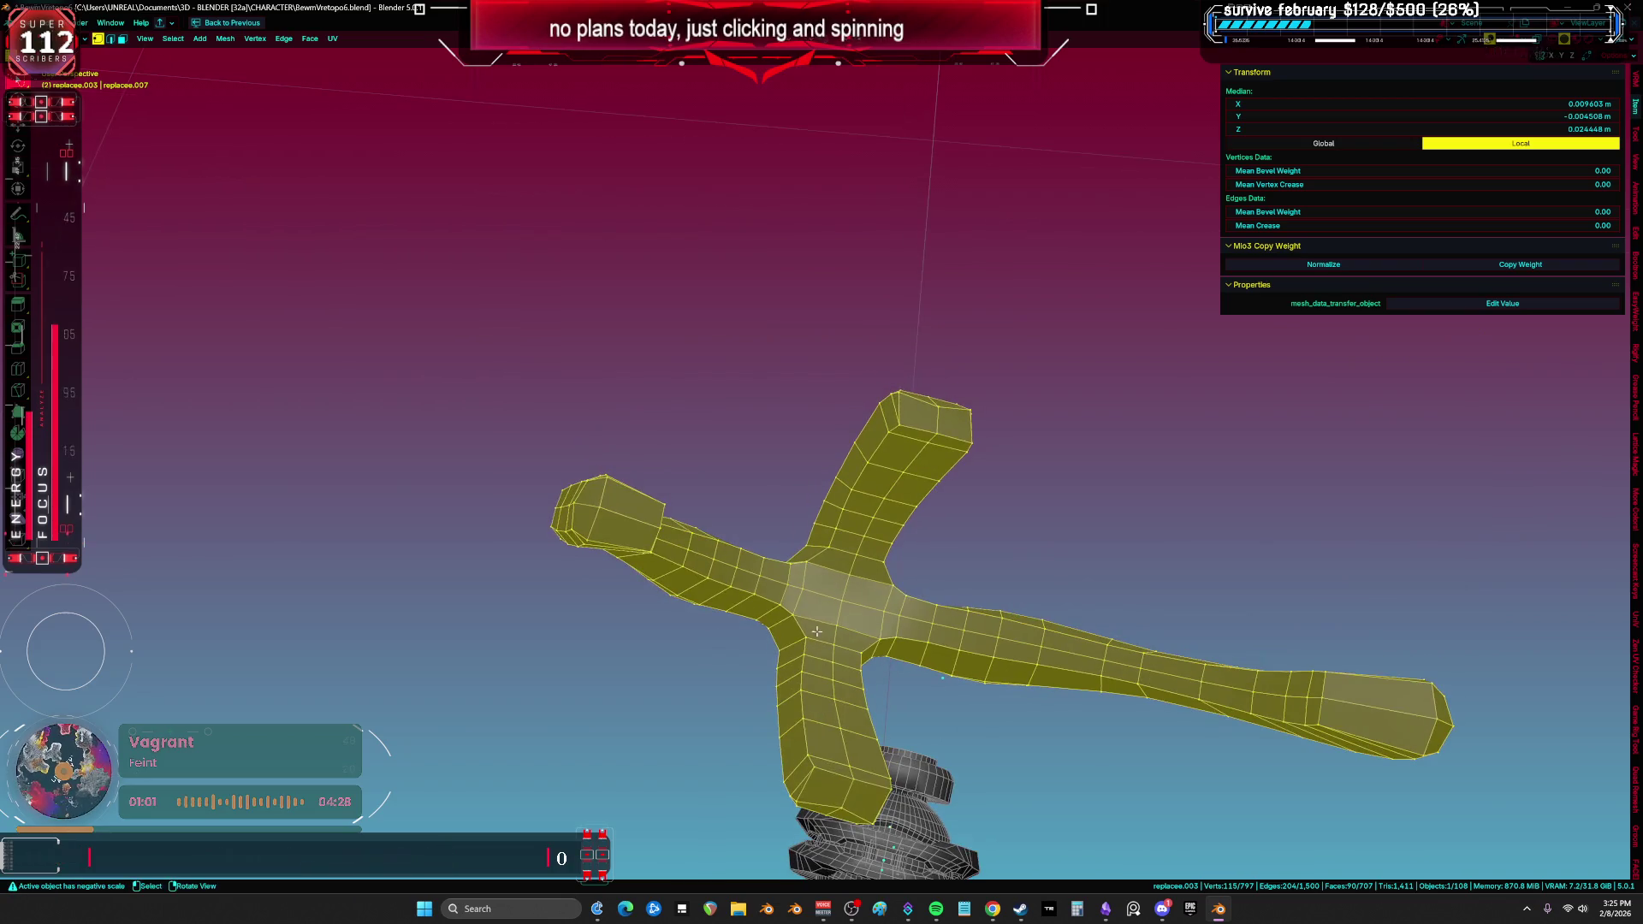
Step: Inspect the hand in the maximized 3D and UV views, toggle Local view, and leave Edit Mode
{"action": "key", "text": "ctrl+space"}
{"action": "left_click_drag", "start_coordinate": [1315, 528], "coordinate": [1257, 535]}
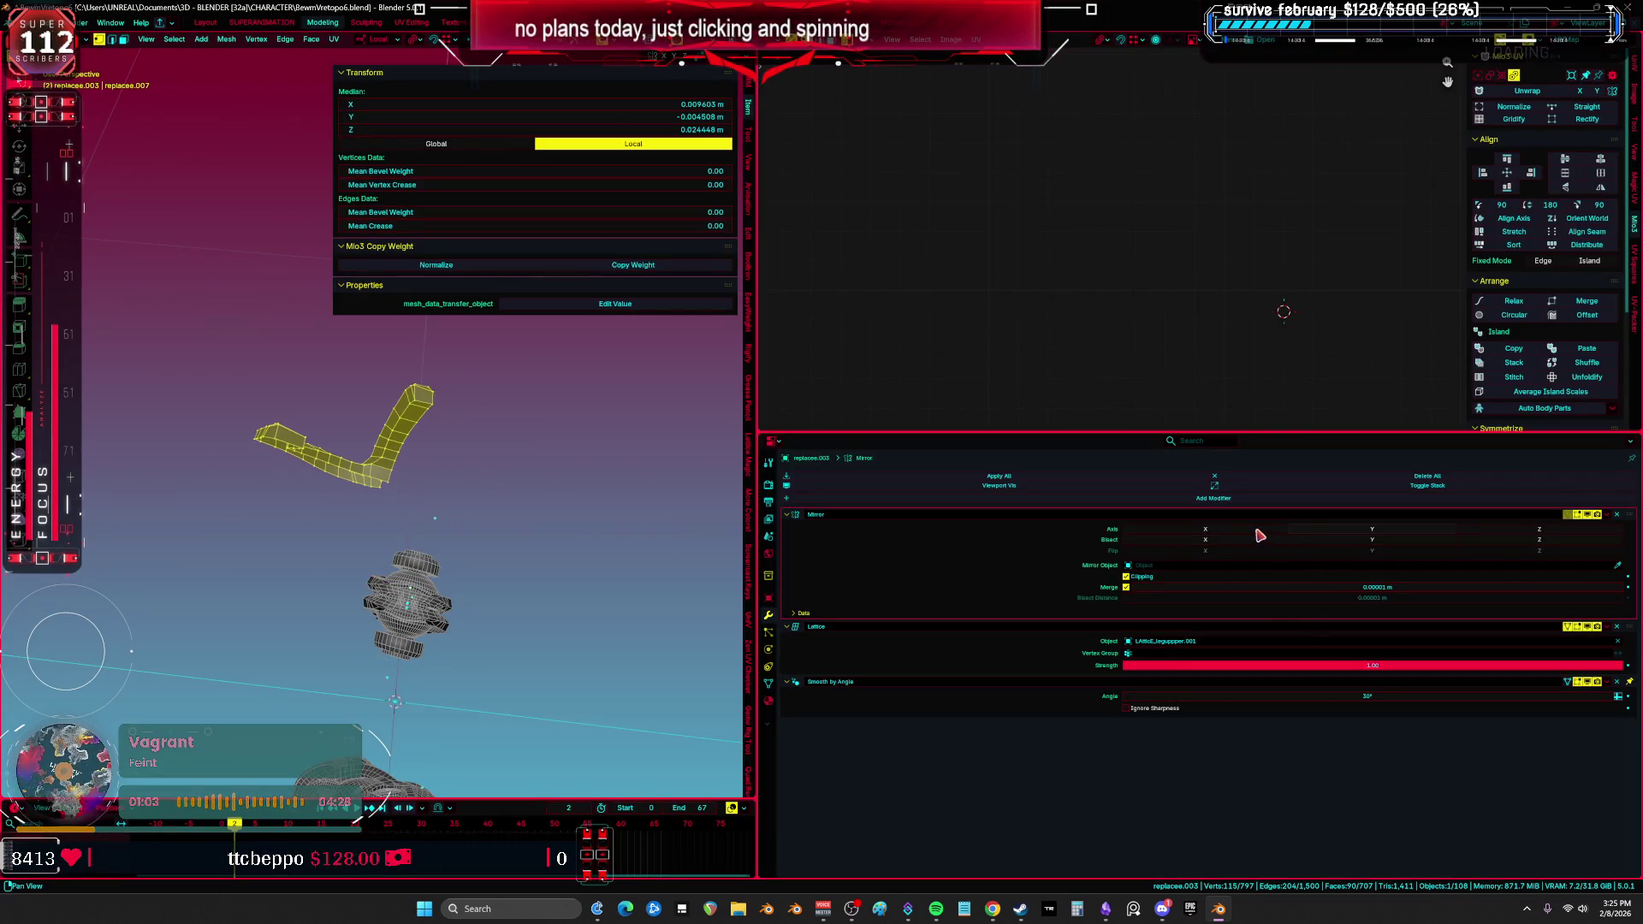
{"action": "key", "text": "ctrl+space"}
{"action": "middle_click_drag", "start_coordinate": [444, 465], "coordinate": [599, 411]}
{"action": "key", "text": "ctrl+space"}
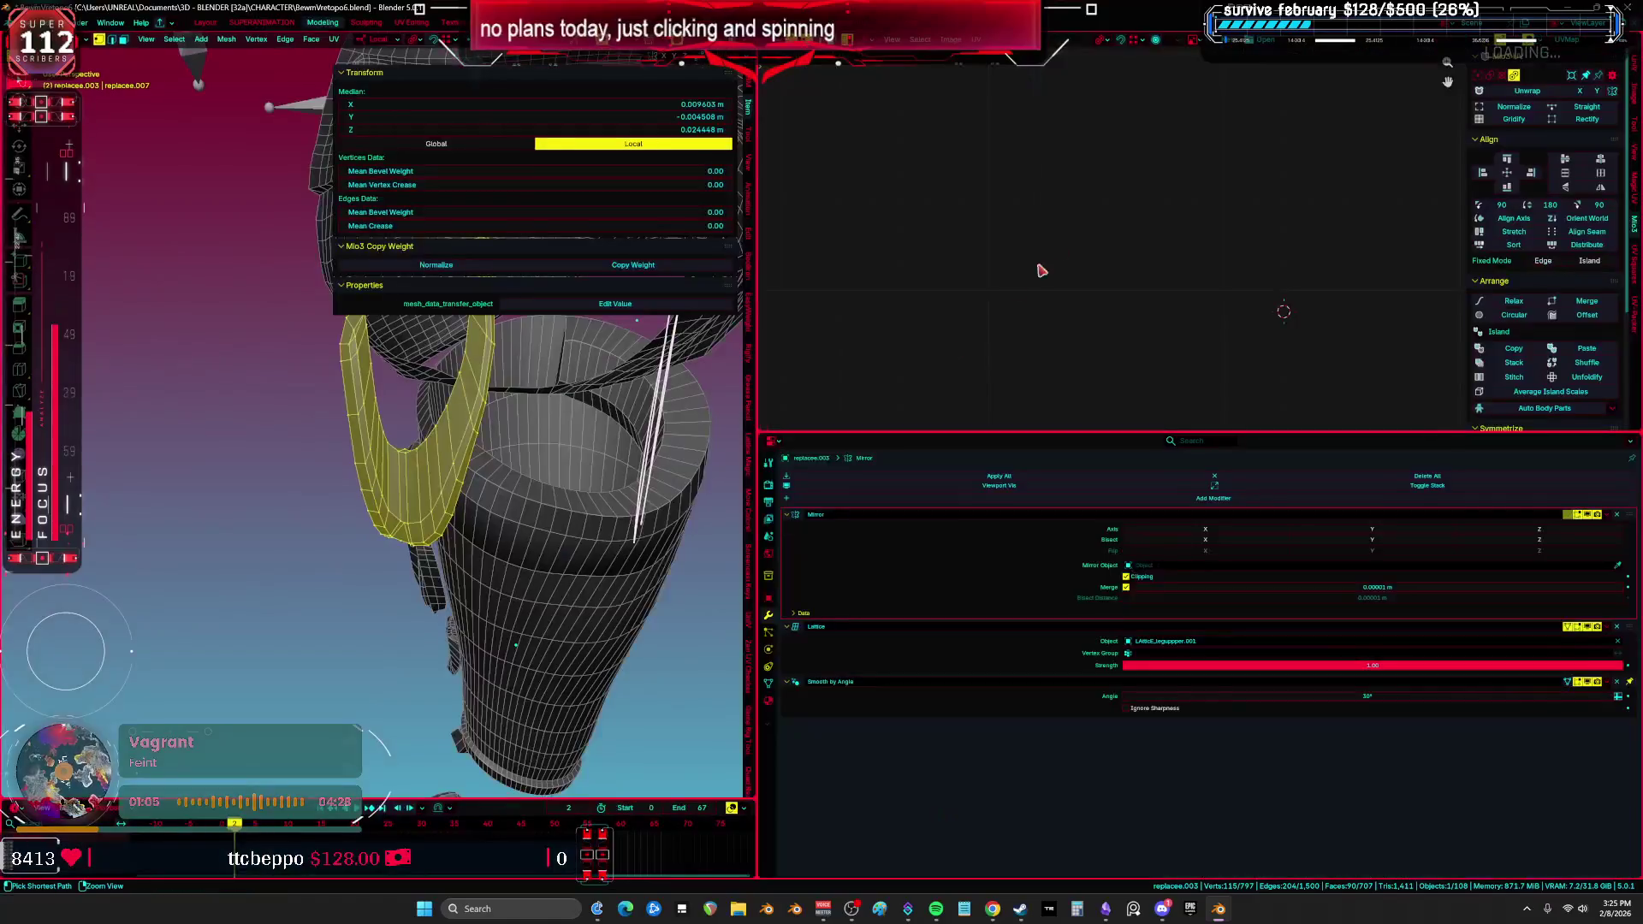
{"action": "key", "text": "ctrl+space"}
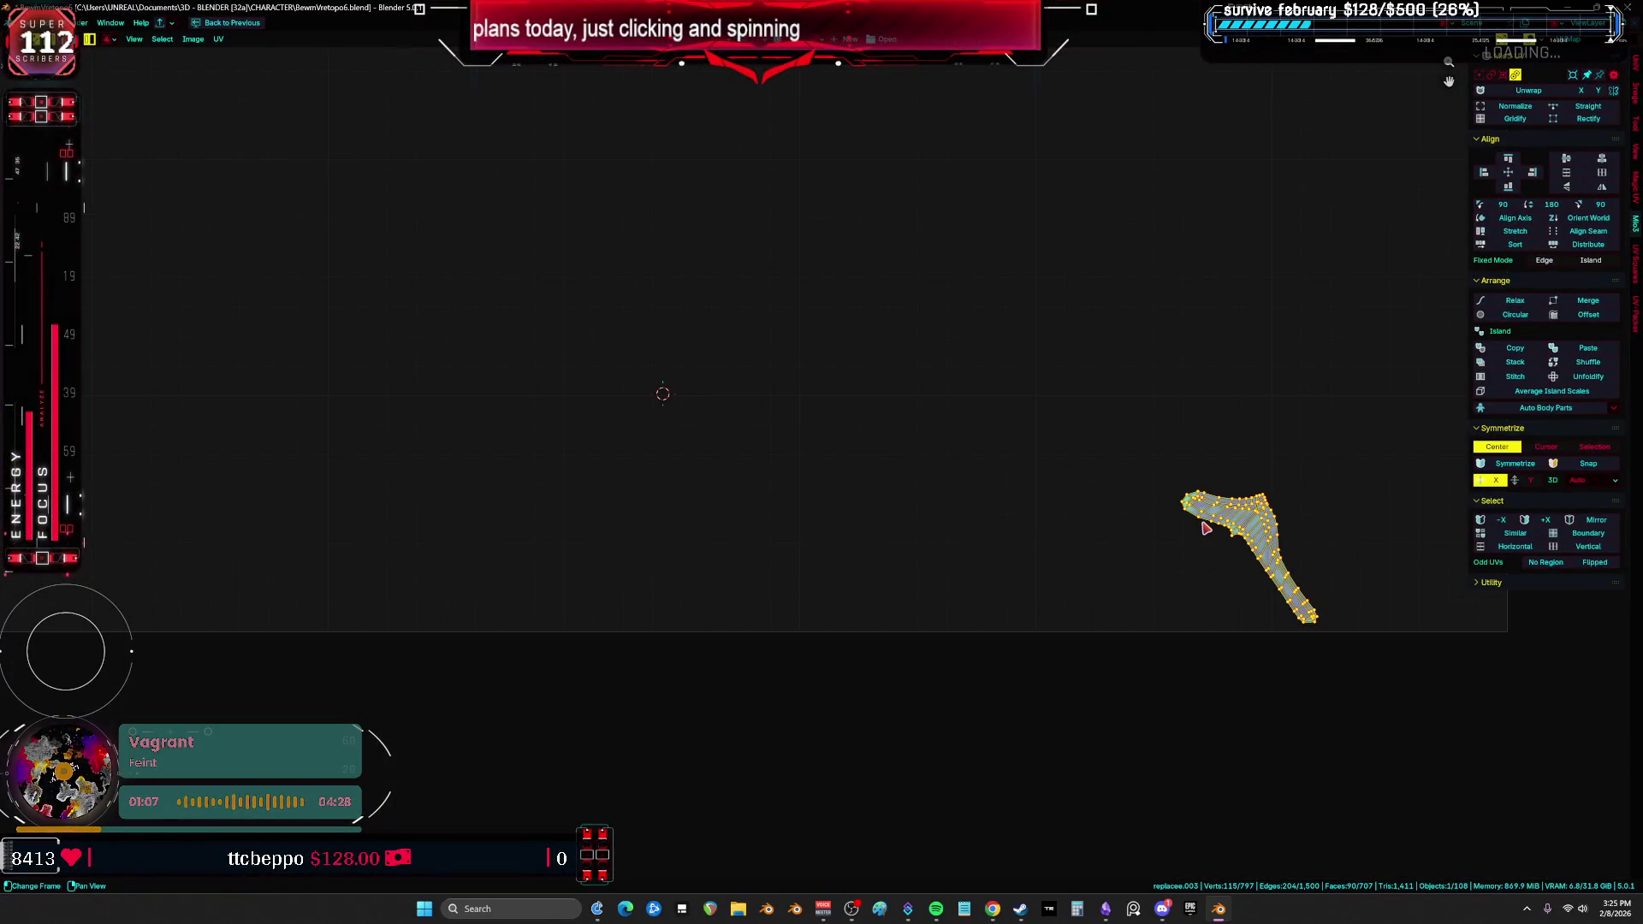
{"action": "key", "text": "ctrl+space"}
{"action": "middle_click_drag", "start_coordinate": [564, 407], "coordinate": [552, 424]}
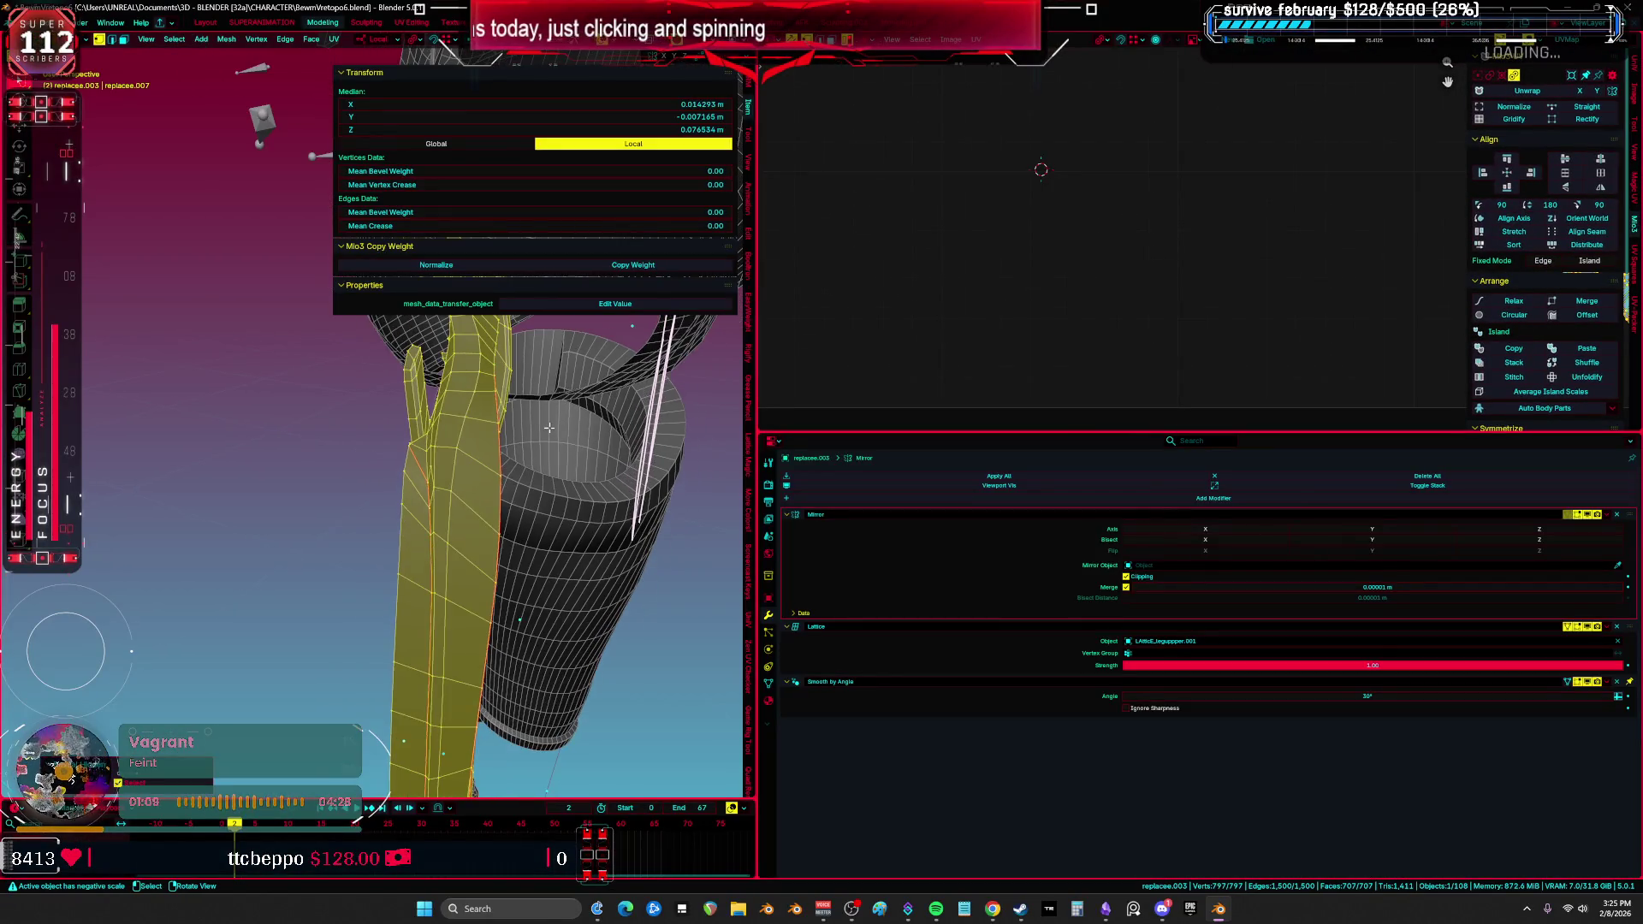
{"action": "key", "text": "ctrl+space"}
{"action": "key", "text": "KP_Divide"}
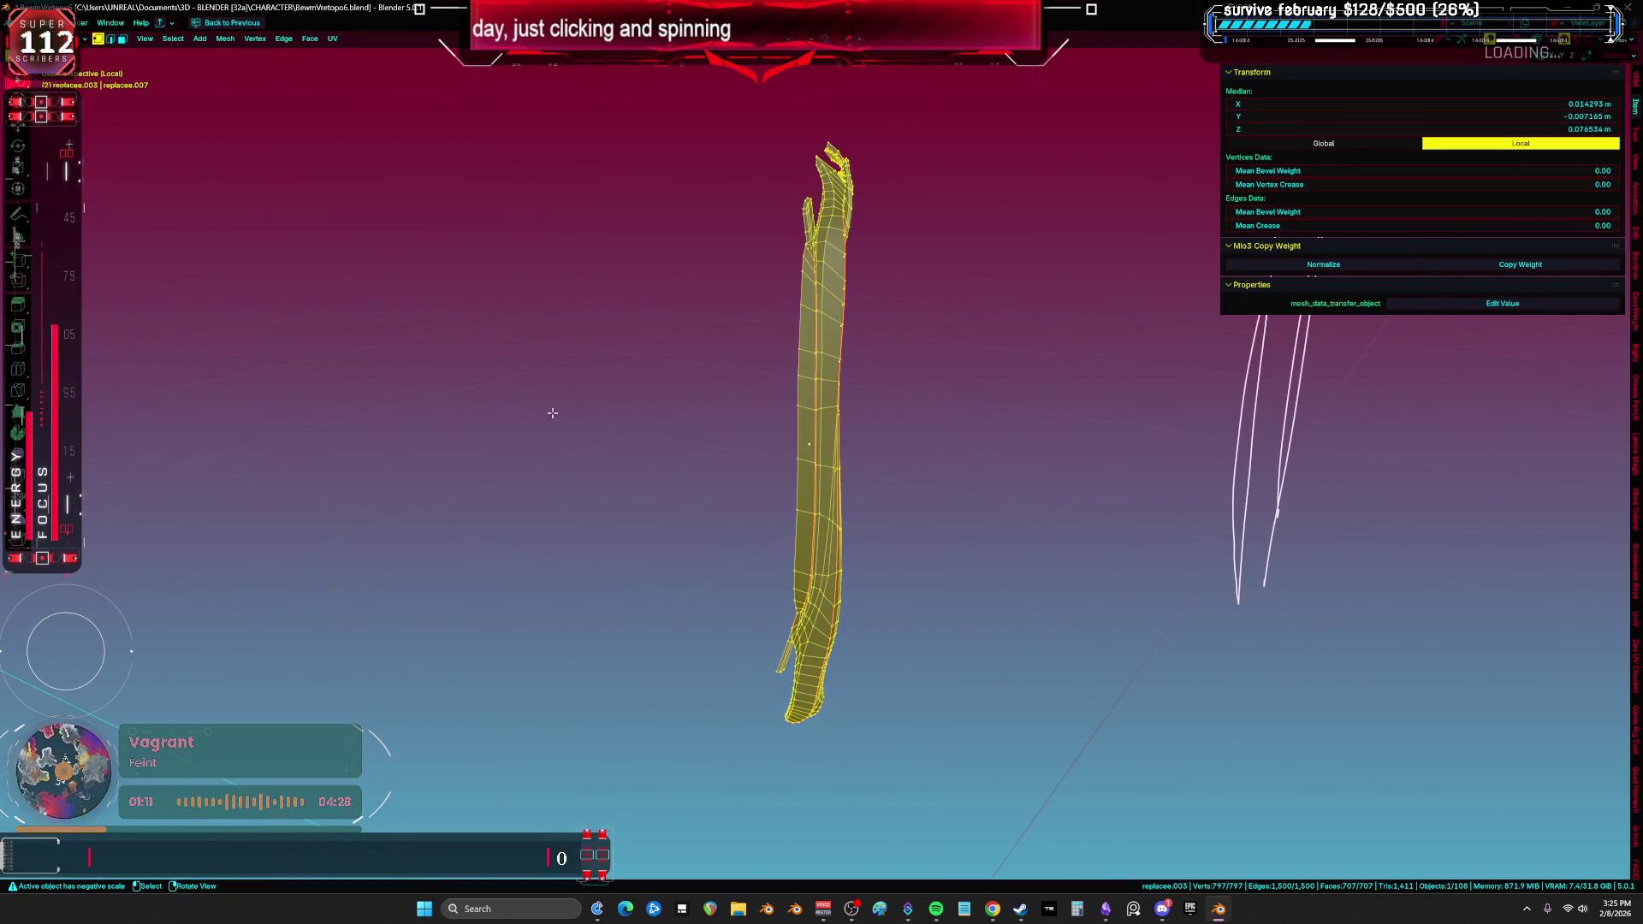
{"action": "key", "text": "KP_Divide"}
{"action": "key", "text": "KP_Divide"}
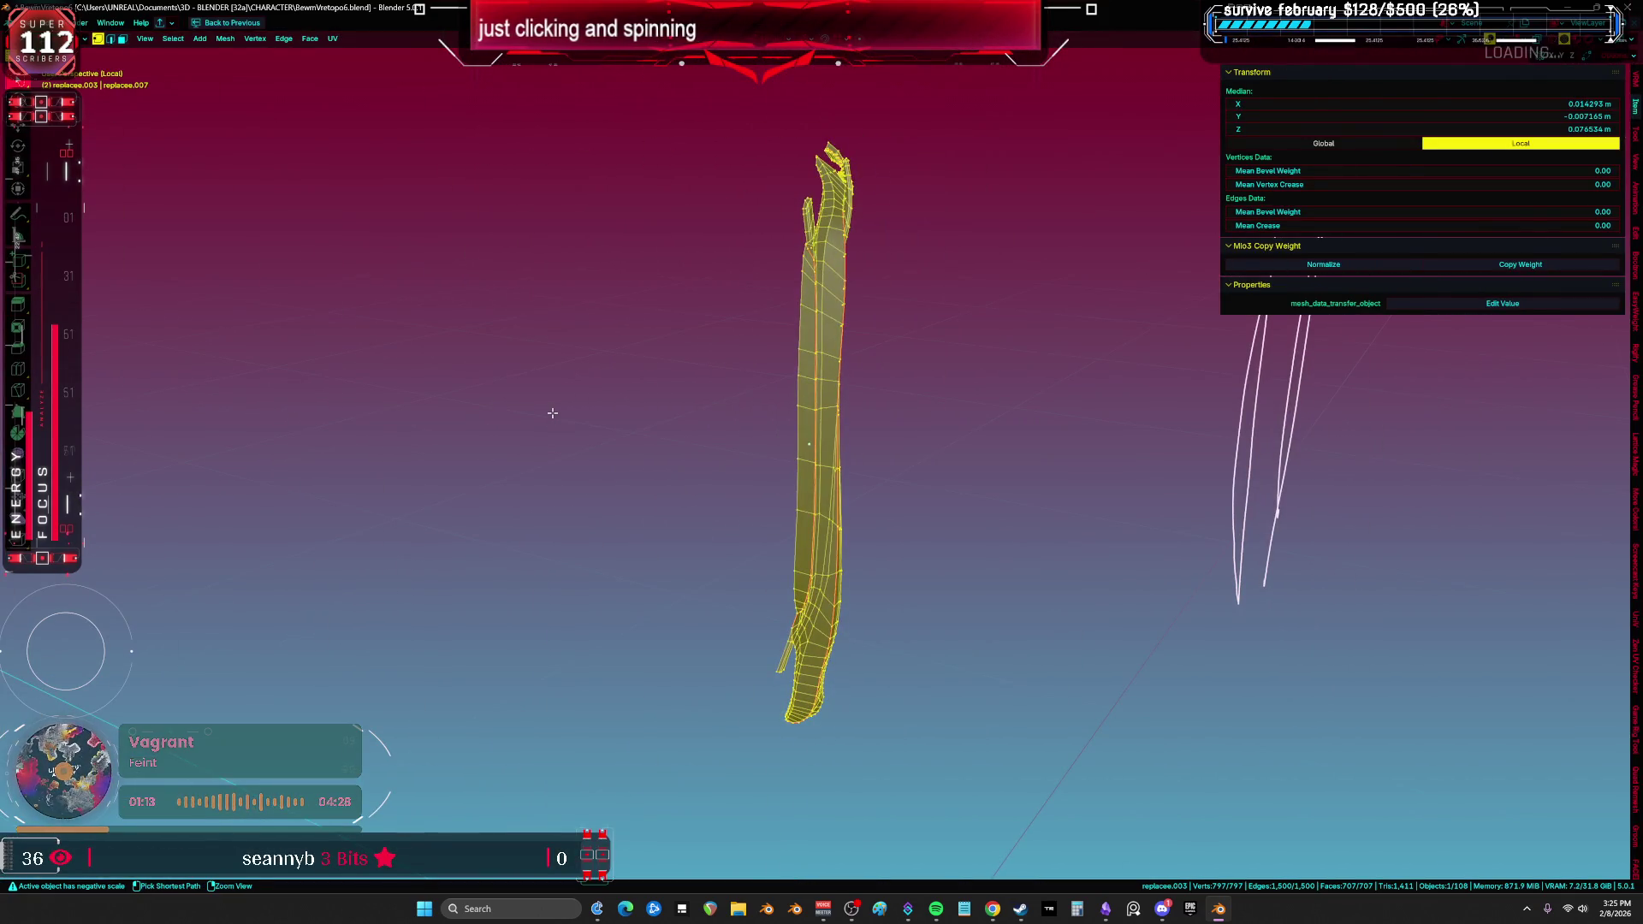
{"action": "key", "text": "Tab"}
{"action": "key", "text": "KP_Divide"}
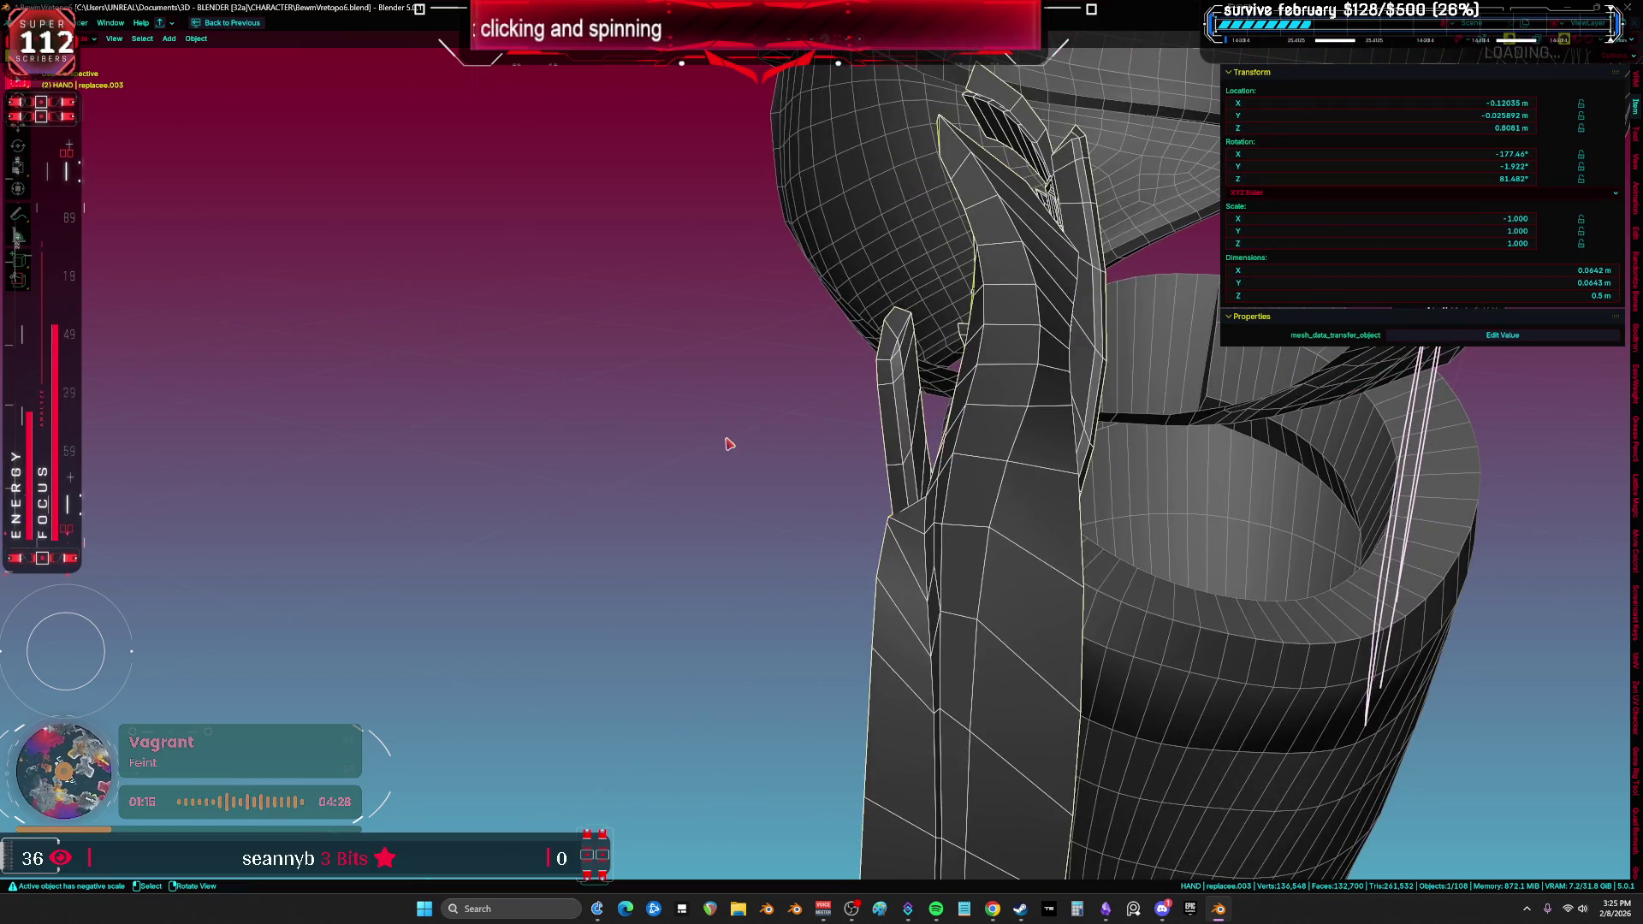
Step: Mirror the hand piece along X and check its UV islands
{"action": "scroll", "coordinate": [727, 443], "scroll_direction": "down", "scroll_amount": 10}
{"action": "key", "text": "ctrl+space"}
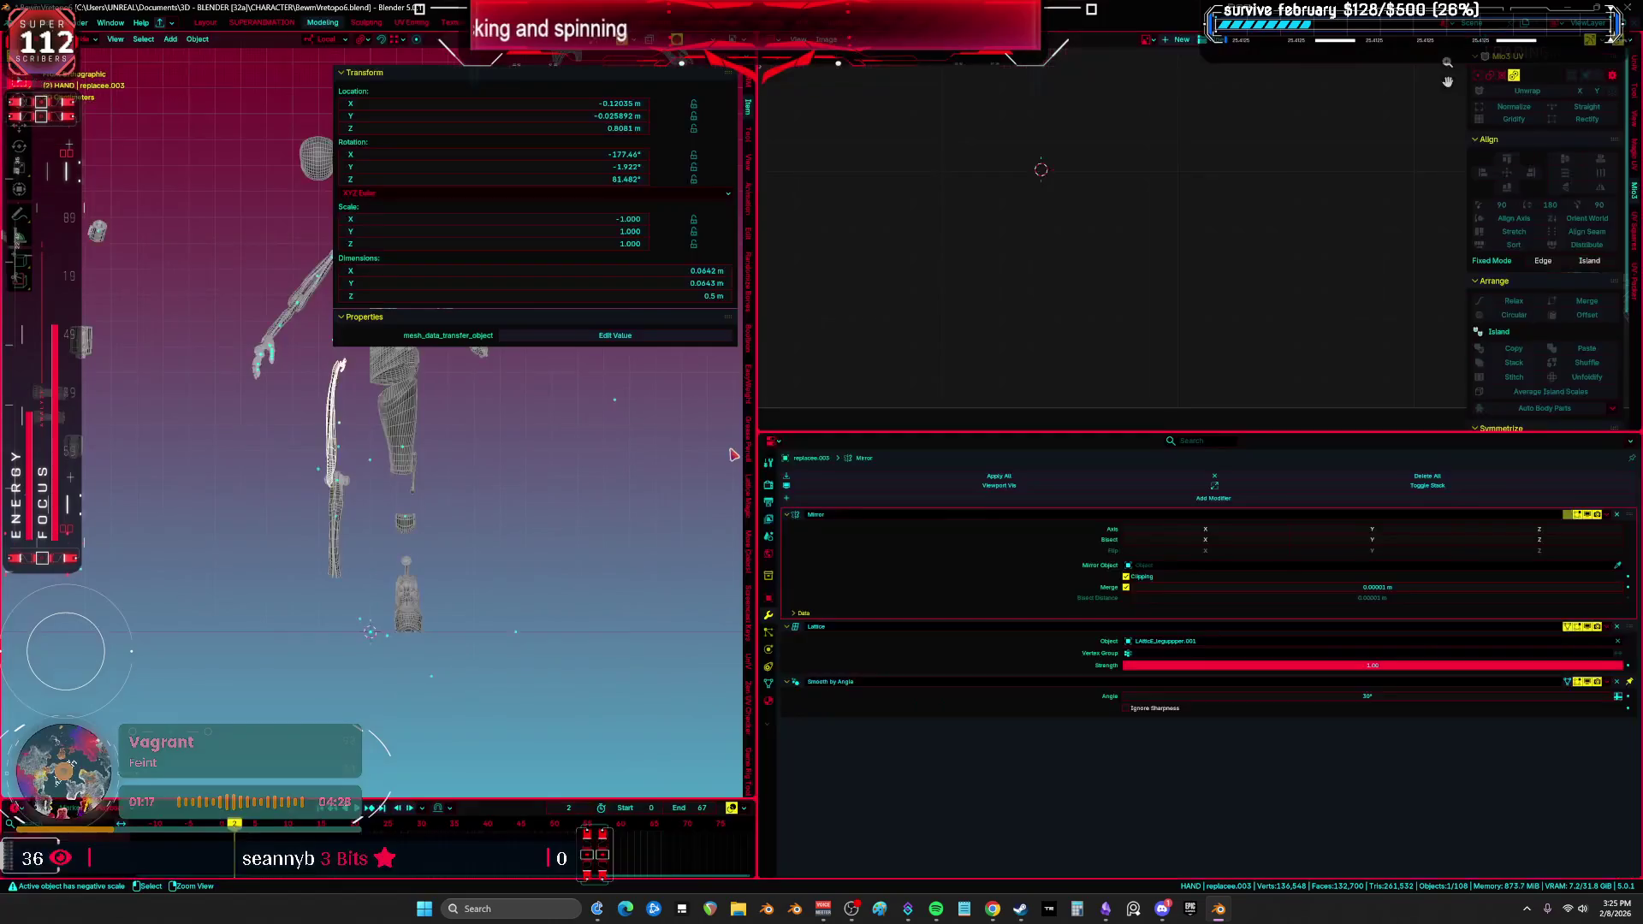
{"action": "left_click", "coordinate": [1248, 536]}
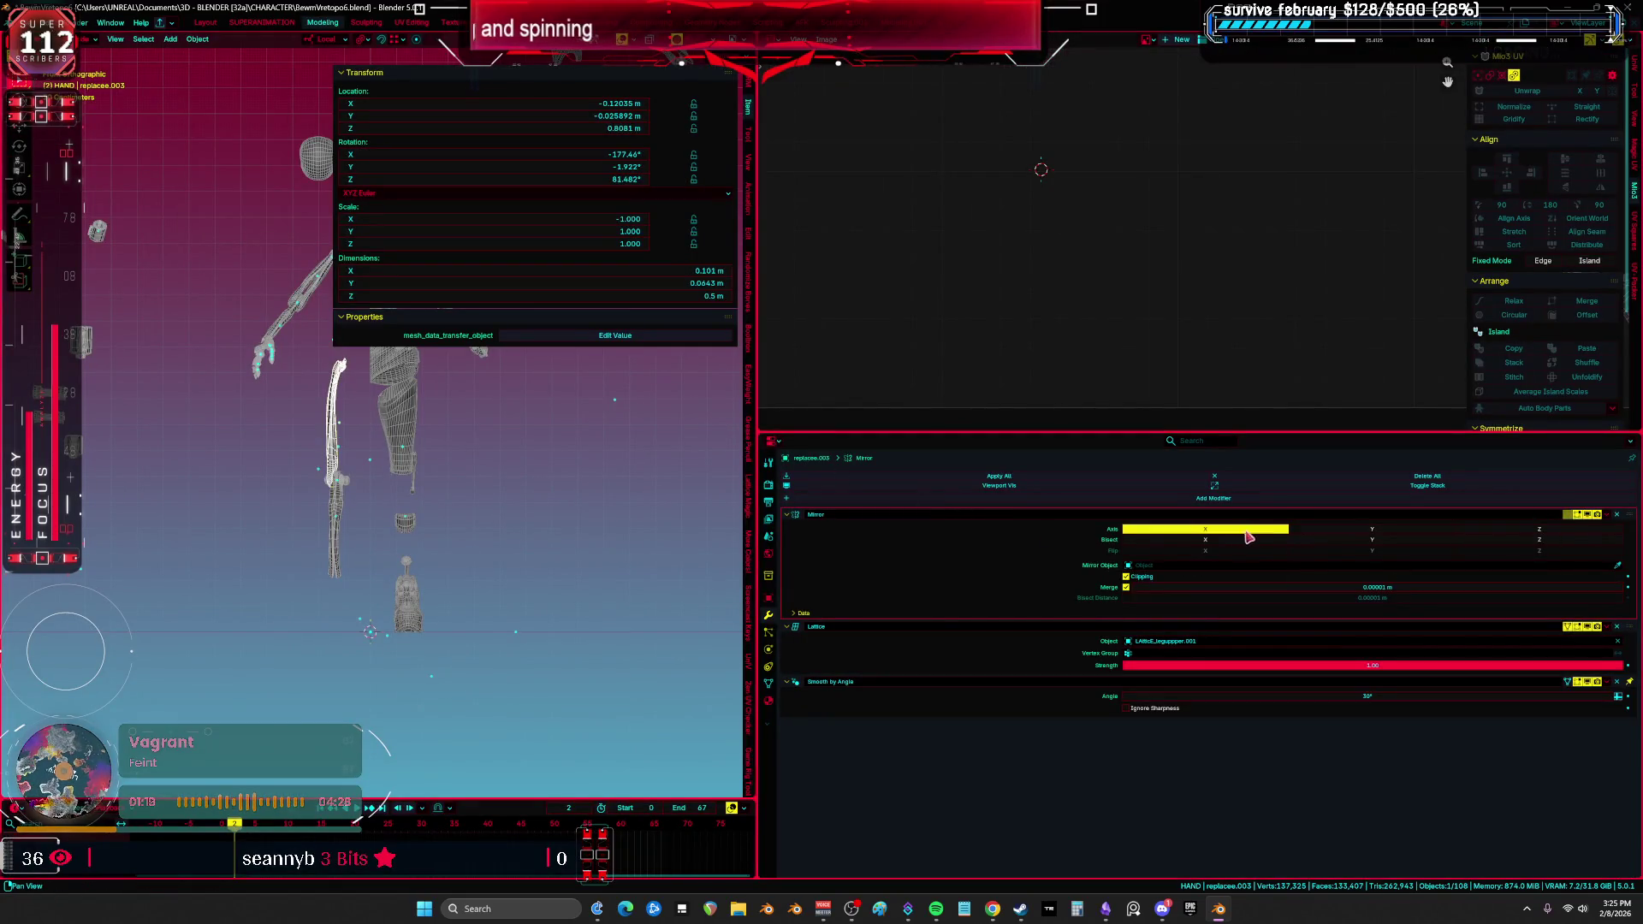
{"action": "key", "text": "ctrl+space"}
{"action": "left_click", "coordinate": [738, 566]}
{"action": "key", "text": "ctrl+space"}
{"action": "key", "text": "Tab"}
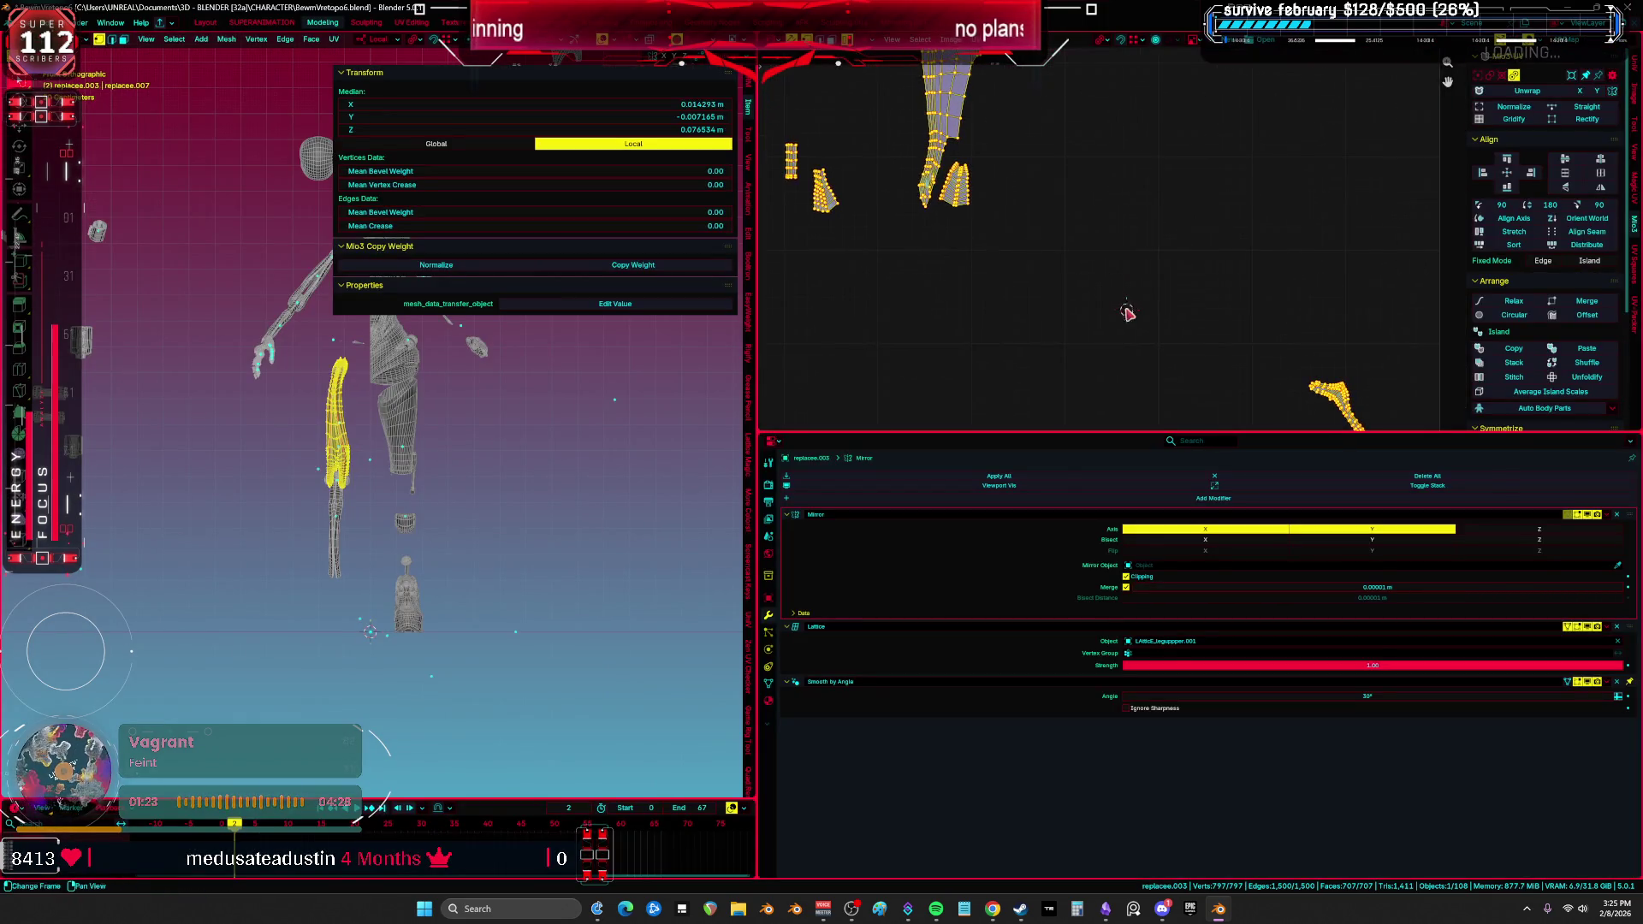
{"action": "key", "text": "ctrl+space"}
{"action": "key", "text": "Tab"}
{"action": "key", "text": "ctrl+space"}
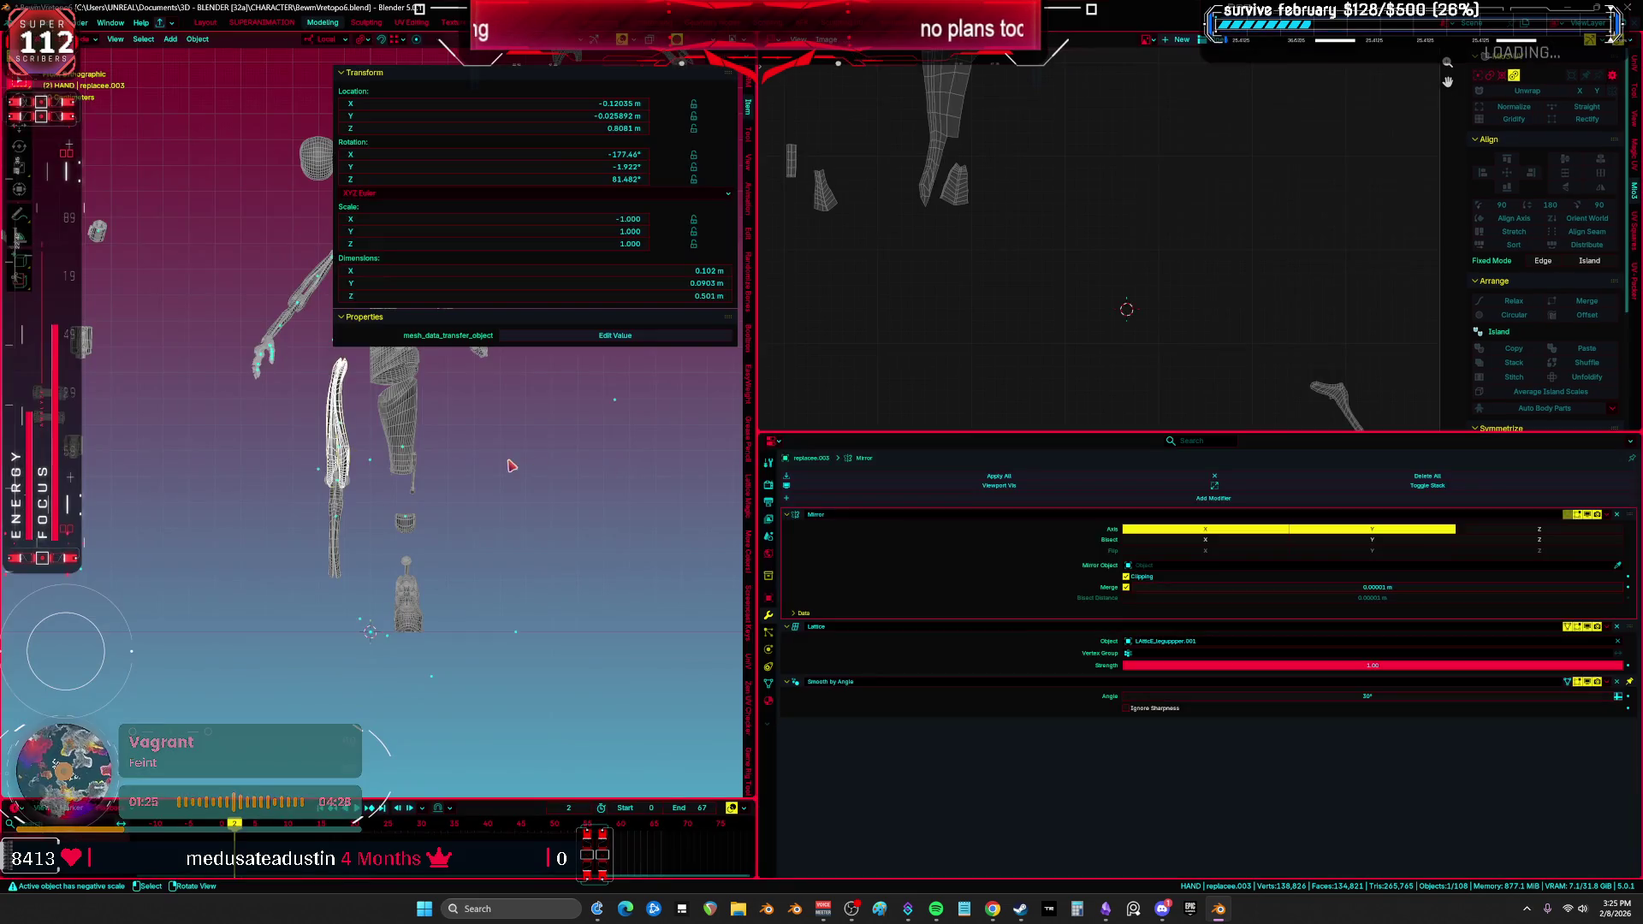
Step: Make replacee.003 the active object, picking it out from the nearby leg and knee parts
{"action": "key", "text": "ctrl+space"}
{"action": "left_click", "coordinate": [731, 646], "text": "shift"}
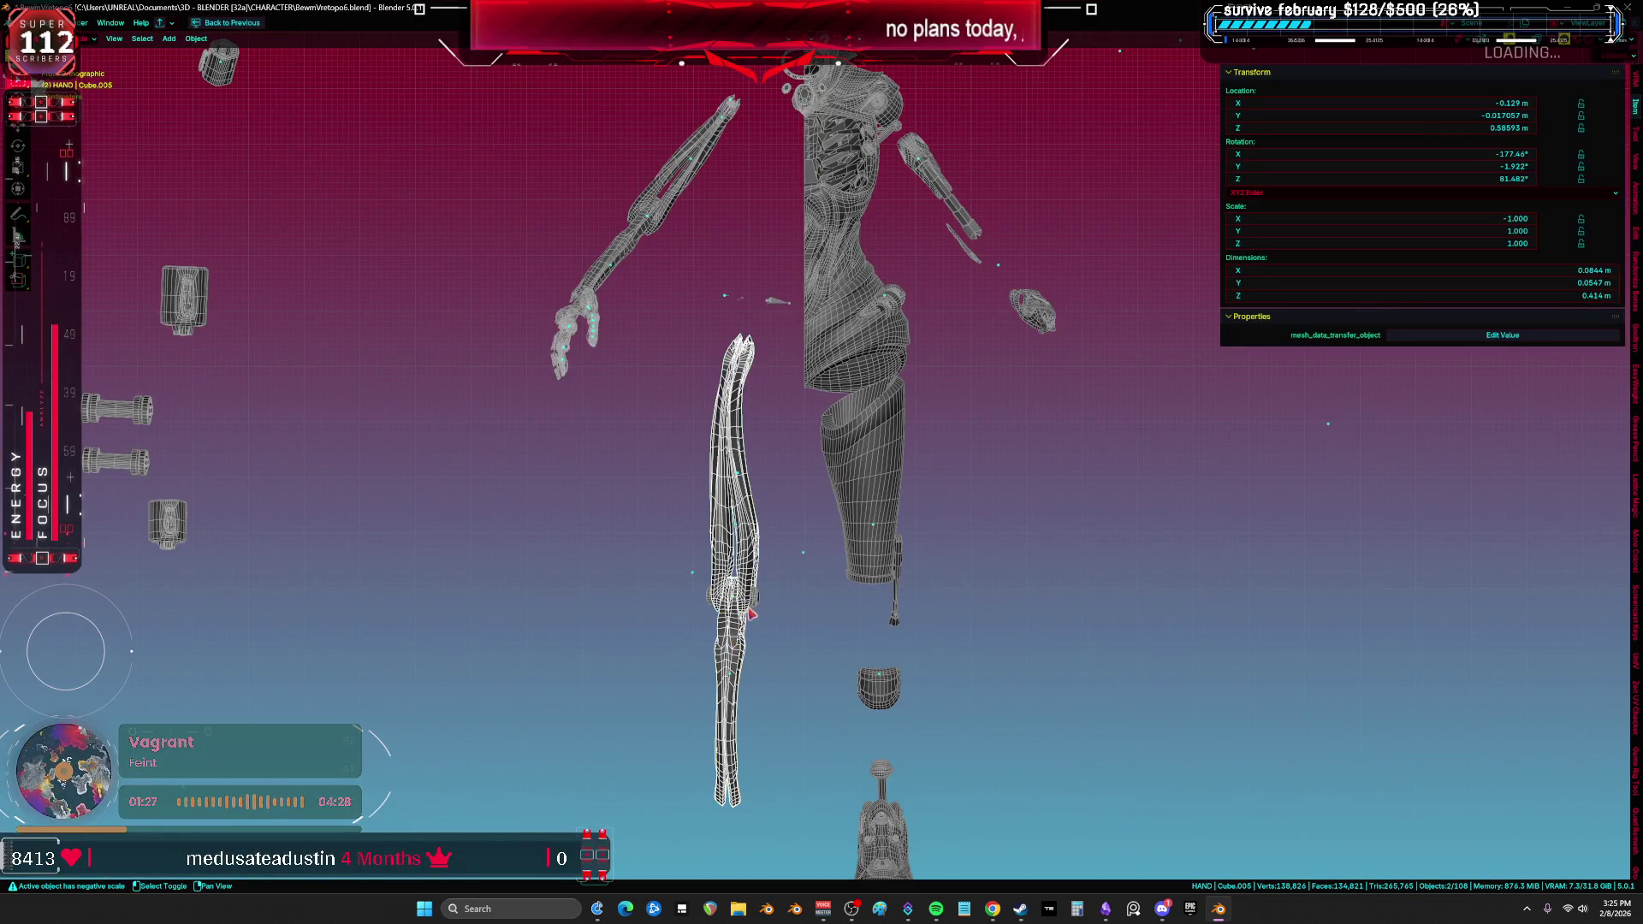
{"action": "left_click", "coordinate": [756, 604]}
{"action": "left_click", "coordinate": [756, 559]}
{"action": "key", "text": "Tab"}
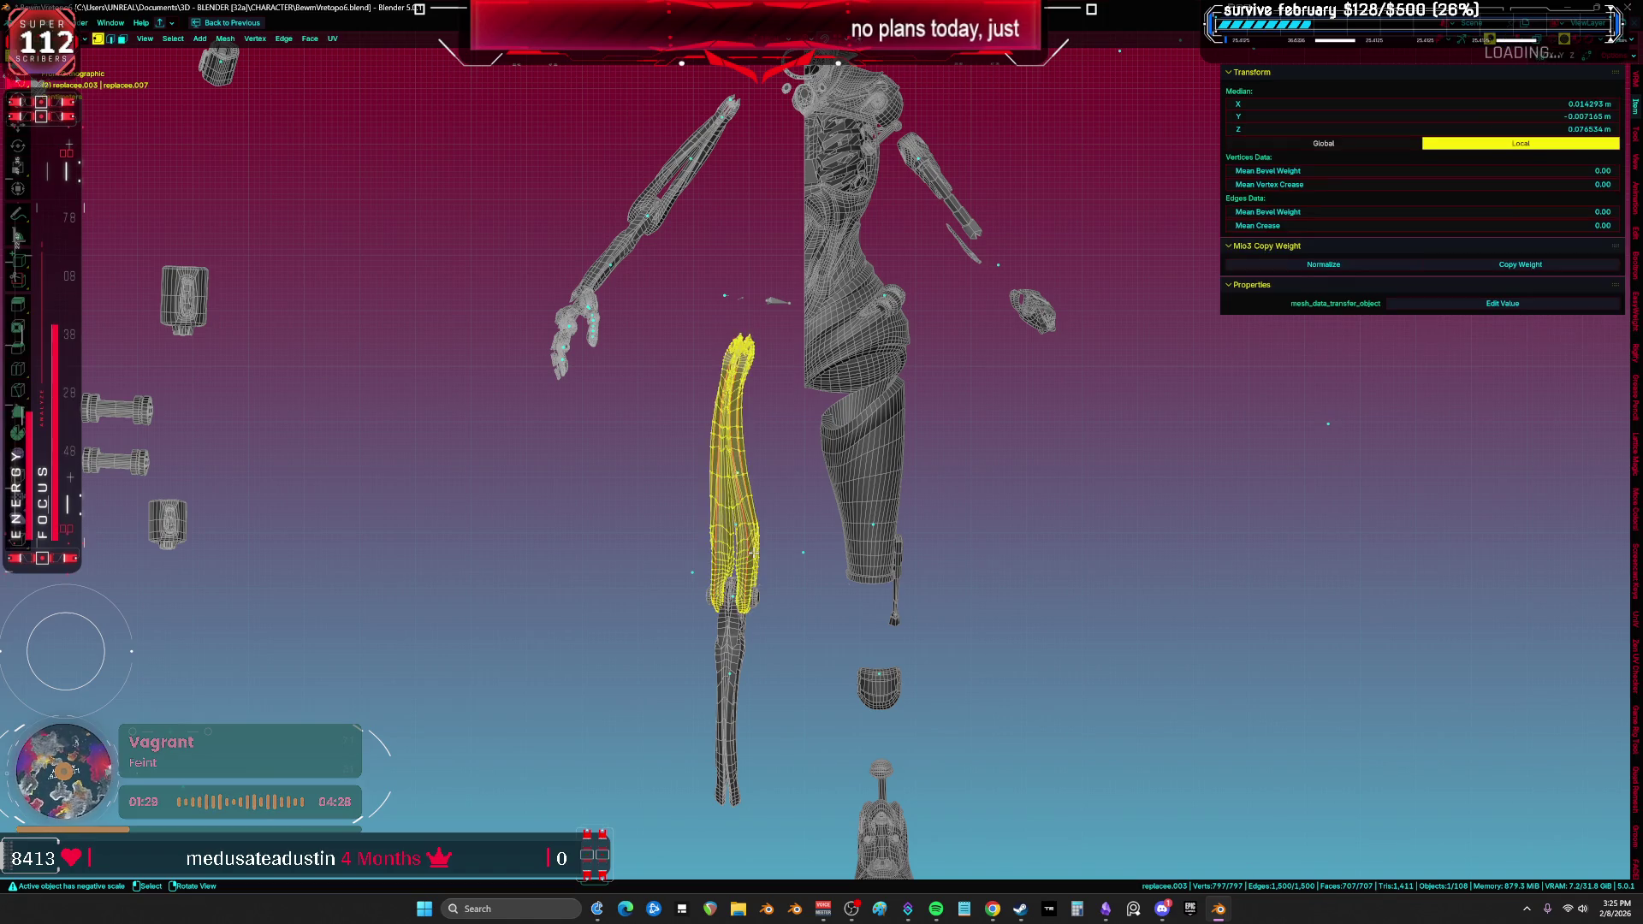
{"action": "key", "text": "ctrl+space"}
{"action": "key", "text": "ctrl+space"}
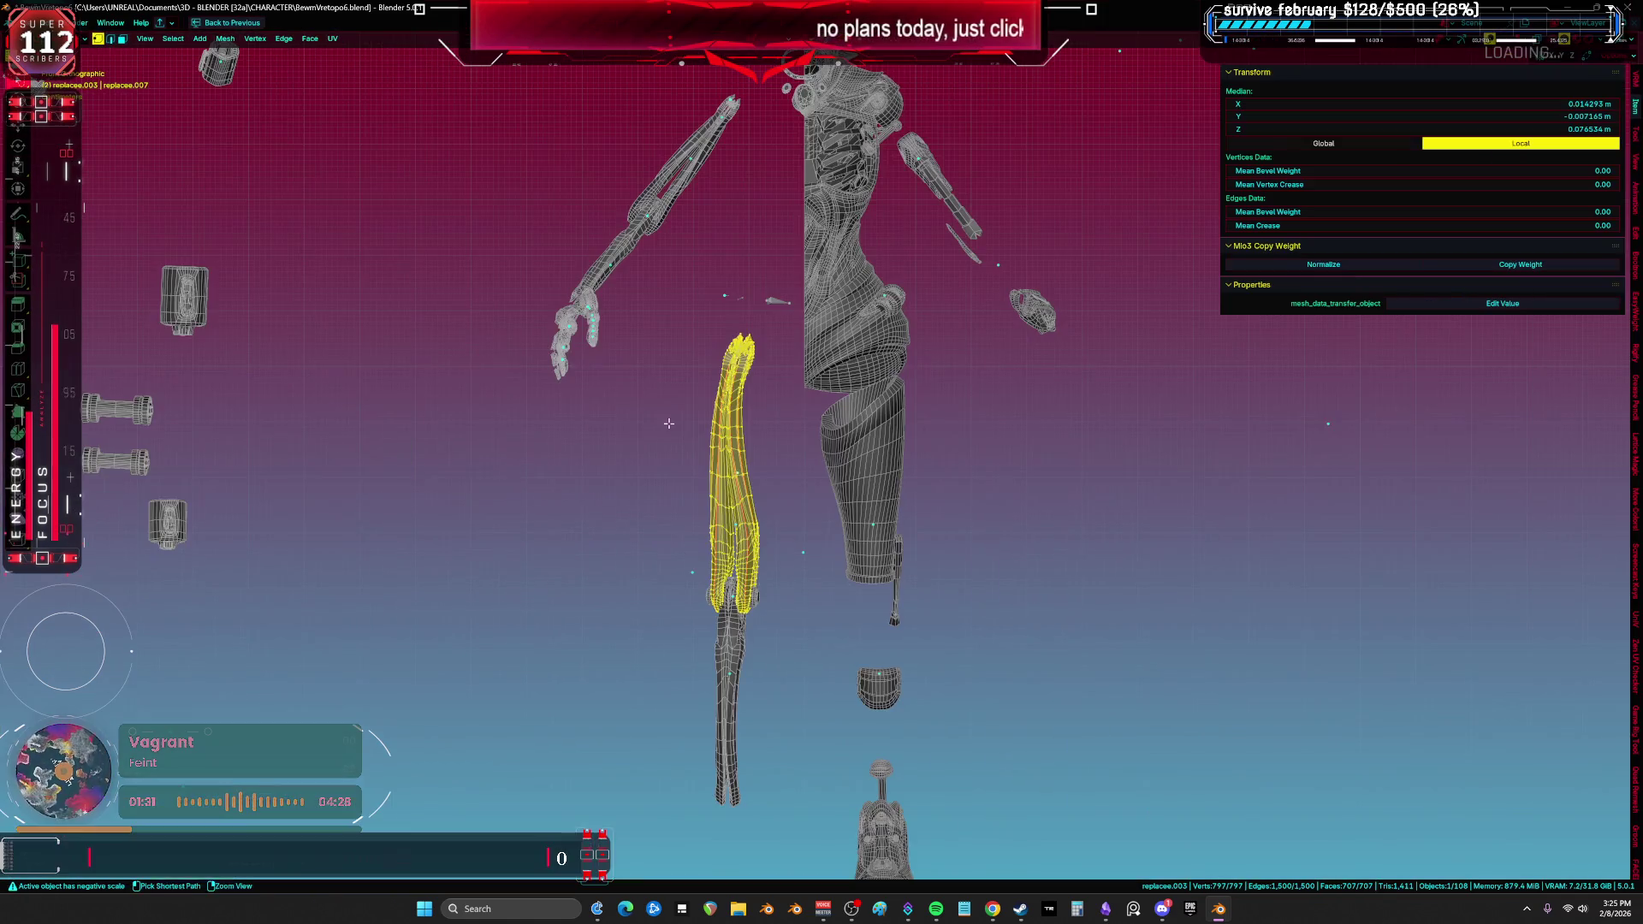
{"action": "key", "text": "Tab"}
{"action": "key", "text": "ctrl+space"}
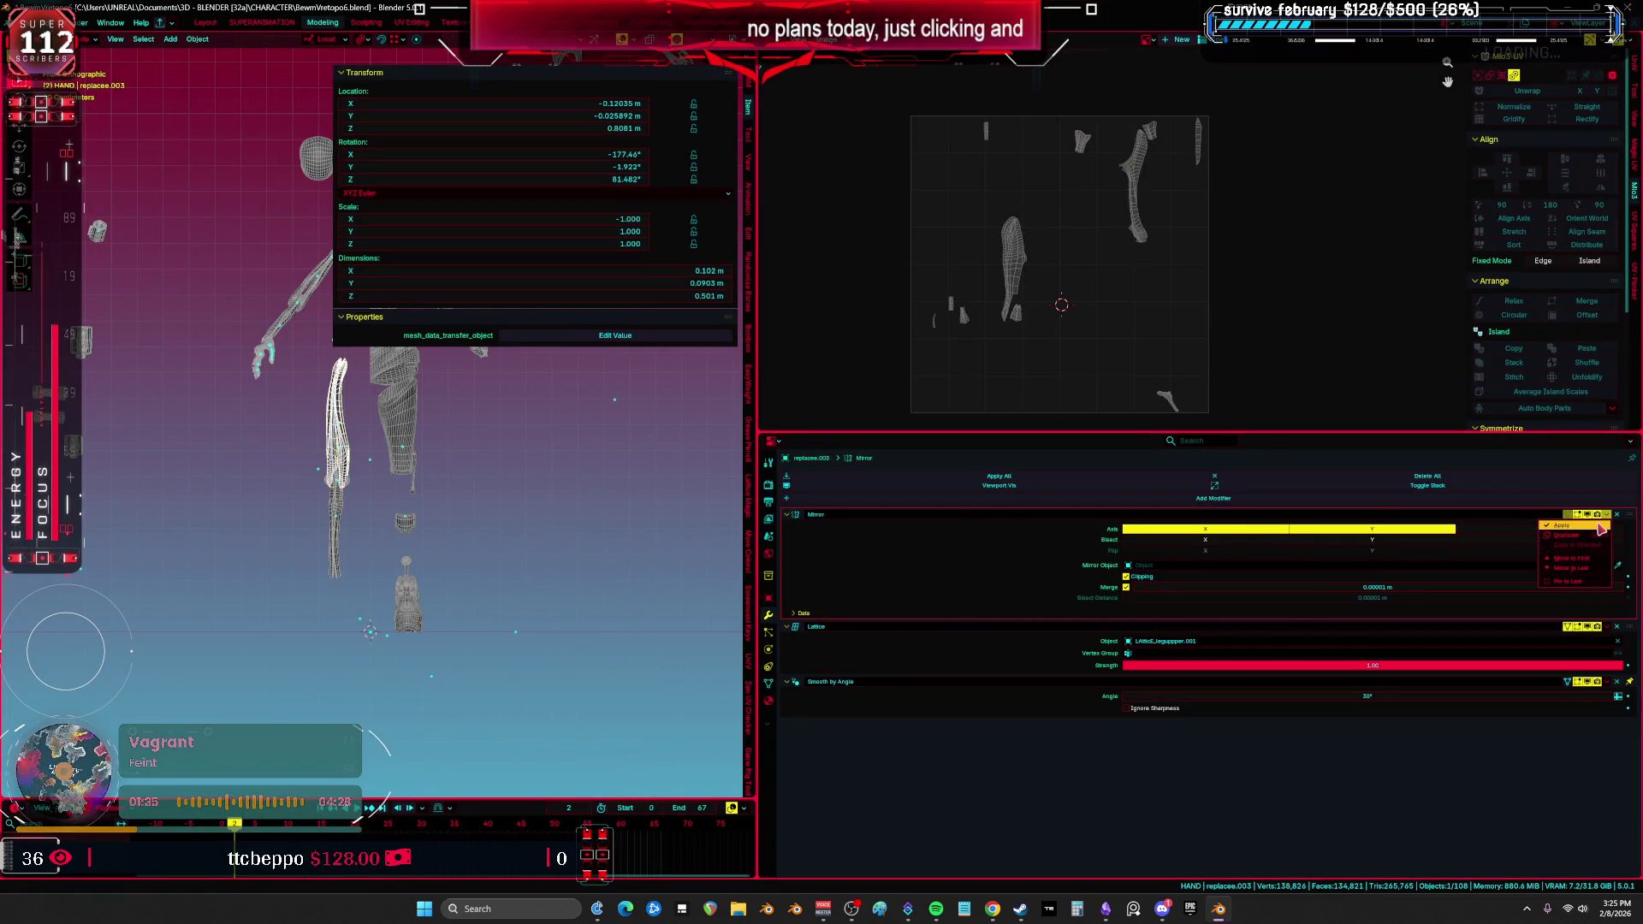
Step: Apply replacee.003's Mirror, Lattice and Smooth by Angle modifiers
{"action": "left_click", "coordinate": [1598, 524]}
{"action": "left_click", "coordinate": [1606, 515]}
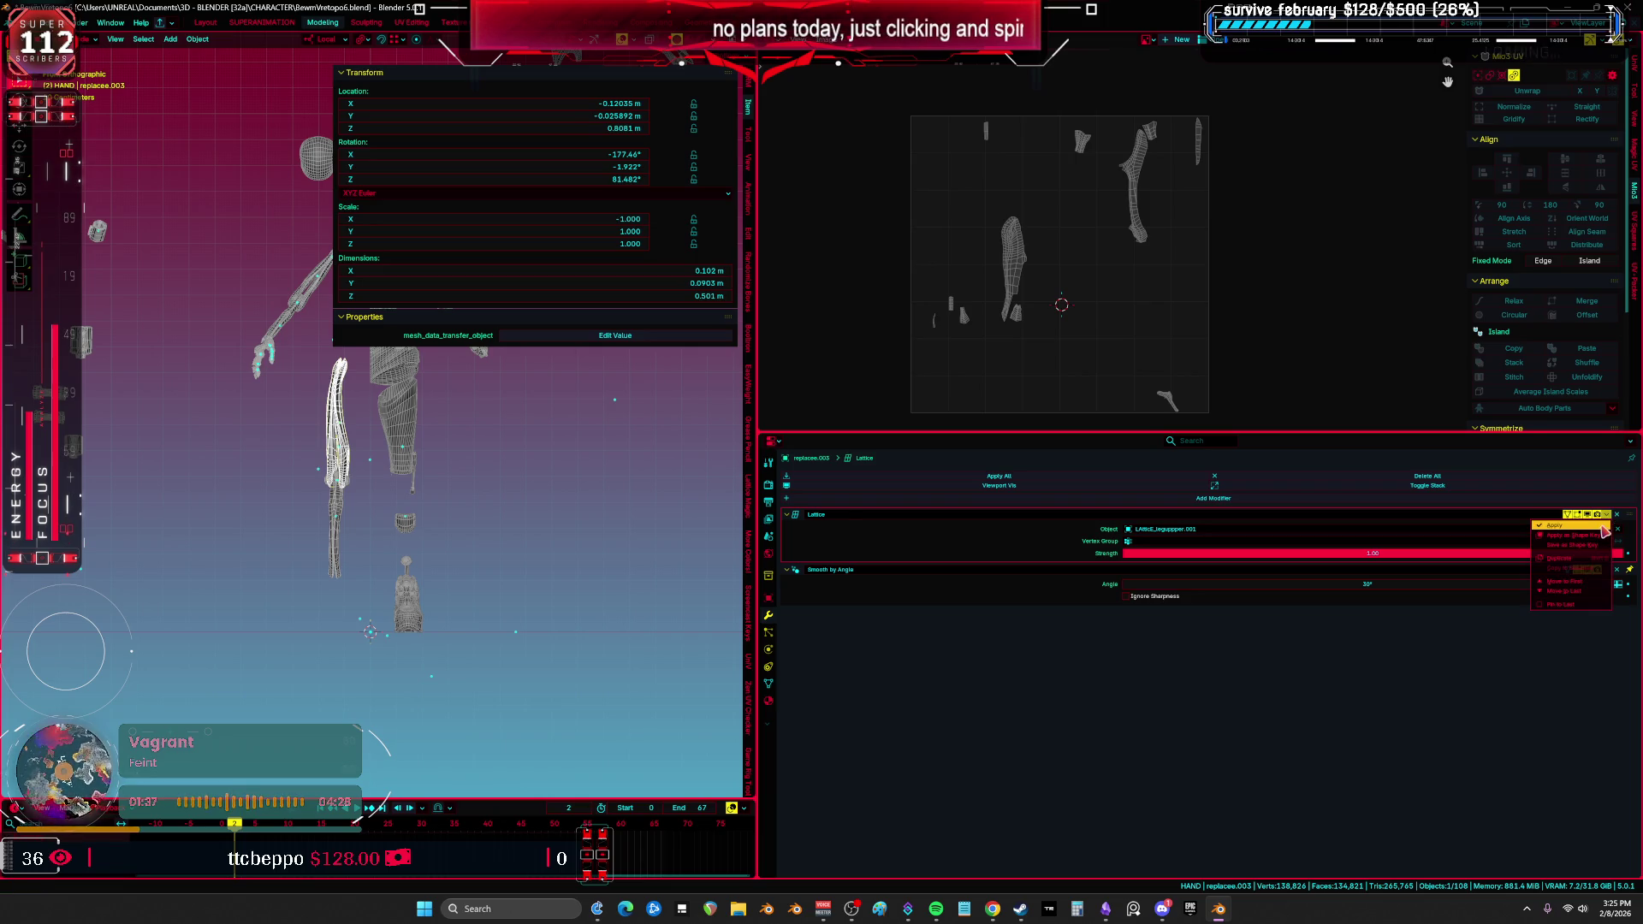
{"action": "left_click", "coordinate": [1593, 526]}
{"action": "left_click", "coordinate": [1606, 516]}
{"action": "left_click", "coordinate": [1593, 526]}
Step: Inspect replacee.003's UVs in the enlarged UV editor, selecting then clearing all islands
{"action": "key", "text": "Tab"}
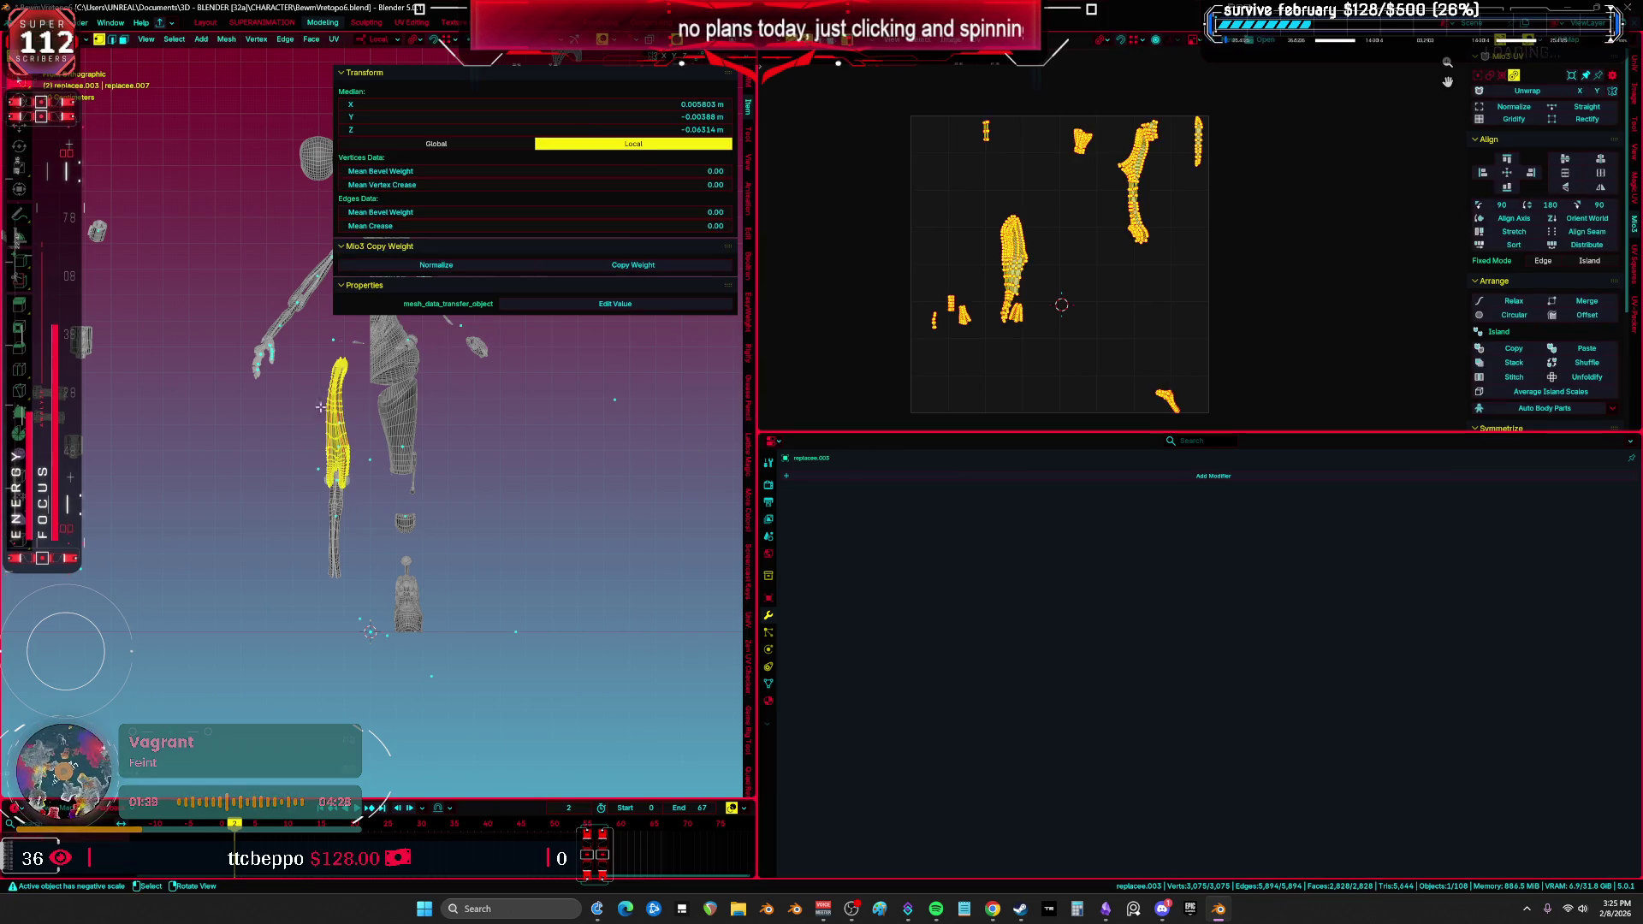
{"action": "key", "text": "ctrl+space"}
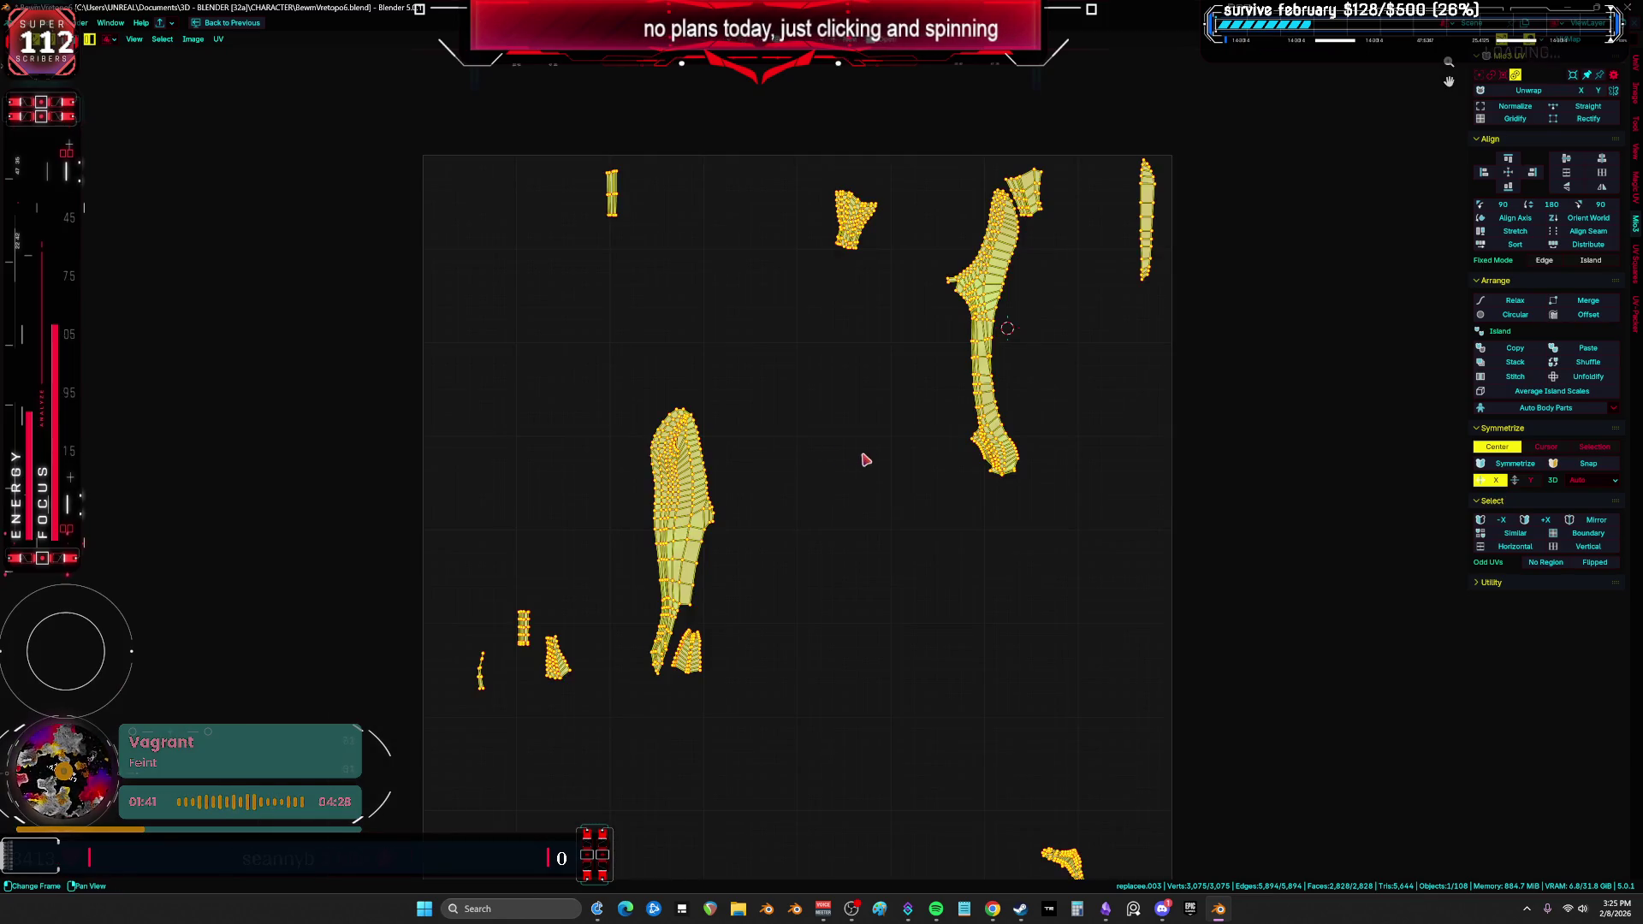
{"action": "left_click", "coordinate": [873, 455]}
{"action": "key", "text": "a"}
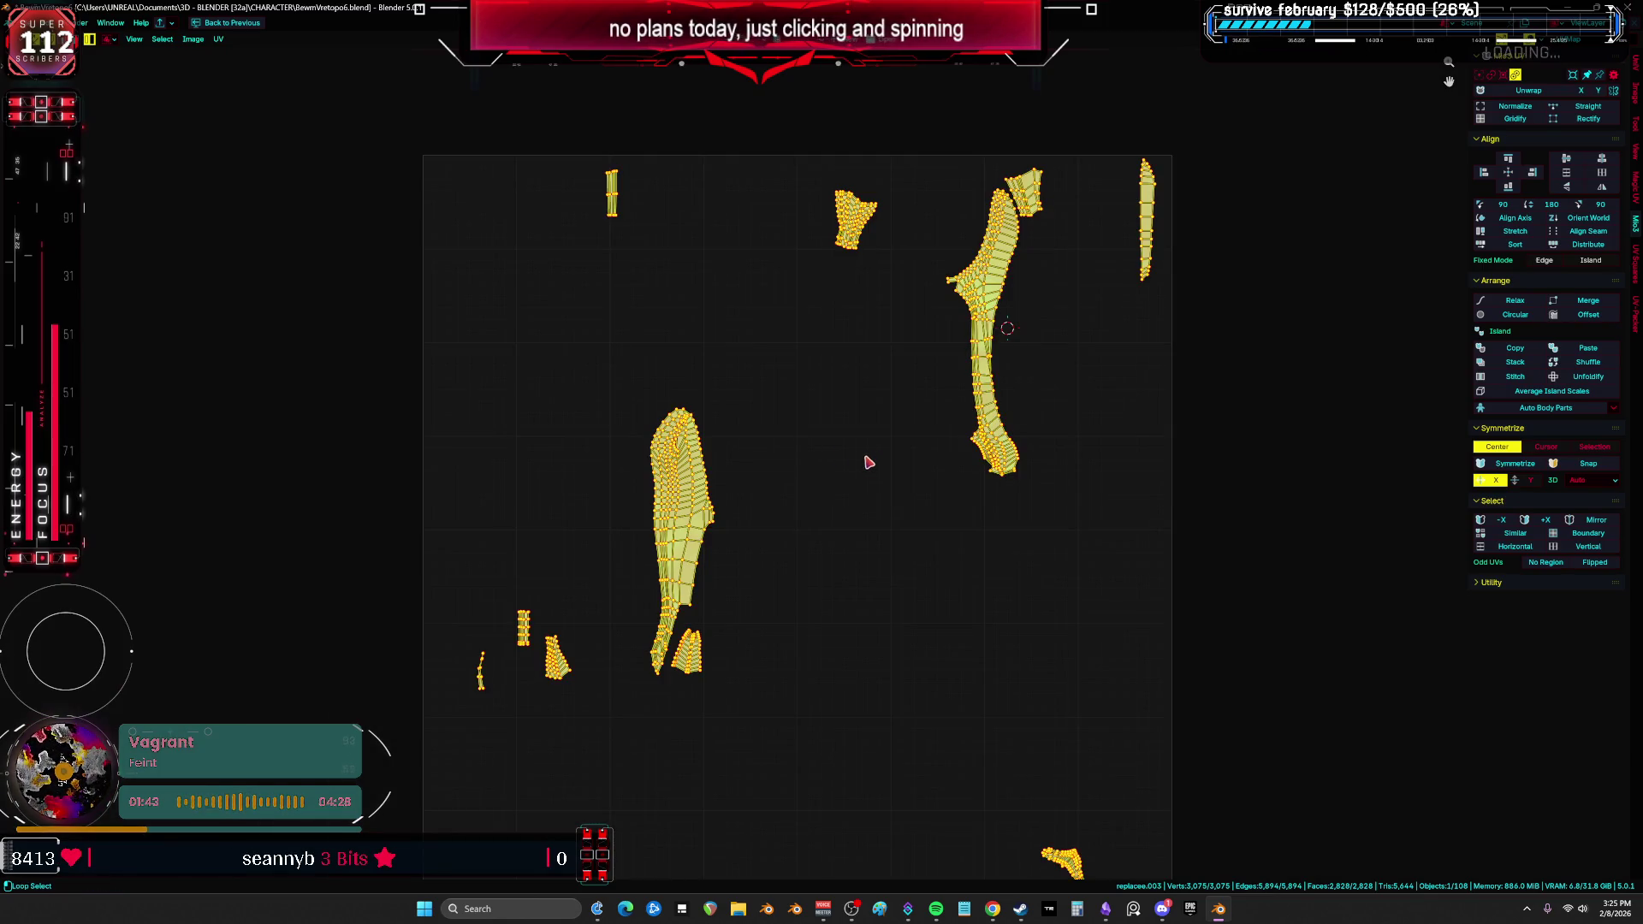
{"action": "key", "text": "alt+a"}
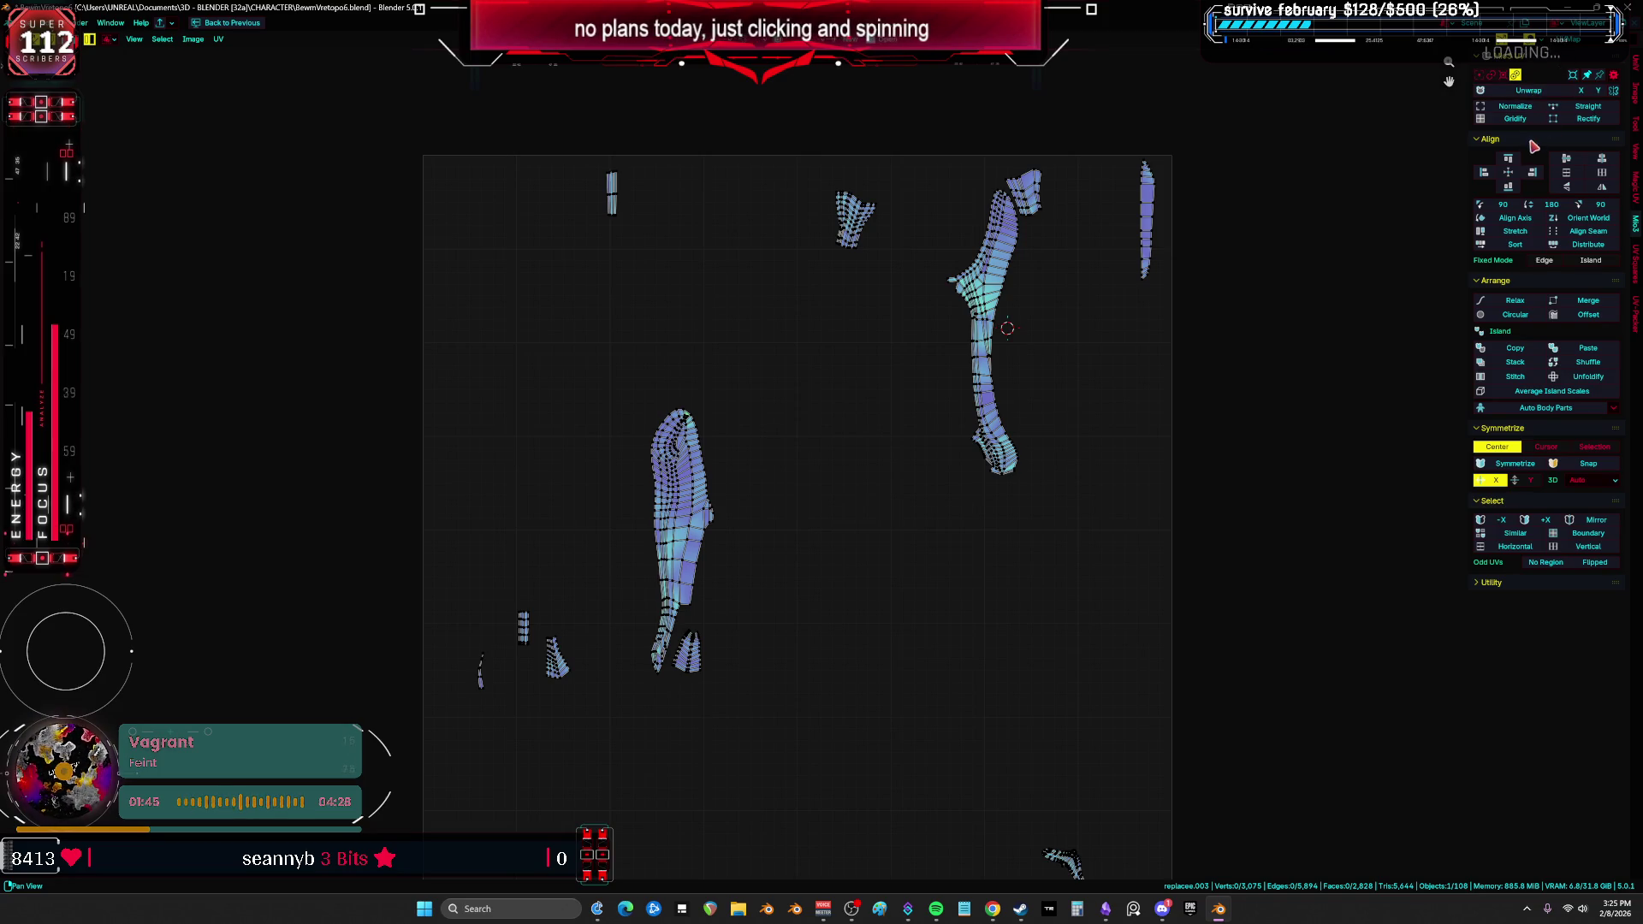
Step: Set the UV overlay stretch display to Area, review the coloring, then return to Object Mode
{"action": "left_click", "coordinate": [1540, 38]}
{"action": "left_click", "coordinate": [1485, 179]}
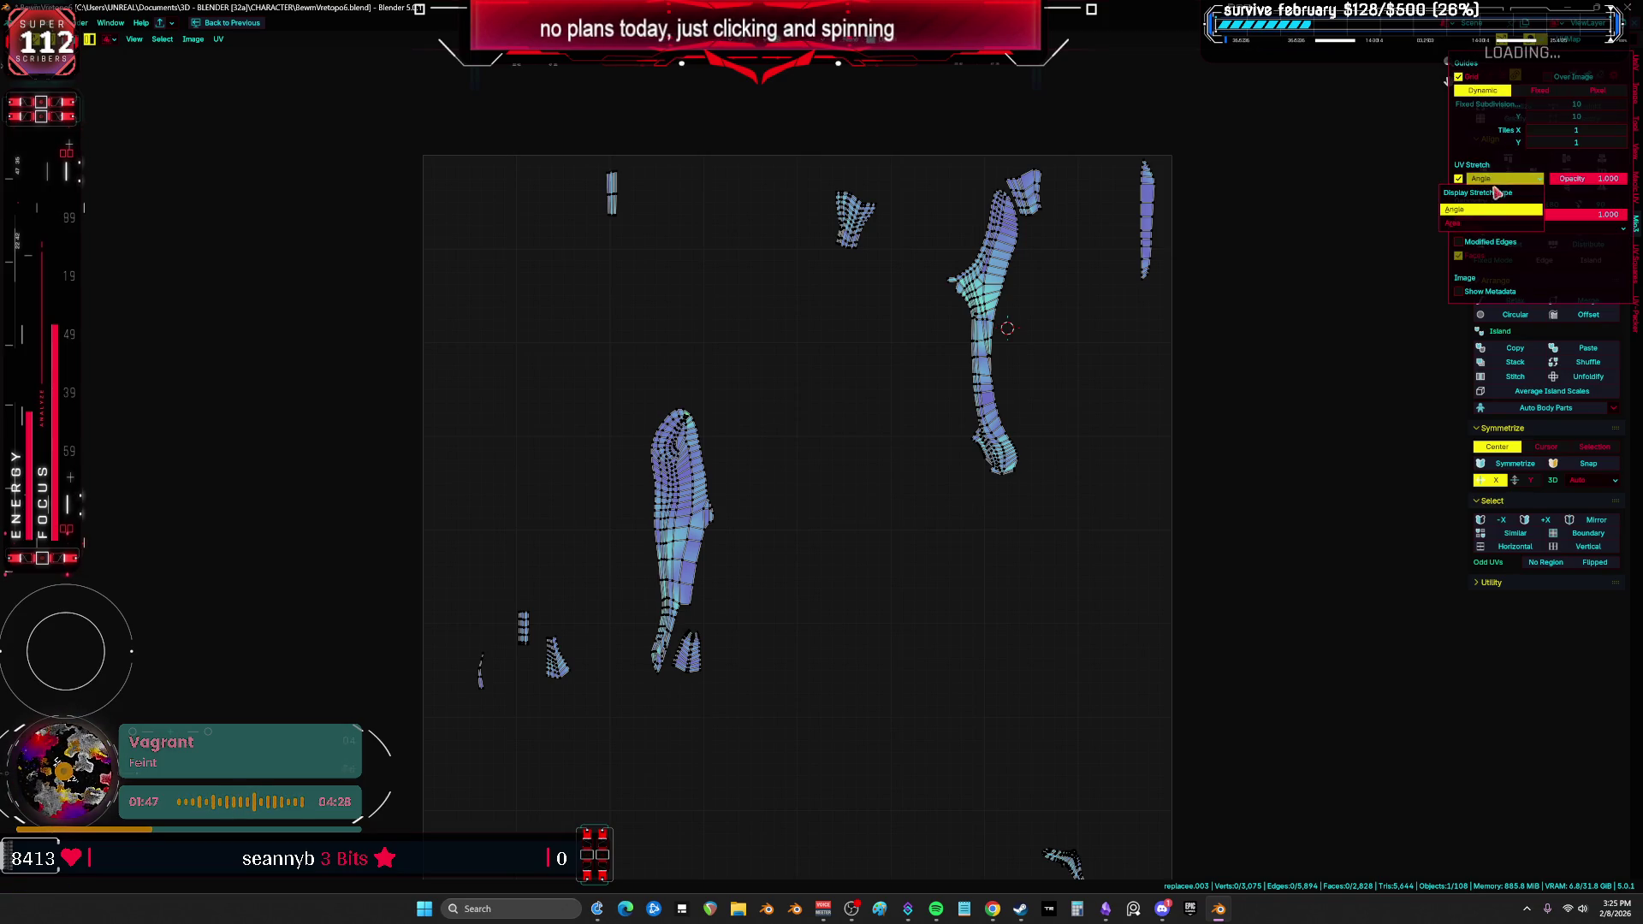
{"action": "left_click", "coordinate": [1486, 226]}
{"action": "mouse_move", "coordinate": [953, 407]}
{"action": "middle_mouse_down"}
{"action": "mouse_move", "coordinate": [905, 311]}
{"action": "mouse_move", "coordinate": [931, 202]}
{"action": "mouse_move", "coordinate": [860, 519]}
{"action": "middle_mouse_up"}
{"action": "scroll", "coordinate": [860, 519], "scroll_direction": "up", "scroll_amount": 4}
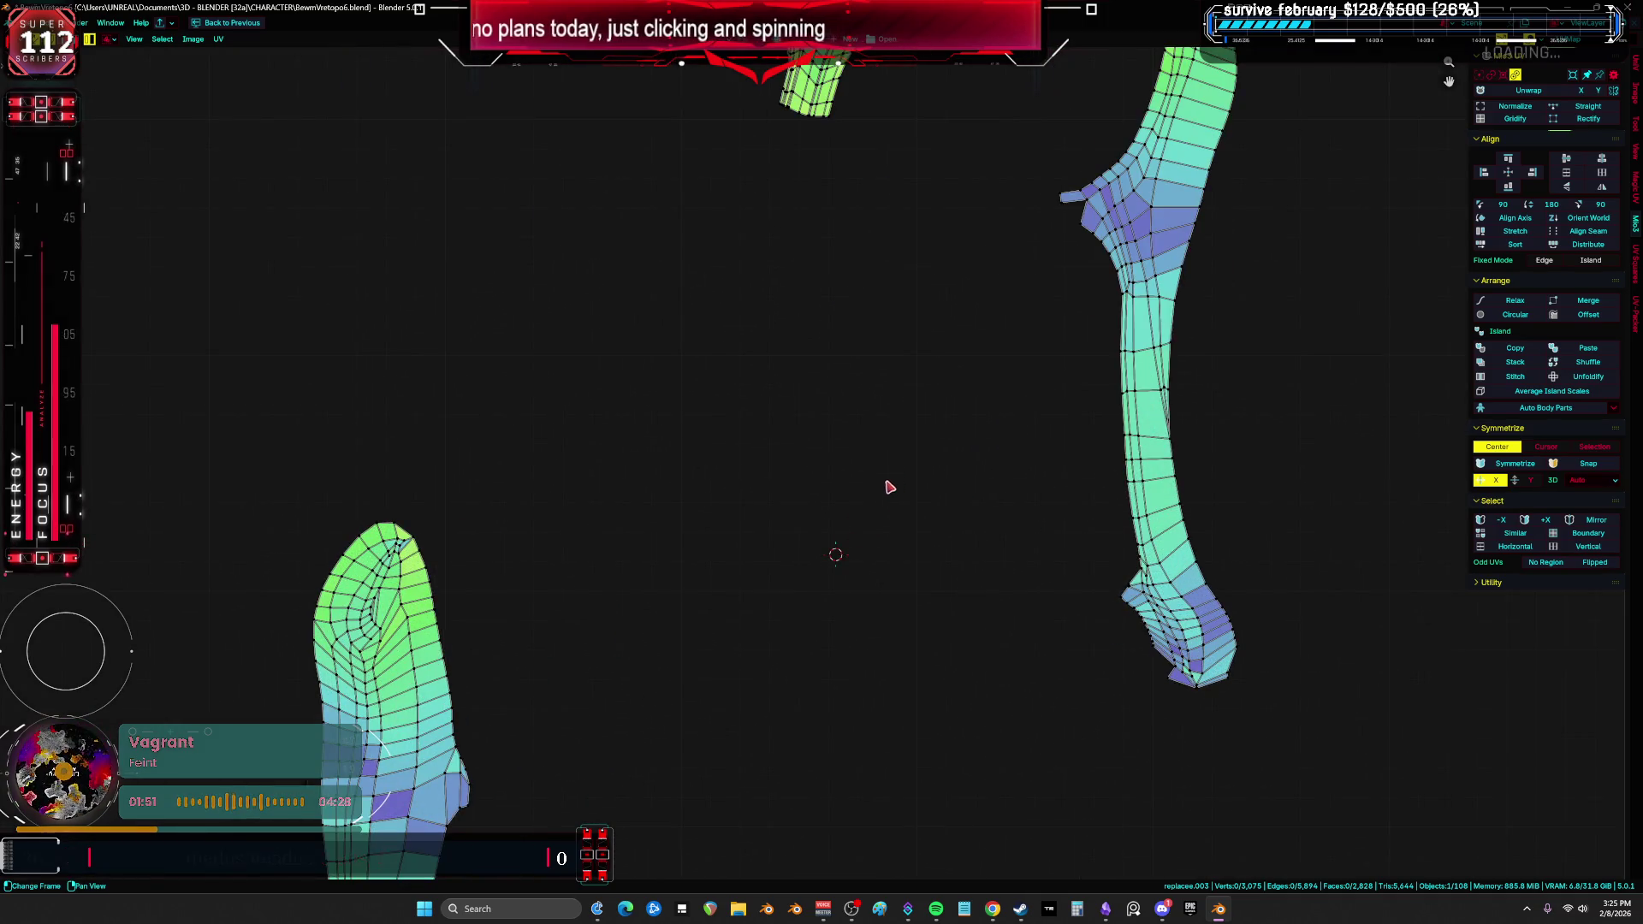
{"action": "scroll", "coordinate": [890, 487], "scroll_direction": "down", "scroll_amount": 3}
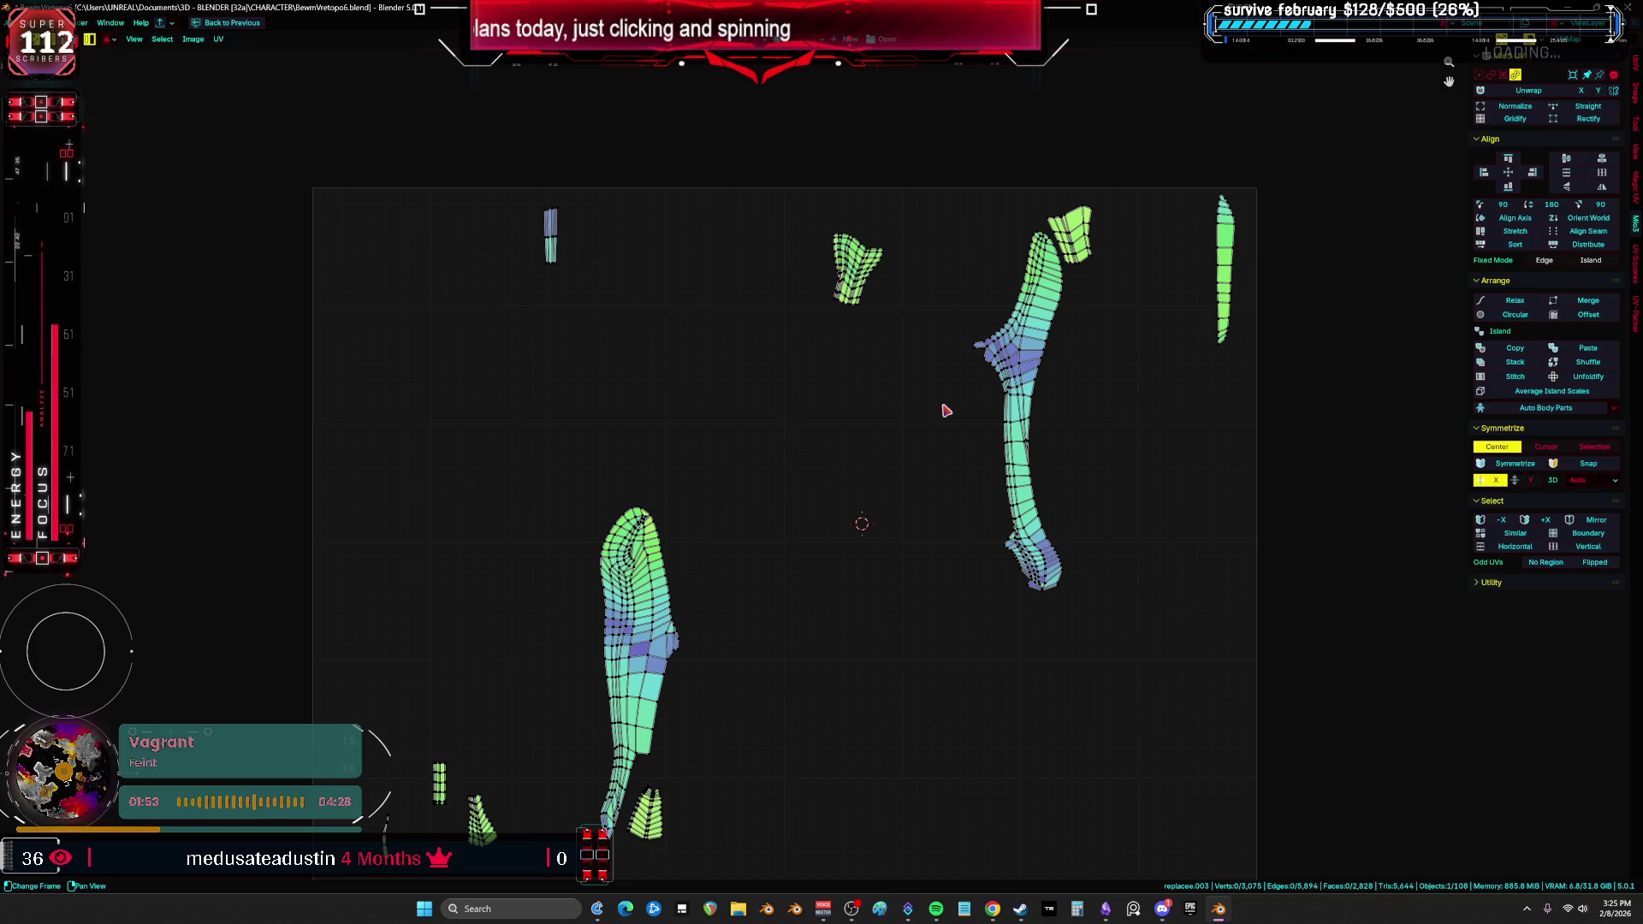
{"action": "key", "text": "ctrl+space"}
{"action": "key", "text": "Tab"}
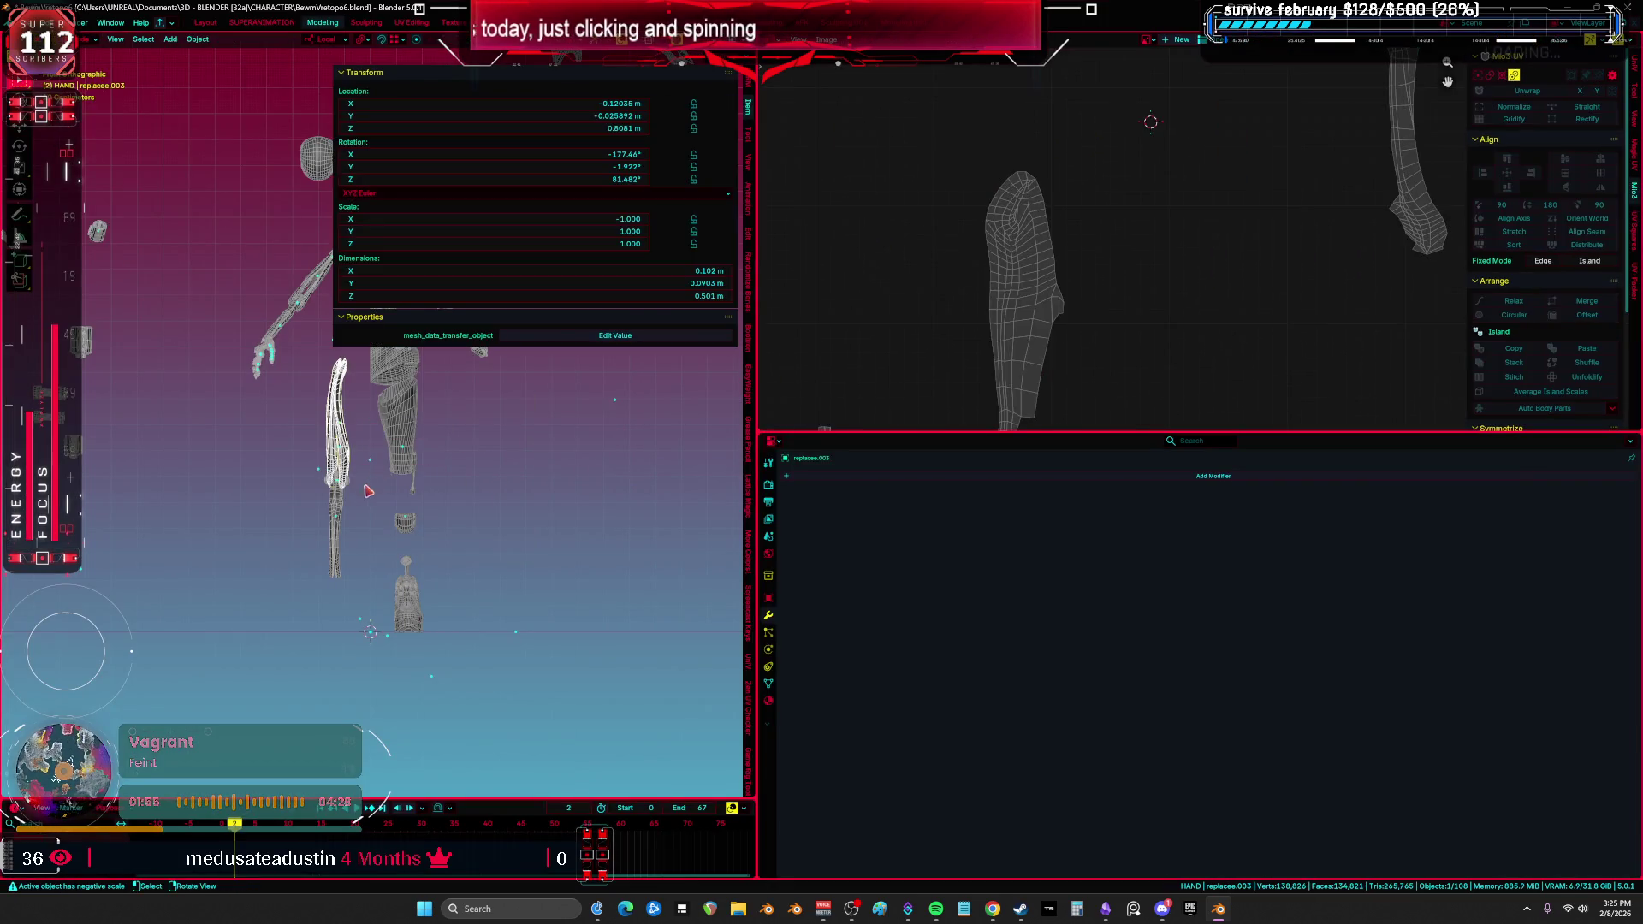
Step: Select the lower-leg mesh Cube.005 and isolate it in the view
{"action": "left_click", "coordinate": [340, 501]}
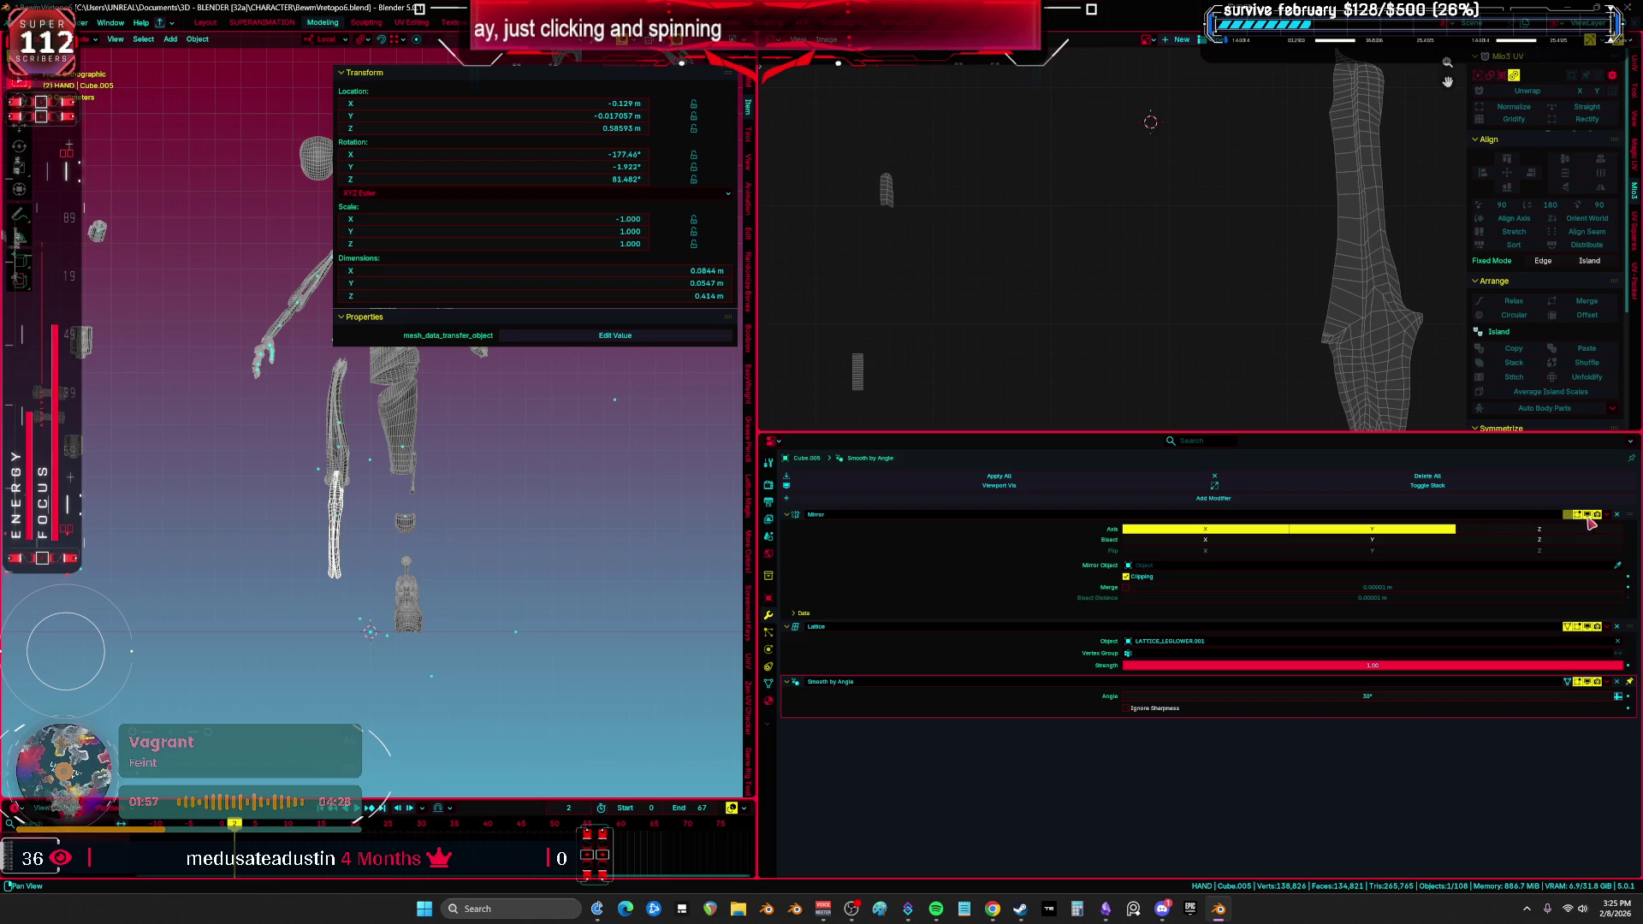
{"action": "middle_click_drag", "start_coordinate": [513, 473], "coordinate": [538, 455]}
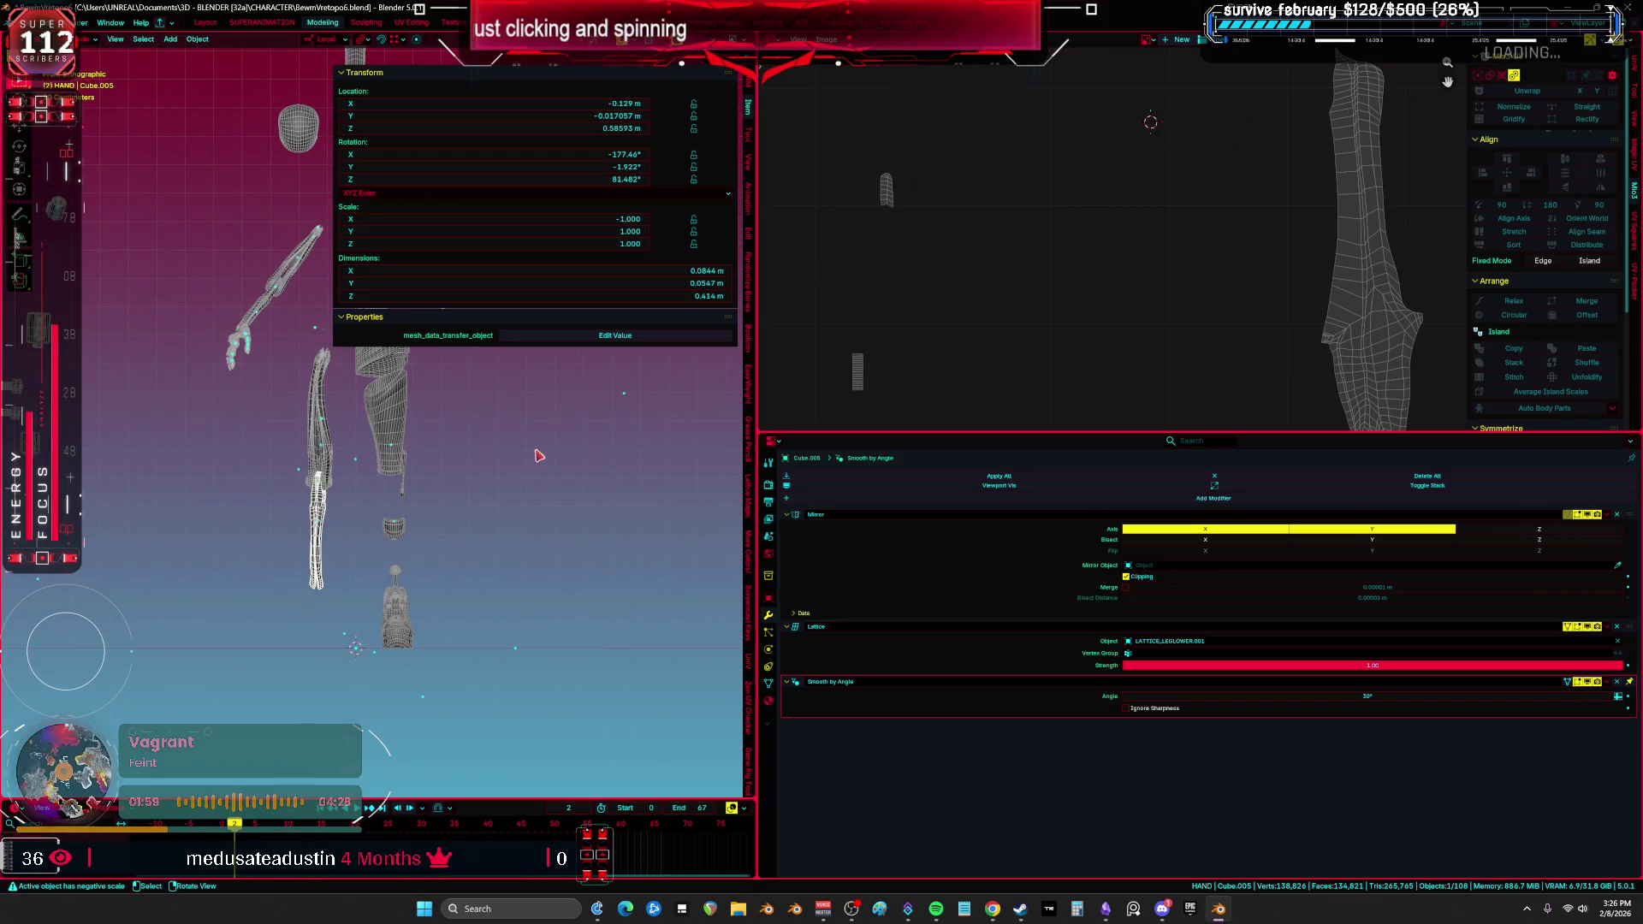
{"action": "key", "text": "KP_Divide"}
{"action": "key", "text": "ctrl+space"}
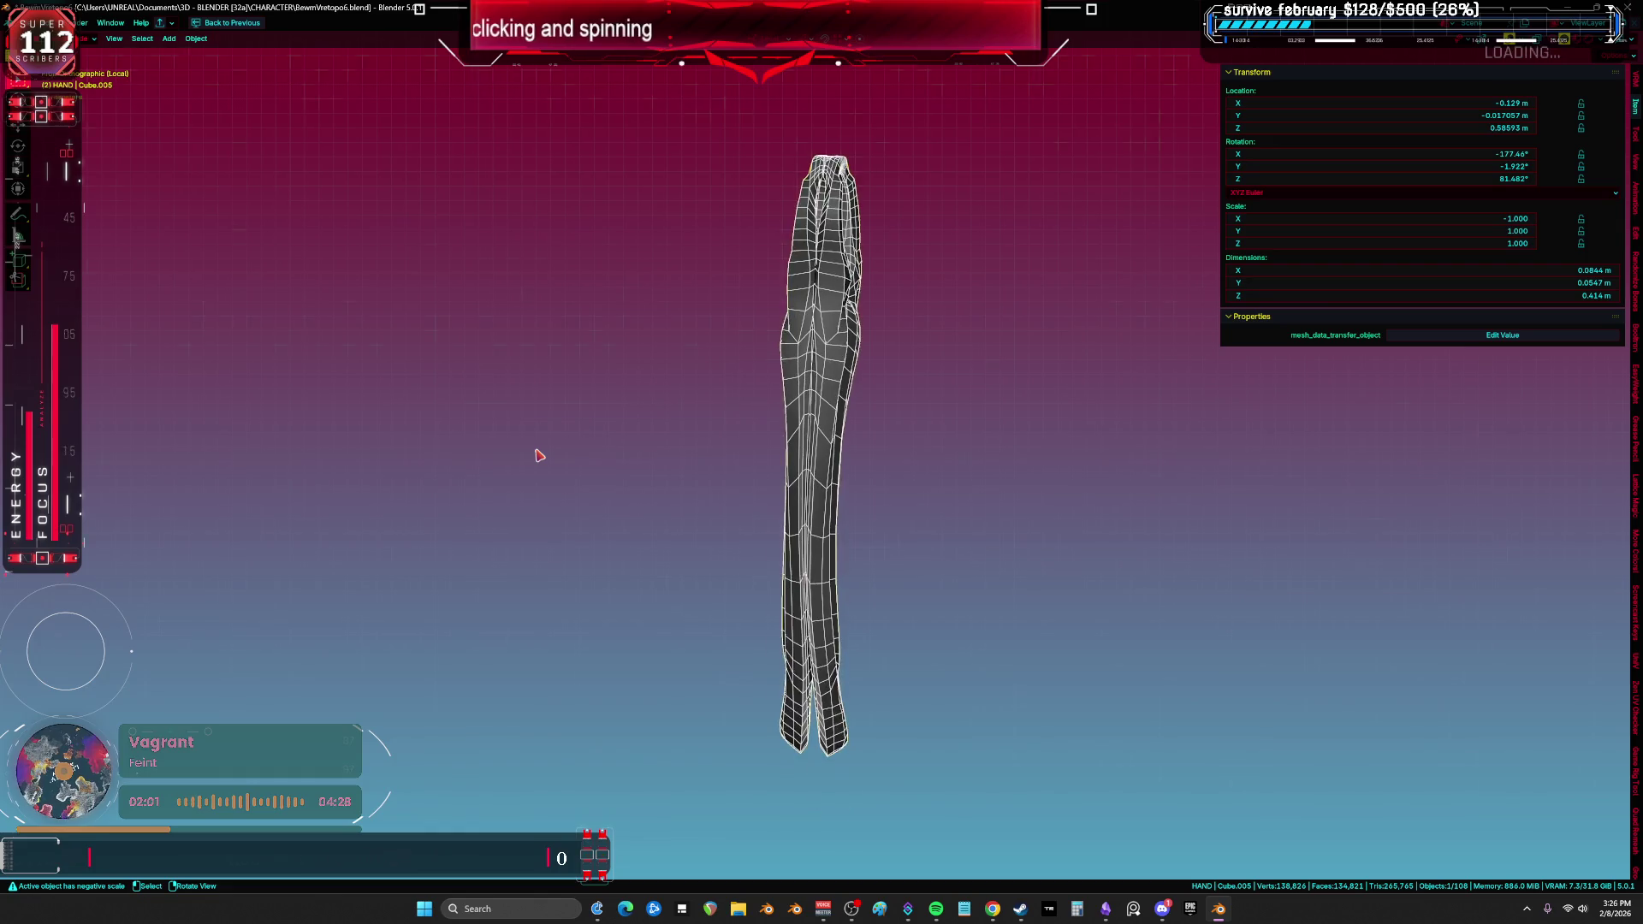
{"action": "mouse_move", "coordinate": [443, 514]}
{"action": "middle_mouse_down"}
{"action": "mouse_move", "coordinate": [752, 488]}
{"action": "mouse_move", "coordinate": [726, 575]}
{"action": "mouse_move", "coordinate": [687, 489]}
{"action": "mouse_move", "coordinate": [692, 370]}
{"action": "mouse_move", "coordinate": [887, 377]}
{"action": "mouse_move", "coordinate": [941, 428]}
{"action": "middle_mouse_up"}
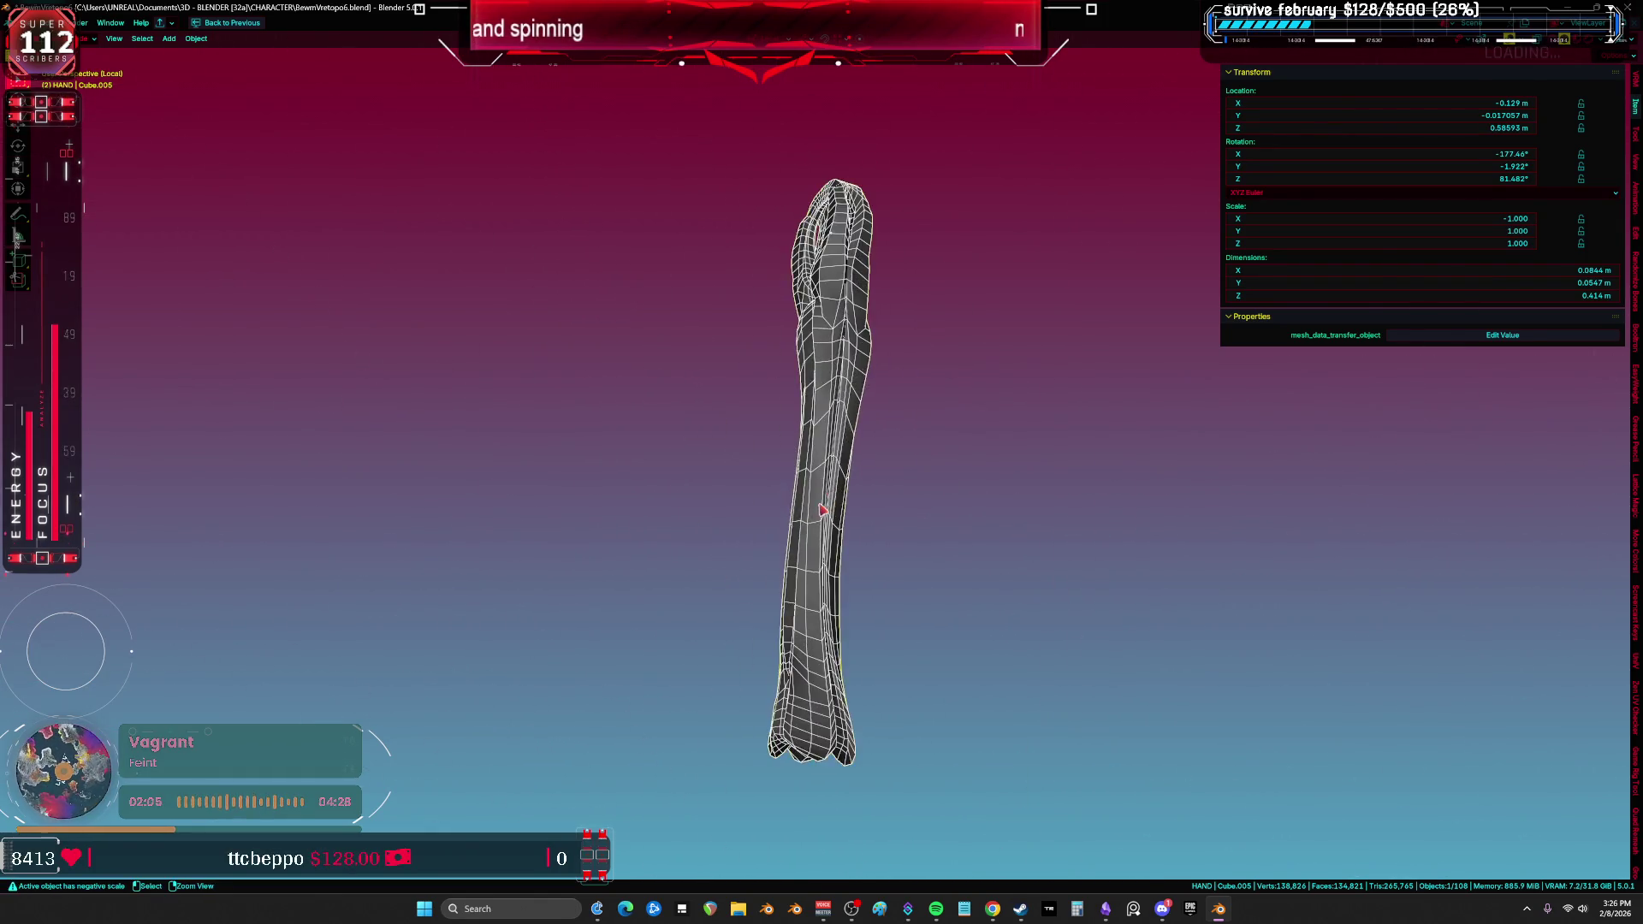
{"action": "key", "text": "ctrl+space"}
Step: Apply Cube.005's Mirror, Lattice and Smooth by Angle modifiers
{"action": "left_click", "coordinate": [1605, 524]}
{"action": "left_click", "coordinate": [1605, 514]}
{"action": "left_click", "coordinate": [1603, 526]}
{"action": "left_click", "coordinate": [1607, 528]}
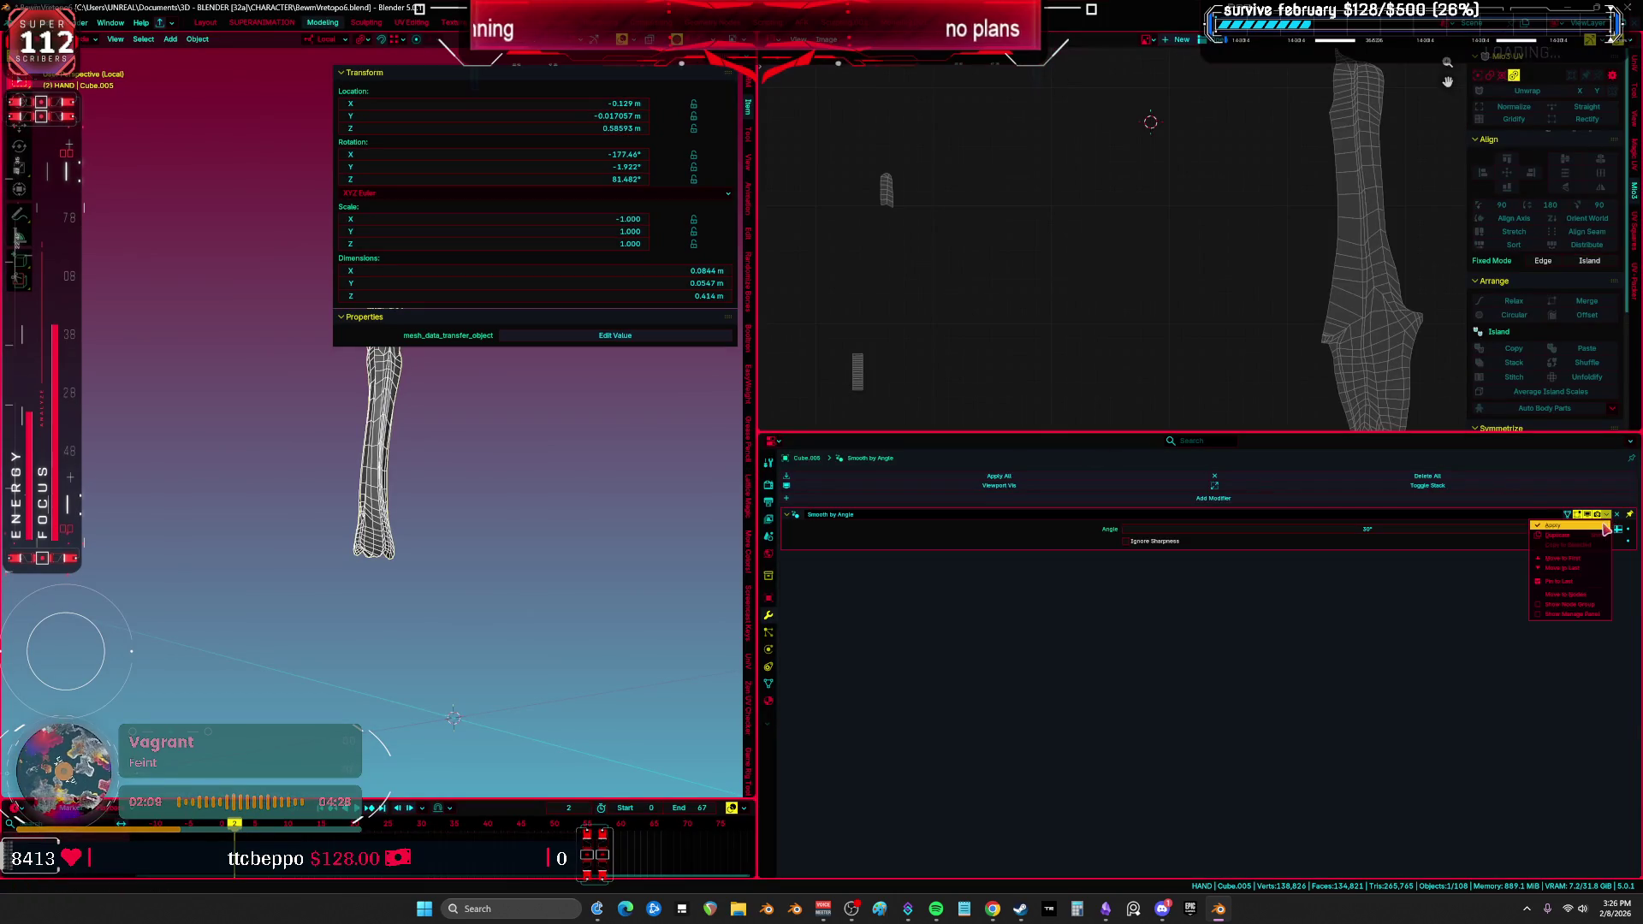
{"action": "left_click", "coordinate": [1564, 540]}
Step: Check Cube.005's UV islands and hide the sidebar panel
{"action": "key", "text": "Tab"}
{"action": "key", "text": "ctrl+space"}
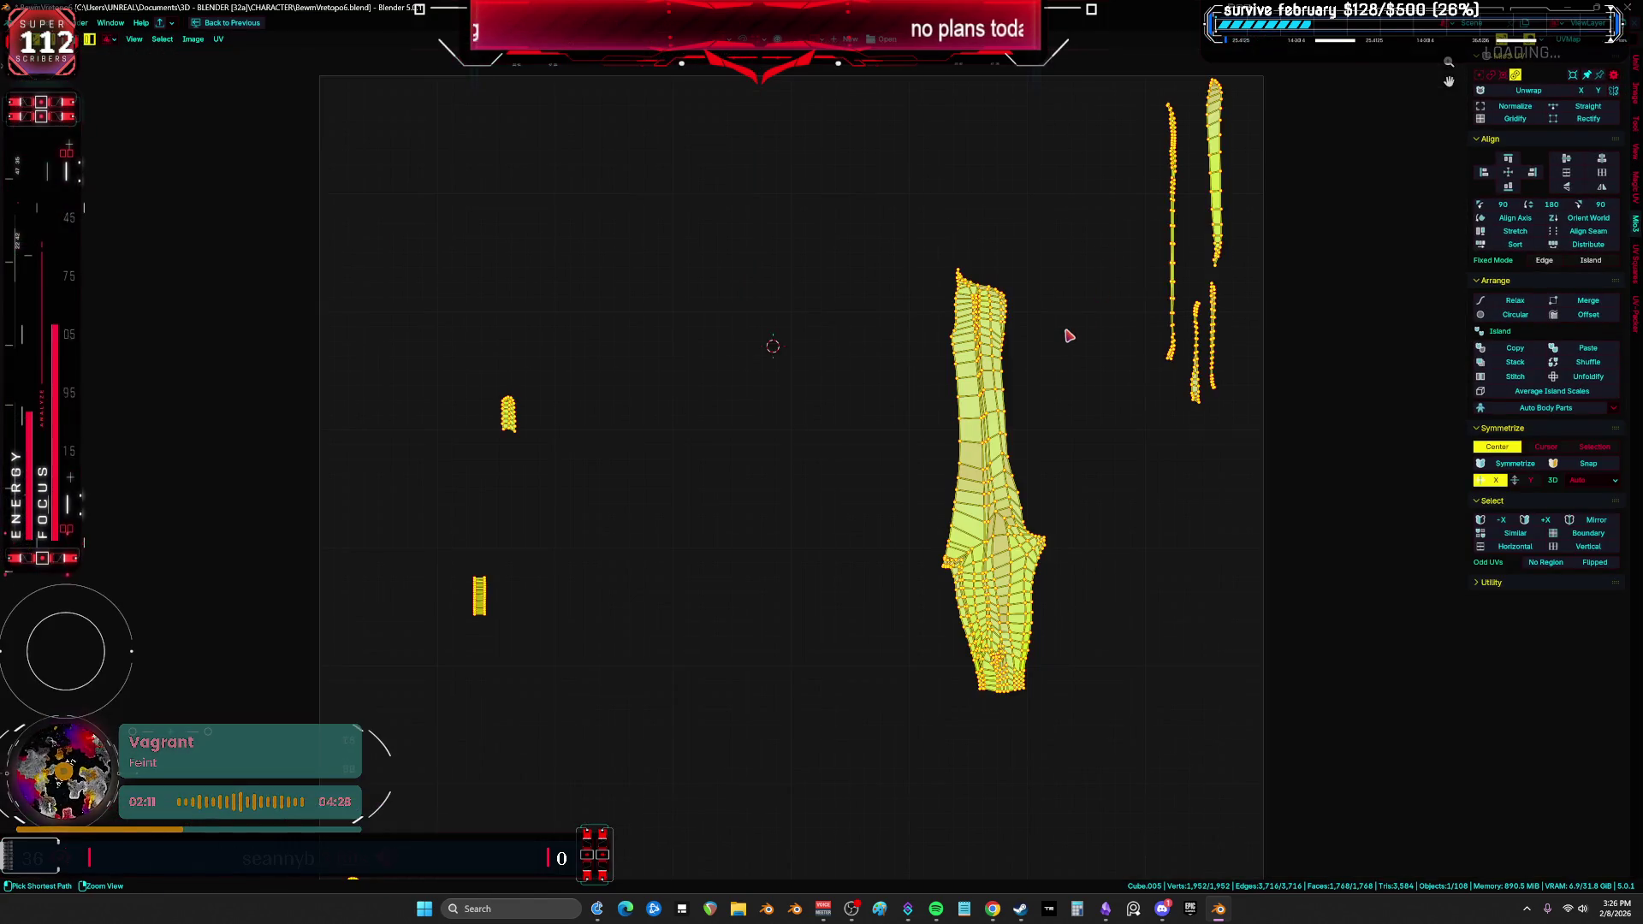
{"action": "key", "text": "ctrl+space"}
{"action": "key", "text": "Tab"}
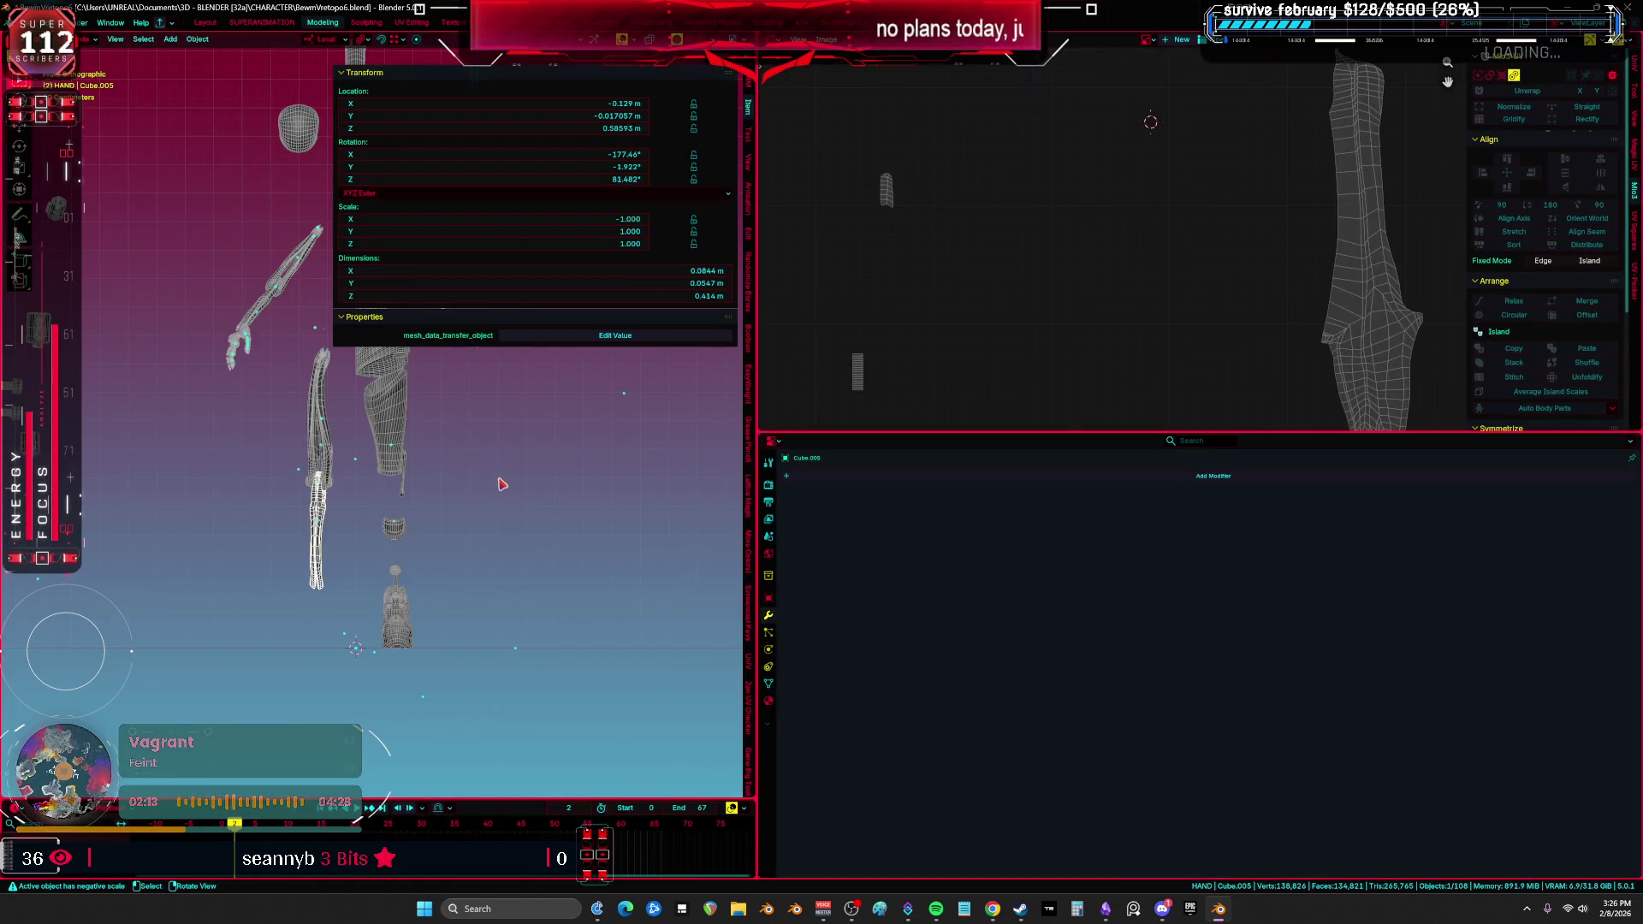
{"action": "key", "text": "n"}
{"action": "key", "text": "ctrl+space"}
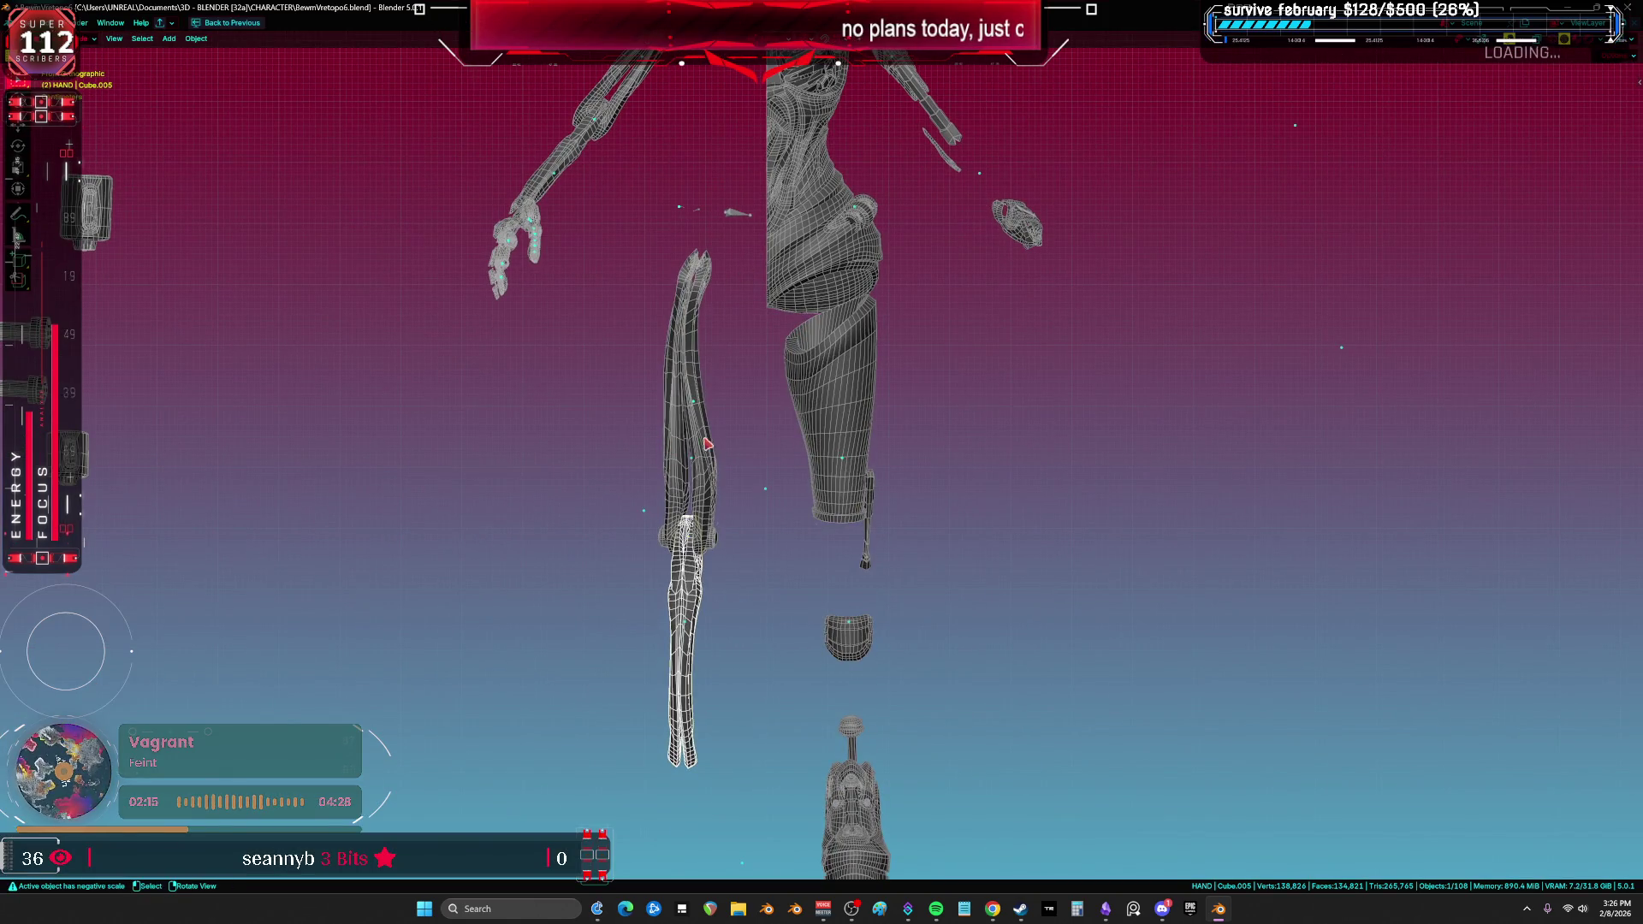
Step: Enter Edit Mode on the upper leg part and frame its selected cylinder faces
{"action": "left_click", "coordinate": [707, 443]}
{"action": "key", "text": "Tab"}
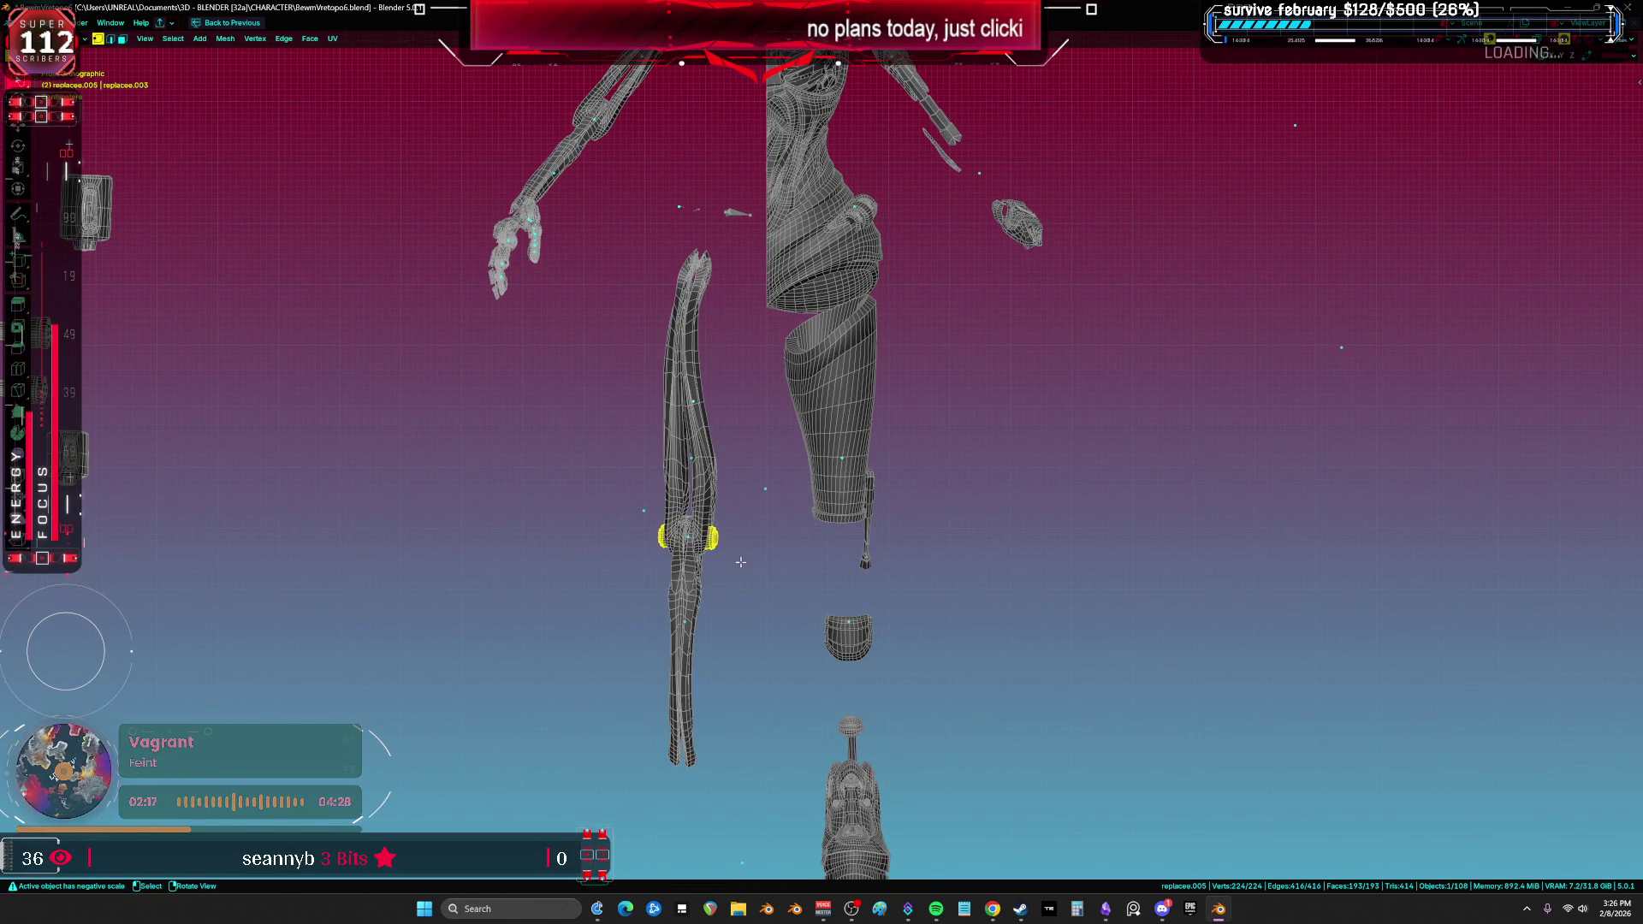
{"action": "key", "text": "shift+F10"}
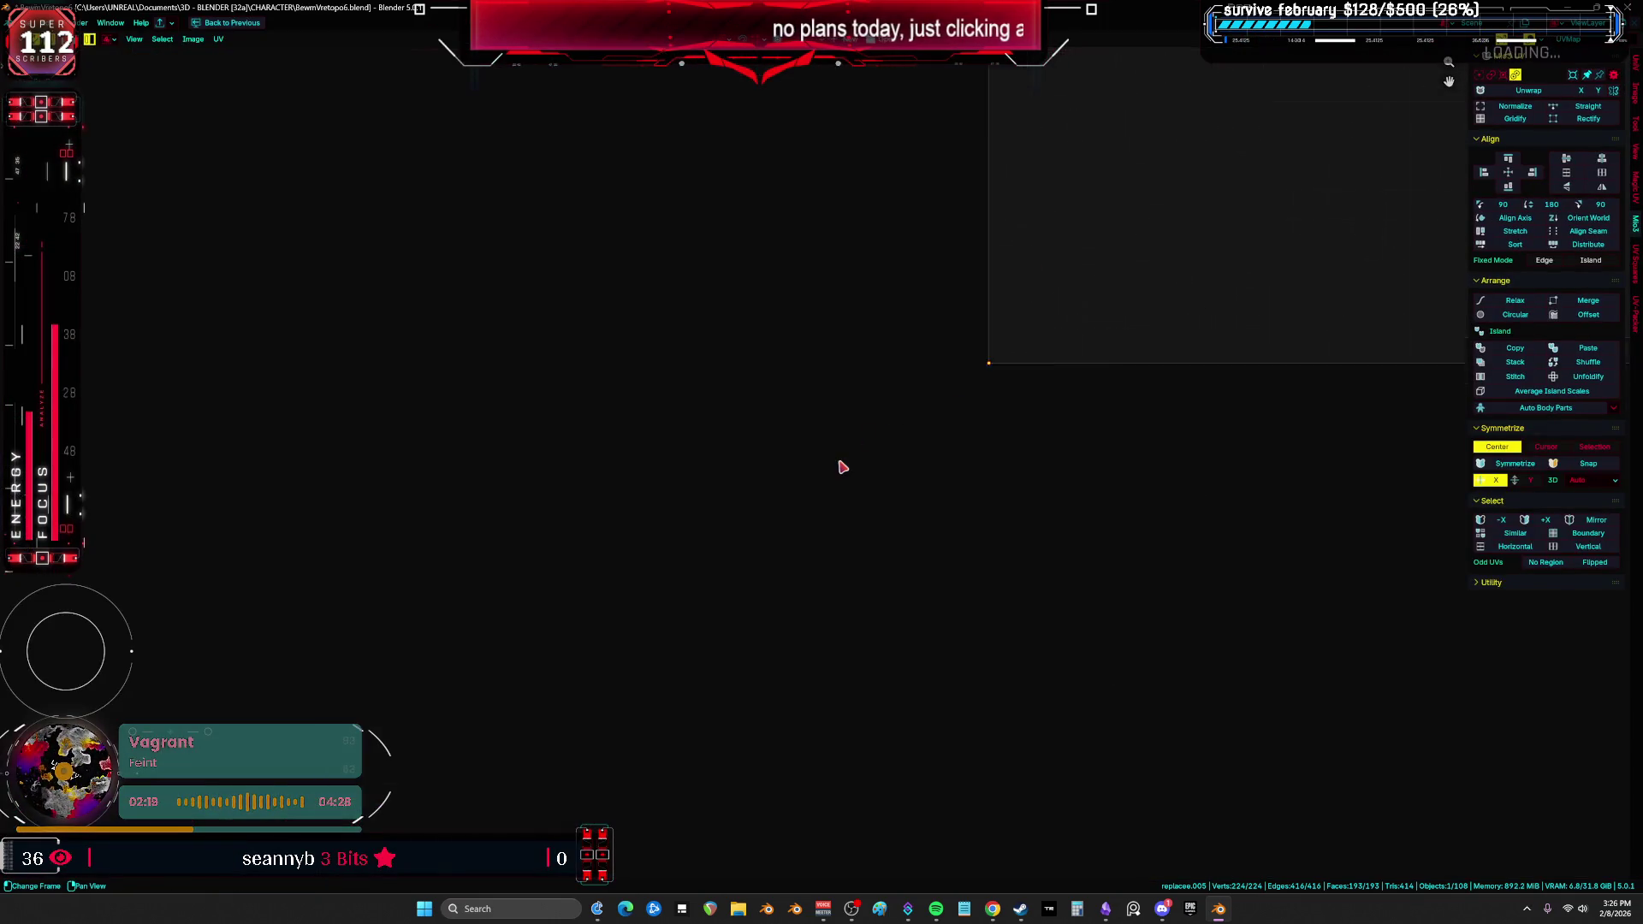
{"action": "scroll", "coordinate": [1018, 449], "scroll_direction": "up", "scroll_amount": 3}
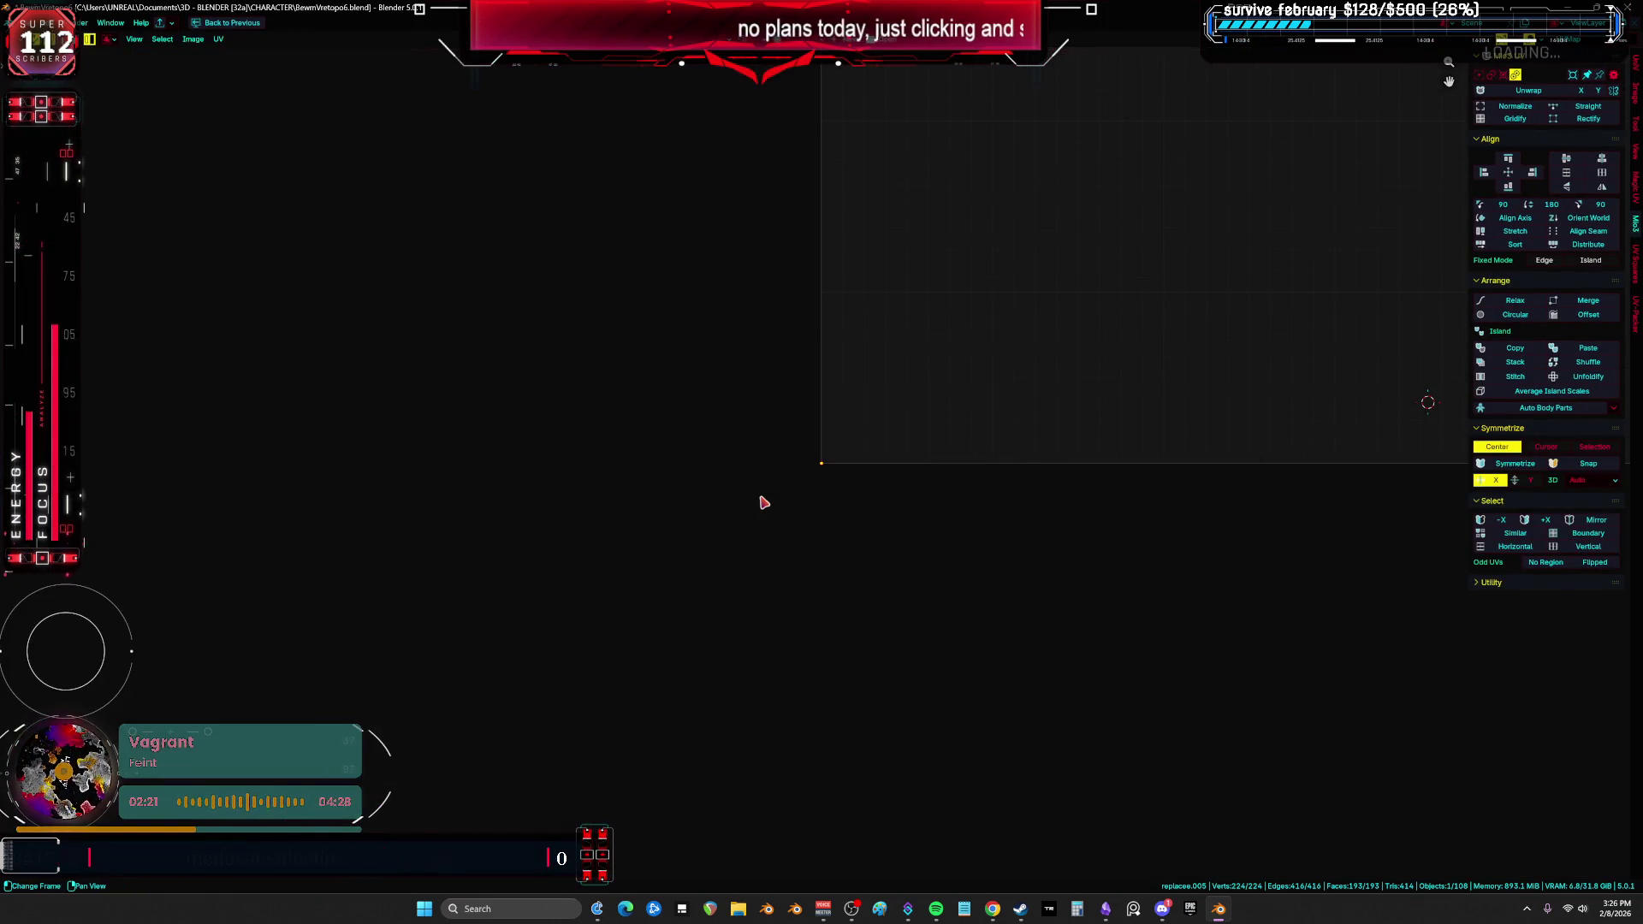
{"action": "key", "text": "ctrl+space"}
{"action": "key", "text": "ctrl+space"}
{"action": "key", "text": "KP_Decimal"}
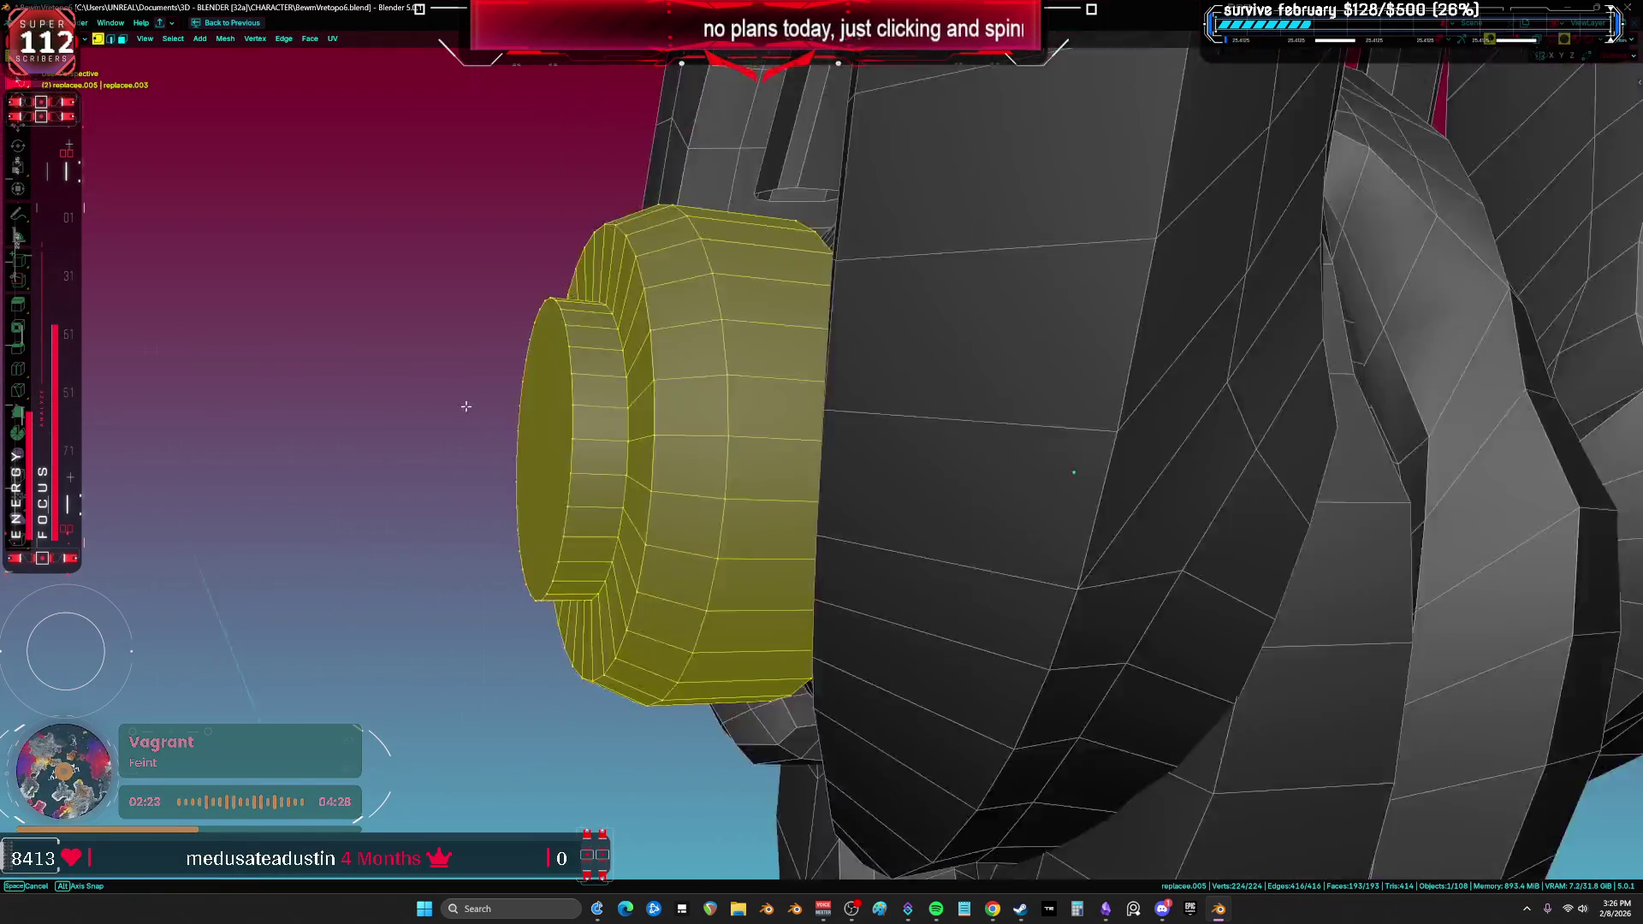
{"action": "mouse_move", "coordinate": [465, 405]}
{"action": "middle_mouse_down"}
{"action": "mouse_move", "coordinate": [535, 412]}
{"action": "mouse_move", "coordinate": [1077, 599]}
{"action": "middle_mouse_up"}
Step: Select the whole loose cylinder with L and delete its geometry
{"action": "key", "text": "alt+a"}
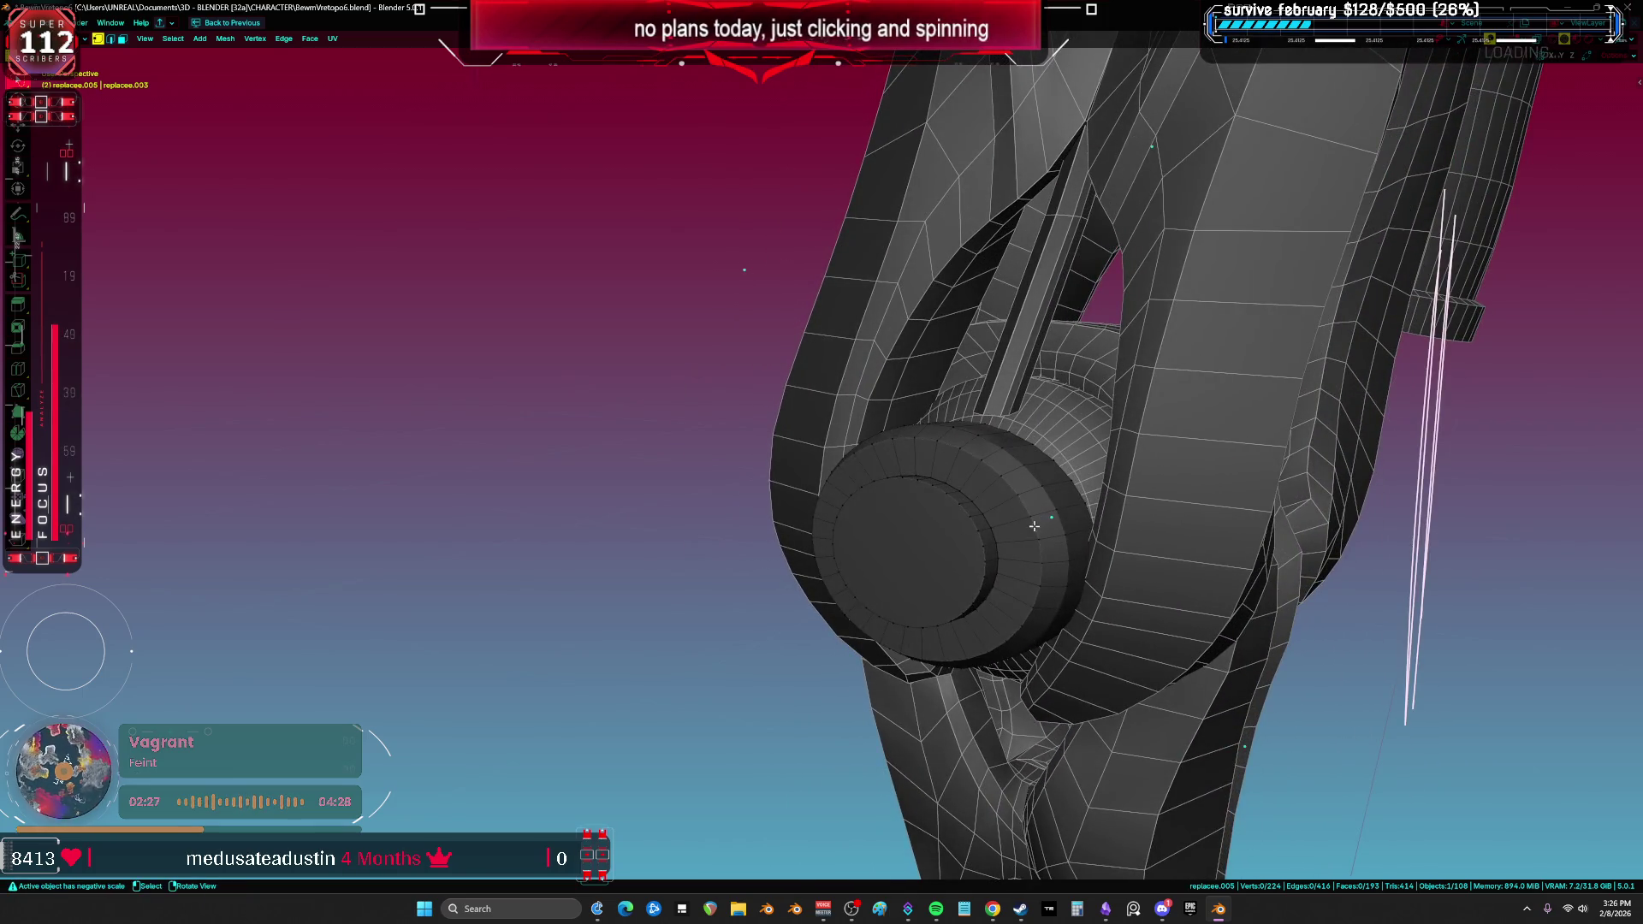
{"action": "key", "text": "l"}
{"action": "mouse_move", "coordinate": [1034, 526]}
{"action": "middle_mouse_down"}
{"action": "mouse_move", "coordinate": [893, 507]}
{"action": "mouse_move", "coordinate": [834, 552]}
{"action": "middle_mouse_up"}
{"action": "key", "text": "x"}
{"action": "left_click", "coordinate": [893, 506]}
Step: Back in Object Mode, select the knee sphere Cube.011 and edit it in solid shading
{"action": "key", "text": "ctrl+Tab"}
{"action": "left_click", "coordinate": [728, 552]}
{"action": "left_click", "coordinate": [752, 514]}
{"action": "key", "text": "Tab"}
{"action": "key", "text": "shift+z"}
{"action": "middle_click_drag", "start_coordinate": [753, 513], "coordinate": [863, 516]}
{"action": "key", "text": "z"}
{"action": "left_click", "coordinate": [975, 506]}
Step: Inspect Cube.011's UVs in the full-screen UV editor, then return to wireframe shading
{"action": "key", "text": "ctrl+Page_Down"}
{"action": "key", "text": "ctrl+space"}
{"action": "scroll", "coordinate": [1156, 334], "scroll_direction": "up", "scroll_amount": 2}
{"action": "scroll", "coordinate": [1188, 444], "scroll_direction": "down", "scroll_amount": 2}
{"action": "scroll", "coordinate": [1038, 547], "scroll_direction": "up", "scroll_amount": 2}
{"action": "scroll", "coordinate": [802, 676], "scroll_direction": "up", "scroll_amount": 2}
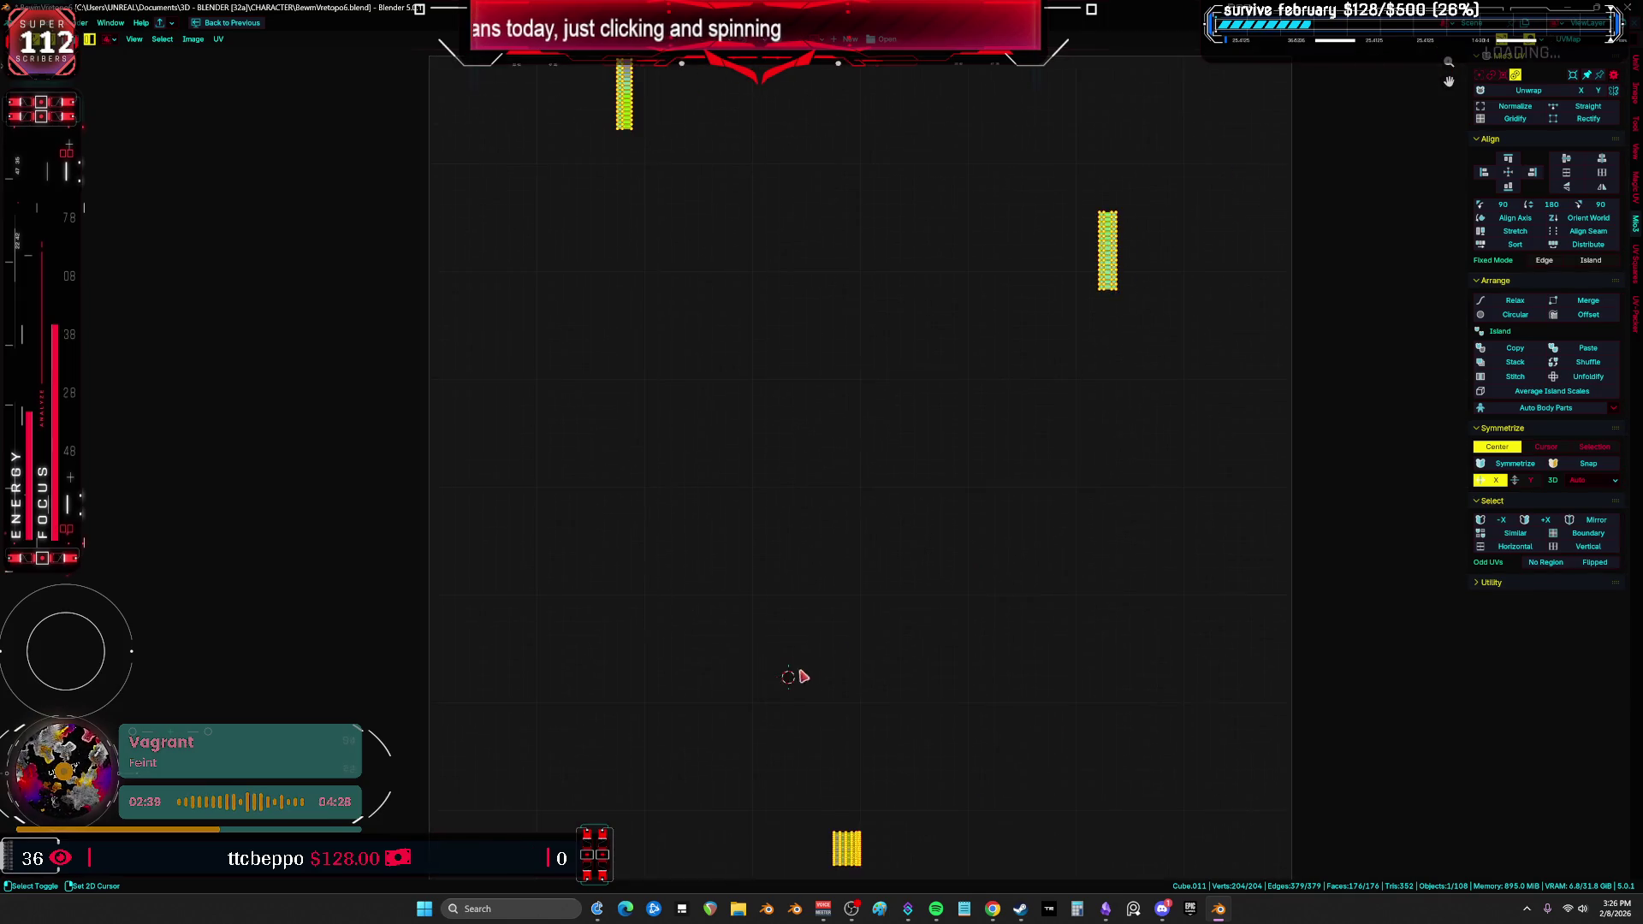
{"action": "key", "text": "ctrl+space"}
{"action": "key", "text": "ctrl+space"}
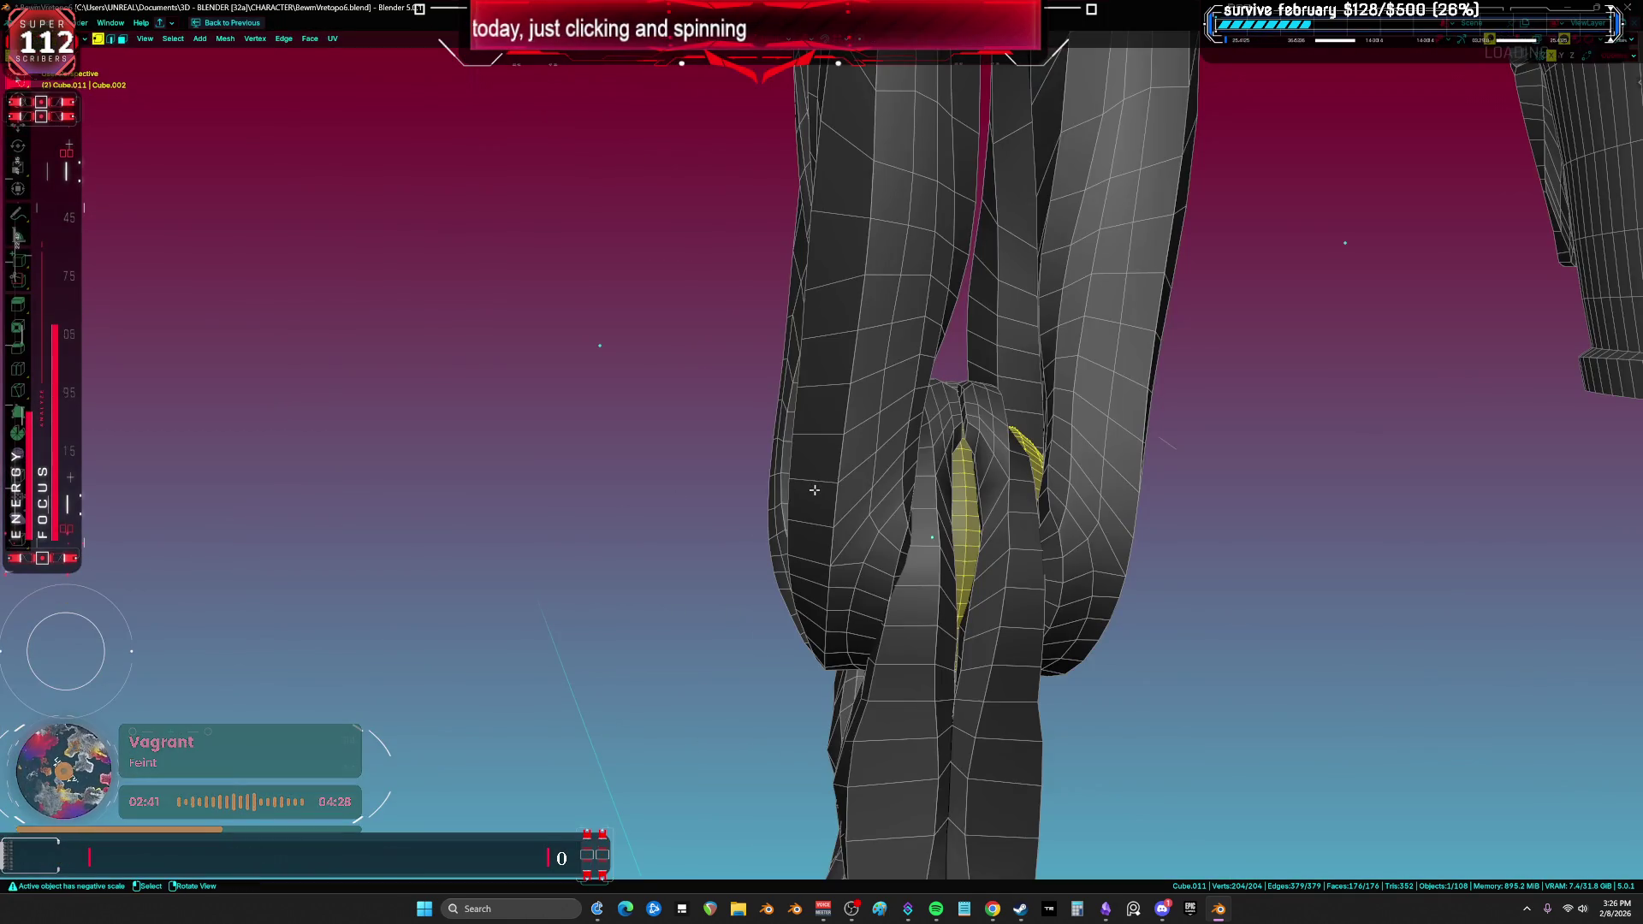
{"action": "left_click", "coordinate": [733, 476]}
{"action": "key", "text": "shift+z"}
{"action": "key", "text": "ctrl+space"}
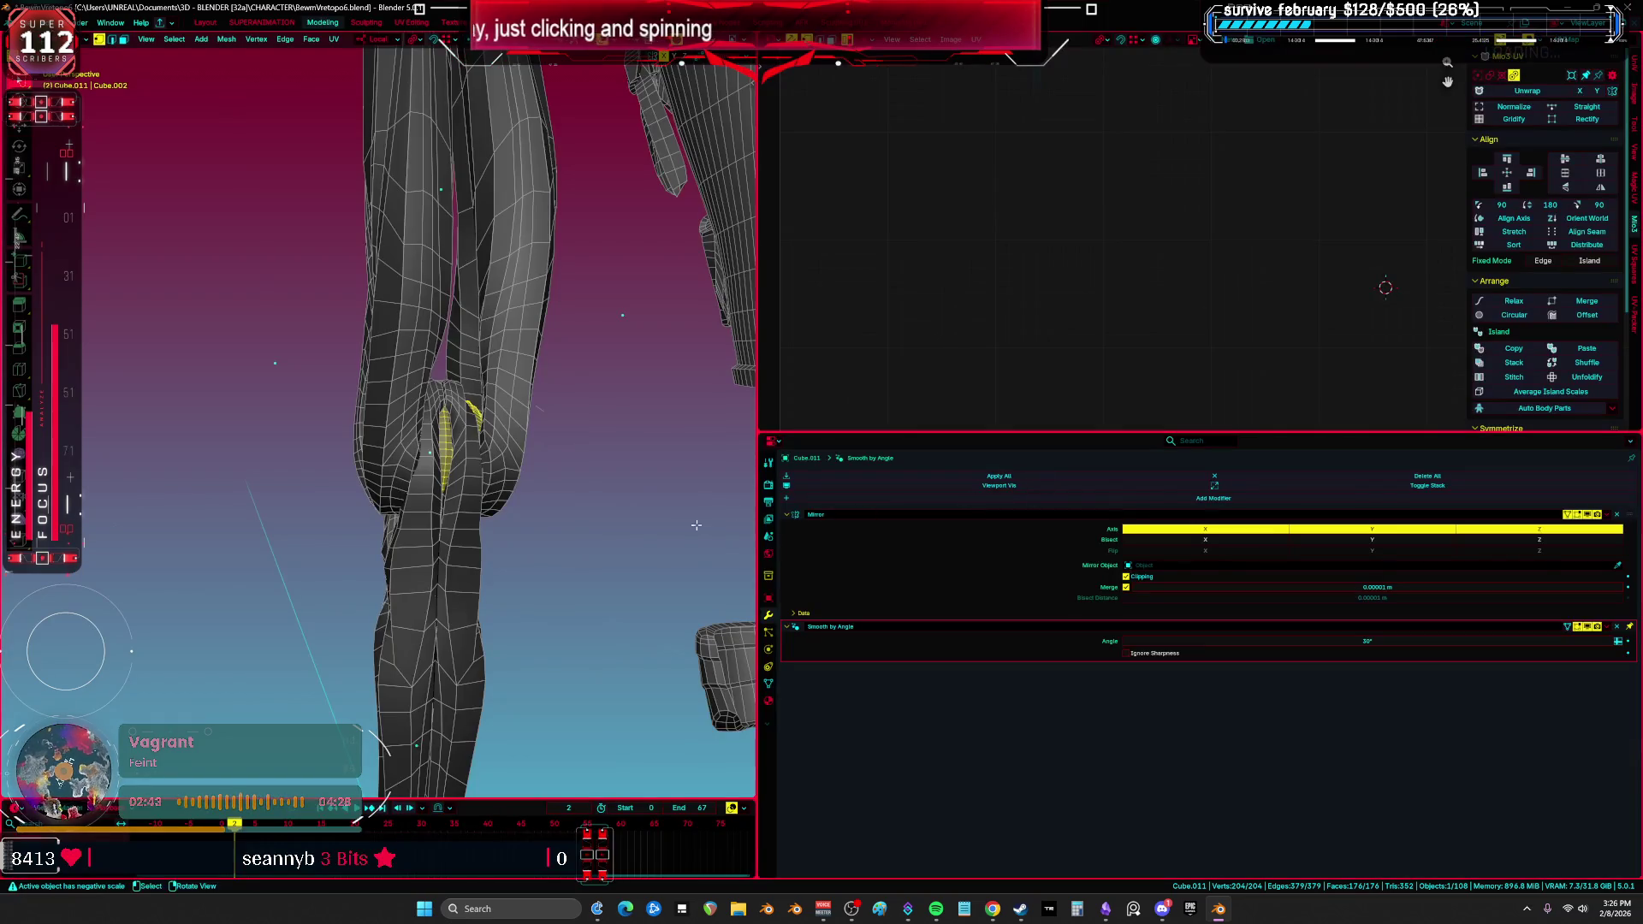
Step: Apply the Mirror modifier on the knee sphere Cube.011
{"action": "left_click", "coordinate": [1615, 514]}
{"action": "key", "text": "ctrl+space"}
{"action": "mouse_move", "coordinate": [650, 513]}
{"action": "middle_mouse_down"}
{"action": "mouse_move", "coordinate": [513, 476]}
{"action": "mouse_move", "coordinate": [828, 544]}
{"action": "mouse_move", "coordinate": [905, 513]}
{"action": "mouse_move", "coordinate": [942, 557]}
{"action": "mouse_move", "coordinate": [926, 441]}
{"action": "mouse_move", "coordinate": [845, 545]}
{"action": "middle_mouse_up"}
Step: Reveal the hidden rig objects and isolate the rig in the view
{"action": "key", "text": "Tab"}
{"action": "key", "text": "Tab"}
{"action": "key", "text": "alt+h"}
{"action": "key", "text": "KP_Divide"}
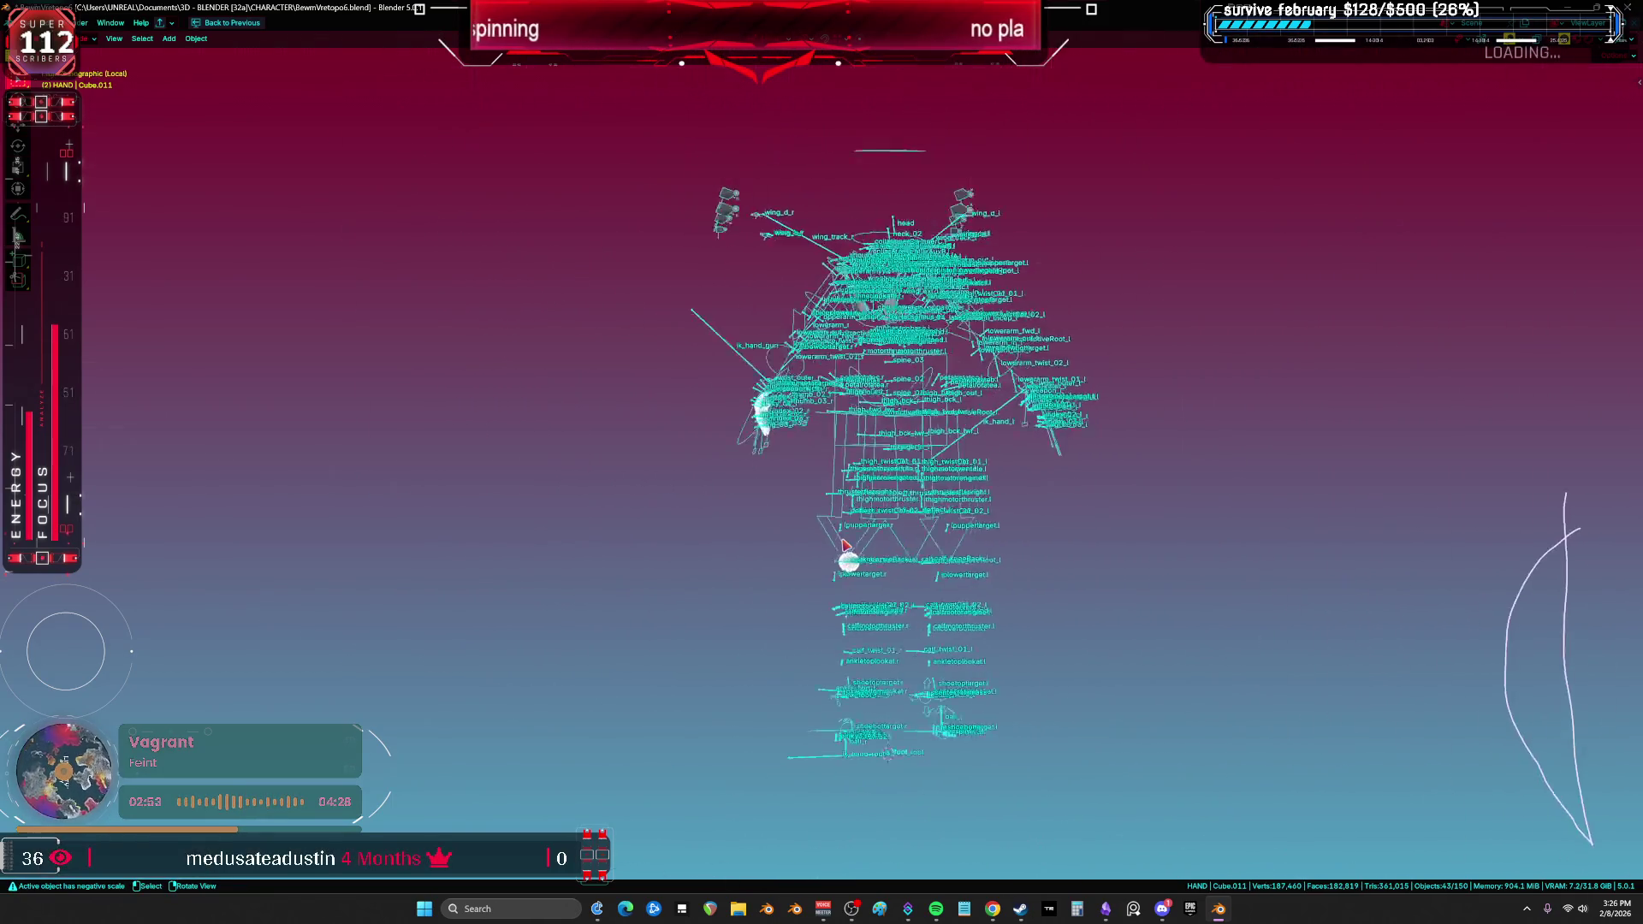
Step: Leave isolation and select the left knee cylinder Cylinder.053 with overlays hidden
{"action": "key", "text": "KP_Divide"}
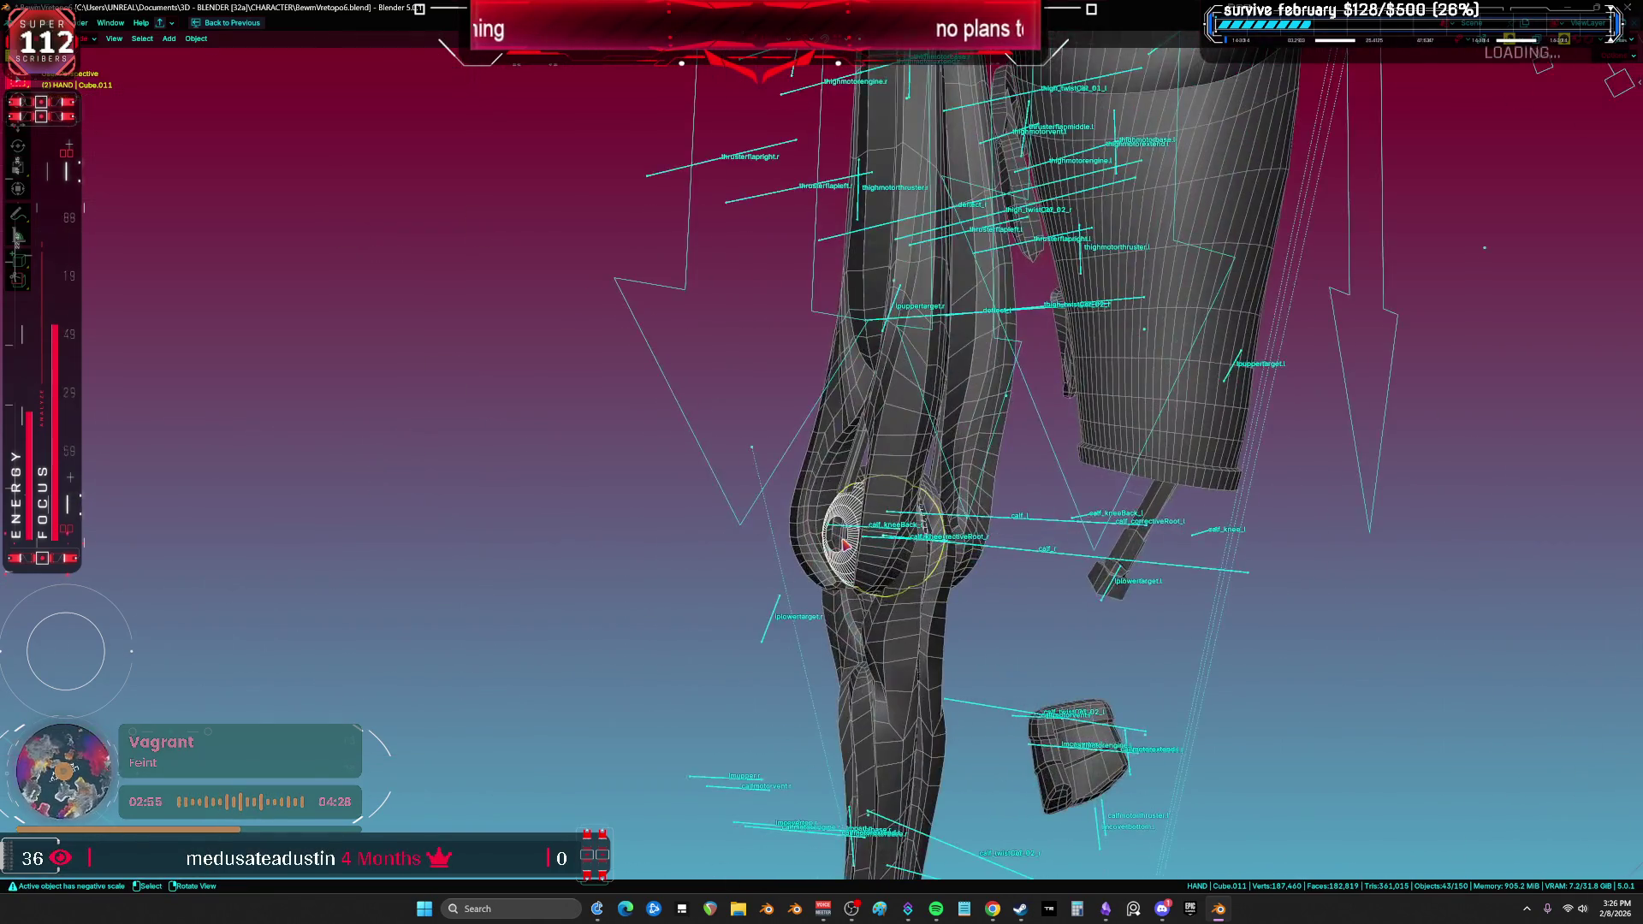
{"action": "mouse_move", "coordinate": [845, 554]}
{"action": "middle_mouse_down"}
{"action": "mouse_move", "coordinate": [924, 479]}
{"action": "mouse_move", "coordinate": [960, 546]}
{"action": "mouse_move", "coordinate": [948, 428]}
{"action": "mouse_move", "coordinate": [796, 466]}
{"action": "mouse_move", "coordinate": [1015, 459]}
{"action": "mouse_move", "coordinate": [712, 424]}
{"action": "mouse_move", "coordinate": [642, 536]}
{"action": "mouse_move", "coordinate": [627, 516]}
{"action": "mouse_move", "coordinate": [1018, 524]}
{"action": "mouse_move", "coordinate": [916, 496]}
{"action": "middle_mouse_up"}
{"action": "key", "text": "shift+alt+z"}
{"action": "key", "text": "shift+alt+z"}
{"action": "left_click", "coordinate": [276, 317]}
{"action": "key", "text": "shift+alt+z"}
{"action": "scroll", "coordinate": [796, 448], "scroll_direction": "up", "scroll_amount": 5}
{"action": "key", "text": "shift+alt+z"}
Step: In Edit Mode, select a face loop on the lower cylinder, toggling X-ray and solid shading
{"action": "key", "text": "Tab"}
{"action": "key", "text": "alt+a"}
{"action": "left_click", "coordinate": [1022, 524], "text": "alt"}
{"action": "key", "text": "alt+z"}
{"action": "key", "text": "z"}
{"action": "left_click", "coordinate": [1022, 496]}
Step: Clear the selection and return to Object Mode in solid, front orthographic view
{"action": "mouse_move", "coordinate": [1022, 497]}
{"action": "middle_mouse_down"}
{"action": "mouse_move", "coordinate": [1191, 480]}
{"action": "mouse_move", "coordinate": [705, 486]}
{"action": "middle_mouse_up"}
{"action": "key", "text": "alt+z"}
{"action": "key", "text": "alt+a"}
{"action": "key", "text": "z"}
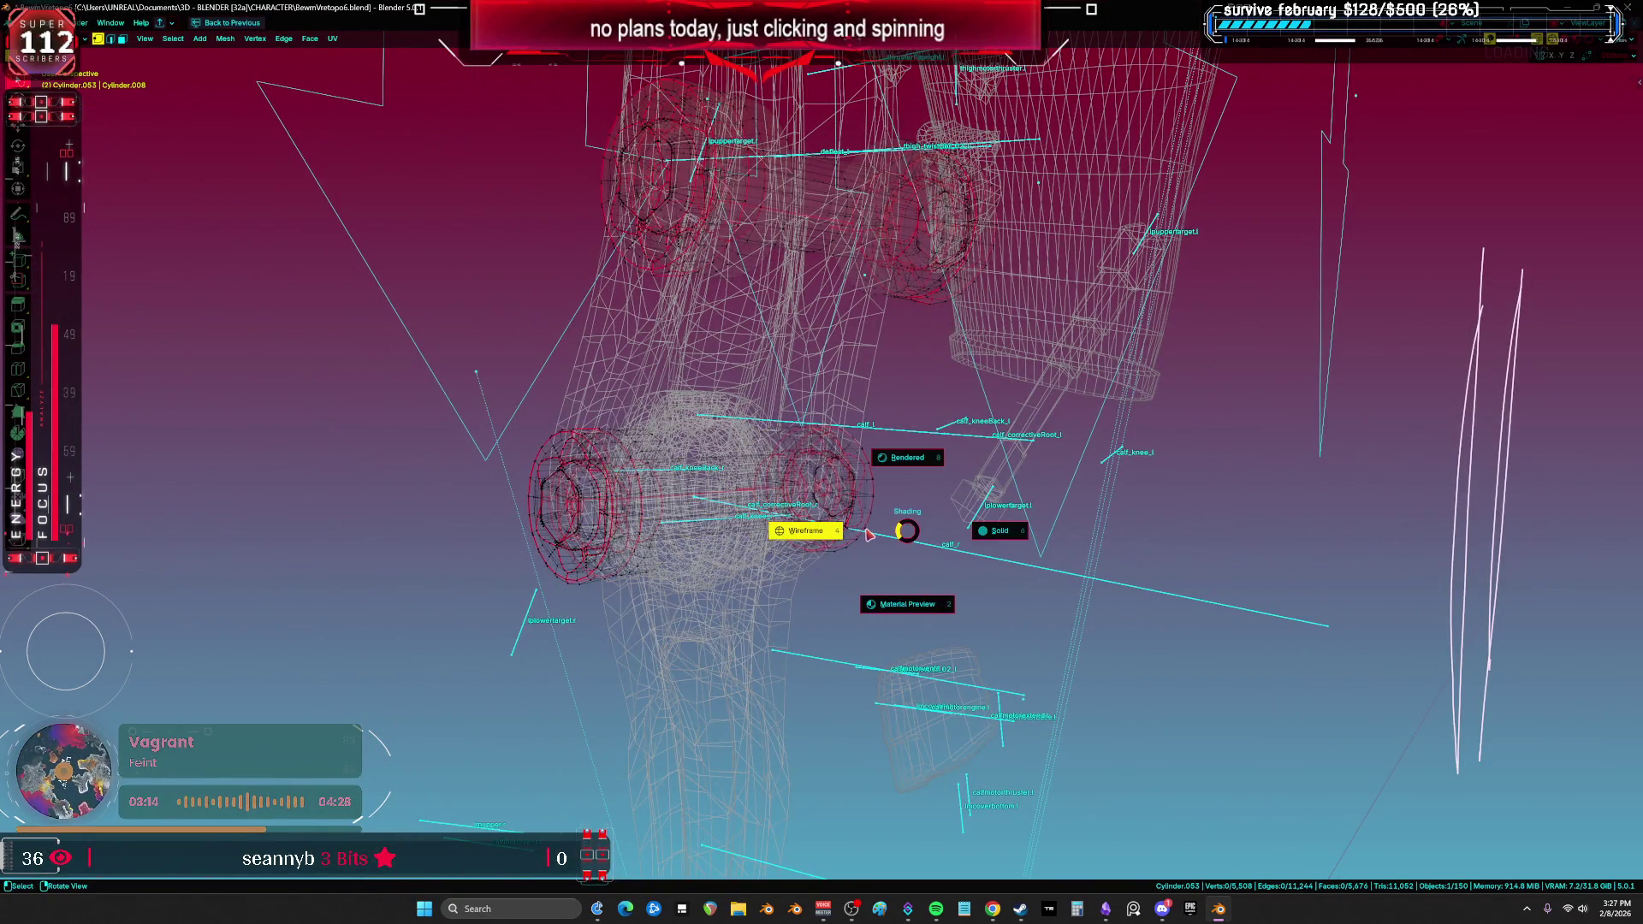
{"action": "left_click", "coordinate": [1097, 514]}
{"action": "key", "text": "KP_1"}
{"action": "key", "text": "Tab"}
{"action": "scroll", "coordinate": [941, 505], "scroll_direction": "down", "scroll_amount": 8}
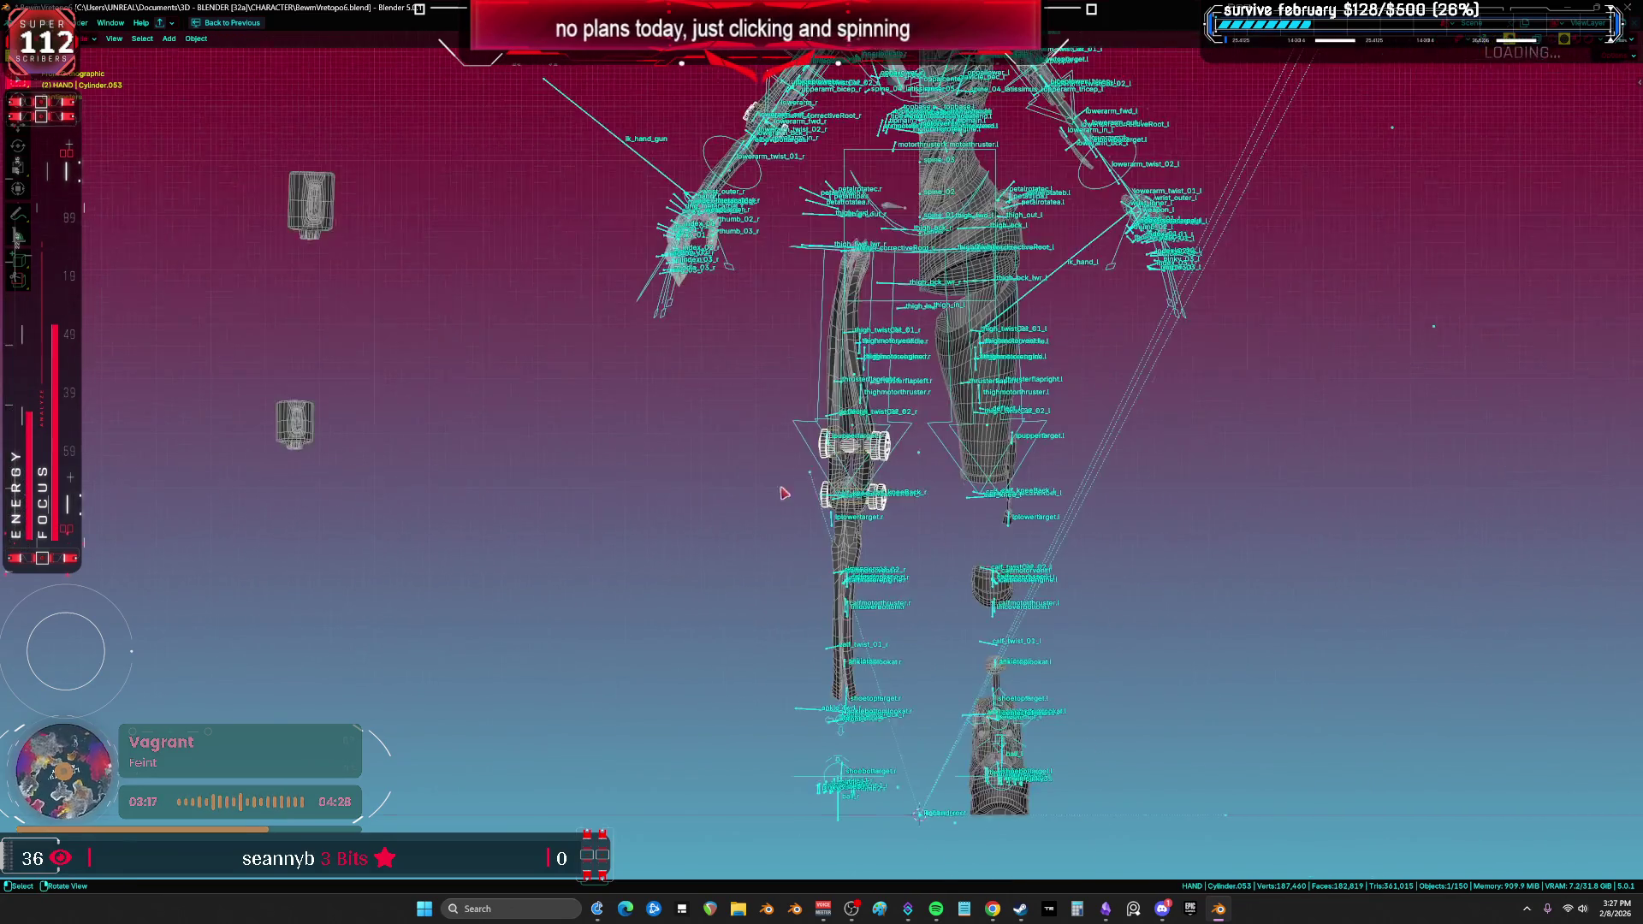
Step: Clear the location of Cylinder.053 and RETOPOMOTOR.001 so both sit at the world origin
{"action": "left_click_drag", "start_coordinate": [383, 447], "coordinate": [265, 158]}
{"action": "key", "text": "alt+g"}
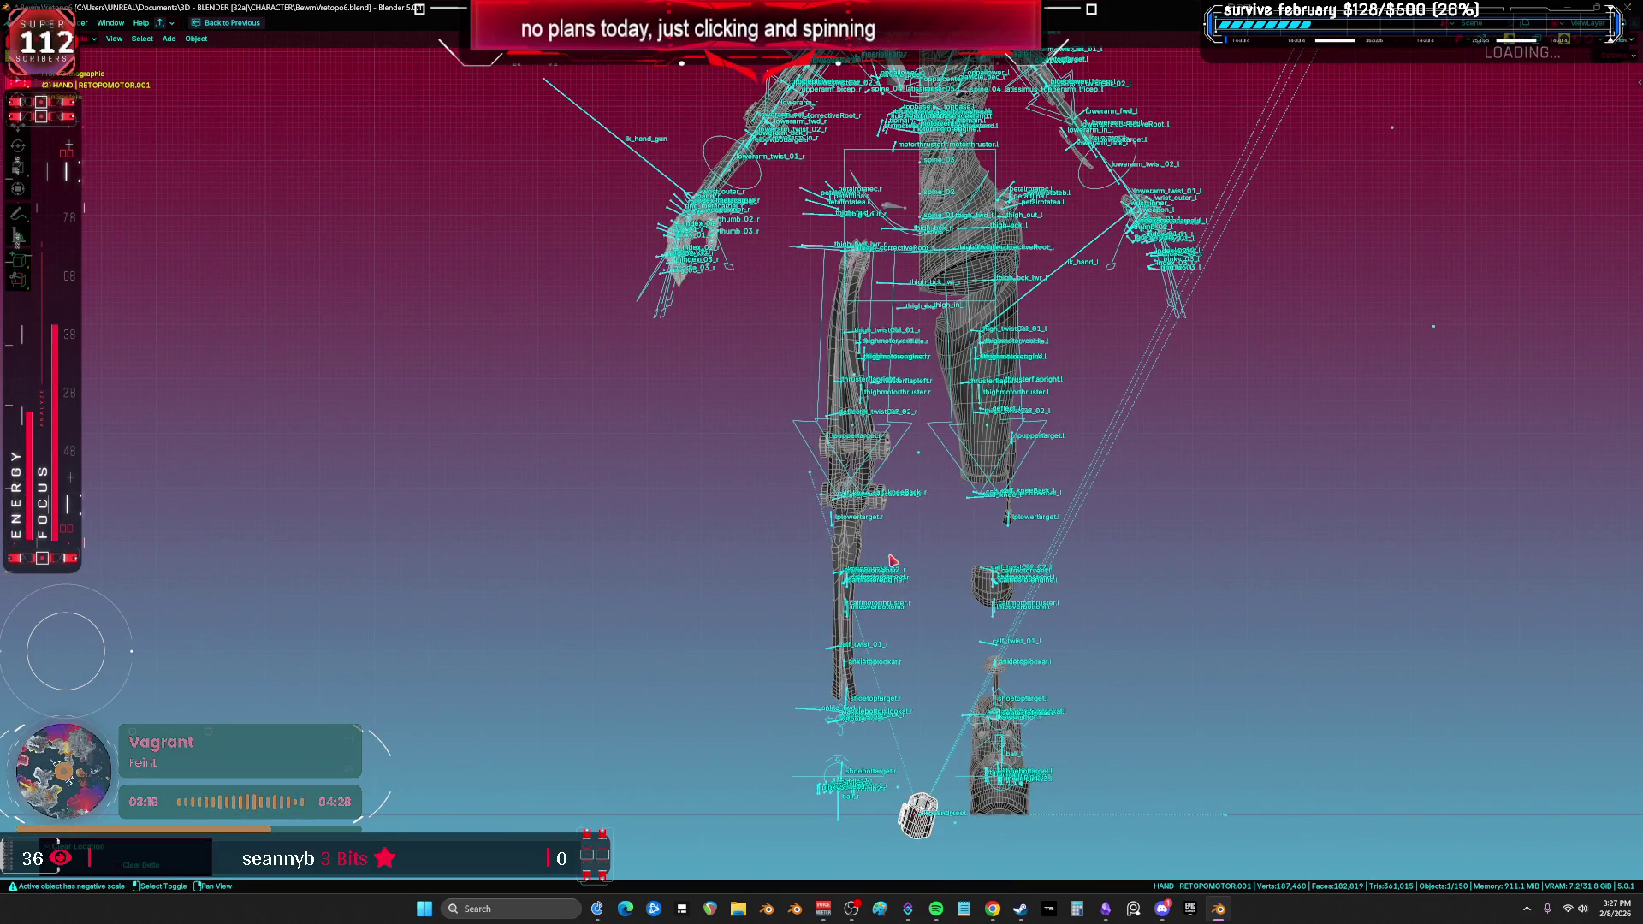
{"action": "scroll", "coordinate": [889, 560], "scroll_direction": "down", "scroll_amount": 3}
{"action": "left_click", "coordinate": [926, 396]}
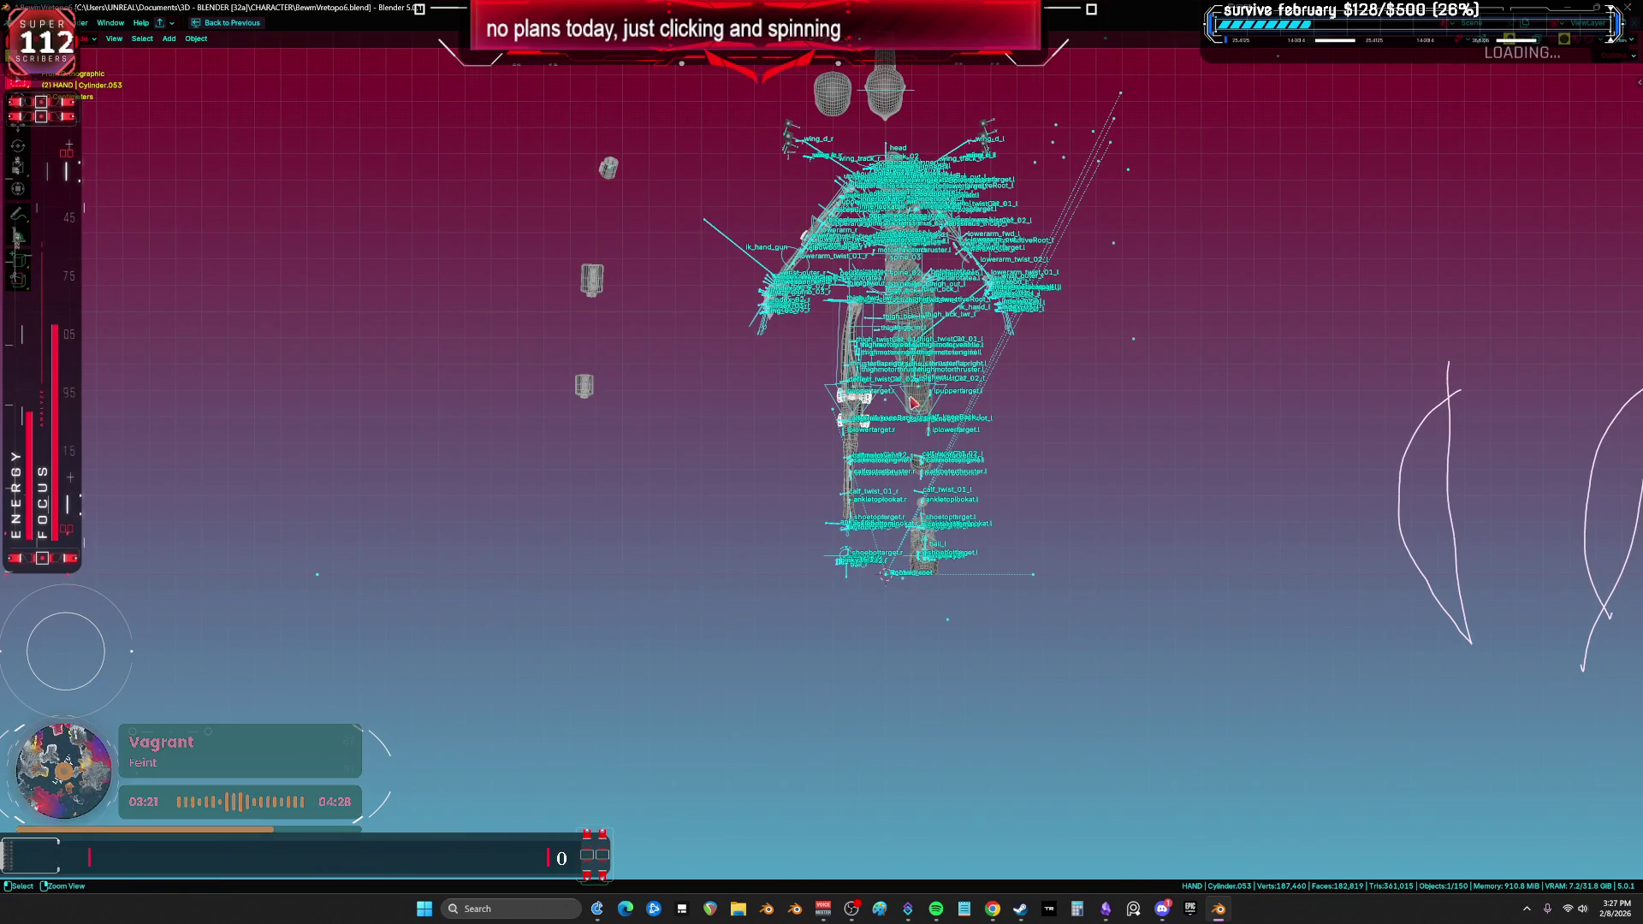
{"action": "key", "text": "Tab"}
{"action": "key", "text": "Tab"}
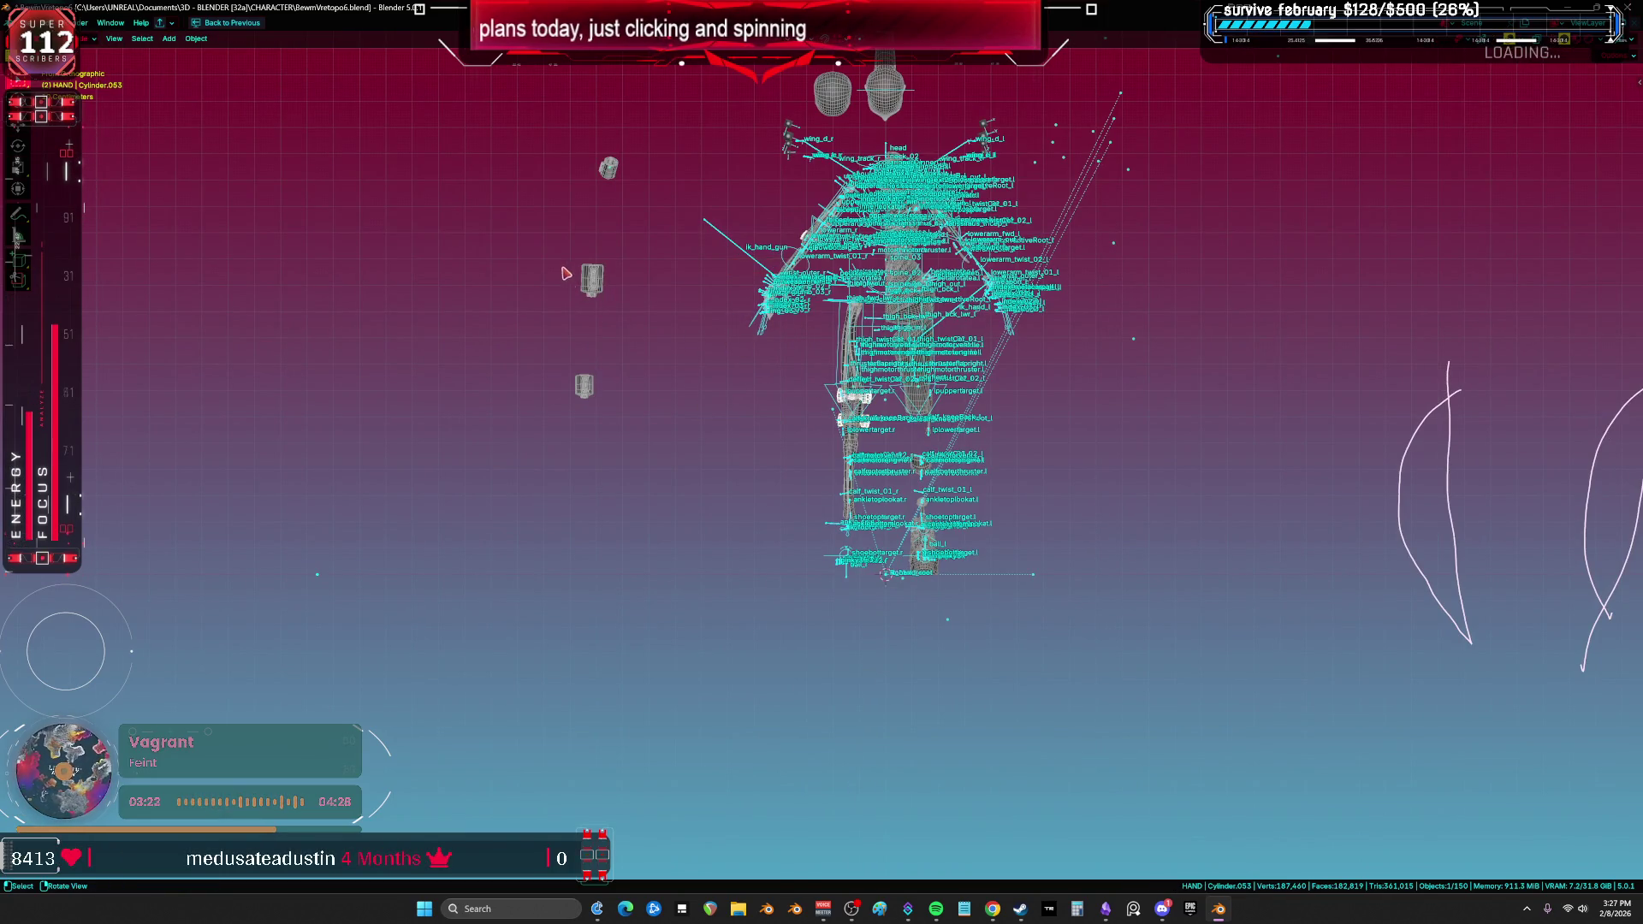
{"action": "left_click", "coordinate": [592, 272]}
{"action": "key", "text": "alt+g"}
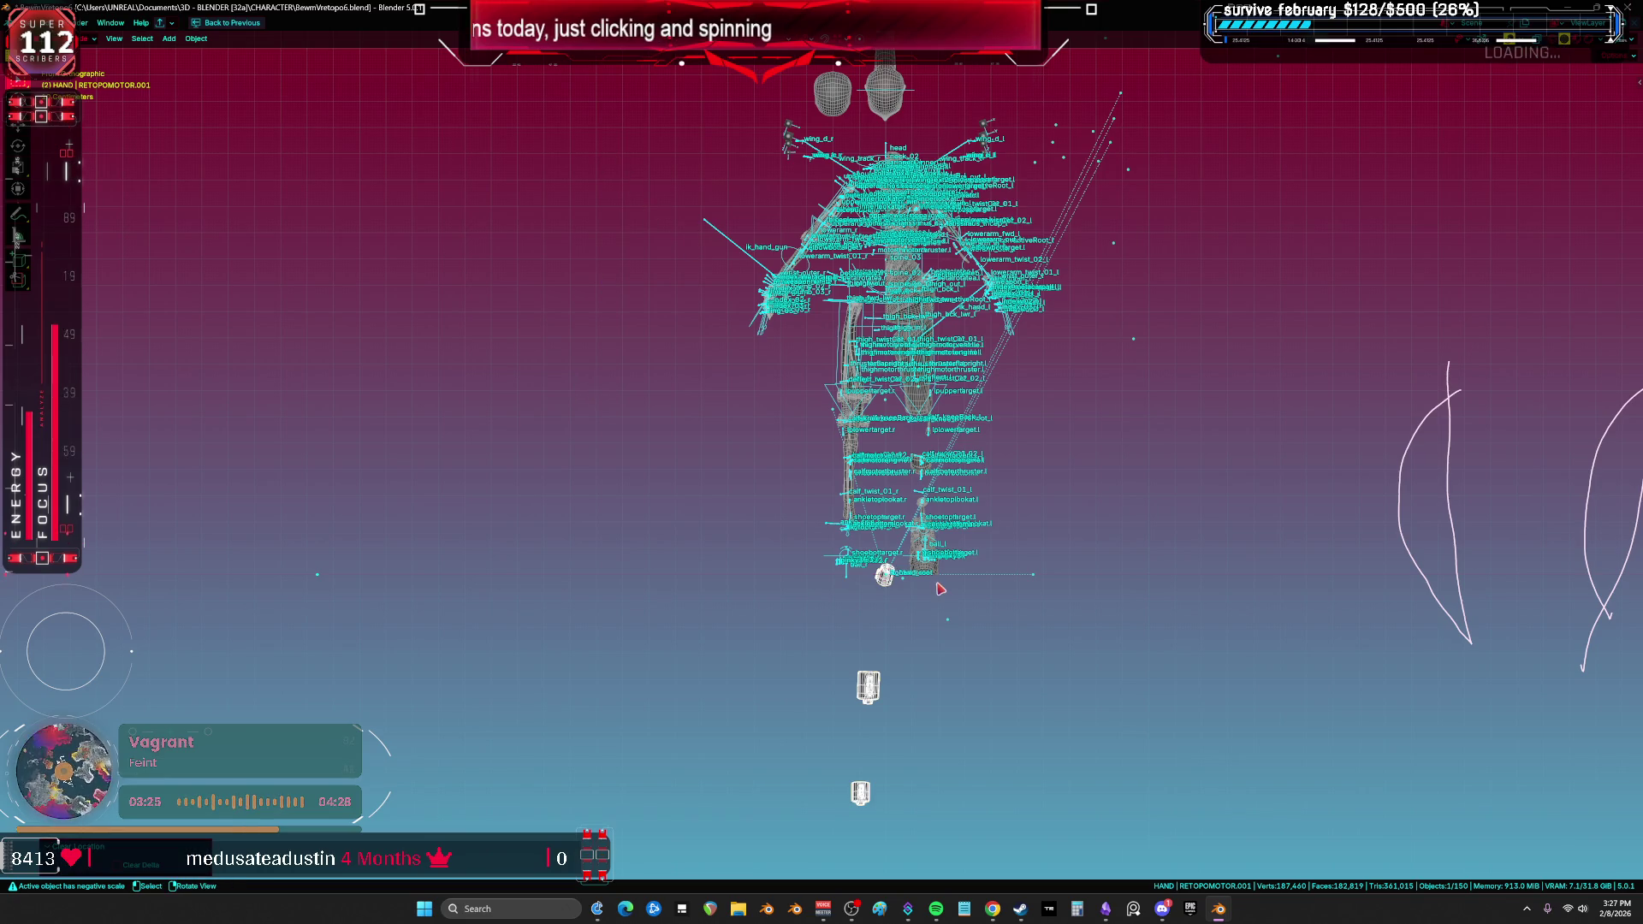
Step: Delete the stray selected object, reducing the scene from 150 to 149 objects
{"action": "mouse_move", "coordinate": [928, 562]}
{"action": "middle_mouse_down"}
{"action": "mouse_move", "coordinate": [833, 526]}
{"action": "mouse_move", "coordinate": [779, 411]}
{"action": "mouse_move", "coordinate": [769, 323]}
{"action": "middle_mouse_up"}
{"action": "key", "text": "KP_1"}
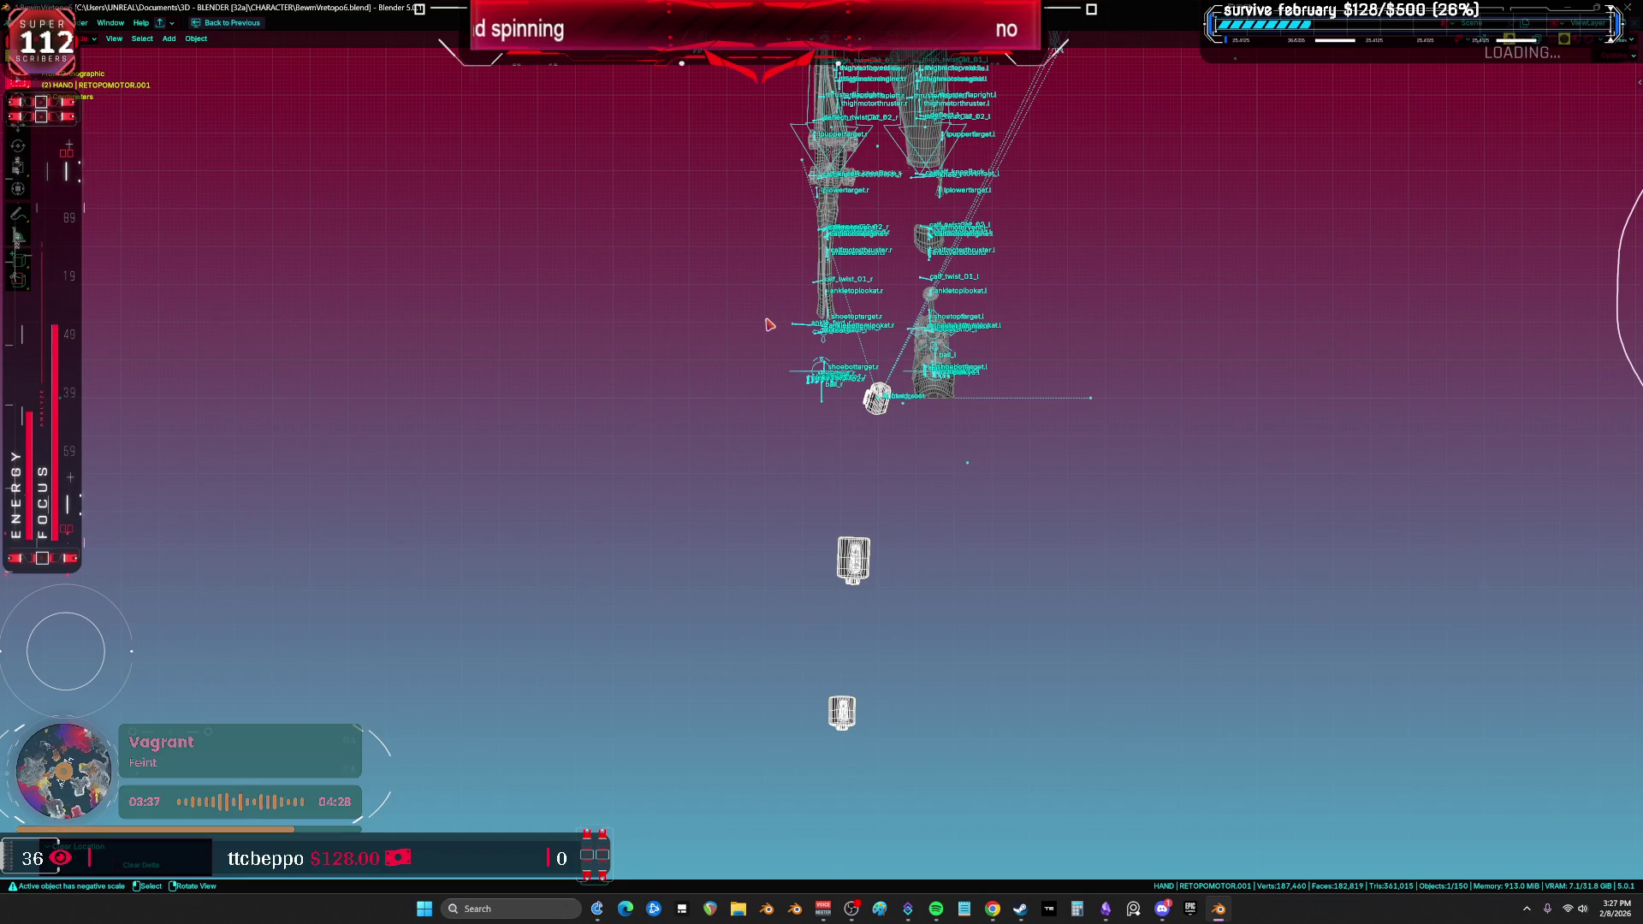
{"action": "scroll", "coordinate": [878, 570], "scroll_direction": "up", "scroll_amount": 2}
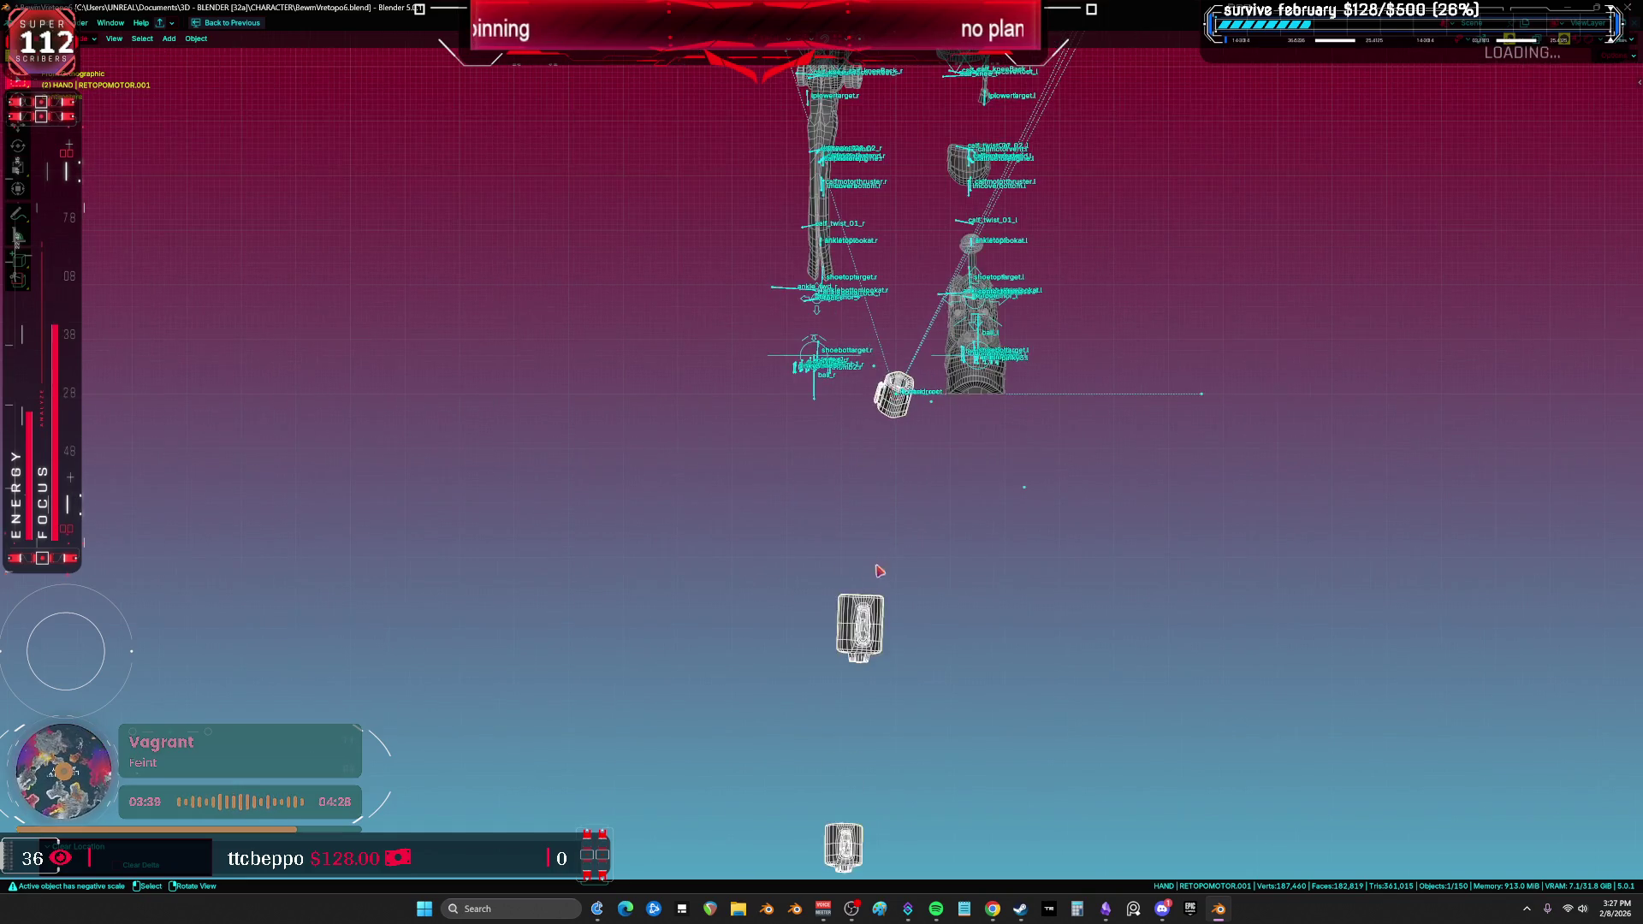
{"action": "key", "text": "Delete"}
{"action": "key", "text": "shift+z"}
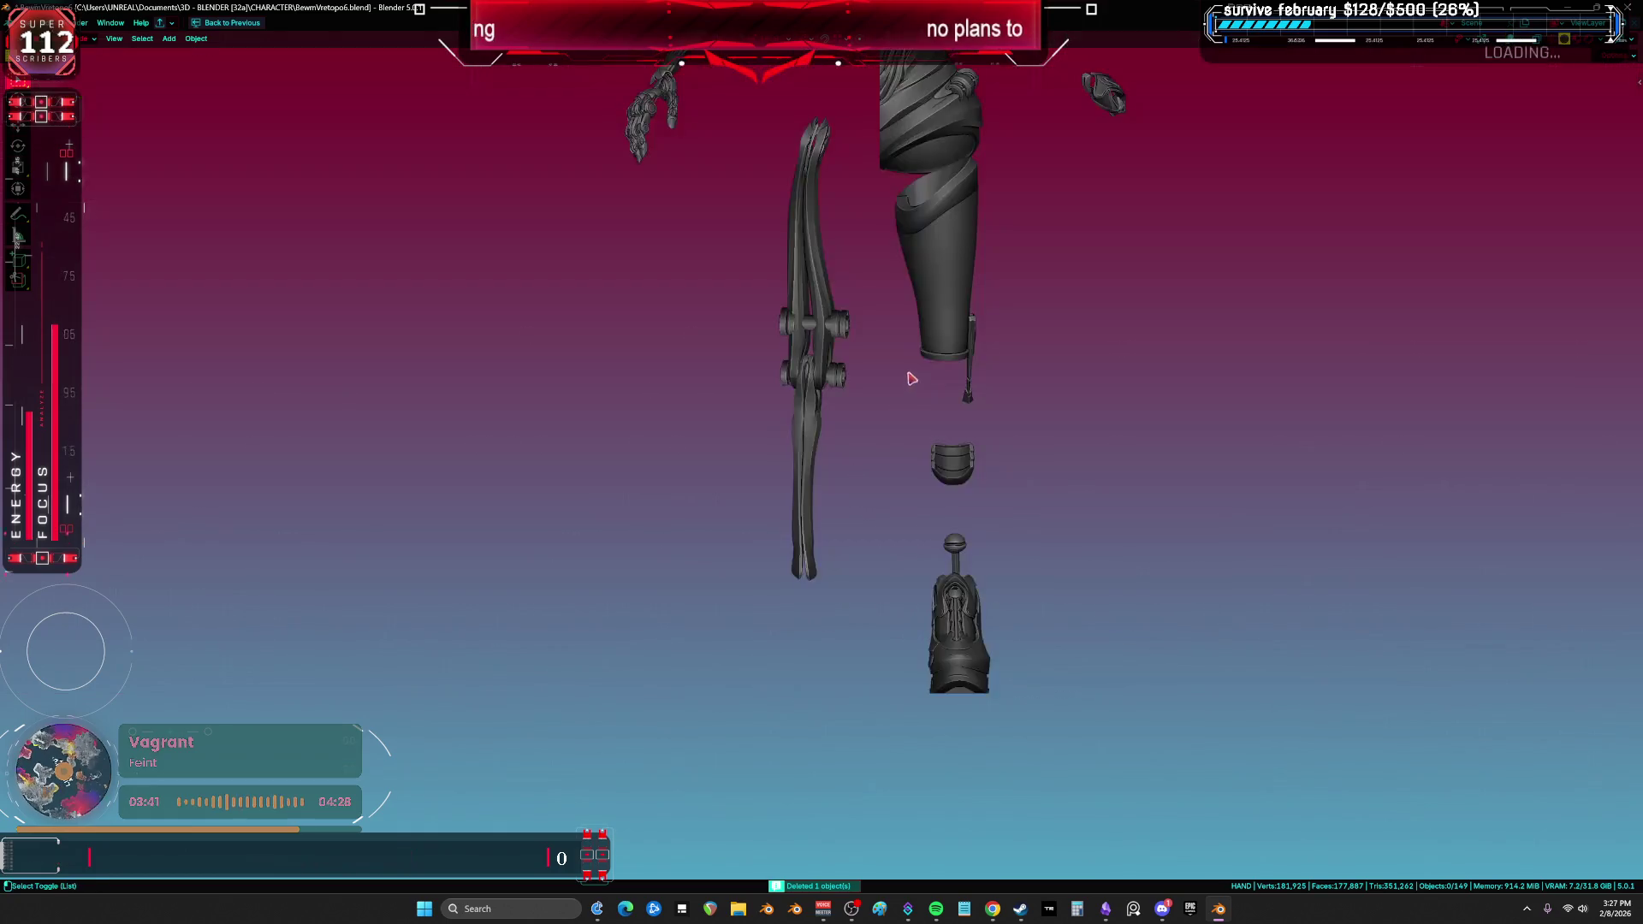
Step: Toggle the viewport overlays and inspect the head G_Lob and the helmet piece Cylinder.044
{"action": "key", "text": "shift+alt+z"}
{"action": "key", "text": "shift+alt+z"}
{"action": "scroll", "coordinate": [821, 308], "scroll_direction": "up", "scroll_amount": 5, "text": "shift"}
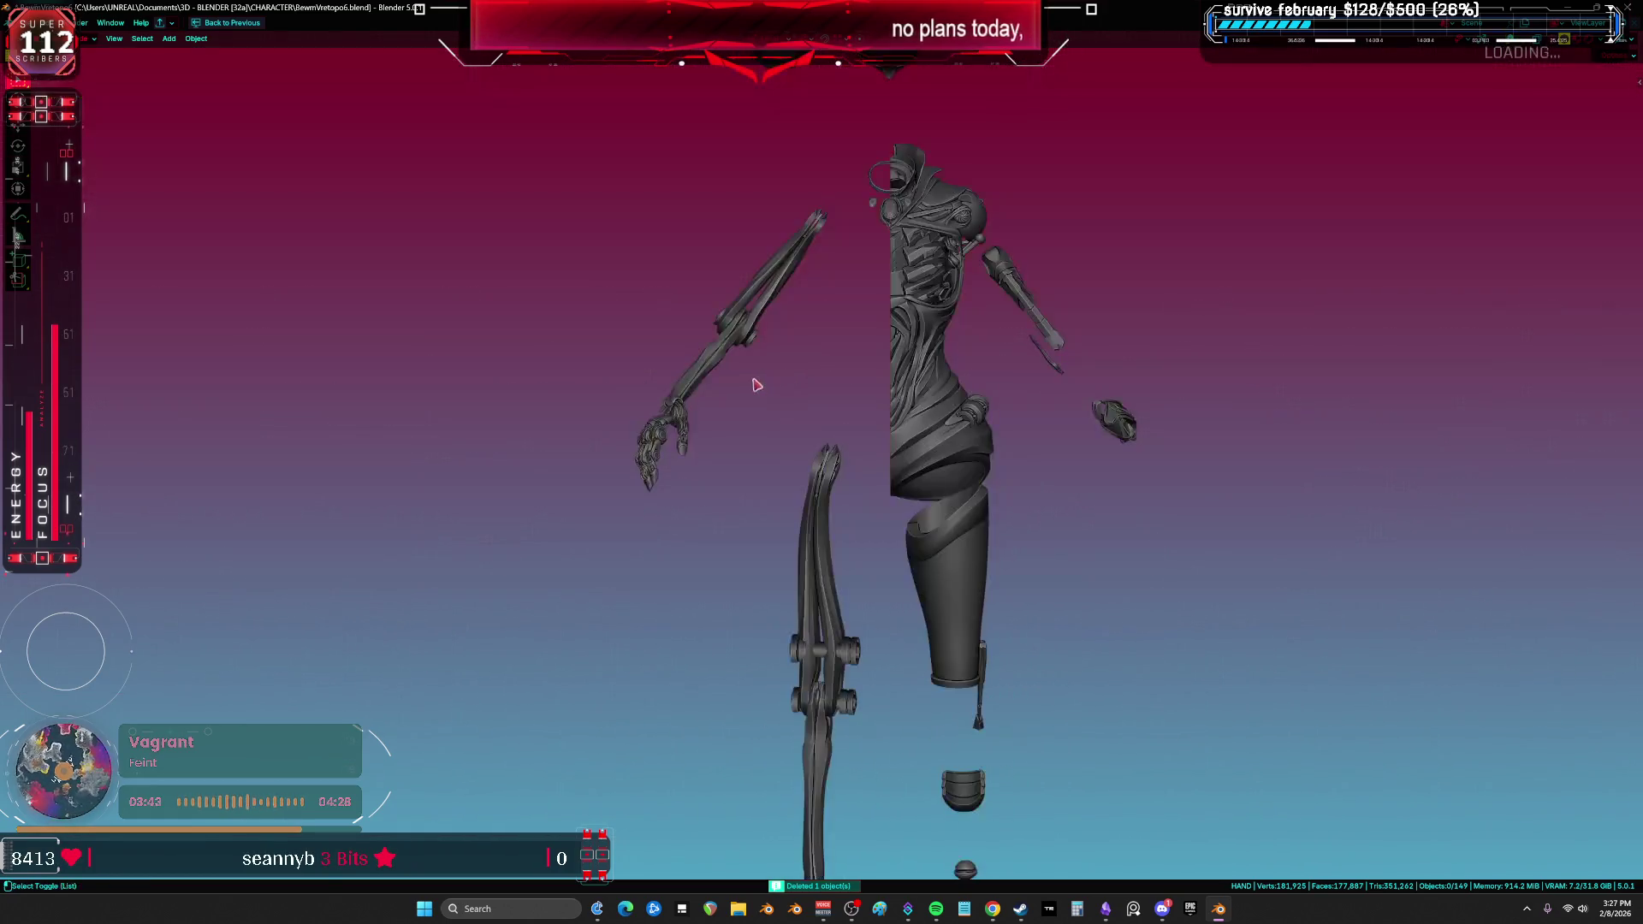
{"action": "key", "text": "shift+alt+z"}
{"action": "left_click", "coordinate": [813, 275]}
{"action": "middle_click_drag", "start_coordinate": [814, 274], "coordinate": [692, 293]}
{"action": "left_click", "coordinate": [412, 277]}
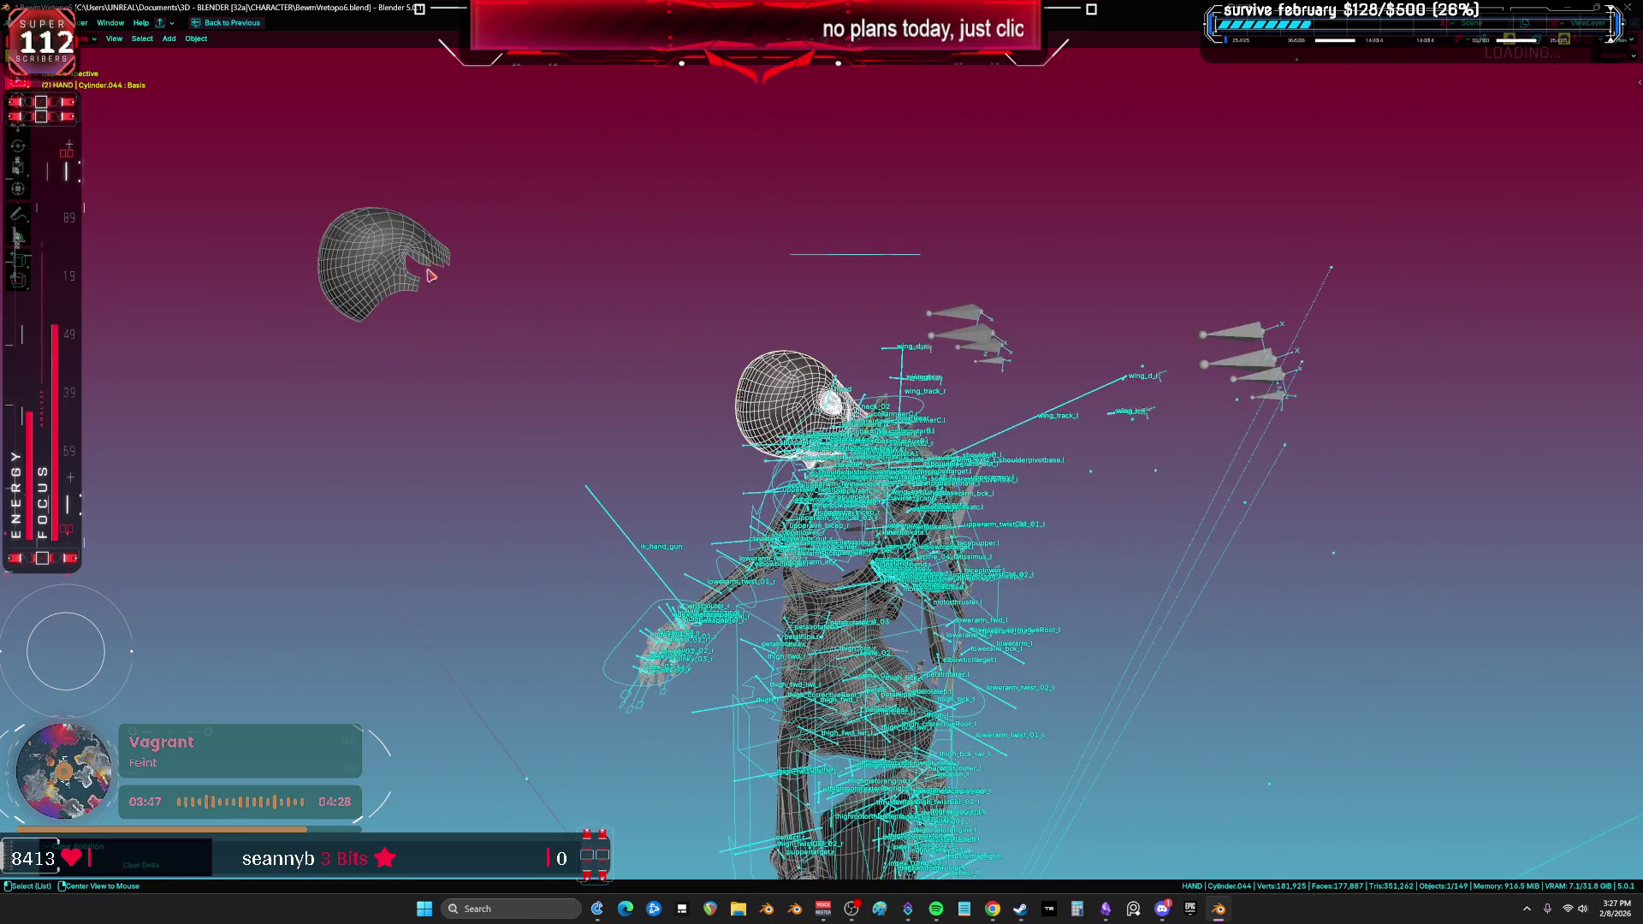
{"action": "left_click", "coordinate": [756, 377]}
Step: Reset the Root armature's pose transforms, then select the main rig in front orthographic view
{"action": "left_click", "coordinate": [836, 383]}
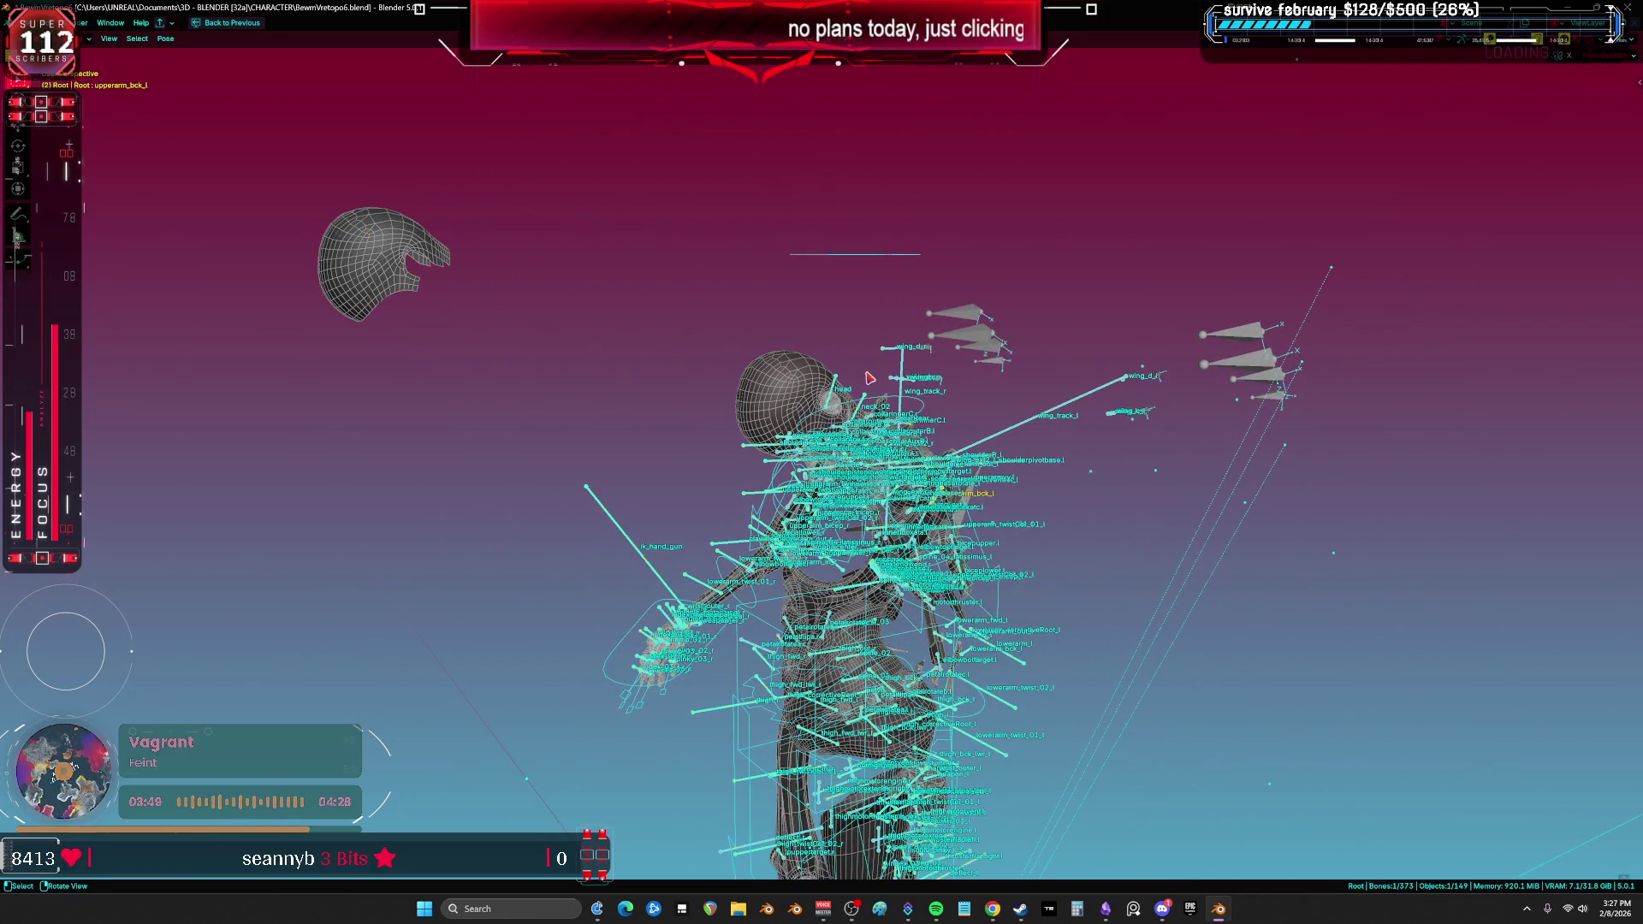
{"action": "key", "text": "ctrl+Tab"}
{"action": "right_click", "coordinate": [836, 382]}
{"action": "left_click", "coordinate": [838, 368]}
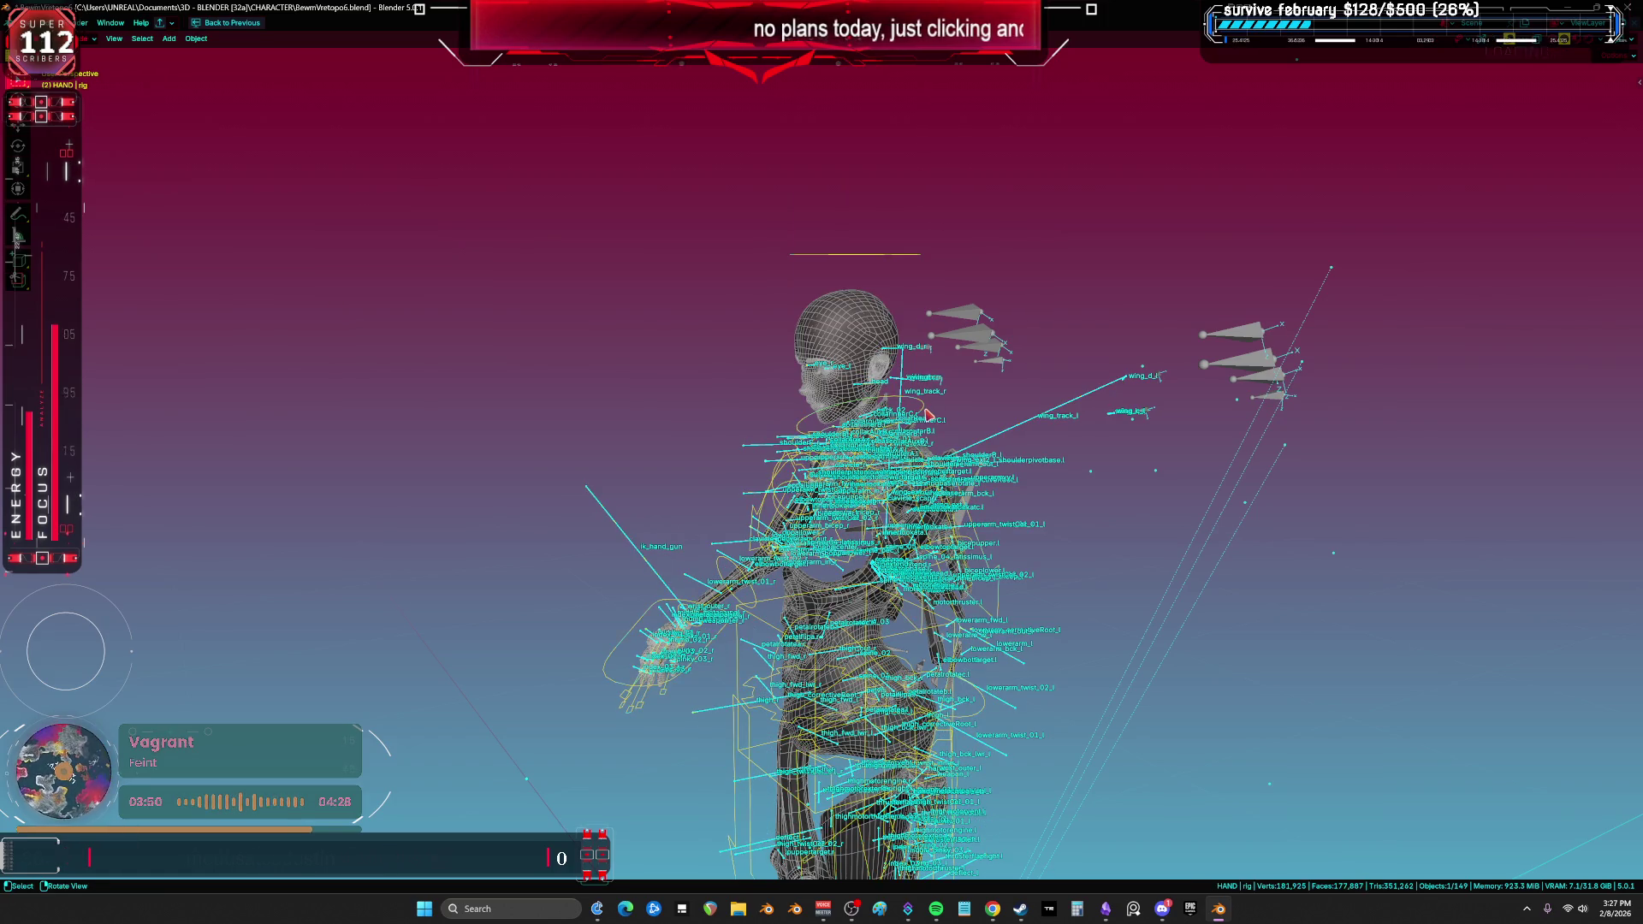
{"action": "left_click", "coordinate": [945, 412], "text": "alt"}
{"action": "left_click", "coordinate": [951, 416]}
{"action": "key", "text": "KP_1"}
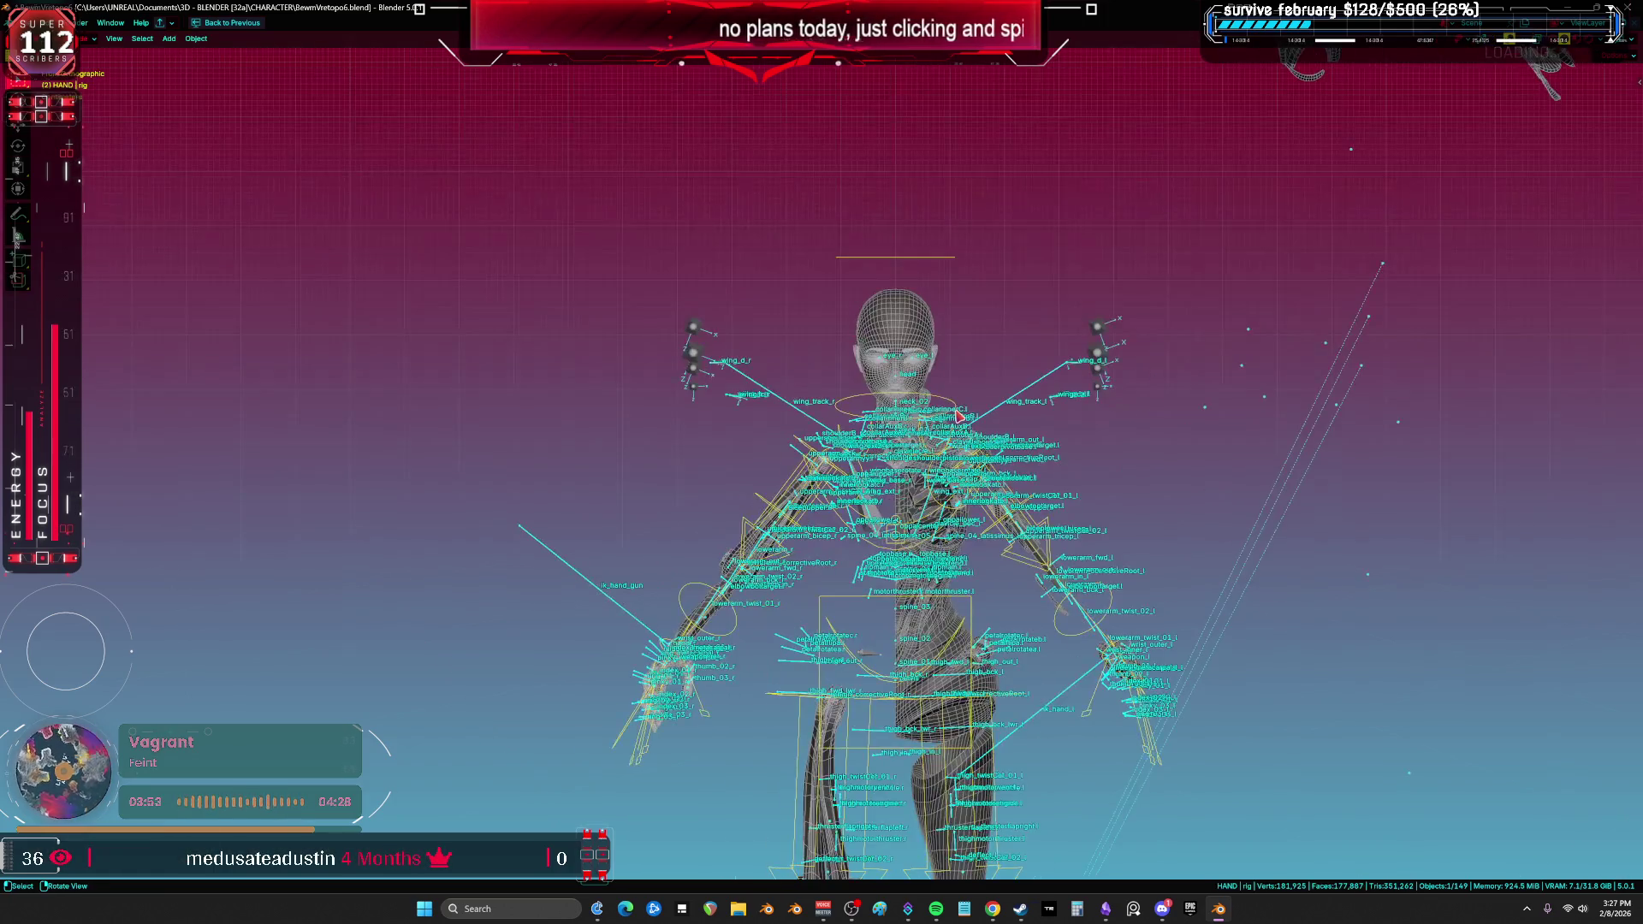
Step: Hide the HAND and wingsAnimator objects and reposition Armature.003
{"action": "left_click", "coordinate": [935, 473]}
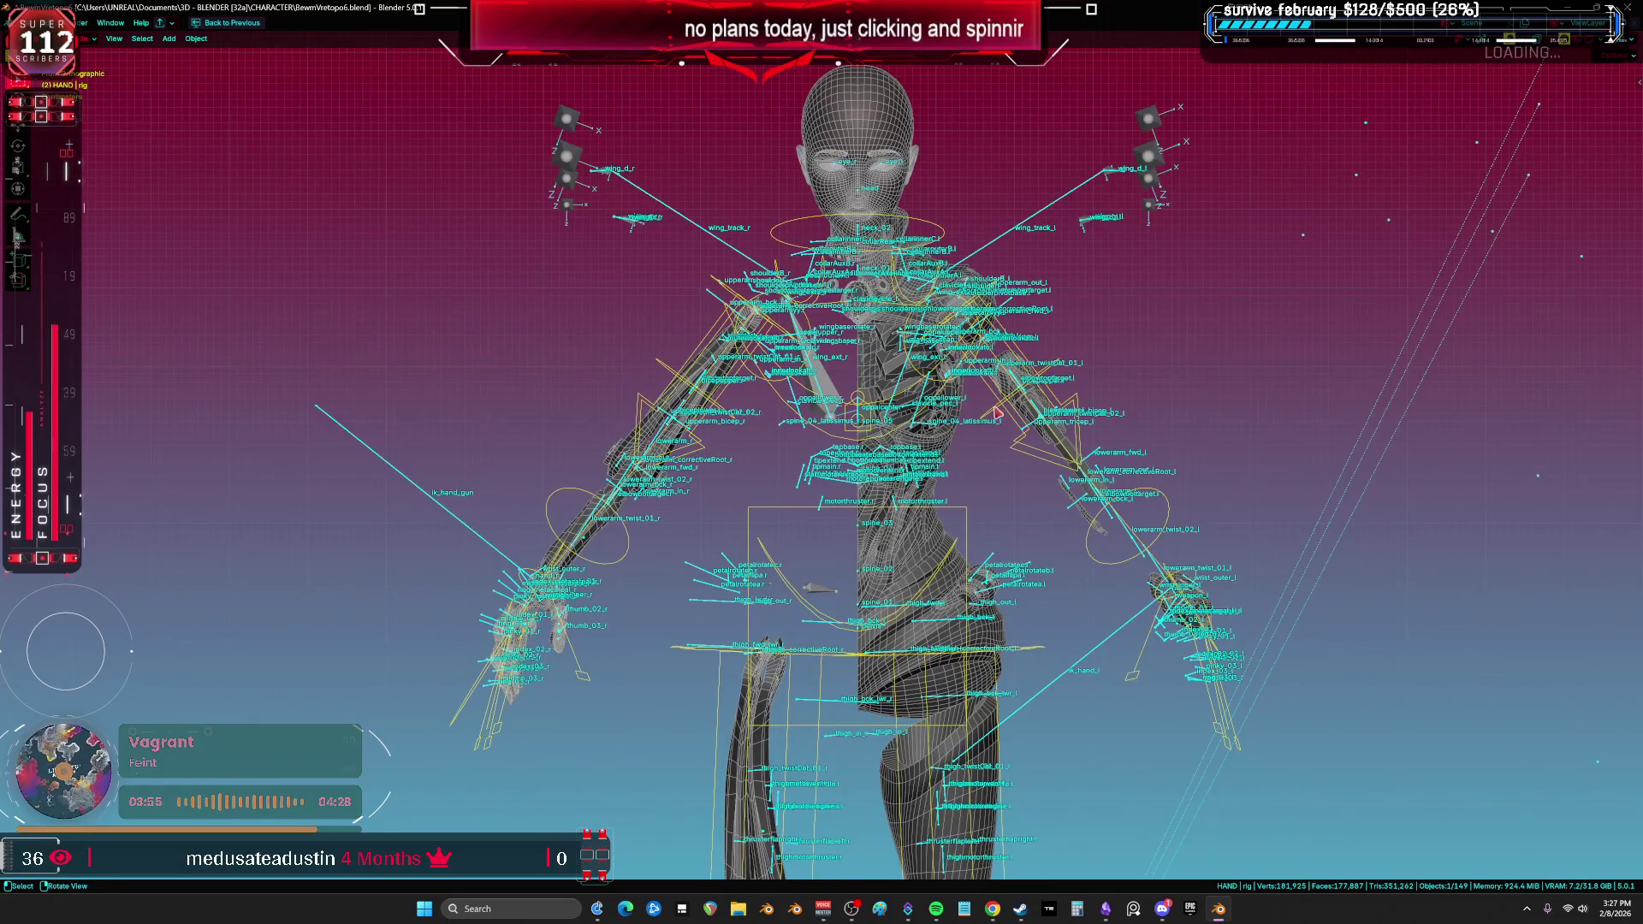
{"action": "key", "text": "h"}
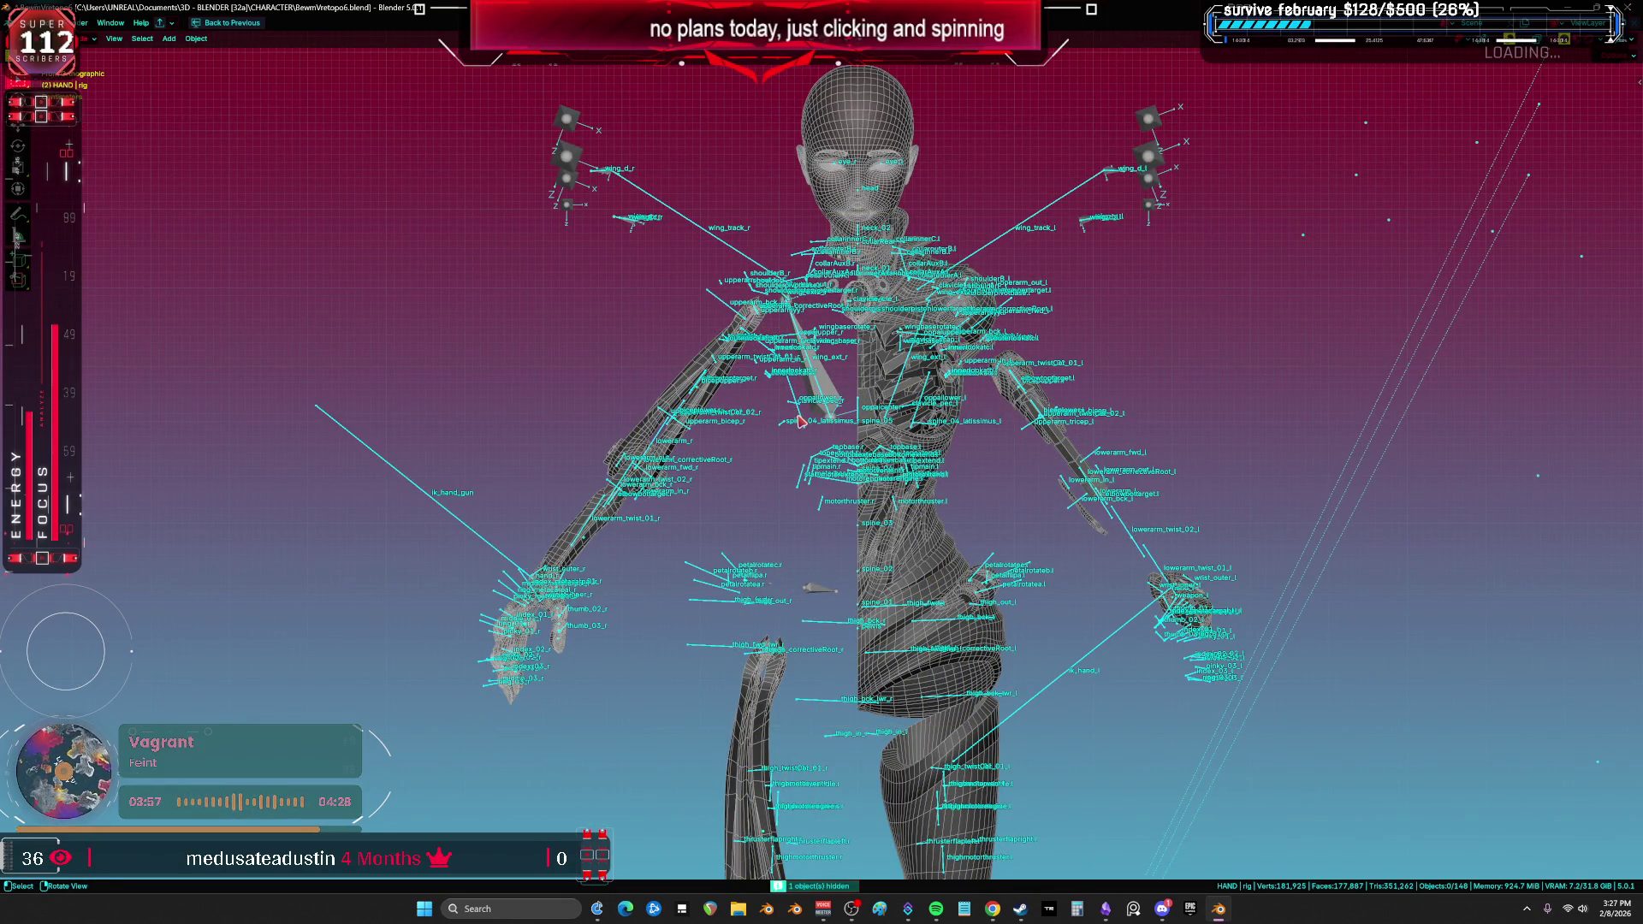
{"action": "scroll", "coordinate": [799, 420], "scroll_direction": "down", "scroll_amount": 3}
{"action": "left_click", "coordinate": [852, 342]}
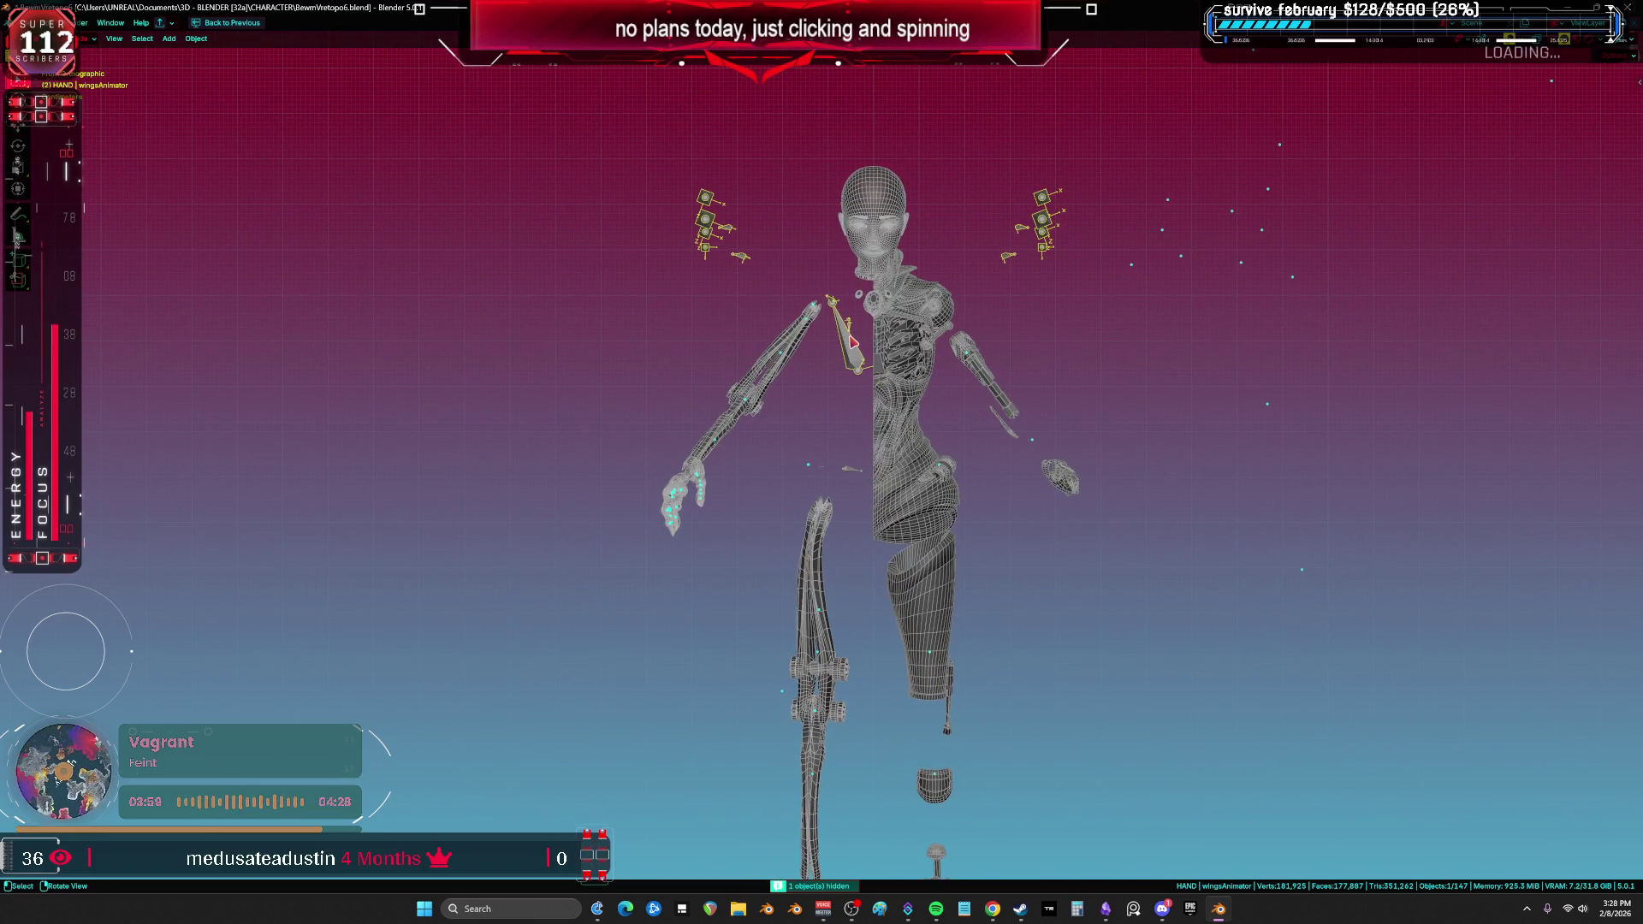
{"action": "key", "text": "h"}
{"action": "left_click", "coordinate": [859, 476]}
{"action": "key", "text": "g"}
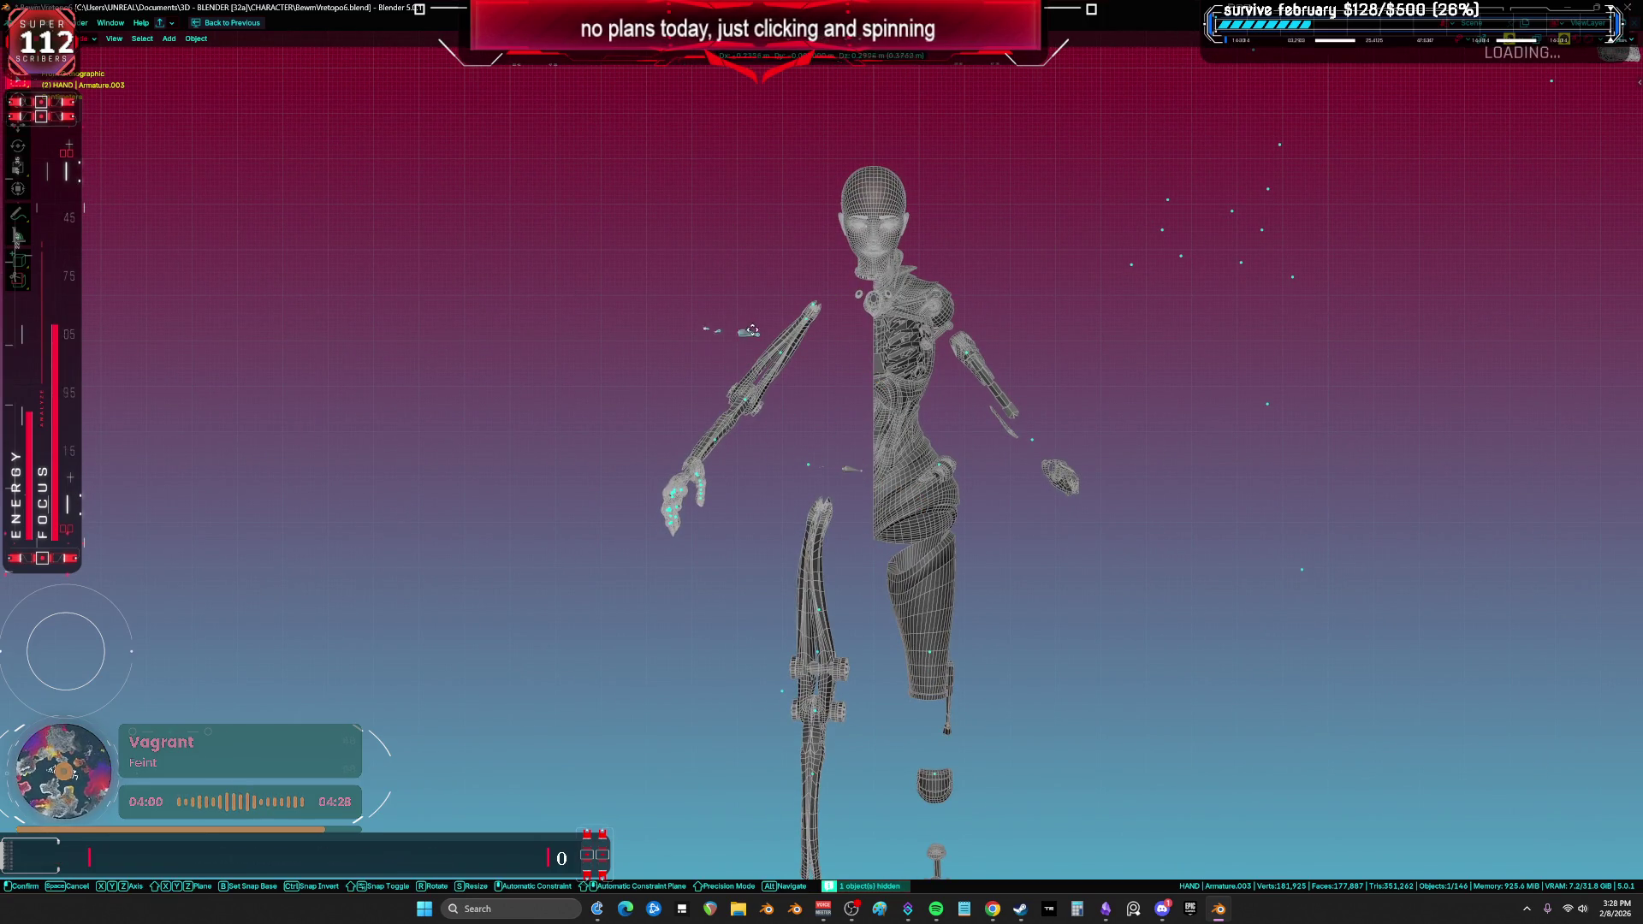
{"action": "left_click", "coordinate": [703, 247]}
Step: Select the torso aaaaa.010, the arm mesh and the blade piece, framing the blade
{"action": "scroll", "coordinate": [703, 247], "scroll_direction": "down", "scroll_amount": 4}
{"action": "middle_click_drag", "start_coordinate": [704, 247], "coordinate": [918, 580]}
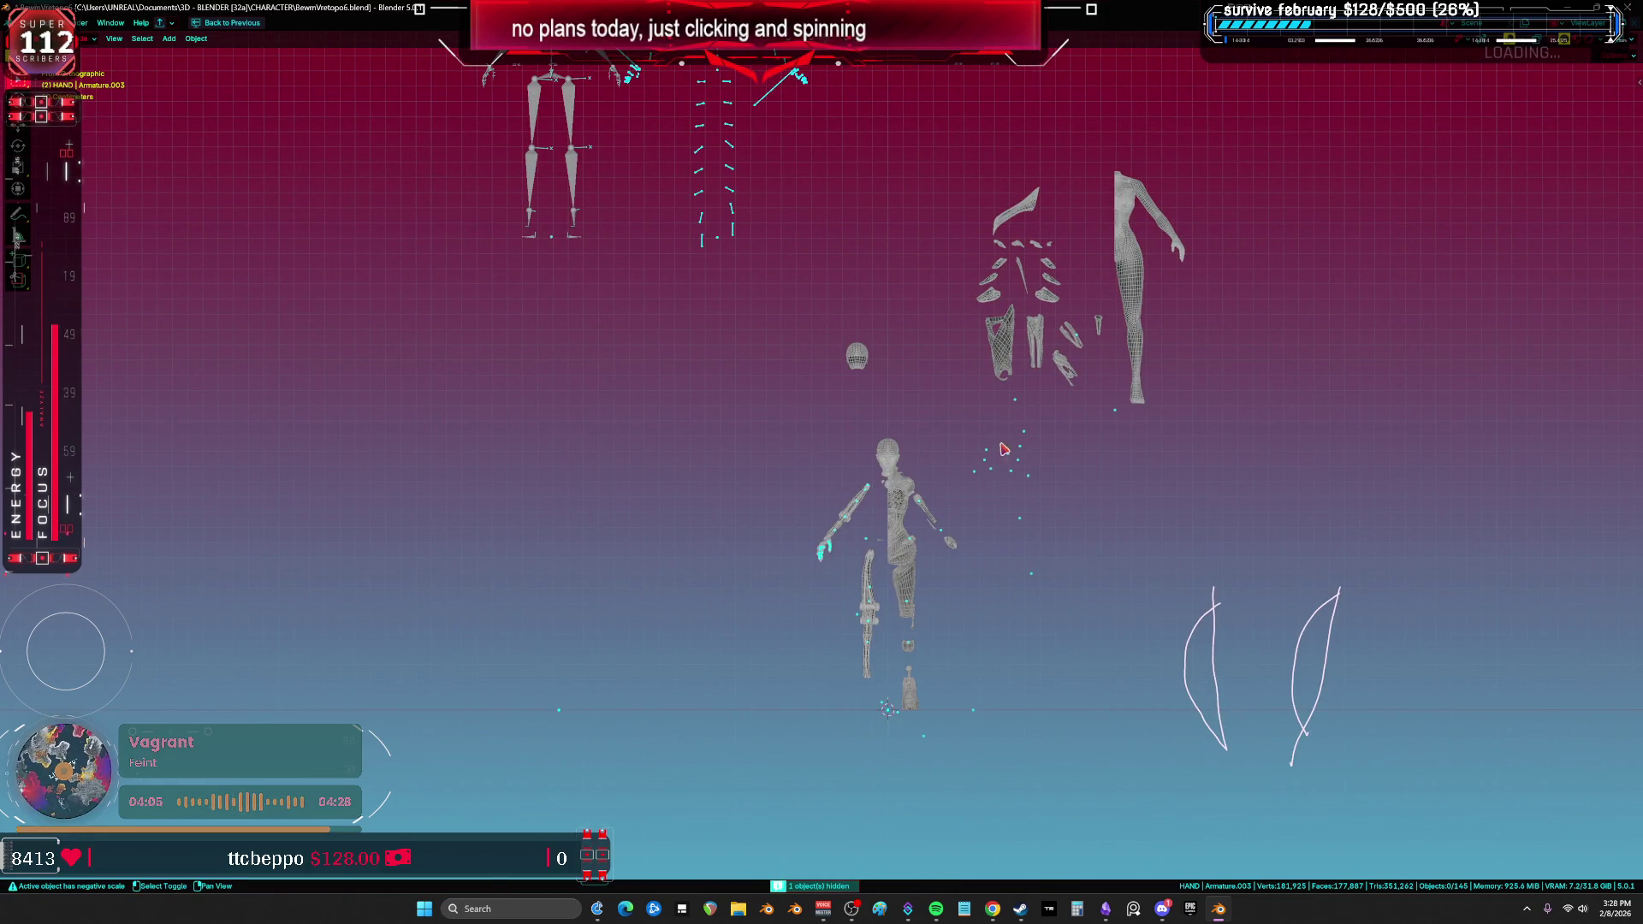
{"action": "scroll", "coordinate": [1048, 506], "scroll_direction": "up", "scroll_amount": 5}
{"action": "left_click", "coordinate": [849, 434]}
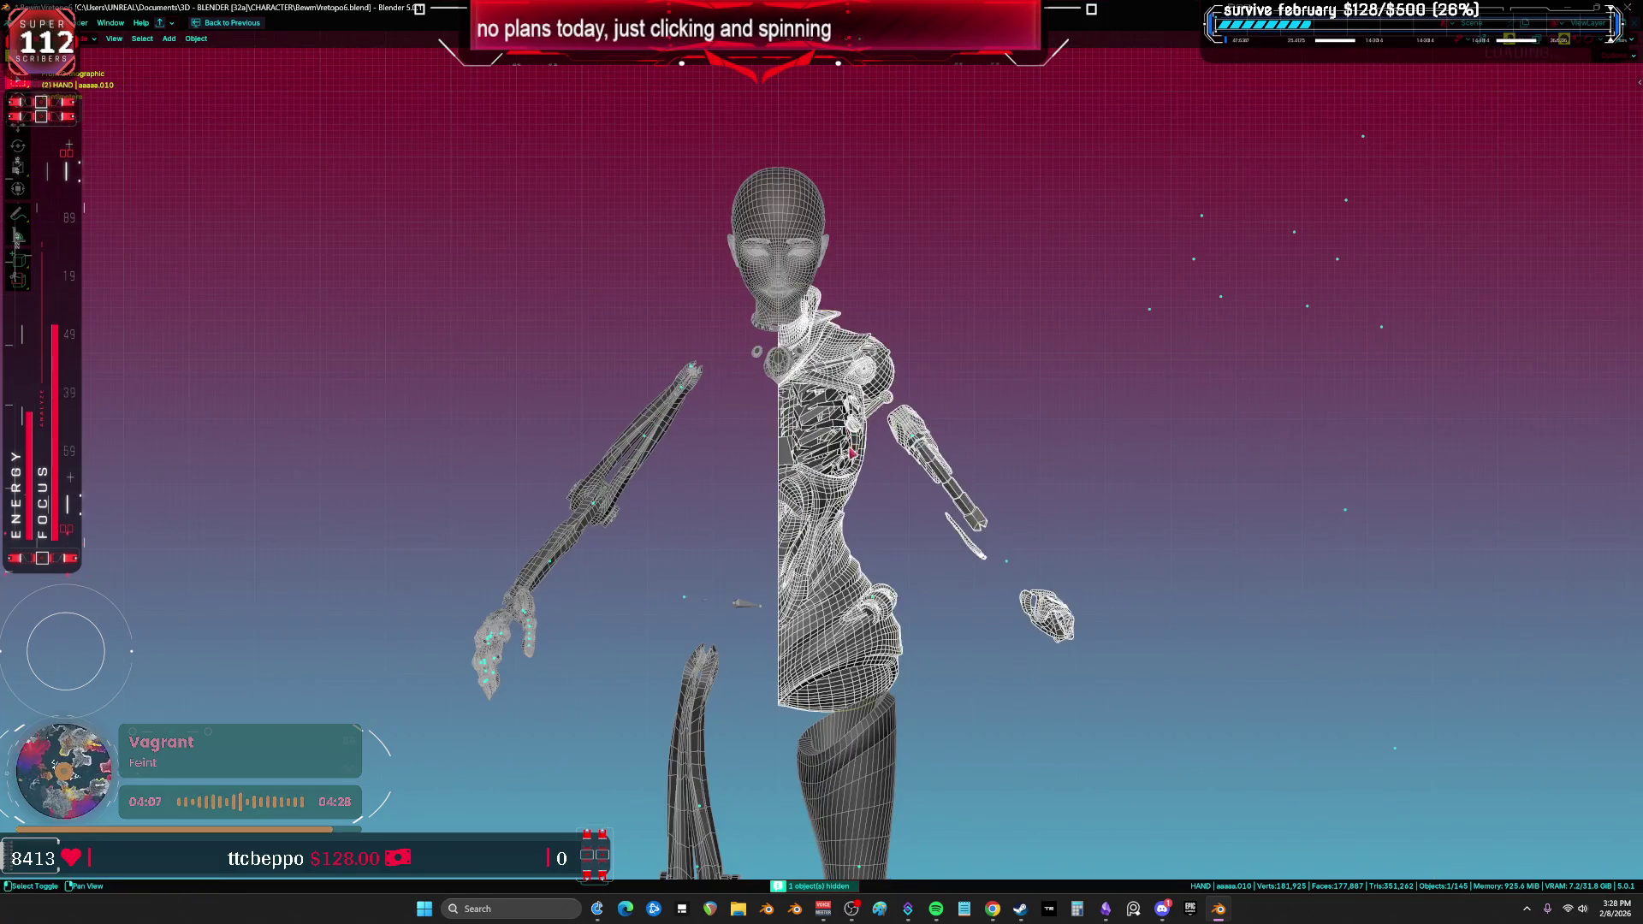
{"action": "left_click", "coordinate": [714, 288], "text": "shift"}
{"action": "left_click", "coordinate": [781, 579]}
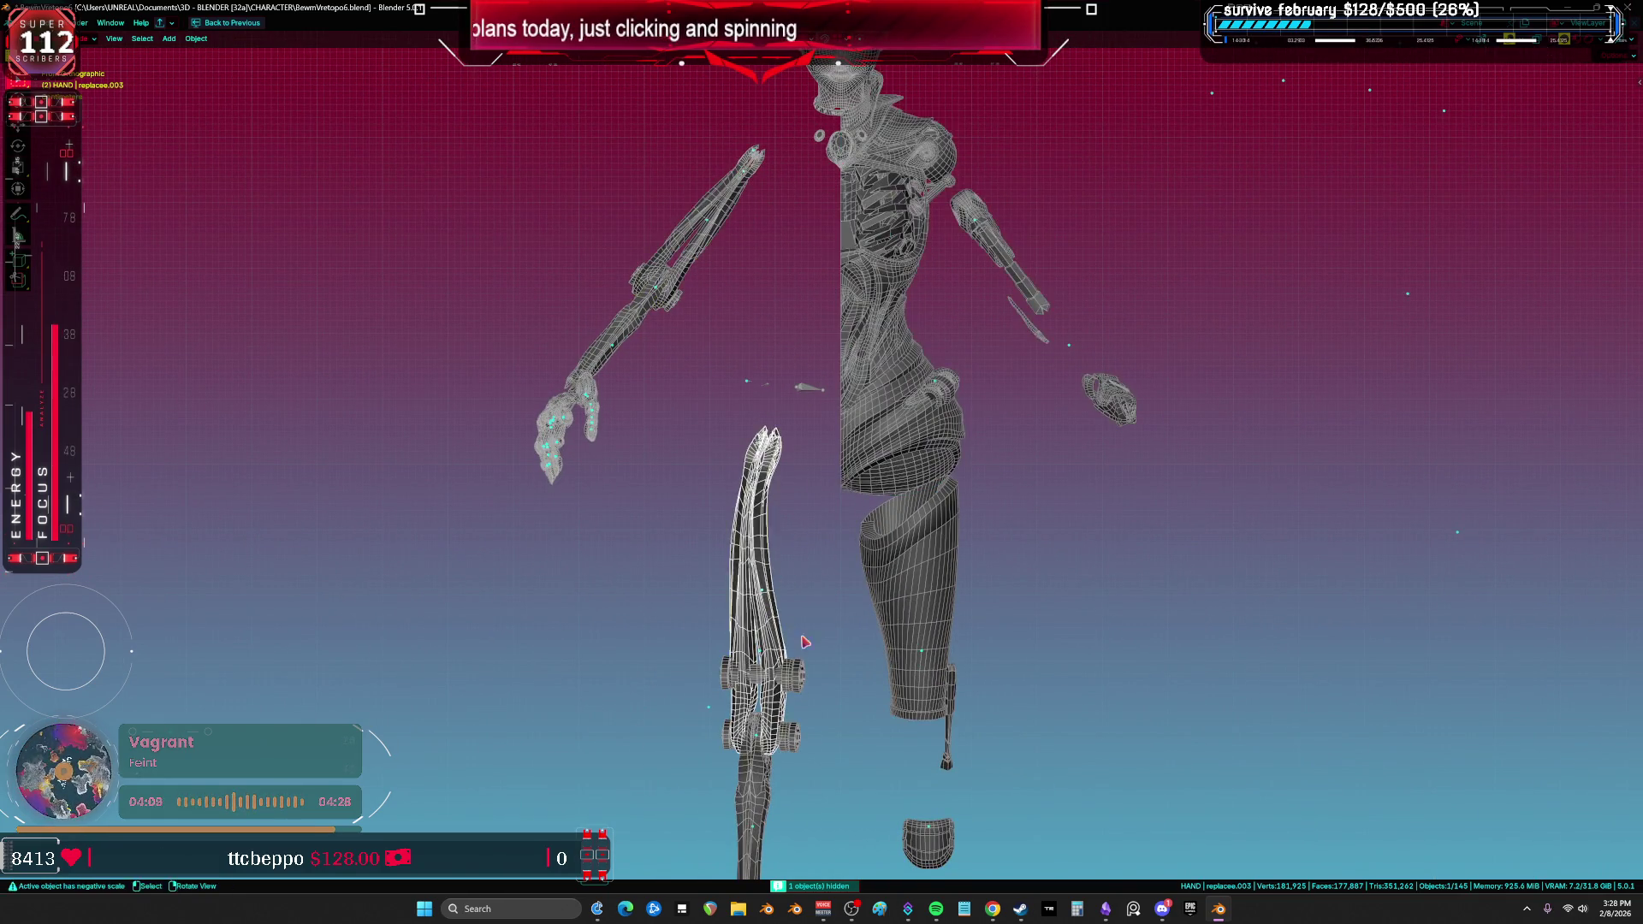
{"action": "key", "text": "KP_Decimal"}
Step: Move the two wheel pieces along the X axis to the character's left
{"action": "left_click", "coordinate": [810, 476], "text": "shift"}
{"action": "scroll", "coordinate": [810, 477], "scroll_direction": "down", "scroll_amount": 3}
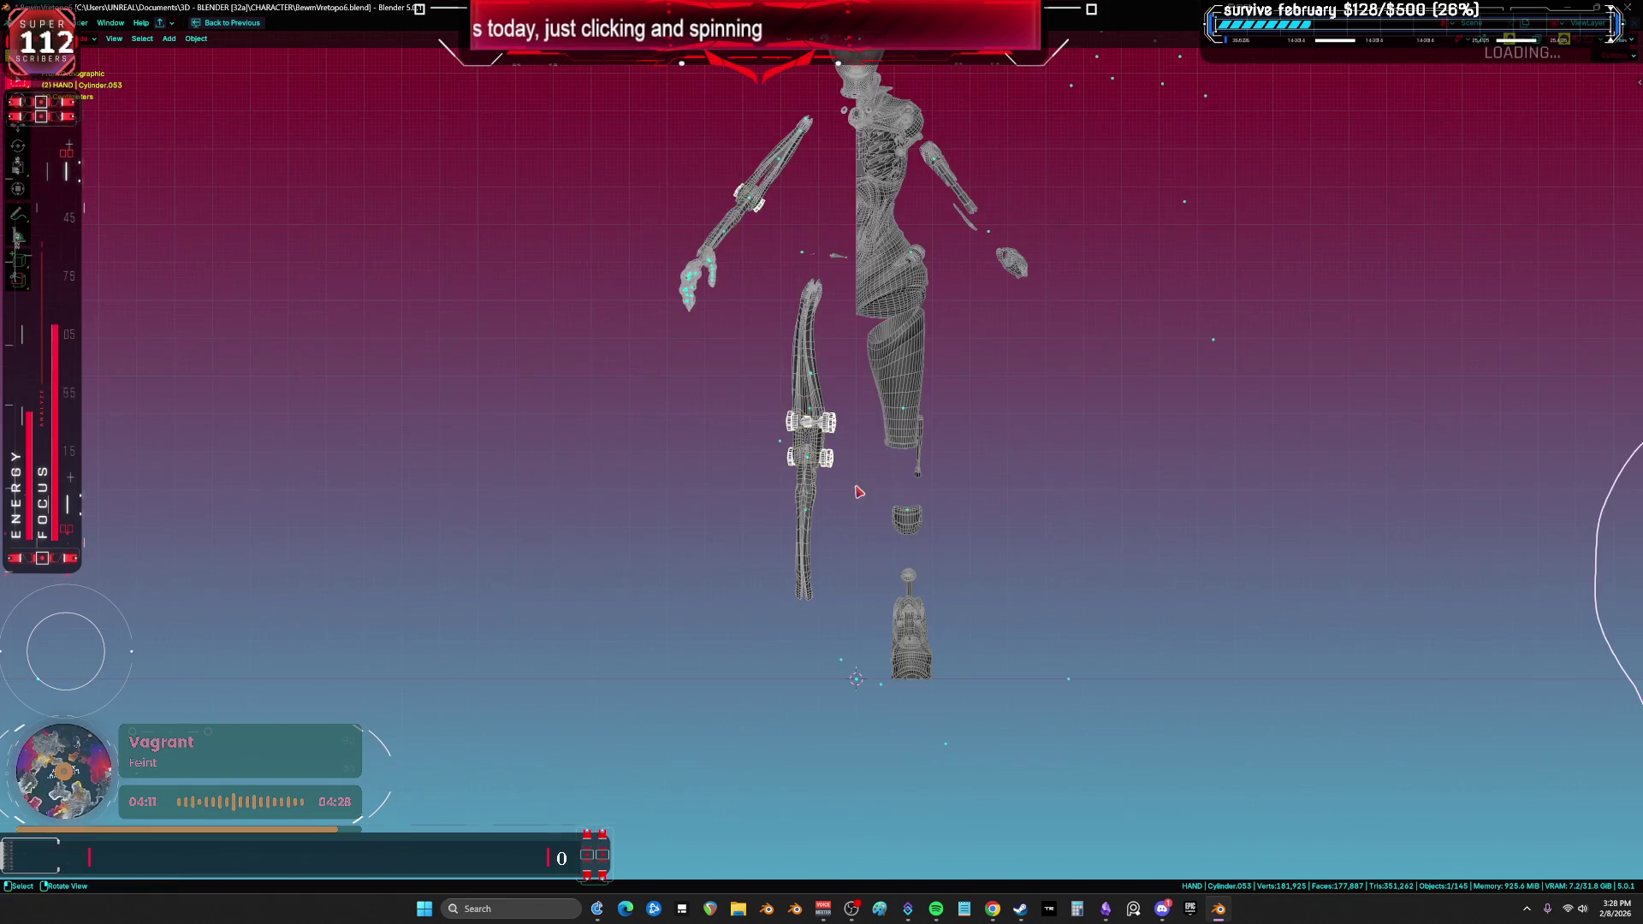
{"action": "key", "text": "g"}
{"action": "key", "text": "x"}
{"action": "left_click", "coordinate": [676, 446]}
Step: Select the blade piece together with the leg and foot meshes
{"action": "left_click", "coordinate": [810, 537]}
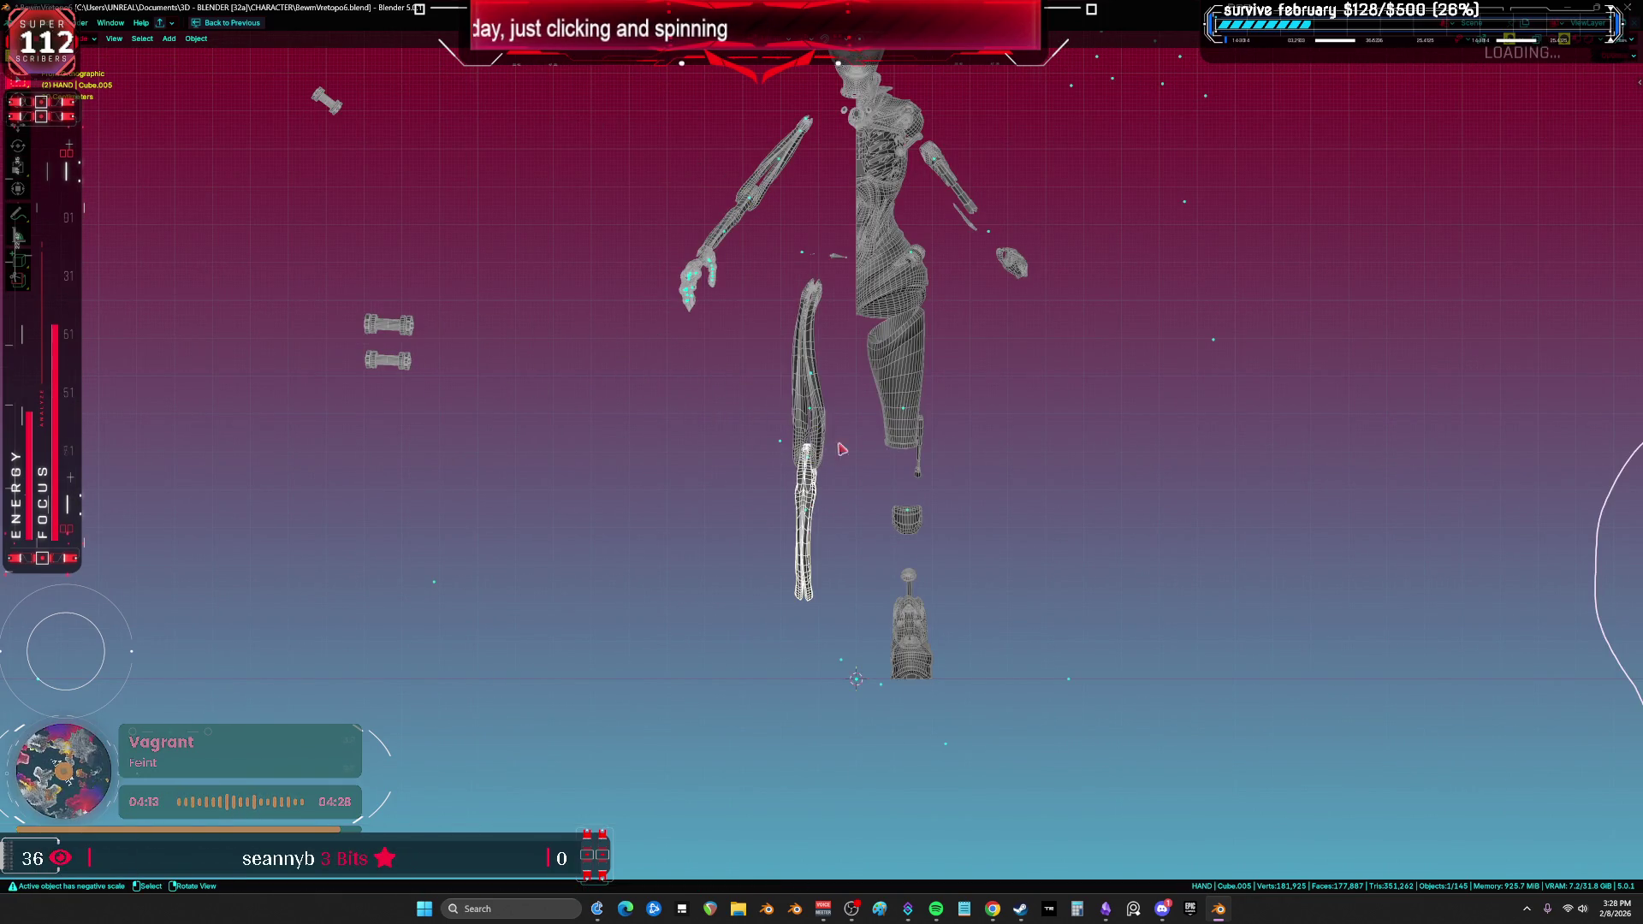
{"action": "left_click", "coordinate": [900, 396], "text": "shift"}
{"action": "left_click", "coordinate": [819, 410], "text": "shift"}
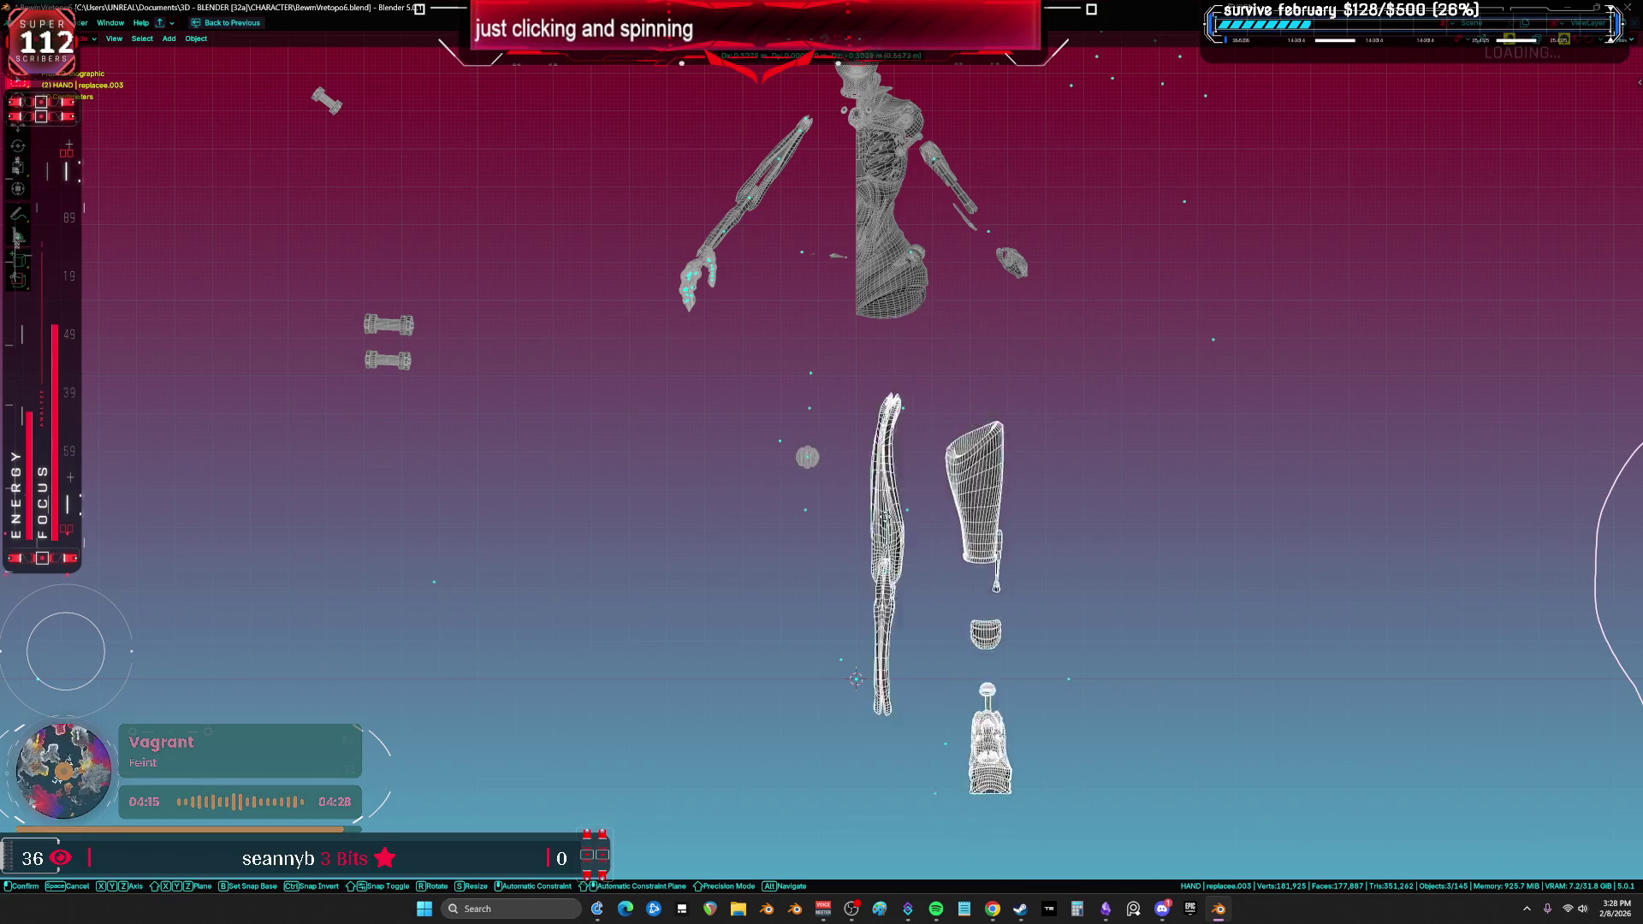
{"action": "scroll", "coordinate": [826, 470], "scroll_direction": "up", "scroll_amount": 3}
Step: Preview the selected meshes' UV layout in the UV Editing workspace, then return to object mode
{"action": "key", "text": "Tab"}
{"action": "key", "text": "ctrl+Page_Down"}
{"action": "key", "text": "ctrl+space"}
{"action": "scroll", "coordinate": [1053, 342], "scroll_direction": "up", "scroll_amount": 3}
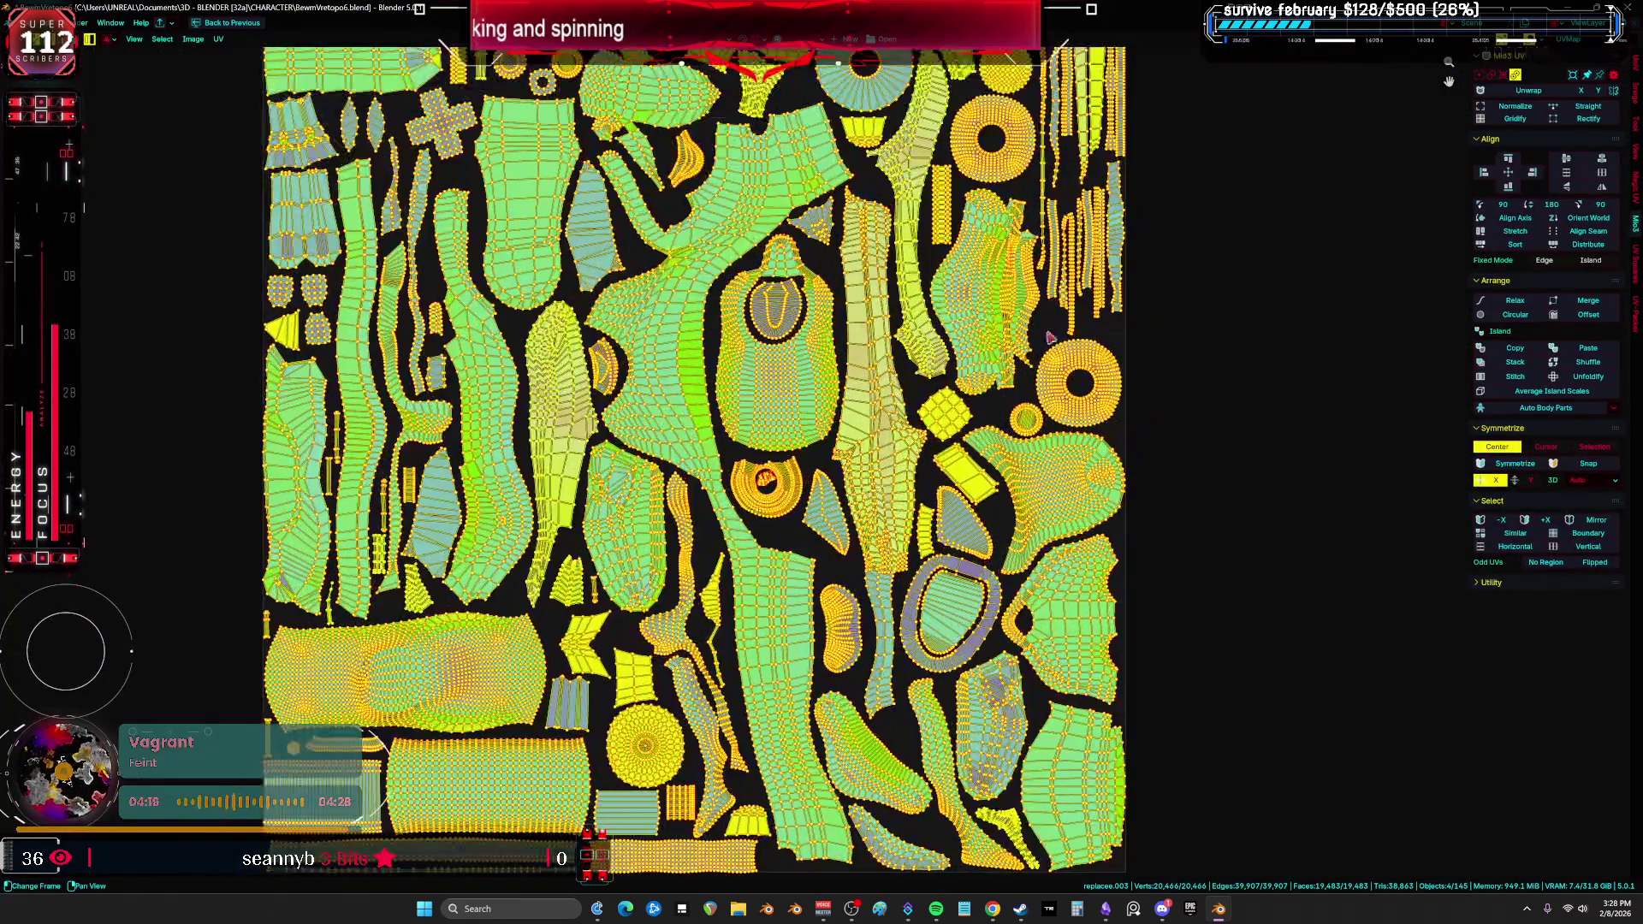
{"action": "scroll", "coordinate": [693, 462], "scroll_direction": "down", "scroll_amount": 3}
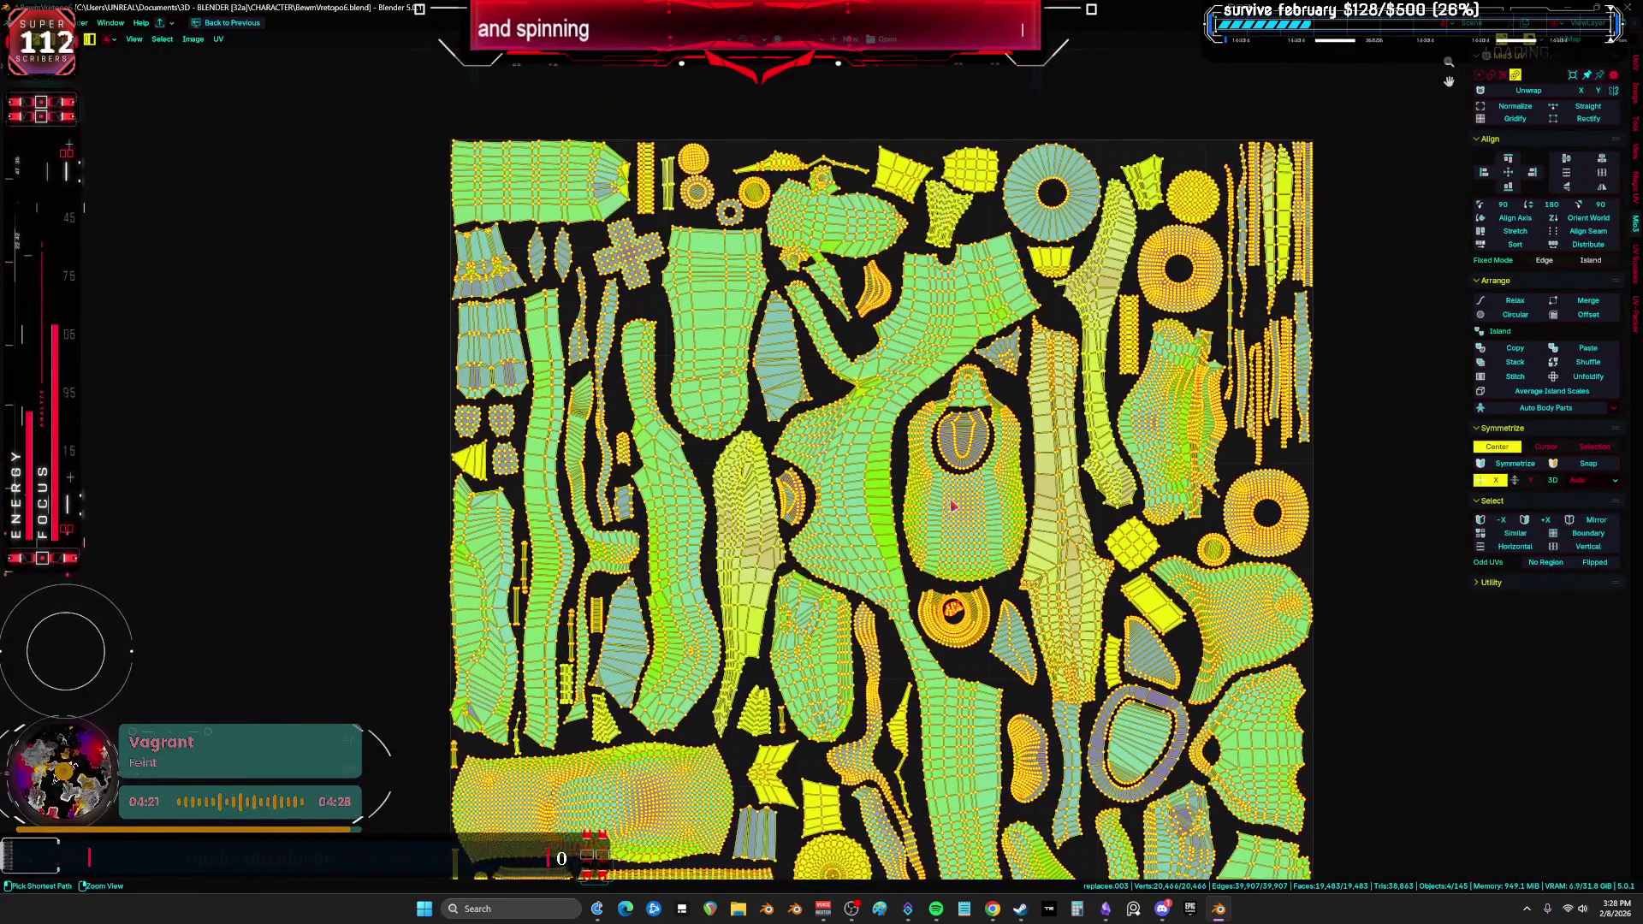
{"action": "key", "text": "ctrl+space"}
{"action": "key", "text": "ctrl+Tab"}
{"action": "left_click", "coordinate": [402, 459]}
{"action": "key", "text": "ctrl+space"}
{"action": "key", "text": "Home"}
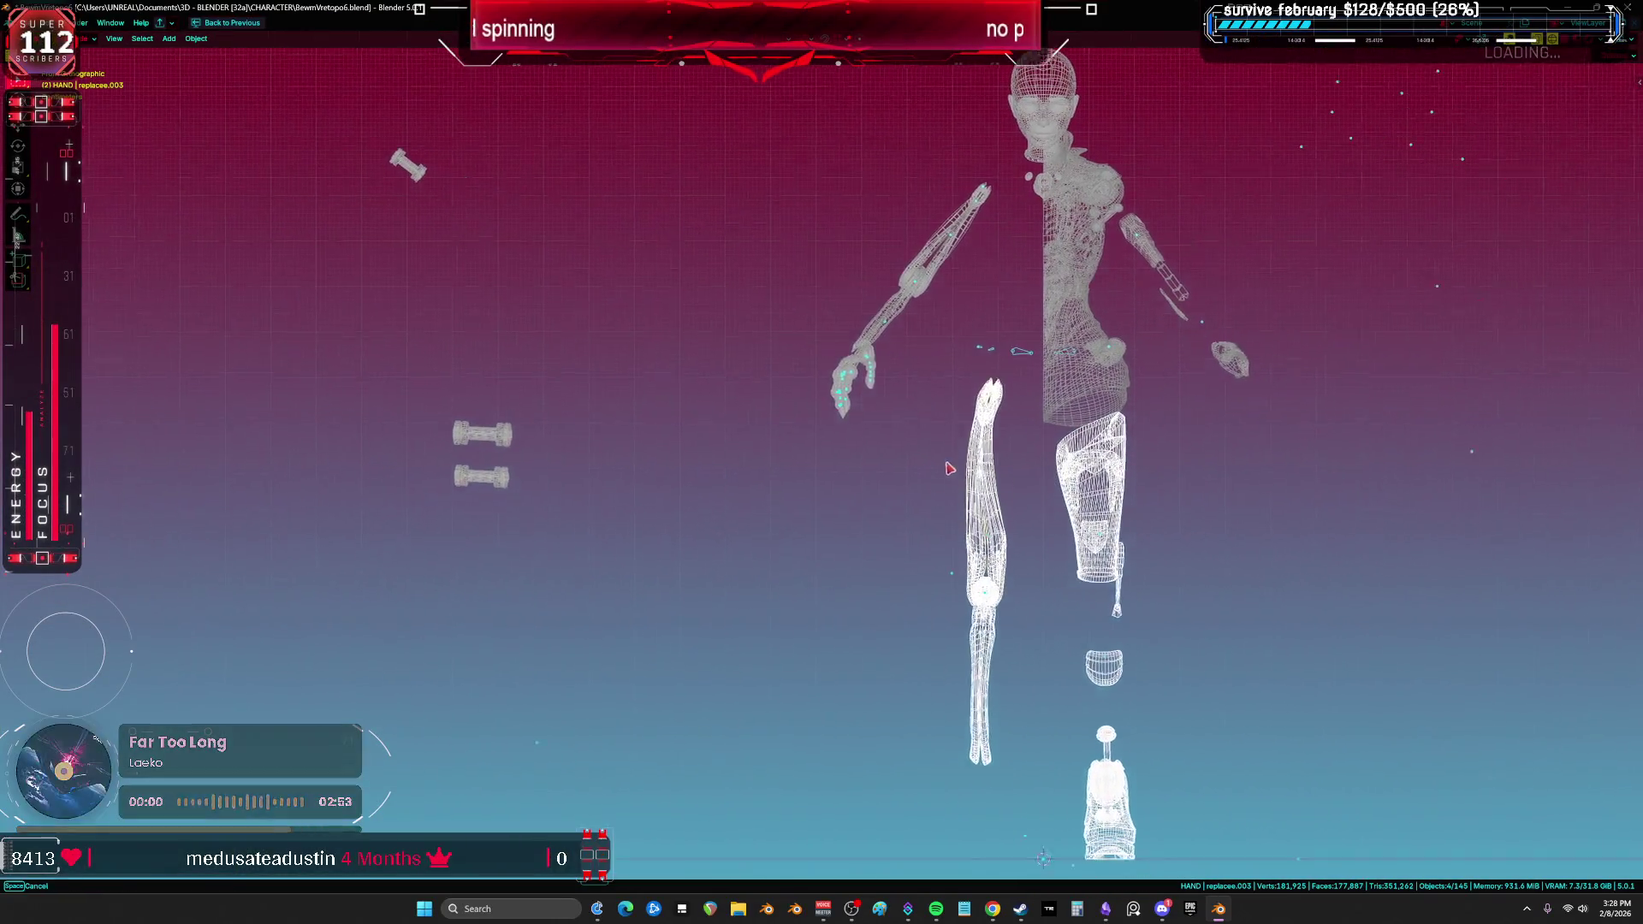
Step: Select the thigh, knee sphere and foot meshes with the lower-leg piece active
{"action": "left_click", "coordinate": [891, 557]}
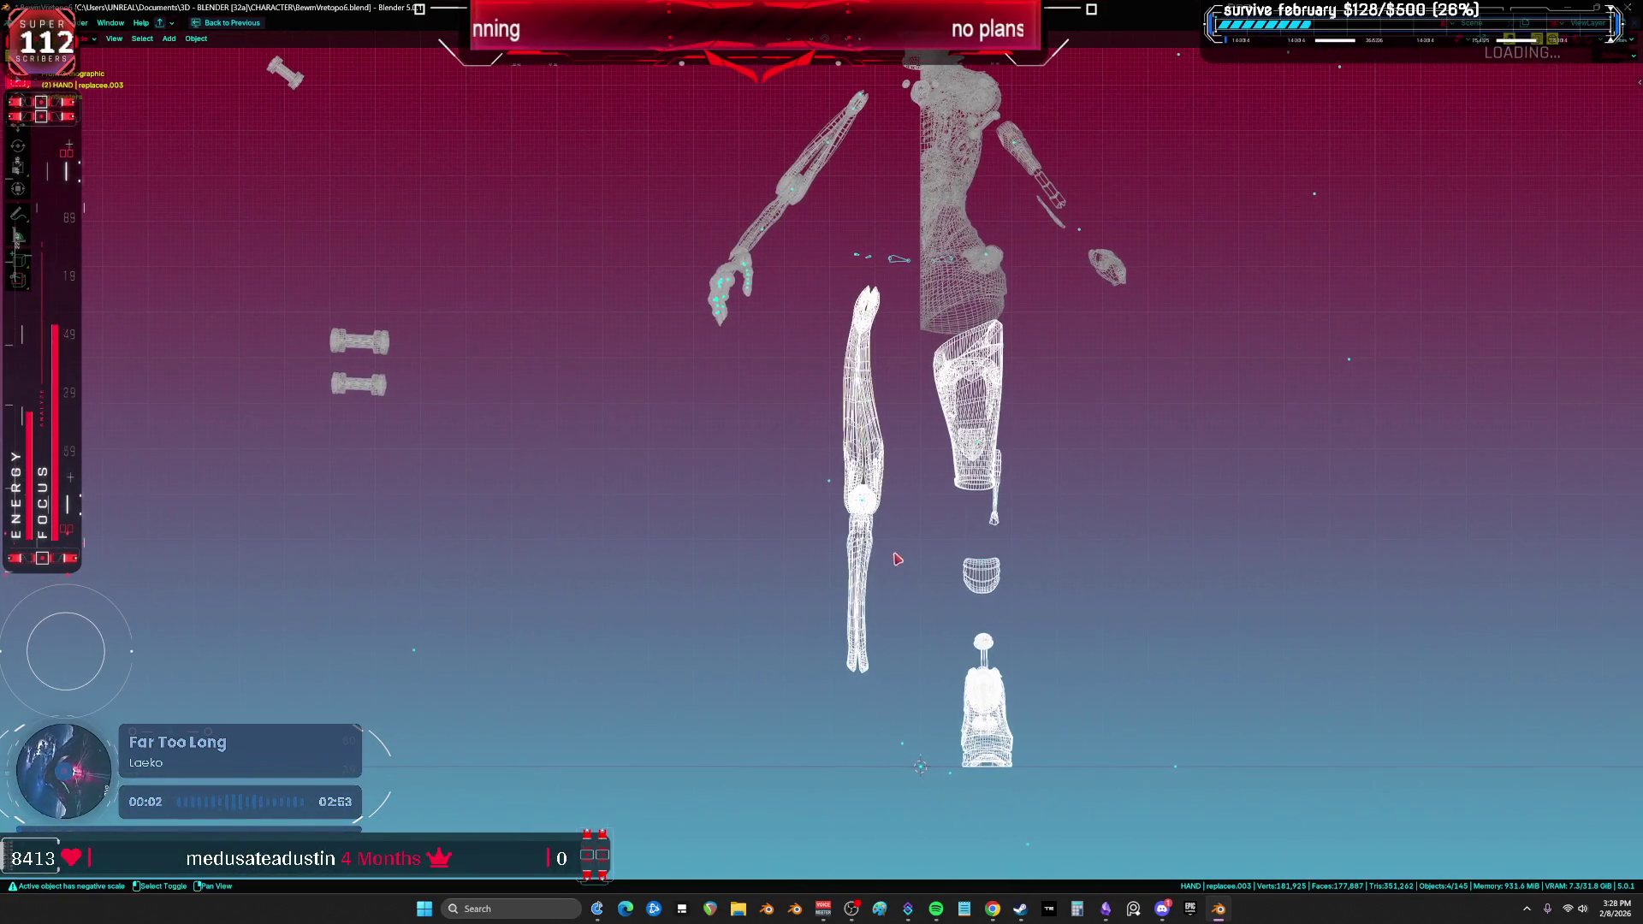
{"action": "key", "text": "KP_Decimal"}
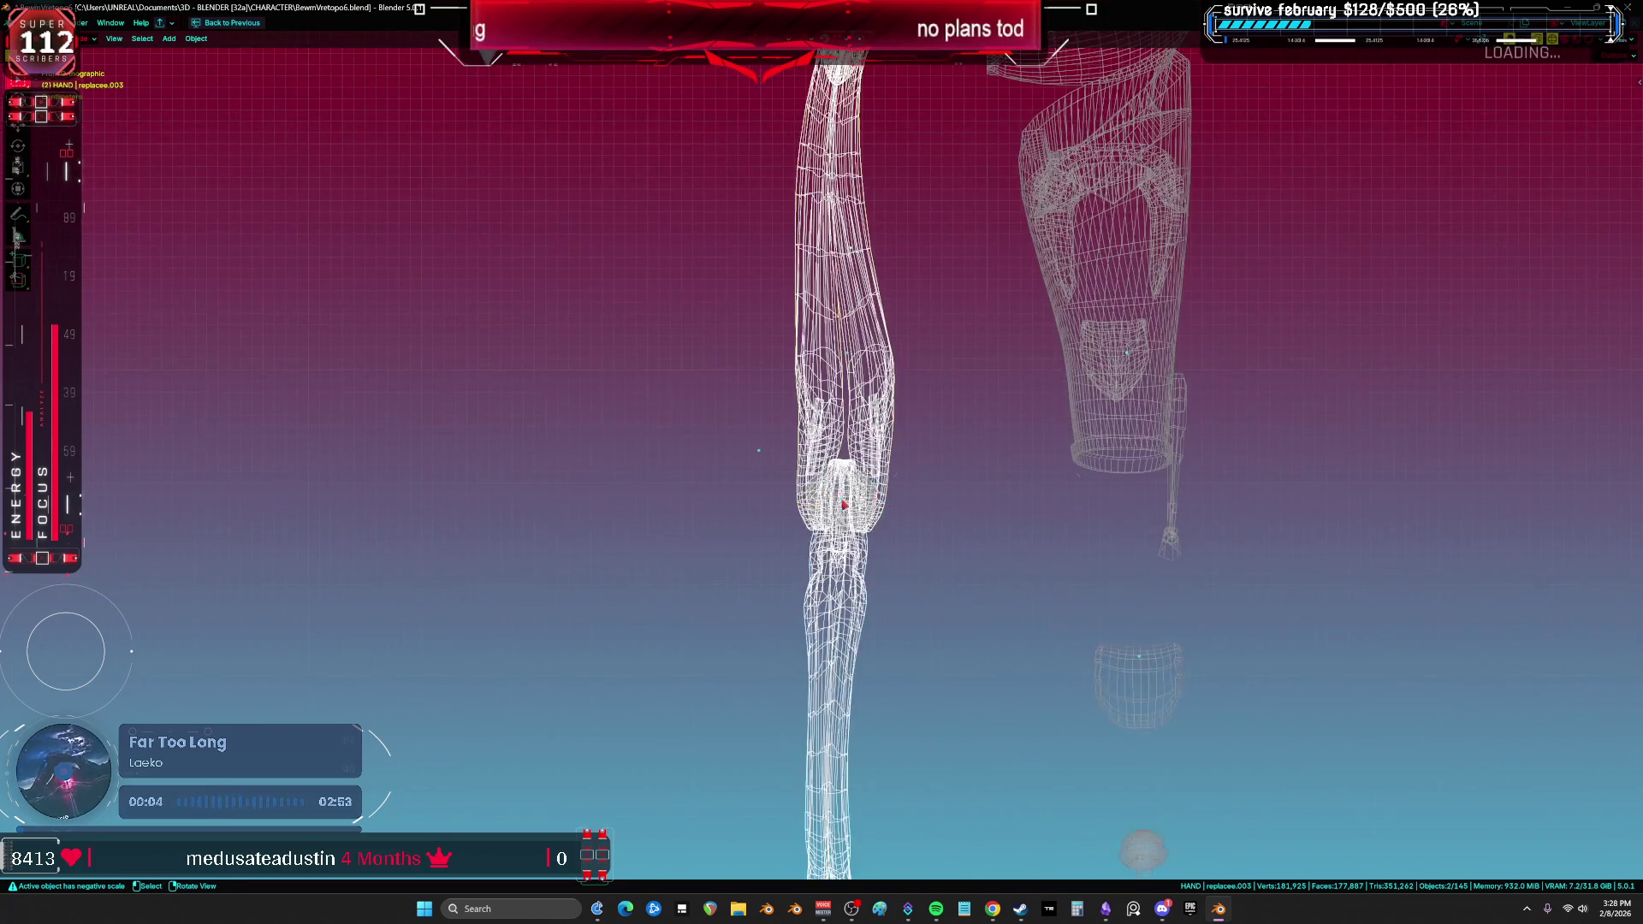
{"action": "left_click", "coordinate": [848, 494], "text": "shift"}
{"action": "scroll", "coordinate": [821, 479], "scroll_direction": "down", "scroll_amount": 4}
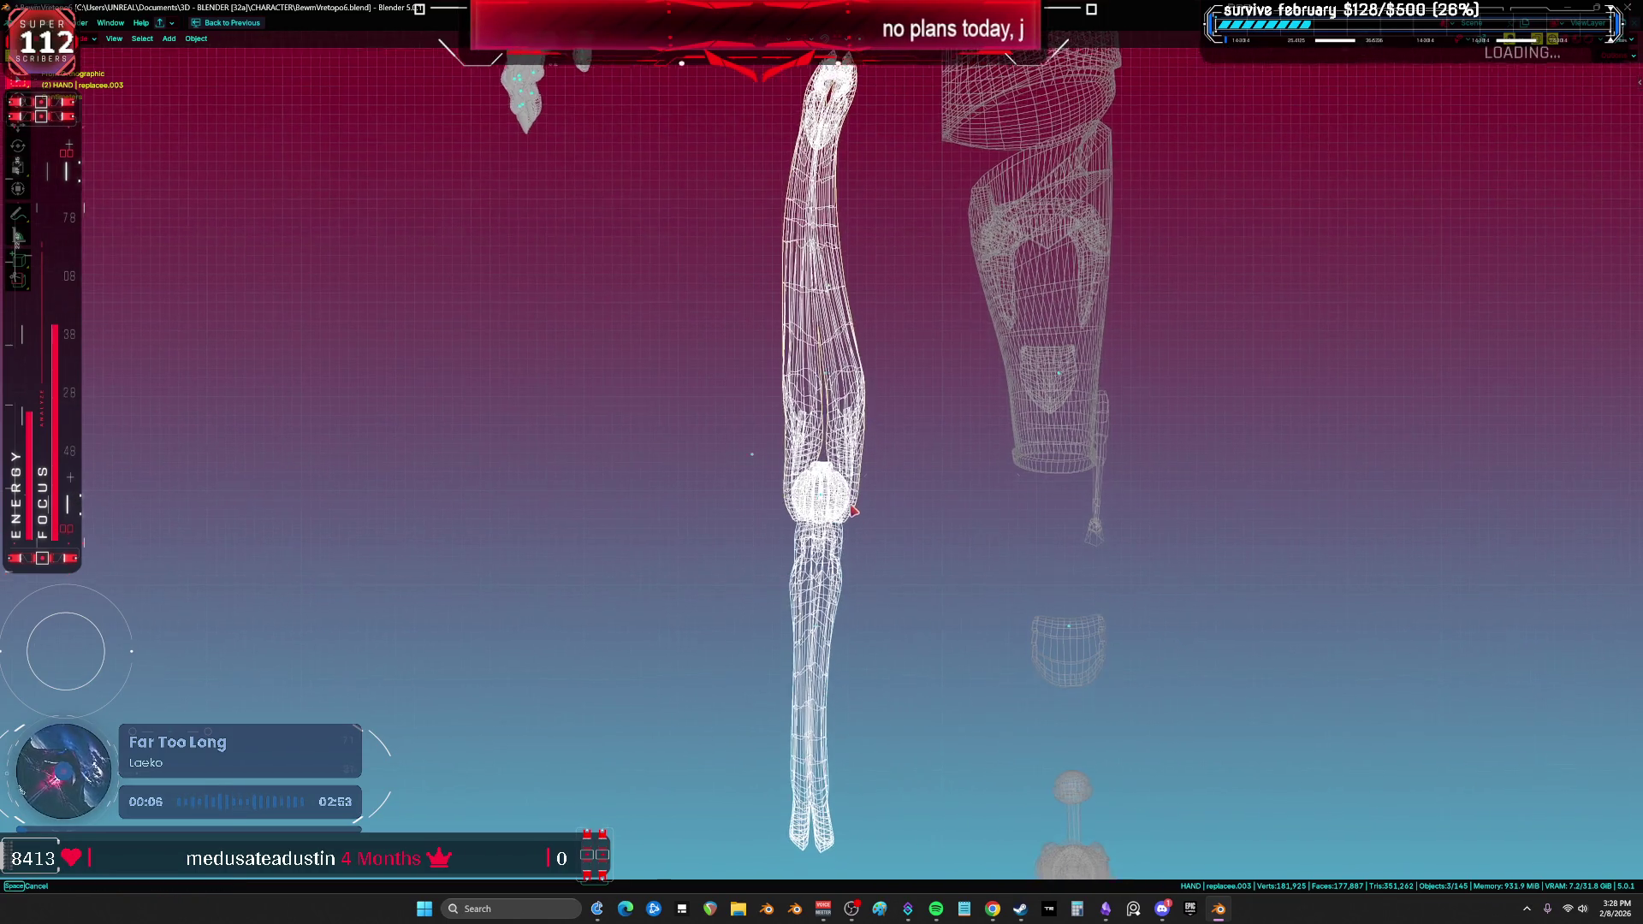
{"action": "middle_click_drag", "start_coordinate": [792, 454], "coordinate": [790, 376], "text": "shift"}
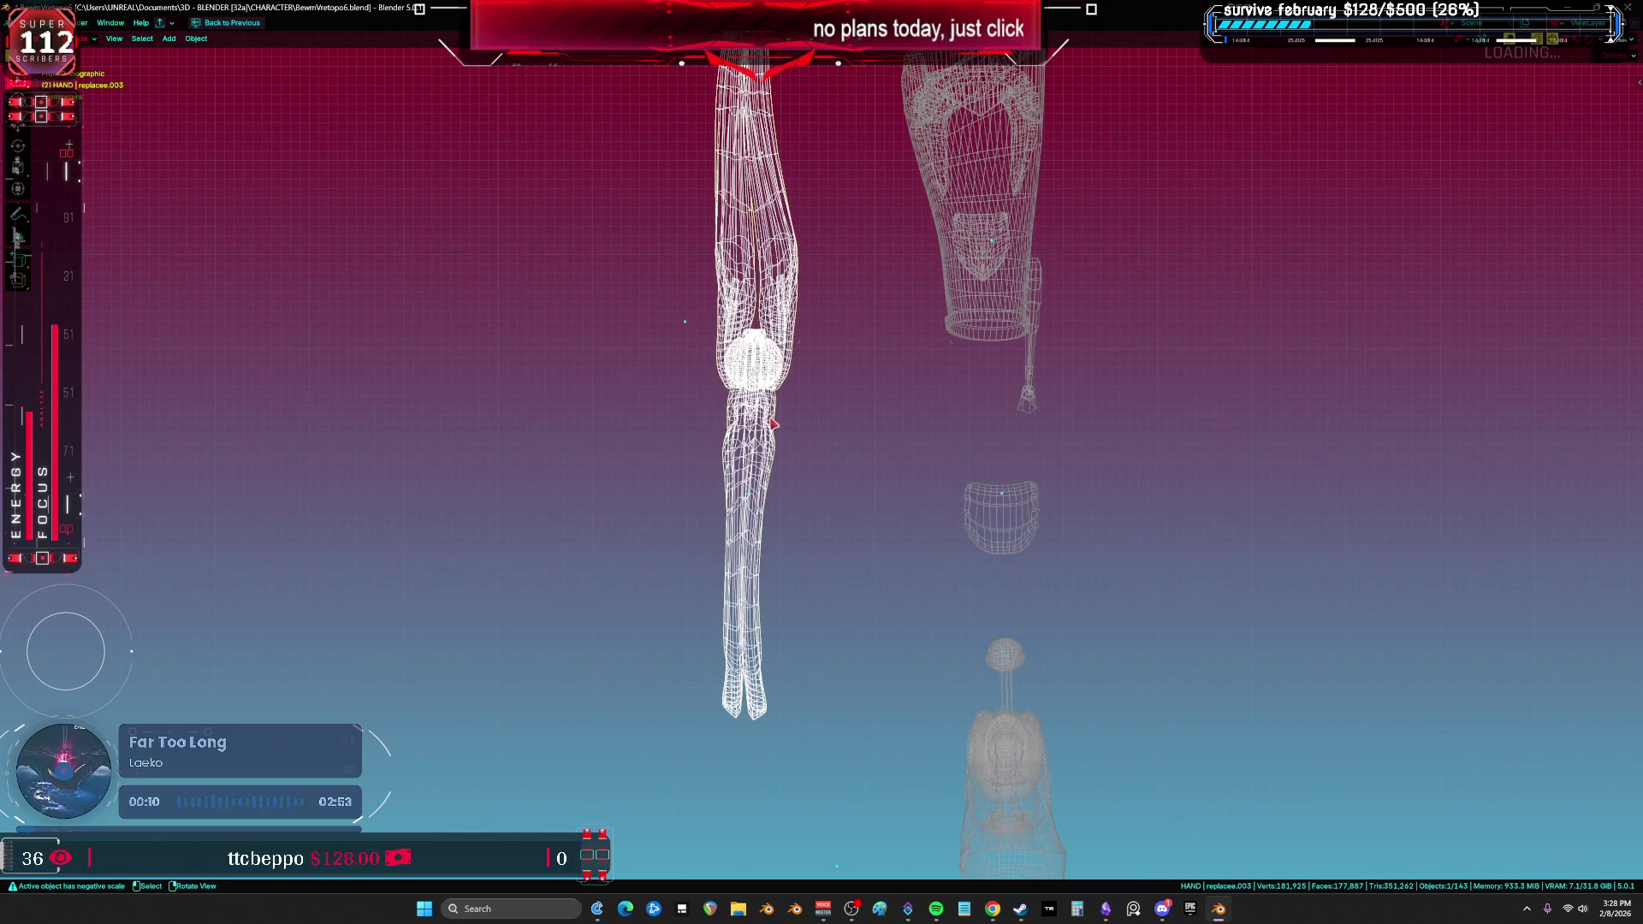
{"action": "left_click", "coordinate": [776, 462]}
{"action": "key", "text": "KP_5"}
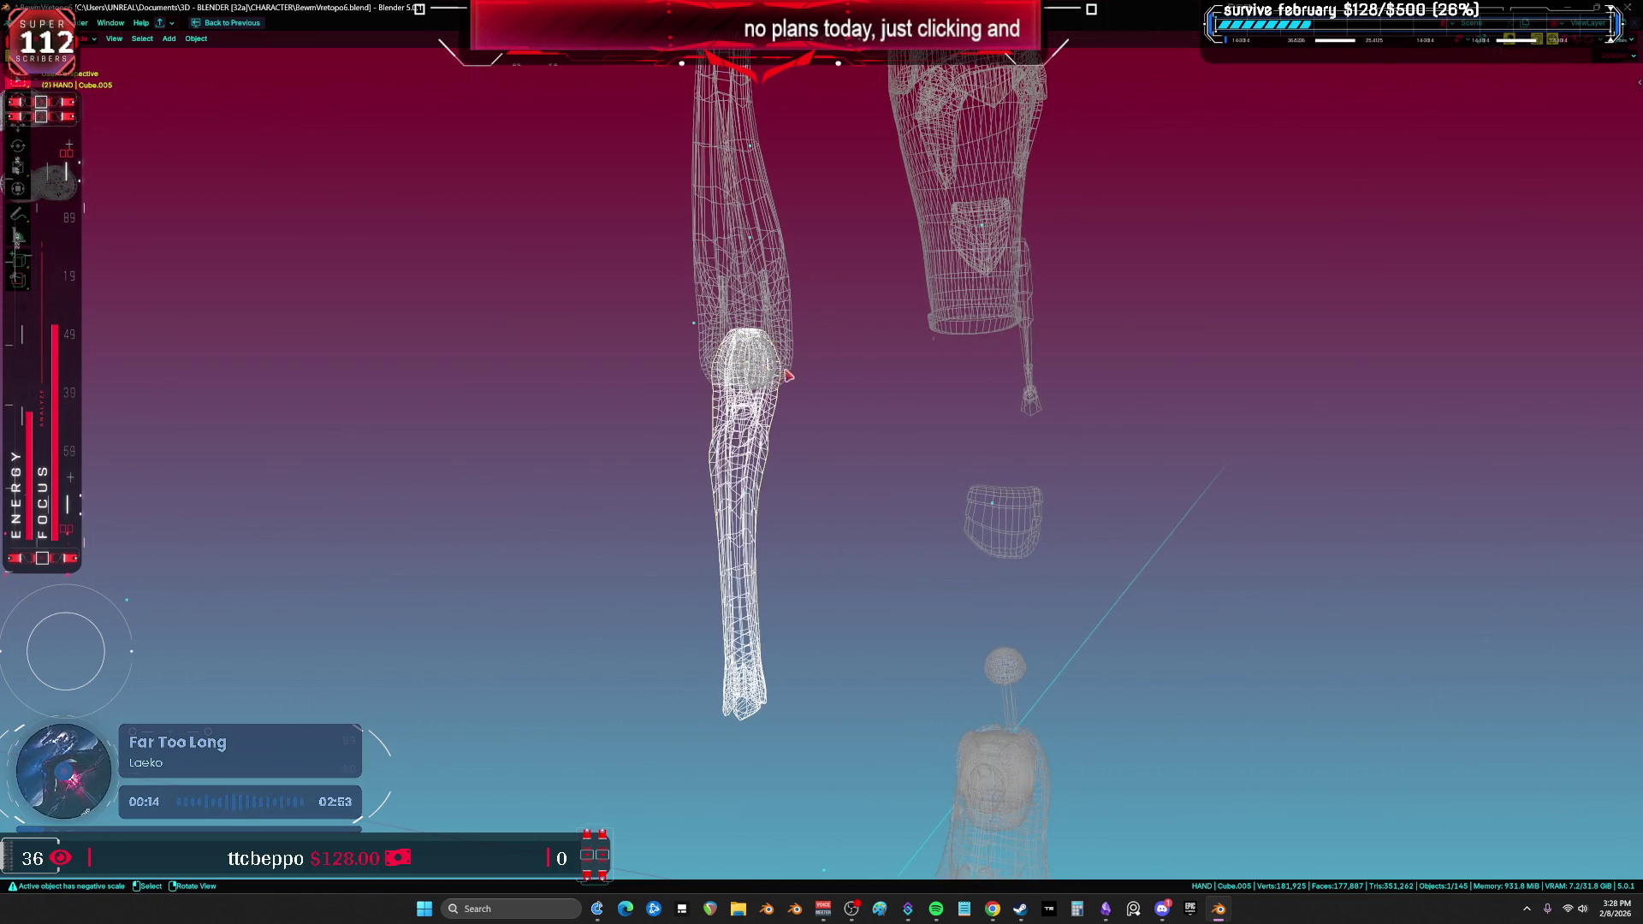
{"action": "key", "text": "ctrl+z"}
{"action": "left_click", "coordinate": [971, 319], "text": "shift"}
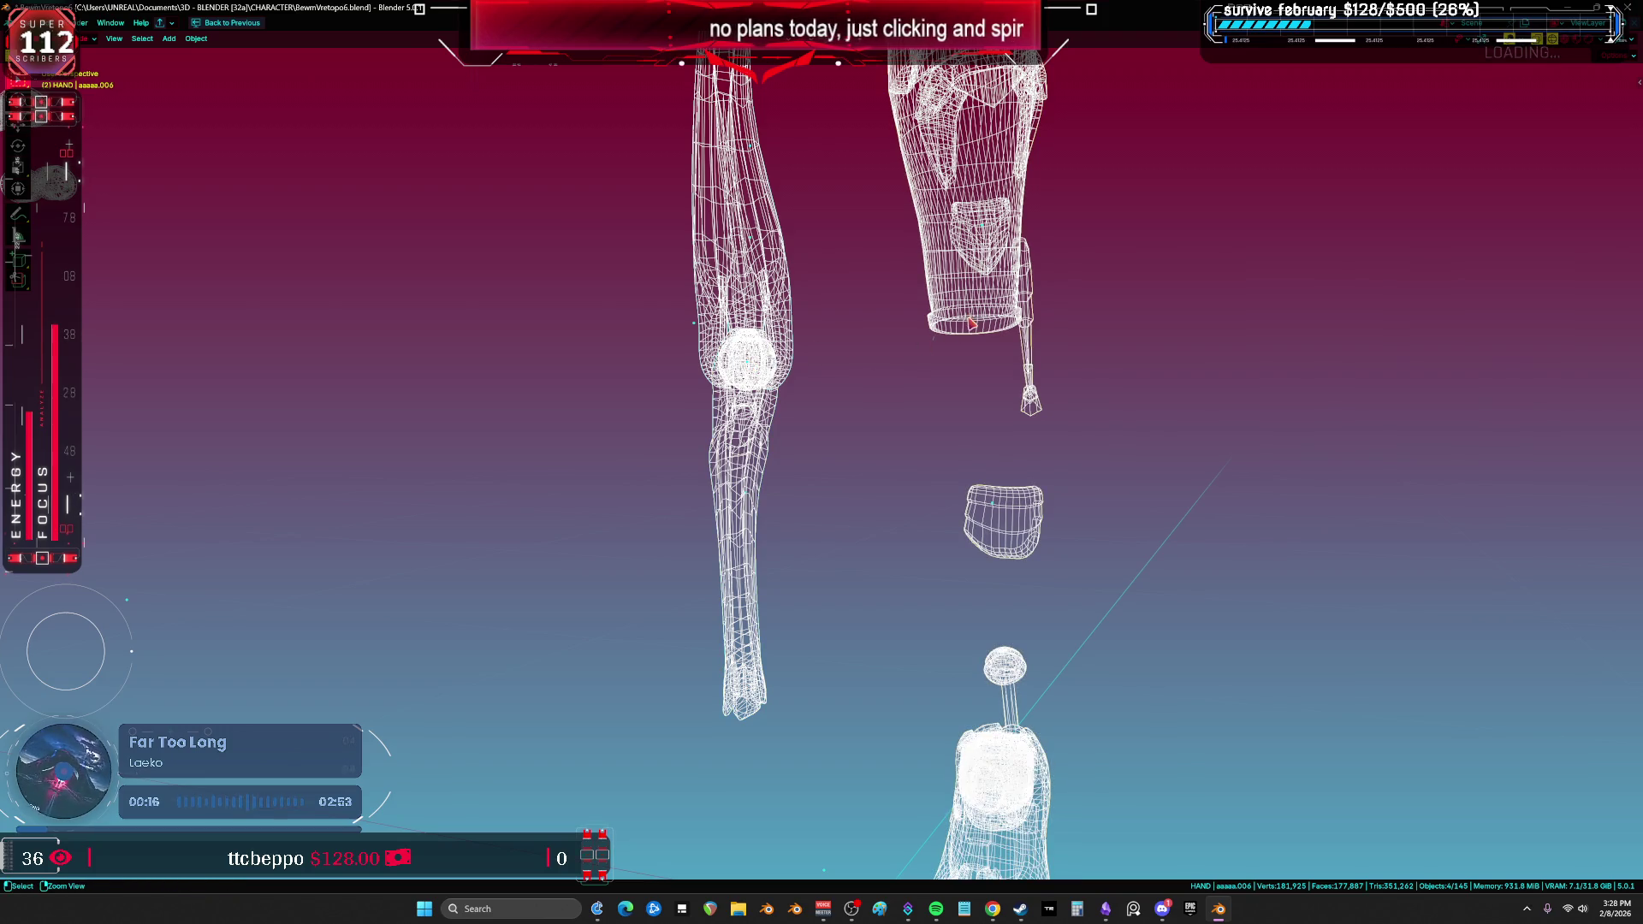
{"action": "mouse_move", "coordinate": [983, 321]}
{"action": "middle_mouse_down"}
{"action": "mouse_move", "coordinate": [869, 414]}
{"action": "mouse_move", "coordinate": [830, 475]}
{"action": "middle_mouse_up"}
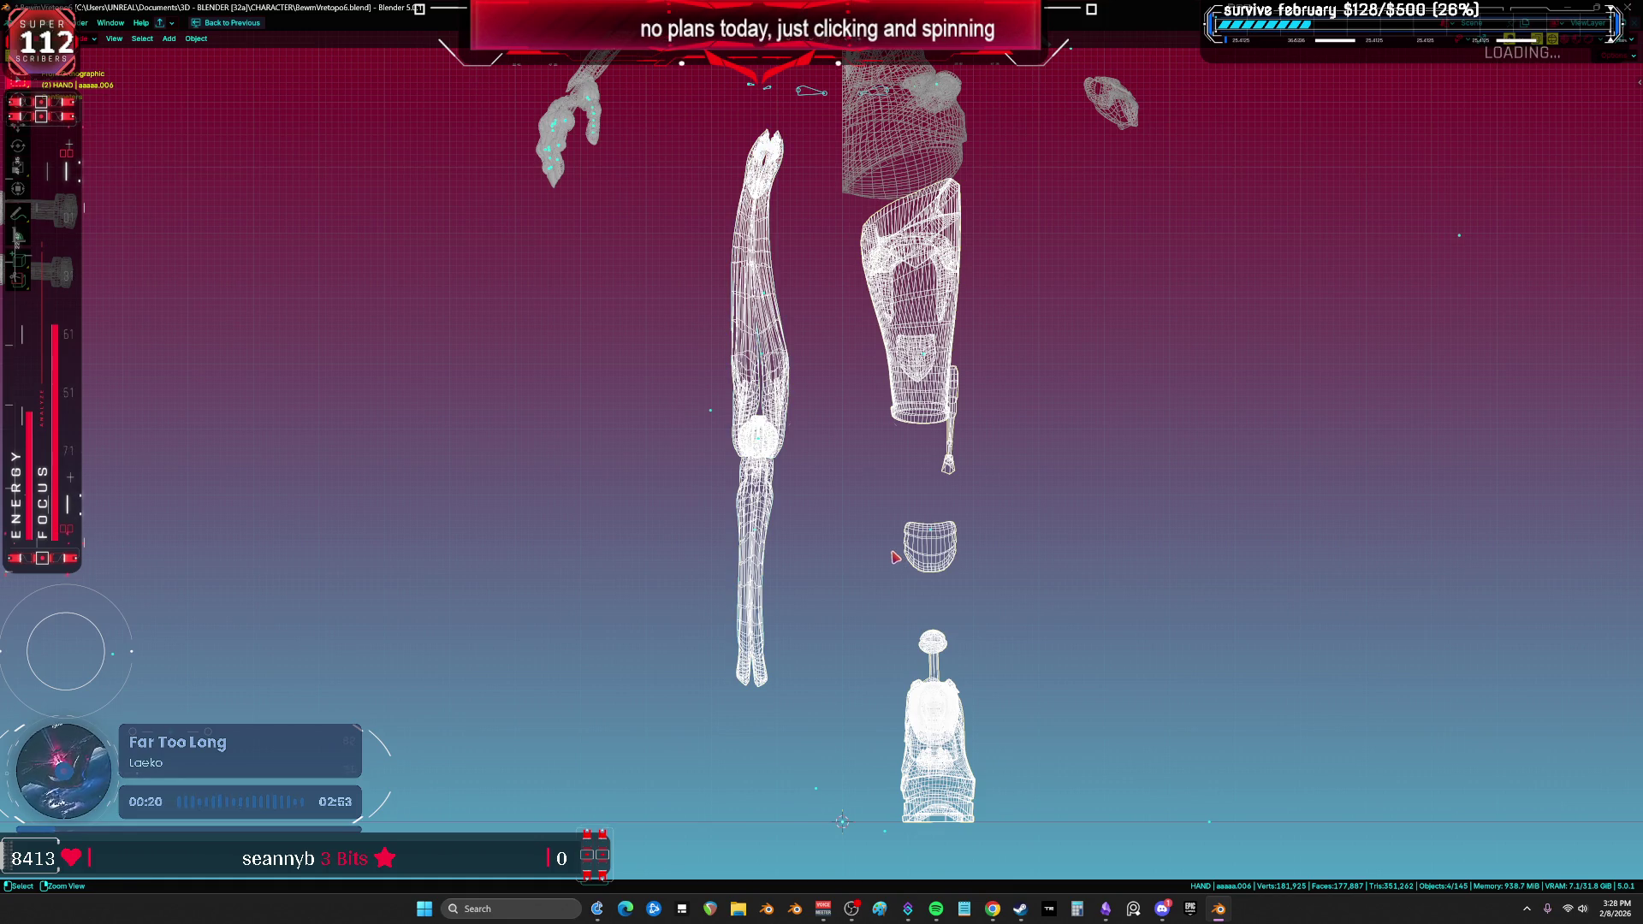
{"action": "left_click", "coordinate": [741, 556], "text": "shift"}
Step: Switch to local orientation and apply the leg pieces' object transforms with Ctrl+A
{"action": "key", "text": "comma"}
{"action": "key", "text": "comma"}
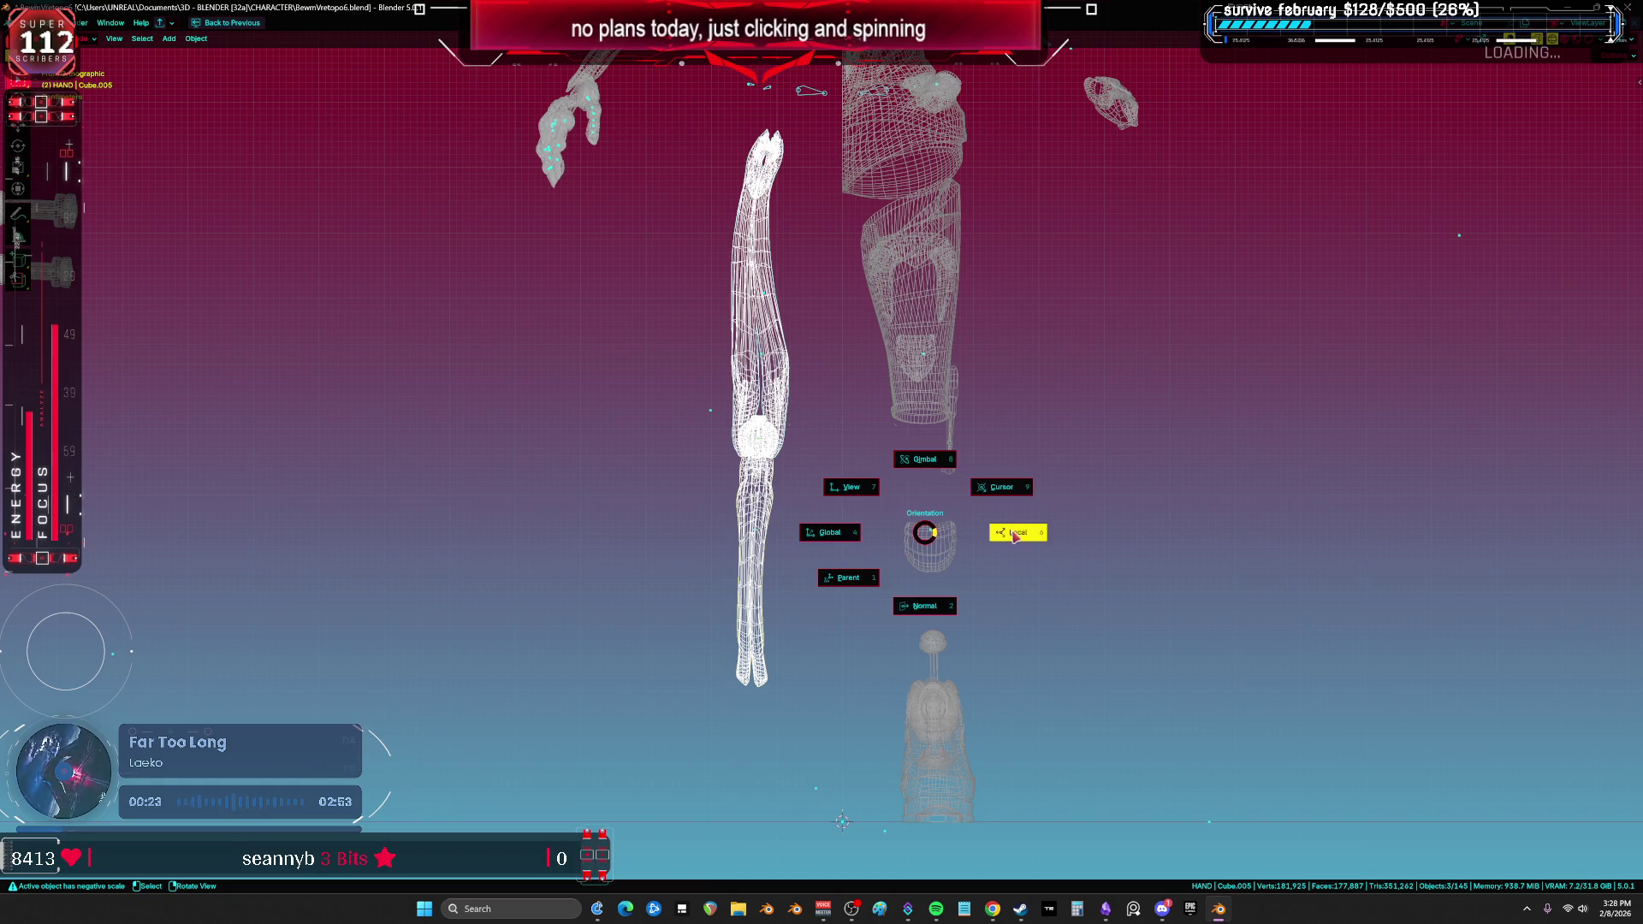
{"action": "left_click", "coordinate": [1022, 503]}
{"action": "left_click", "coordinate": [1020, 497]}
{"action": "key", "text": "ctrl+a"}
{"action": "left_click", "coordinate": [1022, 500]}
Step: Turn on the Face Orientation overlay and inspect the leg's face directions
{"action": "mouse_move", "coordinate": [1022, 501]}
{"action": "middle_mouse_down"}
{"action": "mouse_move", "coordinate": [979, 513]}
{"action": "mouse_move", "coordinate": [1042, 503]}
{"action": "mouse_move", "coordinate": [910, 438]}
{"action": "mouse_move", "coordinate": [950, 402]}
{"action": "middle_mouse_up"}
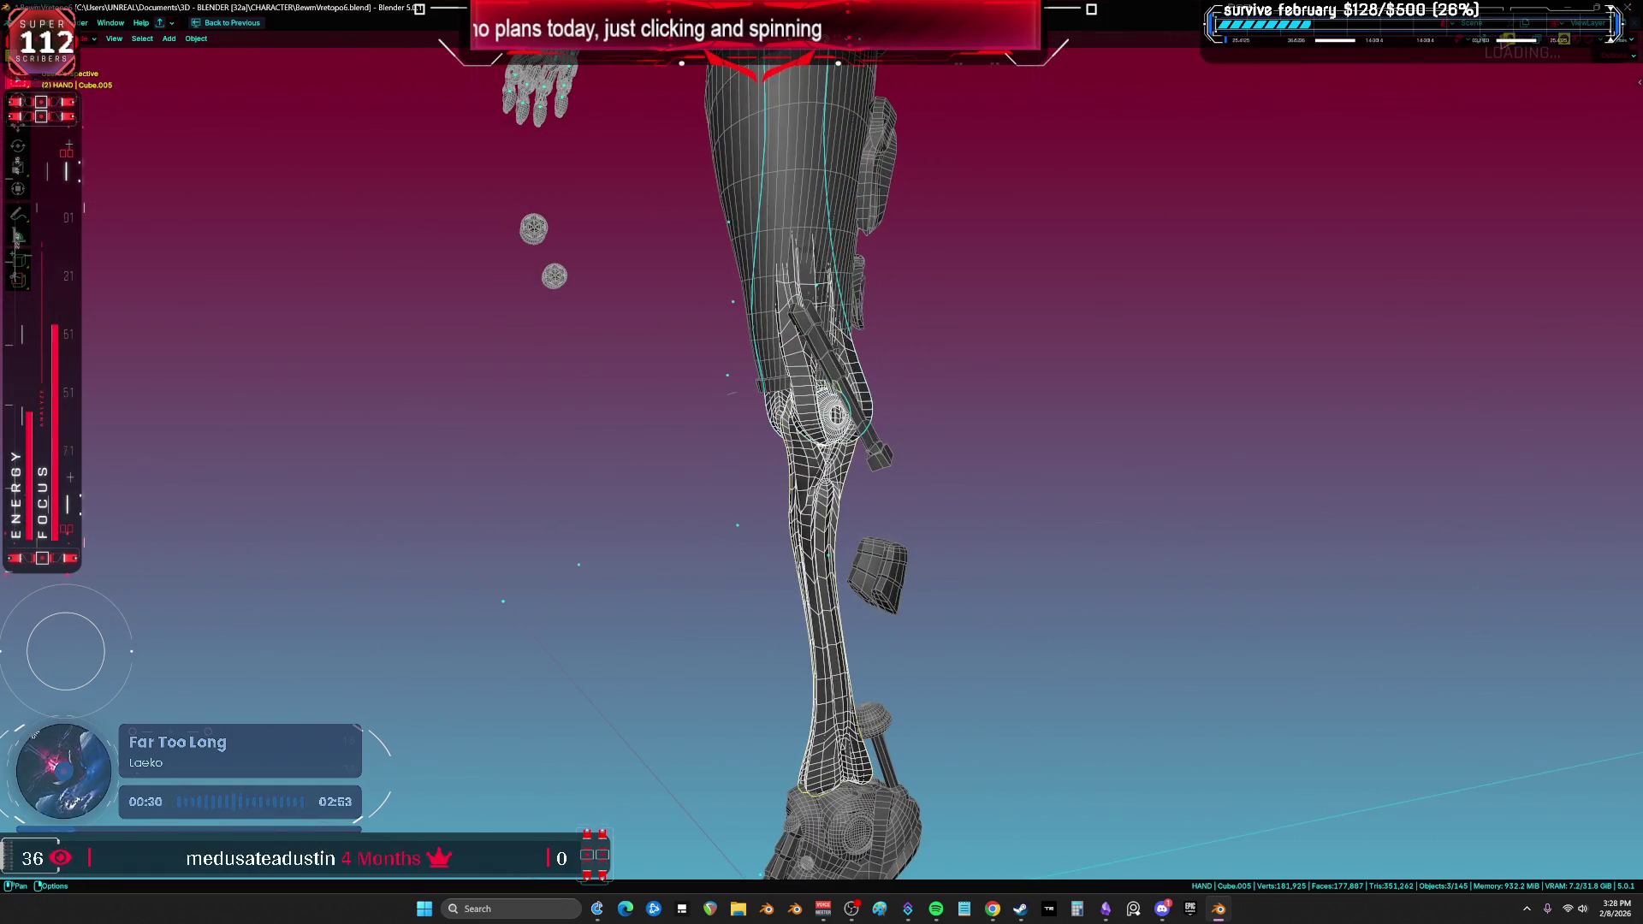
{"action": "left_click", "coordinate": [1521, 40]}
{"action": "left_click", "coordinate": [1456, 267]}
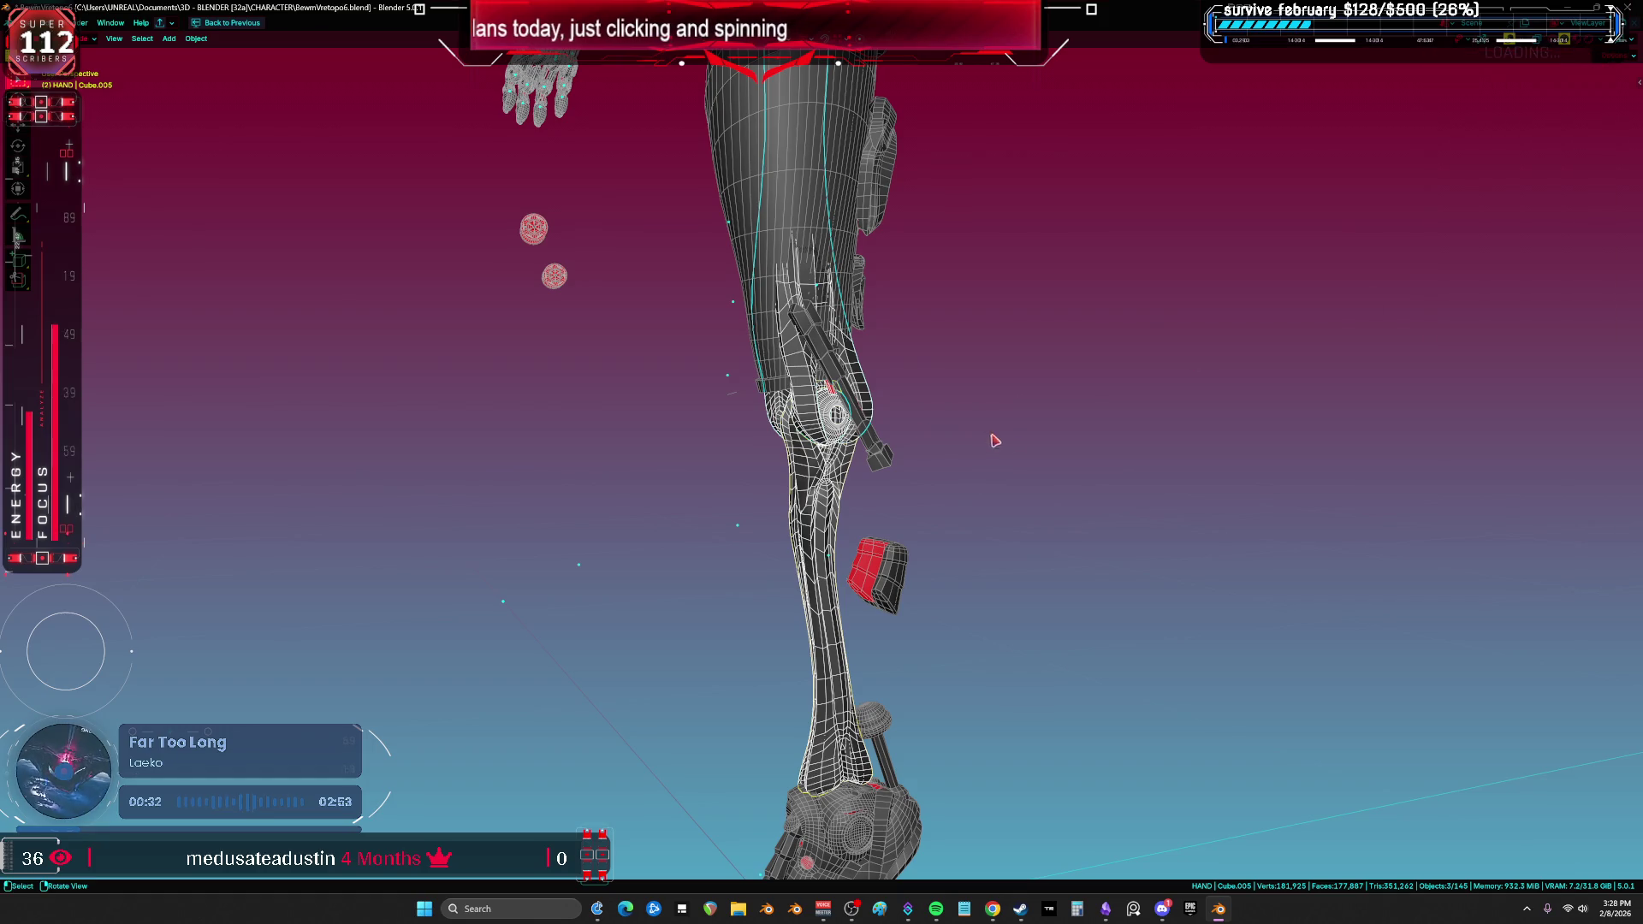
{"action": "middle_click_drag", "start_coordinate": [993, 441], "coordinate": [952, 453]}
{"action": "key", "text": "shift+alt+z"}
{"action": "key", "text": "shift+alt+z"}
{"action": "key", "text": "KP_5"}
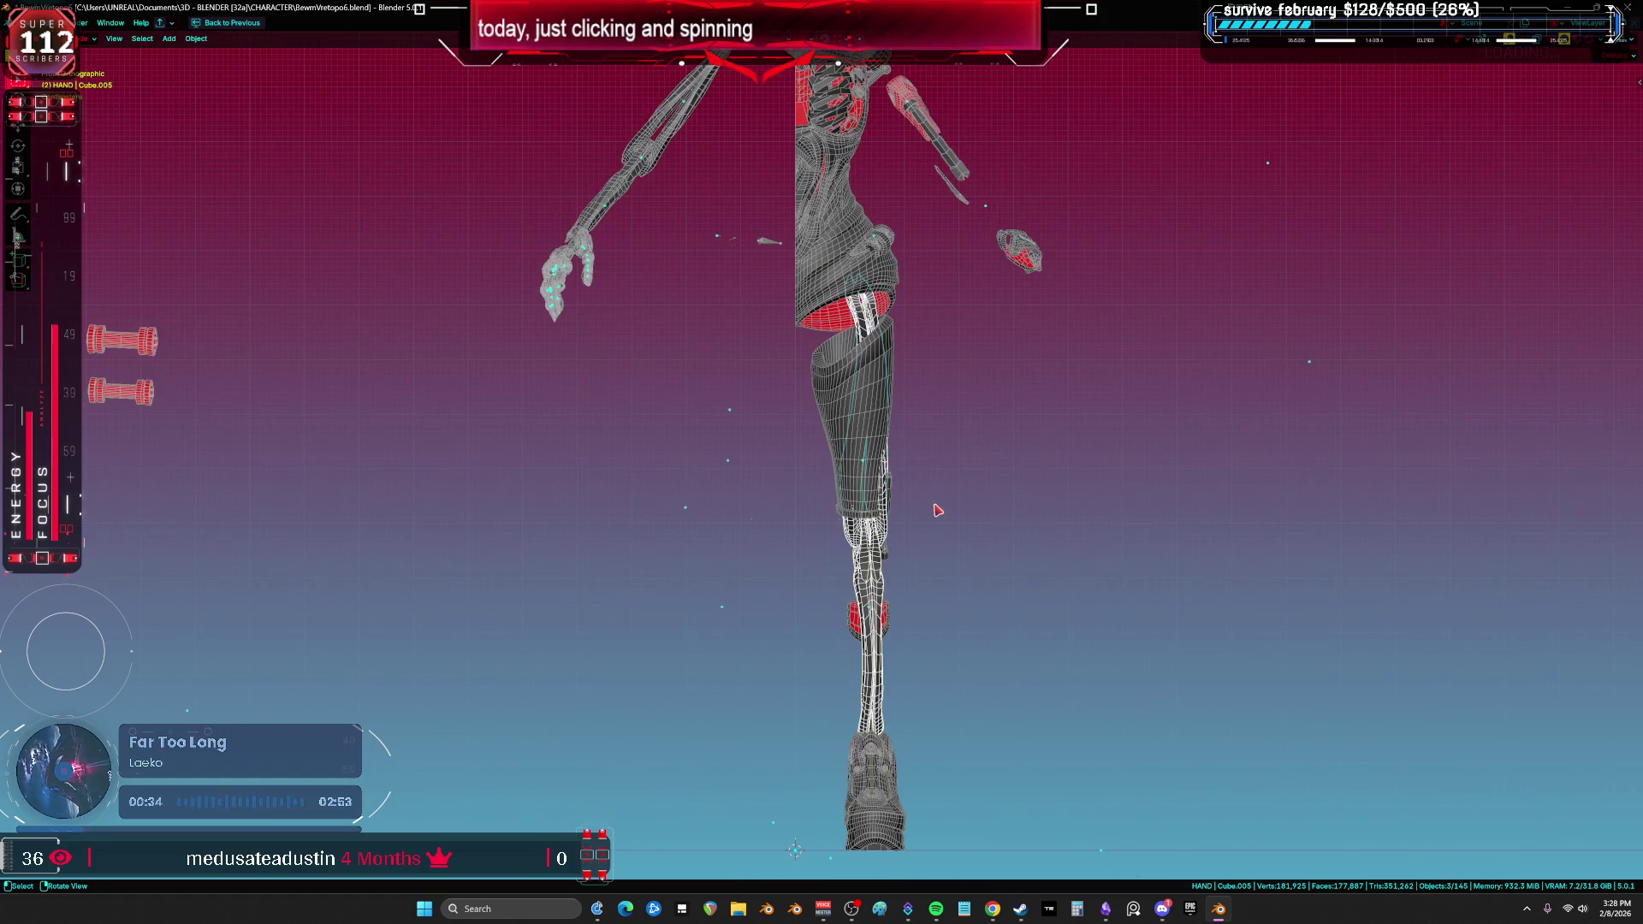
Step: Check the lower-leg and foot mesh's UV layout in edit mode
{"action": "left_click", "coordinate": [850, 435], "text": "shift"}
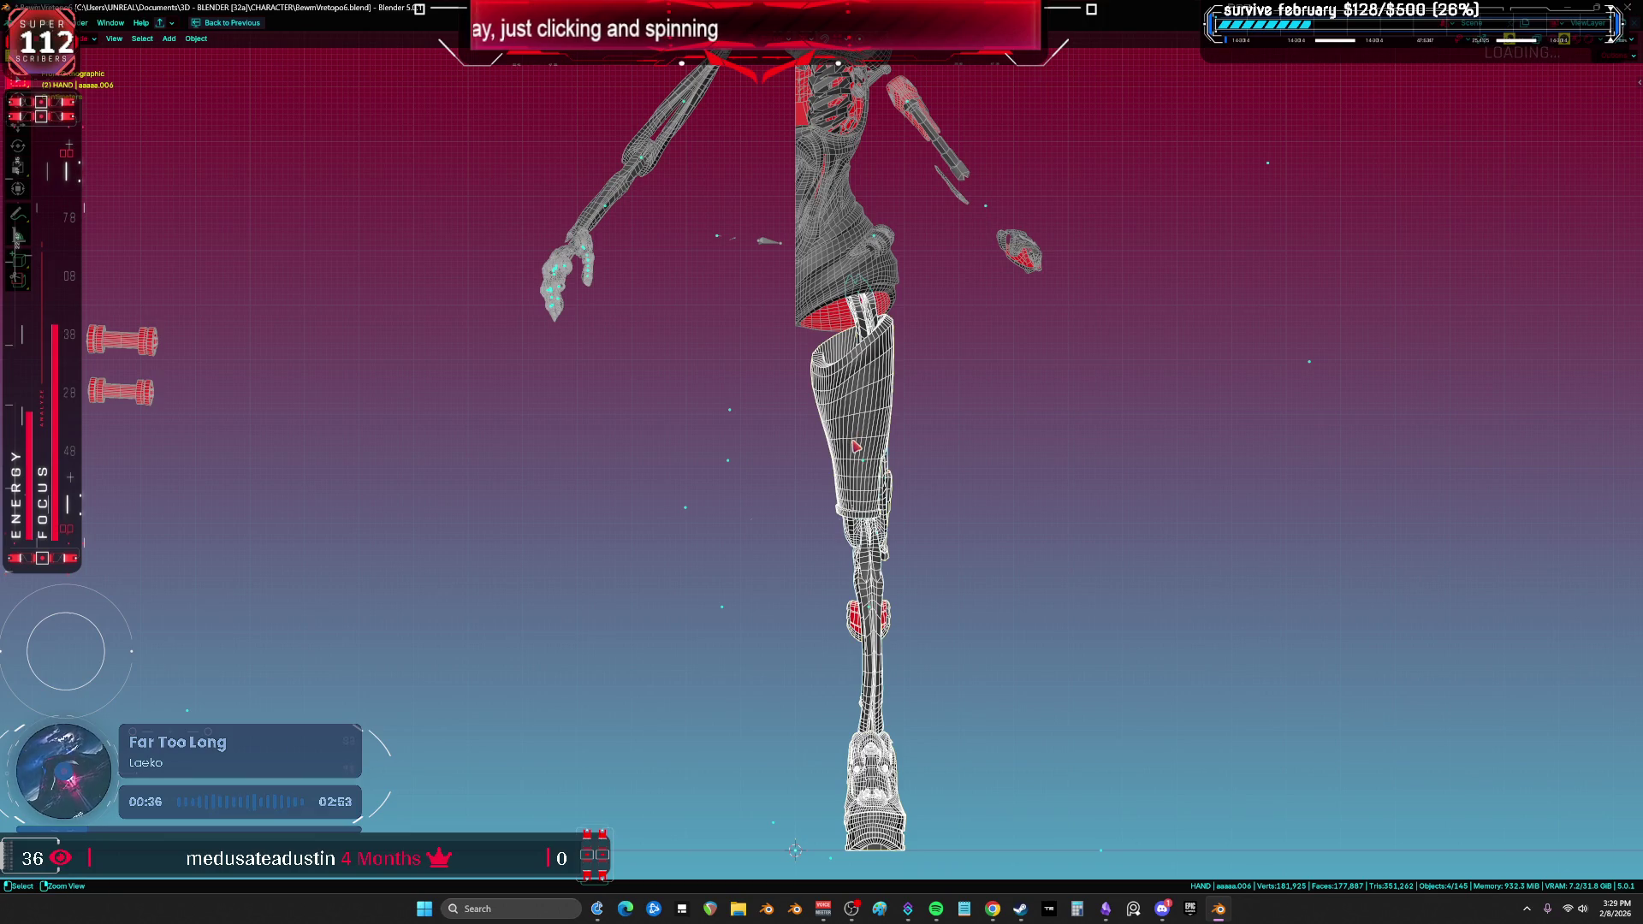
{"action": "key", "text": "Tab"}
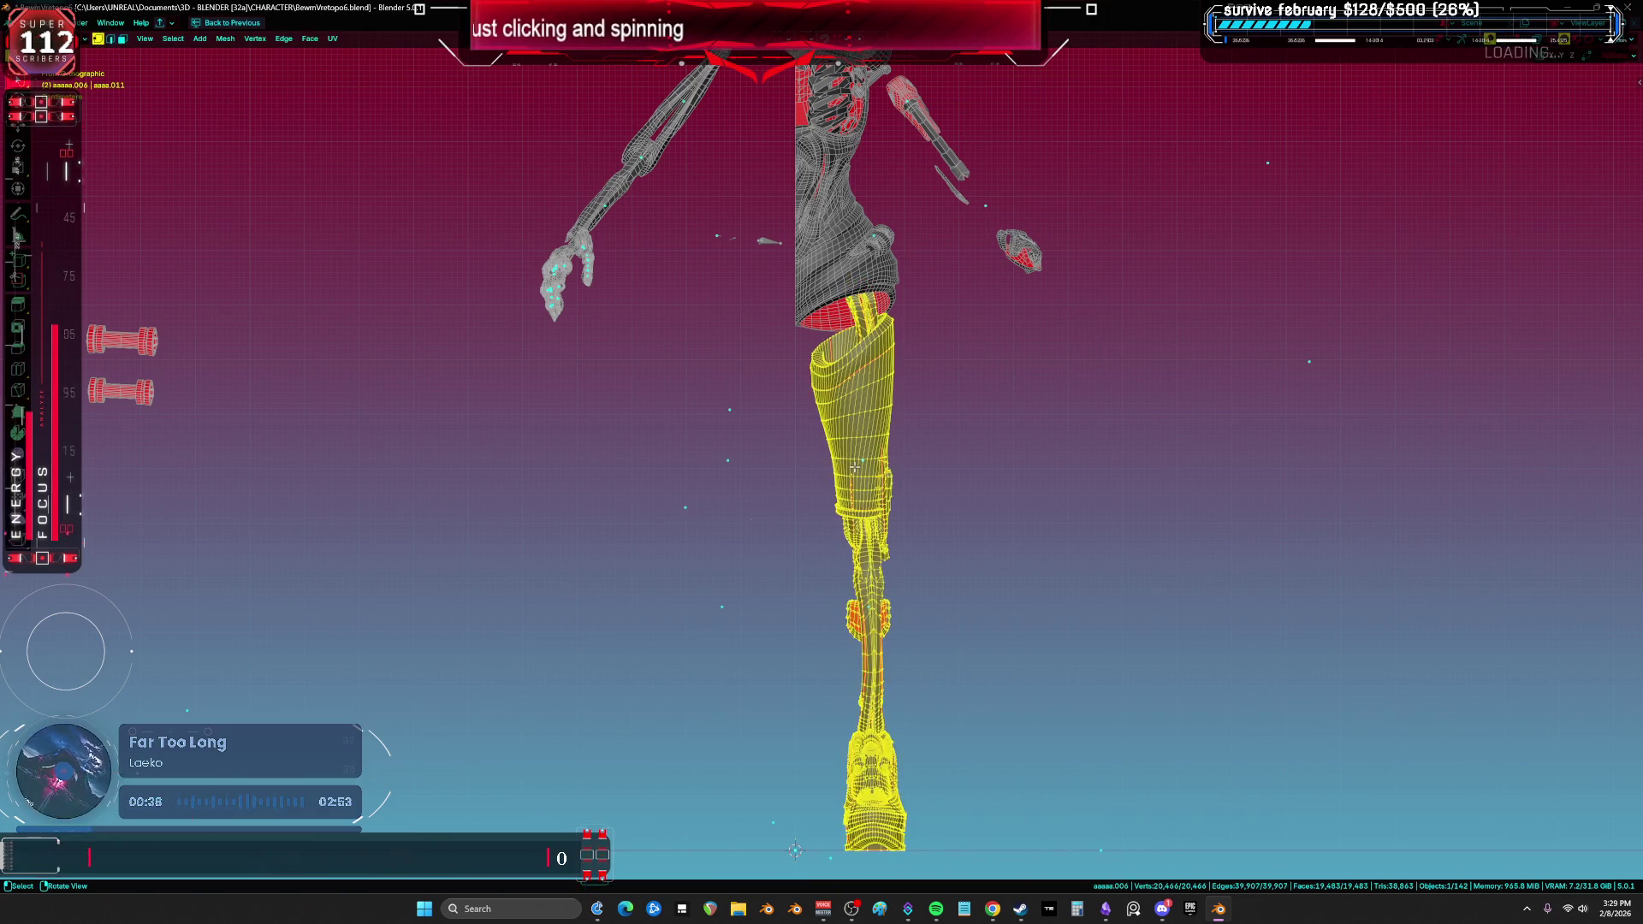
{"action": "key", "text": "ctrl+space"}
{"action": "key", "text": "ctrl+space"}
{"action": "key", "text": "ctrl+space"}
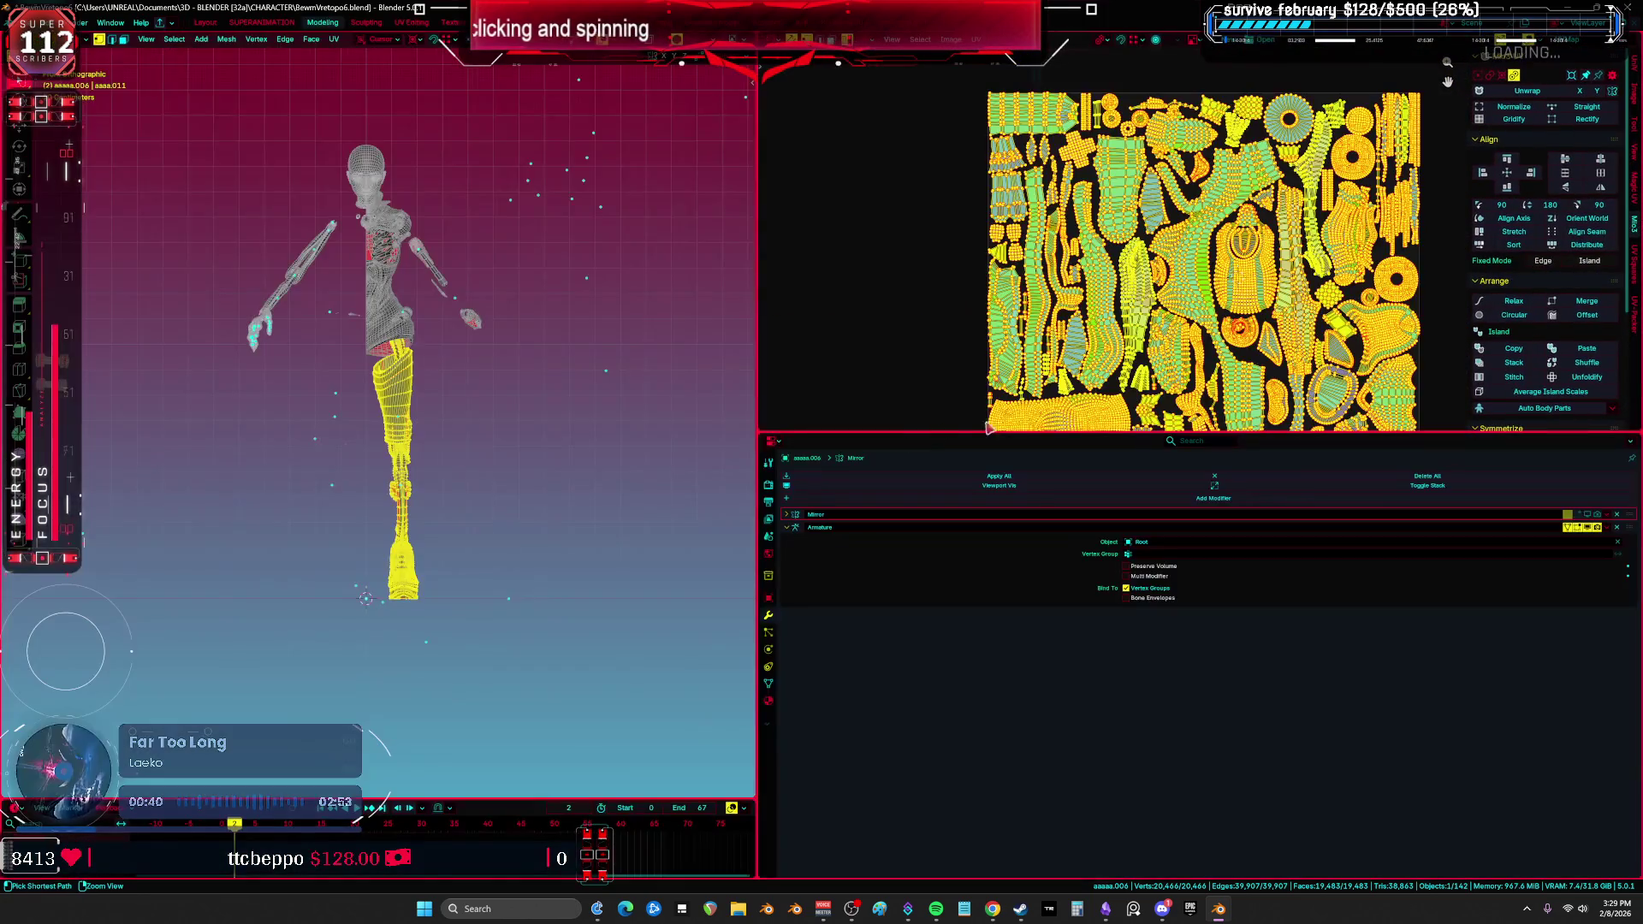
{"action": "key", "text": "Tab"}
{"action": "key", "text": "ctrl+space"}
{"action": "key", "text": "ctrl+space"}
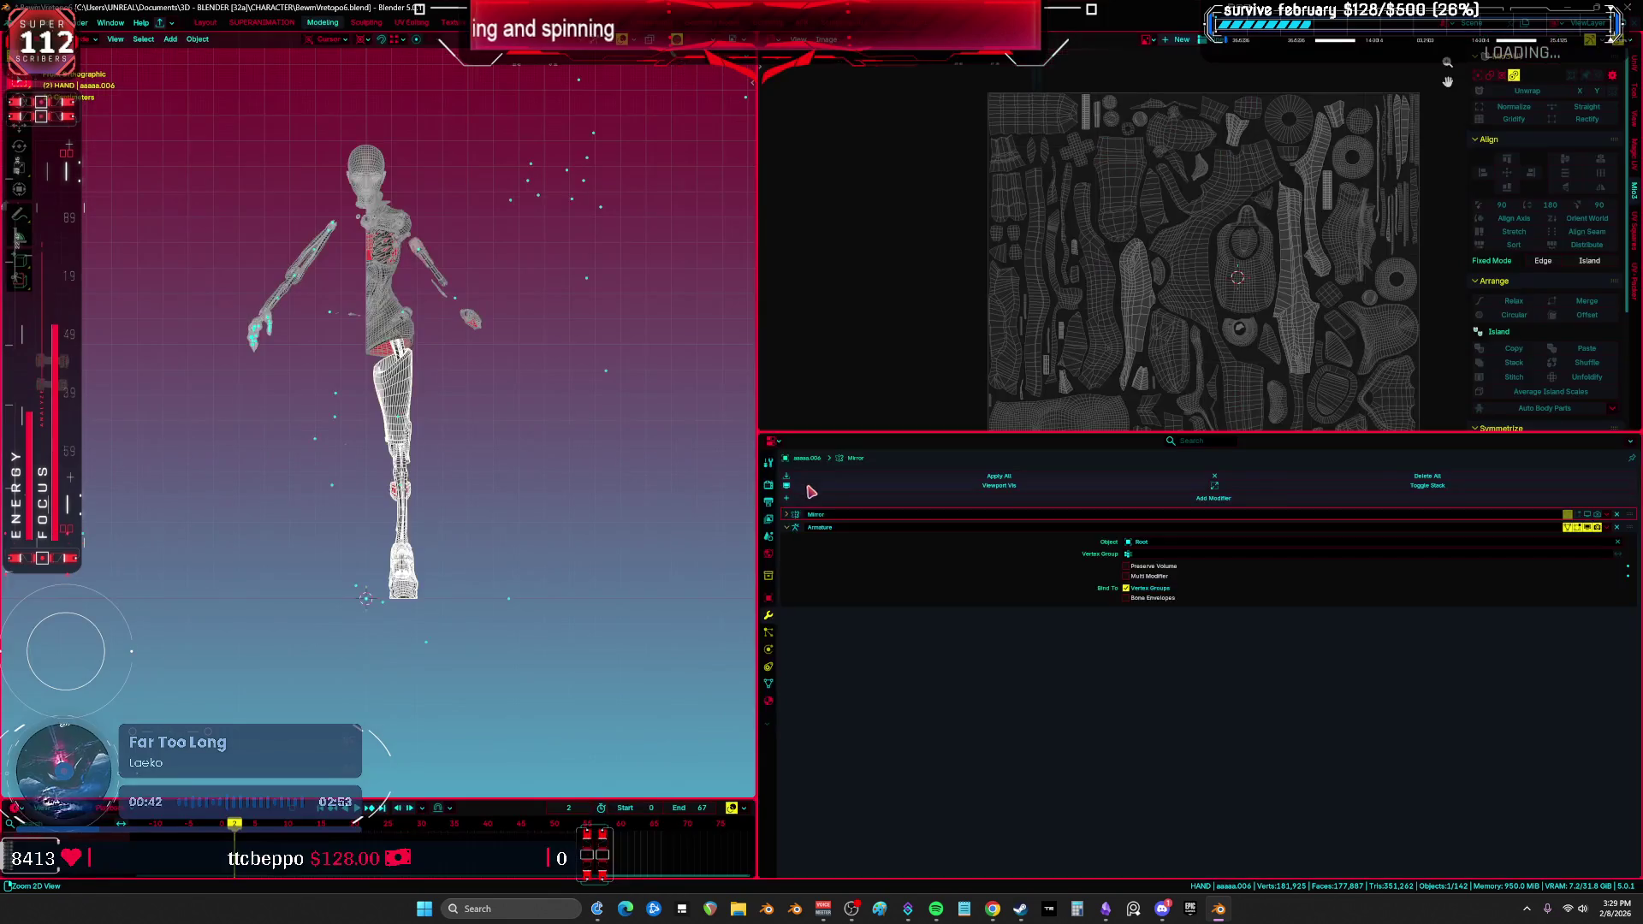
Step: Copy Material to Selected for the leg parts and select the faces using the empty slot
{"action": "left_click", "coordinate": [768, 700]}
{"action": "left_click", "coordinate": [1631, 498]}
{"action": "left_click", "coordinate": [1622, 520]}
{"action": "left_click", "coordinate": [838, 528]}
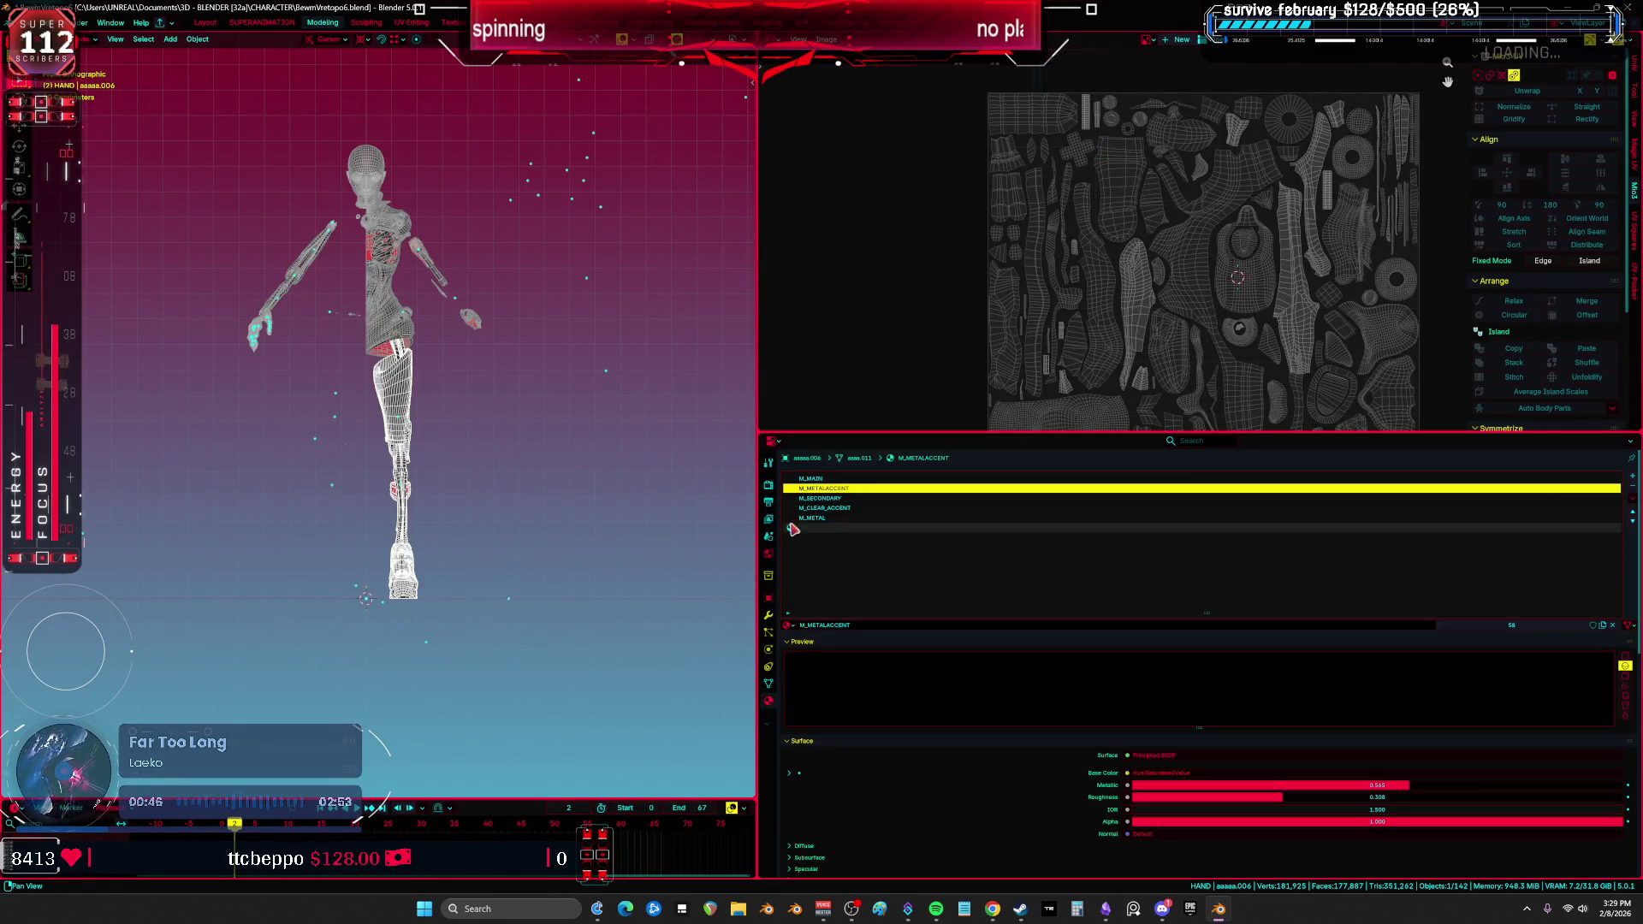
{"action": "key", "text": "Tab"}
{"action": "left_click", "coordinate": [1214, 637]}
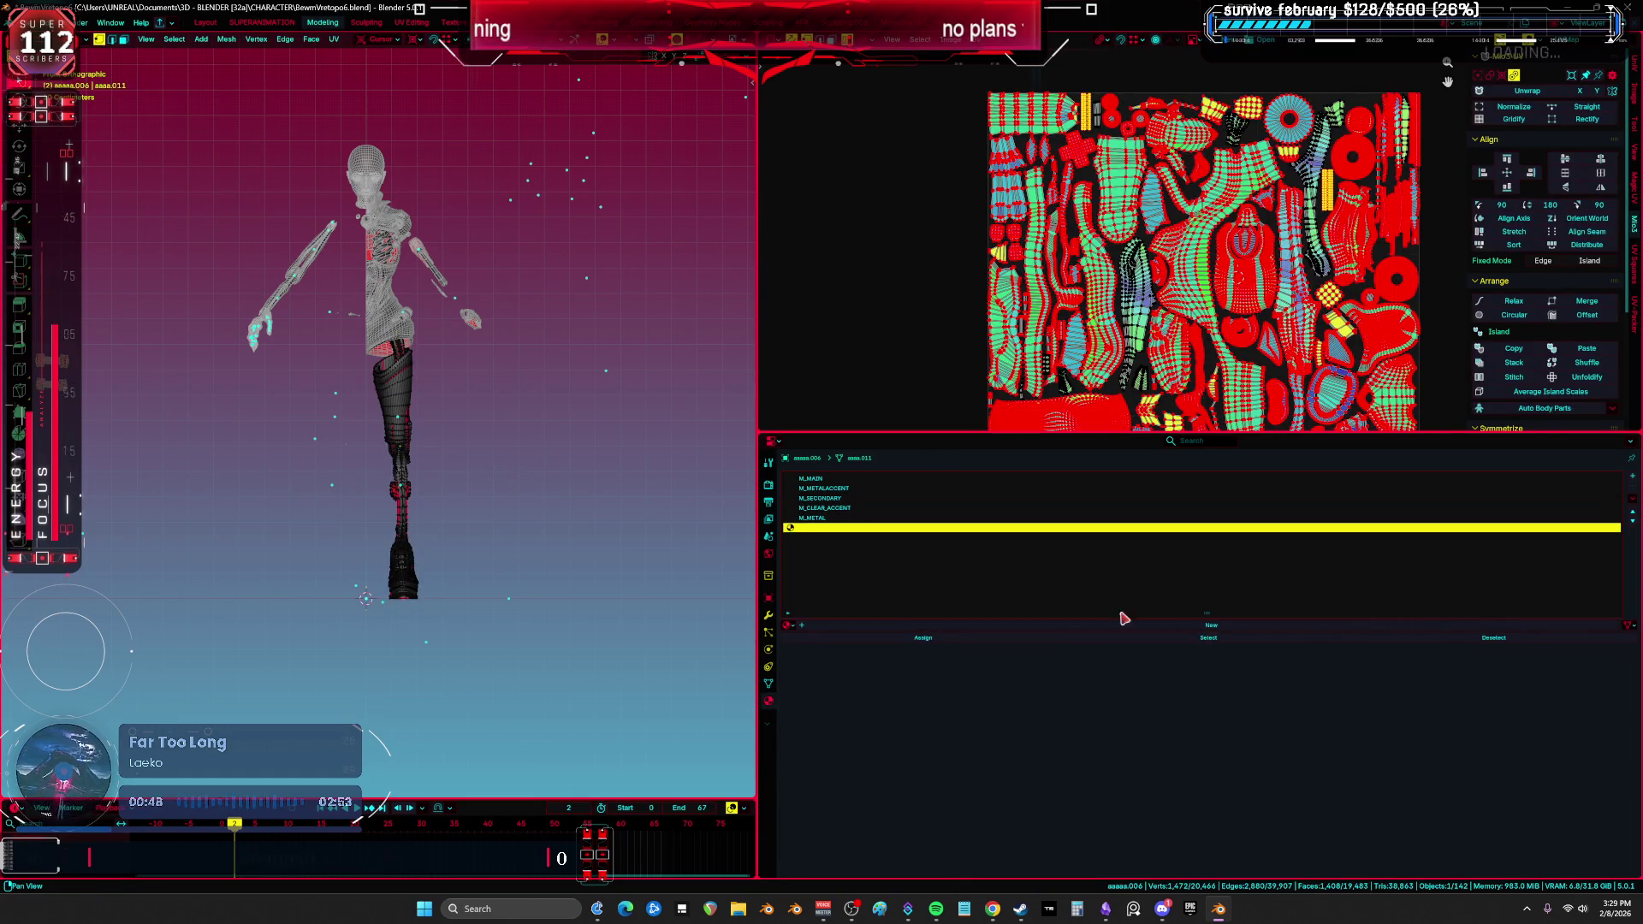
Step: Switch to Material Preview and assign M_METALACCENT to the selected leg faces
{"action": "key", "text": "ctrl+space"}
{"action": "key", "text": "KP_Decimal"}
{"action": "scroll", "coordinate": [952, 418], "scroll_direction": "down", "scroll_amount": 2}
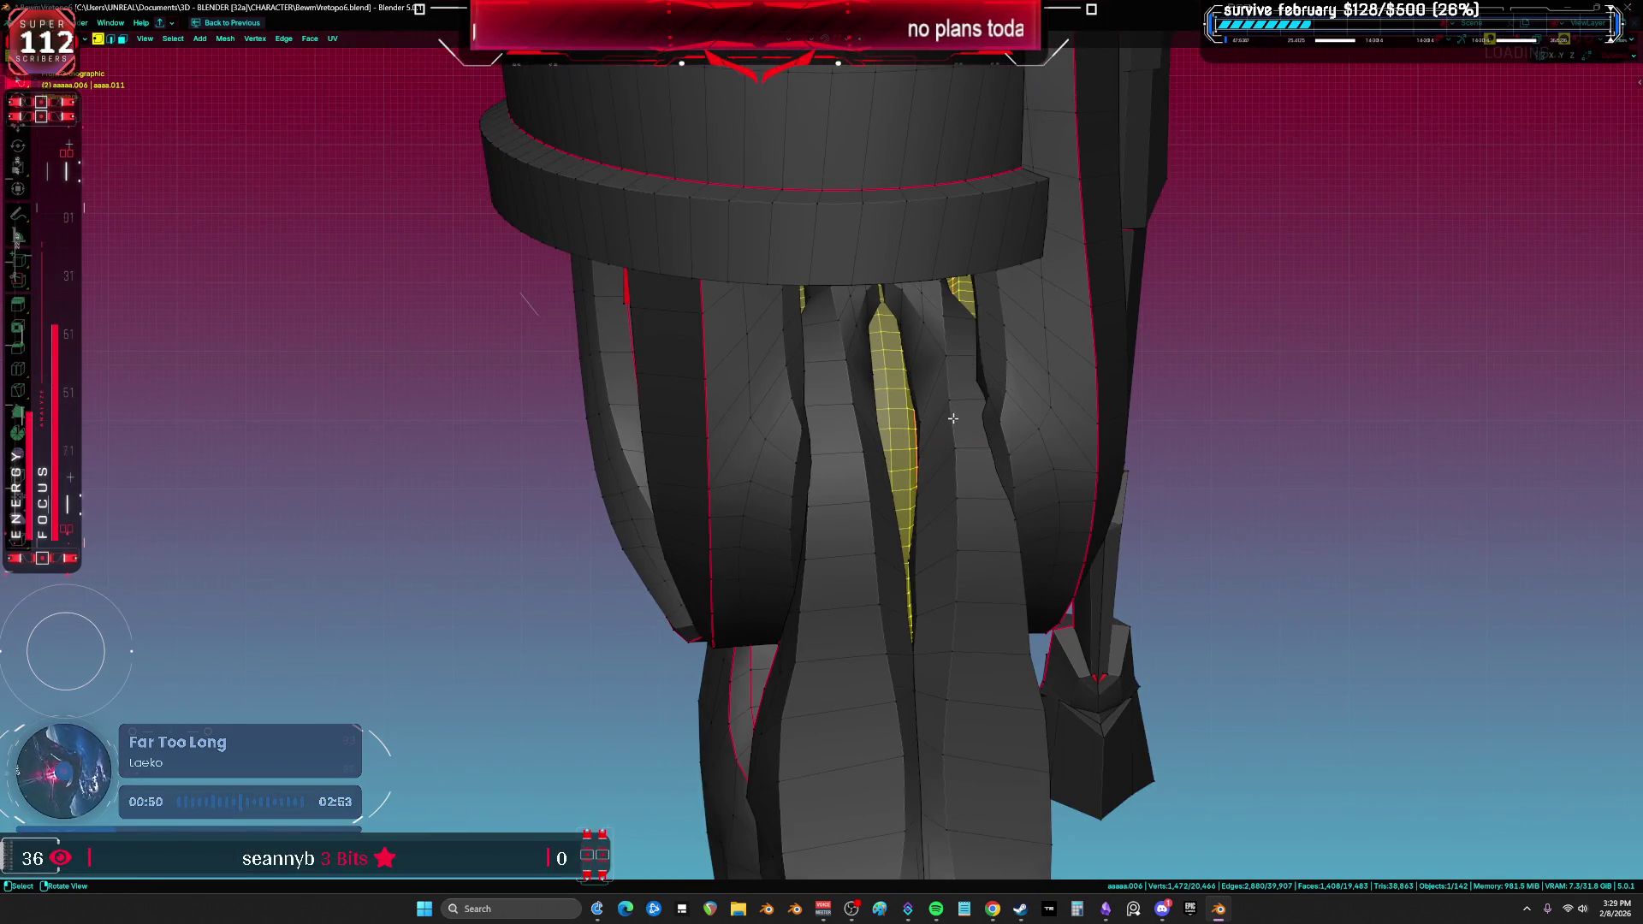
{"action": "key", "text": "z"}
{"action": "middle_click_drag", "start_coordinate": [900, 408], "coordinate": [821, 526]}
{"action": "key", "text": "ctrl+space"}
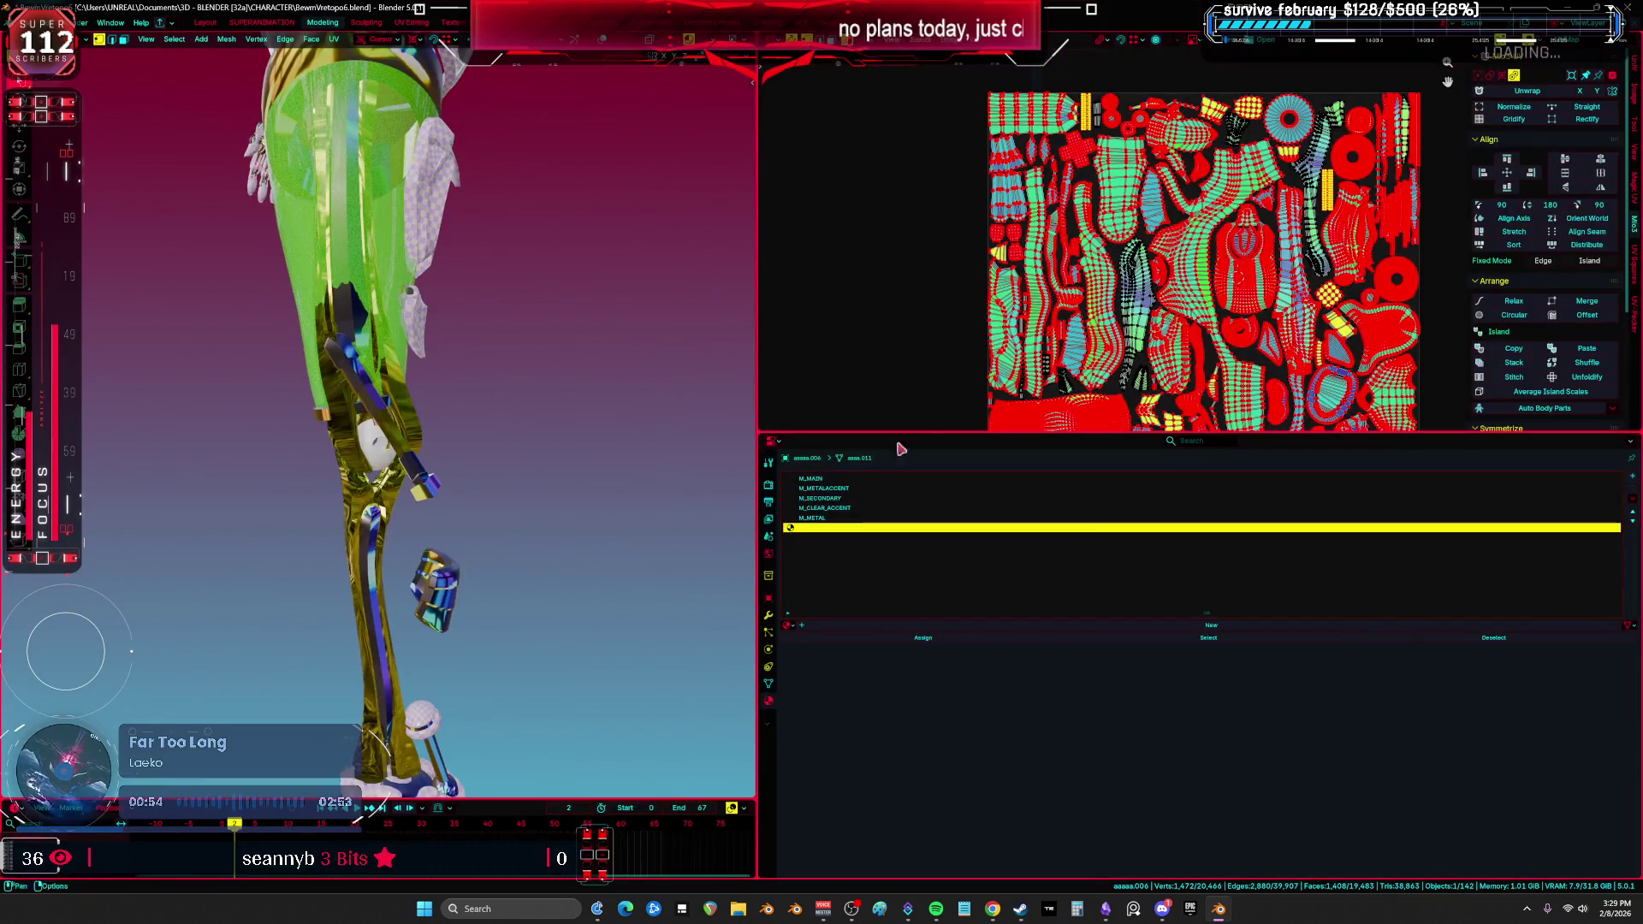
{"action": "left_click", "coordinate": [849, 489]}
{"action": "left_click", "coordinate": [923, 640]}
{"action": "mouse_move", "coordinate": [565, 488]}
{"action": "middle_mouse_down"}
{"action": "mouse_move", "coordinate": [563, 524]}
{"action": "mouse_move", "coordinate": [542, 495]}
{"action": "mouse_move", "coordinate": [865, 488]}
{"action": "middle_mouse_up"}
Step: Assign M_SECONDARY to the selected leg faces
{"action": "left_click", "coordinate": [819, 498]}
{"action": "left_click", "coordinate": [919, 640]}
{"action": "key", "text": "ctrl+space"}
{"action": "key", "text": "ctrl+space"}
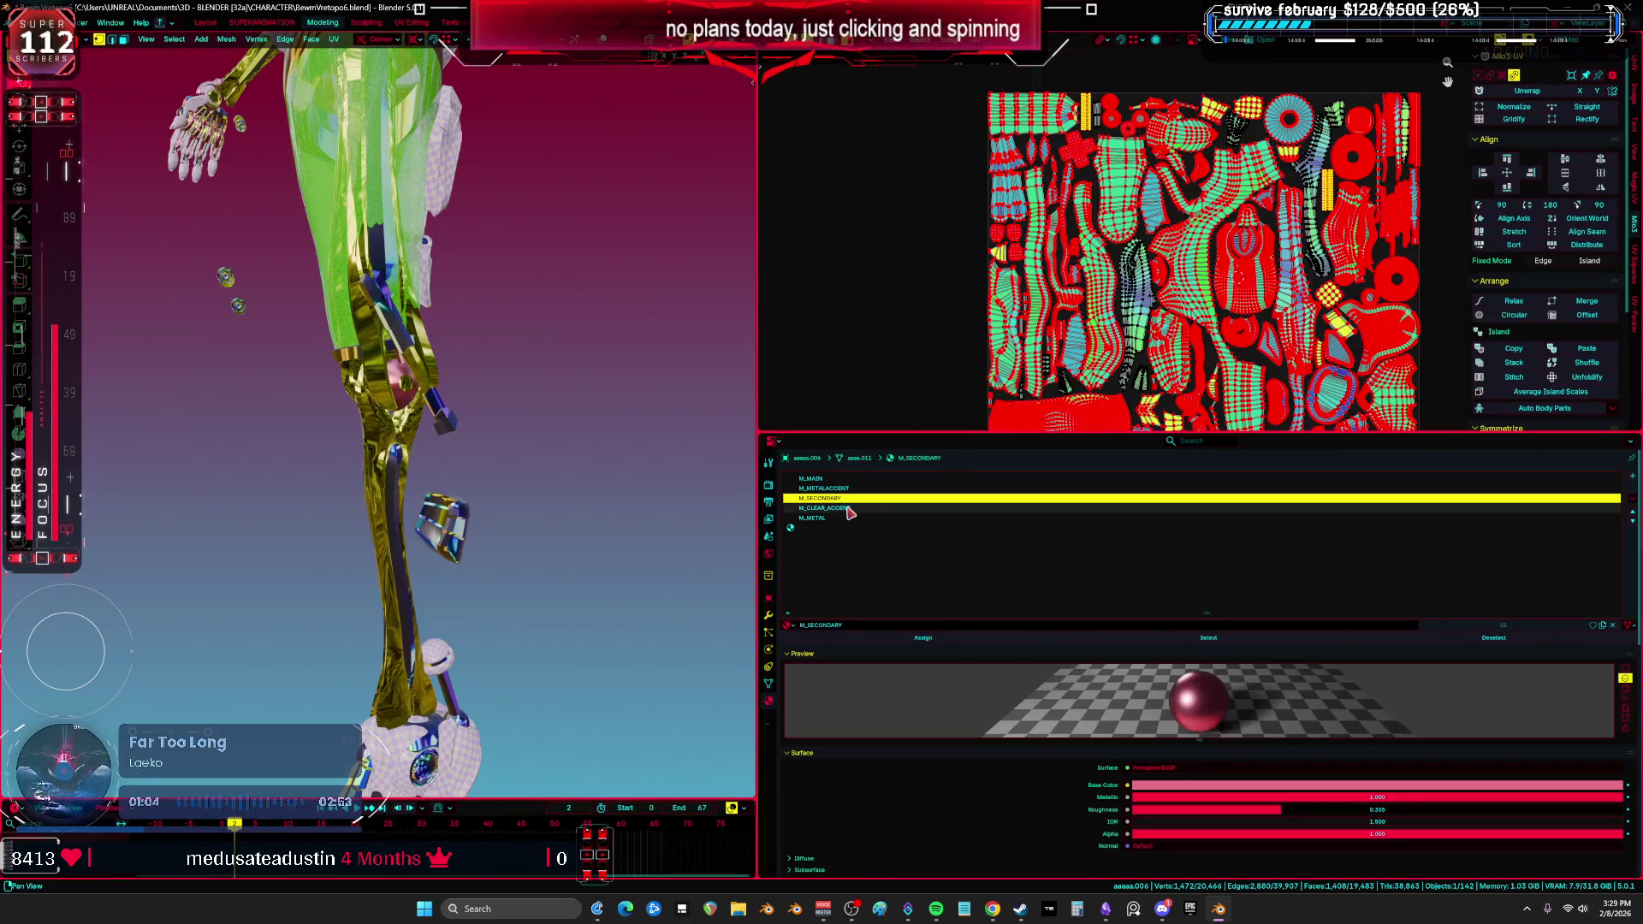
Step: Compare the M_CLEAR_ACCENT, M_METAL and M_METALACCENT slots, then view the leg front in wireframe
{"action": "left_click", "coordinate": [856, 508]}
{"action": "left_click", "coordinate": [813, 517]}
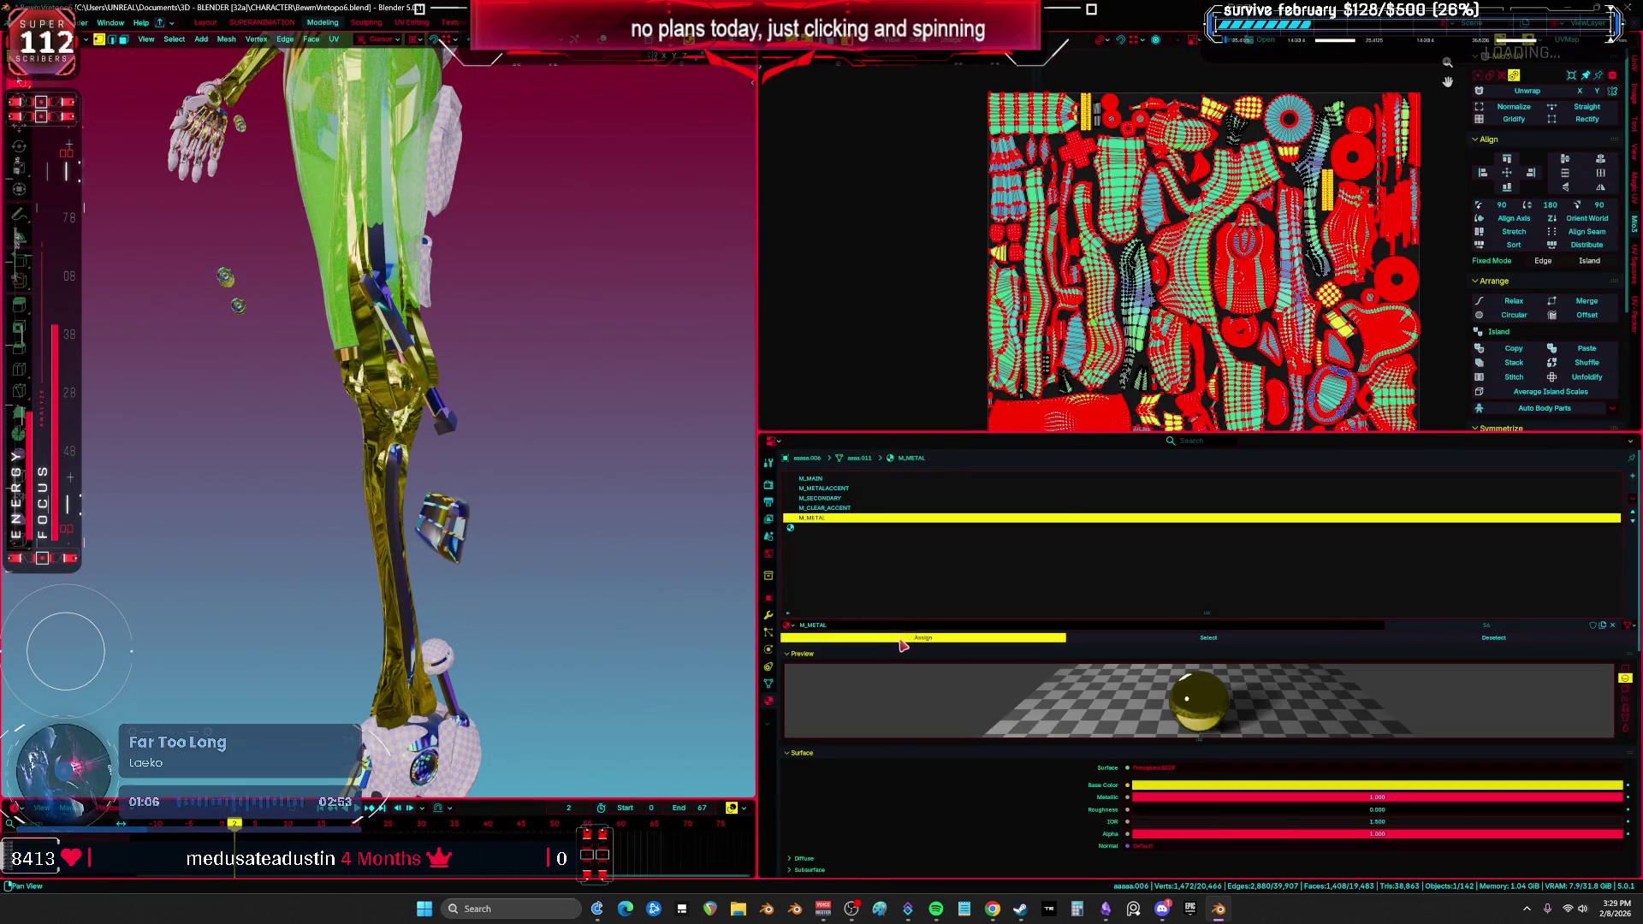
{"action": "left_click", "coordinate": [822, 488]}
{"action": "mouse_move", "coordinate": [496, 514]}
{"action": "middle_mouse_down"}
{"action": "mouse_move", "coordinate": [580, 491]}
{"action": "mouse_move", "coordinate": [718, 556]}
{"action": "mouse_move", "coordinate": [770, 516]}
{"action": "mouse_move", "coordinate": [616, 506]}
{"action": "mouse_move", "coordinate": [989, 535]}
{"action": "mouse_move", "coordinate": [757, 431]}
{"action": "middle_mouse_up"}
{"action": "key", "text": "ctrl+space"}
{"action": "key", "text": "shift+z"}
Step: Recalculate the wheel cylinders' normals to face outward
{"action": "left_click", "coordinate": [761, 445]}
{"action": "key", "text": "Tab"}
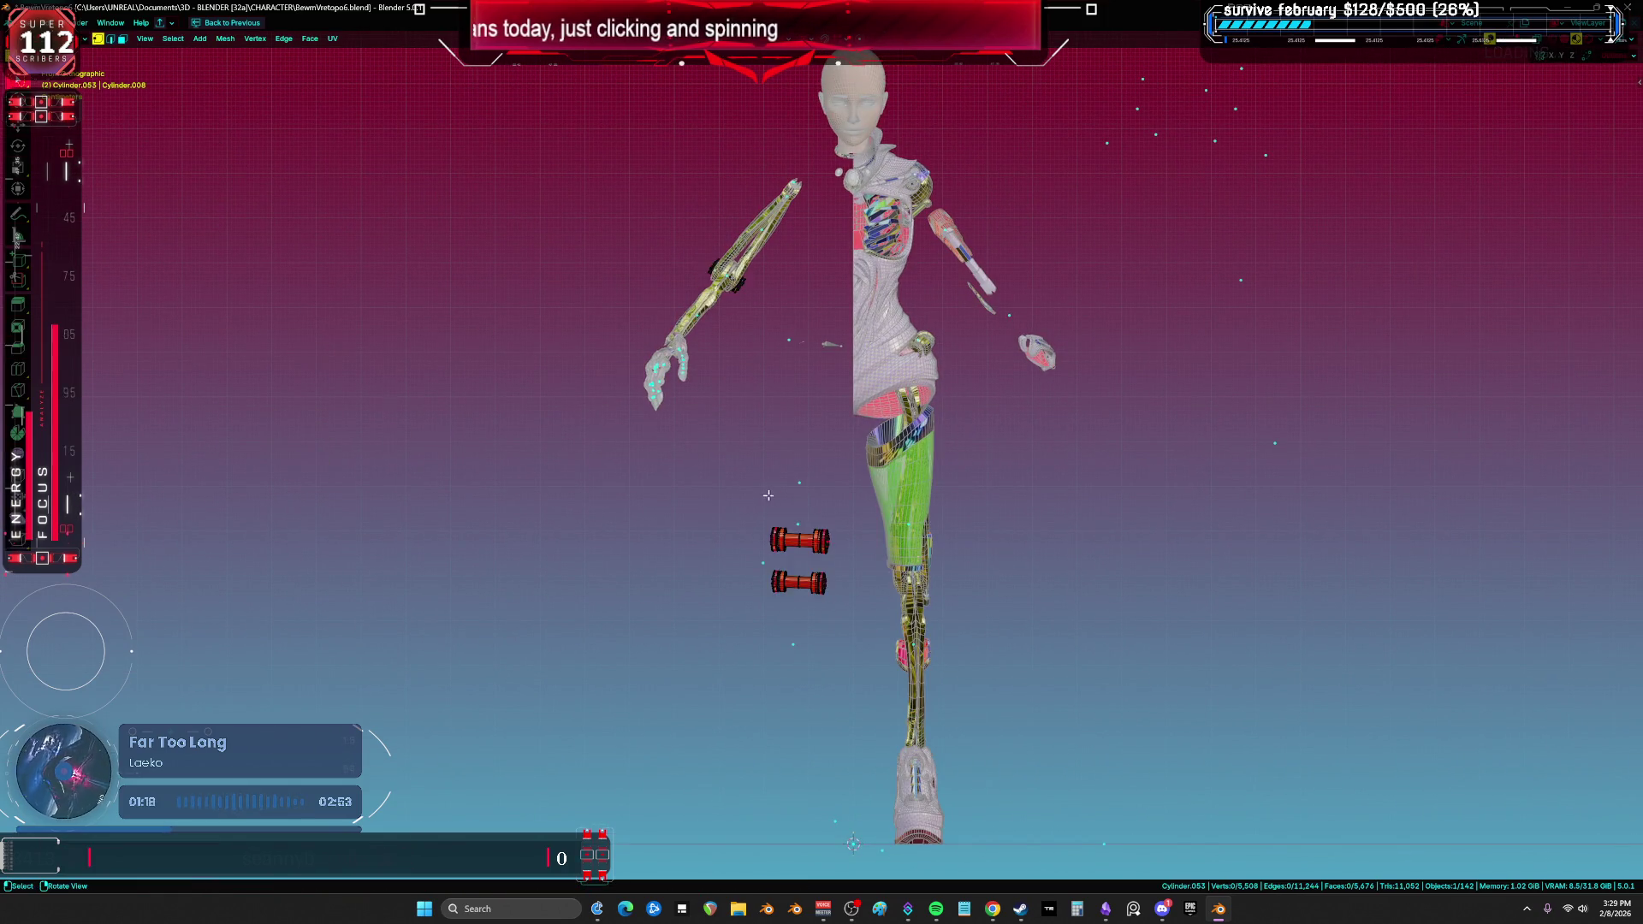
{"action": "key", "text": "alt+n"}
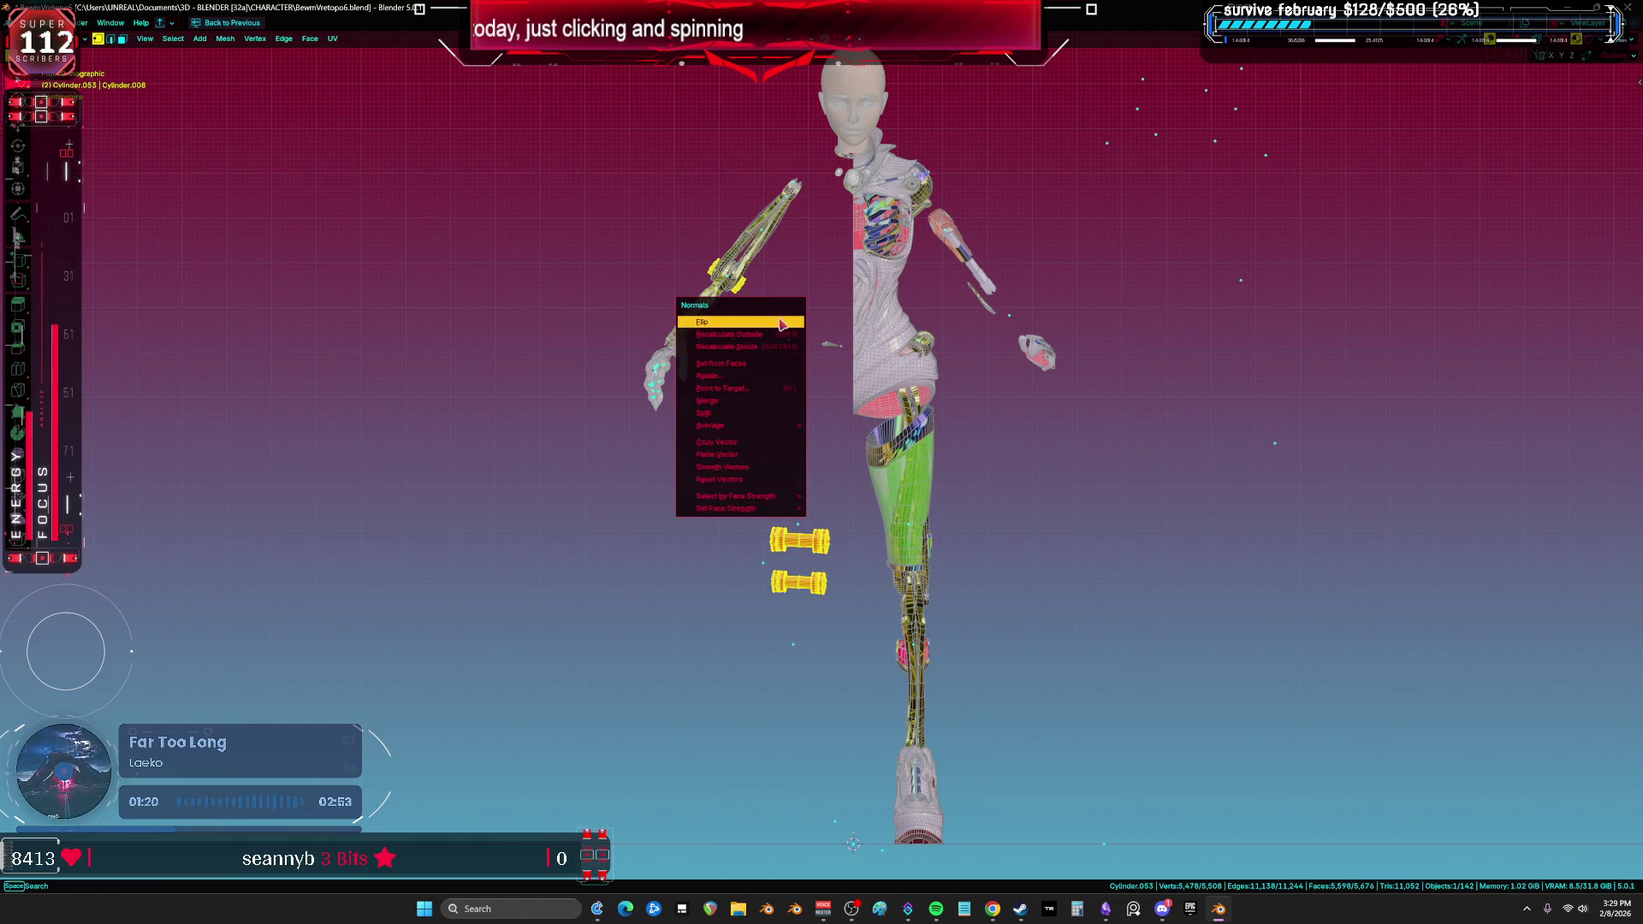
{"action": "left_click", "coordinate": [775, 334]}
{"action": "key", "text": "ctrl+Tab"}
{"action": "left_click", "coordinate": [715, 453]}
Step: Hide the dumbbell objects and the green leg, then select the body mesh aaaaa.010
{"action": "left_click", "coordinate": [922, 595]}
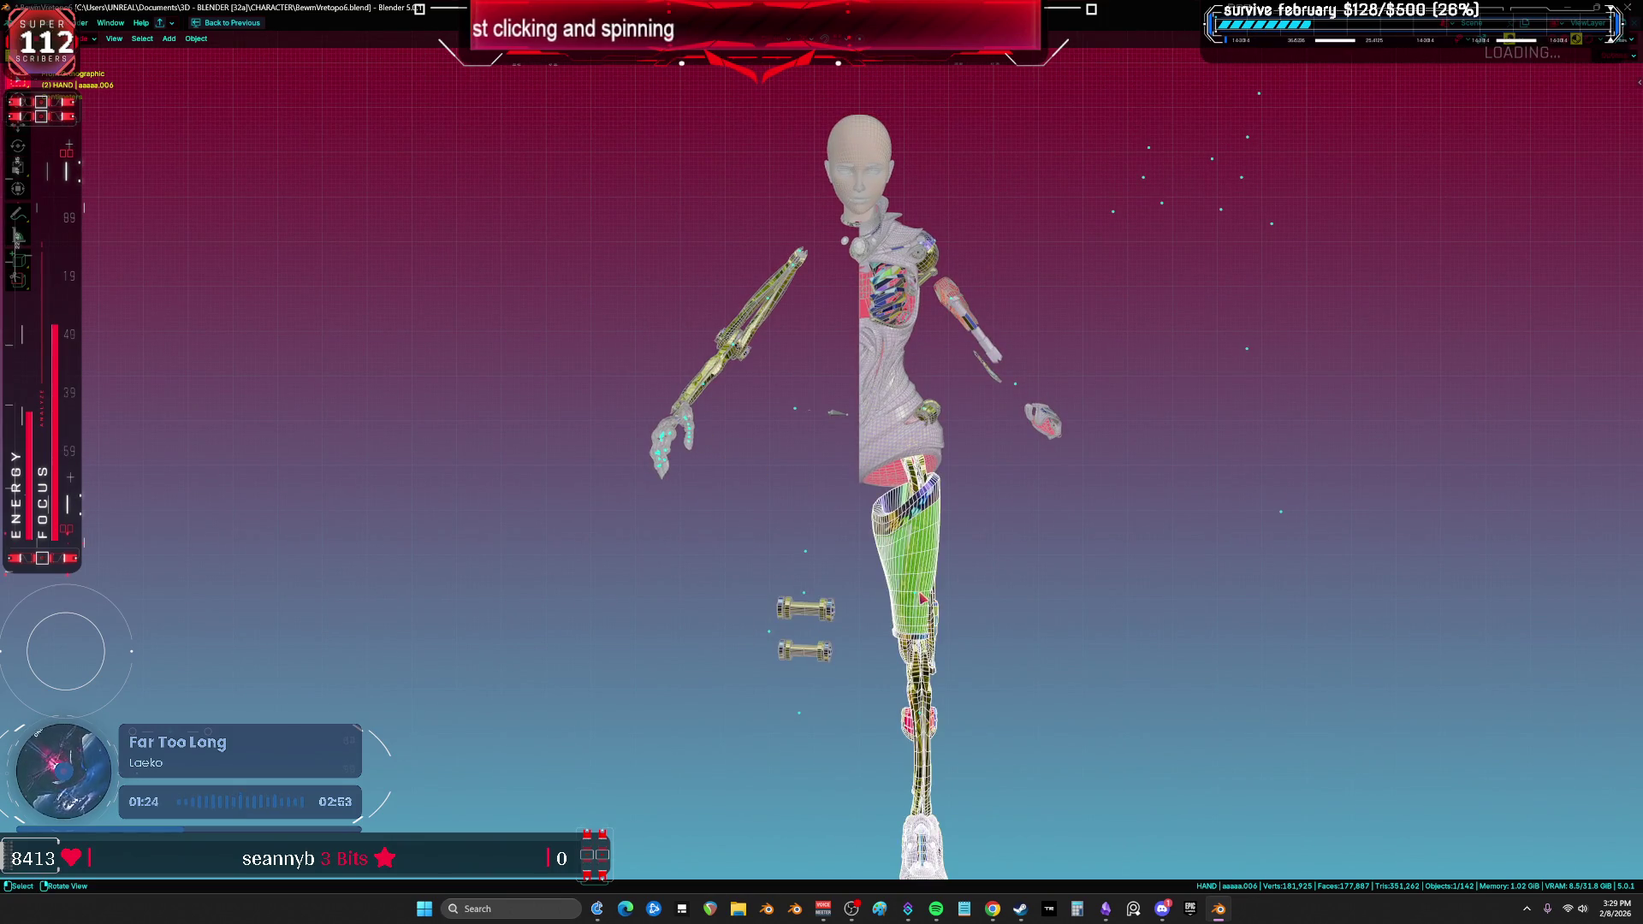
{"action": "scroll", "coordinate": [935, 564], "scroll_direction": "down", "scroll_amount": 4}
{"action": "scroll", "coordinate": [928, 548], "scroll_direction": "up", "scroll_amount": 6}
{"action": "scroll", "coordinate": [881, 594], "scroll_direction": "down", "scroll_amount": 3}
{"action": "left_click", "coordinate": [851, 659]}
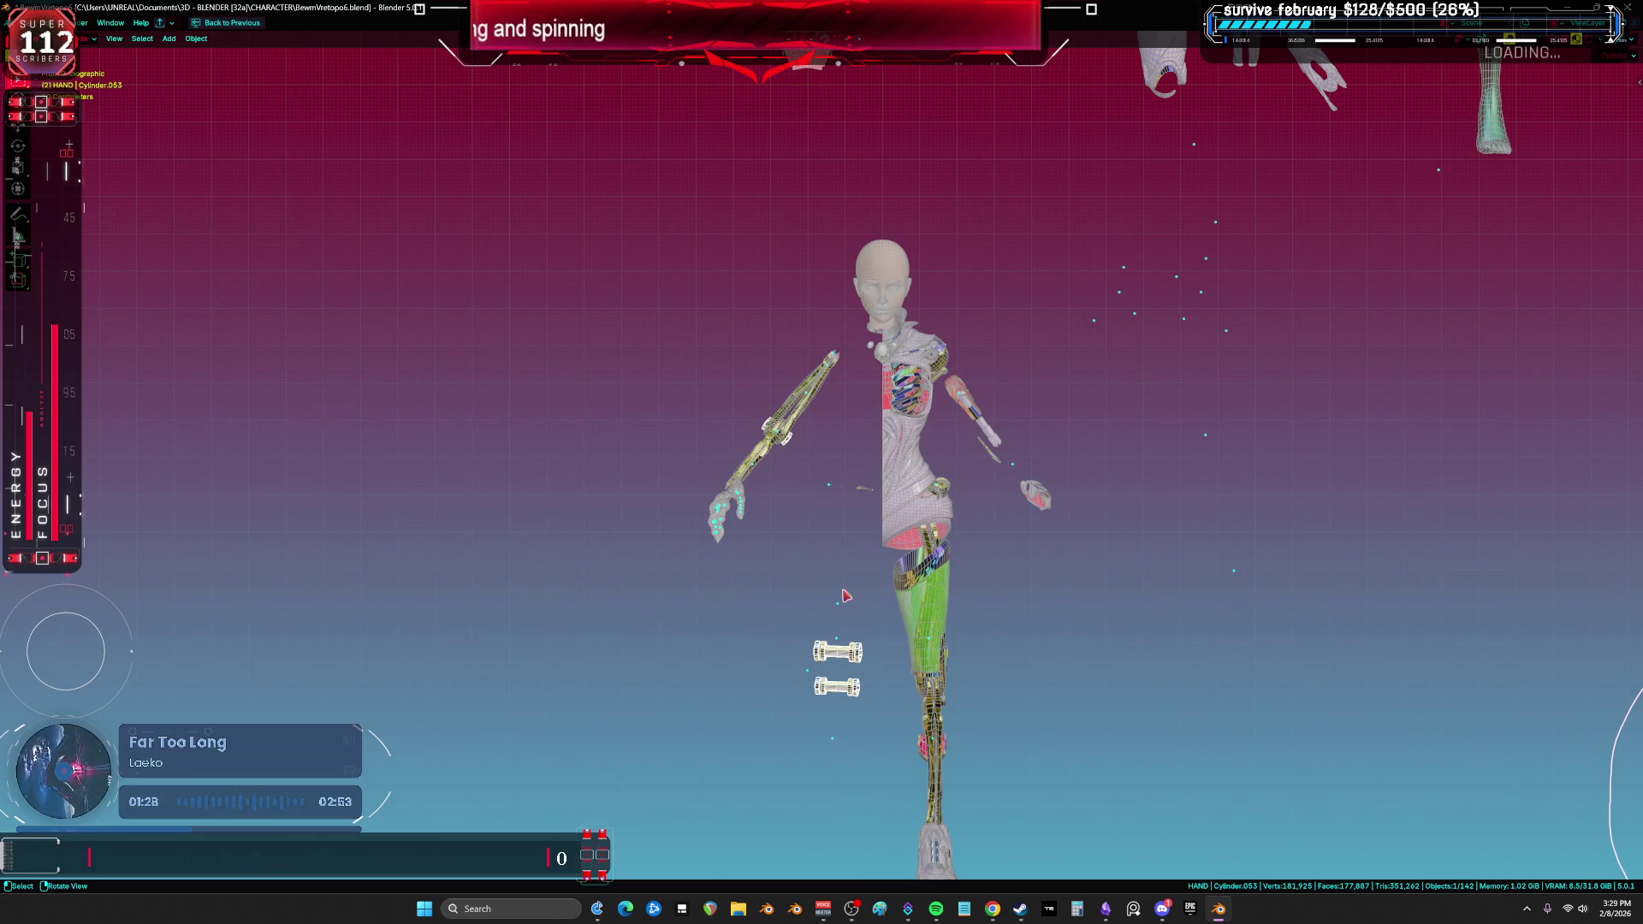
{"action": "key", "text": "h"}
{"action": "left_click", "coordinate": [916, 581]}
{"action": "key", "text": "h"}
{"action": "scroll", "coordinate": [859, 376], "scroll_direction": "up", "scroll_amount": 5}
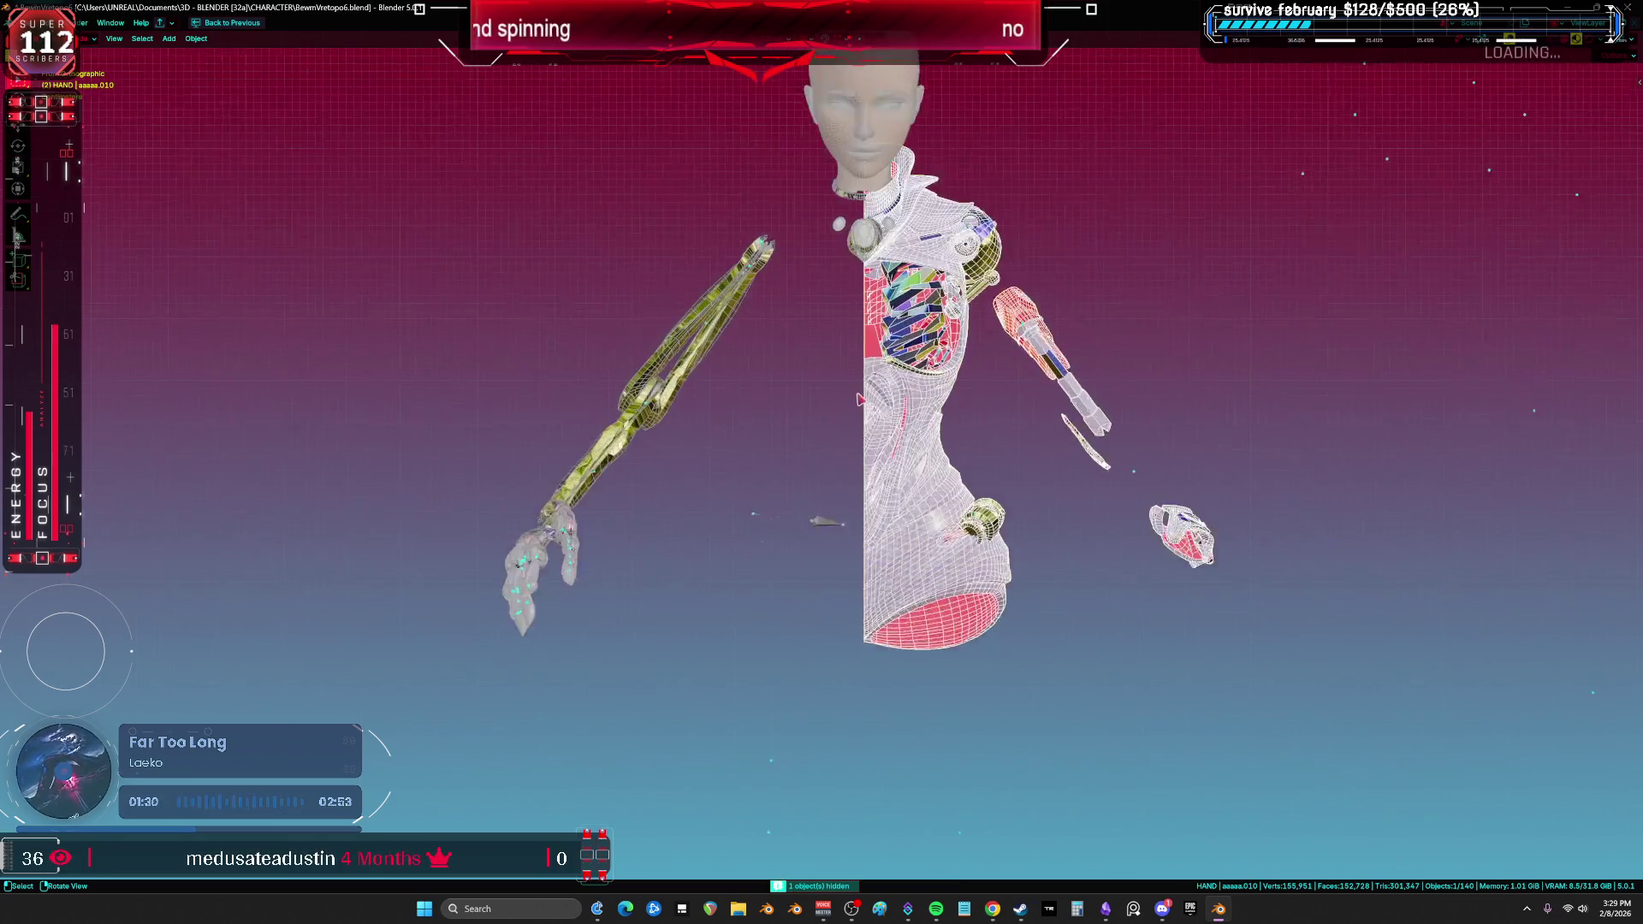
{"action": "left_click", "coordinate": [859, 376]}
{"action": "key", "text": "Tab"}
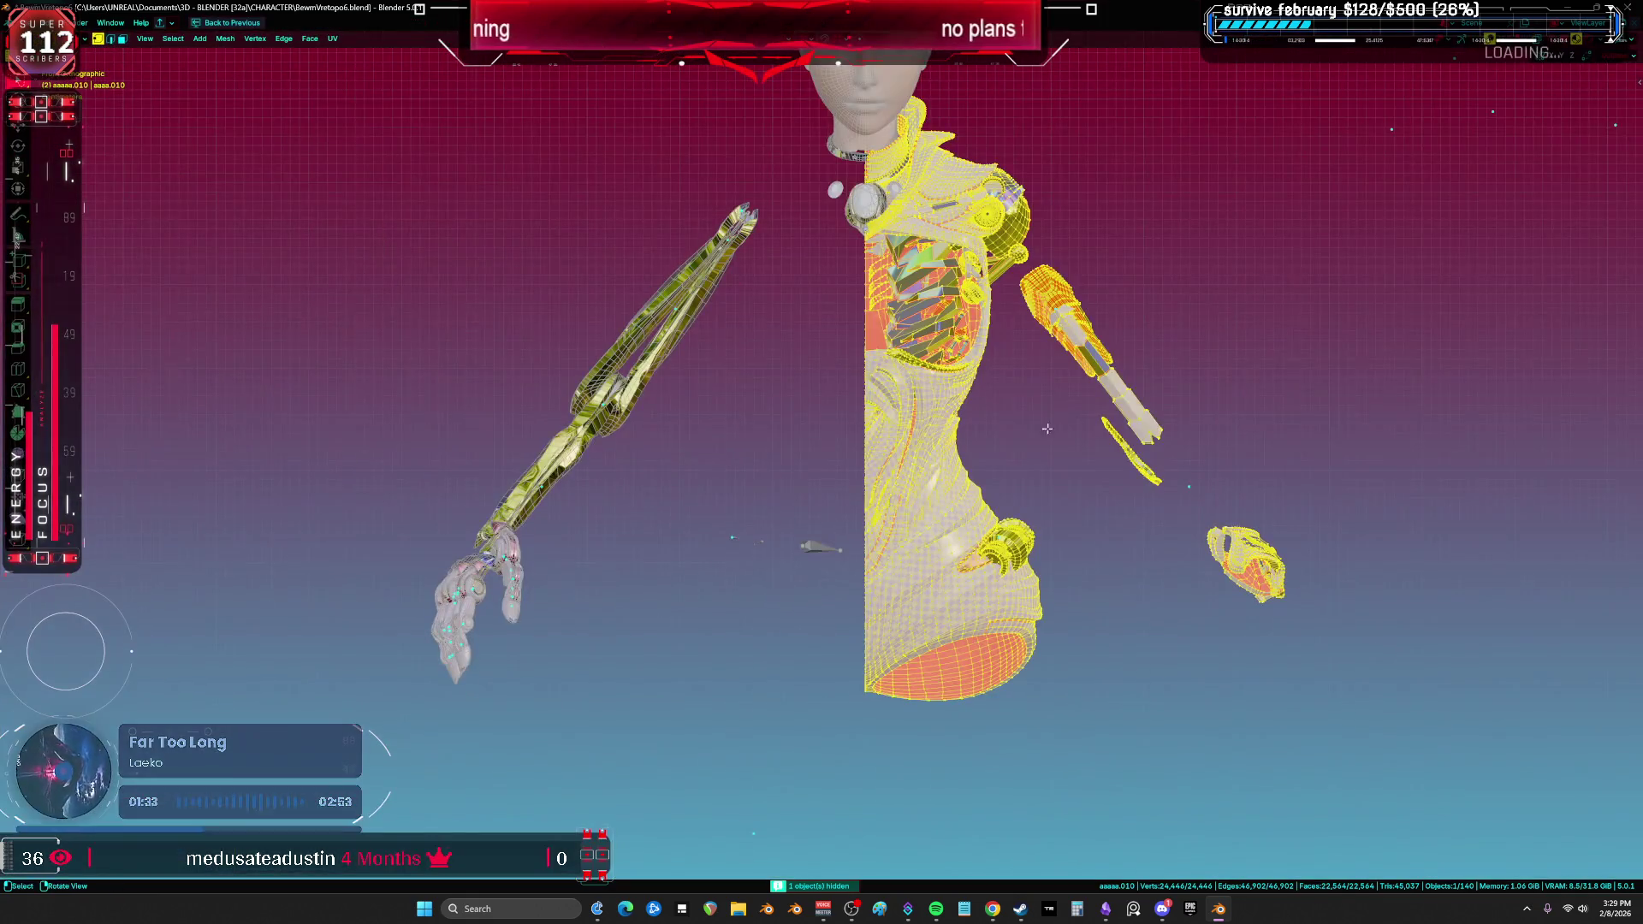
{"action": "left_click", "coordinate": [1047, 427]}
{"action": "mouse_move", "coordinate": [1047, 428]}
{"action": "middle_mouse_down"}
{"action": "mouse_move", "coordinate": [956, 468]}
{"action": "mouse_move", "coordinate": [985, 480]}
{"action": "mouse_move", "coordinate": [805, 511]}
{"action": "mouse_move", "coordinate": [813, 549]}
{"action": "middle_mouse_up"}
{"action": "key", "text": "Tab"}
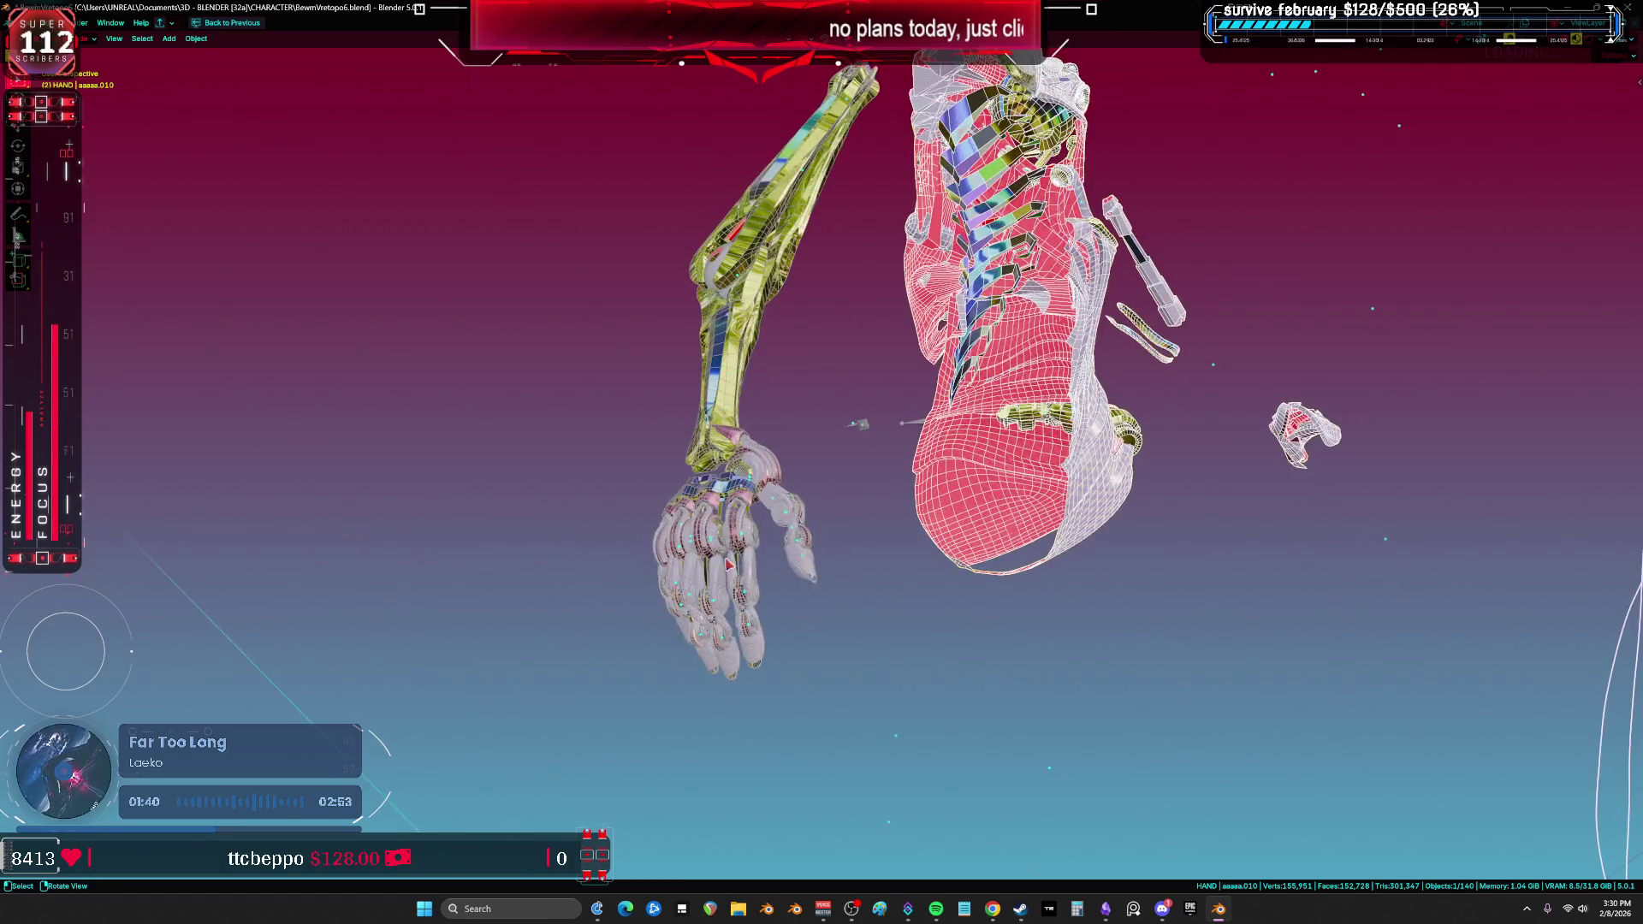
Step: In wireframe view, box-select the hand's parts, excluding some finger segments and the forearm
{"action": "key", "text": "shift+z"}
{"action": "left_click_drag", "start_coordinate": [830, 745], "coordinate": [550, 458]}
{"action": "mouse_move", "coordinate": [766, 638]}
{"action": "left_mouse_down", "text": "ctrl"}
{"action": "mouse_move", "coordinate": [766, 604]}
{"action": "mouse_move", "coordinate": [774, 676]}
{"action": "left_mouse_up", "text": "ctrl"}
{"action": "left_click_drag", "start_coordinate": [850, 482], "coordinate": [827, 541], "text": "ctrl"}
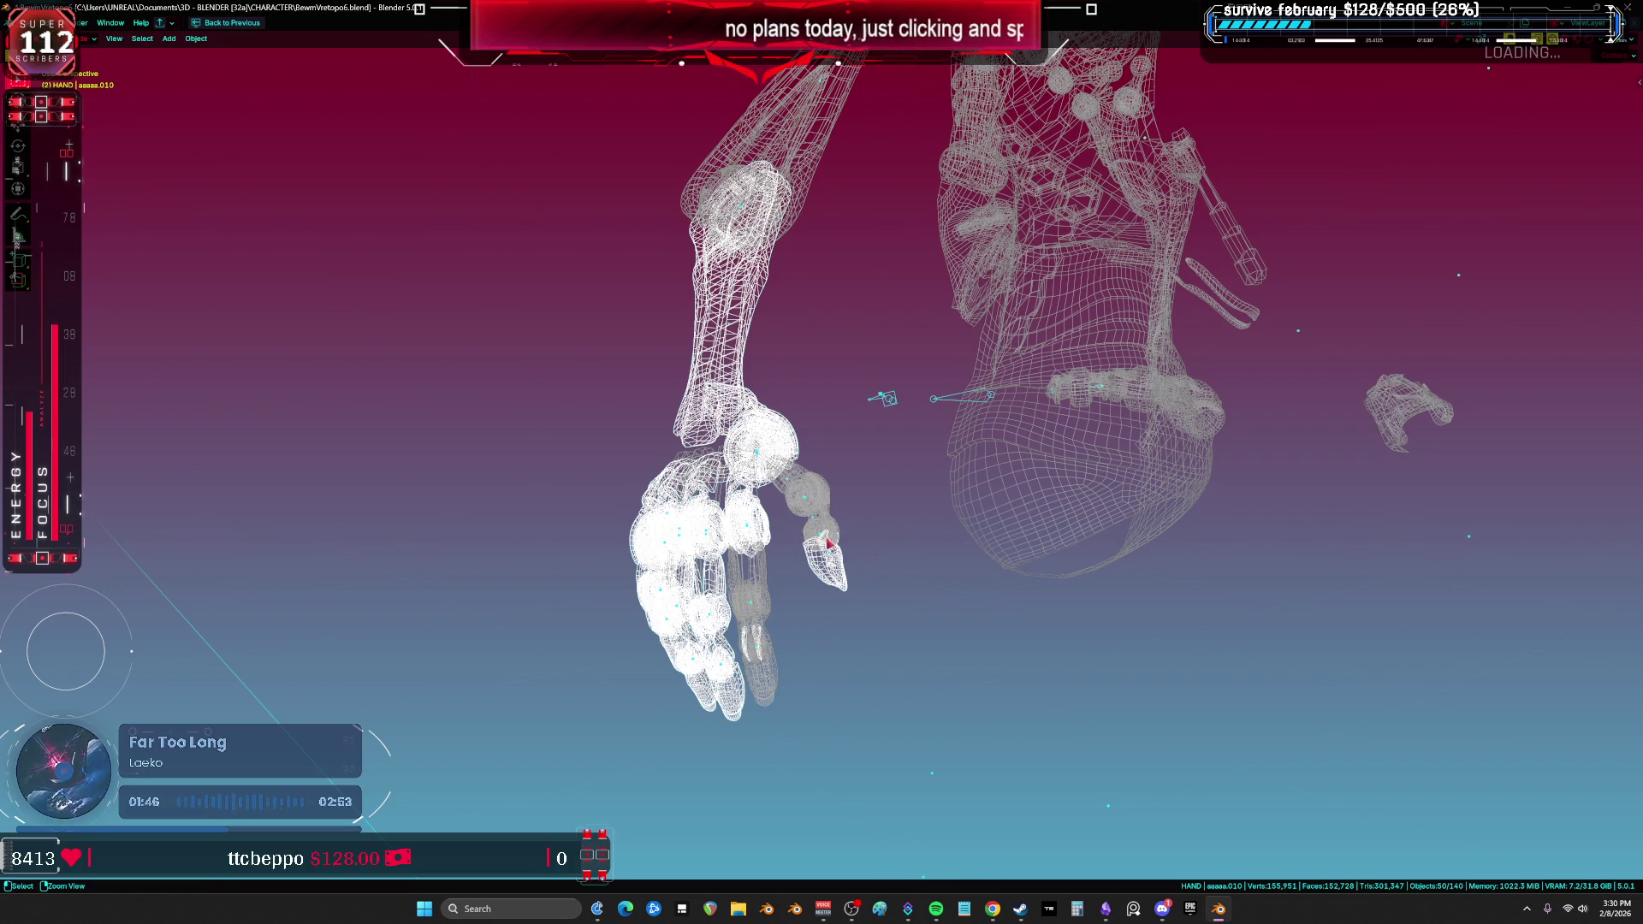
{"action": "scroll", "coordinate": [915, 676], "scroll_direction": "up", "scroll_amount": 2}
{"action": "mouse_move", "coordinate": [899, 737]}
{"action": "left_mouse_down"}
{"action": "mouse_move", "coordinate": [668, 604]}
{"action": "mouse_move", "coordinate": [537, 485]}
{"action": "left_mouse_up"}
{"action": "left_click_drag", "start_coordinate": [868, 439], "coordinate": [759, 568], "text": "ctrl"}
{"action": "left_click_drag", "start_coordinate": [671, 714], "coordinate": [548, 604], "text": "ctrl"}
Step: Refine the selection: drop left finger segments and wrist sphere, add palm and thumb pieces
{"action": "middle_click_drag", "start_coordinate": [633, 569], "coordinate": [645, 686]}
{"action": "left_click_drag", "start_coordinate": [710, 735], "coordinate": [582, 582], "text": "ctrl"}
{"action": "mouse_move", "coordinate": [582, 582]}
{"action": "middle_mouse_down"}
{"action": "mouse_move", "coordinate": [767, 588]}
{"action": "mouse_move", "coordinate": [768, 530]}
{"action": "middle_mouse_up"}
{"action": "left_click", "coordinate": [693, 496], "text": "shift"}
{"action": "left_click_drag", "start_coordinate": [672, 594], "coordinate": [752, 679], "text": "shift"}
{"action": "mouse_move", "coordinate": [858, 680]}
{"action": "middle_mouse_down"}
{"action": "mouse_move", "coordinate": [744, 488]}
{"action": "mouse_move", "coordinate": [800, 403]}
{"action": "middle_mouse_up"}
{"action": "left_click", "coordinate": [734, 476], "text": "ctrl"}
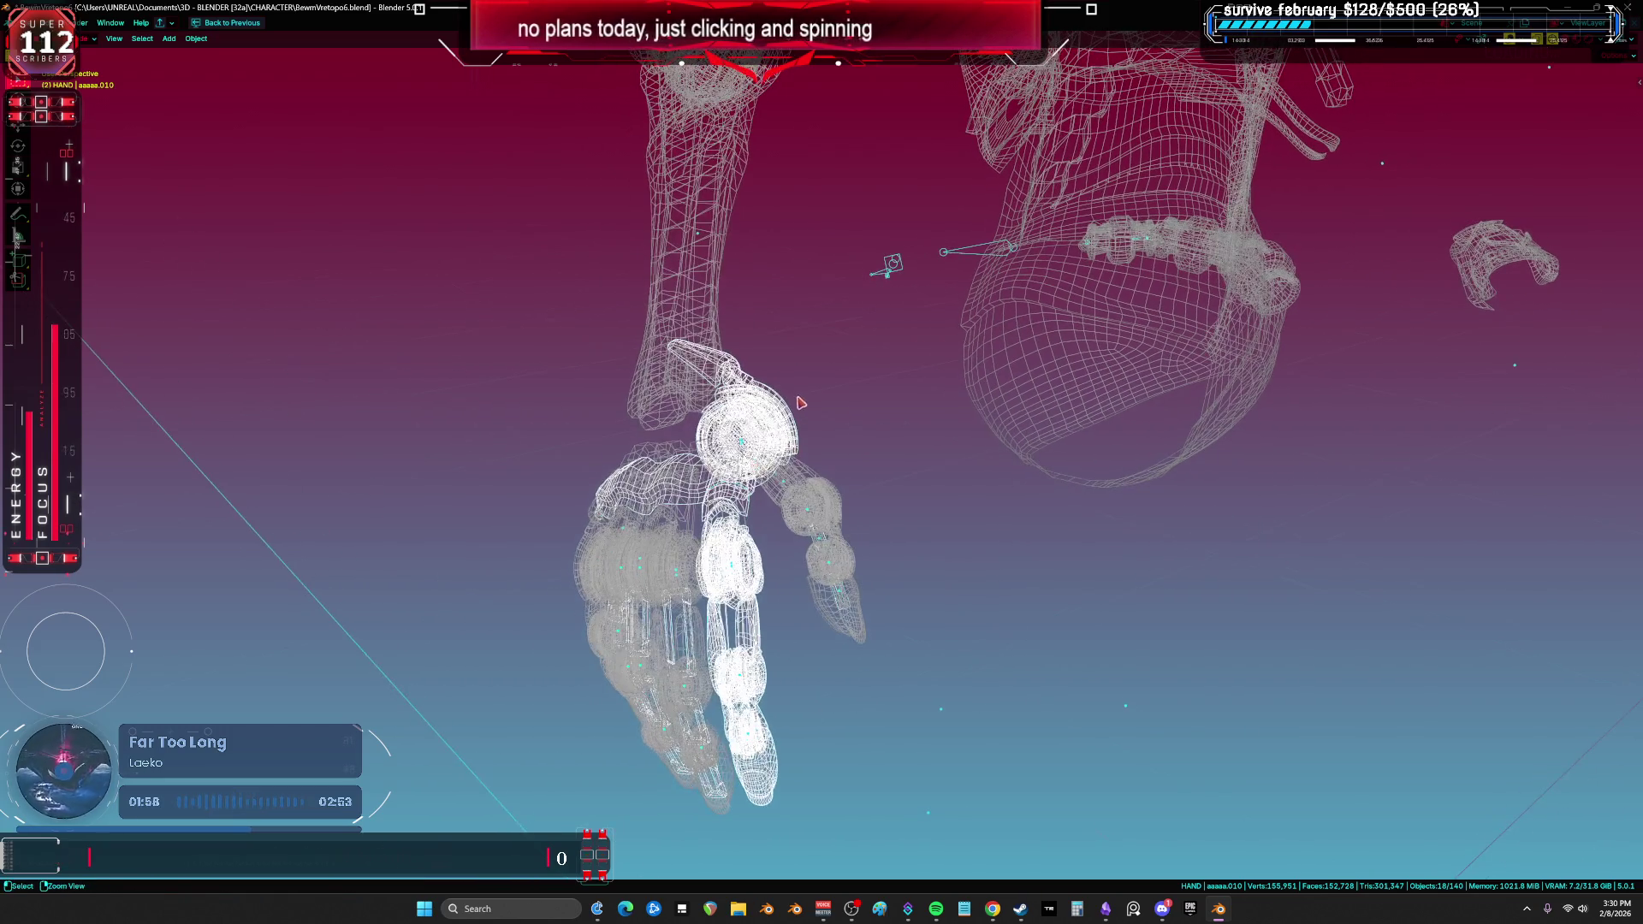
{"action": "left_click", "coordinate": [756, 423], "text": "ctrl"}
Step: Inspect the selected hand parts' vertices in Edit Mode wireframe, then return to Object Mode
{"action": "key", "text": "ctrl+Tab"}
{"action": "left_click", "coordinate": [761, 528]}
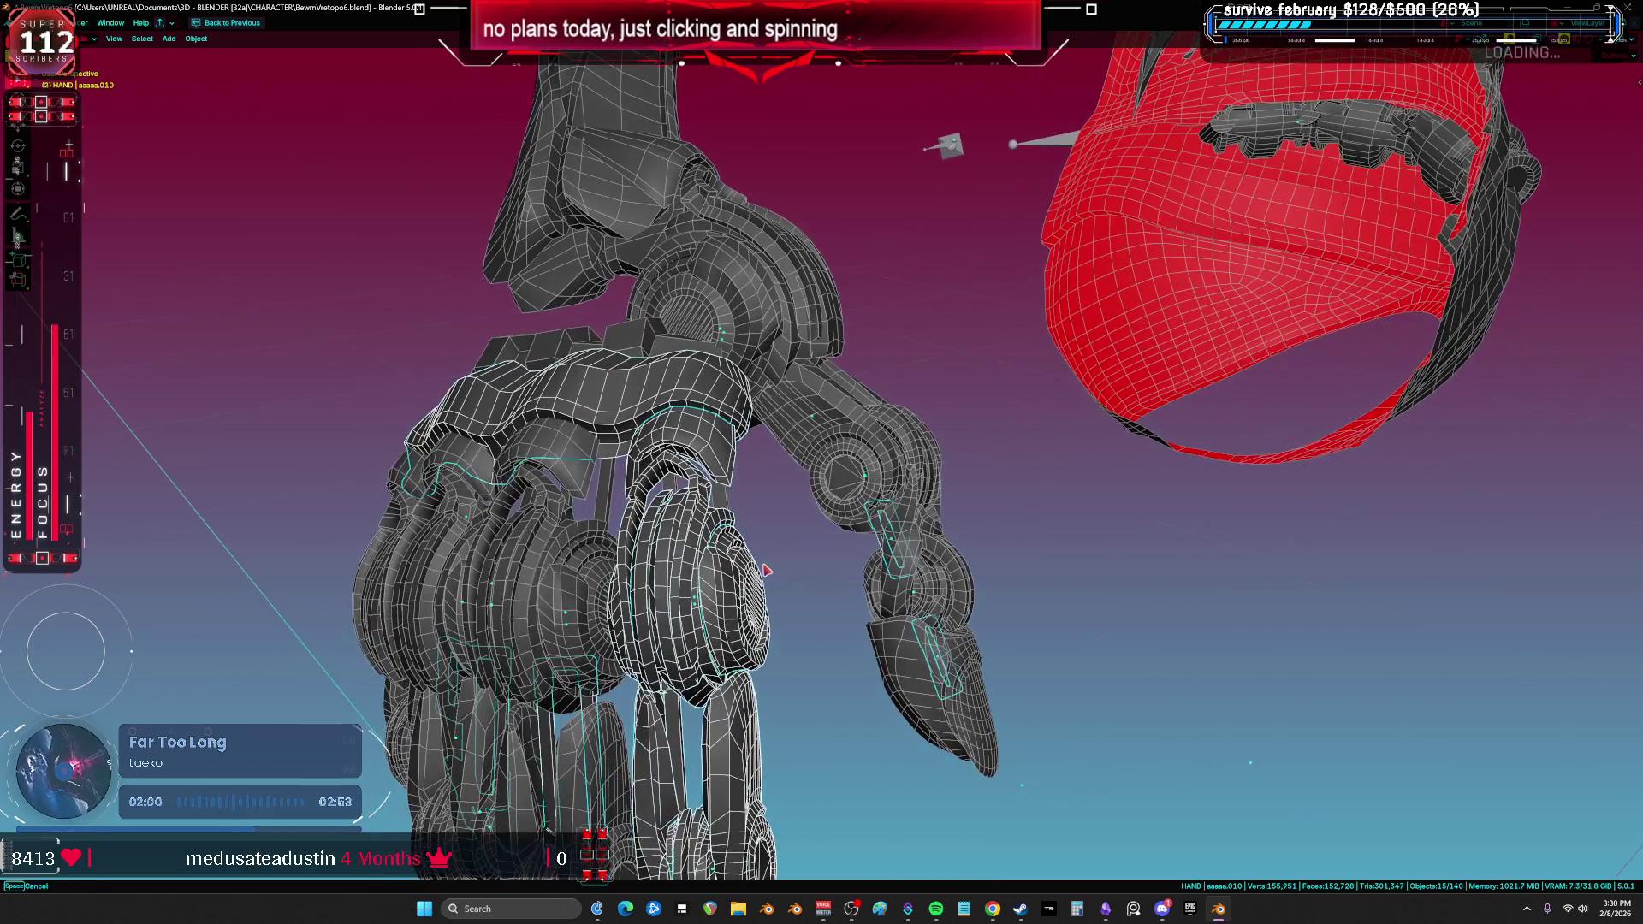
{"action": "key", "text": "a"}
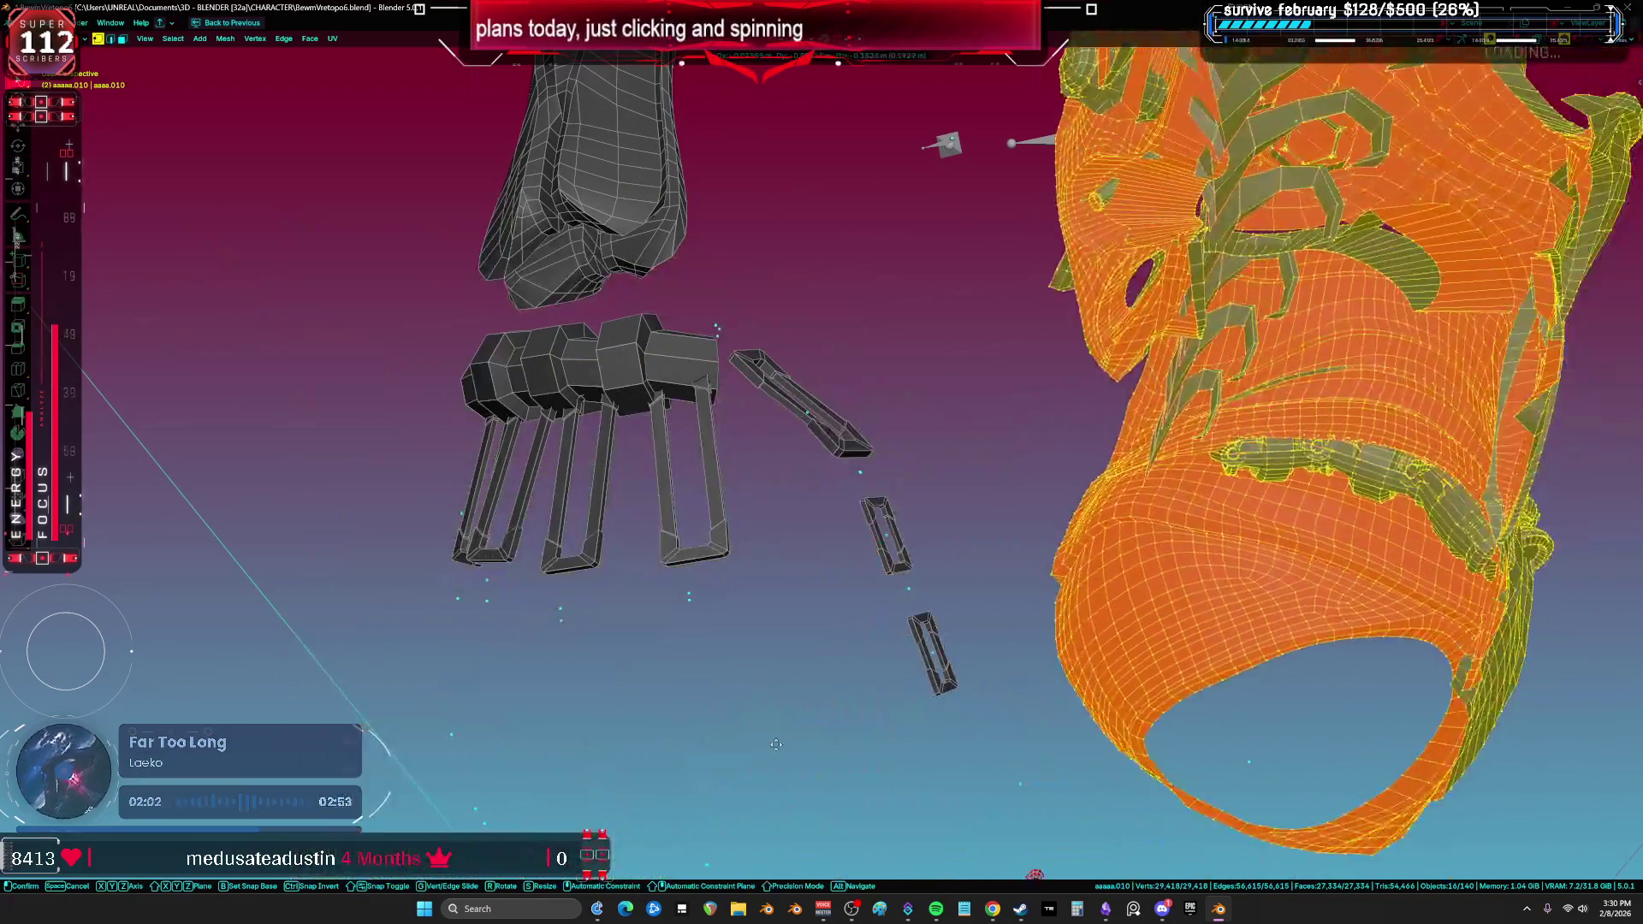
{"action": "key", "text": "shift+z"}
{"action": "key", "text": "ctrl+Tab"}
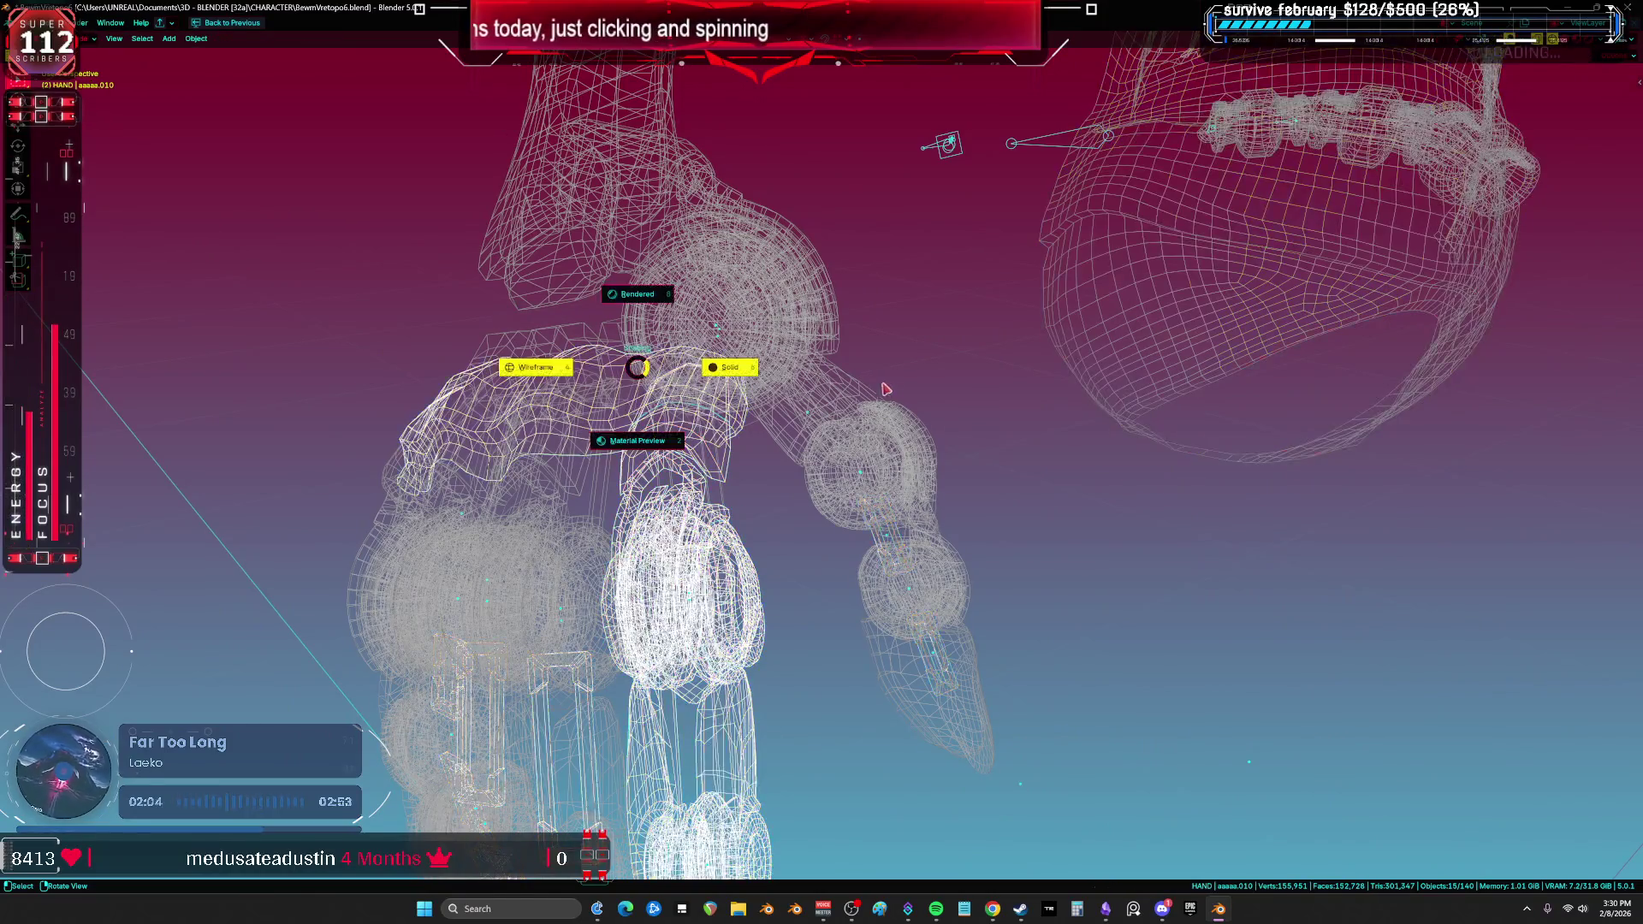
{"action": "left_click", "coordinate": [655, 419]}
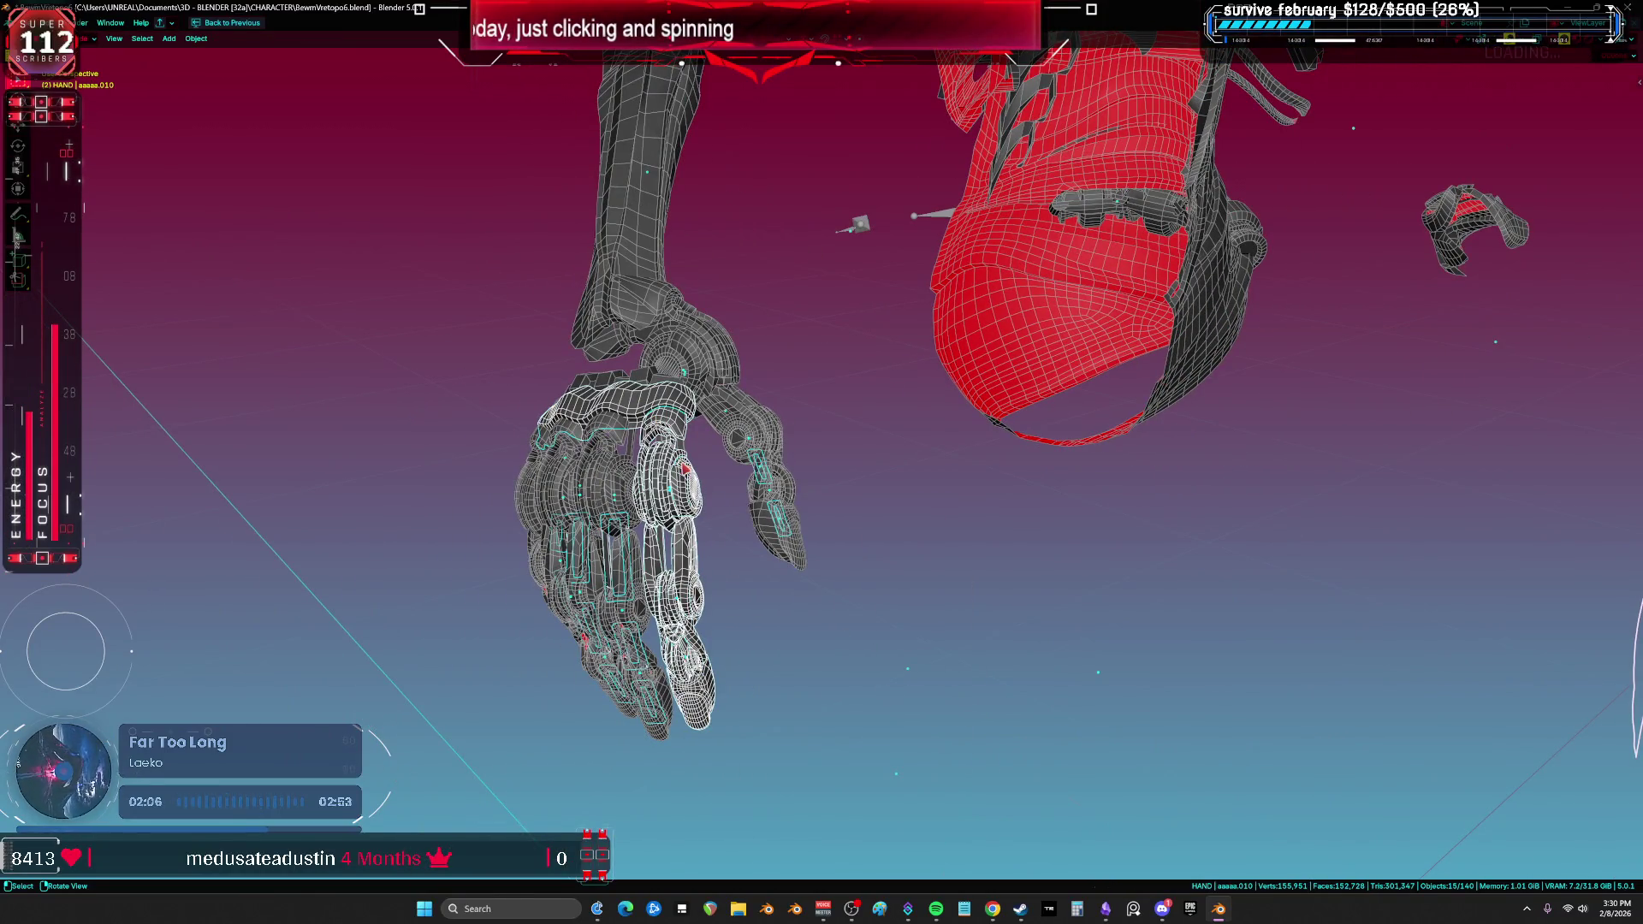
Step: Reselect and frame the hand pieces, then move the selected finger pieces over the hand
{"action": "key", "text": "KP_Decimal"}
{"action": "left_click_drag", "start_coordinate": [945, 652], "coordinate": [569, 214]}
{"action": "key", "text": "KP_Decimal"}
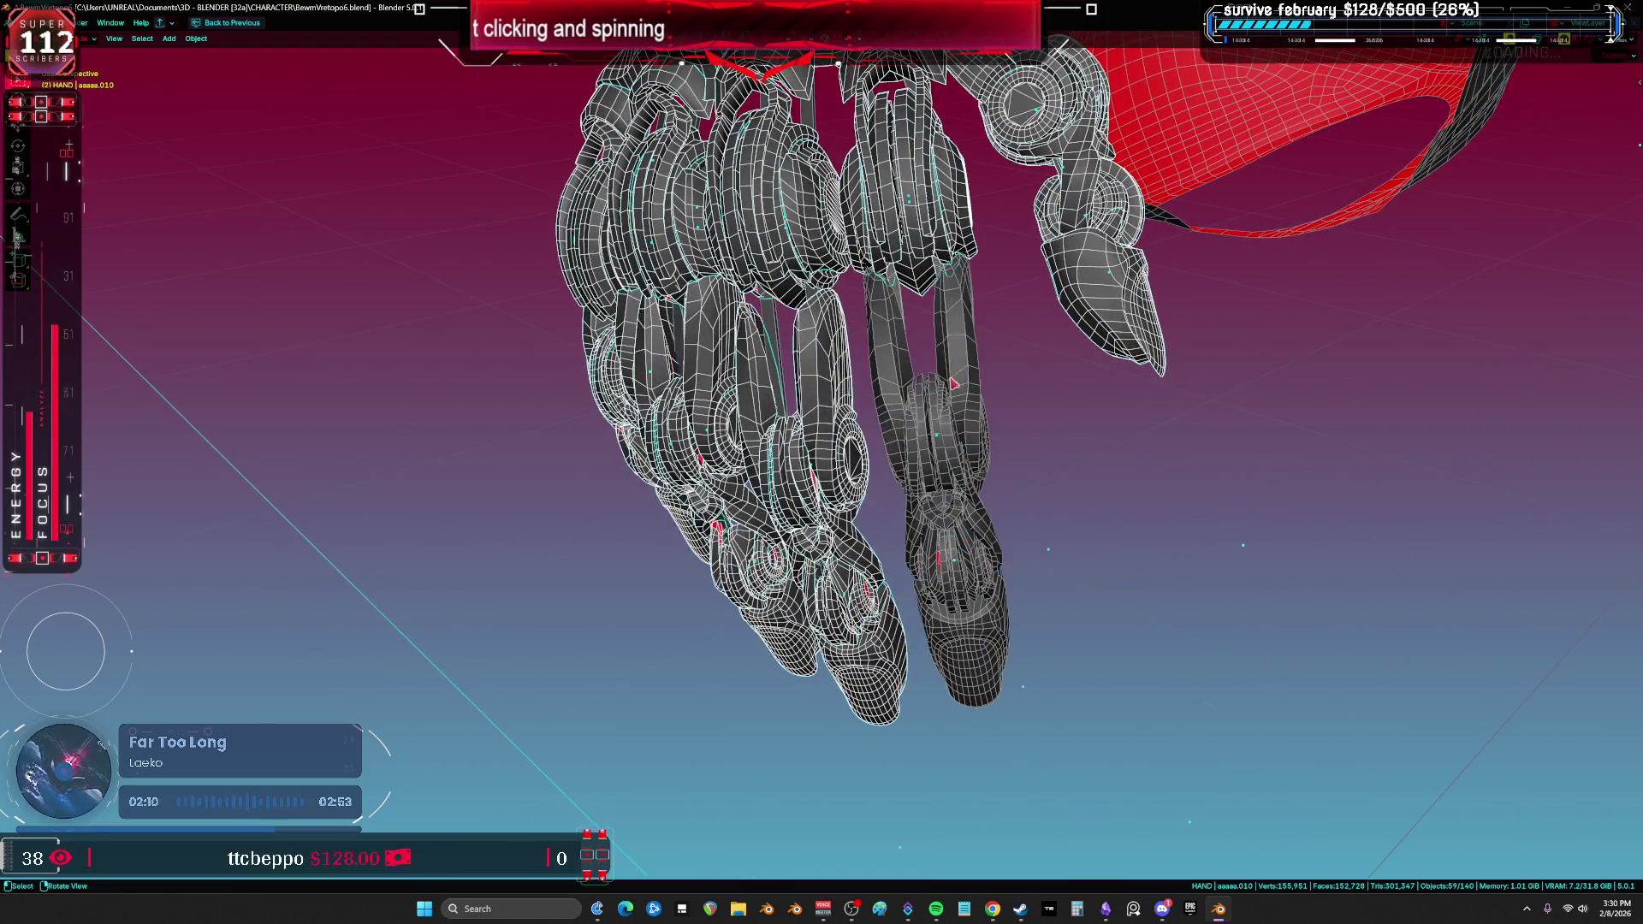
{"action": "middle_click_drag", "start_coordinate": [952, 382], "coordinate": [934, 514]}
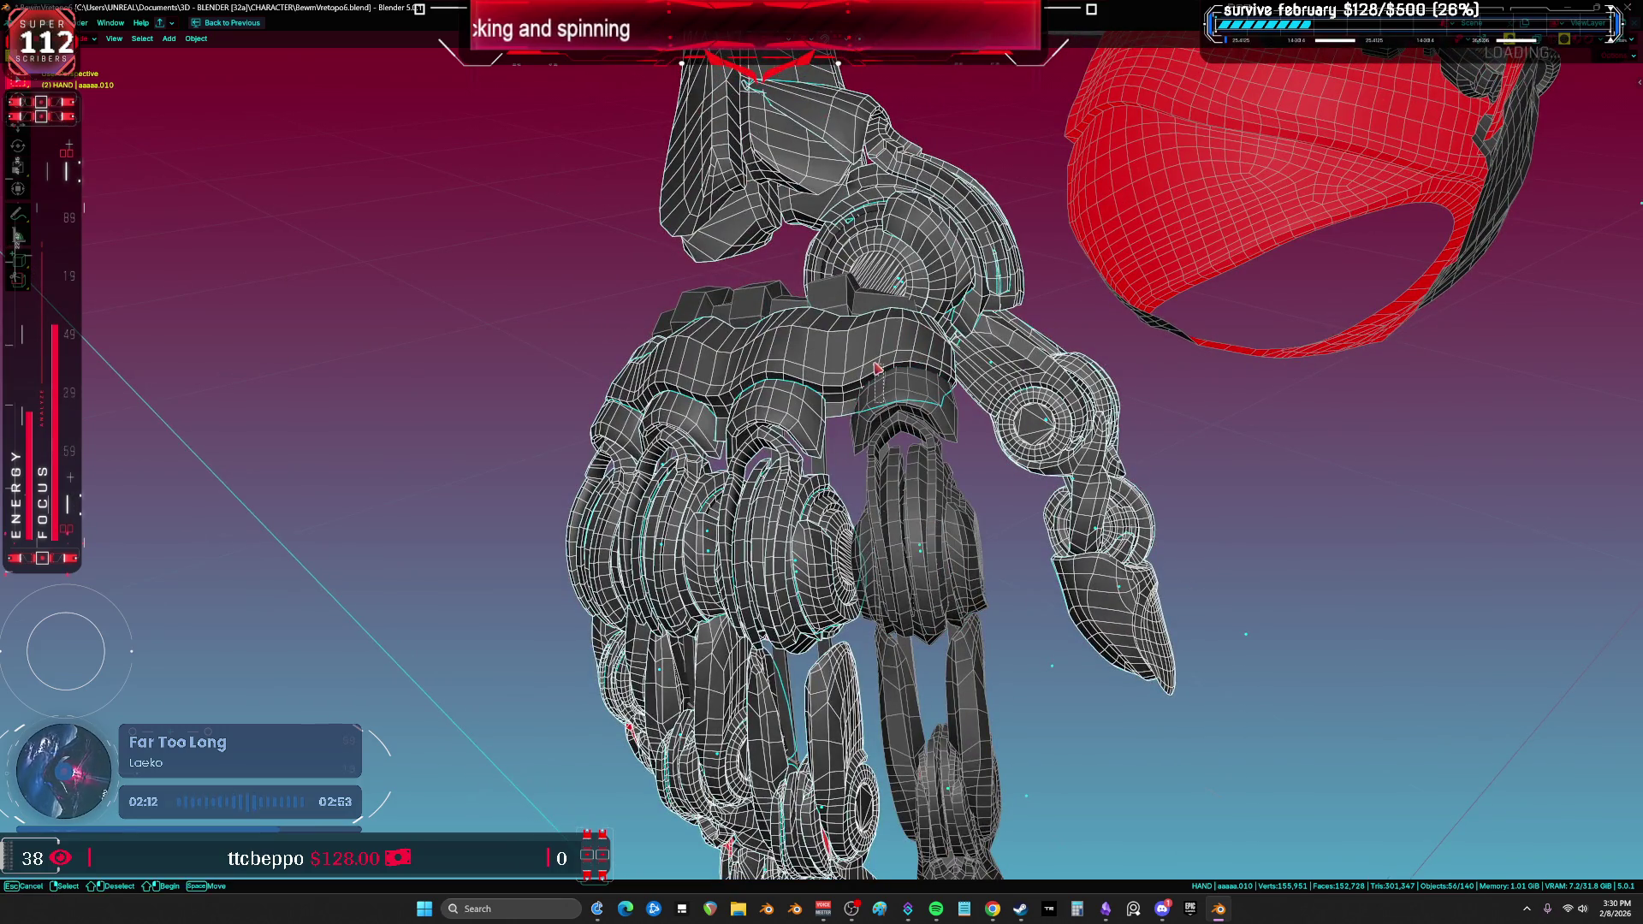
{"action": "left_click", "coordinate": [885, 390], "text": "shift"}
{"action": "key", "text": "g"}
{"action": "scroll", "coordinate": [965, 521], "scroll_direction": "down", "scroll_amount": 6, "text": "alt"}
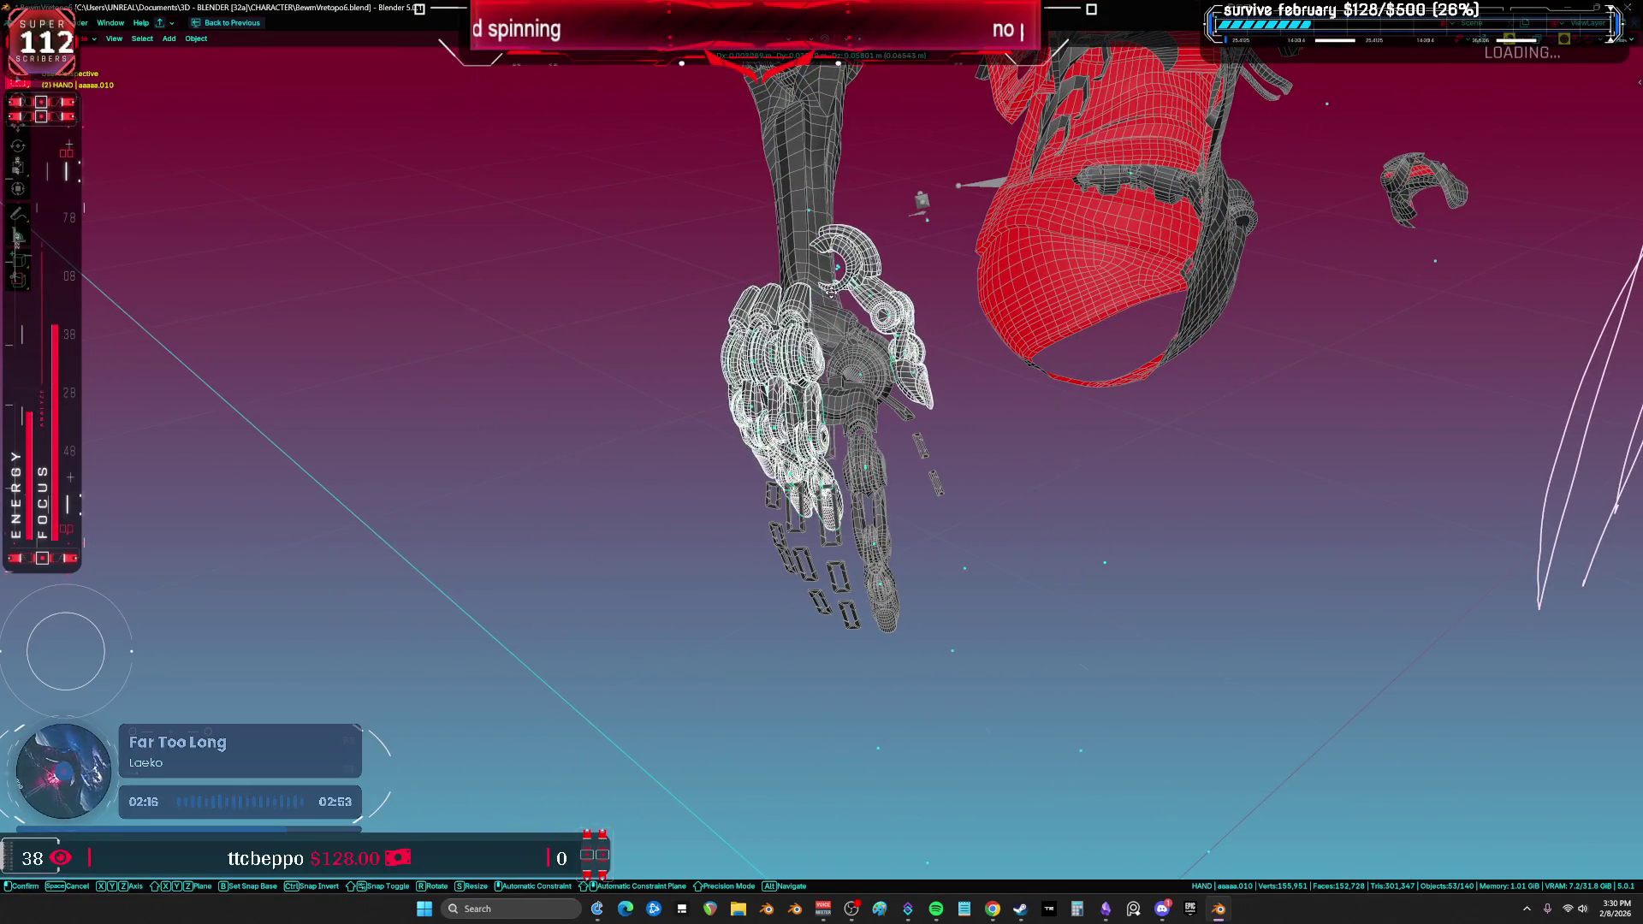
{"action": "left_click", "coordinate": [851, 351]}
Step: Hide the 53 selected hand objects and select the finger shell Cylinder.005
{"action": "key", "text": "h"}
{"action": "middle_click_drag", "start_coordinate": [850, 379], "coordinate": [838, 487]}
{"action": "left_click", "coordinate": [838, 492]}
{"action": "scroll", "coordinate": [839, 492], "scroll_direction": "up", "scroll_amount": 4}
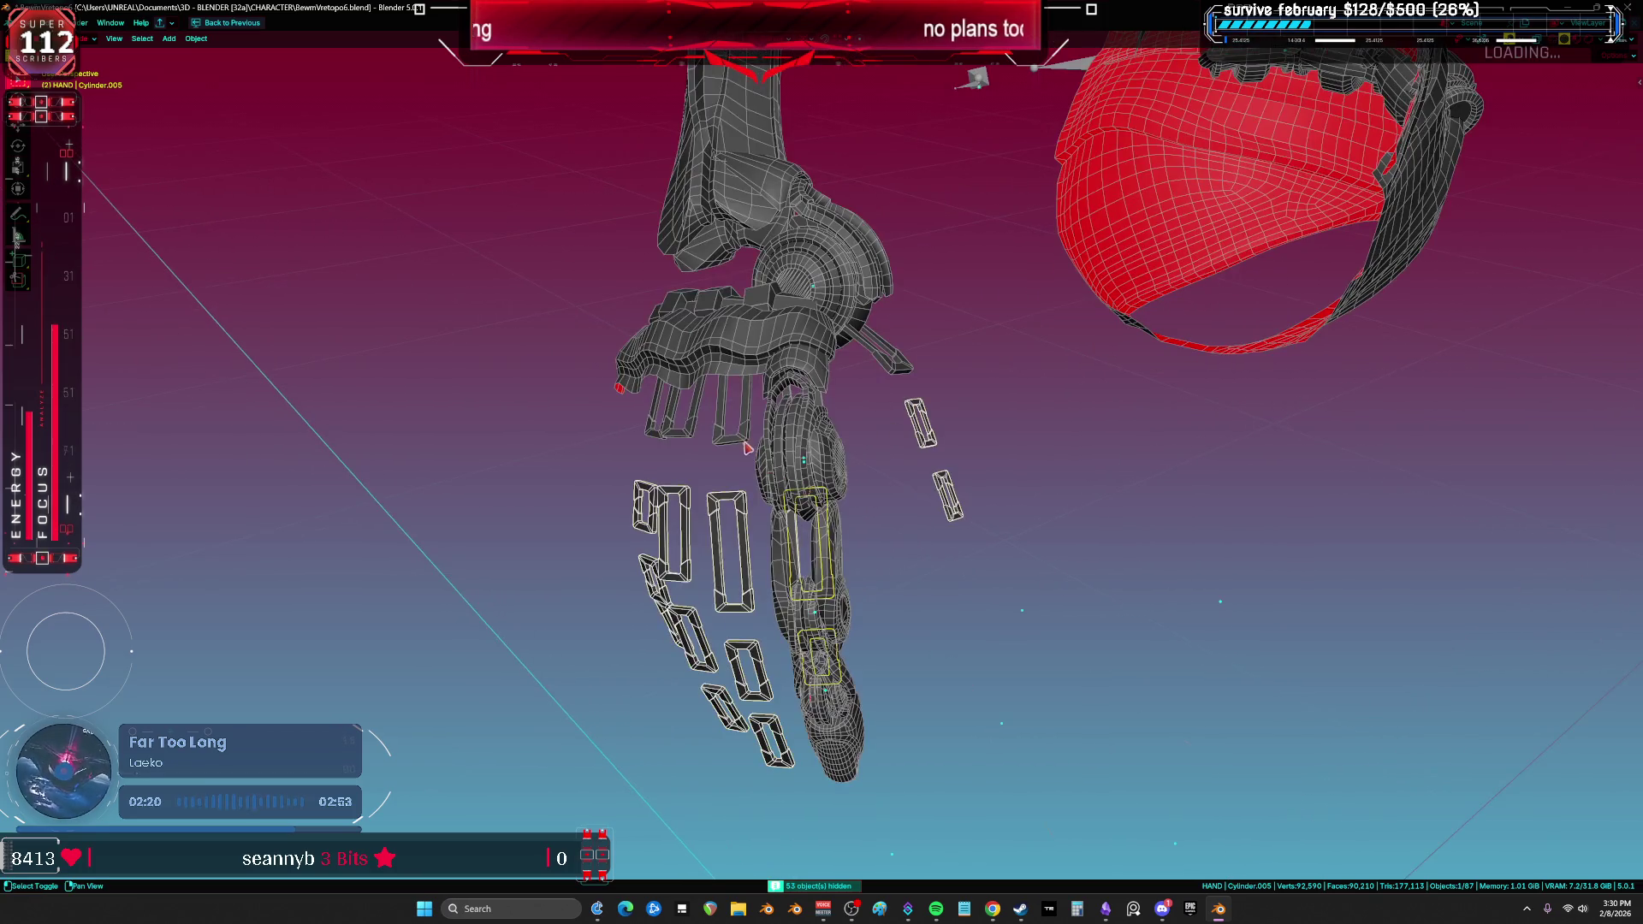
{"action": "left_click", "coordinate": [736, 444], "text": "shift"}
{"action": "key", "text": "Tab"}
{"action": "key", "text": "ctrl+space"}
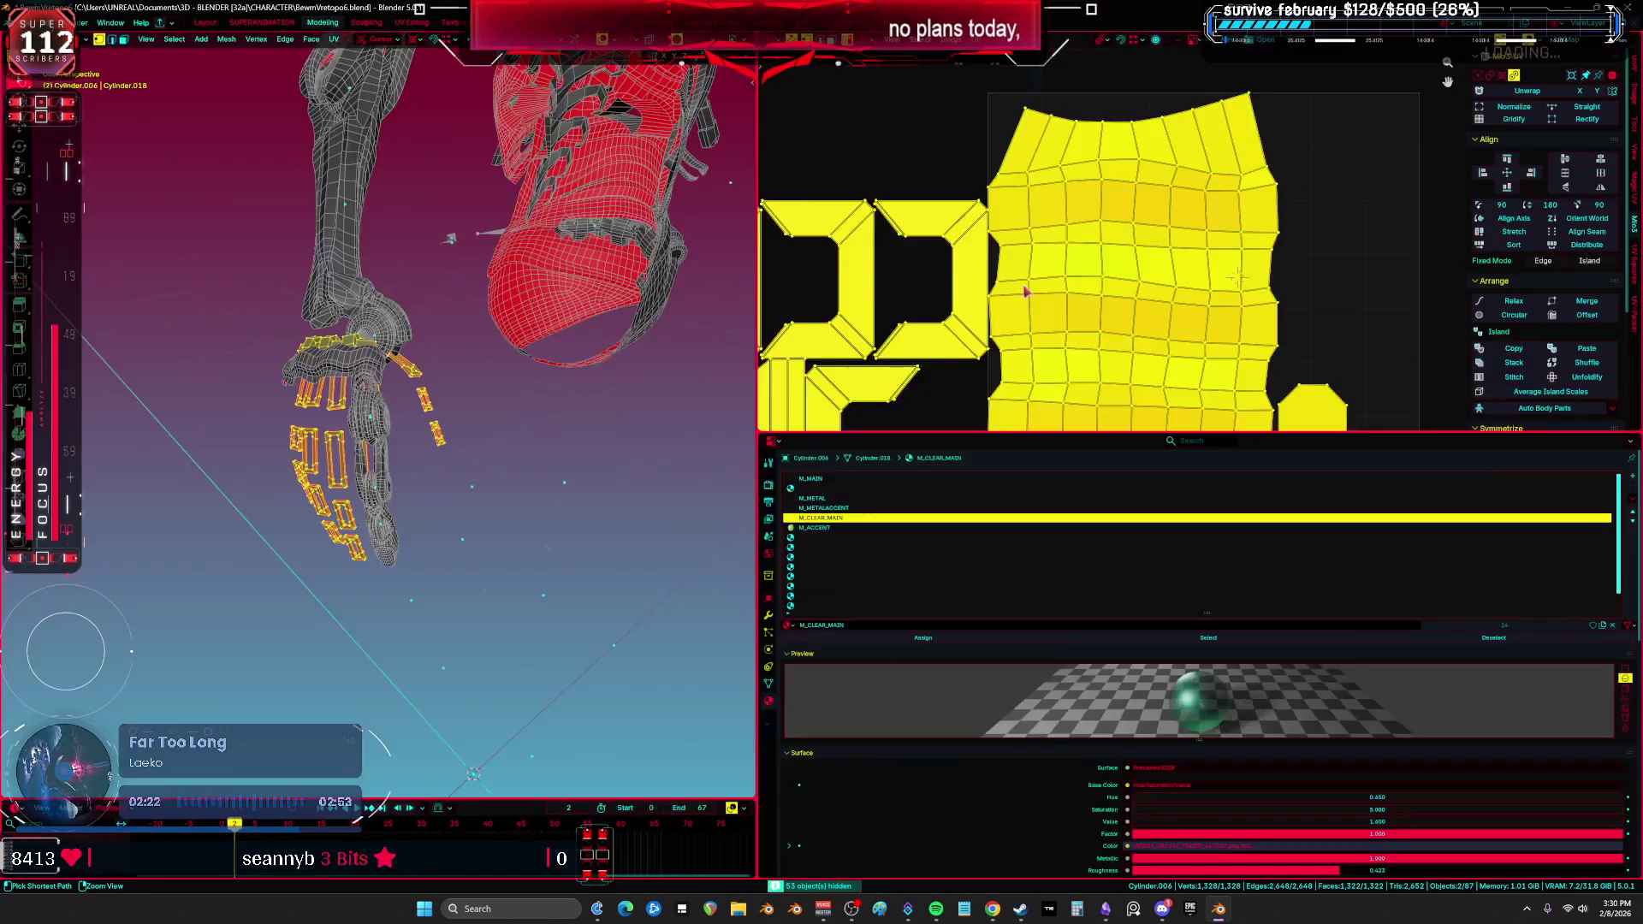
{"action": "key", "text": "ctrl+space"}
{"action": "key", "text": "ctrl+space"}
{"action": "key", "text": "Tab"}
{"action": "key", "text": "Tab"}
{"action": "key", "text": "Tab"}
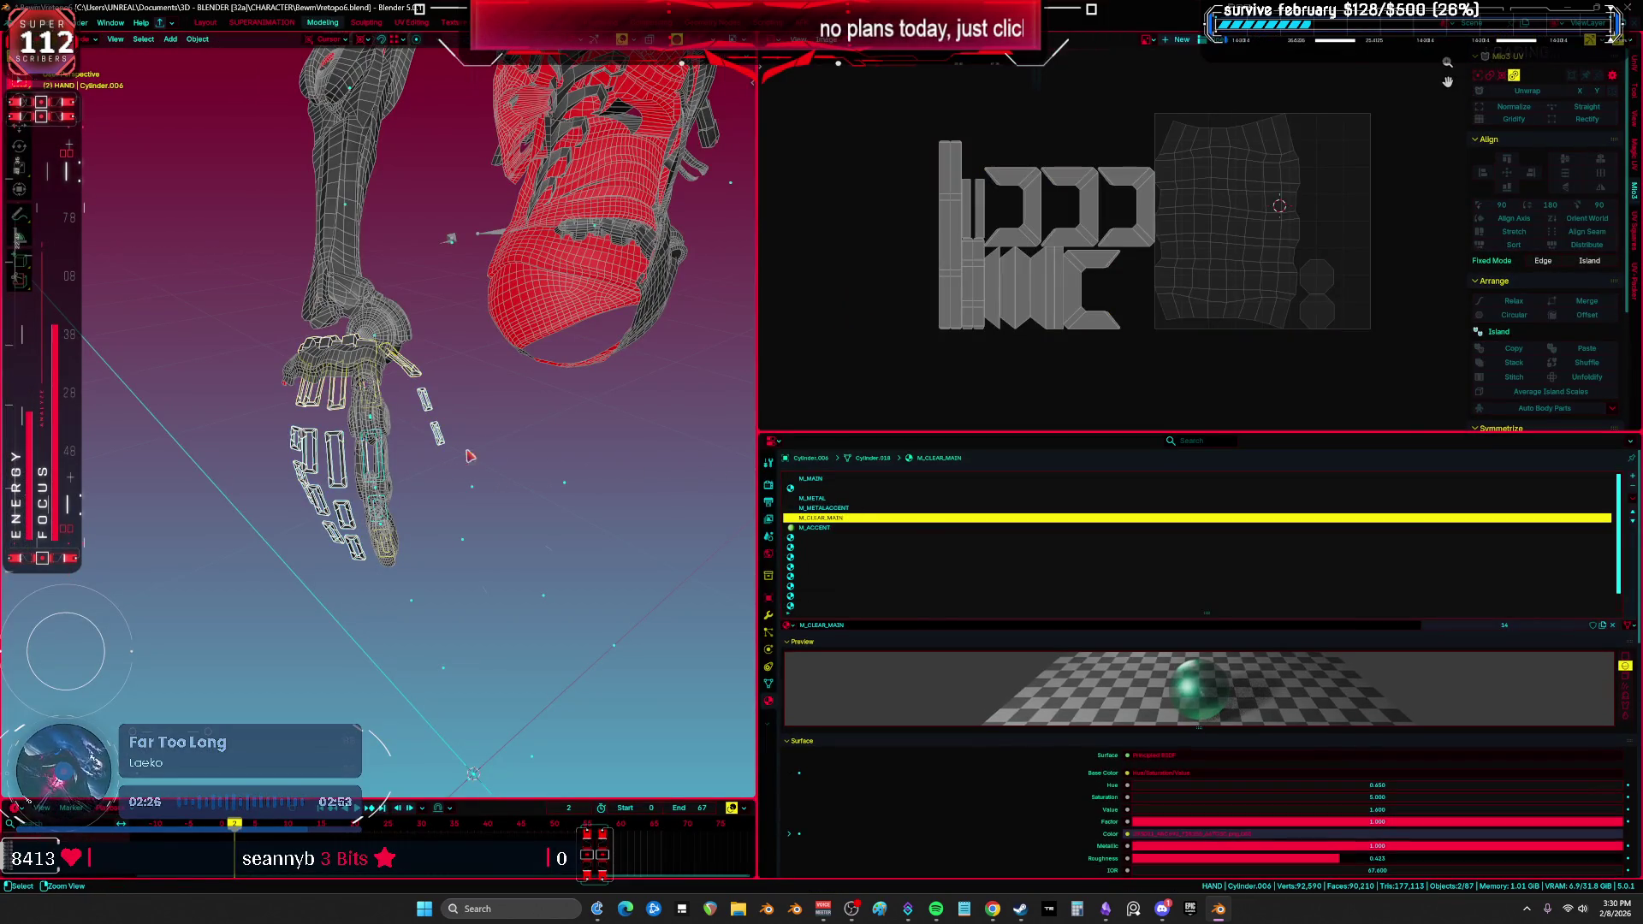
{"action": "key", "text": "ctrl+space"}
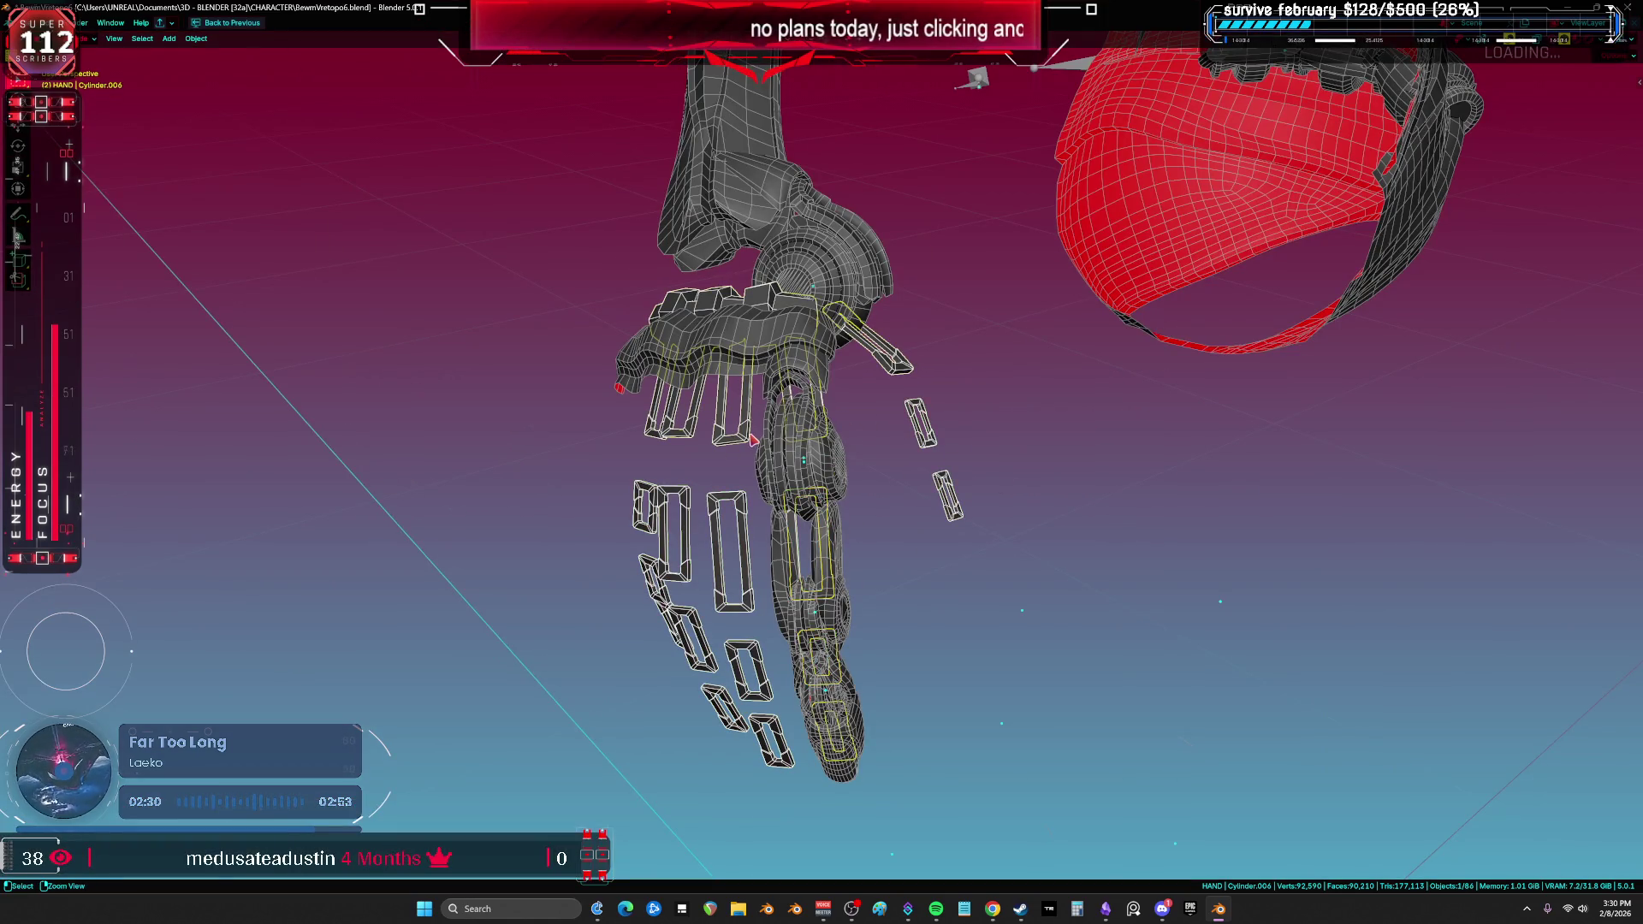
Step: Add Cylinder.048 to the hand selection and briefly check it in Edit Mode
{"action": "key", "text": "r"}
{"action": "key", "text": "Escape"}
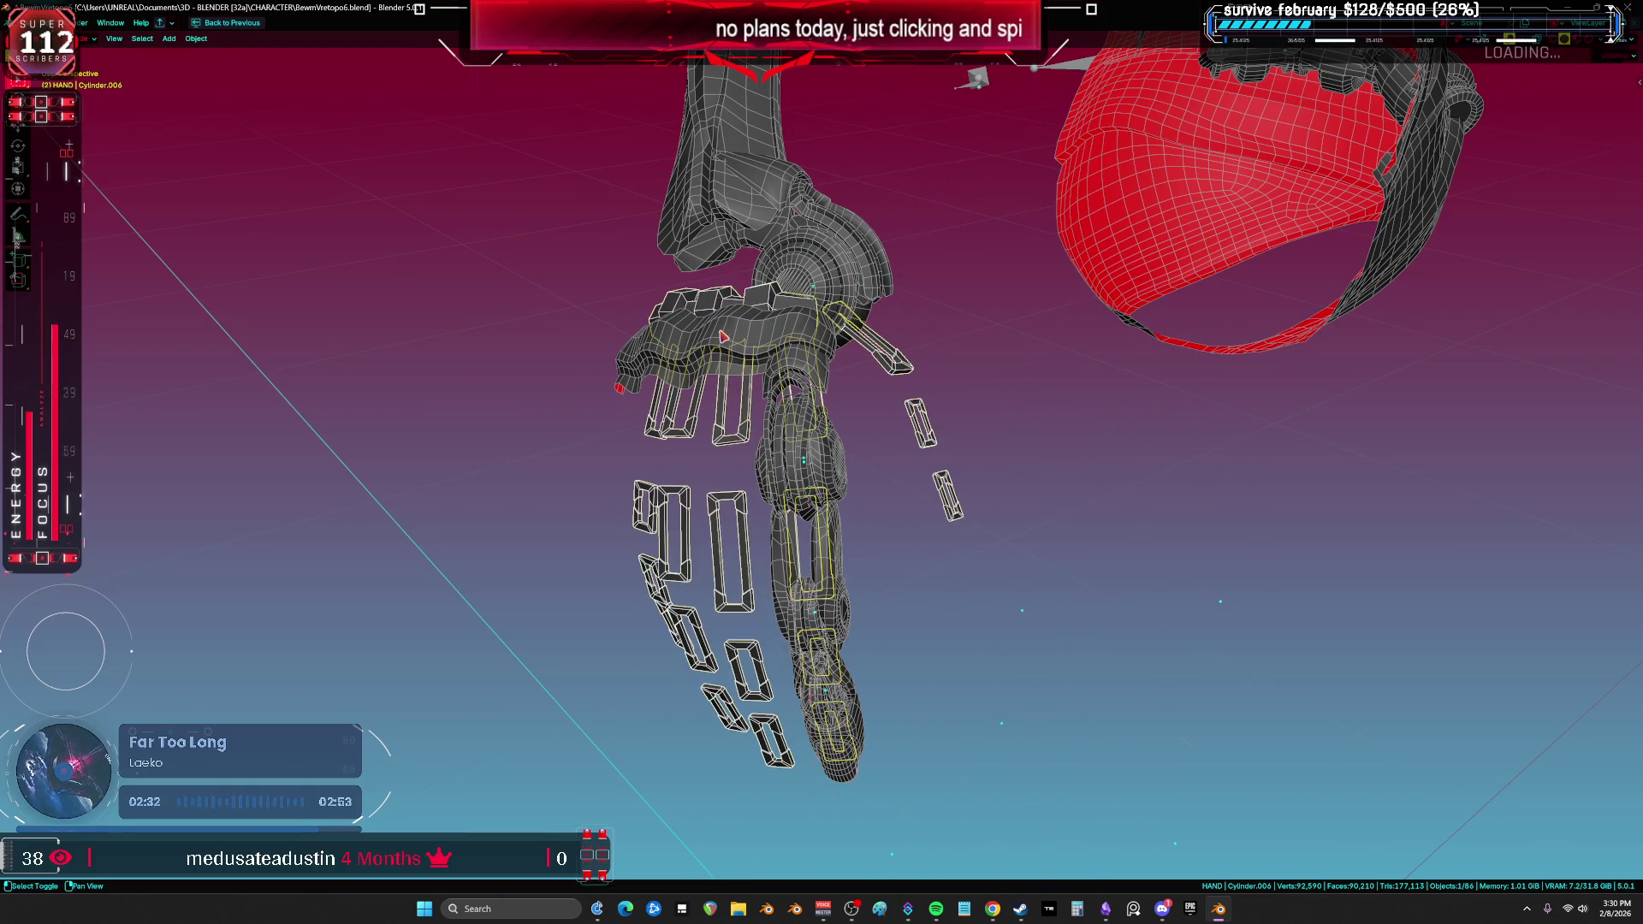
{"action": "left_click", "coordinate": [723, 336], "text": "shift"}
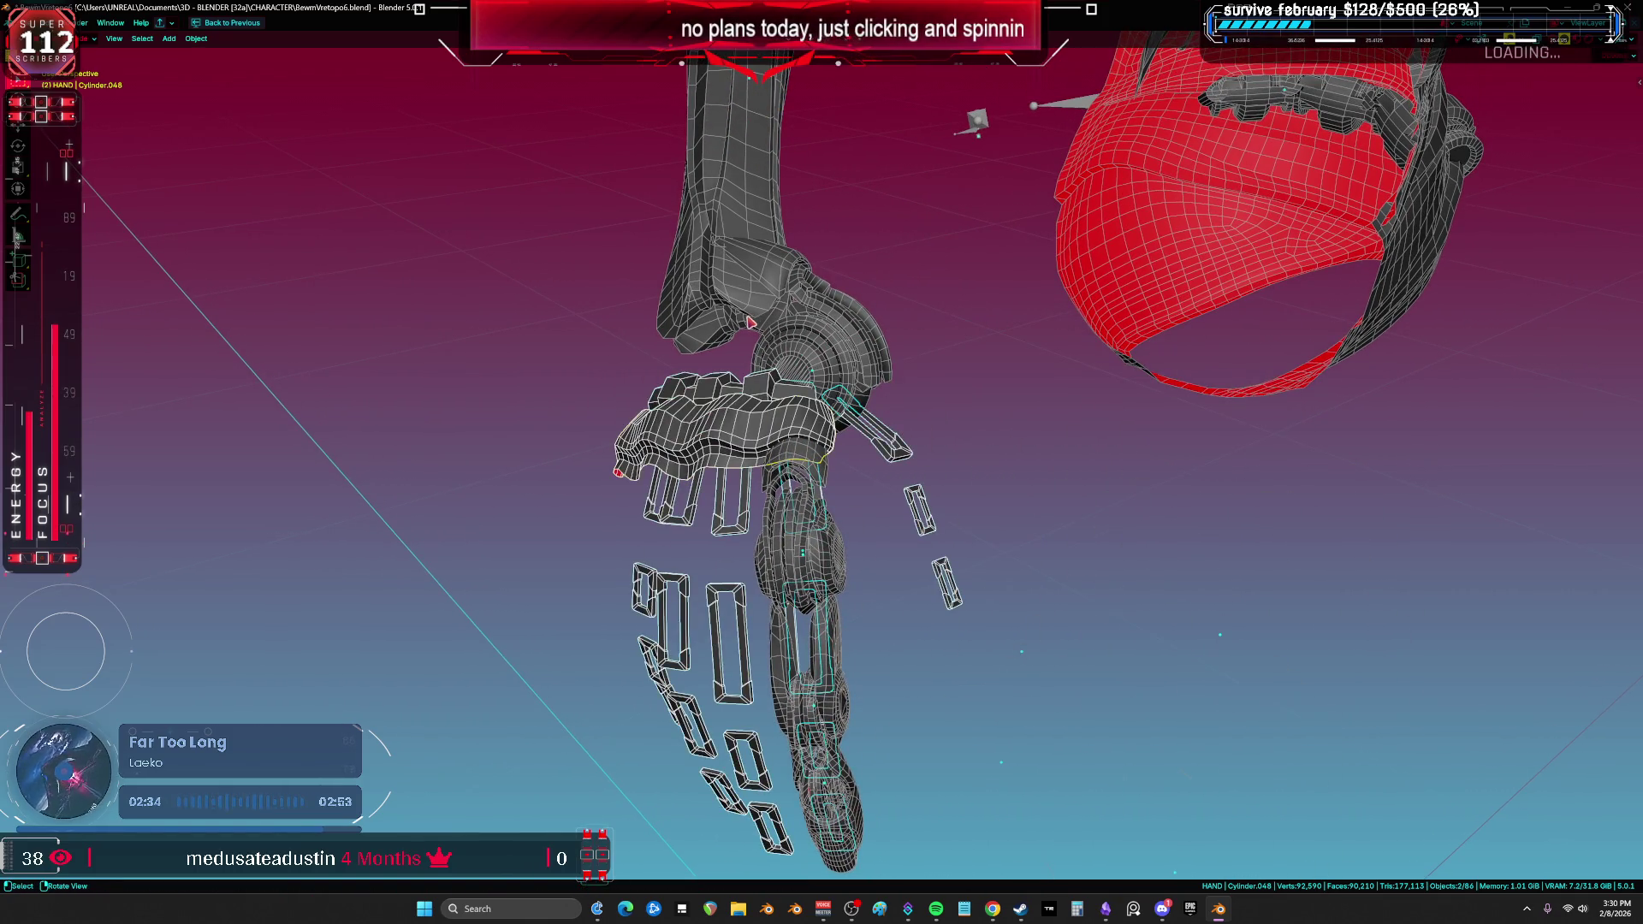
{"action": "key", "text": "Tab"}
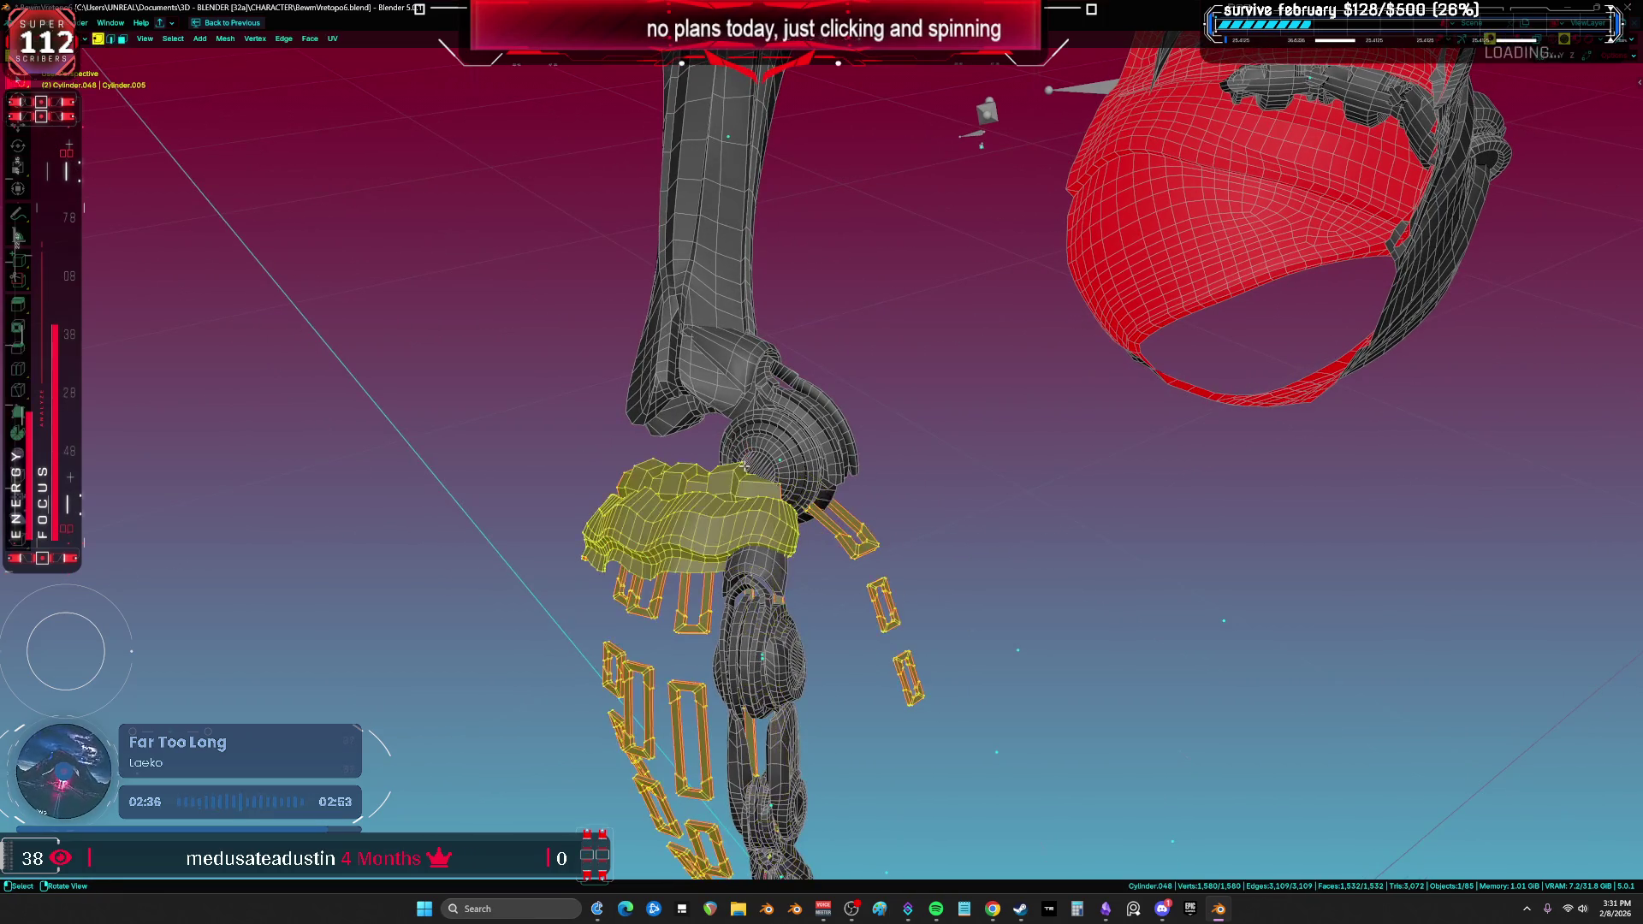
{"action": "key", "text": "Tab"}
Step: Hide and restore the wrist joint, then reveal all hidden objects with Alt+H
{"action": "left_click", "coordinate": [804, 513]}
{"action": "mouse_move", "coordinate": [804, 513]}
{"action": "middle_mouse_down"}
{"action": "mouse_move", "coordinate": [797, 457]}
{"action": "mouse_move", "coordinate": [778, 448]}
{"action": "mouse_move", "coordinate": [828, 532]}
{"action": "middle_mouse_up"}
{"action": "key", "text": "h"}
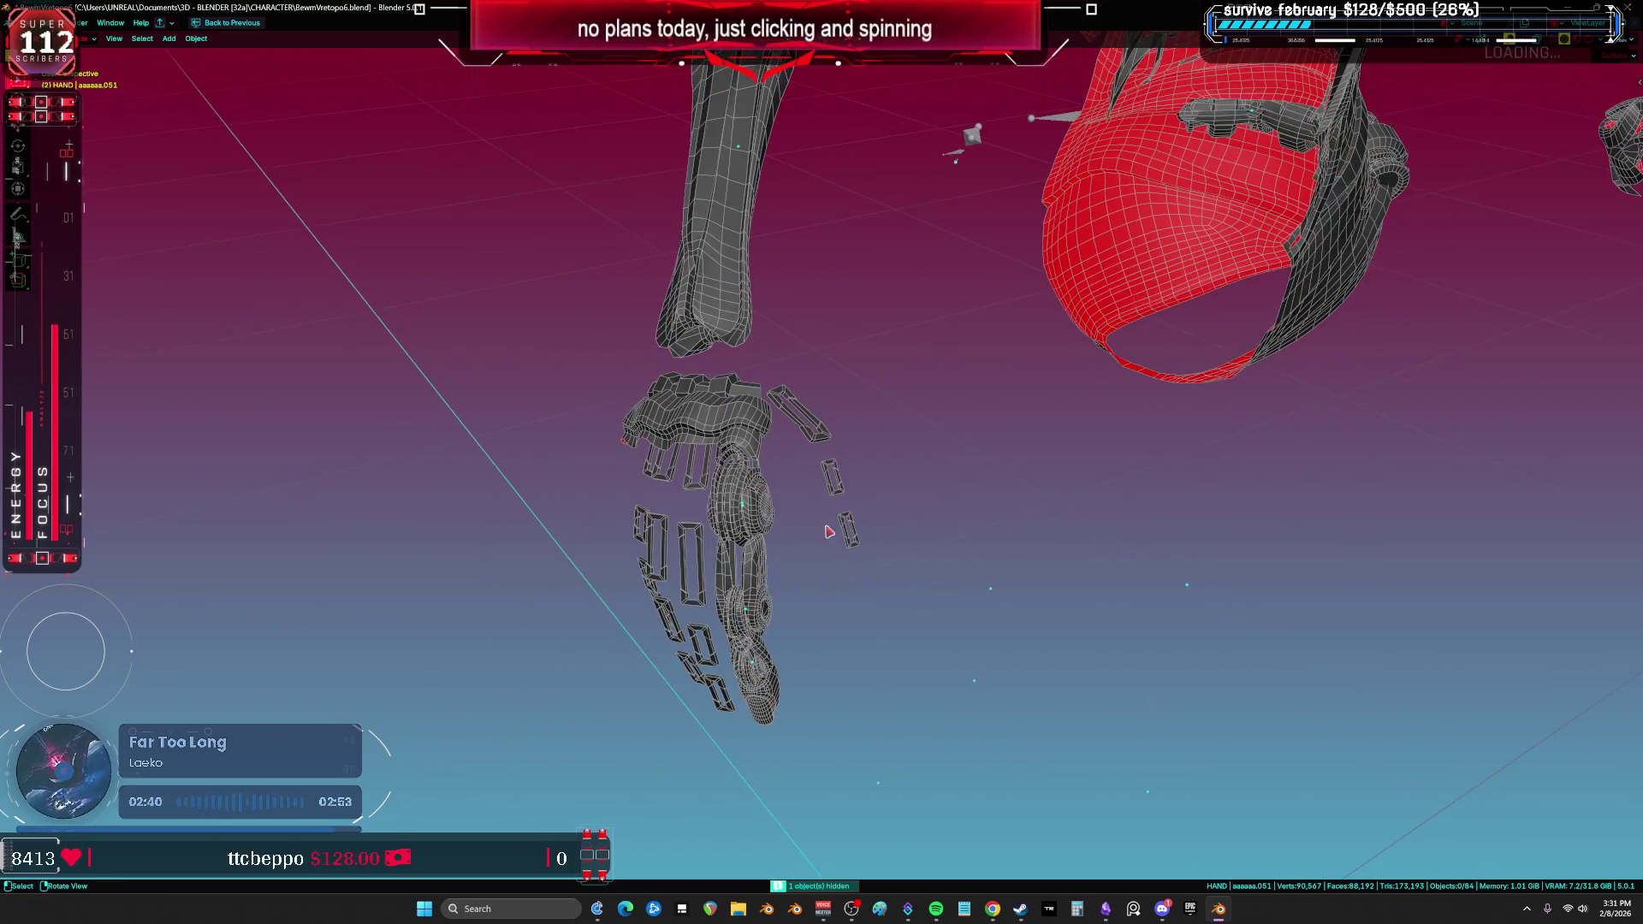
{"action": "key", "text": "alt+h"}
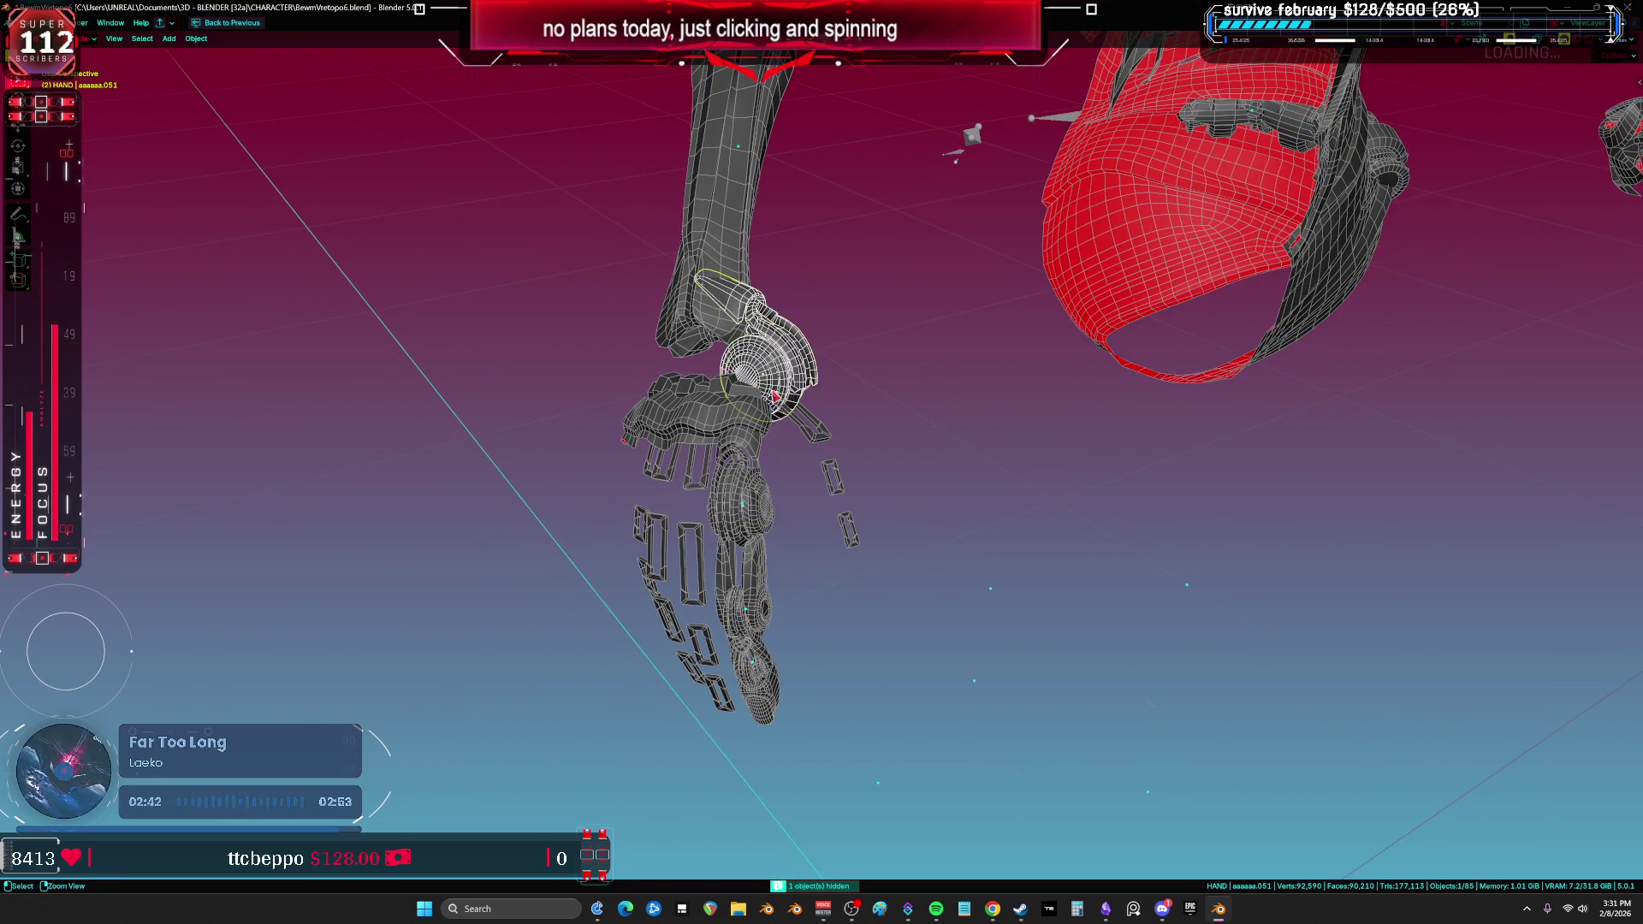
{"action": "key", "text": "Tab"}
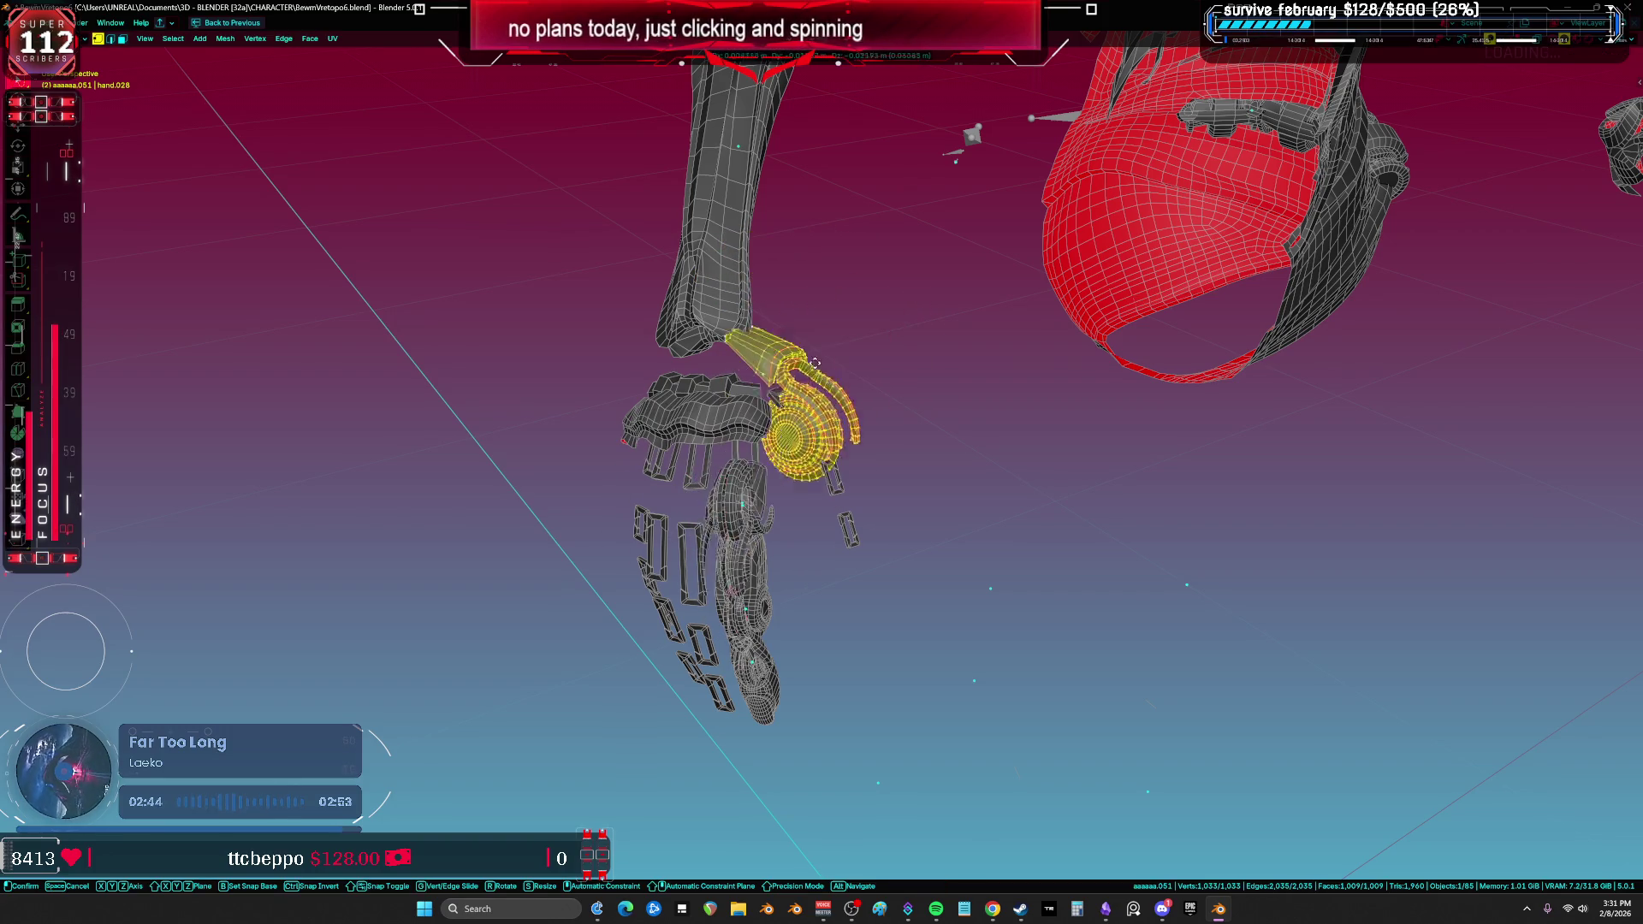
{"action": "key", "text": "Tab"}
{"action": "key", "text": "alt+h"}
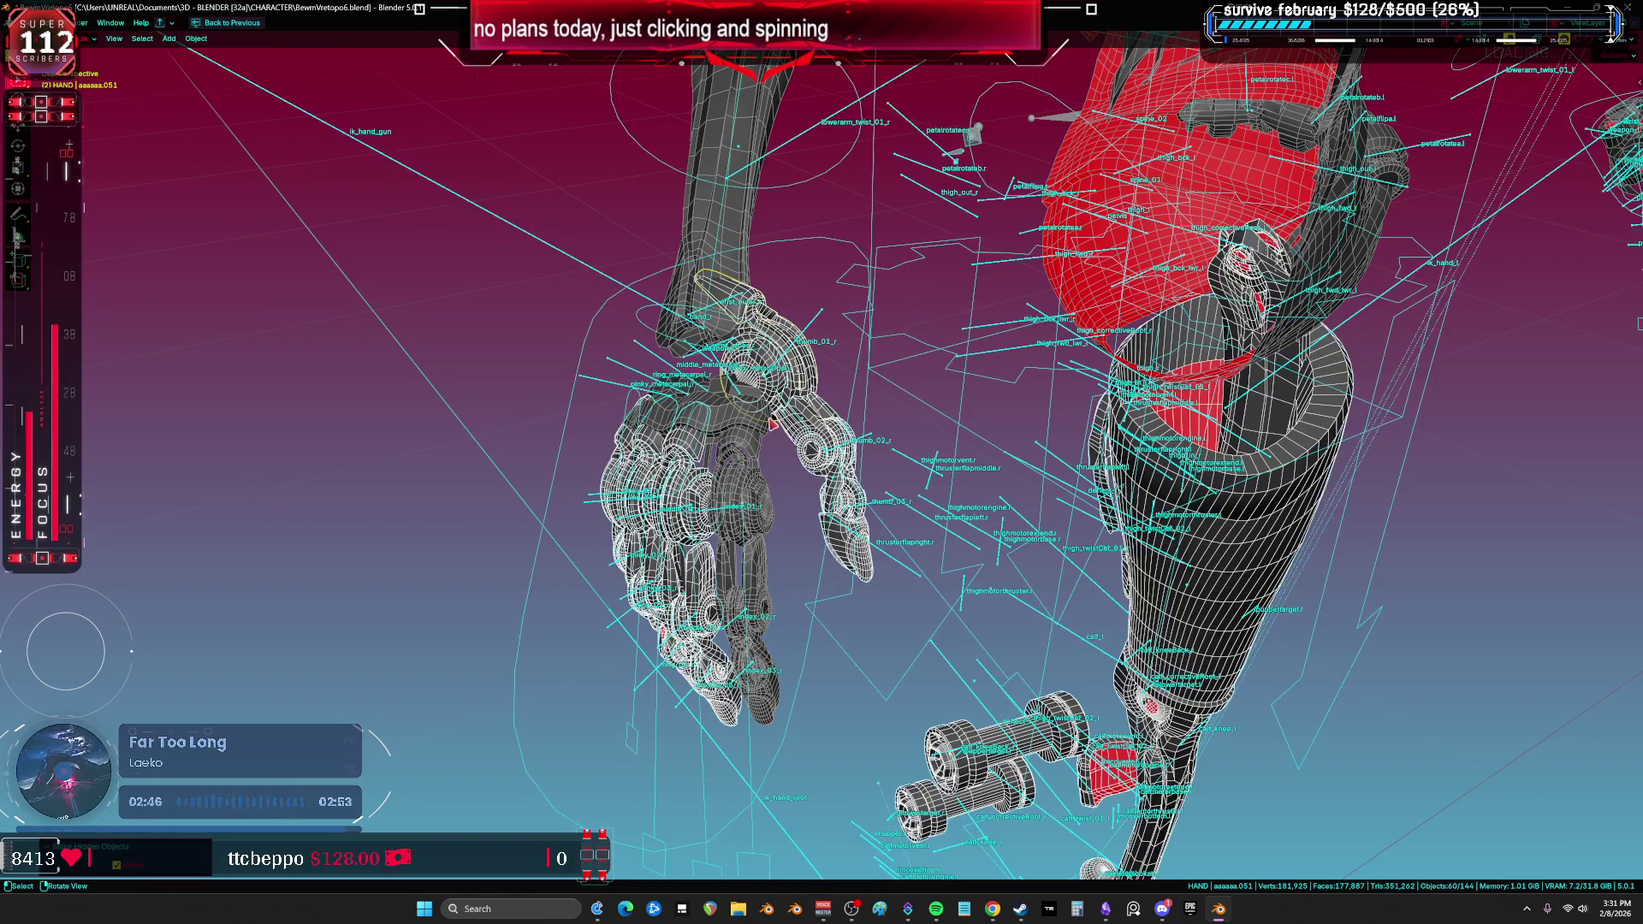
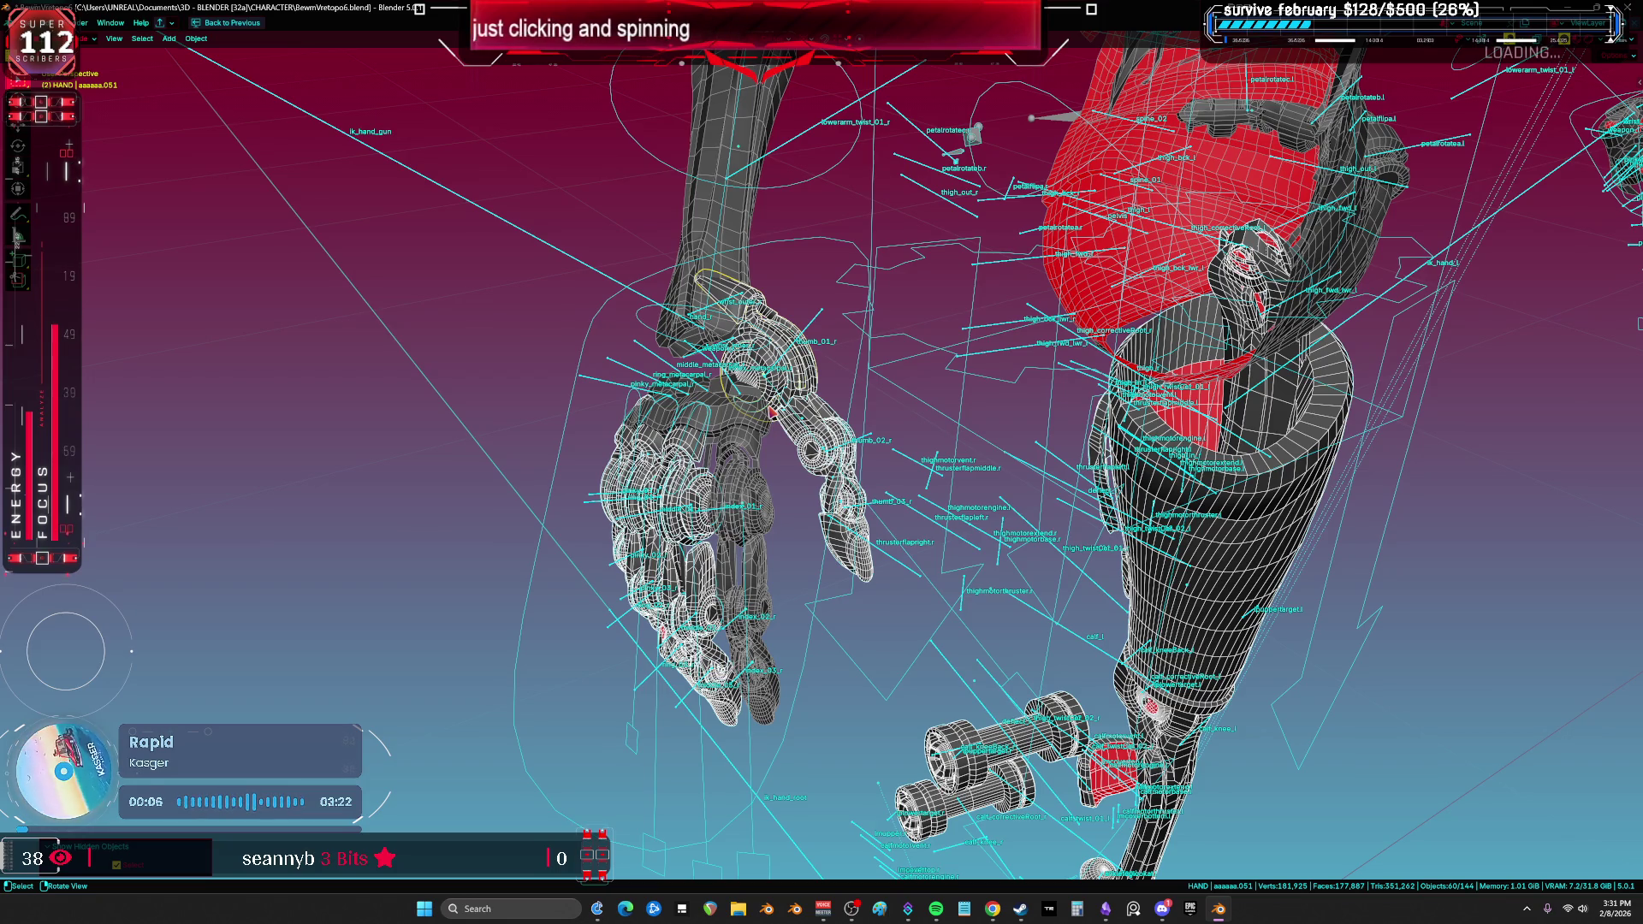
Step: Orbit closer to the robot's hands and start a freehand annotation beside them
{"action": "middle_click_drag", "start_coordinate": [896, 368], "coordinate": [898, 329]}
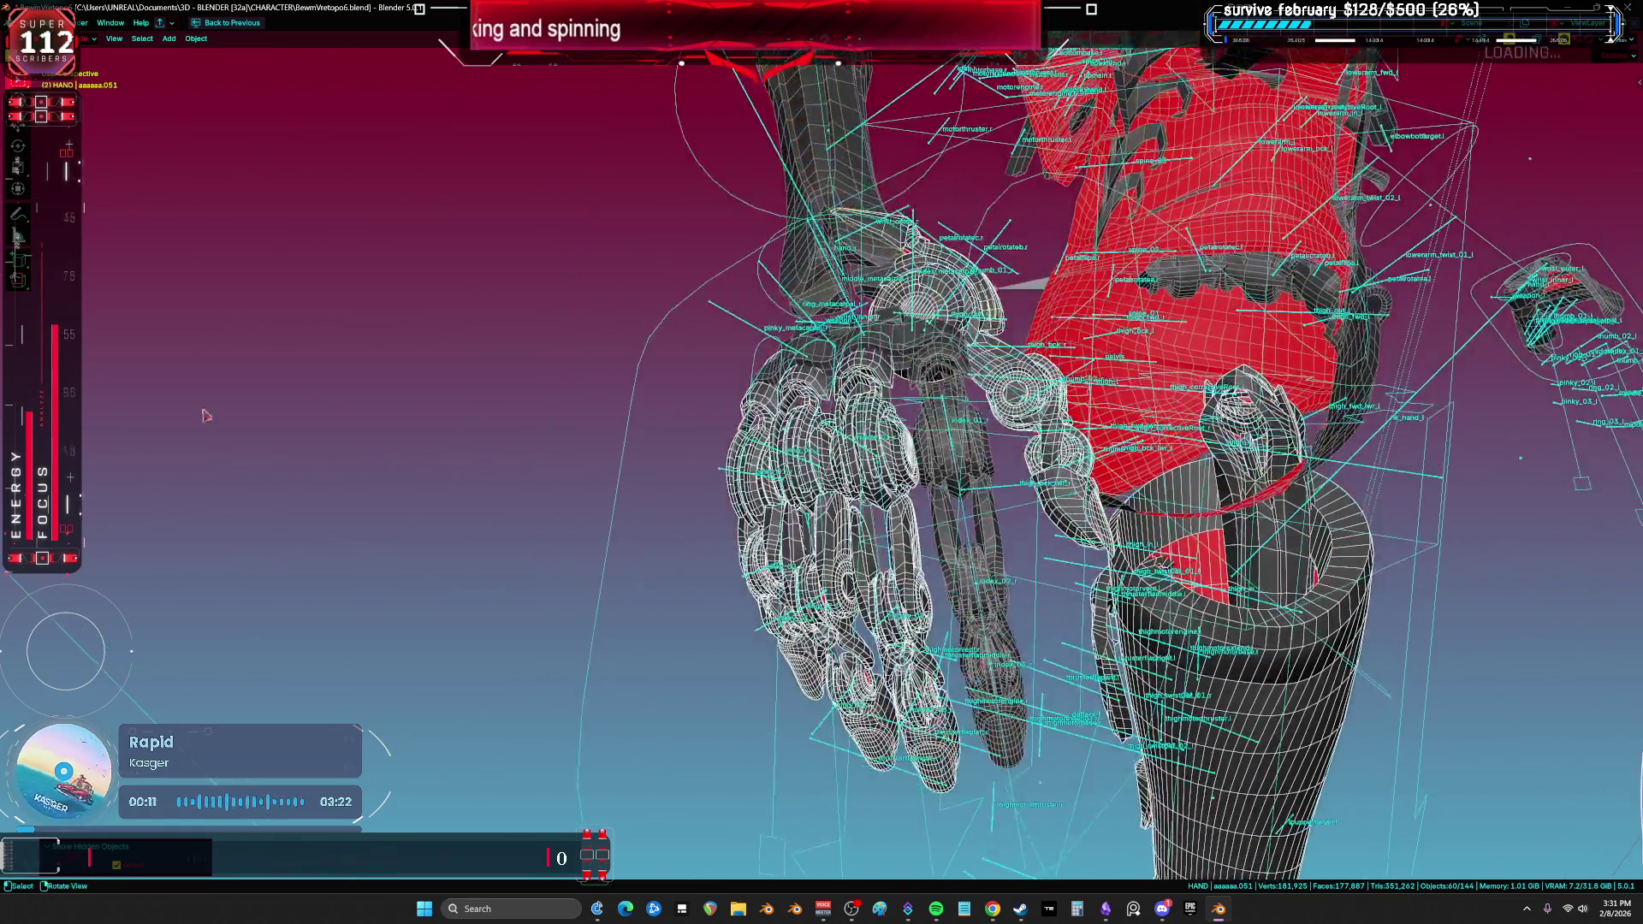
{"action": "left_click", "coordinate": [18, 212]}
{"action": "left_click_drag", "start_coordinate": [361, 255], "coordinate": [364, 321]}
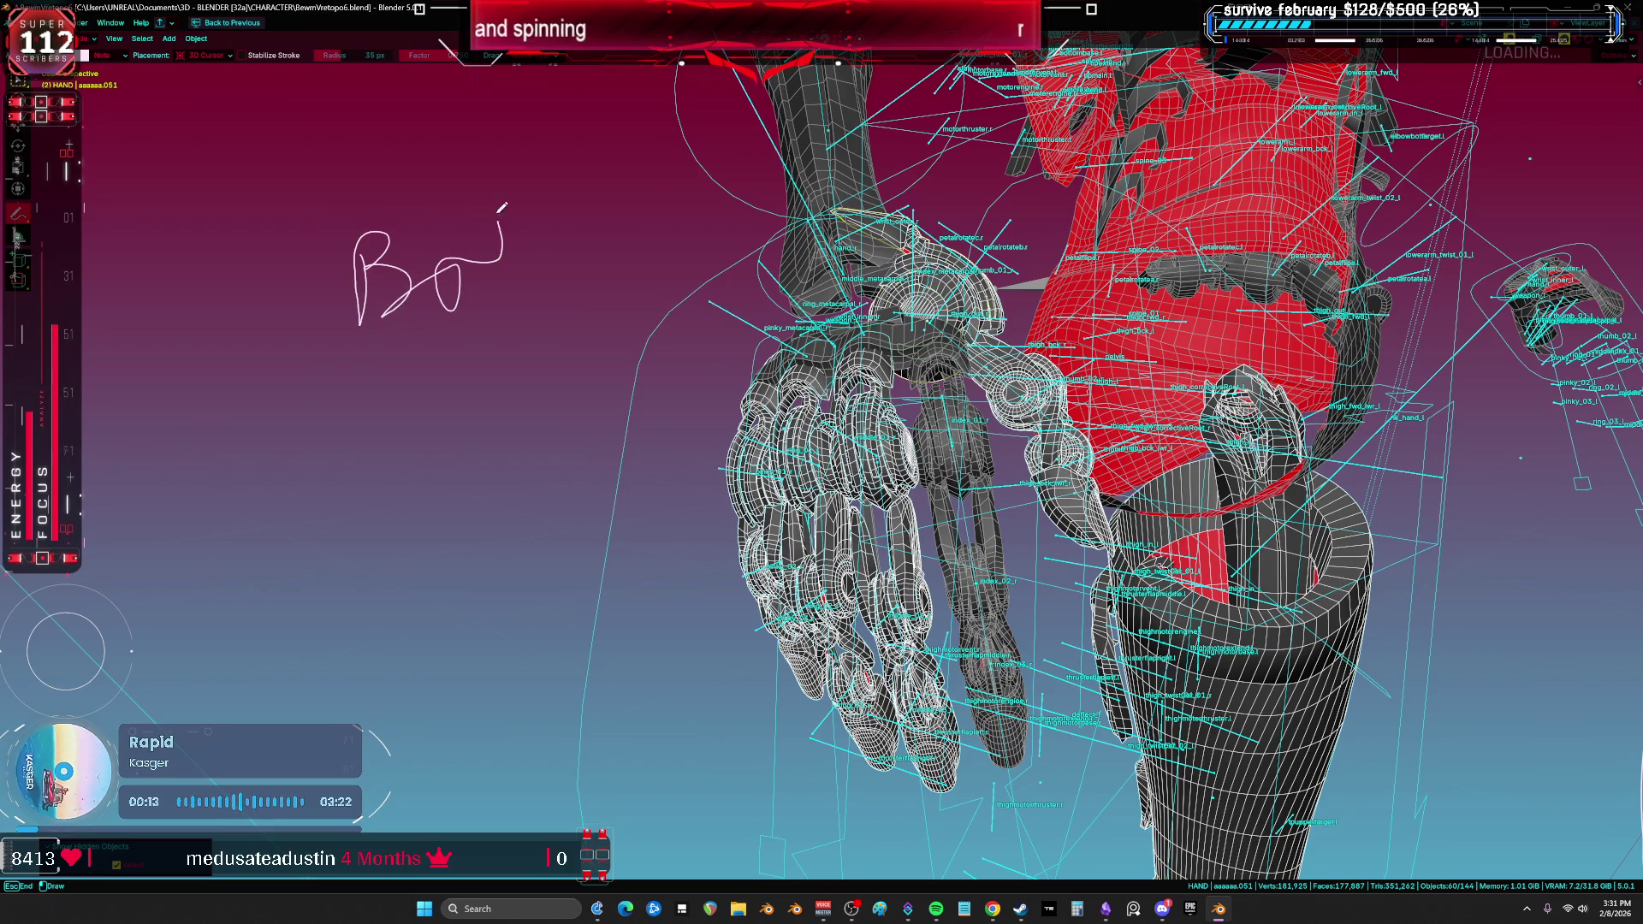
Step: Scribble freehand annotations by the hands, then erase the 'Bob' and 'Bu' strokes
{"action": "mouse_move", "coordinate": [565, 314]}
{"action": "left_mouse_down"}
{"action": "mouse_move", "coordinate": [411, 383]}
{"action": "mouse_move", "coordinate": [616, 442]}
{"action": "left_mouse_up"}
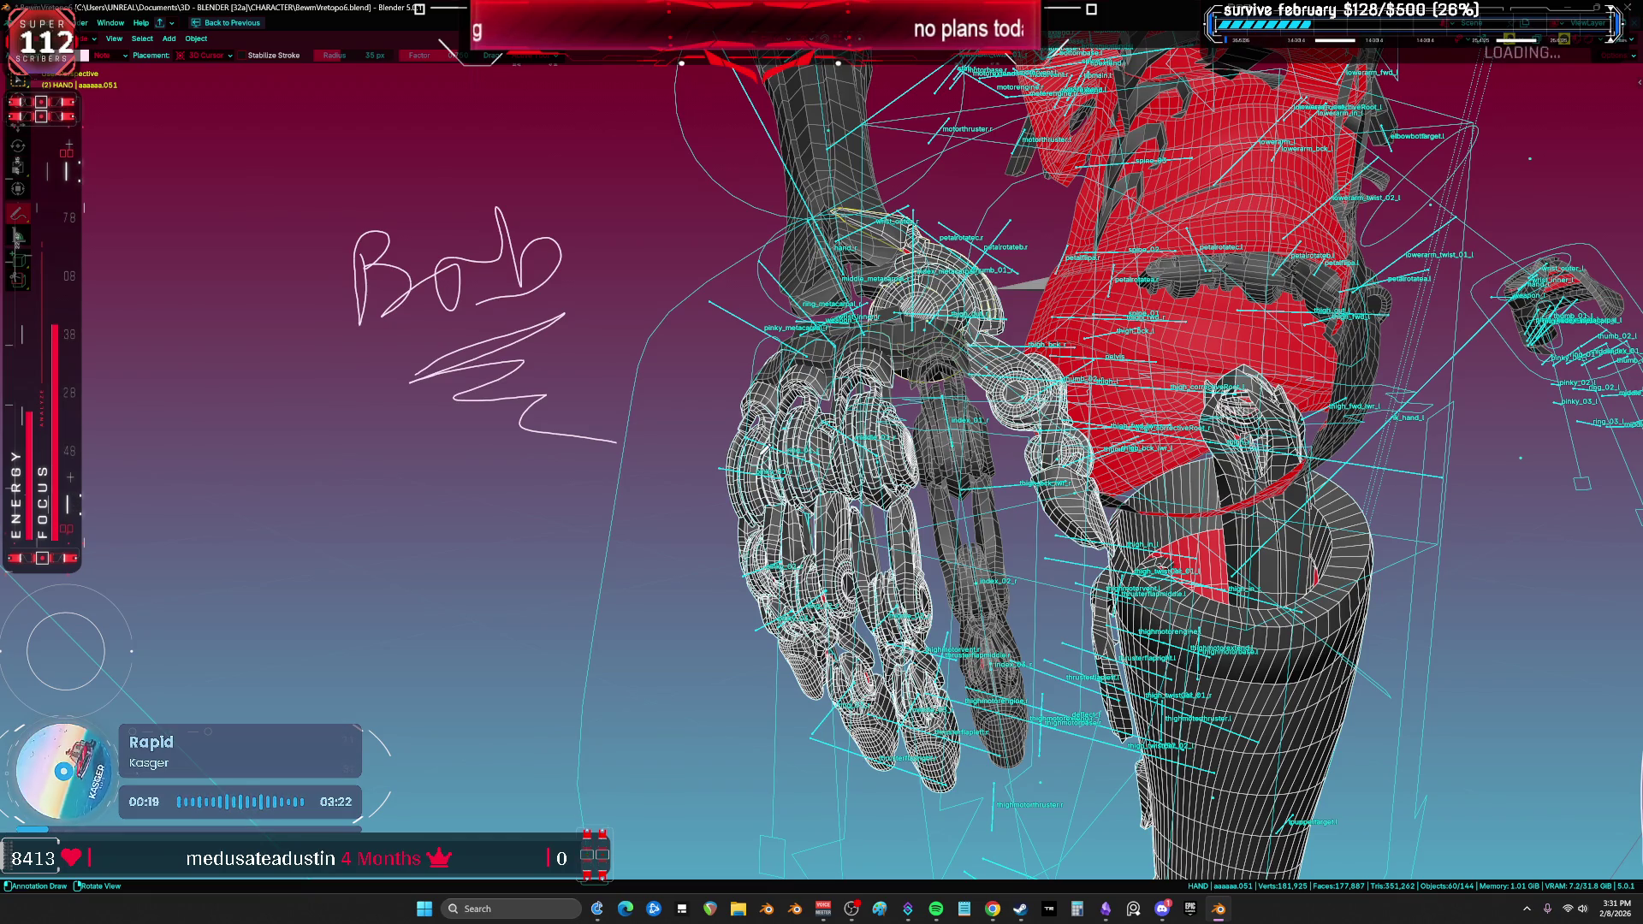
{"action": "right_click", "coordinate": [760, 460]}
{"action": "key", "text": "Escape"}
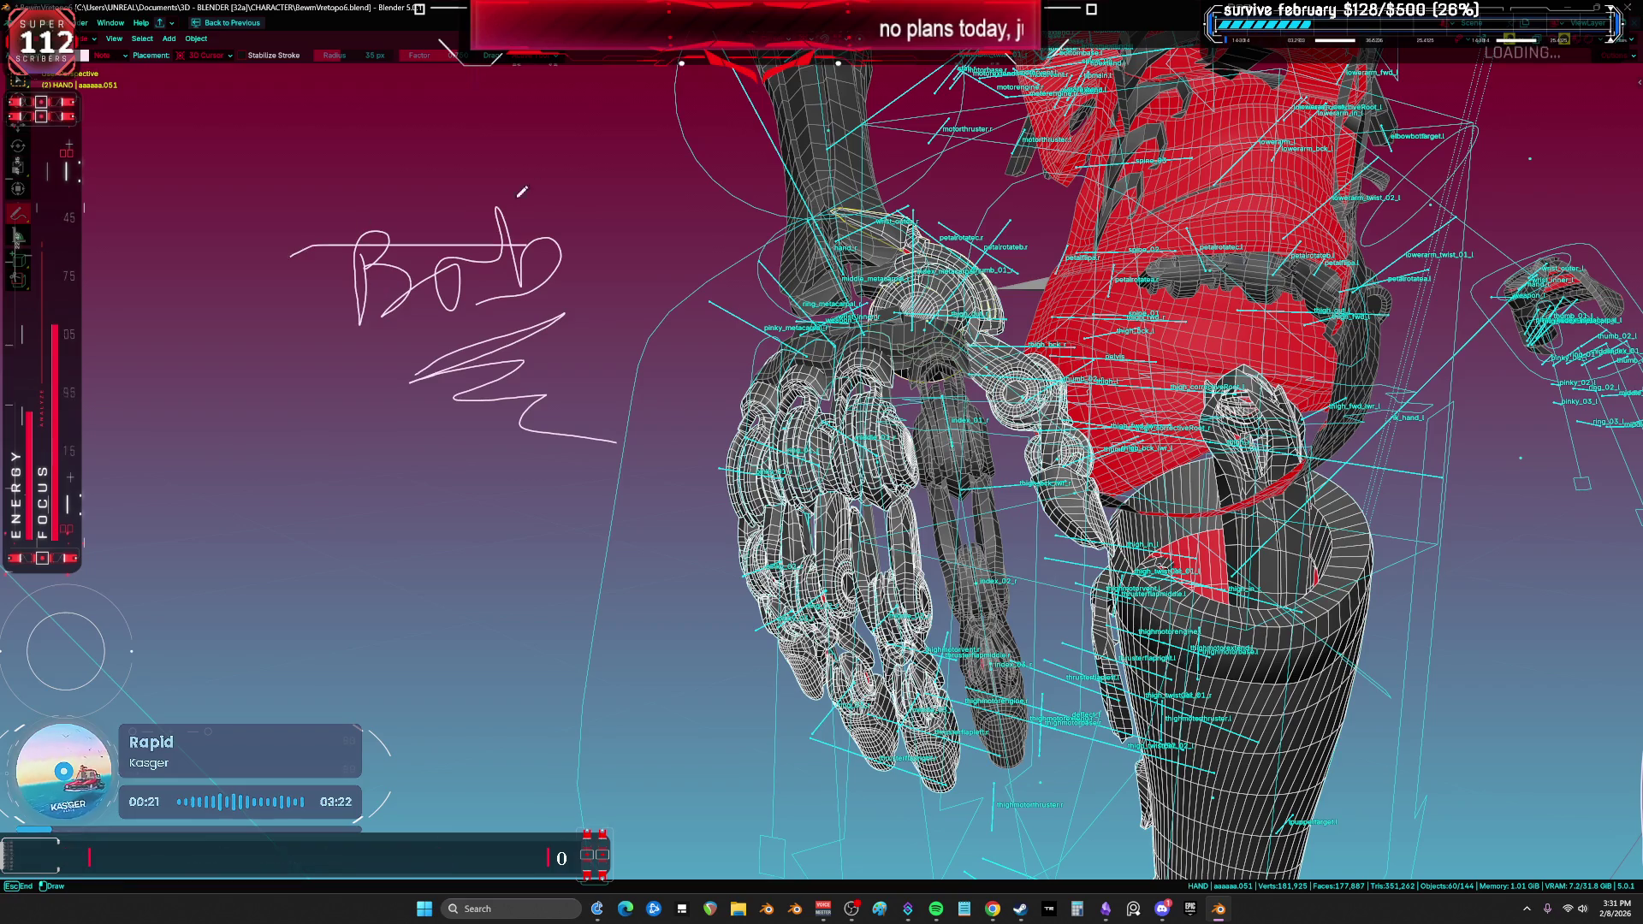
{"action": "mouse_move", "coordinate": [548, 240]}
{"action": "left_mouse_down", "text": "ctrl"}
{"action": "mouse_move", "coordinate": [436, 319]}
{"action": "mouse_move", "coordinate": [665, 438]}
{"action": "left_mouse_up", "text": "ctrl"}
{"action": "mouse_move", "coordinate": [317, 212]}
{"action": "left_mouse_down"}
{"action": "mouse_move", "coordinate": [368, 385]}
{"action": "mouse_move", "coordinate": [440, 366]}
{"action": "mouse_move", "coordinate": [582, 205]}
{"action": "mouse_move", "coordinate": [647, 60]}
{"action": "left_mouse_up"}
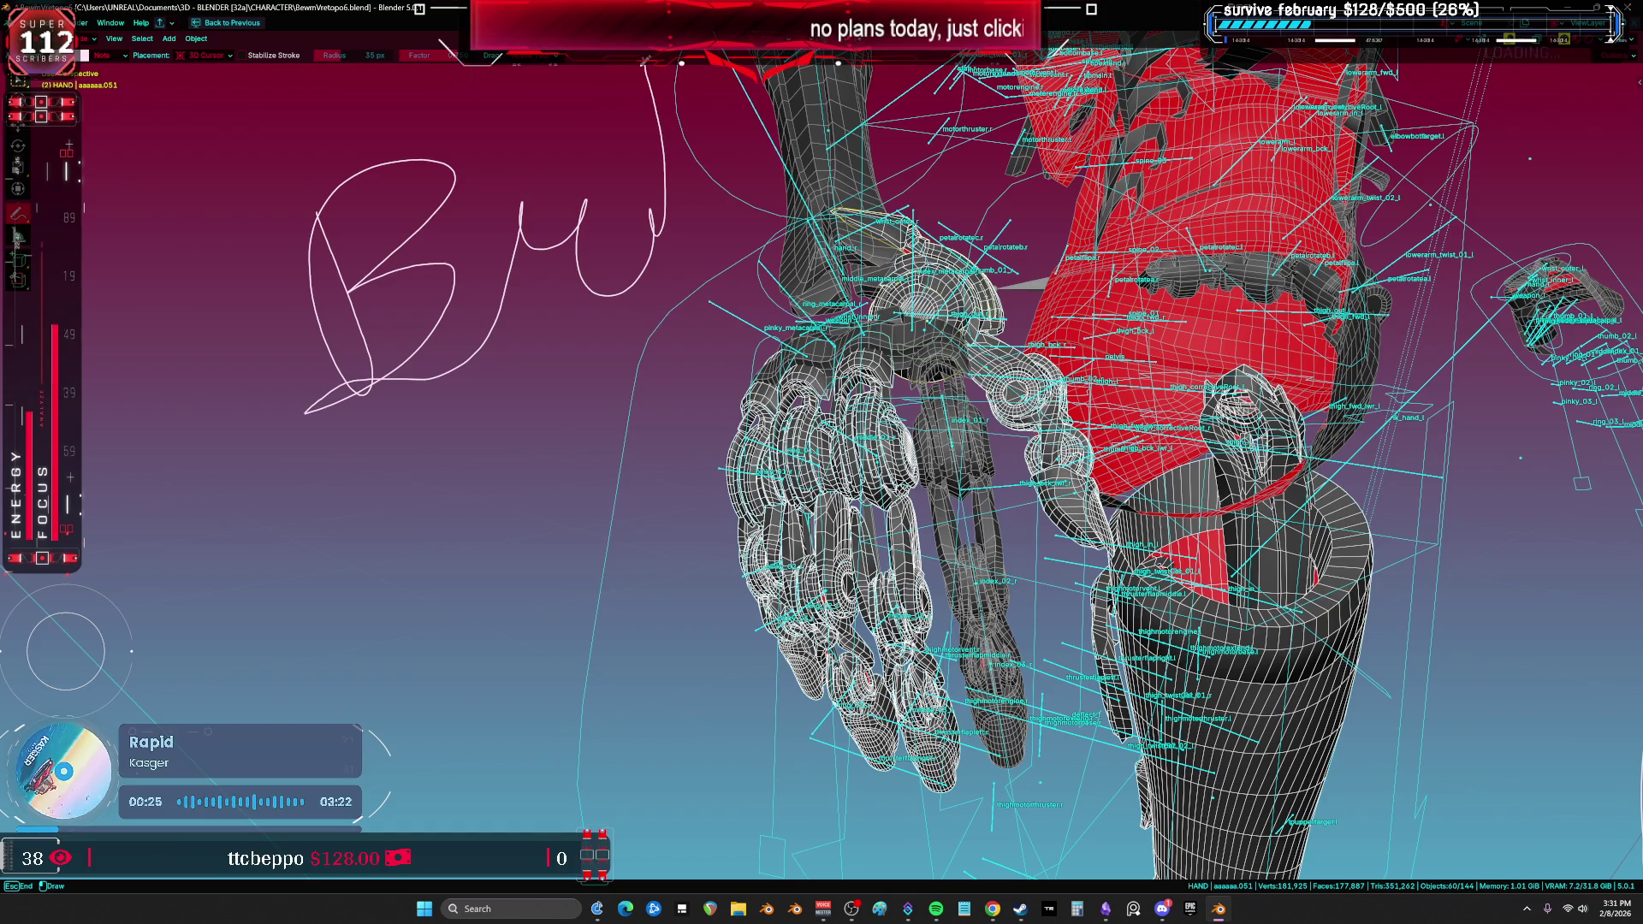
{"action": "mouse_move", "coordinate": [535, 298]}
{"action": "left_mouse_down", "text": "ctrl"}
{"action": "mouse_move", "coordinate": [477, 268]}
{"action": "mouse_move", "coordinate": [292, 320]}
{"action": "left_mouse_up", "text": "ctrl"}
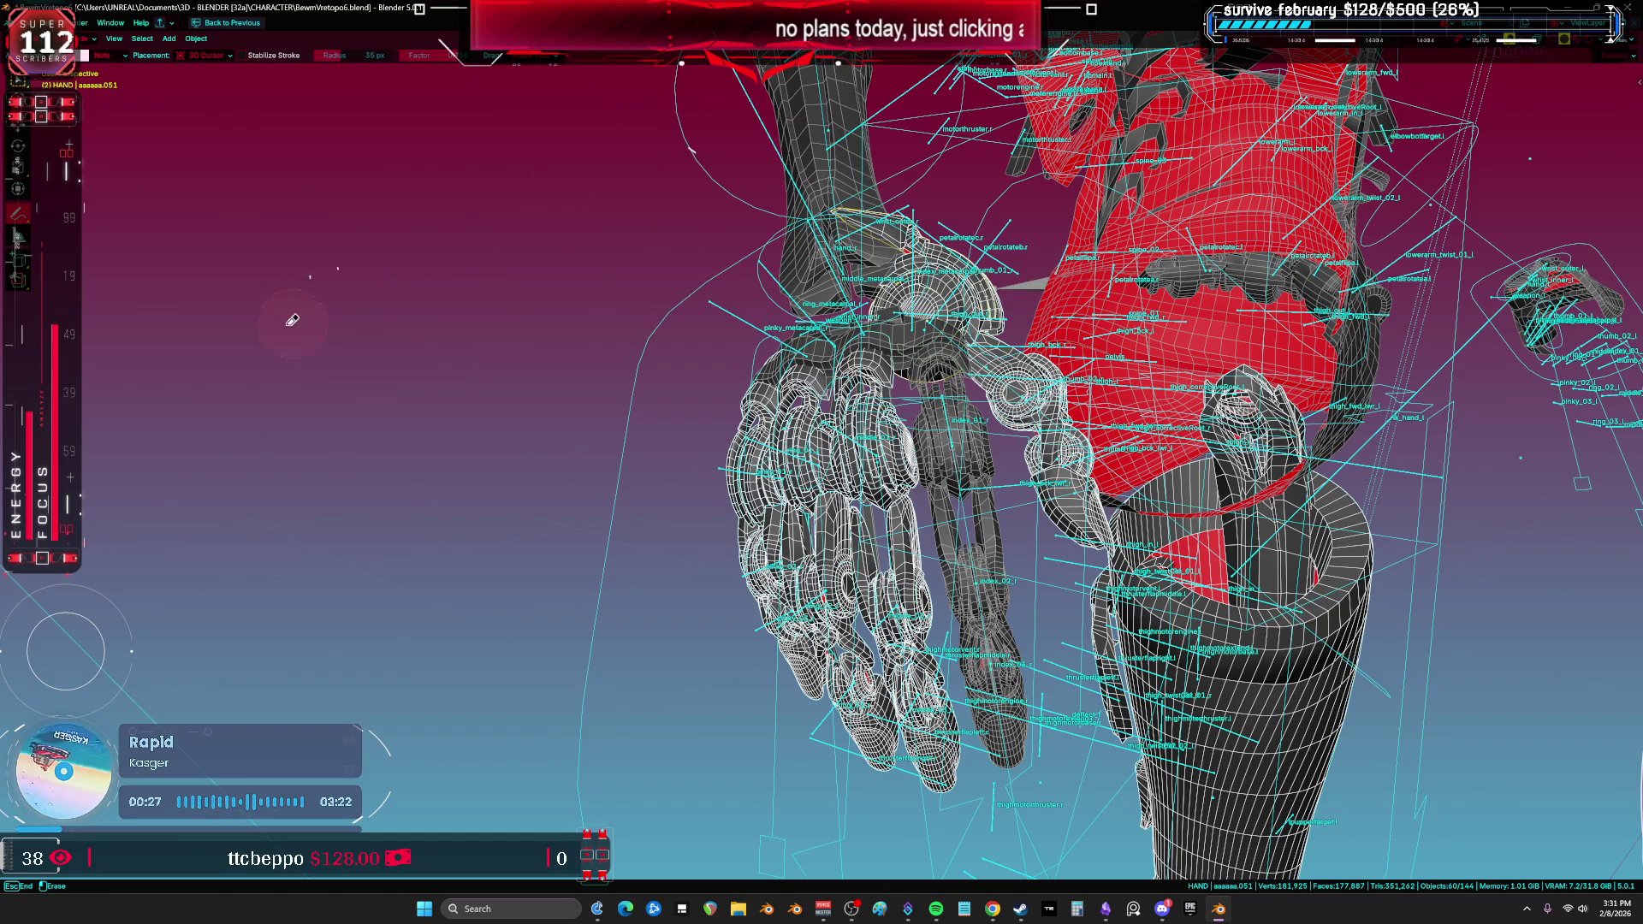
Step: Draw a large looping B-shaped stroke on the left, extending it up and rightward
{"action": "mouse_move", "coordinate": [284, 212]}
{"action": "left_mouse_down"}
{"action": "mouse_move", "coordinate": [381, 214]}
{"action": "mouse_move", "coordinate": [522, 171]}
{"action": "mouse_move", "coordinate": [543, 320]}
{"action": "mouse_move", "coordinate": [366, 398]}
{"action": "left_mouse_up"}
{"action": "mouse_move", "coordinate": [656, 253]}
{"action": "left_mouse_down"}
{"action": "mouse_move", "coordinate": [680, 322]}
{"action": "mouse_move", "coordinate": [764, 122]}
{"action": "left_mouse_up"}
{"action": "left_click_drag", "start_coordinate": [829, 199], "coordinate": [1018, 162]}
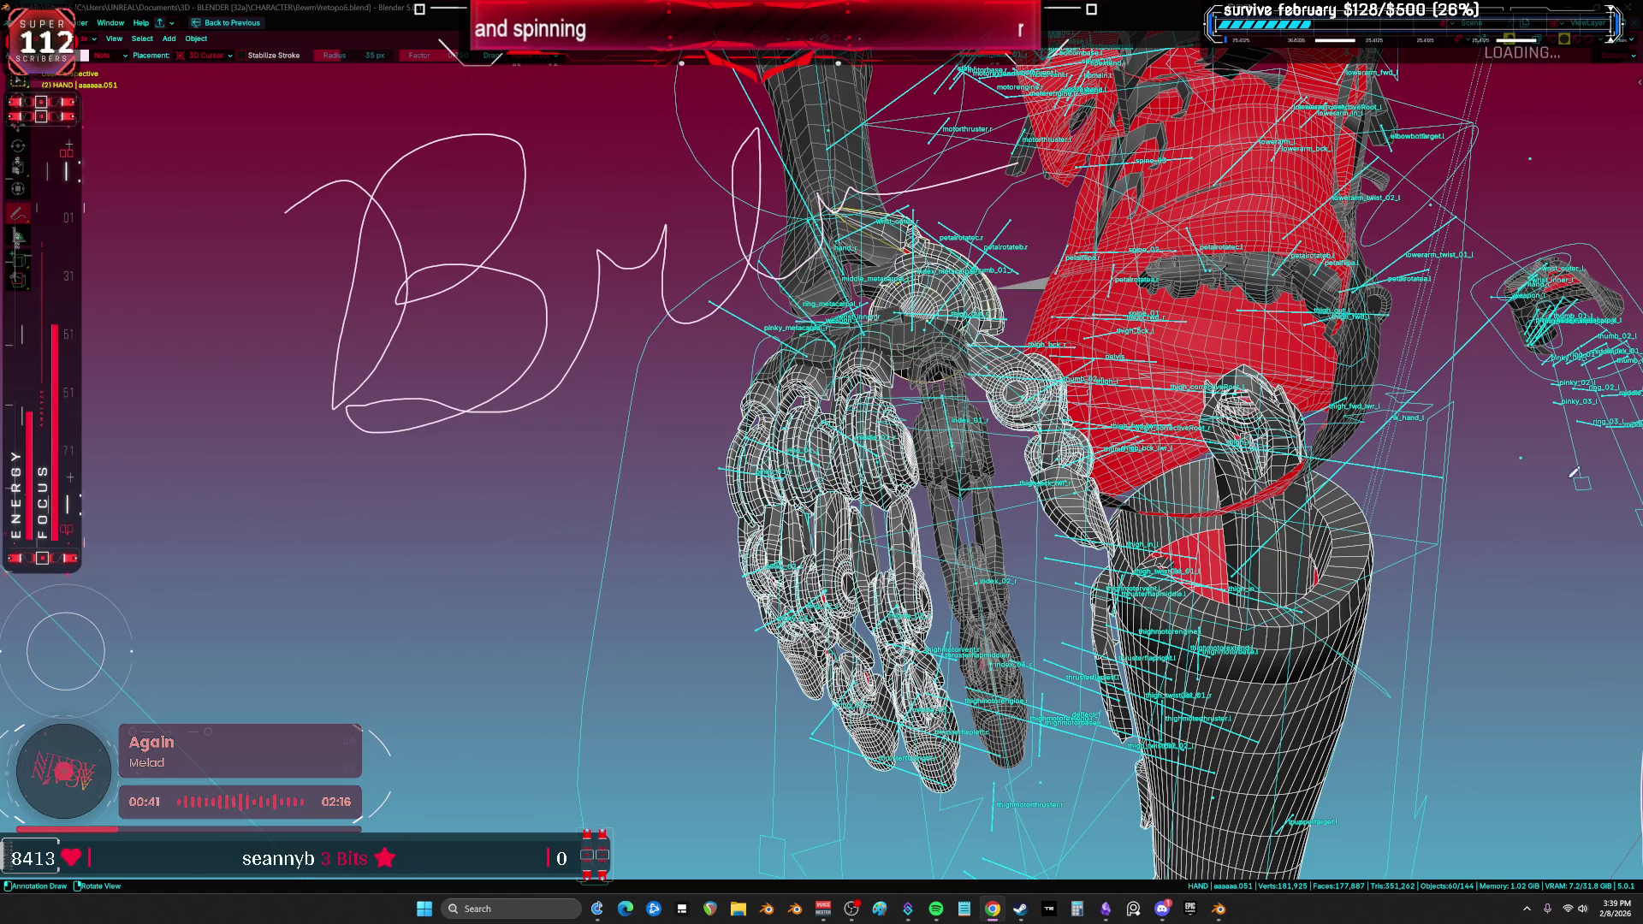
Step: Orbit the view around the robot hand beside the hip armor
{"action": "middle_click_drag", "start_coordinate": [775, 424], "coordinate": [847, 426]}
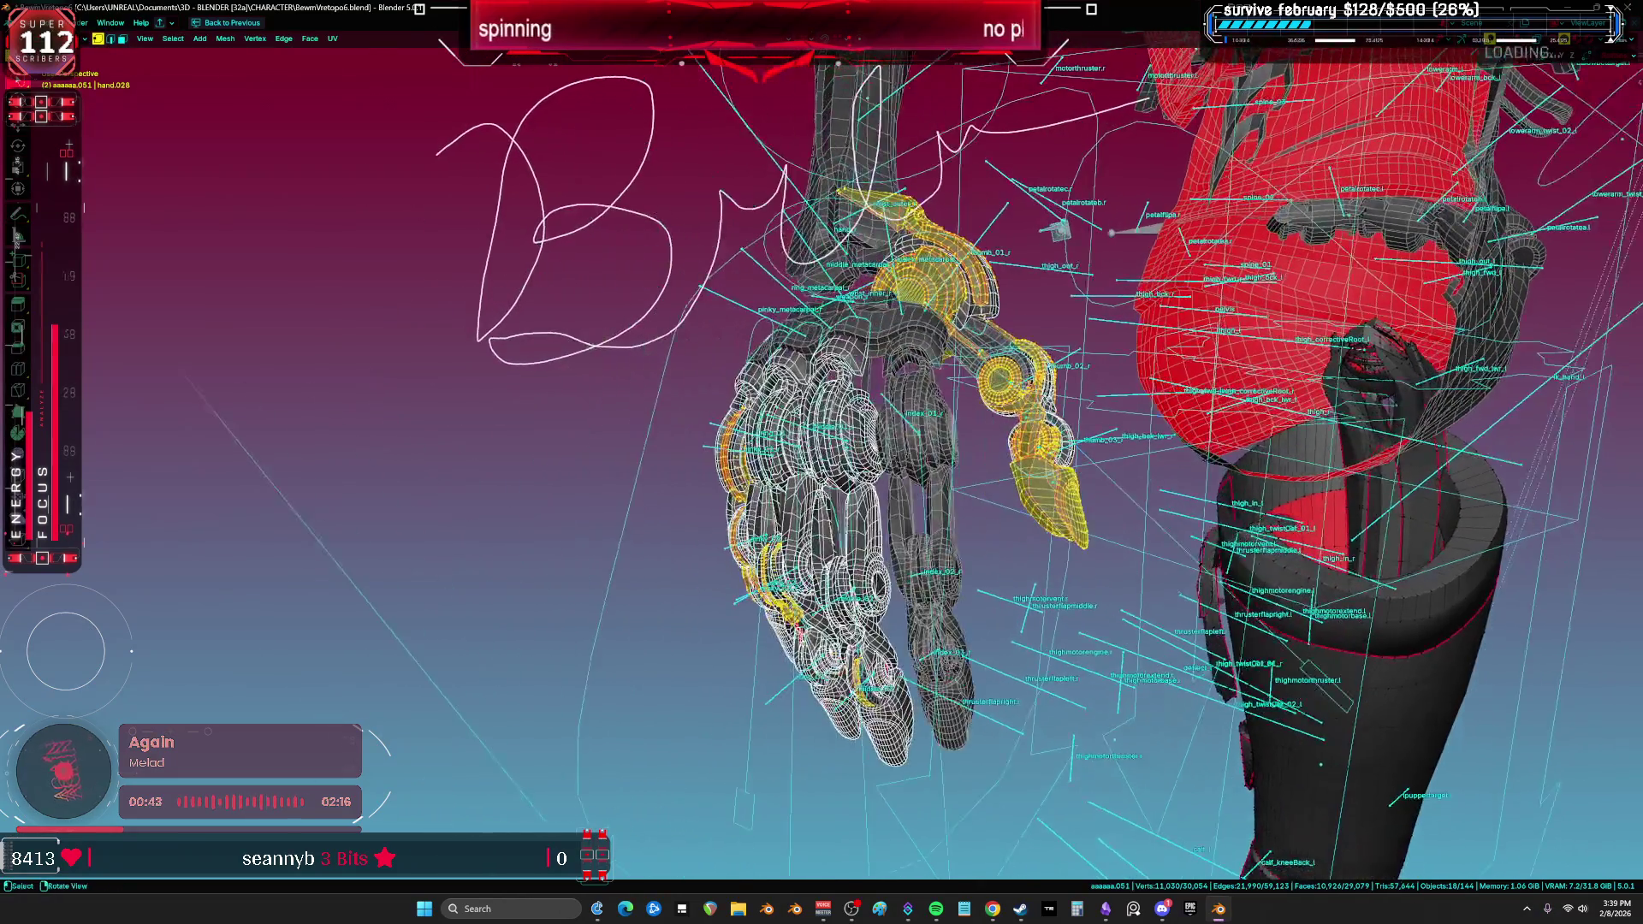
Step: Move the bracket piece aaaaaa.162 onto the index finger part aaaaaa.013 in Edit Mode
{"action": "scroll", "coordinate": [847, 425], "scroll_direction": "up", "scroll_amount": 5}
{"action": "middle_click_drag", "start_coordinate": [1026, 381], "coordinate": [1053, 375]}
{"action": "key", "text": "w"}
{"action": "left_click", "coordinate": [1069, 362]}
{"action": "left_click", "coordinate": [1061, 377]}
{"action": "key", "text": "Tab"}
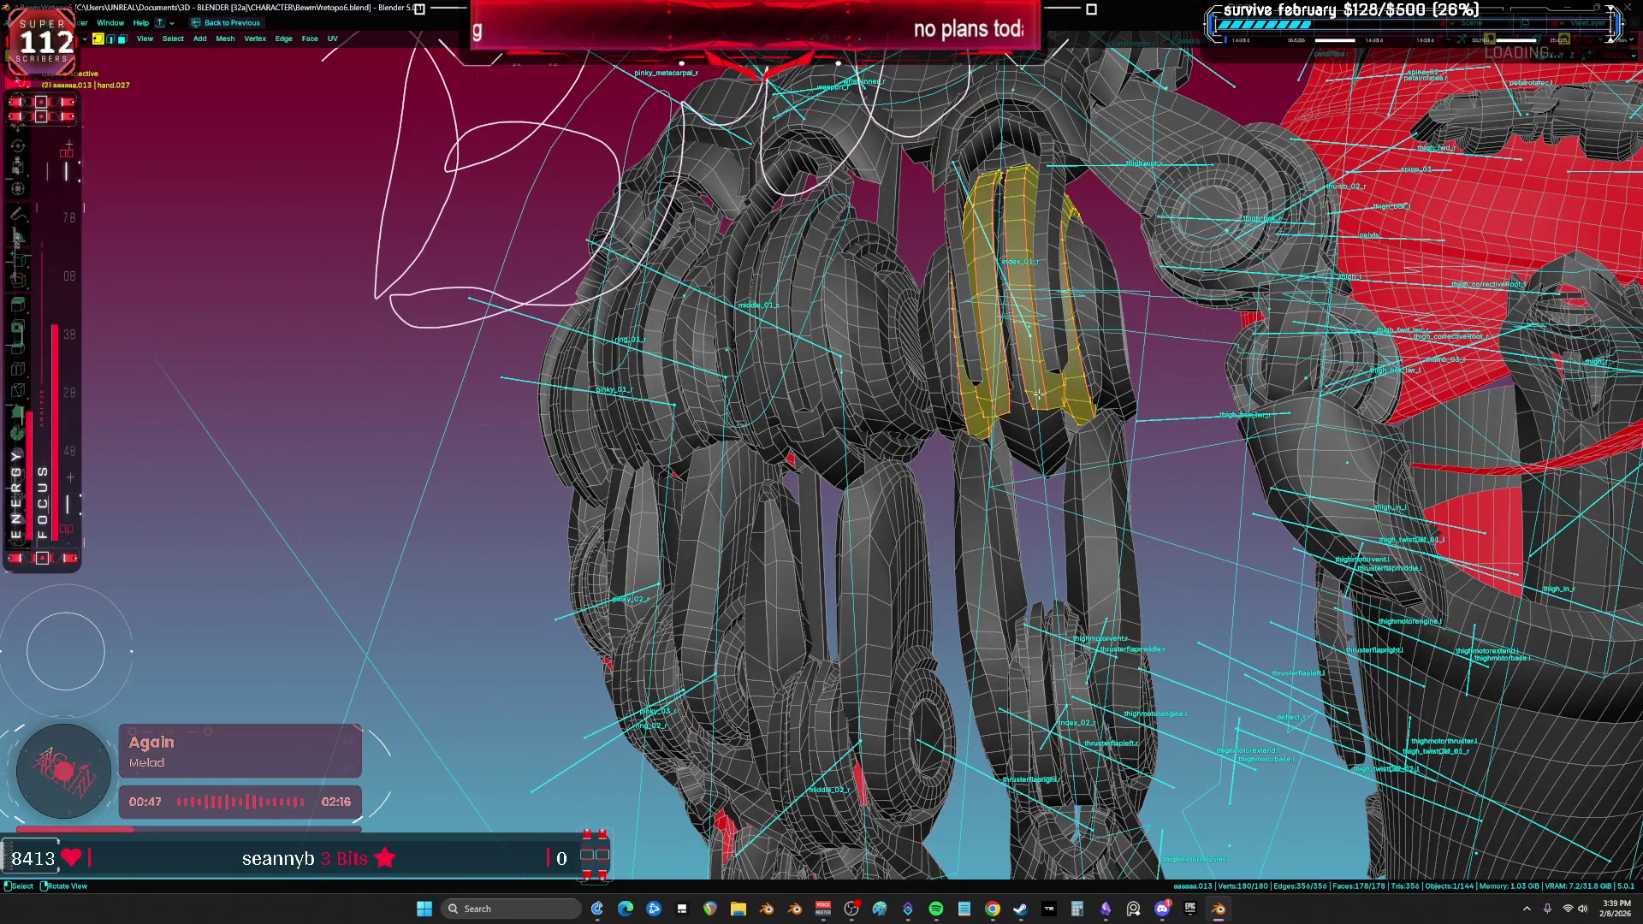
{"action": "left_click", "coordinate": [1078, 368], "text": "shift"}
{"action": "key", "text": "g"}
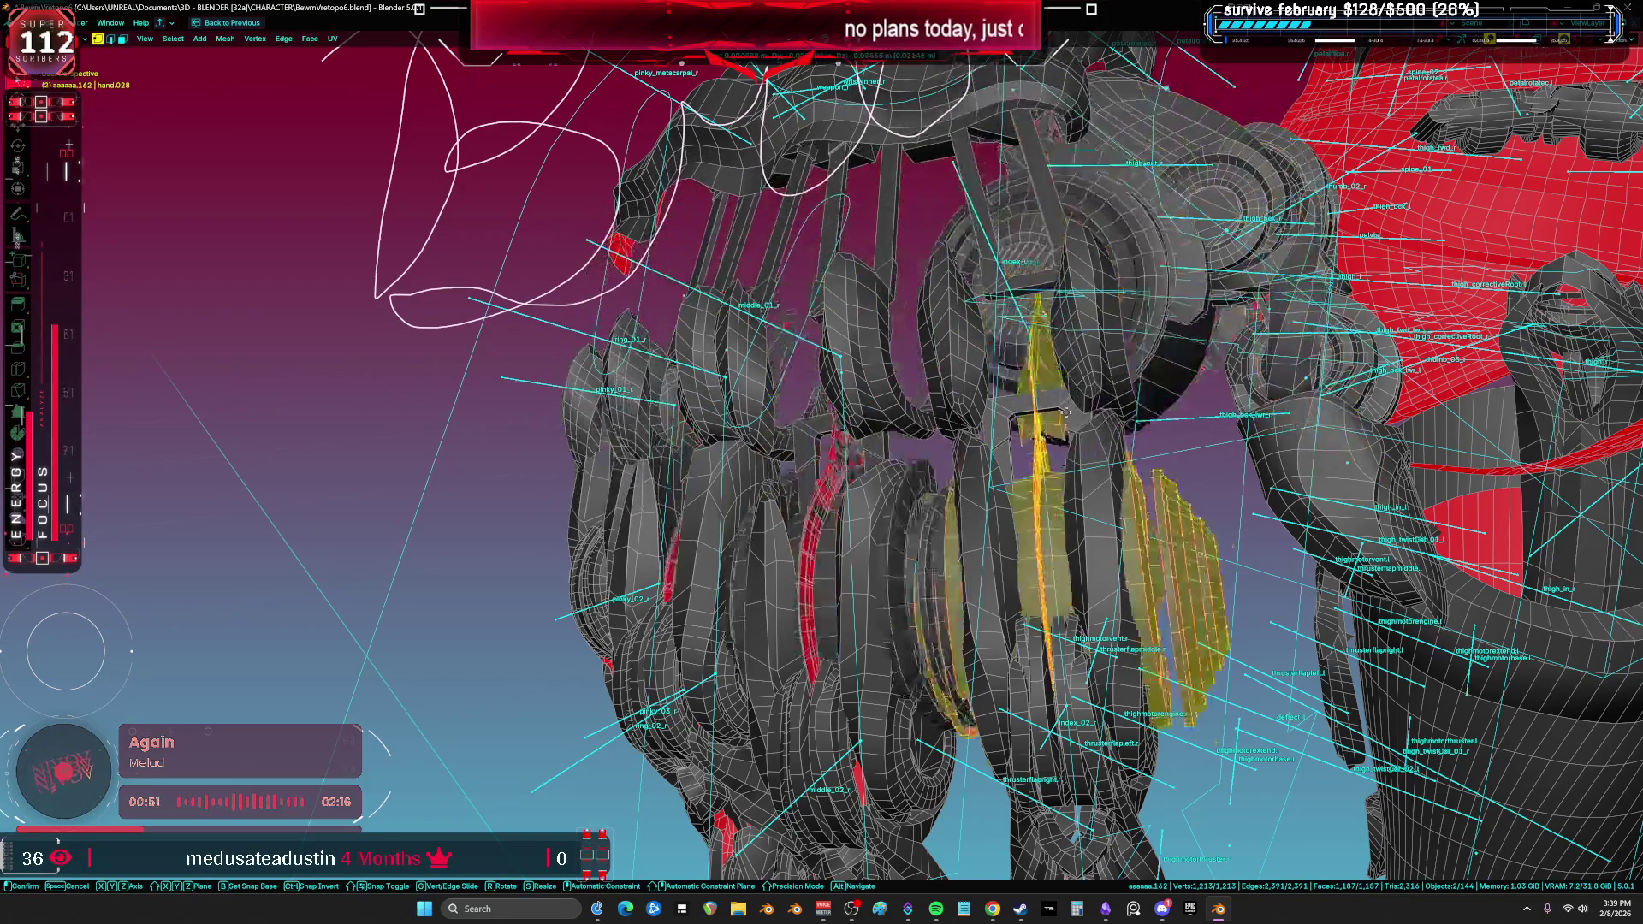
{"action": "left_click", "coordinate": [1102, 363]}
{"action": "key", "text": "Tab"}
Step: Check finger parts aaaaaa.015, aaaaaa.013 and hand hand.028 in Edit Mode, then return to Object Mode
{"action": "left_click", "coordinate": [1052, 373]}
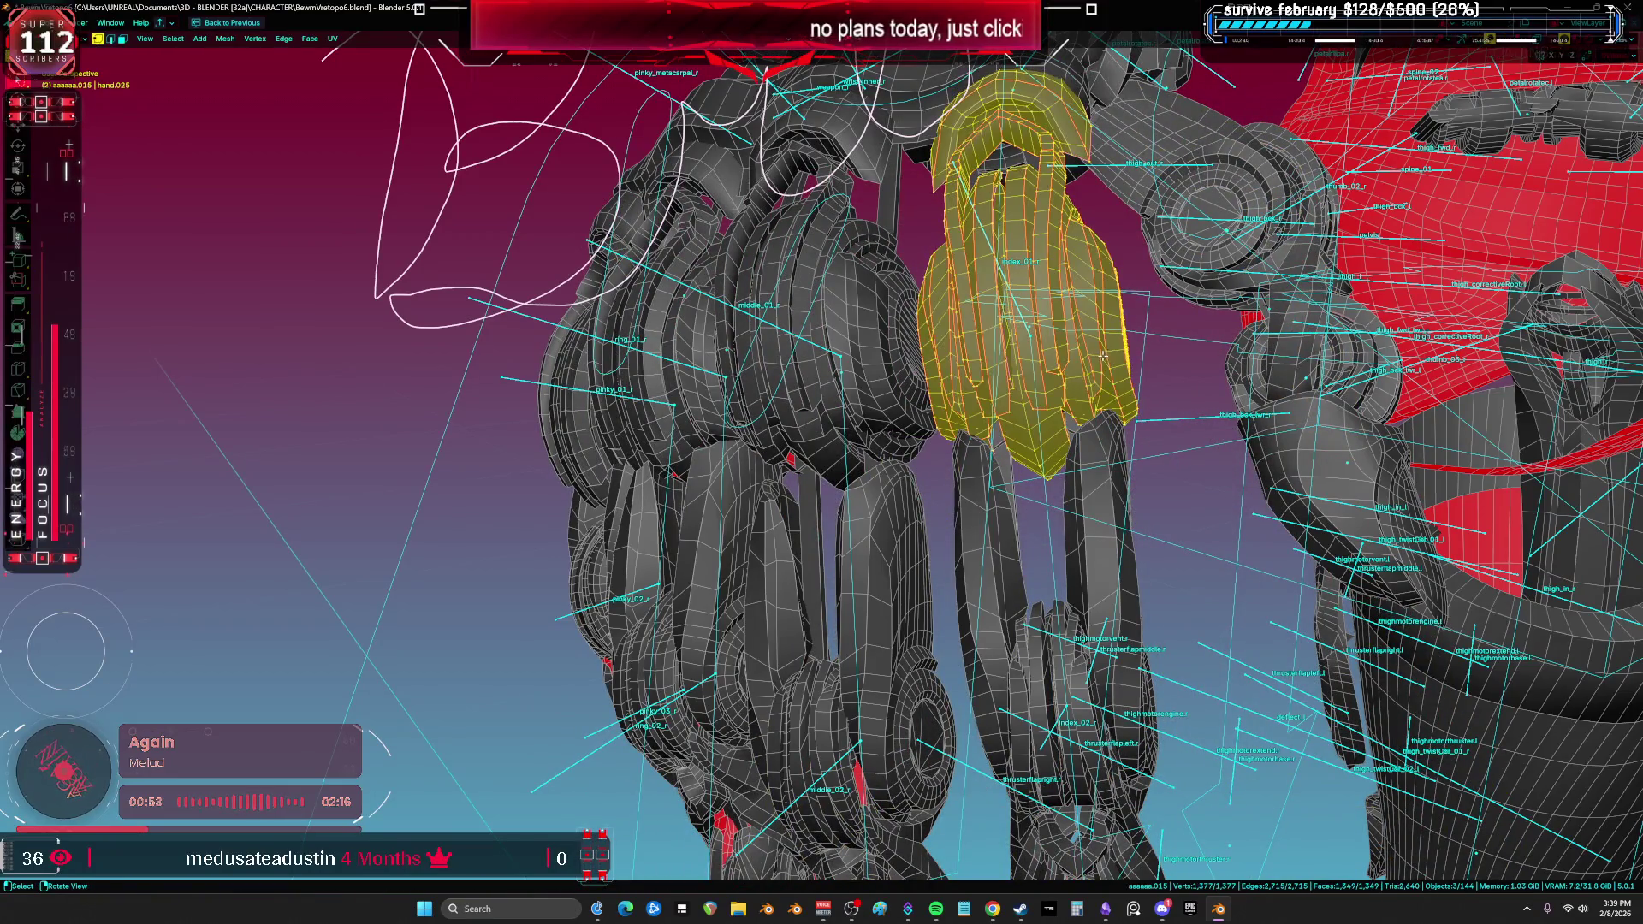
{"action": "key", "text": "Tab"}
{"action": "key", "text": "Tab"}
{"action": "left_click", "coordinate": [1035, 372]}
{"action": "key", "text": "Tab"}
{"action": "key", "text": "Tab"}
{"action": "key", "text": "Tab"}
{"action": "key", "text": "Tab"}
{"action": "left_click", "coordinate": [1041, 378]}
{"action": "key", "text": "Tab"}
{"action": "key", "text": "Tab"}
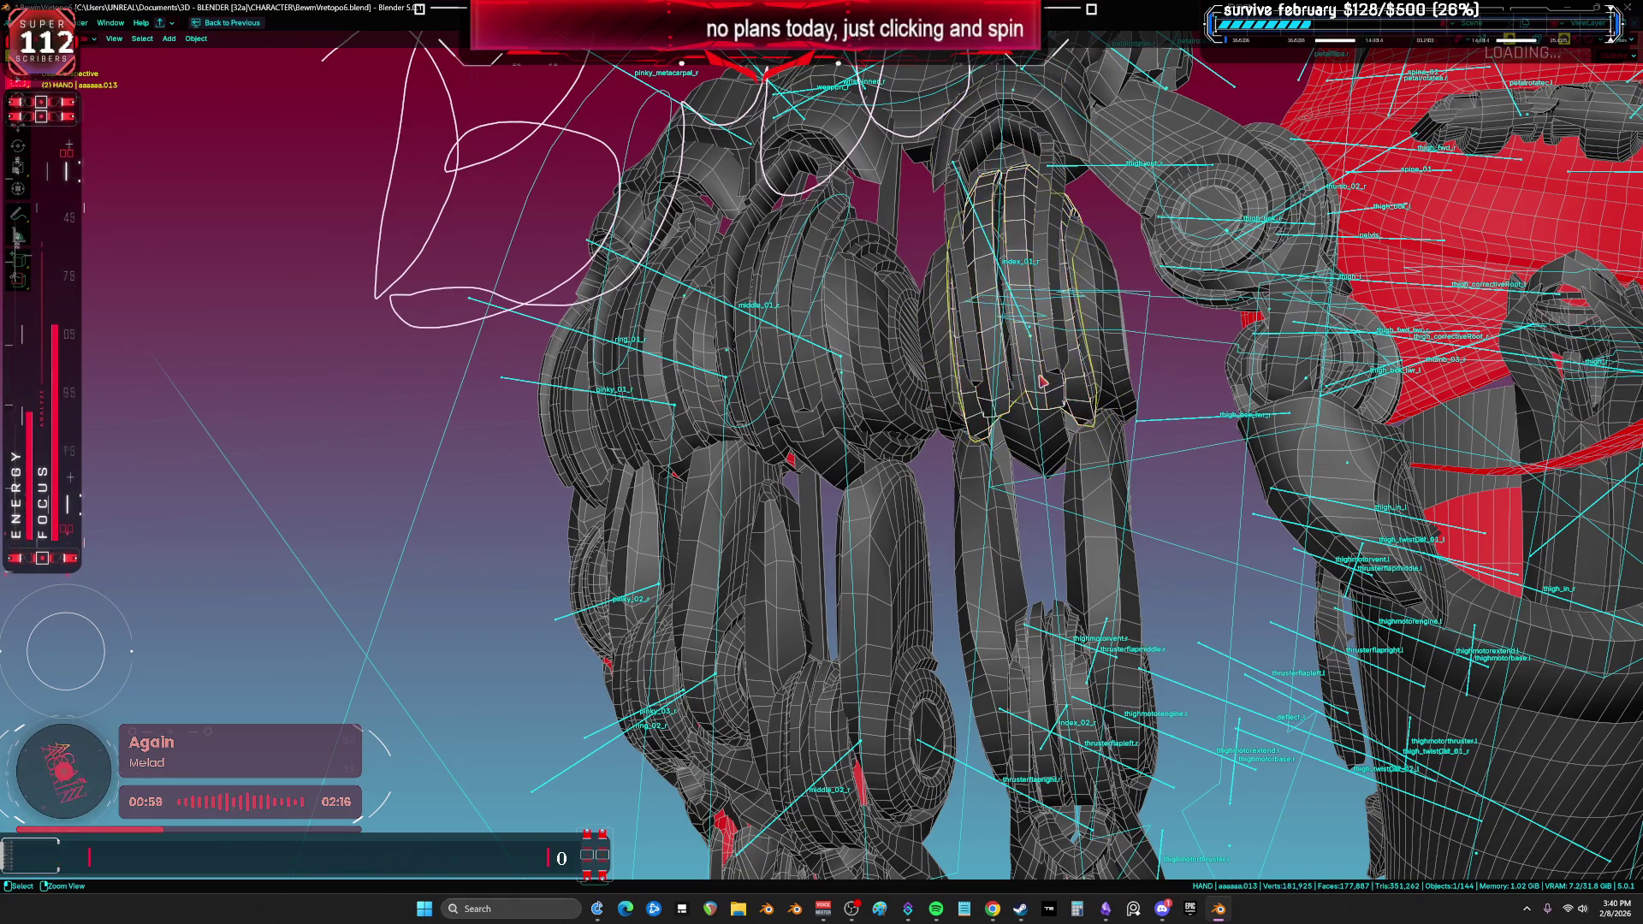
{"action": "left_click", "coordinate": [1042, 380]}
{"action": "key", "text": "Tab"}
{"action": "mouse_move", "coordinate": [1042, 380]}
{"action": "middle_mouse_down"}
{"action": "mouse_move", "coordinate": [984, 359]}
{"action": "mouse_move", "coordinate": [855, 376]}
{"action": "middle_mouse_up"}
{"action": "key", "text": "Tab"}
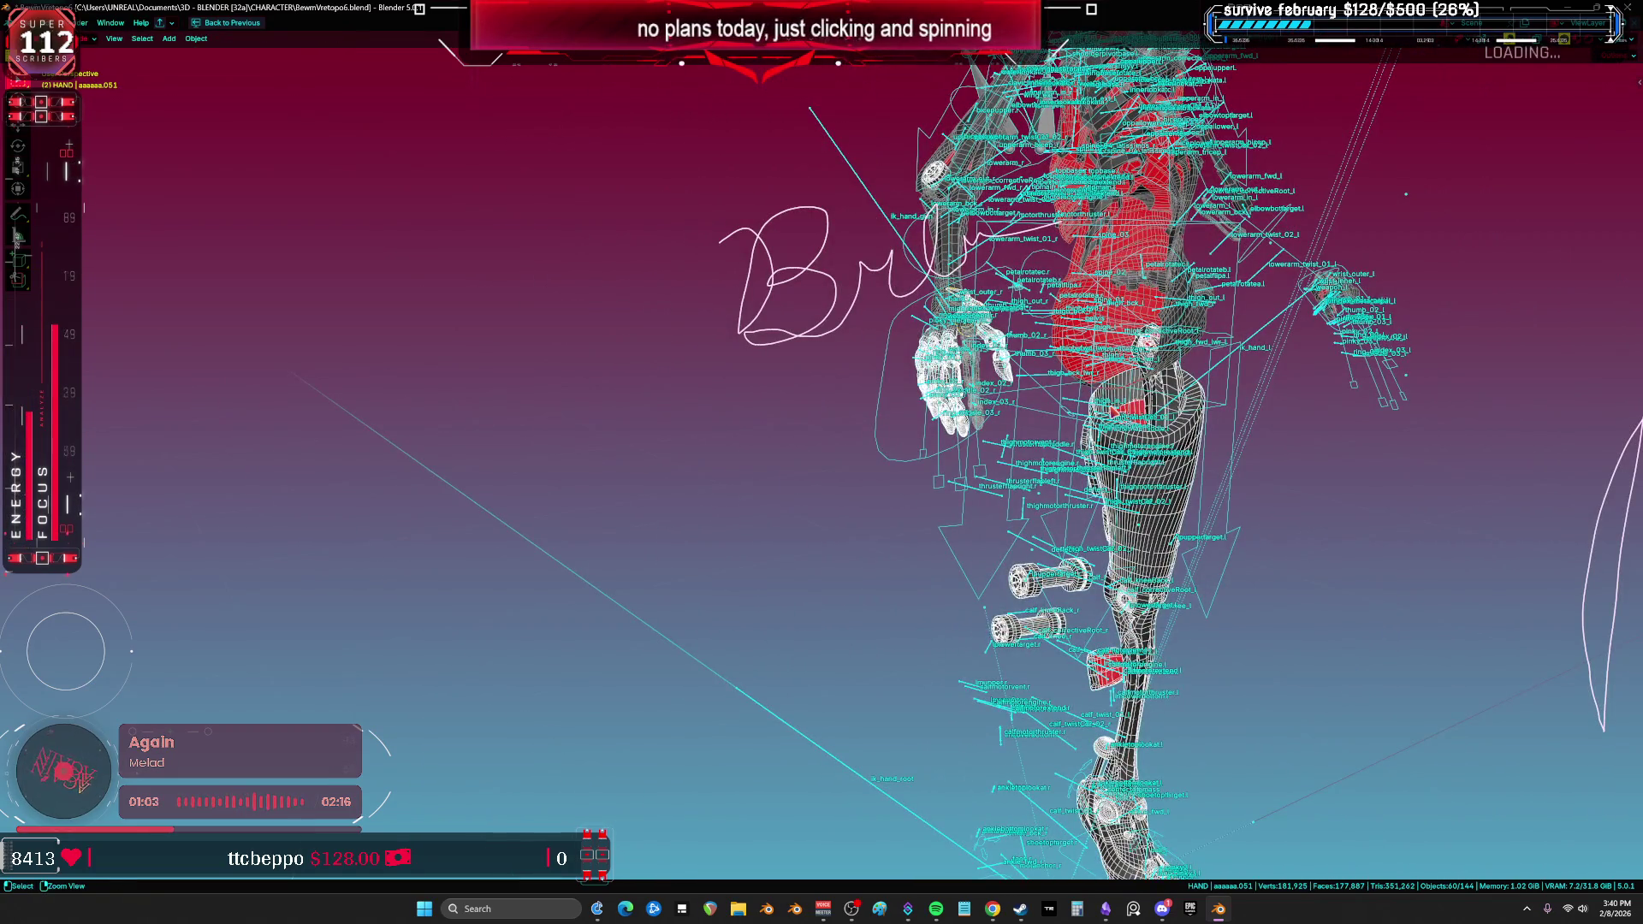
Step: Hide the white hand meshes near the thigh, then undo that hide
{"action": "scroll", "coordinate": [1058, 377], "scroll_direction": "up", "scroll_amount": 4}
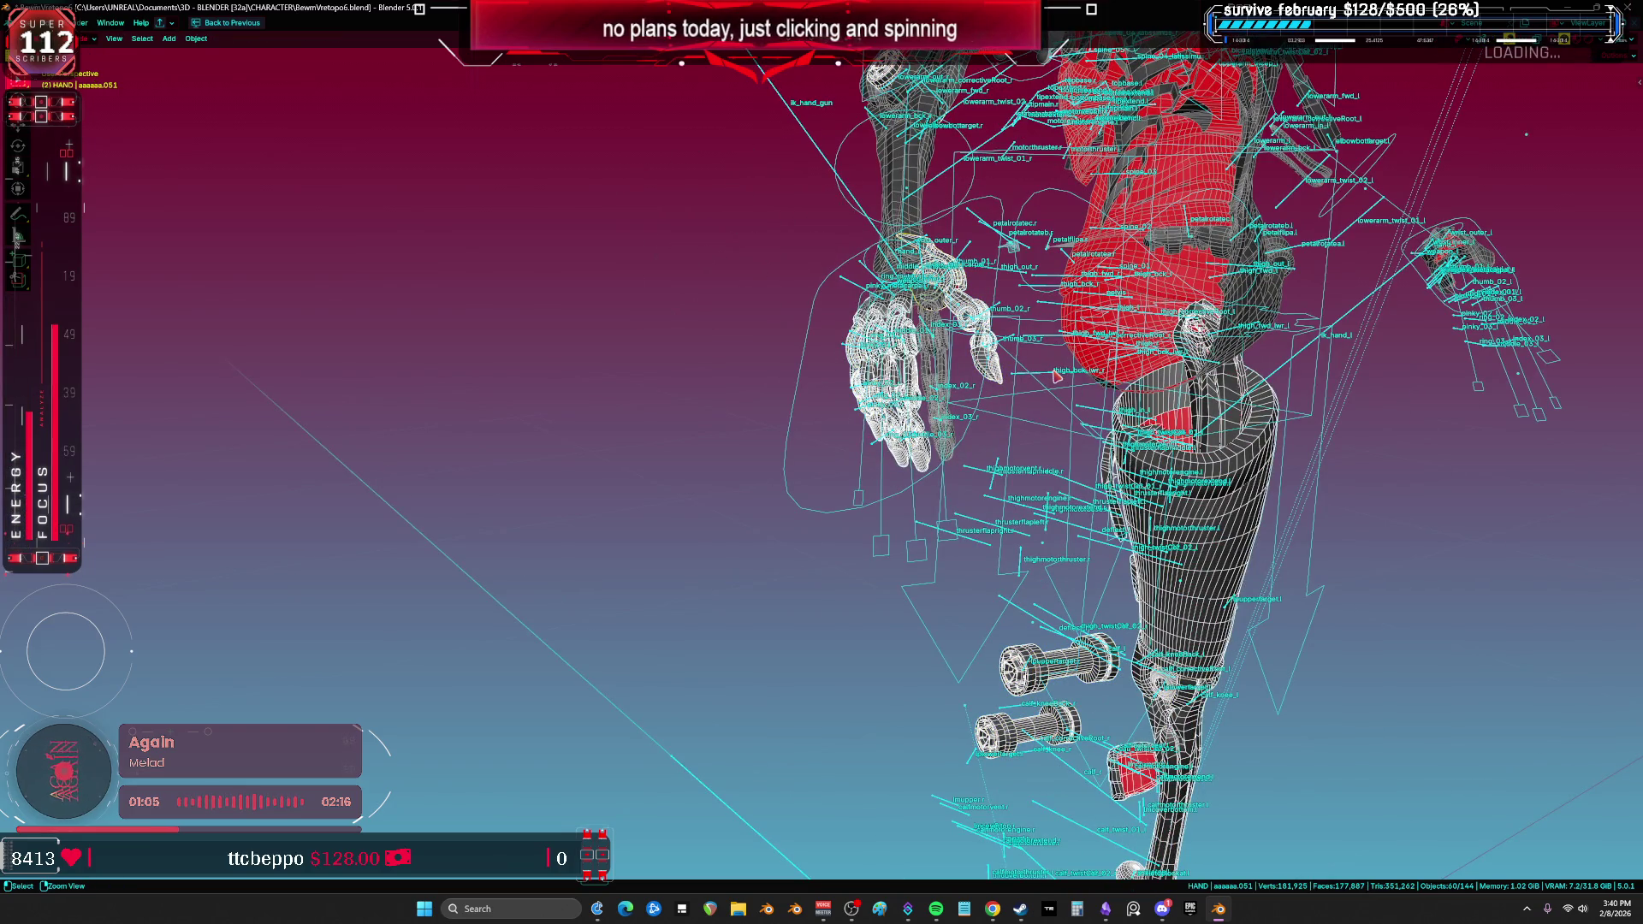
{"action": "middle_click_drag", "start_coordinate": [1006, 354], "coordinate": [1138, 505]}
{"action": "scroll", "coordinate": [1172, 539], "scroll_direction": "down", "scroll_amount": 3}
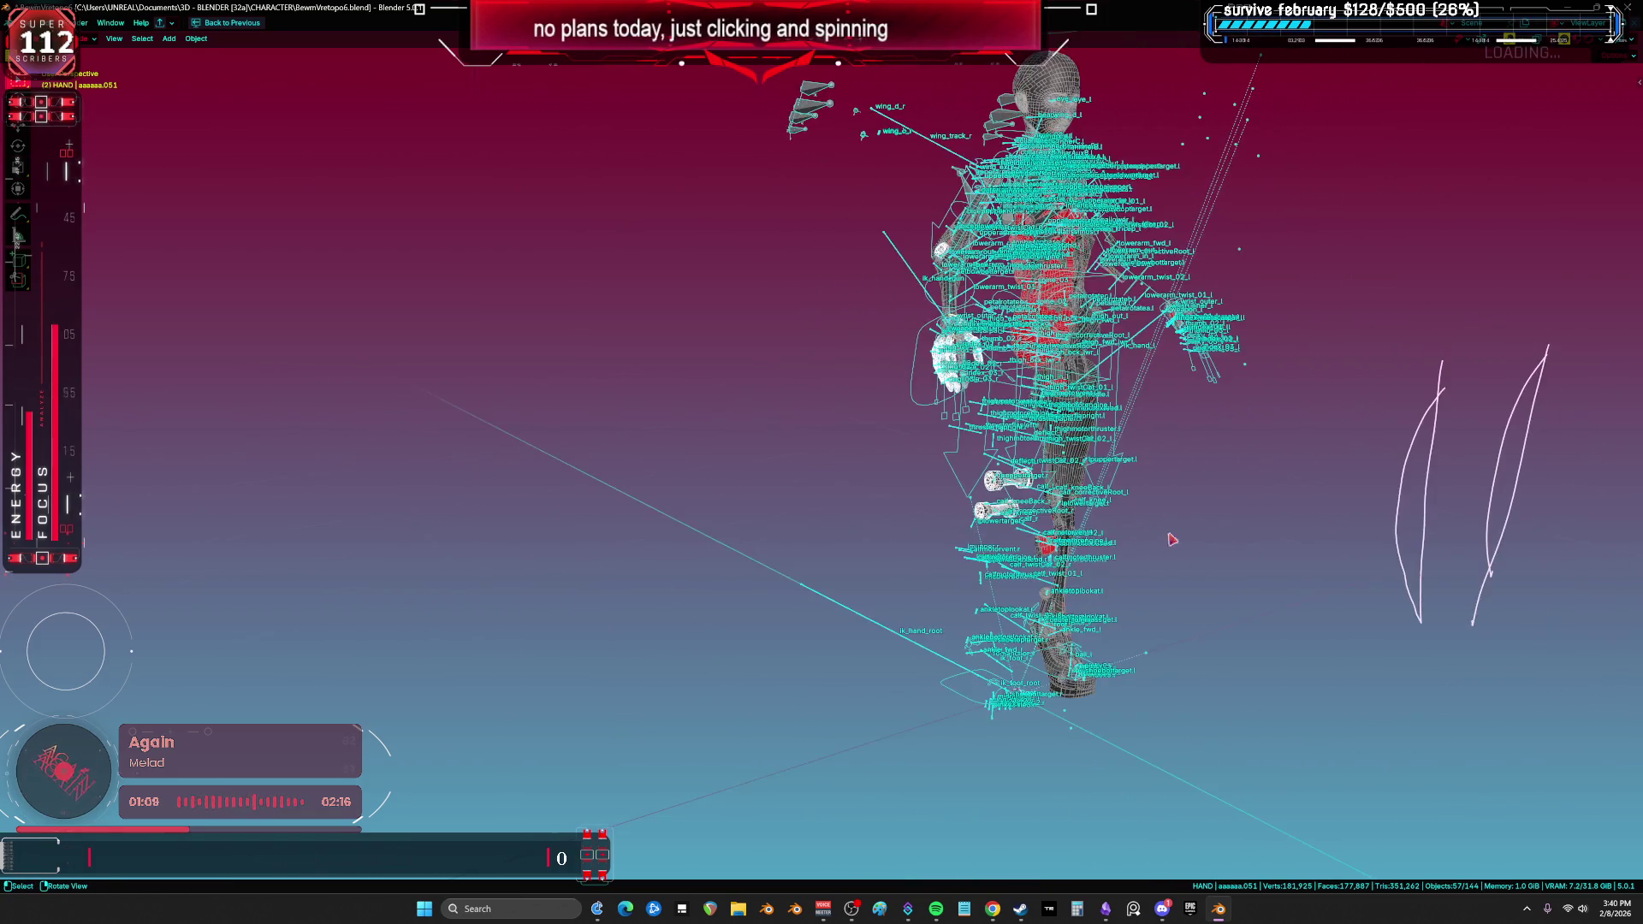
{"action": "scroll", "coordinate": [1172, 539], "scroll_direction": "up", "scroll_amount": 3}
{"action": "key", "text": "g"}
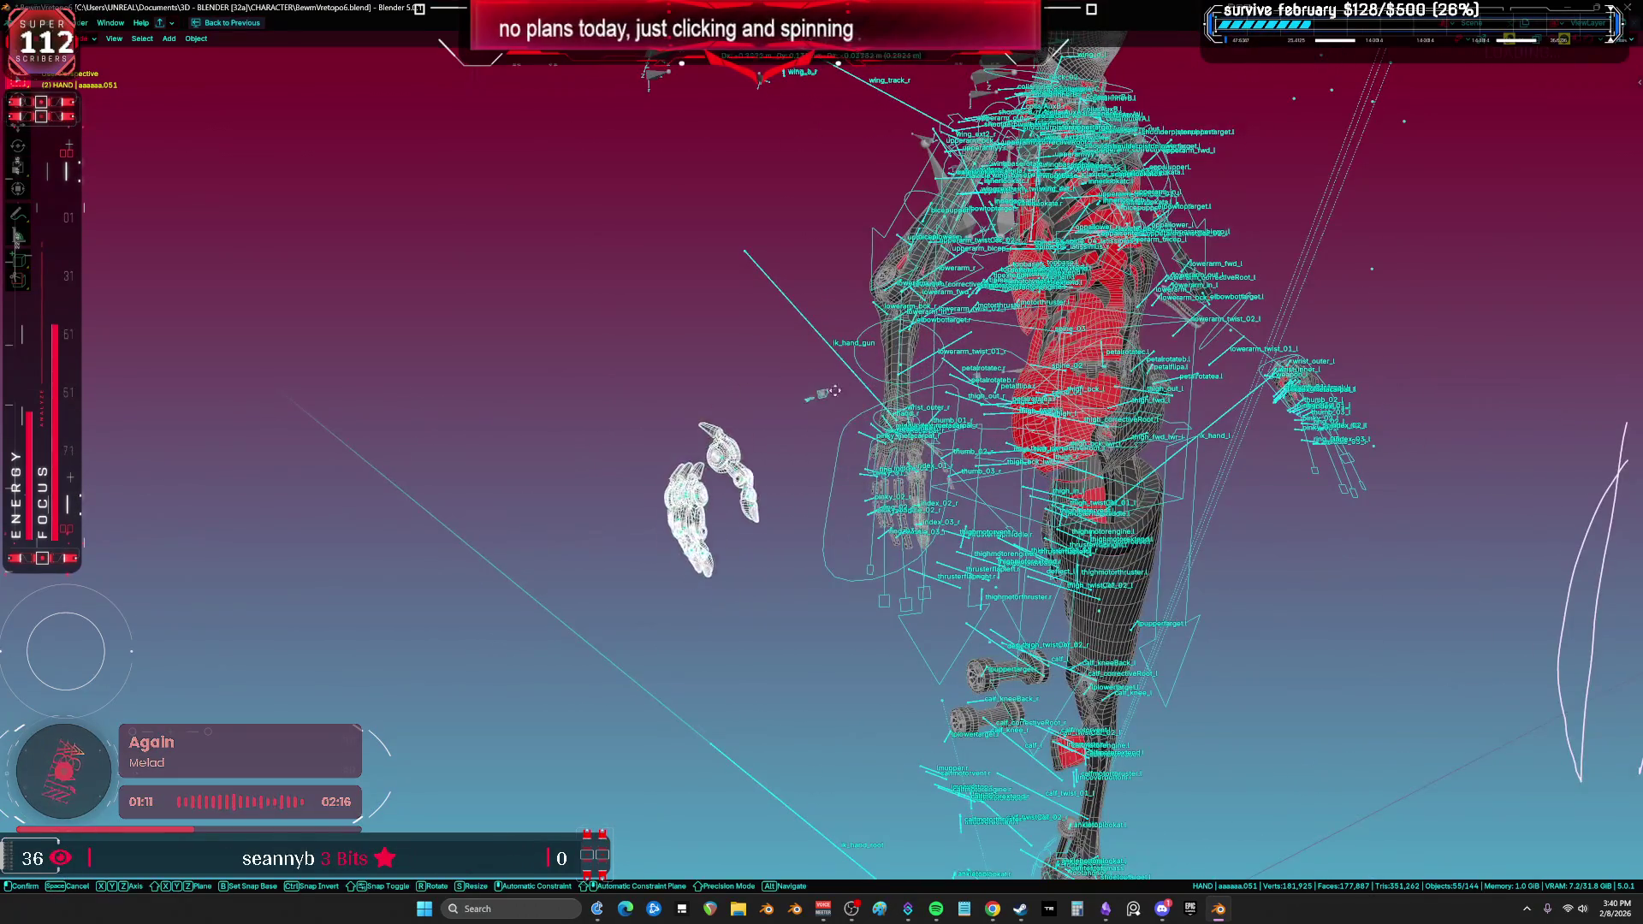
{"action": "scroll", "coordinate": [834, 391], "scroll_direction": "up", "scroll_amount": 5}
{"action": "middle_click_drag", "start_coordinate": [834, 391], "coordinate": [870, 470]}
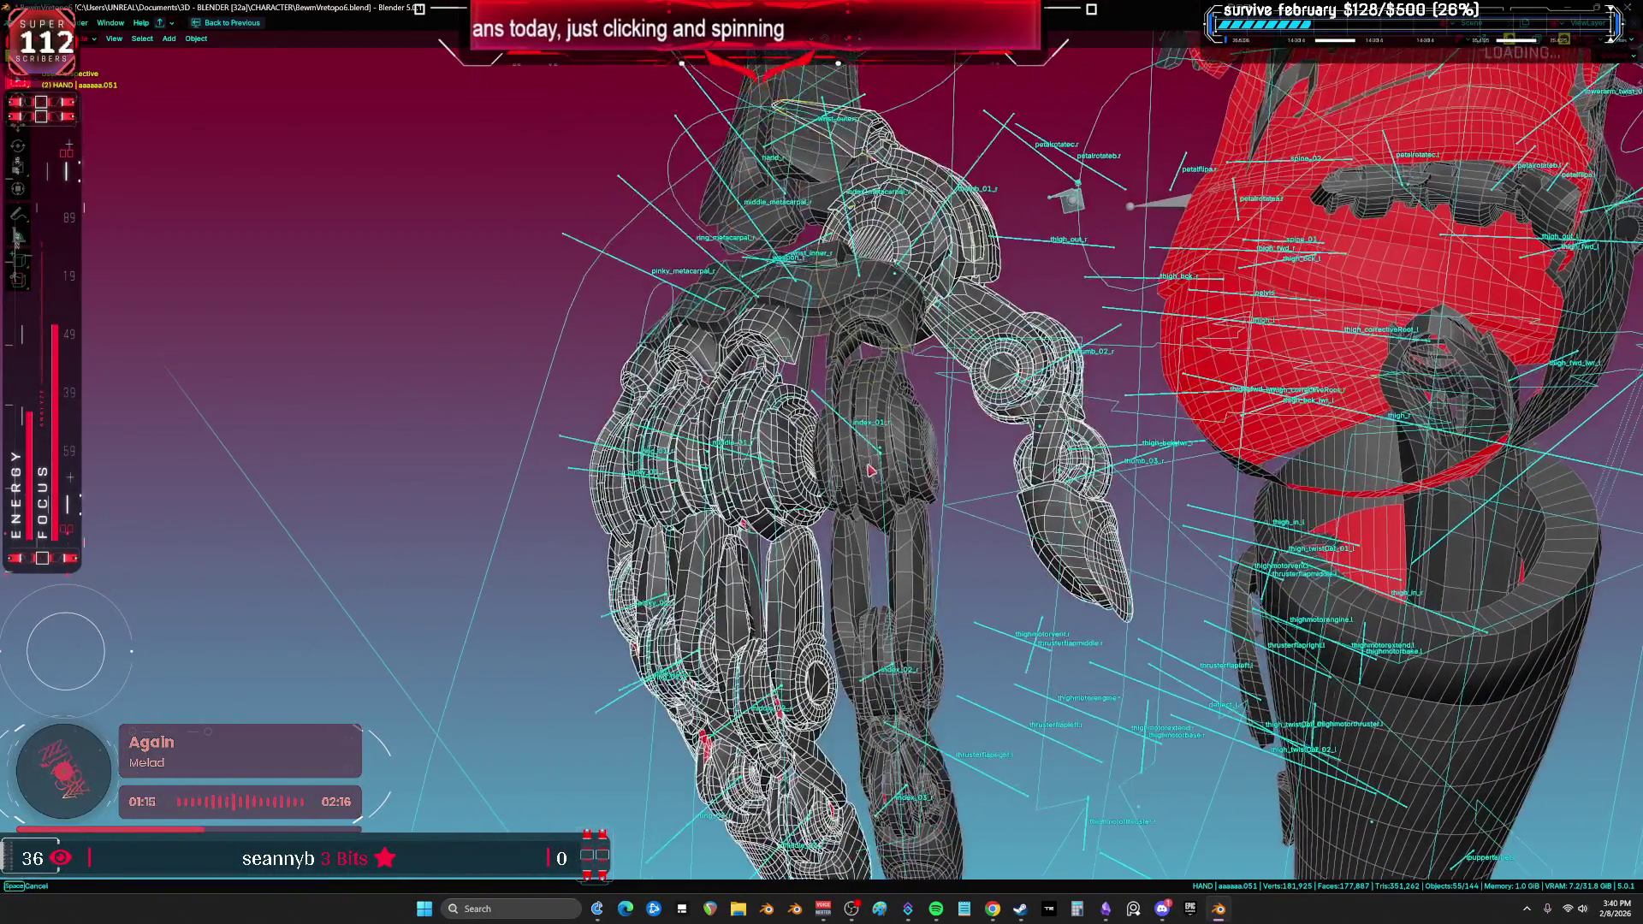
{"action": "key", "text": "h"}
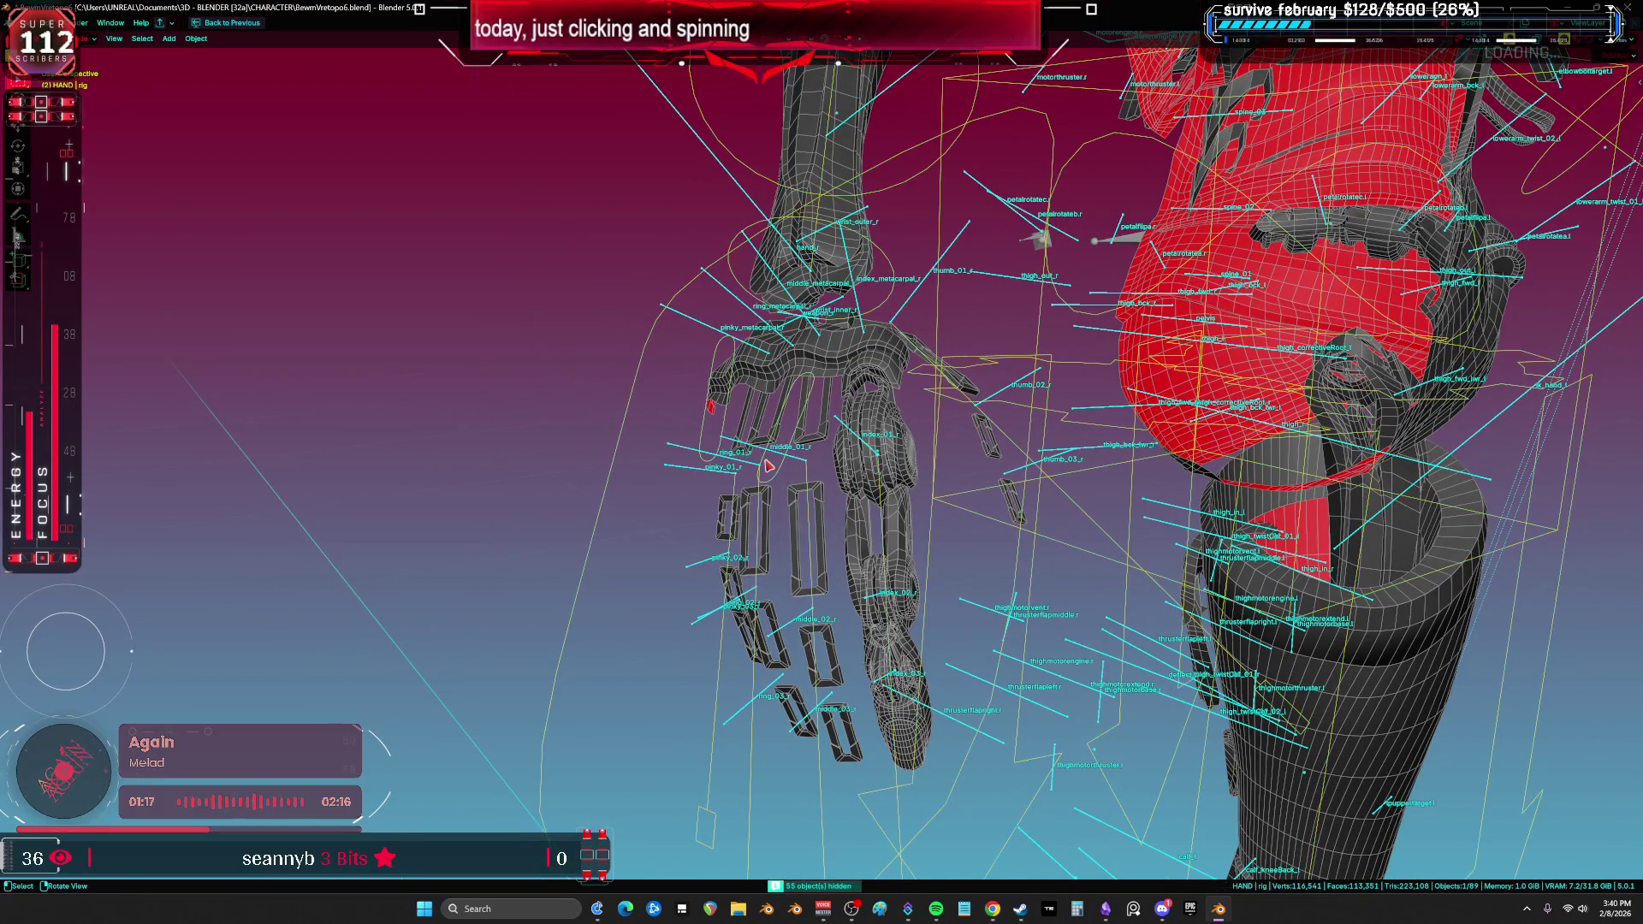
{"action": "key", "text": "ctrl+z"}
Step: Snap to the front view and select the left hand mesh
{"action": "scroll", "coordinate": [727, 457], "scroll_direction": "up", "scroll_amount": 3}
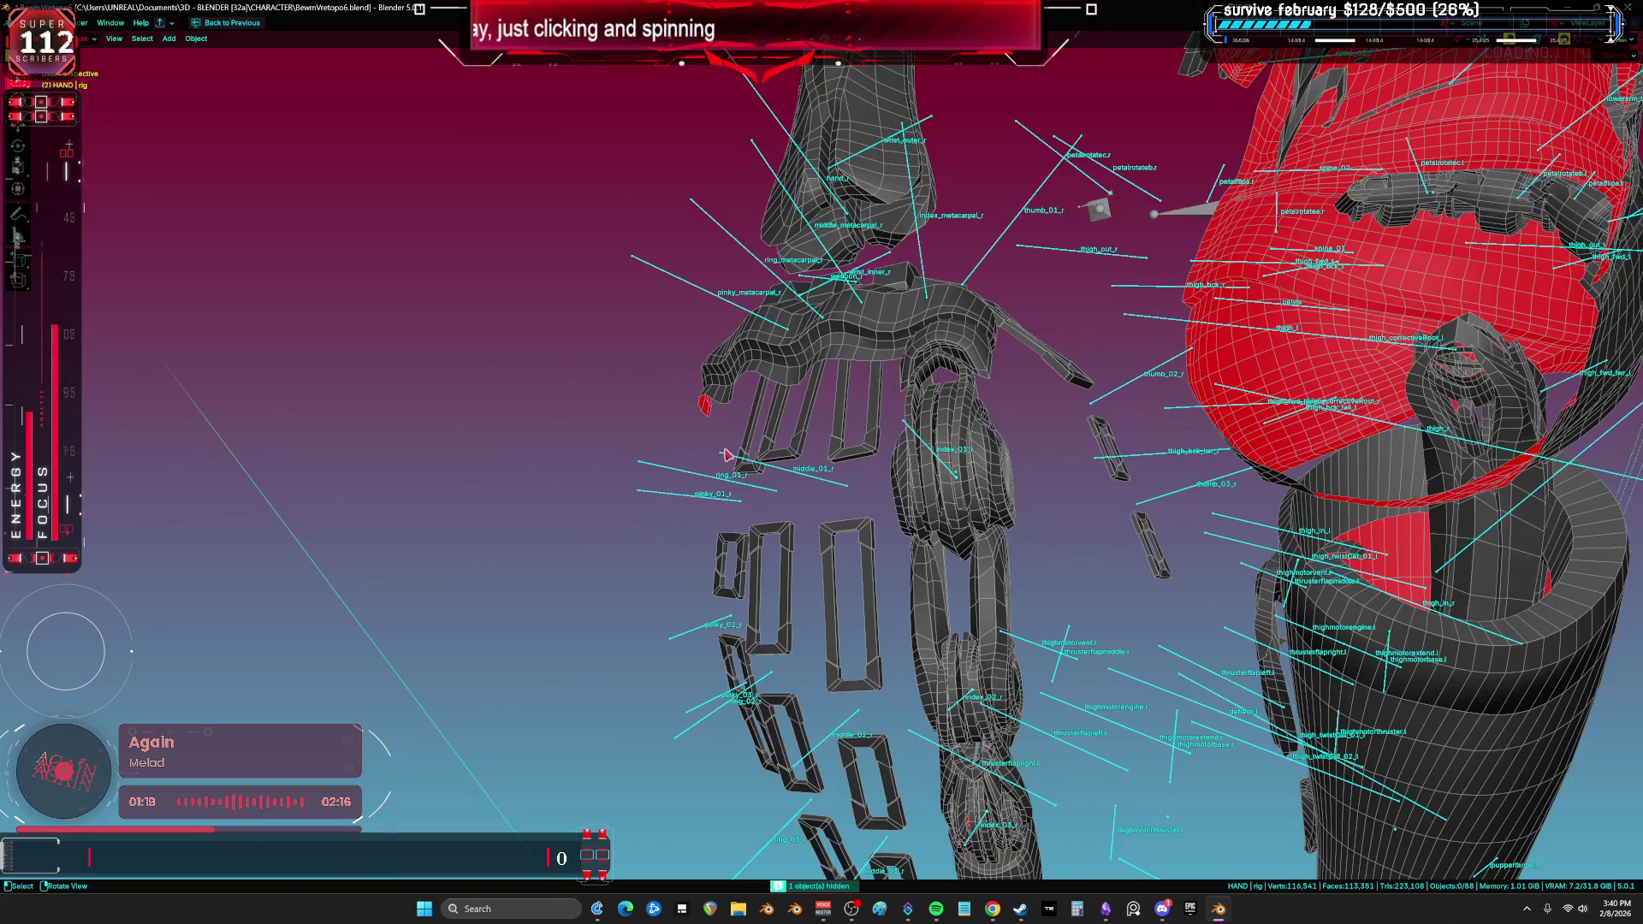
{"action": "mouse_move", "coordinate": [727, 458]}
{"action": "middle_mouse_down"}
{"action": "mouse_move", "coordinate": [770, 385]}
{"action": "mouse_move", "coordinate": [851, 319]}
{"action": "mouse_move", "coordinate": [695, 472]}
{"action": "middle_mouse_up"}
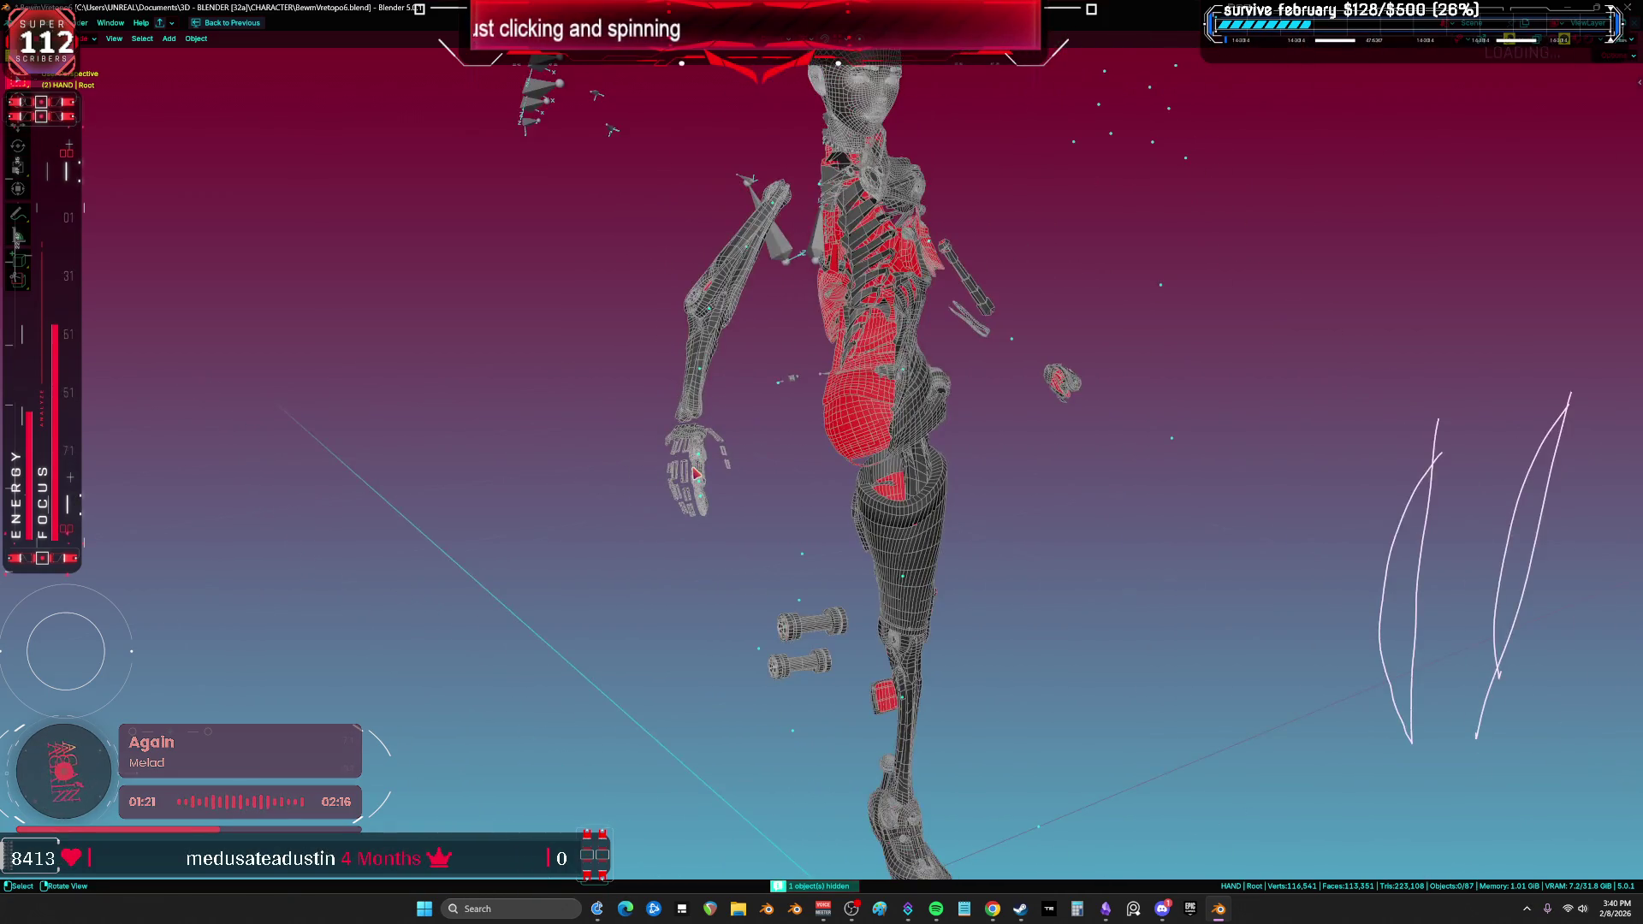
{"action": "key", "text": "KP_1"}
{"action": "scroll", "coordinate": [717, 473], "scroll_direction": "up", "scroll_amount": 2}
{"action": "left_click", "coordinate": [637, 398]}
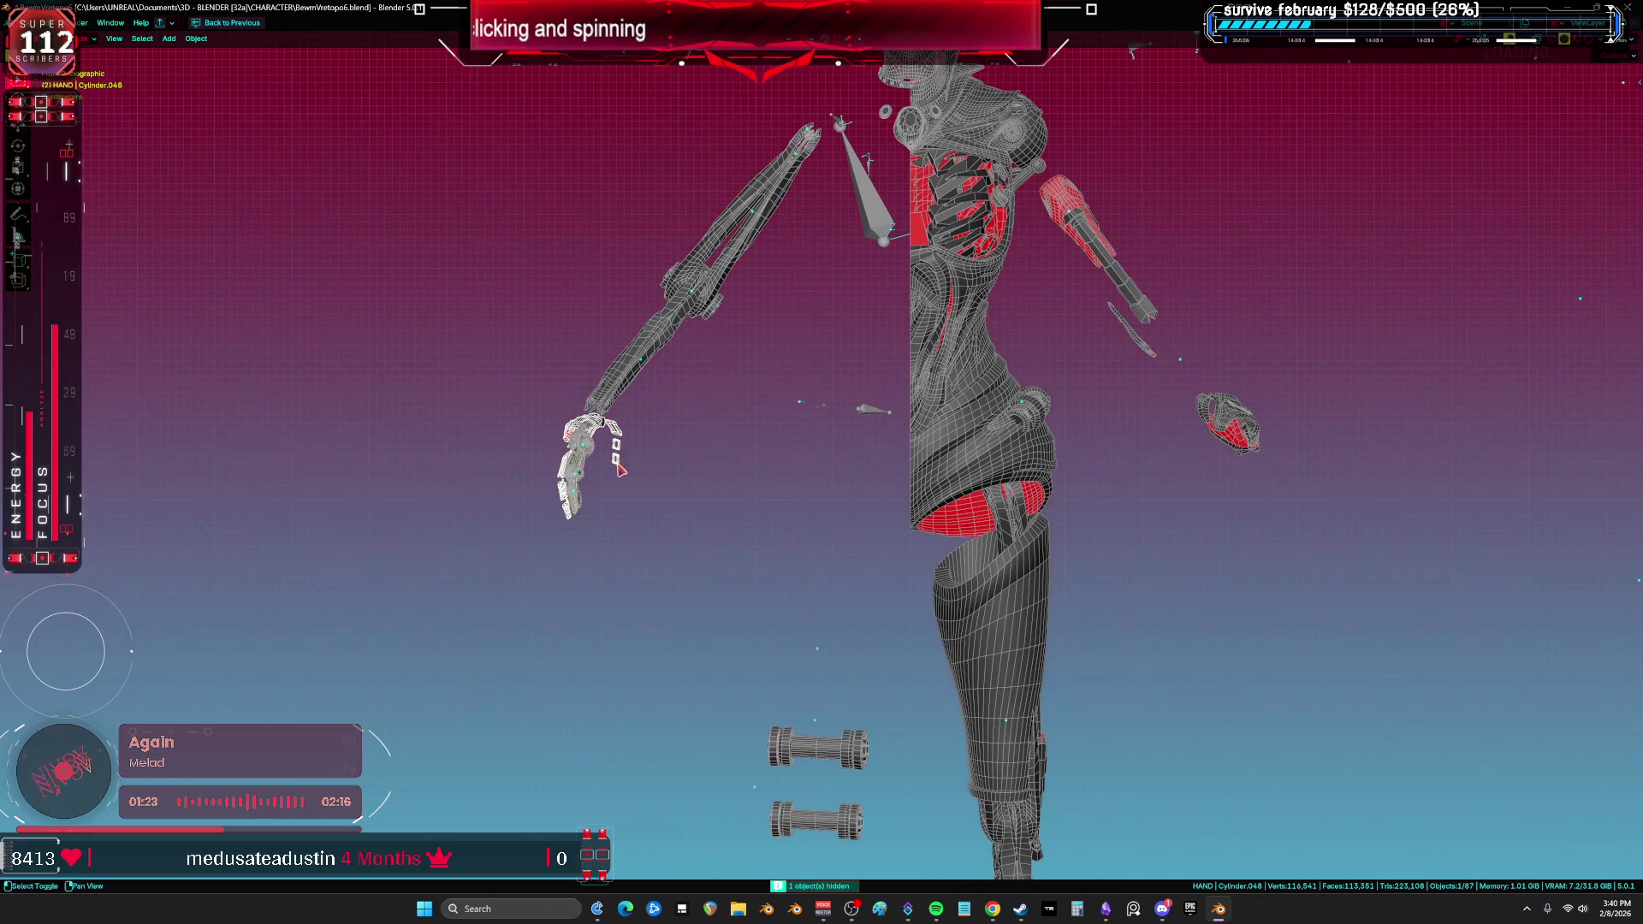
Step: Select the forearm Cube.007, hand and arm pieces, then the elbow cylinder Cylinder.053
{"action": "middle_click_drag", "start_coordinate": [799, 320], "coordinate": [712, 441]}
{"action": "left_click", "coordinate": [589, 484], "text": "shift"}
{"action": "mouse_move", "coordinate": [589, 483]}
{"action": "middle_mouse_down"}
{"action": "mouse_move", "coordinate": [650, 410]}
{"action": "mouse_move", "coordinate": [723, 366]}
{"action": "mouse_move", "coordinate": [708, 486]}
{"action": "middle_mouse_up"}
{"action": "left_click", "coordinate": [697, 489]}
{"action": "left_click_drag", "start_coordinate": [764, 585], "coordinate": [627, 427]}
{"action": "left_click", "coordinate": [753, 227], "text": "shift"}
{"action": "mouse_move", "coordinate": [753, 226]}
{"action": "middle_mouse_down", "text": "shift"}
{"action": "mouse_move", "coordinate": [725, 327]}
{"action": "mouse_move", "coordinate": [645, 327]}
{"action": "mouse_move", "coordinate": [627, 354]}
{"action": "middle_mouse_up", "text": "shift"}
{"action": "left_click", "coordinate": [622, 346]}
Step: Move the elbow cylinders in front view and hide the cone by the left shoulder
{"action": "key", "text": "KP_1"}
{"action": "scroll", "coordinate": [614, 322], "scroll_direction": "down", "scroll_amount": 4}
{"action": "key", "text": "g"}
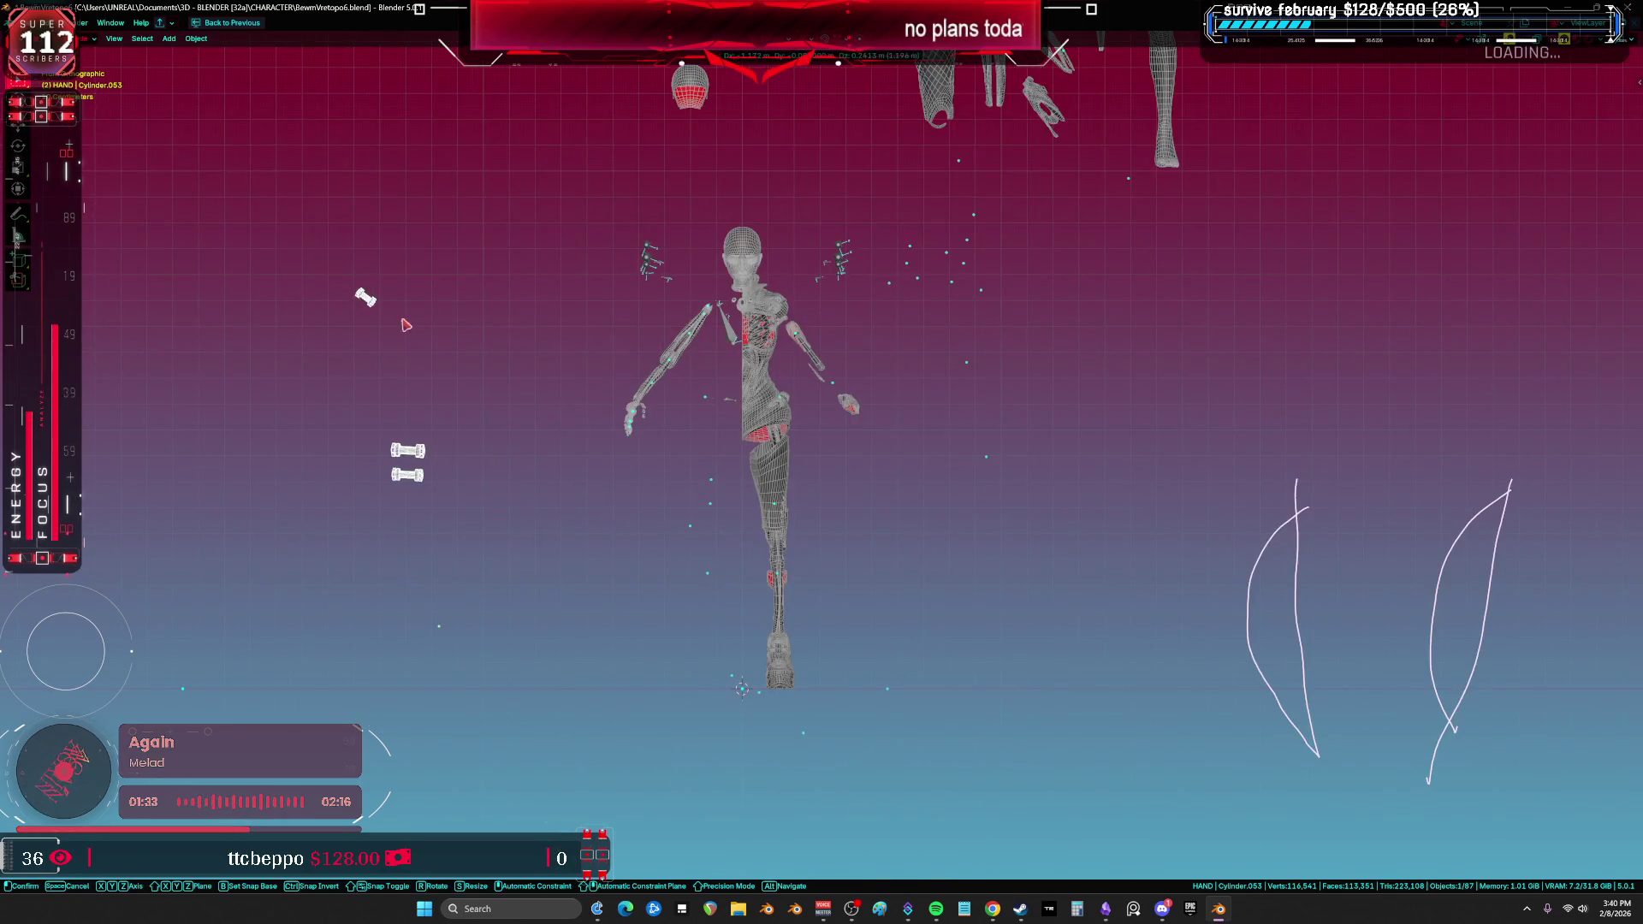
{"action": "left_click", "coordinate": [823, 338]}
{"action": "scroll", "coordinate": [823, 338], "scroll_direction": "up", "scroll_amount": 5}
{"action": "left_click", "coordinate": [688, 349]}
{"action": "key", "text": "h"}
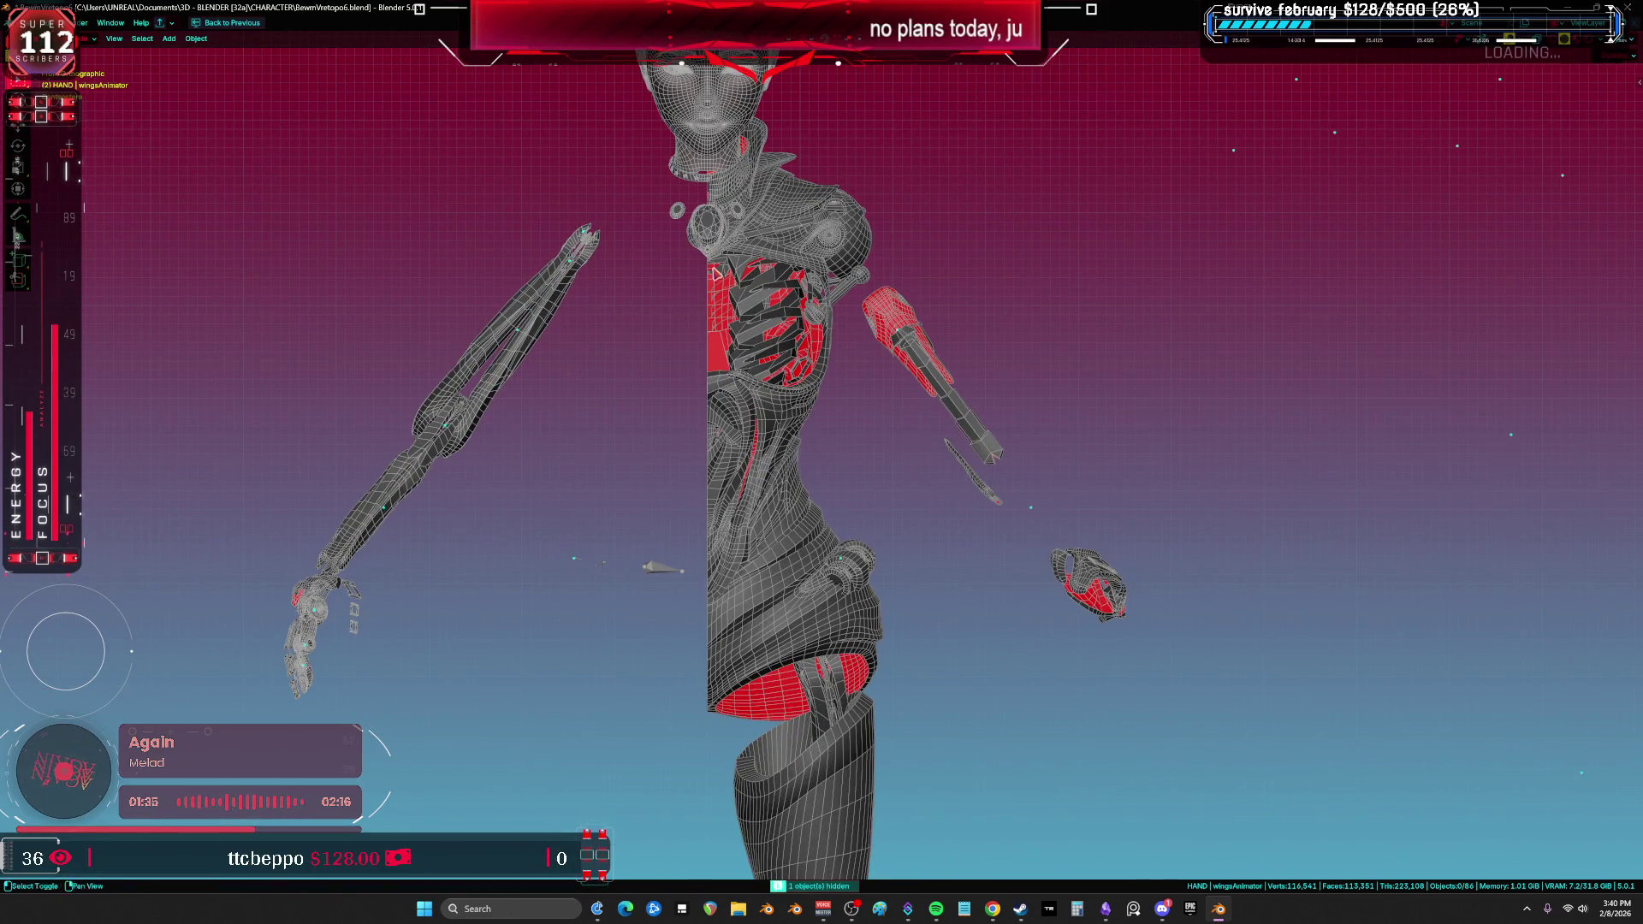
Step: Reposition the head part Cylinder.044 and the torso piece aaaaa.010 toward the centre
{"action": "middle_click_drag", "start_coordinate": [707, 94], "coordinate": [776, 175], "text": "shift"}
{"action": "scroll", "coordinate": [776, 176], "scroll_direction": "down", "scroll_amount": 3}
{"action": "left_click", "coordinate": [780, 77]}
{"action": "key", "text": "g"}
{"action": "left_click", "coordinate": [837, 162]}
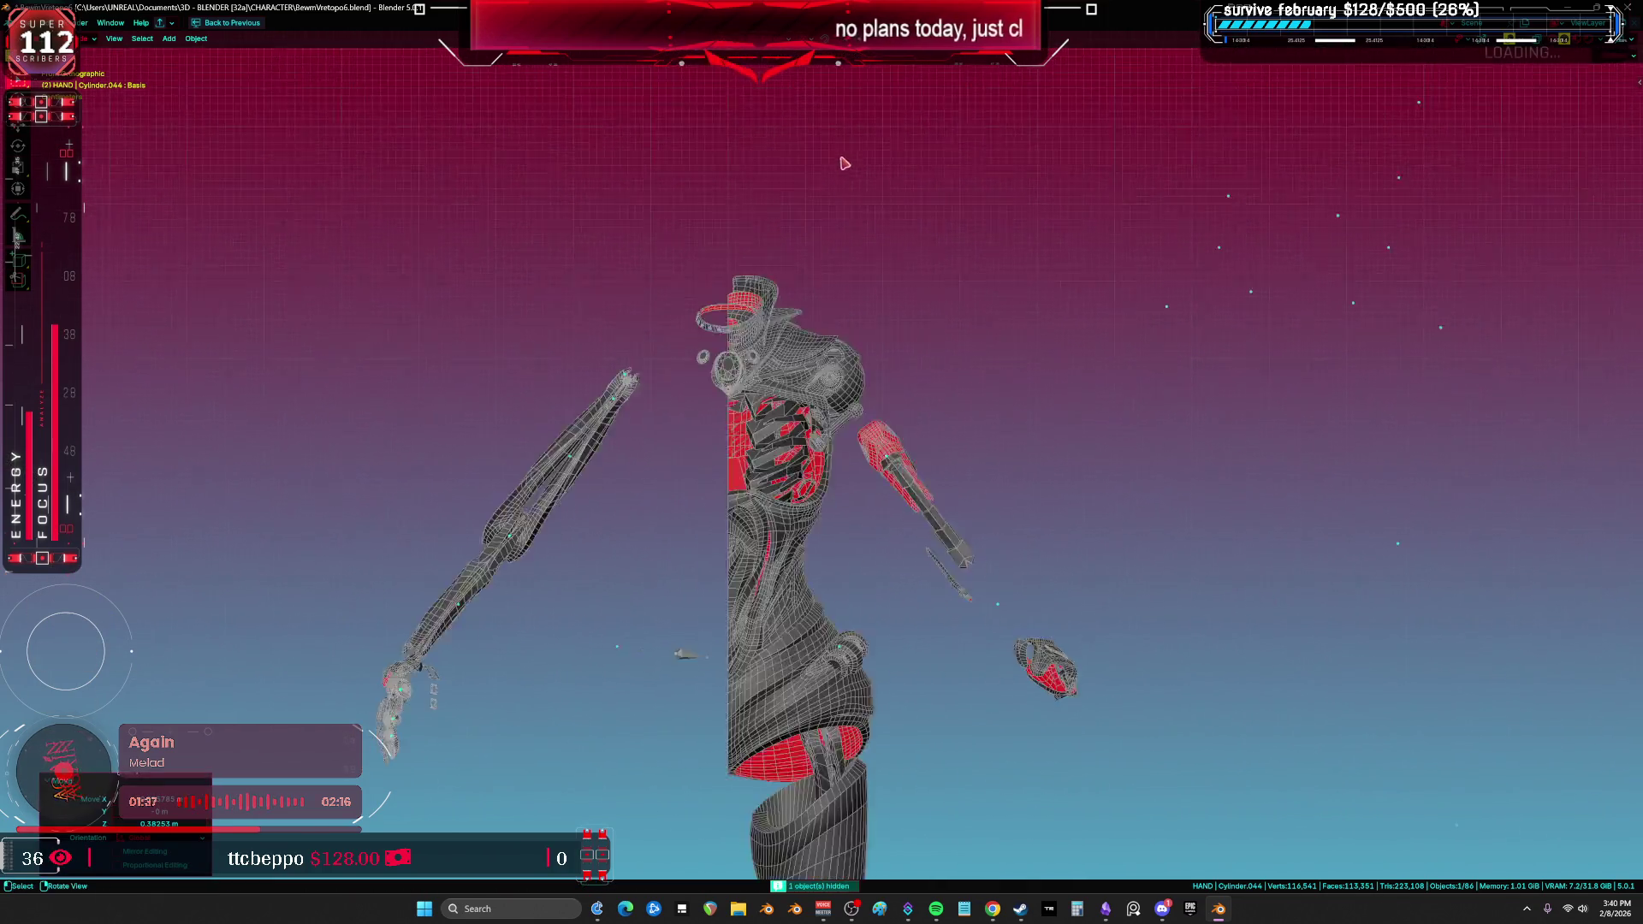
{"action": "scroll", "coordinate": [837, 162], "scroll_direction": "up", "scroll_amount": 3}
{"action": "left_click", "coordinate": [1066, 429]}
{"action": "key", "text": "g"}
{"action": "key", "text": "Return"}
Step: Box-select the left hand armor, enter Edit Mode and view its UV islands in the UV Editor
{"action": "left_click", "coordinate": [689, 232], "text": "shift"}
{"action": "left_click_drag", "start_coordinate": [614, 536], "coordinate": [446, 396]}
{"action": "key", "text": "Tab"}
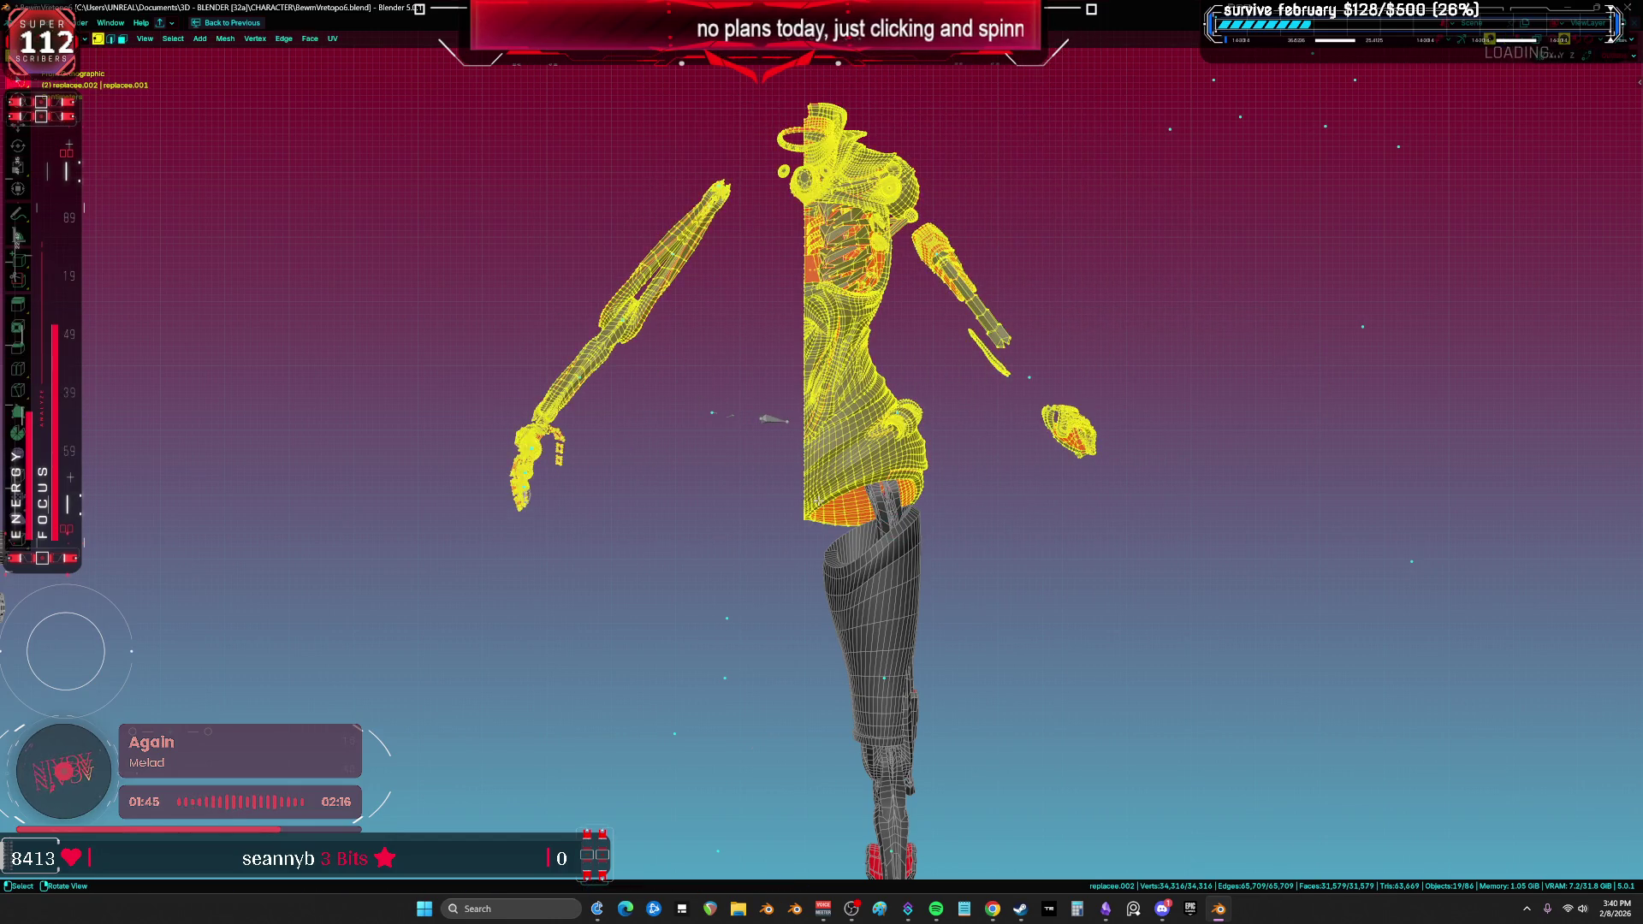
{"action": "key", "text": "shift+F10"}
{"action": "scroll", "coordinate": [1019, 293], "scroll_direction": "down", "scroll_amount": 3}
{"action": "scroll", "coordinate": [962, 389], "scroll_direction": "up", "scroll_amount": 3}
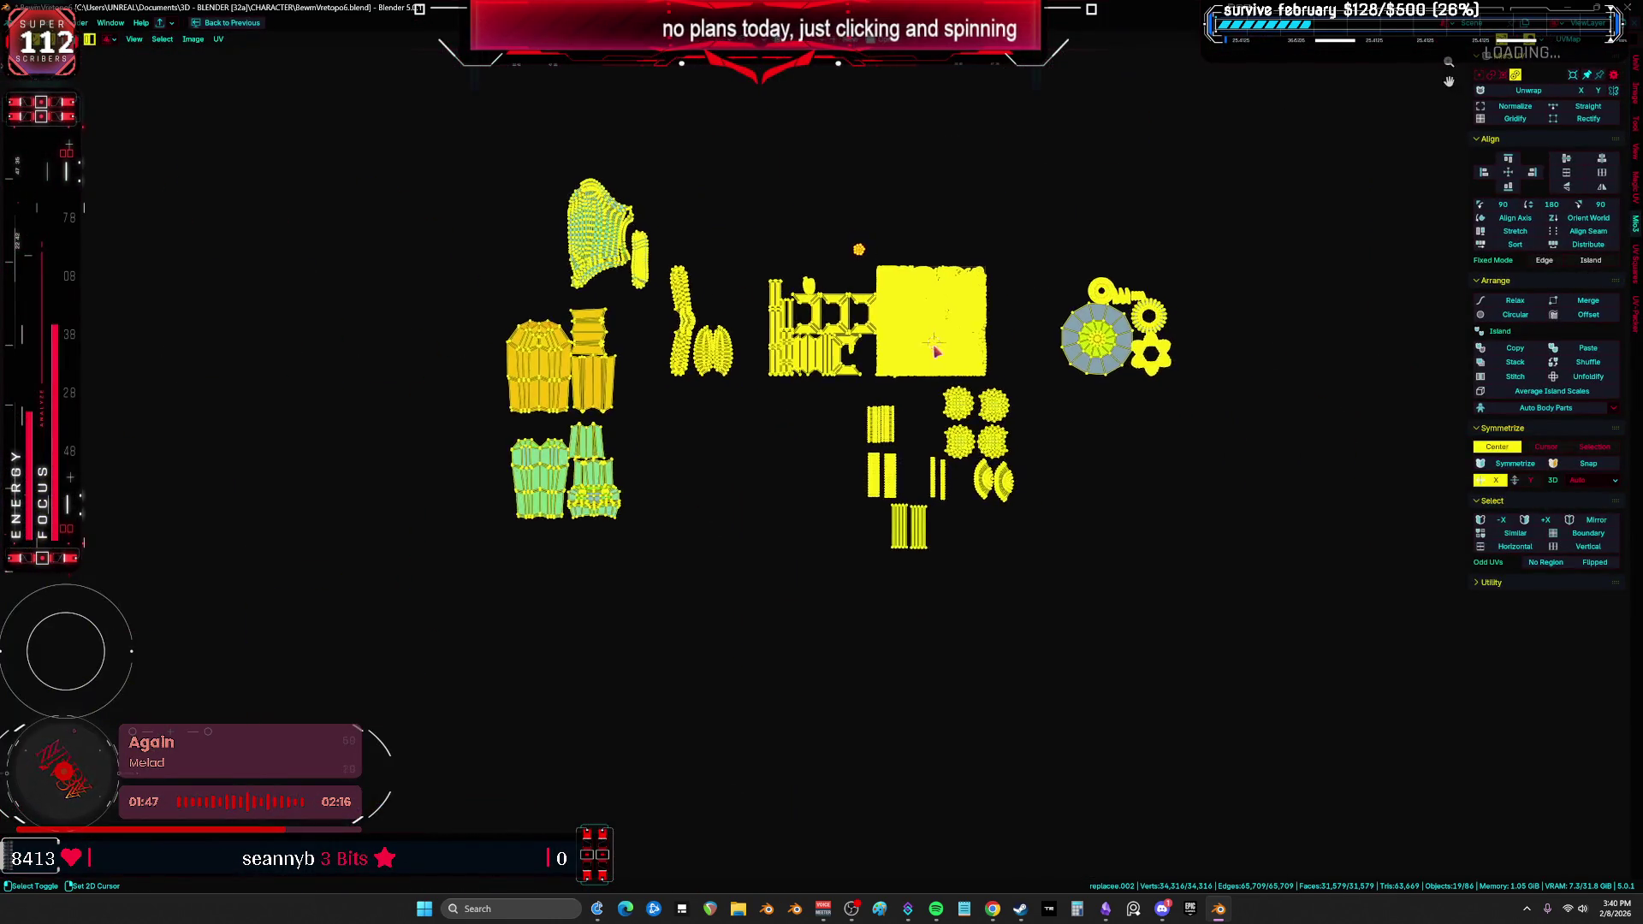
Step: Toggle the UV islands off and on, then clear the selection to show each island's colour
{"action": "left_click", "coordinate": [1072, 370]}
{"action": "key", "text": "a"}
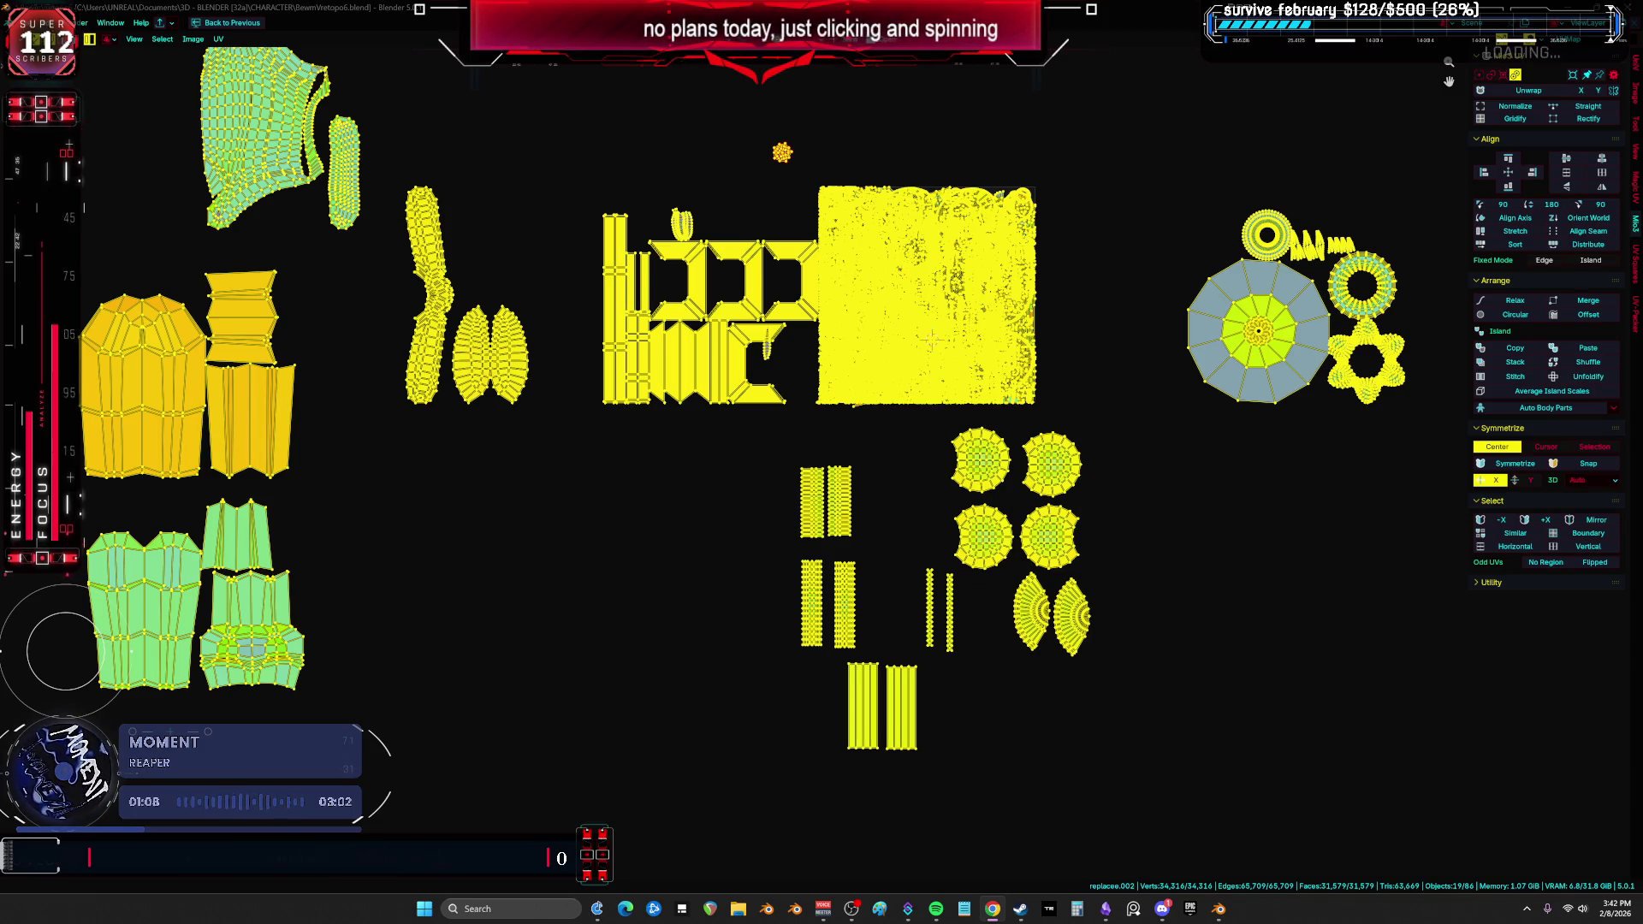
{"action": "left_click", "coordinate": [1188, 520]}
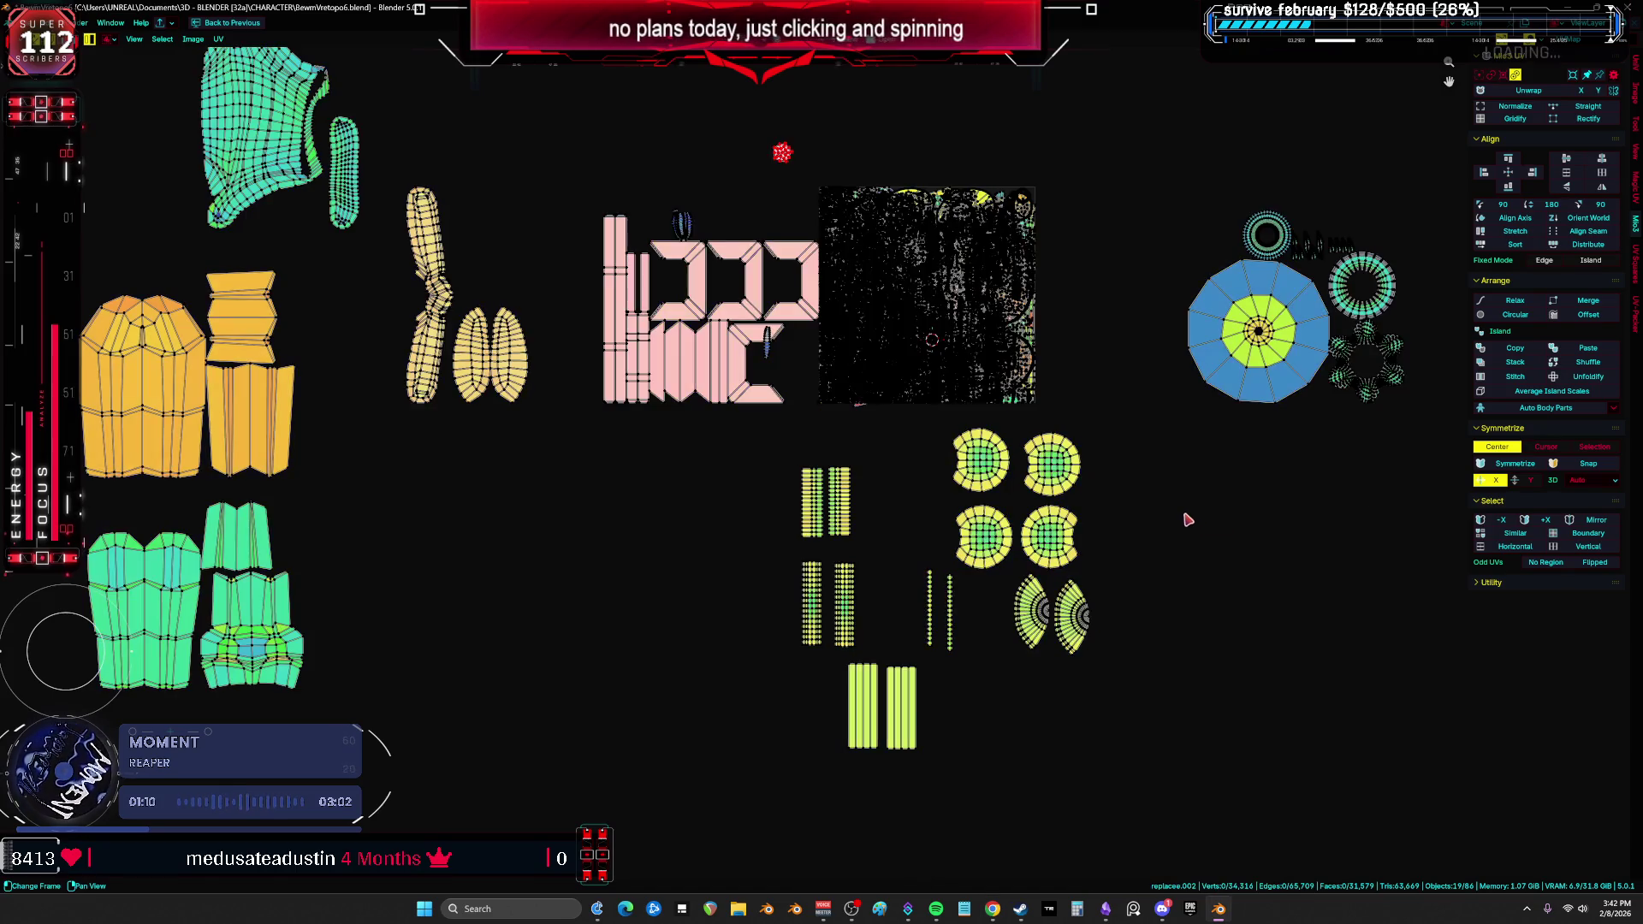
{"action": "scroll", "coordinate": [1184, 487], "scroll_direction": "down", "scroll_amount": 3}
{"action": "scroll", "coordinate": [1184, 487], "scroll_direction": "up", "scroll_amount": 4}
{"action": "mouse_move", "coordinate": [1167, 470]}
{"action": "middle_mouse_down"}
{"action": "mouse_move", "coordinate": [1255, 417]}
{"action": "mouse_move", "coordinate": [1221, 487]}
{"action": "mouse_move", "coordinate": [1056, 410]}
{"action": "mouse_move", "coordinate": [1173, 470]}
{"action": "mouse_move", "coordinate": [1261, 487]}
{"action": "mouse_move", "coordinate": [1397, 403]}
{"action": "mouse_move", "coordinate": [1240, 488]}
{"action": "mouse_move", "coordinate": [1195, 473]}
{"action": "mouse_move", "coordinate": [1180, 400]}
{"action": "mouse_move", "coordinate": [1338, 412]}
{"action": "mouse_move", "coordinate": [1246, 477]}
{"action": "mouse_move", "coordinate": [1096, 377]}
{"action": "mouse_move", "coordinate": [1189, 476]}
{"action": "mouse_move", "coordinate": [1303, 467]}
{"action": "mouse_move", "coordinate": [1313, 444]}
{"action": "mouse_move", "coordinate": [1184, 466]}
{"action": "mouse_move", "coordinate": [1221, 454]}
{"action": "mouse_move", "coordinate": [1182, 480]}
{"action": "mouse_move", "coordinate": [1409, 379]}
{"action": "mouse_move", "coordinate": [1264, 454]}
{"action": "mouse_move", "coordinate": [1134, 400]}
{"action": "mouse_move", "coordinate": [1163, 437]}
{"action": "mouse_move", "coordinate": [1232, 428]}
{"action": "mouse_move", "coordinate": [1137, 440]}
{"action": "mouse_move", "coordinate": [1525, 468]}
{"action": "mouse_move", "coordinate": [1519, 516]}
{"action": "mouse_move", "coordinate": [1172, 520]}
{"action": "middle_mouse_up"}
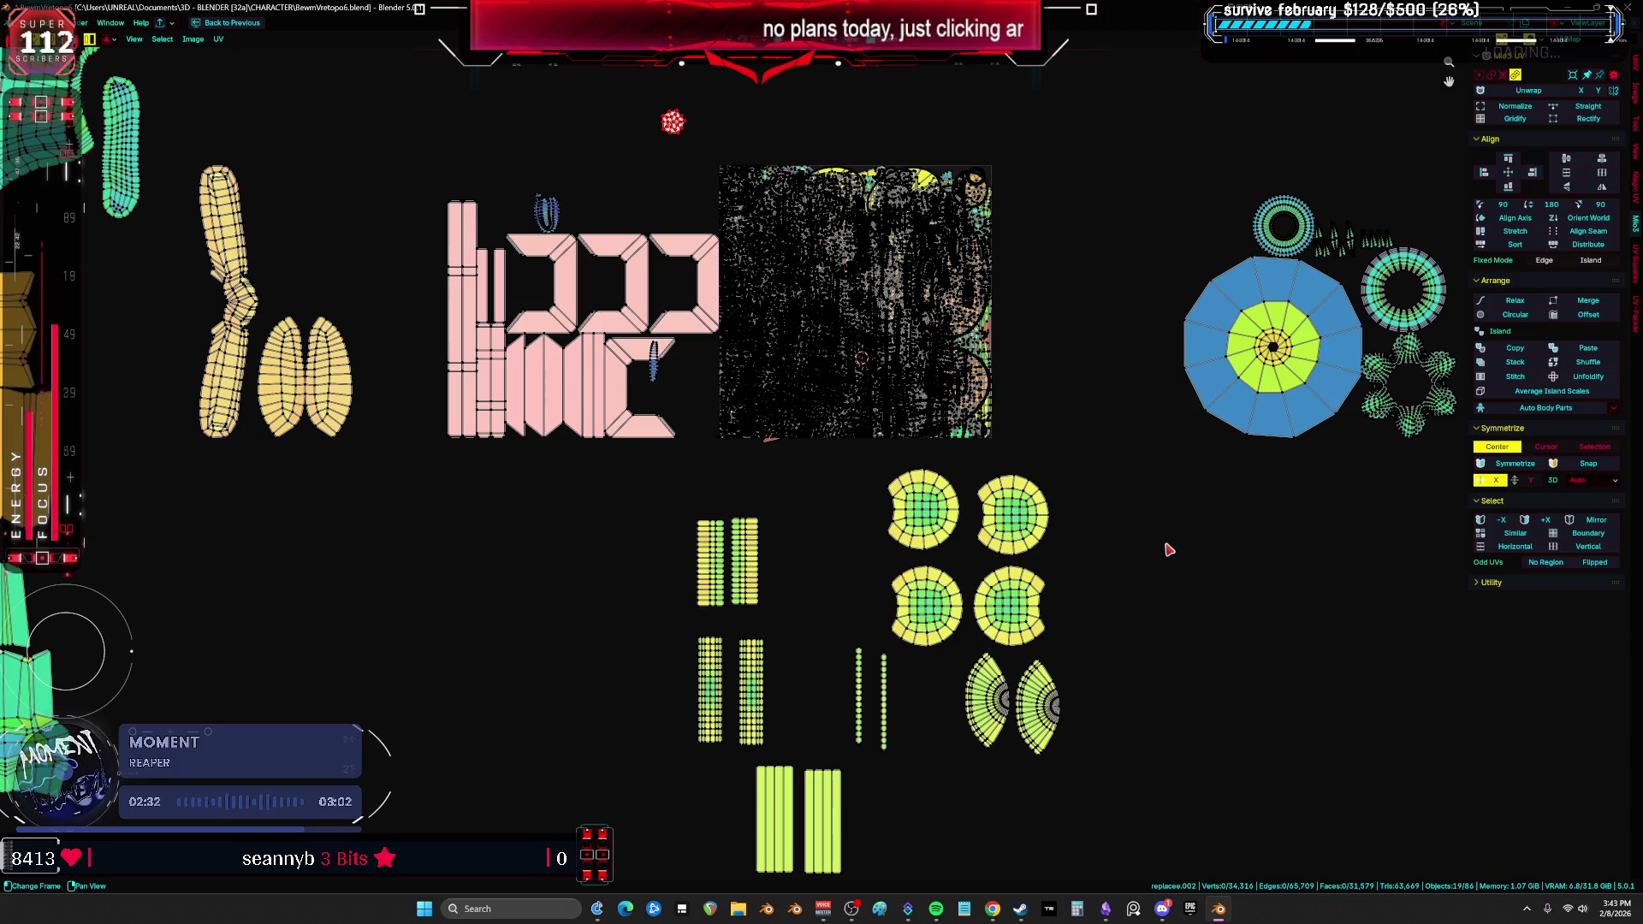
{"action": "scroll", "coordinate": [1425, 129], "scroll_direction": "down", "scroll_amount": 3}
Step: Maximize the UV editor and toggle all UV islands selected and deselected to compare colours
{"action": "key", "text": "ctrl+space"}
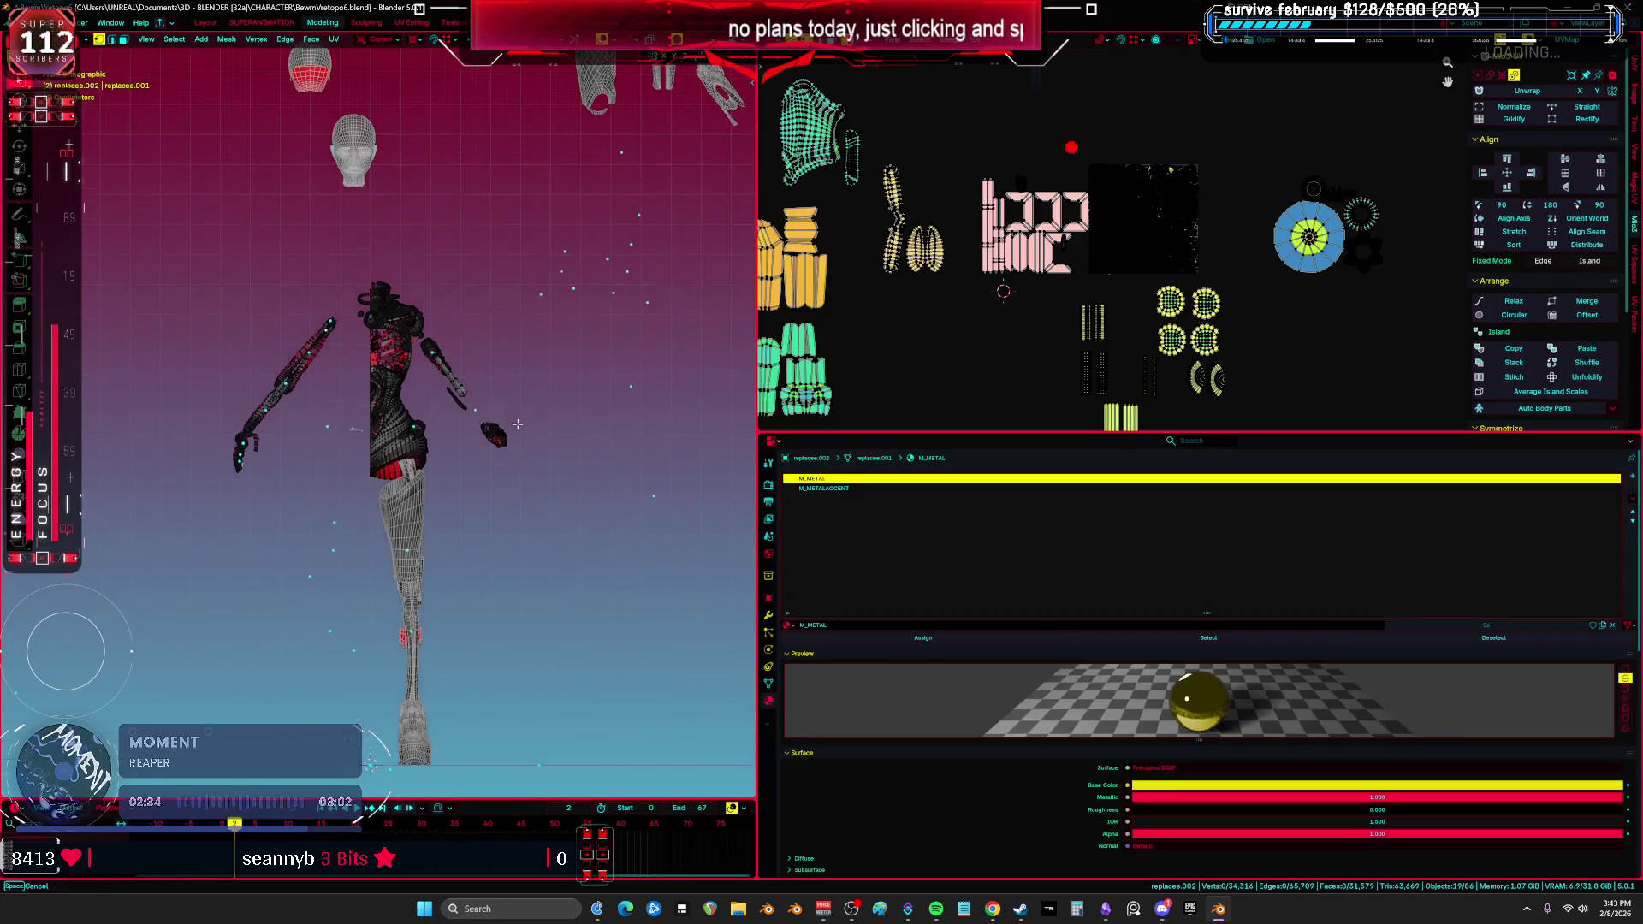
{"action": "key", "text": "a"}
{"action": "key", "text": "ctrl+space"}
{"action": "scroll", "coordinate": [796, 568], "scroll_direction": "up", "scroll_amount": 5}
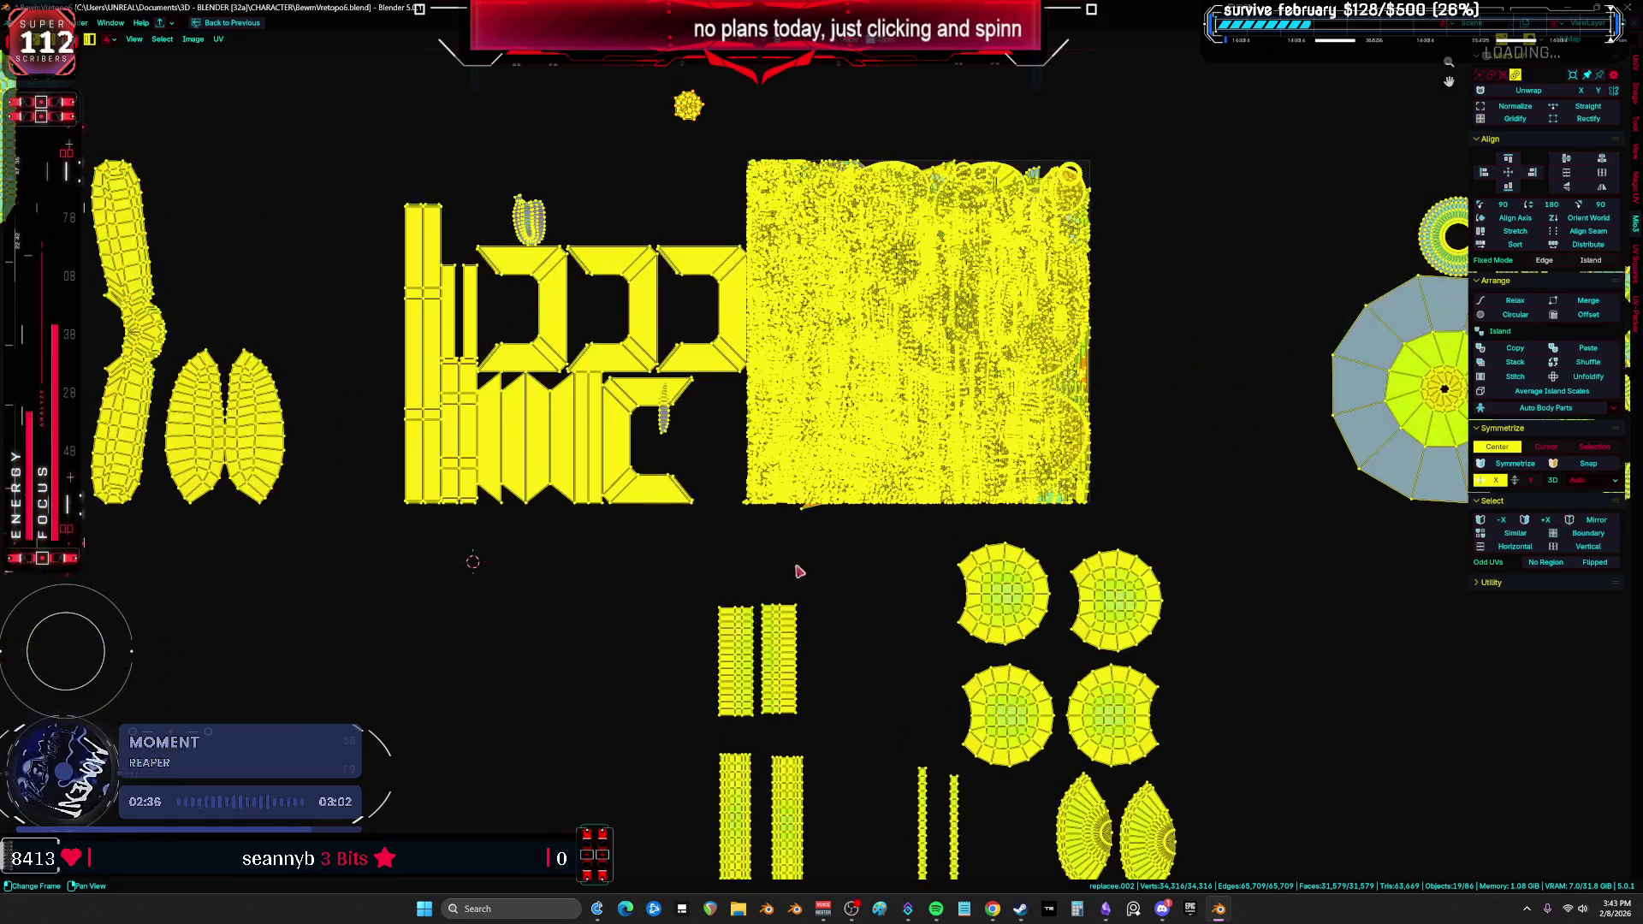
{"action": "key", "text": "alt+a"}
{"action": "key", "text": "a"}
{"action": "scroll", "coordinate": [630, 561], "scroll_direction": "down", "scroll_amount": 4}
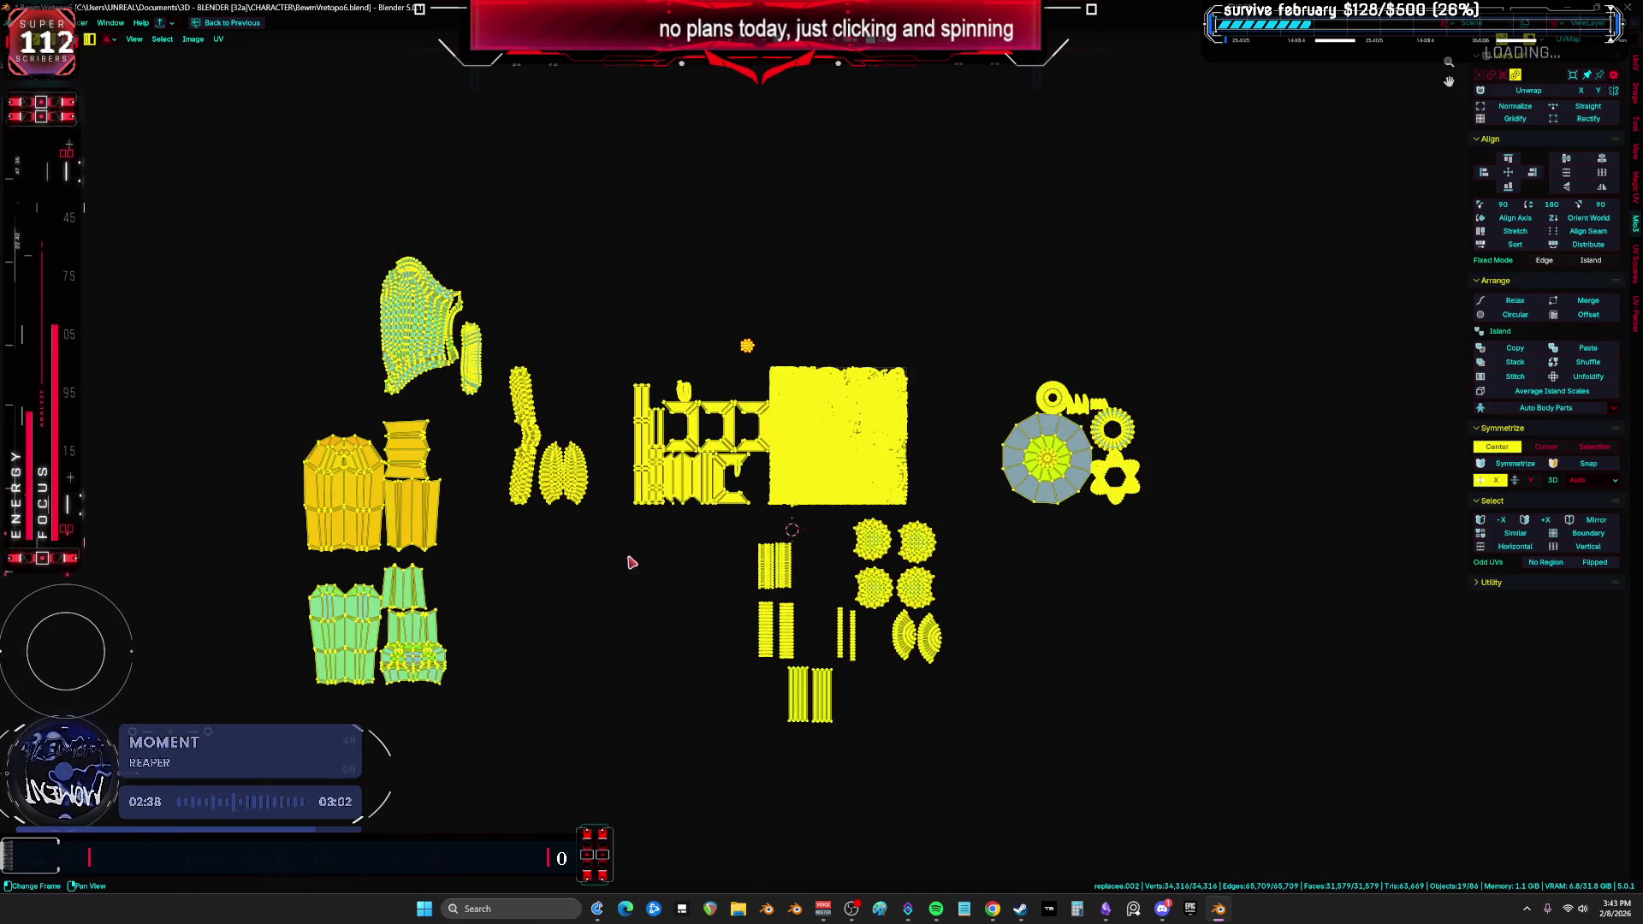
{"action": "key", "text": "alt+a"}
{"action": "scroll", "coordinate": [631, 565], "scroll_direction": "up", "scroll_amount": 3}
Step: Maximize the 3D viewport, clear the mesh selection and select only the waist armour piece
{"action": "key", "text": "ctrl+space"}
{"action": "key", "text": "ctrl+space"}
{"action": "mouse_move", "coordinate": [268, 356]}
{"action": "middle_mouse_down"}
{"action": "mouse_move", "coordinate": [470, 439]}
{"action": "mouse_move", "coordinate": [514, 482]}
{"action": "mouse_move", "coordinate": [630, 393]}
{"action": "mouse_move", "coordinate": [881, 475]}
{"action": "mouse_move", "coordinate": [852, 475]}
{"action": "mouse_move", "coordinate": [937, 514]}
{"action": "mouse_move", "coordinate": [942, 648]}
{"action": "mouse_move", "coordinate": [863, 374]}
{"action": "mouse_move", "coordinate": [761, 428]}
{"action": "middle_mouse_up"}
{"action": "scroll", "coordinate": [513, 481], "scroll_direction": "up", "scroll_amount": 4}
{"action": "scroll", "coordinate": [853, 475], "scroll_direction": "up", "scroll_amount": 3}
{"action": "key", "text": "alt+a"}
{"action": "key", "text": "l"}
{"action": "scroll", "coordinate": [938, 653], "scroll_direction": "down", "scroll_amount": 5}
{"action": "scroll", "coordinate": [668, 479], "scroll_direction": "up", "scroll_amount": 3}
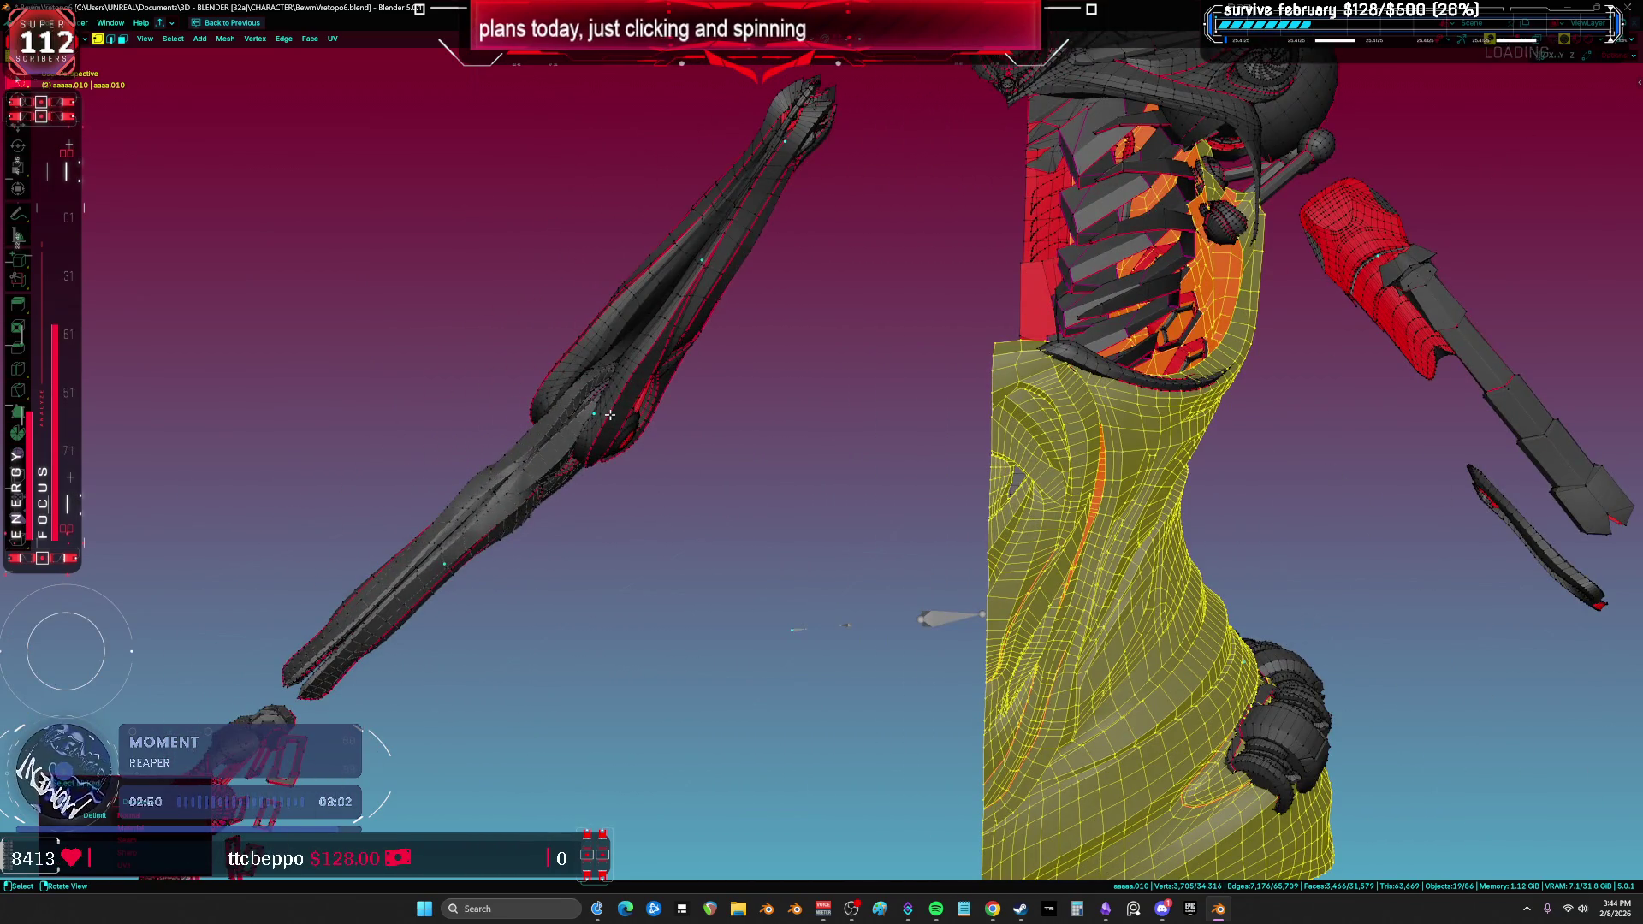
Step: Select the small rod, recalculate its normals with Shift+N and flip them
{"action": "key", "text": "l"}
{"action": "key", "text": "l"}
{"action": "middle_click_drag", "start_coordinate": [524, 519], "coordinate": [736, 498]}
{"action": "left_click", "coordinate": [575, 460]}
{"action": "key", "text": "l"}
{"action": "key", "text": "shift+n"}
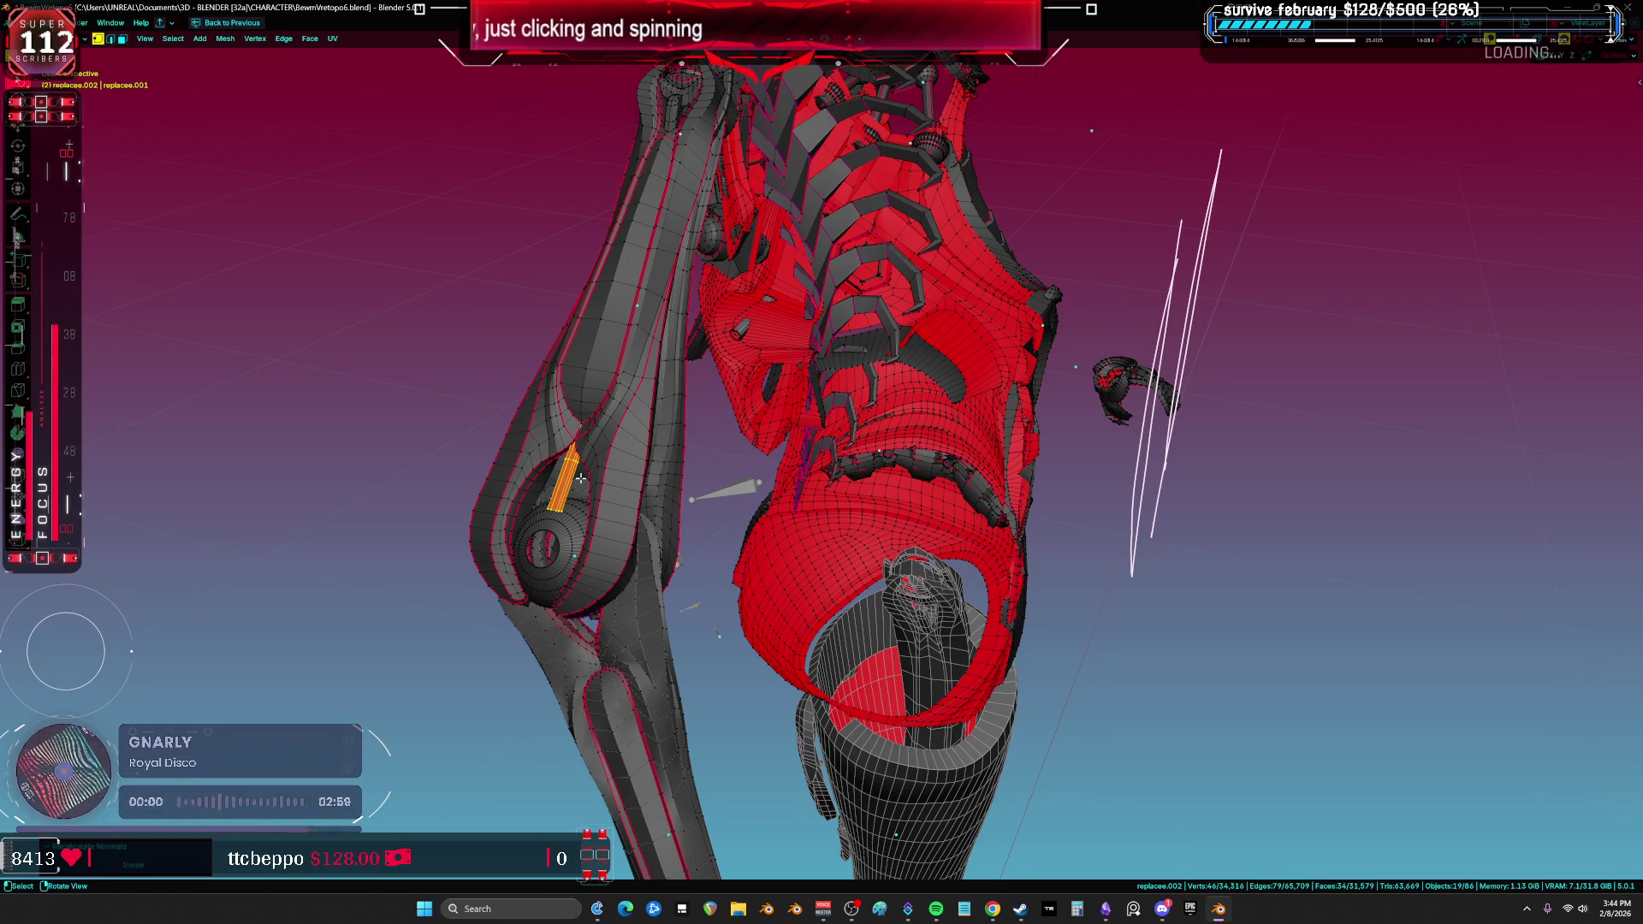
{"action": "key", "text": "alt+n"}
{"action": "left_click", "coordinate": [590, 498]}
{"action": "key", "text": "alt+n"}
{"action": "left_click", "coordinate": [590, 498]}
Step: Select the left arm mesh, the small dark piece and the forearm as linked parts
{"action": "mouse_move", "coordinate": [590, 498]}
{"action": "middle_mouse_down"}
{"action": "mouse_move", "coordinate": [668, 522]}
{"action": "mouse_move", "coordinate": [547, 492]}
{"action": "middle_mouse_up"}
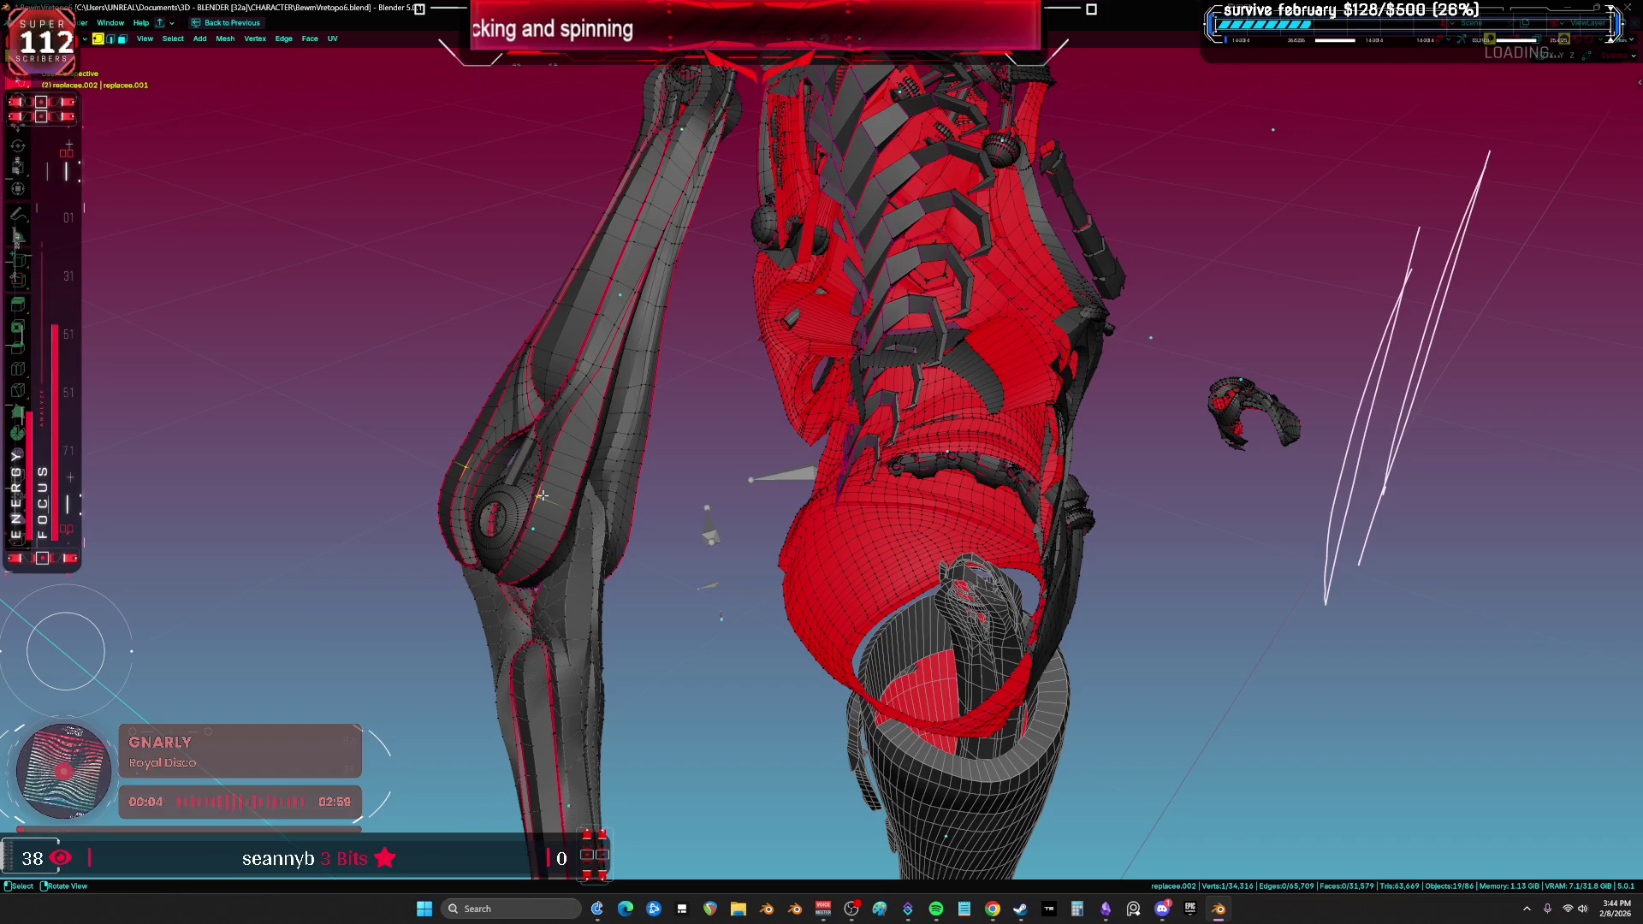
{"action": "key", "text": "l"}
{"action": "key", "text": "l"}
{"action": "key", "text": "l"}
{"action": "mouse_move", "coordinate": [534, 449]}
{"action": "middle_mouse_down"}
{"action": "mouse_move", "coordinate": [612, 476]}
{"action": "mouse_move", "coordinate": [564, 520]}
{"action": "mouse_move", "coordinate": [573, 625]}
{"action": "mouse_move", "coordinate": [701, 759]}
{"action": "mouse_move", "coordinate": [815, 553]}
{"action": "mouse_move", "coordinate": [732, 342]}
{"action": "mouse_move", "coordinate": [767, 371]}
{"action": "mouse_move", "coordinate": [755, 412]}
{"action": "mouse_move", "coordinate": [808, 355]}
{"action": "mouse_move", "coordinate": [835, 360]}
{"action": "mouse_move", "coordinate": [751, 570]}
{"action": "mouse_move", "coordinate": [763, 308]}
{"action": "mouse_move", "coordinate": [743, 465]}
{"action": "middle_mouse_up"}
{"action": "key", "text": "l"}
{"action": "key", "text": "l"}
{"action": "key", "text": "l"}
{"action": "key", "text": "l"}
{"action": "key", "text": "l"}
{"action": "key", "text": "l"}
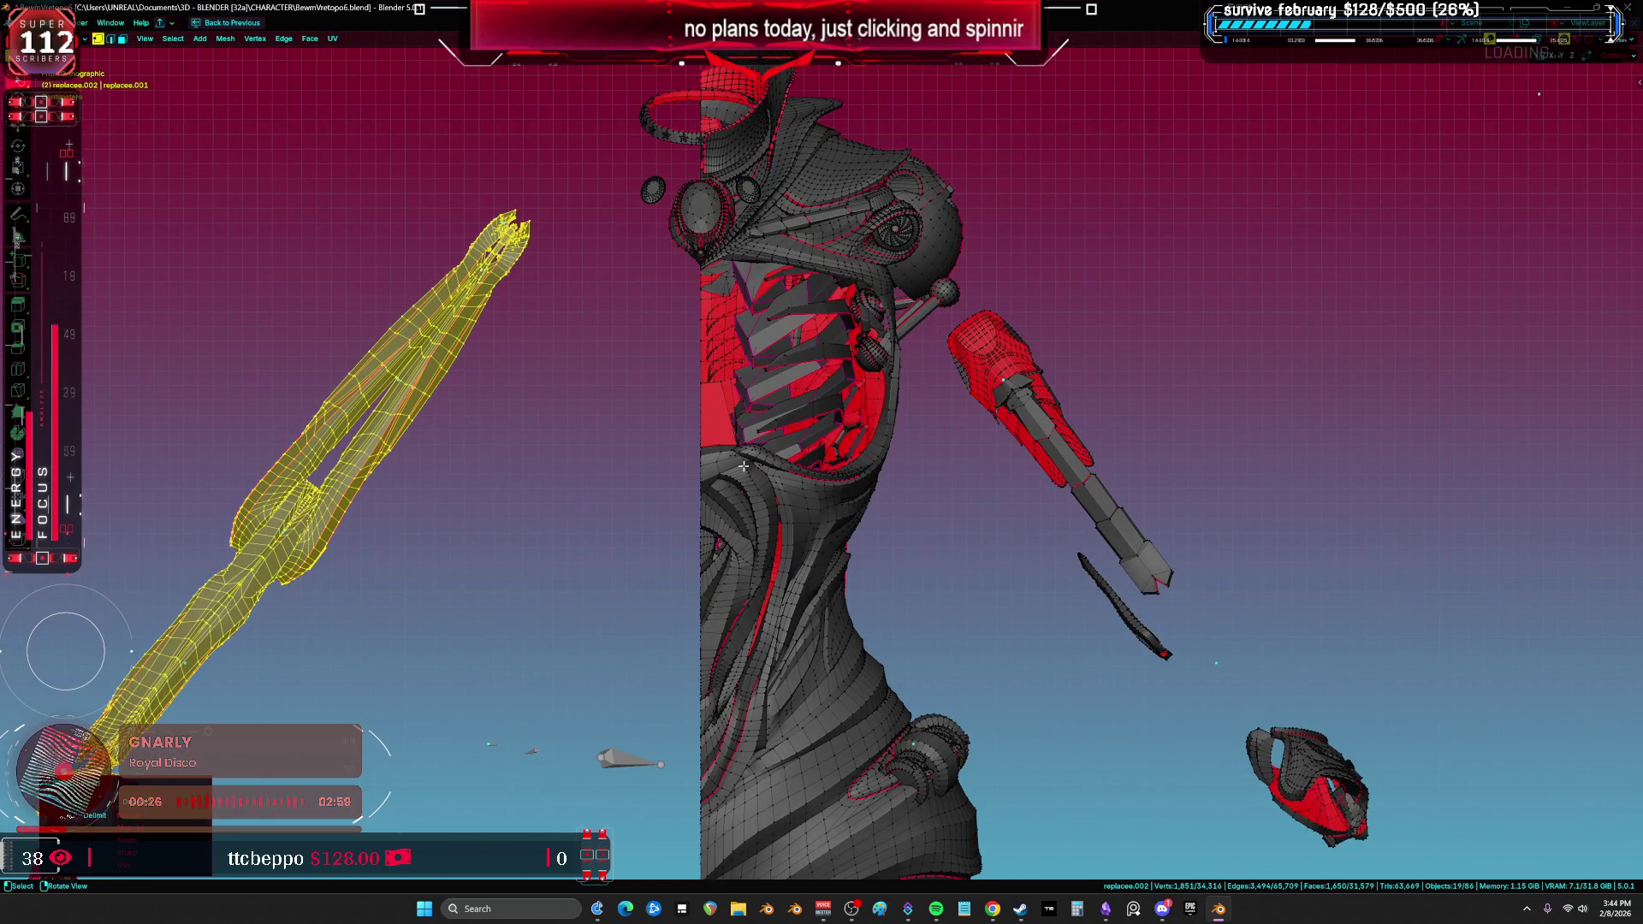
{"action": "mouse_move", "coordinate": [949, 206]}
{"action": "middle_mouse_down"}
{"action": "mouse_move", "coordinate": [746, 387]}
{"action": "mouse_move", "coordinate": [723, 376]}
{"action": "middle_mouse_up"}
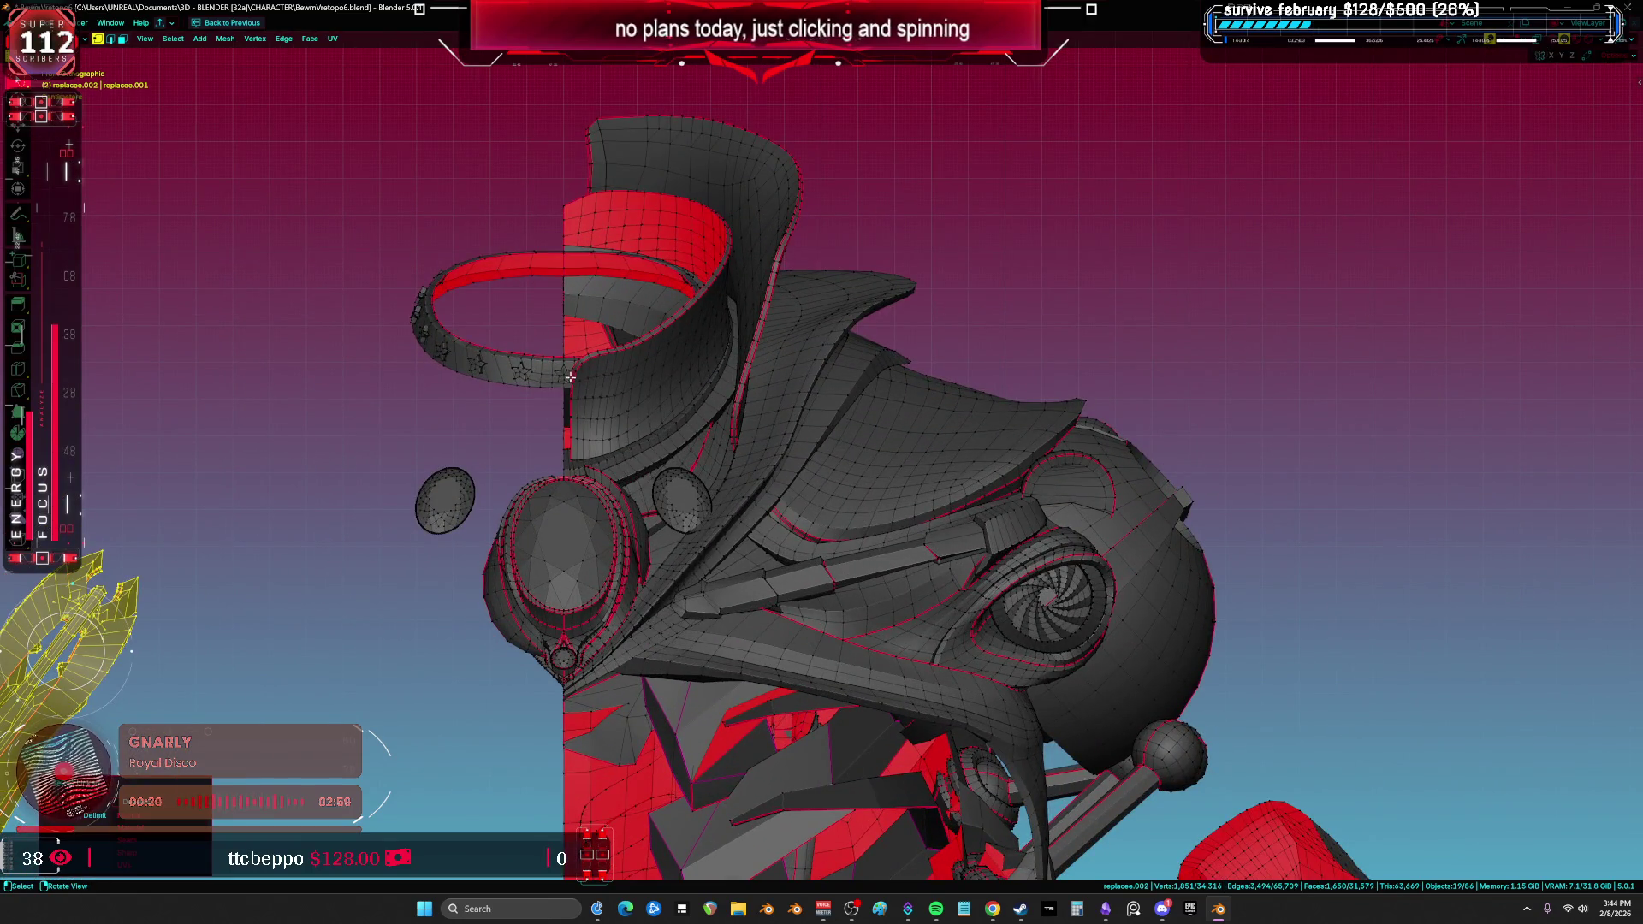
Step: Use L to add the star ring, collar band, tall back collar and shoulder flap
{"action": "key", "text": "l"}
{"action": "key", "text": "l"}
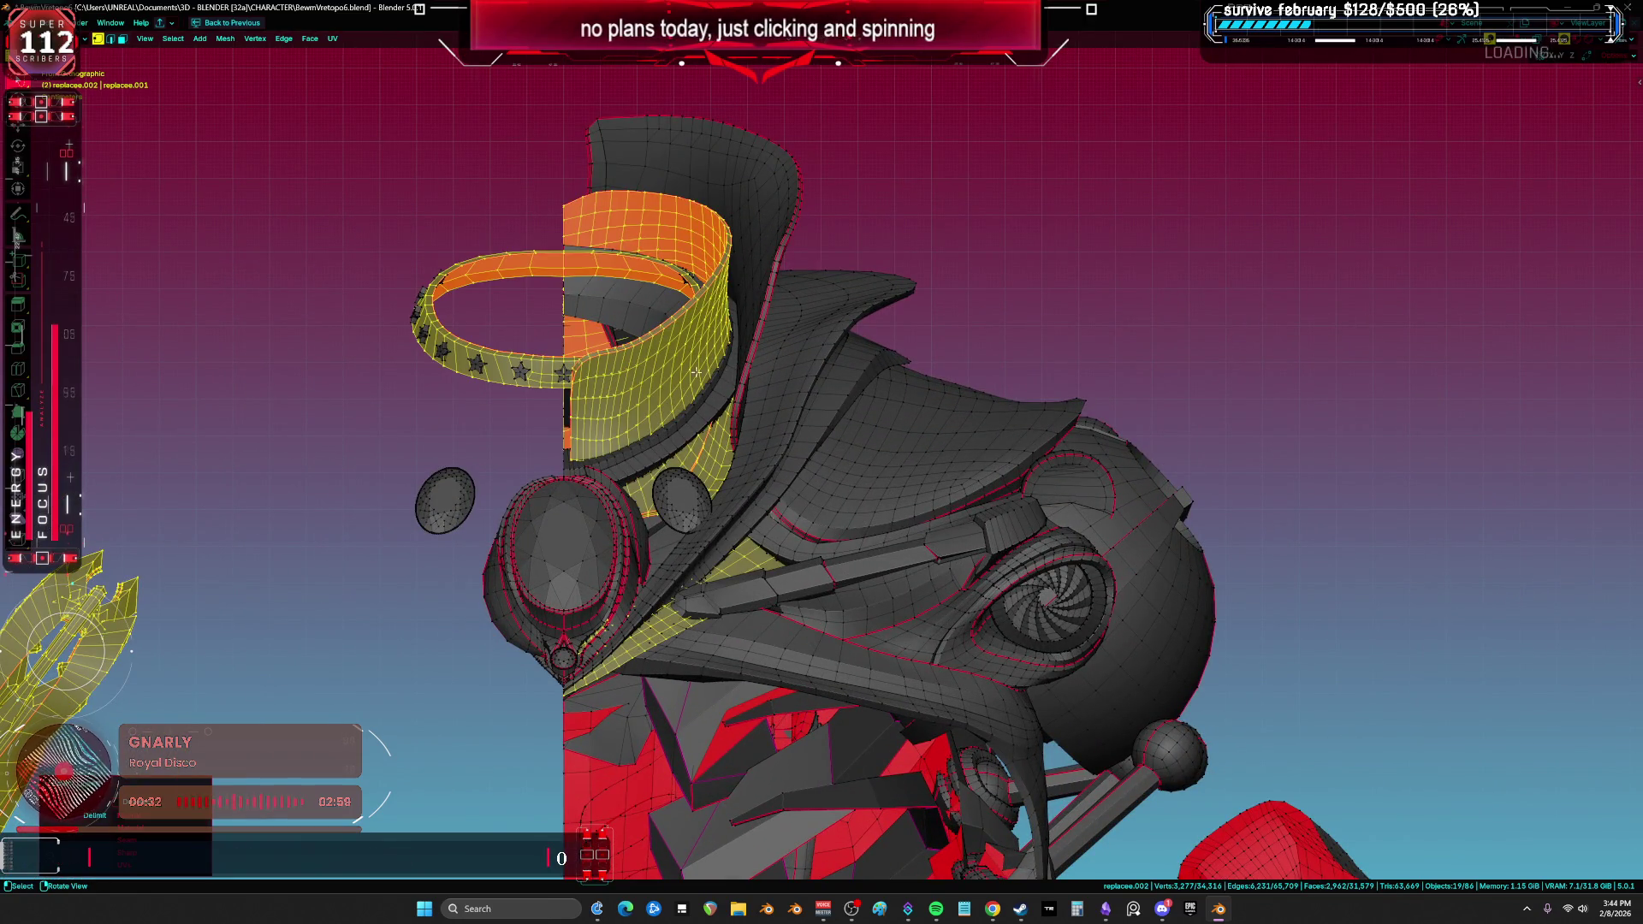
{"action": "key", "text": "l"}
{"action": "key", "text": "l"}
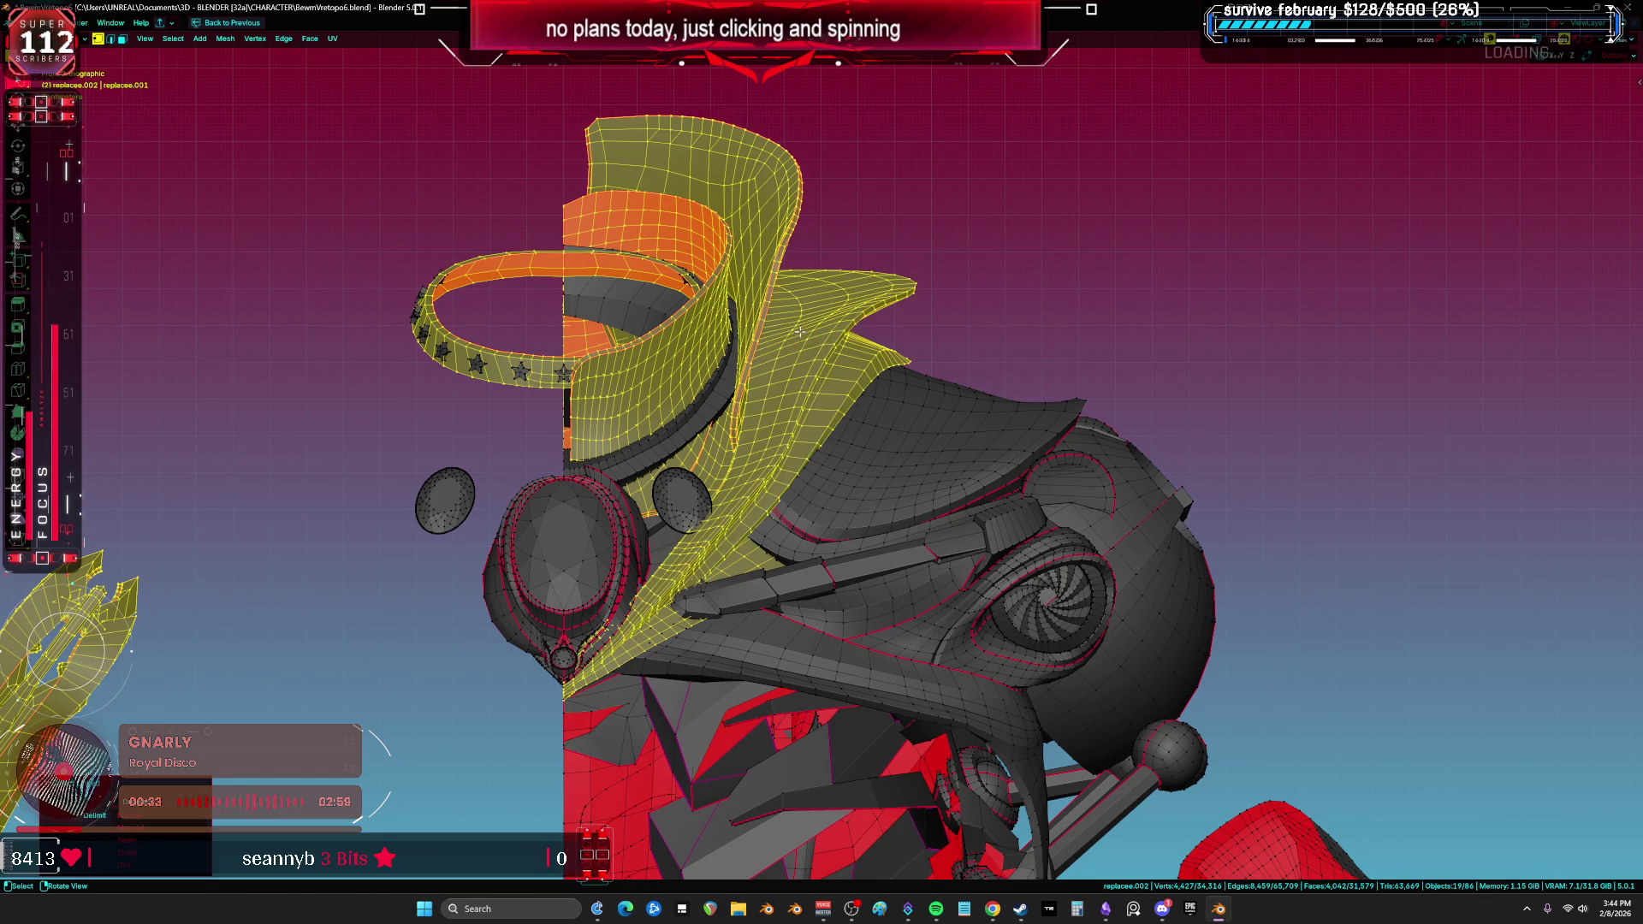
{"action": "key", "text": "l"}
{"action": "mouse_move", "coordinate": [925, 631]}
{"action": "middle_mouse_down"}
{"action": "mouse_move", "coordinate": [702, 459]}
{"action": "mouse_move", "coordinate": [917, 454]}
{"action": "mouse_move", "coordinate": [817, 346]}
{"action": "mouse_move", "coordinate": [675, 545]}
{"action": "mouse_move", "coordinate": [751, 634]}
{"action": "mouse_move", "coordinate": [904, 615]}
{"action": "mouse_move", "coordinate": [1007, 458]}
{"action": "mouse_move", "coordinate": [1471, 471]}
{"action": "mouse_move", "coordinate": [569, 759]}
{"action": "mouse_move", "coordinate": [946, 670]}
{"action": "mouse_move", "coordinate": [1306, 392]}
{"action": "mouse_move", "coordinate": [1395, 475]}
{"action": "mouse_move", "coordinate": [423, 738]}
{"action": "mouse_move", "coordinate": [16, 724]}
{"action": "mouse_move", "coordinate": [1634, 732]}
{"action": "mouse_move", "coordinate": [1617, 756]}
{"action": "mouse_move", "coordinate": [1606, 726]}
{"action": "middle_mouse_up"}
{"action": "key", "text": "l"}
{"action": "key", "text": "l"}
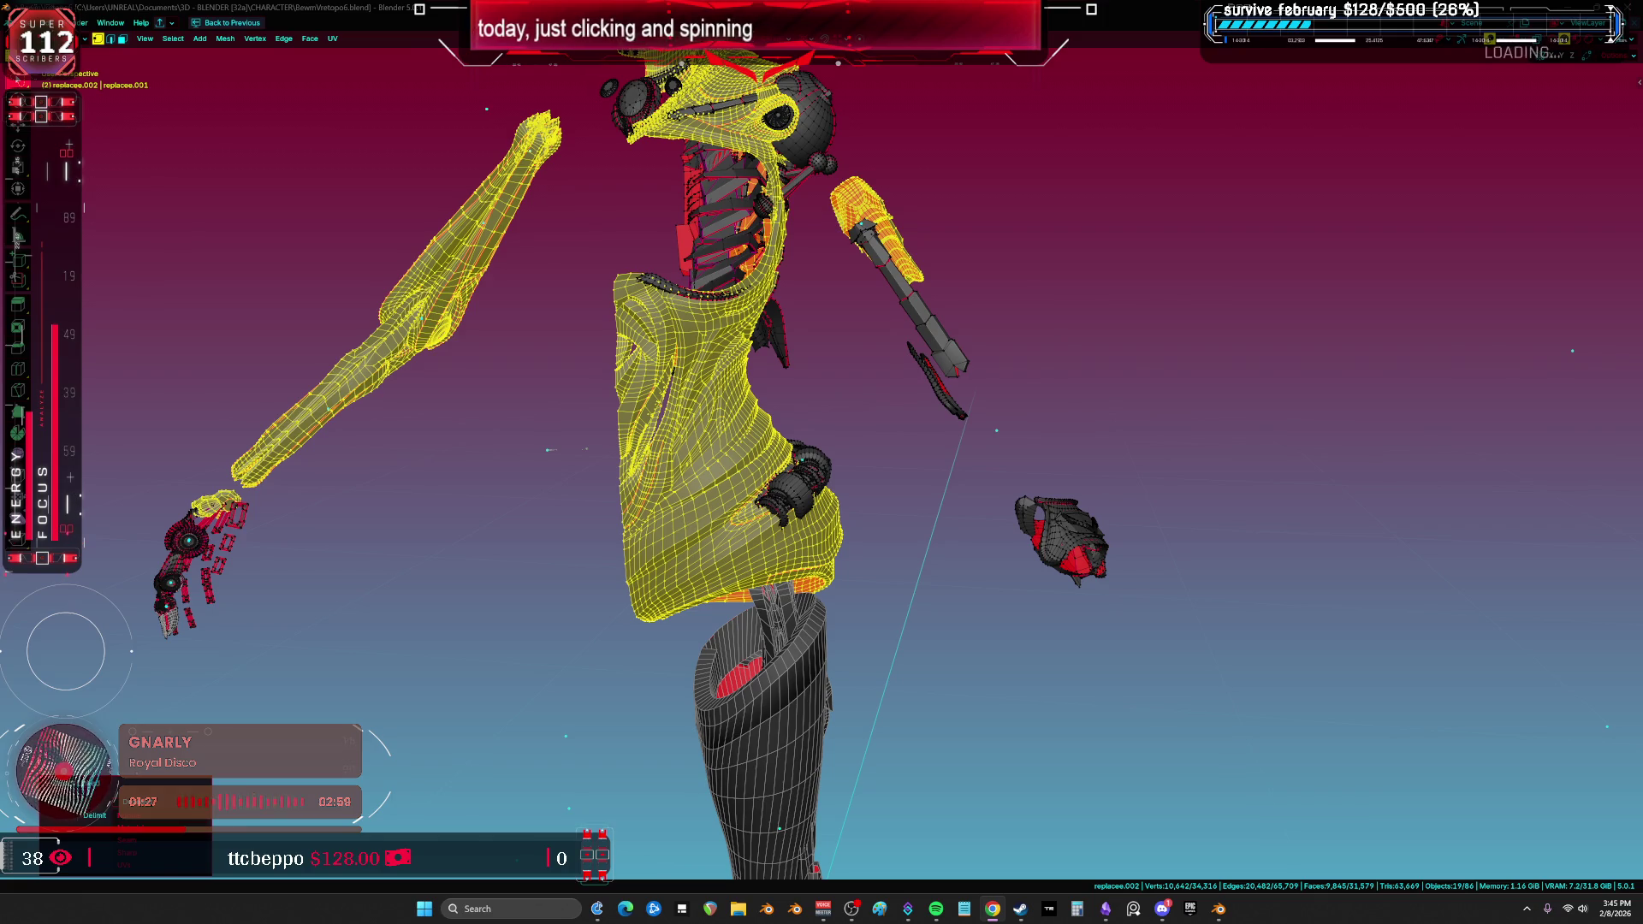
Step: Zoom onto the shoulder turbine and box-select its blade faces
{"action": "mouse_move", "coordinate": [701, 529]}
{"action": "middle_mouse_down"}
{"action": "mouse_move", "coordinate": [643, 281]}
{"action": "mouse_move", "coordinate": [523, 451]}
{"action": "mouse_move", "coordinate": [663, 410]}
{"action": "mouse_move", "coordinate": [640, 484]}
{"action": "mouse_move", "coordinate": [653, 460]}
{"action": "mouse_move", "coordinate": [594, 389]}
{"action": "mouse_move", "coordinate": [523, 385]}
{"action": "mouse_move", "coordinate": [715, 411]}
{"action": "mouse_move", "coordinate": [921, 407]}
{"action": "mouse_move", "coordinate": [1170, 392]}
{"action": "mouse_move", "coordinate": [1196, 373]}
{"action": "mouse_move", "coordinate": [1100, 351]}
{"action": "mouse_move", "coordinate": [1137, 367]}
{"action": "mouse_move", "coordinate": [1086, 397]}
{"action": "middle_mouse_up"}
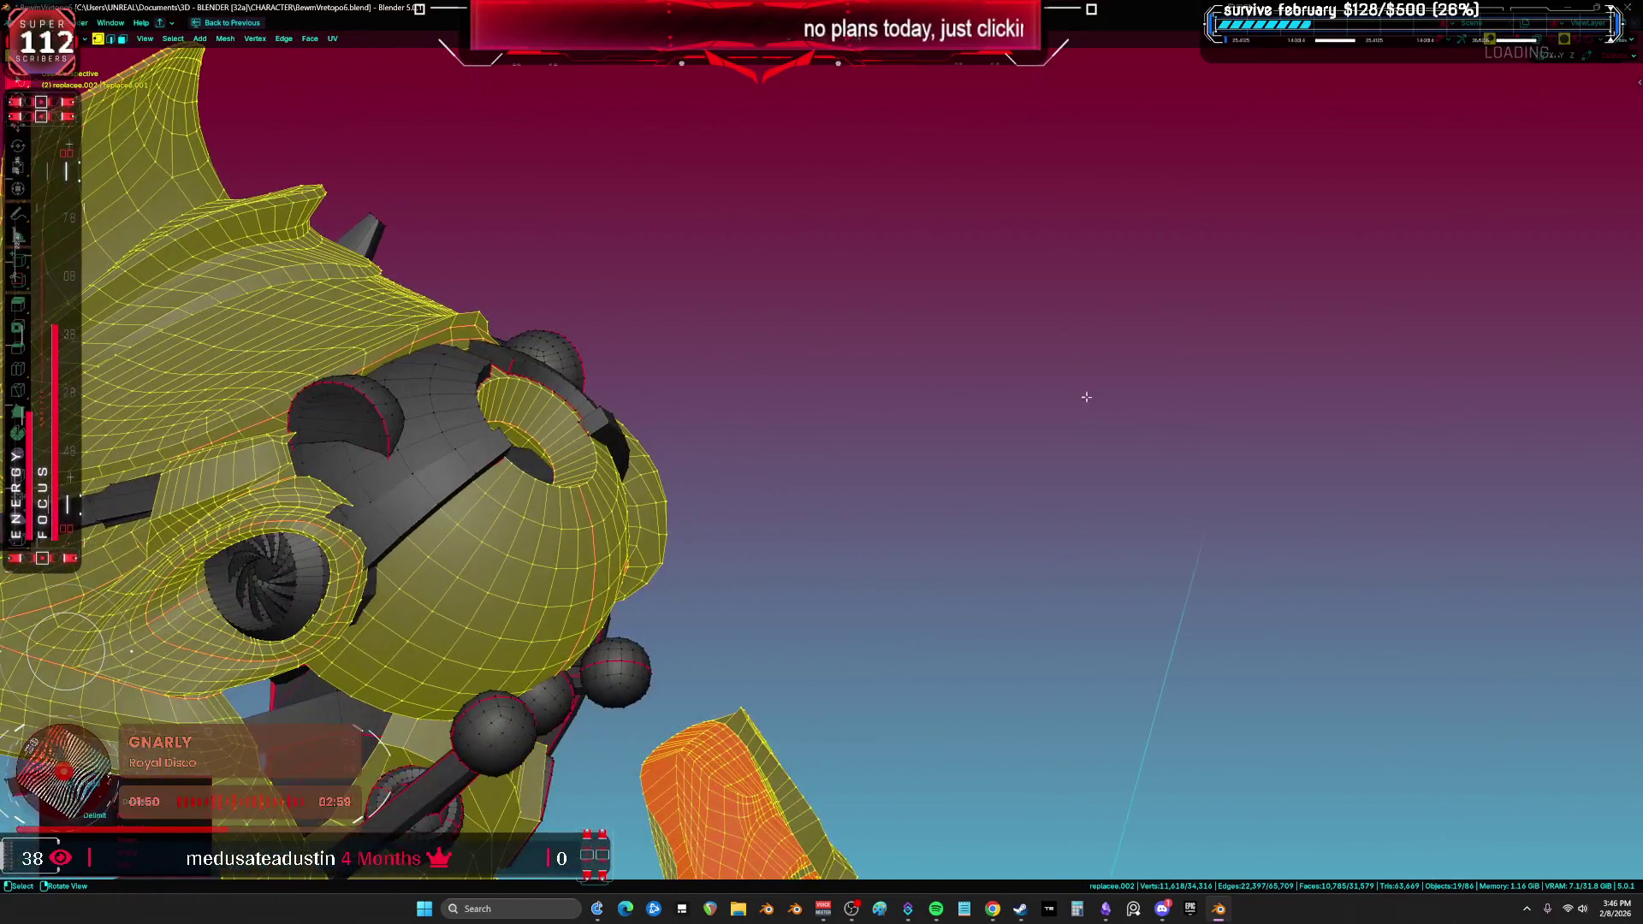
{"action": "scroll", "coordinate": [320, 589], "scroll_direction": "up", "scroll_amount": 5}
{"action": "mouse_move", "coordinate": [320, 589]}
{"action": "middle_mouse_down", "text": "shift"}
{"action": "mouse_move", "coordinate": [821, 514]}
{"action": "mouse_move", "coordinate": [728, 516]}
{"action": "middle_mouse_up", "text": "shift"}
{"action": "scroll", "coordinate": [728, 517], "scroll_direction": "up", "scroll_amount": 3}
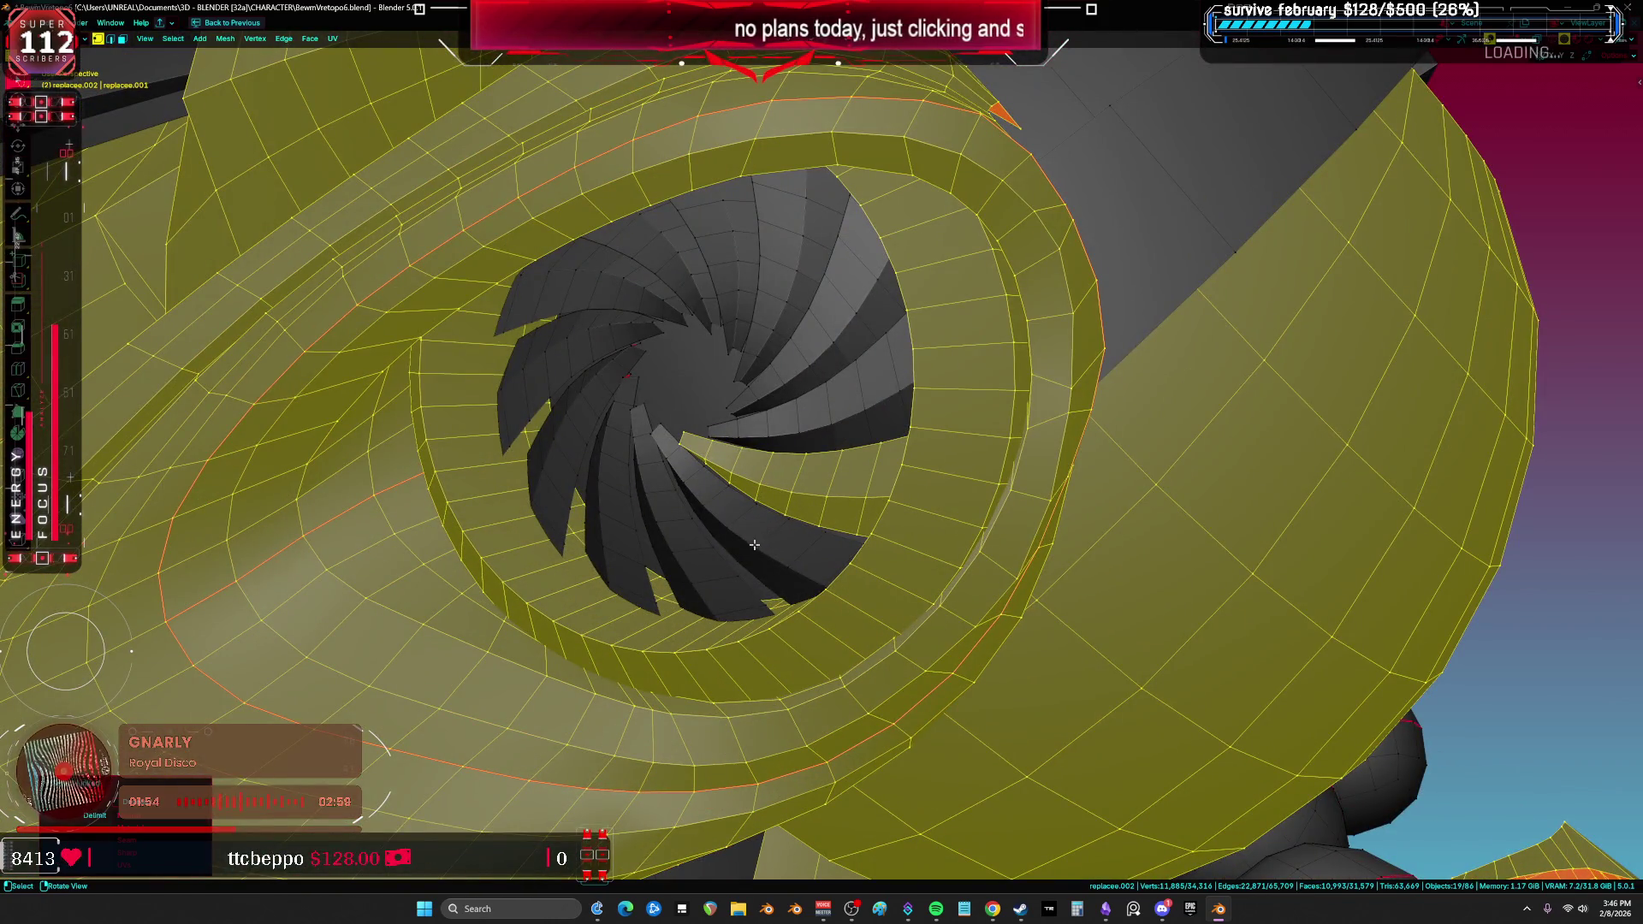
{"action": "mouse_move", "coordinate": [806, 437]}
{"action": "left_mouse_down"}
{"action": "mouse_move", "coordinate": [894, 359]}
{"action": "mouse_move", "coordinate": [822, 222]}
{"action": "mouse_move", "coordinate": [710, 227]}
{"action": "mouse_move", "coordinate": [547, 385]}
{"action": "mouse_move", "coordinate": [599, 547]}
{"action": "mouse_move", "coordinate": [736, 616]}
{"action": "left_mouse_up"}
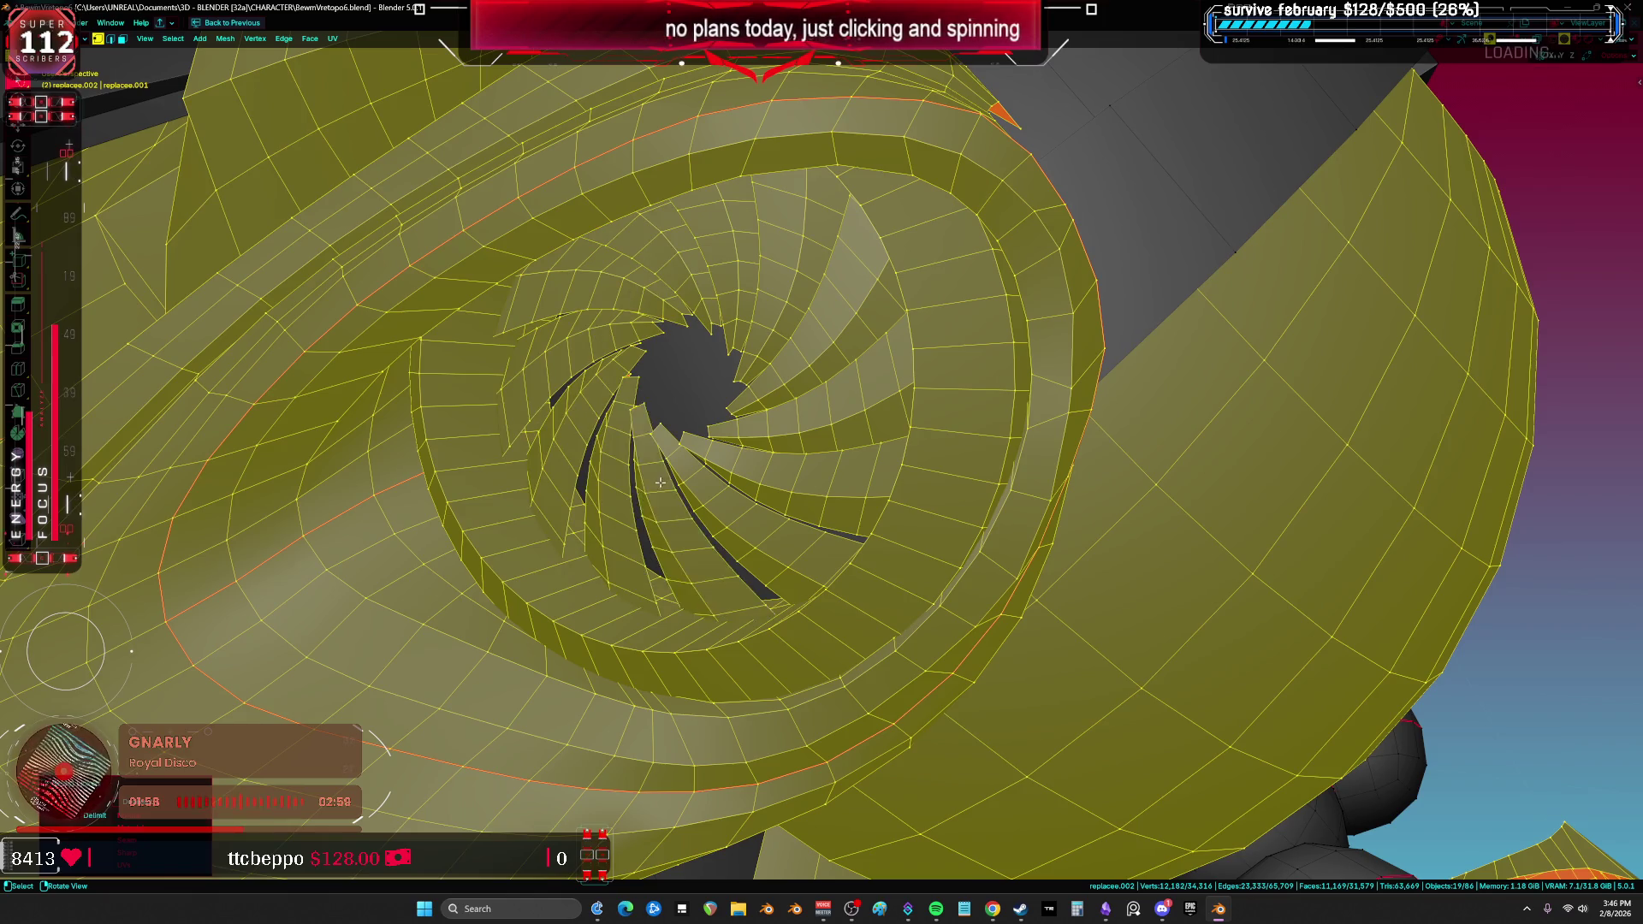
{"action": "scroll", "coordinate": [746, 540], "scroll_direction": "down", "scroll_amount": 3}
{"action": "middle_click_drag", "start_coordinate": [746, 540], "coordinate": [770, 548]}
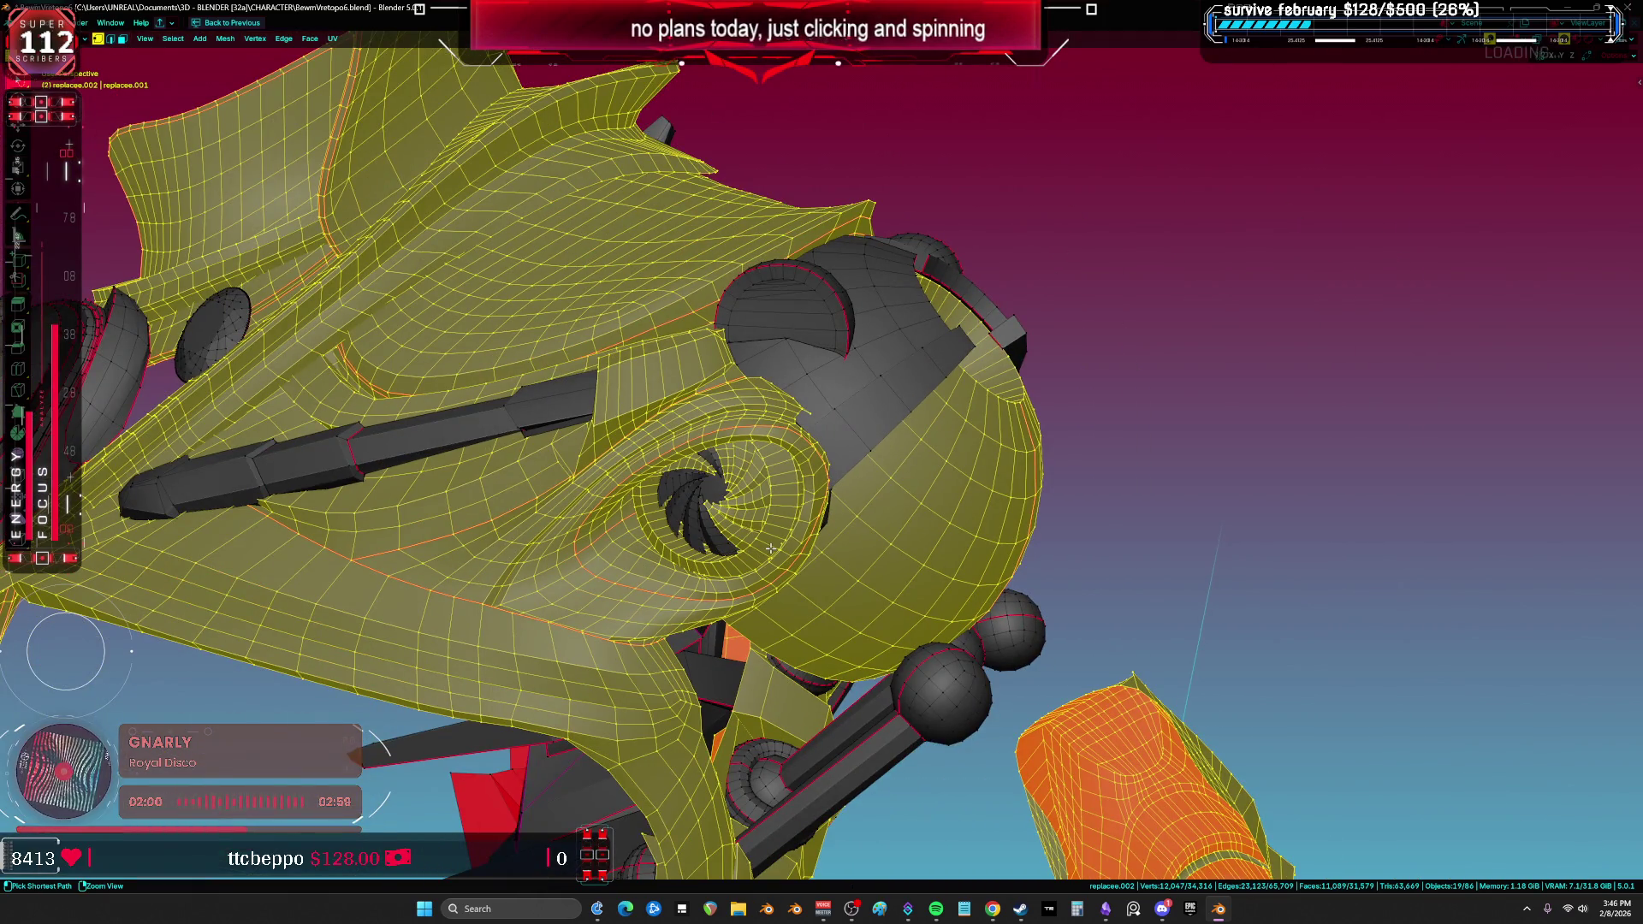
{"action": "mouse_move", "coordinate": [772, 548]}
{"action": "middle_mouse_down"}
{"action": "mouse_move", "coordinate": [912, 397]}
{"action": "mouse_move", "coordinate": [1004, 383]}
{"action": "mouse_move", "coordinate": [700, 484]}
{"action": "middle_mouse_up"}
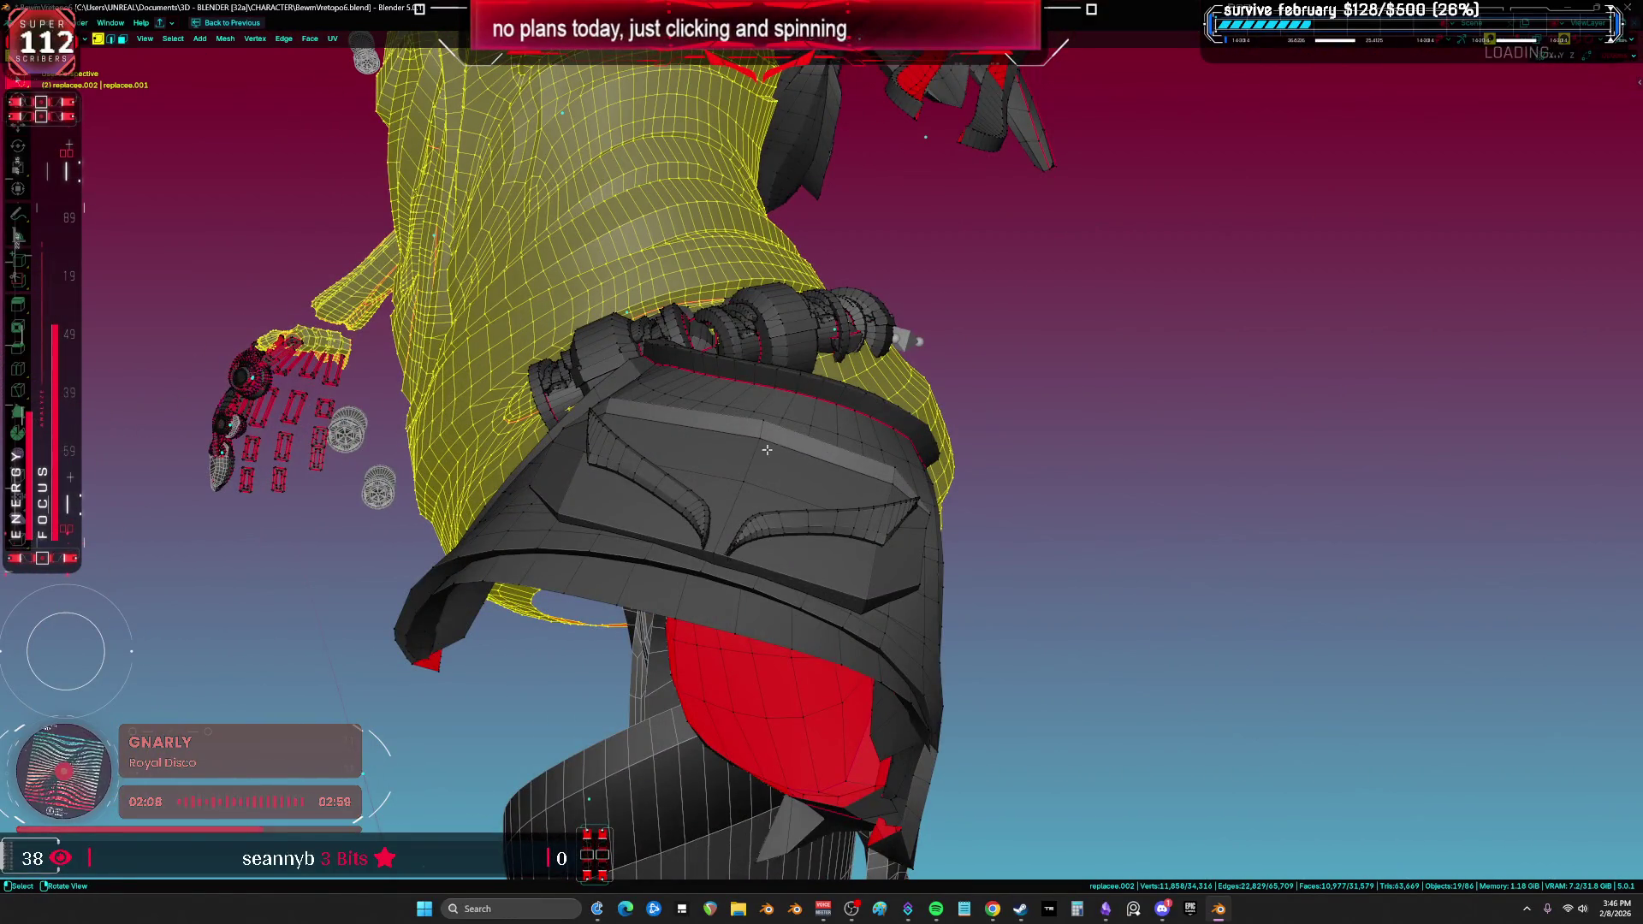
Step: Link-select the dark armour plate, shoulder plate parts, both tentacles, grey tube and grey plate
{"action": "key", "text": "l"}
{"action": "middle_click_drag", "start_coordinate": [754, 435], "coordinate": [517, 569]}
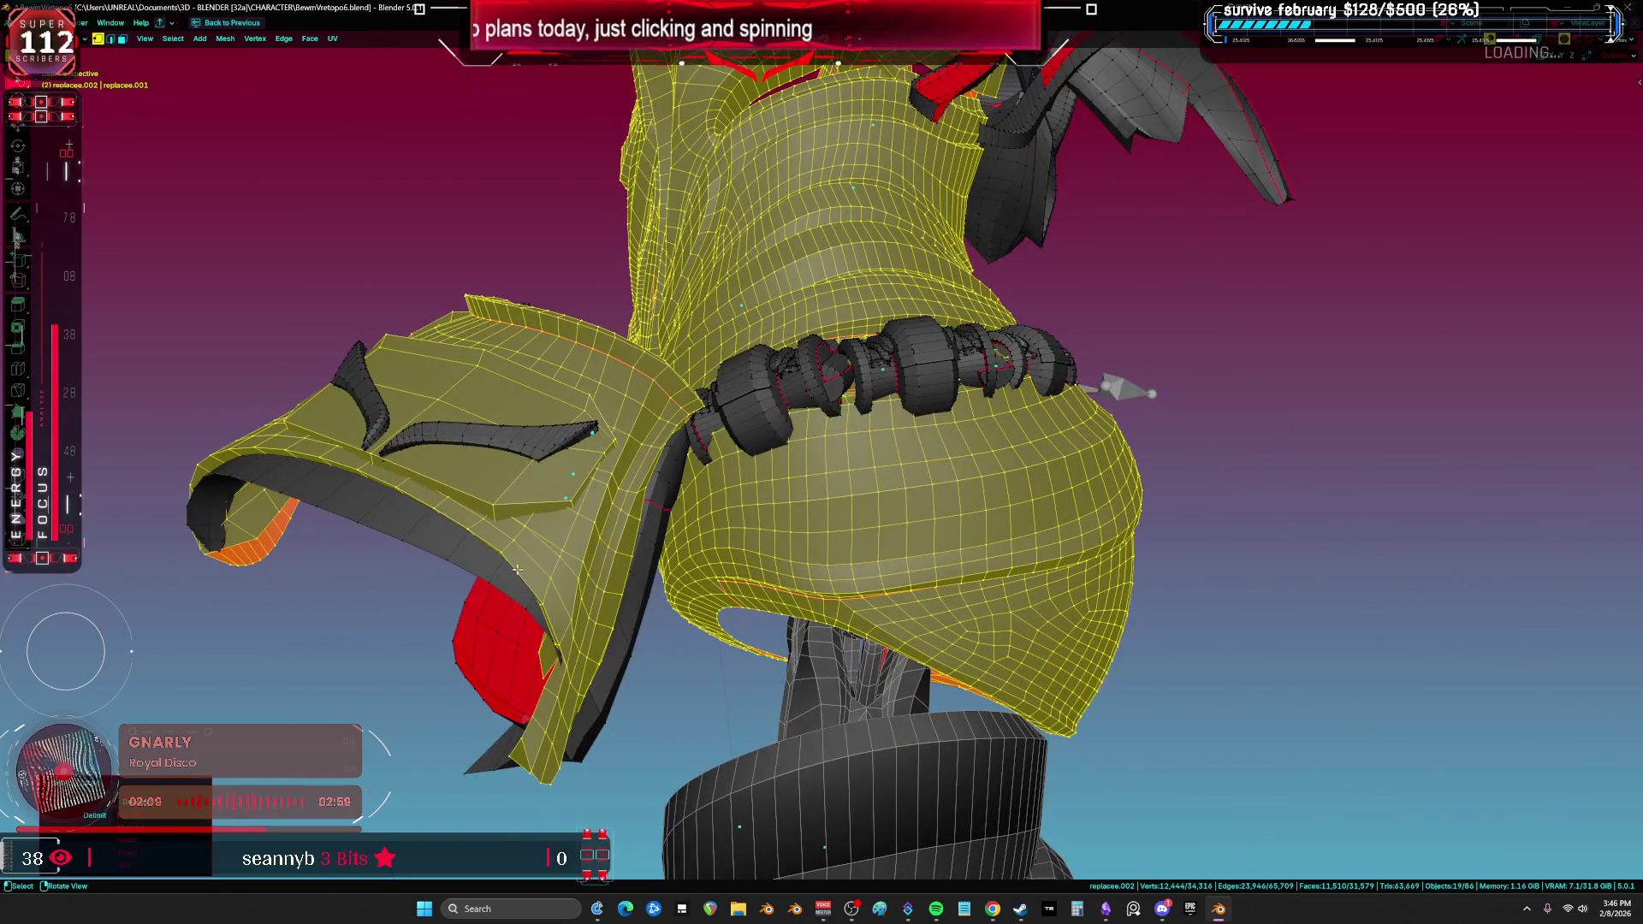
{"action": "key", "text": "l"}
{"action": "key", "text": "l"}
{"action": "key", "text": "l"}
{"action": "mouse_move", "coordinate": [368, 402]}
{"action": "middle_mouse_down"}
{"action": "mouse_move", "coordinate": [435, 363]}
{"action": "mouse_move", "coordinate": [808, 520]}
{"action": "mouse_move", "coordinate": [971, 430]}
{"action": "mouse_move", "coordinate": [873, 218]}
{"action": "mouse_move", "coordinate": [841, 497]}
{"action": "mouse_move", "coordinate": [710, 497]}
{"action": "mouse_move", "coordinate": [780, 416]}
{"action": "middle_mouse_up"}
{"action": "key", "text": "l"}
{"action": "key", "text": "l"}
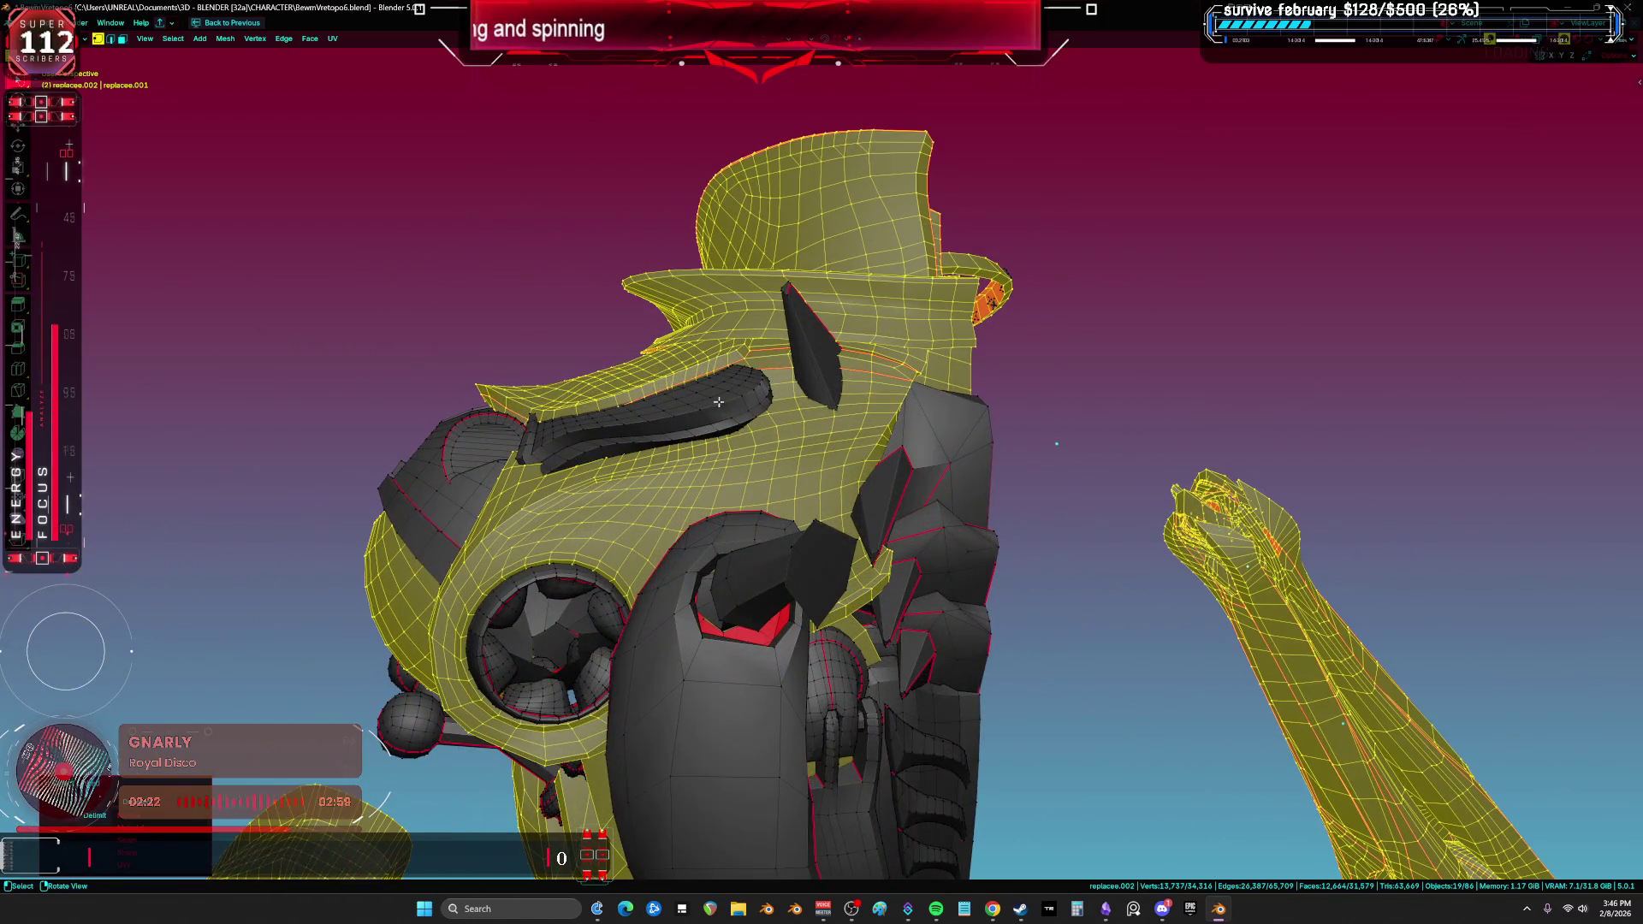
{"action": "key", "text": "l"}
{"action": "key", "text": "l"}
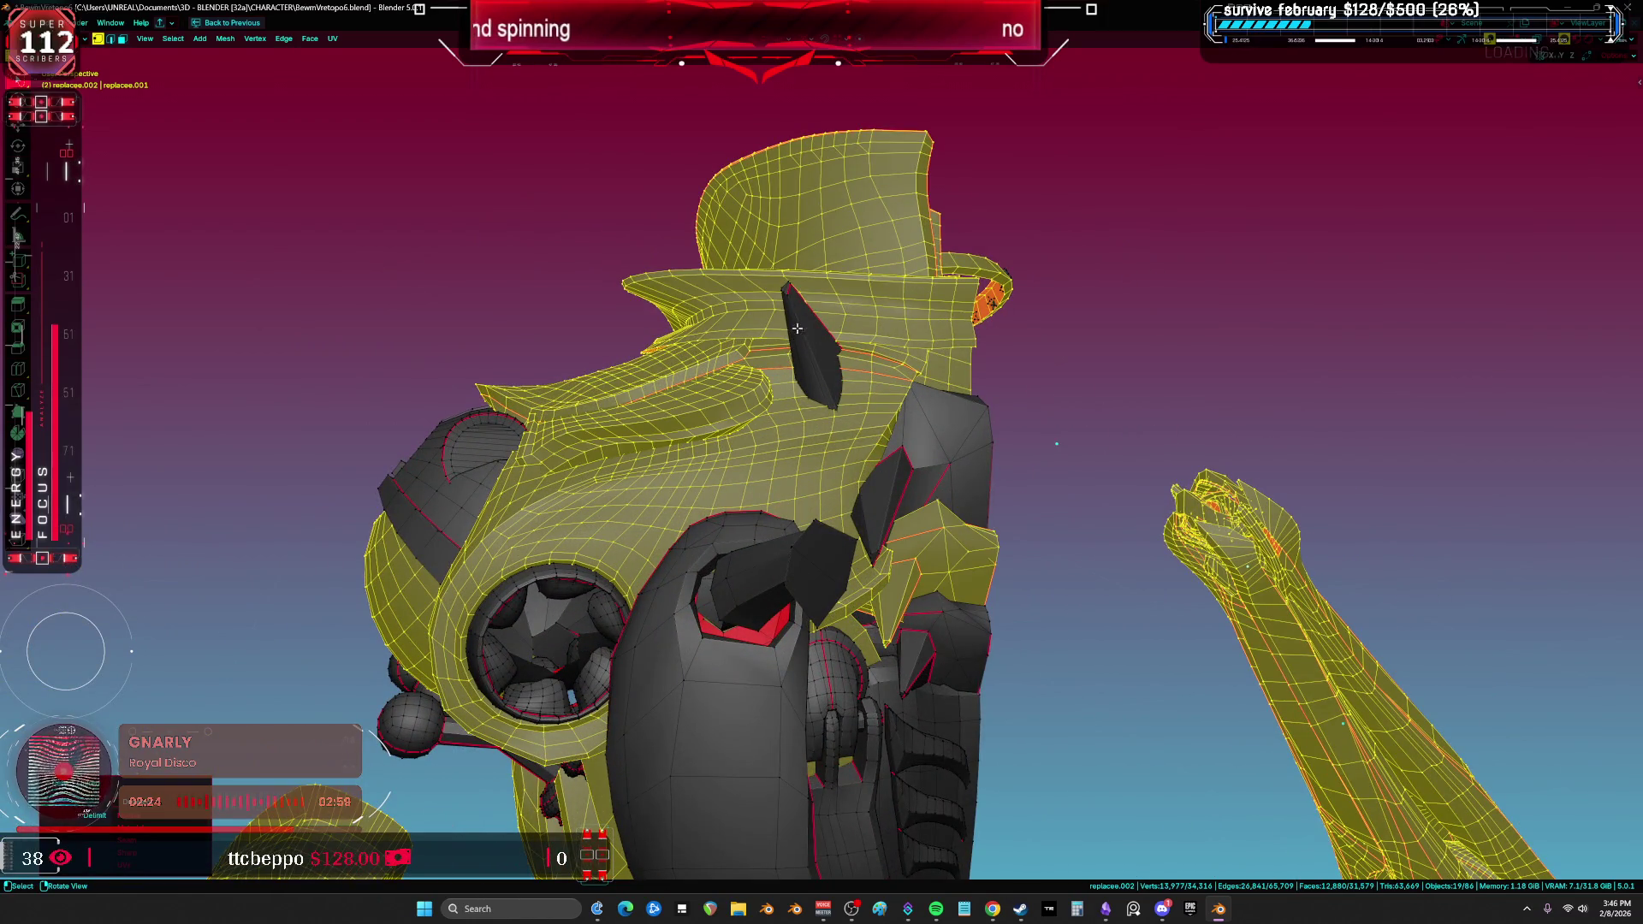
{"action": "middle_click_drag", "start_coordinate": [793, 308], "coordinate": [839, 682]}
{"action": "key", "text": "l"}
{"action": "key", "text": "l"}
Step: Link-select the remaining head and armour pieces, then restore the UV editor layout framed on all islands
{"action": "middle_click_drag", "start_coordinate": [836, 511], "coordinate": [803, 522]}
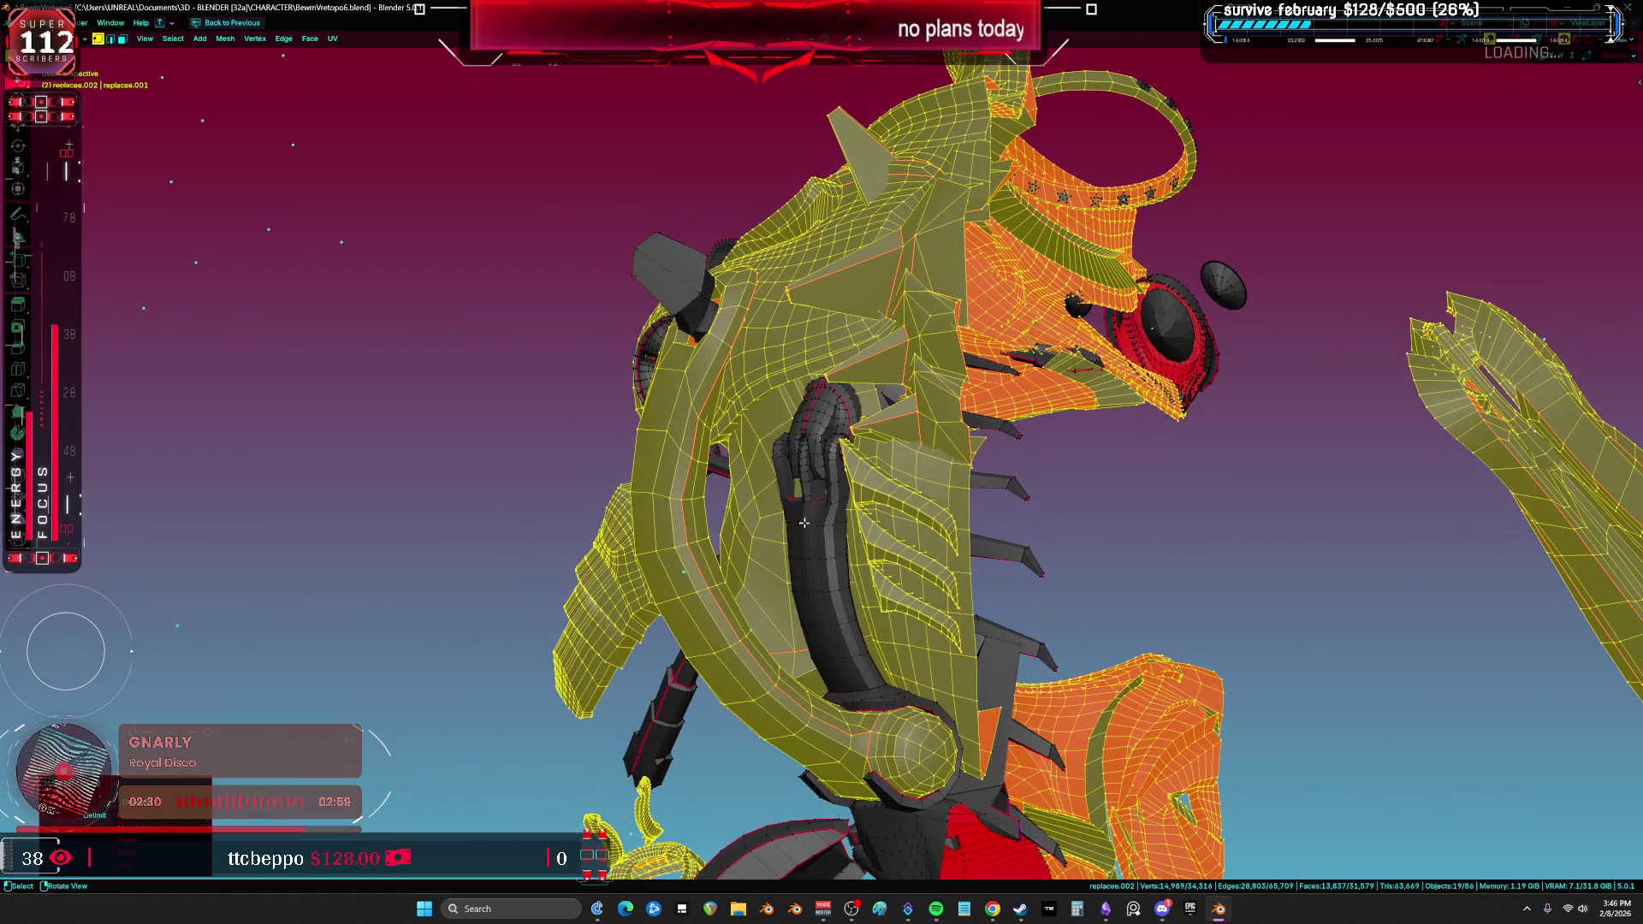
{"action": "key", "text": "l"}
{"action": "mouse_move", "coordinate": [807, 444]}
{"action": "middle_mouse_down"}
{"action": "mouse_move", "coordinate": [902, 496]}
{"action": "mouse_move", "coordinate": [870, 376]}
{"action": "mouse_move", "coordinate": [640, 459]}
{"action": "mouse_move", "coordinate": [572, 368]}
{"action": "mouse_move", "coordinate": [703, 446]}
{"action": "mouse_move", "coordinate": [823, 449]}
{"action": "mouse_move", "coordinate": [728, 474]}
{"action": "mouse_move", "coordinate": [1001, 342]}
{"action": "middle_mouse_up"}
{"action": "key", "text": "l"}
{"action": "scroll", "coordinate": [572, 369], "scroll_direction": "down", "scroll_amount": 3}
{"action": "key", "text": "l"}
{"action": "key", "text": "ctrl+space"}
{"action": "key", "text": "ctrl+space"}
{"action": "key", "text": "Home"}
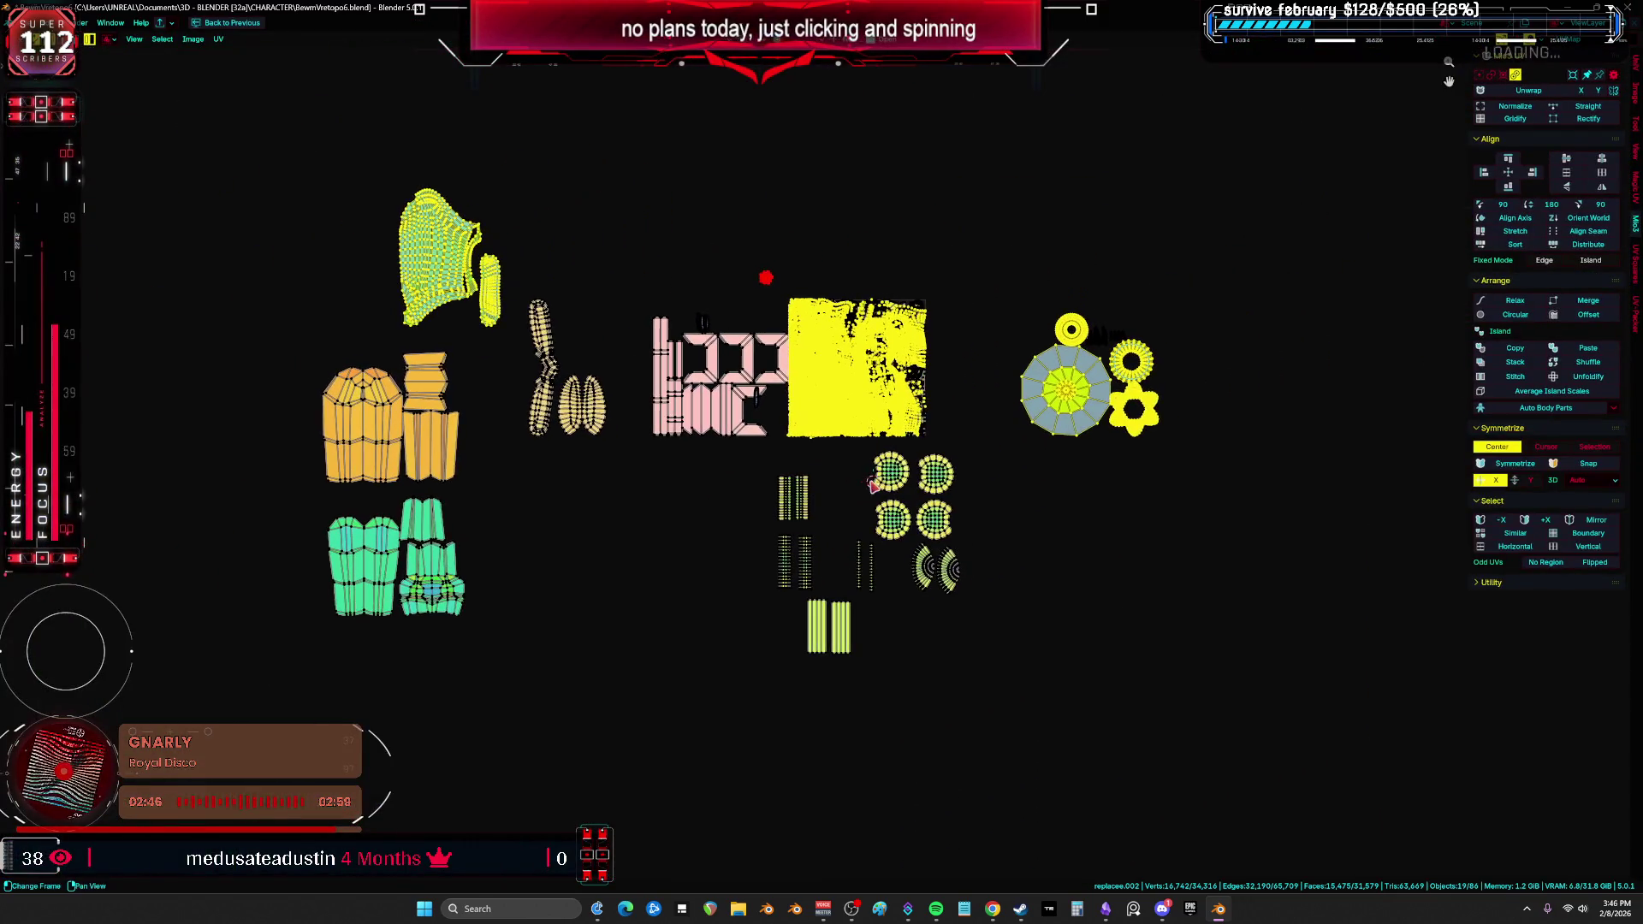
Step: Return to a maximized 3D viewport looking at the front view
{"action": "key", "text": "ctrl+space"}
{"action": "key", "text": "KP_1"}
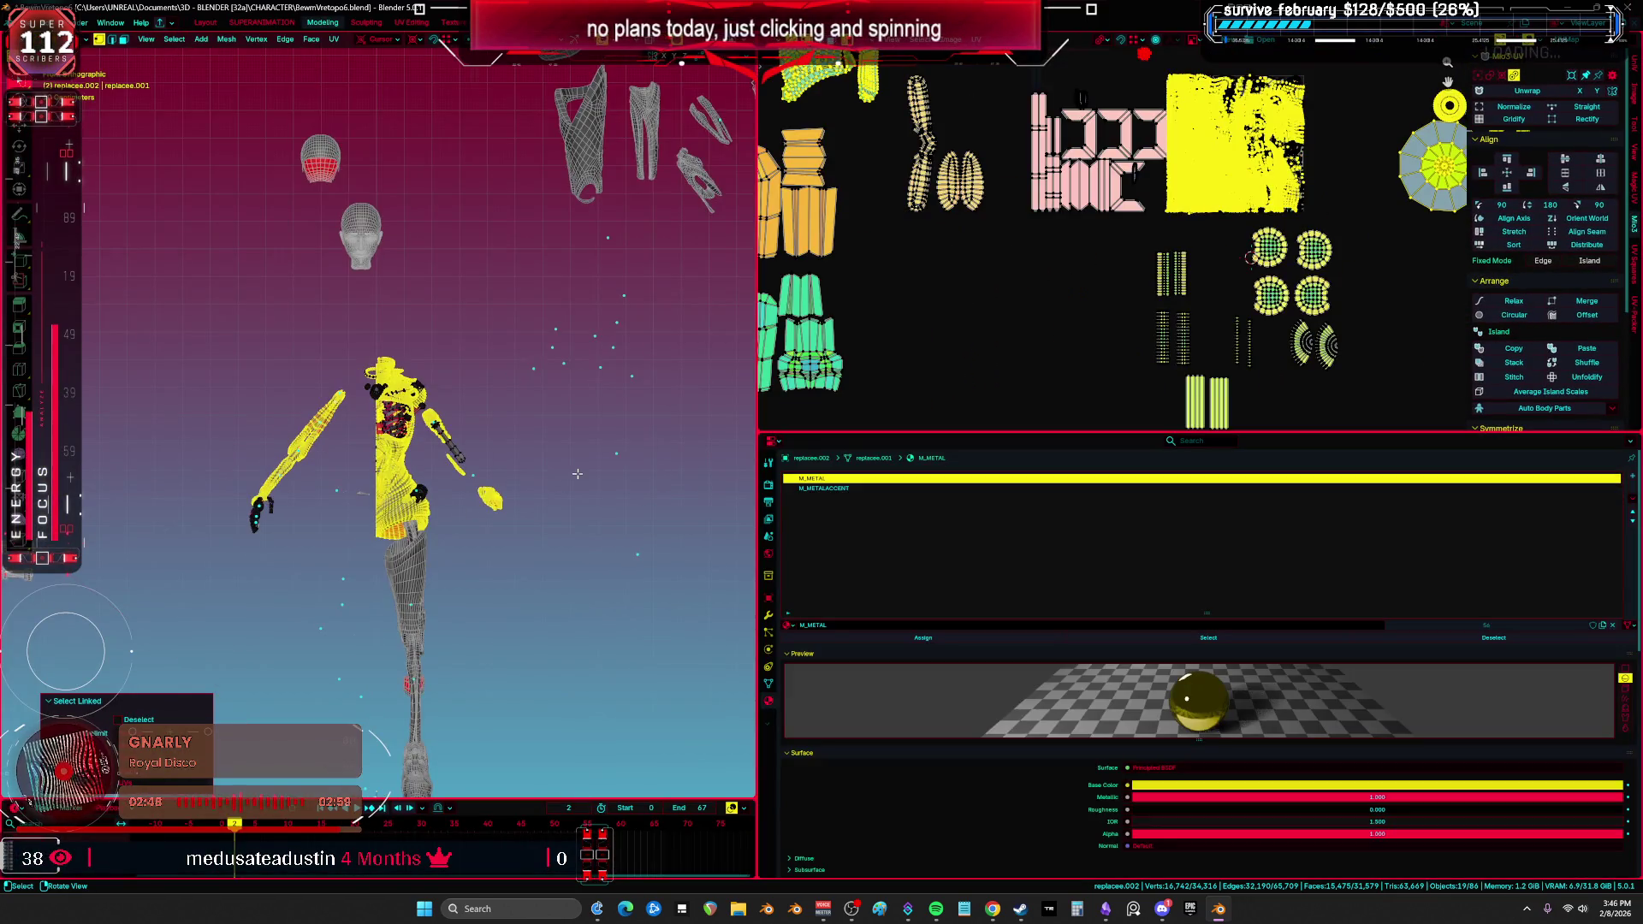
{"action": "key", "text": "ctrl+space"}
Step: Zoom onto the torso, turn off X-ray and link-select the shoulder tube piece
{"action": "scroll", "coordinate": [909, 544], "scroll_direction": "up", "scroll_amount": 5}
{"action": "mouse_move", "coordinate": [908, 542]}
{"action": "middle_mouse_down"}
{"action": "mouse_move", "coordinate": [777, 527]}
{"action": "mouse_move", "coordinate": [843, 514]}
{"action": "middle_mouse_up"}
{"action": "scroll", "coordinate": [872, 537], "scroll_direction": "up", "scroll_amount": 5}
{"action": "key", "text": "alt+z"}
{"action": "key", "text": "l"}
{"action": "scroll", "coordinate": [837, 468], "scroll_direction": "up", "scroll_amount": 3}
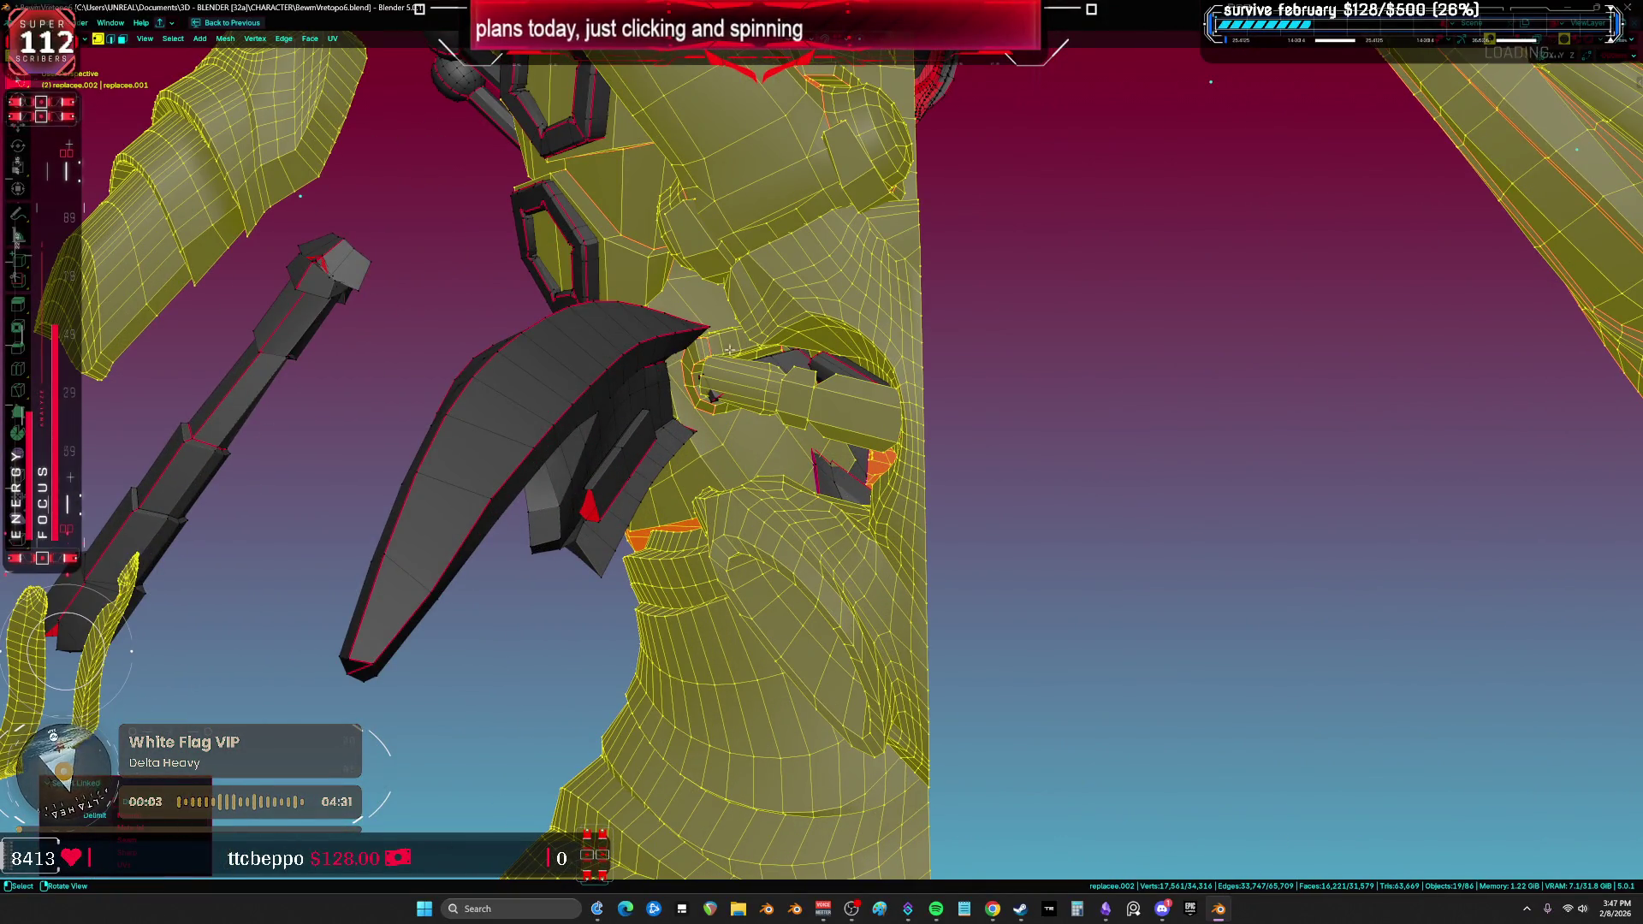
Step: Link-select the dark blade-shaped armour piece beside the arm
{"action": "key", "text": "l"}
{"action": "mouse_move", "coordinate": [679, 439]}
{"action": "middle_mouse_down"}
{"action": "mouse_move", "coordinate": [815, 455]}
{"action": "mouse_move", "coordinate": [837, 374]}
{"action": "middle_mouse_up"}
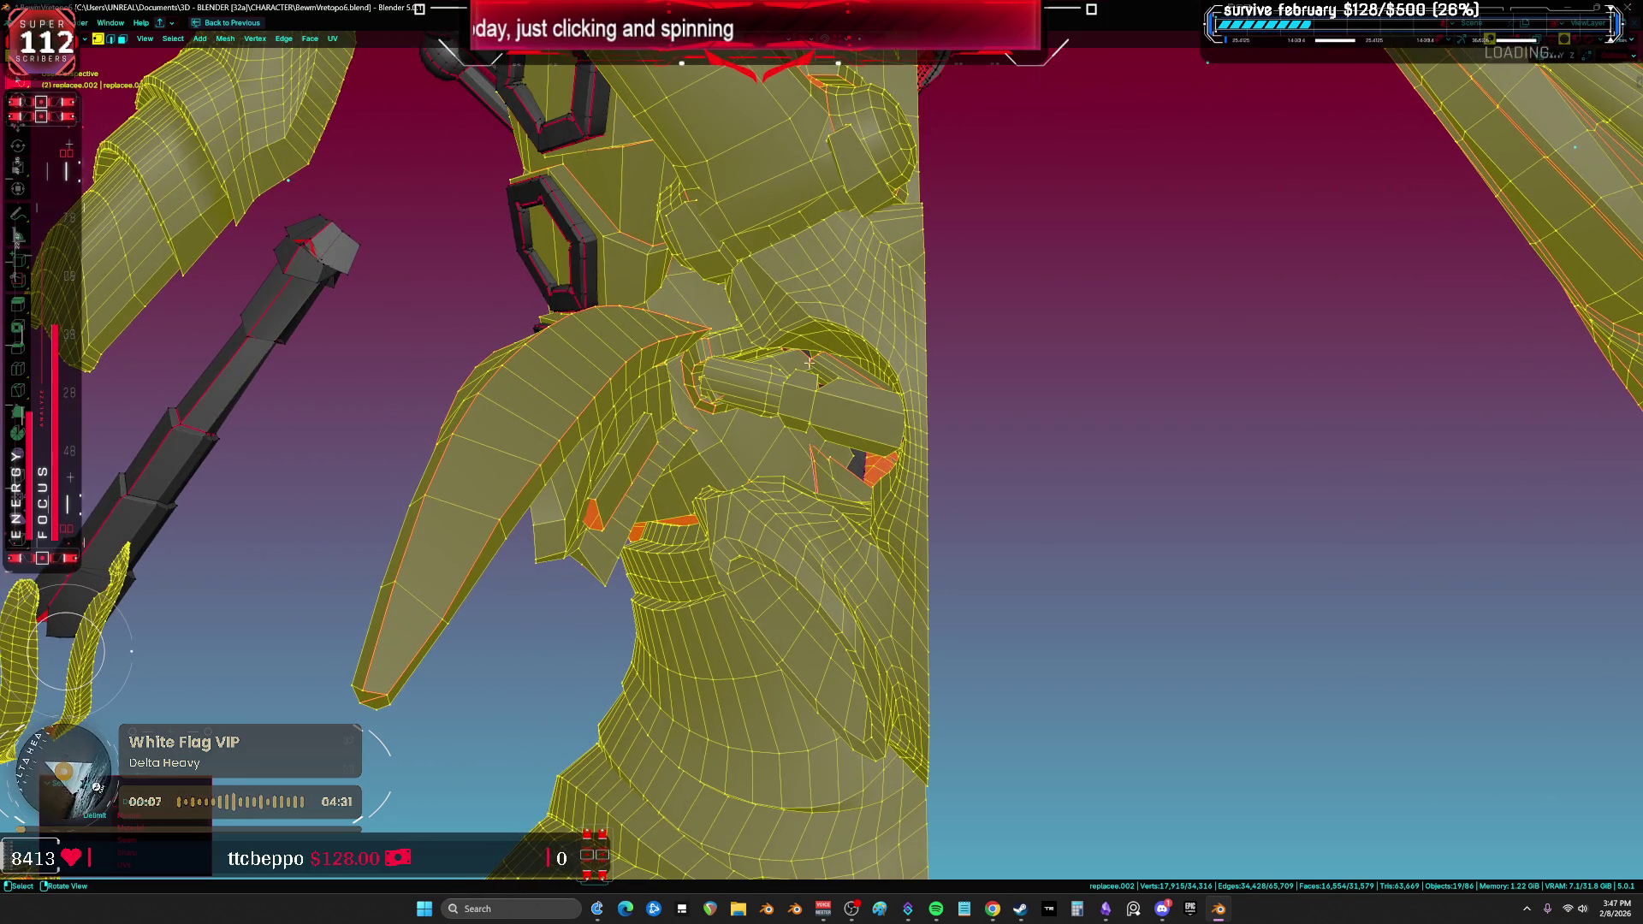
{"action": "left_click", "coordinate": [755, 409]}
{"action": "middle_click_drag", "start_coordinate": [754, 409], "coordinate": [899, 407]}
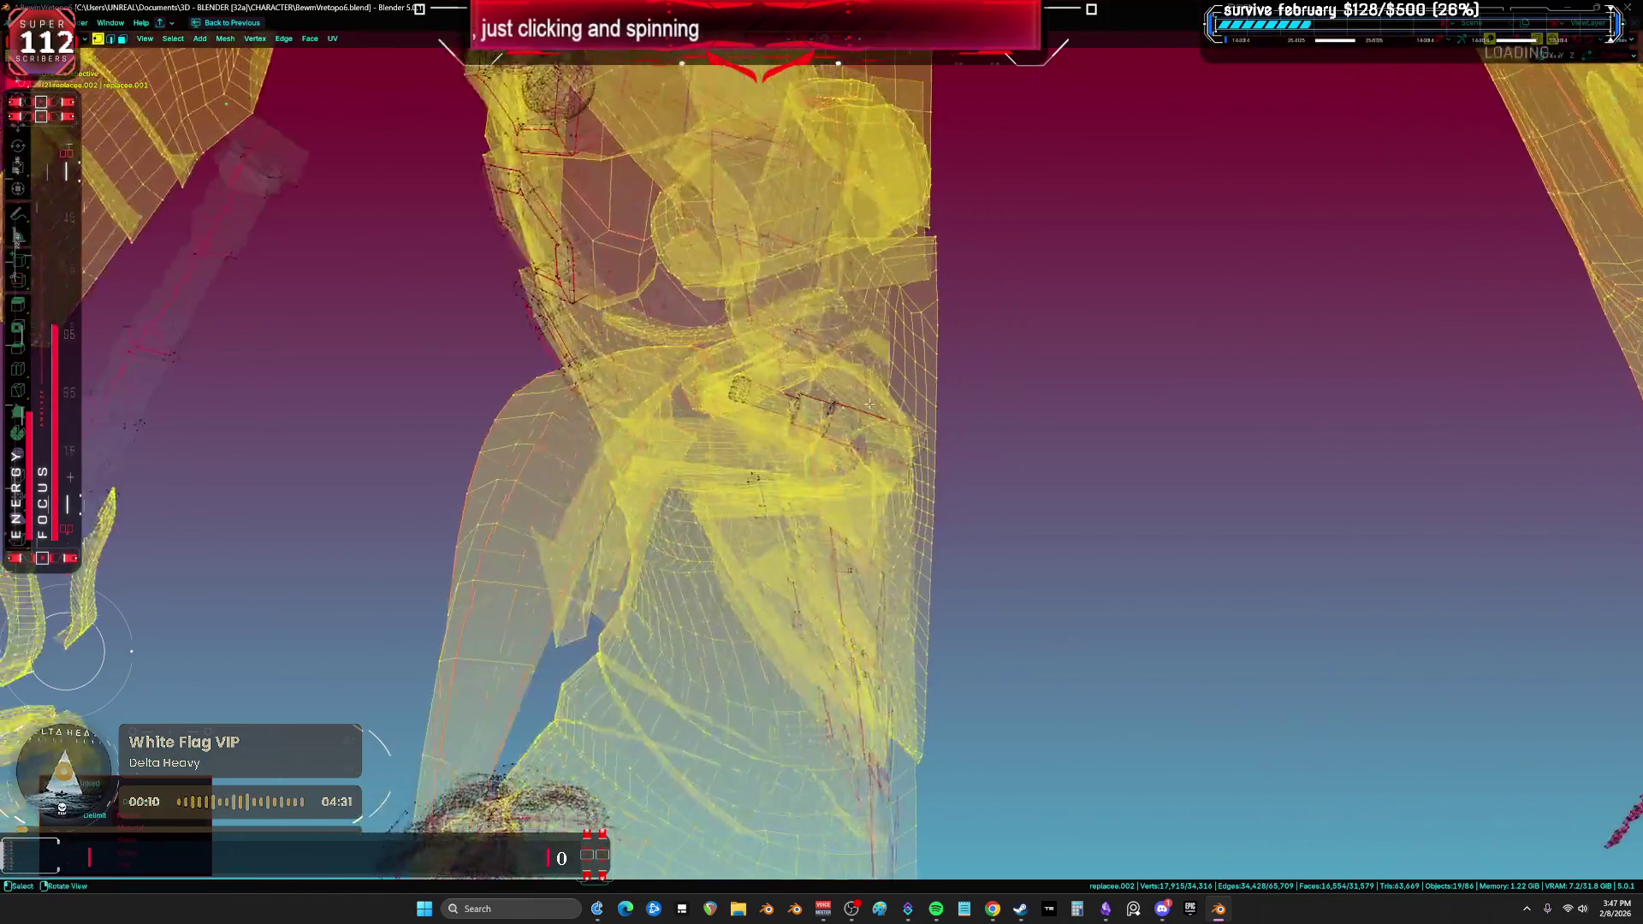
Step: Switch the viewport to see-through wireframe shading and orbit around the whole character
{"action": "key", "text": "z"}
{"action": "left_click", "coordinate": [1005, 406]}
{"action": "mouse_move", "coordinate": [1005, 406]}
{"action": "middle_mouse_down"}
{"action": "mouse_move", "coordinate": [899, 414]}
{"action": "mouse_move", "coordinate": [696, 458]}
{"action": "mouse_move", "coordinate": [704, 470]}
{"action": "mouse_move", "coordinate": [823, 424]}
{"action": "mouse_move", "coordinate": [798, 410]}
{"action": "mouse_move", "coordinate": [804, 428]}
{"action": "mouse_move", "coordinate": [788, 370]}
{"action": "mouse_move", "coordinate": [694, 580]}
{"action": "mouse_move", "coordinate": [943, 460]}
{"action": "mouse_move", "coordinate": [748, 446]}
{"action": "mouse_move", "coordinate": [789, 462]}
{"action": "mouse_move", "coordinate": [864, 75]}
{"action": "mouse_move", "coordinate": [723, 436]}
{"action": "mouse_move", "coordinate": [647, 474]}
{"action": "mouse_move", "coordinate": [646, 264]}
{"action": "mouse_move", "coordinate": [654, 508]}
{"action": "mouse_move", "coordinate": [750, 627]}
{"action": "mouse_move", "coordinate": [793, 494]}
{"action": "middle_mouse_up"}
{"action": "left_click", "coordinate": [822, 453]}
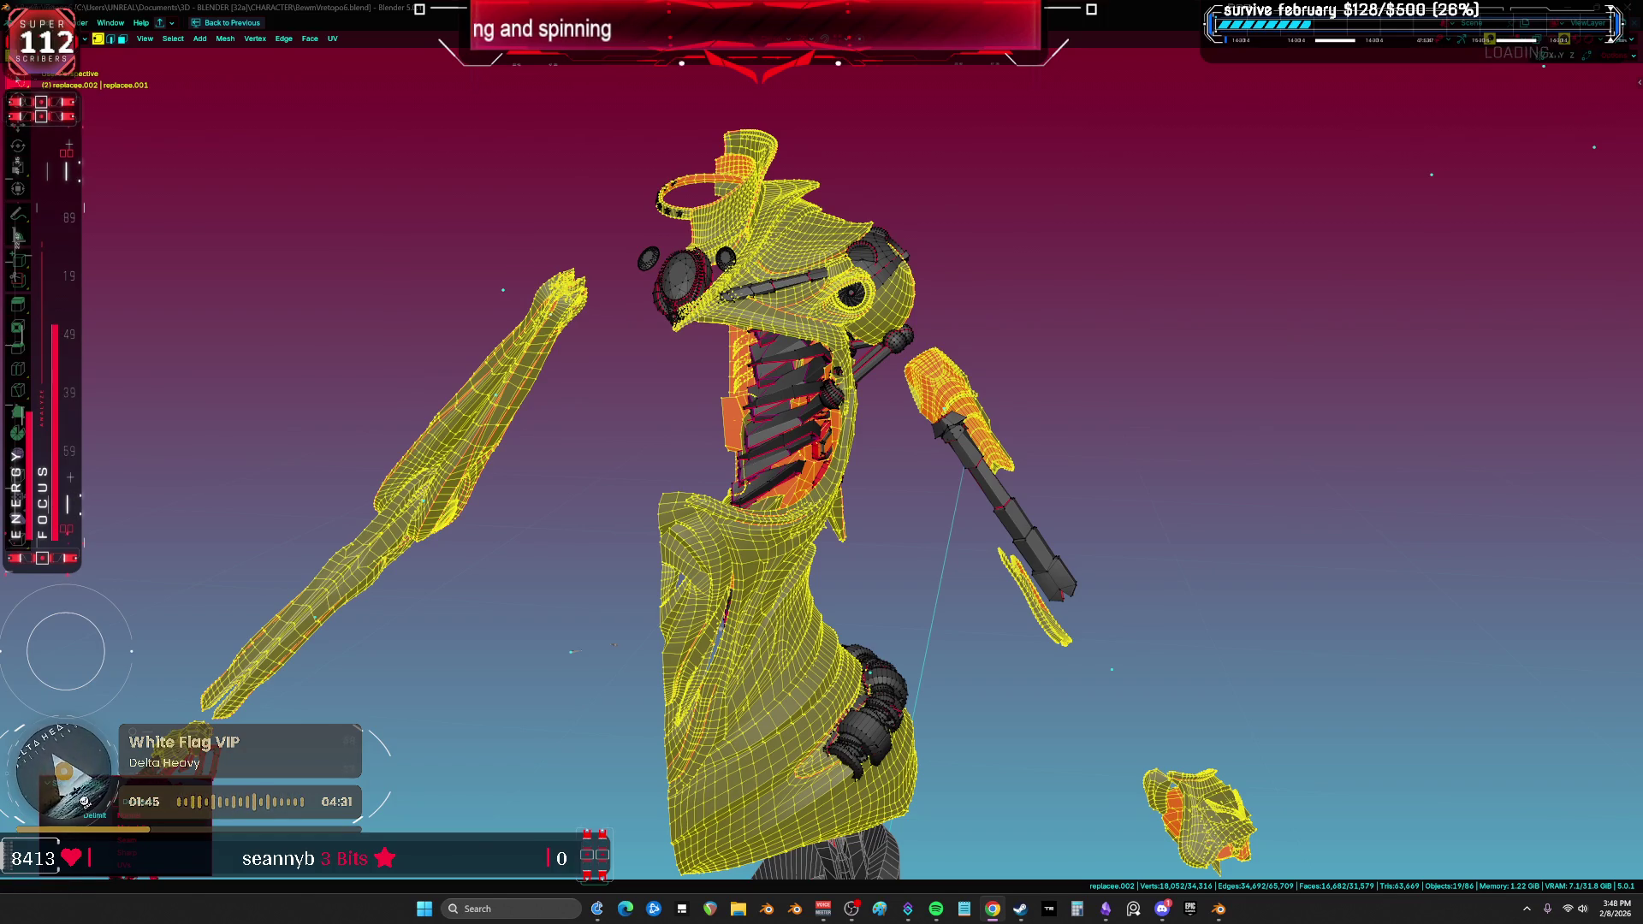
{"action": "mouse_move", "coordinate": [134, 419]}
{"action": "middle_mouse_down"}
{"action": "mouse_move", "coordinate": [616, 447]}
{"action": "mouse_move", "coordinate": [671, 433]}
{"action": "middle_mouse_up"}
Step: In front orthographic view, use the Annotate tool to hand-write "this?"
{"action": "key", "text": "KP_1"}
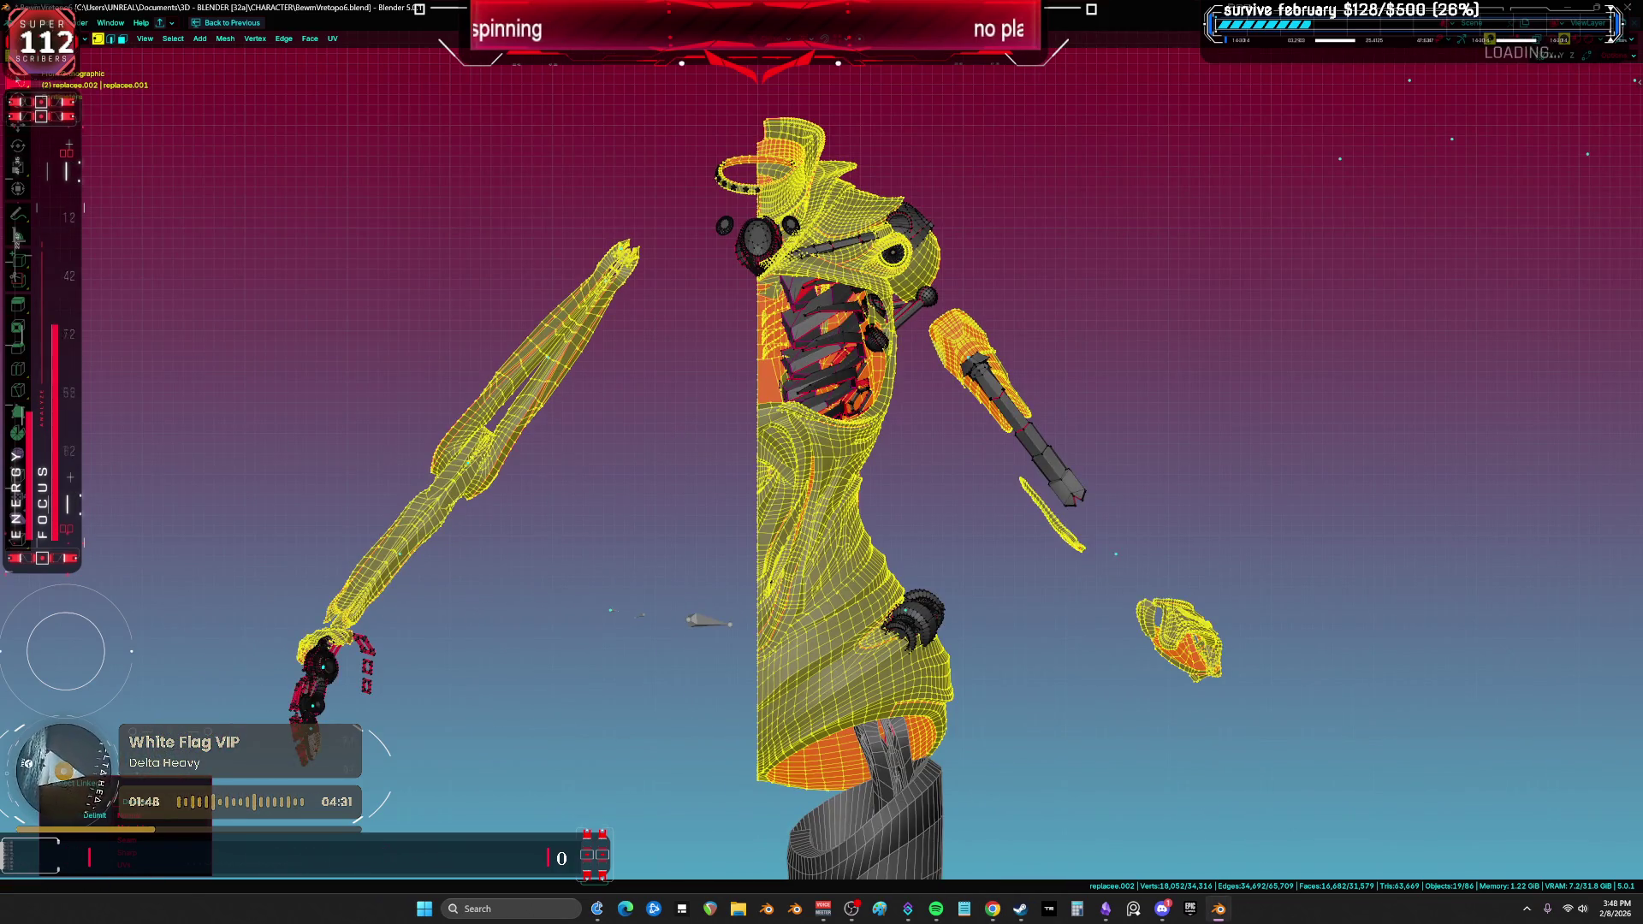
{"action": "key", "text": "shift+space"}
{"action": "key", "text": "d"}
{"action": "mouse_move", "coordinate": [768, 52]}
{"action": "middle_mouse_down", "text": "shift"}
{"action": "mouse_move", "coordinate": [459, 459]}
{"action": "mouse_move", "coordinate": [385, 528]}
{"action": "middle_mouse_up", "text": "shift"}
{"action": "left_click_drag", "start_coordinate": [618, 287], "coordinate": [623, 449]}
{"action": "left_click_drag", "start_coordinate": [582, 384], "coordinate": [670, 364]}
{"action": "mouse_move", "coordinate": [675, 284]}
{"action": "left_mouse_down"}
{"action": "mouse_move", "coordinate": [721, 347]}
{"action": "mouse_move", "coordinate": [739, 434]}
{"action": "left_mouse_up"}
{"action": "left_click_drag", "start_coordinate": [774, 320], "coordinate": [780, 417]}
{"action": "left_click_drag", "start_coordinate": [838, 299], "coordinate": [823, 422]}
{"action": "left_click_drag", "start_coordinate": [884, 270], "coordinate": [905, 321]}
{"action": "left_click_drag", "start_coordinate": [913, 398], "coordinate": [917, 419]}
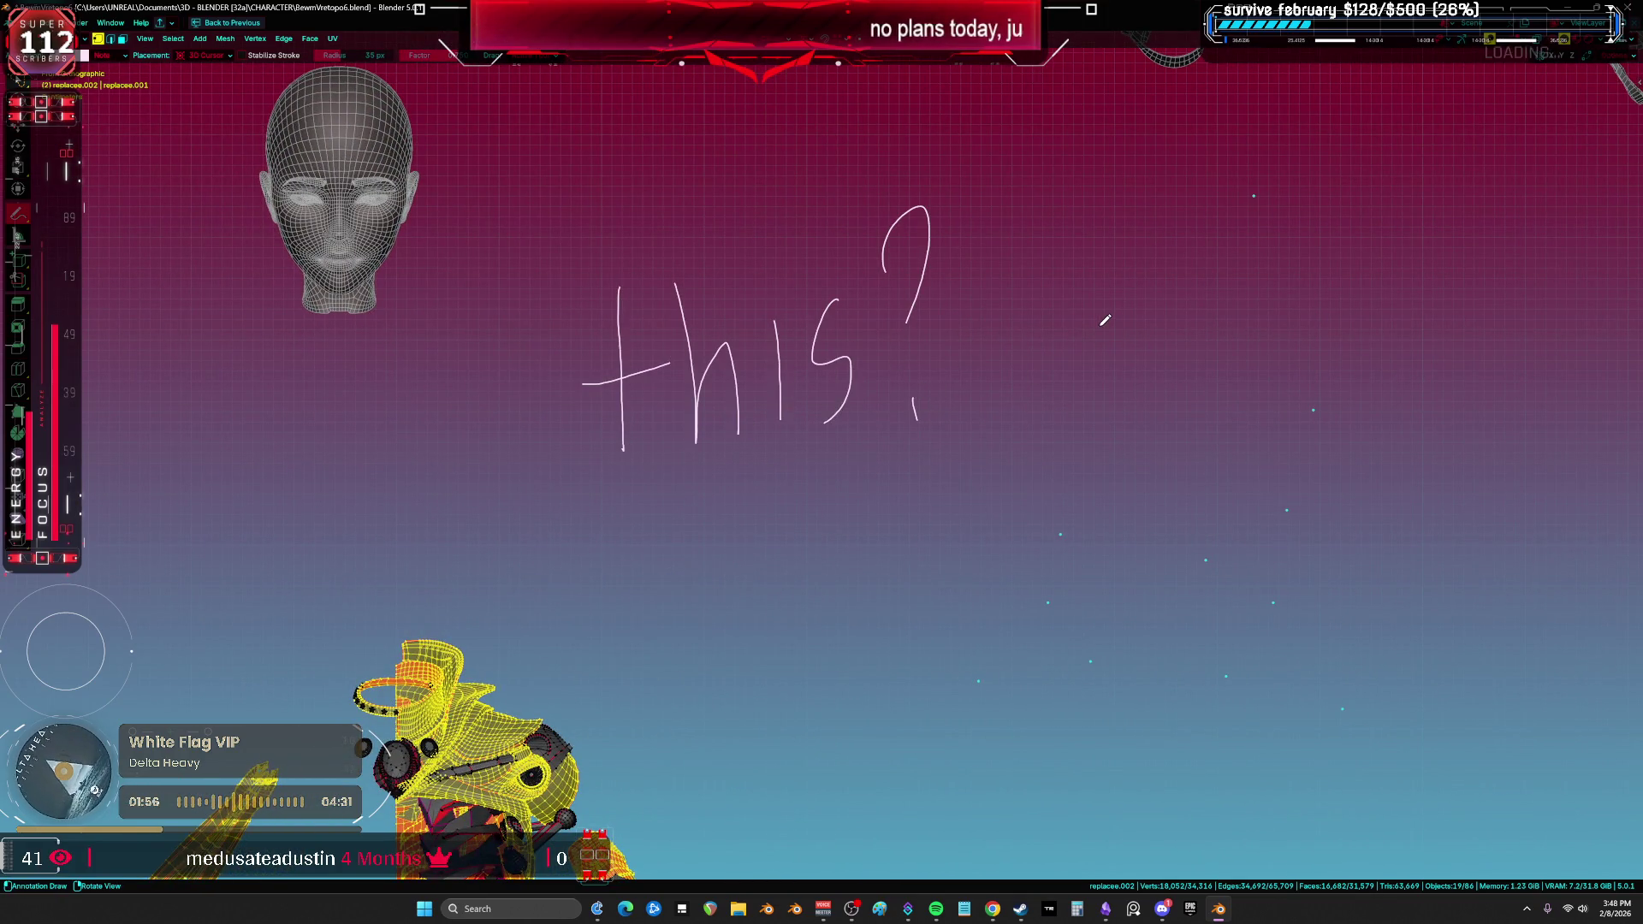
Step: Write a second "this?" in cursive and erase a stray horizontal stroke
{"action": "scroll", "coordinate": [682, 480], "scroll_direction": "up", "scroll_amount": 2}
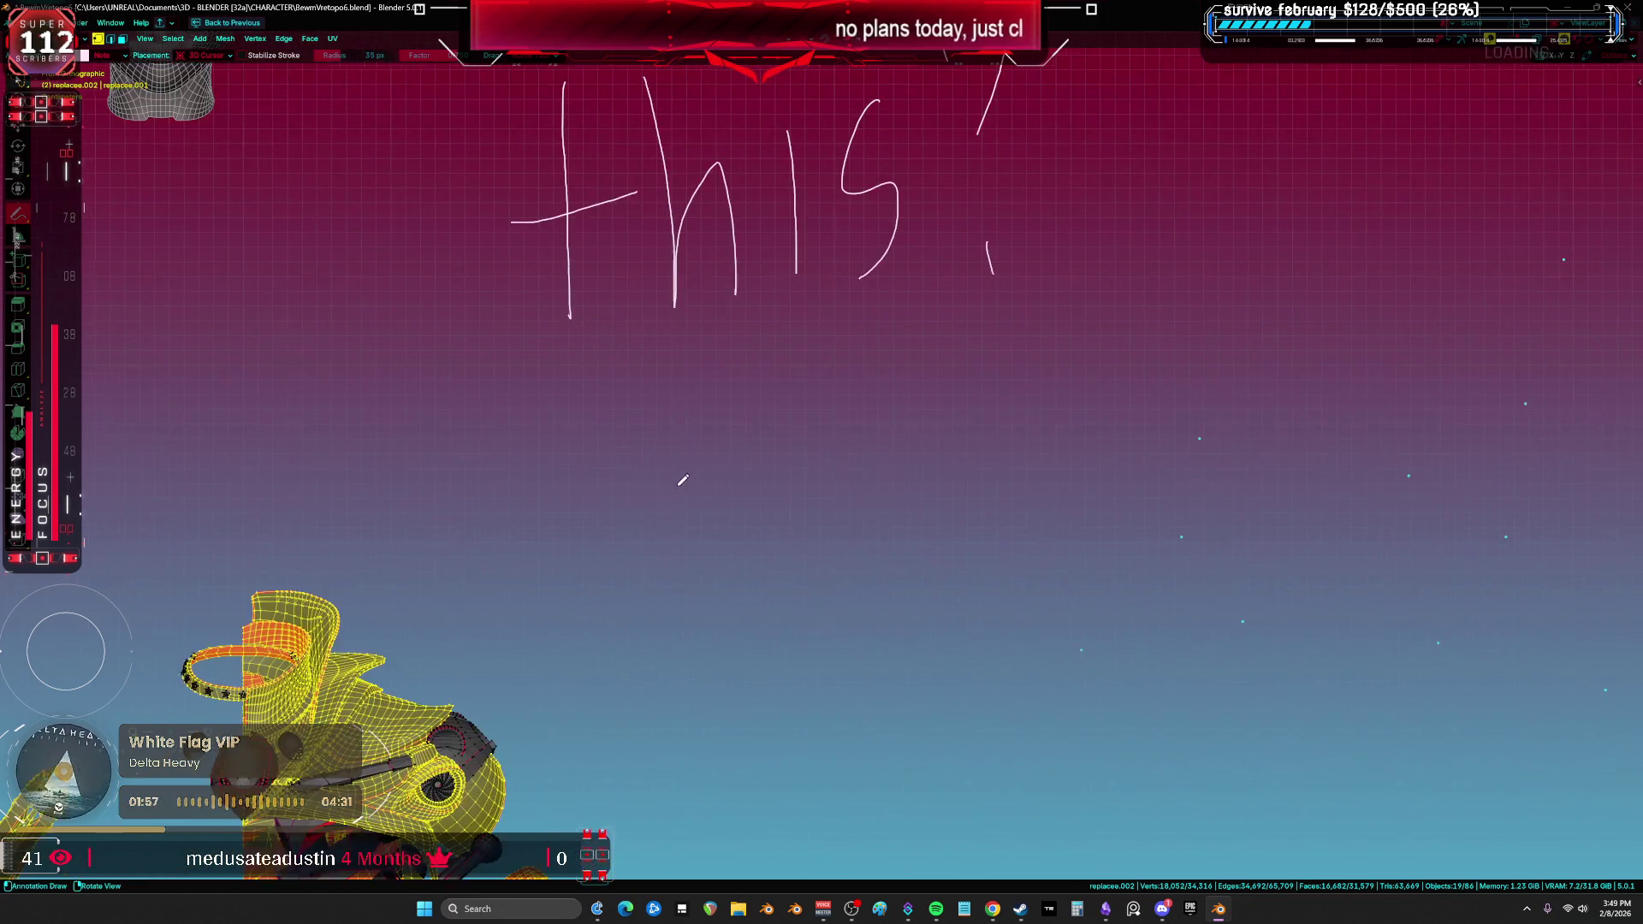
{"action": "mouse_move", "coordinate": [517, 604]}
{"action": "left_mouse_down"}
{"action": "mouse_move", "coordinate": [629, 404]}
{"action": "mouse_move", "coordinate": [596, 503]}
{"action": "mouse_move", "coordinate": [637, 599]}
{"action": "mouse_move", "coordinate": [693, 409]}
{"action": "mouse_move", "coordinate": [681, 598]}
{"action": "mouse_move", "coordinate": [732, 513]}
{"action": "mouse_move", "coordinate": [784, 484]}
{"action": "mouse_move", "coordinate": [826, 597]}
{"action": "mouse_move", "coordinate": [871, 459]}
{"action": "mouse_move", "coordinate": [940, 580]}
{"action": "mouse_move", "coordinate": [964, 557]}
{"action": "left_mouse_up"}
{"action": "left_click_drag", "start_coordinate": [953, 374], "coordinate": [1032, 682]}
{"action": "left_click_drag", "start_coordinate": [573, 494], "coordinate": [672, 484]}
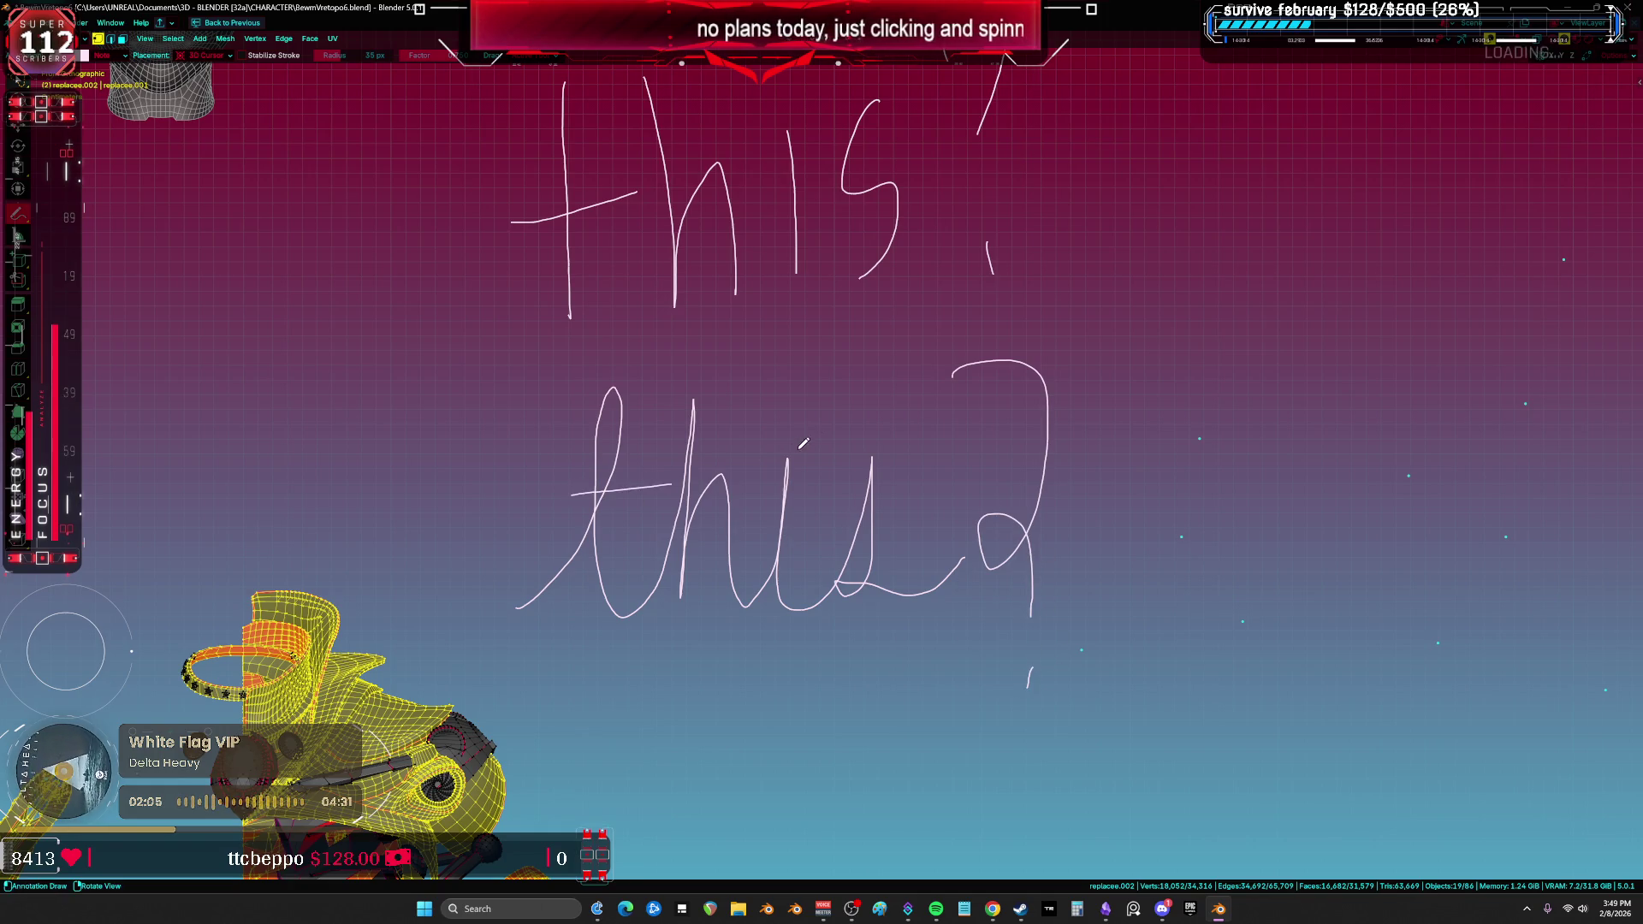
{"action": "mouse_move", "coordinate": [1290, 487]}
{"action": "middle_mouse_down"}
{"action": "mouse_move", "coordinate": [1048, 437]}
{"action": "mouse_move", "coordinate": [807, 468]}
{"action": "mouse_move", "coordinate": [772, 343]}
{"action": "middle_mouse_up"}
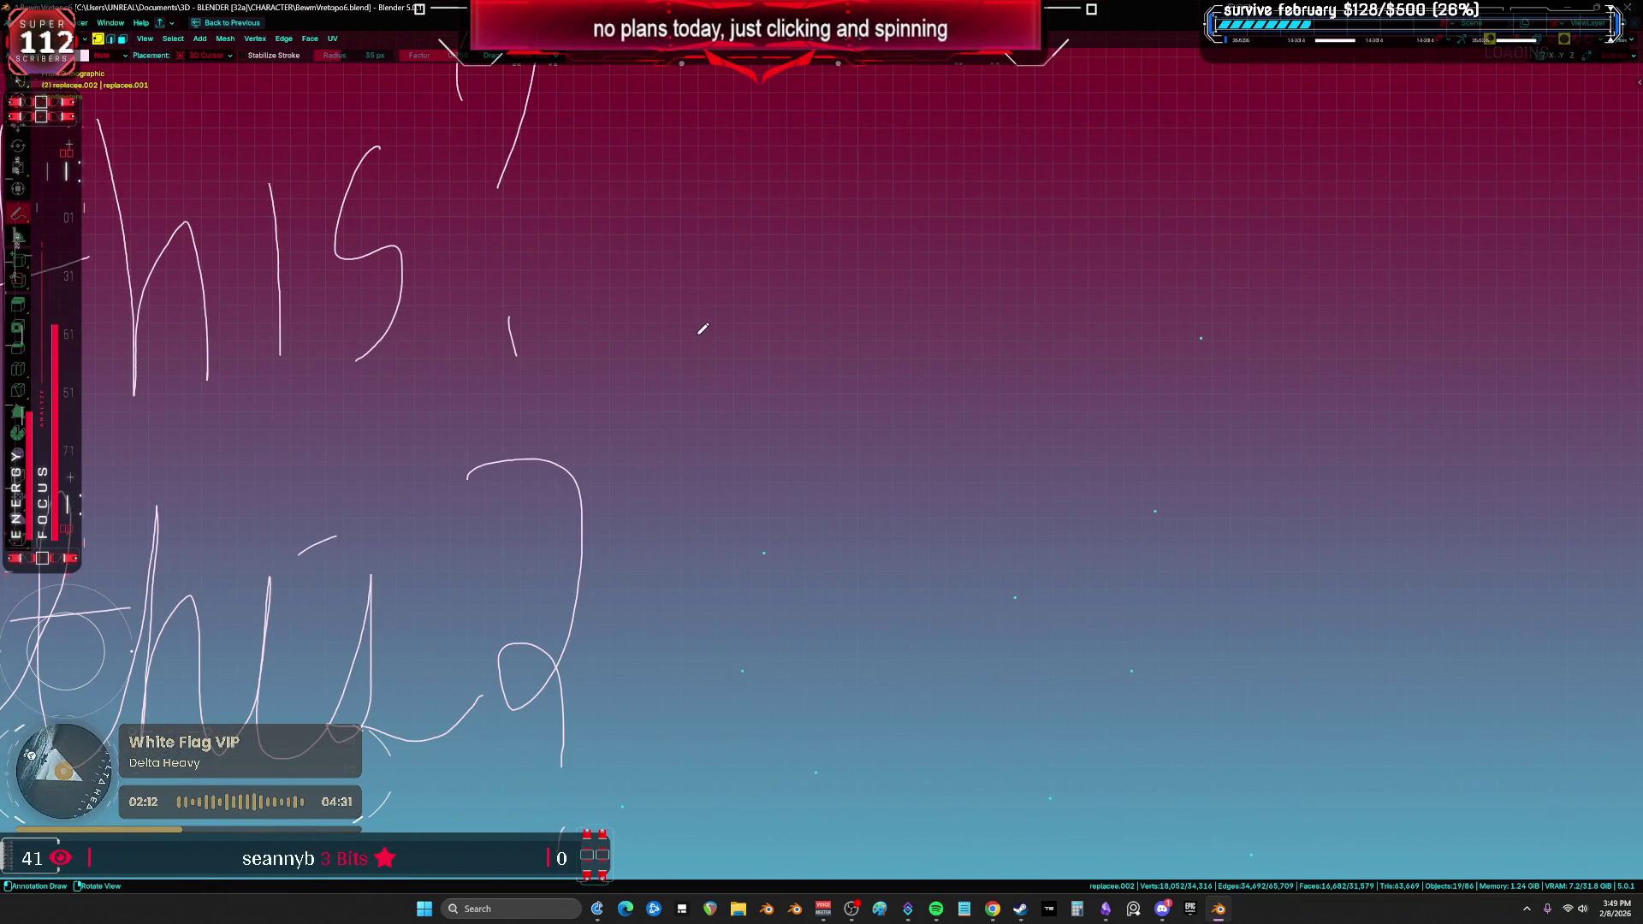
{"action": "mouse_move", "coordinate": [700, 325]}
{"action": "middle_mouse_down"}
{"action": "mouse_move", "coordinate": [950, 329]}
{"action": "mouse_move", "coordinate": [883, 325]}
{"action": "middle_mouse_up"}
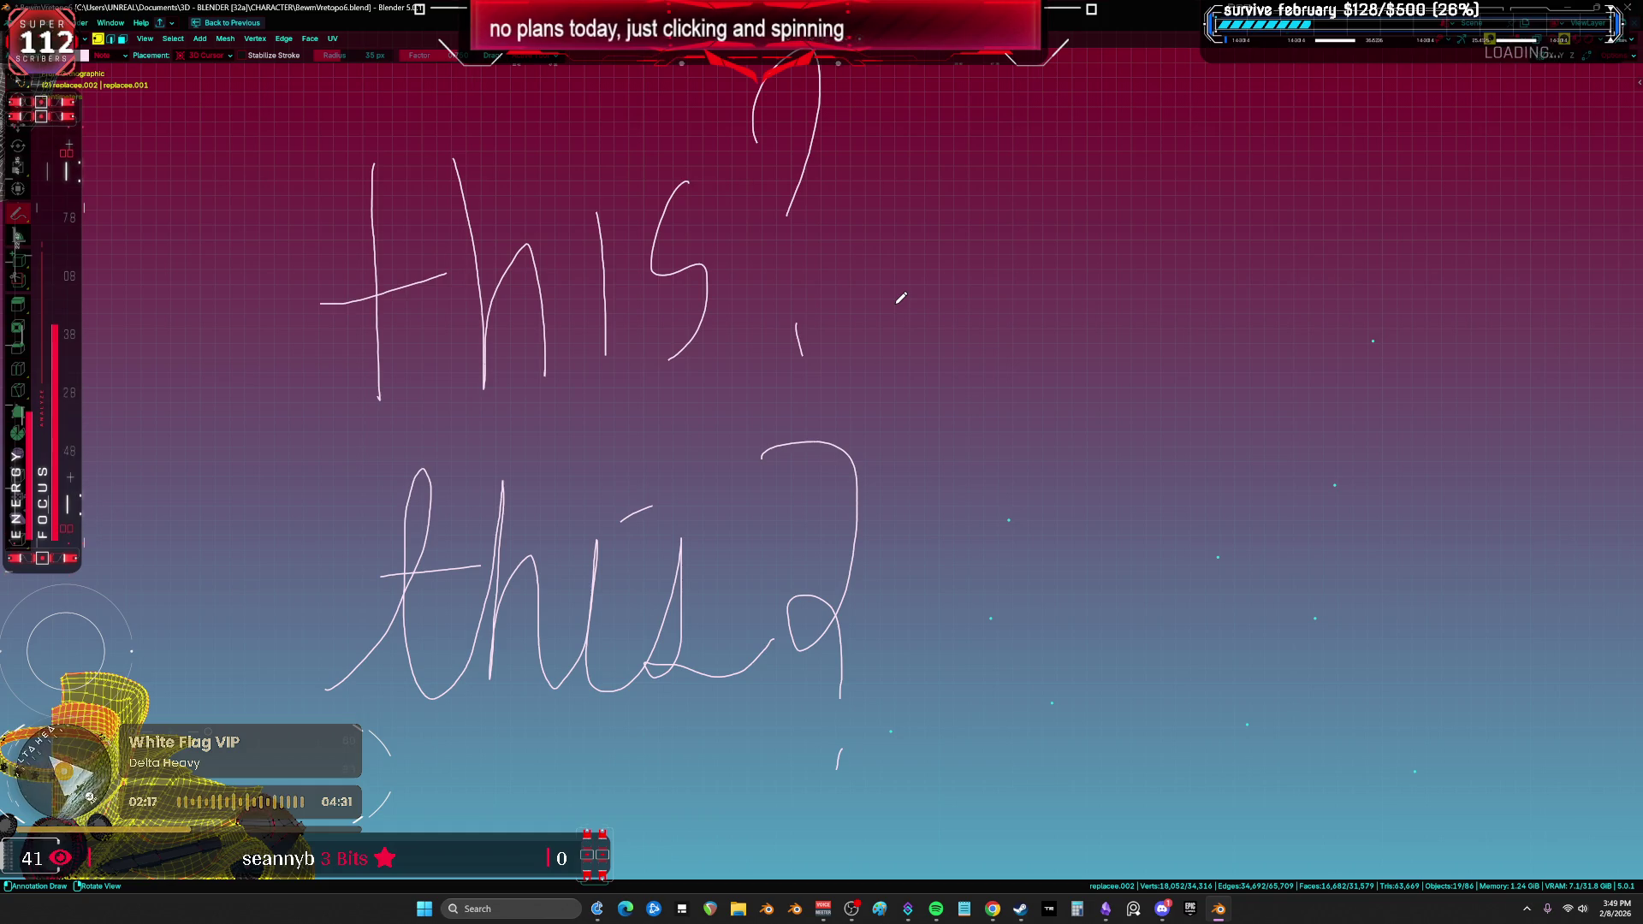
{"action": "left_click_drag", "start_coordinate": [900, 298], "coordinate": [1039, 302]}
{"action": "right_click_drag", "start_coordinate": [1031, 302], "coordinate": [885, 291]}
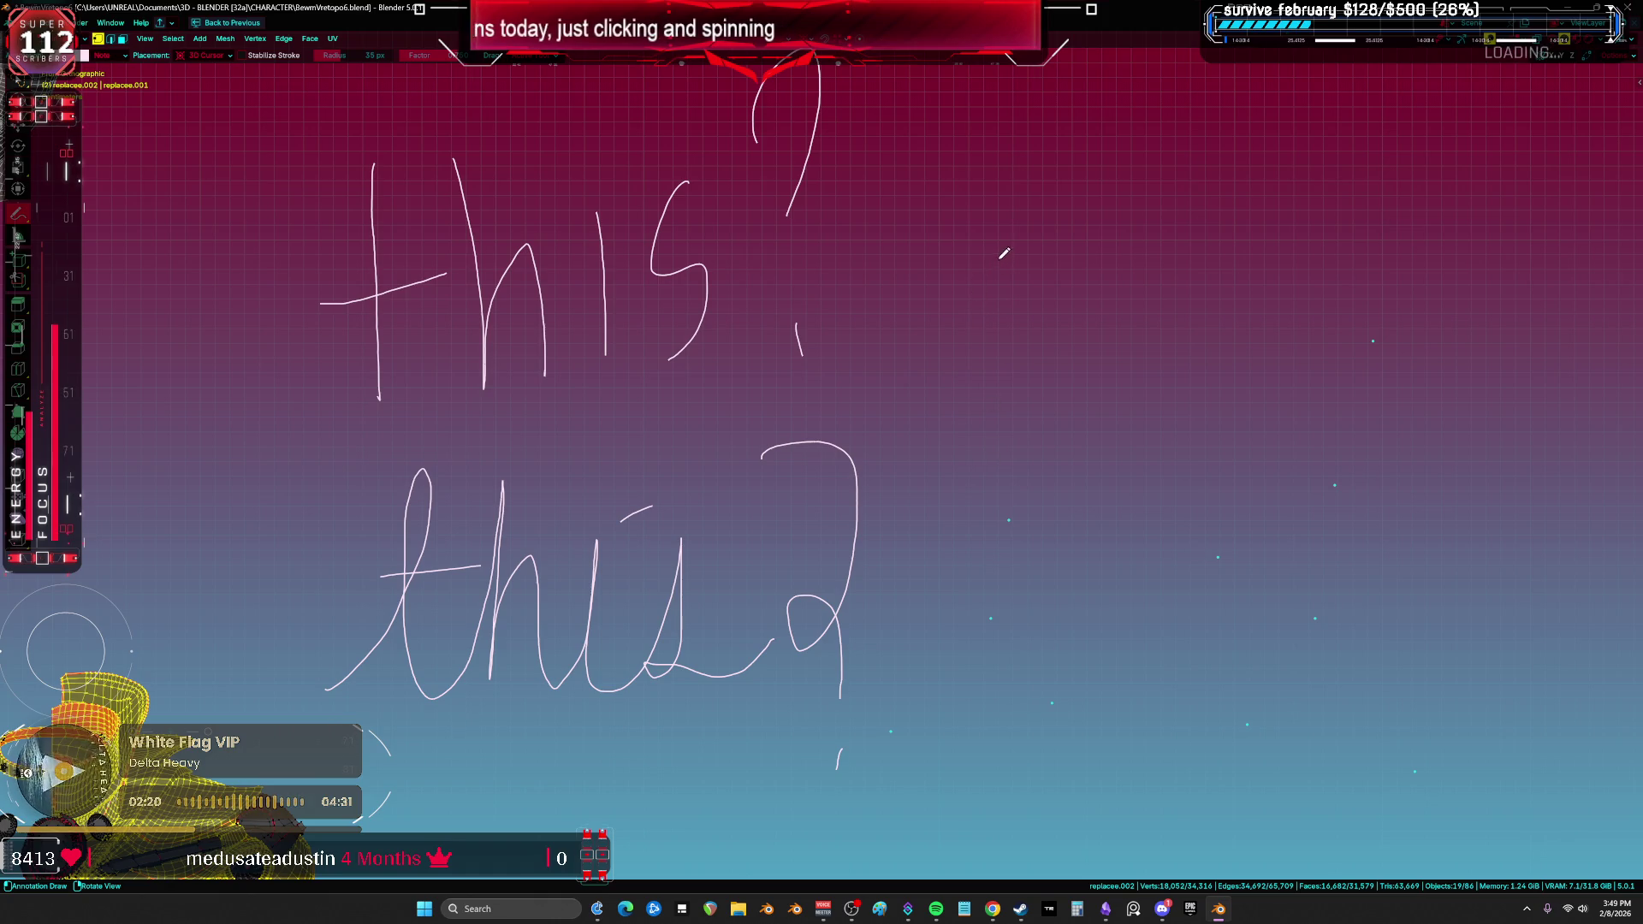
Step: Hand-write a third "this?" on the right side
{"action": "mouse_move", "coordinate": [989, 239]}
{"action": "left_mouse_down"}
{"action": "mouse_move", "coordinate": [997, 497]}
{"action": "mouse_move", "coordinate": [1030, 453]}
{"action": "left_mouse_up"}
{"action": "left_click_drag", "start_coordinate": [959, 374], "coordinate": [1017, 373]}
{"action": "mouse_move", "coordinate": [1039, 262]}
{"action": "left_mouse_down"}
{"action": "mouse_move", "coordinate": [1042, 479]}
{"action": "mouse_move", "coordinate": [1052, 392]}
{"action": "mouse_move", "coordinate": [1074, 503]}
{"action": "left_mouse_up"}
{"action": "mouse_move", "coordinate": [1091, 388]}
{"action": "left_mouse_down"}
{"action": "mouse_move", "coordinate": [1093, 422]}
{"action": "mouse_move", "coordinate": [1116, 421]}
{"action": "mouse_move", "coordinate": [1108, 509]}
{"action": "left_mouse_up"}
{"action": "left_click_drag", "start_coordinate": [1125, 344], "coordinate": [1153, 462]}
{"action": "left_click", "coordinate": [1150, 497]}
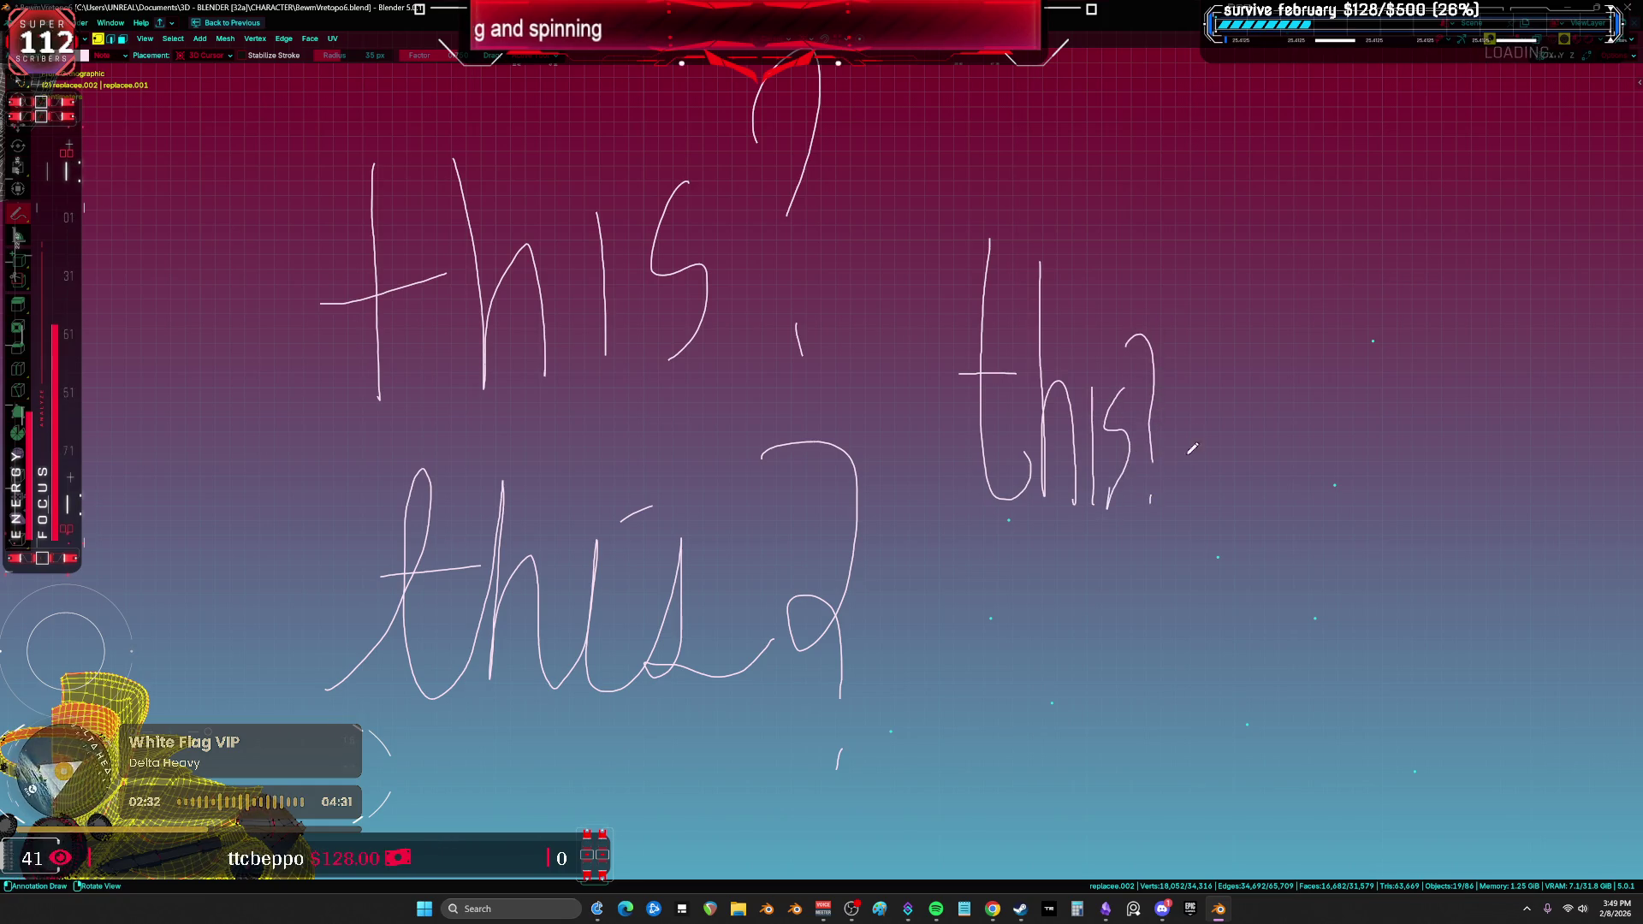
Step: Write "This?" beside the right-hand "this?"
{"action": "middle_click_drag", "start_coordinate": [1118, 421], "coordinate": [1101, 305], "text": "shift"}
{"action": "mouse_move", "coordinate": [1107, 539]}
{"action": "middle_mouse_down", "text": "shift"}
{"action": "mouse_move", "coordinate": [1038, 411]}
{"action": "mouse_move", "coordinate": [788, 606]}
{"action": "middle_mouse_up", "text": "shift"}
{"action": "scroll", "coordinate": [990, 366], "scroll_direction": "down", "scroll_amount": 2}
{"action": "mouse_move", "coordinate": [903, 323]}
{"action": "left_mouse_down"}
{"action": "mouse_move", "coordinate": [1007, 312]}
{"action": "mouse_move", "coordinate": [969, 462]}
{"action": "left_mouse_up"}
{"action": "left_click_drag", "start_coordinate": [992, 346], "coordinate": [1059, 465]}
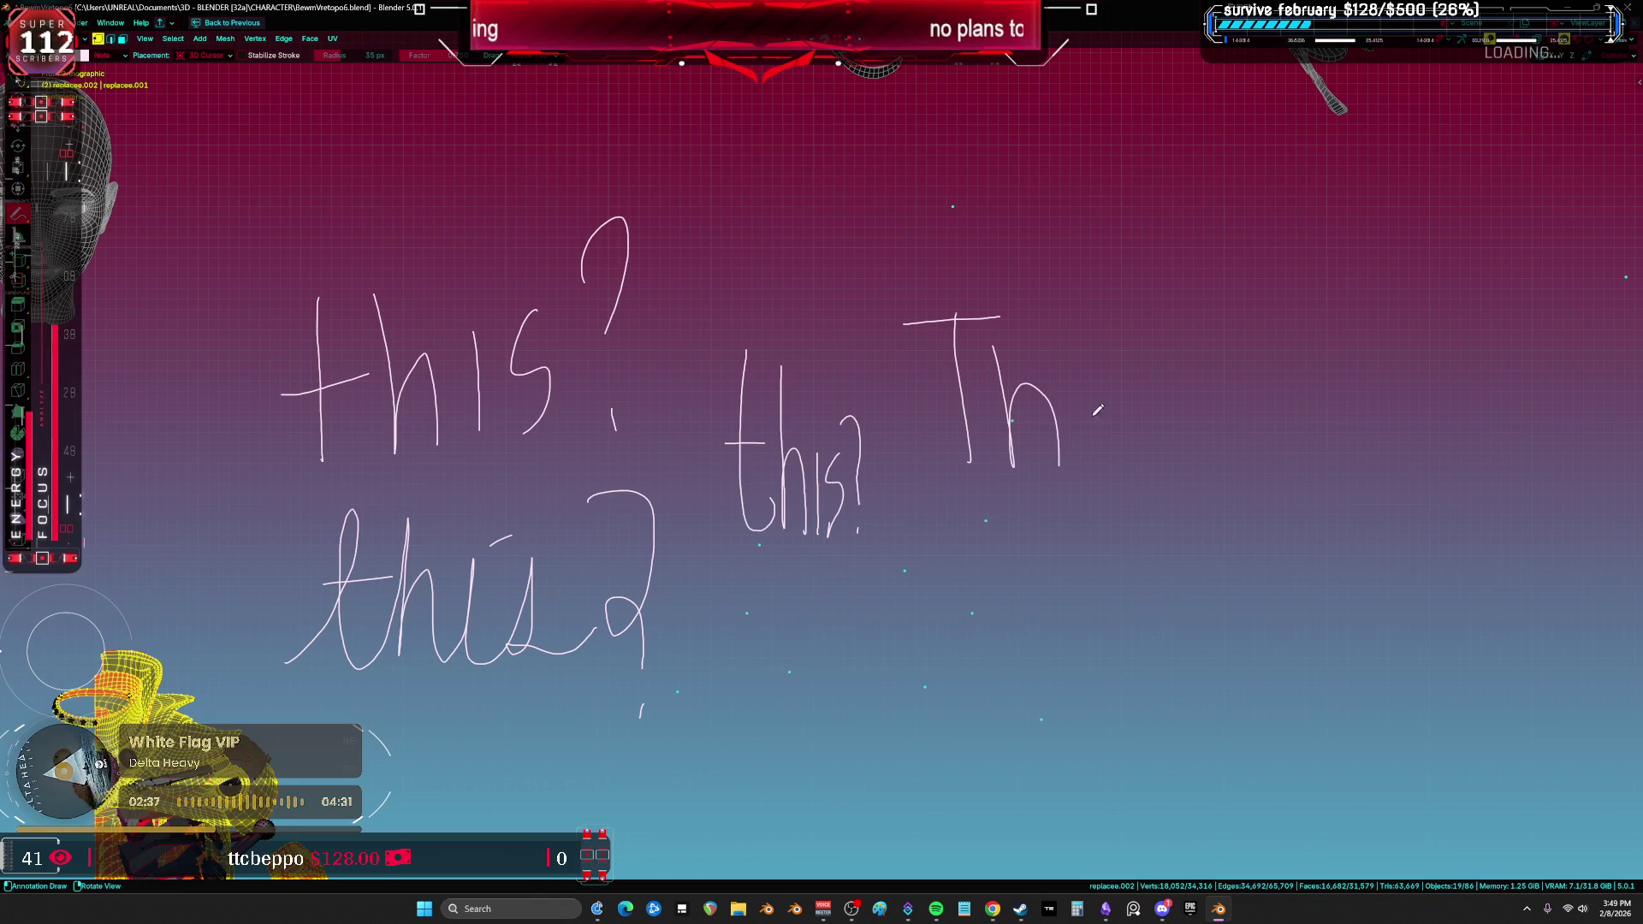
{"action": "left_click_drag", "start_coordinate": [1080, 384], "coordinate": [1089, 462]}
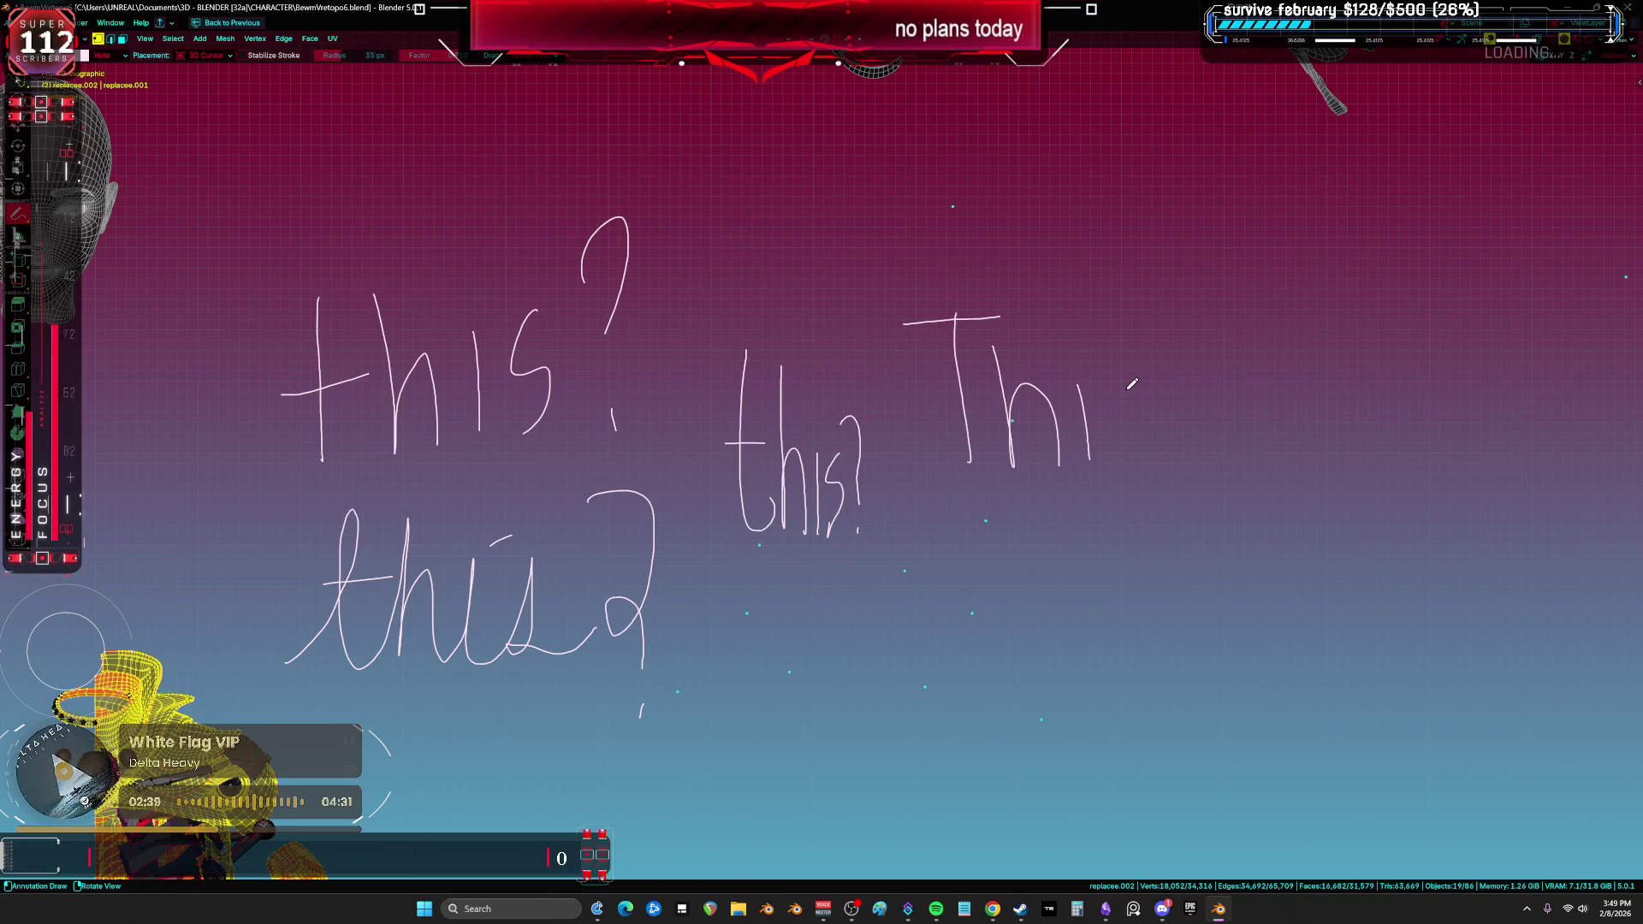
{"action": "left_click_drag", "start_coordinate": [1143, 385], "coordinate": [1106, 452]}
{"action": "mouse_move", "coordinate": [1123, 338]}
{"action": "left_mouse_down"}
{"action": "mouse_move", "coordinate": [1173, 363]}
{"action": "mouse_move", "coordinate": [1195, 470]}
{"action": "left_mouse_up"}
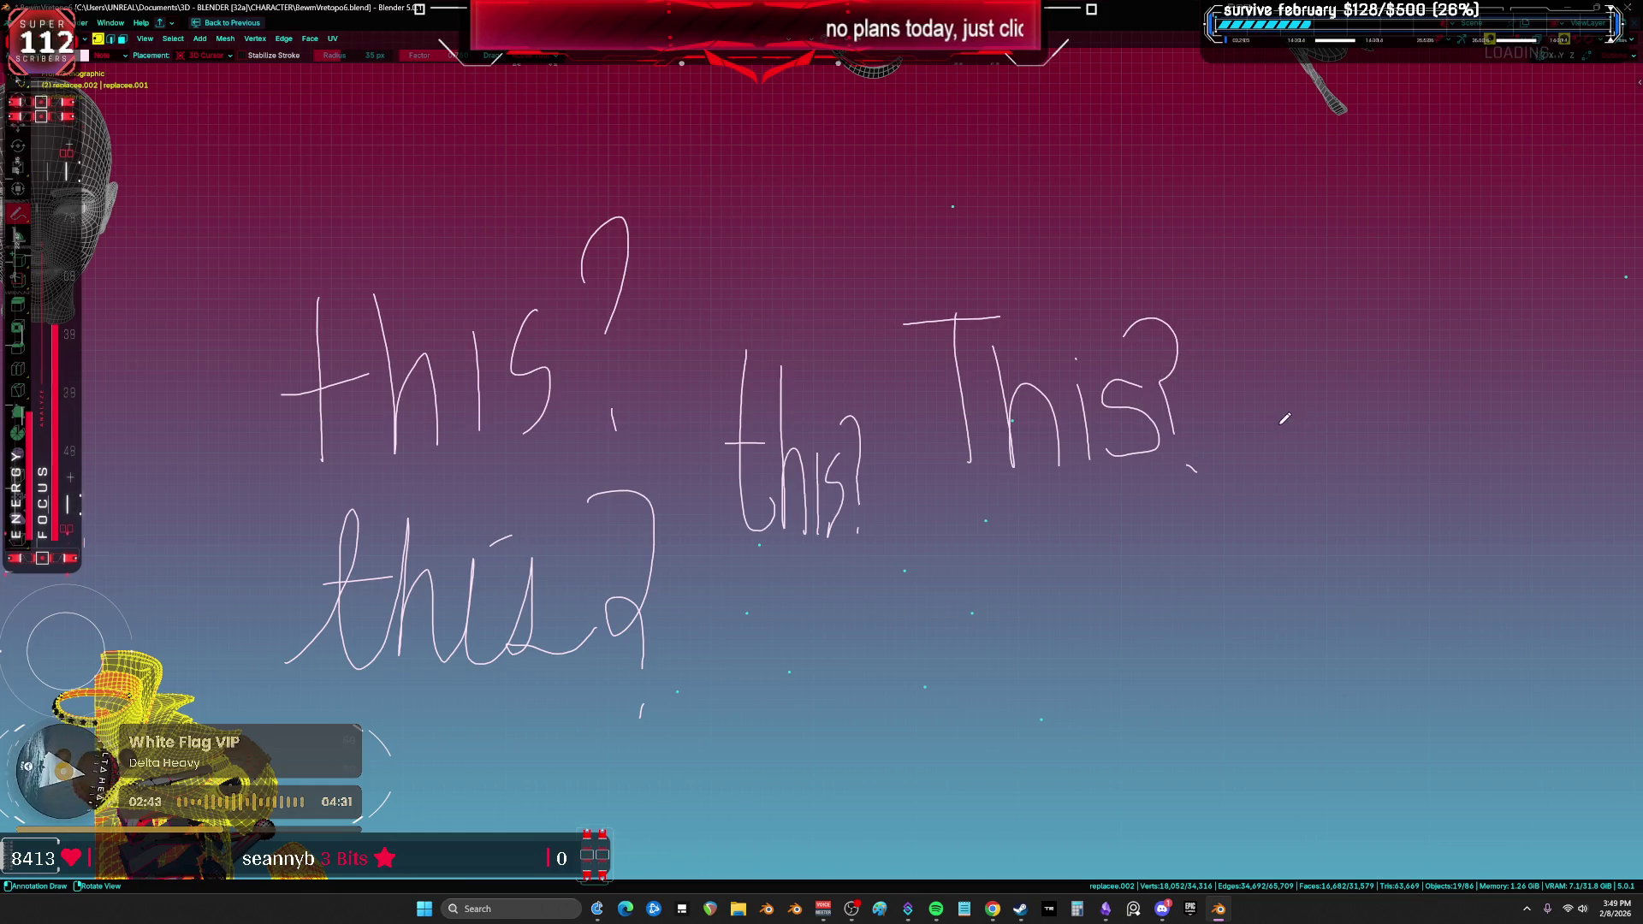
Step: Draw strokes below the notes, then erase the stray strokes and "hi"
{"action": "middle_click_drag", "start_coordinate": [954, 566], "coordinate": [866, 485]}
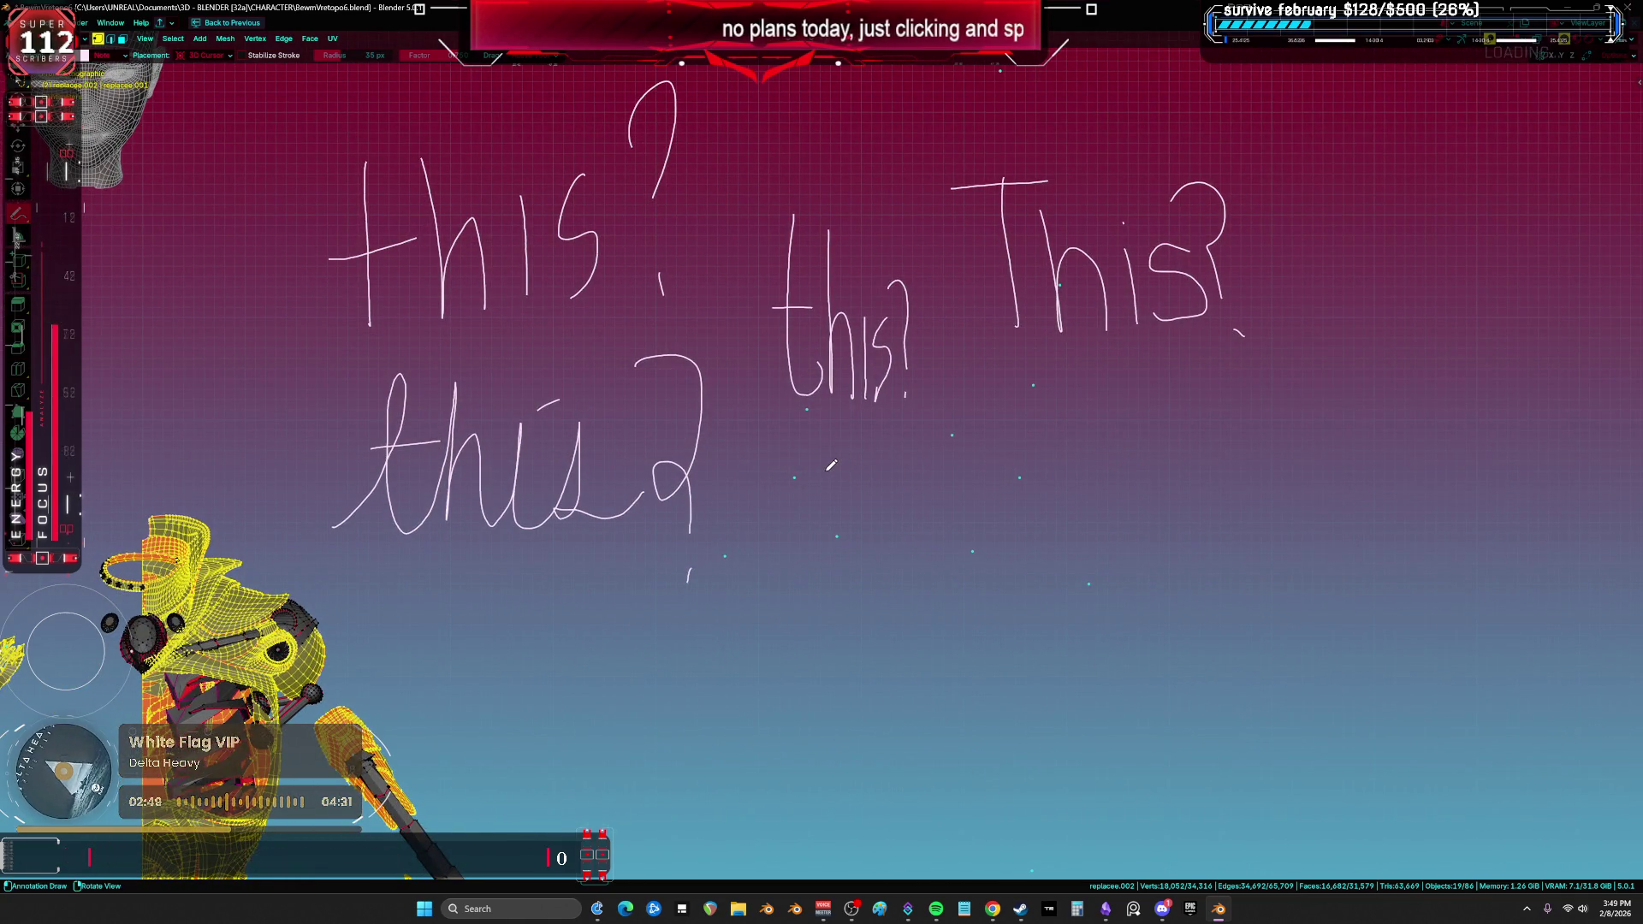
{"action": "mouse_move", "coordinate": [789, 519]}
{"action": "left_mouse_down"}
{"action": "mouse_move", "coordinate": [910, 430]}
{"action": "mouse_move", "coordinate": [805, 643]}
{"action": "left_mouse_up"}
{"action": "left_click_drag", "start_coordinate": [903, 481], "coordinate": [843, 648]}
{"action": "mouse_move", "coordinate": [864, 588]}
{"action": "left_mouse_down"}
{"action": "mouse_move", "coordinate": [963, 520]}
{"action": "mouse_move", "coordinate": [857, 672]}
{"action": "left_mouse_up"}
{"action": "left_click_drag", "start_coordinate": [992, 539], "coordinate": [948, 628]}
{"action": "mouse_move", "coordinate": [984, 548]}
{"action": "left_mouse_down", "text": "ctrl"}
{"action": "mouse_move", "coordinate": [1018, 520]}
{"action": "mouse_move", "coordinate": [968, 462]}
{"action": "mouse_move", "coordinate": [893, 493]}
{"action": "mouse_move", "coordinate": [1005, 459]}
{"action": "mouse_move", "coordinate": [892, 654]}
{"action": "left_mouse_up", "text": "ctrl"}
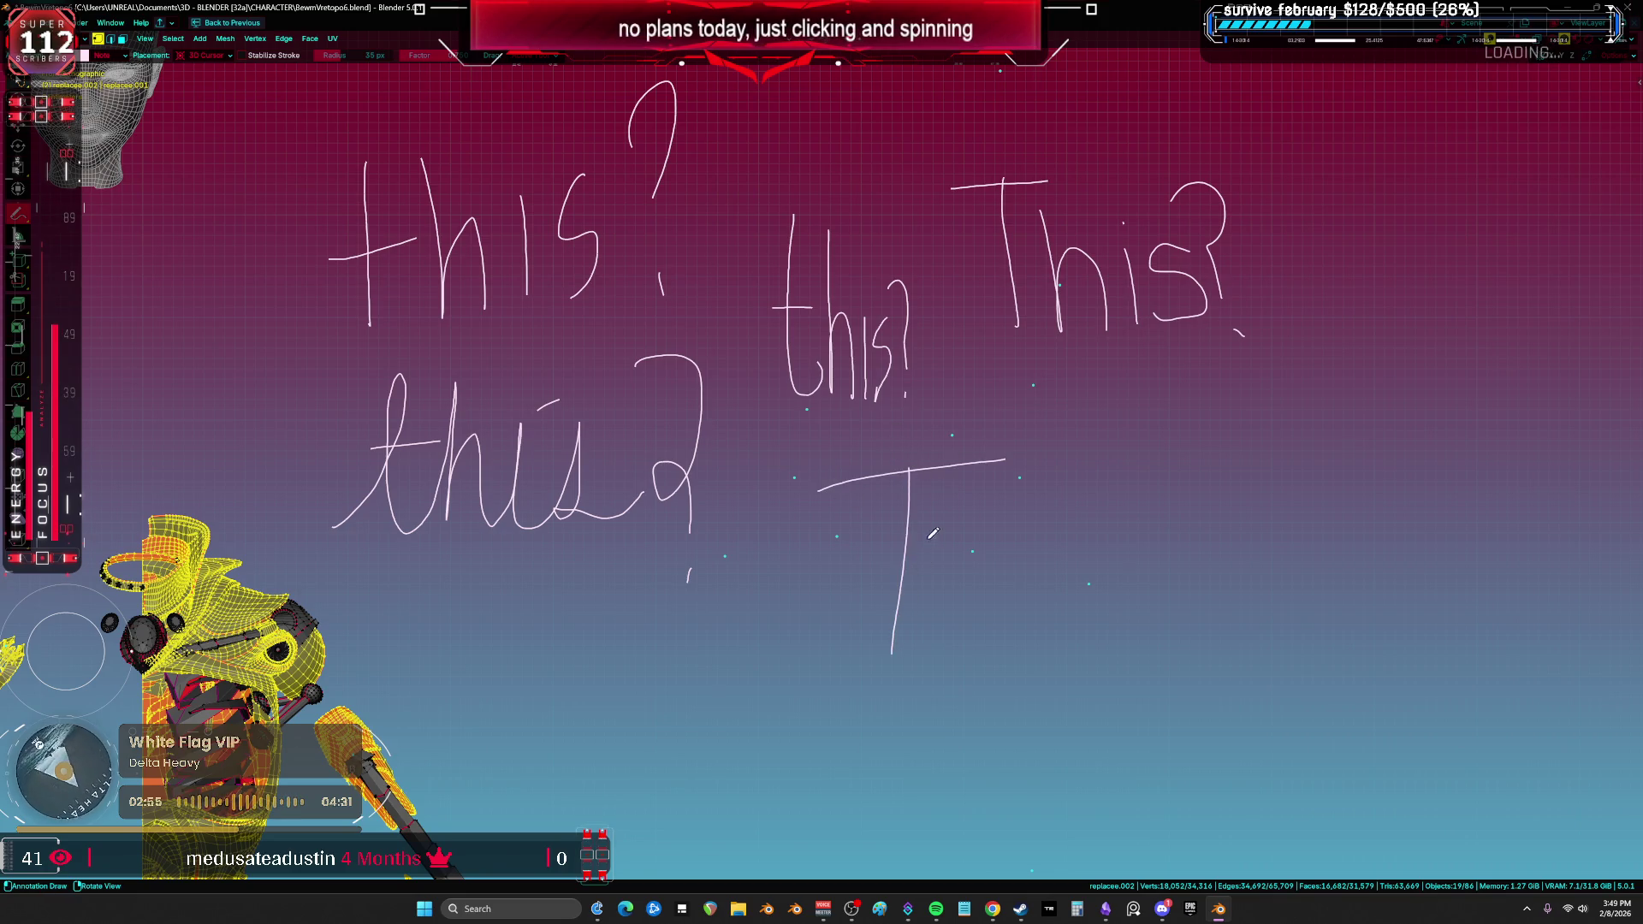
{"action": "mouse_move", "coordinate": [930, 557]}
{"action": "left_mouse_down"}
{"action": "mouse_move", "coordinate": [932, 651]}
{"action": "mouse_move", "coordinate": [975, 650]}
{"action": "left_mouse_up"}
{"action": "left_click_drag", "start_coordinate": [980, 583], "coordinate": [957, 629], "text": "ctrl"}
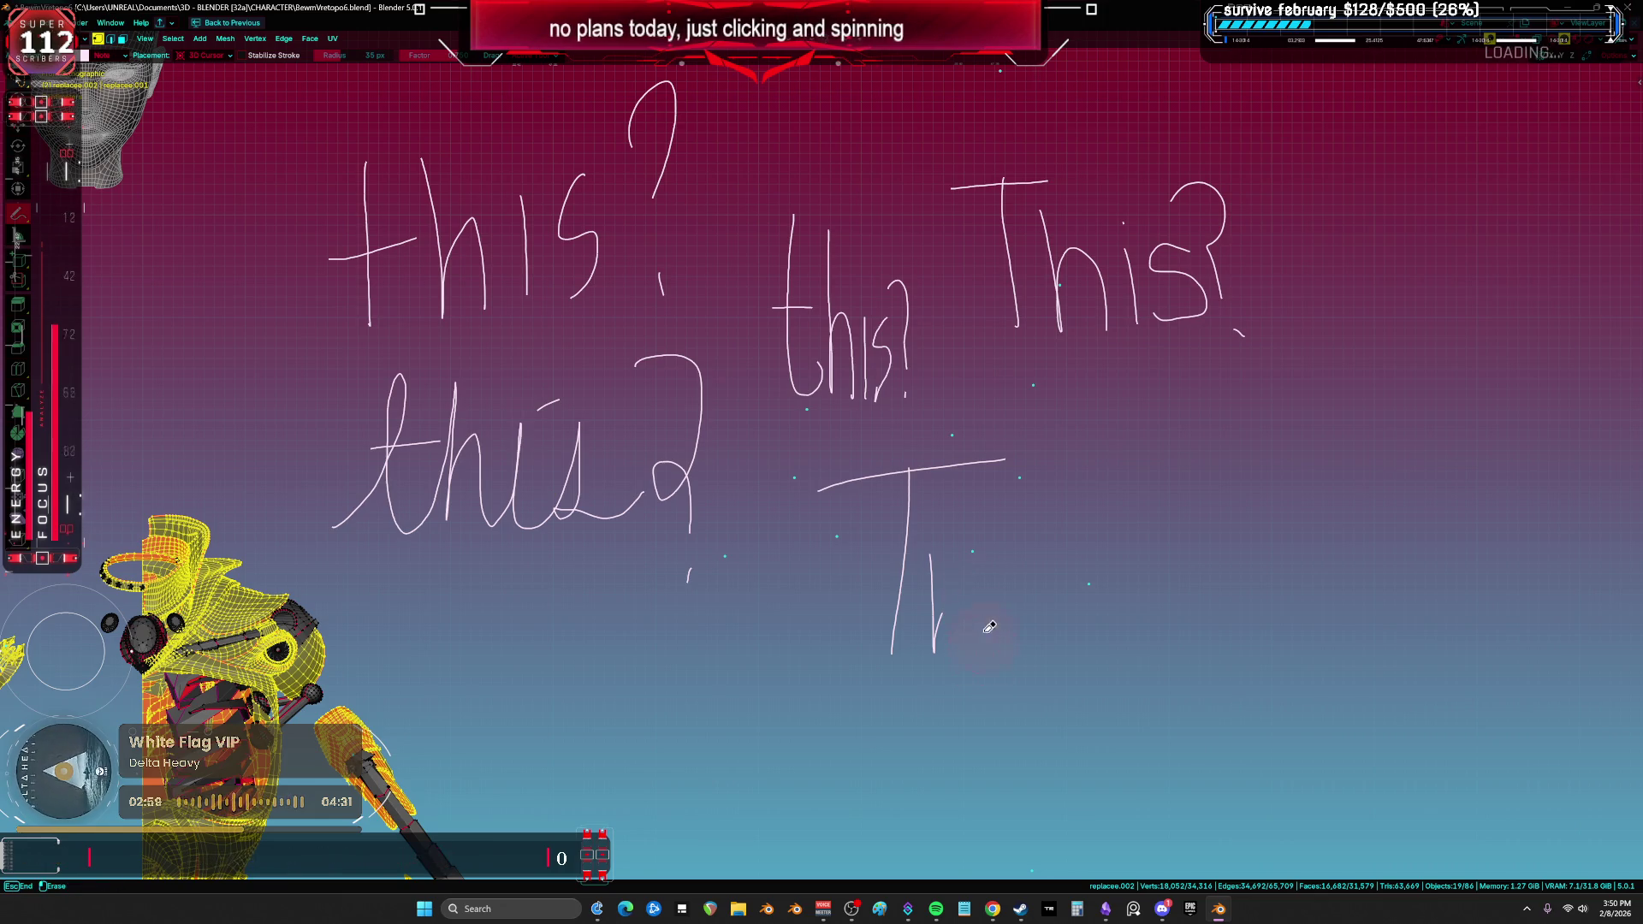
{"action": "mouse_move", "coordinate": [940, 565]}
{"action": "left_mouse_down"}
{"action": "mouse_move", "coordinate": [928, 466]}
{"action": "mouse_move", "coordinate": [806, 496]}
{"action": "mouse_move", "coordinate": [844, 488]}
{"action": "left_mouse_up"}
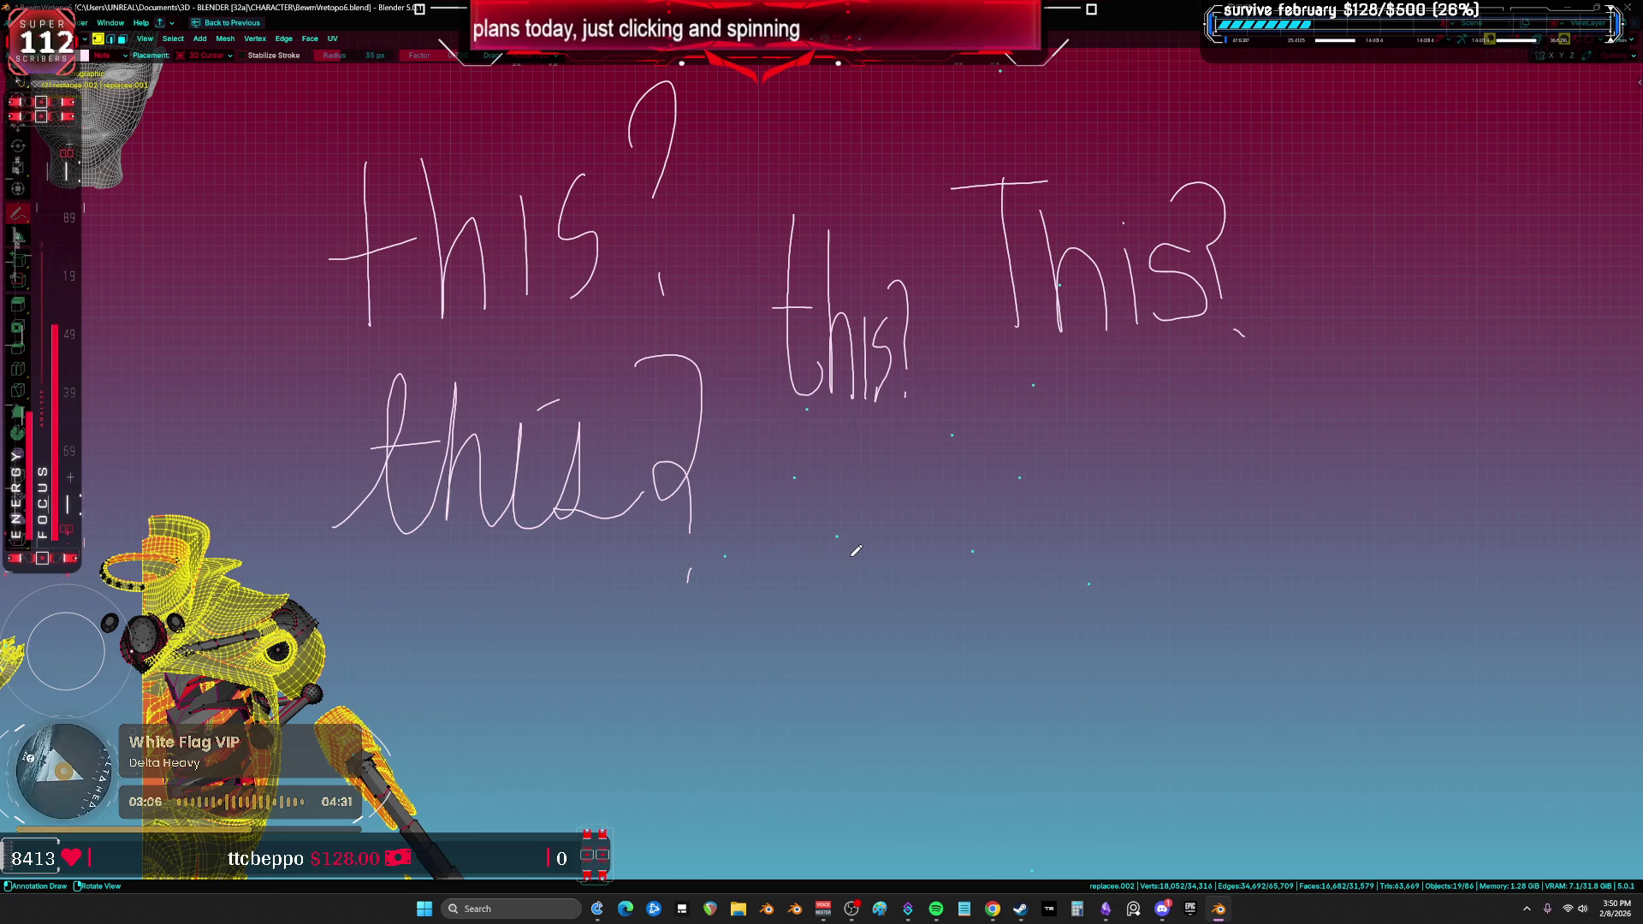
{"action": "middle_click_drag", "start_coordinate": [855, 550], "coordinate": [856, 550]}
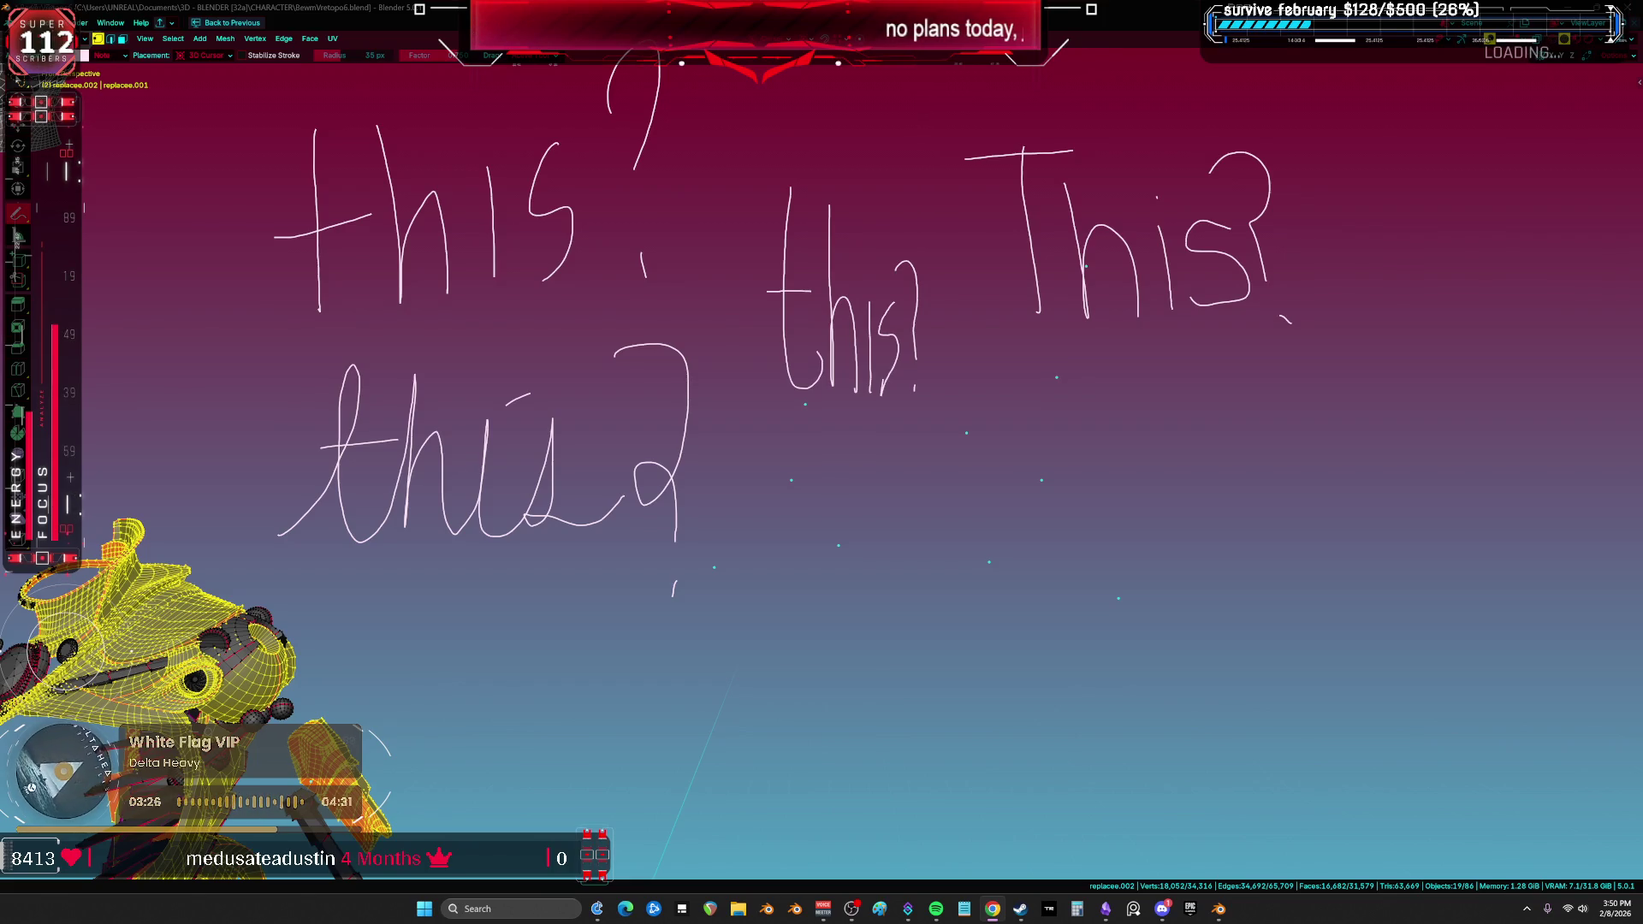
Step: Hand-write "Th" and "This" below the earlier notes
{"action": "key", "text": "d"}
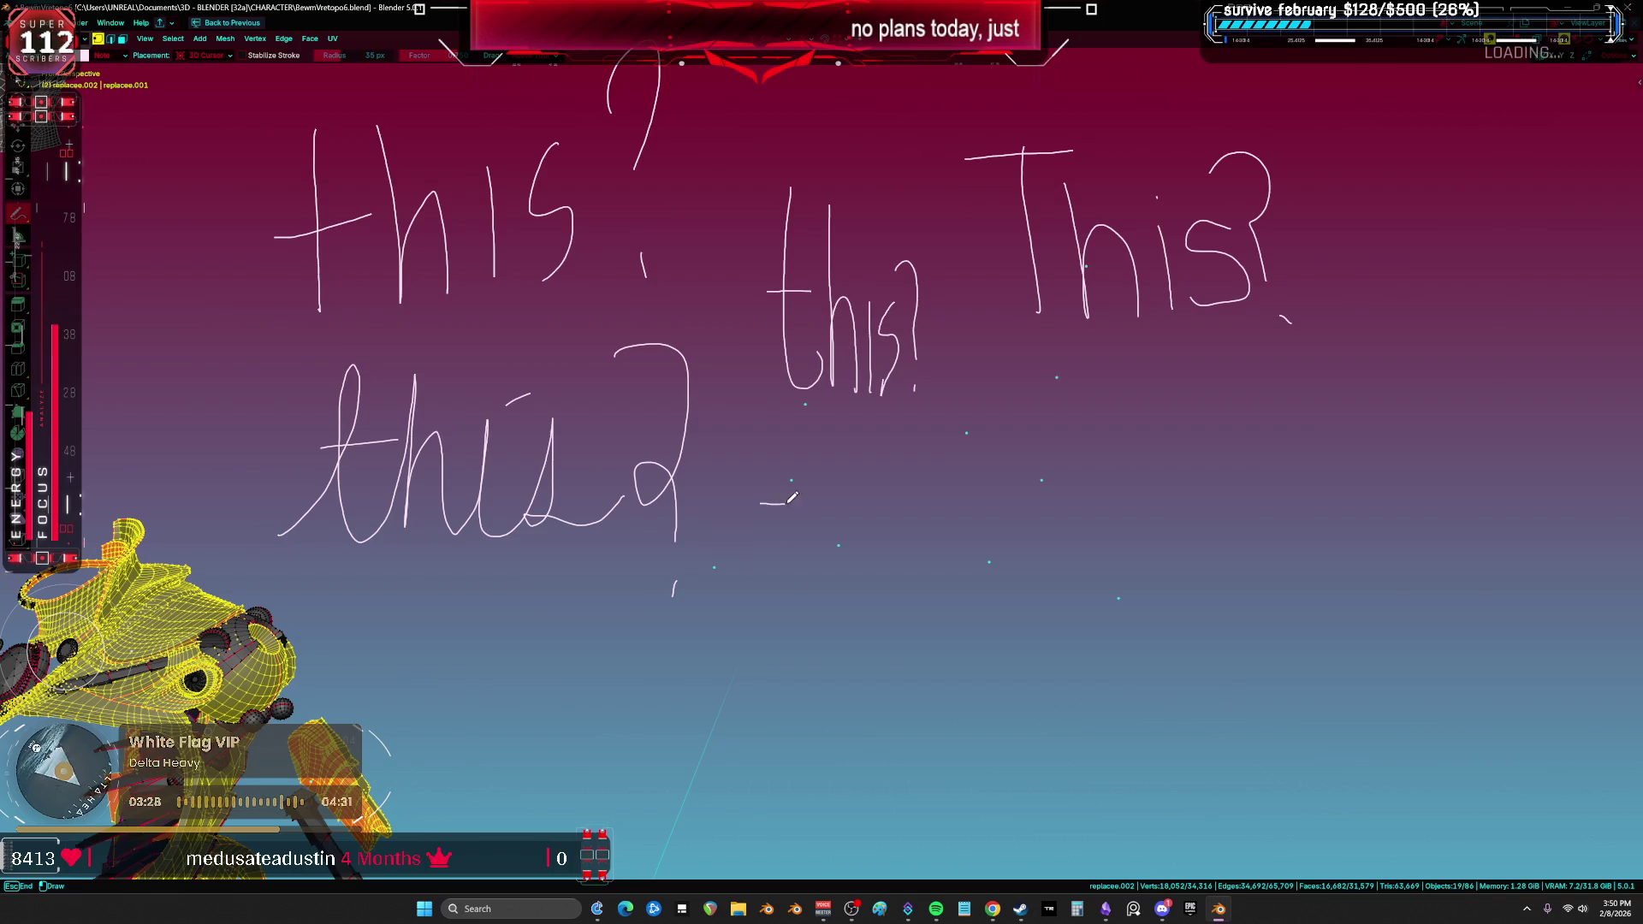
{"action": "mouse_move", "coordinate": [874, 485]}
{"action": "left_mouse_down"}
{"action": "mouse_move", "coordinate": [897, 485]}
{"action": "mouse_move", "coordinate": [827, 609]}
{"action": "mouse_move", "coordinate": [829, 701]}
{"action": "left_mouse_up"}
{"action": "mouse_move", "coordinate": [859, 516]}
{"action": "left_mouse_down"}
{"action": "mouse_move", "coordinate": [874, 660]}
{"action": "mouse_move", "coordinate": [937, 582]}
{"action": "mouse_move", "coordinate": [958, 673]}
{"action": "left_mouse_up"}
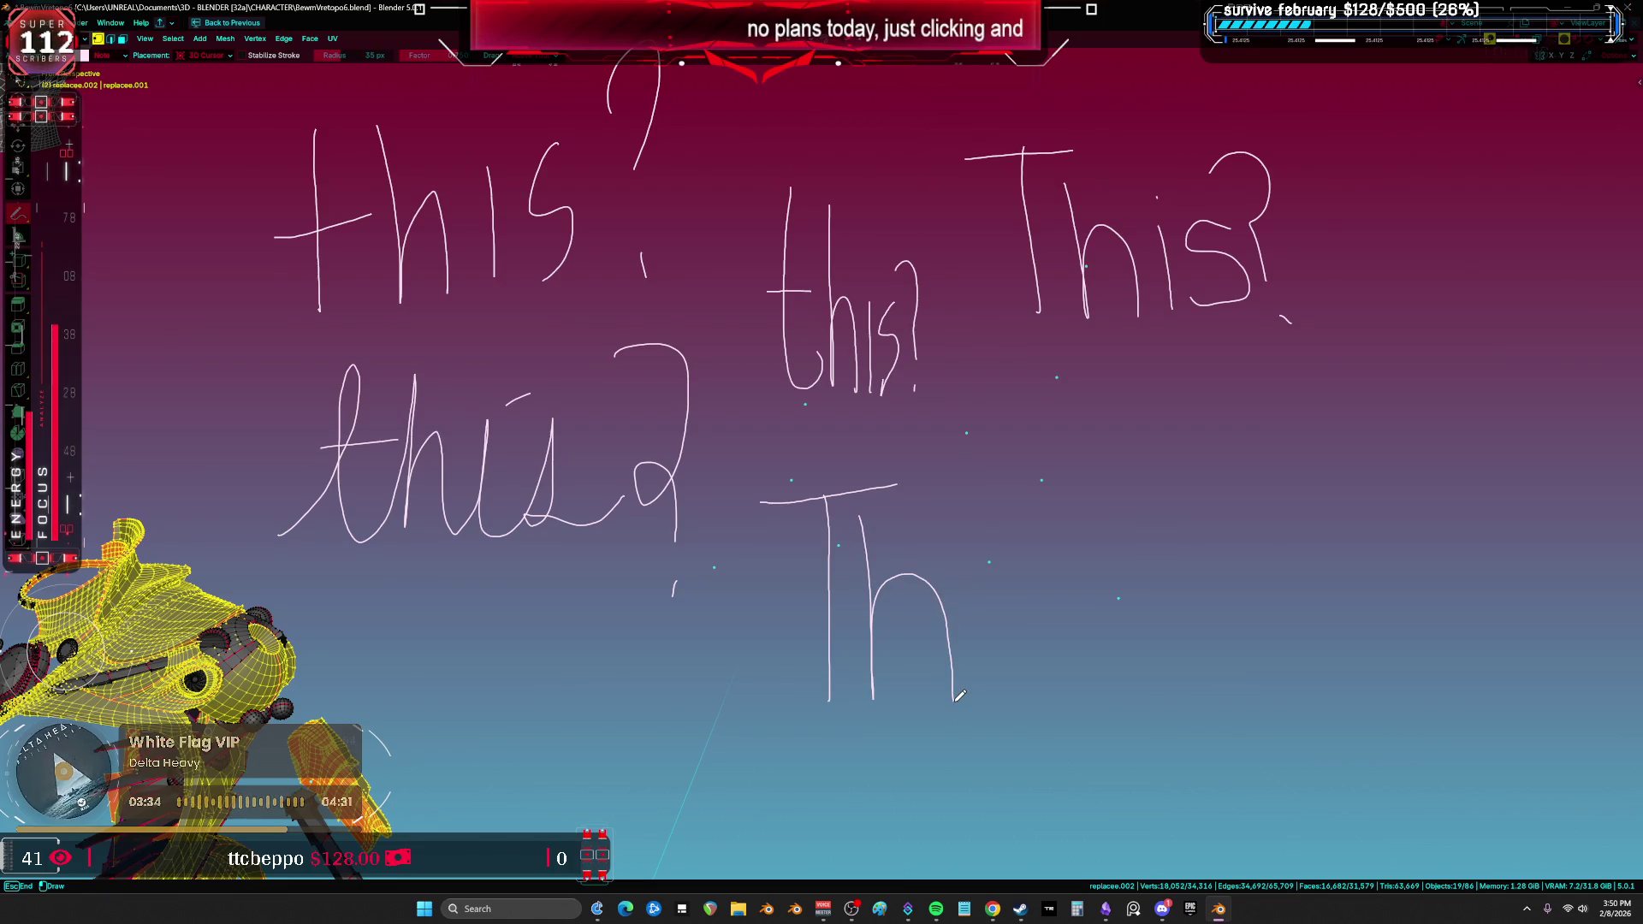
{"action": "left_click_drag", "start_coordinate": [959, 695], "coordinate": [960, 694]}
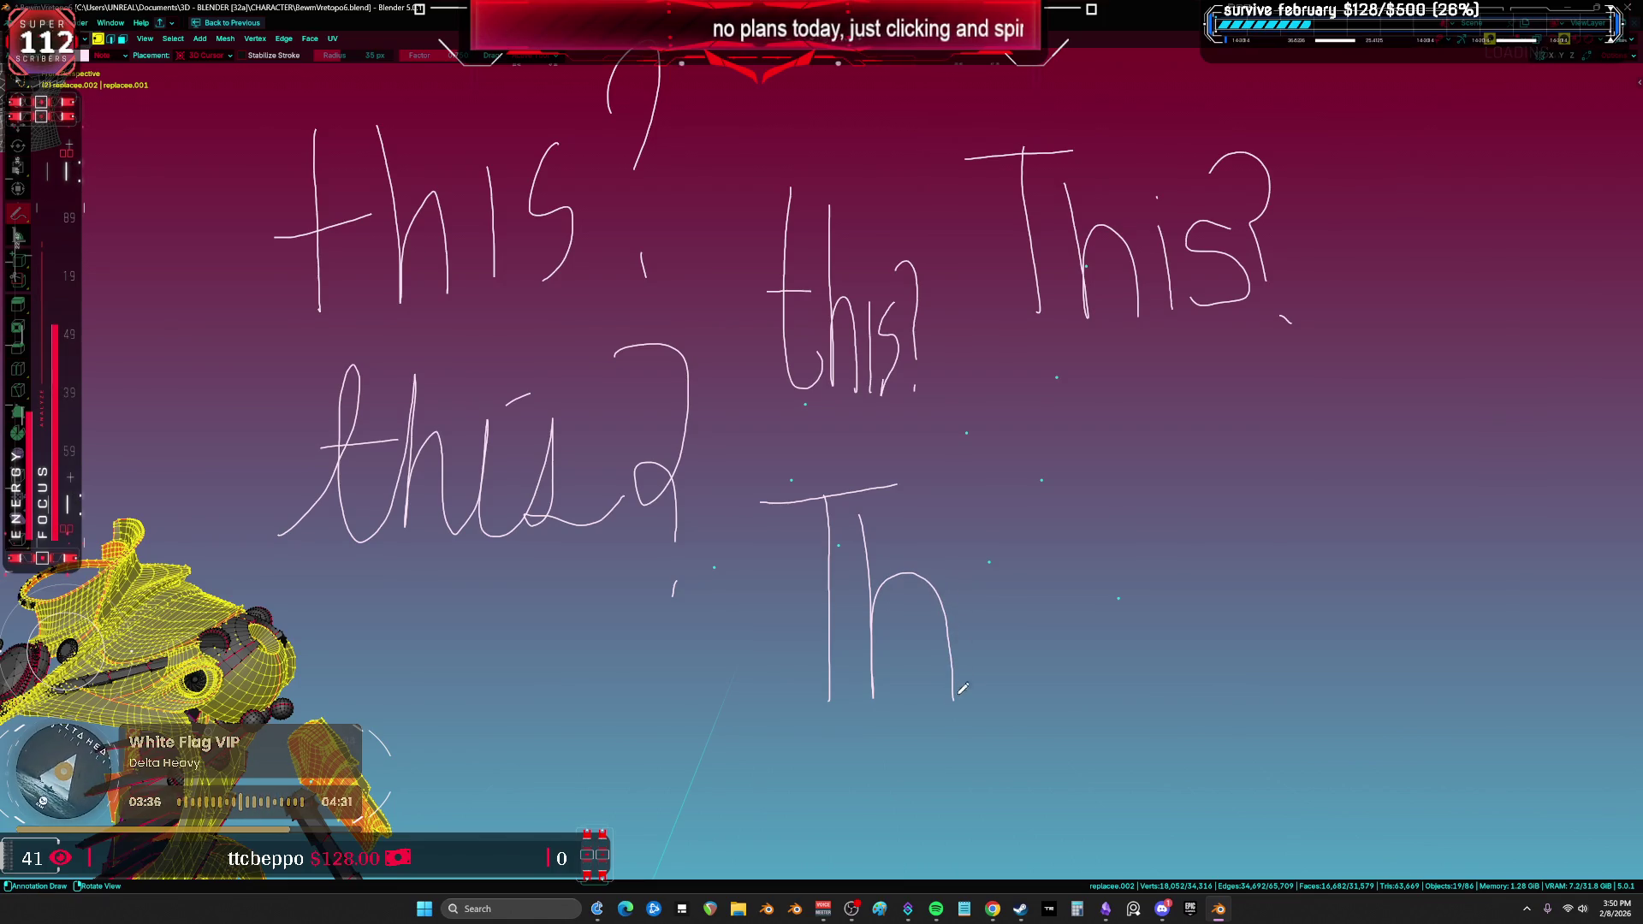
{"action": "mouse_move", "coordinate": [999, 609]}
{"action": "middle_mouse_down"}
{"action": "mouse_move", "coordinate": [858, 539]}
{"action": "mouse_move", "coordinate": [795, 479]}
{"action": "middle_mouse_up"}
{"action": "left_click_drag", "start_coordinate": [750, 429], "coordinate": [990, 403]}
{"action": "mouse_move", "coordinate": [876, 427]}
{"action": "left_mouse_down"}
{"action": "mouse_move", "coordinate": [894, 643]}
{"action": "mouse_move", "coordinate": [917, 629]}
{"action": "mouse_move", "coordinate": [956, 424]}
{"action": "mouse_move", "coordinate": [949, 586]}
{"action": "mouse_move", "coordinate": [977, 513]}
{"action": "mouse_move", "coordinate": [981, 588]}
{"action": "mouse_move", "coordinate": [1025, 505]}
{"action": "mouse_move", "coordinate": [1080, 582]}
{"action": "mouse_move", "coordinate": [1113, 534]}
{"action": "mouse_move", "coordinate": [1069, 592]}
{"action": "mouse_move", "coordinate": [1154, 581]}
{"action": "left_mouse_up"}
{"action": "left_click", "coordinate": [1029, 449]}
Step: Write "Cursive" in cursive below the notes, dot the i in "This", and zoom in
{"action": "scroll", "coordinate": [1032, 547], "scroll_direction": "down", "scroll_amount": 3}
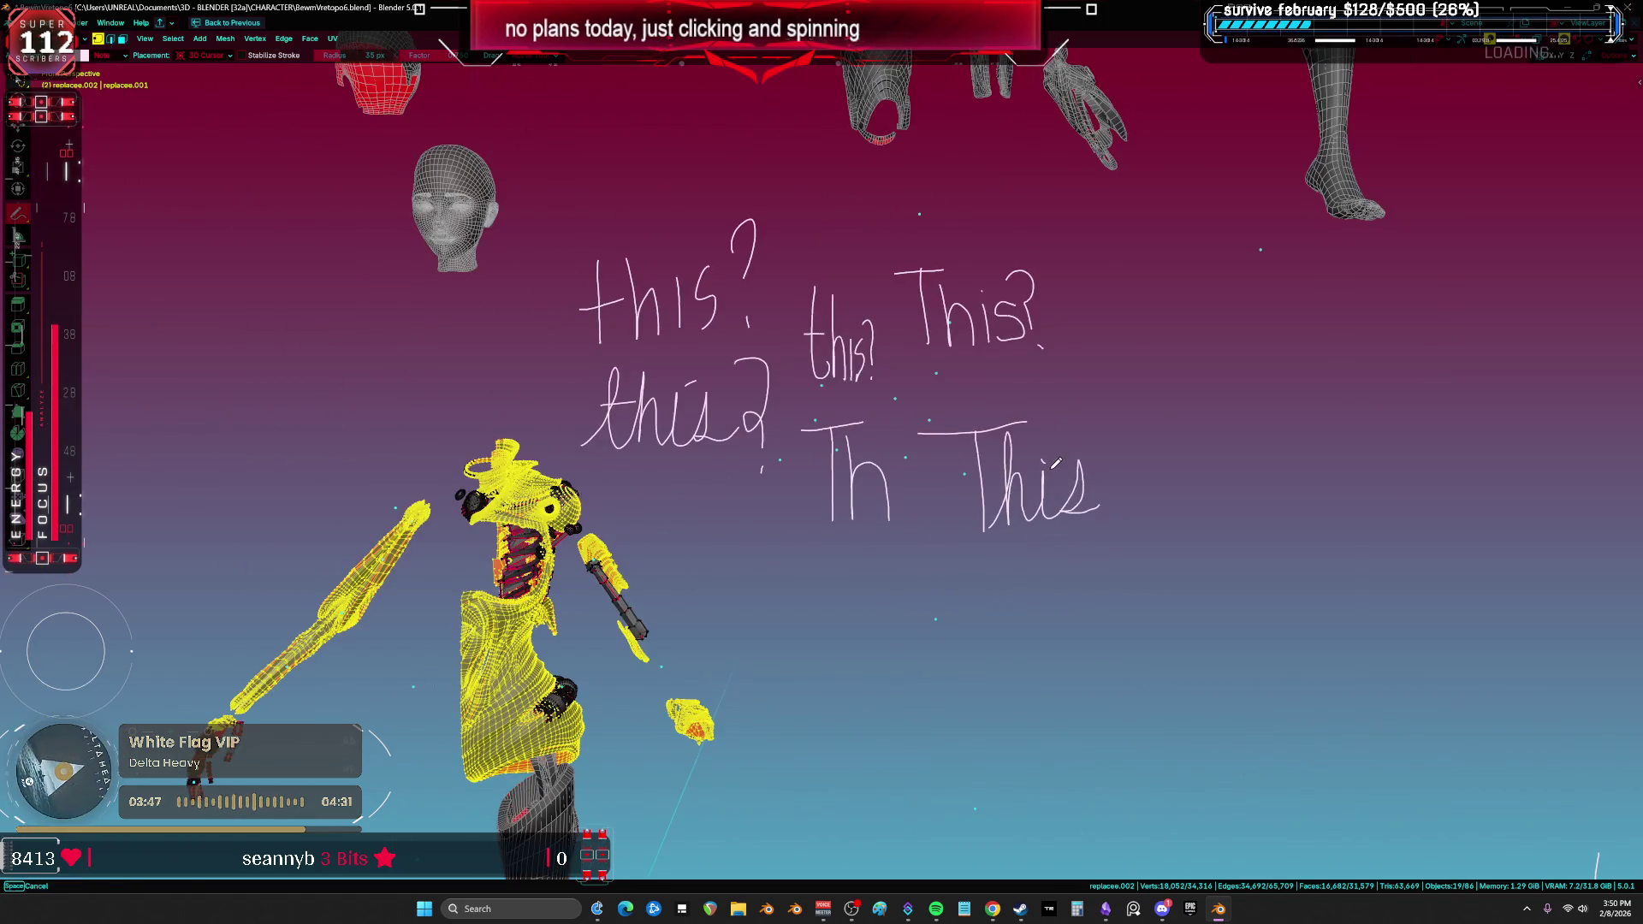
{"action": "scroll", "coordinate": [1033, 580], "scroll_direction": "up", "scroll_amount": 3}
{"action": "mouse_move", "coordinate": [1033, 579]}
{"action": "middle_mouse_down", "text": "shift"}
{"action": "mouse_move", "coordinate": [933, 452]}
{"action": "mouse_move", "coordinate": [771, 441]}
{"action": "middle_mouse_up", "text": "shift"}
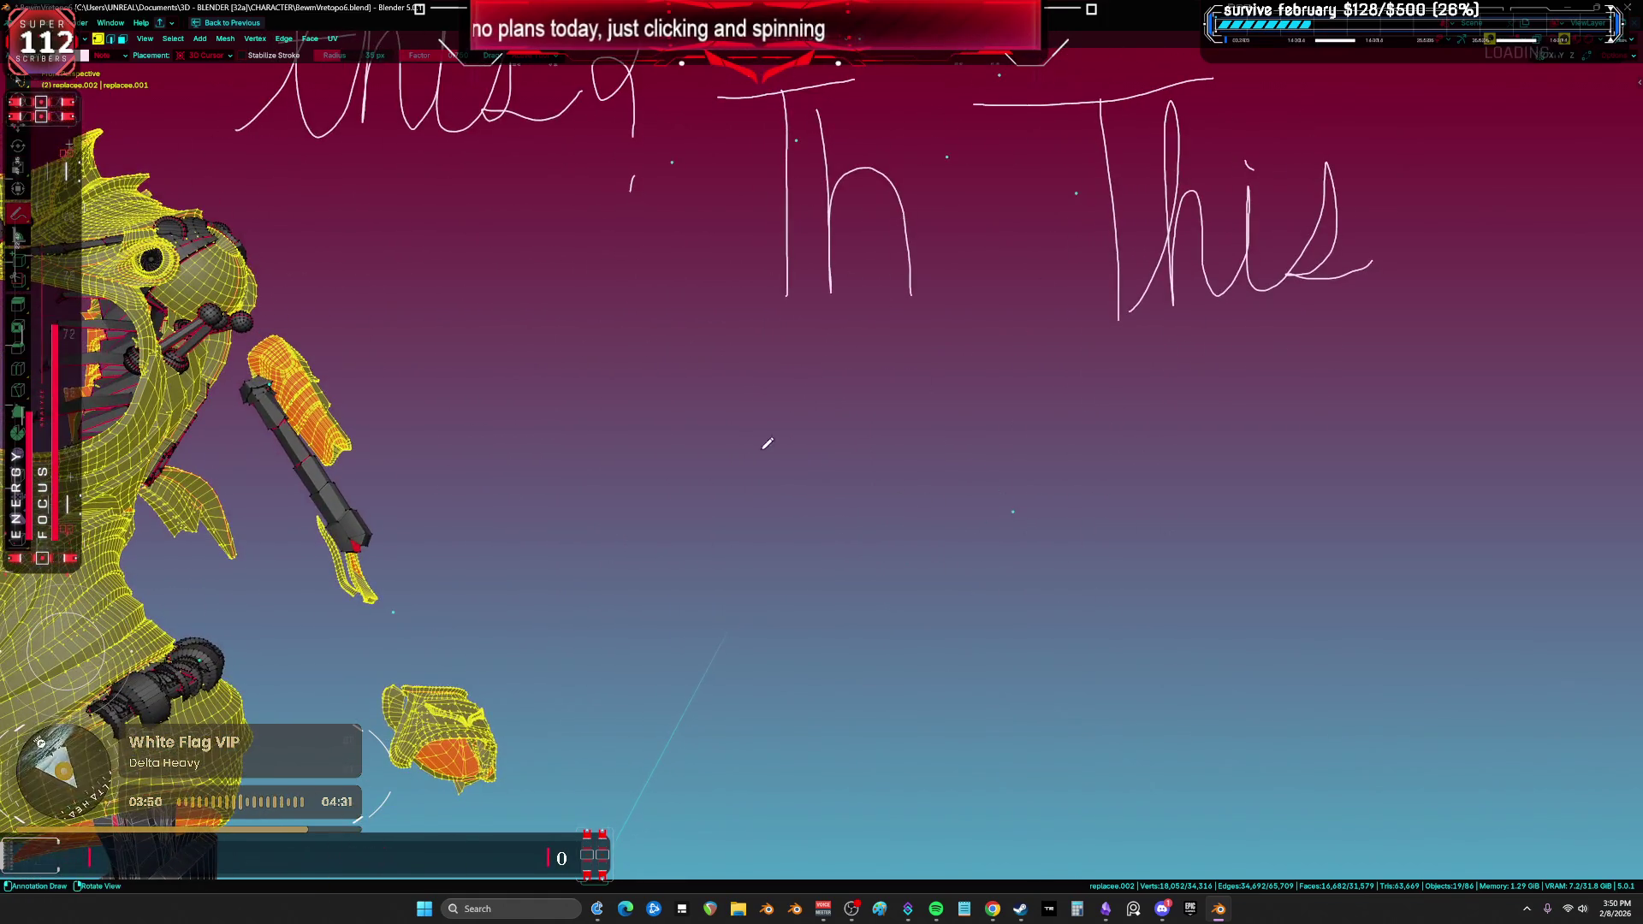
{"action": "mouse_move", "coordinate": [744, 407]}
{"action": "left_mouse_down"}
{"action": "mouse_move", "coordinate": [876, 539]}
{"action": "mouse_move", "coordinate": [907, 415]}
{"action": "mouse_move", "coordinate": [1090, 402]}
{"action": "mouse_move", "coordinate": [1127, 507]}
{"action": "mouse_move", "coordinate": [1177, 517]}
{"action": "mouse_move", "coordinate": [1006, 492]}
{"action": "mouse_move", "coordinate": [547, 526]}
{"action": "mouse_move", "coordinate": [663, 436]}
{"action": "mouse_move", "coordinate": [652, 428]}
{"action": "mouse_move", "coordinate": [820, 489]}
{"action": "left_mouse_up"}
{"action": "mouse_move", "coordinate": [823, 432]}
{"action": "left_mouse_down", "text": "ctrl"}
{"action": "mouse_move", "coordinate": [707, 422]}
{"action": "mouse_move", "coordinate": [819, 551]}
{"action": "left_mouse_up", "text": "ctrl"}
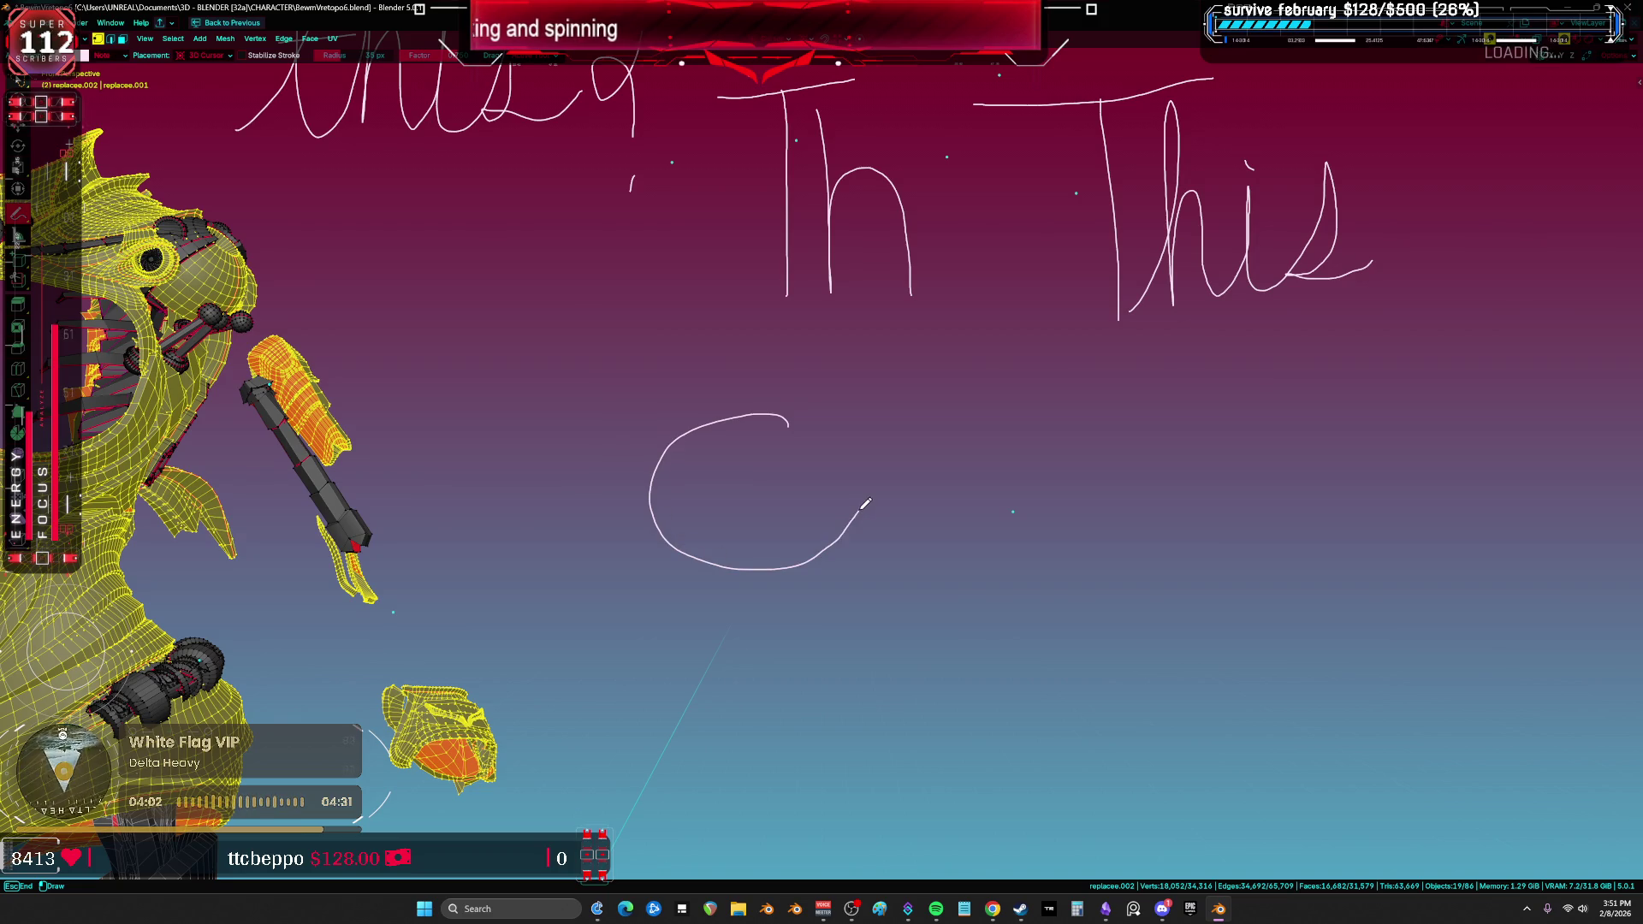
{"action": "mouse_move", "coordinate": [873, 488]}
{"action": "left_mouse_down"}
{"action": "mouse_move", "coordinate": [884, 474]}
{"action": "mouse_move", "coordinate": [964, 509]}
{"action": "mouse_move", "coordinate": [965, 466]}
{"action": "mouse_move", "coordinate": [1044, 536]}
{"action": "mouse_move", "coordinate": [1061, 434]}
{"action": "mouse_move", "coordinate": [1095, 416]}
{"action": "mouse_move", "coordinate": [1106, 519]}
{"action": "mouse_move", "coordinate": [1229, 444]}
{"action": "mouse_move", "coordinate": [1163, 548]}
{"action": "mouse_move", "coordinate": [1295, 490]}
{"action": "mouse_move", "coordinate": [1298, 454]}
{"action": "mouse_move", "coordinate": [1305, 551]}
{"action": "mouse_move", "coordinate": [1359, 422]}
{"action": "mouse_move", "coordinate": [1384, 547]}
{"action": "mouse_move", "coordinate": [1419, 410]}
{"action": "mouse_move", "coordinate": [1503, 561]}
{"action": "mouse_move", "coordinate": [1609, 548]}
{"action": "left_mouse_up"}
{"action": "middle_click_drag", "start_coordinate": [1608, 548], "coordinate": [1179, 486]}
{"action": "left_click_drag", "start_coordinate": [1060, 415], "coordinate": [1072, 437]}
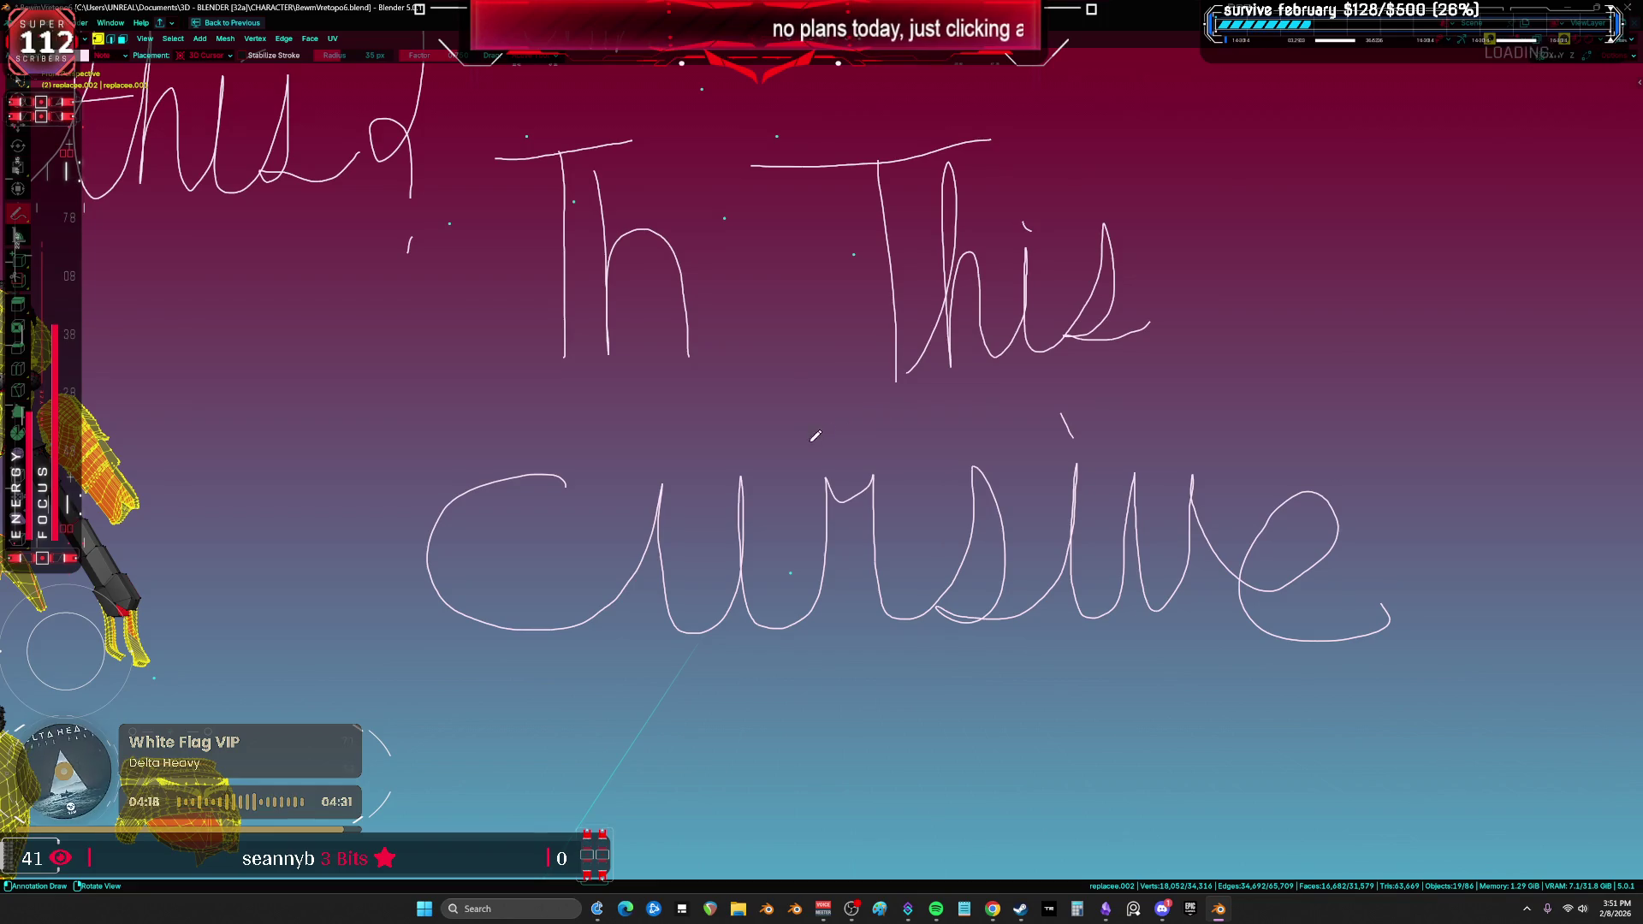
{"action": "scroll", "coordinate": [737, 479], "scroll_direction": "down", "scroll_amount": 5}
{"action": "middle_click_drag", "start_coordinate": [617, 545], "coordinate": [699, 366], "text": "ctrl"}
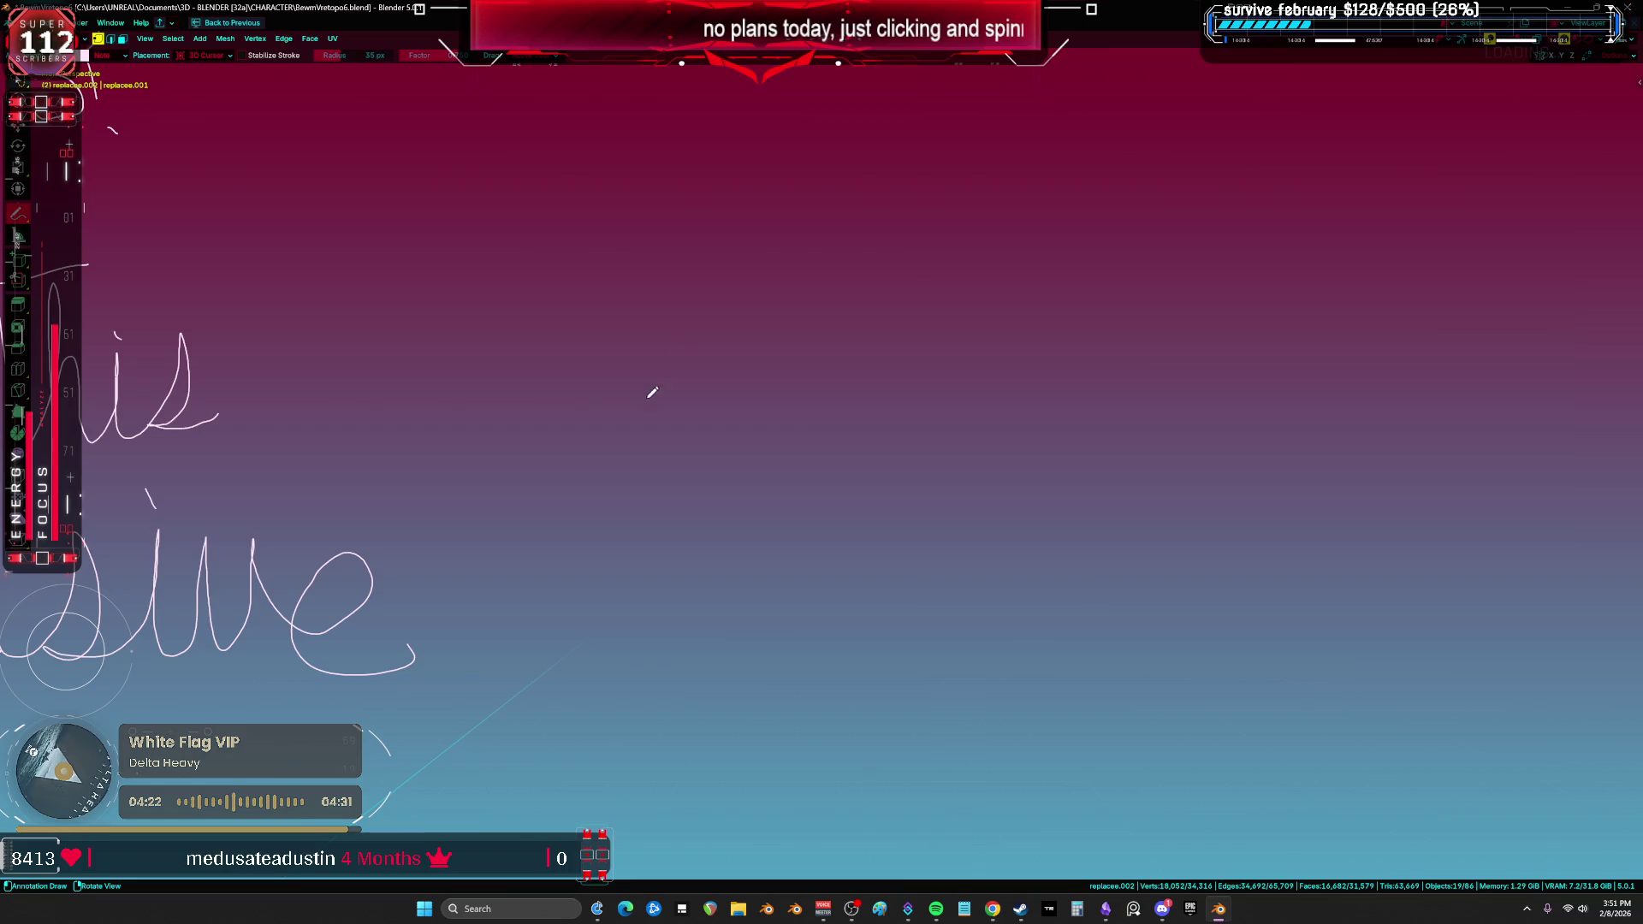
Step: Hand-write "i cant write" in cursive on empty canvas
{"action": "mouse_move", "coordinate": [564, 407]}
{"action": "left_mouse_down"}
{"action": "mouse_move", "coordinate": [603, 347]}
{"action": "mouse_move", "coordinate": [647, 372]}
{"action": "left_mouse_up"}
{"action": "left_click_drag", "start_coordinate": [604, 298], "coordinate": [608, 309]}
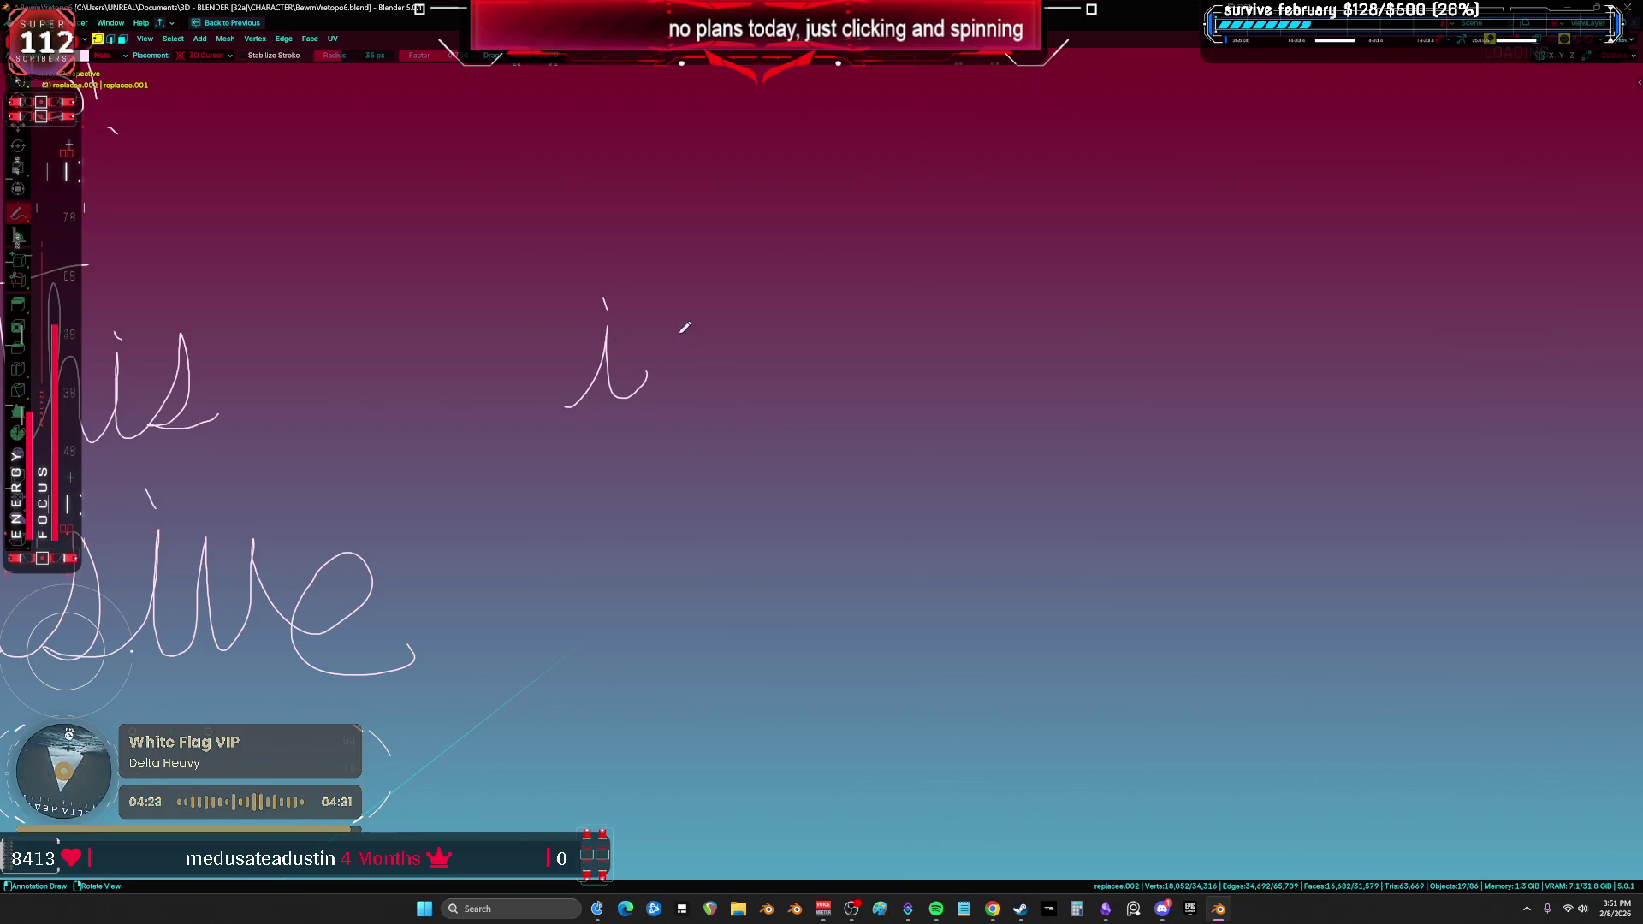
{"action": "mouse_move", "coordinate": [672, 393]}
{"action": "left_mouse_down"}
{"action": "mouse_move", "coordinate": [740, 315]}
{"action": "mouse_move", "coordinate": [783, 381]}
{"action": "mouse_move", "coordinate": [855, 385]}
{"action": "mouse_move", "coordinate": [945, 300]}
{"action": "mouse_move", "coordinate": [995, 372]}
{"action": "mouse_move", "coordinate": [1047, 265]}
{"action": "mouse_move", "coordinate": [1045, 192]}
{"action": "mouse_move", "coordinate": [1085, 381]}
{"action": "left_mouse_up"}
{"action": "left_click_drag", "start_coordinate": [996, 283], "coordinate": [1123, 275]}
{"action": "middle_click_drag", "start_coordinate": [1186, 326], "coordinate": [804, 379], "text": "shift"}
{"action": "mouse_move", "coordinate": [776, 337]}
{"action": "left_mouse_down"}
{"action": "mouse_move", "coordinate": [883, 329]}
{"action": "mouse_move", "coordinate": [928, 364]}
{"action": "mouse_move", "coordinate": [956, 321]}
{"action": "mouse_move", "coordinate": [1073, 295]}
{"action": "mouse_move", "coordinate": [1149, 255]}
{"action": "mouse_move", "coordinate": [1200, 366]}
{"action": "mouse_move", "coordinate": [1282, 387]}
{"action": "mouse_move", "coordinate": [1320, 360]}
{"action": "left_mouse_up"}
{"action": "left_click_drag", "start_coordinate": [1119, 291], "coordinate": [1266, 260]}
{"action": "middle_click_drag", "start_coordinate": [1266, 259], "coordinate": [1039, 469]}
{"action": "scroll", "coordinate": [1039, 468], "scroll_direction": "up", "scroll_amount": 1}
{"action": "mouse_move", "coordinate": [971, 387]}
{"action": "left_mouse_down", "text": "ctrl"}
{"action": "mouse_move", "coordinate": [962, 467]}
{"action": "mouse_move", "coordinate": [1022, 322]}
{"action": "left_mouse_up", "text": "ctrl"}
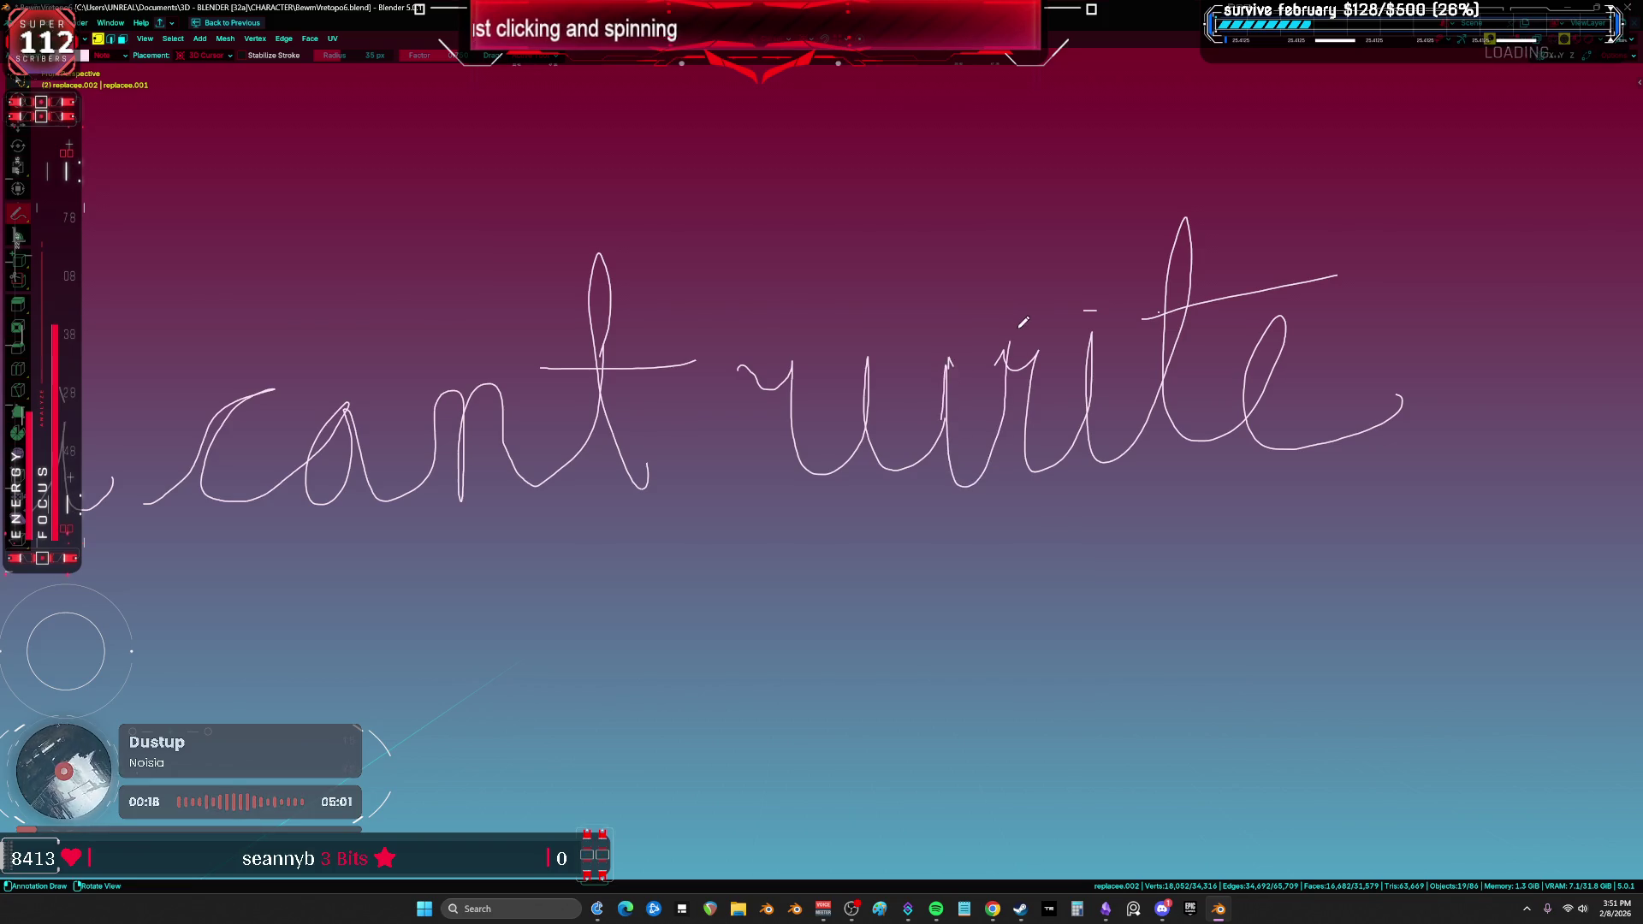
{"action": "scroll", "coordinate": [1005, 448], "scroll_direction": "down", "scroll_amount": 1}
Step: Write "into the thick of it" on the lines below, dotting and crossing "thick"
{"action": "middle_click_drag", "start_coordinate": [539, 712], "coordinate": [745, 579], "text": "shift"}
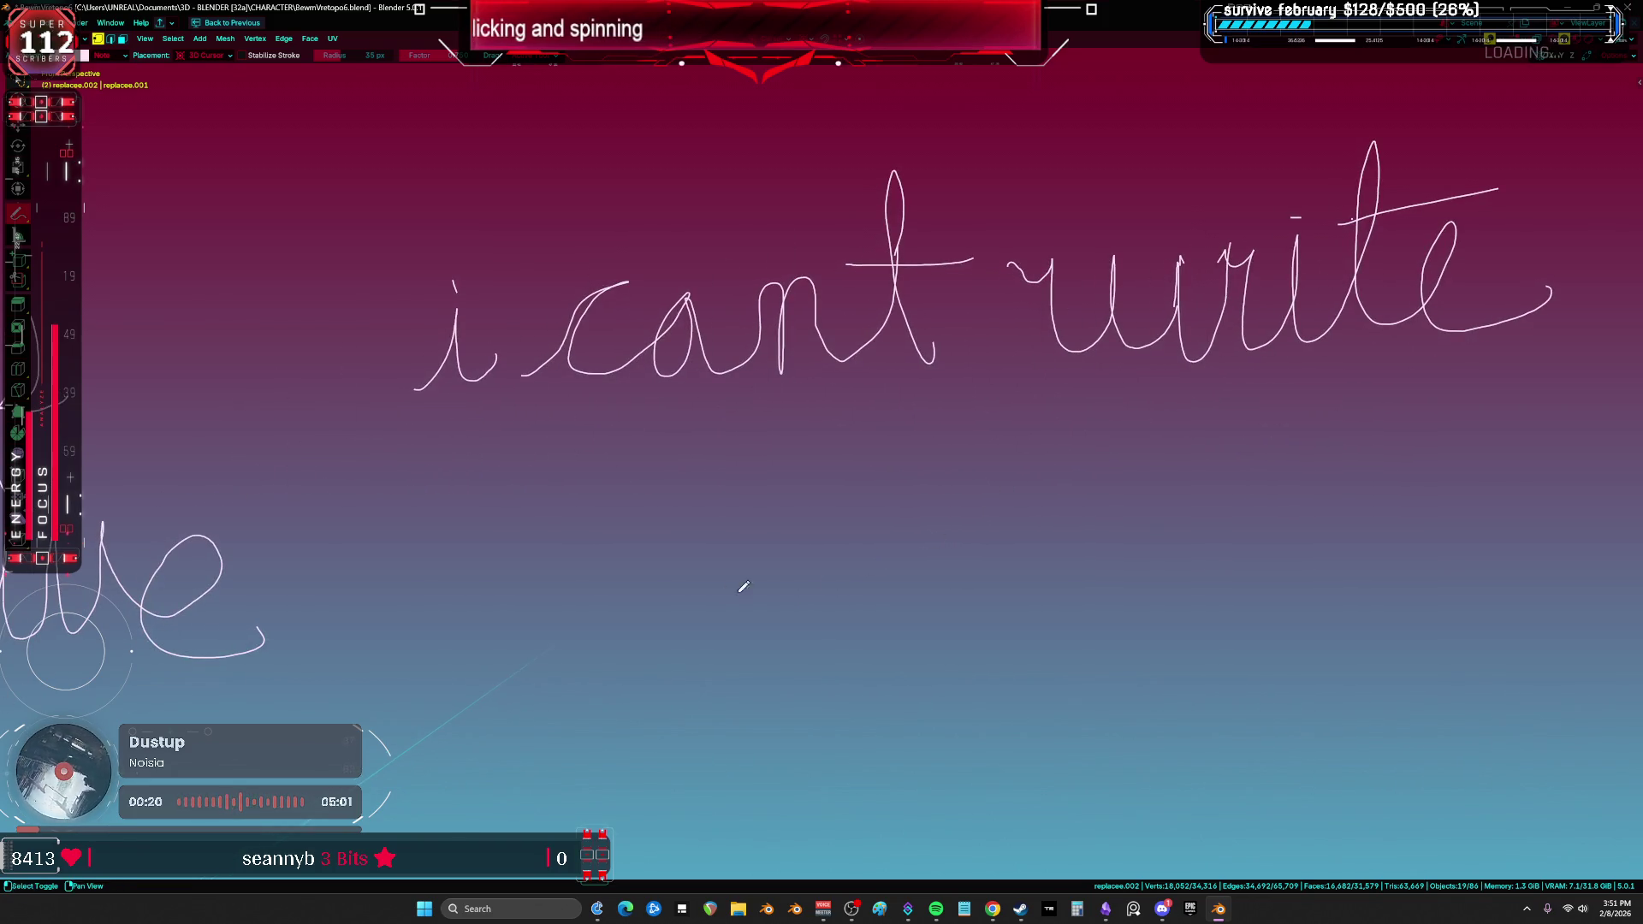
{"action": "mouse_move", "coordinate": [569, 560]}
{"action": "left_mouse_down"}
{"action": "mouse_move", "coordinate": [622, 497]}
{"action": "mouse_move", "coordinate": [657, 527]}
{"action": "mouse_move", "coordinate": [695, 467]}
{"action": "mouse_move", "coordinate": [725, 484]}
{"action": "mouse_move", "coordinate": [780, 407]}
{"action": "mouse_move", "coordinate": [809, 513]}
{"action": "mouse_move", "coordinate": [843, 458]}
{"action": "left_mouse_up"}
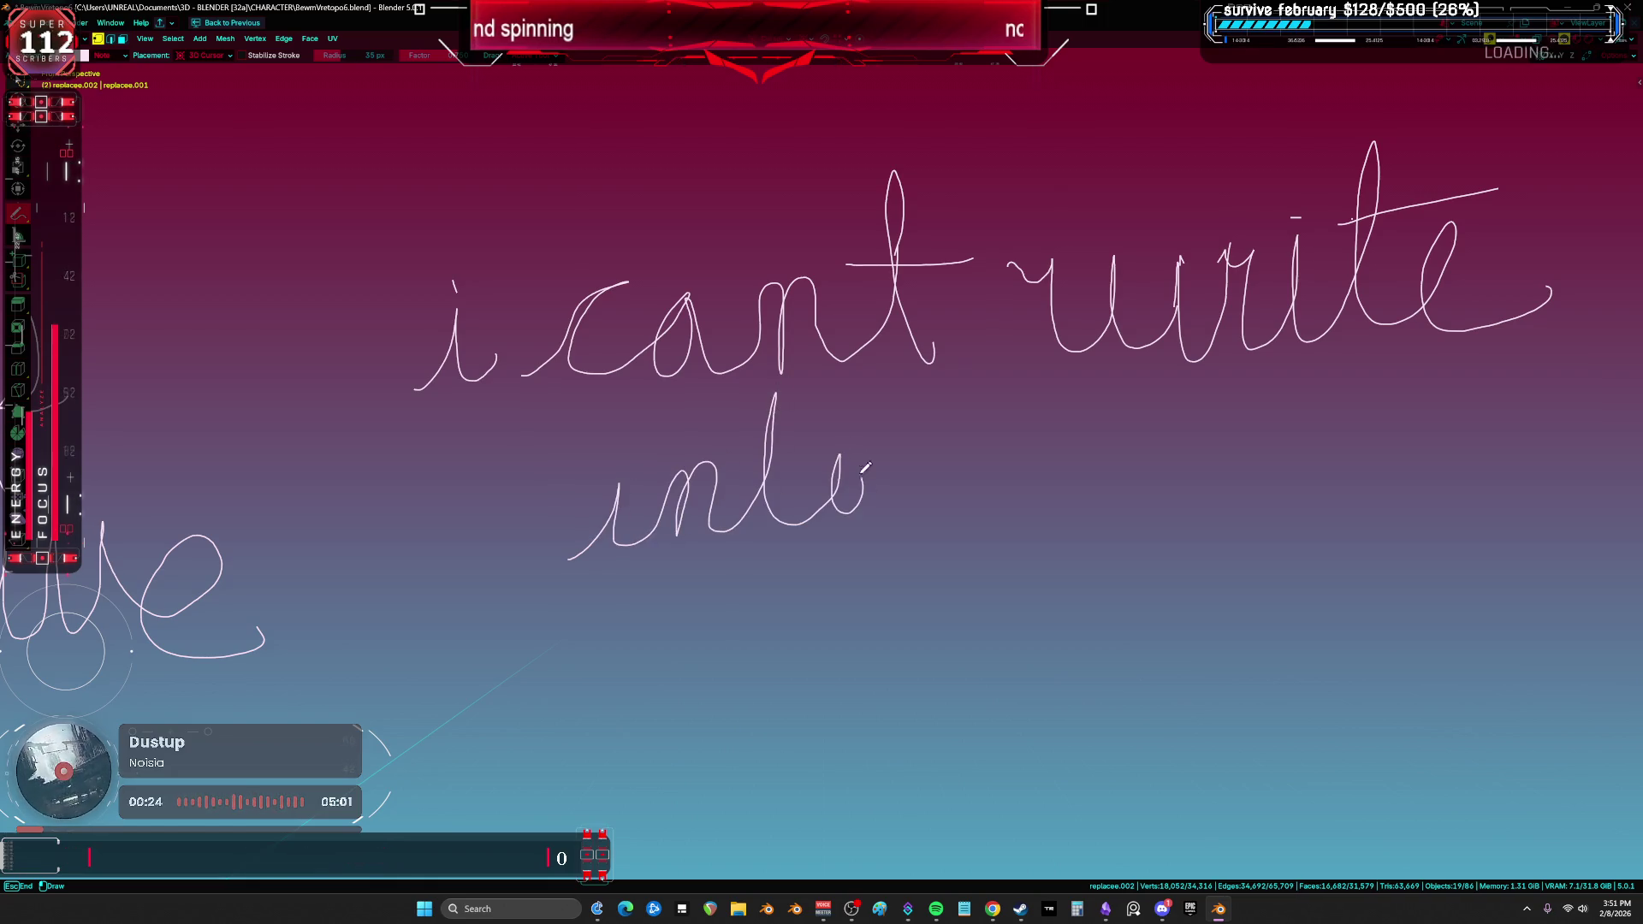
{"action": "mouse_move", "coordinate": [931, 532]}
{"action": "left_mouse_down"}
{"action": "mouse_move", "coordinate": [984, 386]}
{"action": "mouse_move", "coordinate": [1030, 395]}
{"action": "mouse_move", "coordinate": [1061, 449]}
{"action": "mouse_move", "coordinate": [1113, 447]}
{"action": "mouse_move", "coordinate": [1151, 477]}
{"action": "left_mouse_up"}
{"action": "left_click_drag", "start_coordinate": [948, 452], "coordinate": [1046, 437]}
{"action": "middle_click_drag", "start_coordinate": [1047, 436], "coordinate": [764, 423], "text": "shift"}
{"action": "mouse_move", "coordinate": [907, 503]}
{"action": "left_mouse_down"}
{"action": "mouse_move", "coordinate": [957, 425]}
{"action": "mouse_move", "coordinate": [1020, 417]}
{"action": "mouse_move", "coordinate": [1102, 426]}
{"action": "mouse_move", "coordinate": [1159, 485]}
{"action": "mouse_move", "coordinate": [1258, 462]}
{"action": "mouse_move", "coordinate": [1305, 428]}
{"action": "mouse_move", "coordinate": [1323, 492]}
{"action": "left_mouse_up"}
{"action": "mouse_move", "coordinate": [549, 614]}
{"action": "left_mouse_down"}
{"action": "mouse_move", "coordinate": [590, 644]}
{"action": "mouse_move", "coordinate": [709, 589]}
{"action": "mouse_move", "coordinate": [685, 609]}
{"action": "mouse_move", "coordinate": [745, 623]}
{"action": "mouse_move", "coordinate": [892, 567]}
{"action": "mouse_move", "coordinate": [915, 603]}
{"action": "mouse_move", "coordinate": [903, 560]}
{"action": "left_mouse_up"}
{"action": "left_click", "coordinate": [826, 541]}
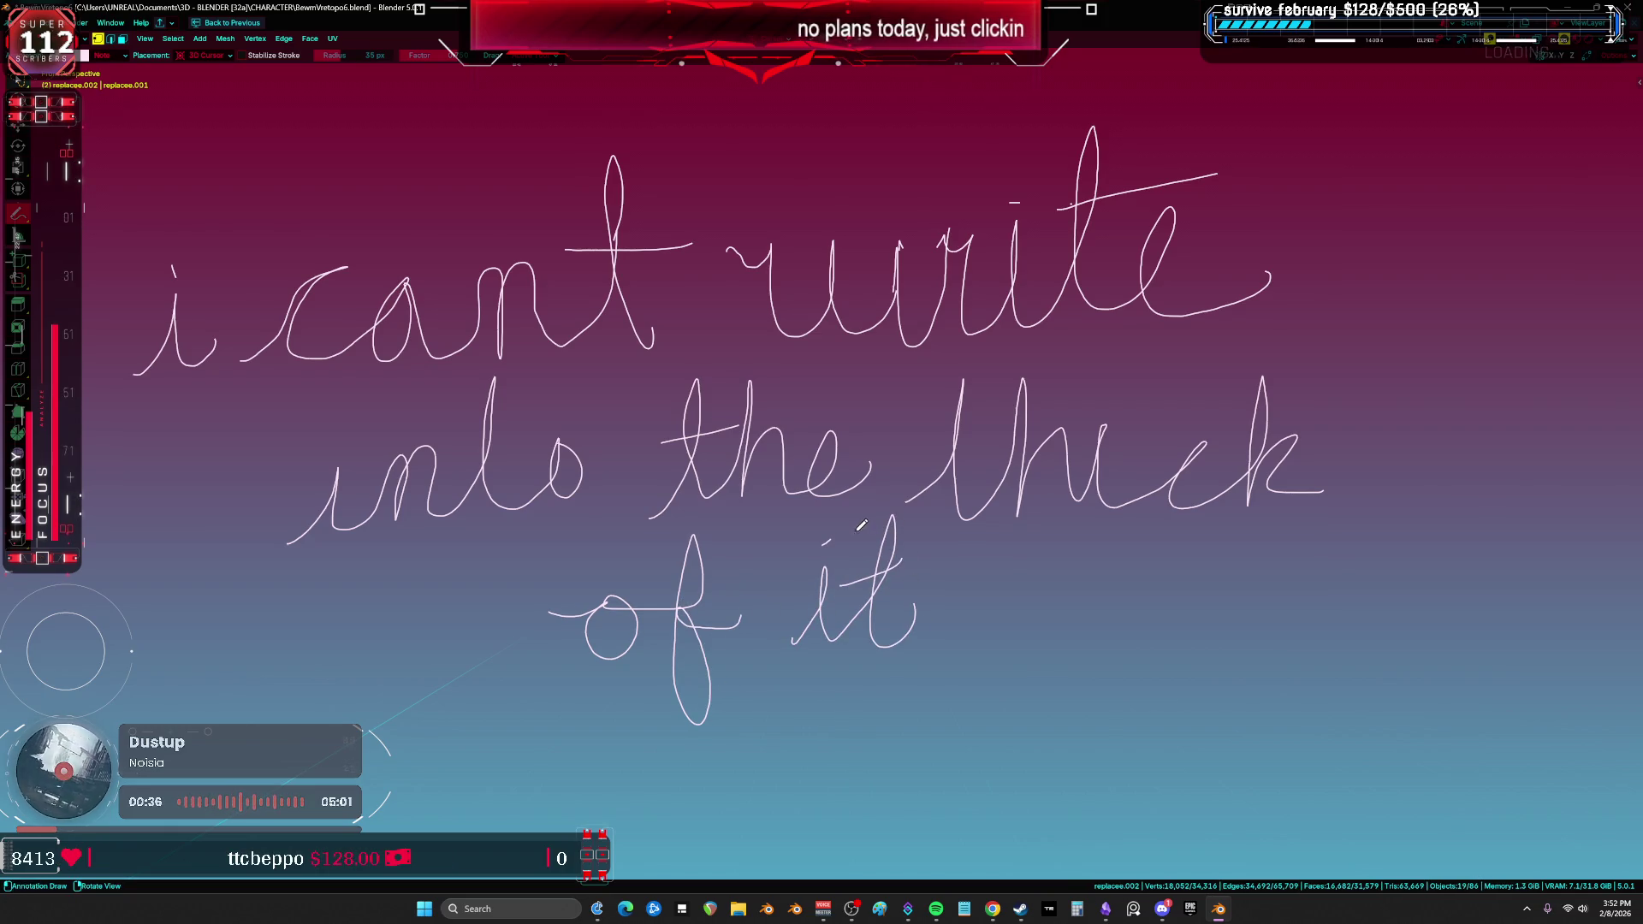
{"action": "left_click", "coordinate": [1122, 398]}
{"action": "left_click_drag", "start_coordinate": [924, 423], "coordinate": [975, 417]}
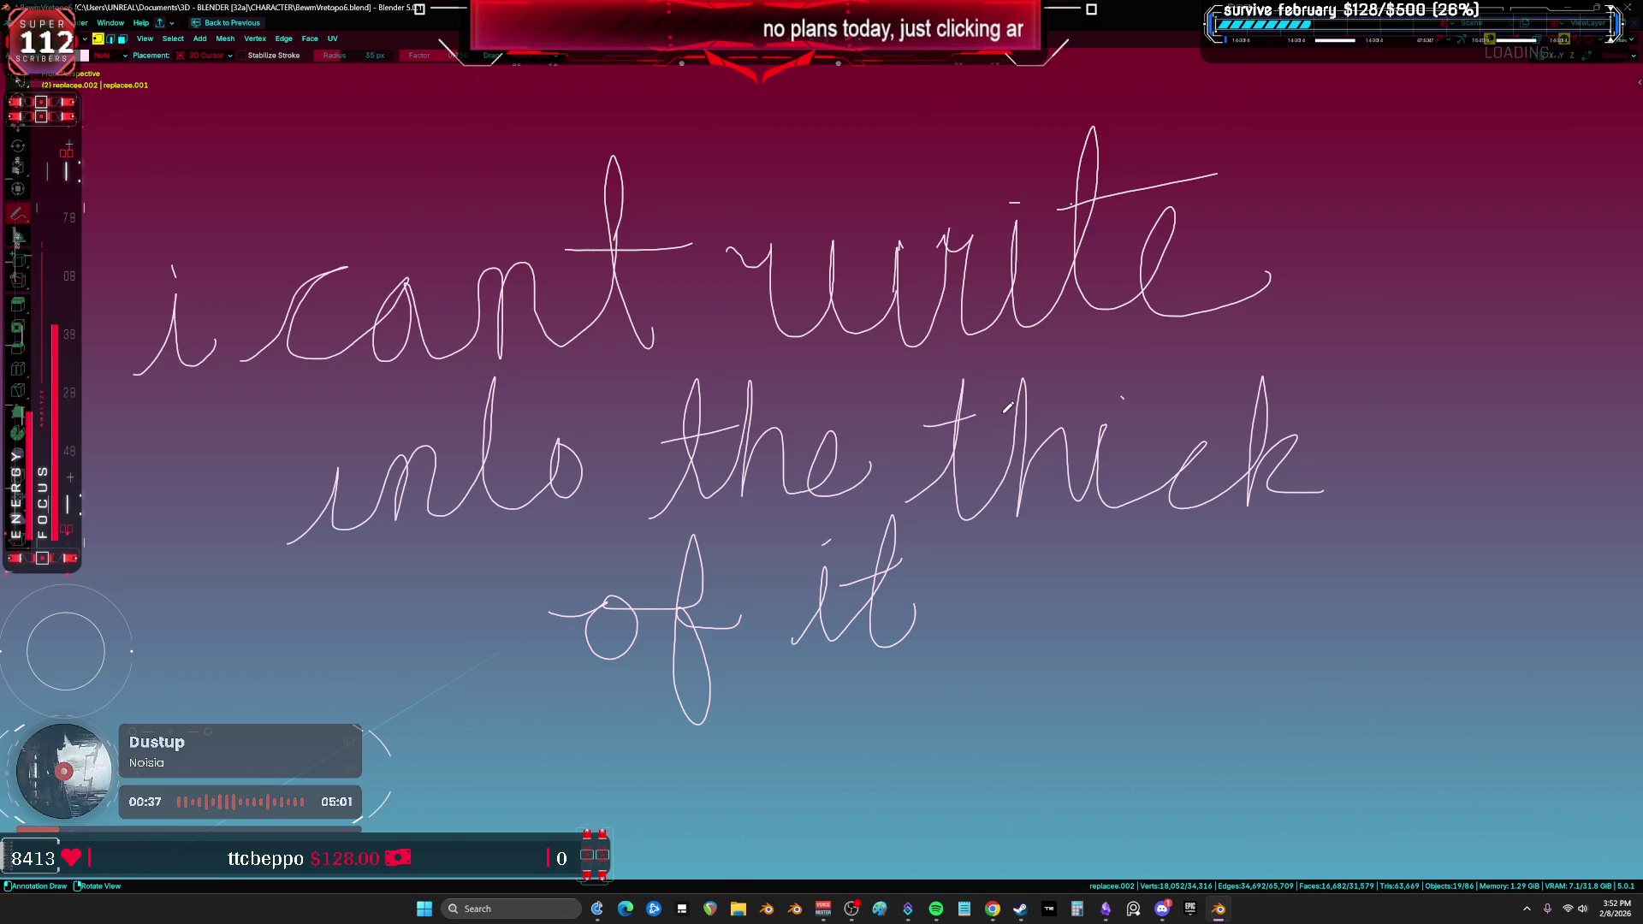
Step: Adjust the zoom and begin the "im using mouse" note
{"action": "scroll", "coordinate": [1051, 465], "scroll_direction": "down", "scroll_amount": 4}
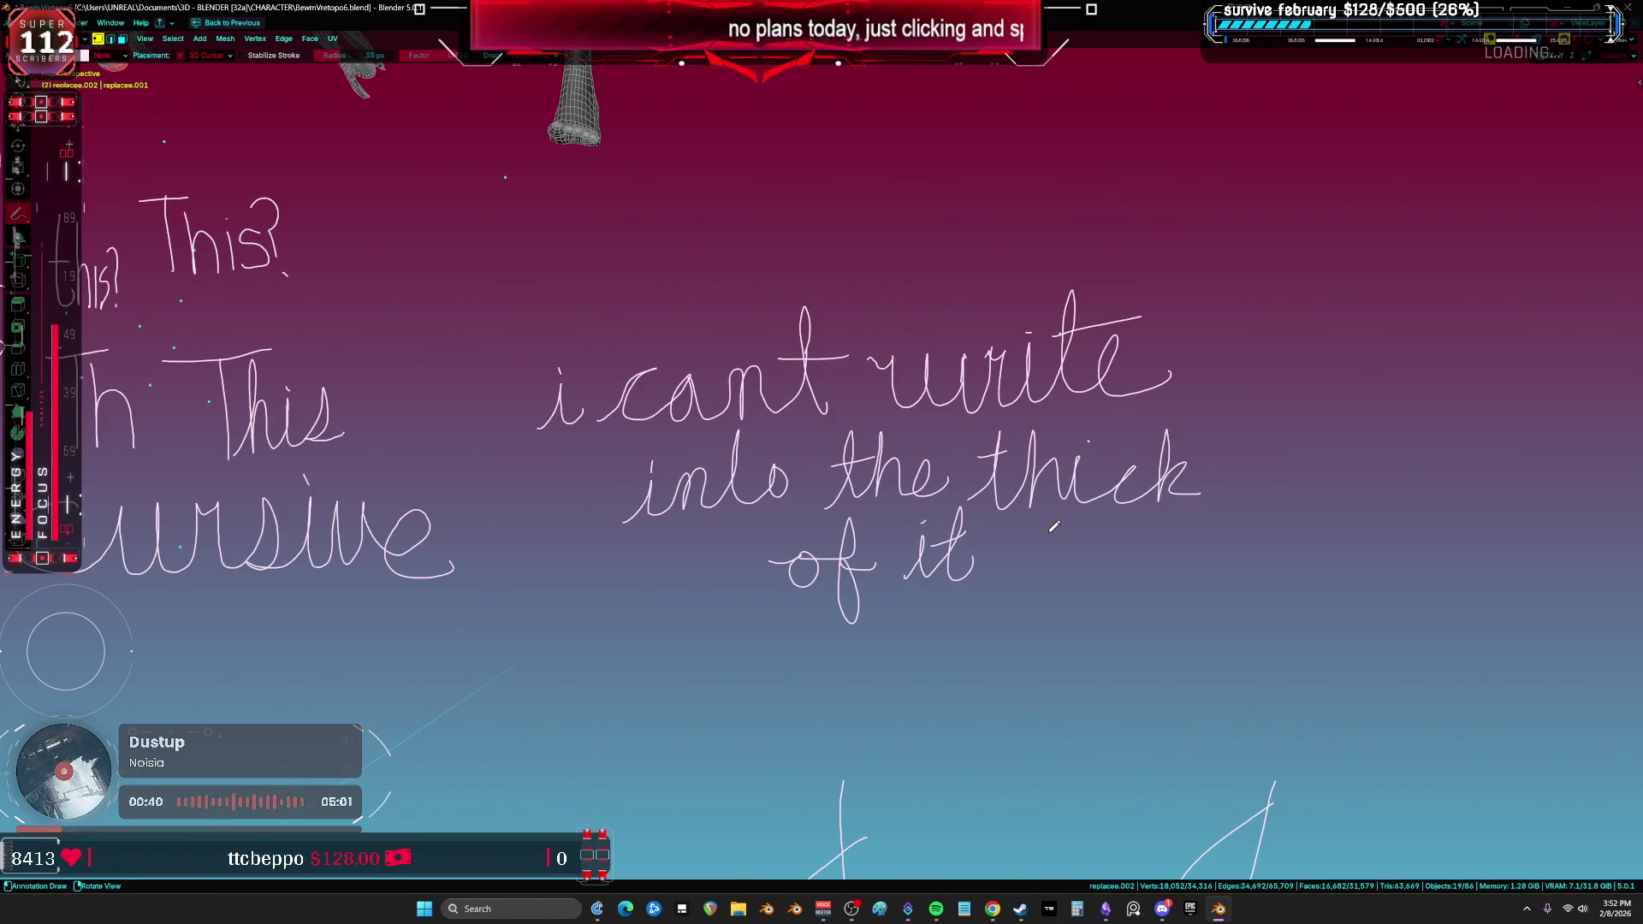
{"action": "scroll", "coordinate": [1069, 557], "scroll_direction": "up", "scroll_amount": 2}
{"action": "scroll", "coordinate": [932, 637], "scroll_direction": "down", "scroll_amount": 1}
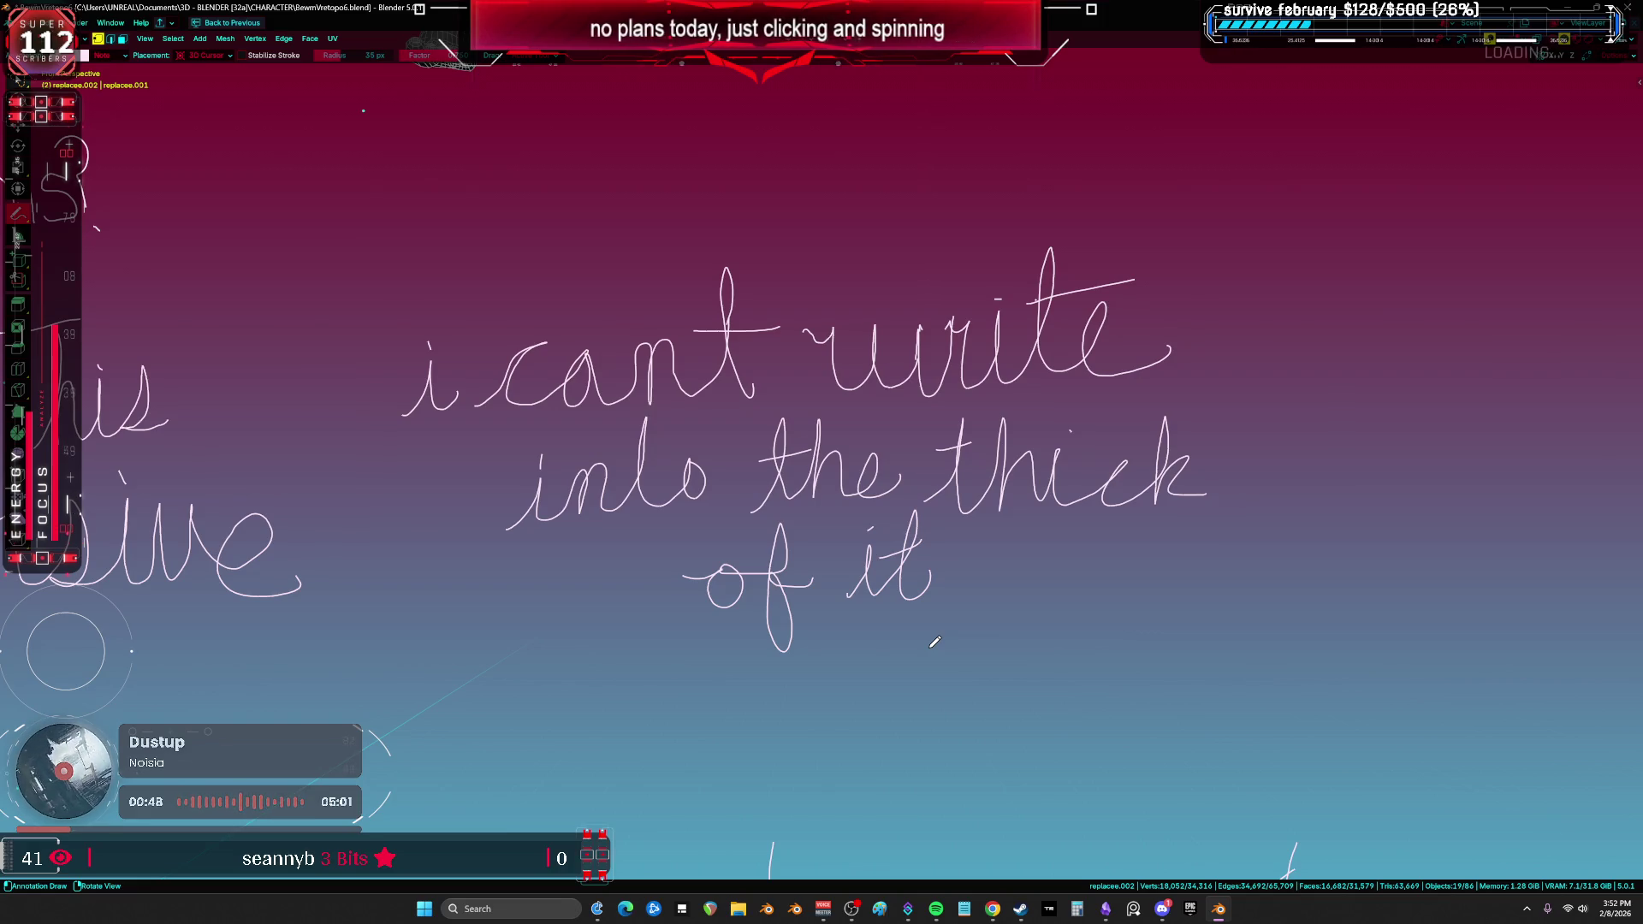
{"action": "left_click_drag", "start_coordinate": [515, 227], "coordinate": [505, 175]}
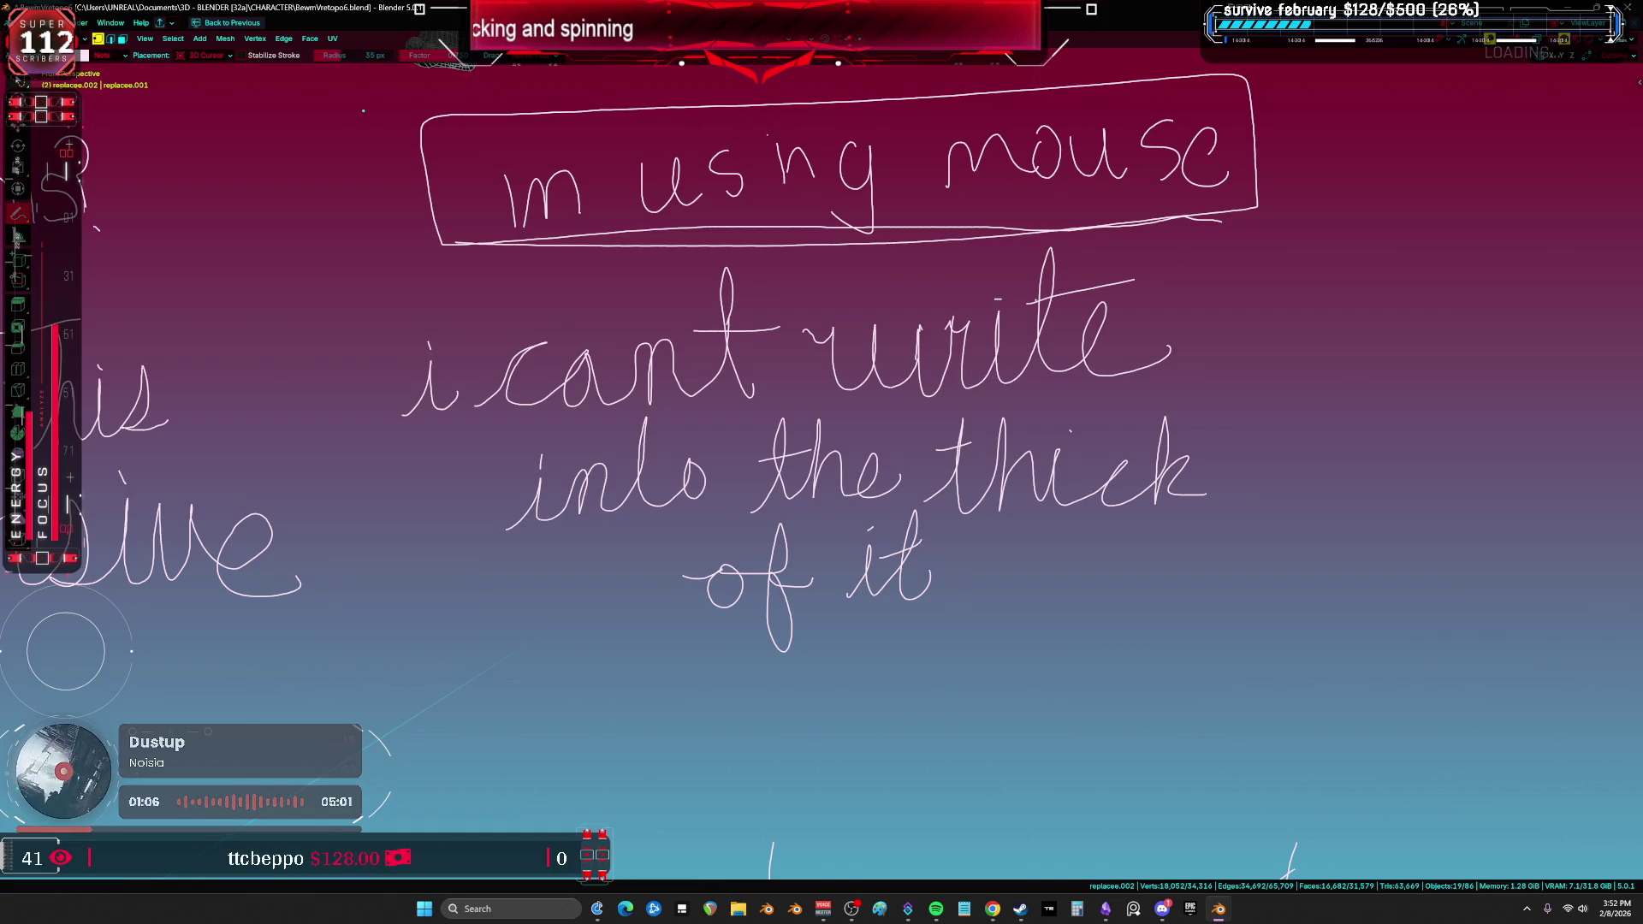
Step: Orbit and zoom out to show the meshes with the notes, then erase the lower handwriting
{"action": "mouse_move", "coordinate": [1283, 496]}
{"action": "middle_mouse_down"}
{"action": "mouse_move", "coordinate": [1514, 495]}
{"action": "mouse_move", "coordinate": [1069, 513]}
{"action": "mouse_move", "coordinate": [686, 488]}
{"action": "mouse_move", "coordinate": [784, 538]}
{"action": "mouse_move", "coordinate": [1097, 817]}
{"action": "mouse_move", "coordinate": [1045, 495]}
{"action": "mouse_move", "coordinate": [830, 397]}
{"action": "mouse_move", "coordinate": [1053, 474]}
{"action": "mouse_move", "coordinate": [1429, 488]}
{"action": "mouse_move", "coordinate": [1239, 465]}
{"action": "mouse_move", "coordinate": [1063, 505]}
{"action": "middle_mouse_up"}
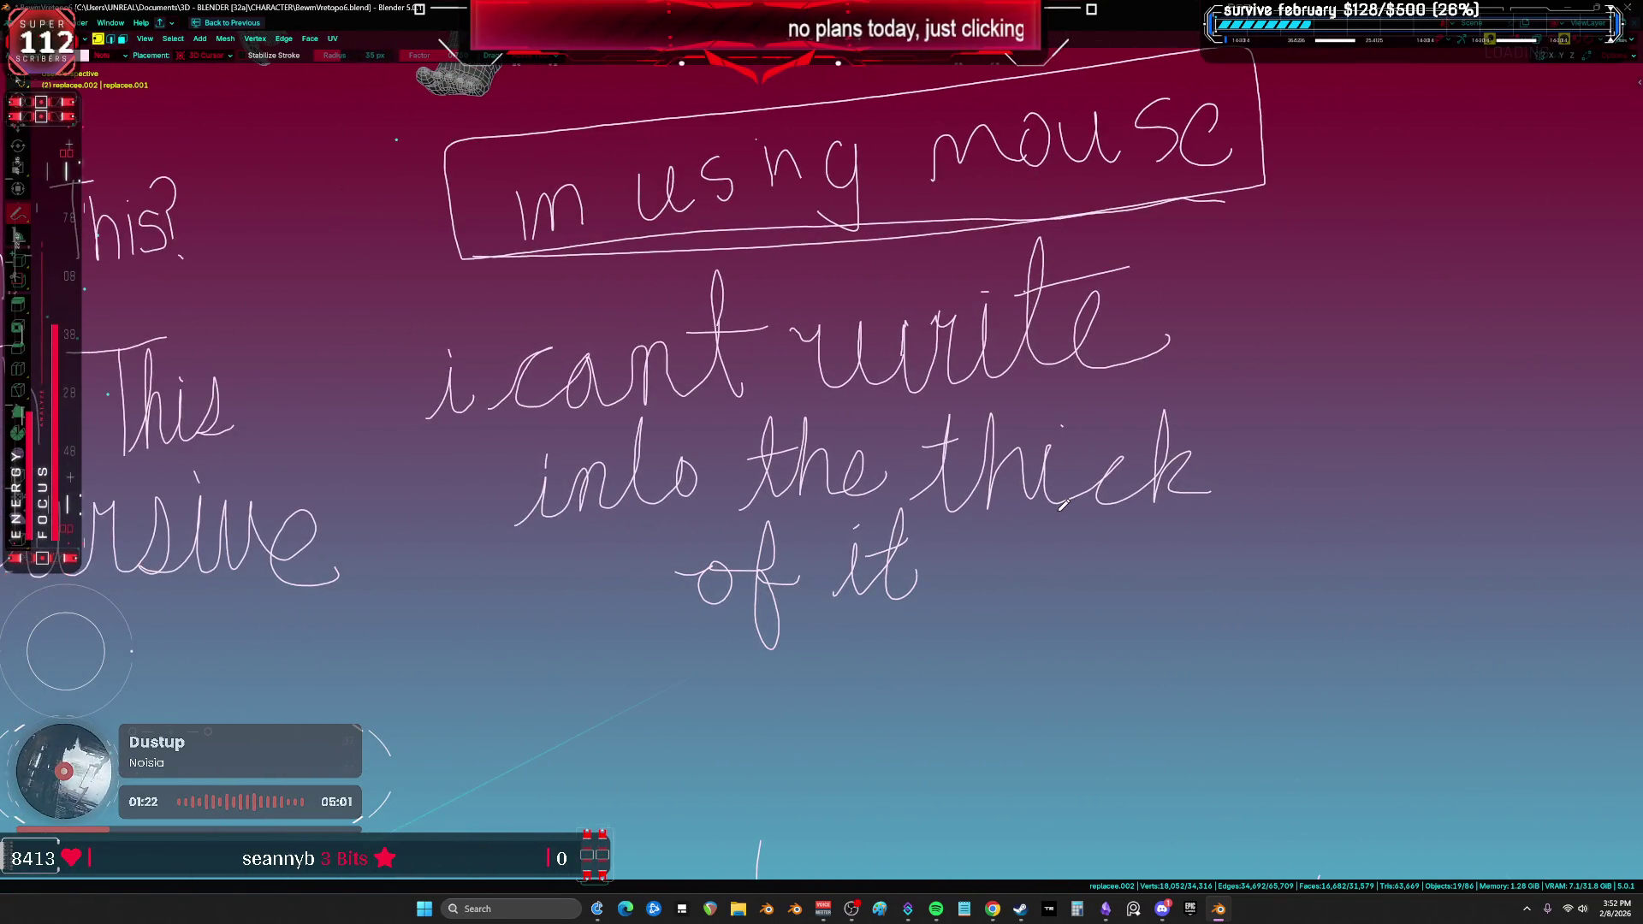
{"action": "mouse_move", "coordinate": [768, 435]}
{"action": "middle_mouse_down"}
{"action": "mouse_move", "coordinate": [868, 463]}
{"action": "mouse_move", "coordinate": [907, 446]}
{"action": "mouse_move", "coordinate": [1215, 635]}
{"action": "mouse_move", "coordinate": [357, 459]}
{"action": "mouse_move", "coordinate": [1193, 404]}
{"action": "mouse_move", "coordinate": [343, 462]}
{"action": "mouse_move", "coordinate": [1628, 754]}
{"action": "mouse_move", "coordinate": [757, 729]}
{"action": "mouse_move", "coordinate": [840, 165]}
{"action": "mouse_move", "coordinate": [788, 99]}
{"action": "mouse_move", "coordinate": [663, 139]}
{"action": "mouse_move", "coordinate": [762, 722]}
{"action": "middle_mouse_up"}
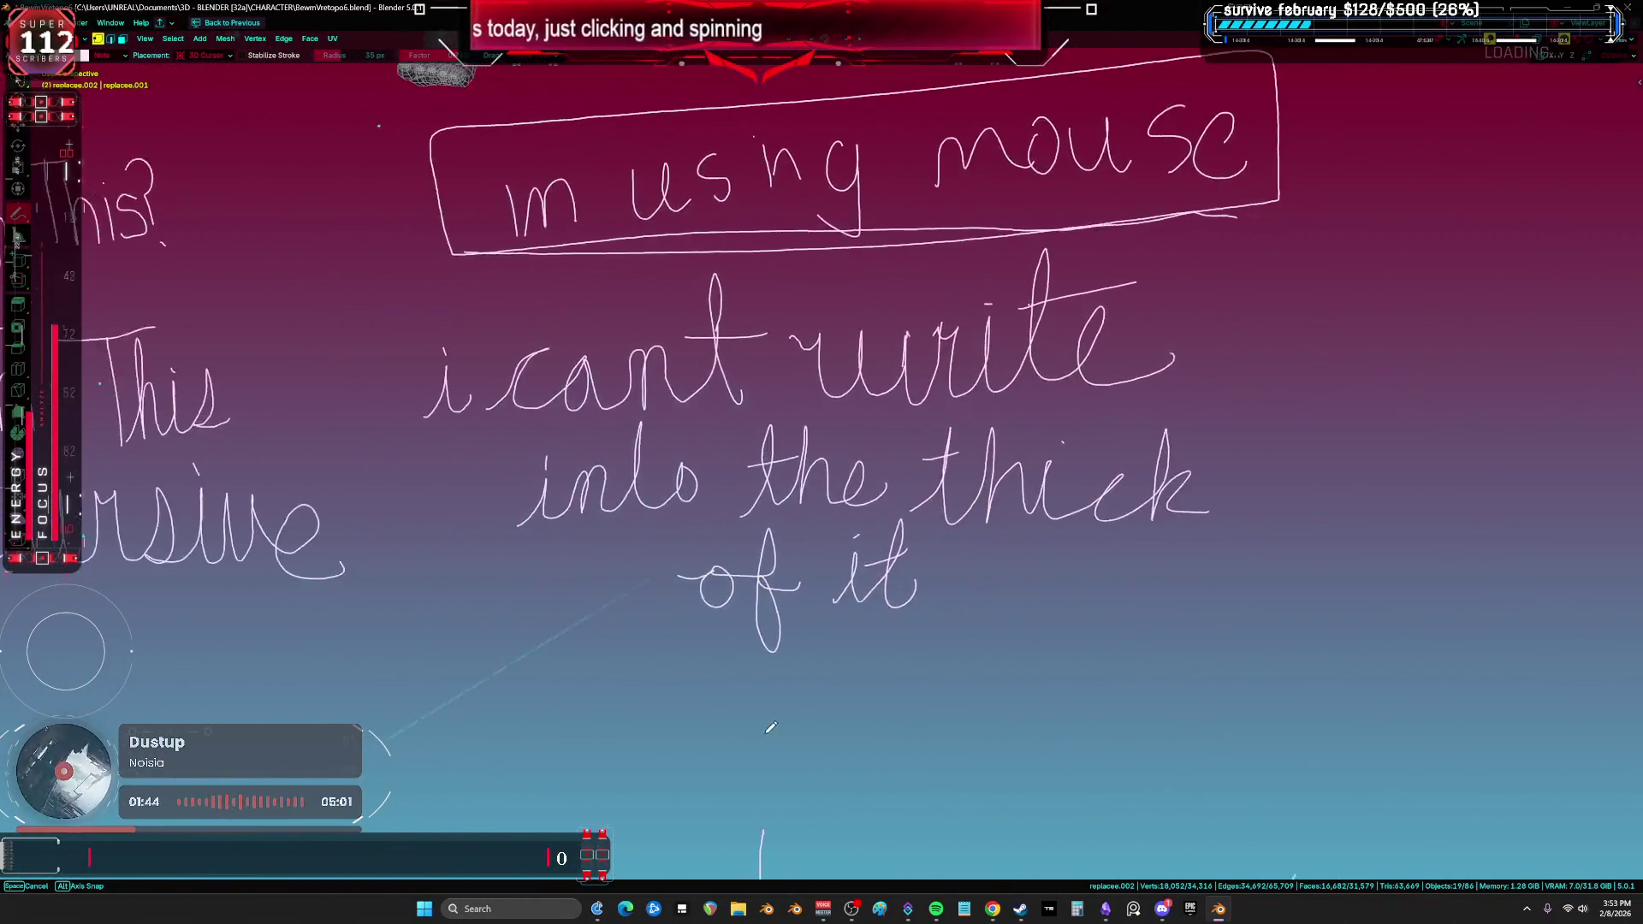
{"action": "scroll", "coordinate": [1252, 620], "scroll_direction": "down", "scroll_amount": 3}
{"action": "middle_click_drag", "start_coordinate": [720, 476], "coordinate": [723, 362], "text": "shift"}
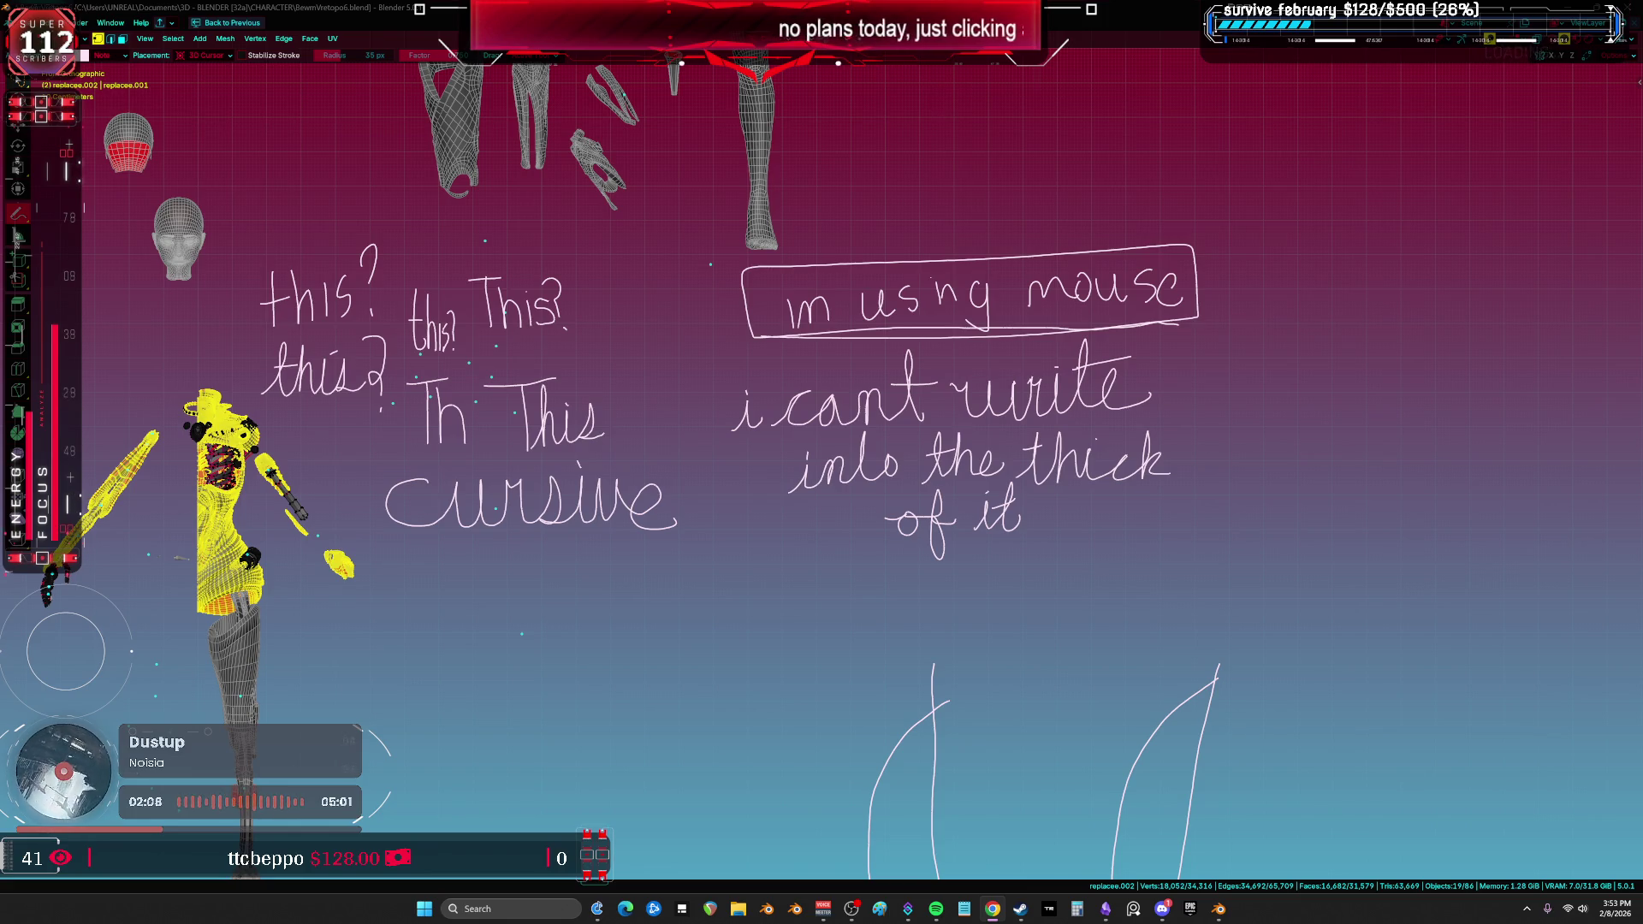
{"action": "left_click_drag", "start_coordinate": [595, 560], "coordinate": [199, 534], "text": "ctrl"}
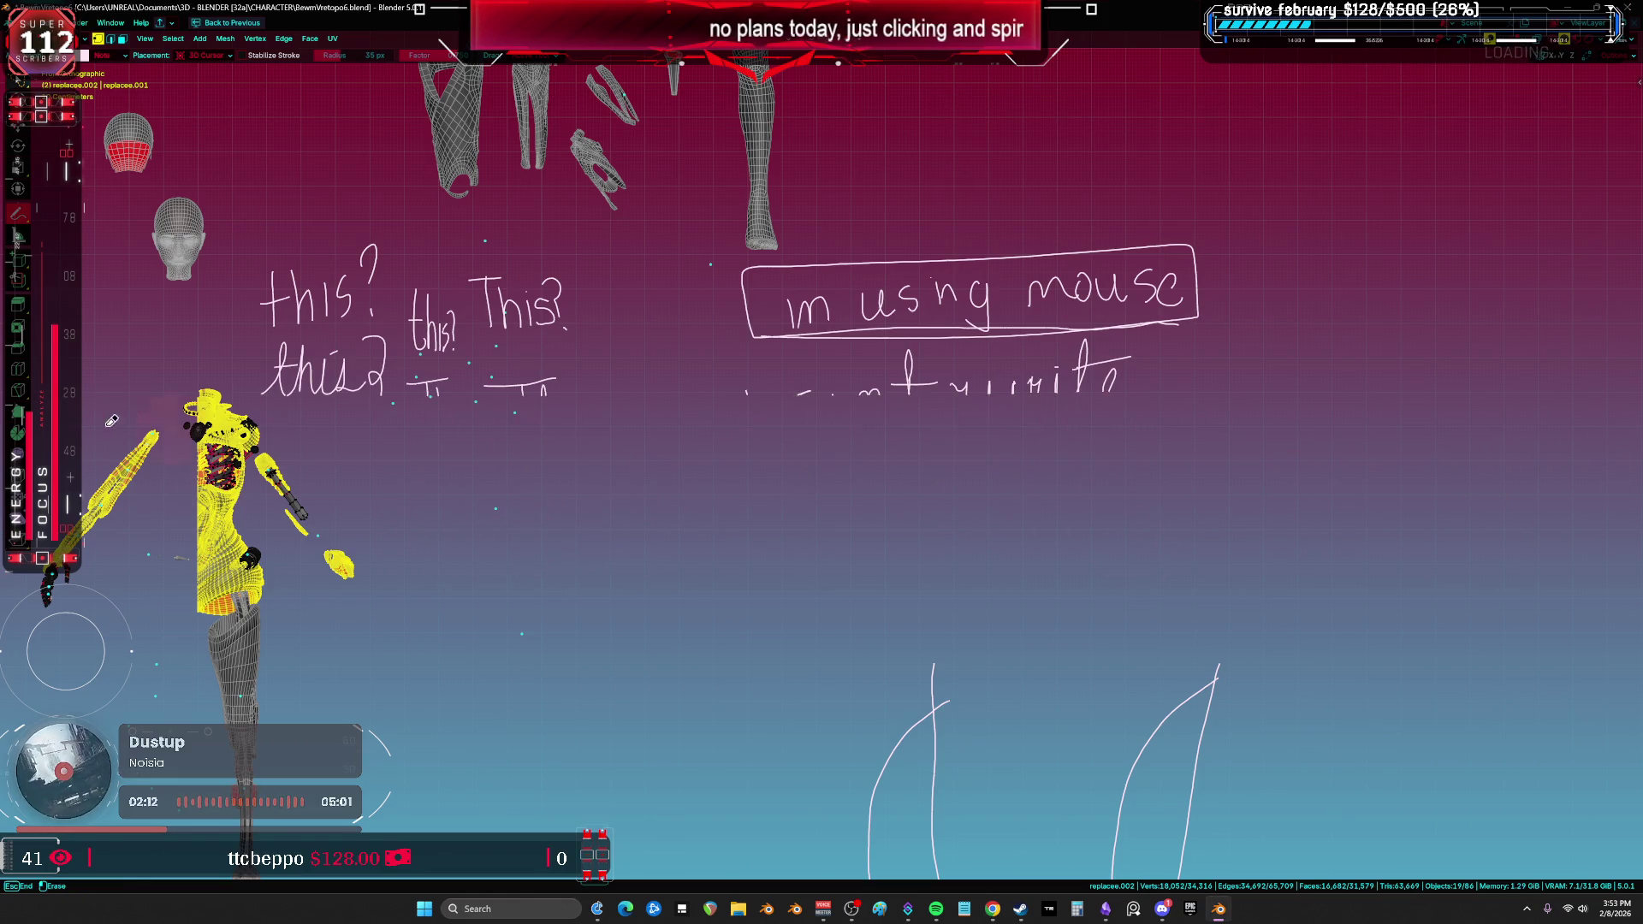
Step: Frame the selected arm part, separate it into its own object, and return to Object Mode
{"action": "key", "text": "KP_Decimal"}
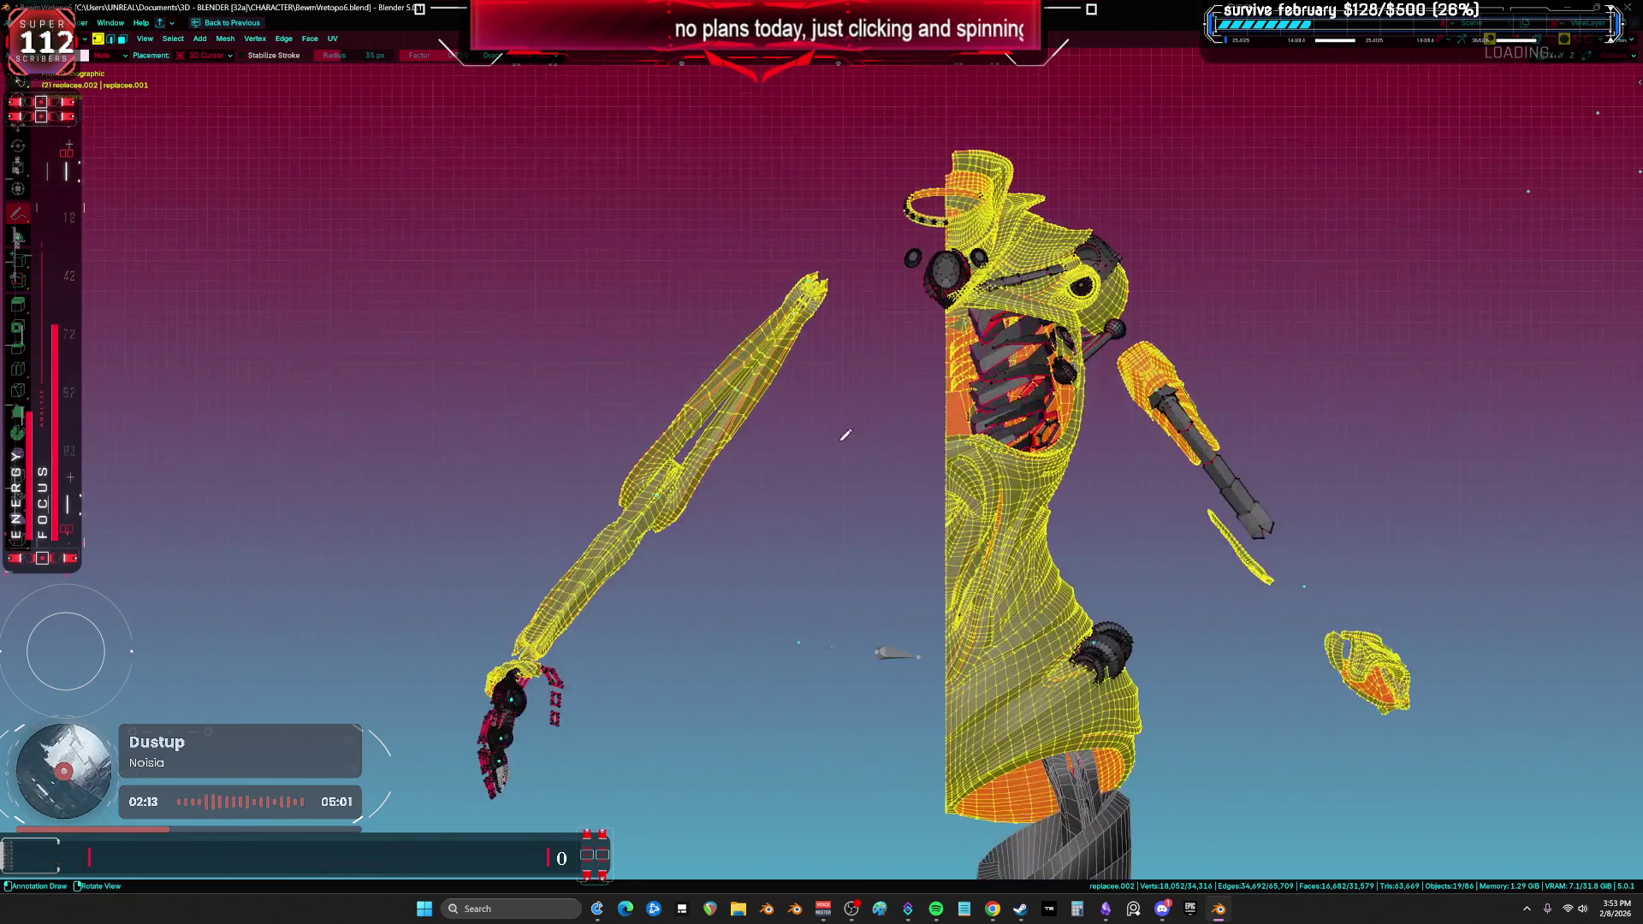
{"action": "mouse_move", "coordinate": [794, 394]}
{"action": "middle_mouse_down"}
{"action": "mouse_move", "coordinate": [755, 432]}
{"action": "mouse_move", "coordinate": [729, 421]}
{"action": "middle_mouse_up"}
{"action": "key", "text": "Return"}
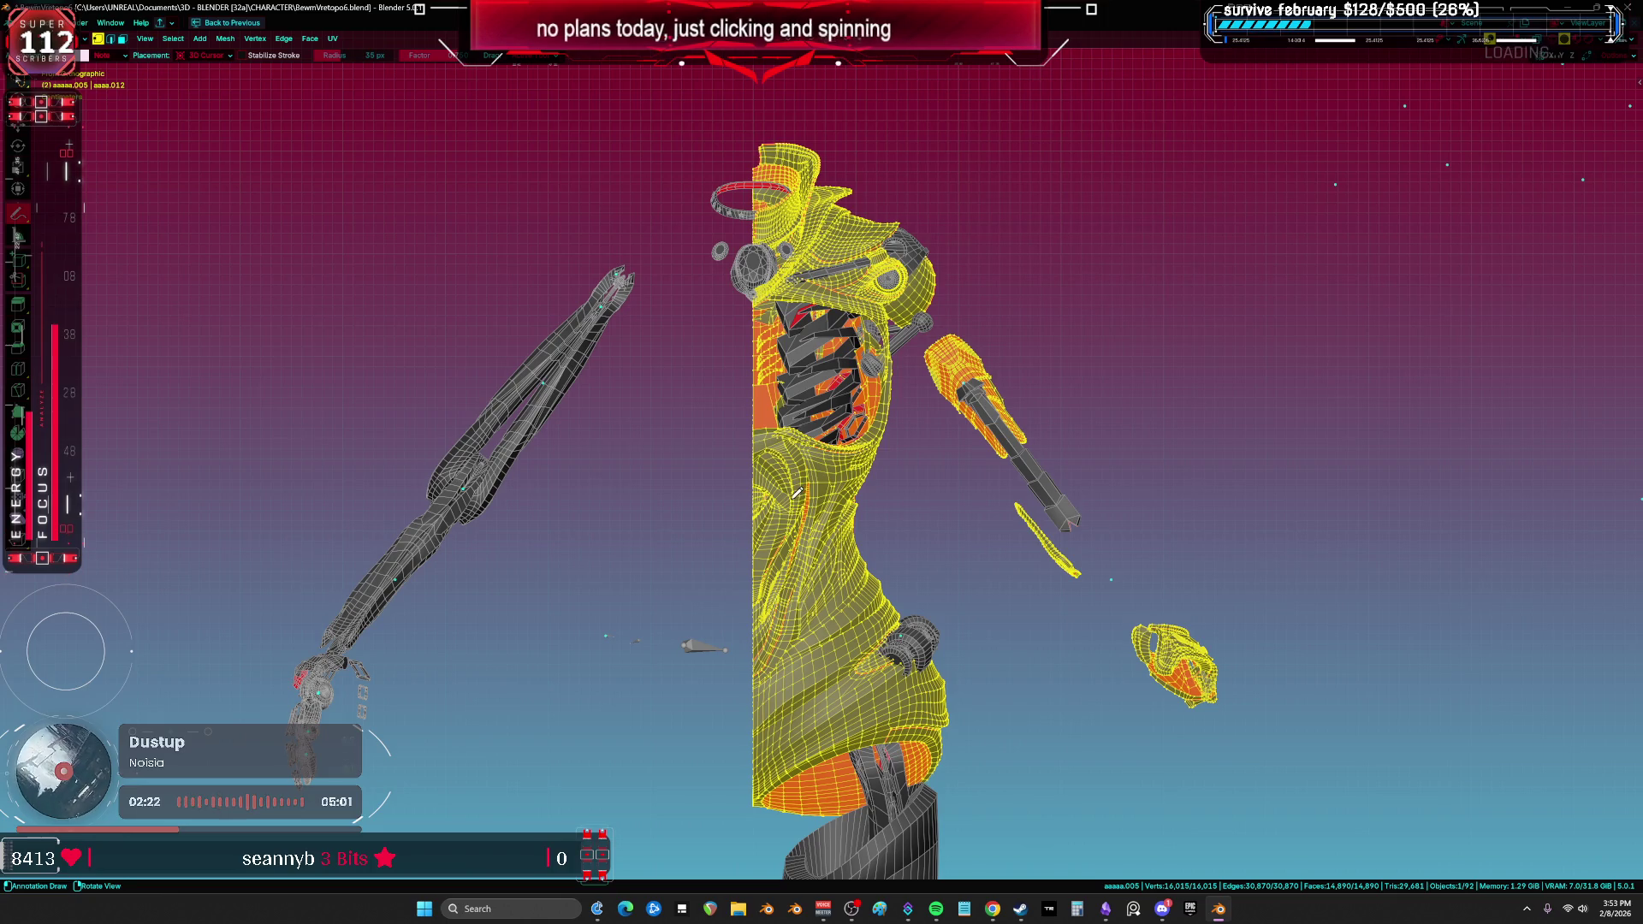
{"action": "key", "text": "Tab"}
Step: Pick the arm, body and hand pieces, toggling Edit Mode on the body
{"action": "left_click", "coordinate": [528, 454], "text": "shift"}
{"action": "middle_click_drag", "start_coordinate": [528, 454], "coordinate": [676, 547]}
{"action": "left_click", "coordinate": [785, 535]}
{"action": "key", "text": "Tab"}
{"action": "key", "text": "Tab"}
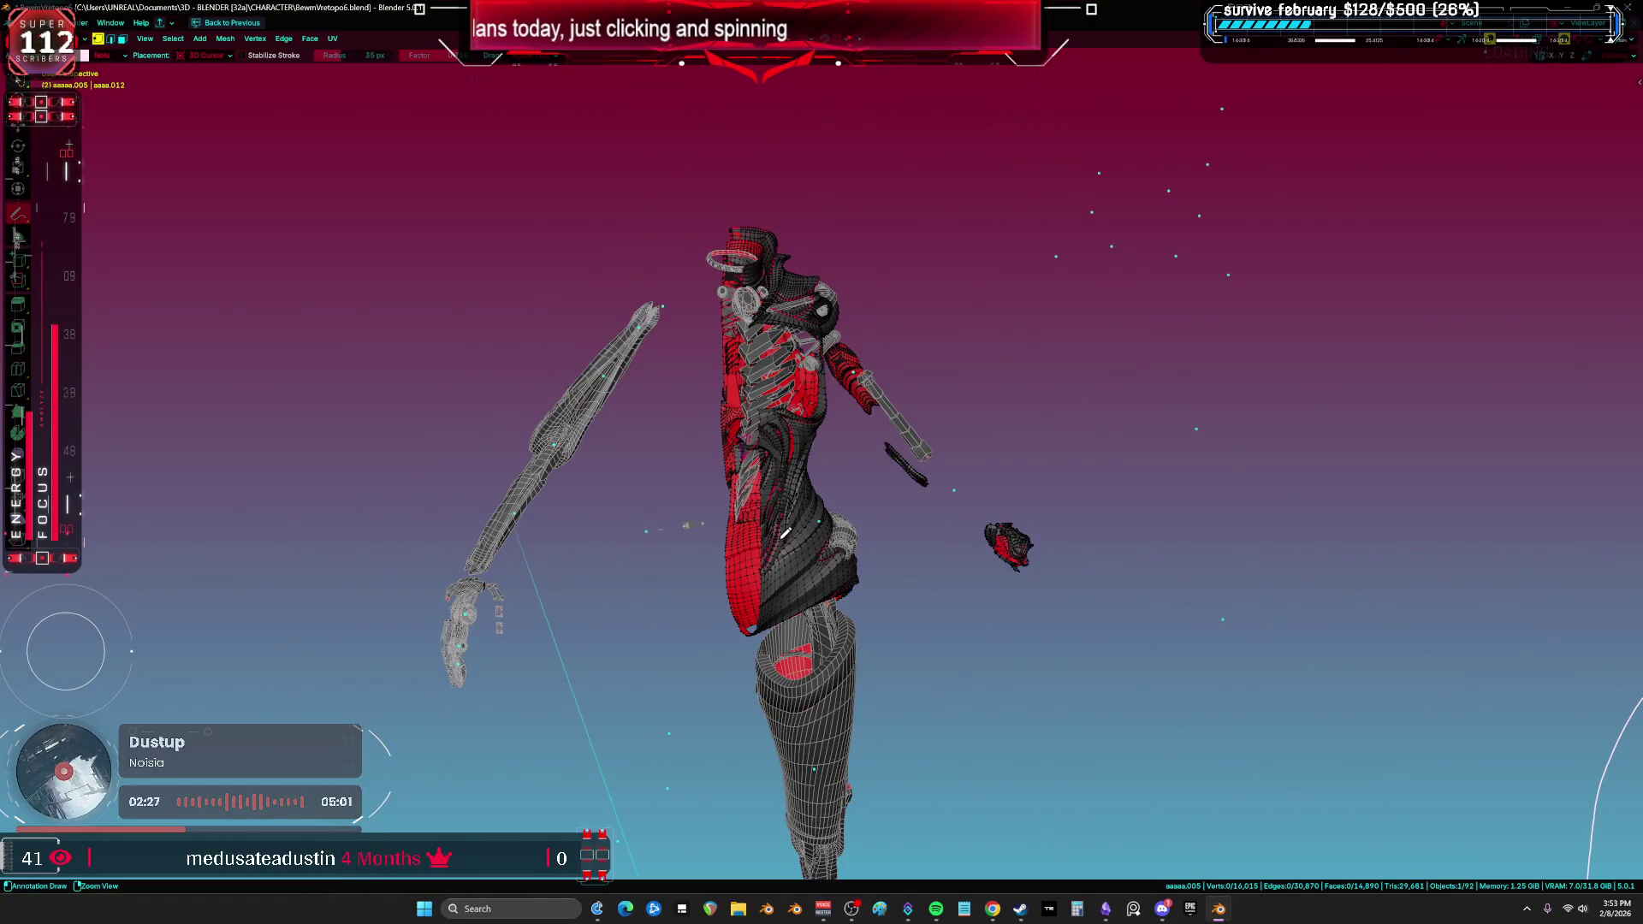
{"action": "left_click", "coordinate": [483, 586], "text": "shift"}
{"action": "key", "text": "Tab"}
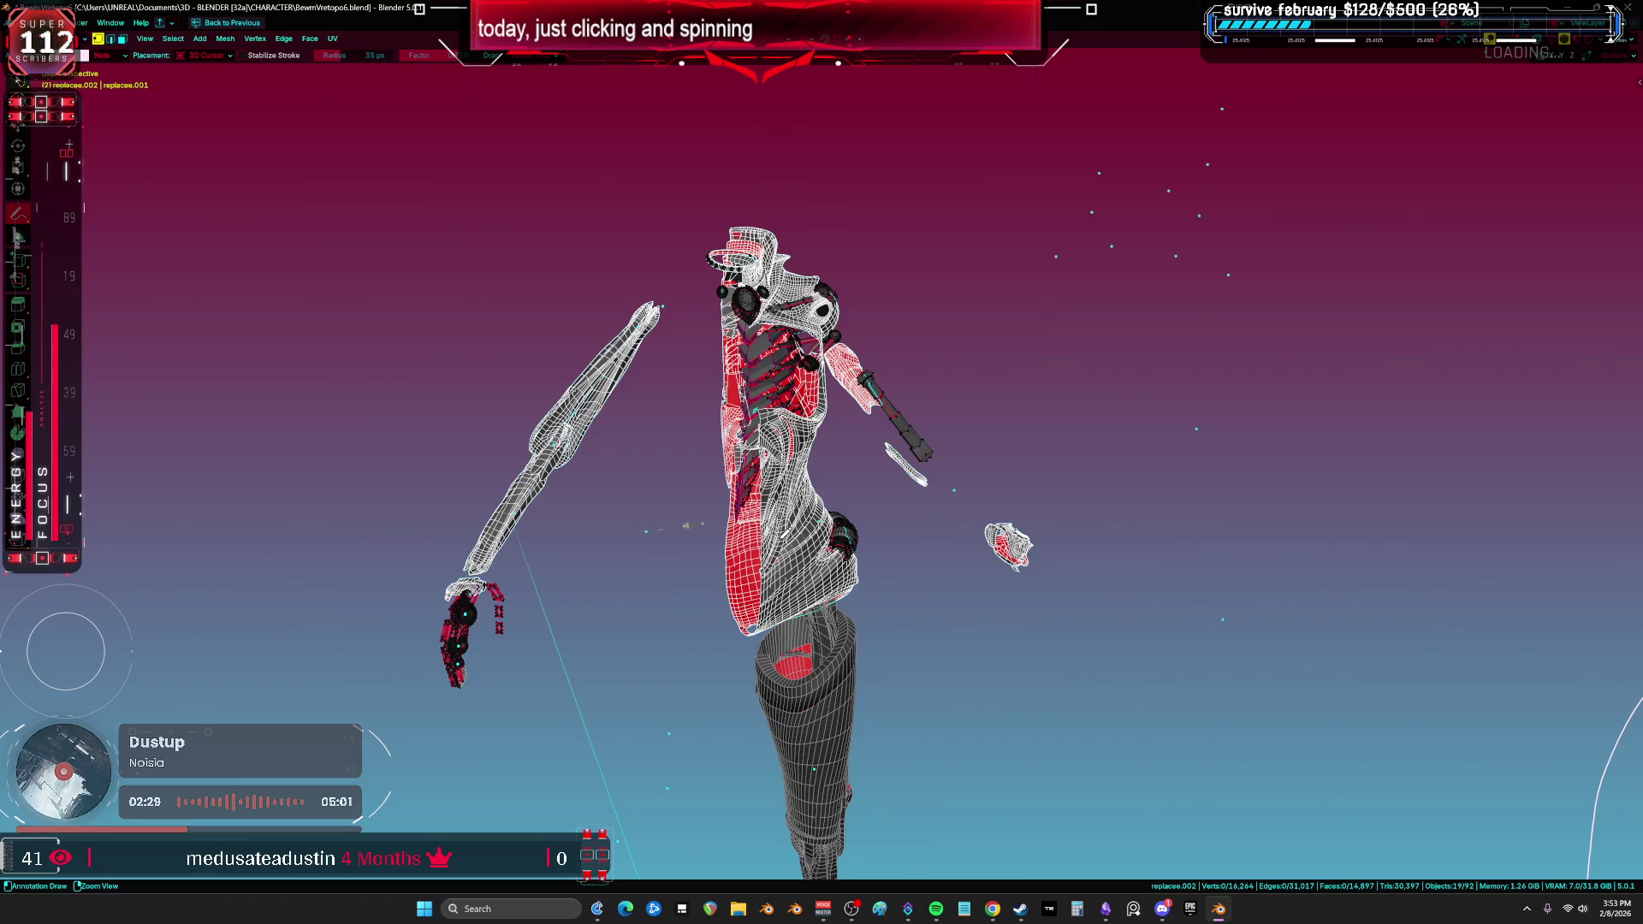
Step: Invert the body mesh selection, separate it into a new object, and return to Object Mode
{"action": "key", "text": "a"}
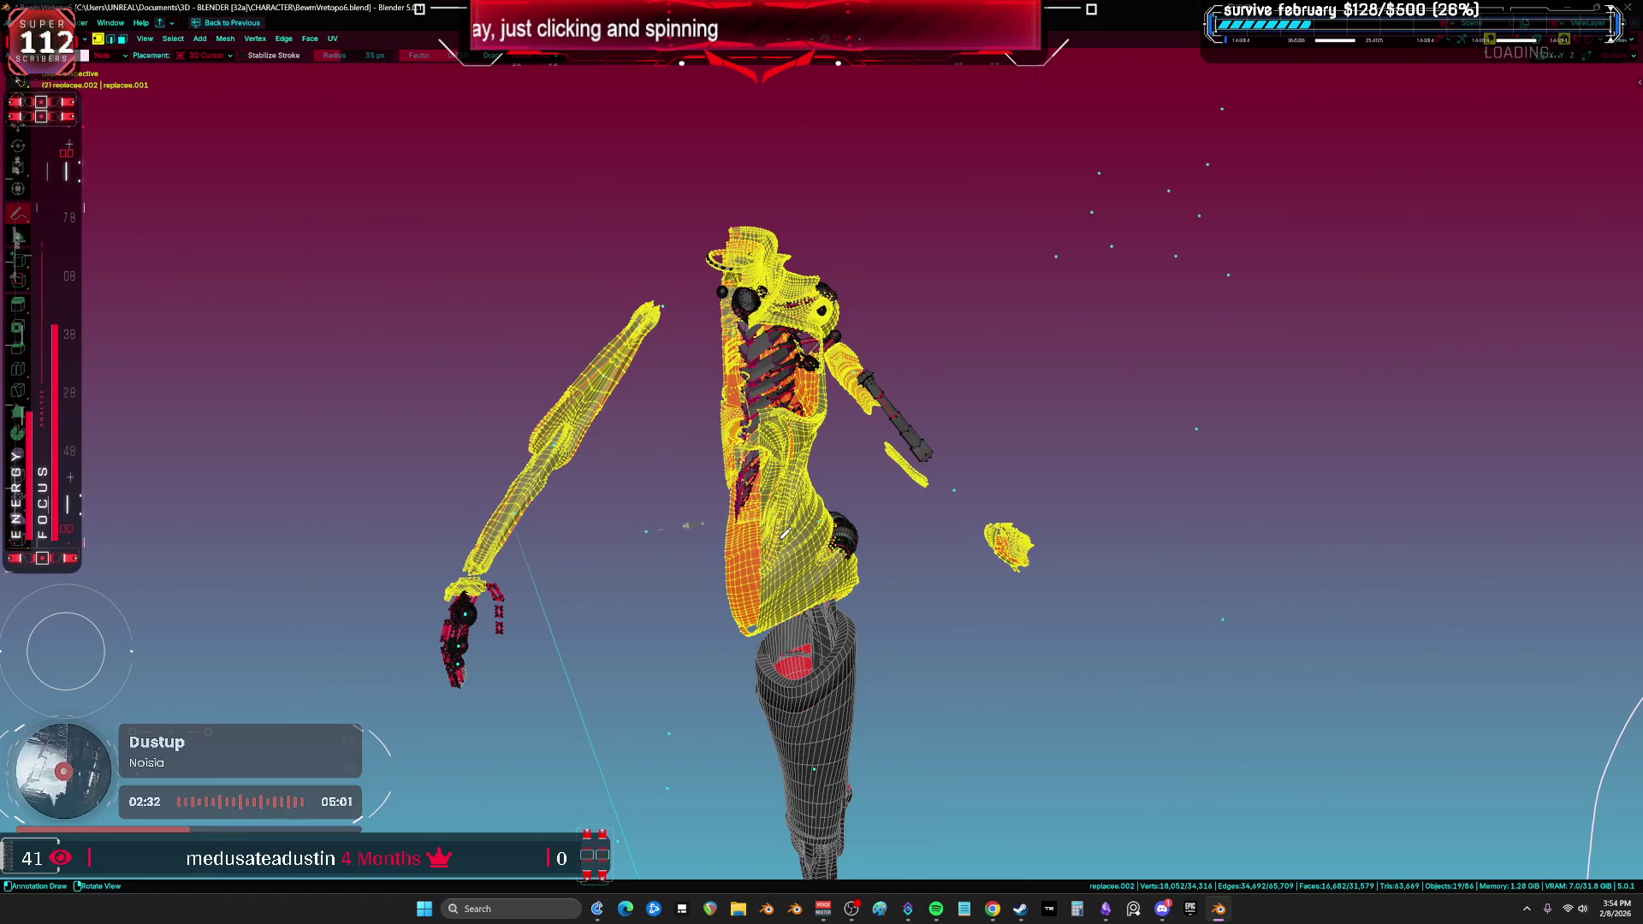
{"action": "key", "text": "ctrl+i"}
{"action": "middle_click_drag", "start_coordinate": [782, 531], "coordinate": [756, 546]}
{"action": "left_click", "coordinate": [748, 548]}
{"action": "key", "text": "ctrl+Tab"}
{"action": "left_click", "coordinate": [666, 518]}
Step: Select the hand and body pieces together and frame them in the view
{"action": "left_click", "coordinate": [445, 596]}
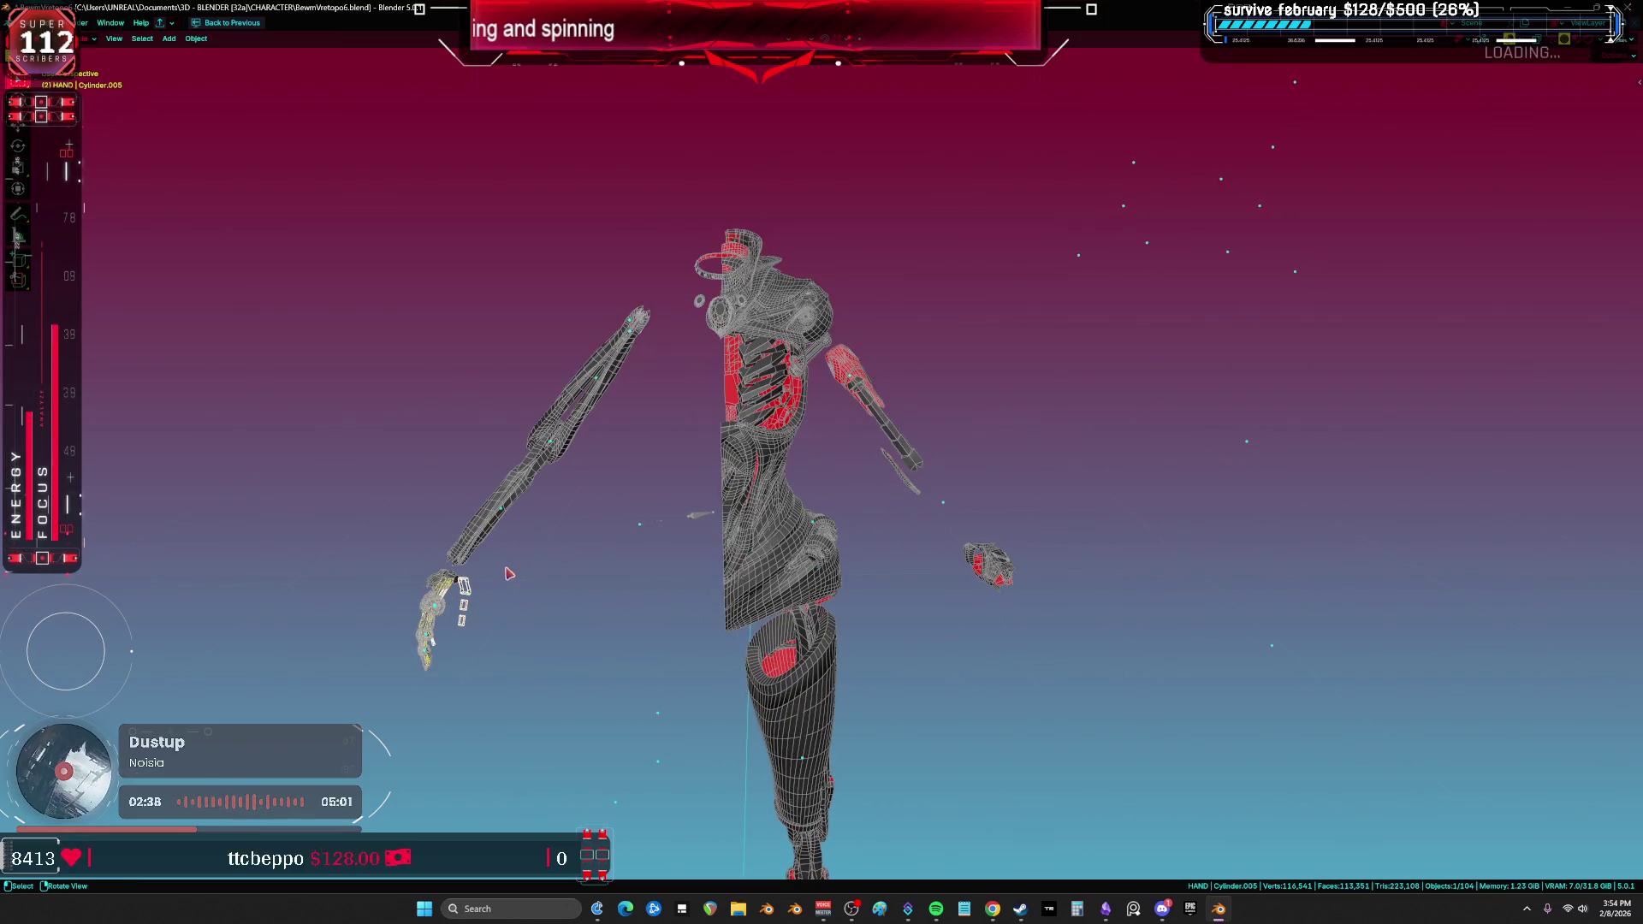
{"action": "middle_click_drag", "start_coordinate": [509, 575], "coordinate": [525, 563]}
{"action": "scroll", "coordinate": [448, 574], "scroll_direction": "up", "scroll_amount": 3}
{"action": "left_click", "coordinate": [637, 511], "text": "shift"}
{"action": "middle_click_drag", "start_coordinate": [638, 510], "coordinate": [576, 480], "text": "shift"}
{"action": "left_click", "coordinate": [753, 609], "text": "shift"}
{"action": "key", "text": "KP_Decimal"}
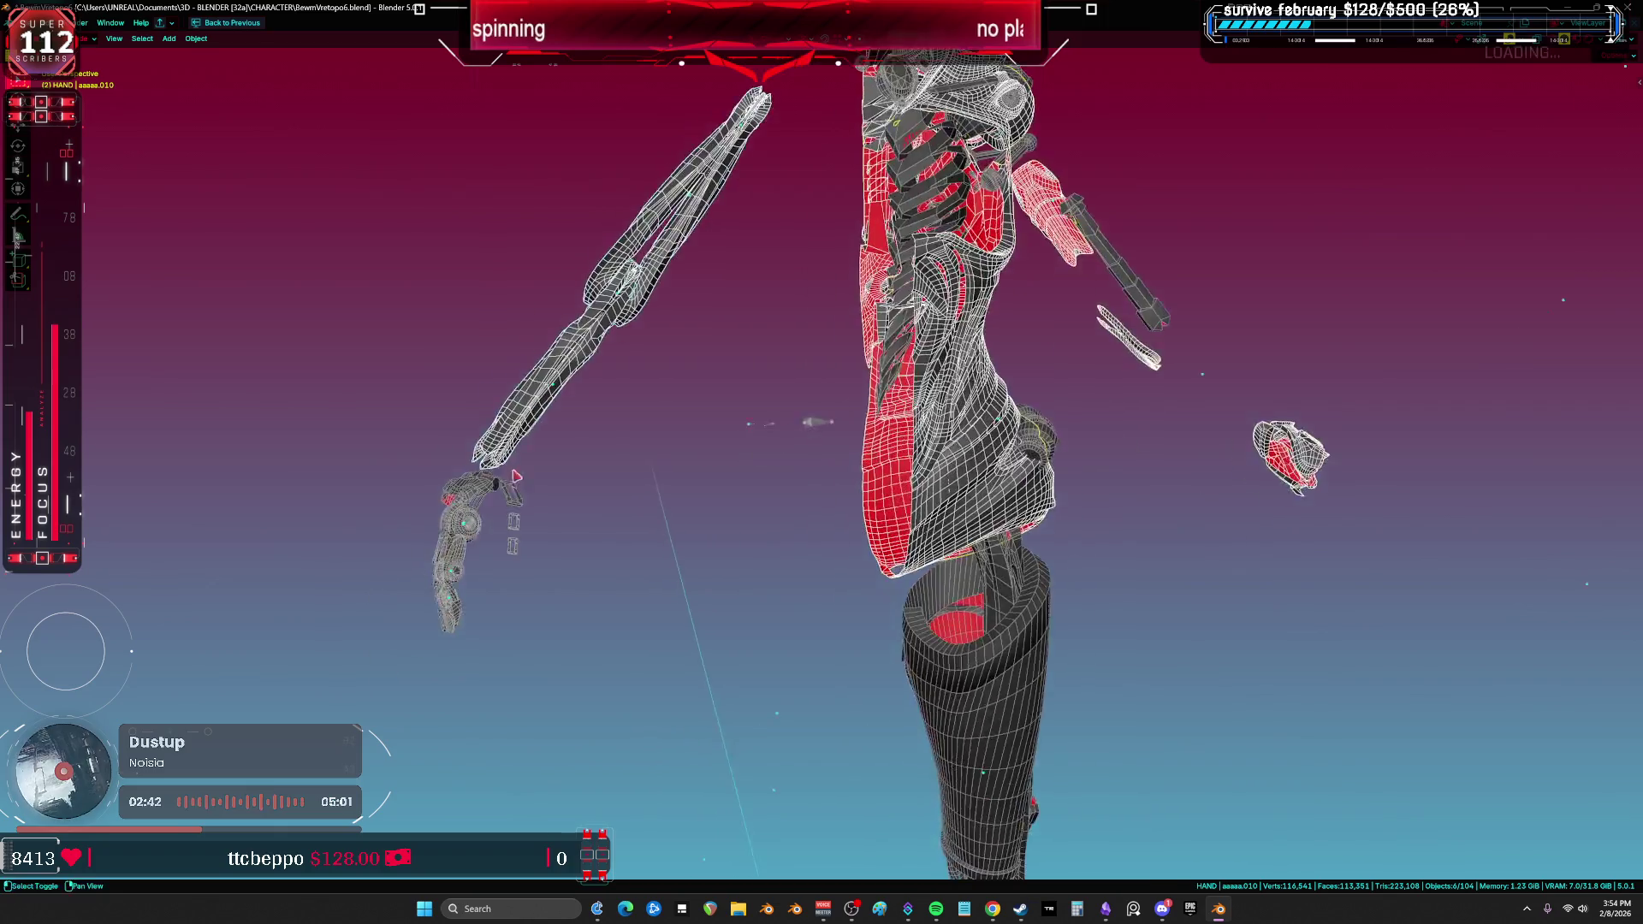
{"action": "mouse_move", "coordinate": [751, 489]}
{"action": "middle_mouse_down"}
{"action": "mouse_move", "coordinate": [655, 468]}
{"action": "mouse_move", "coordinate": [616, 556]}
{"action": "mouse_move", "coordinate": [672, 633]}
{"action": "mouse_move", "coordinate": [743, 601]}
{"action": "middle_mouse_up"}
Step: Enter Edit Mode, select the whole mesh, and show the UV editor full screen
{"action": "key", "text": "g"}
{"action": "key", "text": "Escape"}
{"action": "key", "text": "Tab"}
{"action": "key", "text": "a"}
{"action": "key", "text": "ctrl+Page_Down"}
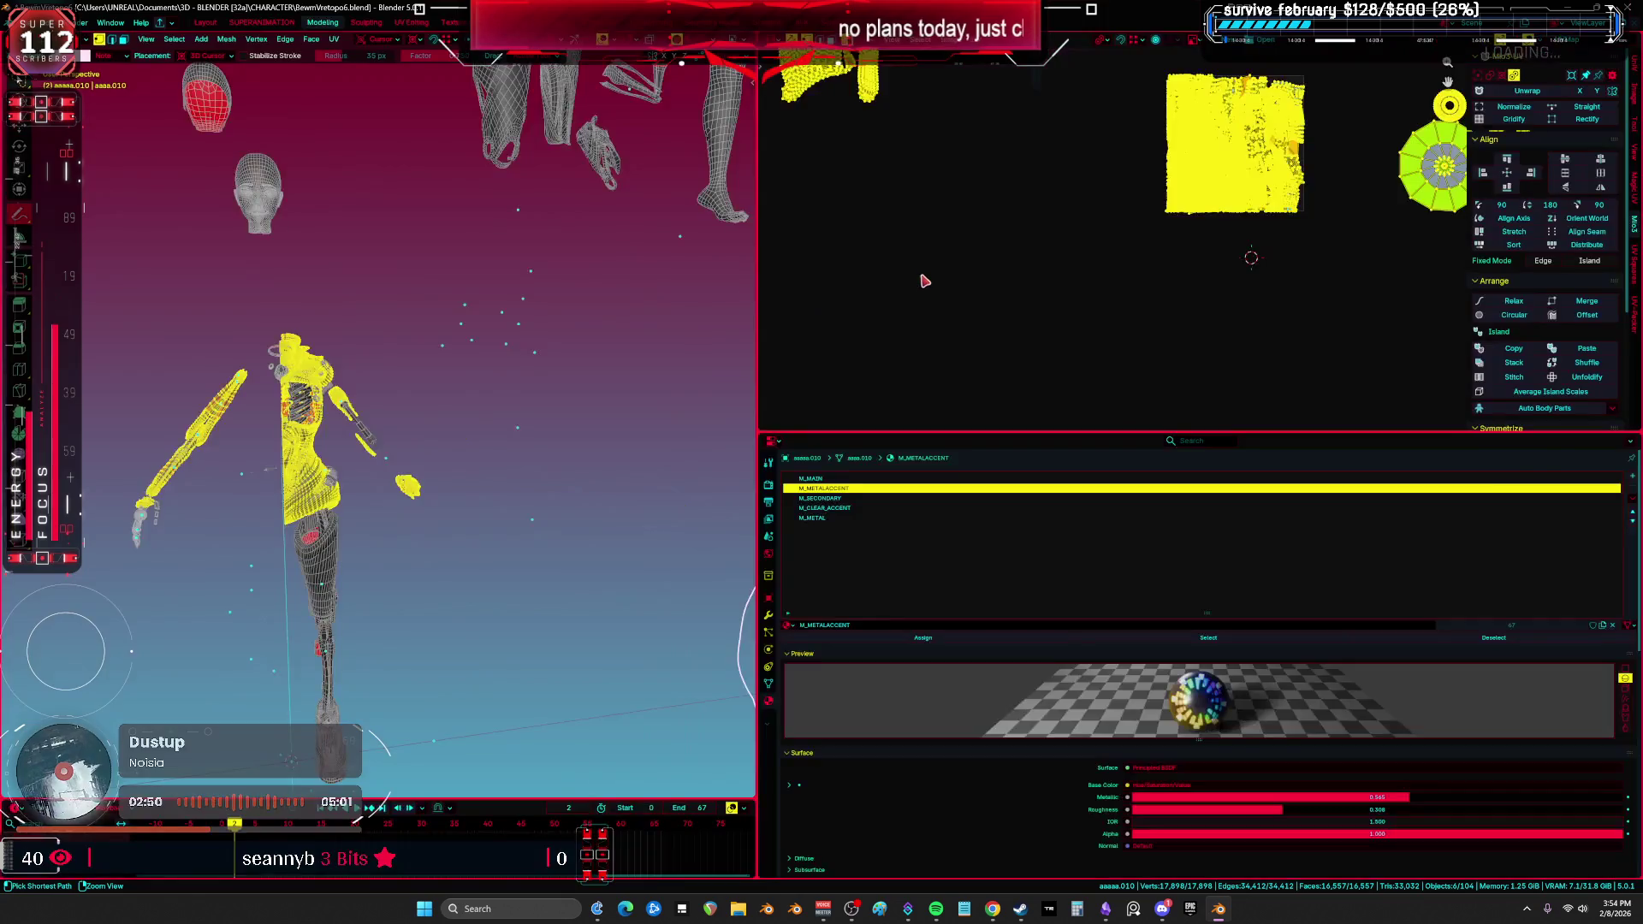
{"action": "key", "text": "ctrl+space"}
Step: Inspect the existing UV islands, including the shirt and circle islands, with all UVs selected
{"action": "scroll", "coordinate": [881, 427], "scroll_direction": "up", "scroll_amount": 3}
{"action": "key", "text": "alt+a"}
{"action": "scroll", "coordinate": [605, 488], "scroll_direction": "up", "scroll_amount": 2}
{"action": "key", "text": "a"}
{"action": "scroll", "coordinate": [568, 340], "scroll_direction": "left", "scroll_amount": 5, "text": "ctrl"}
{"action": "key", "text": "alt+a"}
{"action": "middle_click_drag", "start_coordinate": [436, 344], "coordinate": [965, 455]}
{"action": "key", "text": "a"}
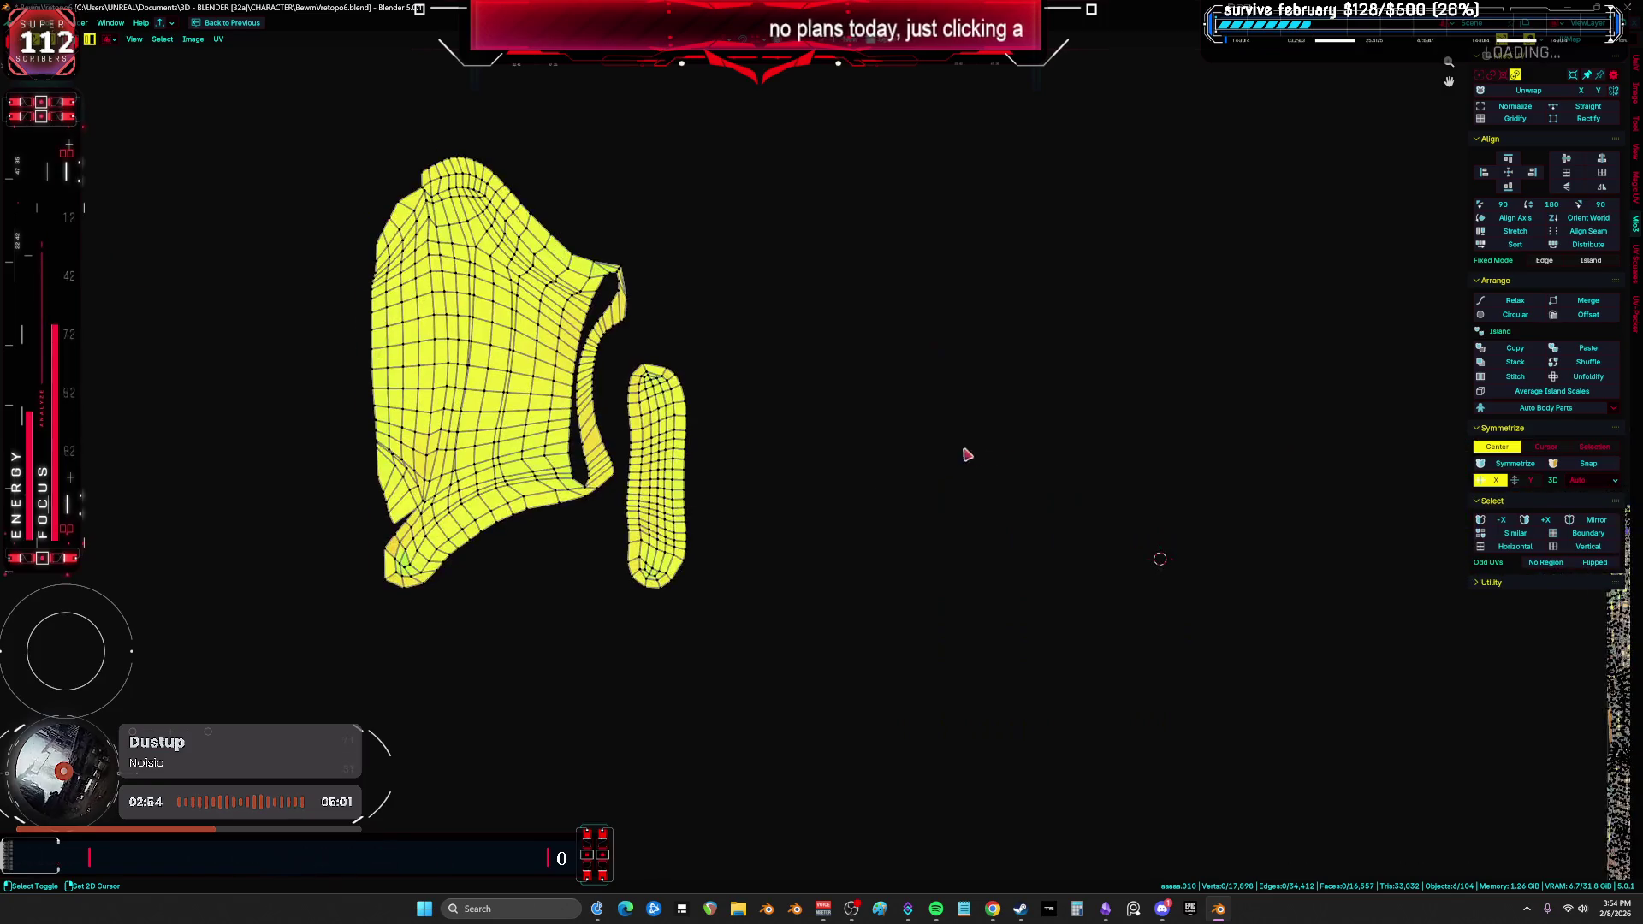
{"action": "scroll", "coordinate": [848, 466], "scroll_direction": "down", "scroll_amount": 3}
{"action": "scroll", "coordinate": [749, 426], "scroll_direction": "up", "scroll_amount": 1}
{"action": "scroll", "coordinate": [784, 441], "scroll_direction": "up", "scroll_amount": 3}
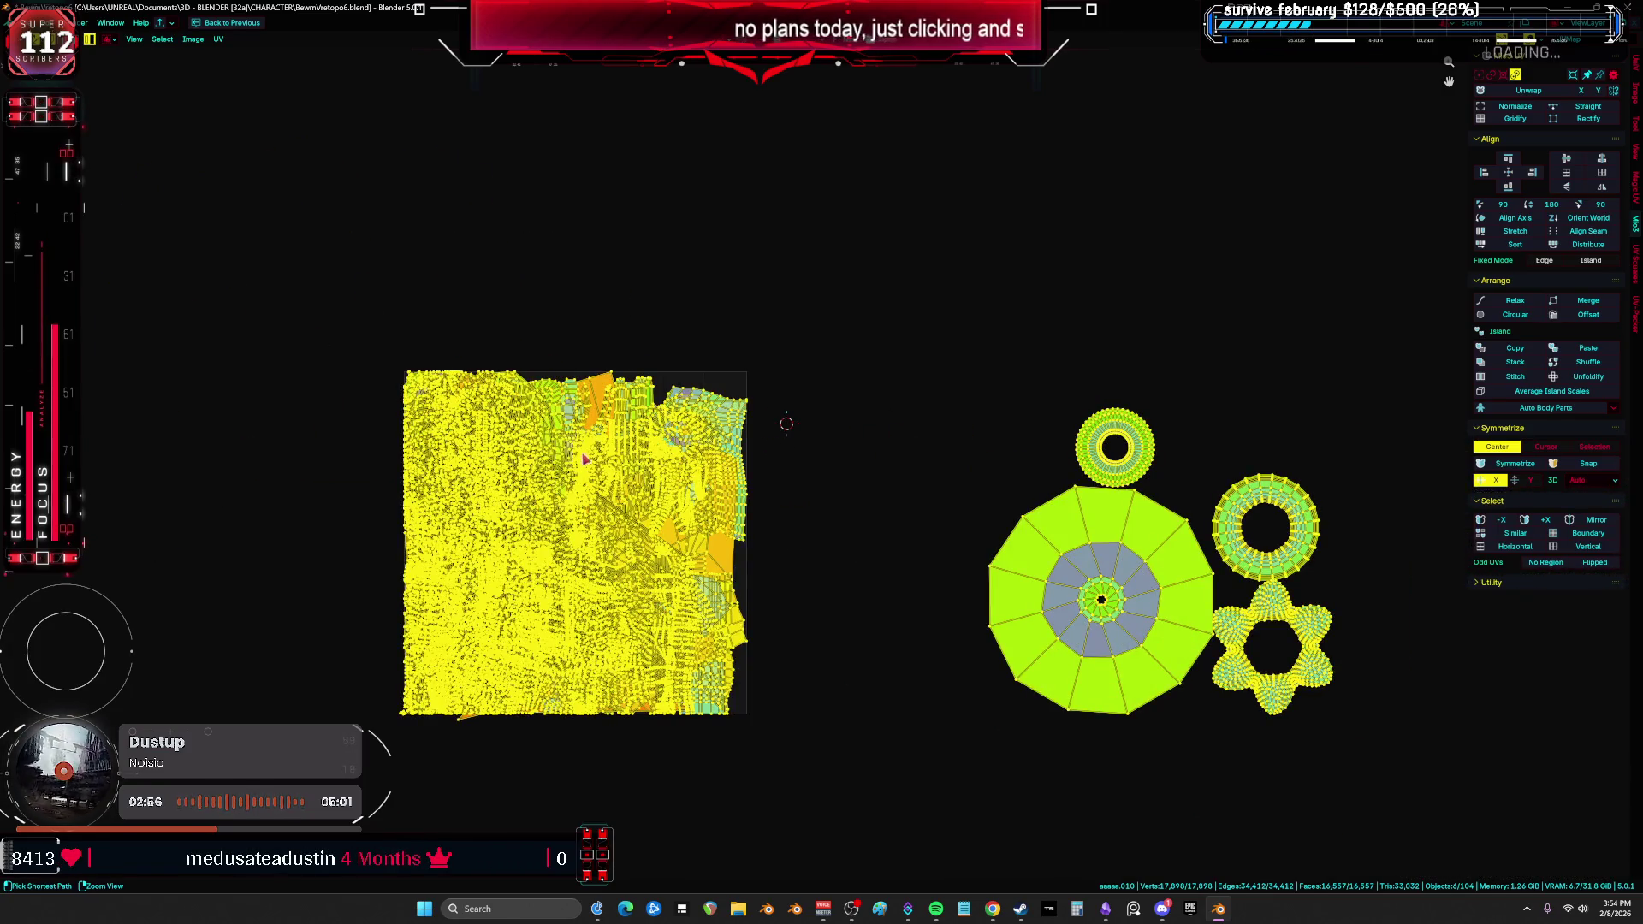
{"action": "key", "text": "ctrl+space"}
{"action": "key", "text": "ctrl+space"}
Step: Unwrap the mesh with Minimum Stretch and view the UV layout full screen
{"action": "key", "text": "u"}
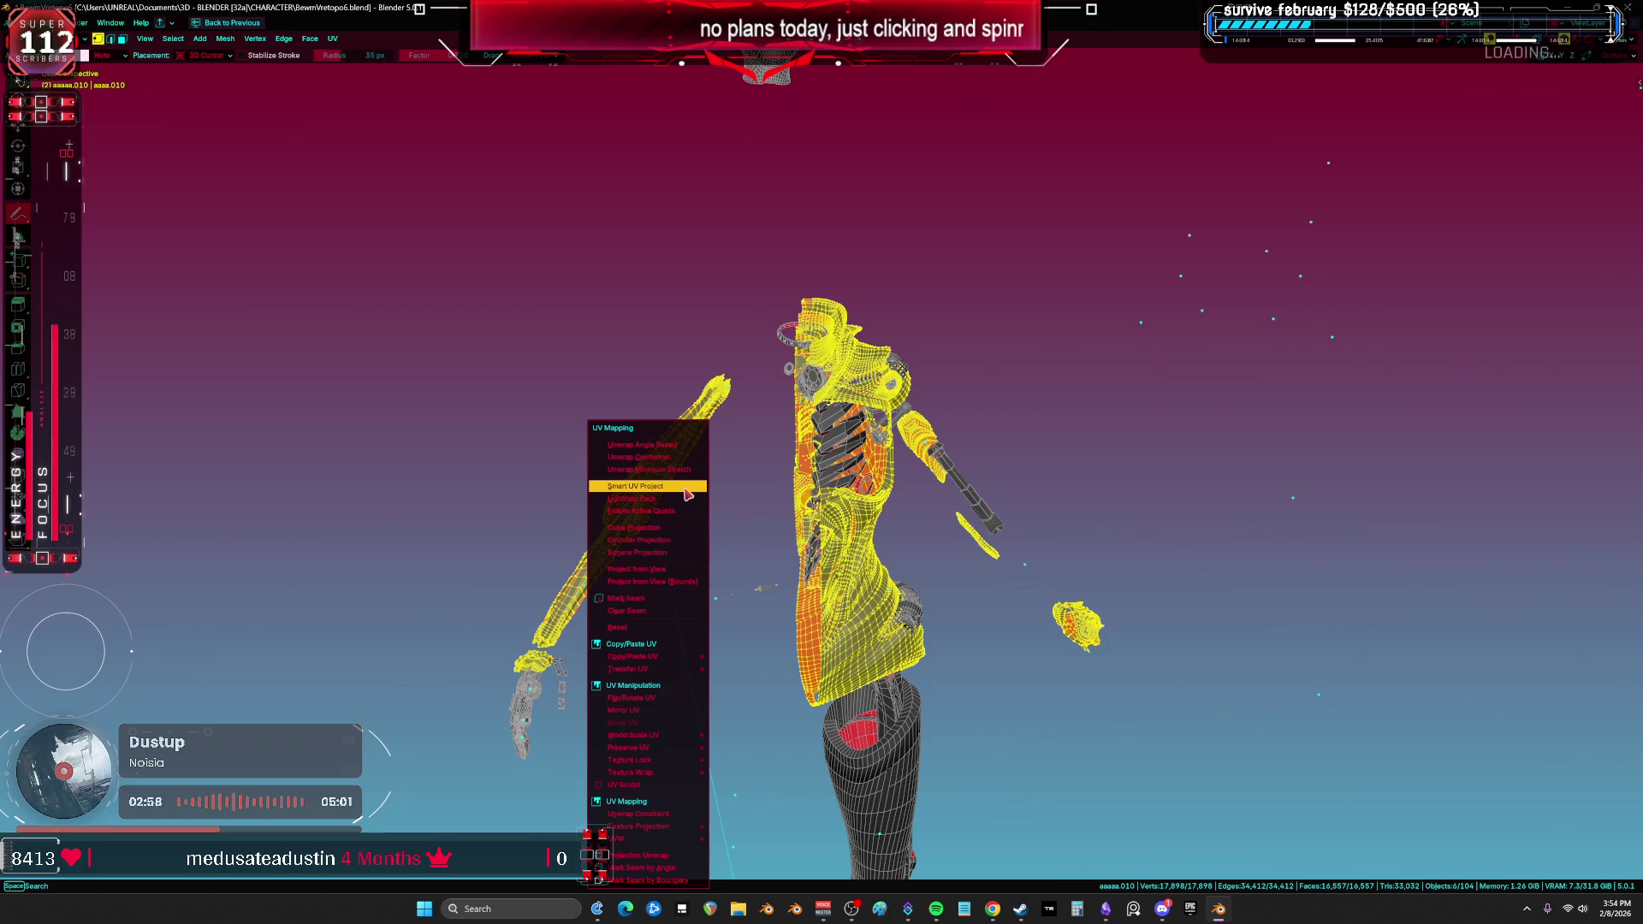
{"action": "left_click", "coordinate": [649, 469]}
{"action": "key", "text": "ctrl+space"}
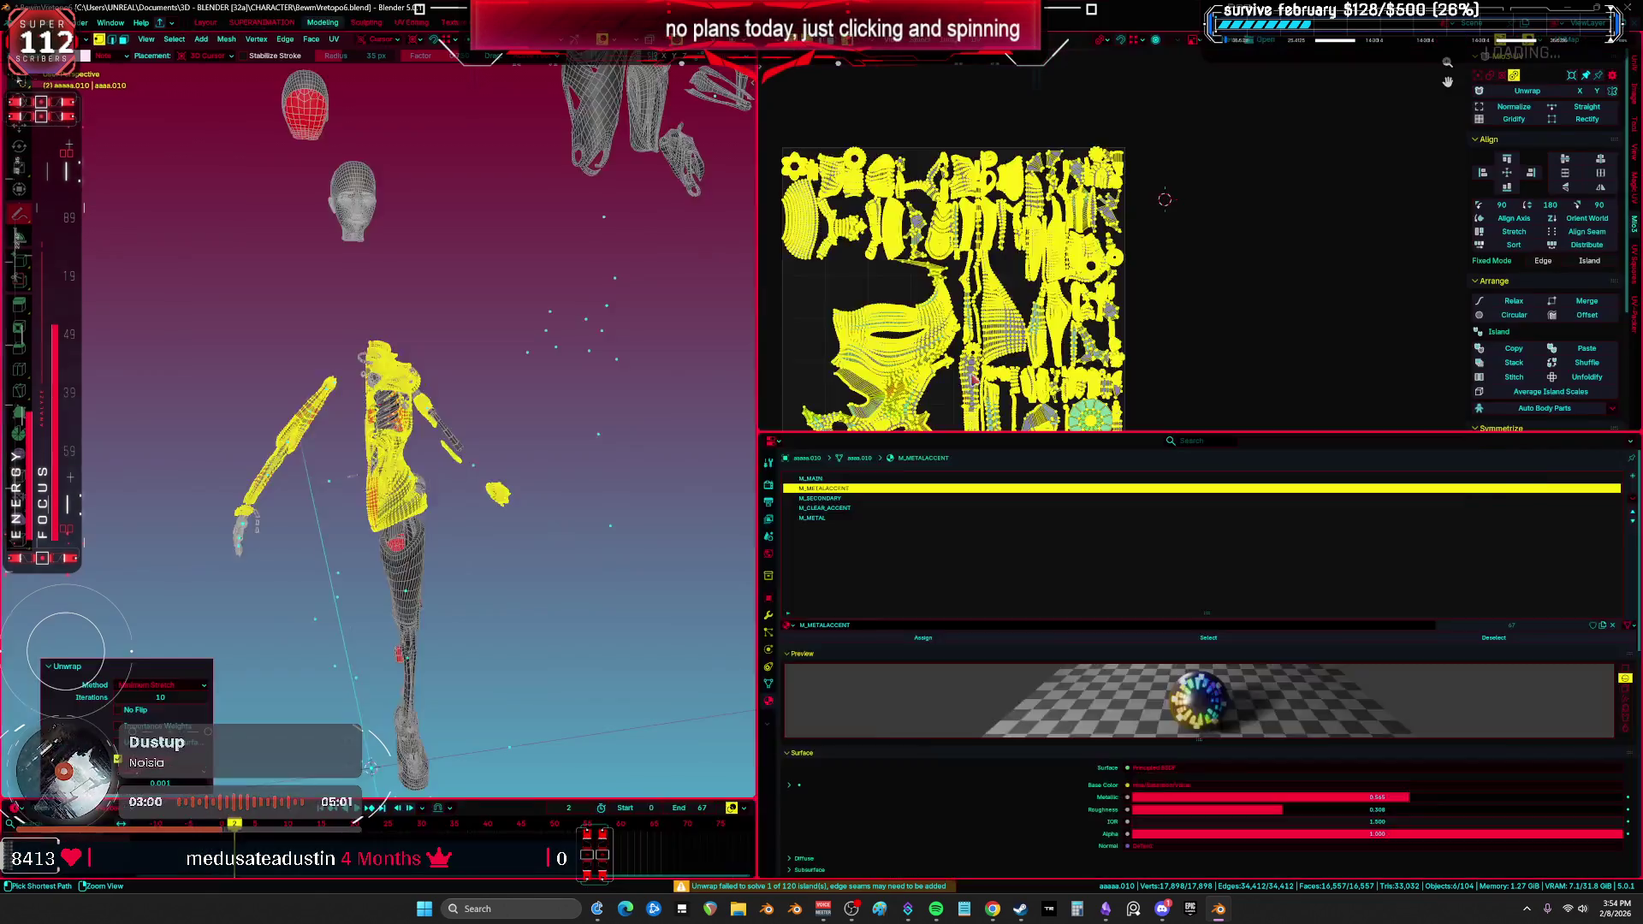
{"action": "key", "text": "ctrl+space"}
Step: Review the large face island, then reselect all UVs and re-unwrap with Minimum Stretch
{"action": "middle_click_drag", "start_coordinate": [640, 493], "coordinate": [692, 299]}
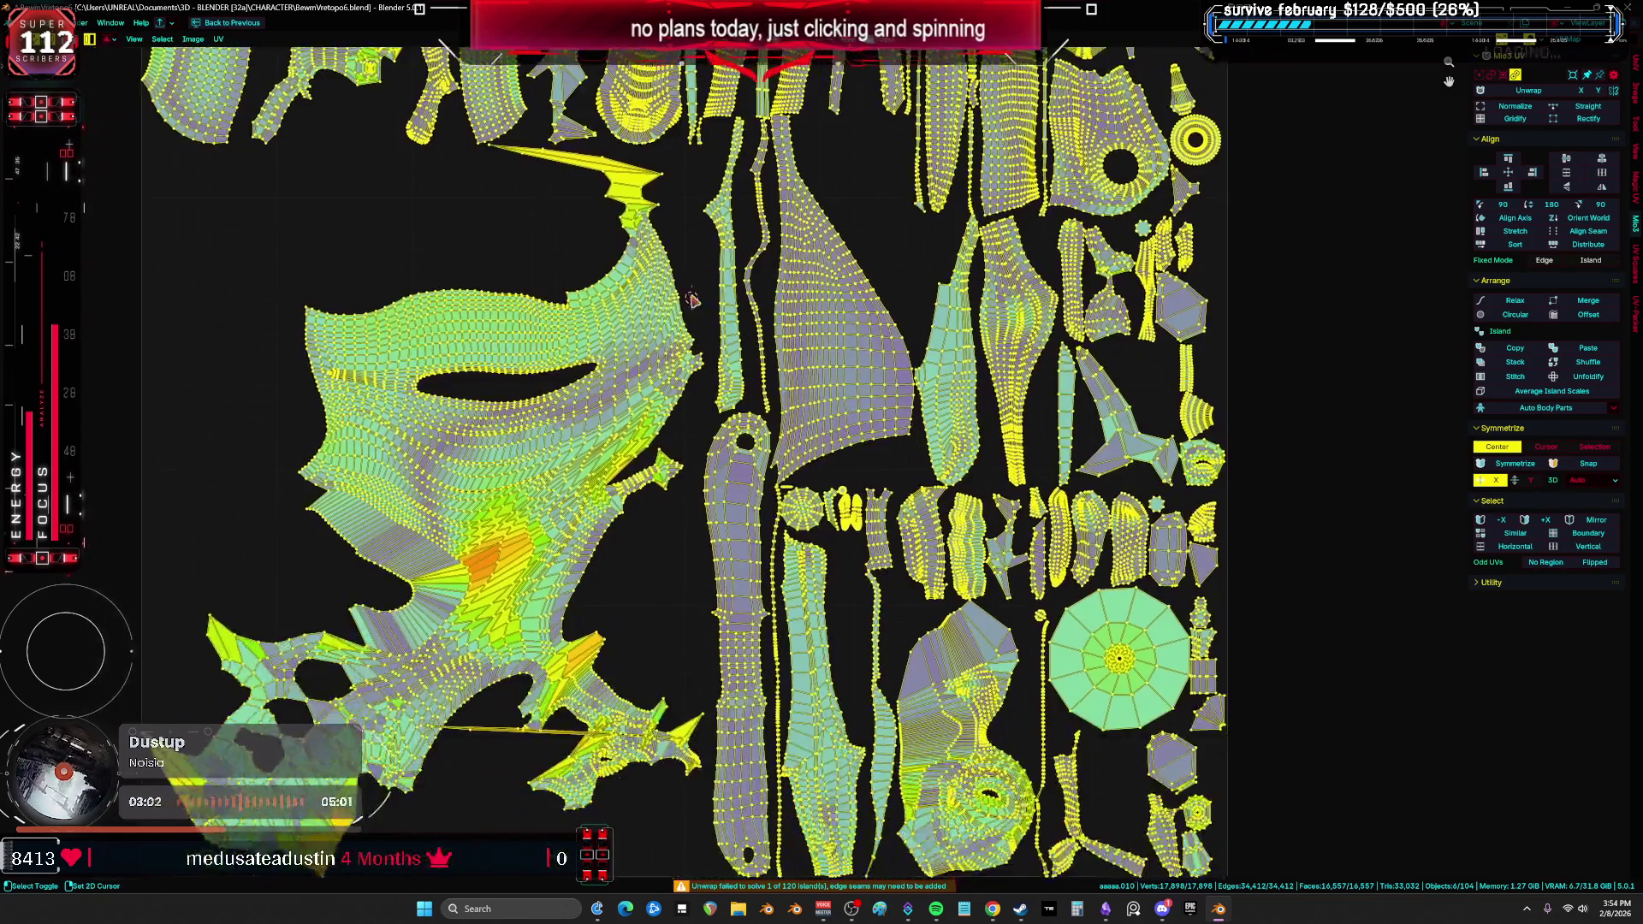
{"action": "scroll", "coordinate": [640, 539], "scroll_direction": "up", "scroll_amount": 4}
{"action": "scroll", "coordinate": [694, 432], "scroll_direction": "down", "scroll_amount": 2}
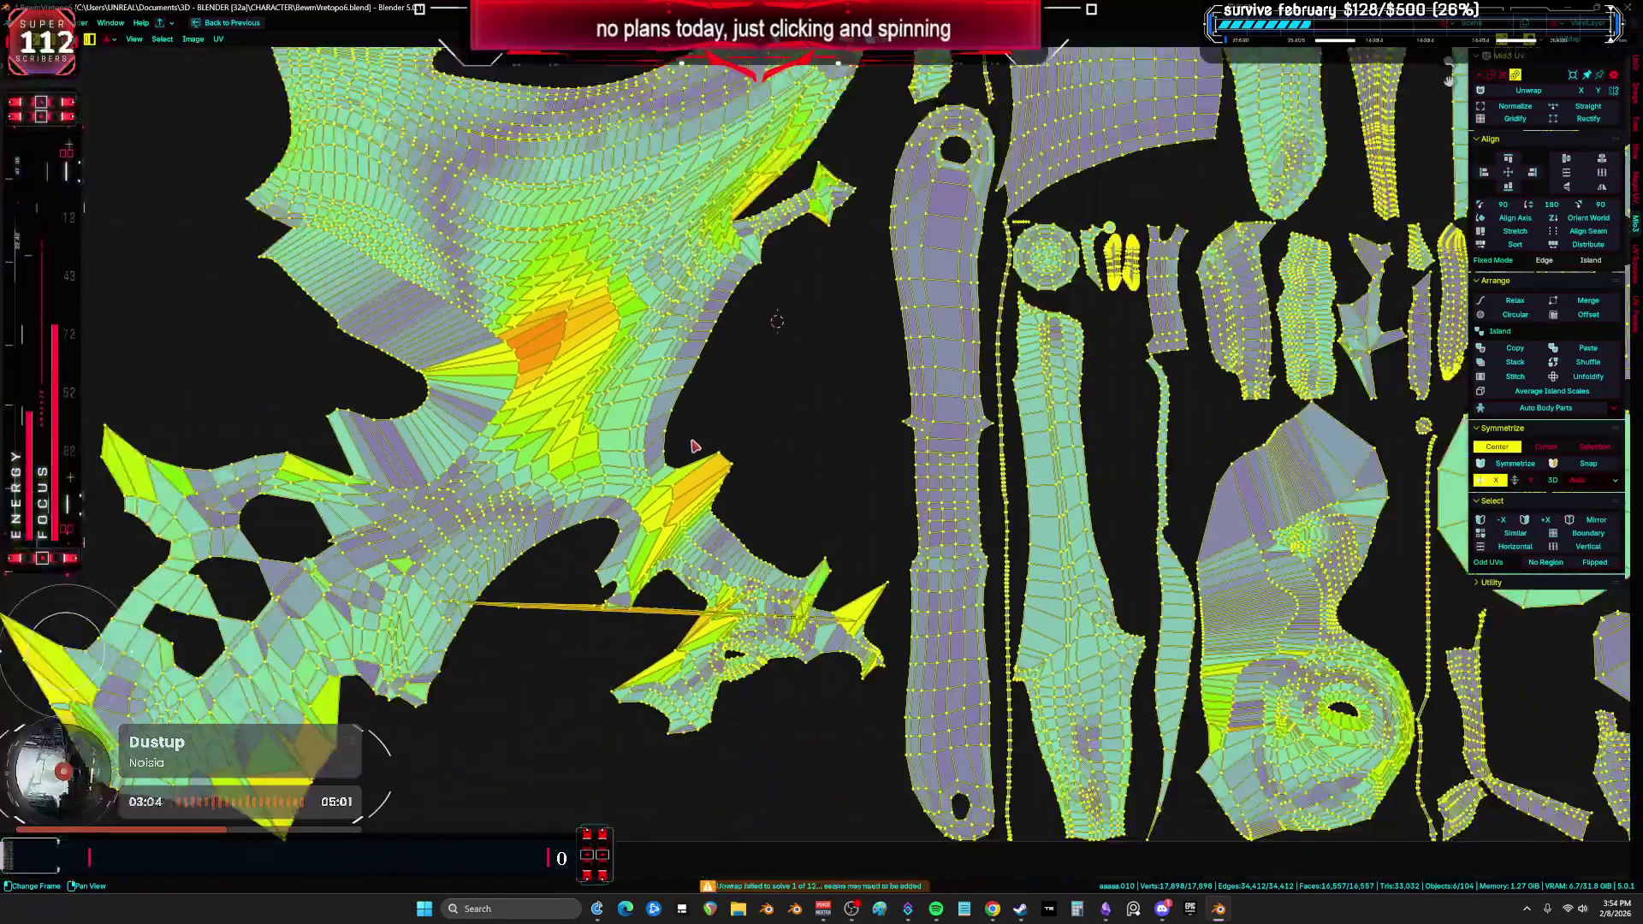
{"action": "key", "text": "alt+a"}
{"action": "scroll", "coordinate": [692, 417], "scroll_direction": "up", "scroll_amount": 4}
{"action": "scroll", "coordinate": [801, 582], "scroll_direction": "down", "scroll_amount": 4}
{"action": "middle_click_drag", "start_coordinate": [802, 582], "coordinate": [967, 449], "text": "shift"}
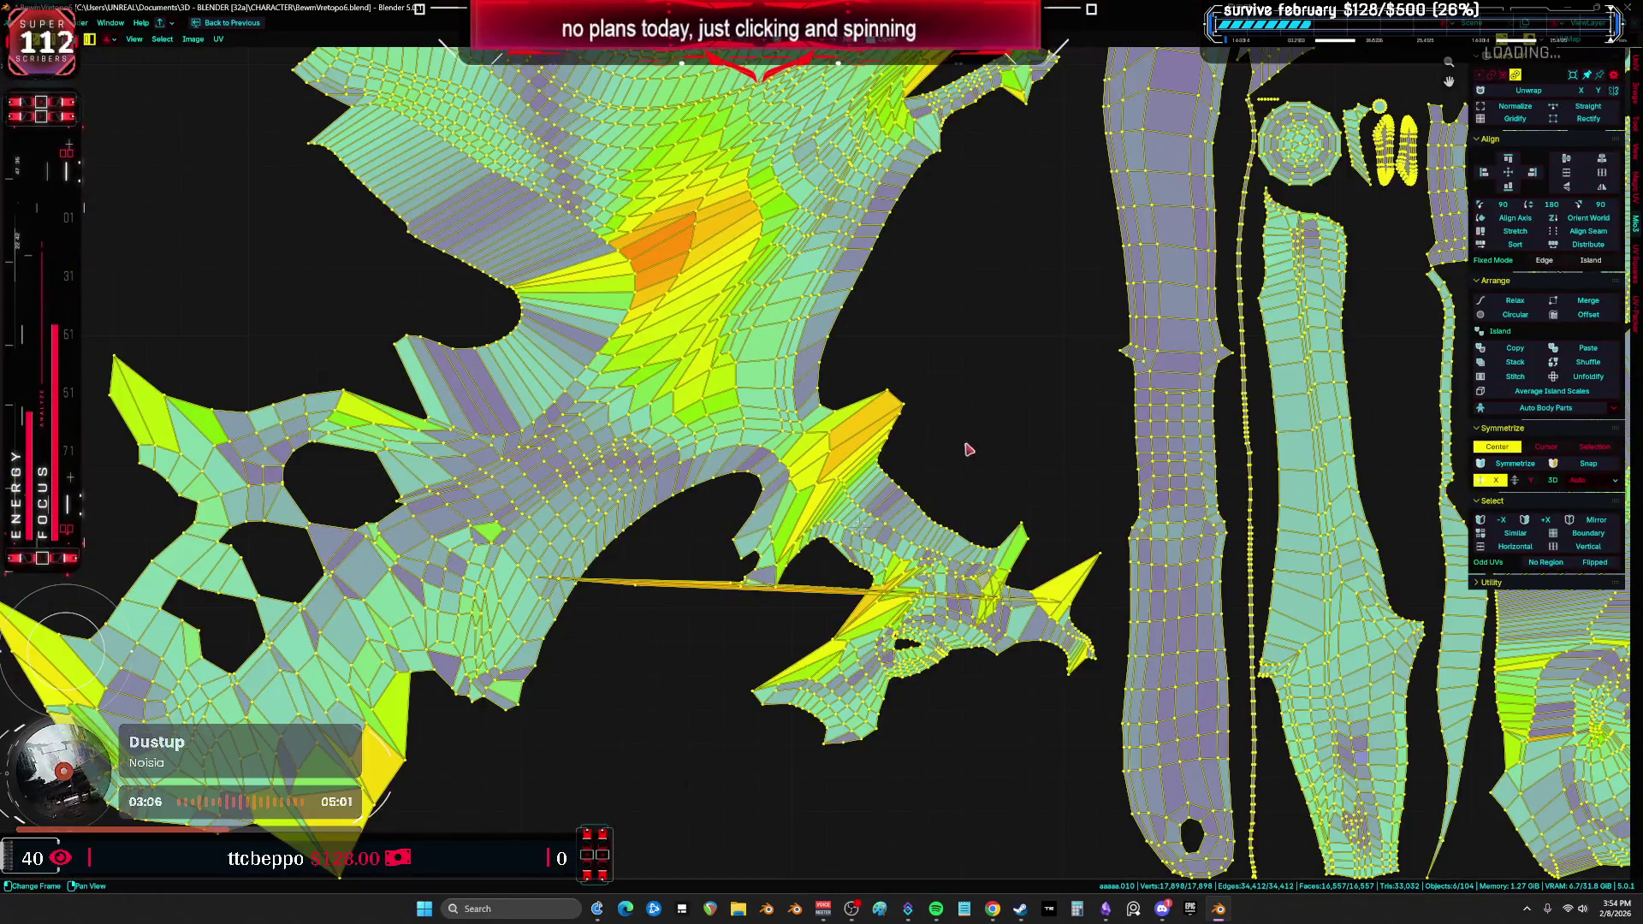
{"action": "scroll", "coordinate": [958, 420], "scroll_direction": "up", "scroll_amount": 2}
{"action": "scroll", "coordinate": [941, 419], "scroll_direction": "down", "scroll_amount": 2}
{"action": "key", "text": "a"}
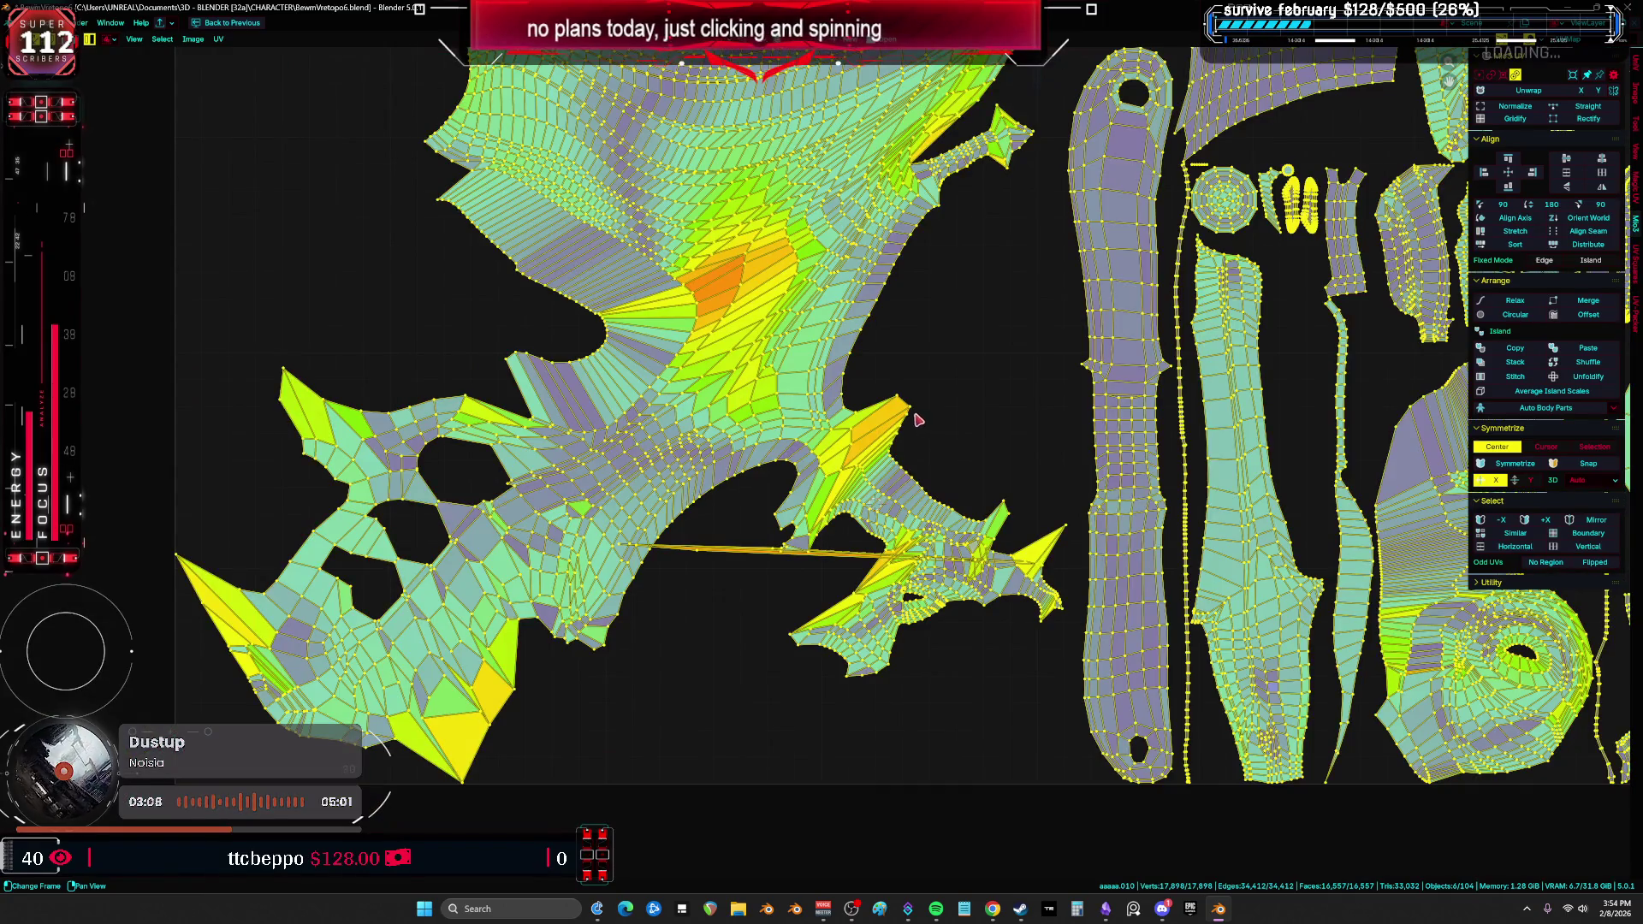
{"action": "key", "text": "u"}
{"action": "left_click", "coordinate": [916, 418]}
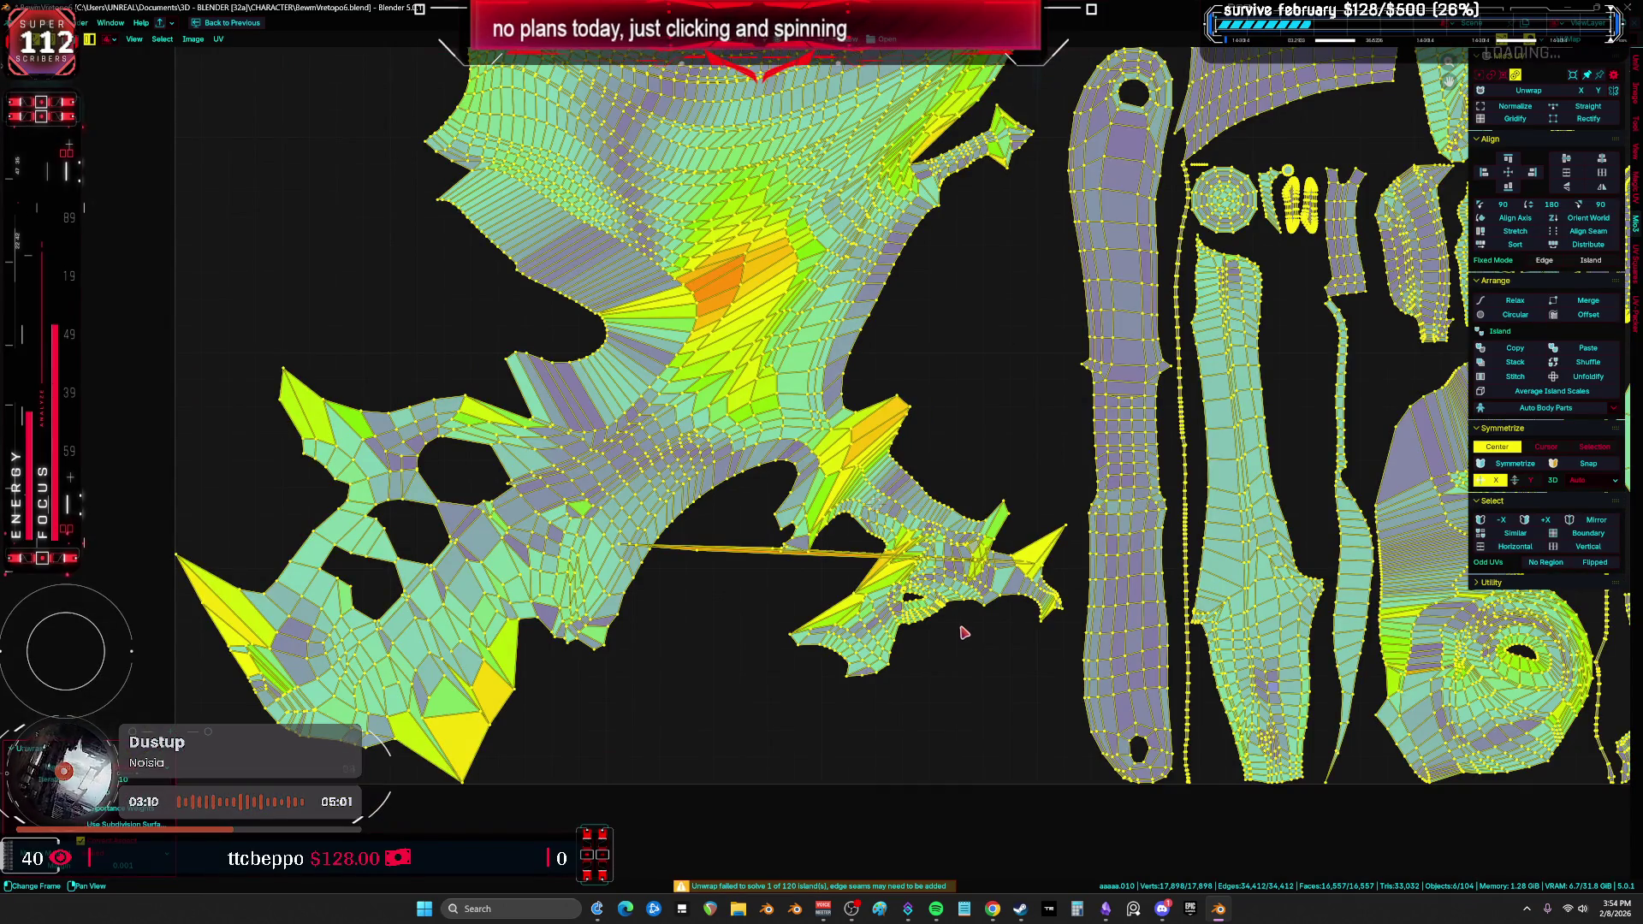
Step: Select the large face UV island and return to the 3D view of the model
{"action": "scroll", "coordinate": [965, 633], "scroll_direction": "up", "scroll_amount": 2}
{"action": "scroll", "coordinate": [941, 627], "scroll_direction": "down", "scroll_amount": 4}
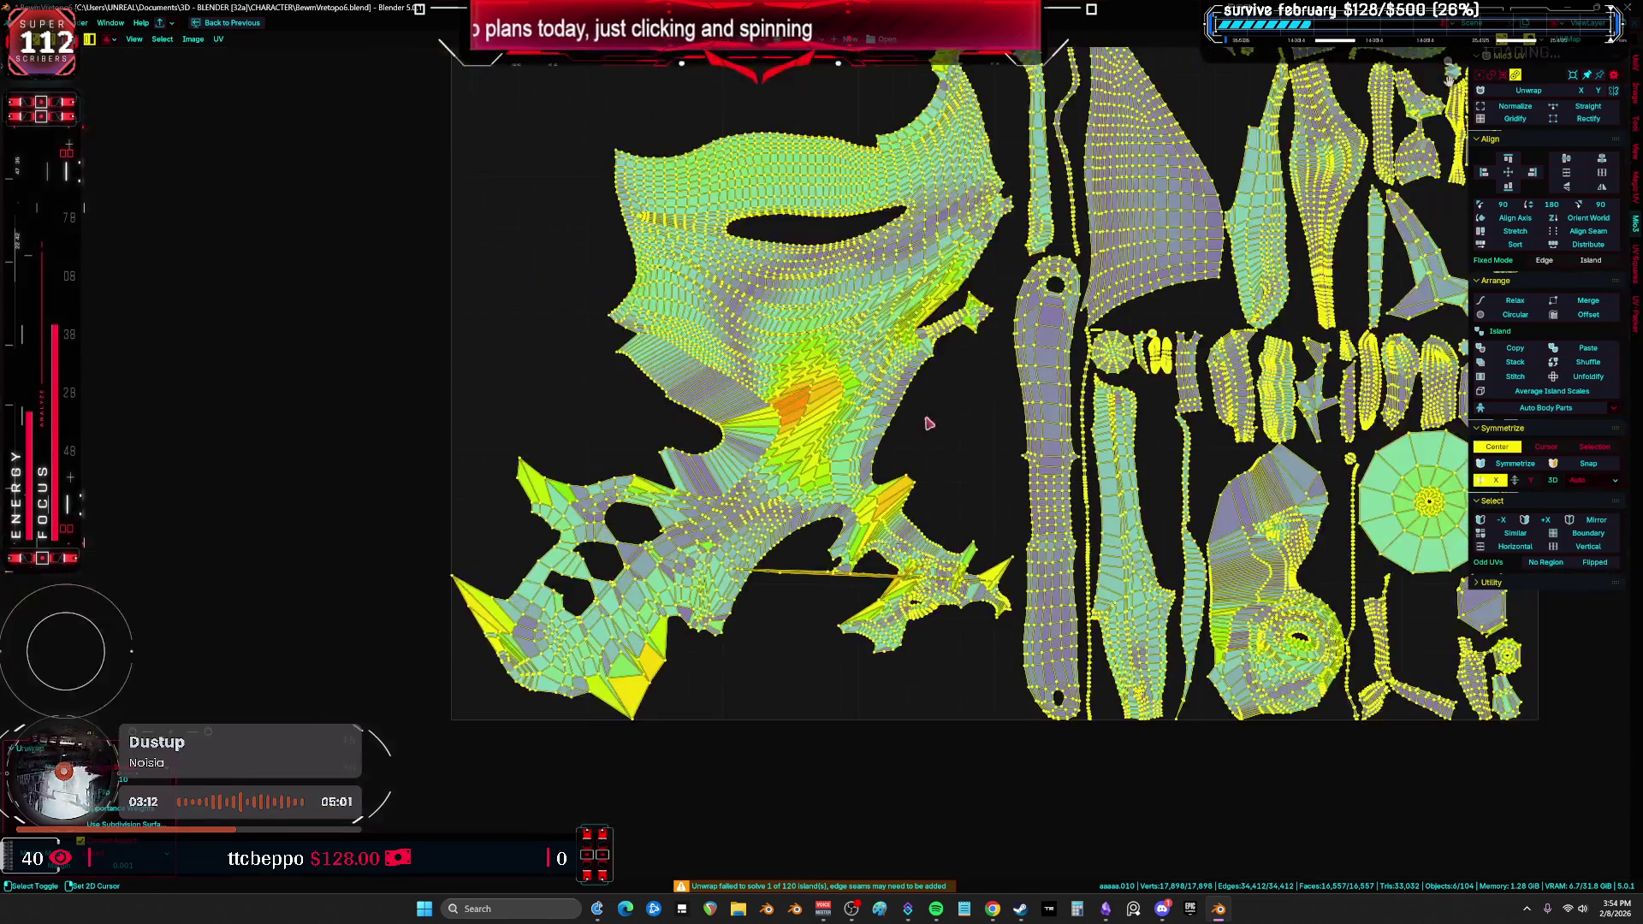
{"action": "scroll", "coordinate": [725, 299], "scroll_direction": "up", "scroll_amount": 5}
{"action": "scroll", "coordinate": [578, 616], "scroll_direction": "down", "scroll_amount": 2, "text": "ctrl"}
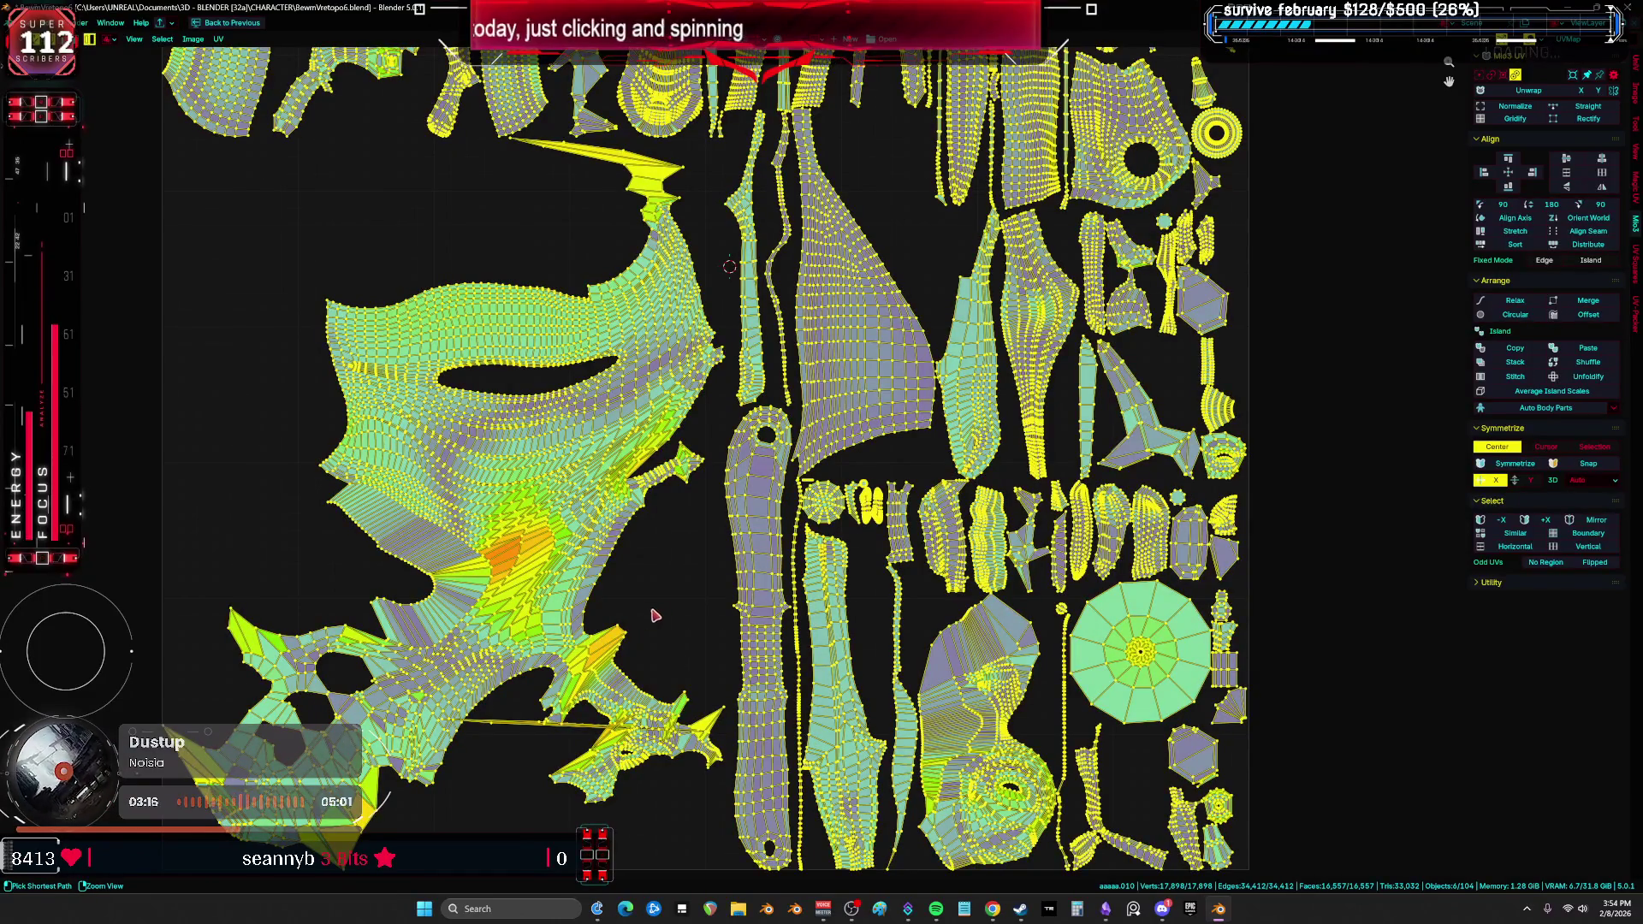
{"action": "key", "text": "ctrl+i"}
{"action": "key", "text": "l"}
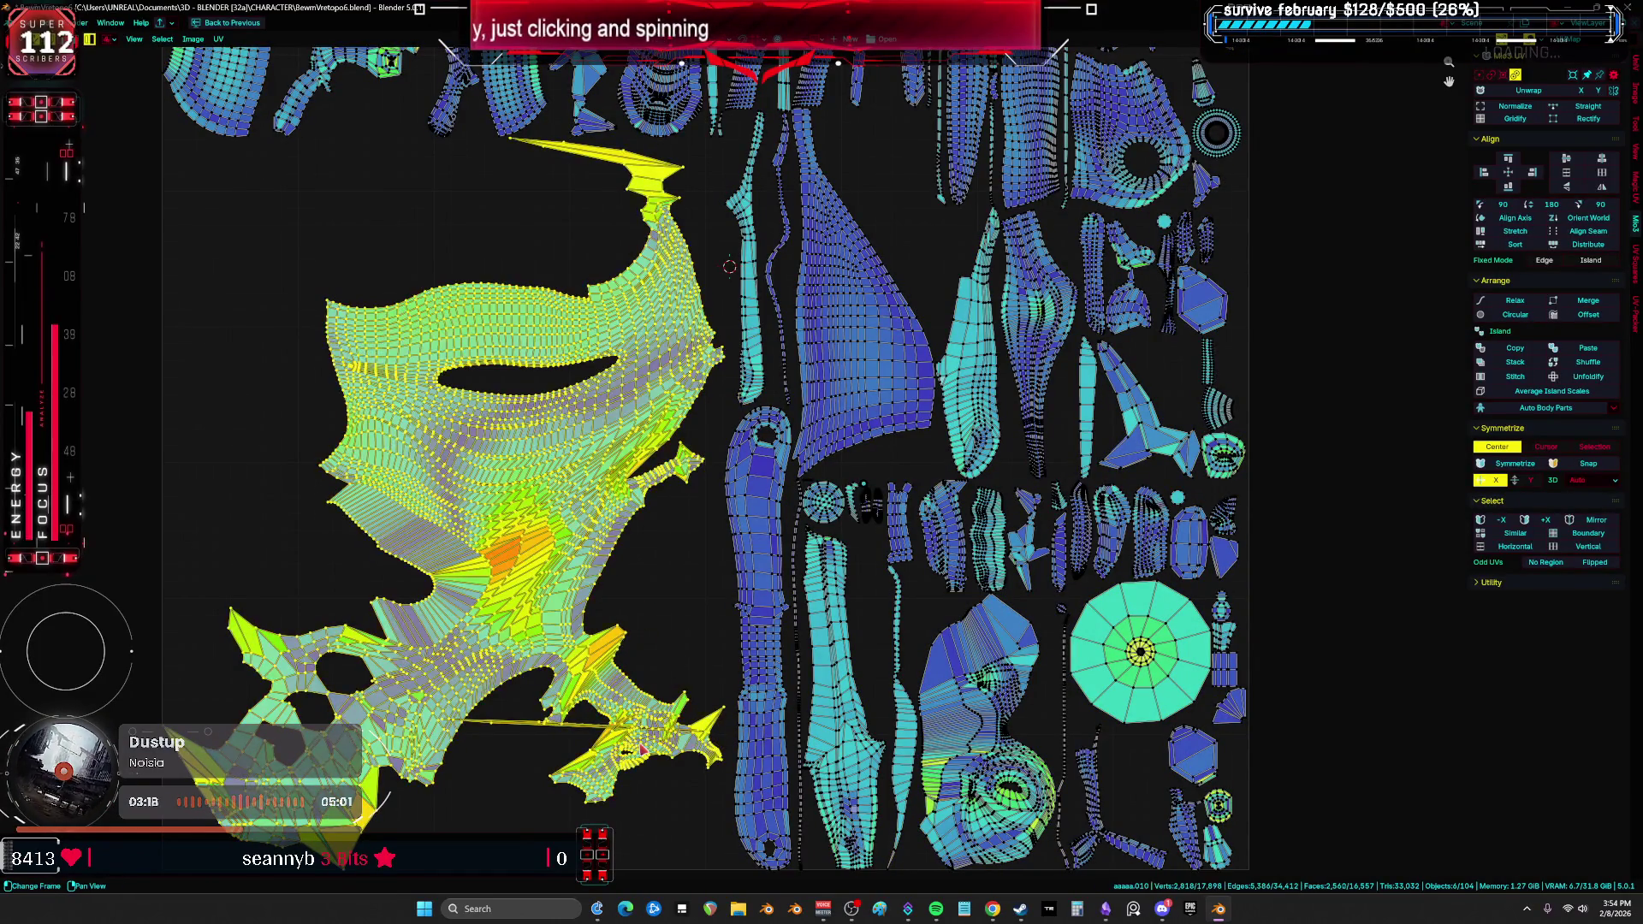
{"action": "key", "text": "shift+F5"}
{"action": "middle_click_drag", "start_coordinate": [676, 513], "coordinate": [765, 512]}
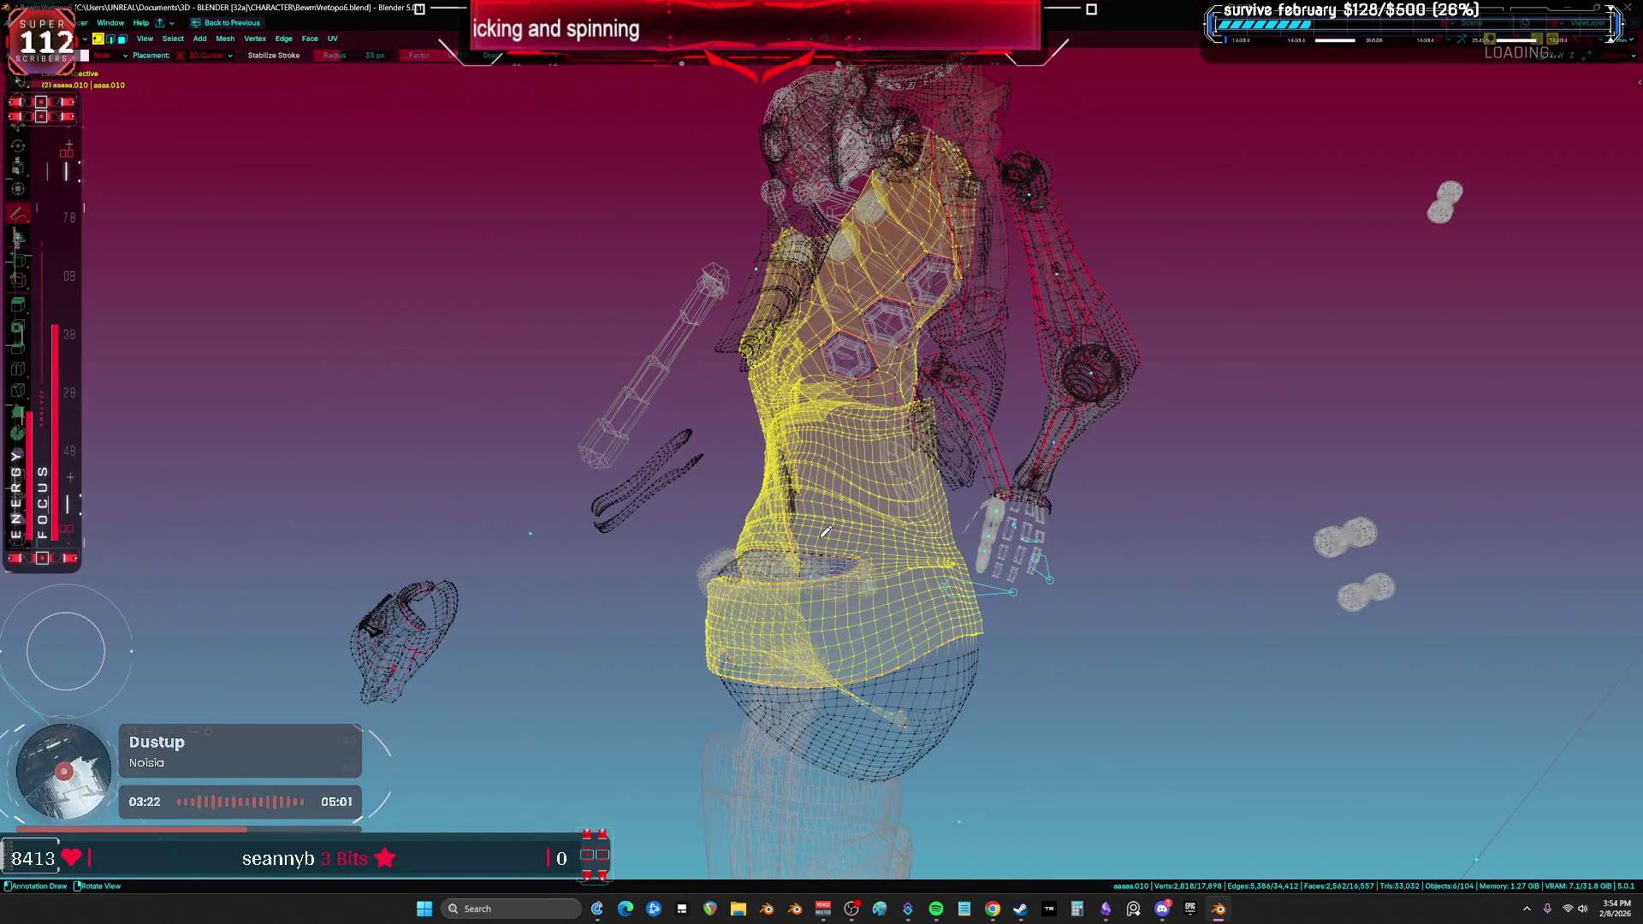
Step: Isolate the torso in local view with the arms, head and hands hidden, then reveal them
{"action": "key", "text": "KP_Divide"}
{"action": "key", "text": "shift+h"}
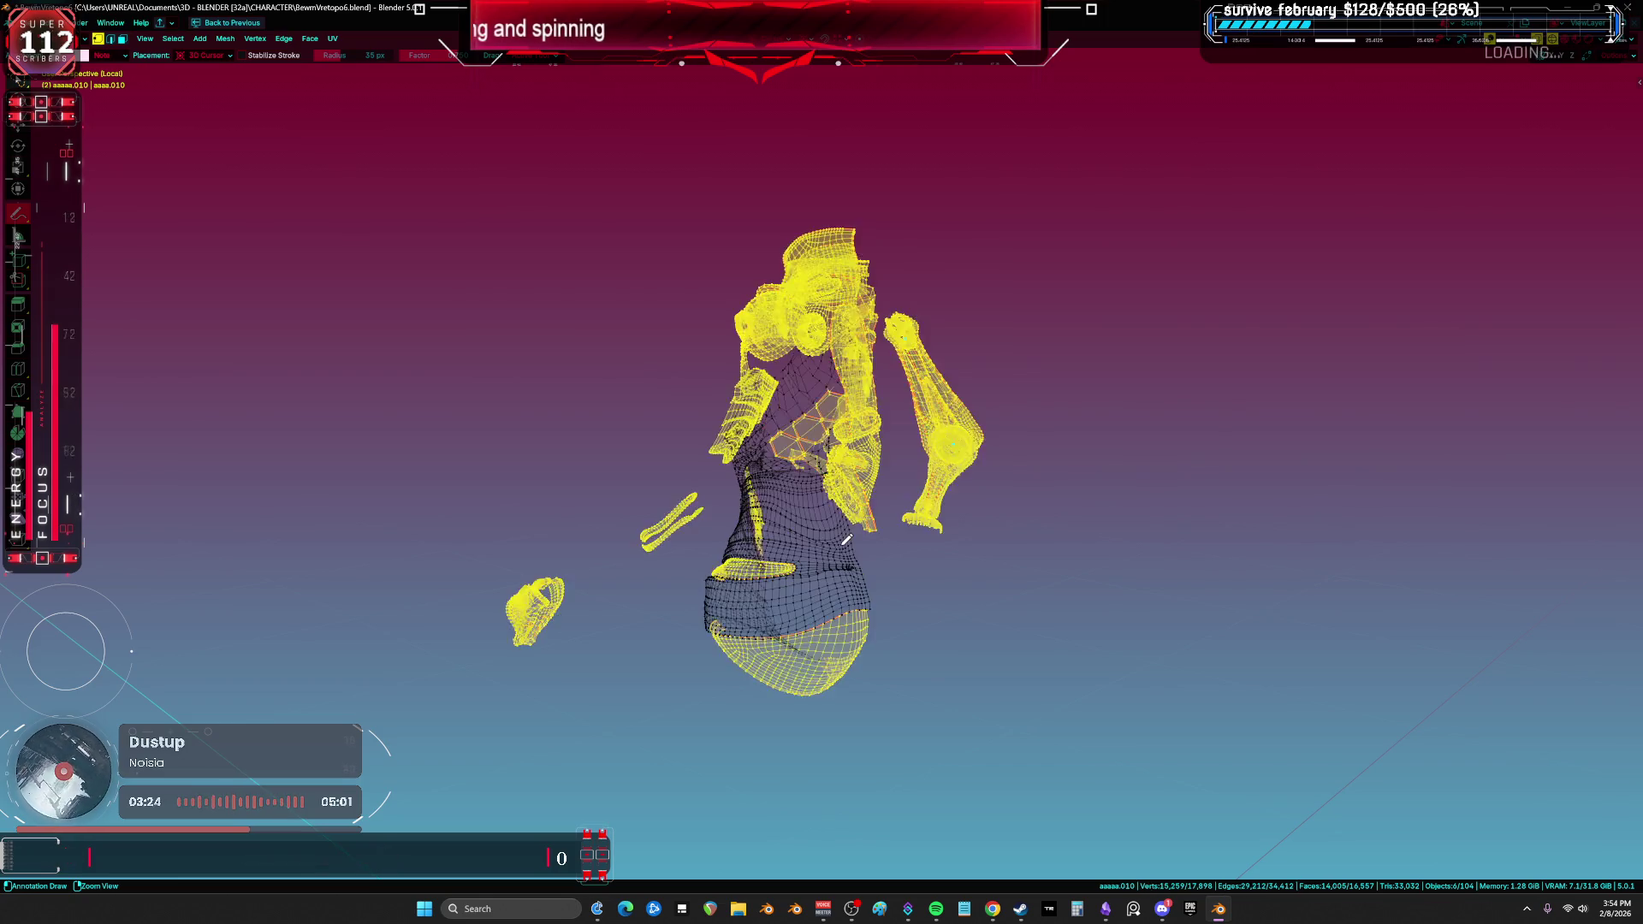
{"action": "mouse_move", "coordinate": [853, 528]}
{"action": "middle_mouse_down"}
{"action": "mouse_move", "coordinate": [804, 410]}
{"action": "mouse_move", "coordinate": [881, 402]}
{"action": "mouse_move", "coordinate": [829, 476]}
{"action": "middle_mouse_up"}
{"action": "scroll", "coordinate": [803, 405], "scroll_direction": "up", "scroll_amount": 5}
{"action": "key", "text": "alt+h"}
Step: Select the connected torso region and maximize the UV editor
{"action": "key", "text": "w"}
{"action": "left_click", "coordinate": [771, 495]}
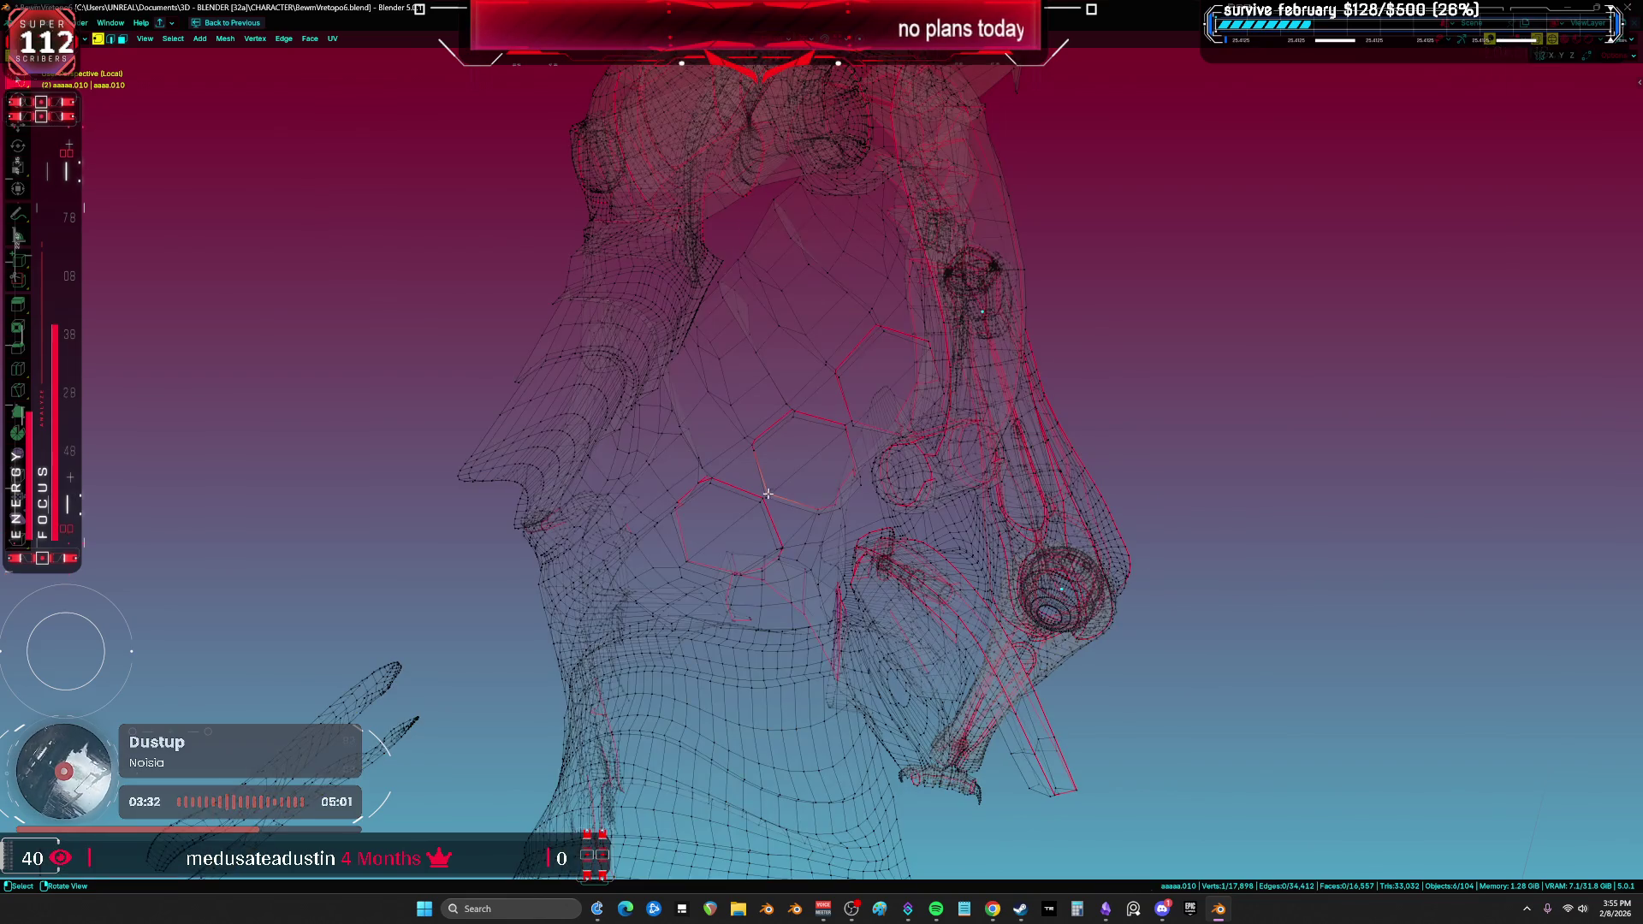
{"action": "key", "text": "ctrl+l"}
{"action": "key", "text": "ctrl+space"}
{"action": "key", "text": "ctrl+space"}
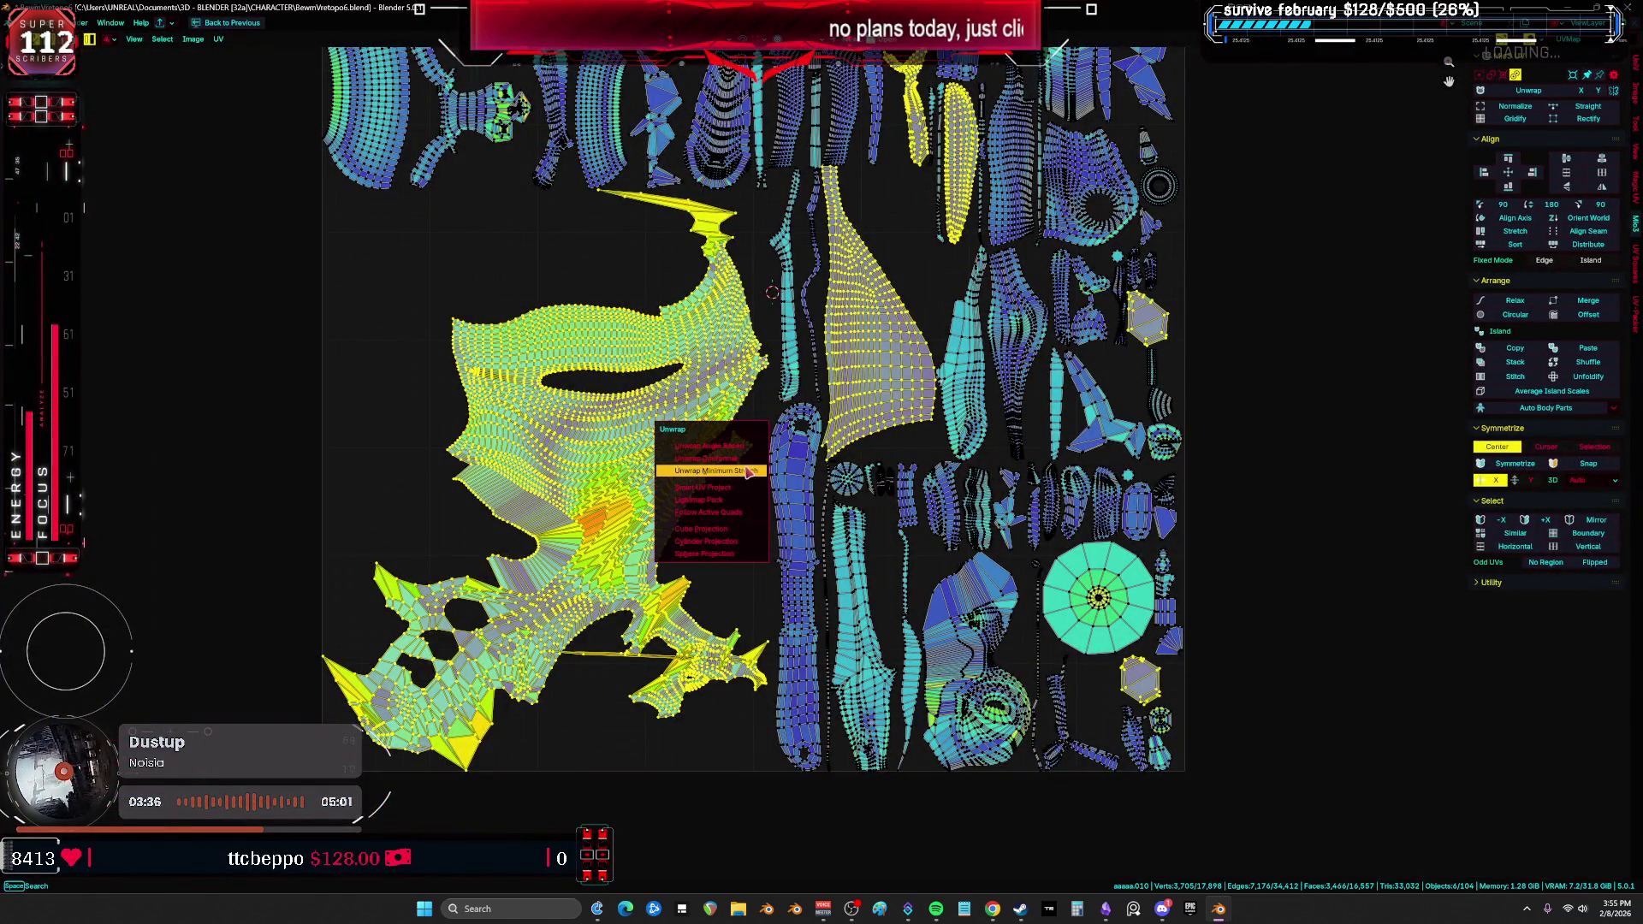
Step: Apply Unwrap Minimum Stretch to the torso, then maximize the 3D viewport again
{"action": "left_click", "coordinate": [747, 472]}
{"action": "scroll", "coordinate": [747, 475], "scroll_direction": "down", "scroll_amount": 3}
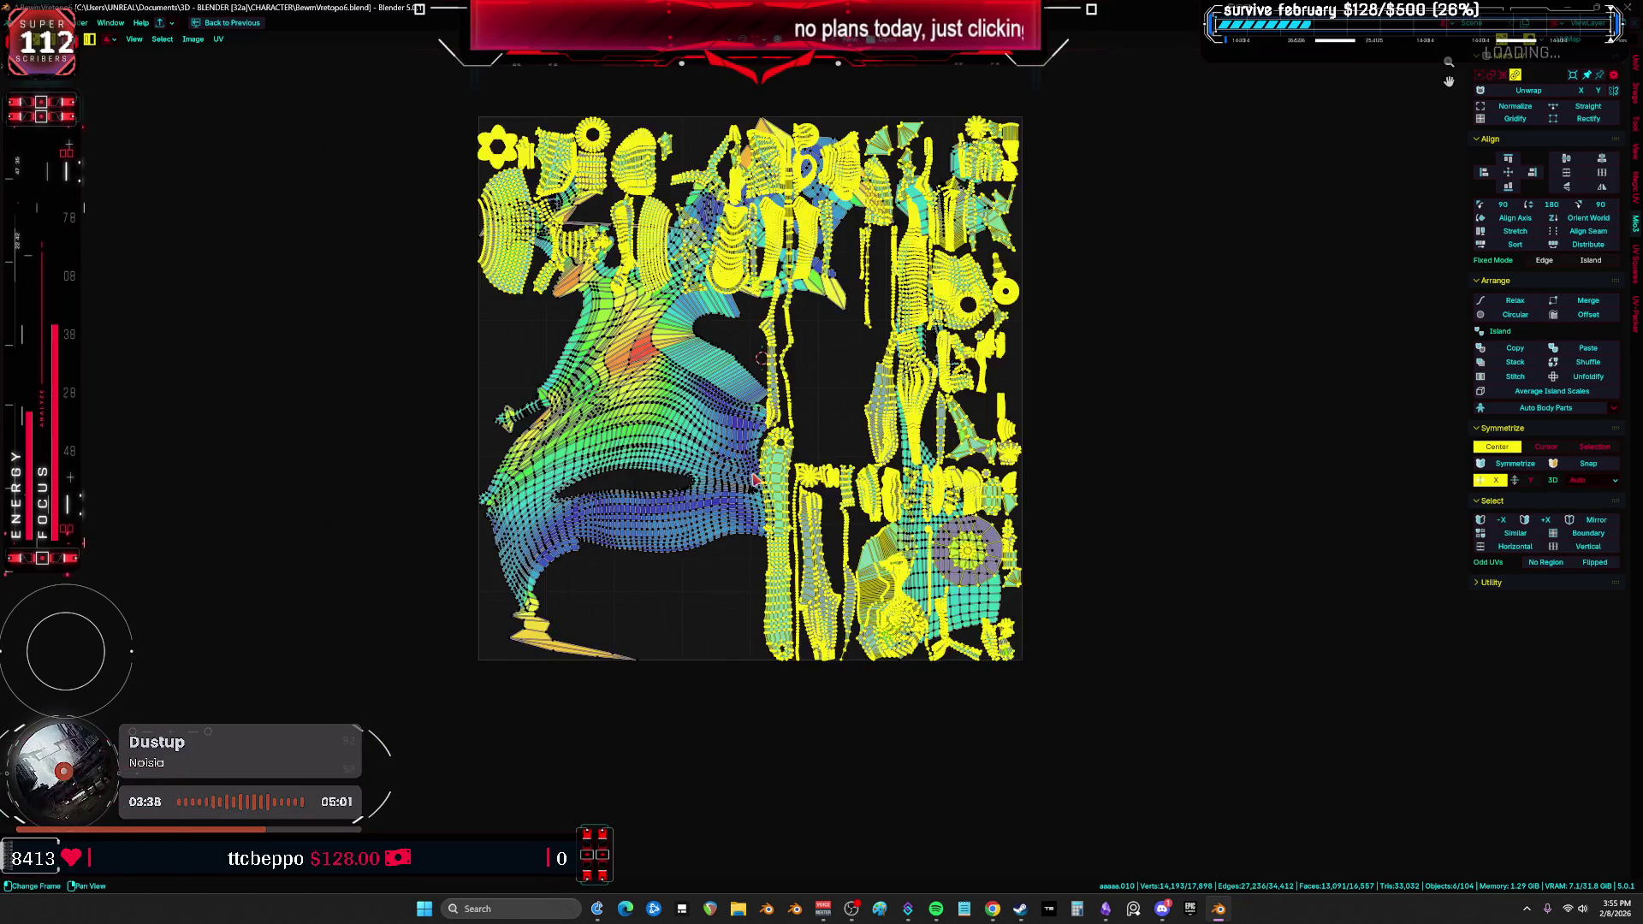
{"action": "key", "text": "ctrl+space"}
{"action": "mouse_move", "coordinate": [751, 474]}
{"action": "middle_mouse_down"}
{"action": "mouse_move", "coordinate": [661, 492]}
{"action": "mouse_move", "coordinate": [914, 496]}
{"action": "mouse_move", "coordinate": [695, 372]}
{"action": "mouse_move", "coordinate": [952, 381]}
{"action": "mouse_move", "coordinate": [848, 393]}
{"action": "middle_mouse_up"}
{"action": "key", "text": "ctrl+space"}
Step: Select the hexagonal chest plate faces and switch the viewport from X-ray wireframe to Solid shading
{"action": "left_click", "coordinate": [752, 479], "text": "alt"}
{"action": "mouse_move", "coordinate": [752, 505]}
{"action": "middle_mouse_down"}
{"action": "mouse_move", "coordinate": [870, 584]}
{"action": "mouse_move", "coordinate": [901, 506]}
{"action": "mouse_move", "coordinate": [723, 484]}
{"action": "mouse_move", "coordinate": [838, 454]}
{"action": "mouse_move", "coordinate": [973, 524]}
{"action": "mouse_move", "coordinate": [725, 415]}
{"action": "mouse_move", "coordinate": [718, 396]}
{"action": "middle_mouse_up"}
{"action": "key", "text": "shift+z"}
{"action": "key", "text": "shift+z"}
{"action": "key", "text": "l"}
{"action": "left_click", "coordinate": [718, 396]}
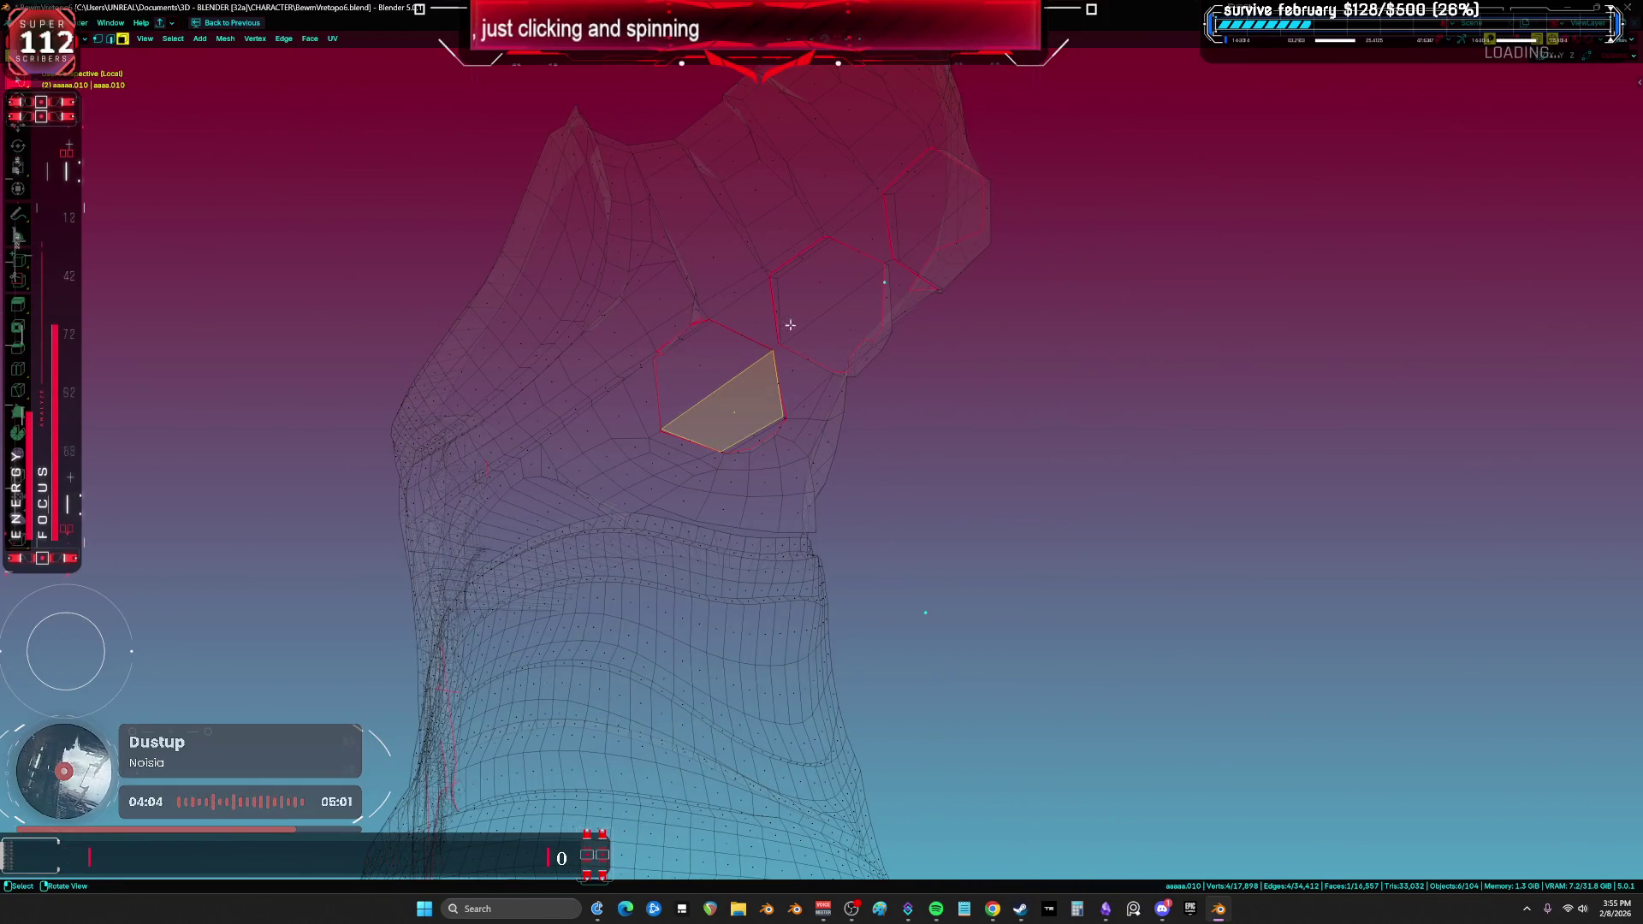
{"action": "middle_click_drag", "start_coordinate": [700, 359], "coordinate": [748, 382]}
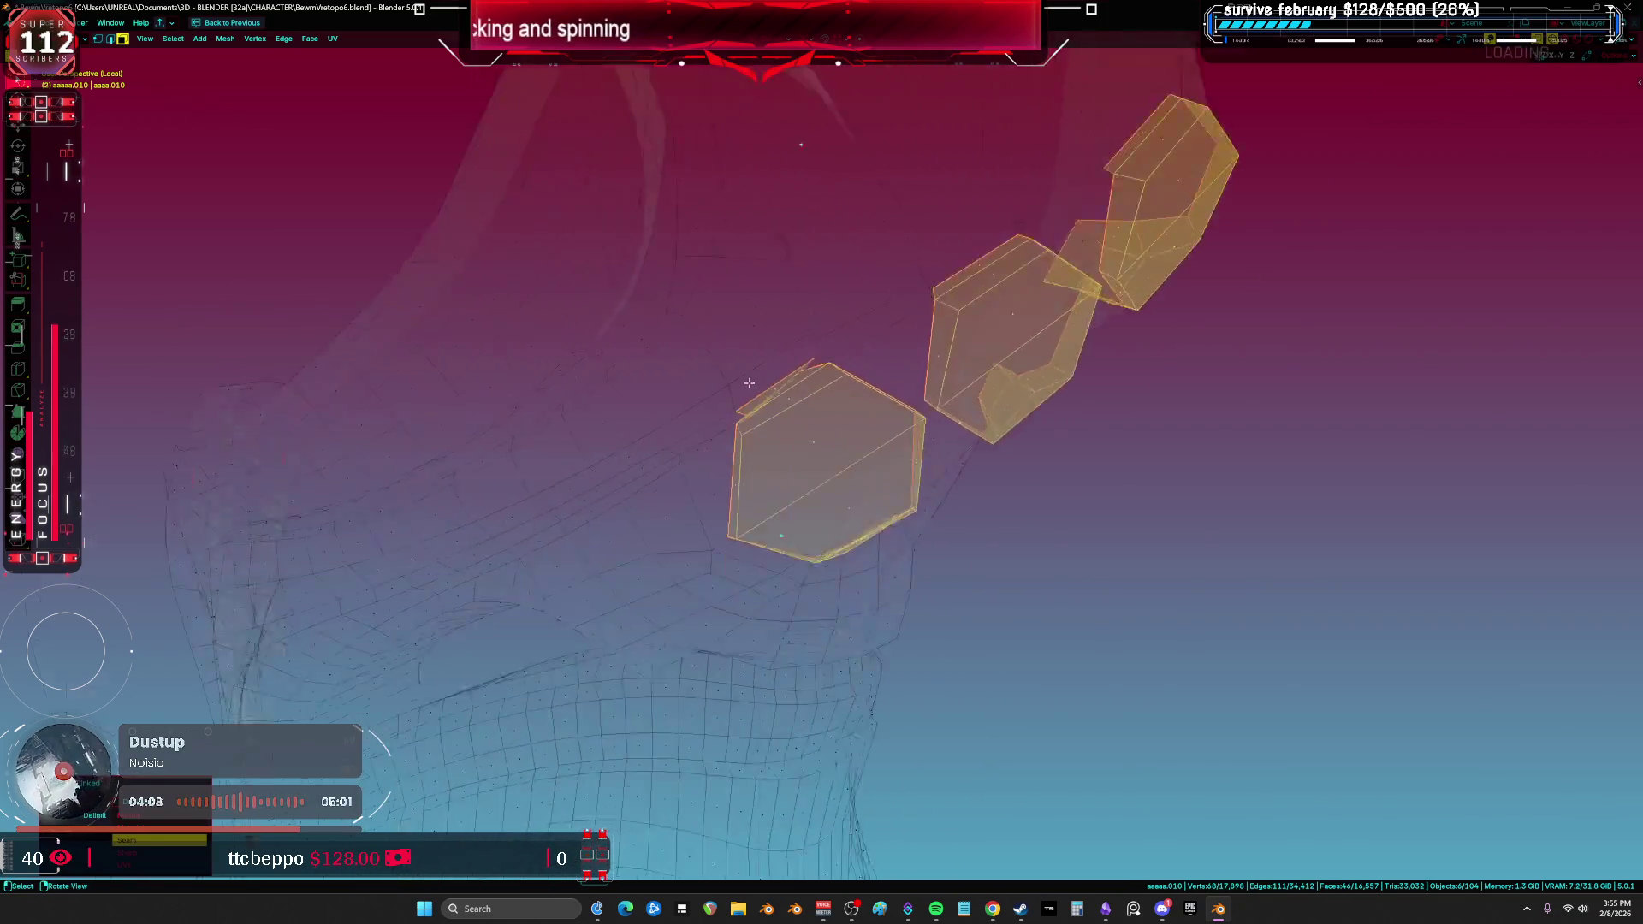
{"action": "scroll", "coordinate": [748, 382], "scroll_direction": "up", "scroll_amount": 5}
{"action": "key", "text": "z"}
{"action": "left_click", "coordinate": [851, 403]}
{"action": "scroll", "coordinate": [1016, 477], "scroll_direction": "down", "scroll_amount": 3}
{"action": "mouse_move", "coordinate": [1015, 476]}
{"action": "middle_mouse_down", "text": "shift"}
{"action": "mouse_move", "coordinate": [1076, 474]}
{"action": "mouse_move", "coordinate": [982, 462]}
{"action": "middle_mouse_up", "text": "shift"}
Step: Preview the checker texture across the torso plates, then return to Solid shading
{"action": "left_click", "coordinate": [1035, 544]}
{"action": "middle_click_drag", "start_coordinate": [1035, 544], "coordinate": [862, 501], "text": "shift"}
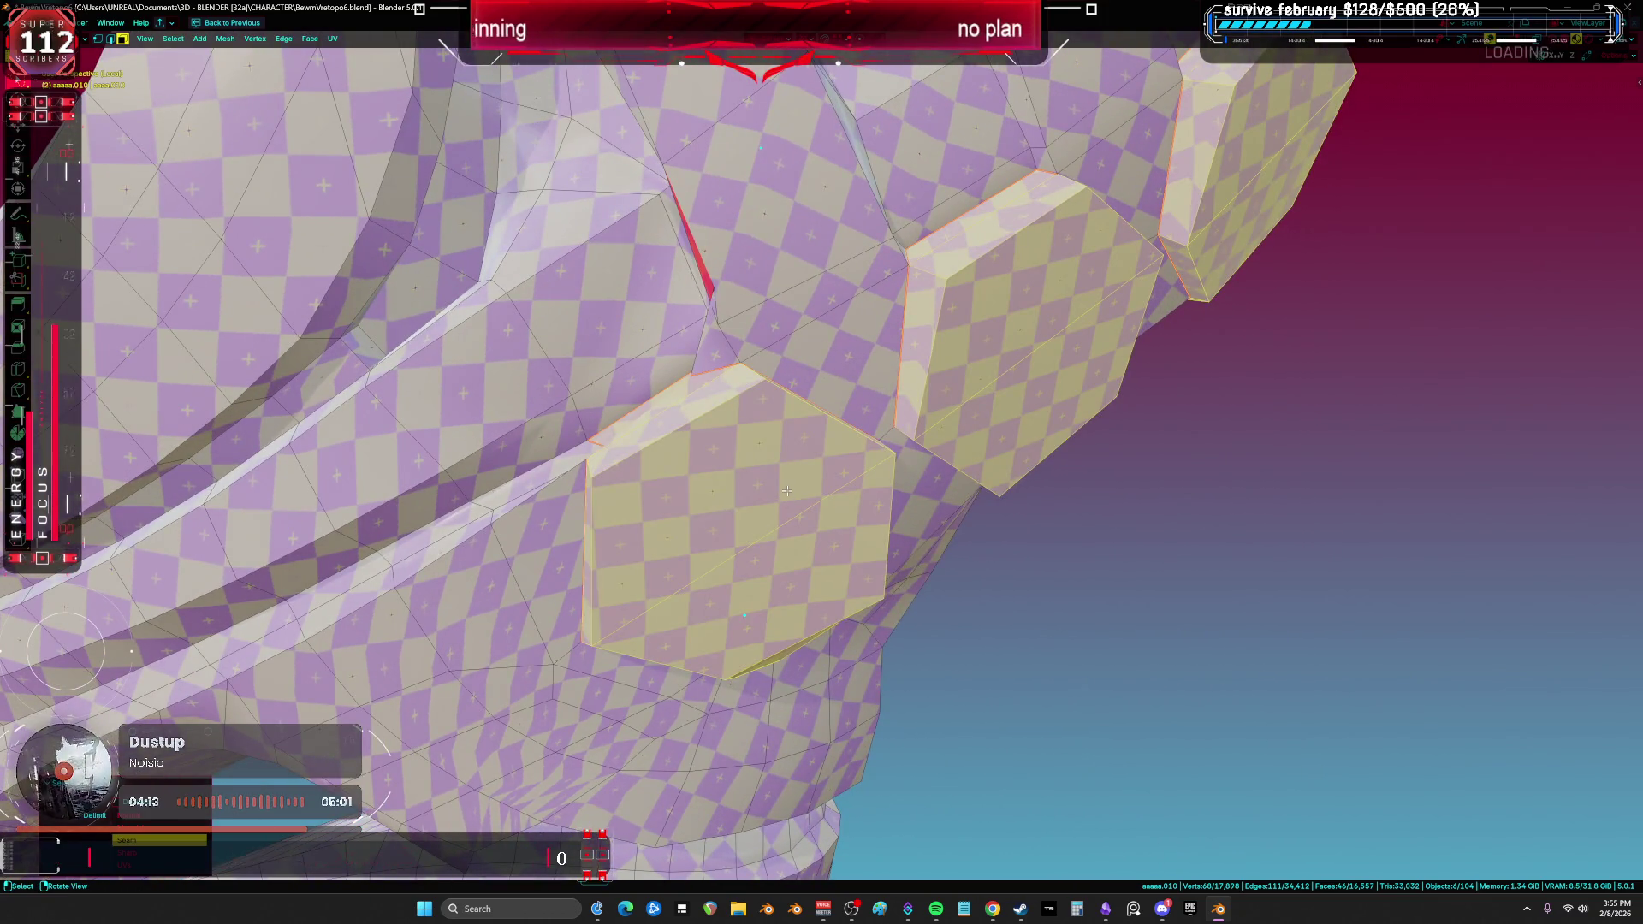
{"action": "double_click", "coordinate": [685, 443]}
{"action": "scroll", "coordinate": [685, 444], "scroll_direction": "up", "scroll_amount": 4}
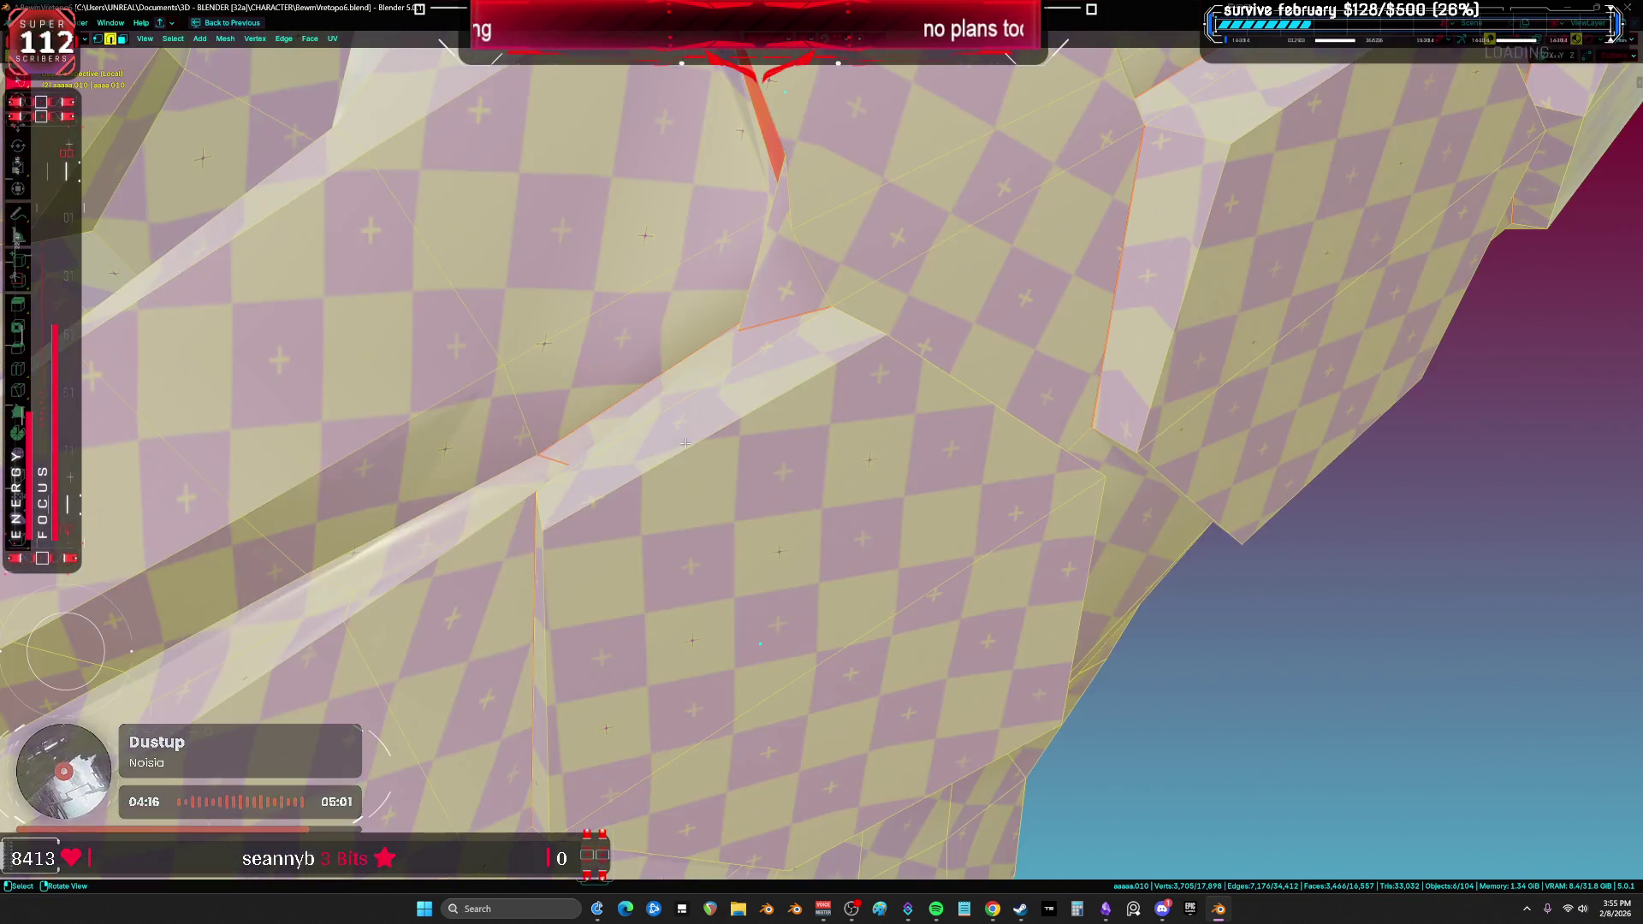
{"action": "key", "text": "z"}
{"action": "left_click", "coordinate": [791, 453]}
{"action": "mouse_move", "coordinate": [792, 453]}
{"action": "middle_mouse_down", "text": "shift"}
{"action": "mouse_move", "coordinate": [1130, 505]}
{"action": "mouse_move", "coordinate": [1097, 491]}
{"action": "middle_mouse_up", "text": "shift"}
Step: Switch to edge selection, open the Edge menu, and select the whole torso mesh
{"action": "key", "text": "2"}
{"action": "left_click", "coordinate": [1142, 395]}
{"action": "middle_click_drag", "start_coordinate": [1140, 393], "coordinate": [1082, 410]}
{"action": "key", "text": "ctrl+e"}
{"action": "scroll", "coordinate": [781, 513], "scroll_direction": "down", "scroll_amount": 5}
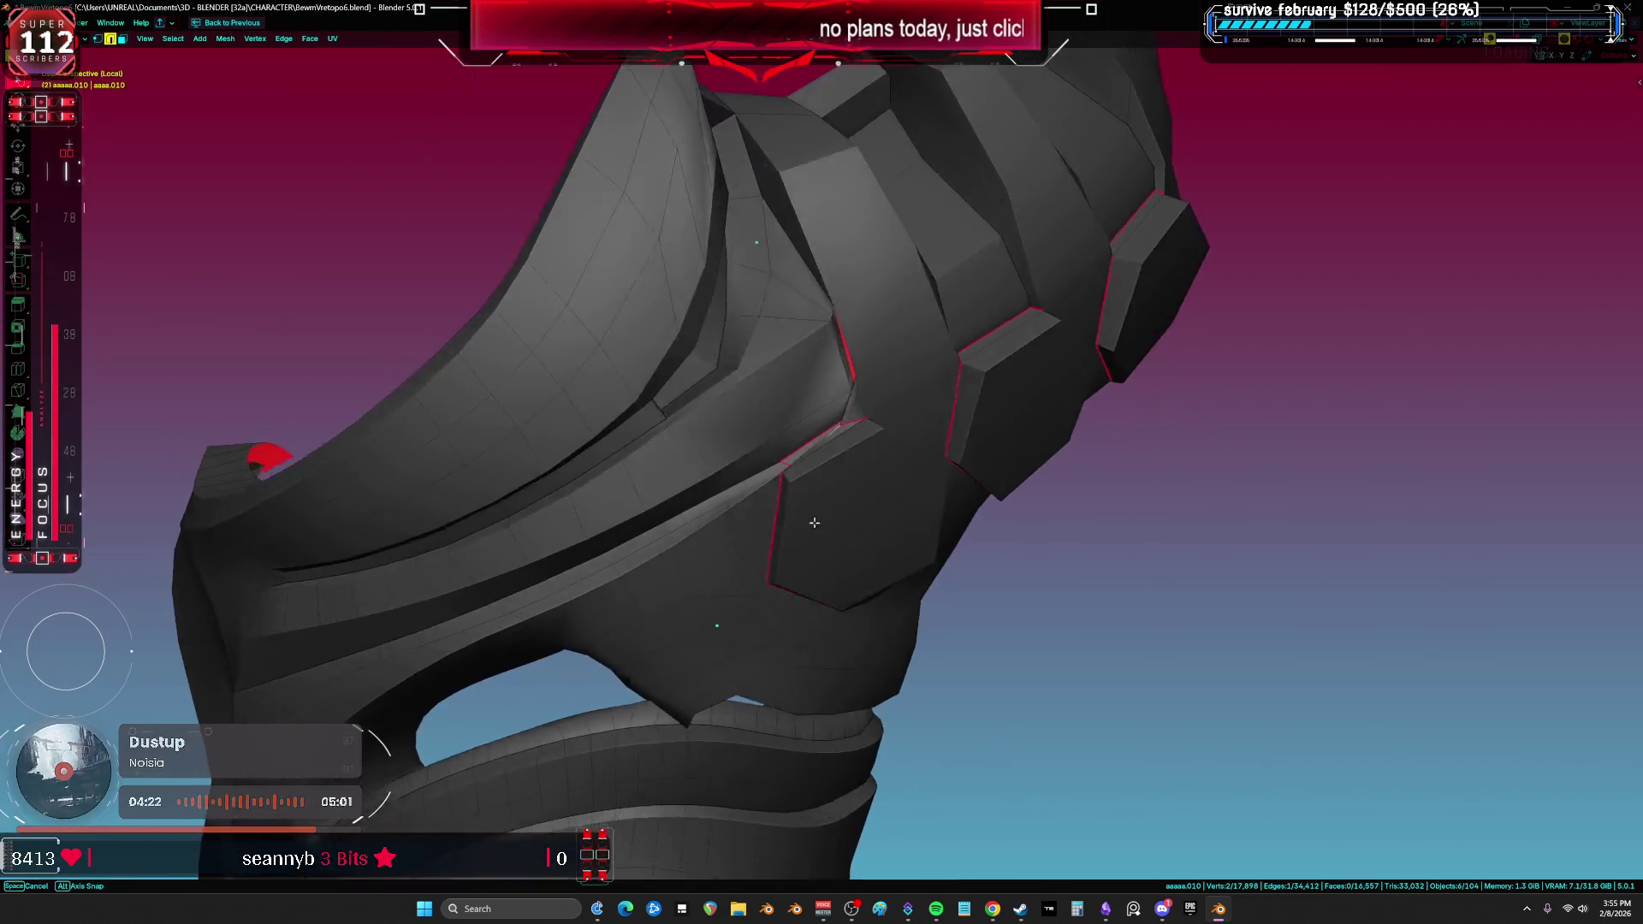
{"action": "key", "text": "a"}
{"action": "mouse_move", "coordinate": [781, 513]}
{"action": "middle_mouse_down"}
{"action": "mouse_move", "coordinate": [794, 447]}
{"action": "mouse_move", "coordinate": [874, 424]}
{"action": "middle_mouse_up"}
{"action": "scroll", "coordinate": [874, 424], "scroll_direction": "up", "scroll_amount": 3}
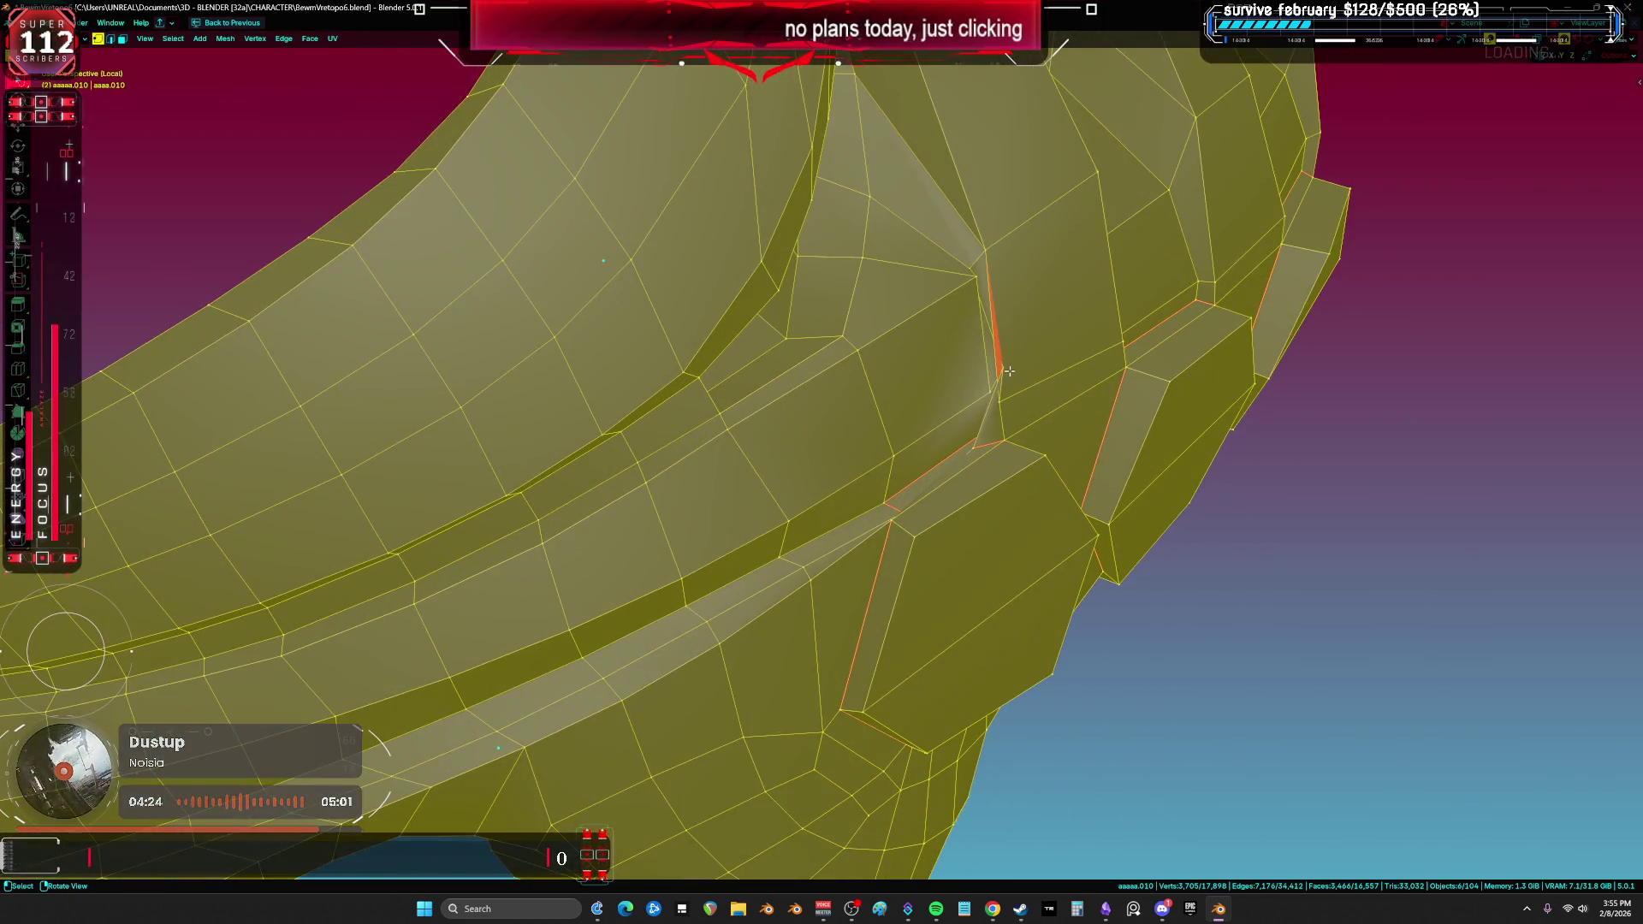
Step: Select a vertex beside the hexagonal plate, frame it, and move it into place
{"action": "left_click", "coordinate": [1001, 372]}
{"action": "key", "text": "KP_Decimal"}
{"action": "mouse_move", "coordinate": [785, 497]}
{"action": "middle_mouse_down"}
{"action": "mouse_move", "coordinate": [799, 535]}
{"action": "mouse_move", "coordinate": [803, 432]}
{"action": "mouse_move", "coordinate": [766, 402]}
{"action": "mouse_move", "coordinate": [576, 487]}
{"action": "mouse_move", "coordinate": [633, 565]}
{"action": "mouse_move", "coordinate": [1264, 562]}
{"action": "middle_mouse_up"}
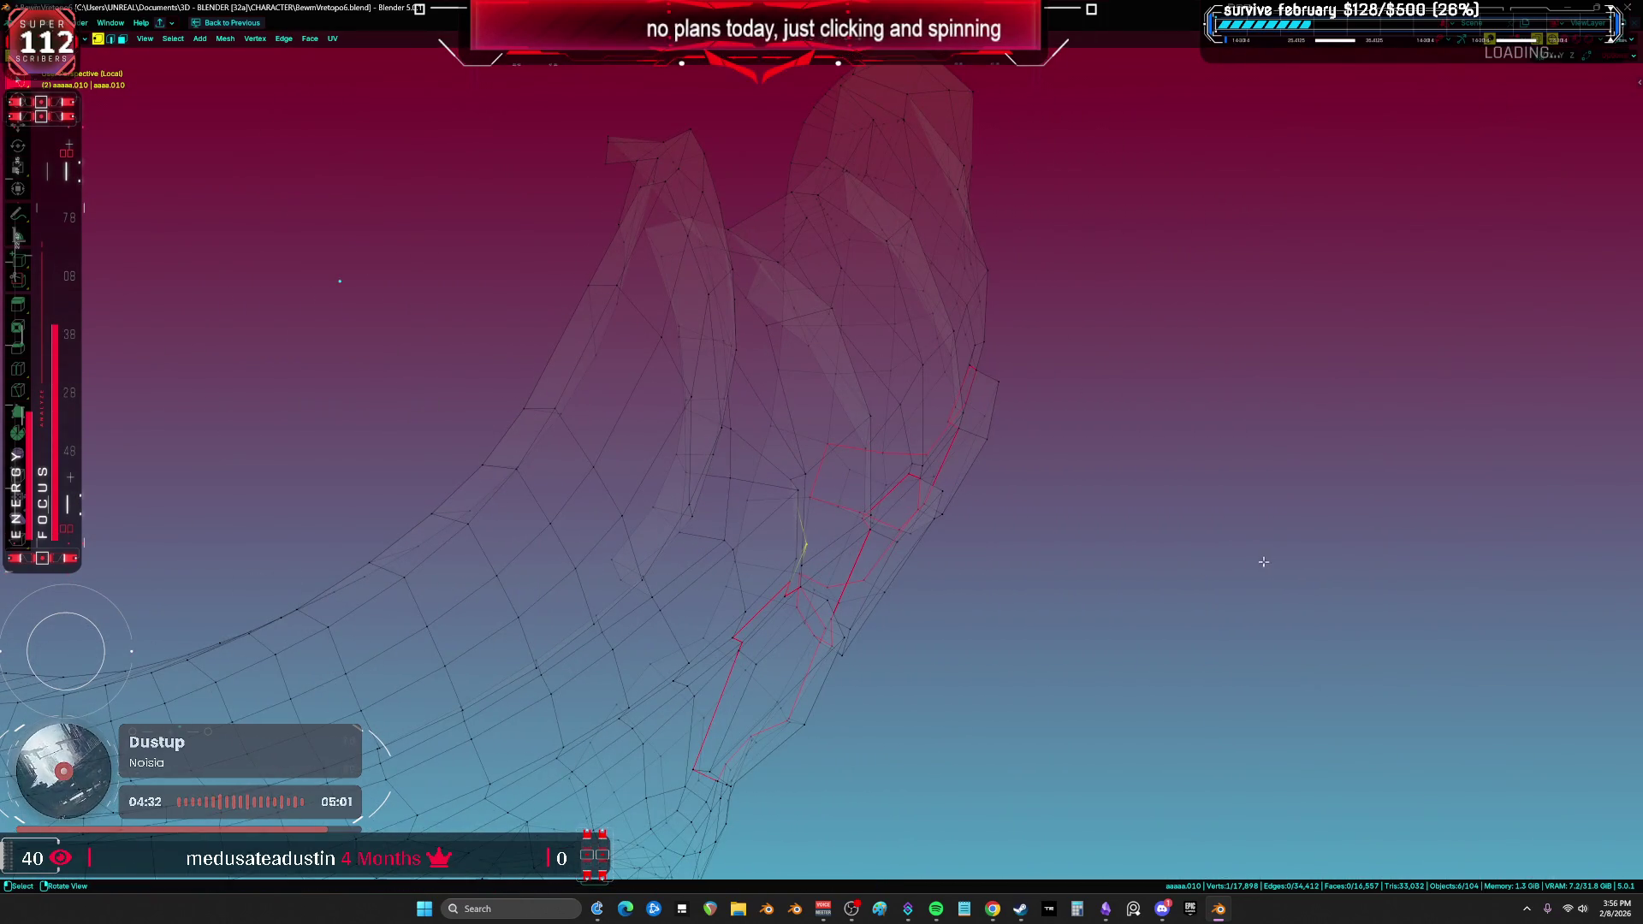
{"action": "scroll", "coordinate": [785, 579], "scroll_direction": "up", "scroll_amount": 5}
{"action": "mouse_move", "coordinate": [804, 423]}
{"action": "middle_mouse_down"}
{"action": "mouse_move", "coordinate": [887, 594]}
{"action": "mouse_move", "coordinate": [891, 539]}
{"action": "mouse_move", "coordinate": [872, 479]}
{"action": "mouse_move", "coordinate": [815, 495]}
{"action": "mouse_move", "coordinate": [800, 591]}
{"action": "middle_mouse_up"}
{"action": "key", "text": "g"}
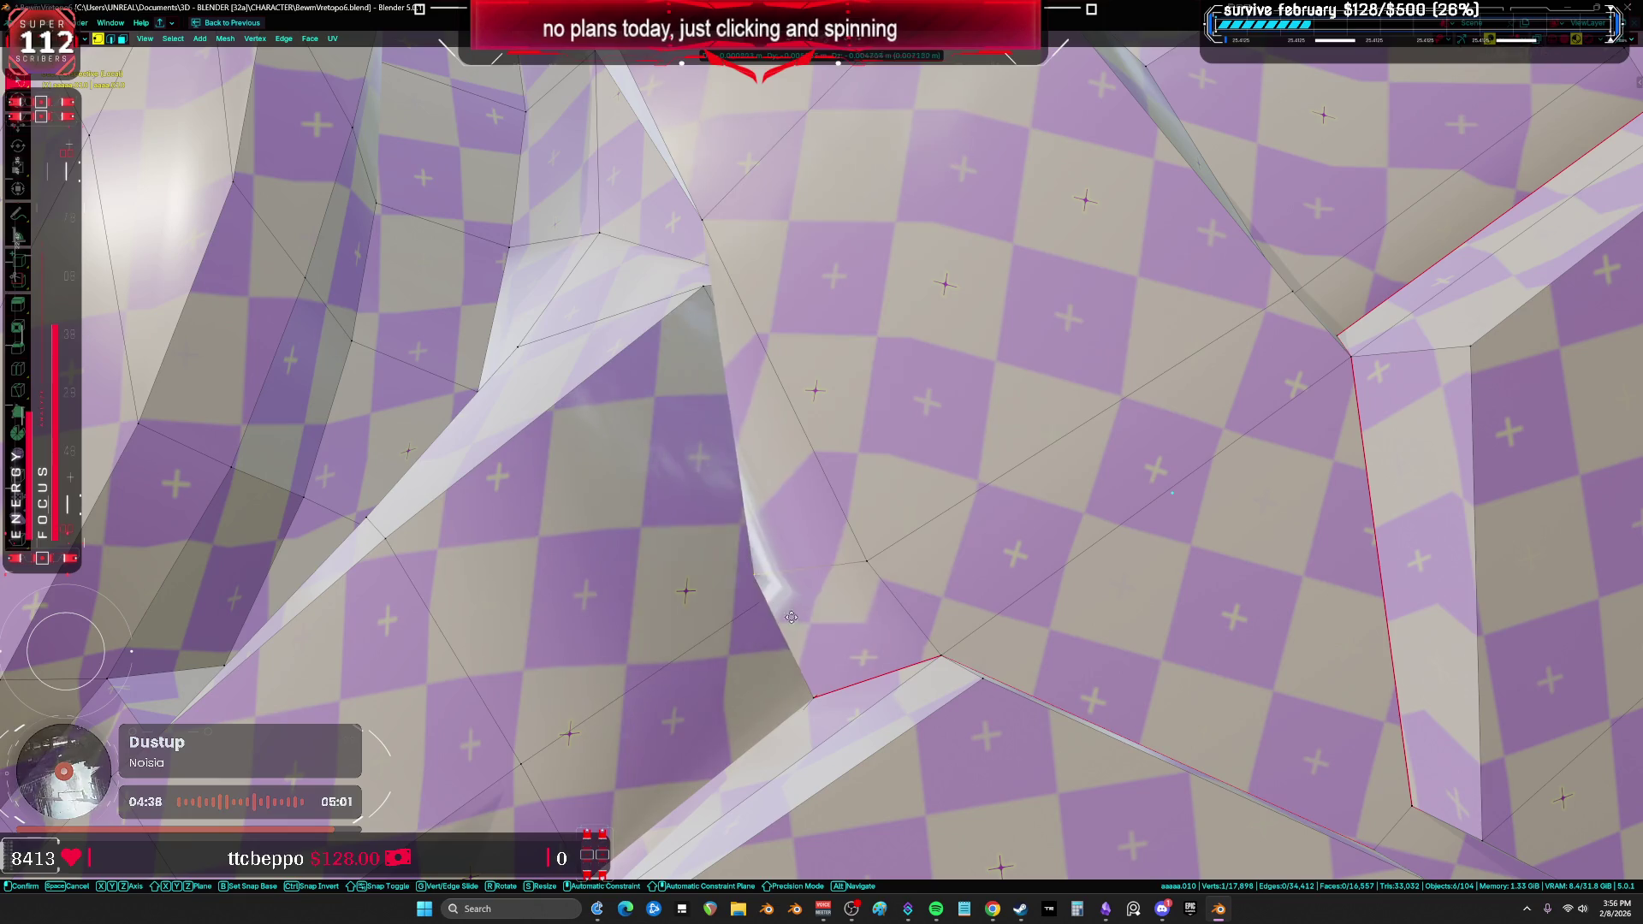
{"action": "left_click", "coordinate": [823, 637]}
{"action": "mouse_move", "coordinate": [823, 637]}
{"action": "middle_mouse_down"}
{"action": "mouse_move", "coordinate": [915, 652]}
{"action": "mouse_move", "coordinate": [802, 664]}
{"action": "mouse_move", "coordinate": [819, 674]}
{"action": "mouse_move", "coordinate": [958, 581]}
{"action": "middle_mouse_up"}
Step: Add a second vertex and try rotating the pair, undoing and cancelling the rotation
{"action": "left_click", "coordinate": [796, 655], "text": "shift"}
{"action": "key", "text": "g"}
{"action": "key", "text": "r"}
{"action": "left_click", "coordinate": [826, 667]}
{"action": "key", "text": "ctrl+z"}
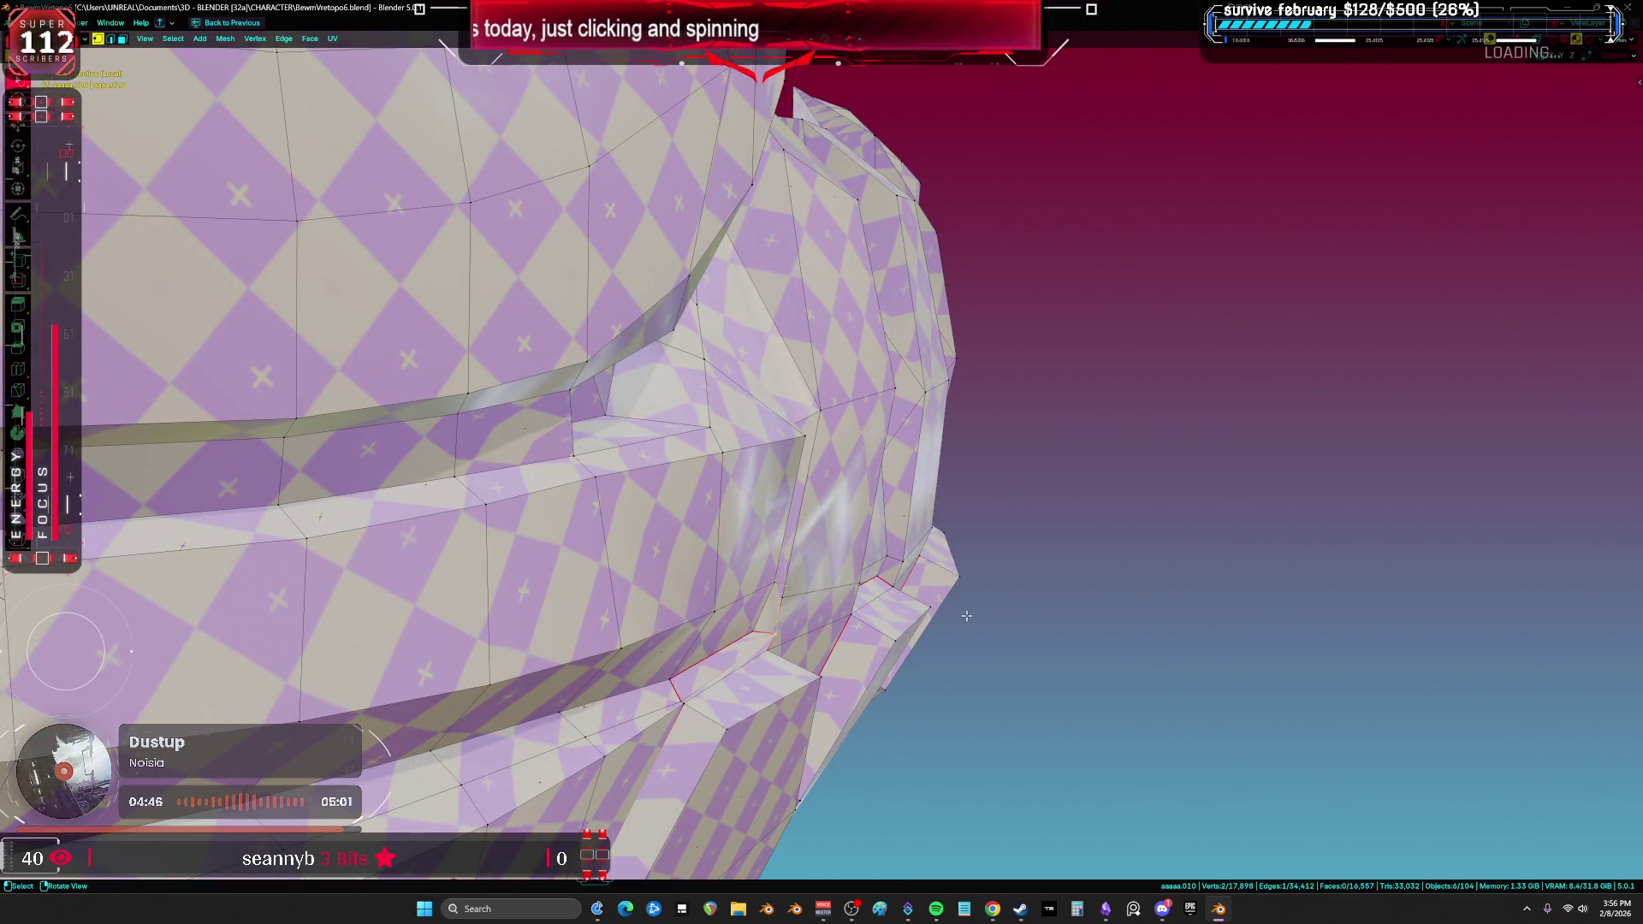
{"action": "middle_click_drag", "start_coordinate": [651, 612], "coordinate": [1057, 483]}
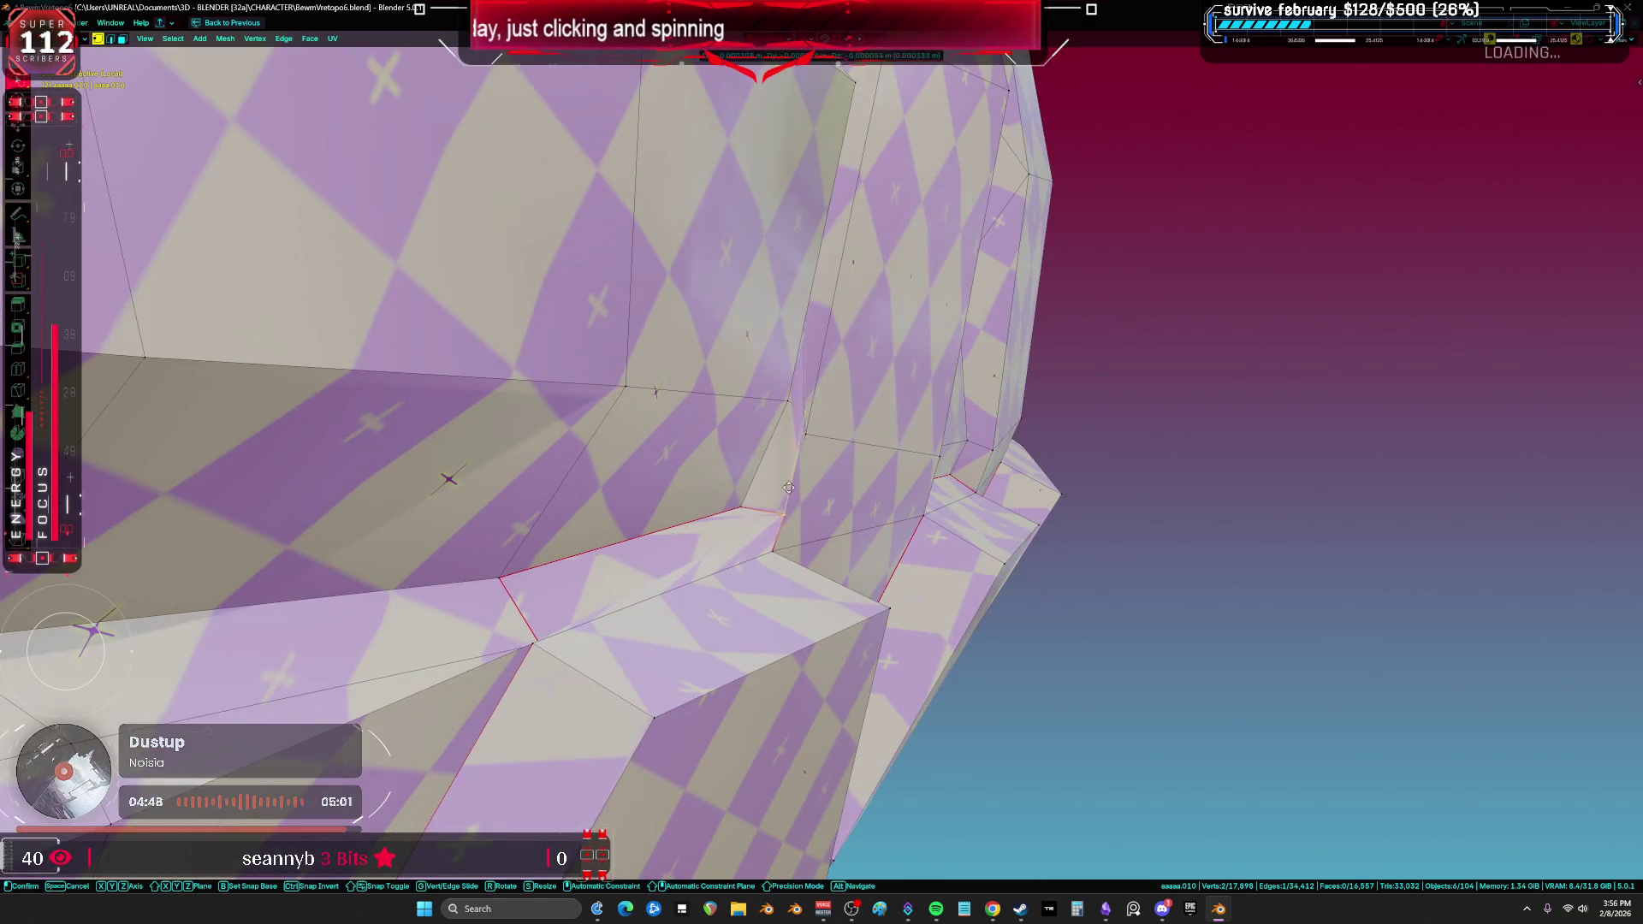
{"action": "key", "text": "r"}
{"action": "key", "text": "Escape"}
Step: Select the linked torso region and toggle the see-through view back to solid shading
{"action": "key", "text": "ctrl+l"}
{"action": "middle_click_drag", "start_coordinate": [770, 598], "coordinate": [859, 705]}
{"action": "key", "text": "ctrl+z"}
{"action": "key", "text": "alt+z"}
{"action": "mouse_move", "coordinate": [678, 596]}
{"action": "middle_mouse_down"}
{"action": "mouse_move", "coordinate": [727, 582]}
{"action": "mouse_move", "coordinate": [710, 599]}
{"action": "mouse_move", "coordinate": [690, 607]}
{"action": "mouse_move", "coordinate": [838, 466]}
{"action": "middle_mouse_up"}
{"action": "key", "text": "alt+z"}
Step: Try moving and sliding single torso vertices, cancel each move, and reselect the linked torso region
{"action": "key", "text": "g"}
{"action": "key", "text": "Escape"}
{"action": "key", "text": "ctrl+l"}
{"action": "scroll", "coordinate": [663, 586], "scroll_direction": "up", "scroll_amount": 3}
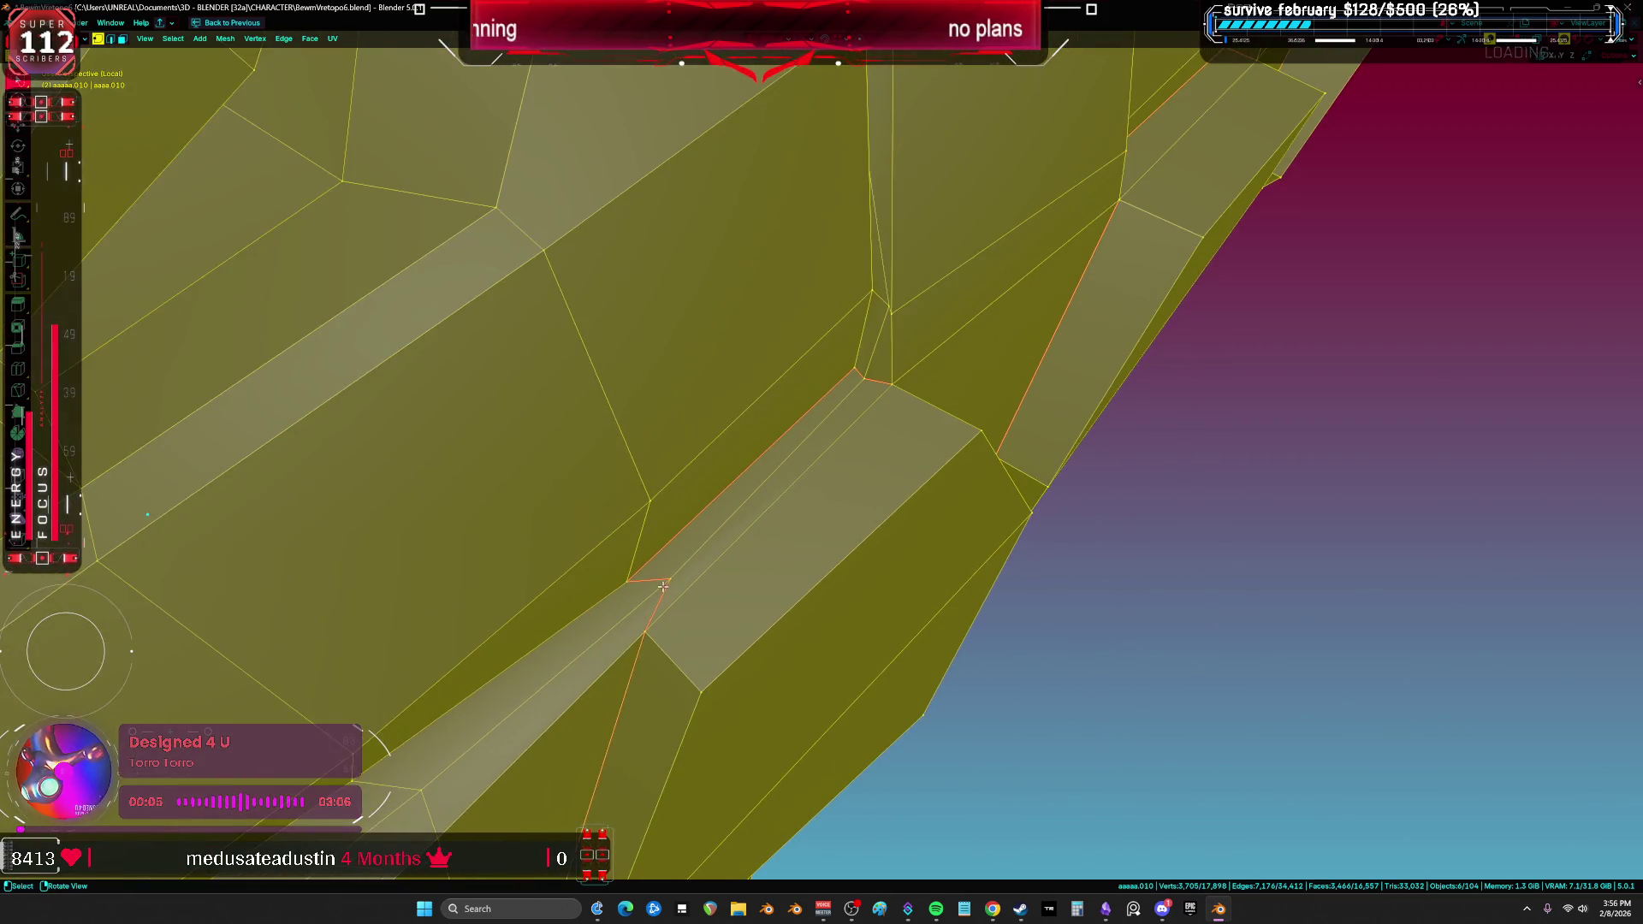
{"action": "left_click", "coordinate": [663, 586]}
{"action": "key", "text": "g"}
{"action": "key", "text": "g"}
{"action": "key", "text": "Escape"}
{"action": "key", "text": "ctrl+l"}
Step: Move a plate-edge vertex into place, then select the entire armor mesh
{"action": "mouse_move", "coordinate": [640, 610]}
{"action": "middle_mouse_down"}
{"action": "mouse_move", "coordinate": [661, 624]}
{"action": "mouse_move", "coordinate": [821, 506]}
{"action": "middle_mouse_up"}
{"action": "left_click", "coordinate": [831, 398]}
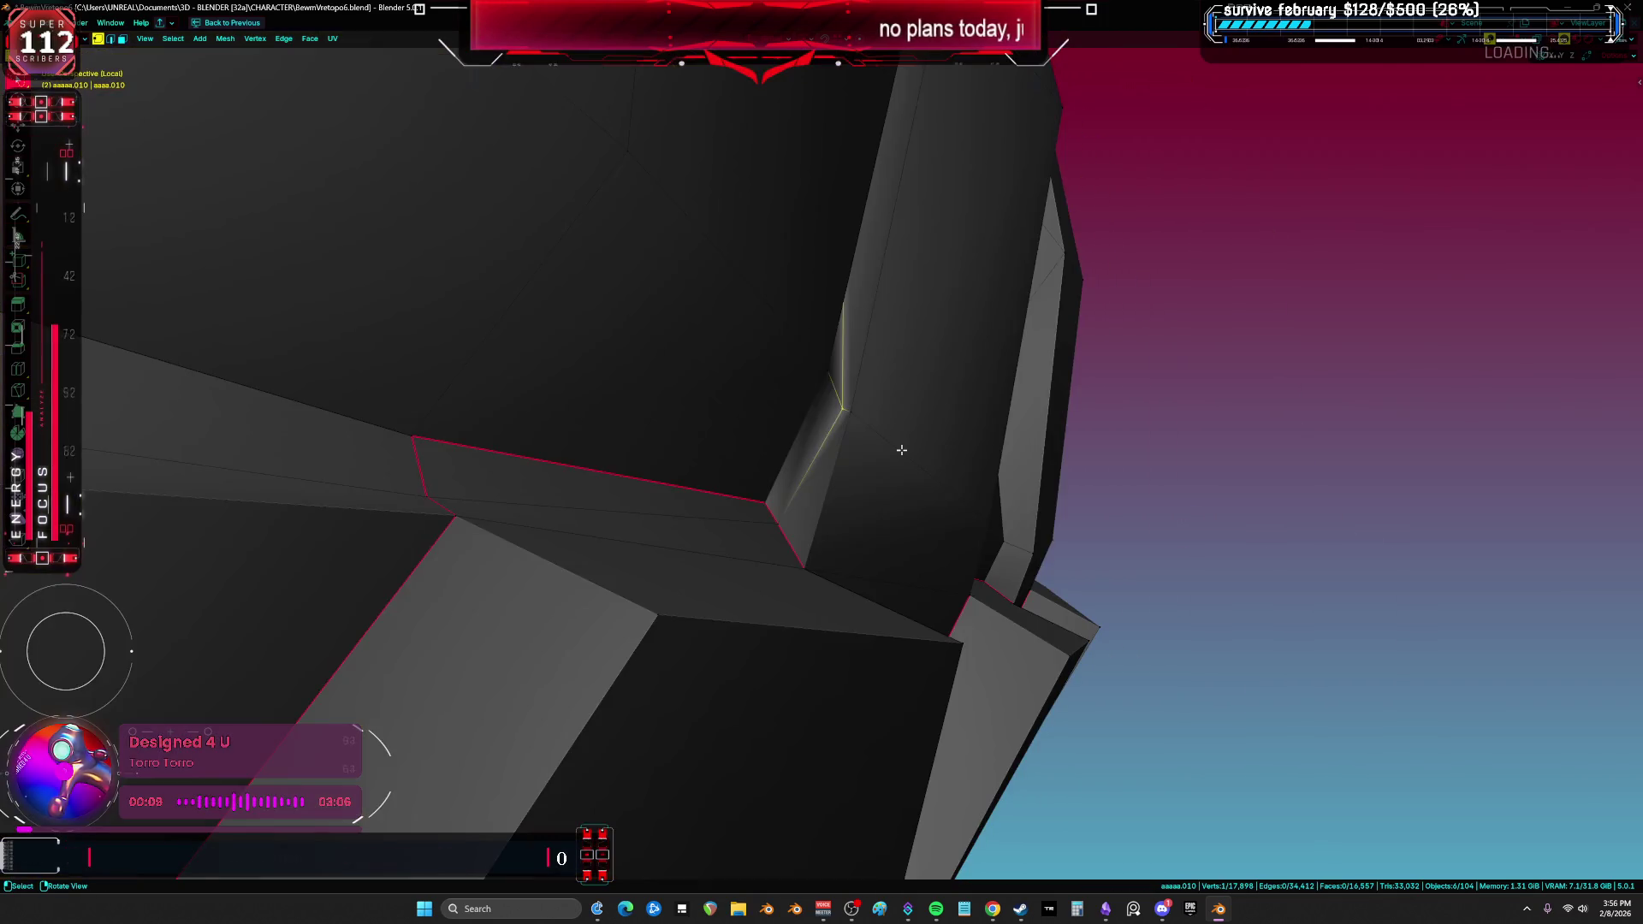
{"action": "scroll", "coordinate": [810, 363], "scroll_direction": "up", "scroll_amount": 5}
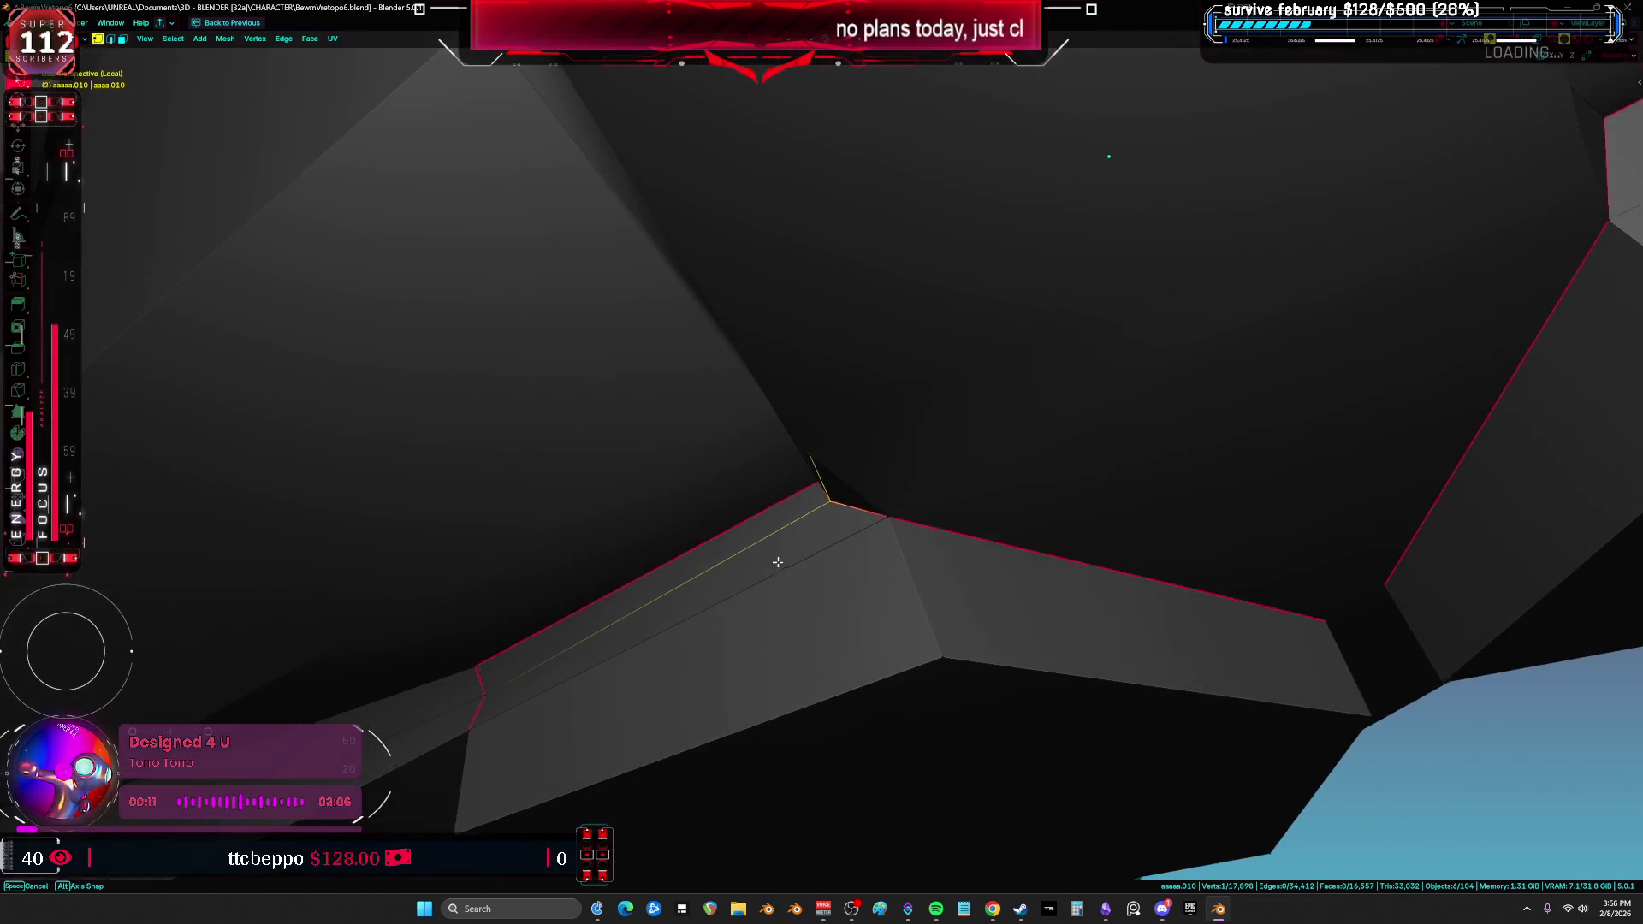
{"action": "key", "text": "g"}
{"action": "left_click", "coordinate": [819, 550]}
{"action": "mouse_move", "coordinate": [819, 550]}
{"action": "middle_mouse_down"}
{"action": "mouse_move", "coordinate": [899, 531]}
{"action": "mouse_move", "coordinate": [909, 454]}
{"action": "mouse_move", "coordinate": [987, 436]}
{"action": "mouse_move", "coordinate": [1025, 451]}
{"action": "mouse_move", "coordinate": [909, 440]}
{"action": "mouse_move", "coordinate": [873, 470]}
{"action": "mouse_move", "coordinate": [972, 497]}
{"action": "mouse_move", "coordinate": [739, 463]}
{"action": "mouse_move", "coordinate": [727, 498]}
{"action": "middle_mouse_up"}
{"action": "key", "text": "a"}
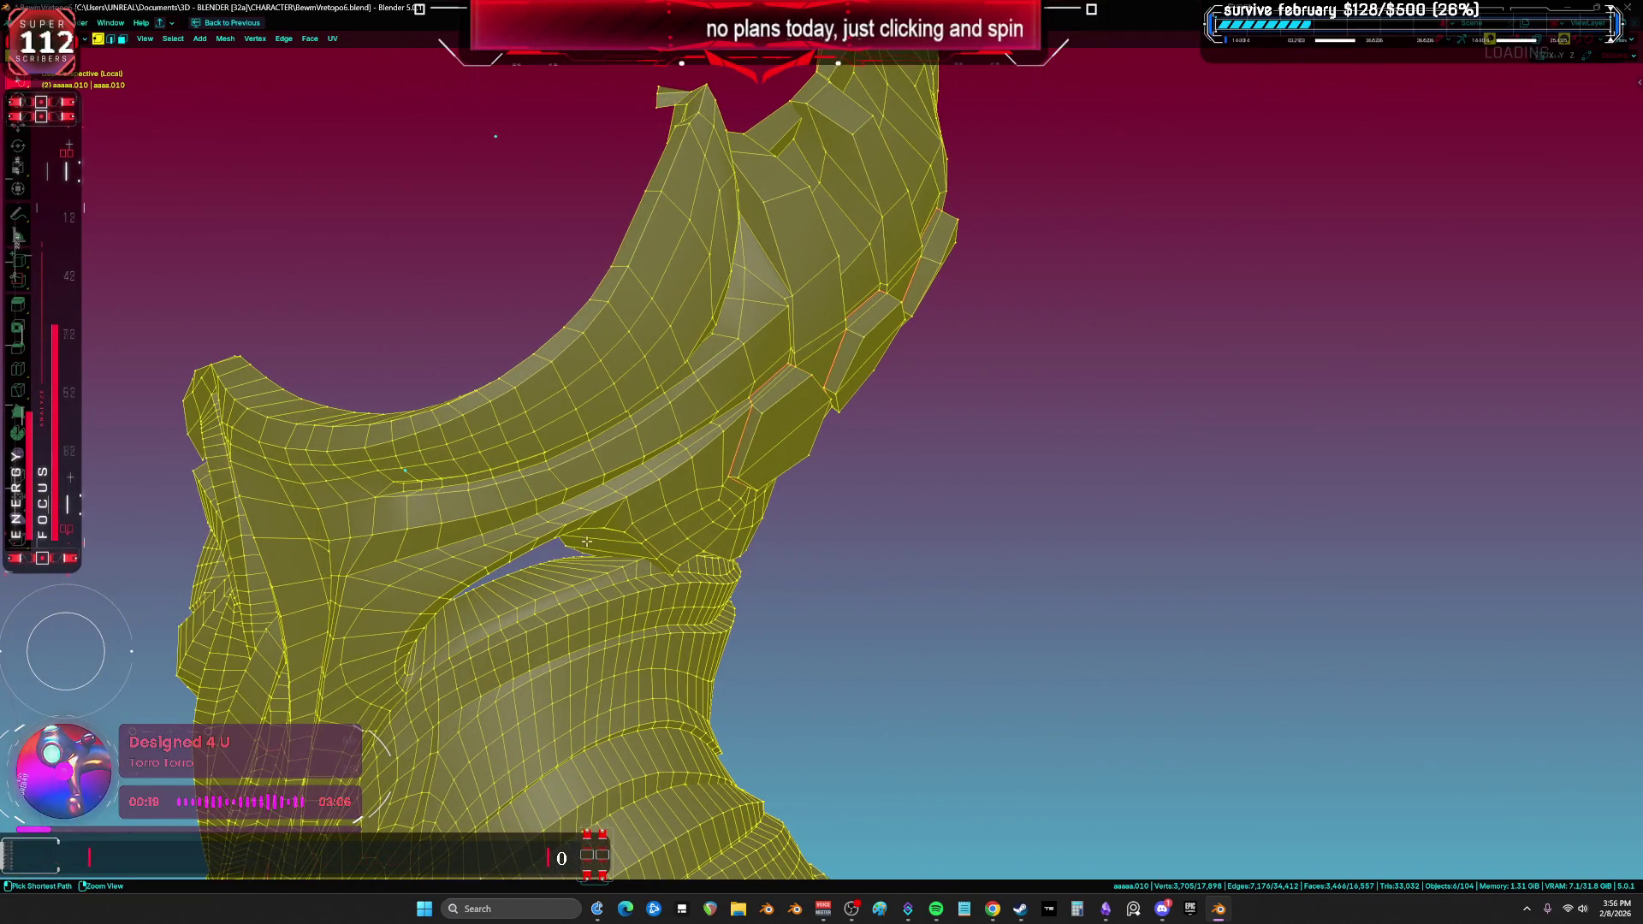
Step: Unwrap the armor with Minimum Stretch and inspect the islands, selecting a face on the long island
{"action": "key", "text": "u"}
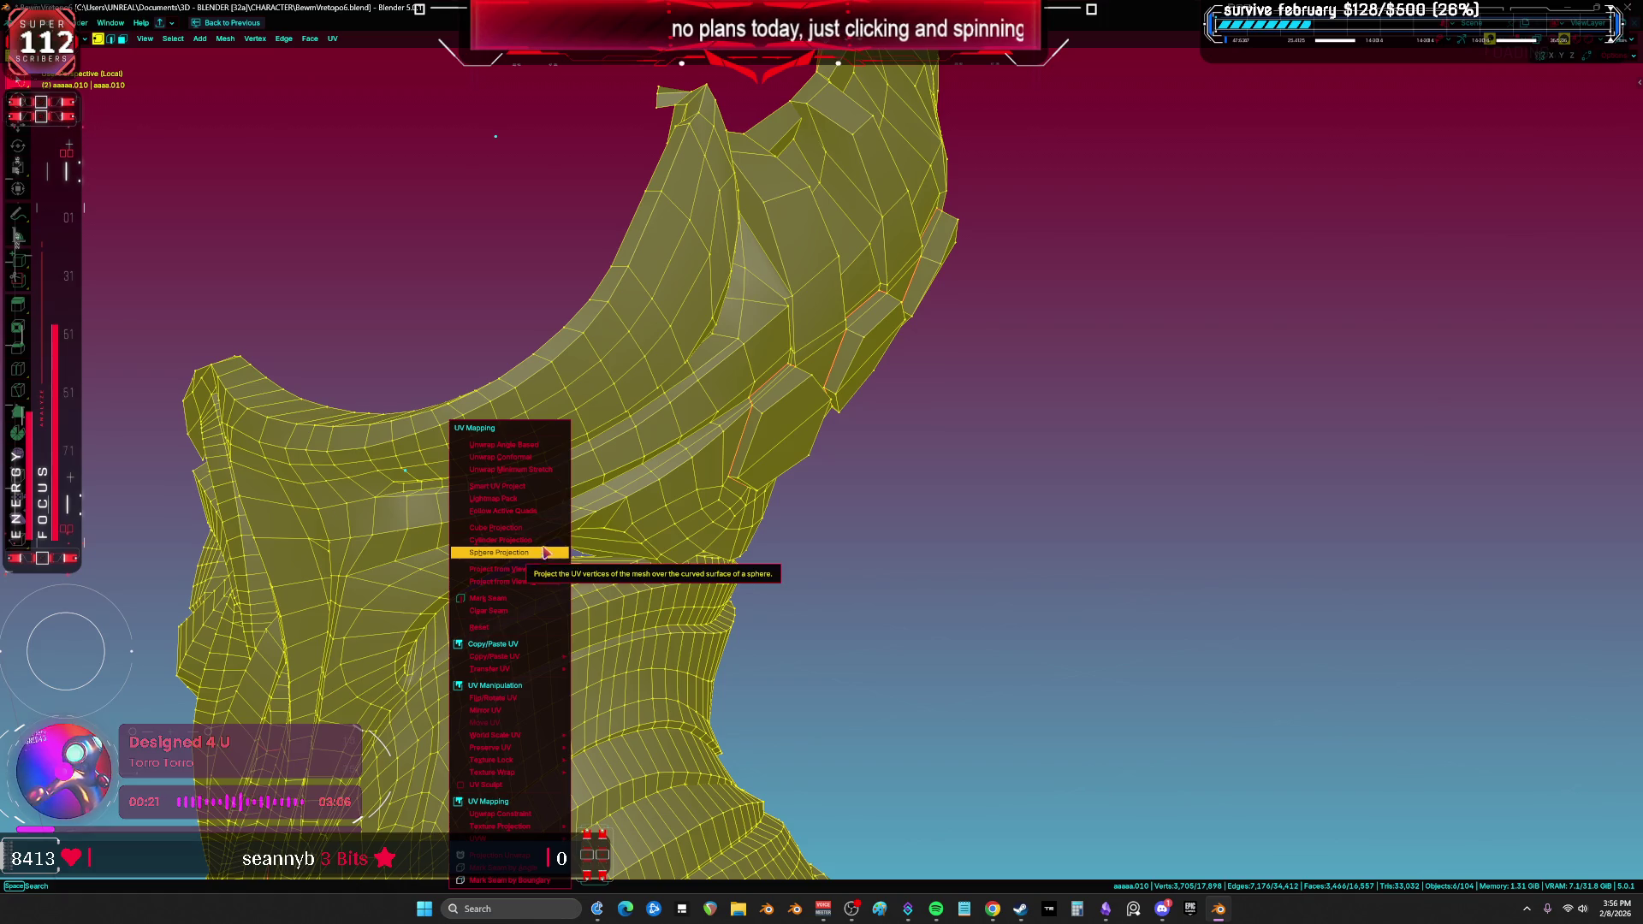
{"action": "left_click", "coordinate": [541, 476]}
{"action": "key", "text": "shift+F10"}
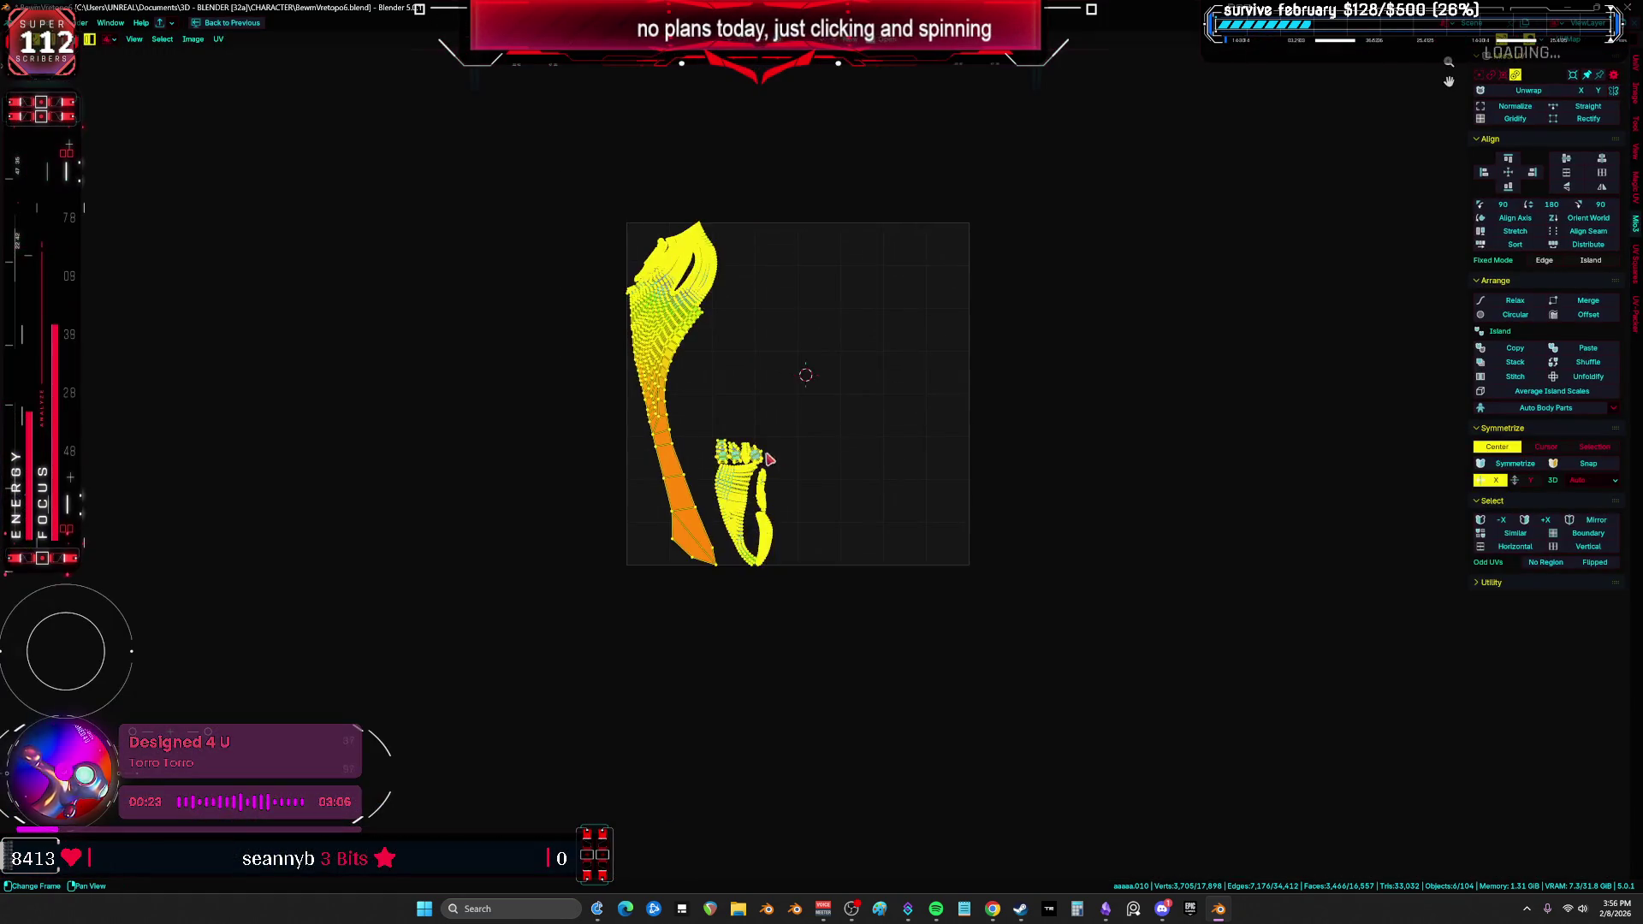
{"action": "scroll", "coordinate": [719, 487], "scroll_direction": "up", "scroll_amount": 4}
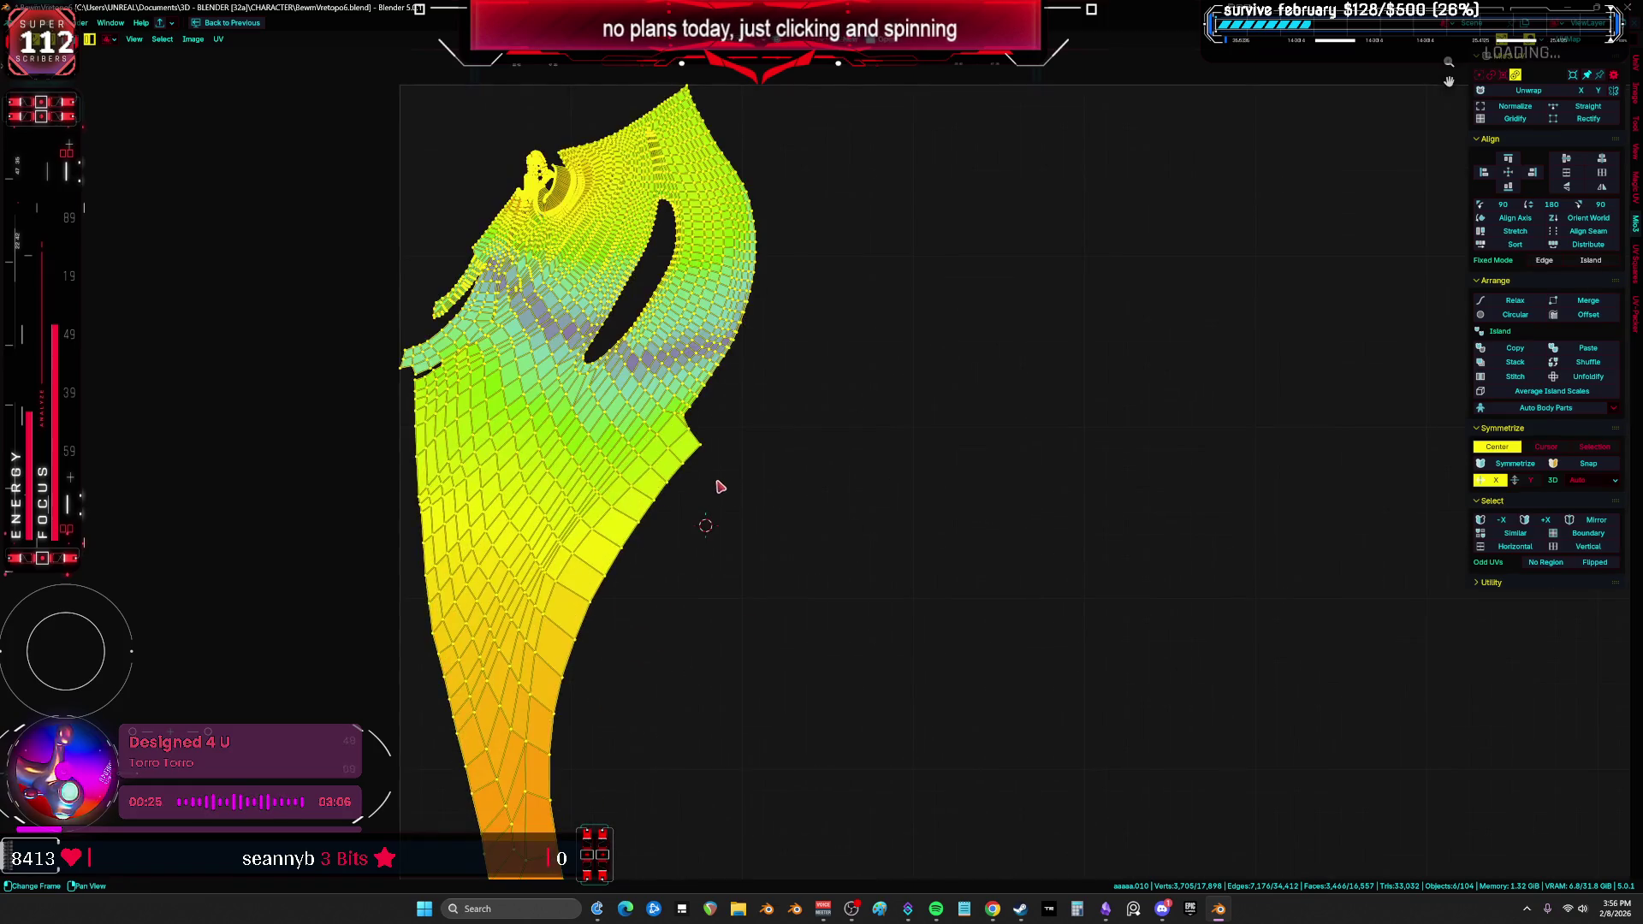
{"action": "scroll", "coordinate": [704, 494], "scroll_direction": "down", "scroll_amount": 10, "text": "ctrl"}
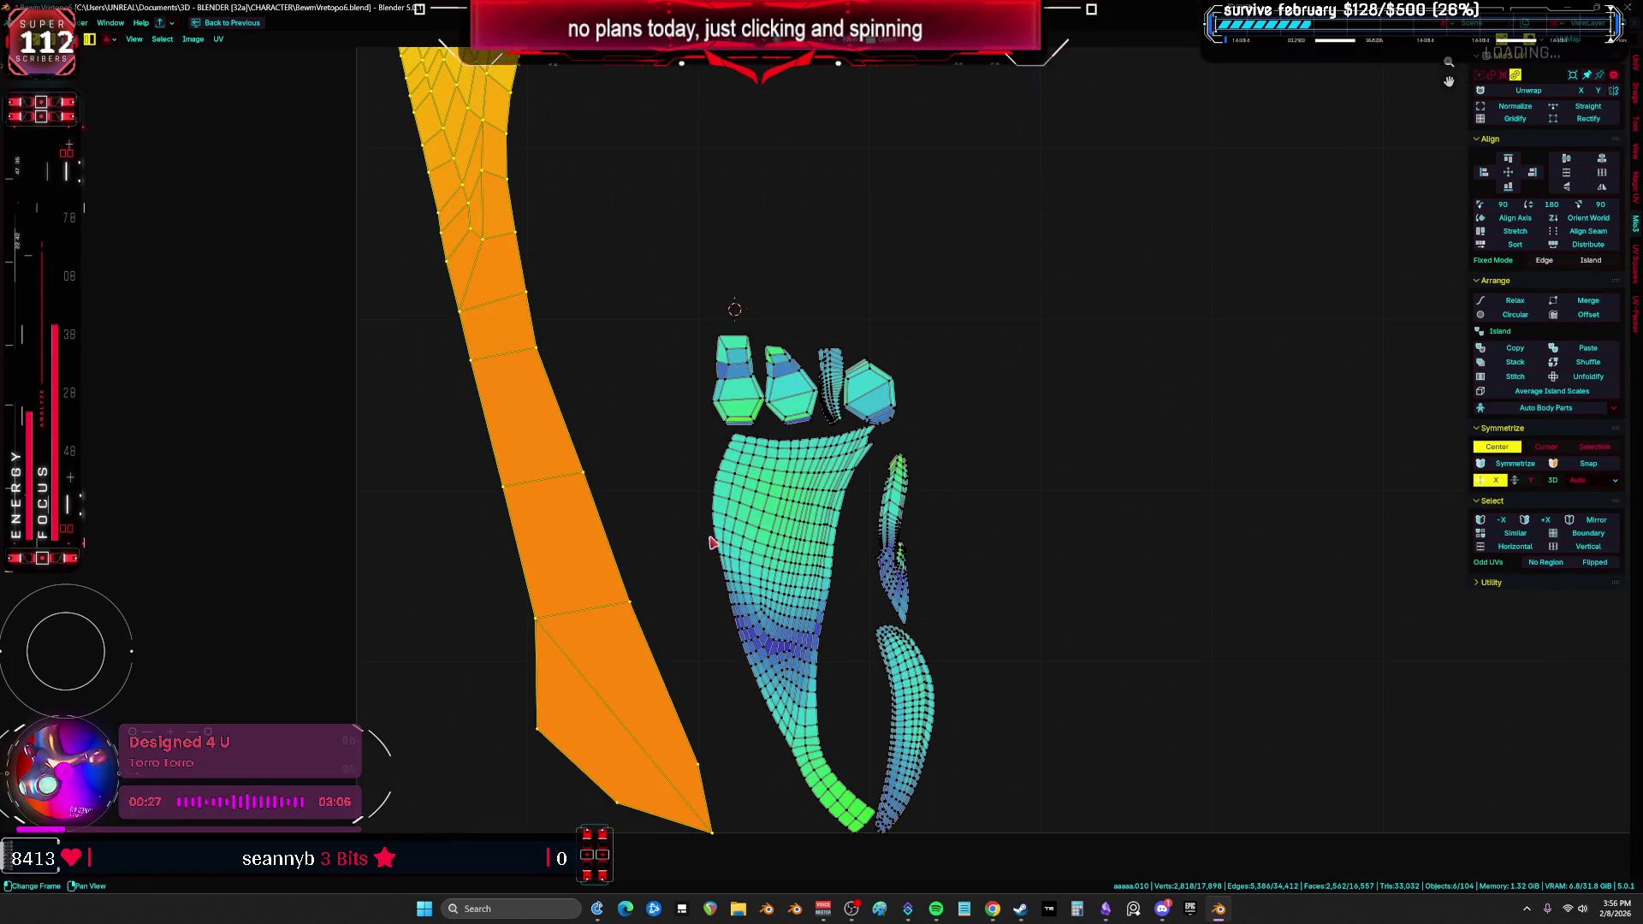
{"action": "scroll", "coordinate": [709, 550], "scroll_direction": "up", "scroll_amount": 2}
{"action": "scroll", "coordinate": [708, 550], "scroll_direction": "down", "scroll_amount": 3}
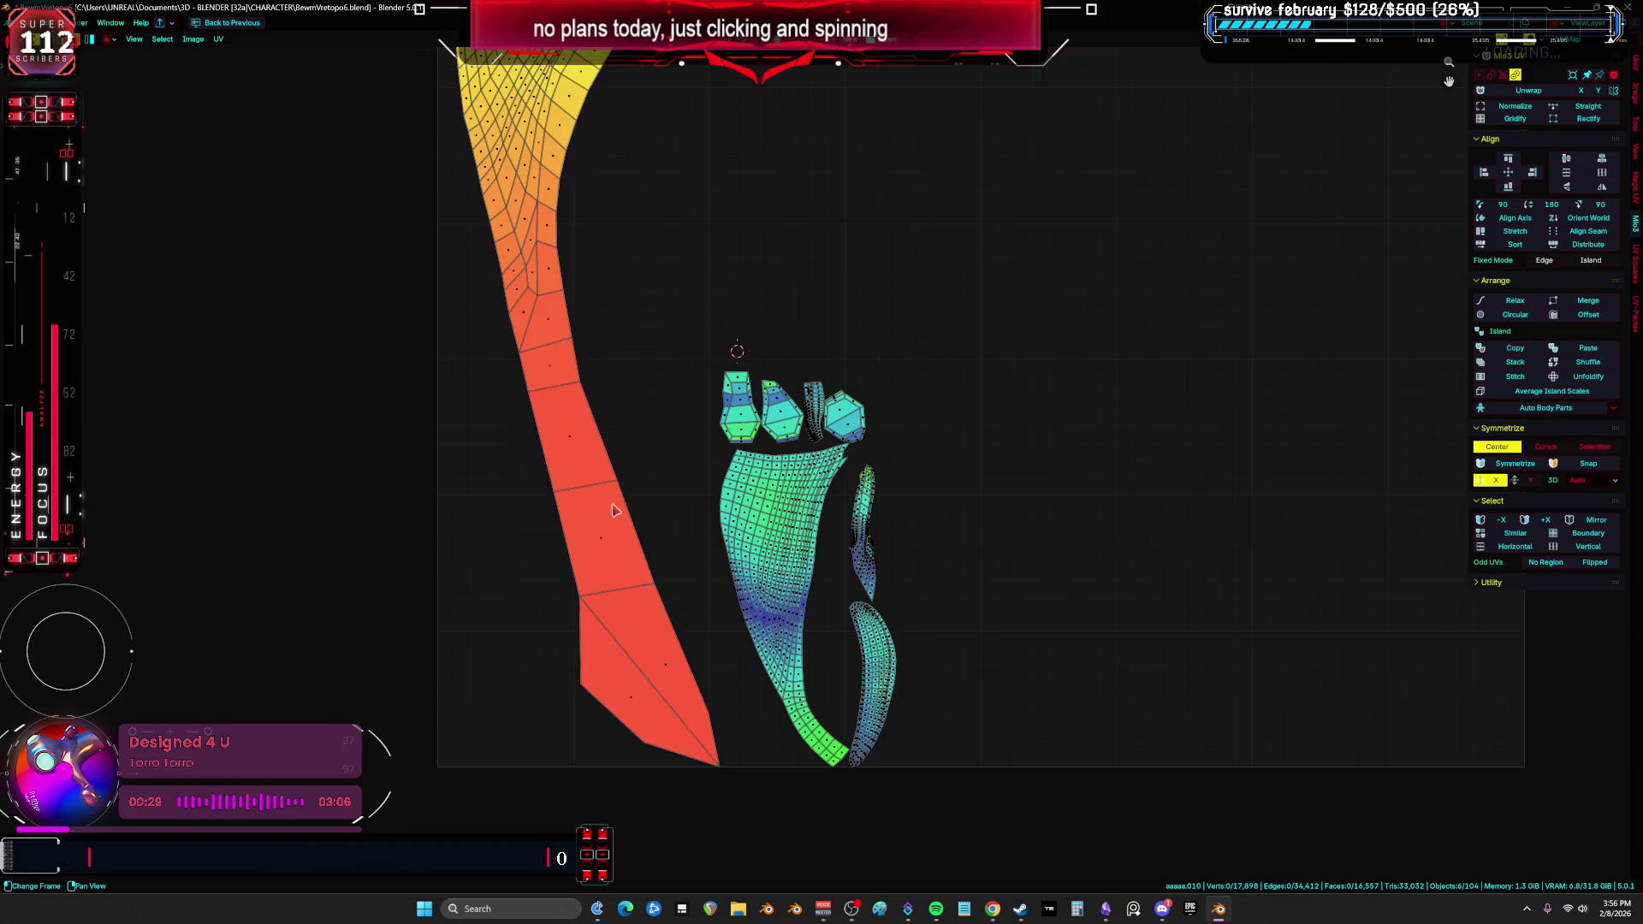
{"action": "left_click", "coordinate": [609, 516]}
Step: Reselect the whole mesh, unwrap it again with Minimum Stretch and show the UV layout
{"action": "key", "text": "ctrl+space"}
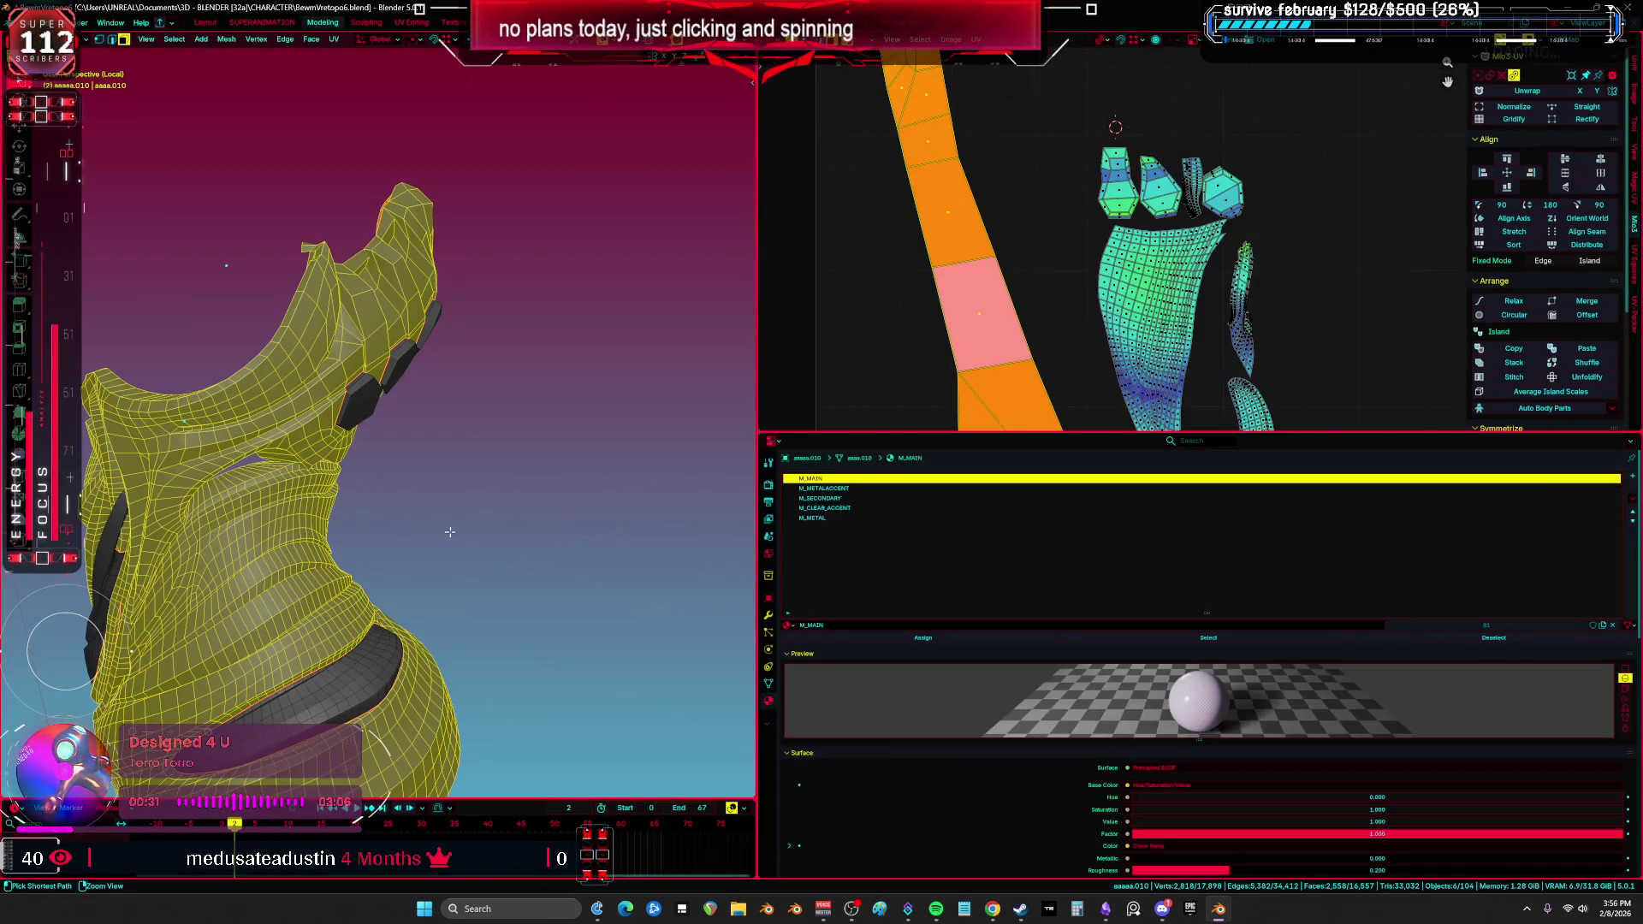
{"action": "key", "text": "ctrl+space"}
{"action": "middle_click_drag", "start_coordinate": [479, 526], "coordinate": [632, 503]}
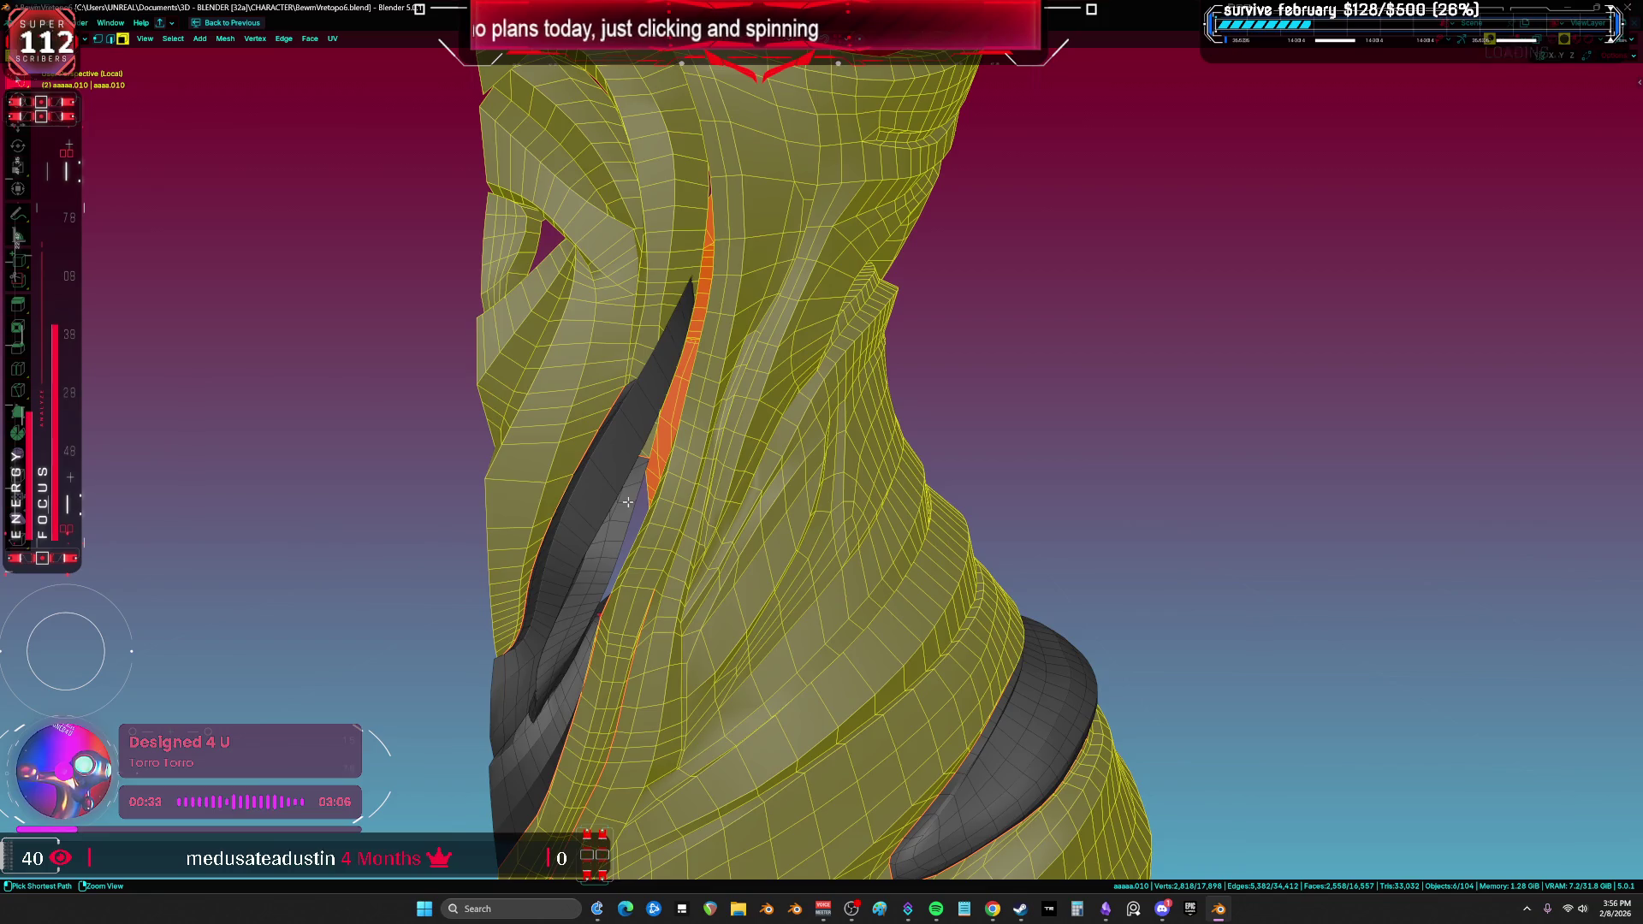
{"action": "key", "text": "ctrl+i"}
{"action": "key", "text": "alt+a"}
{"action": "key", "text": "a"}
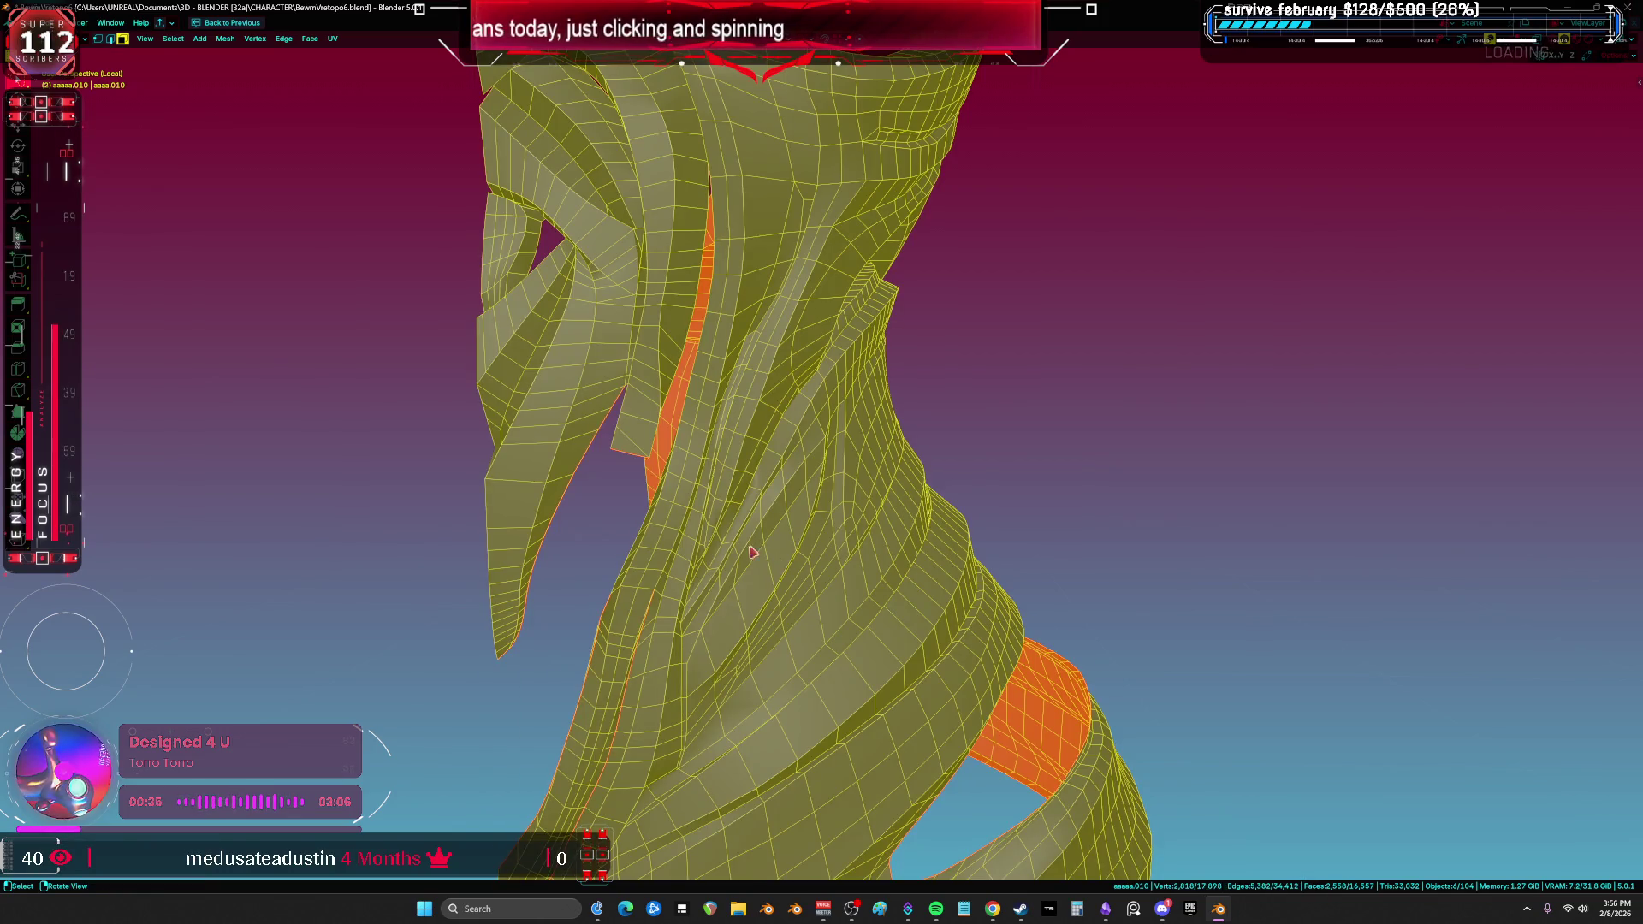
{"action": "key", "text": "u"}
{"action": "left_click", "coordinate": [743, 470]}
{"action": "key", "text": "shift+F10"}
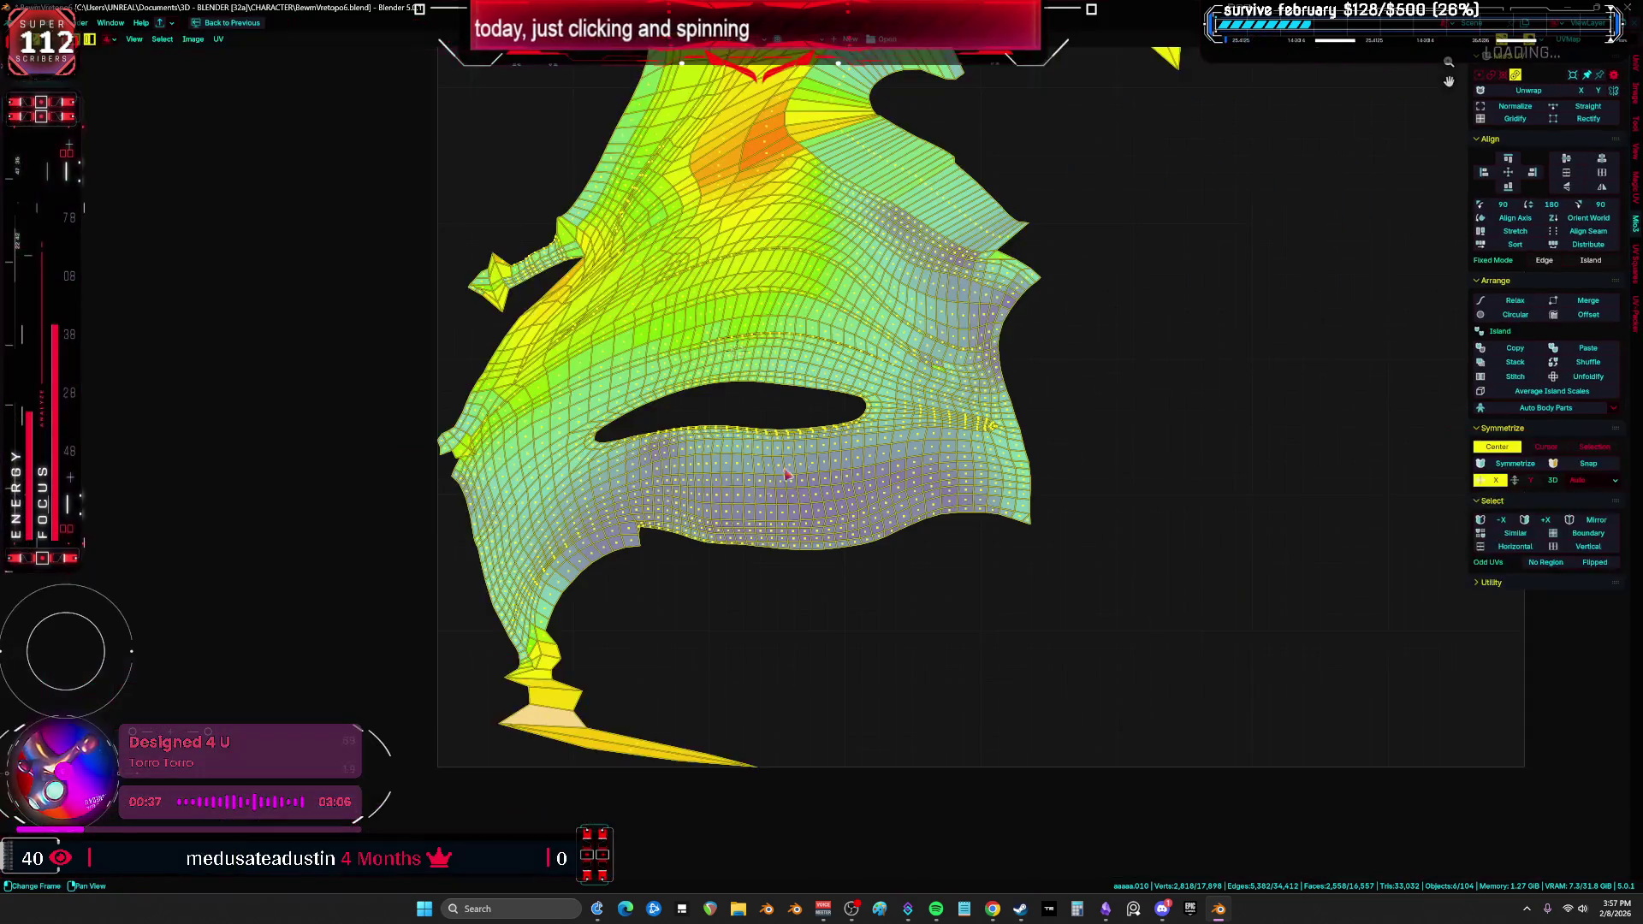
Step: Move the stretched sliver's tip vertex to widen it into a quad
{"action": "scroll", "coordinate": [907, 415], "scroll_direction": "up", "scroll_amount": 6}
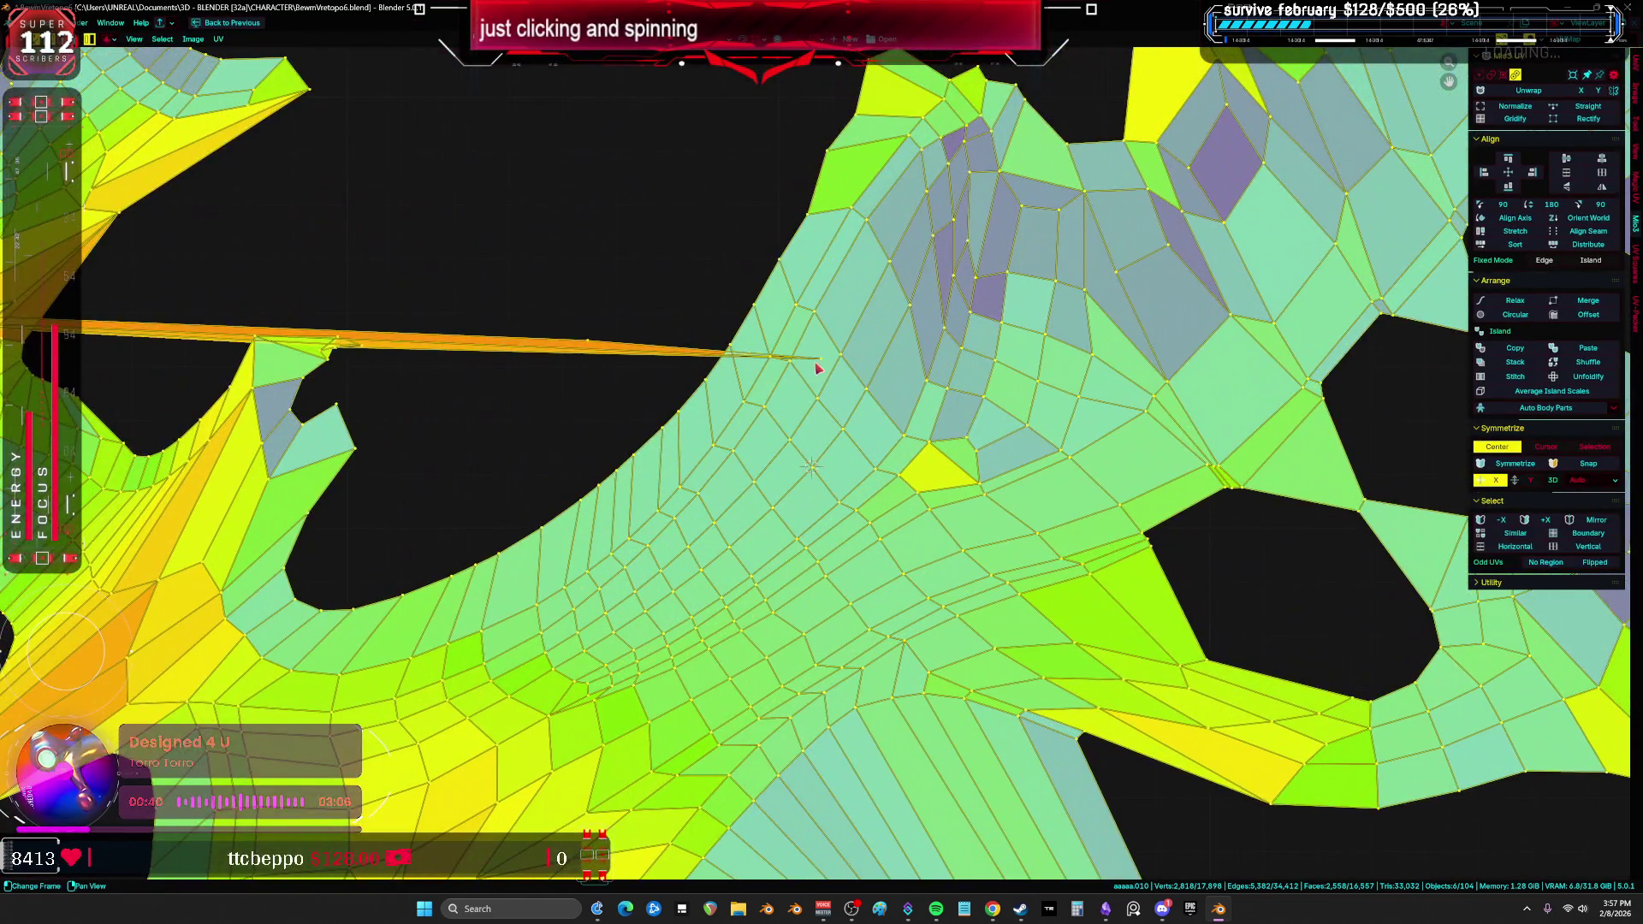
{"action": "middle_click_drag", "start_coordinate": [817, 368], "coordinate": [997, 417]}
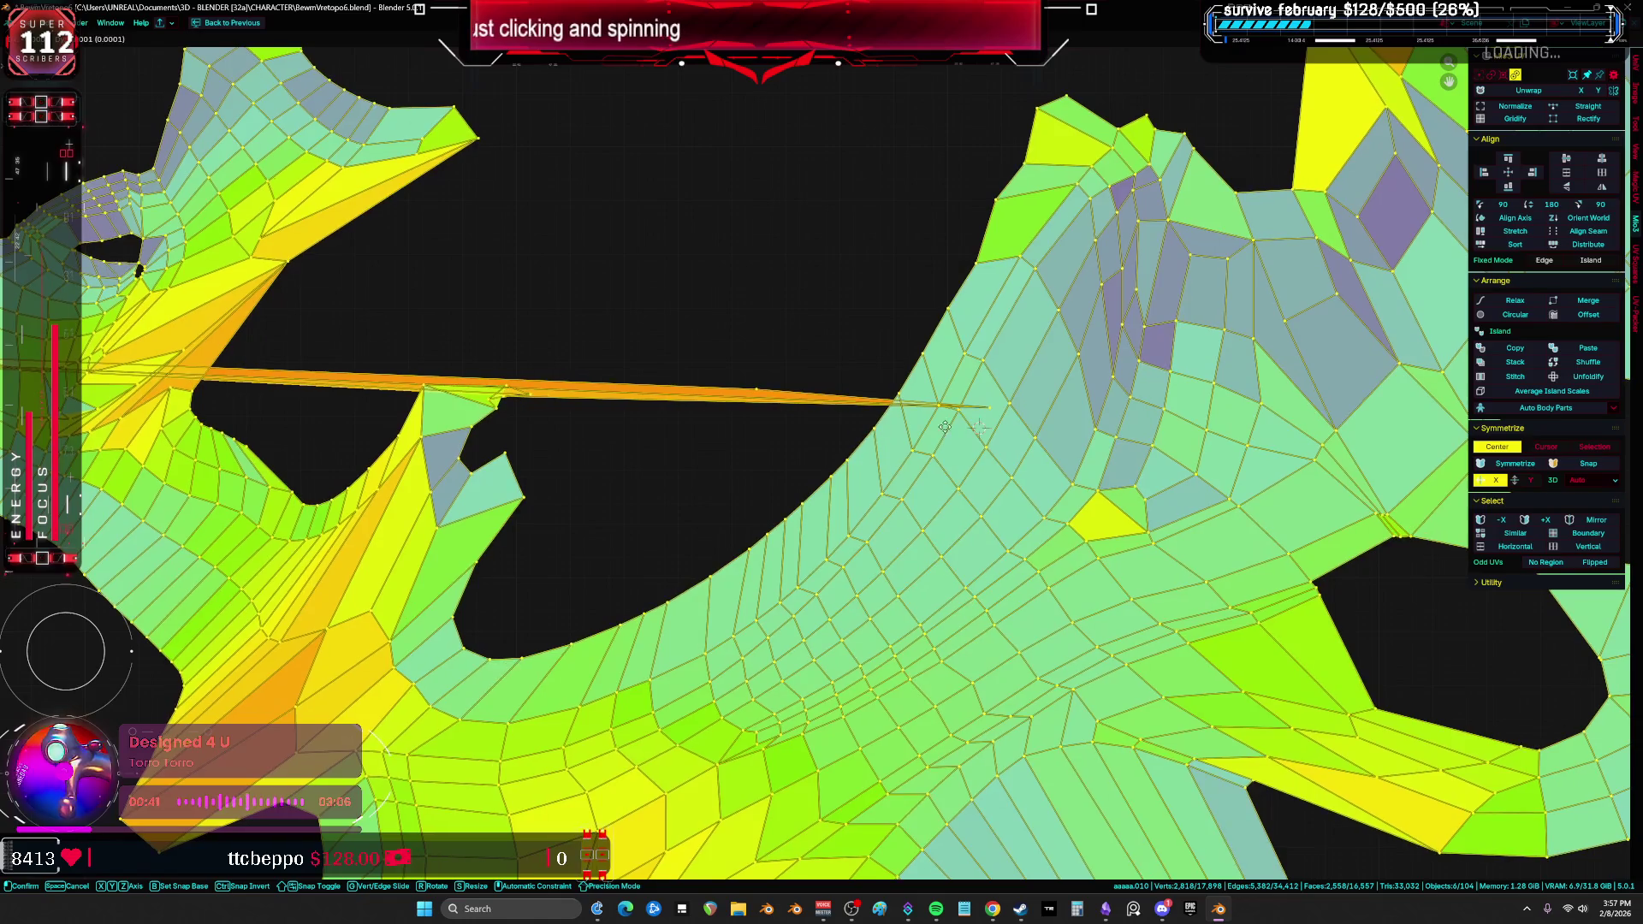
{"action": "left_click", "coordinate": [984, 419]}
{"action": "key", "text": "g"}
{"action": "middle_click_drag", "start_coordinate": [697, 447], "coordinate": [1146, 469]}
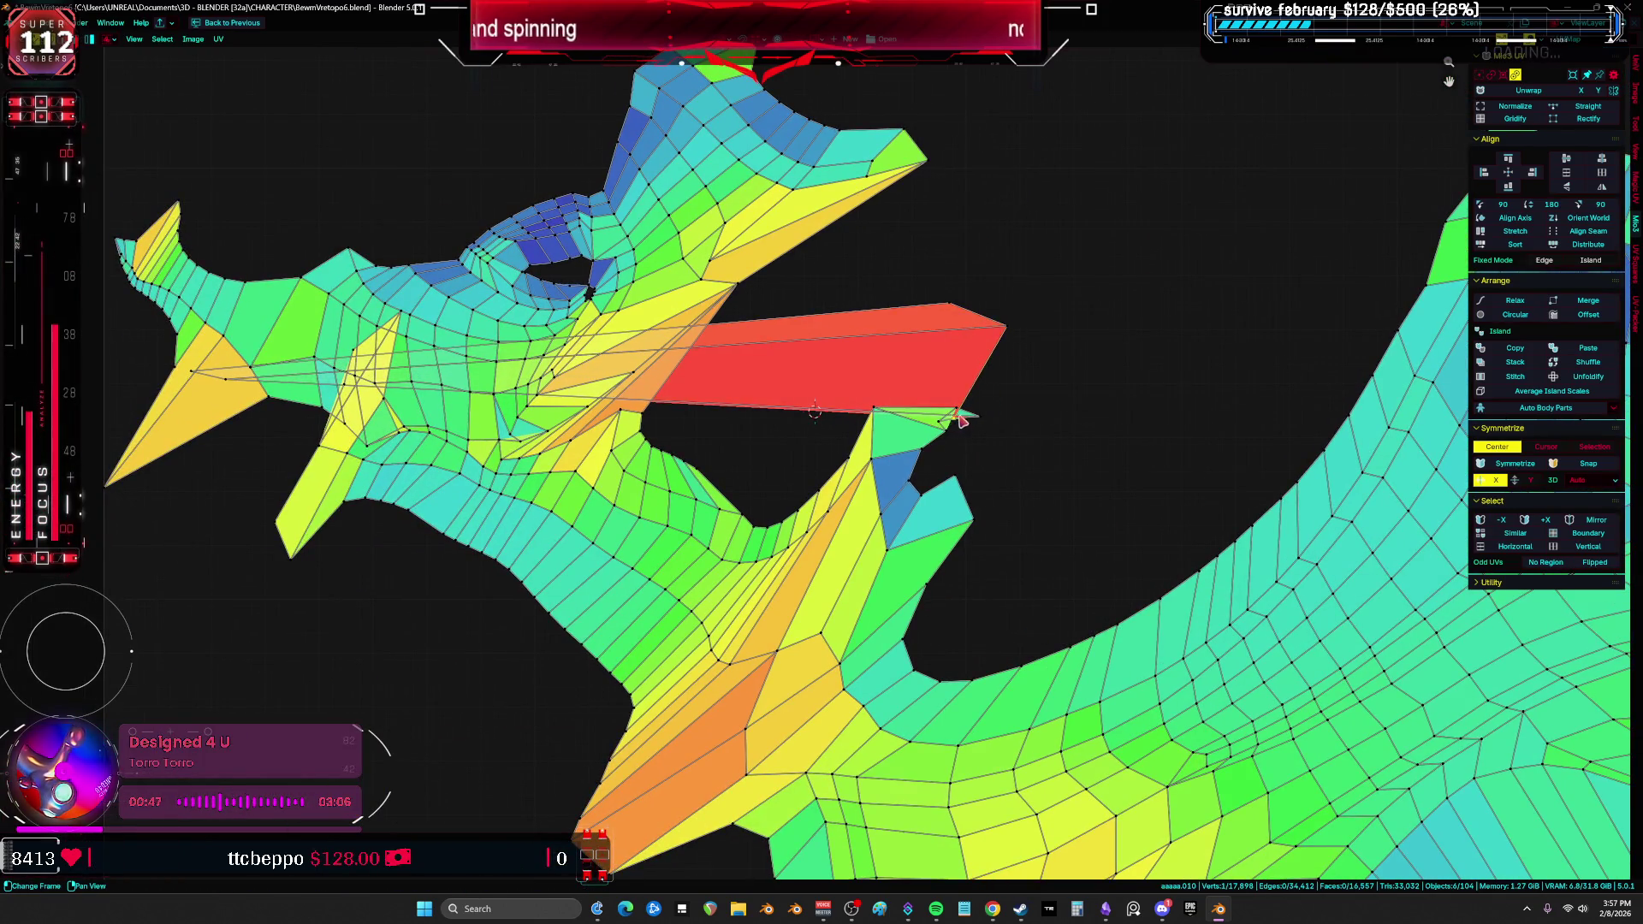
{"action": "left_click", "coordinate": [990, 417]}
Step: Pull the small triangle's tip vertex down and grow the selection, excluding the big quad
{"action": "left_click_drag", "start_coordinate": [948, 428], "coordinate": [961, 467]}
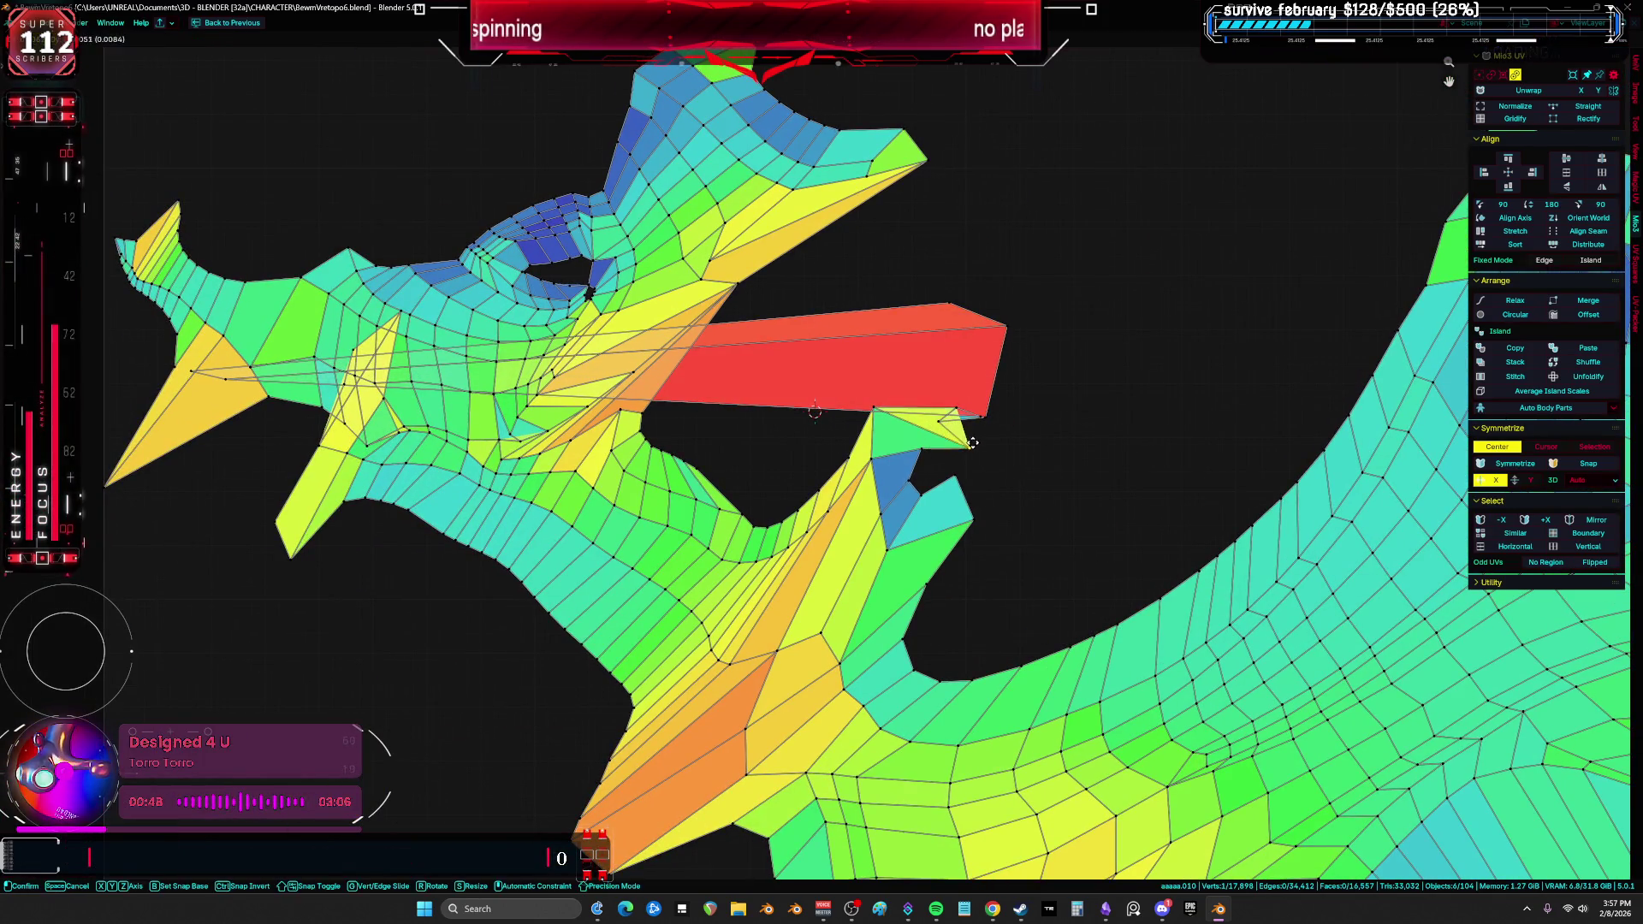
{"action": "key", "text": "l"}
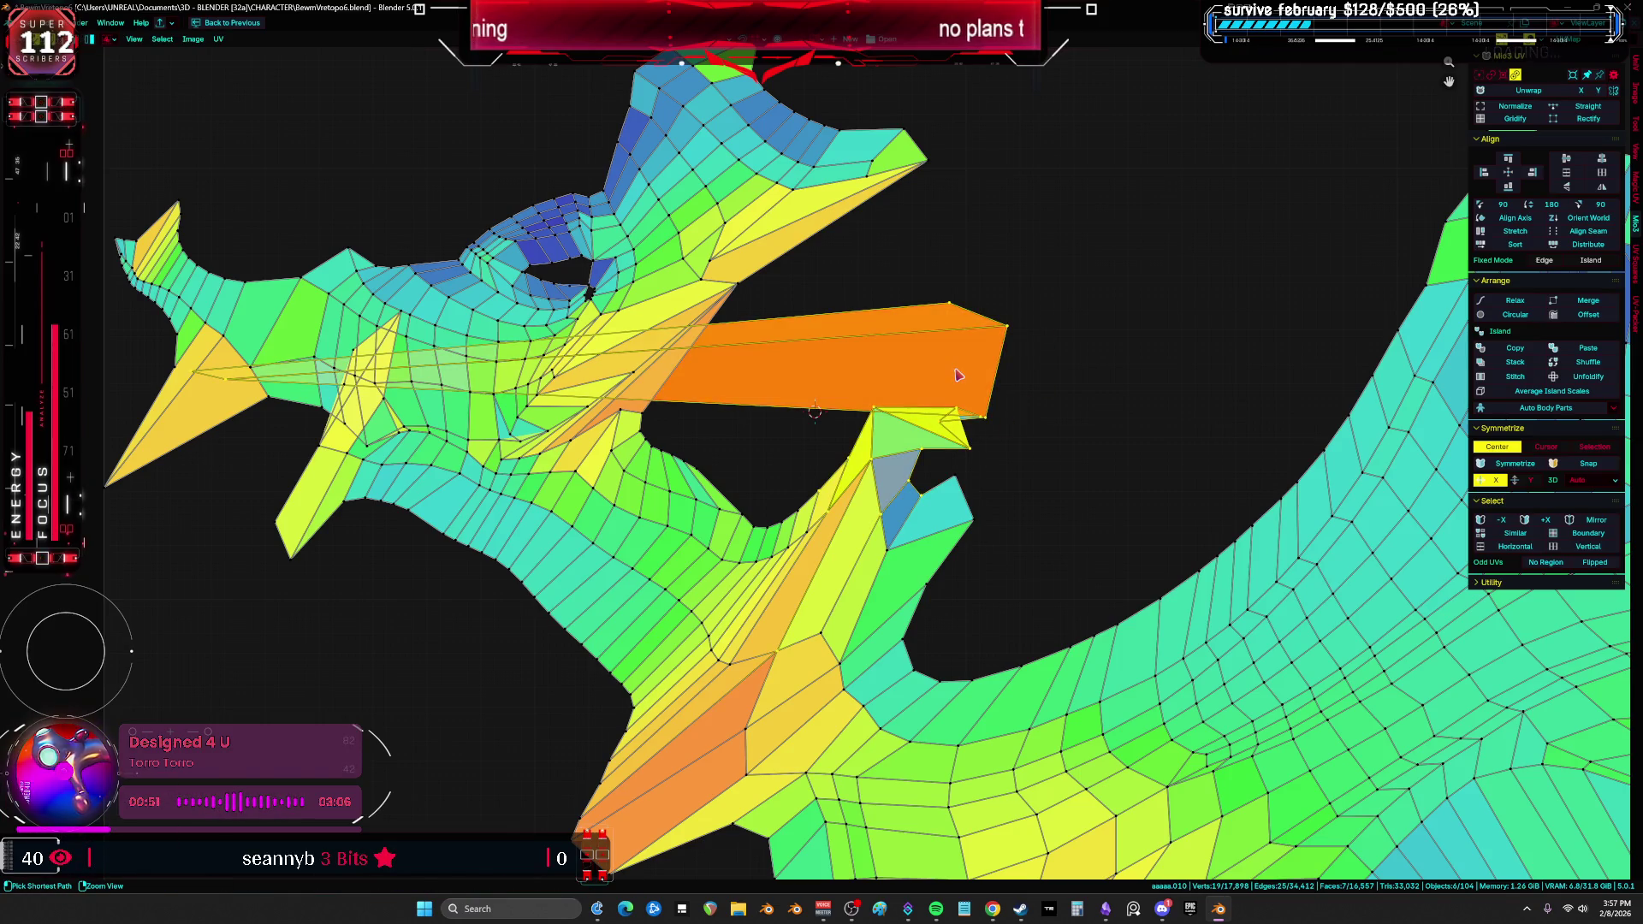
{"action": "key", "text": "ctrl+KP_Add"}
{"action": "scroll", "coordinate": [956, 422], "scroll_direction": "down", "scroll_amount": 2}
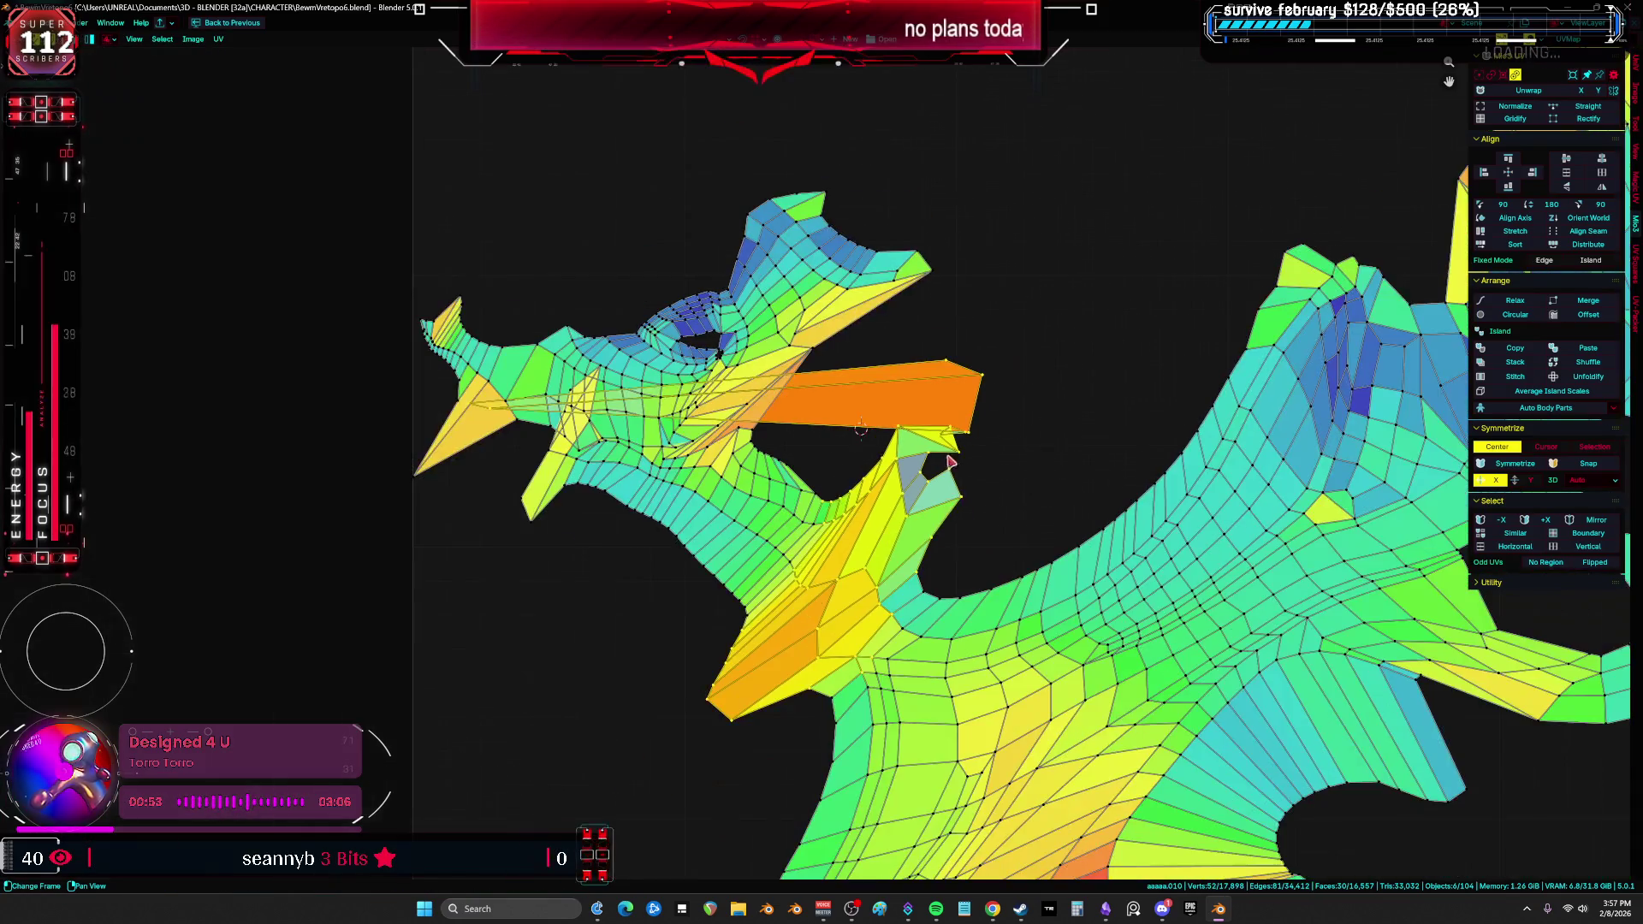
{"action": "left_click_drag", "start_coordinate": [1018, 513], "coordinate": [890, 337], "text": "ctrl"}
{"action": "key", "text": "ctrl+space"}
{"action": "key", "text": "ctrl+space"}
Step: Frame the selected faces in wireframe, pick the two stray faces and delete them
{"action": "key", "text": "KP_Decimal"}
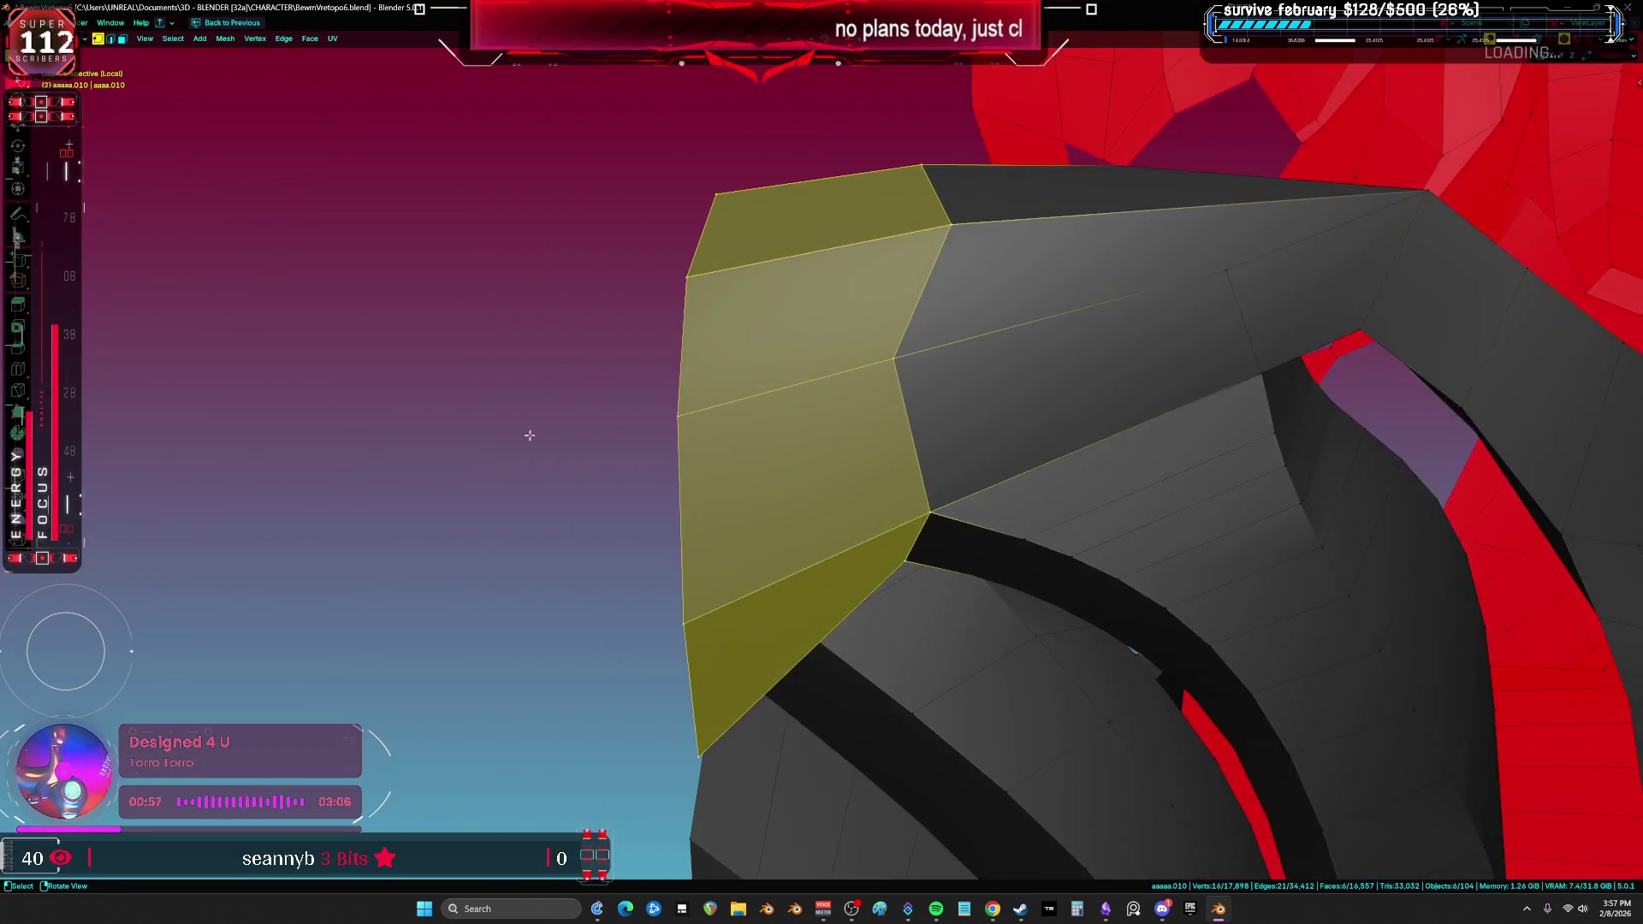
{"action": "key", "text": "shift+z"}
{"action": "key", "text": "shift+z"}
{"action": "mouse_move", "coordinate": [573, 466]}
{"action": "middle_mouse_down"}
{"action": "mouse_move", "coordinate": [862, 496]}
{"action": "mouse_move", "coordinate": [788, 555]}
{"action": "mouse_move", "coordinate": [770, 489]}
{"action": "mouse_move", "coordinate": [726, 510]}
{"action": "middle_mouse_up"}
{"action": "left_click", "coordinate": [769, 488]}
{"action": "left_click", "coordinate": [783, 562], "text": "shift"}
{"action": "mouse_move", "coordinate": [783, 562]}
{"action": "middle_mouse_down"}
{"action": "mouse_move", "coordinate": [695, 449]}
{"action": "mouse_move", "coordinate": [707, 502]}
{"action": "mouse_move", "coordinate": [814, 605]}
{"action": "mouse_move", "coordinate": [739, 626]}
{"action": "mouse_move", "coordinate": [682, 518]}
{"action": "middle_mouse_up"}
{"action": "left_click", "coordinate": [696, 450]}
Step: Select the whole mesh and check its UV layout before returning to the 3D view
{"action": "key", "text": "a"}
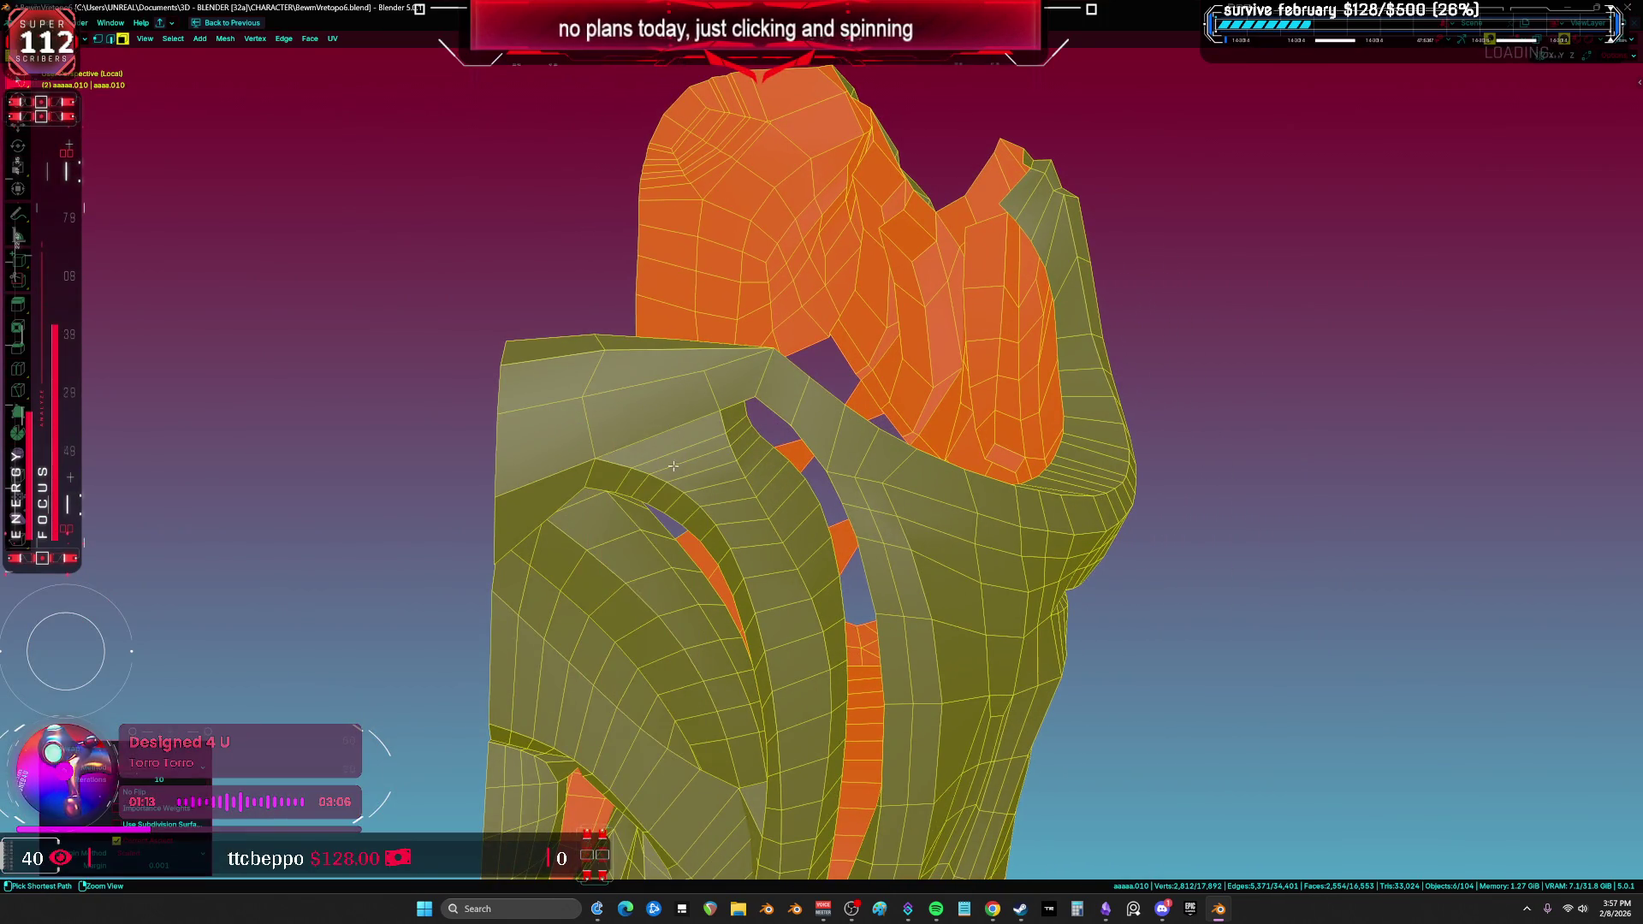
{"action": "key", "text": "shift+F10"}
{"action": "scroll", "coordinate": [990, 377], "scroll_direction": "down", "scroll_amount": 5}
{"action": "scroll", "coordinate": [766, 484], "scroll_direction": "up", "scroll_amount": 5}
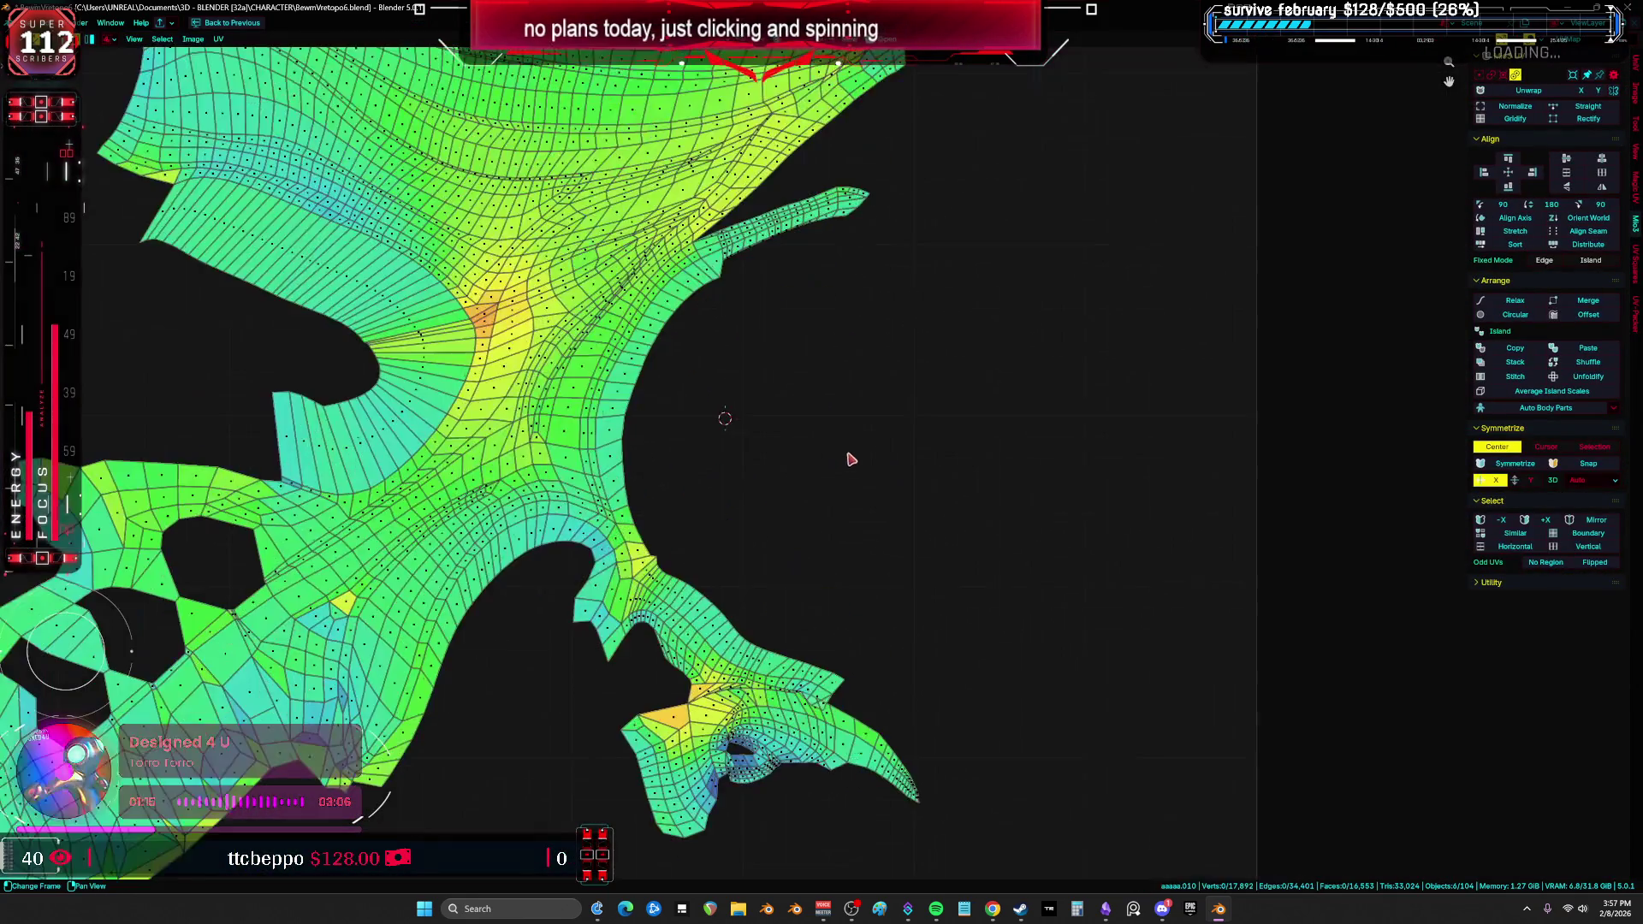
{"action": "scroll", "coordinate": [828, 455], "scroll_direction": "up", "scroll_amount": 2}
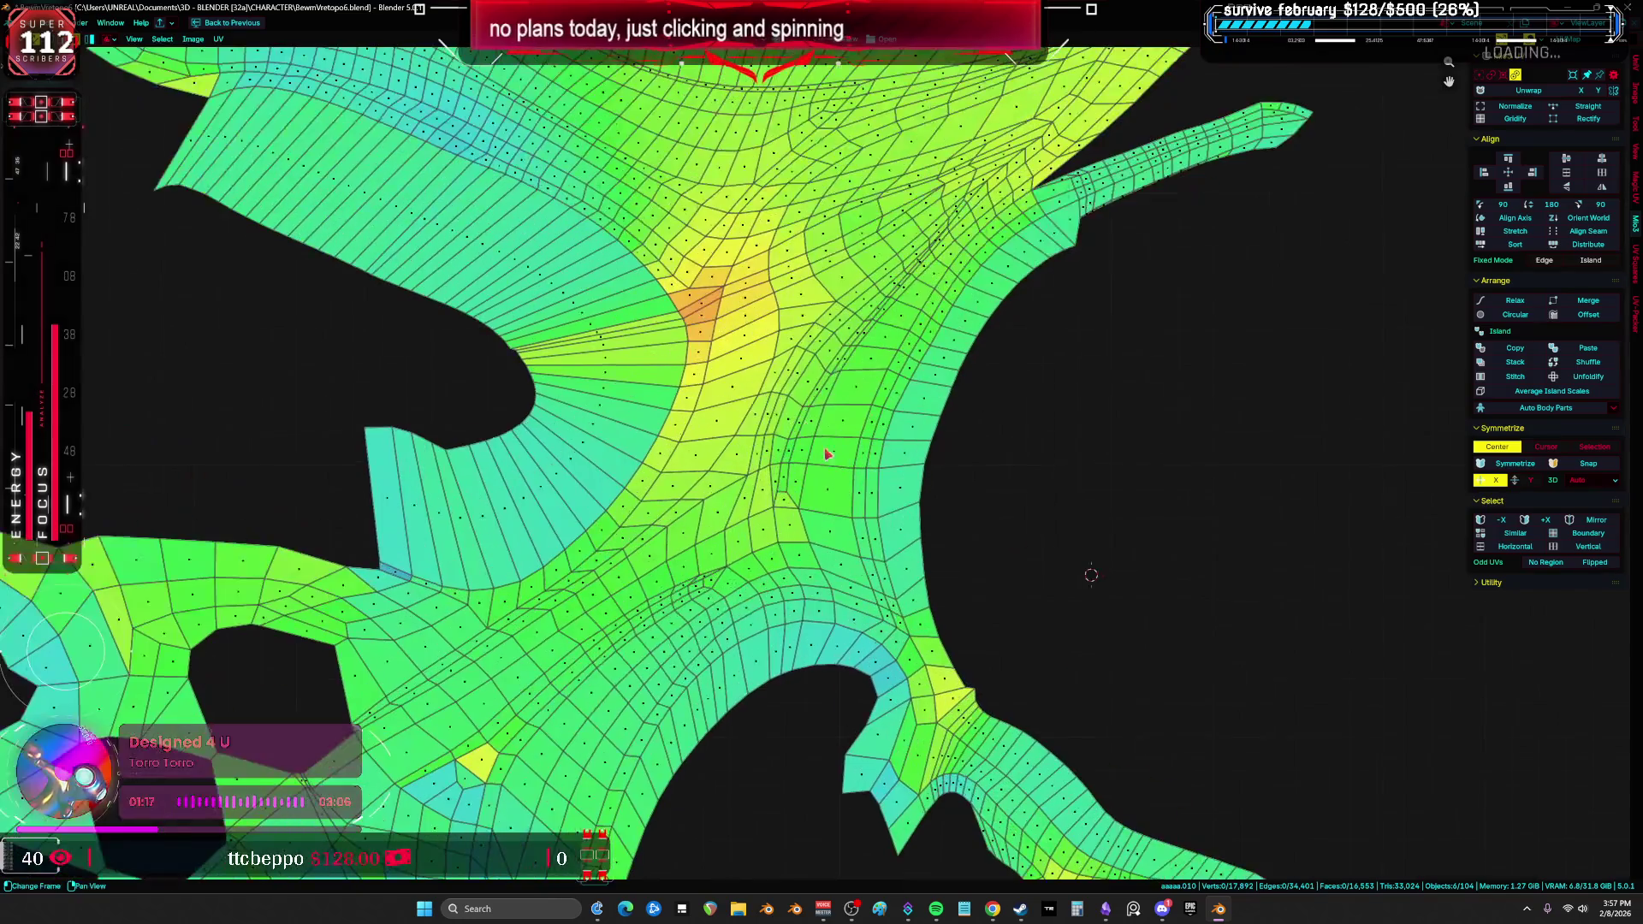
{"action": "key", "text": "shift+F5"}
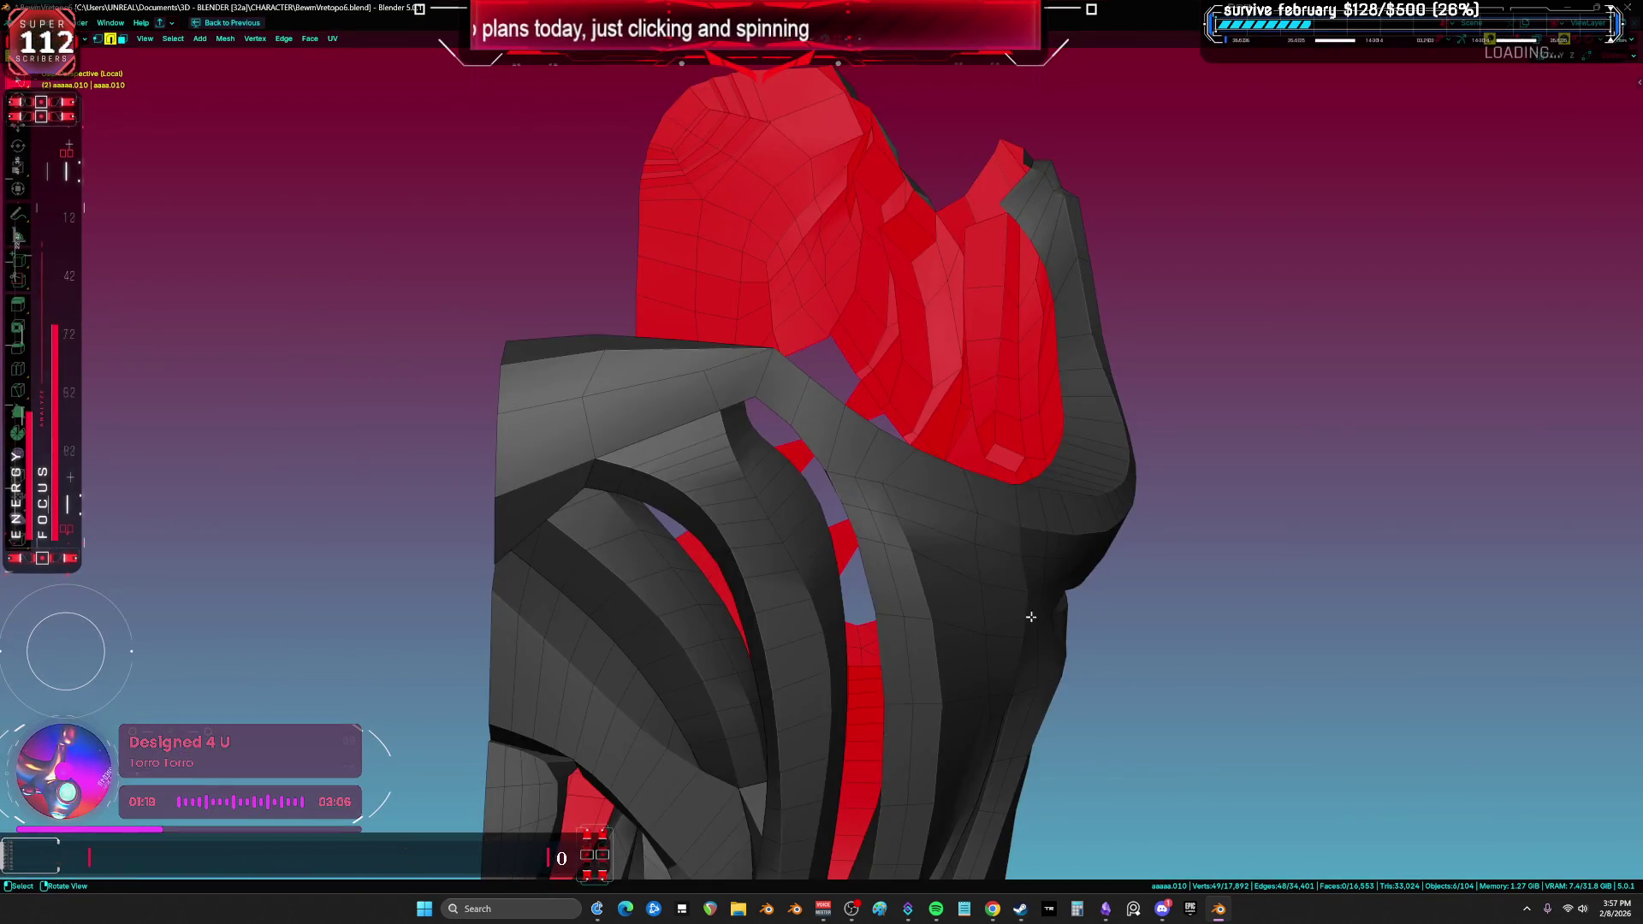
Step: Mark the edge loop around the armor's opening as a seam
{"action": "scroll", "coordinate": [1031, 616], "scroll_direction": "up", "scroll_amount": 5}
{"action": "mouse_move", "coordinate": [1031, 616]}
{"action": "middle_mouse_down"}
{"action": "mouse_move", "coordinate": [905, 494]}
{"action": "mouse_move", "coordinate": [894, 513]}
{"action": "middle_mouse_up"}
{"action": "key", "text": "ctrl+e"}
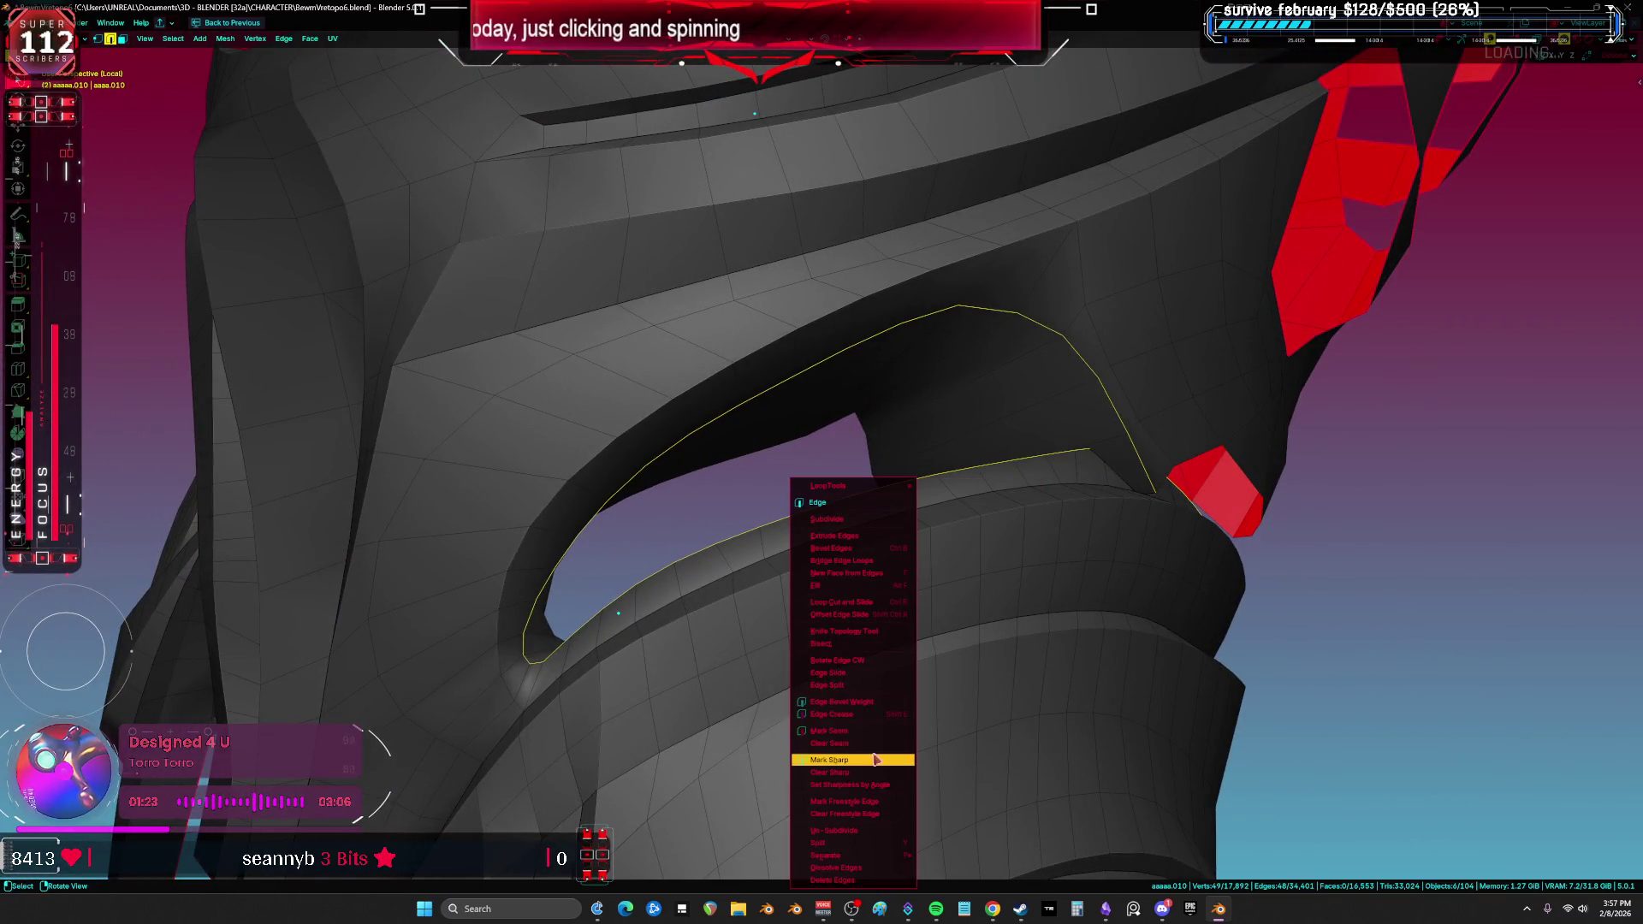
{"action": "left_click", "coordinate": [869, 732]}
Step: Re-unwrap the whole armor with Minimum Stretch and pack all islands into the UV square
{"action": "key", "text": "a"}
{"action": "middle_click_drag", "start_coordinate": [856, 702], "coordinate": [778, 607]}
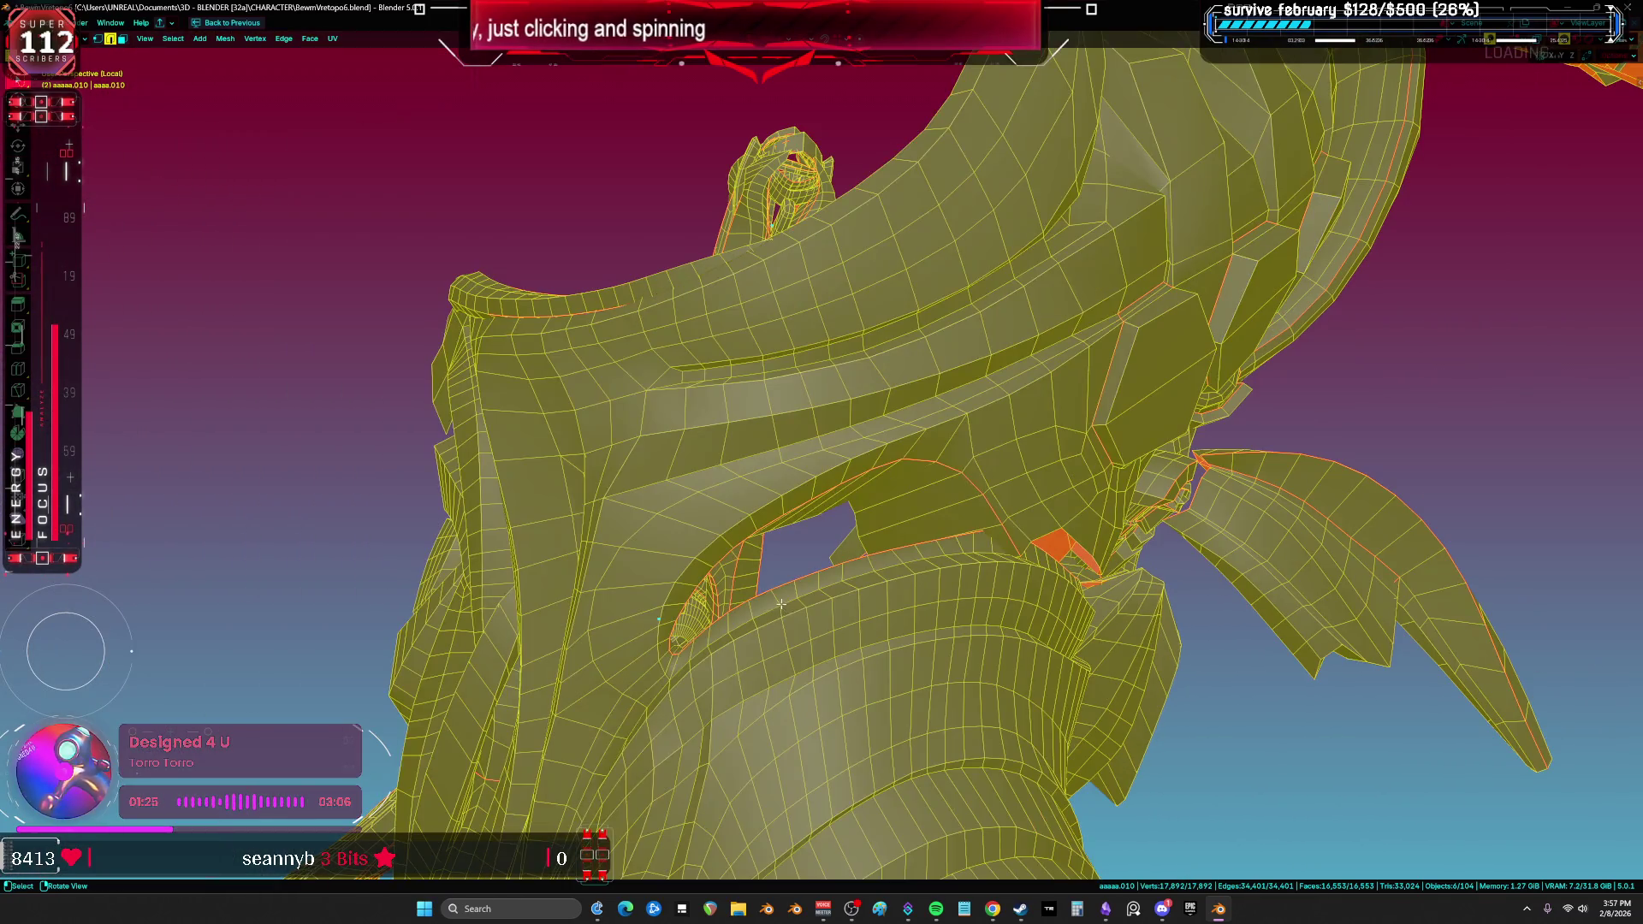
{"action": "key", "text": "u"}
{"action": "left_click", "coordinate": [767, 470]}
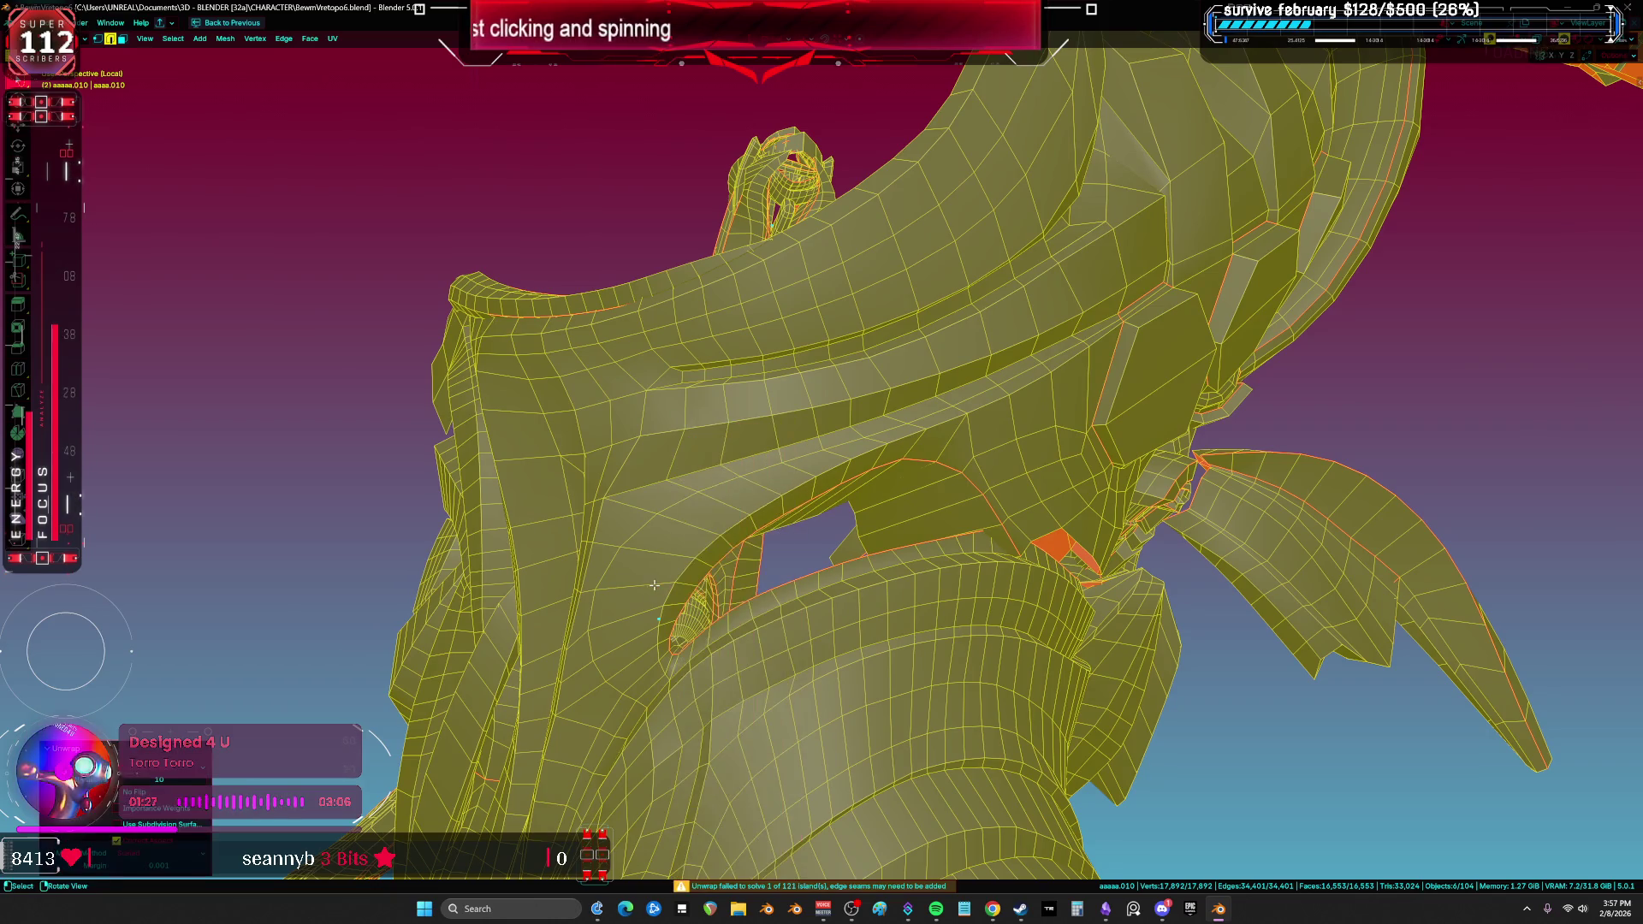
{"action": "key", "text": "ctrl+space"}
{"action": "key", "text": "ctrl+space"}
{"action": "key", "text": "ctrl+p"}
{"action": "key", "text": "1"}
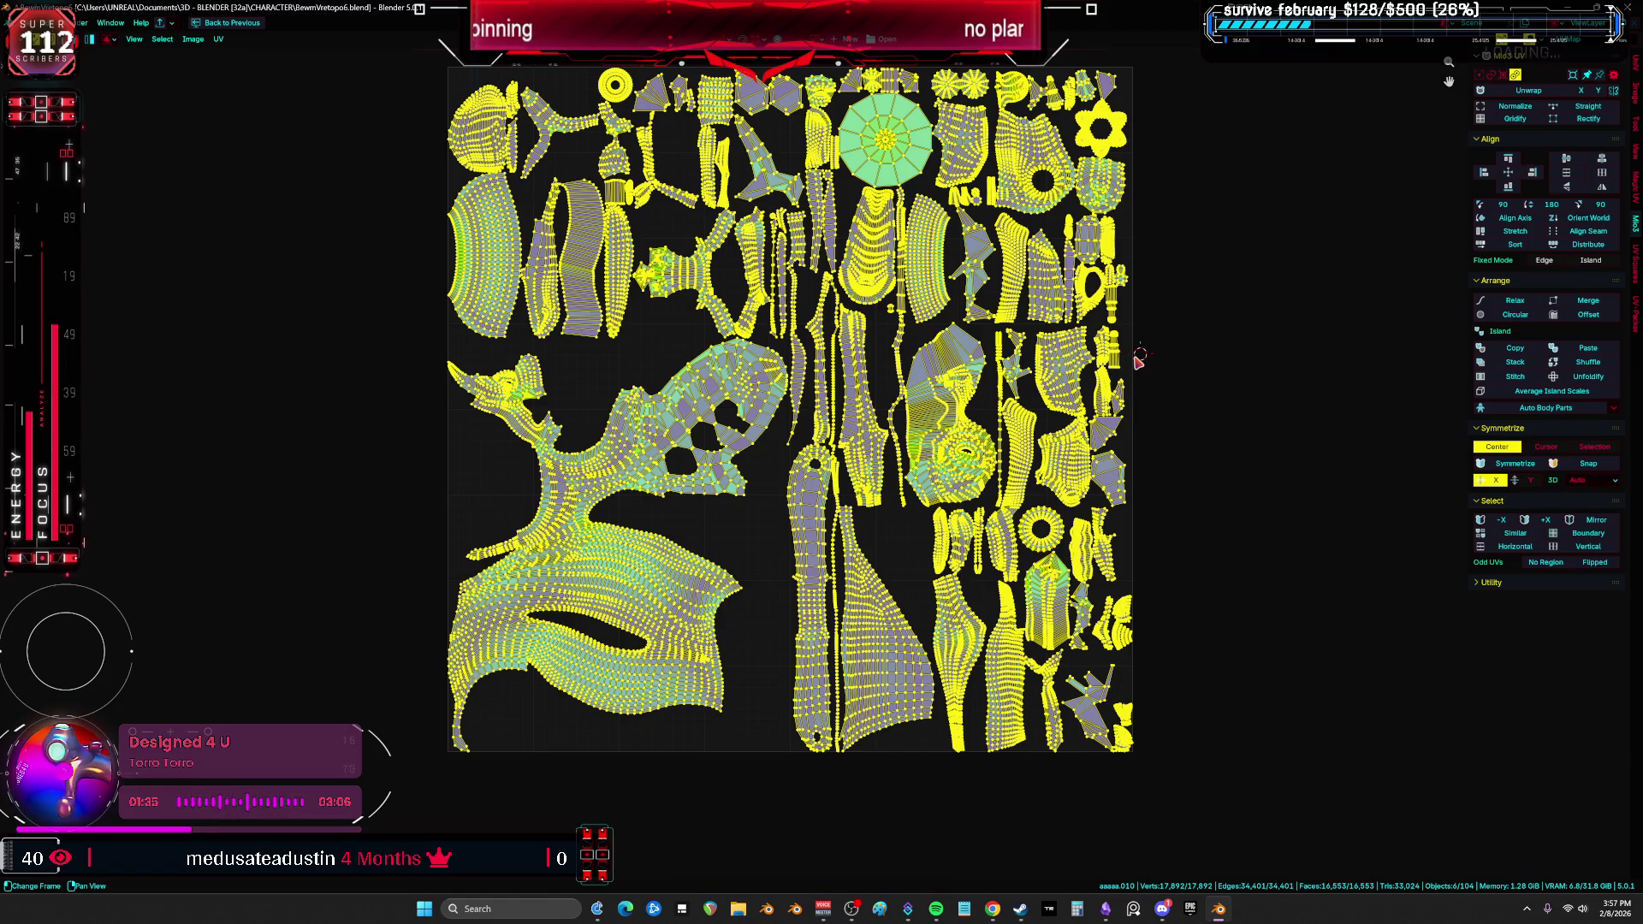
Step: Select the circular UV island and locate its band in X-ray 3D view, selecting one edge loop
{"action": "scroll", "coordinate": [864, 195], "scroll_direction": "up", "scroll_amount": 3}
{"action": "left_click", "coordinate": [948, 401]}
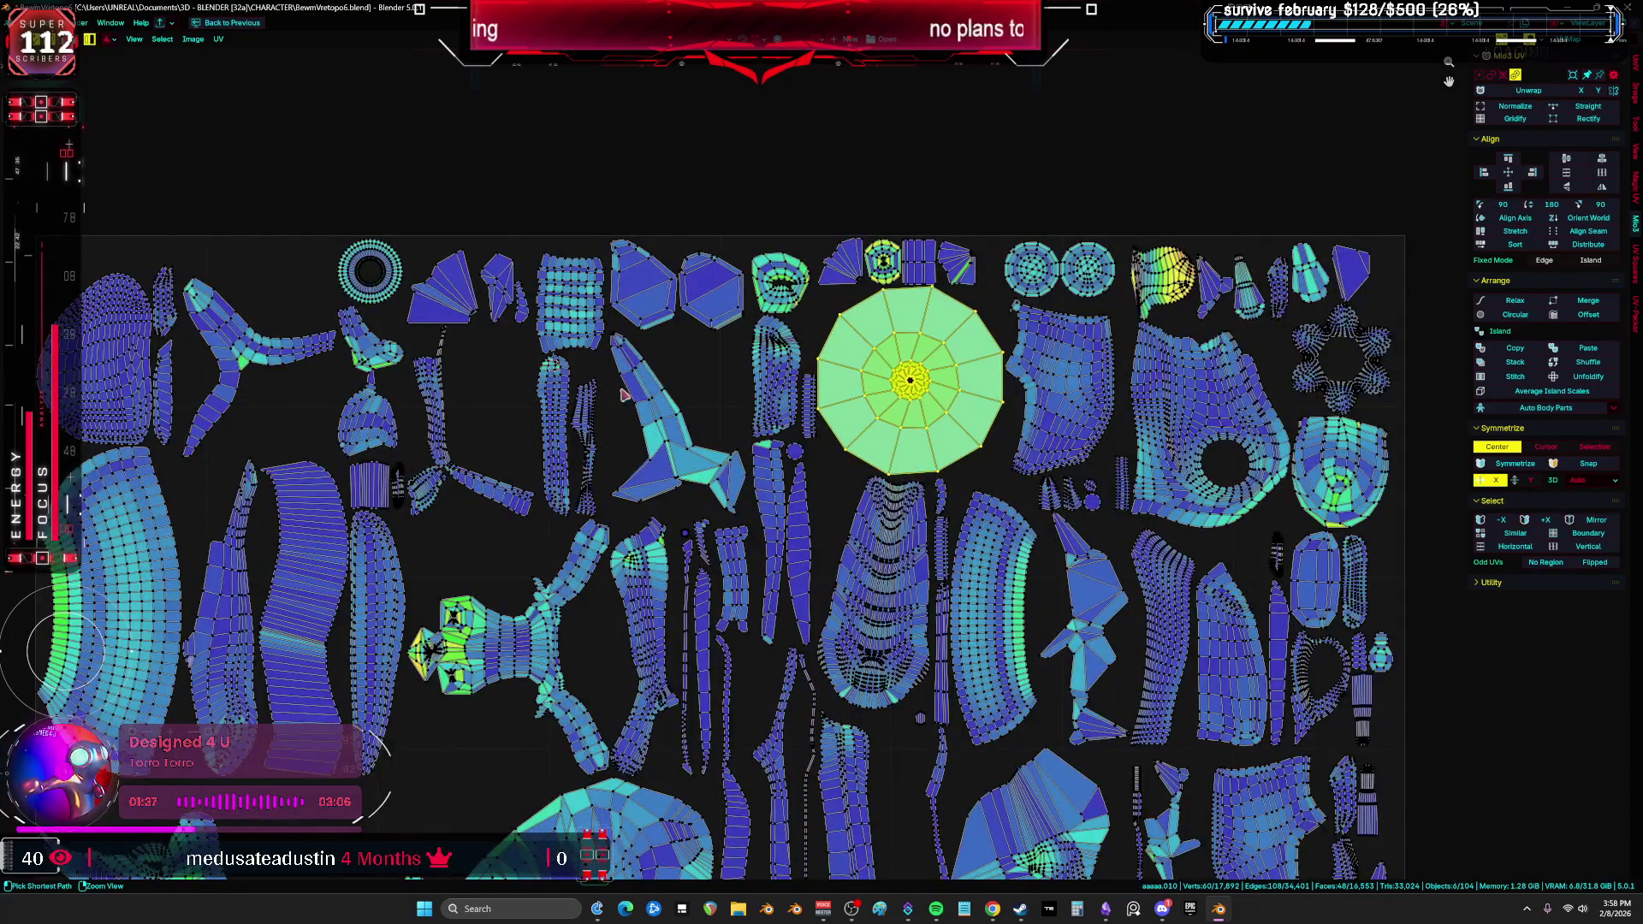
{"action": "key", "text": "shift+F5"}
{"action": "mouse_move", "coordinate": [623, 394]}
{"action": "middle_mouse_down"}
{"action": "mouse_move", "coordinate": [582, 434]}
{"action": "mouse_move", "coordinate": [857, 358]}
{"action": "middle_mouse_up"}
{"action": "key", "text": "alt+z"}
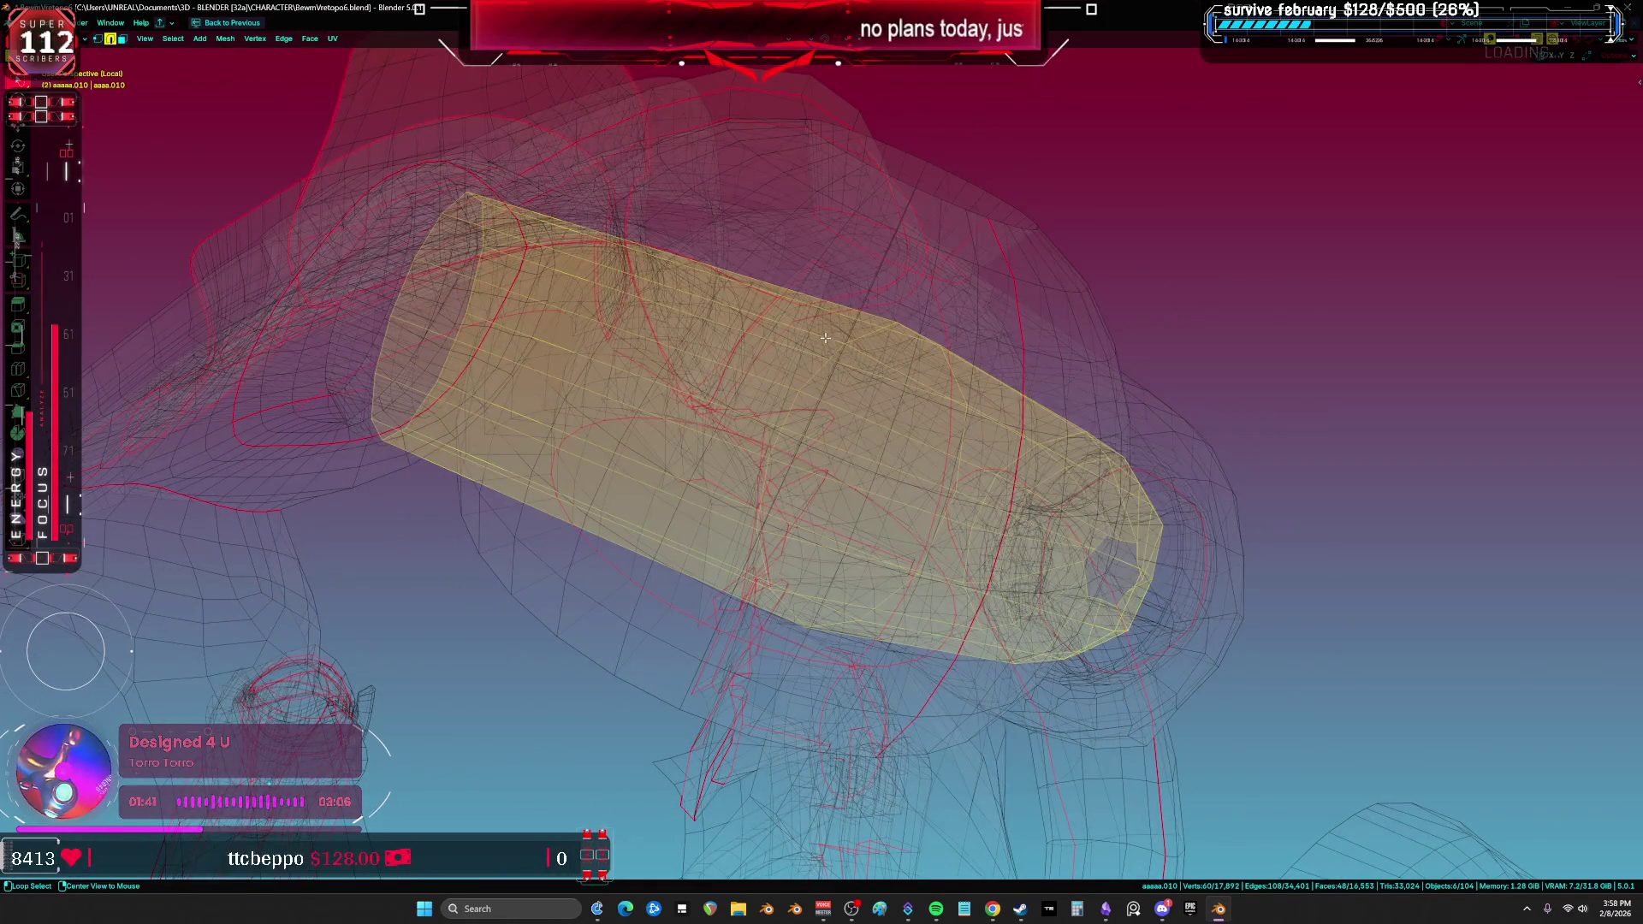
{"action": "left_click", "coordinate": [824, 338], "text": "alt"}
{"action": "key", "text": "u"}
{"action": "key", "text": "Escape"}
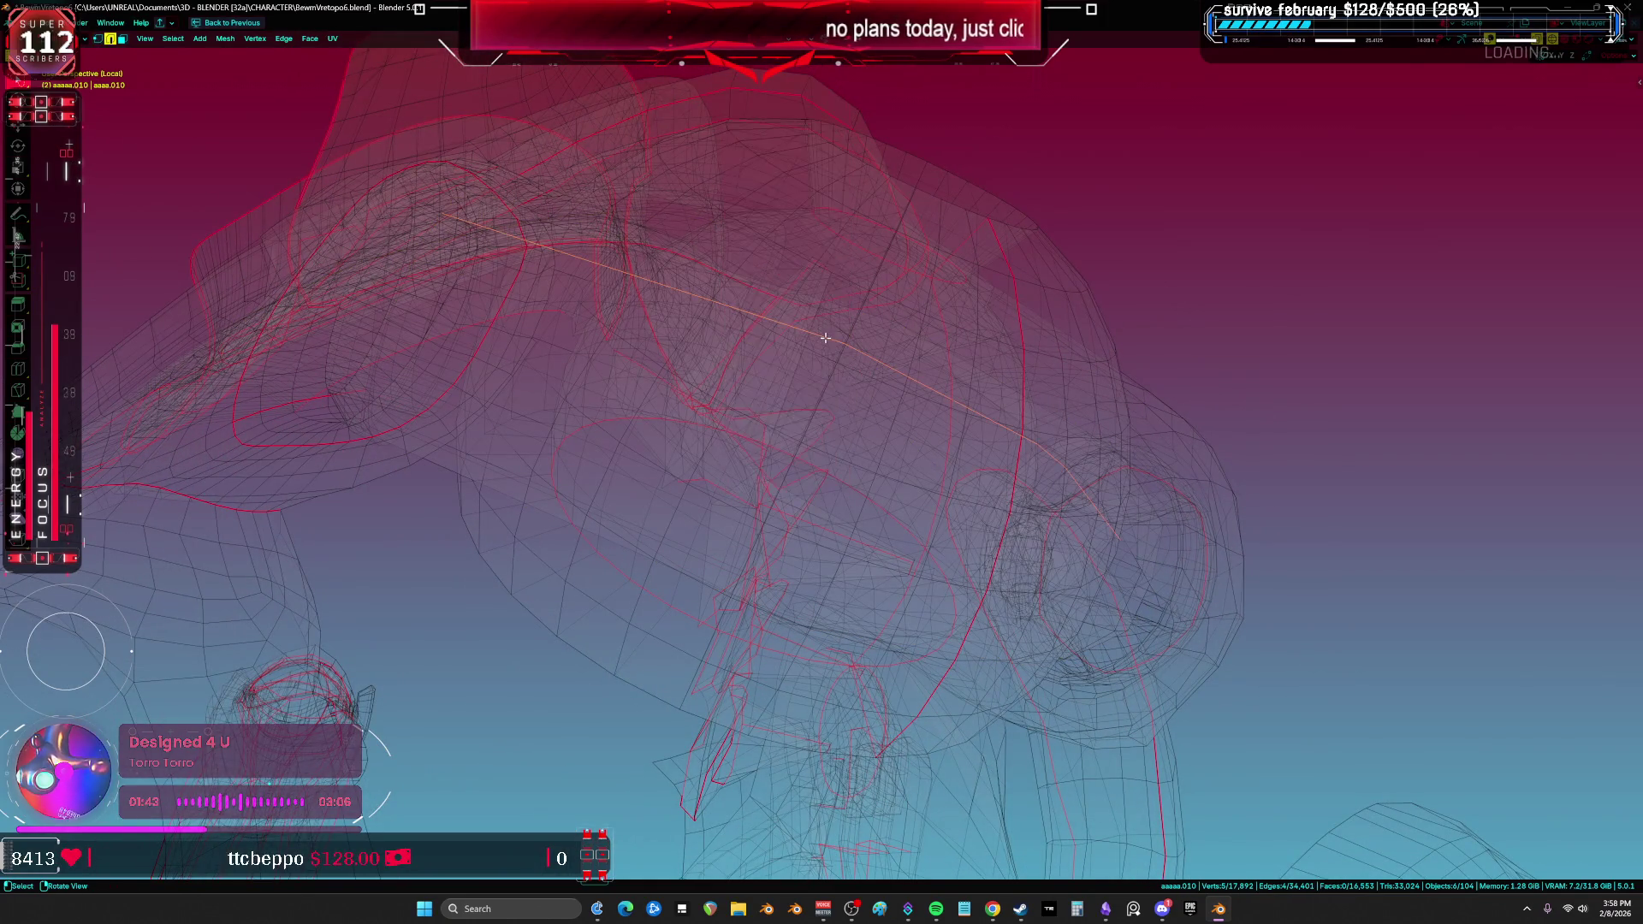
Step: Select the entire armor mesh, unwrap it and view the full UV layout
{"action": "key", "text": "a"}
{"action": "key", "text": "u"}
{"action": "key", "text": "Return"}
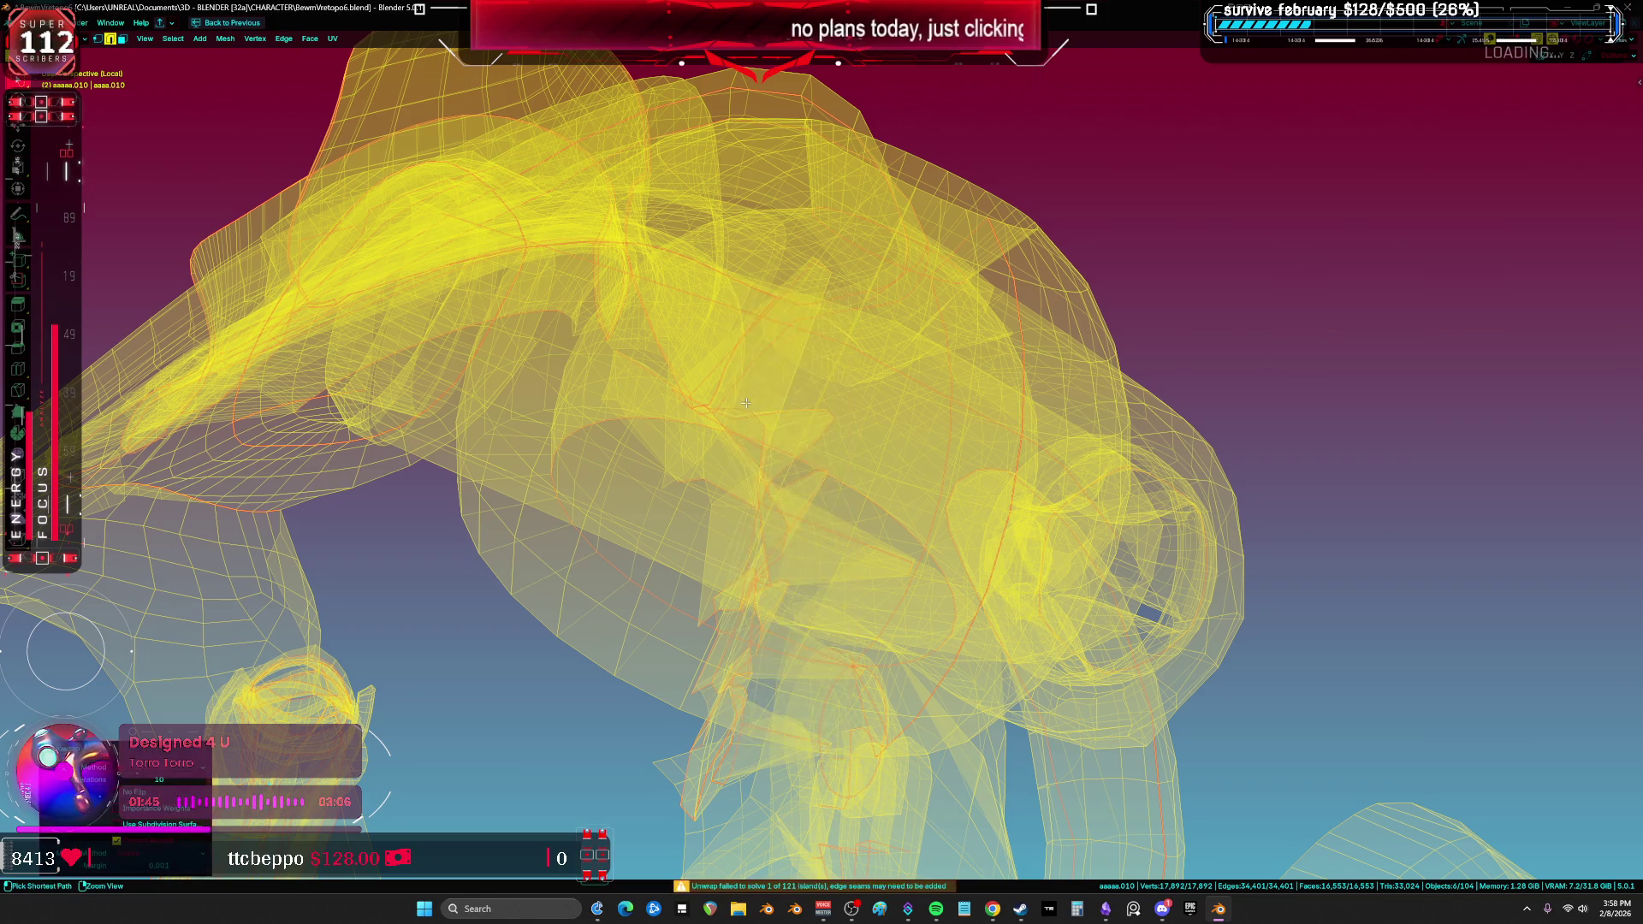
{"action": "key", "text": "shift+F10"}
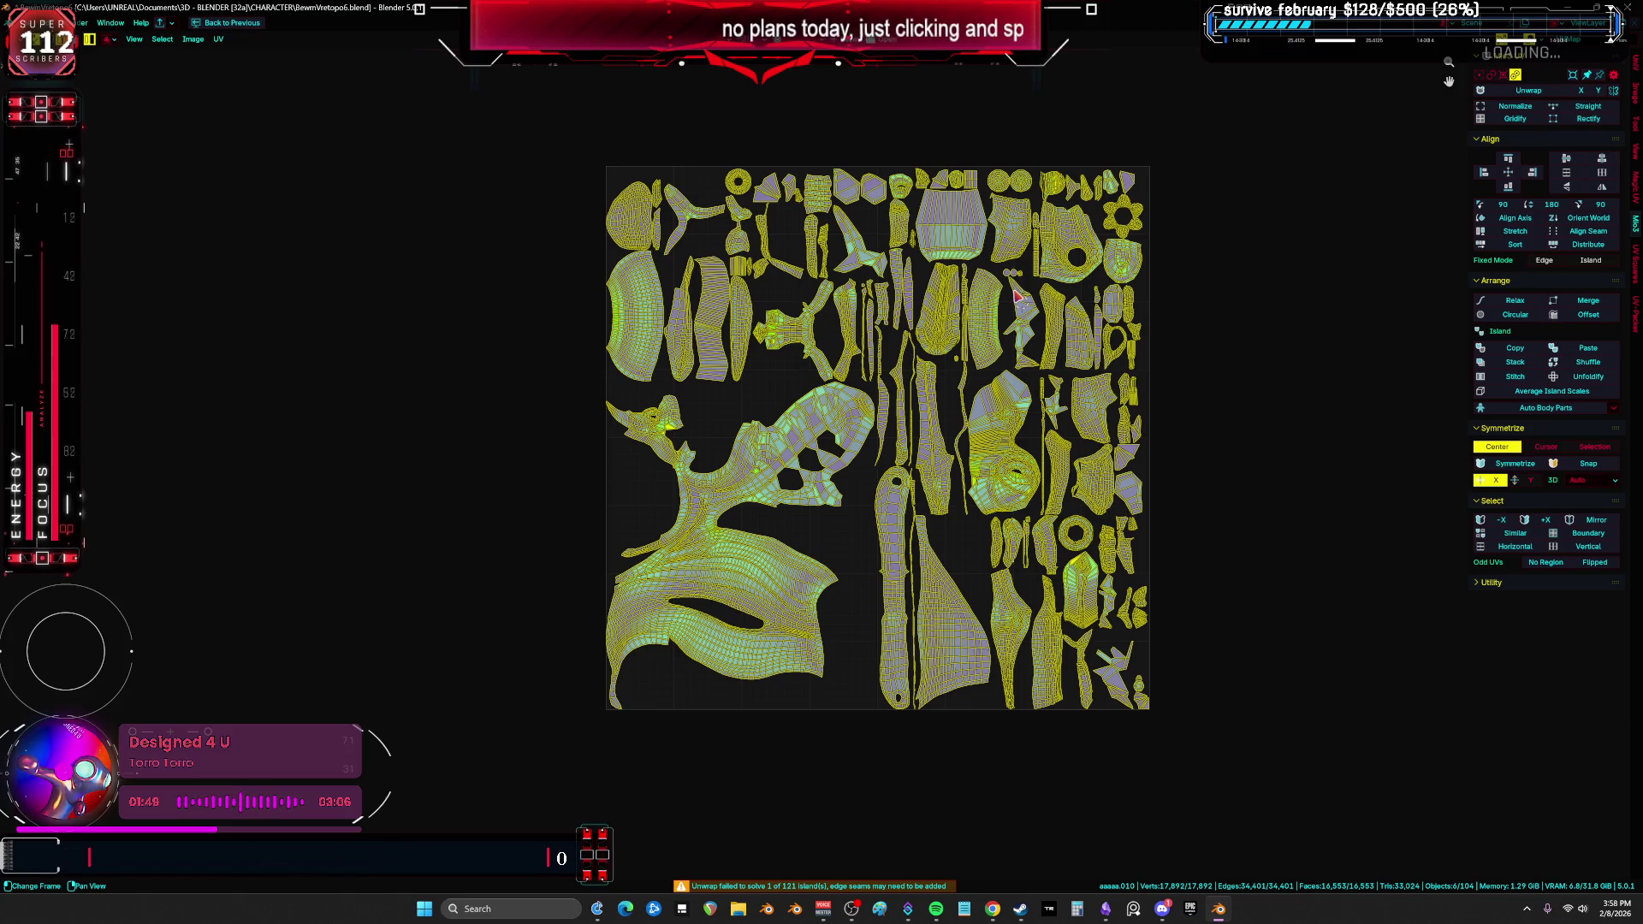
{"action": "scroll", "coordinate": [924, 351], "scroll_direction": "up", "scroll_amount": 2}
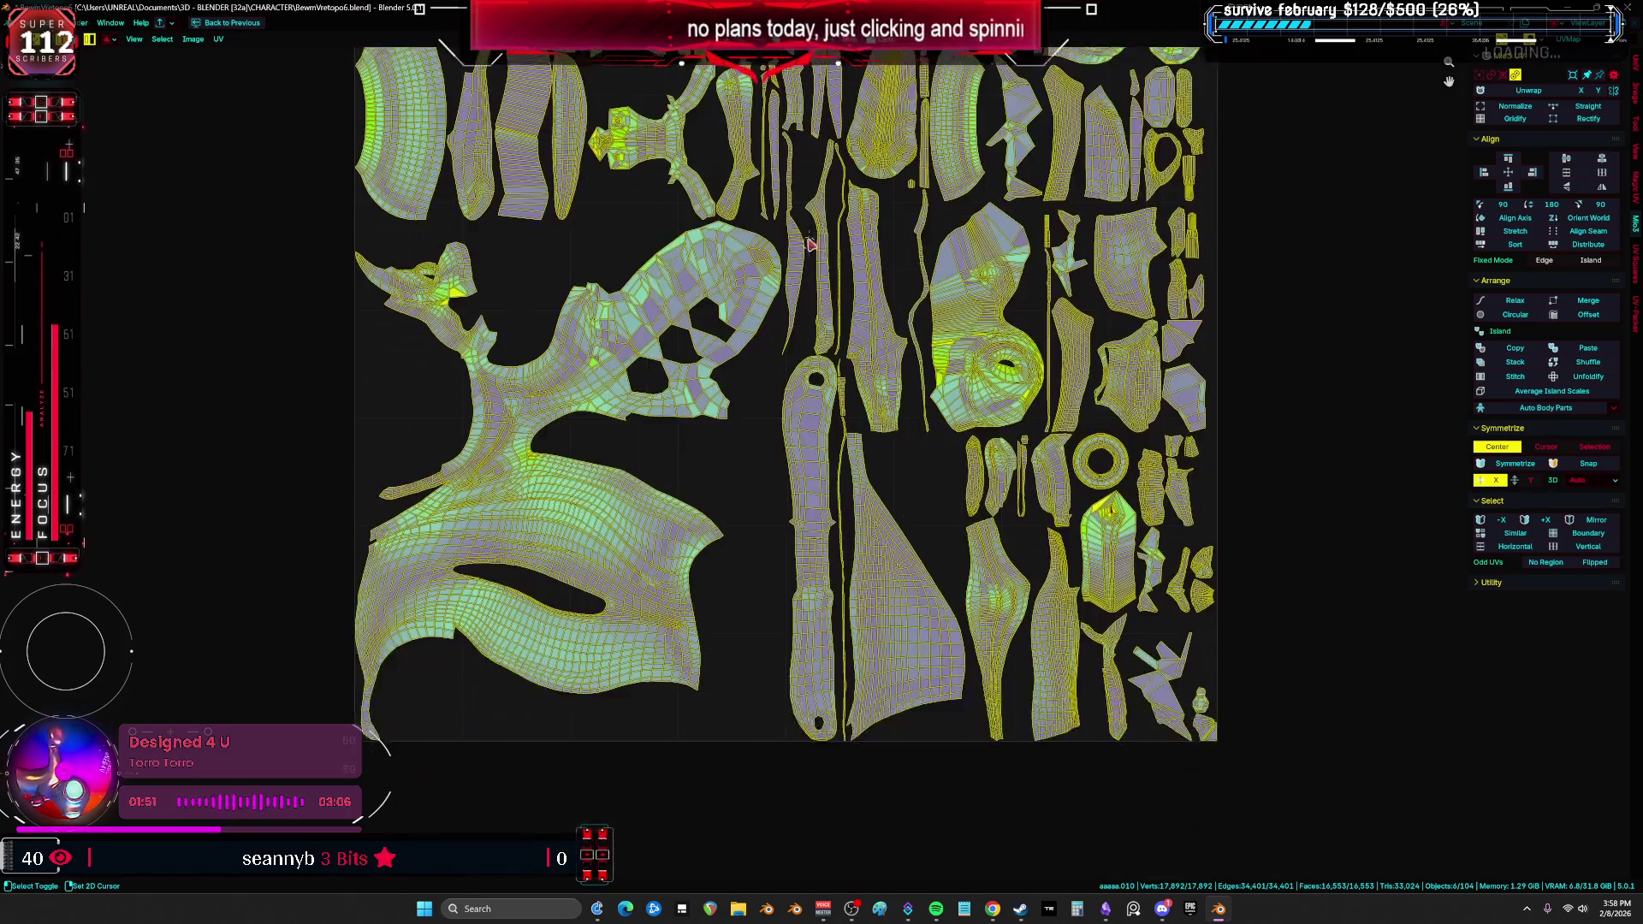
{"action": "scroll", "coordinate": [941, 376], "scroll_direction": "down", "scroll_amount": 2}
Step: Select six UV islands: large left, left edge, lower middle, left strip, upper strip and right
{"action": "key", "text": "alt+a"}
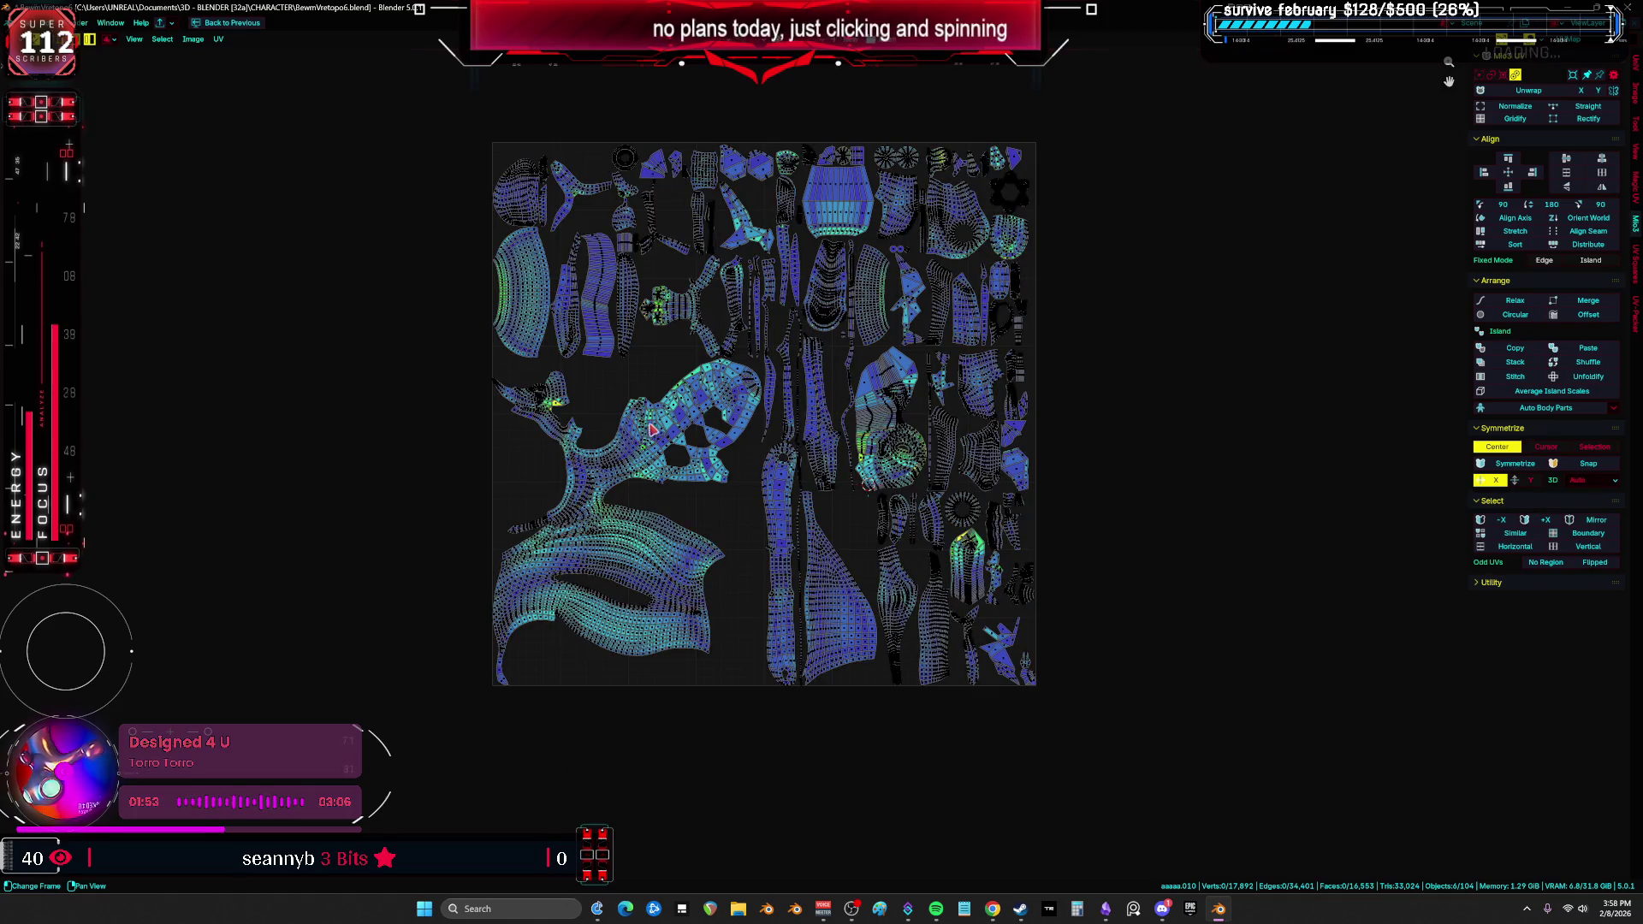
{"action": "left_click", "coordinate": [651, 432]}
{"action": "left_click", "coordinate": [548, 294], "text": "shift"}
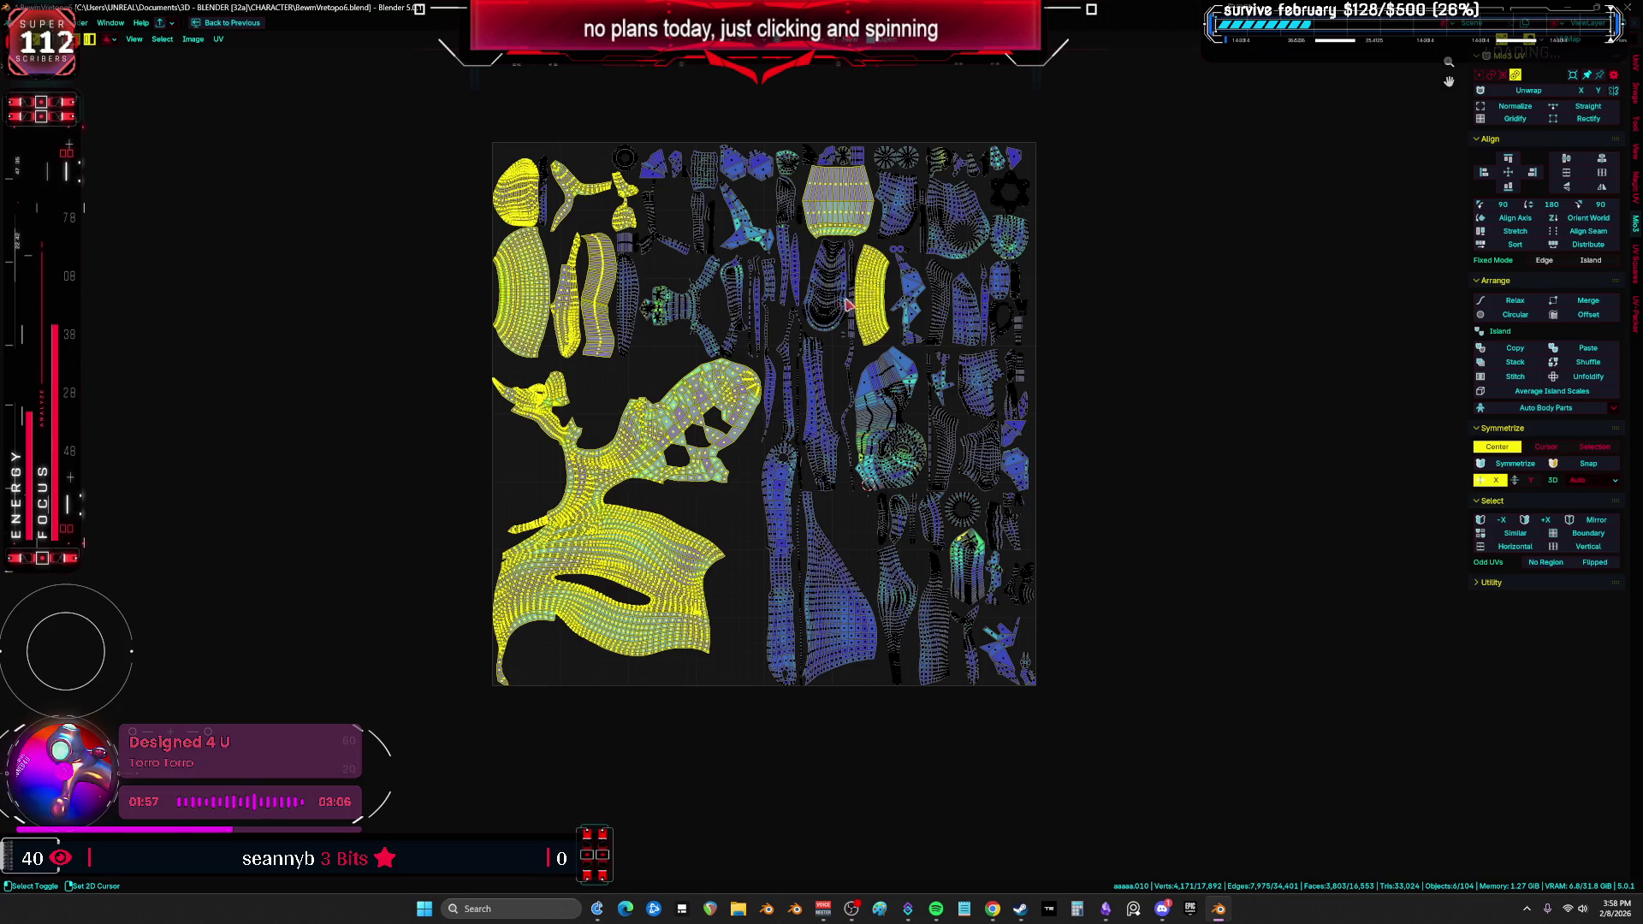
{"action": "left_click", "coordinate": [838, 584], "text": "shift"}
{"action": "left_click", "coordinate": [780, 547], "text": "shift"}
{"action": "left_click", "coordinate": [822, 402], "text": "shift"}
{"action": "left_click", "coordinate": [885, 417], "text": "shift"}
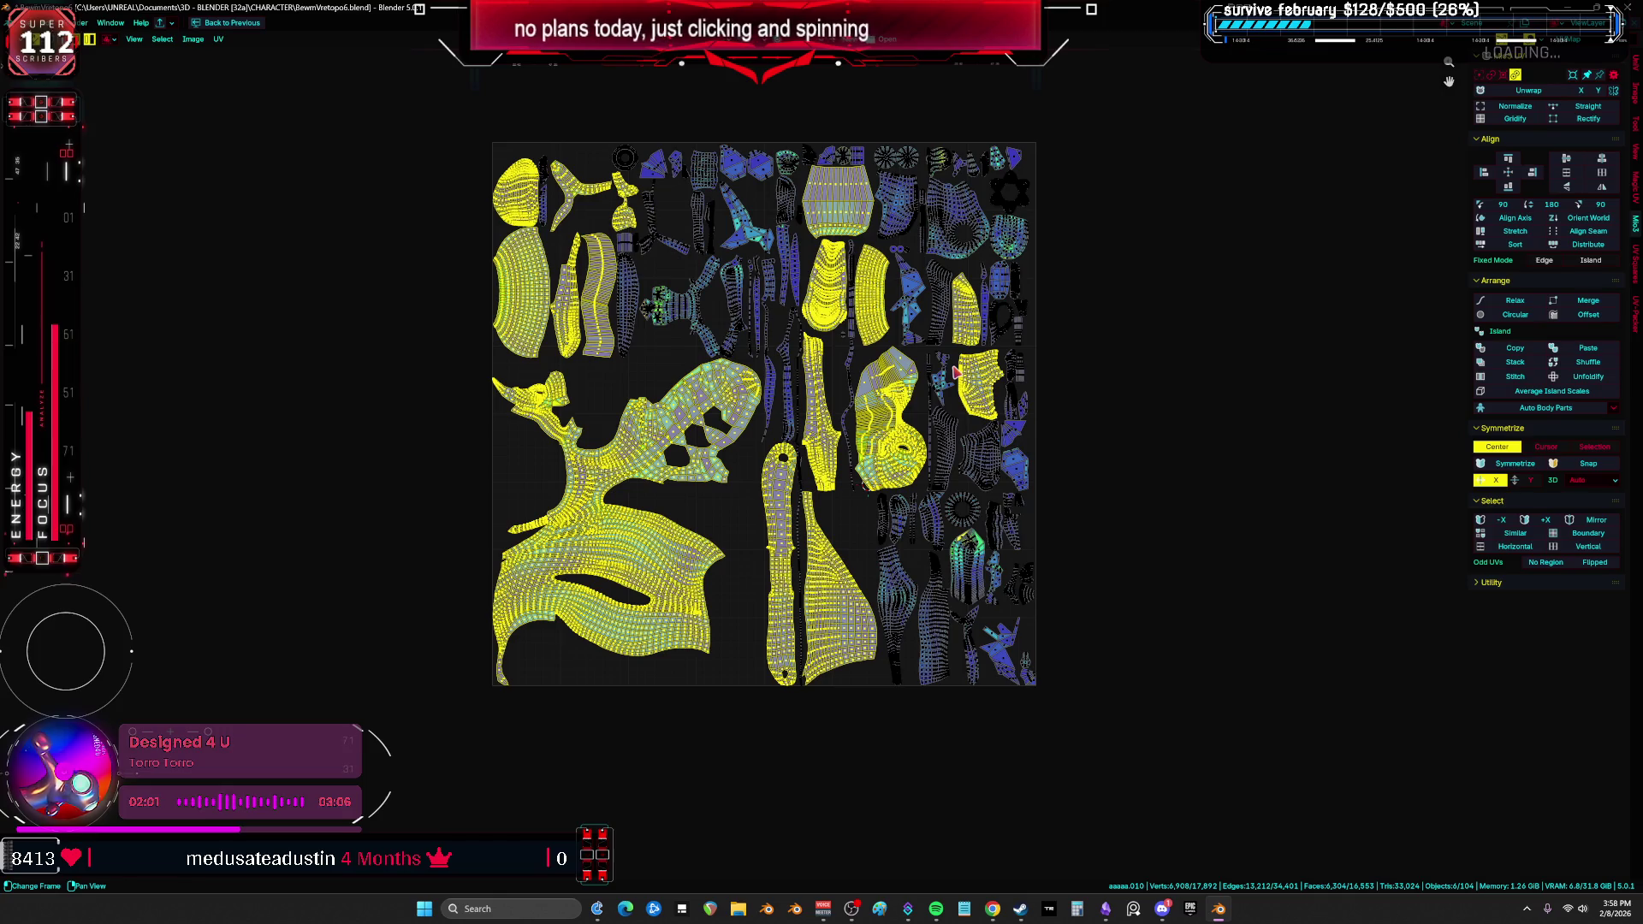
Step: Select the gear-shaped part, check its UVs full-screen, then return to the split layout
{"action": "key", "text": "ctrl+space"}
{"action": "mouse_move", "coordinate": [507, 411]}
{"action": "middle_mouse_down"}
{"action": "mouse_move", "coordinate": [593, 398]}
{"action": "mouse_move", "coordinate": [778, 426]}
{"action": "mouse_move", "coordinate": [576, 444]}
{"action": "mouse_move", "coordinate": [781, 362]}
{"action": "mouse_move", "coordinate": [996, 360]}
{"action": "middle_mouse_up"}
{"action": "key", "text": "ctrl+space"}
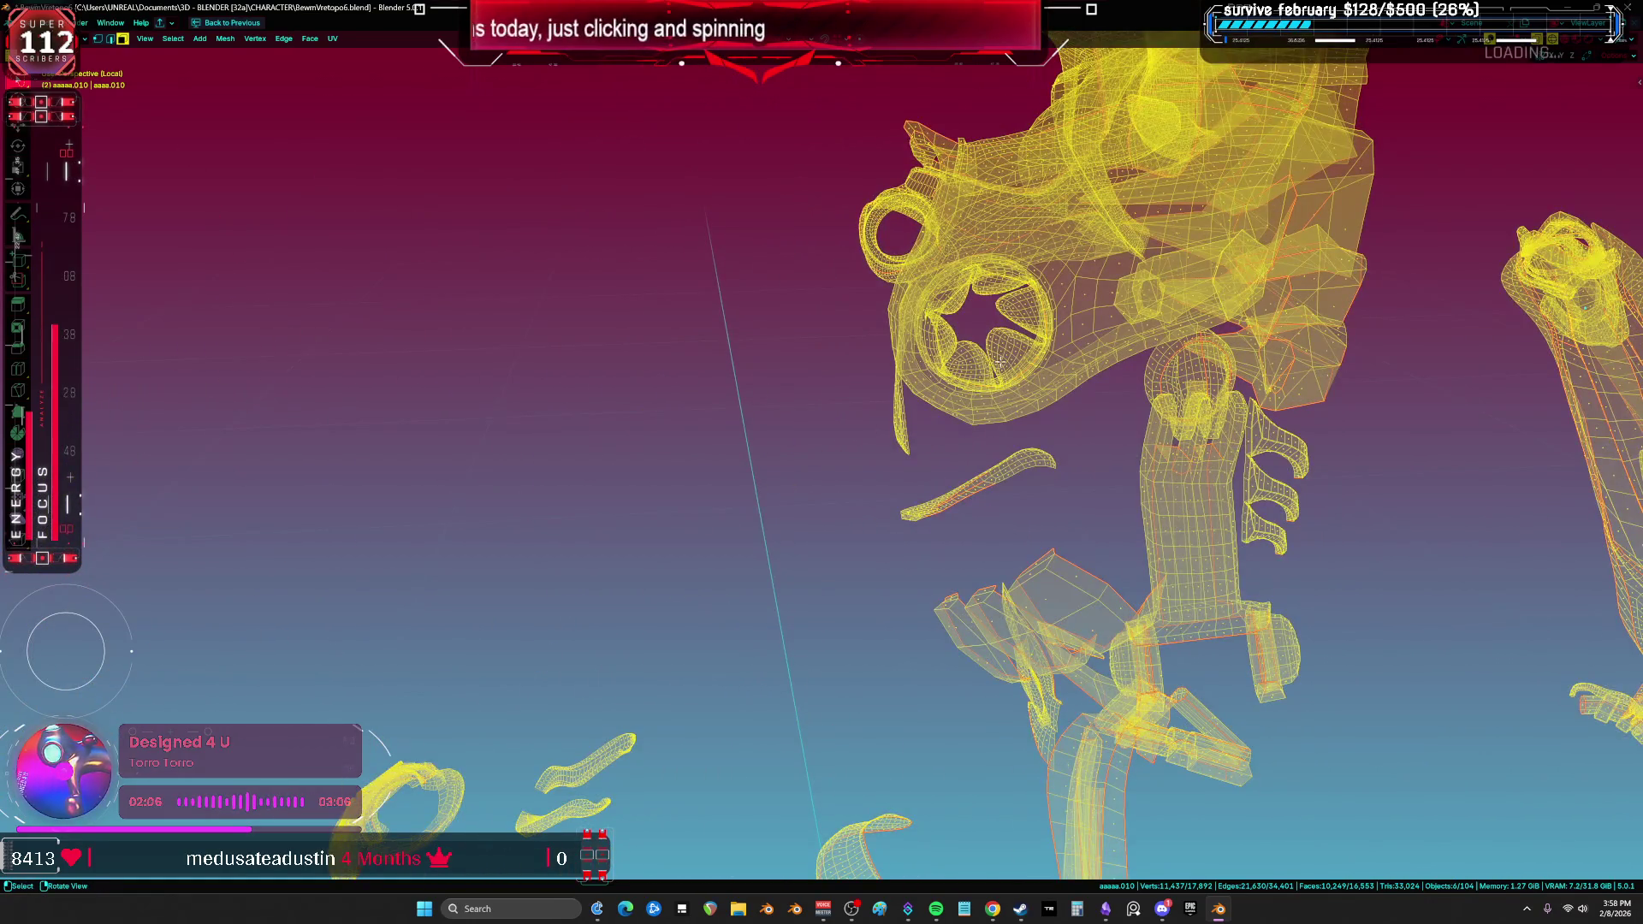
{"action": "left_click", "coordinate": [1001, 363]}
{"action": "key", "text": "l"}
{"action": "key", "text": "ctrl+space"}
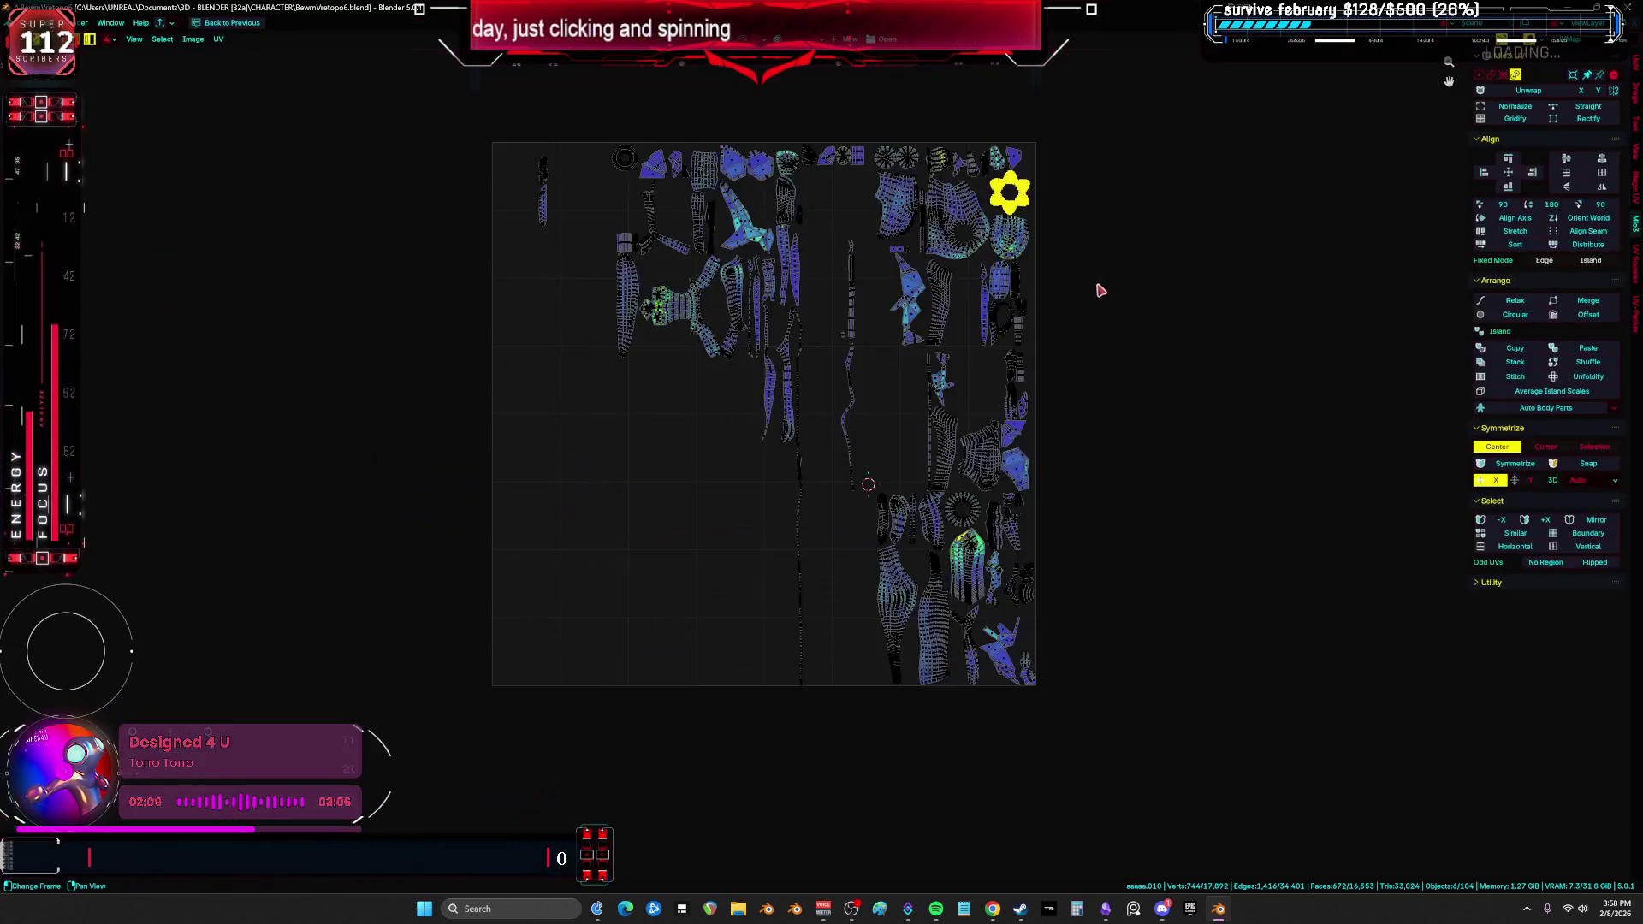
{"action": "key", "text": "ctrl+space"}
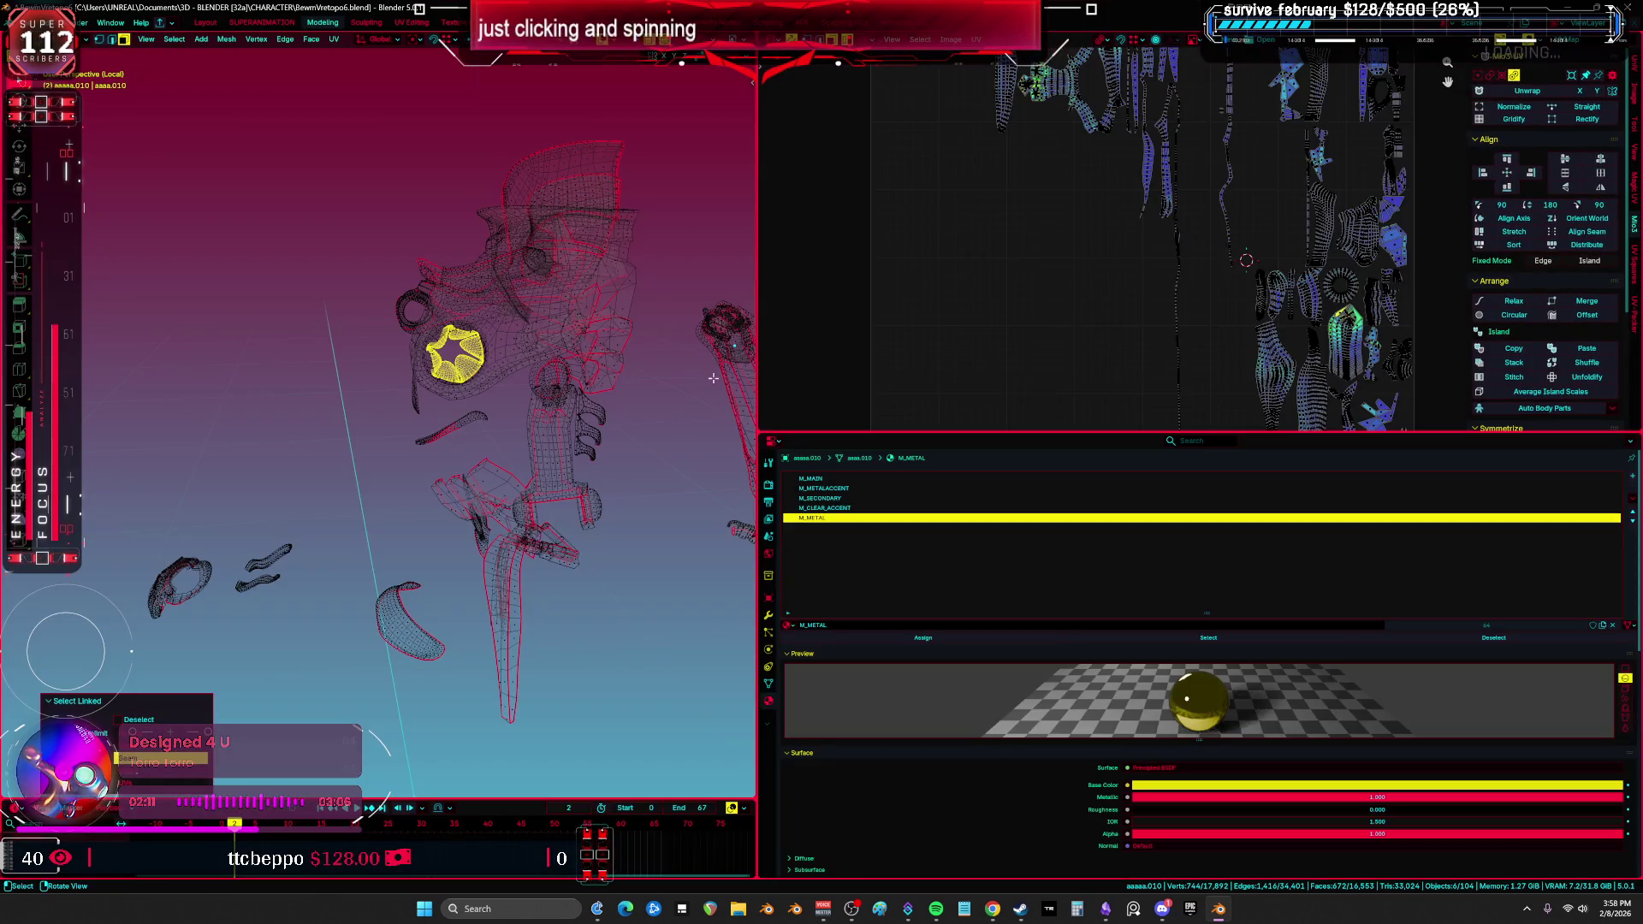
Step: Select the whole mask part, the fin part and two more armor parts to check their UVs
{"action": "left_click", "coordinate": [506, 361]}
{"action": "key", "text": "l"}
{"action": "left_click", "coordinate": [582, 190]}
{"action": "key", "text": "l"}
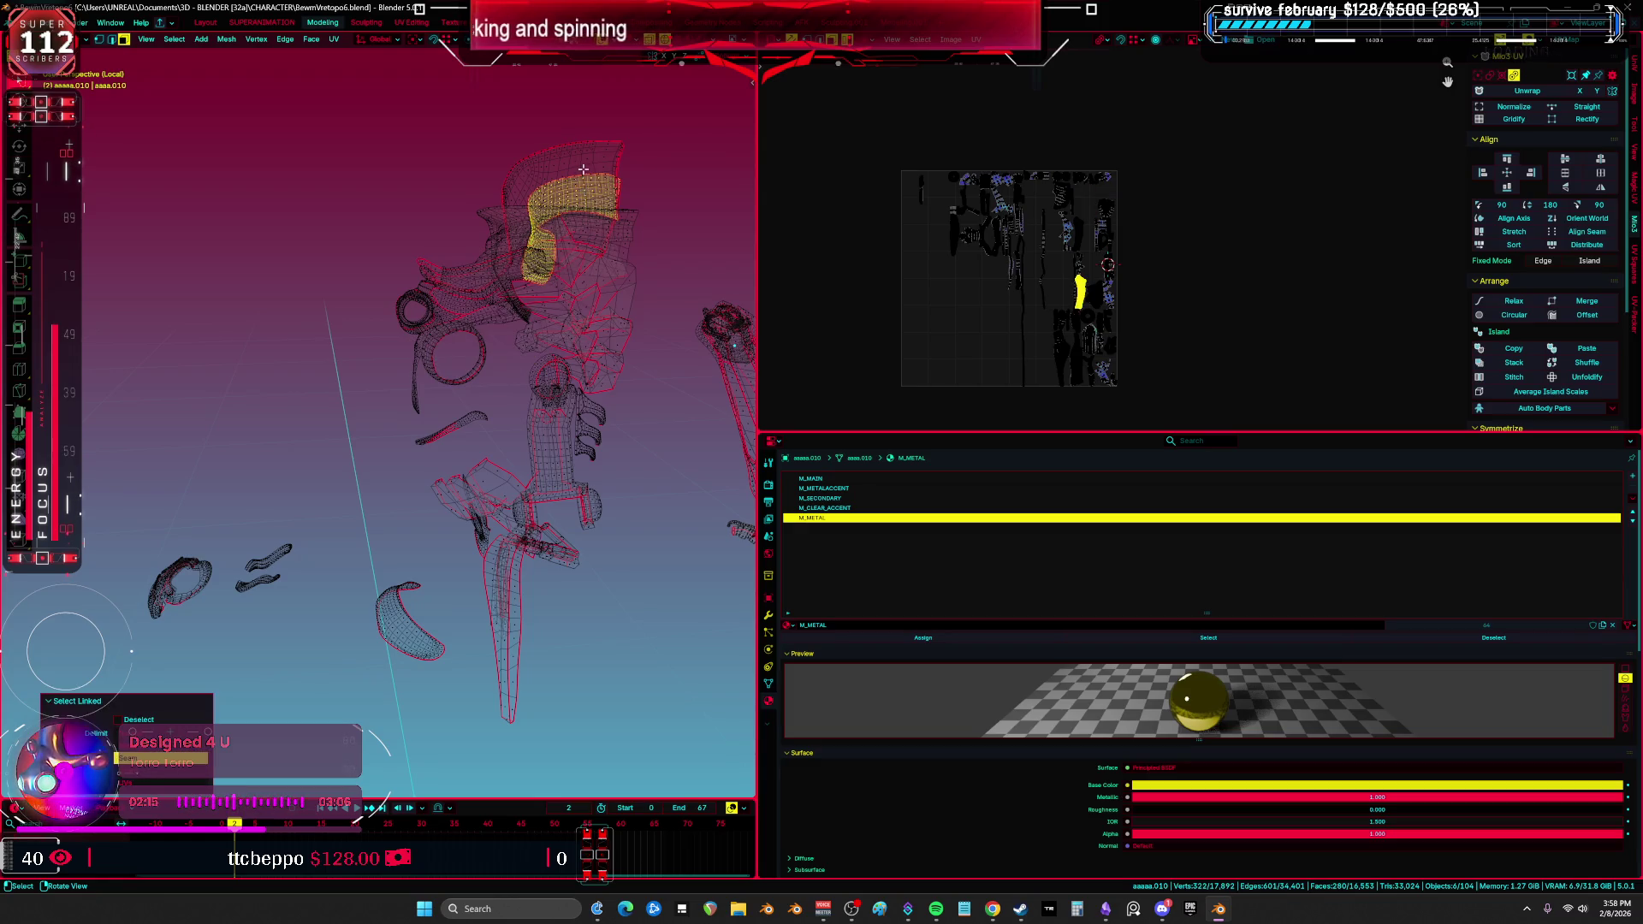
{"action": "left_click", "coordinate": [582, 169]}
{"action": "key", "text": "l"}
{"action": "left_click", "coordinate": [543, 257]}
{"action": "key", "text": "l"}
Step: Check the fin, tube and curved arm parts' UV islands by selecting each whole part
{"action": "left_click", "coordinate": [537, 210]}
{"action": "key", "text": "l"}
{"action": "left_click", "coordinate": [537, 222]}
{"action": "key", "text": "l"}
{"action": "left_click", "coordinate": [535, 239]}
{"action": "key", "text": "l"}
{"action": "left_click", "coordinate": [532, 254]}
{"action": "key", "text": "l"}
{"action": "left_click", "coordinate": [441, 279]}
{"action": "key", "text": "l"}
Step: Hide the checked arm part, the part near the rings, the strip and the part near the torso
{"action": "key", "text": "h"}
{"action": "left_click", "coordinate": [460, 338]}
{"action": "key", "text": "l"}
{"action": "key", "text": "h"}
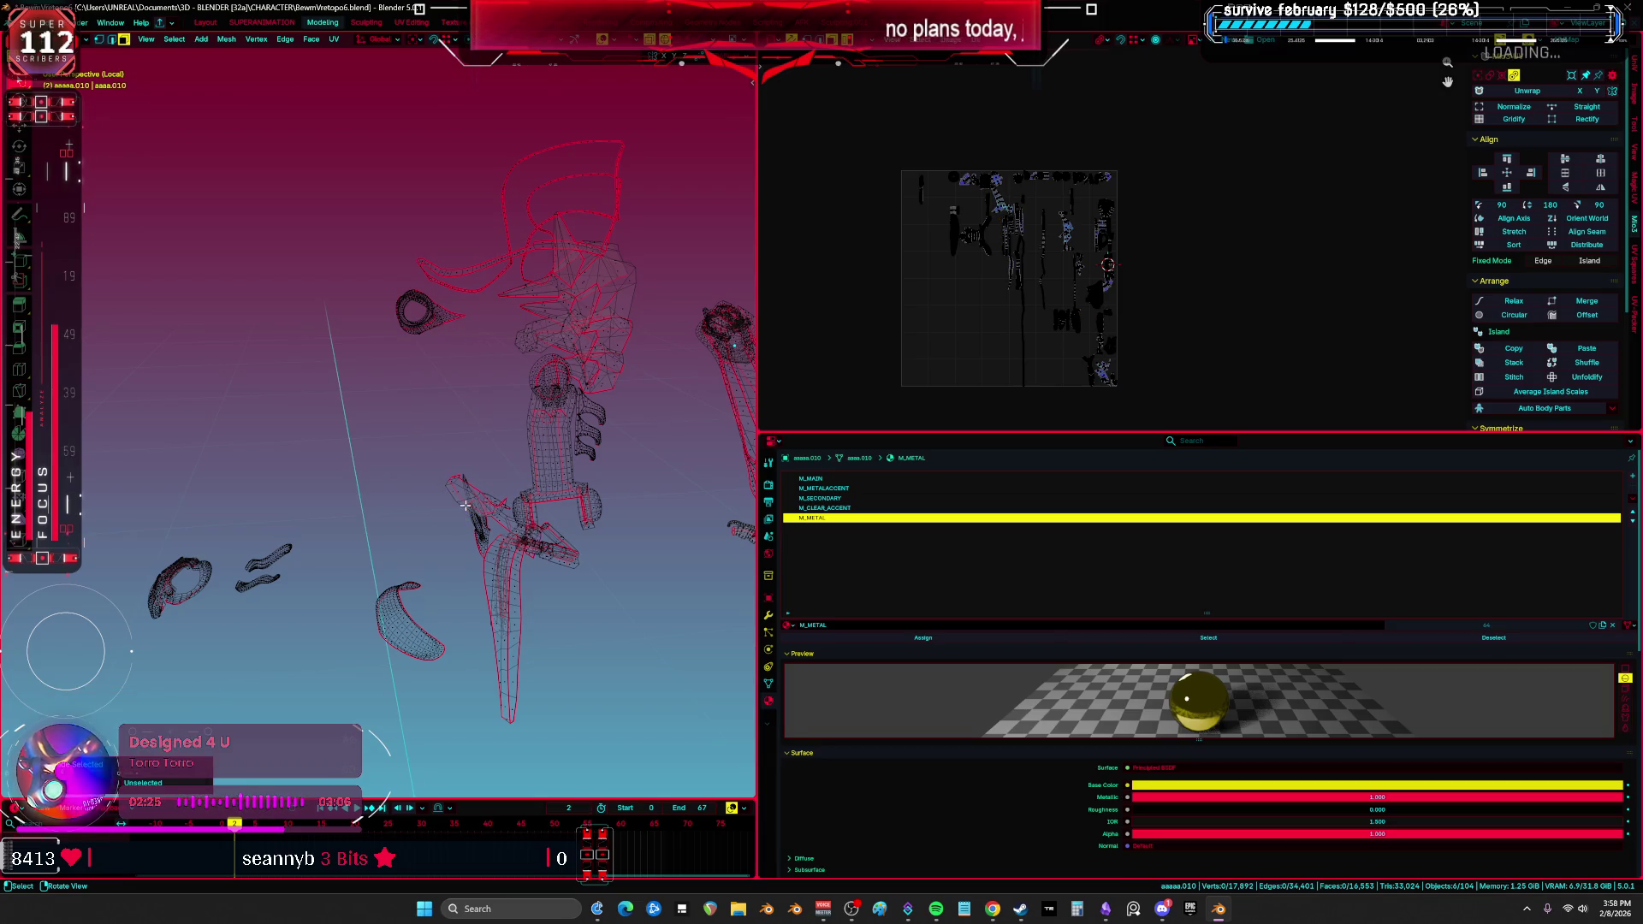
{"action": "key", "text": "h"}
{"action": "left_click", "coordinate": [599, 468]}
{"action": "key", "text": "l"}
{"action": "key", "text": "h"}
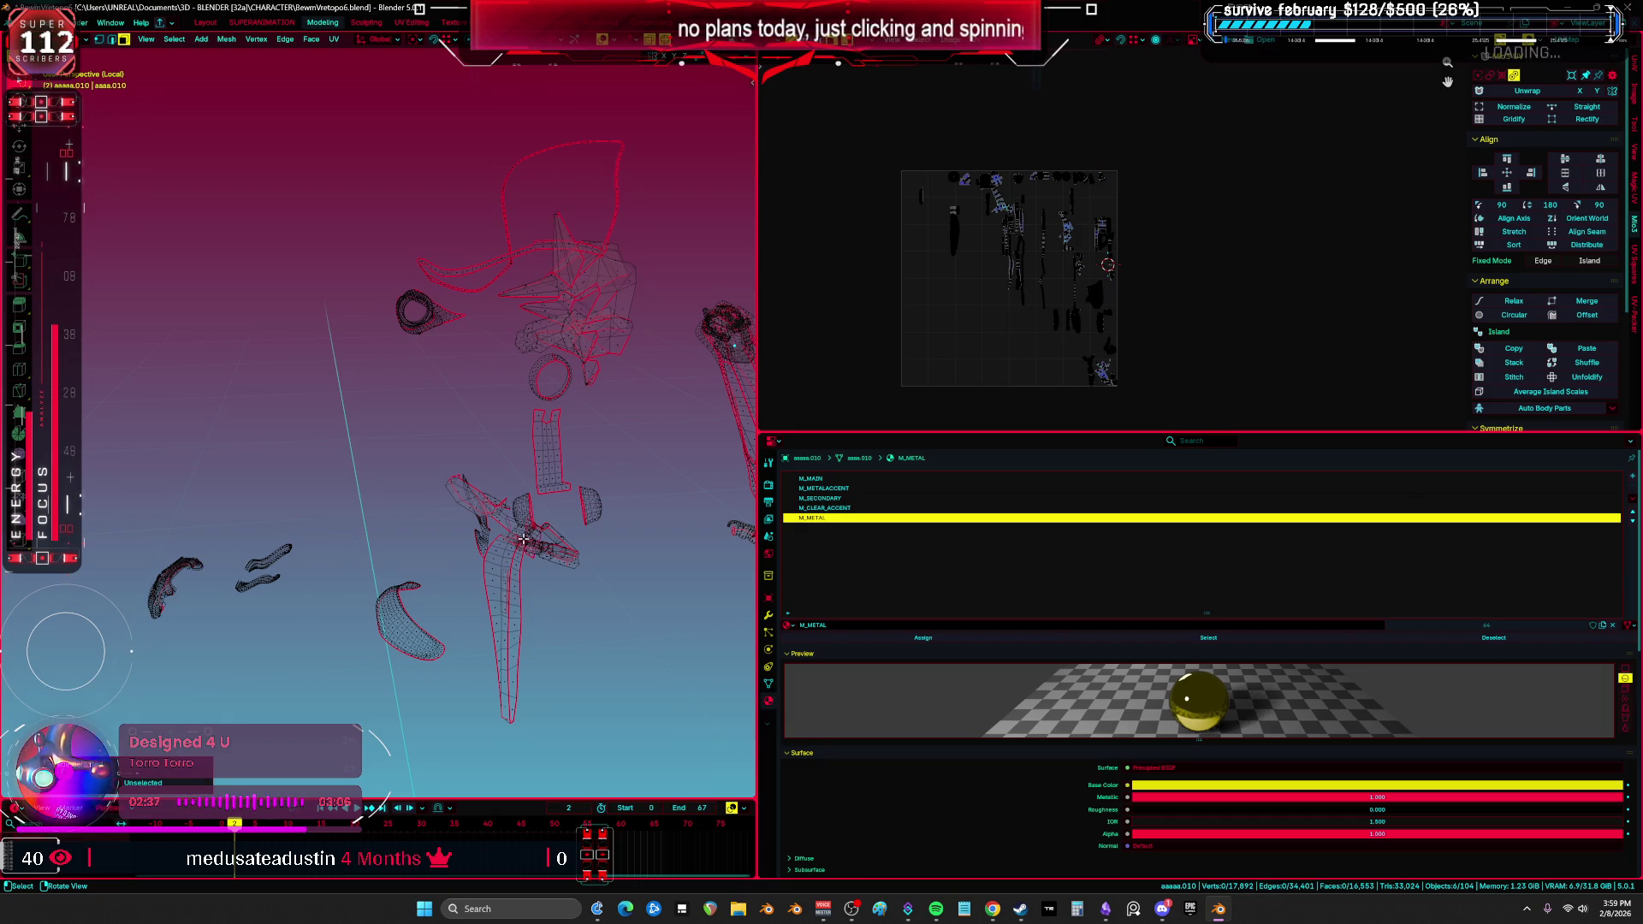
Step: Hide the yellow cylinder and the next few linked parts after checking them
{"action": "scroll", "coordinate": [530, 537], "scroll_direction": "up", "scroll_amount": 10}
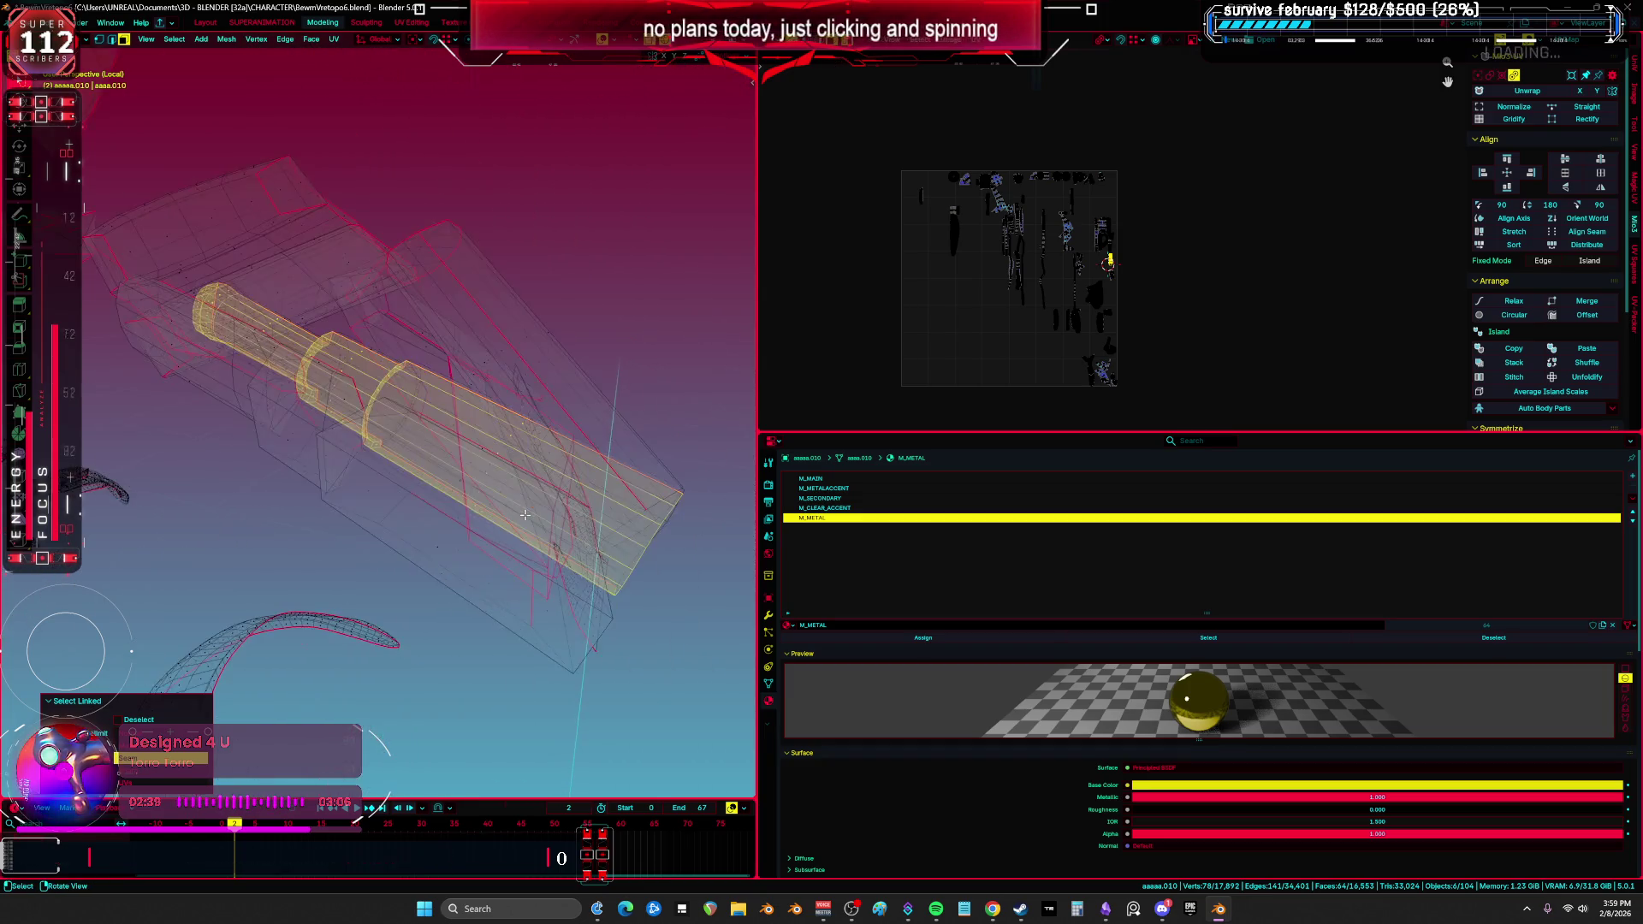
{"action": "middle_click_drag", "start_coordinate": [517, 555], "coordinate": [595, 557]}
{"action": "key", "text": "h"}
{"action": "key", "text": "l"}
{"action": "key", "text": "h"}
{"action": "key", "text": "l"}
{"action": "key", "text": "h"}
{"action": "key", "text": "l"}
{"action": "key", "text": "h"}
Step: Check and hide further linked parts, including the small cube and the slab
{"action": "key", "text": "l"}
{"action": "key", "text": "h"}
{"action": "key", "text": "l"}
{"action": "key", "text": "h"}
{"action": "key", "text": "l"}
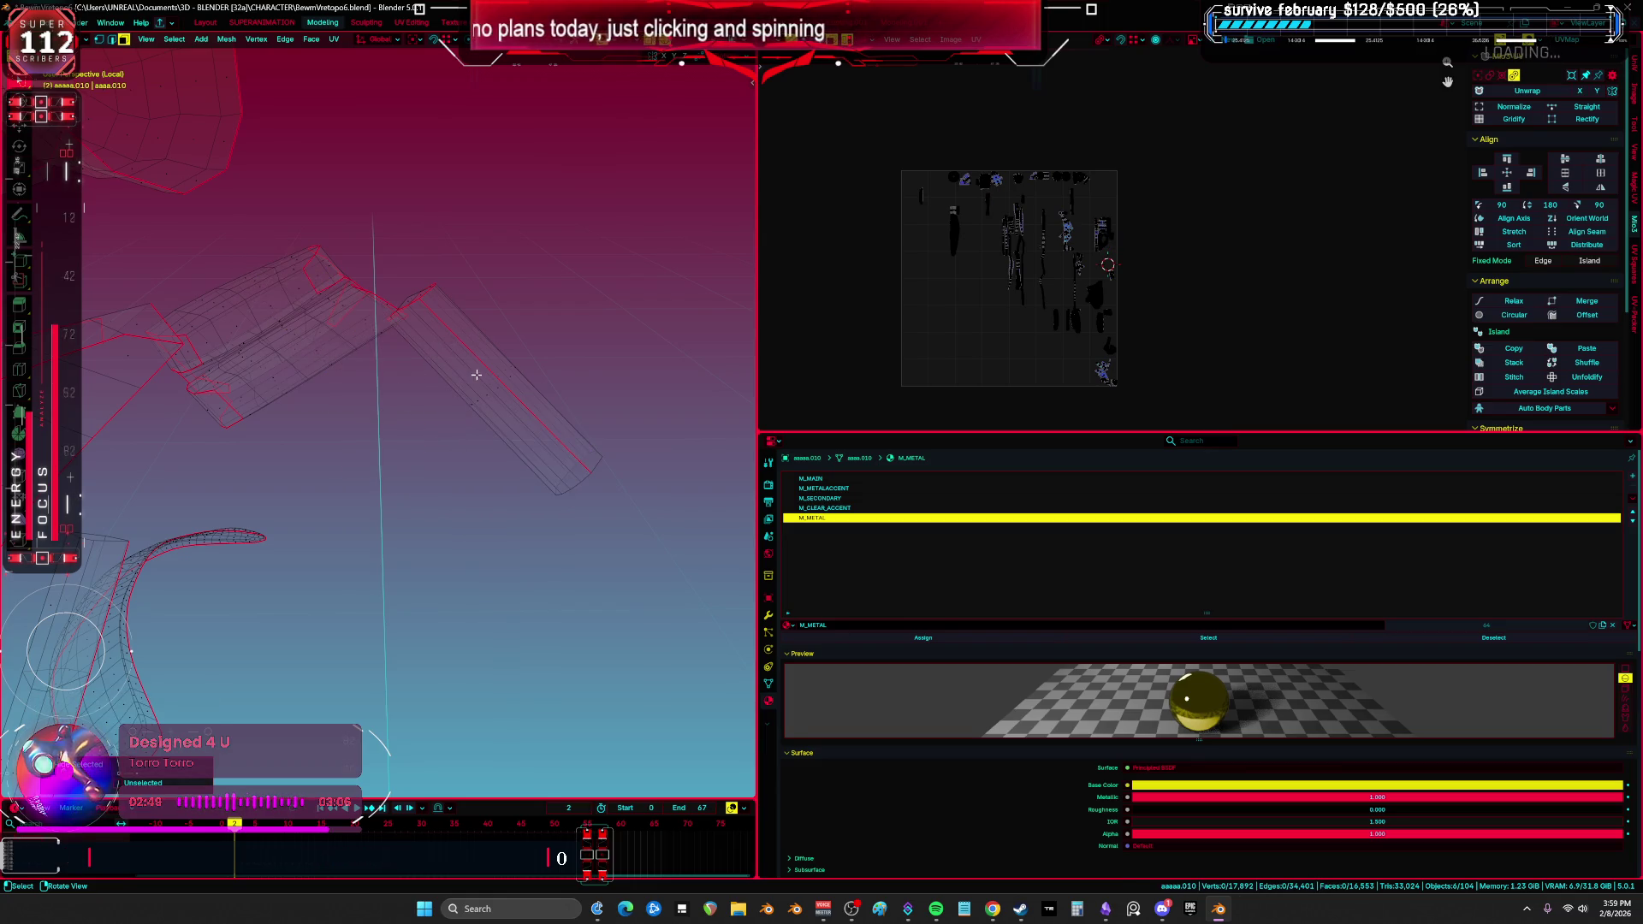
{"action": "key", "text": "l"}
{"action": "mouse_move", "coordinate": [477, 375]}
{"action": "middle_mouse_down"}
{"action": "mouse_move", "coordinate": [405, 360]}
{"action": "mouse_move", "coordinate": [379, 332]}
{"action": "mouse_move", "coordinate": [222, 514]}
{"action": "middle_mouse_up"}
{"action": "key", "text": "h"}
Step: Check and hide the remaining curved parts and slabs one by one
{"action": "key", "text": "l"}
{"action": "key", "text": "h"}
{"action": "key", "text": "l"}
{"action": "key", "text": "h"}
{"action": "key", "text": "l"}
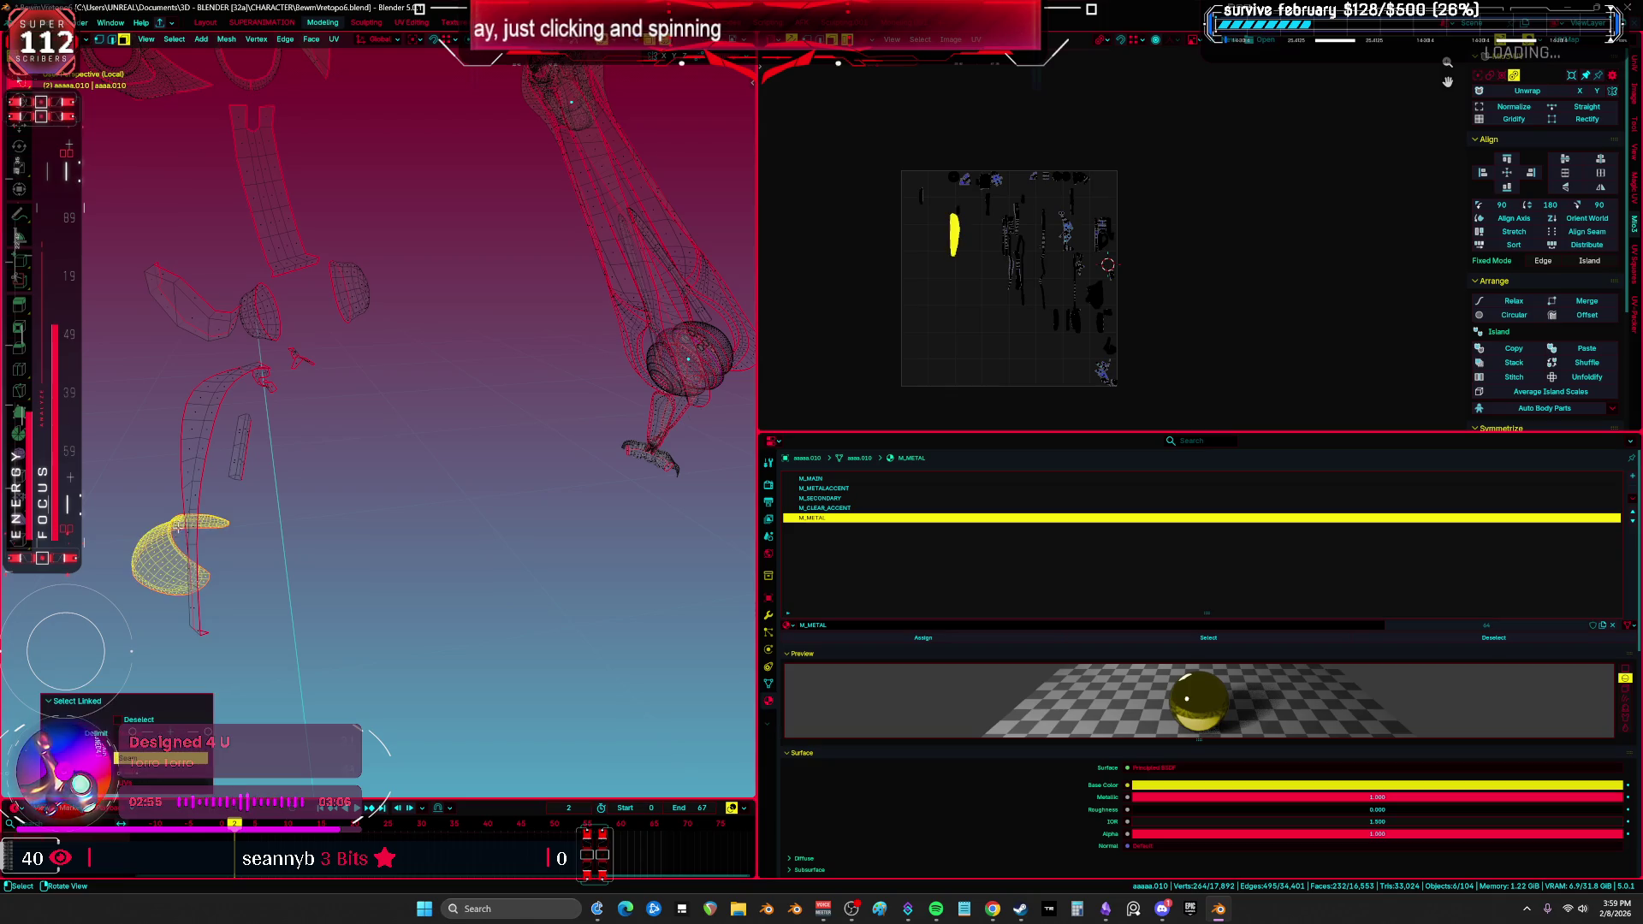
{"action": "key", "text": "h"}
{"action": "key", "text": "l"}
{"action": "key", "text": "h"}
{"action": "key", "text": "l"}
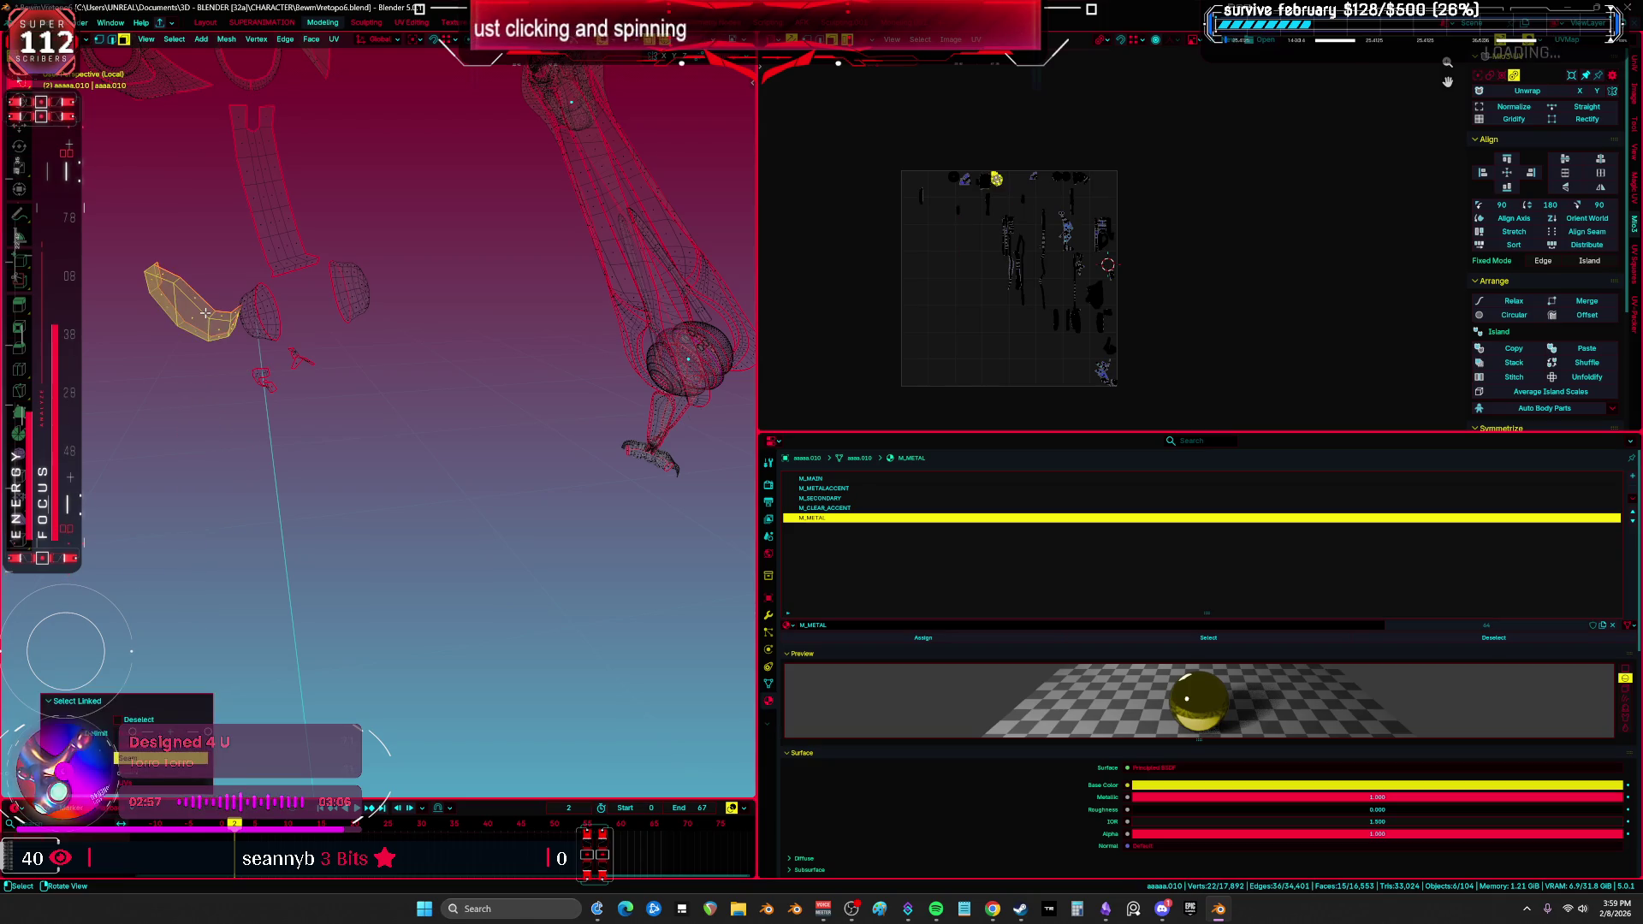
{"action": "key", "text": "h"}
{"action": "key", "text": "l"}
{"action": "key", "text": "h"}
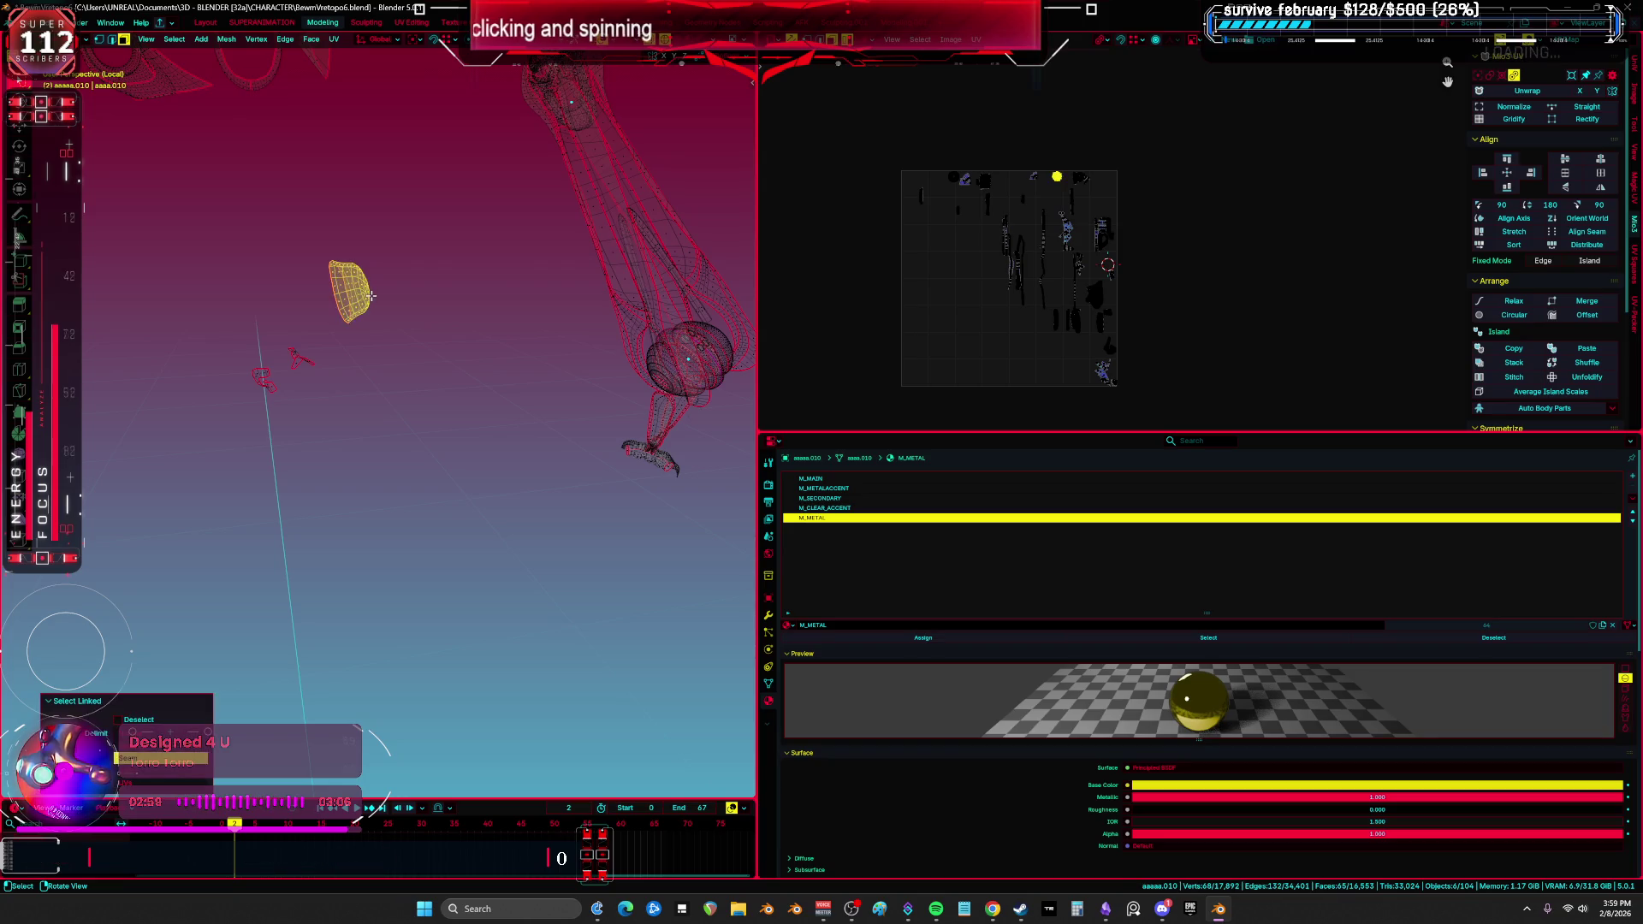
Step: Reveal all hidden parts and unwrap the mesh
{"action": "mouse_move", "coordinate": [280, 376]}
{"action": "middle_mouse_down"}
{"action": "mouse_move", "coordinate": [355, 330]}
{"action": "mouse_move", "coordinate": [444, 370]}
{"action": "mouse_move", "coordinate": [658, 366]}
{"action": "mouse_move", "coordinate": [394, 346]}
{"action": "mouse_move", "coordinate": [496, 402]}
{"action": "mouse_move", "coordinate": [741, 473]}
{"action": "mouse_move", "coordinate": [634, 428]}
{"action": "mouse_move", "coordinate": [483, 419]}
{"action": "middle_mouse_up"}
{"action": "key", "text": "alt+h"}
{"action": "key", "text": "u"}
{"action": "left_click", "coordinate": [394, 342]}
Step: Maximize the 3D view in solid shading and select a single linked part to check
{"action": "key", "text": "ctrl+space"}
{"action": "key", "text": "z"}
{"action": "left_click", "coordinate": [796, 440]}
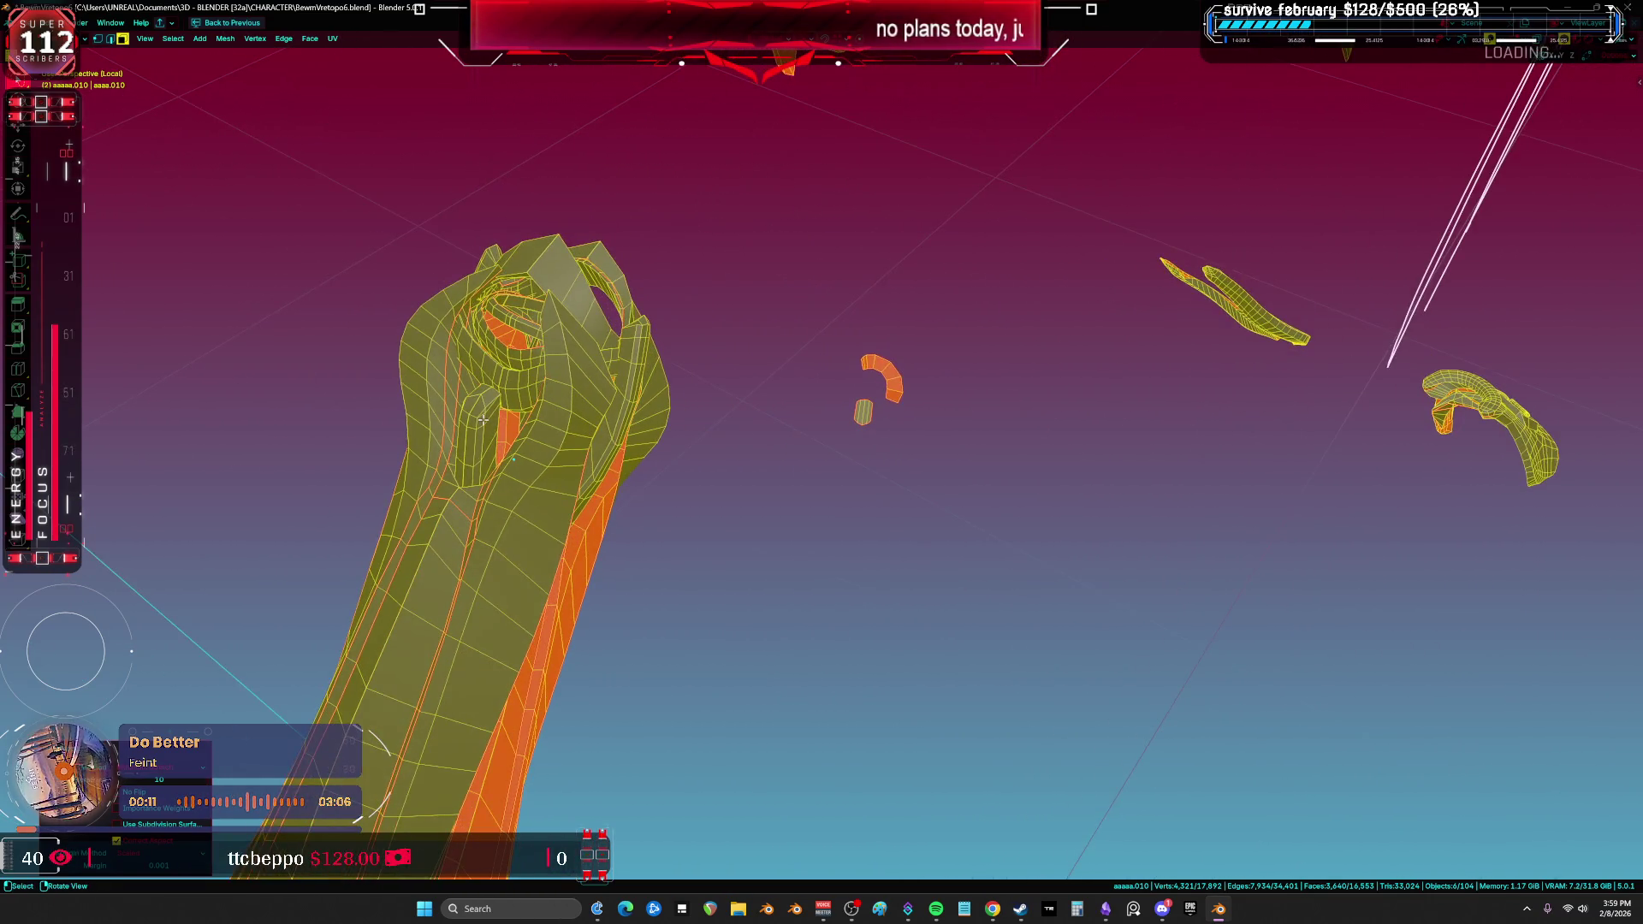
{"action": "key", "text": "alt+a"}
{"action": "key", "text": "l"}
Step: Back in the split layout, compare the whole mesh's UVs with the previous selection around the arm
{"action": "key", "text": "ctrl+space"}
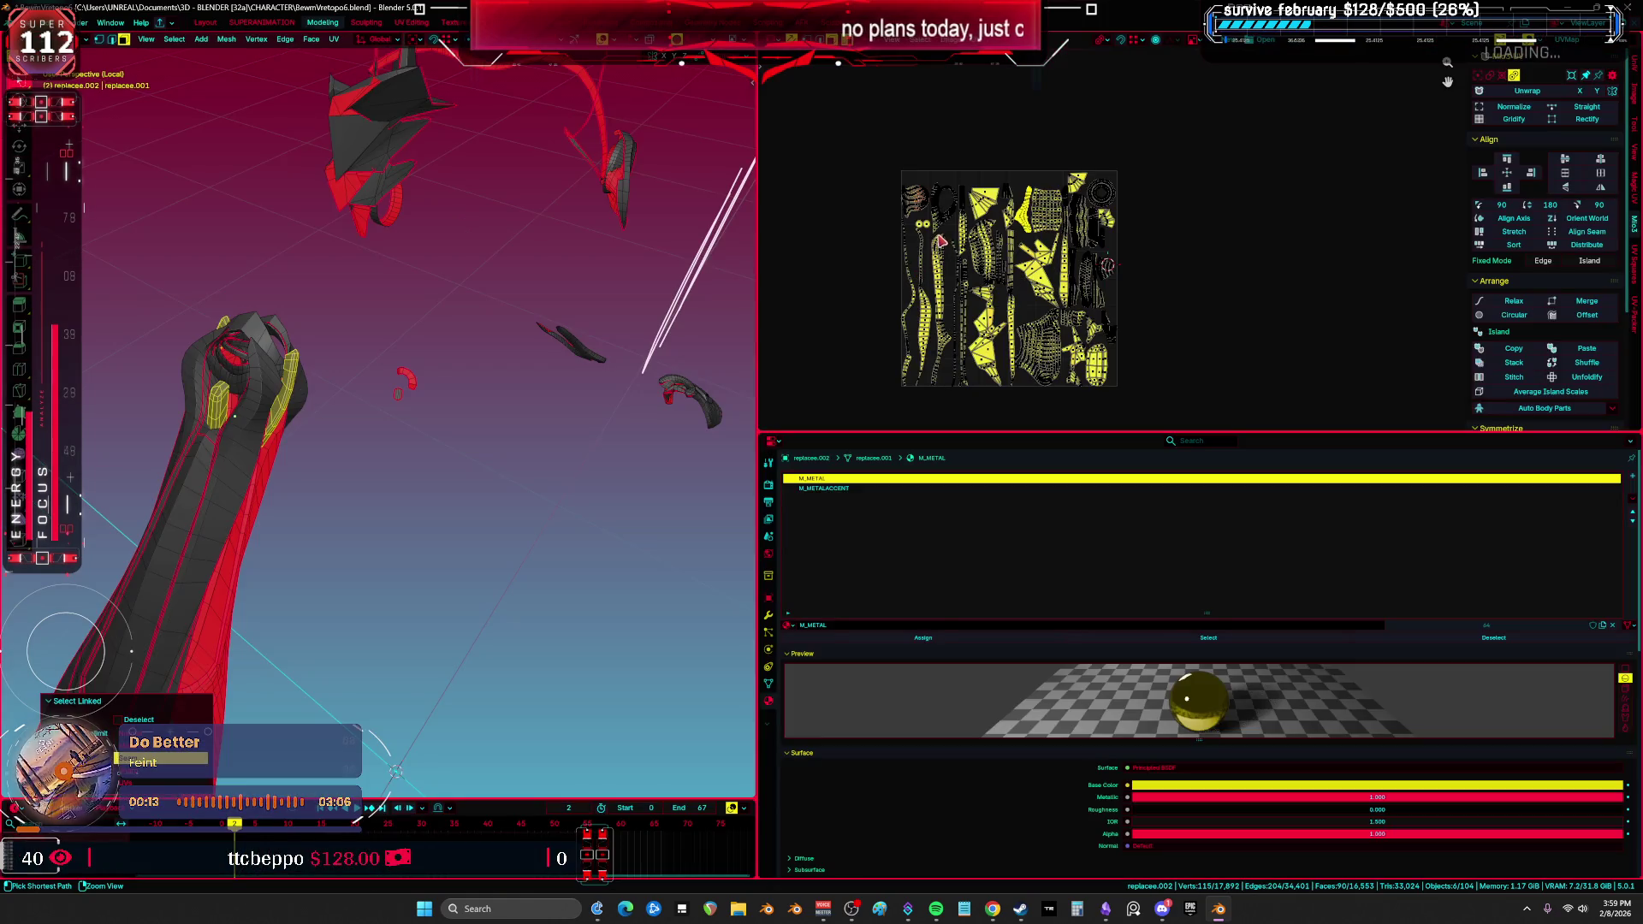
{"action": "key", "text": "a"}
{"action": "key", "text": "ctrl+z"}
{"action": "scroll", "coordinate": [1163, 285], "scroll_direction": "up", "scroll_amount": 1}
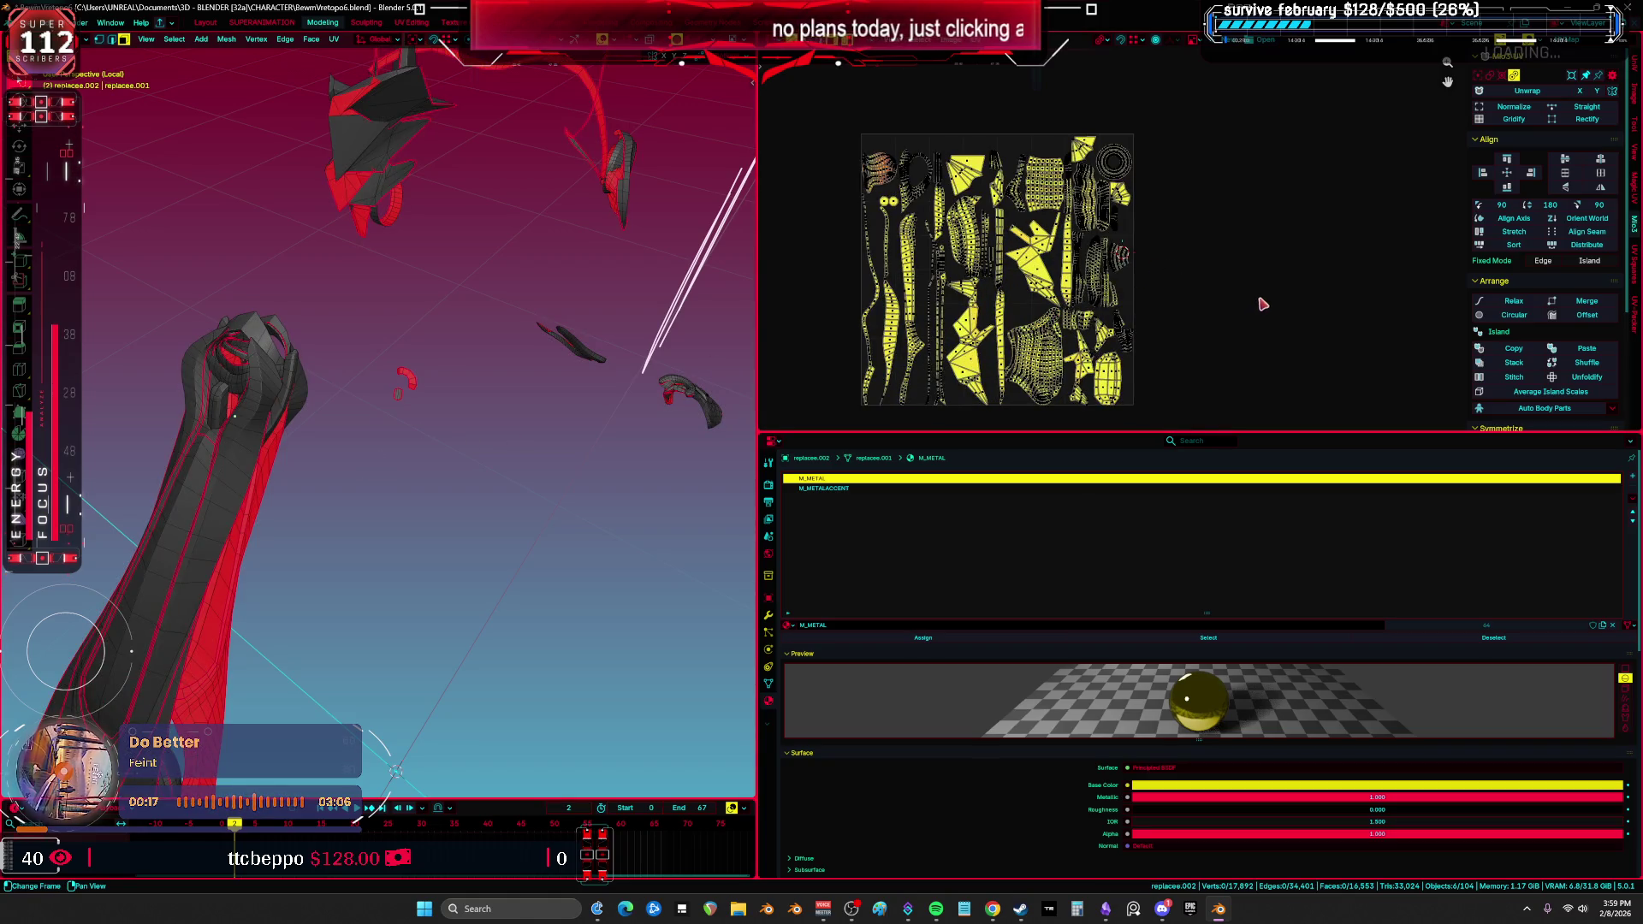
{"action": "scroll", "coordinate": [1054, 323], "scroll_direction": "down", "scroll_amount": 1}
{"action": "key", "text": "a"}
{"action": "middle_click_drag", "start_coordinate": [479, 359], "coordinate": [544, 330]}
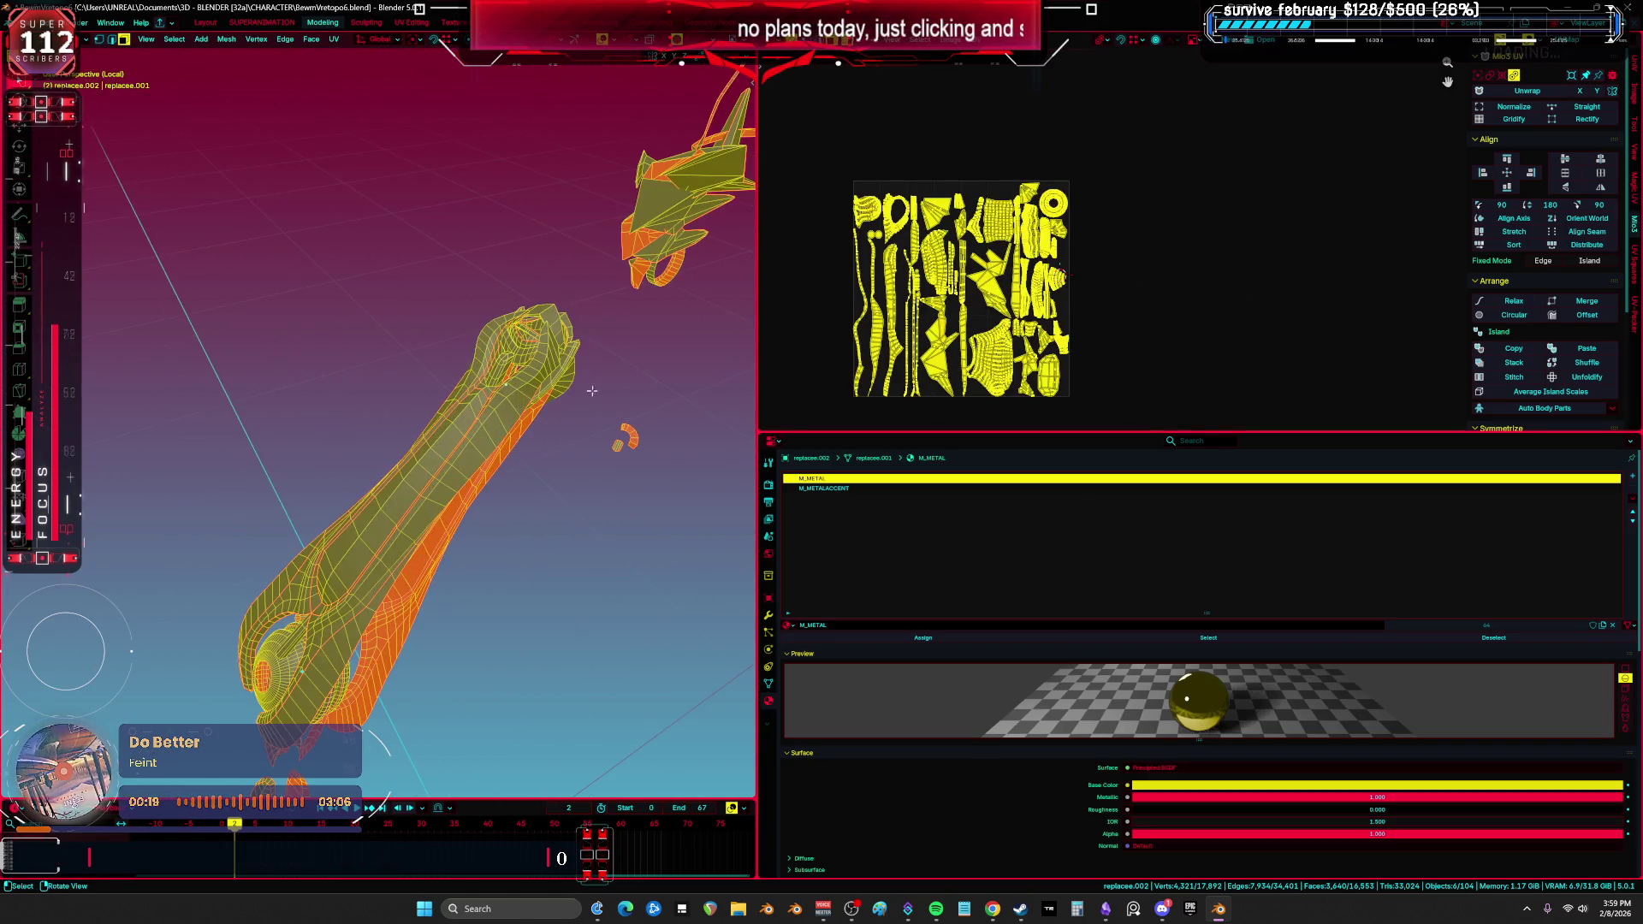
{"action": "key", "text": "ctrl+z"}
{"action": "scroll", "coordinate": [551, 323], "scroll_direction": "up", "scroll_amount": 2}
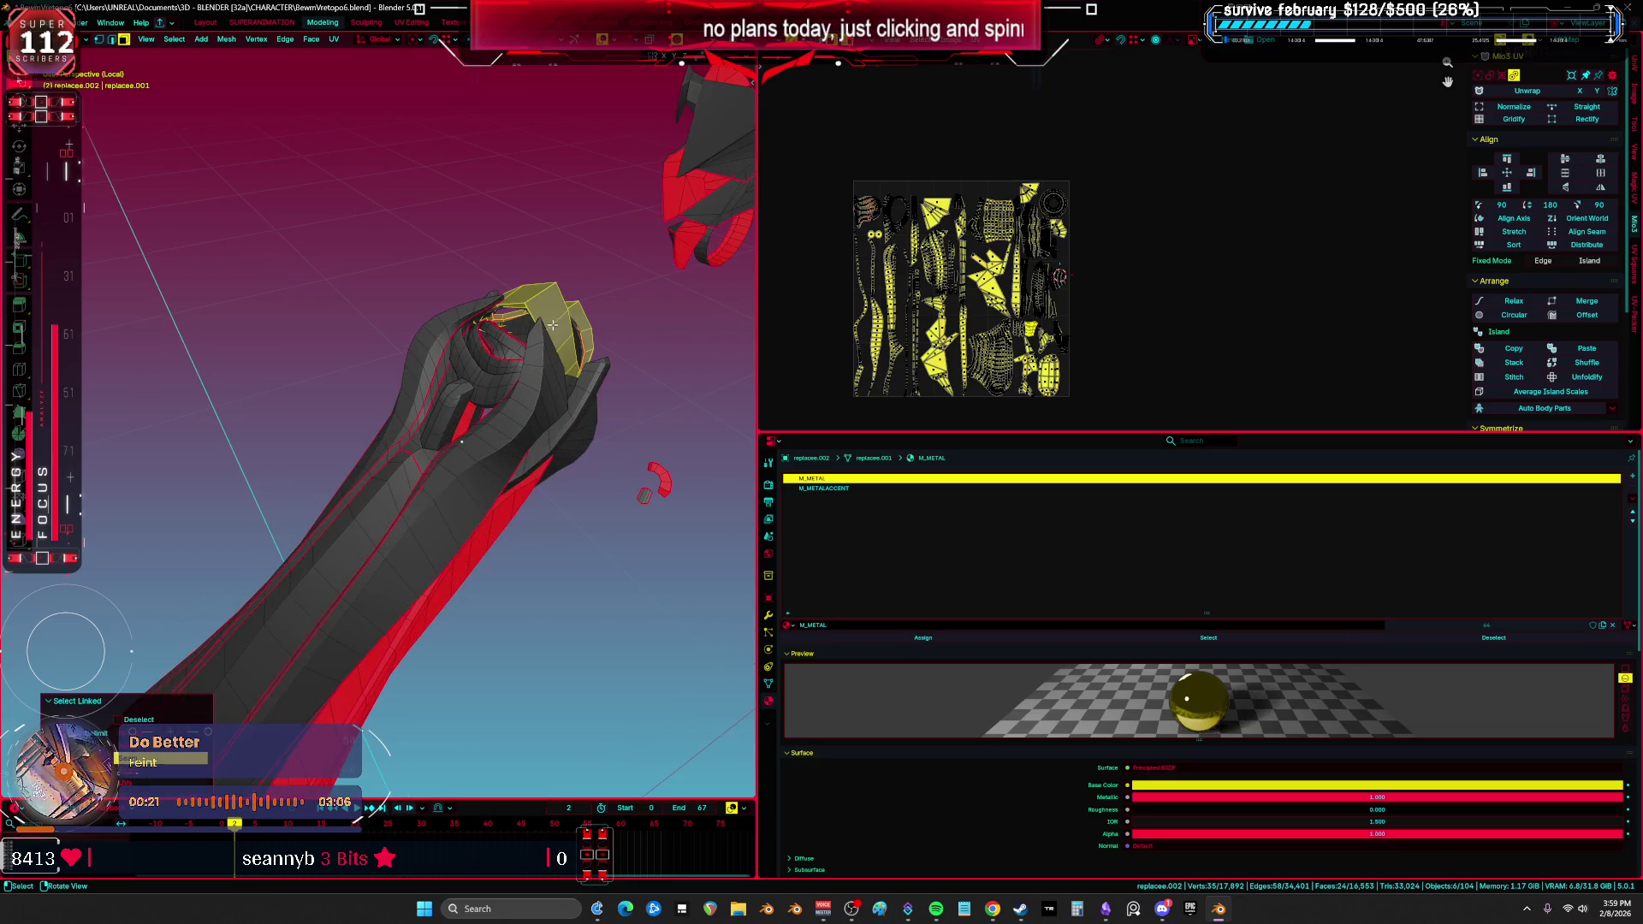
{"action": "key", "text": "a"}
{"action": "middle_click_drag", "start_coordinate": [534, 377], "coordinate": [544, 369]}
{"action": "key", "text": "ctrl+z"}
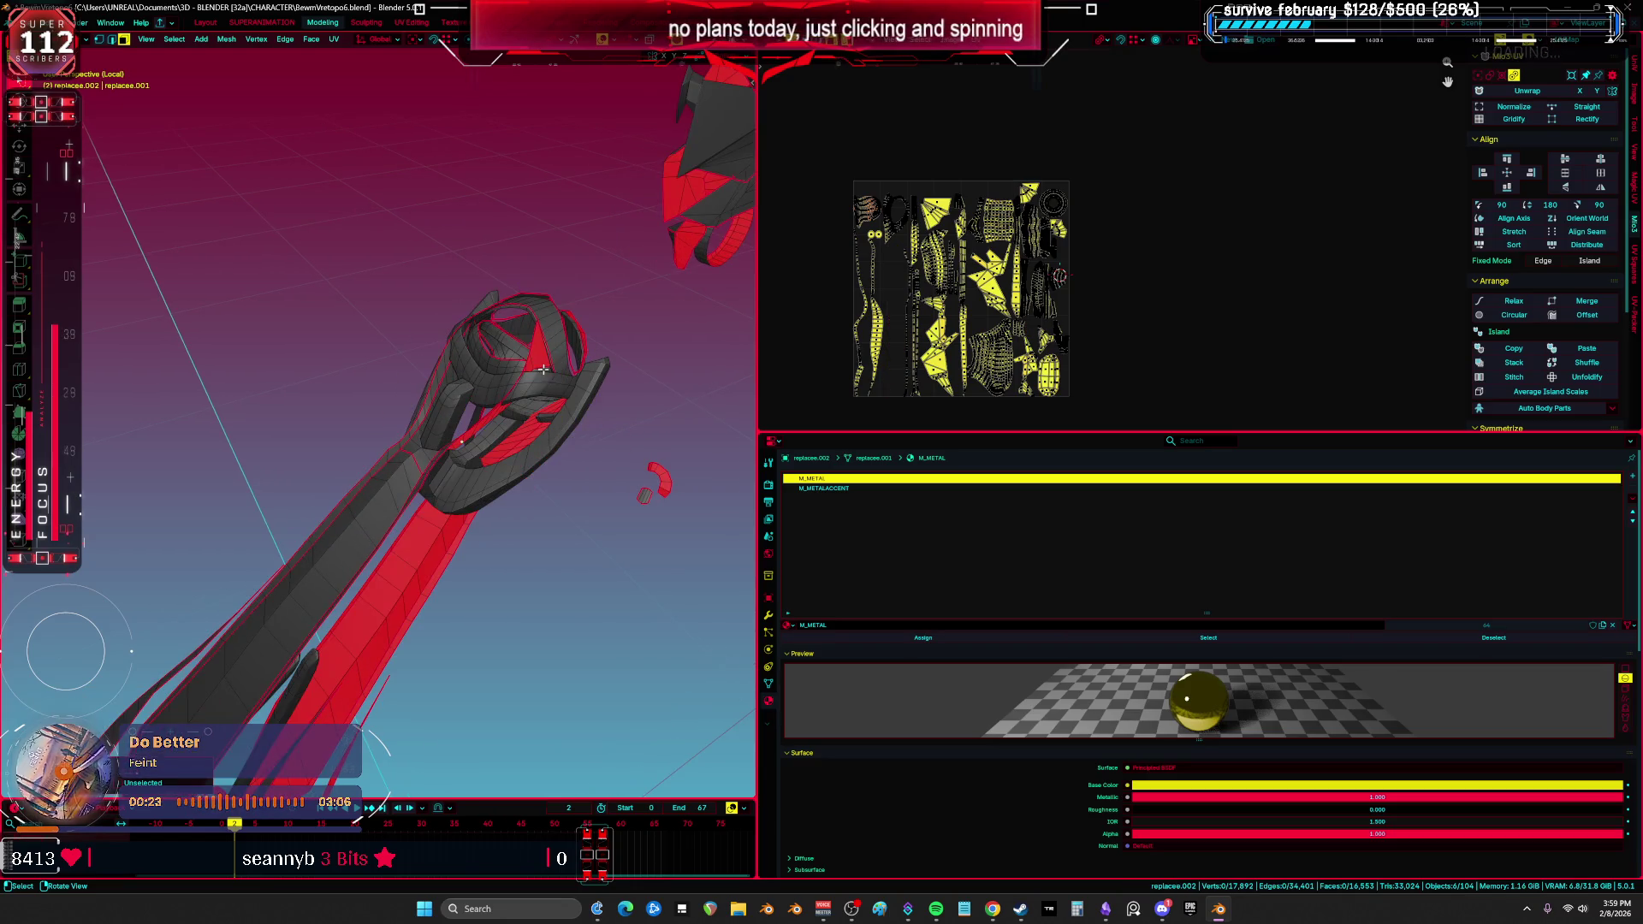
{"action": "key", "text": "a"}
{"action": "key", "text": "ctrl+z"}
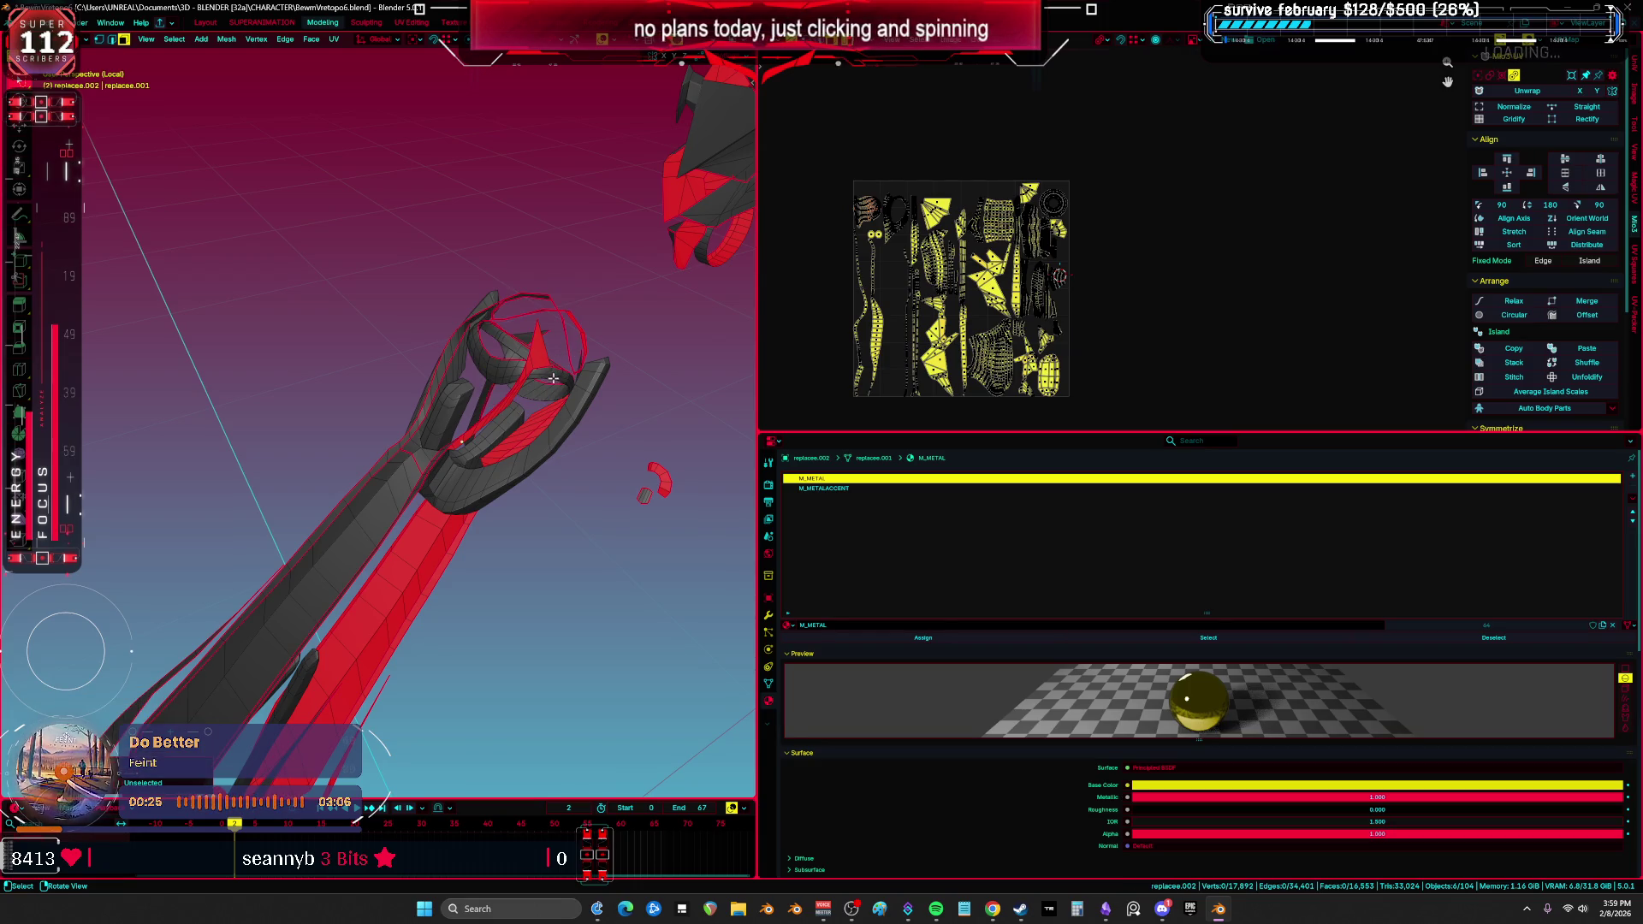
Step: Select and hide two hand pieces, including the hand ring part
{"action": "key", "text": "l"}
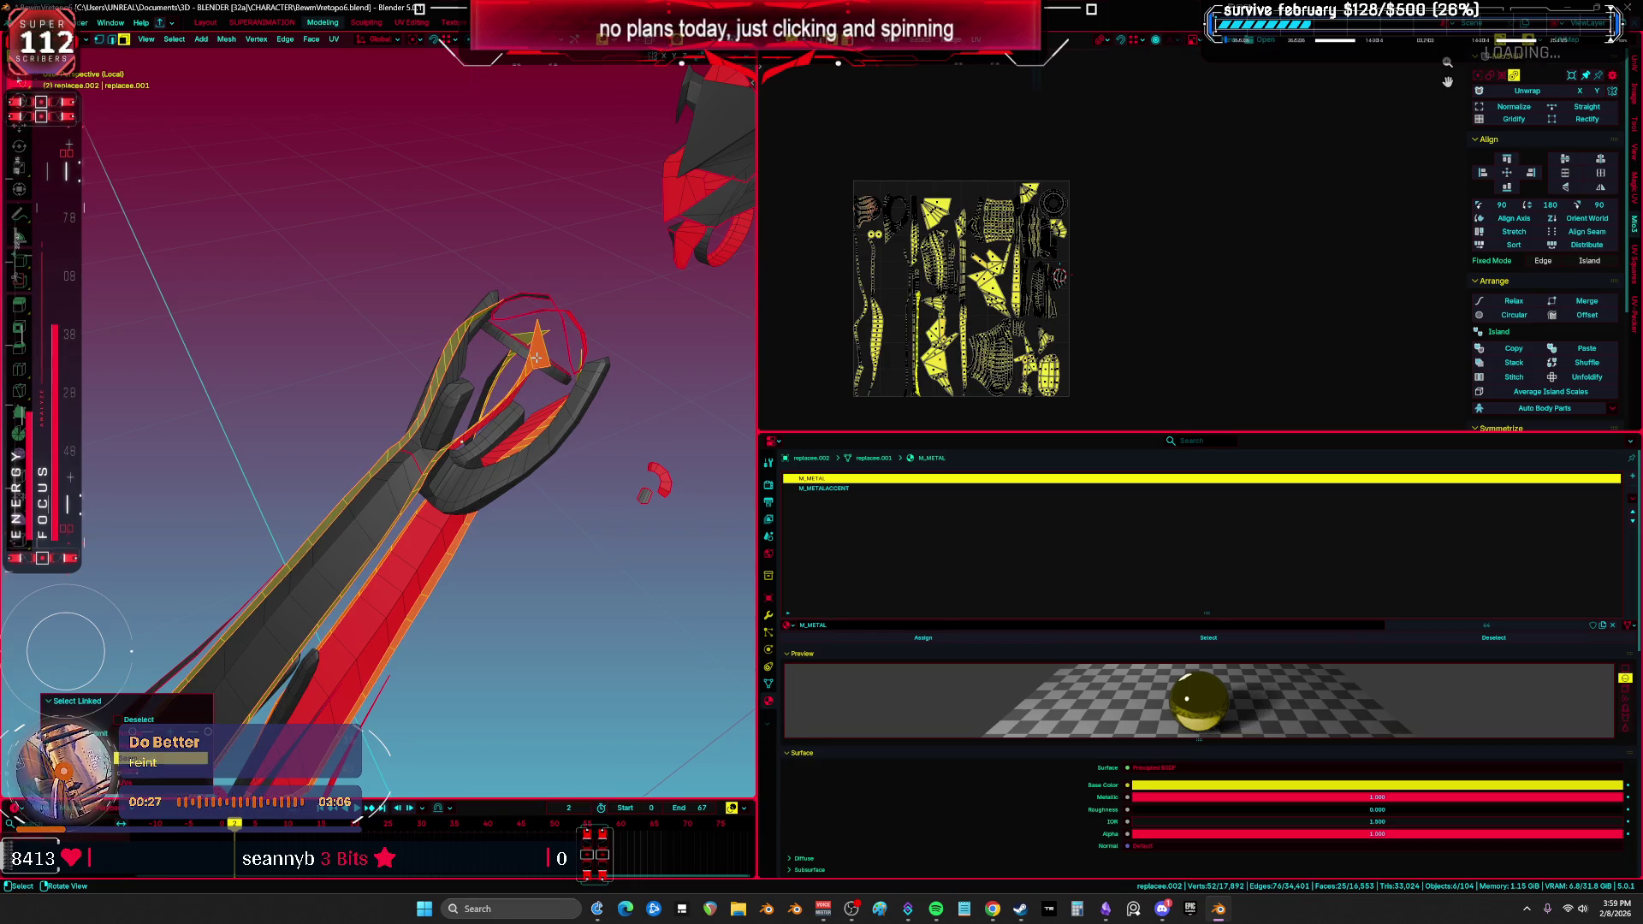
{"action": "middle_click_drag", "start_coordinate": [536, 357], "coordinate": [534, 368]}
{"action": "key", "text": "h"}
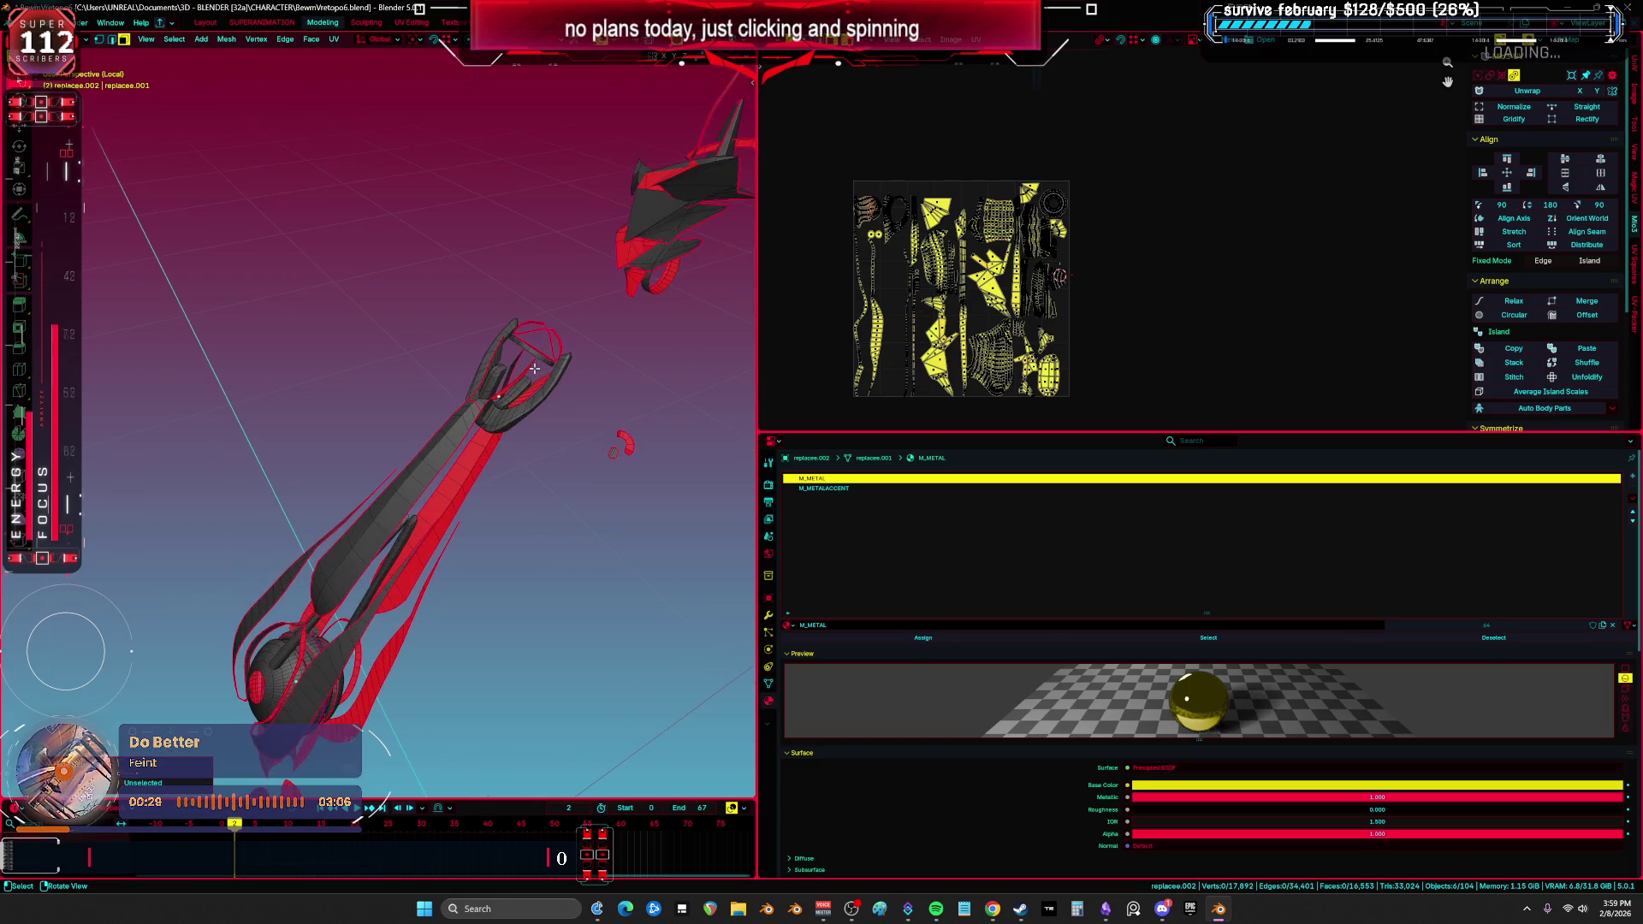
{"action": "mouse_move", "coordinate": [538, 349]}
{"action": "middle_mouse_down"}
{"action": "mouse_move", "coordinate": [524, 333]}
{"action": "mouse_move", "coordinate": [485, 440]}
{"action": "middle_mouse_up"}
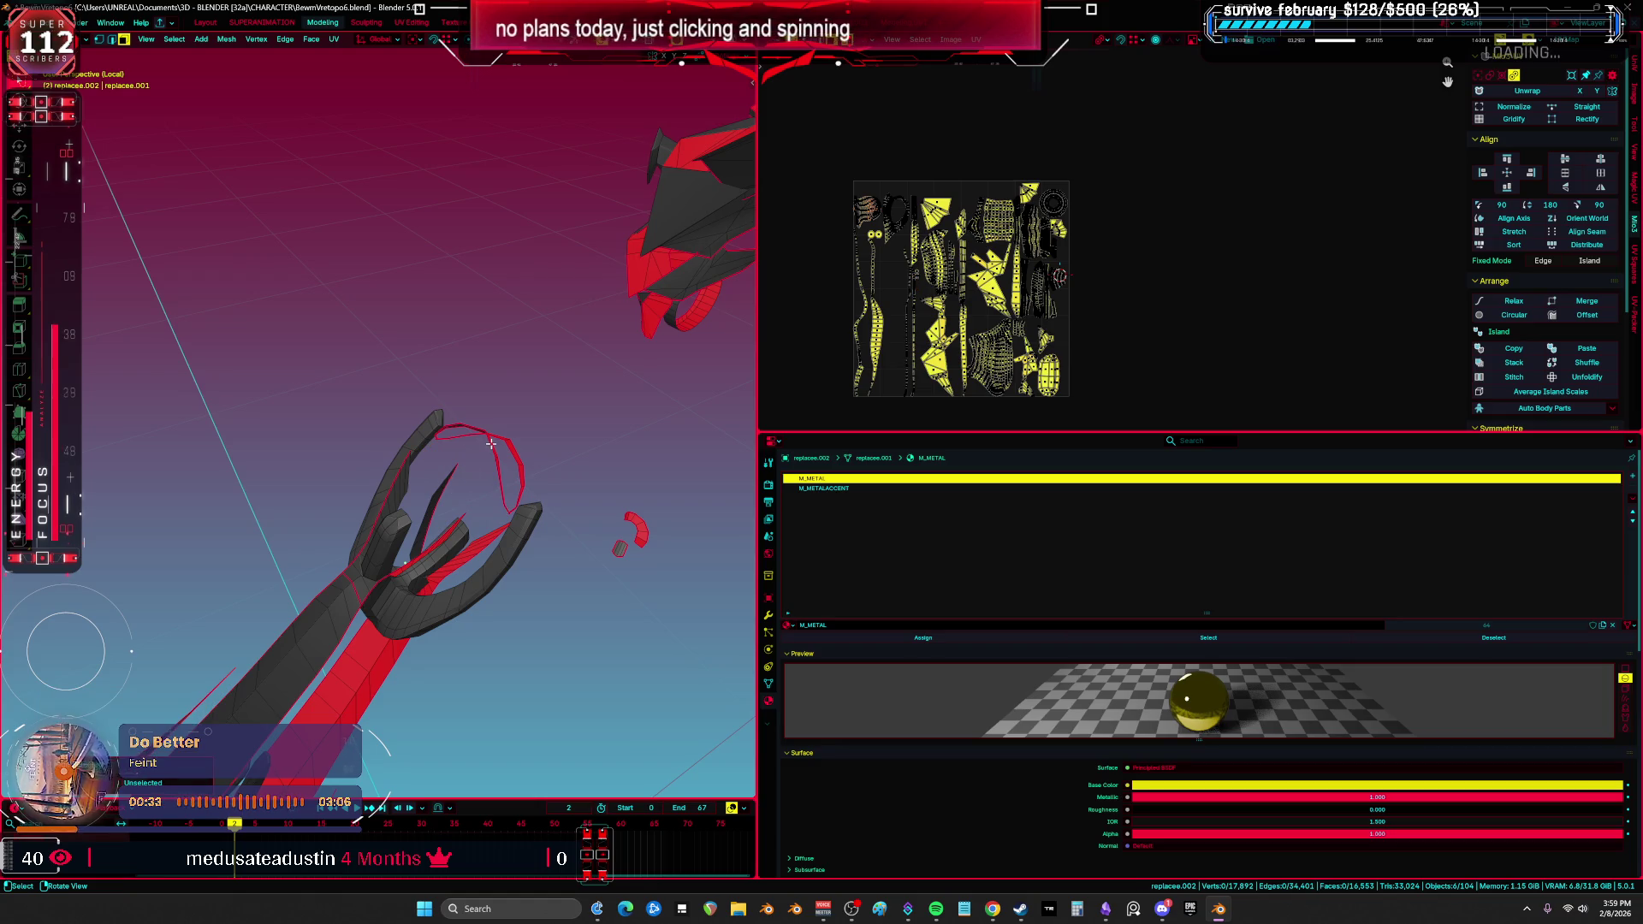
{"action": "key", "text": "l"}
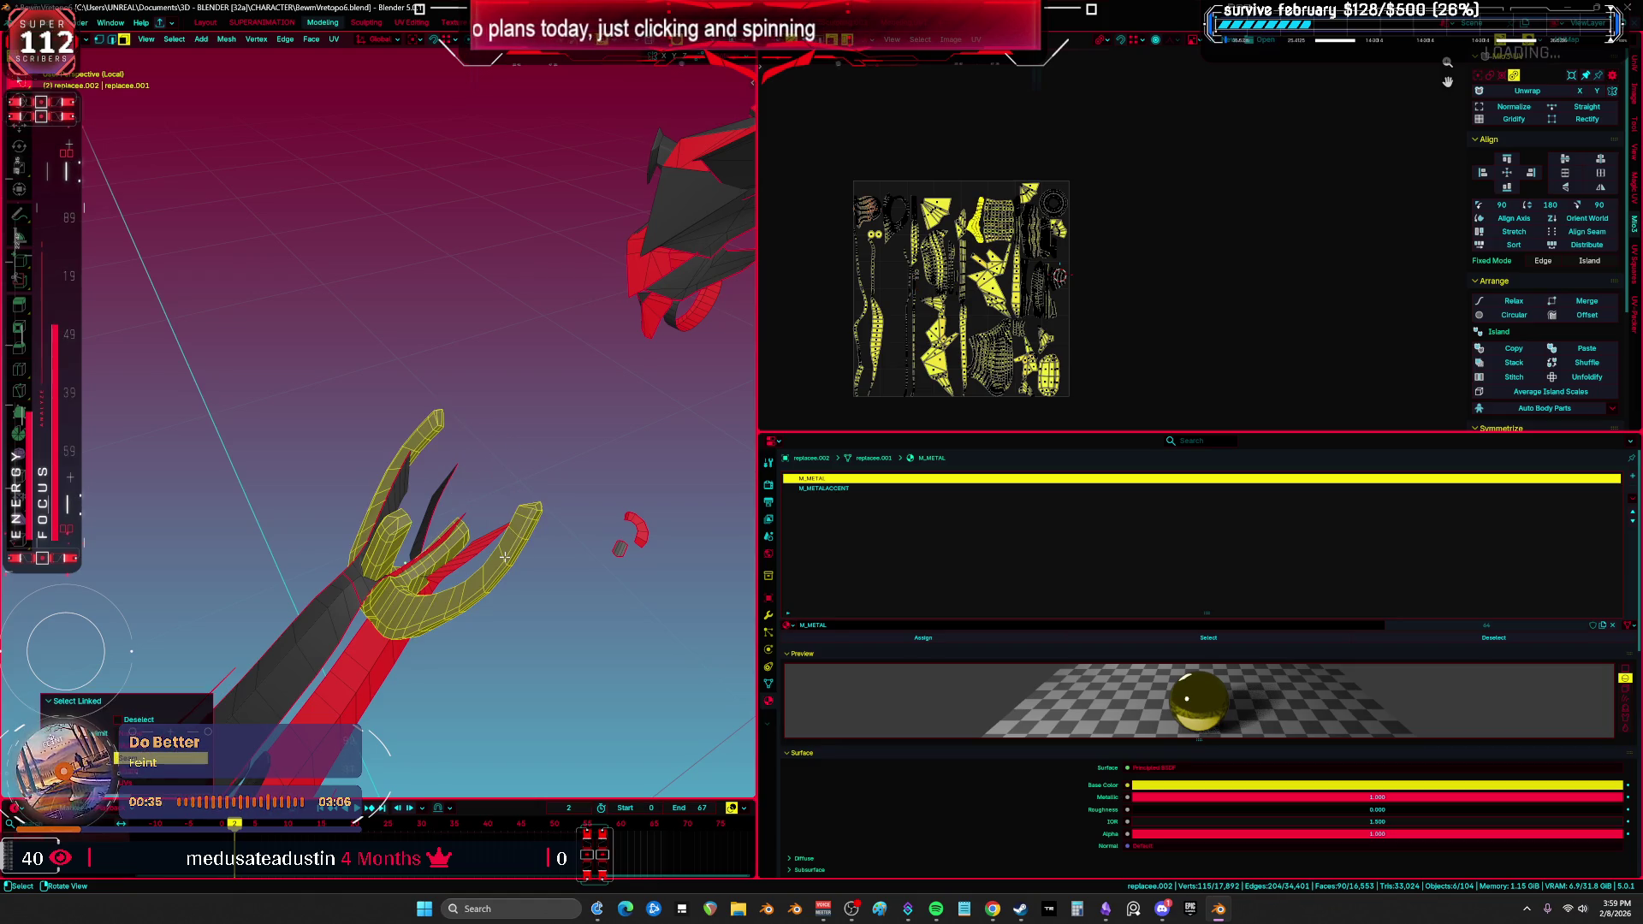
{"action": "key", "text": "h"}
Step: Select the remaining hand parts, maximize the viewport and reveal all hidden armor pieces
{"action": "key", "text": "l"}
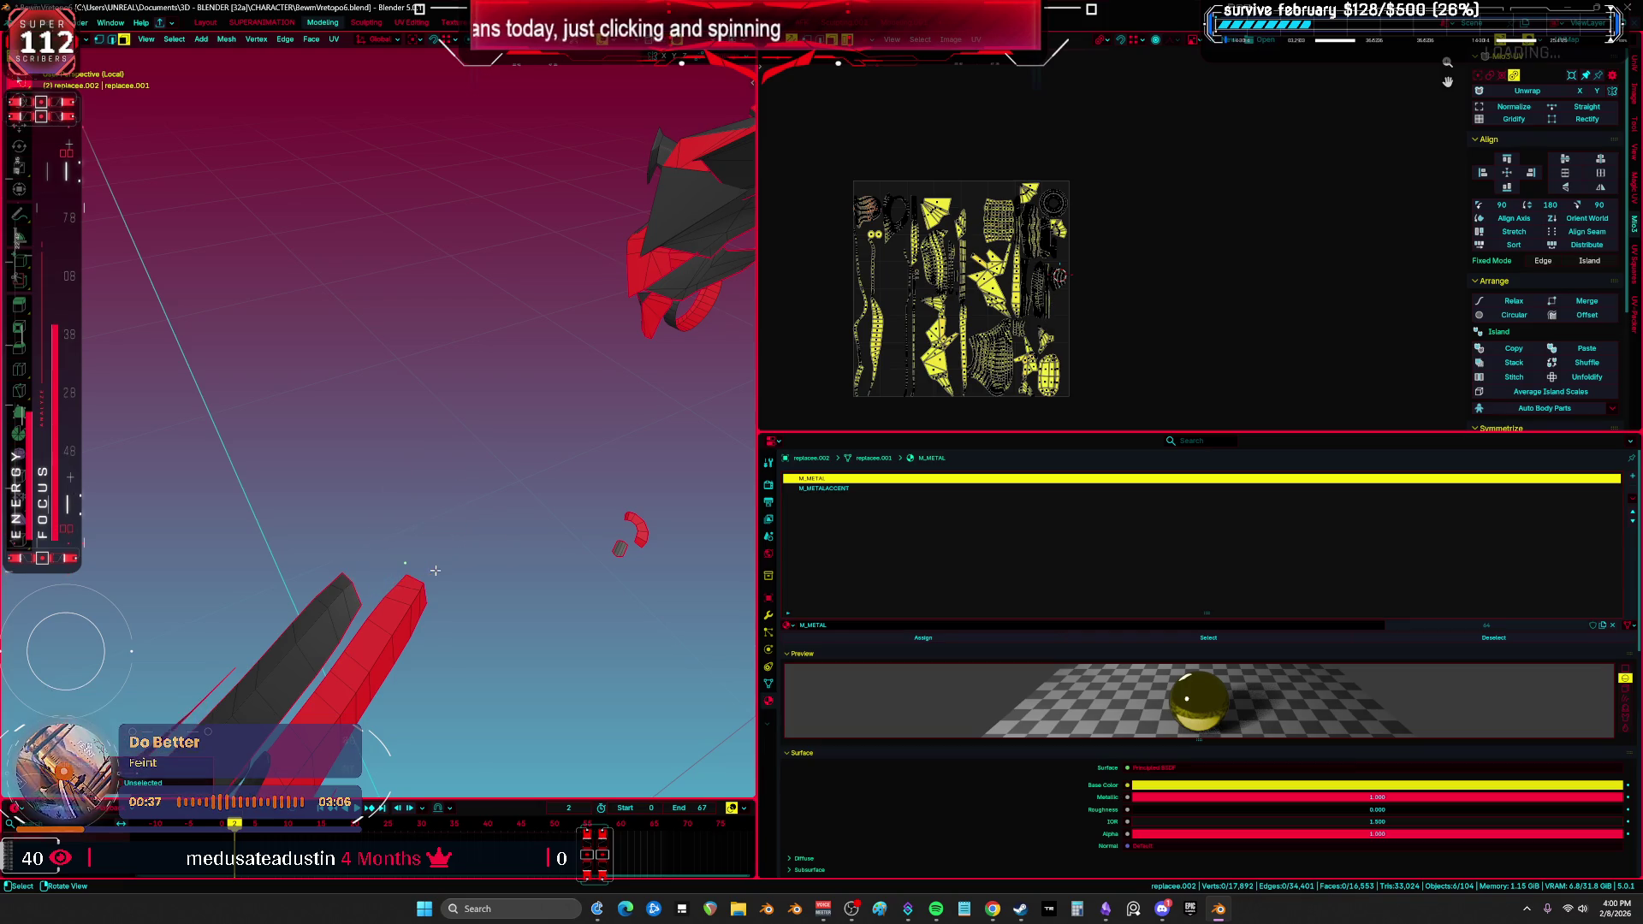
{"action": "middle_click_drag", "start_coordinate": [434, 570], "coordinate": [590, 352]}
{"action": "key", "text": "l"}
{"action": "key", "text": "shift+l"}
{"action": "key", "text": "l"}
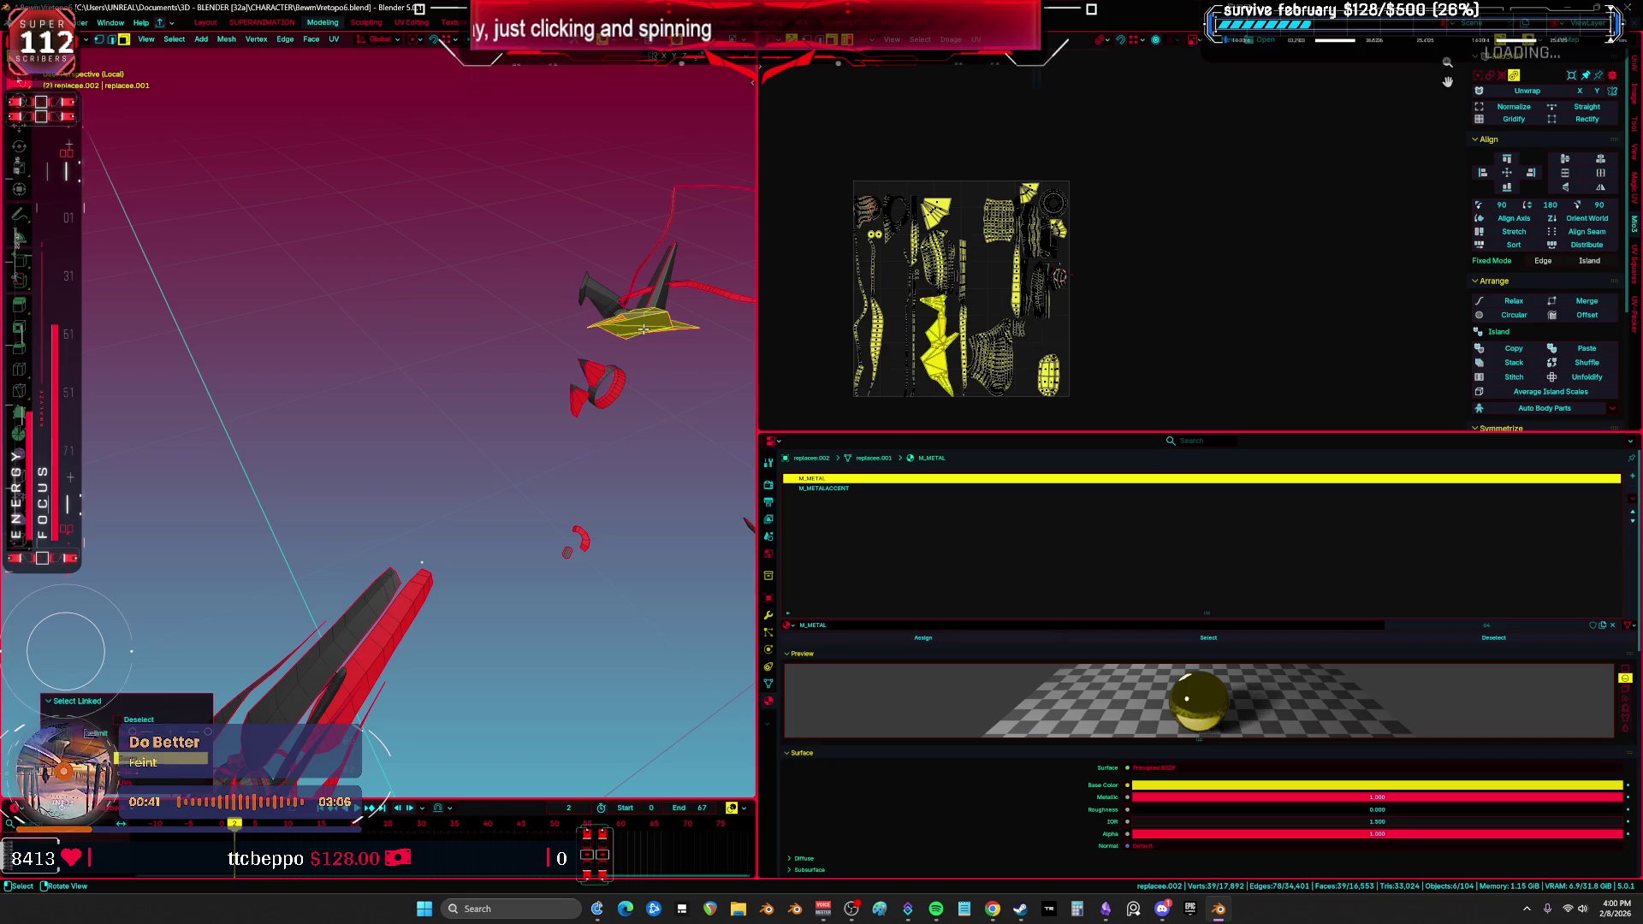
{"action": "middle_click_drag", "start_coordinate": [643, 329], "coordinate": [745, 385]}
{"action": "key", "text": "ctrl+space"}
{"action": "middle_click_drag", "start_coordinate": [836, 440], "coordinate": [703, 444]}
{"action": "key", "text": "alt+h"}
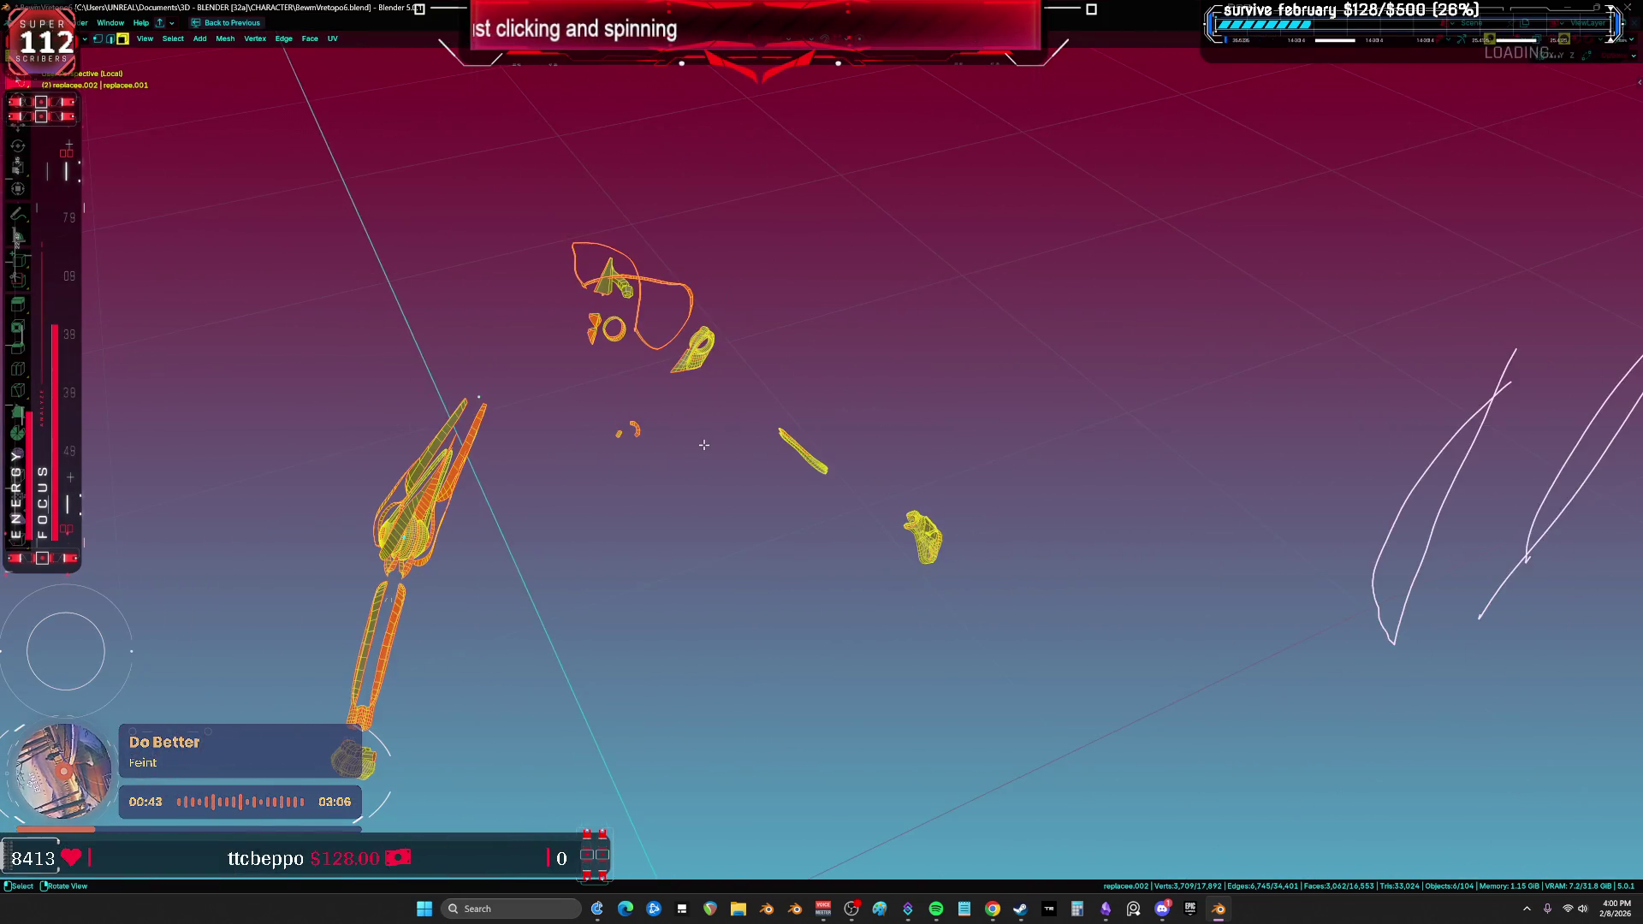
Step: Unwrap the selected armor pieces and maximize the 3D view
{"action": "key", "text": "u"}
{"action": "left_click", "coordinate": [702, 446]}
{"action": "key", "text": "ctrl+space"}
{"action": "key", "text": "ctrl+space"}
Step: Select the whole small strip on the hood and move its UV island further left
{"action": "mouse_move", "coordinate": [702, 446]}
{"action": "middle_mouse_down"}
{"action": "mouse_move", "coordinate": [622, 436]}
{"action": "mouse_move", "coordinate": [630, 363]}
{"action": "middle_mouse_up"}
{"action": "key", "text": "KP_Decimal"}
{"action": "mouse_move", "coordinate": [421, 414]}
{"action": "middle_mouse_down"}
{"action": "mouse_move", "coordinate": [542, 393]}
{"action": "mouse_move", "coordinate": [550, 330]}
{"action": "mouse_move", "coordinate": [451, 371]}
{"action": "mouse_move", "coordinate": [913, 556]}
{"action": "mouse_move", "coordinate": [844, 433]}
{"action": "mouse_move", "coordinate": [751, 434]}
{"action": "middle_mouse_up"}
{"action": "scroll", "coordinate": [613, 449], "scroll_direction": "down", "scroll_amount": 3}
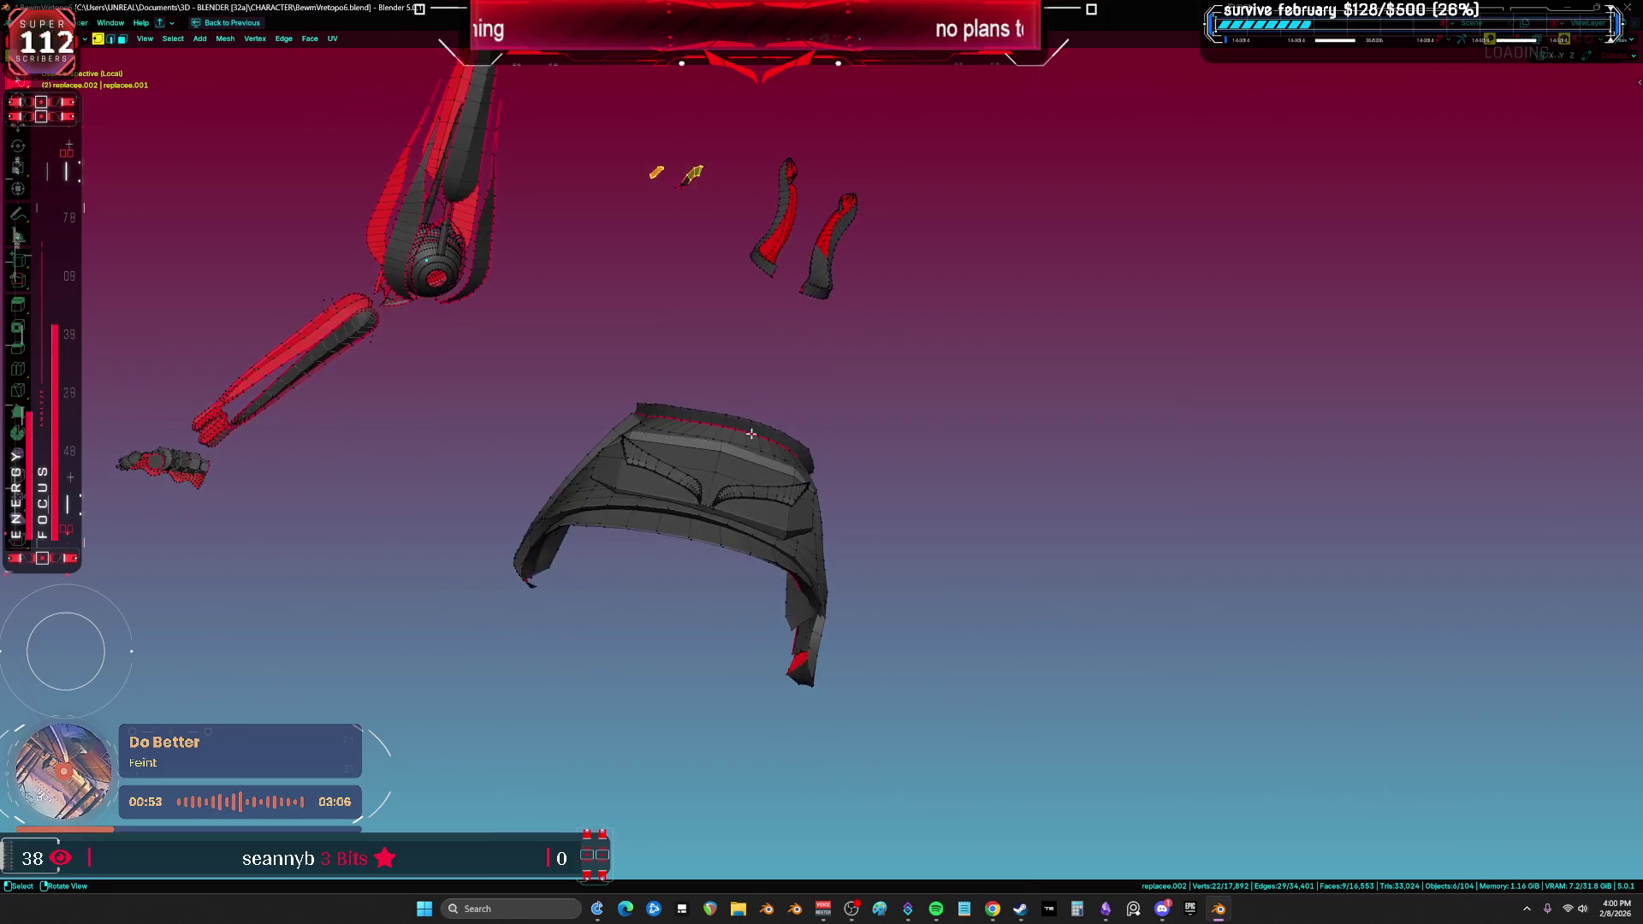
{"action": "scroll", "coordinate": [752, 587], "scroll_direction": "up", "scroll_amount": 5}
{"action": "key", "text": "ctrl+l"}
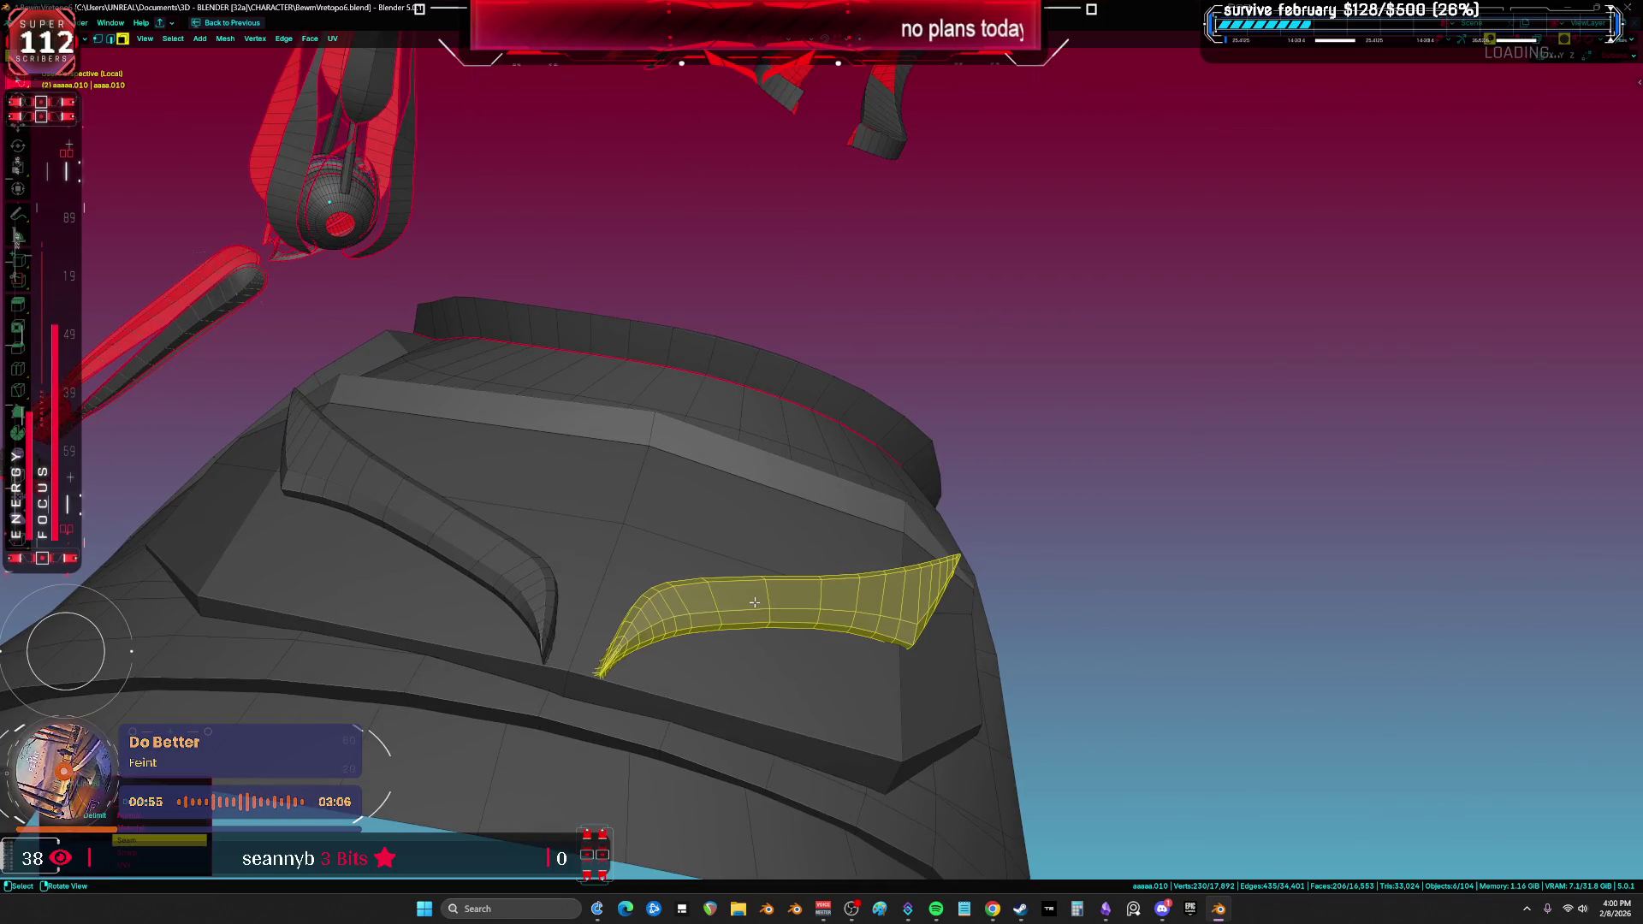
{"action": "key", "text": "ctrl+space"}
{"action": "scroll", "coordinate": [1021, 285], "scroll_direction": "up", "scroll_amount": 5}
{"action": "key", "text": "g"}
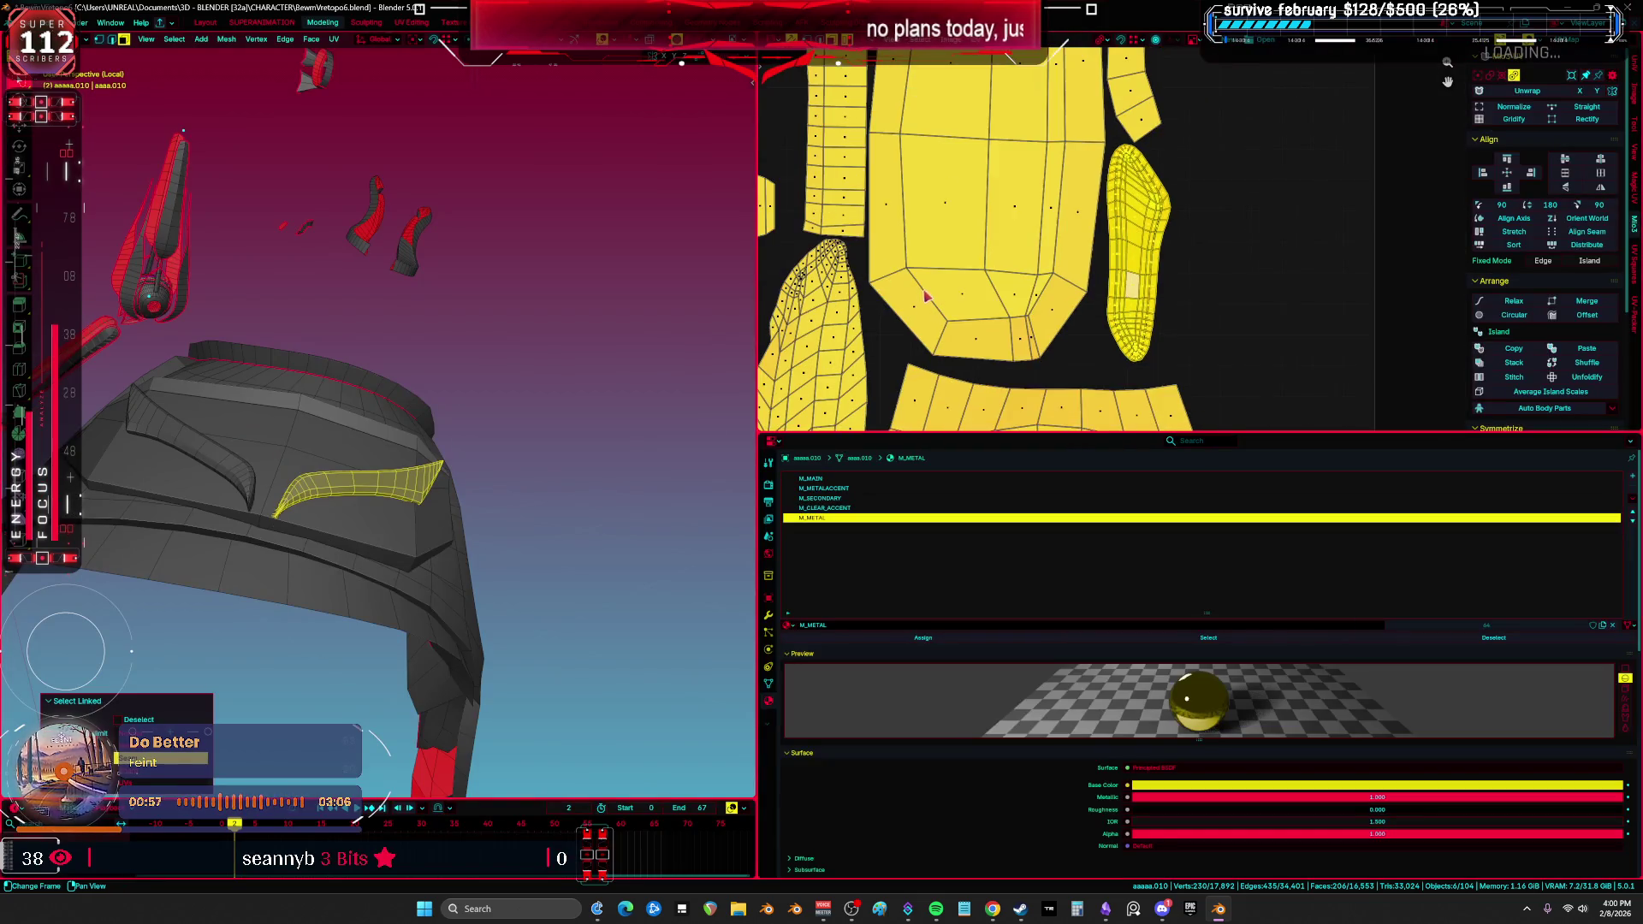
{"action": "left_click", "coordinate": [932, 285]}
Step: Hide that strip, then select the hood's top panel and move its UV island left
{"action": "middle_click_drag", "start_coordinate": [359, 513], "coordinate": [401, 485]}
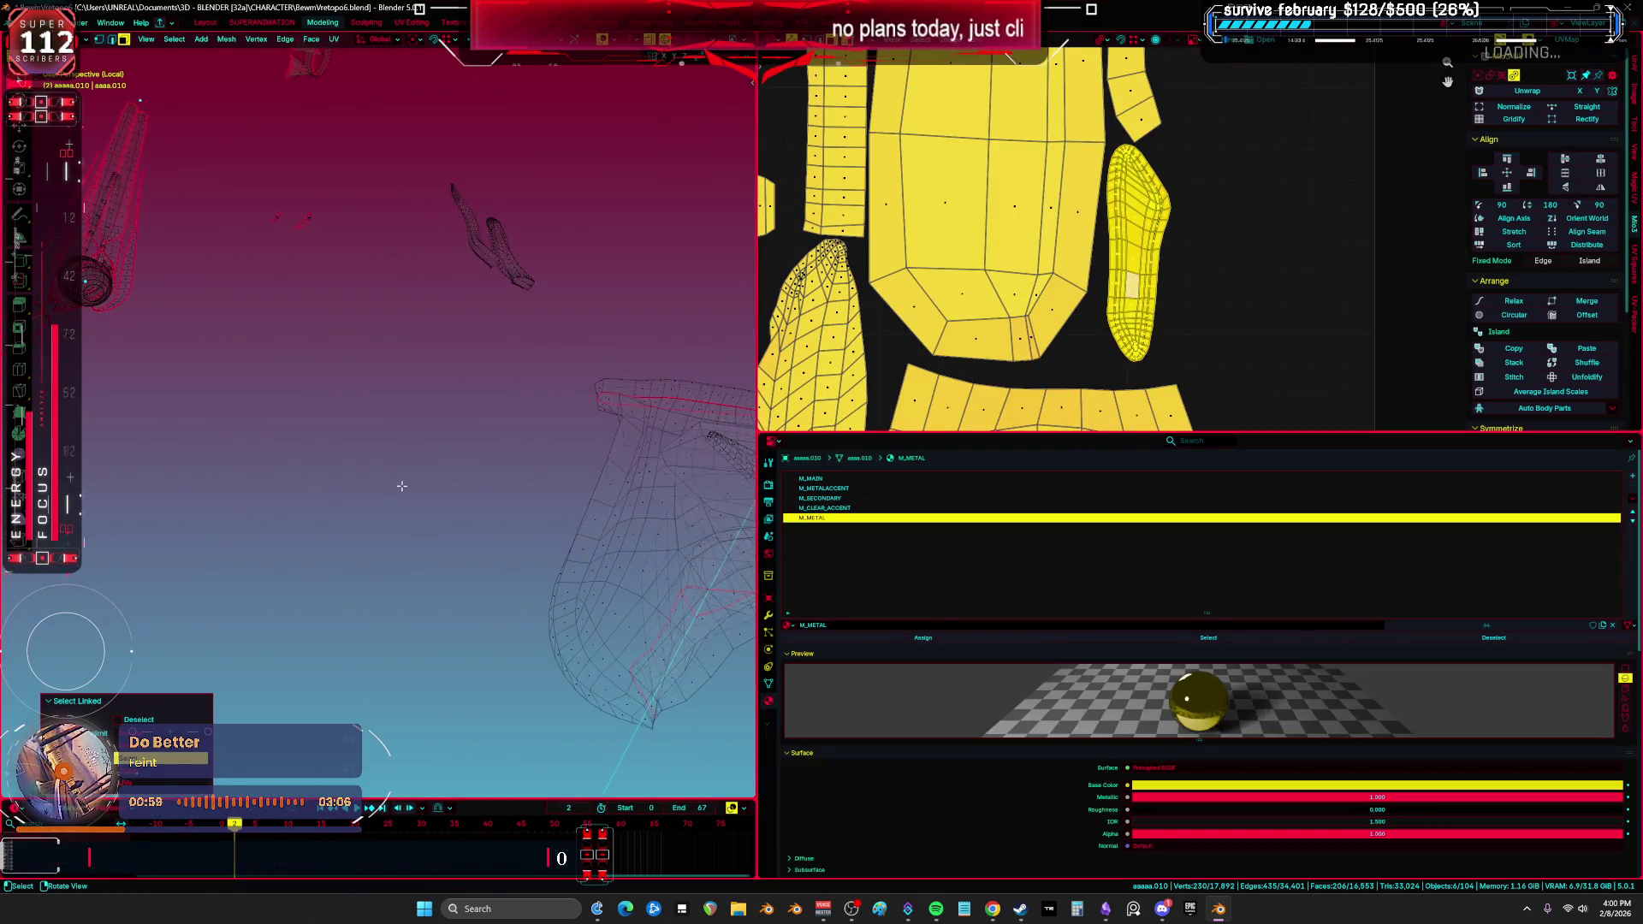
{"action": "mouse_move", "coordinate": [510, 488]}
{"action": "middle_mouse_down"}
{"action": "mouse_move", "coordinate": [561, 517]}
{"action": "mouse_move", "coordinate": [606, 502]}
{"action": "mouse_move", "coordinate": [513, 513]}
{"action": "mouse_move", "coordinate": [423, 486]}
{"action": "middle_mouse_up"}
{"action": "scroll", "coordinate": [422, 486], "scroll_direction": "down", "scroll_amount": 2}
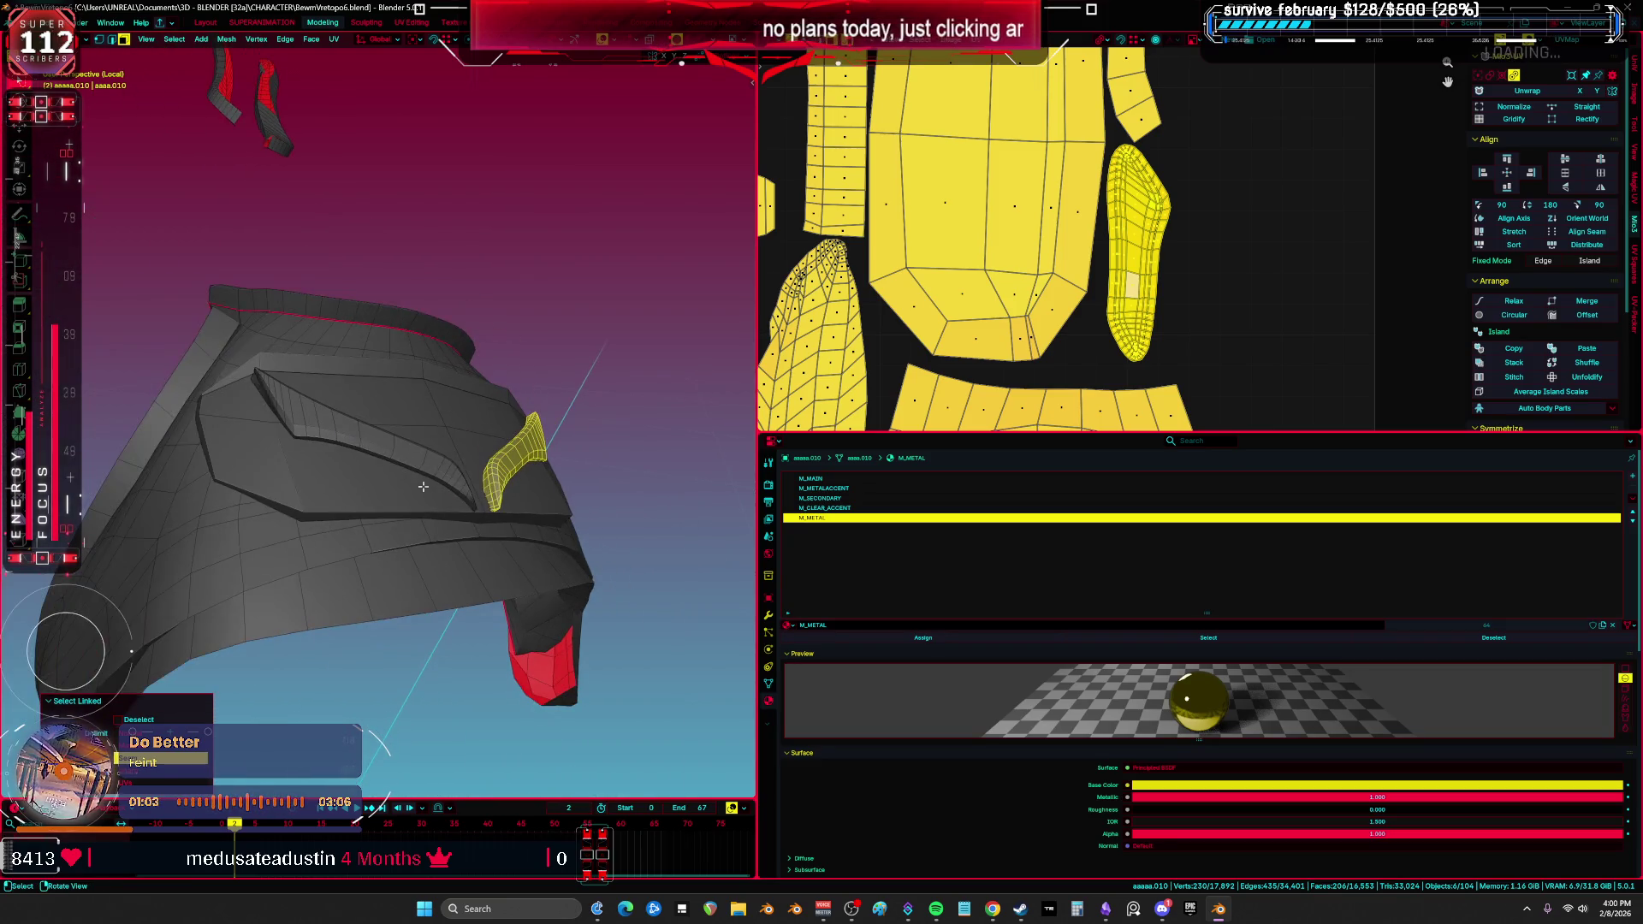
{"action": "key", "text": "h"}
{"action": "key", "text": "l"}
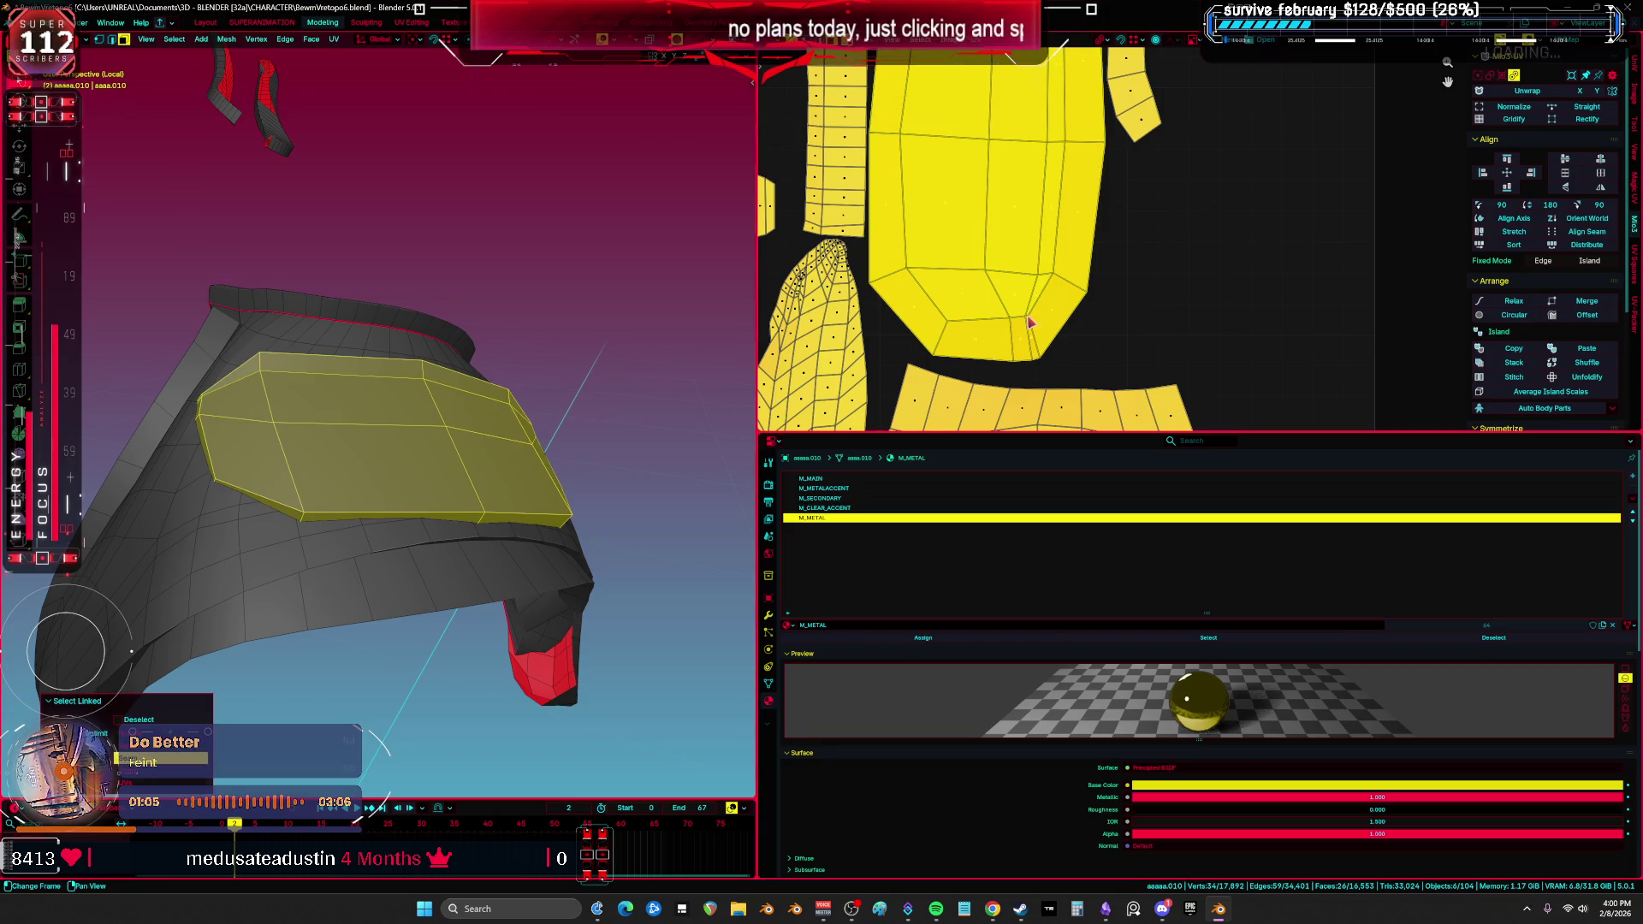
{"action": "scroll", "coordinate": [1151, 288], "scroll_direction": "down", "scroll_amount": 3}
{"action": "key", "text": "g"}
{"action": "left_click", "coordinate": [1079, 295]}
Step: Hide the top panel, reveal all hood panels and unwrap them into new UV islands
{"action": "middle_click_drag", "start_coordinate": [513, 402], "coordinate": [385, 449]}
{"action": "key", "text": "alt+z"}
{"action": "key", "text": "alt+z"}
{"action": "key", "text": "h"}
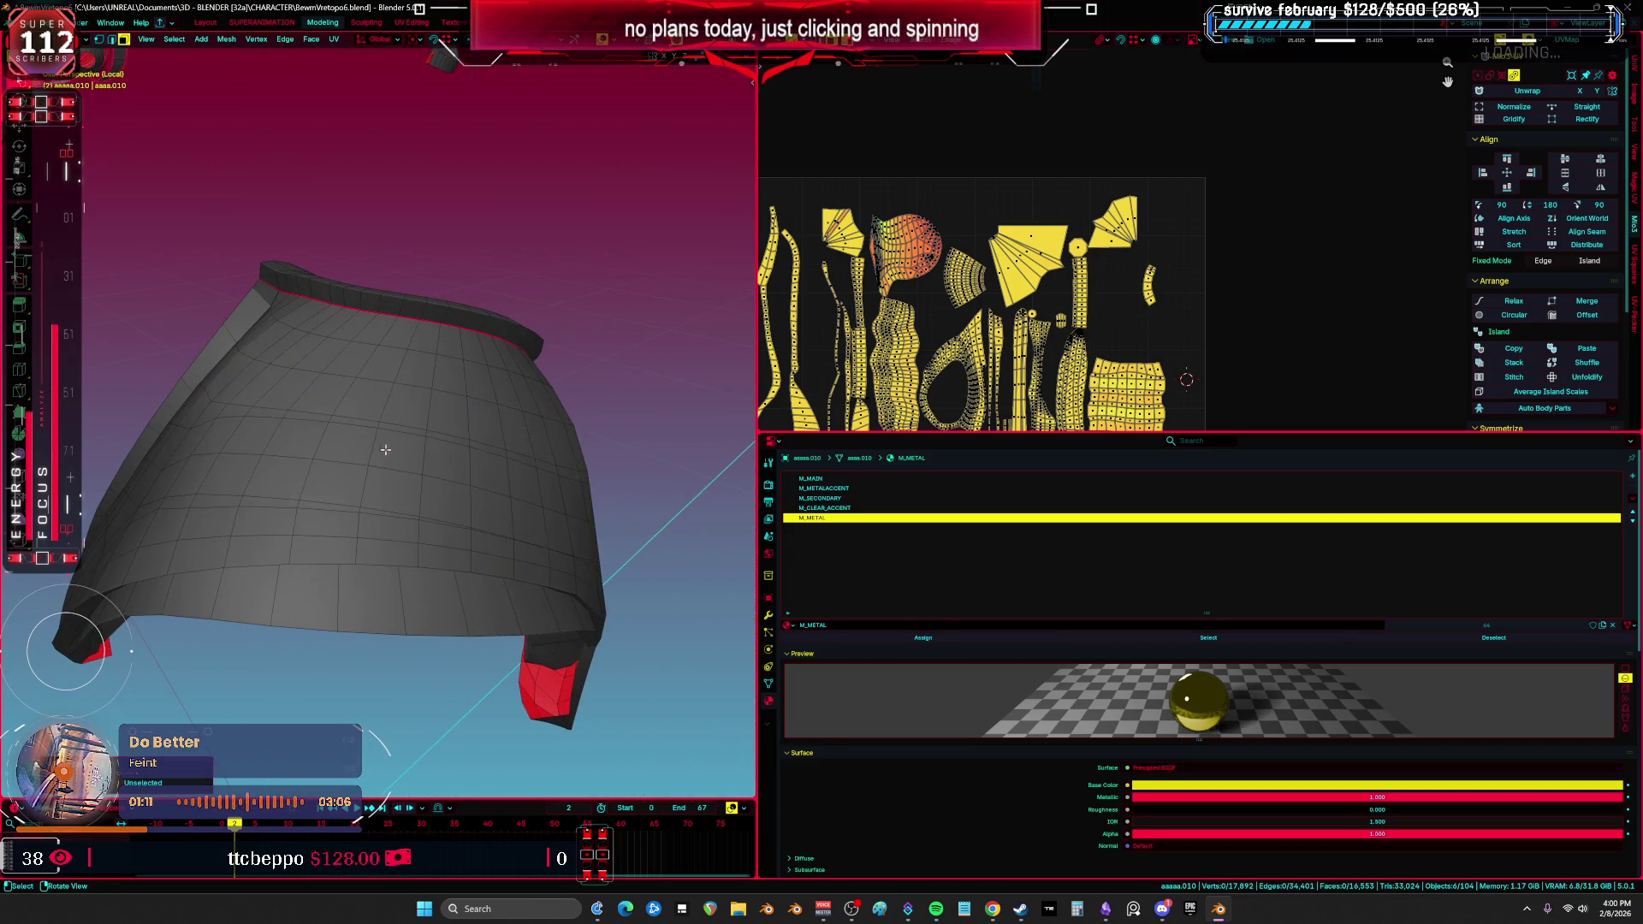
{"action": "key", "text": "alt+h"}
{"action": "key", "text": "alt+z"}
{"action": "scroll", "coordinate": [470, 495], "scroll_direction": "down", "scroll_amount": 3}
{"action": "key", "text": "u"}
{"action": "left_click", "coordinate": [429, 443]}
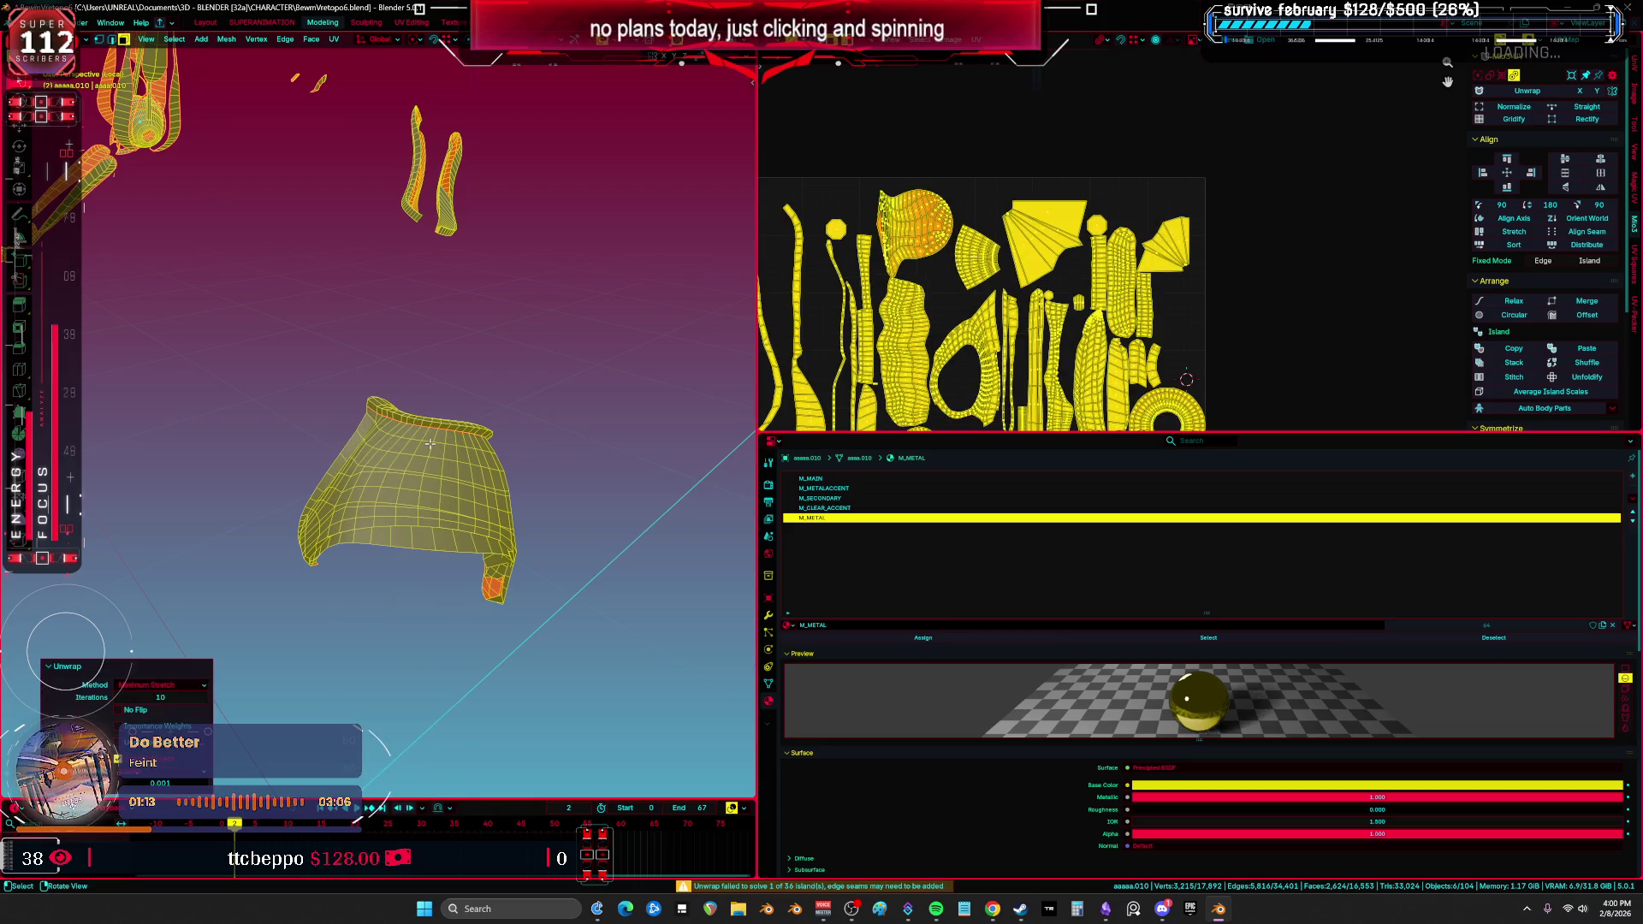
{"action": "scroll", "coordinate": [984, 342], "scroll_direction": "up", "scroll_amount": 3}
{"action": "key", "text": "ctrl+space"}
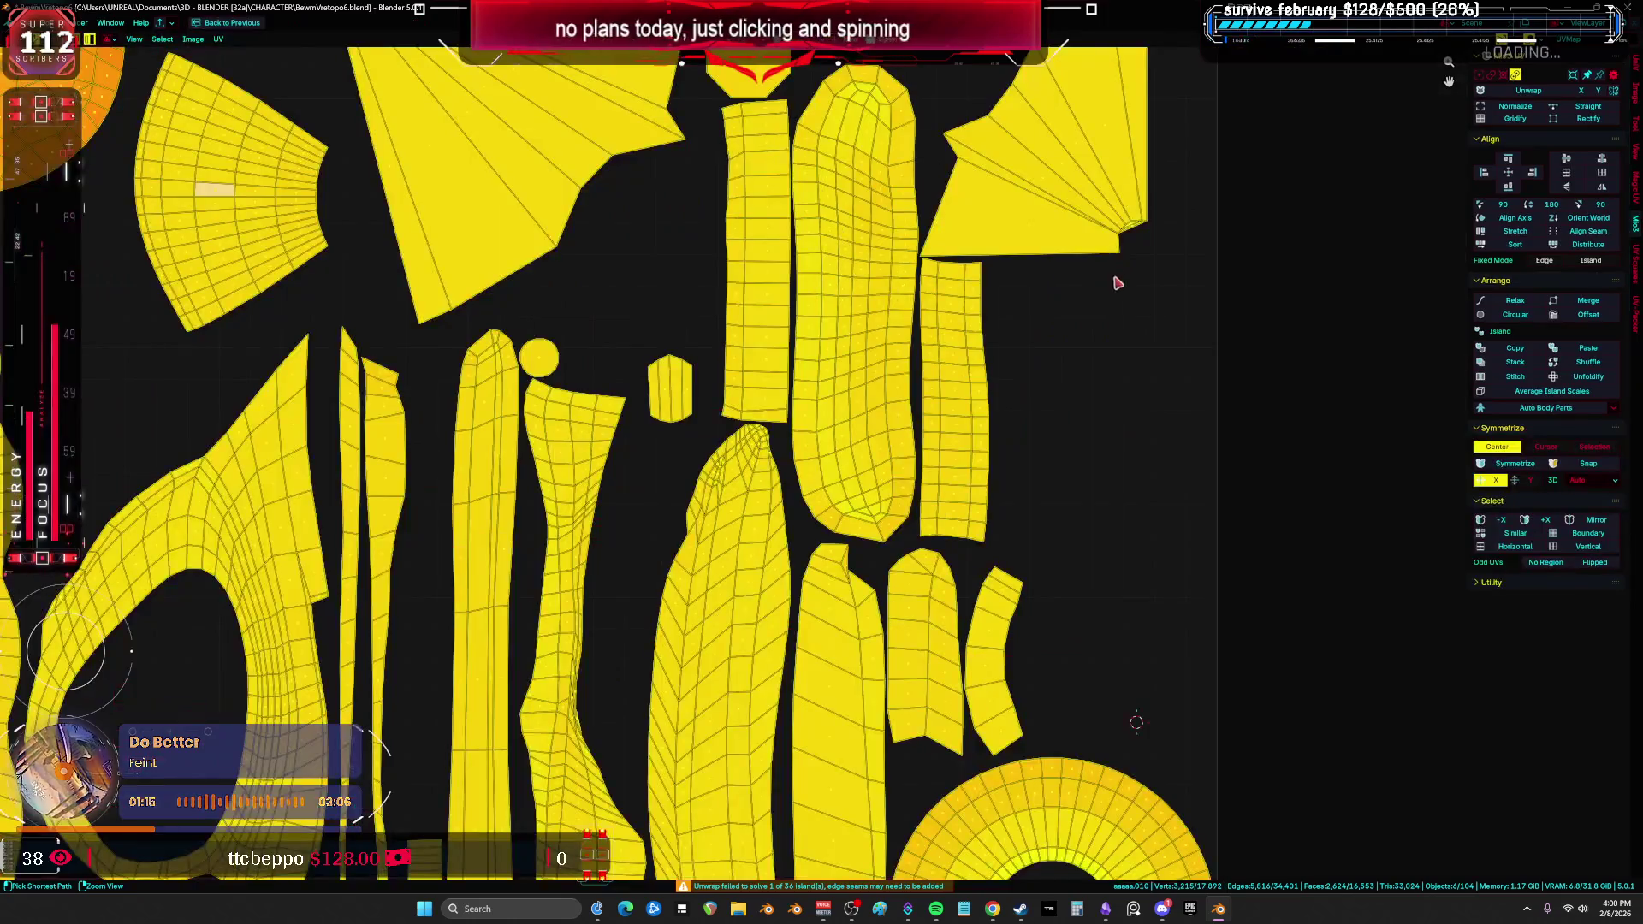
{"action": "scroll", "coordinate": [814, 571], "scroll_direction": "down", "scroll_amount": 4}
{"action": "scroll", "coordinate": [814, 570], "scroll_direction": "up", "scroll_amount": 5}
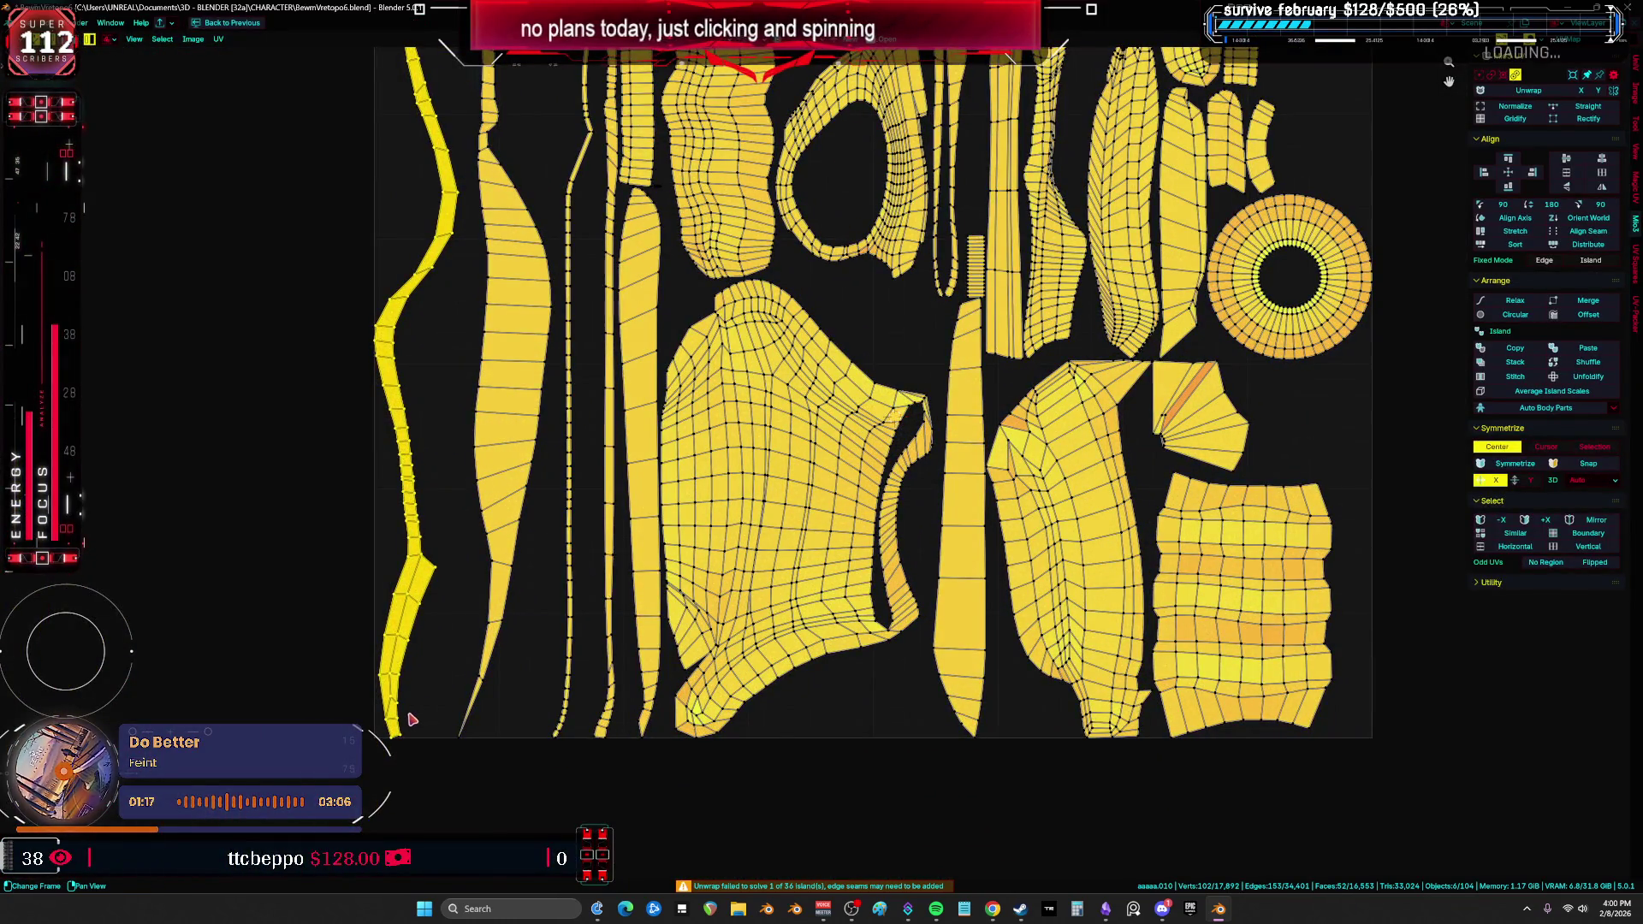
{"action": "scroll", "coordinate": [602, 339], "scroll_direction": "down", "scroll_amount": 4}
{"action": "left_click", "coordinate": [823, 573], "text": "shift"}
{"action": "left_click", "coordinate": [934, 623], "text": "shift"}
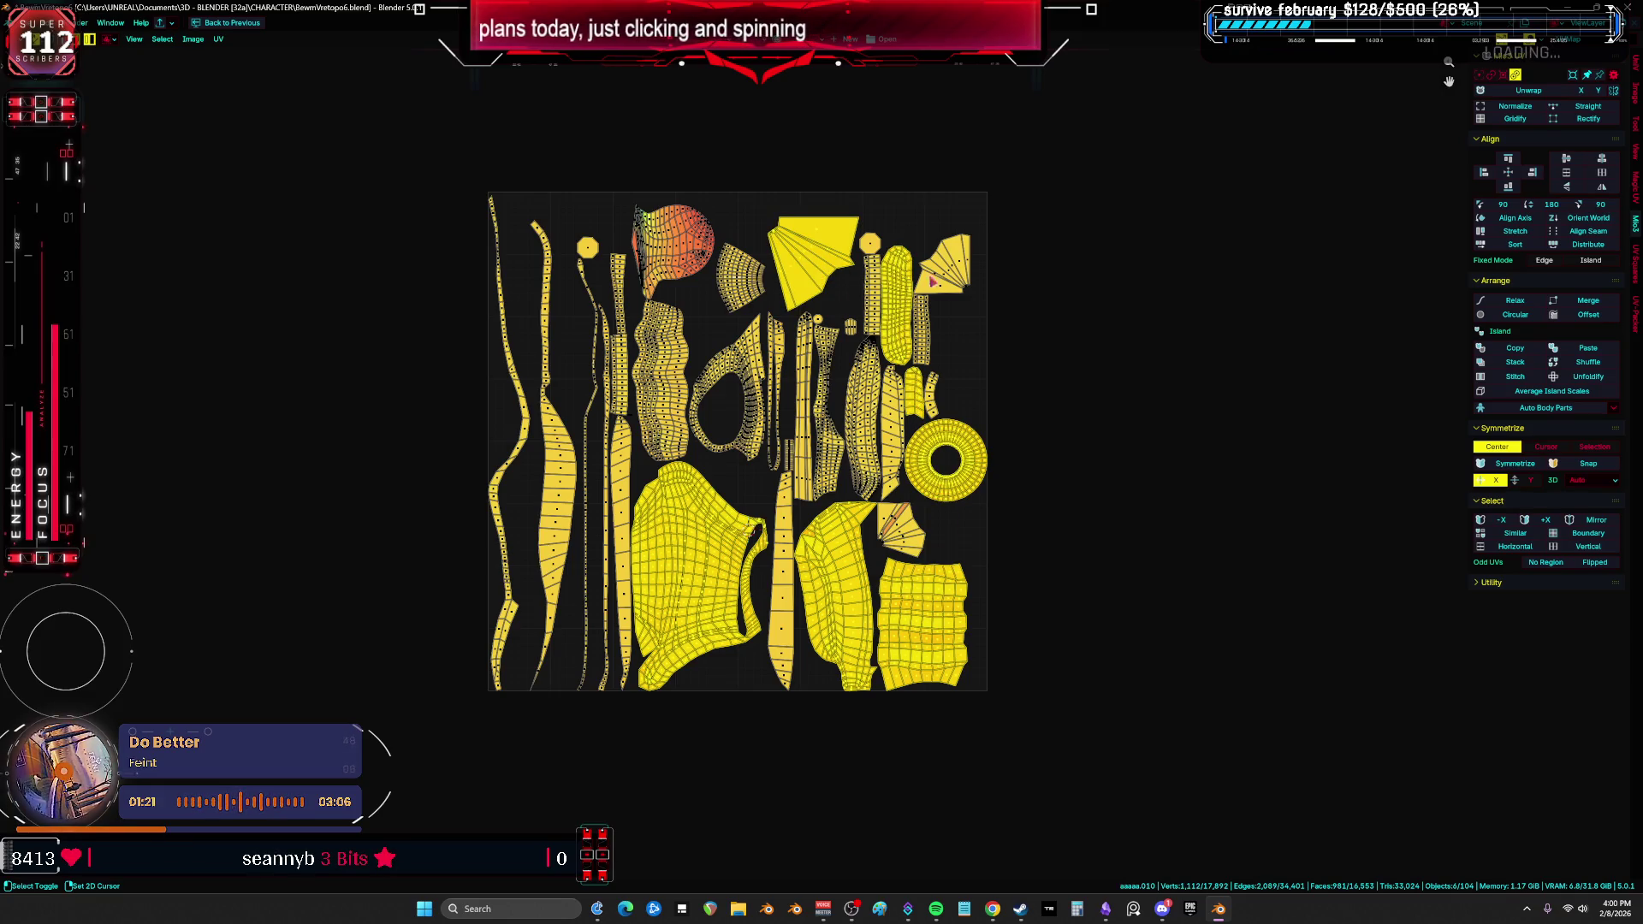
{"action": "scroll", "coordinate": [673, 254], "scroll_direction": "up", "scroll_amount": 3}
{"action": "scroll", "coordinate": [673, 254], "scroll_direction": "down", "scroll_amount": 1}
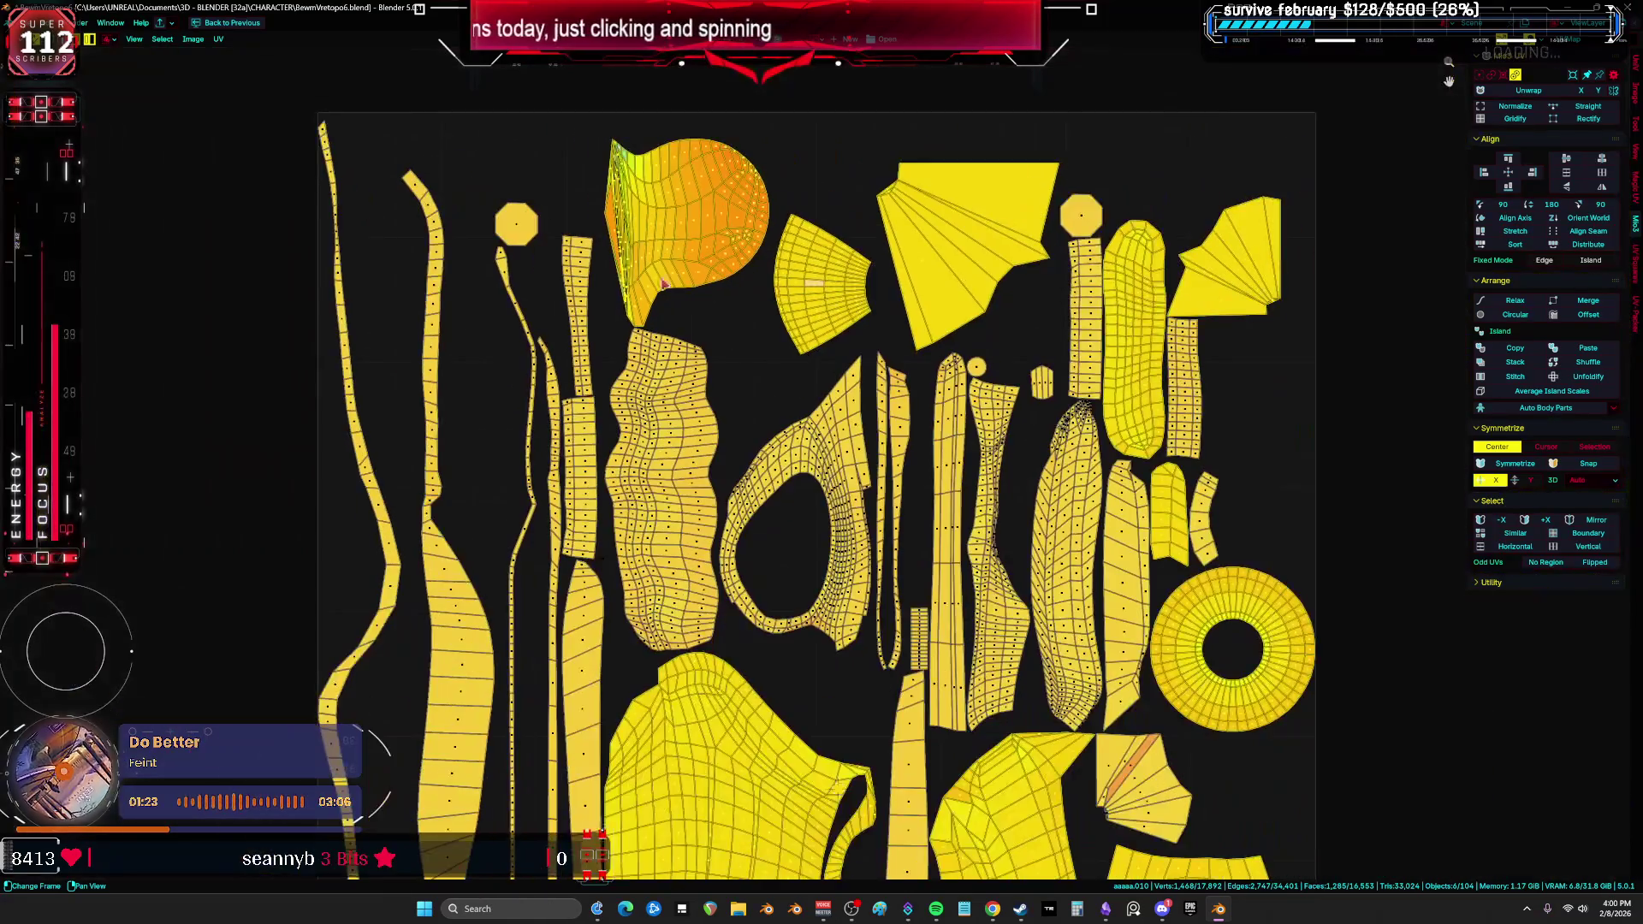
{"action": "key", "text": "ctrl+space"}
{"action": "mouse_move", "coordinate": [357, 335]}
{"action": "middle_mouse_down", "text": "ctrl"}
{"action": "mouse_move", "coordinate": [296, 393]}
{"action": "mouse_move", "coordinate": [420, 463]}
{"action": "mouse_move", "coordinate": [564, 707]}
{"action": "mouse_move", "coordinate": [385, 753]}
{"action": "mouse_move", "coordinate": [688, 574]}
{"action": "mouse_move", "coordinate": [704, 667]}
{"action": "mouse_move", "coordinate": [741, 652]}
{"action": "middle_mouse_up", "text": "ctrl"}
{"action": "key", "text": "ctrl+space"}
Step: Isolate the strap object in local view and return to Edit Mode
{"action": "key", "text": "Tab"}
{"action": "left_click", "coordinate": [364, 760]}
{"action": "key", "text": "slash"}
{"action": "key", "text": "Tab"}
Step: Fill-select the faces of the right strap between two picked faces
{"action": "left_click", "coordinate": [734, 560]}
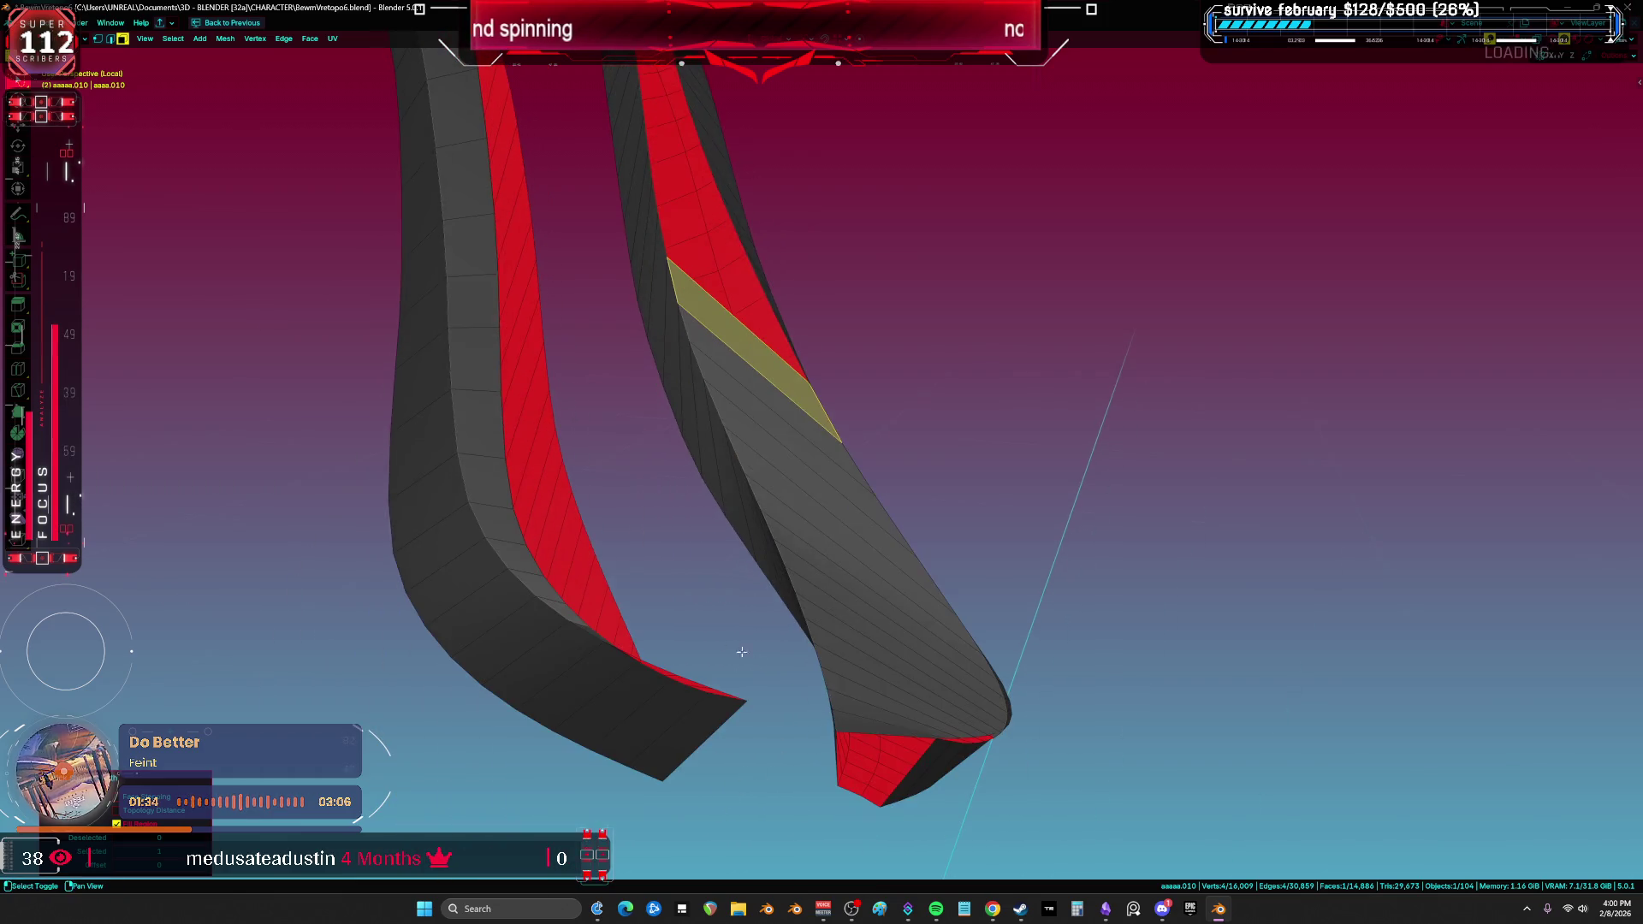
{"action": "left_click", "coordinate": [864, 717]}
{"action": "left_click", "coordinate": [766, 359], "text": "ctrl+shift"}
{"action": "mouse_move", "coordinate": [766, 359]}
{"action": "middle_mouse_down"}
{"action": "mouse_move", "coordinate": [833, 429]}
{"action": "mouse_move", "coordinate": [781, 466]}
{"action": "middle_mouse_up"}
{"action": "key", "text": "F9"}
Step: Trim the strap selection from the side, then clear it and select both straps entirely
{"action": "middle_click_drag", "start_coordinate": [1028, 604], "coordinate": [626, 485]}
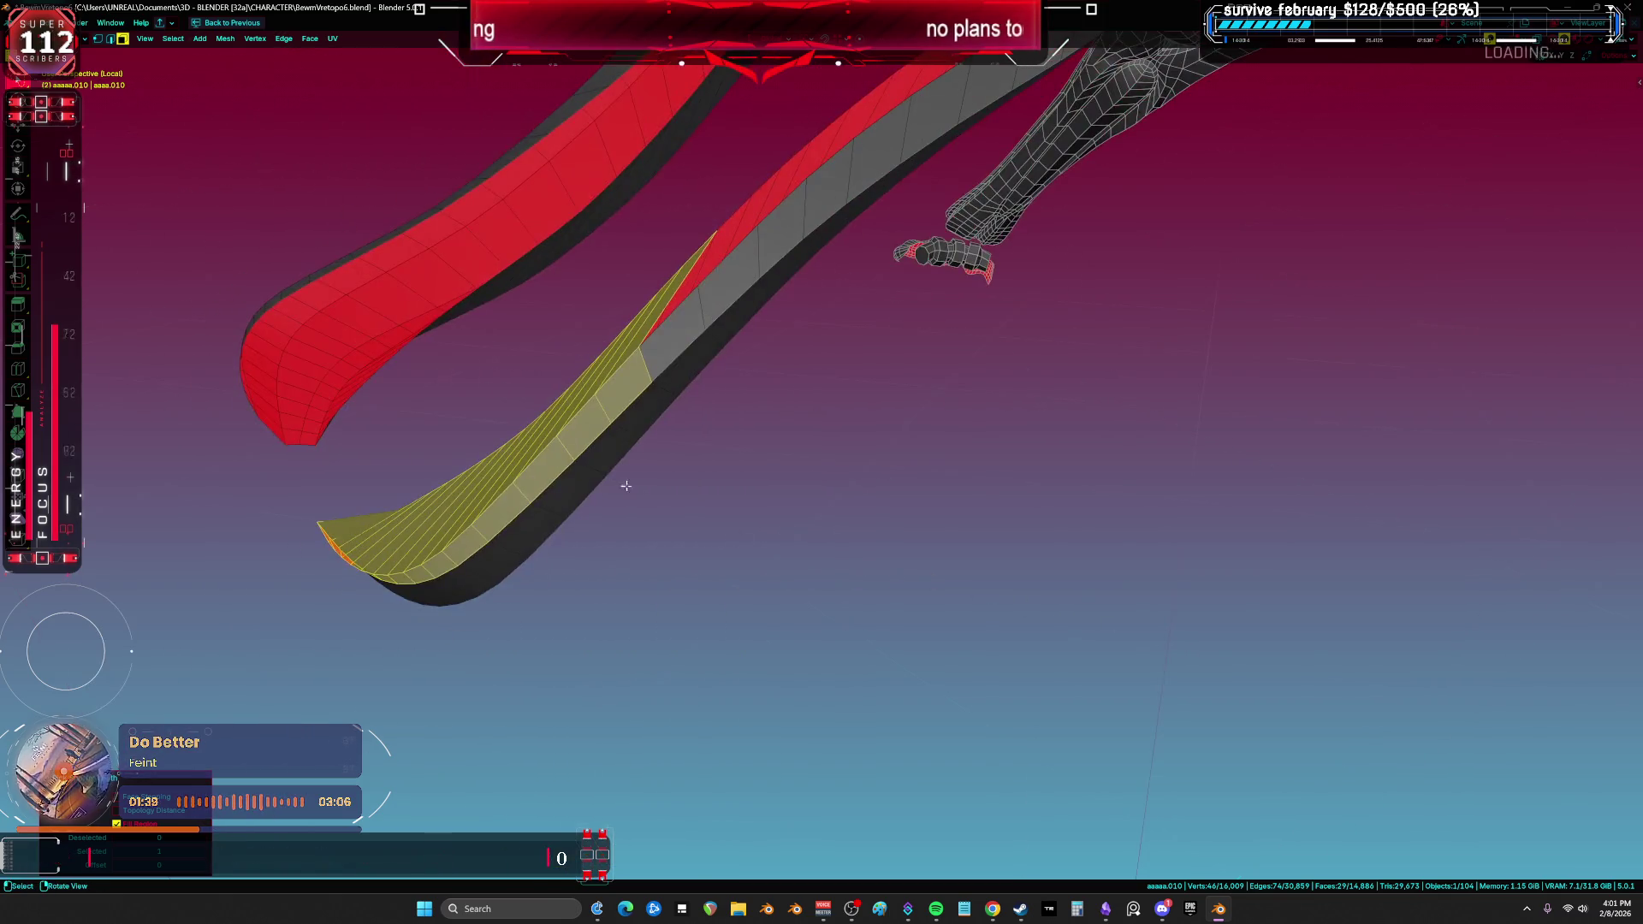
{"action": "mouse_move", "coordinate": [502, 544]}
{"action": "middle_mouse_down"}
{"action": "mouse_move", "coordinate": [536, 557]}
{"action": "mouse_move", "coordinate": [663, 536]}
{"action": "mouse_move", "coordinate": [601, 682]}
{"action": "mouse_move", "coordinate": [687, 477]}
{"action": "mouse_move", "coordinate": [645, 652]}
{"action": "middle_mouse_up"}
{"action": "mouse_move", "coordinate": [552, 625]}
{"action": "left_mouse_down", "text": "ctrl"}
{"action": "mouse_move", "coordinate": [304, 572]}
{"action": "mouse_move", "coordinate": [614, 554]}
{"action": "mouse_move", "coordinate": [536, 392]}
{"action": "mouse_move", "coordinate": [370, 494]}
{"action": "left_mouse_up", "text": "ctrl"}
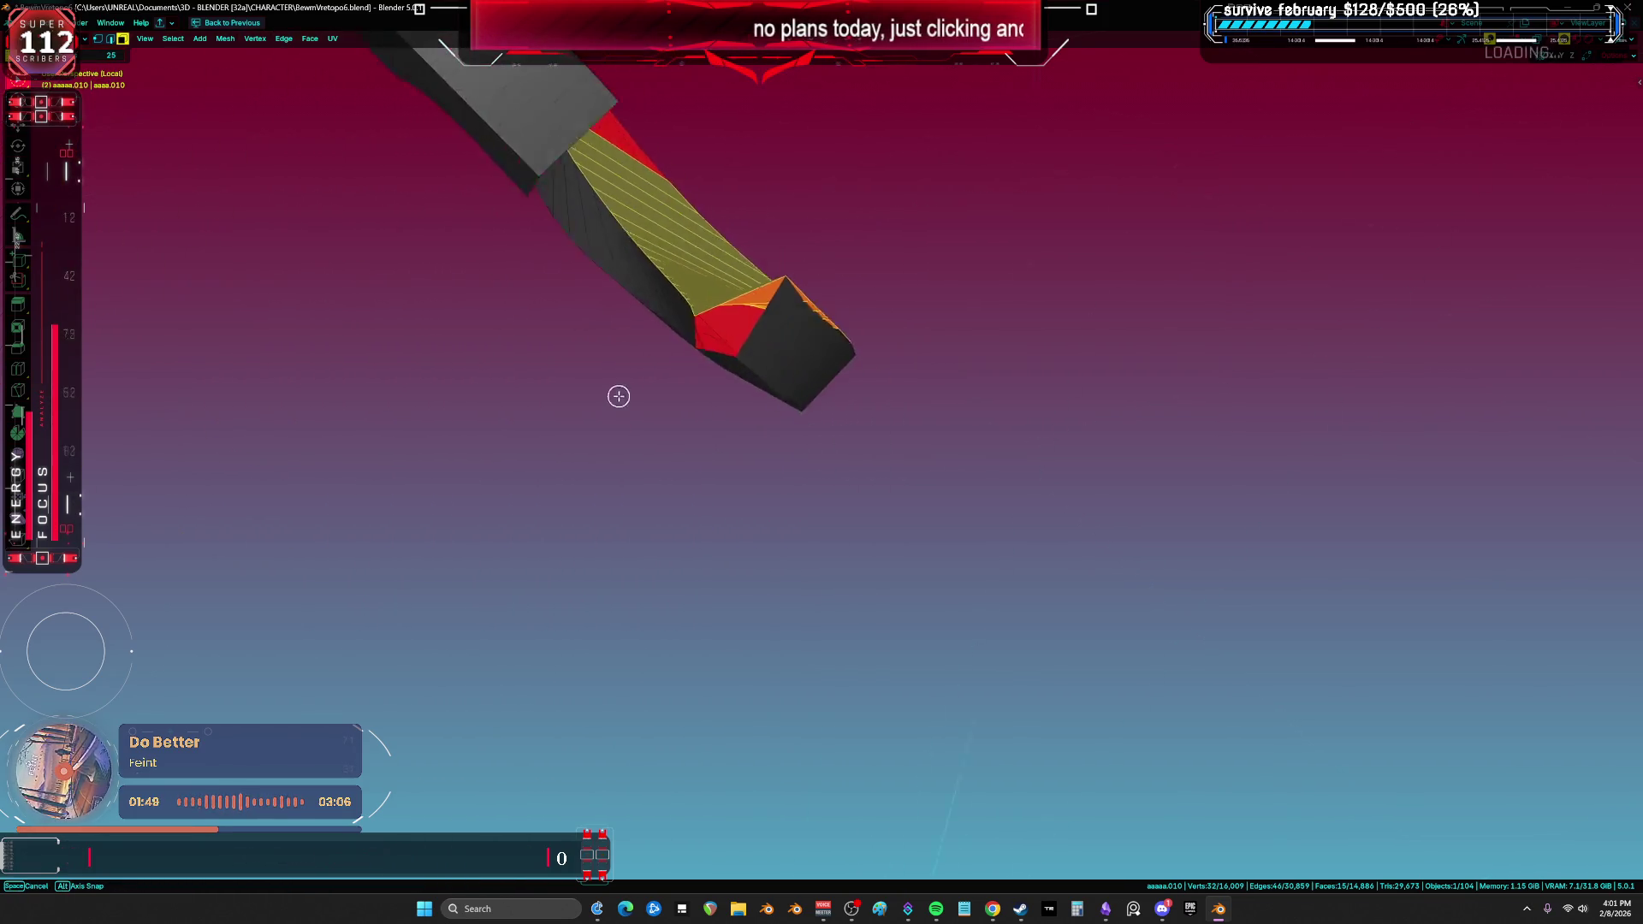
{"action": "right_click", "coordinate": [593, 396]}
{"action": "key", "text": "alt+a"}
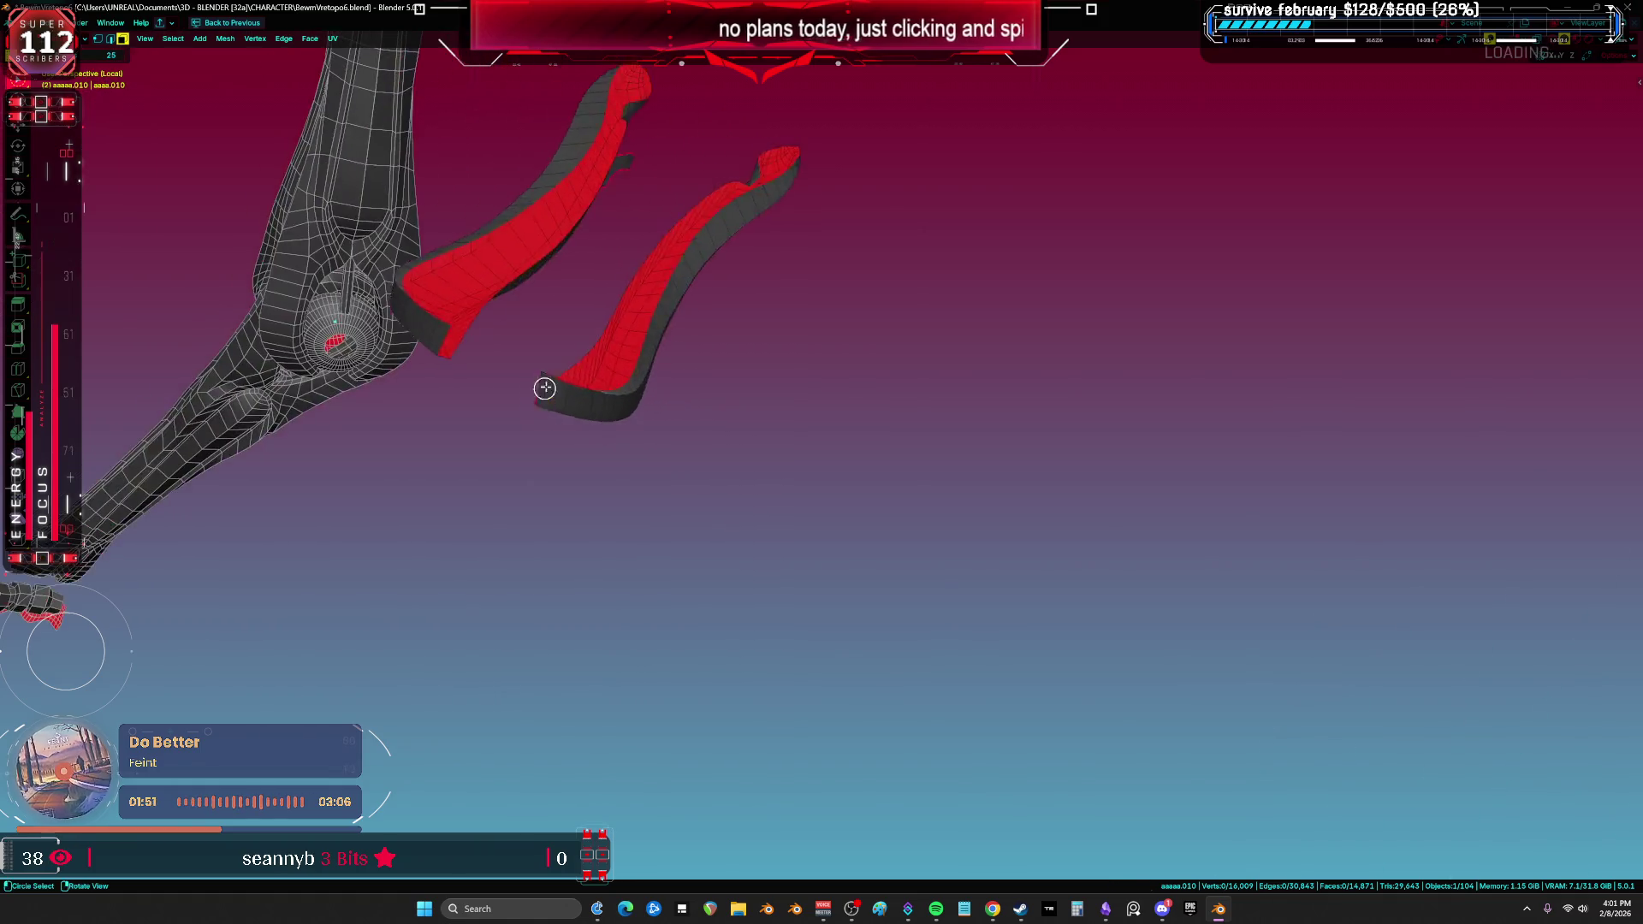
{"action": "key", "text": "a"}
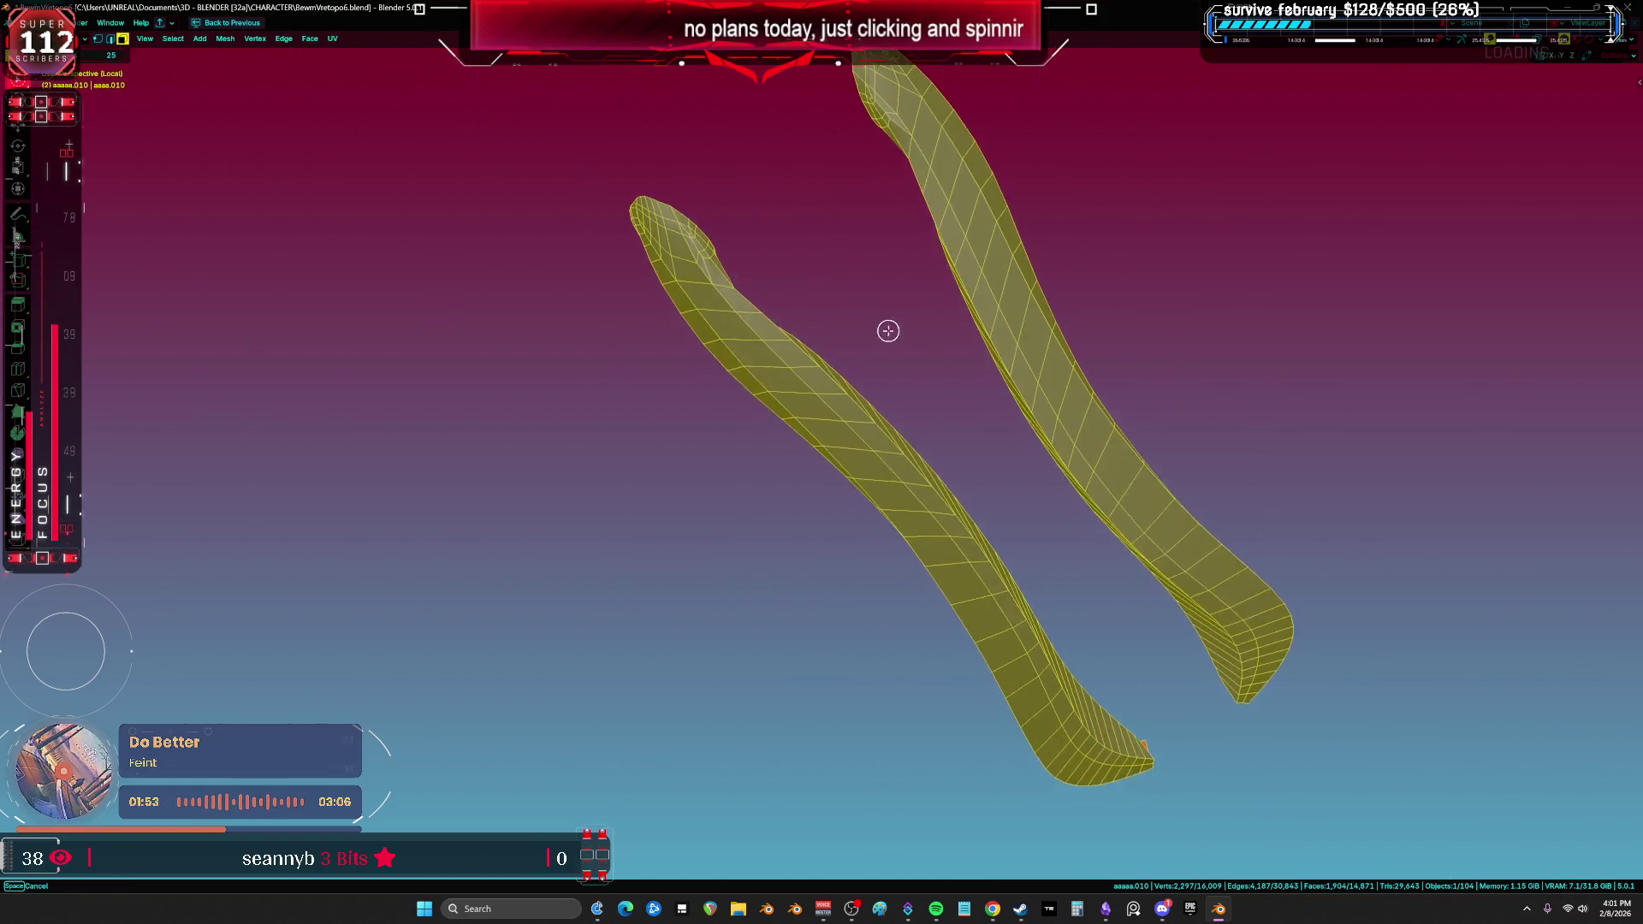